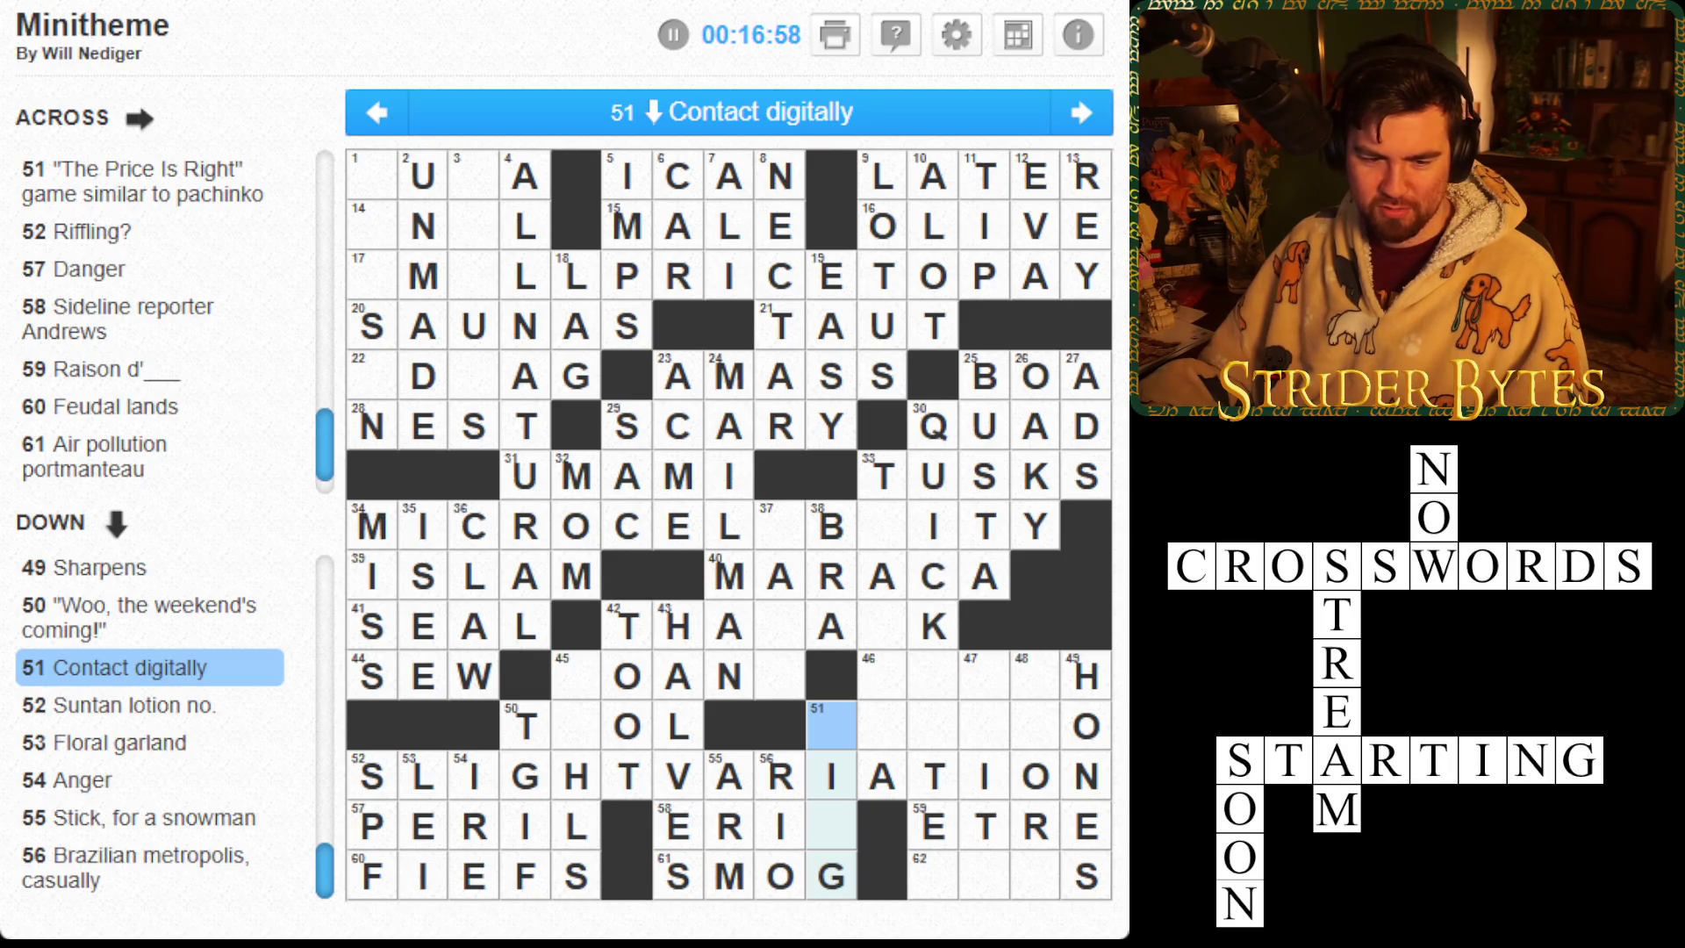
Review the clues for square 51, 33 Down, 62 Across, 46 Across and 34 Across
double_click(845, 742)
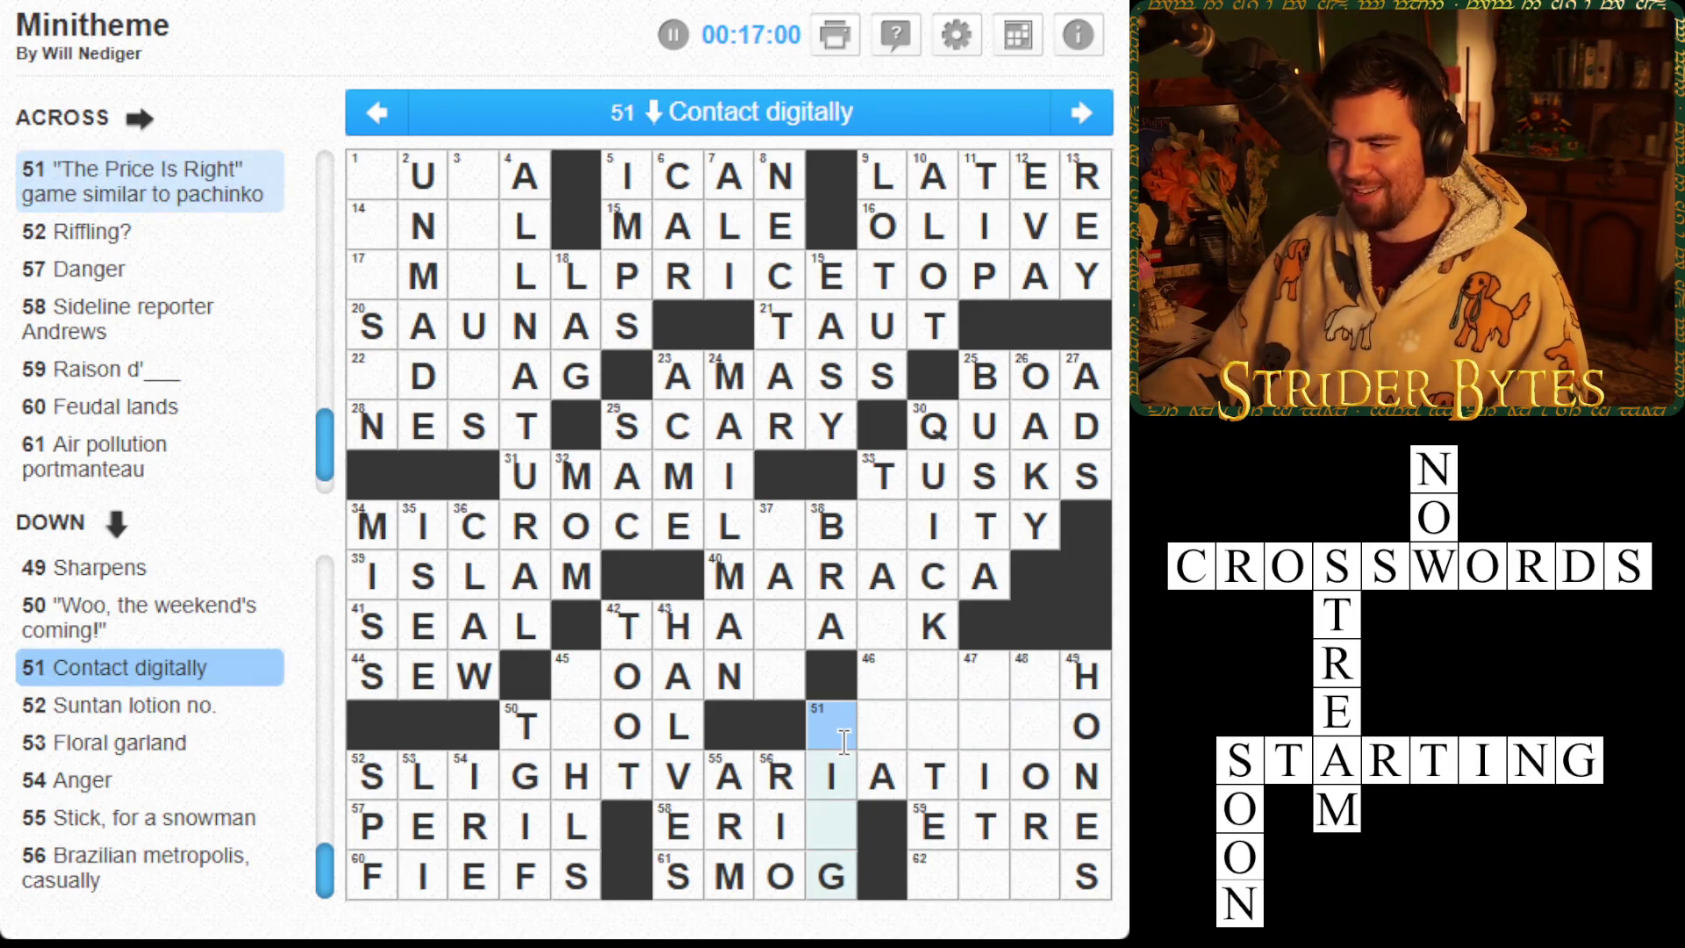
click(882, 725)
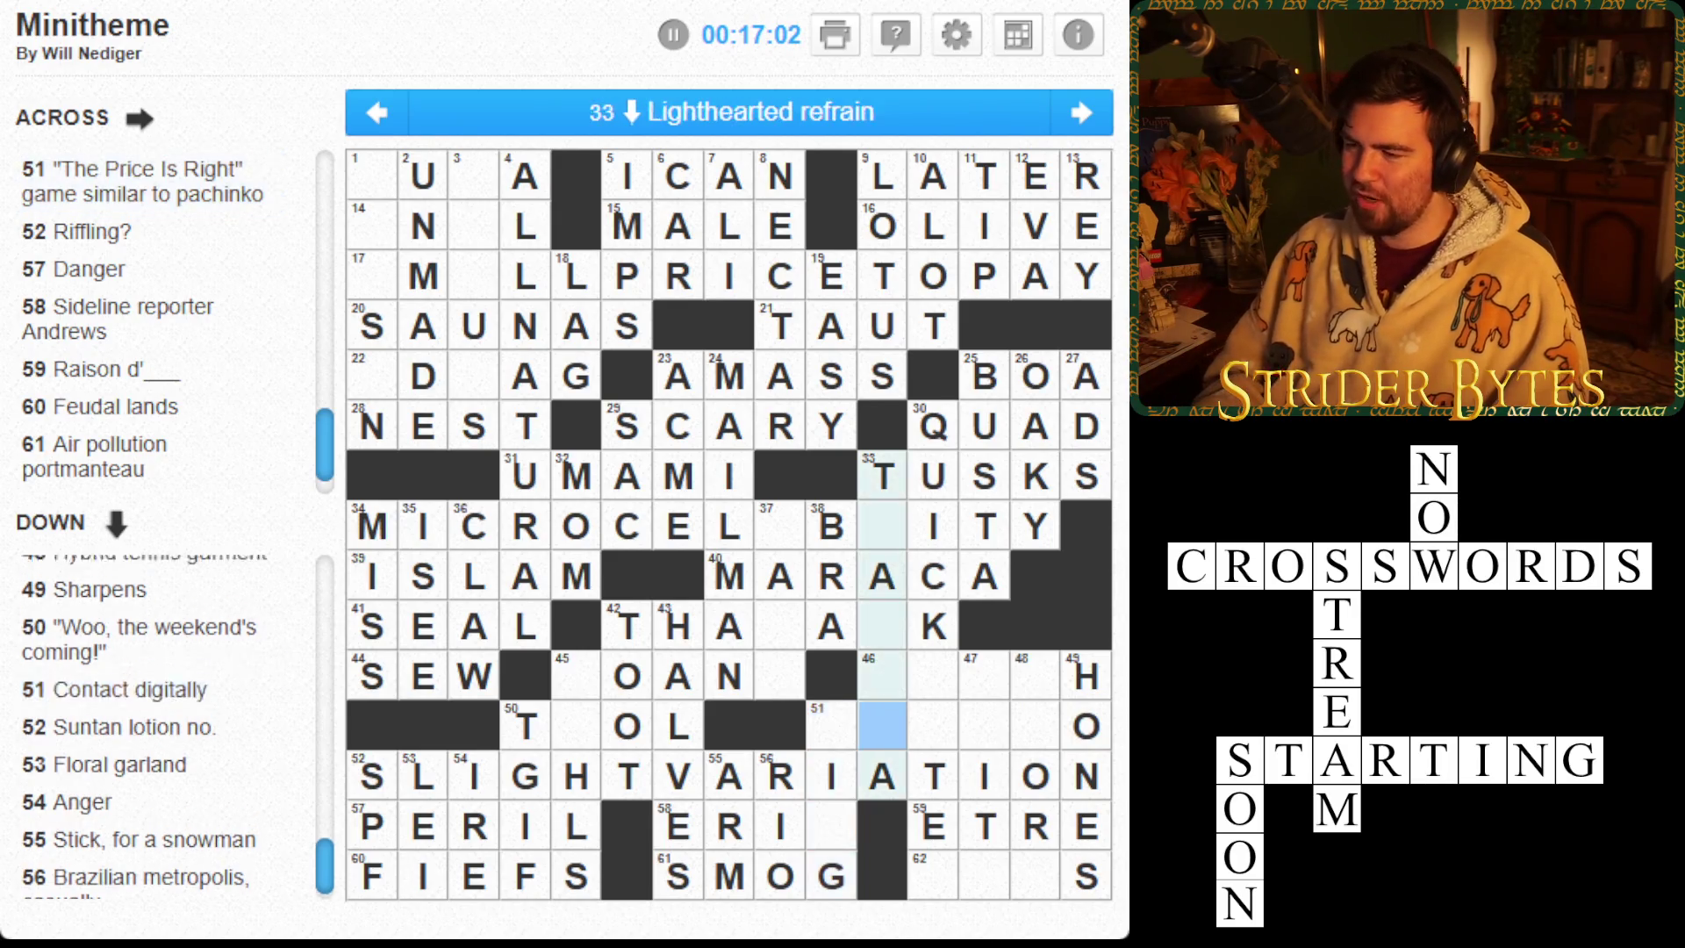
key(Right)
key(Right)
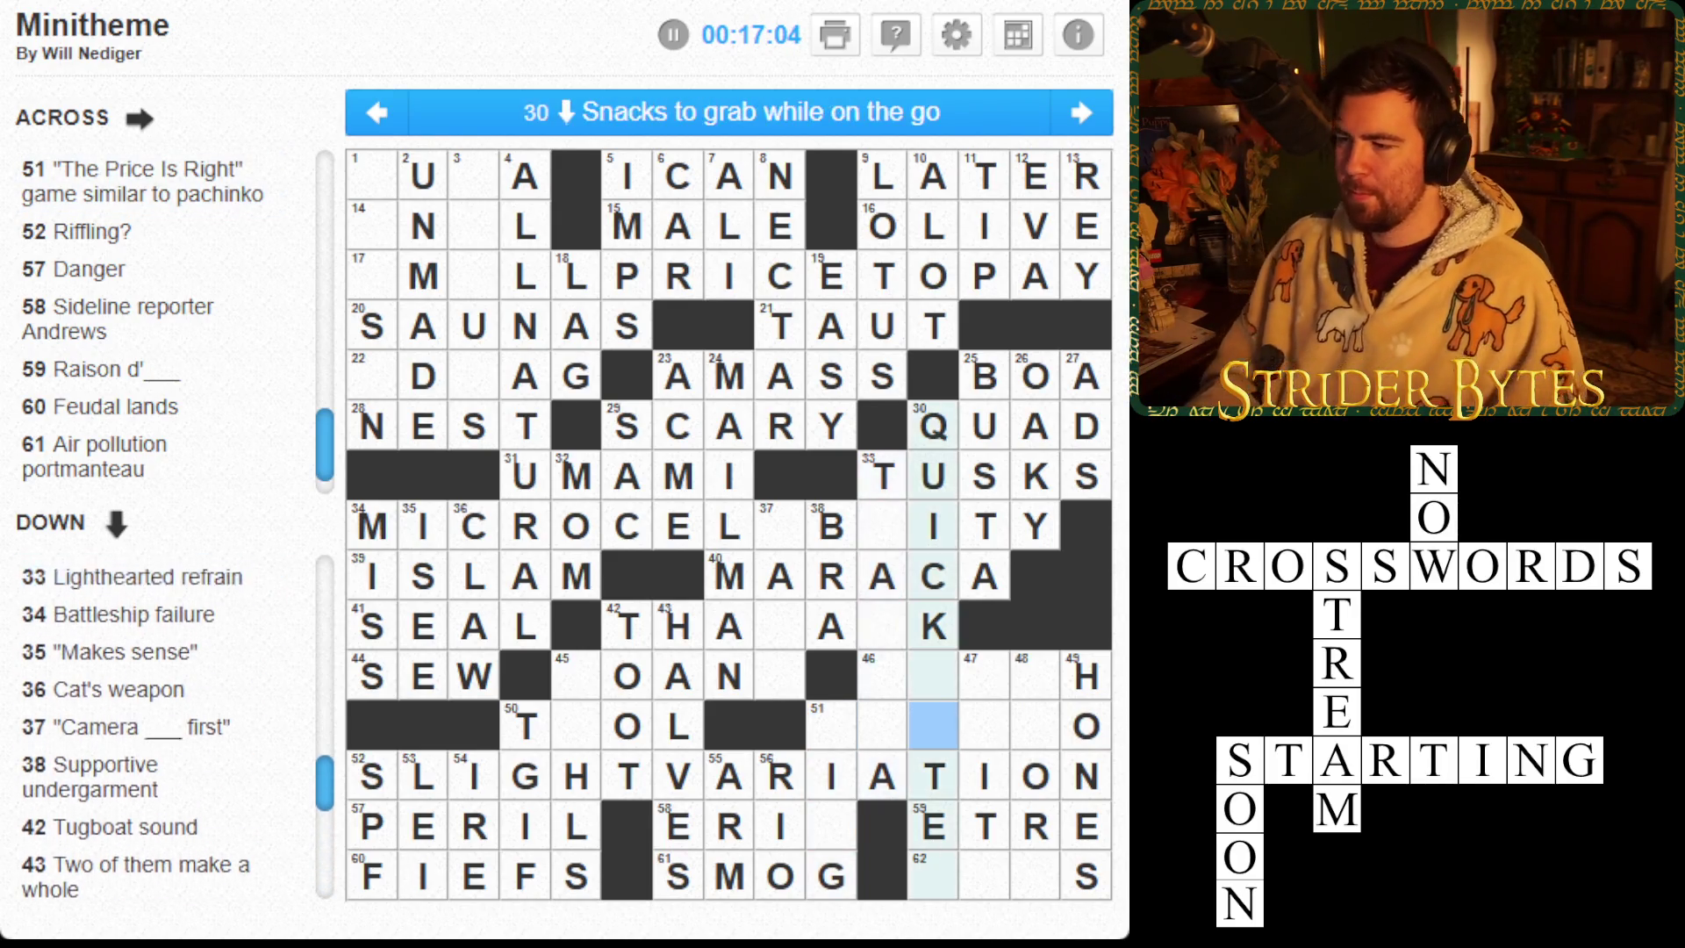
key(Right)
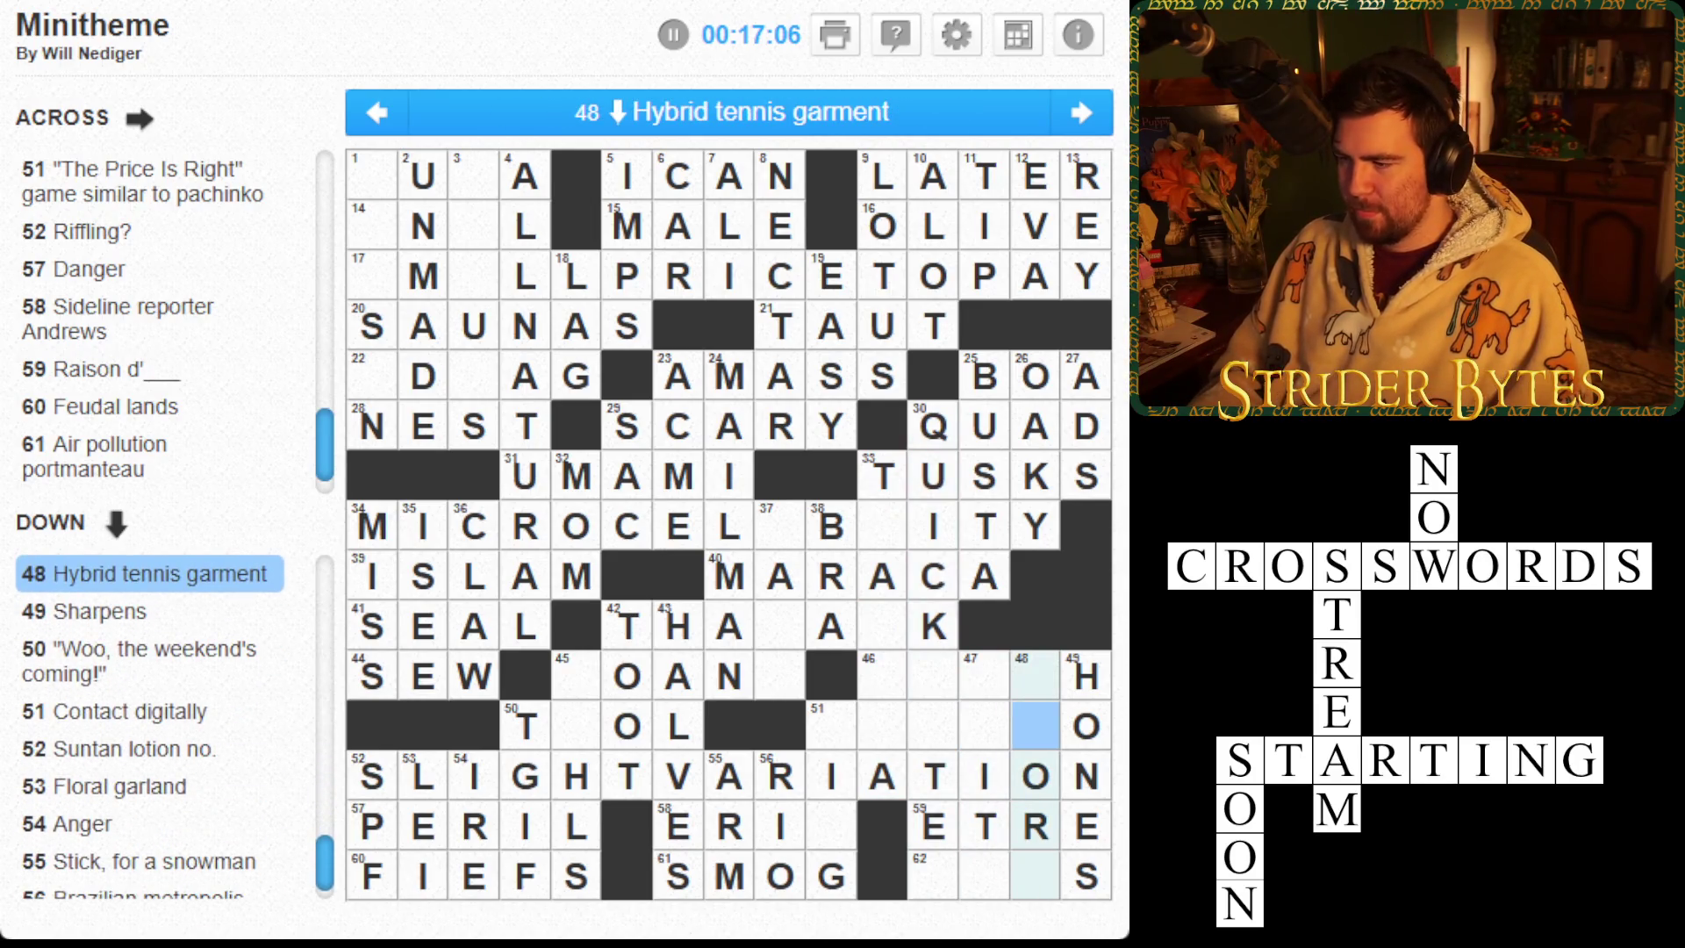
click(1035, 875)
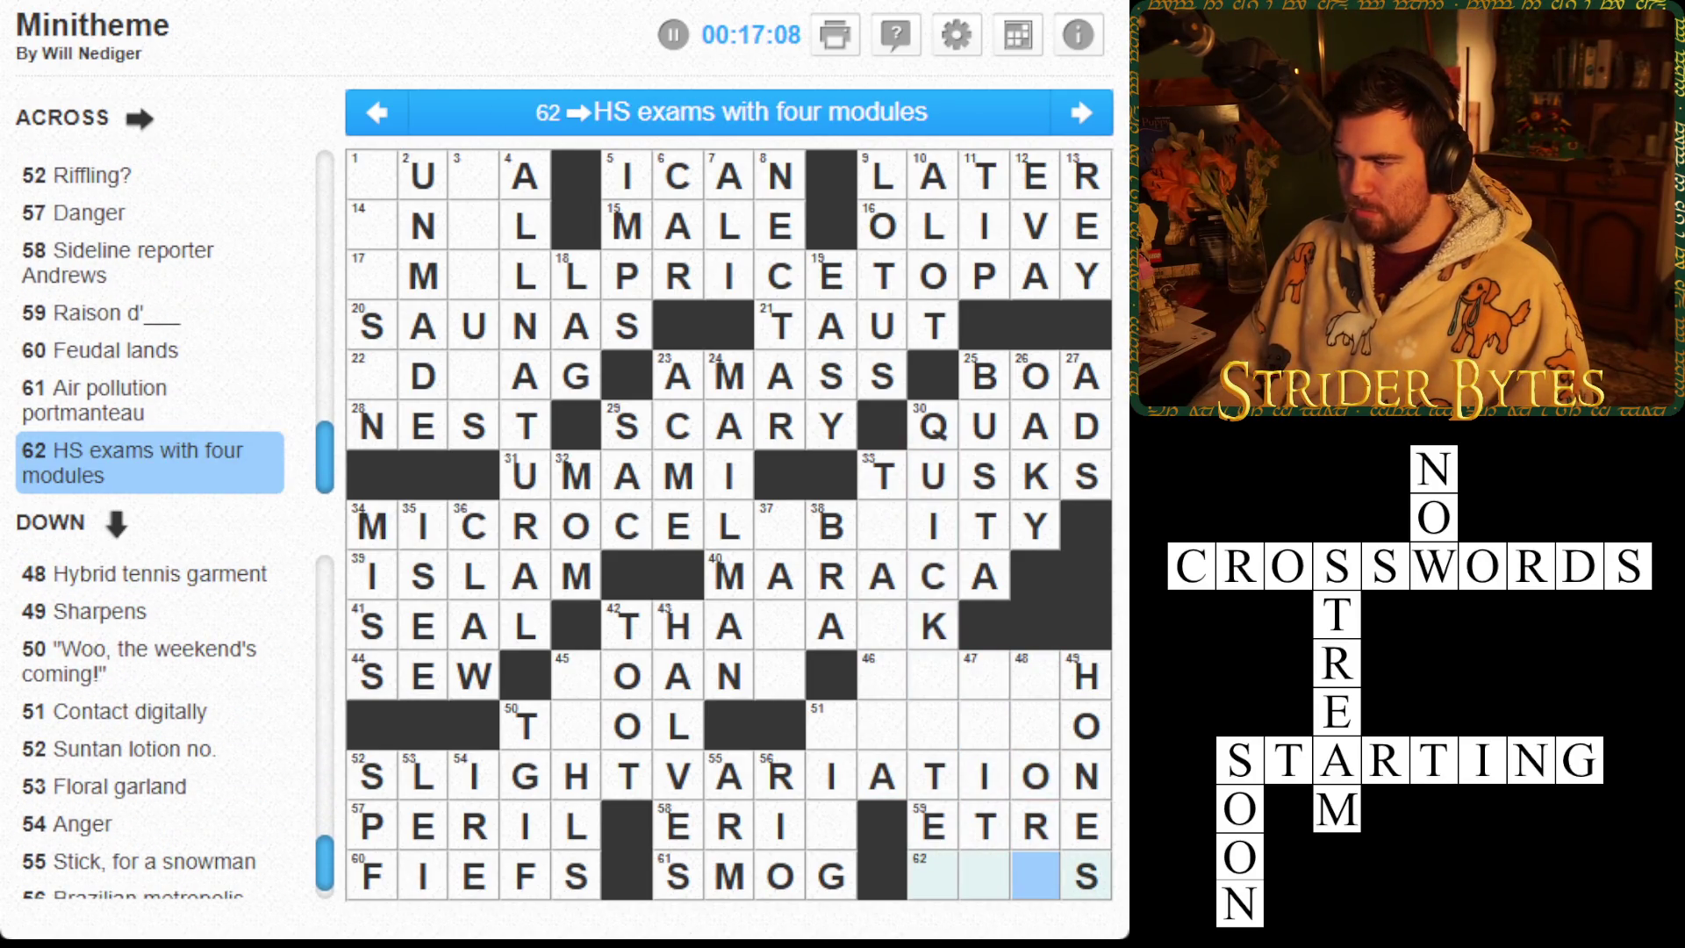
key(shift+Tab)
key(shift+Tab)
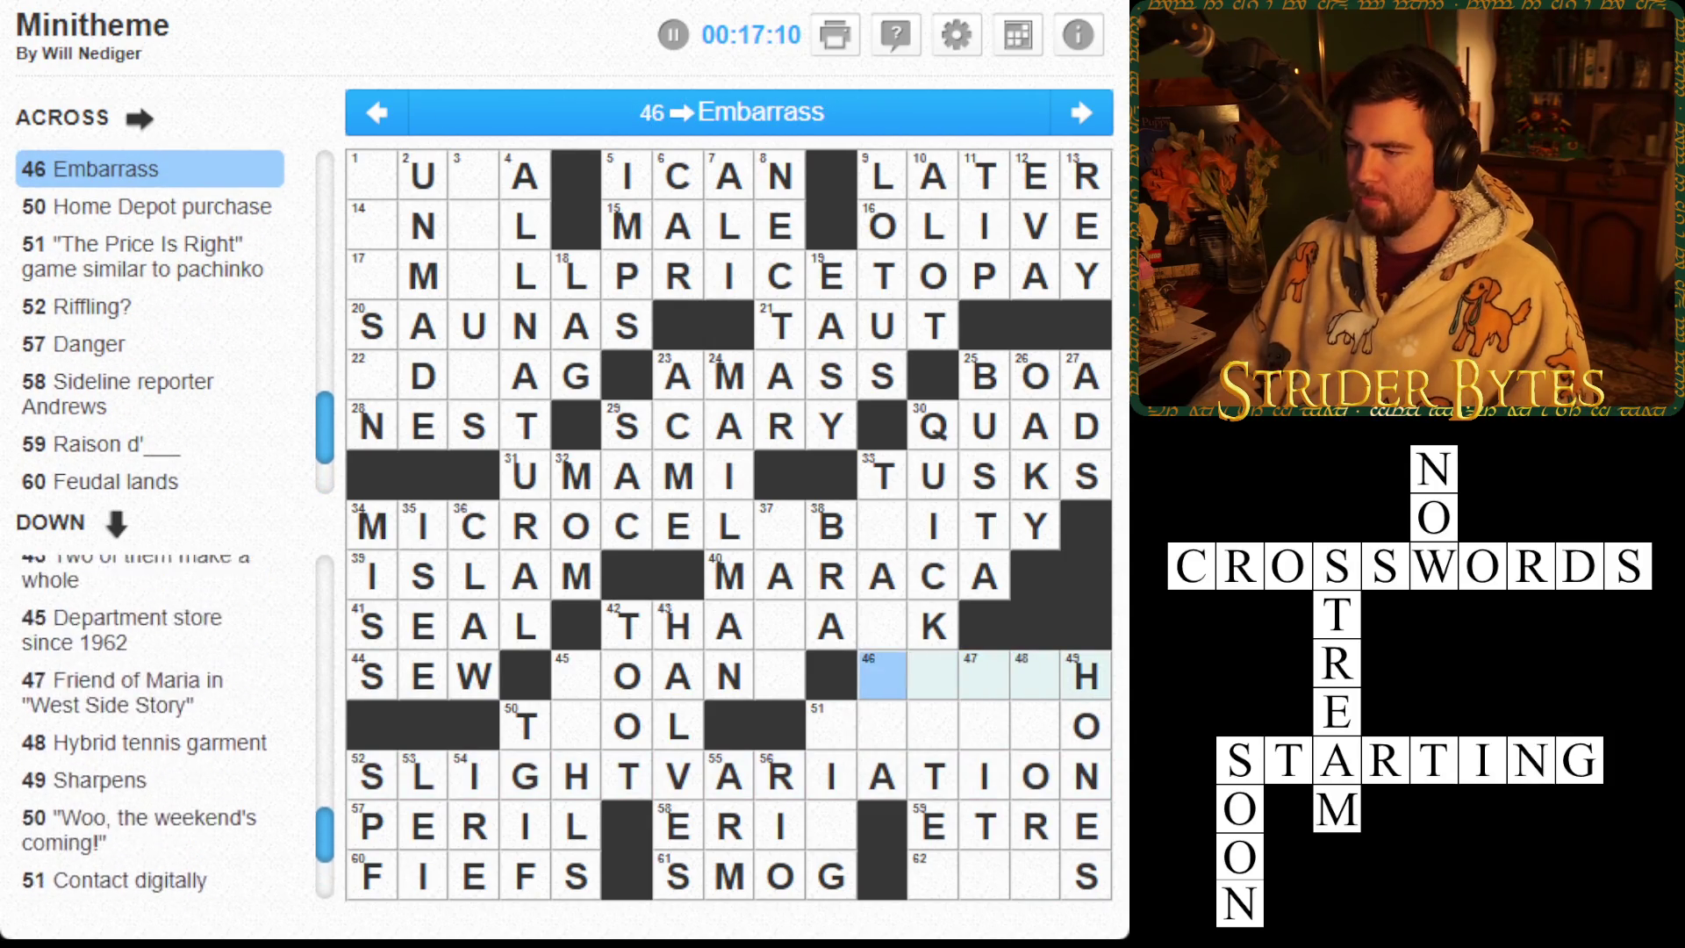
key(shift+Tab)
key(shift+Tab)
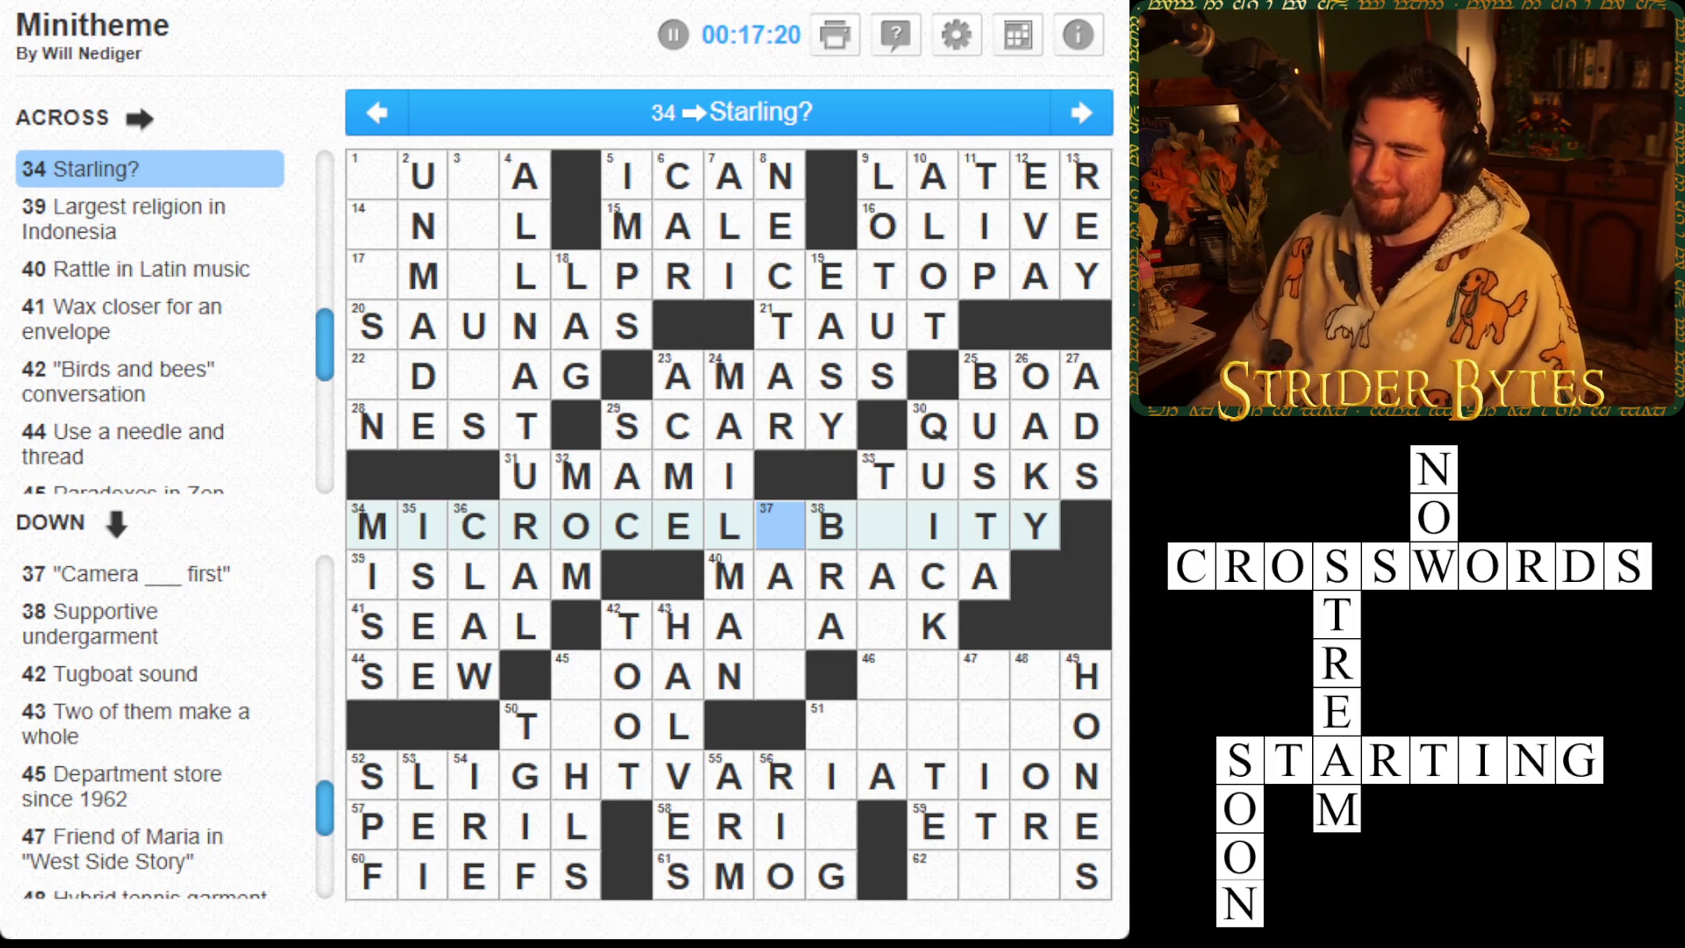
Correct the A to E in 42 Across and add ETAL so it reads THETALK
click(779, 625)
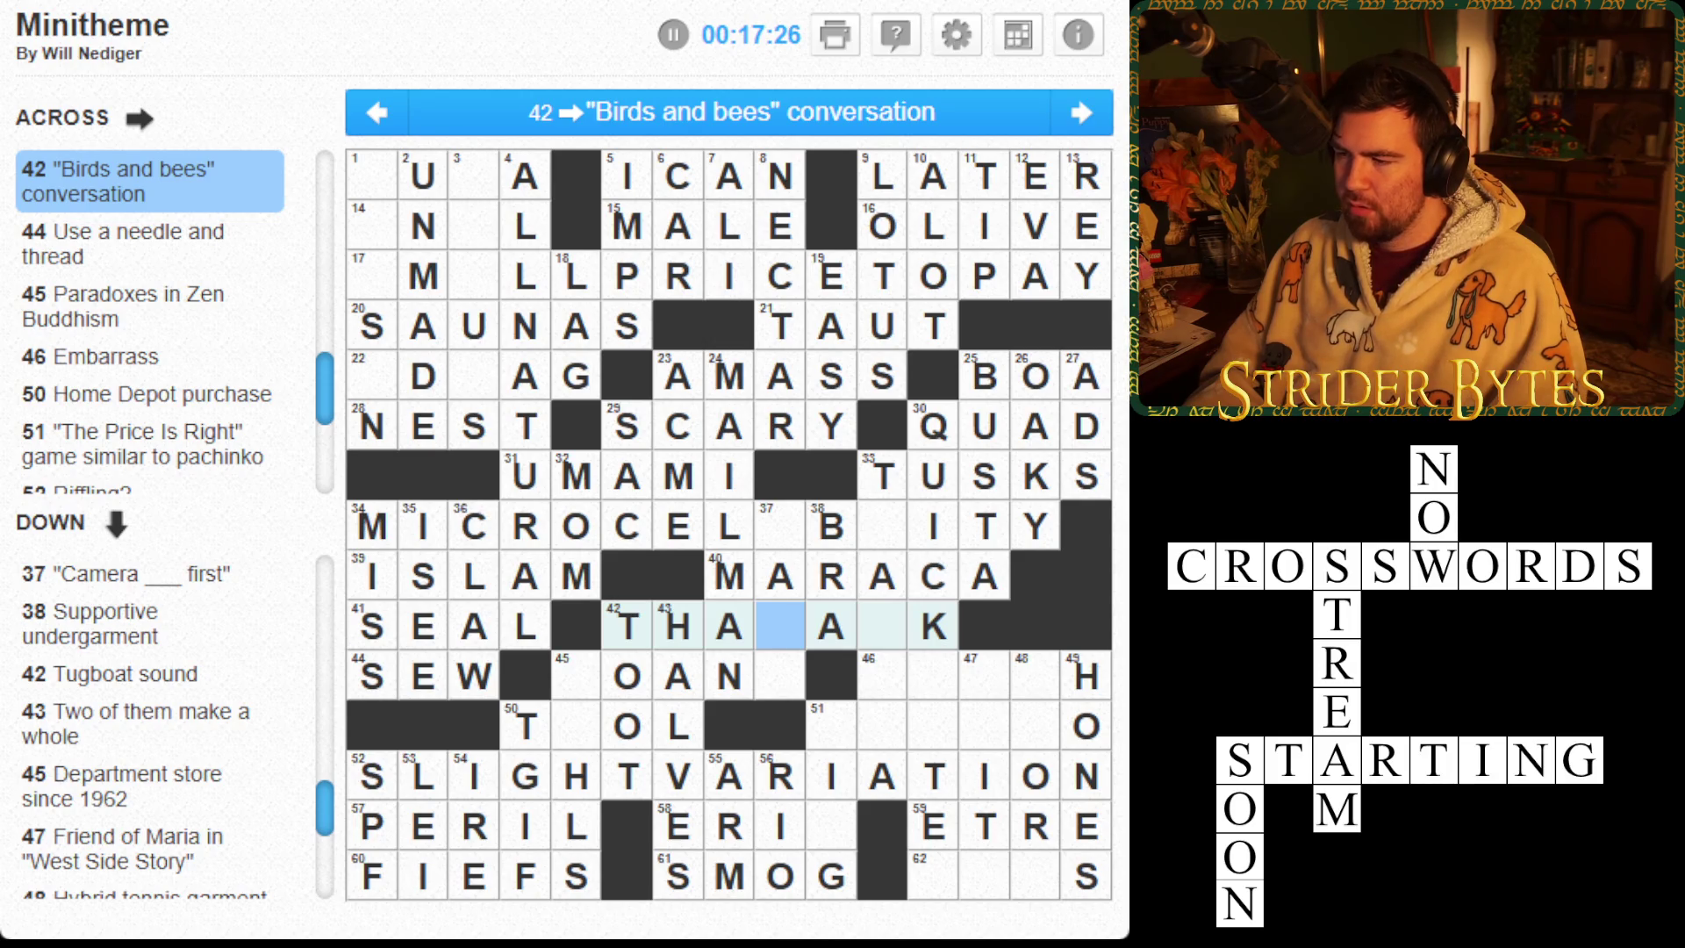
key(BackSpace)
text(ET)
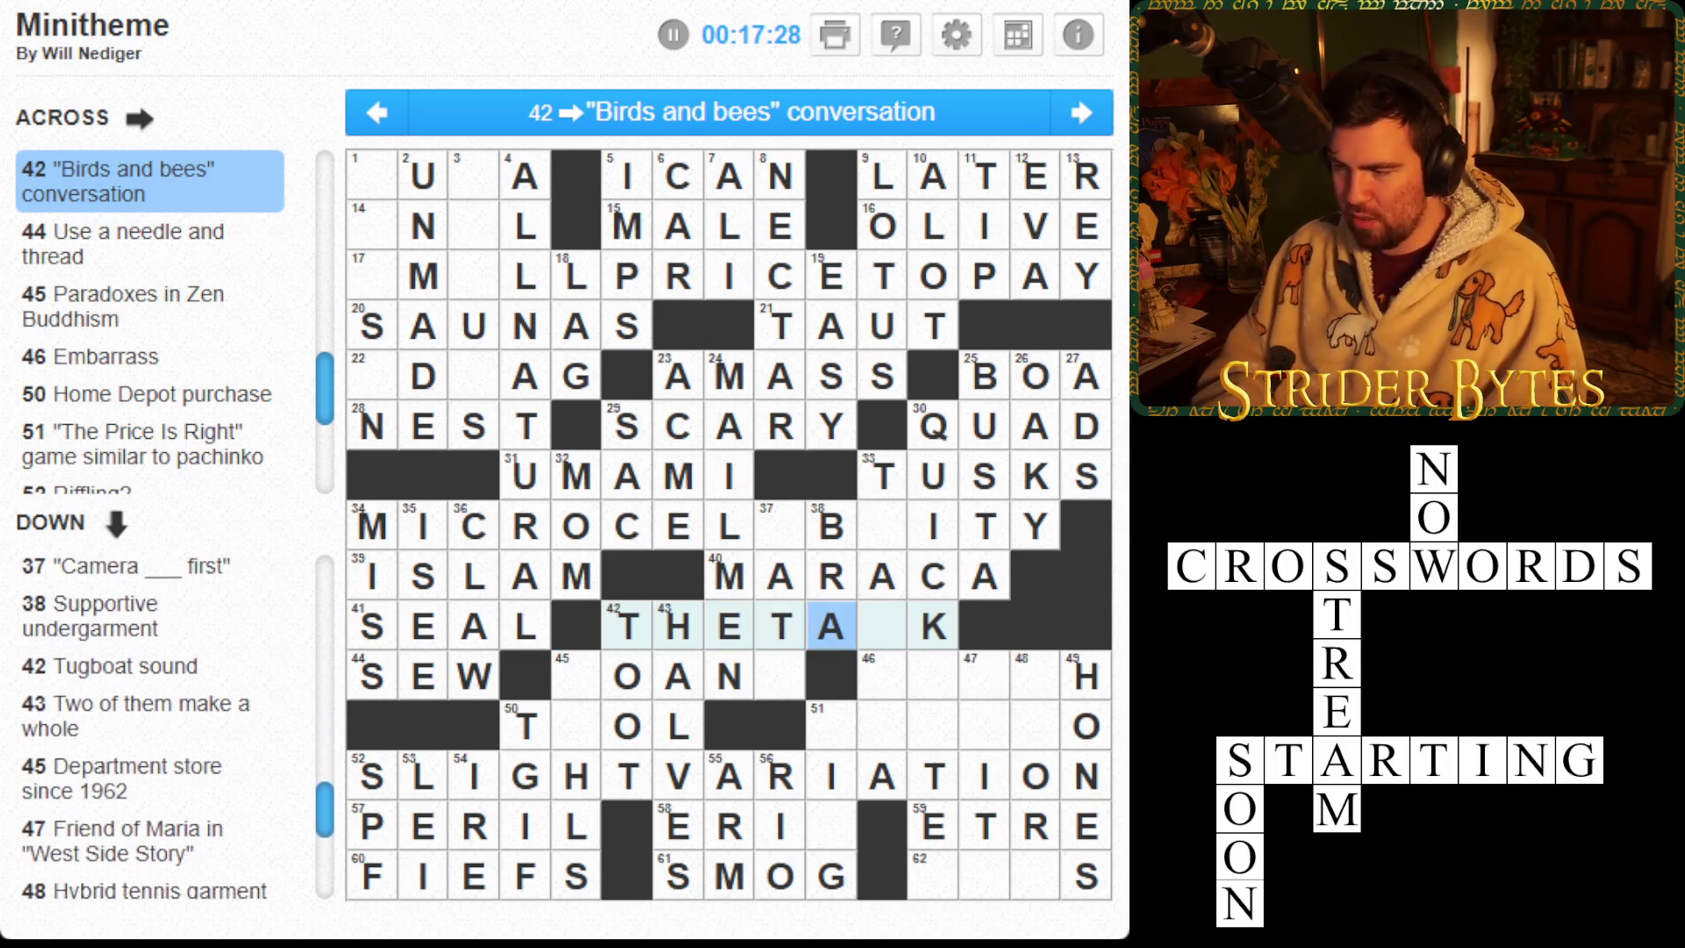
text(AL)
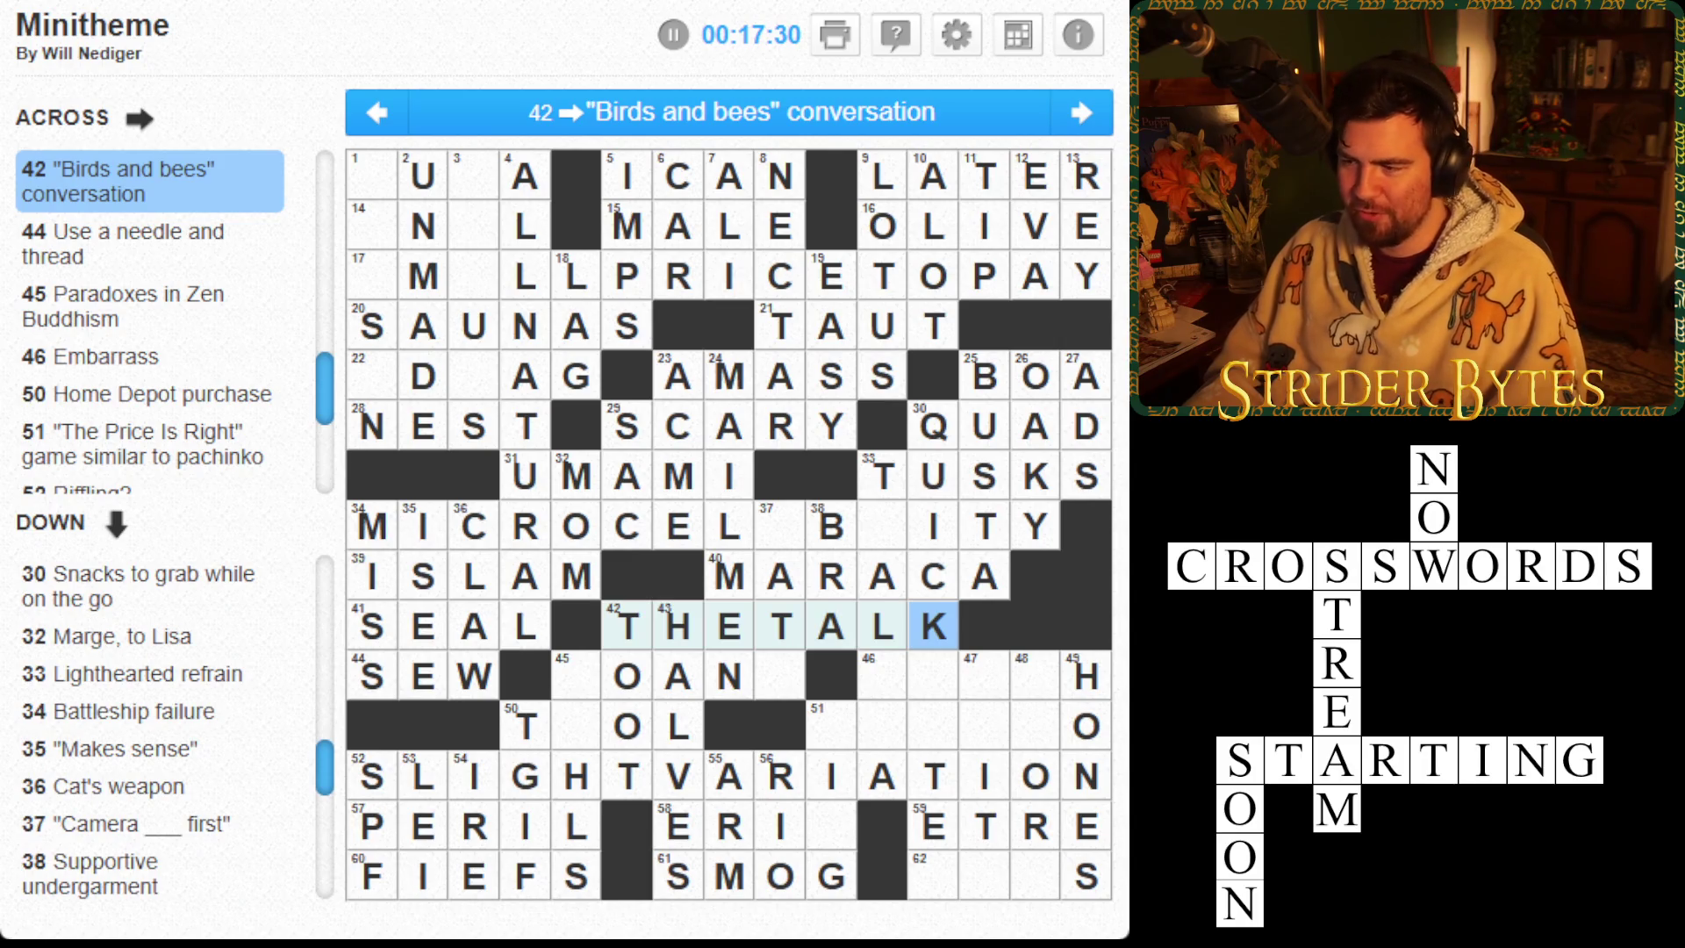
click(779, 626)
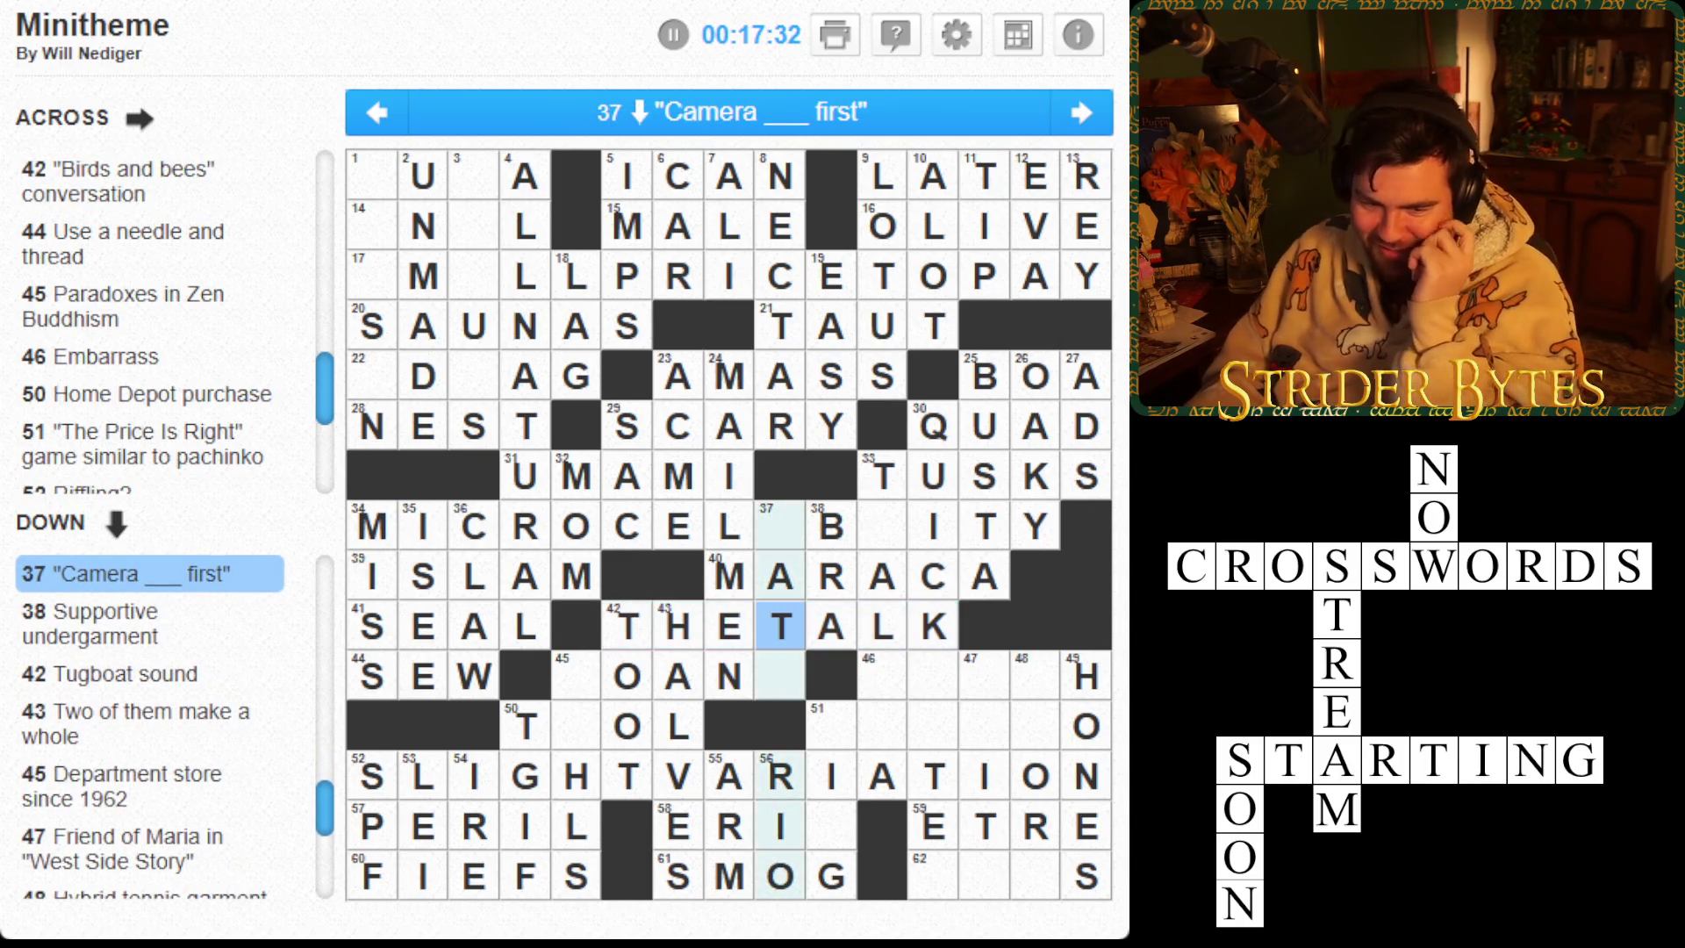
Enter E and R in the empty squares of 34 Across, spelling MICROCELEBRITY
click(830, 525)
click(779, 524)
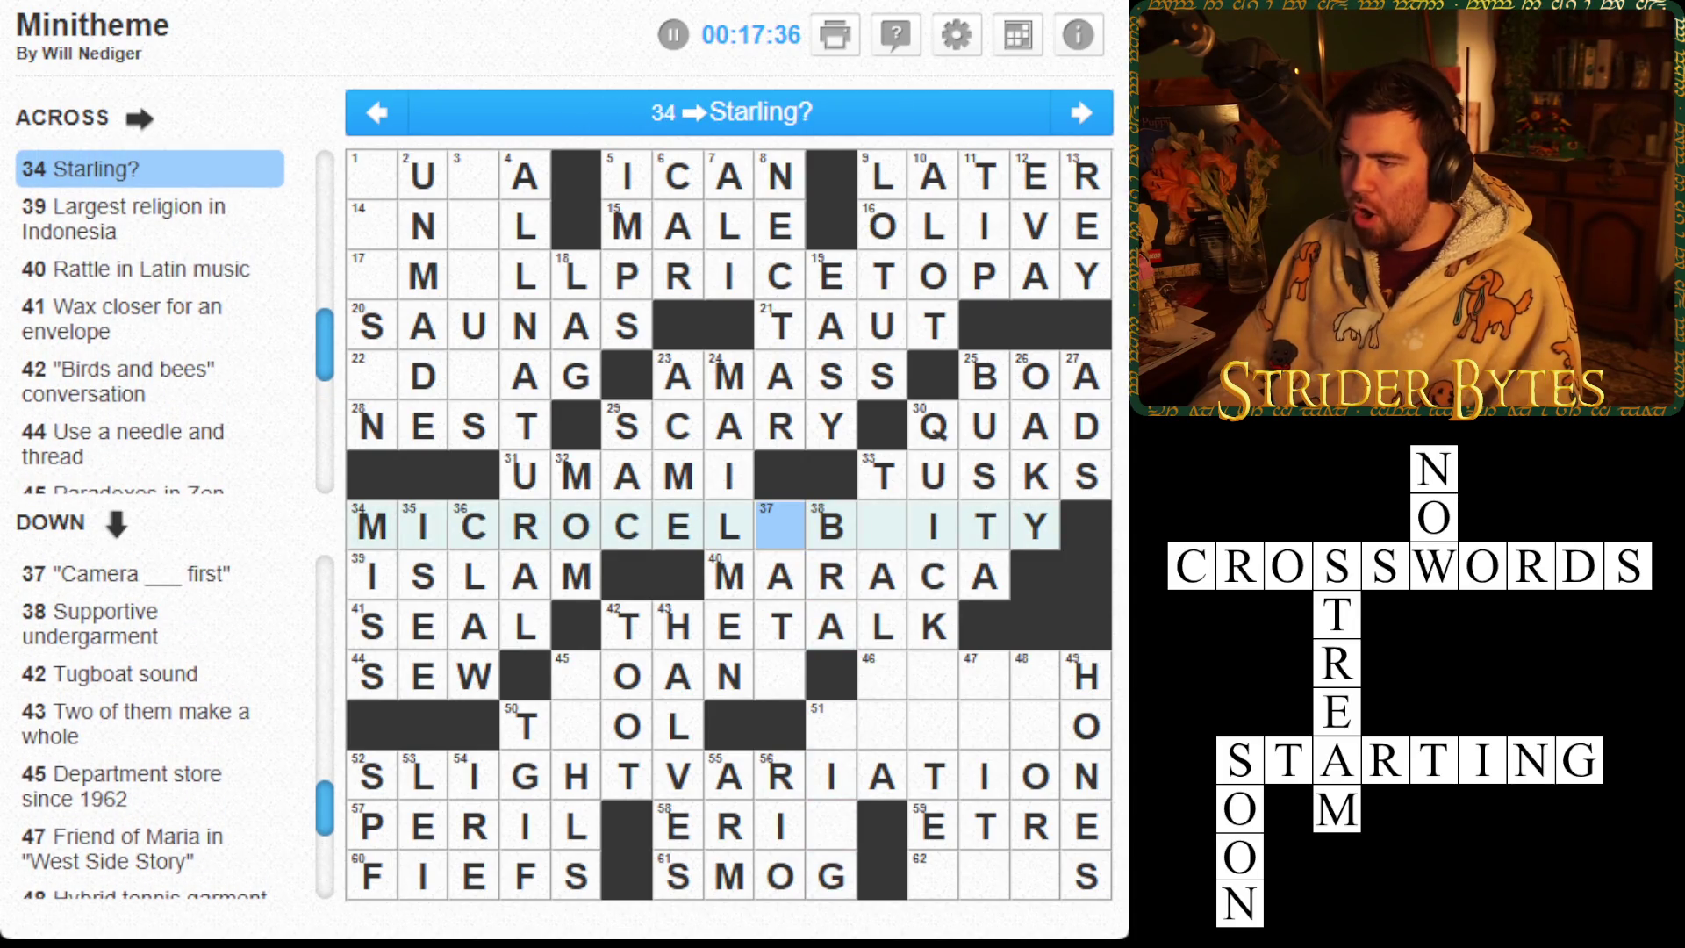
text(ER)
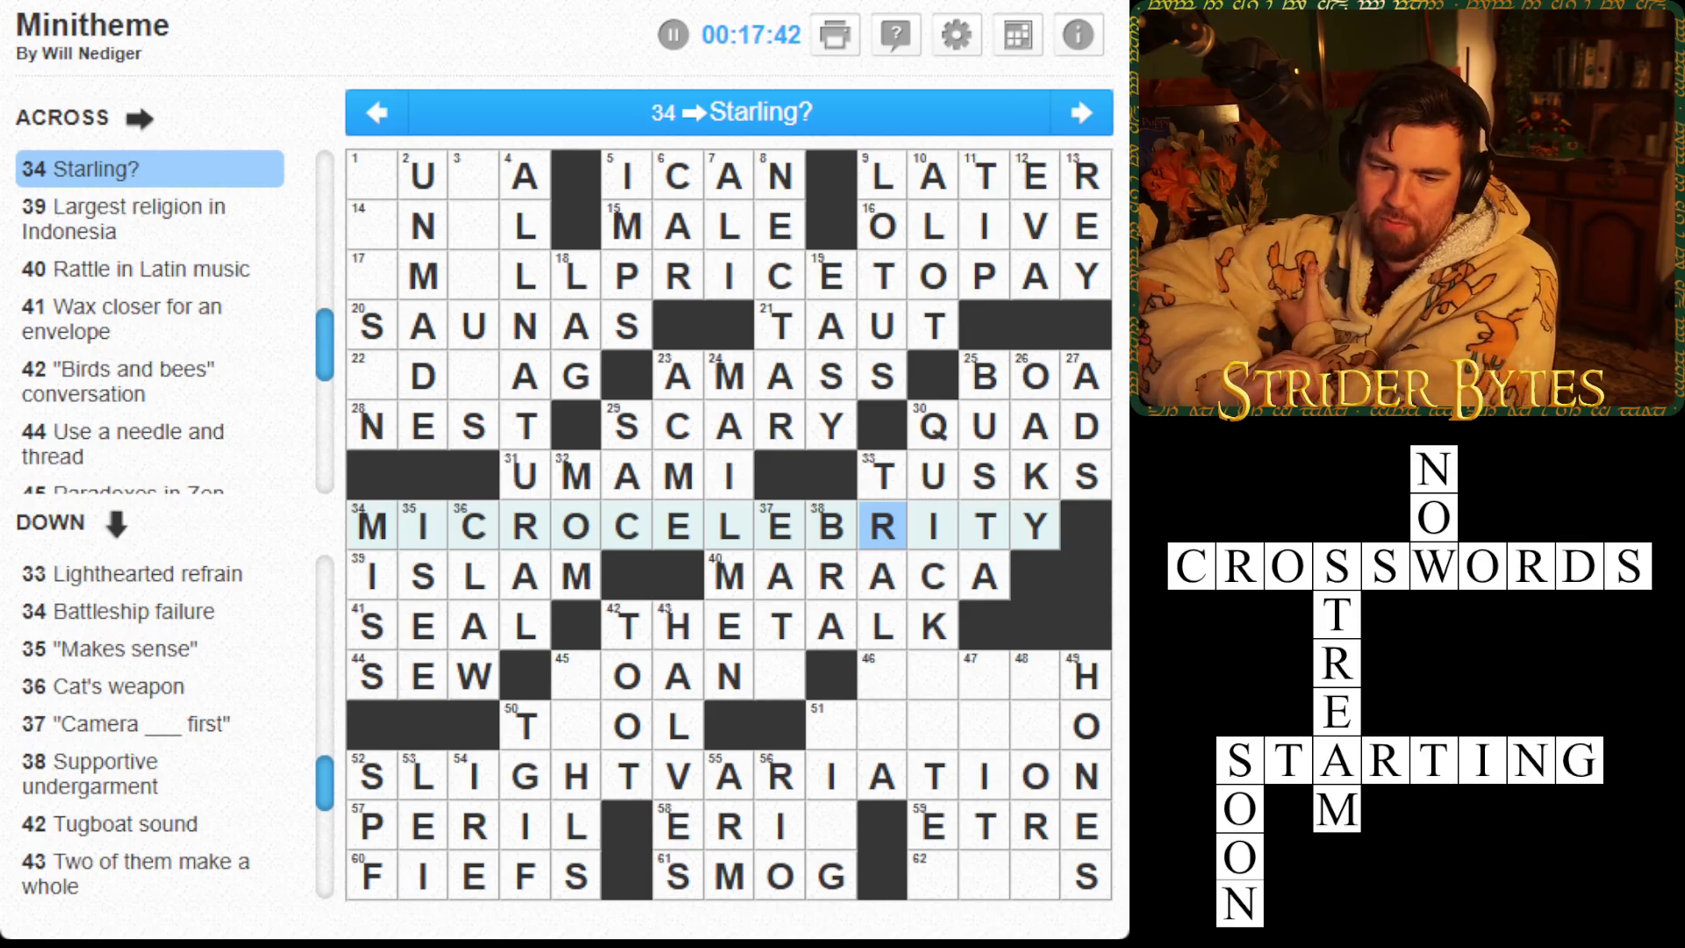
click(780, 576)
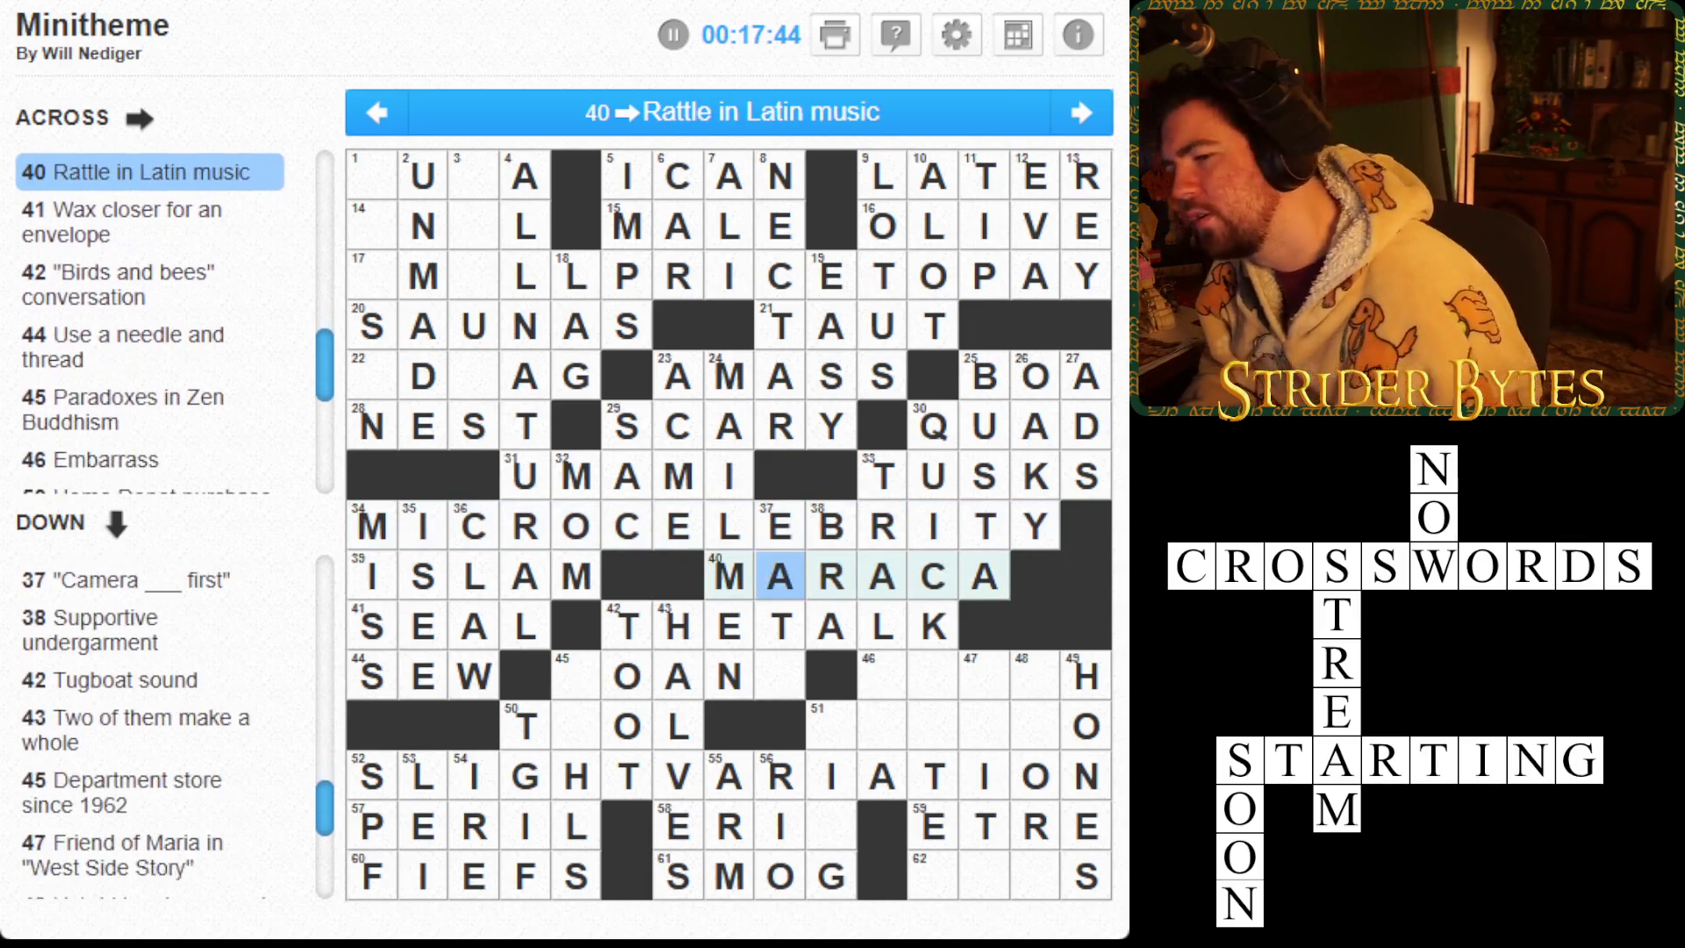
key(Down)
key(Down)
key(Down)
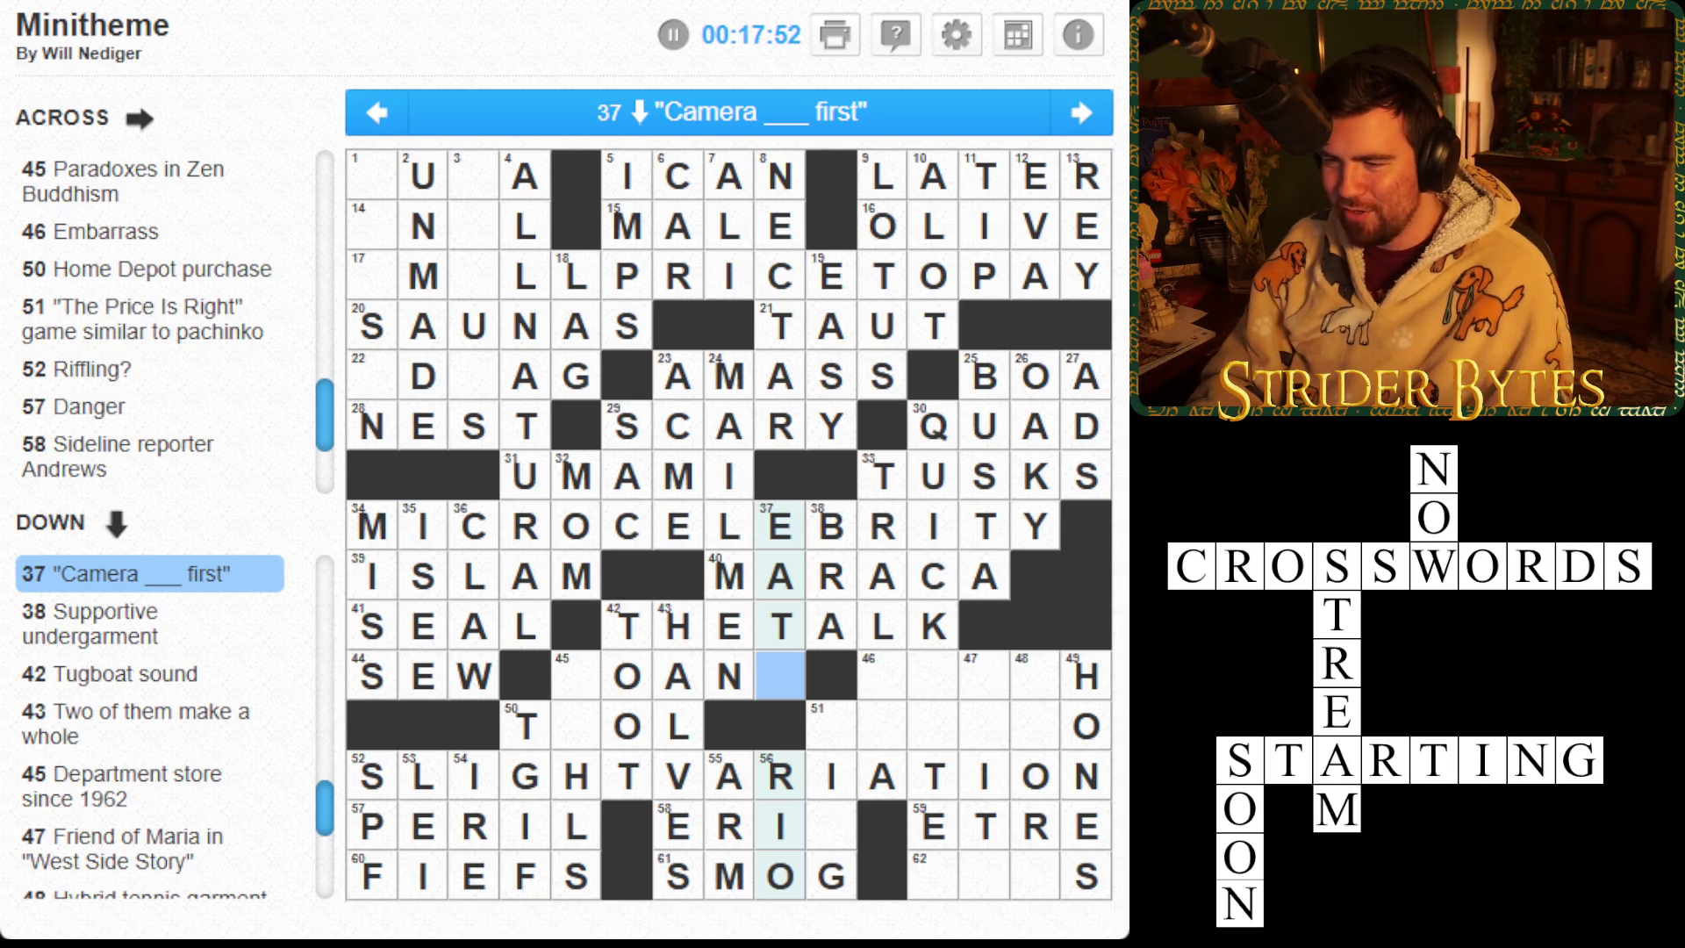
key(Left)
key(Left)
key(Left)
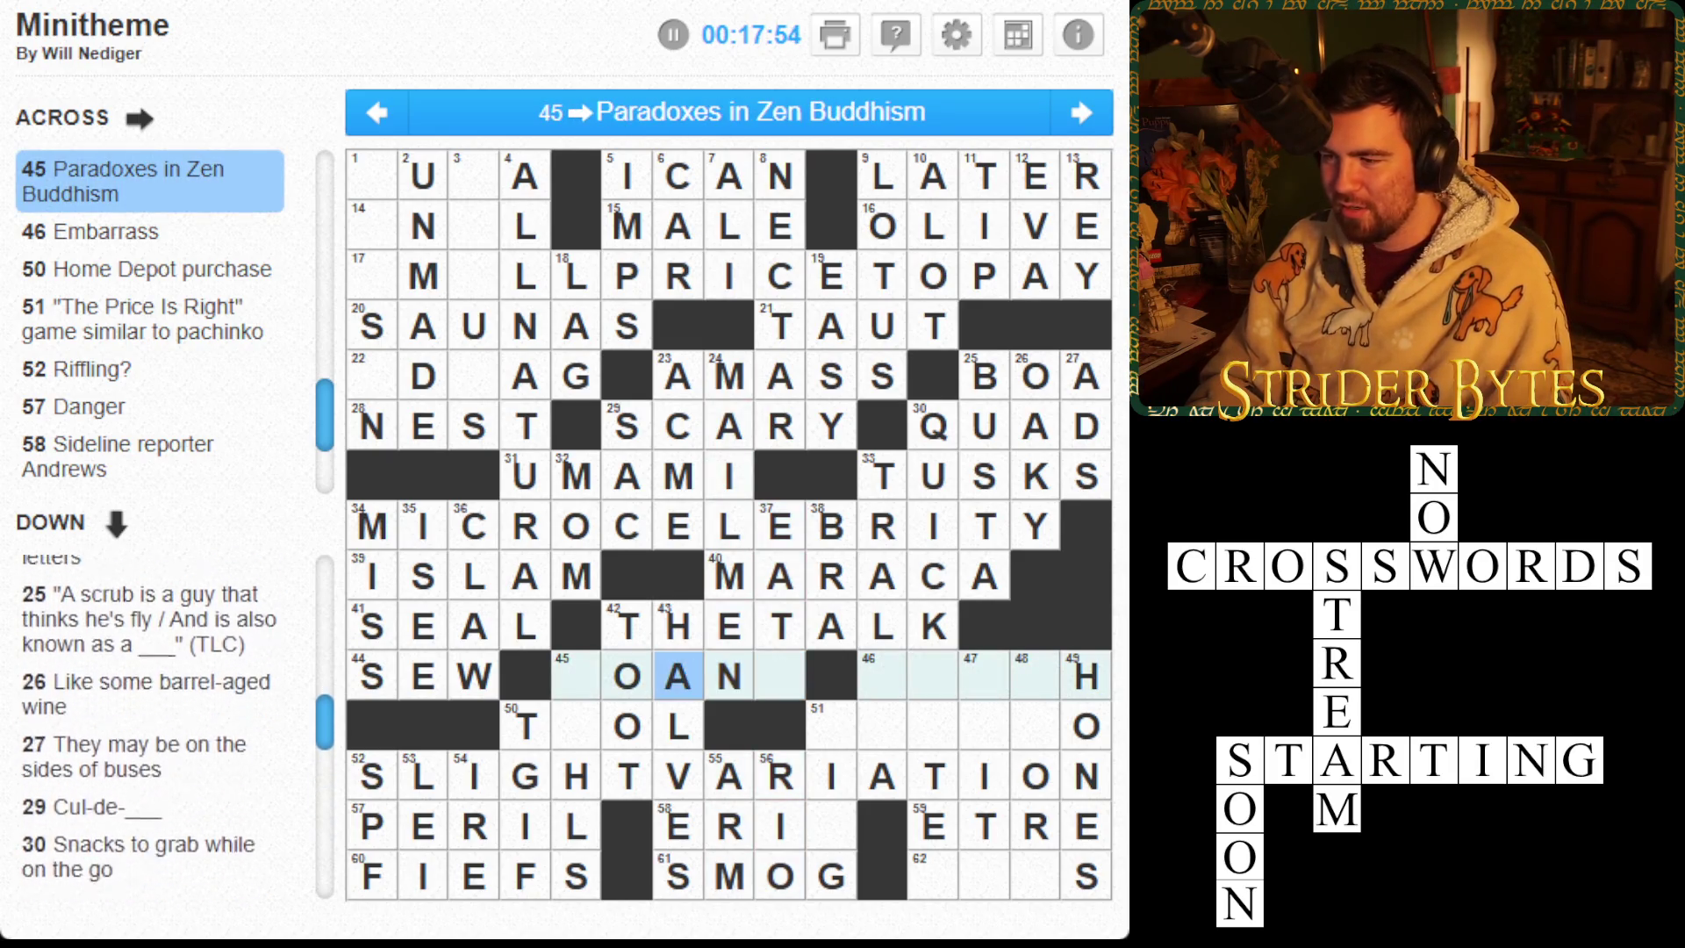
Enter O in 50 Across and C at the top of 45 Down
click(575, 675)
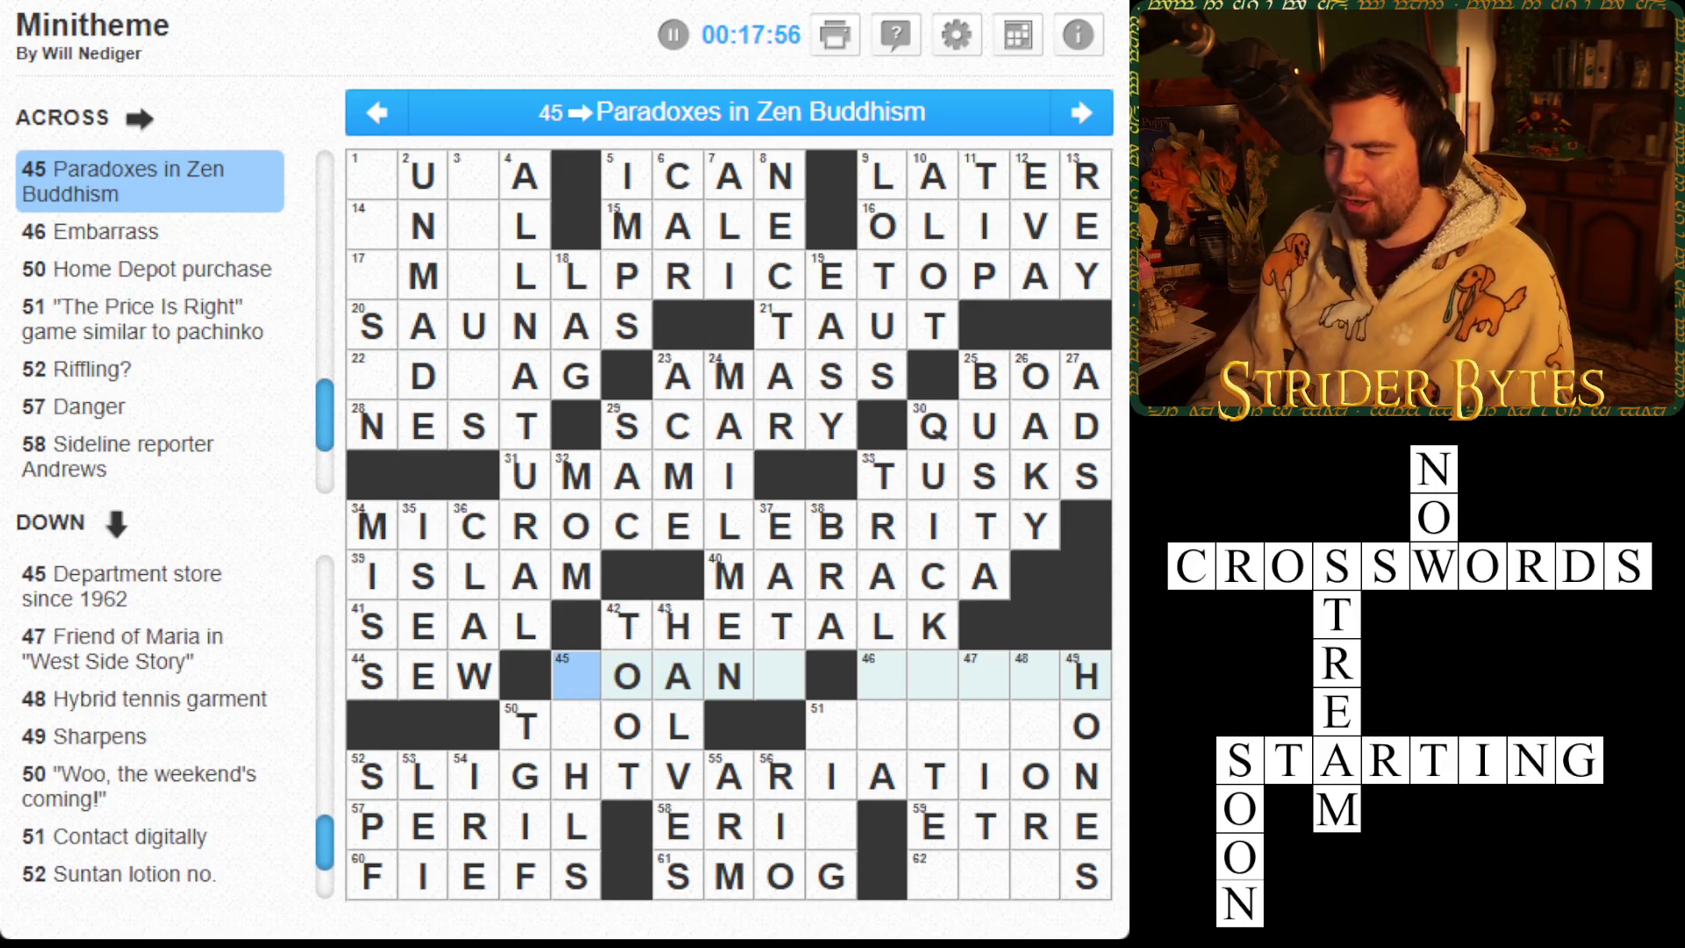
click(576, 726)
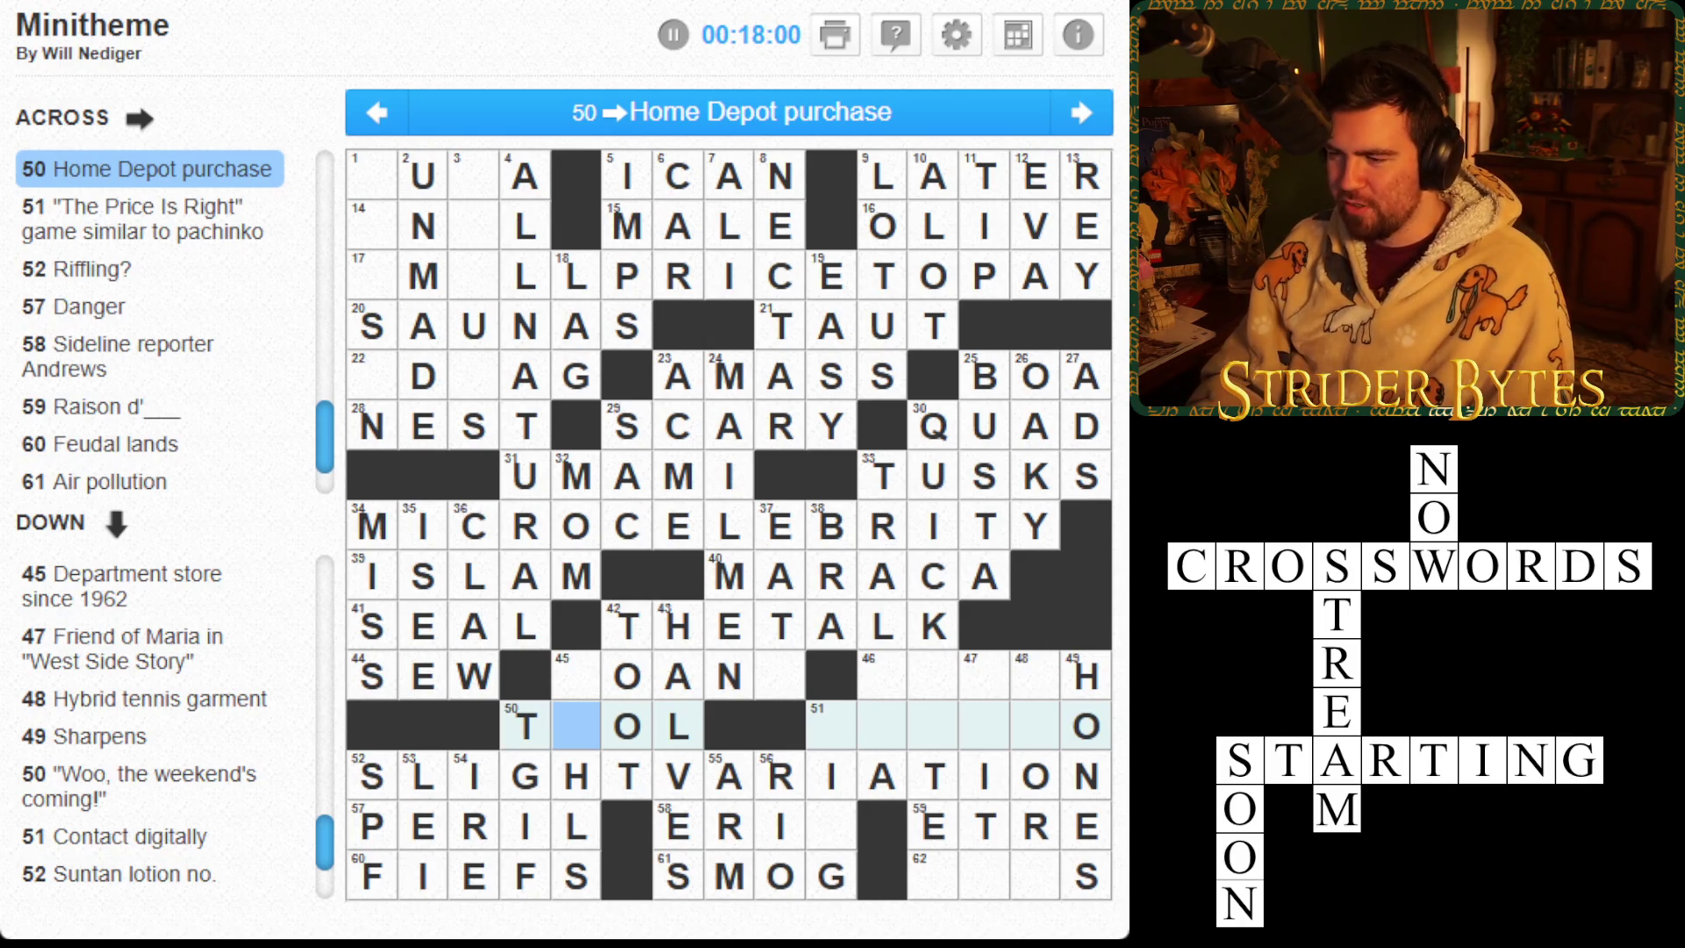
text(o)
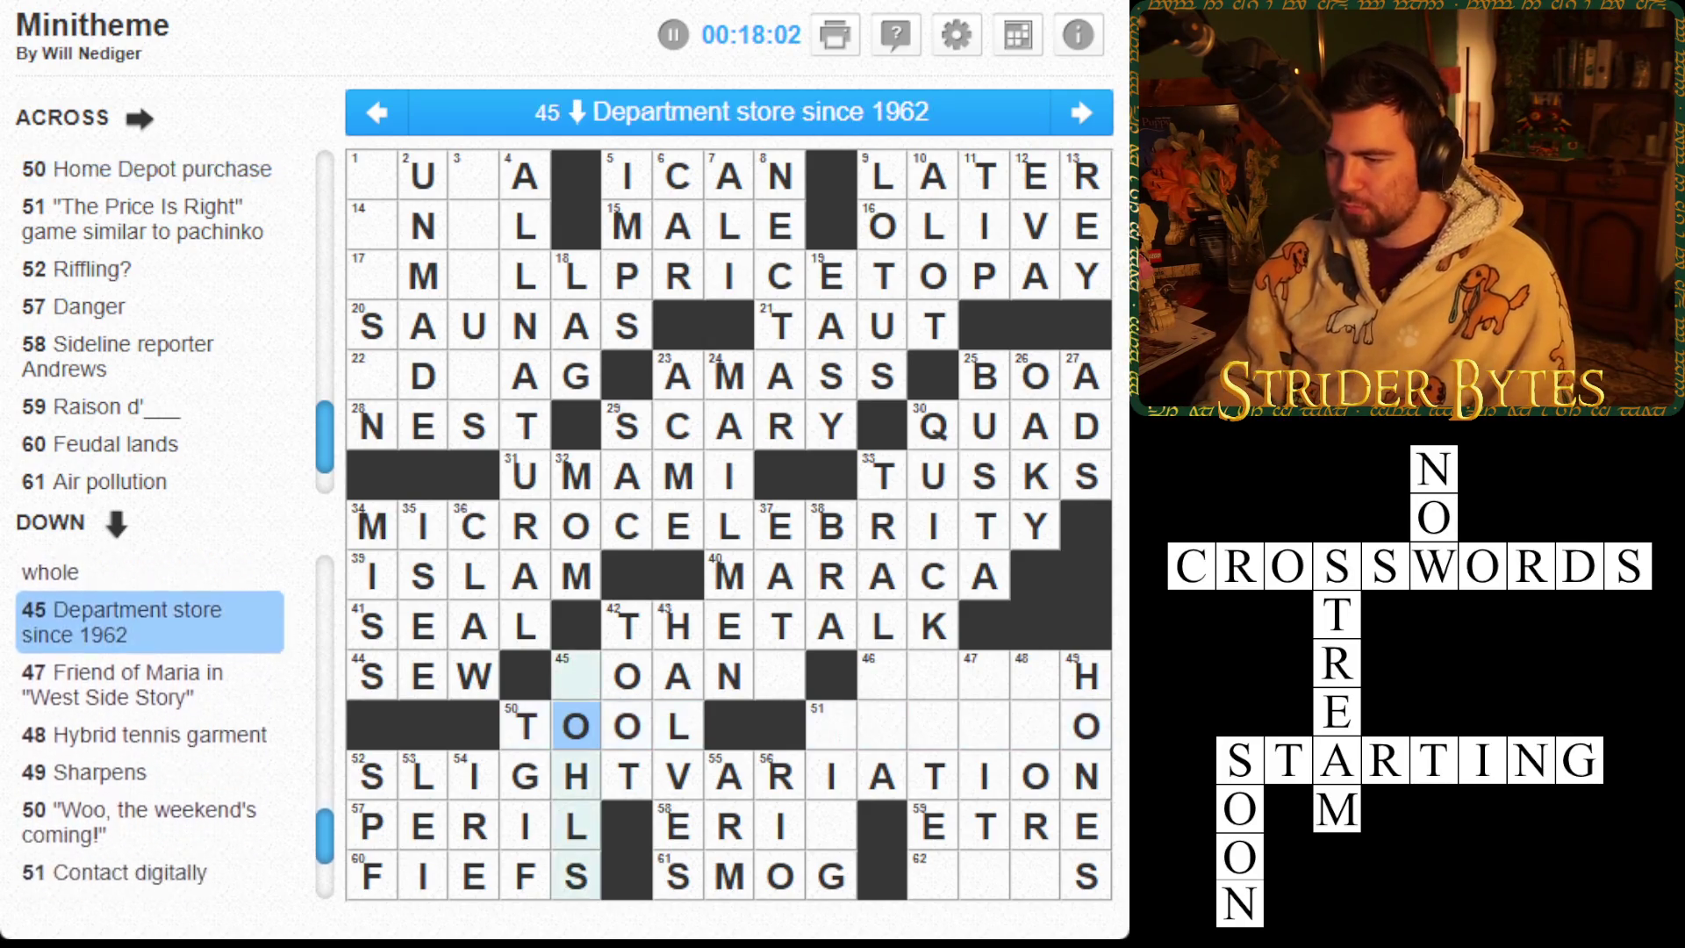
key(Up)
text(c)
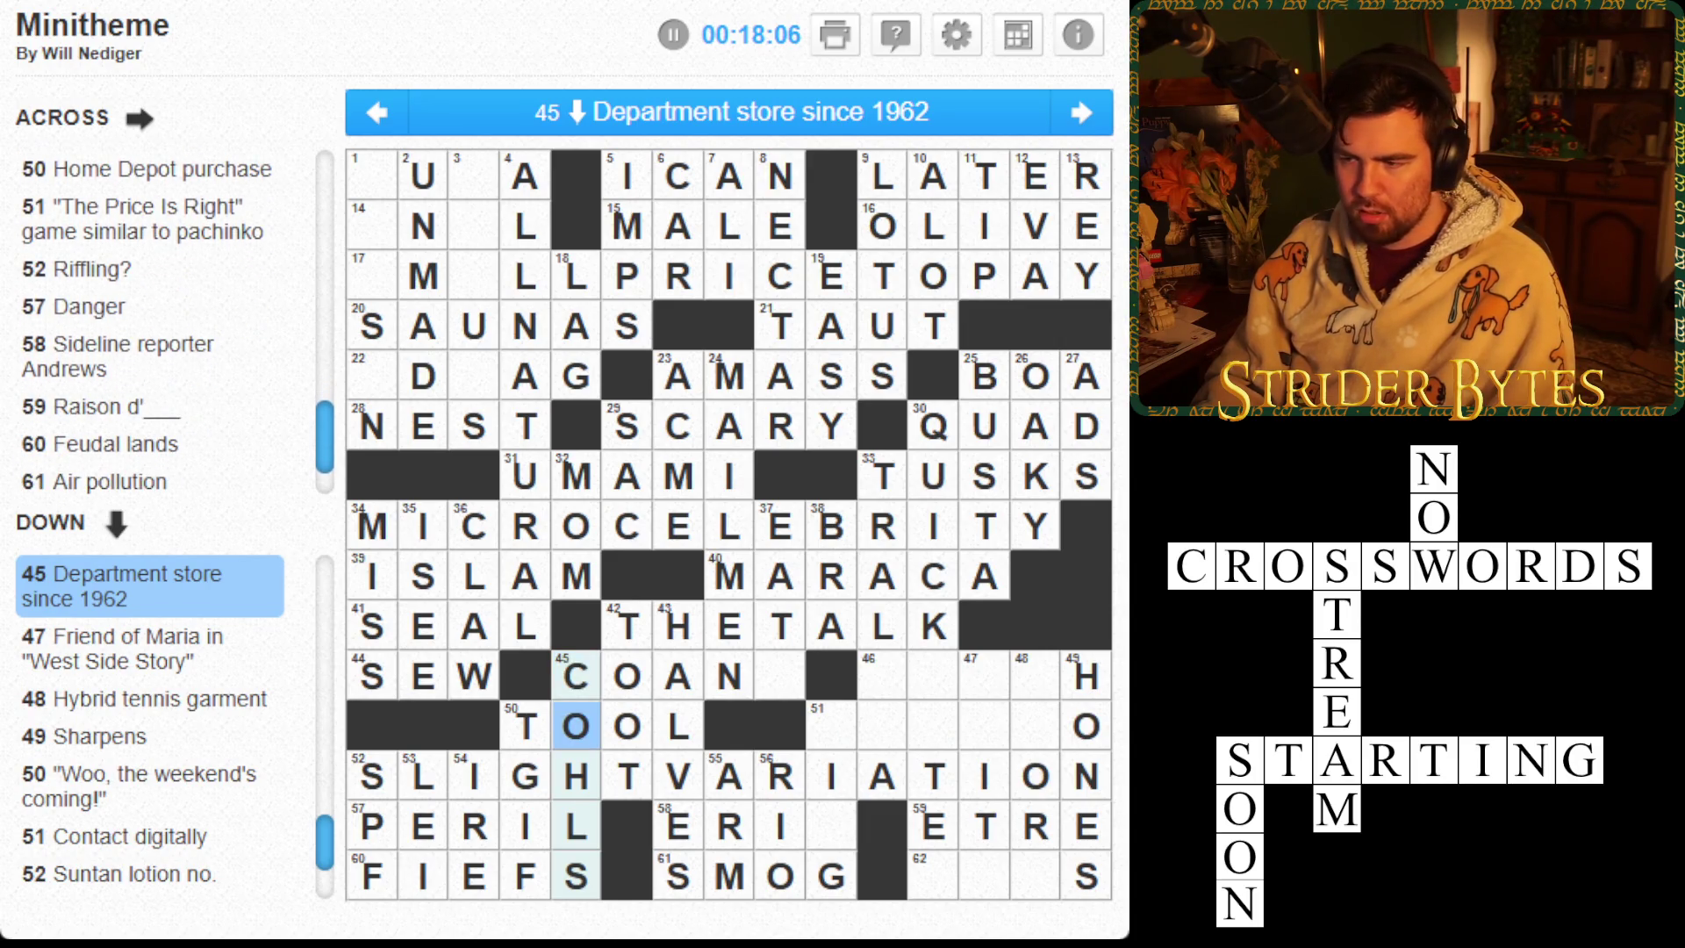
click(575, 676)
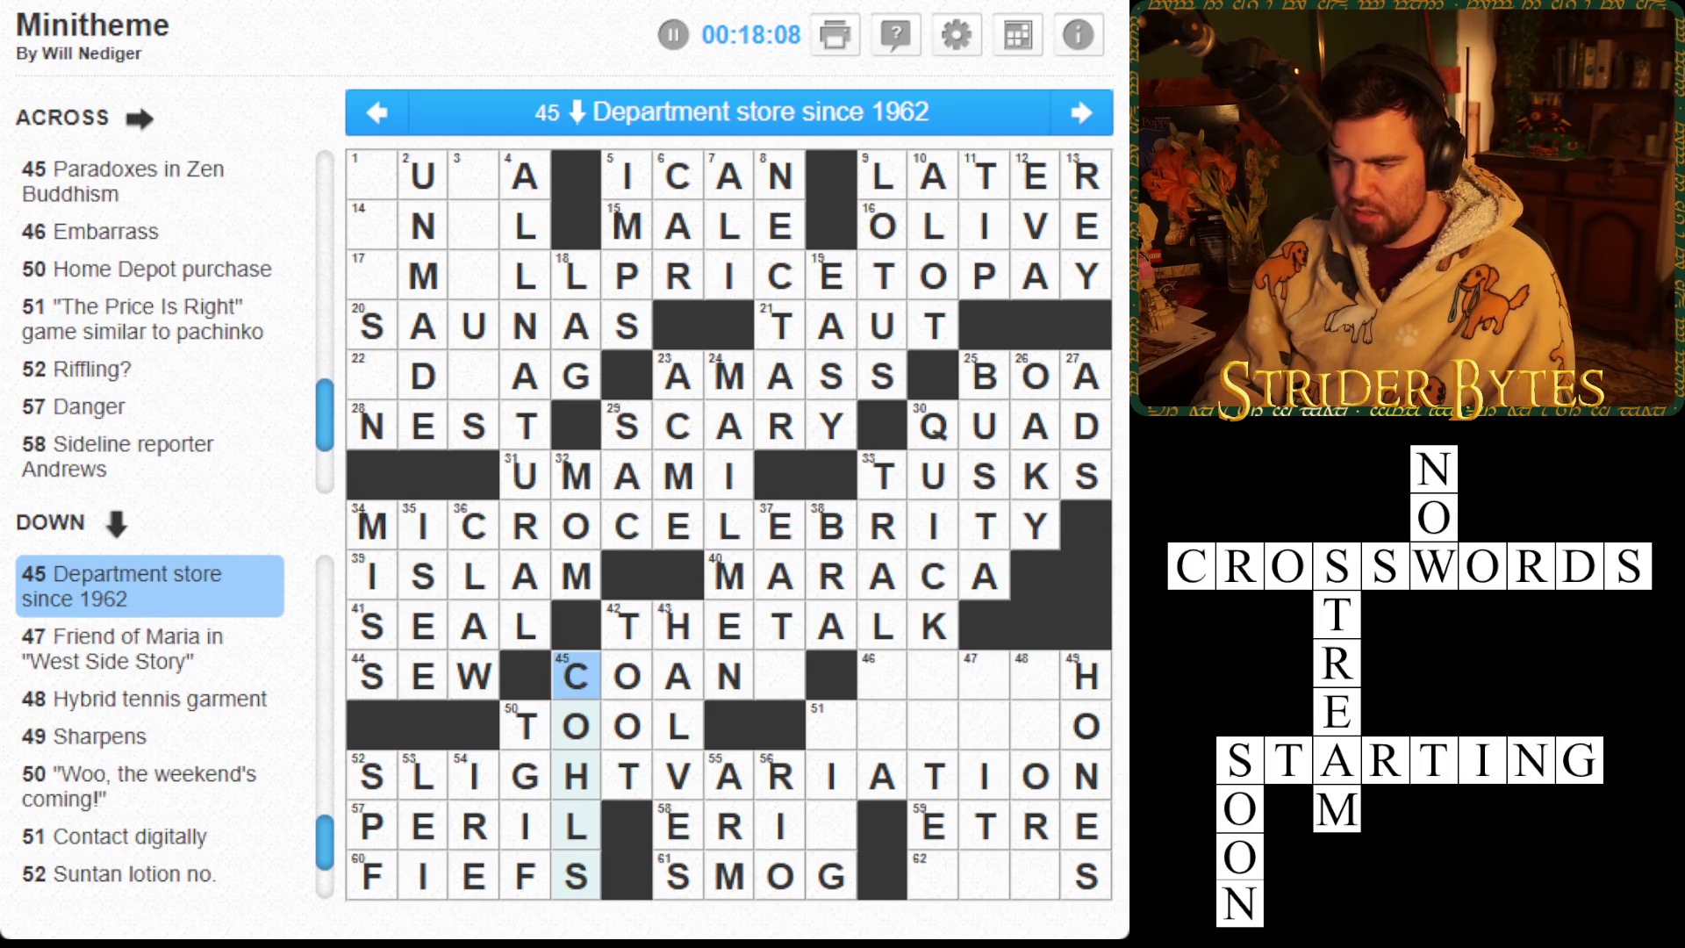
key(Down)
key(Down)
key(Down)
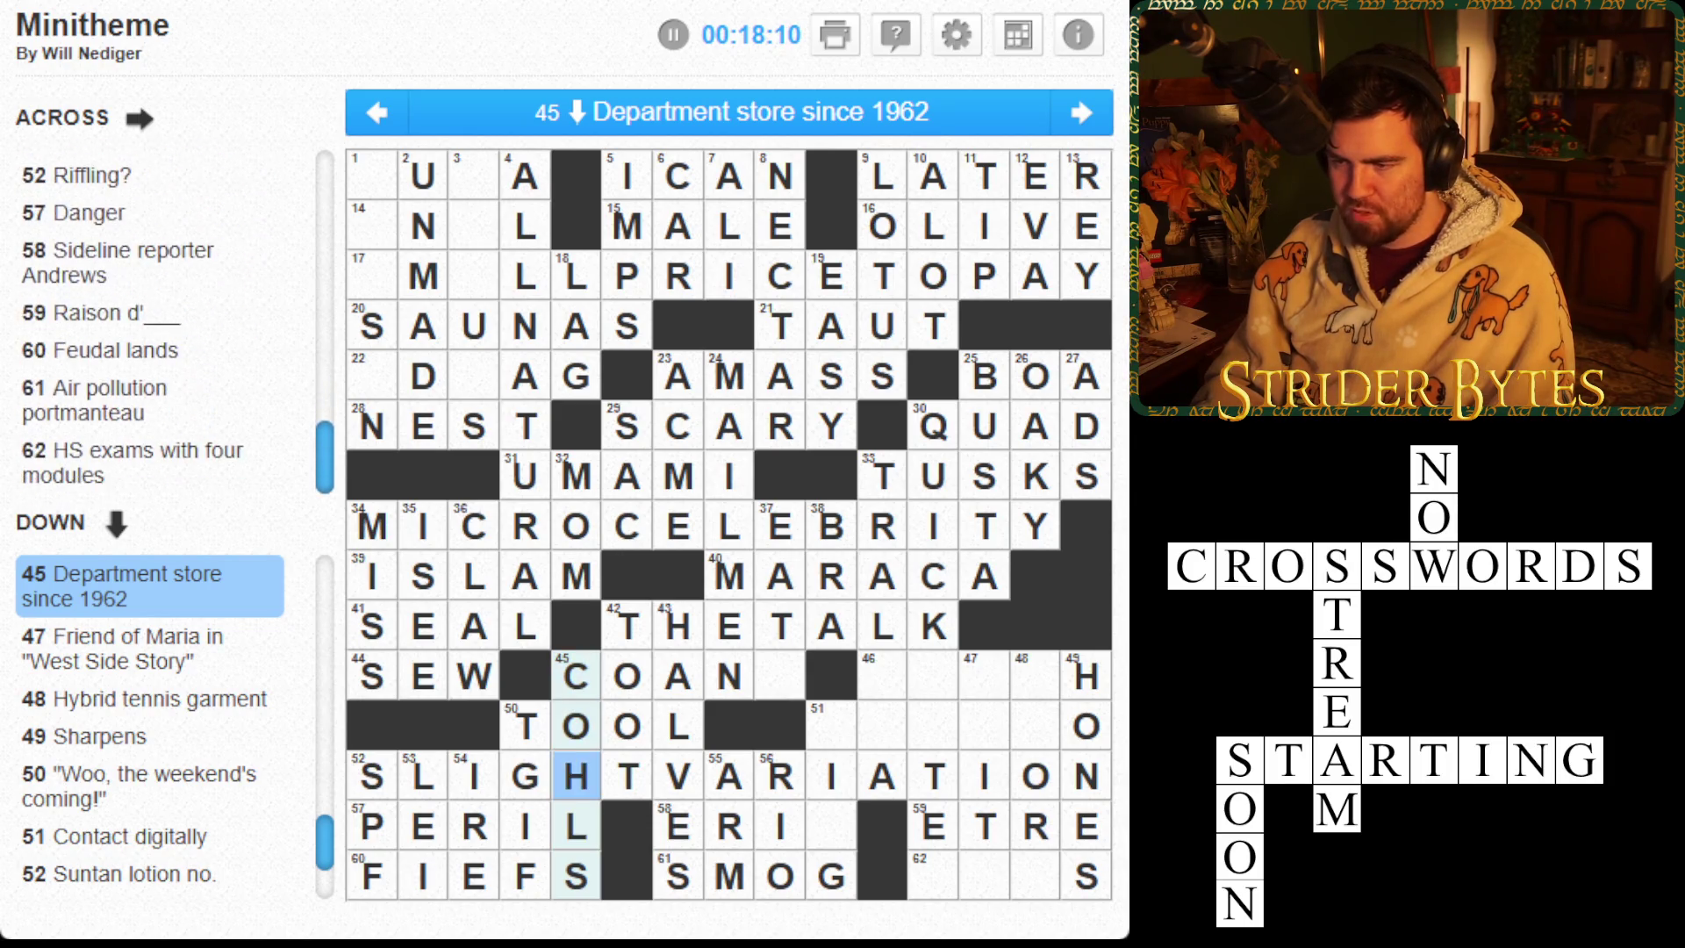
key(Up)
key(Up)
key(Up)
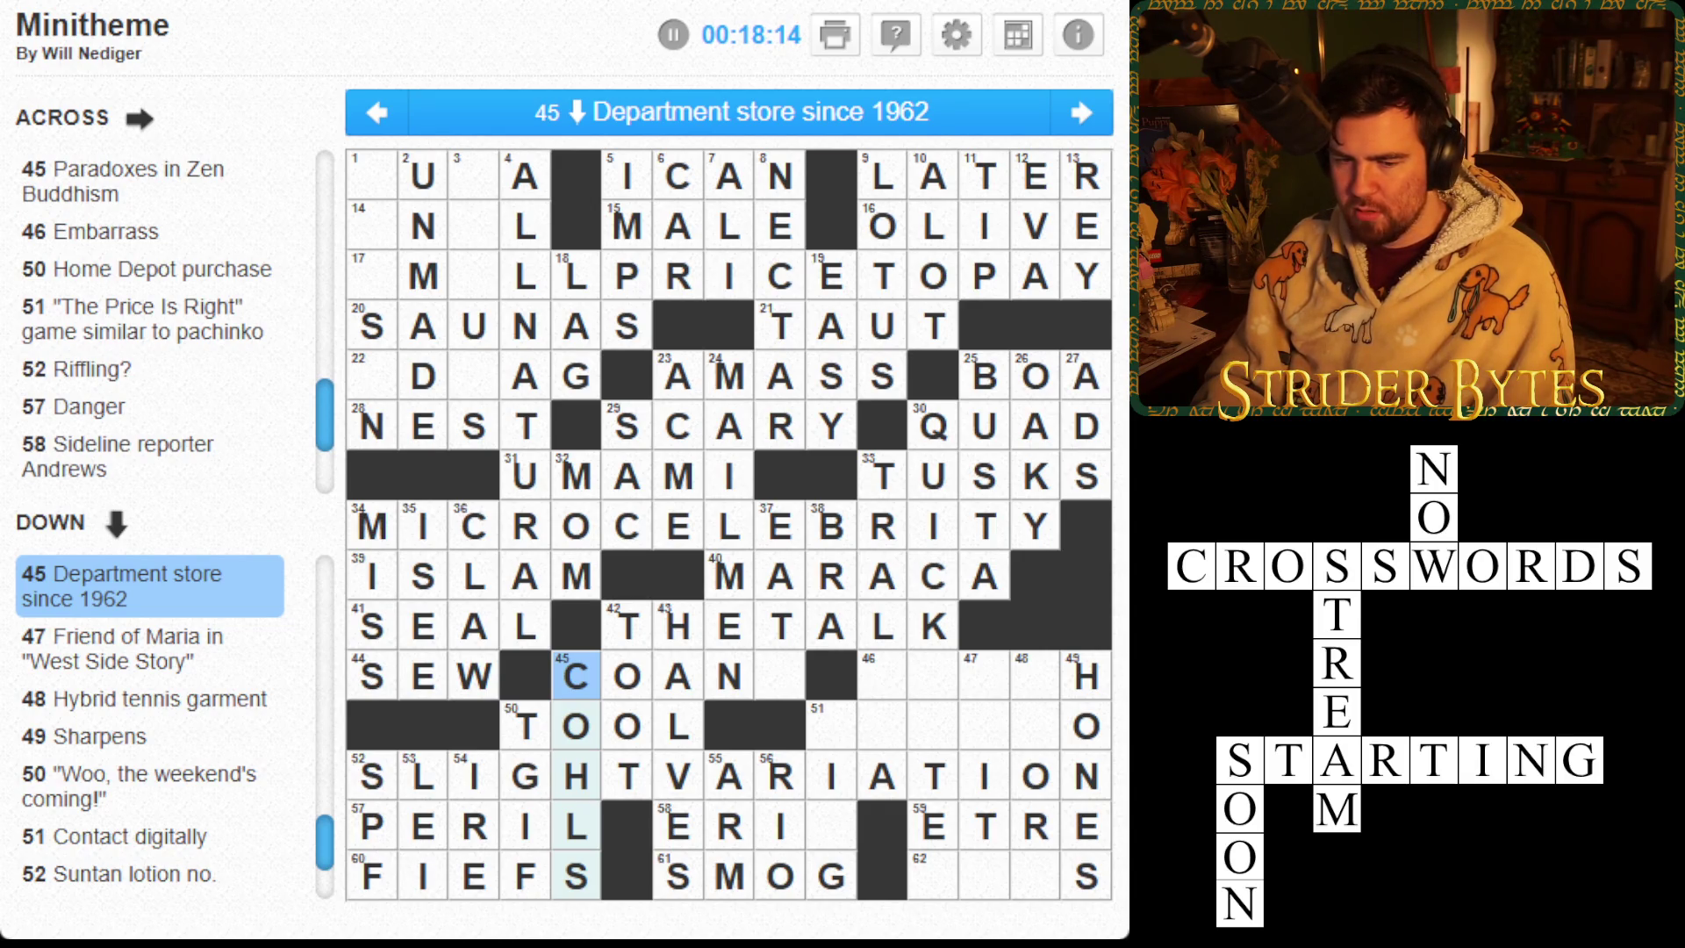
Add S at the end of 45 Across after COAN
key(Right)
key(Right)
key(Right)
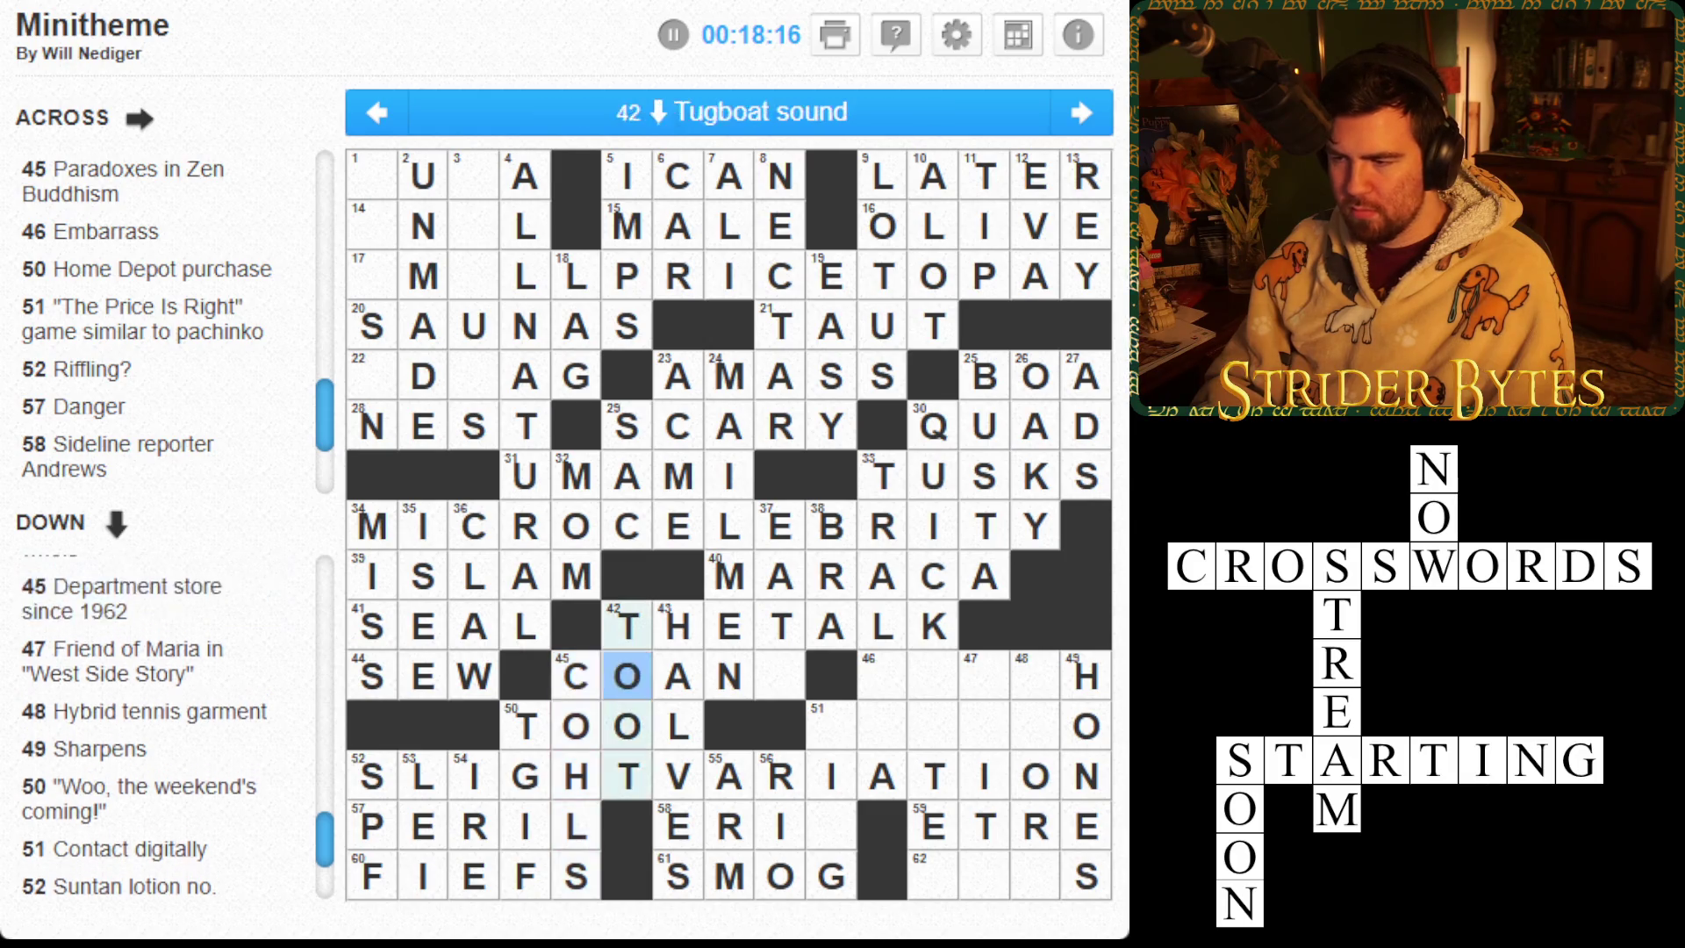
key(space)
key(Right)
key(Left)
key(Left)
key(Left)
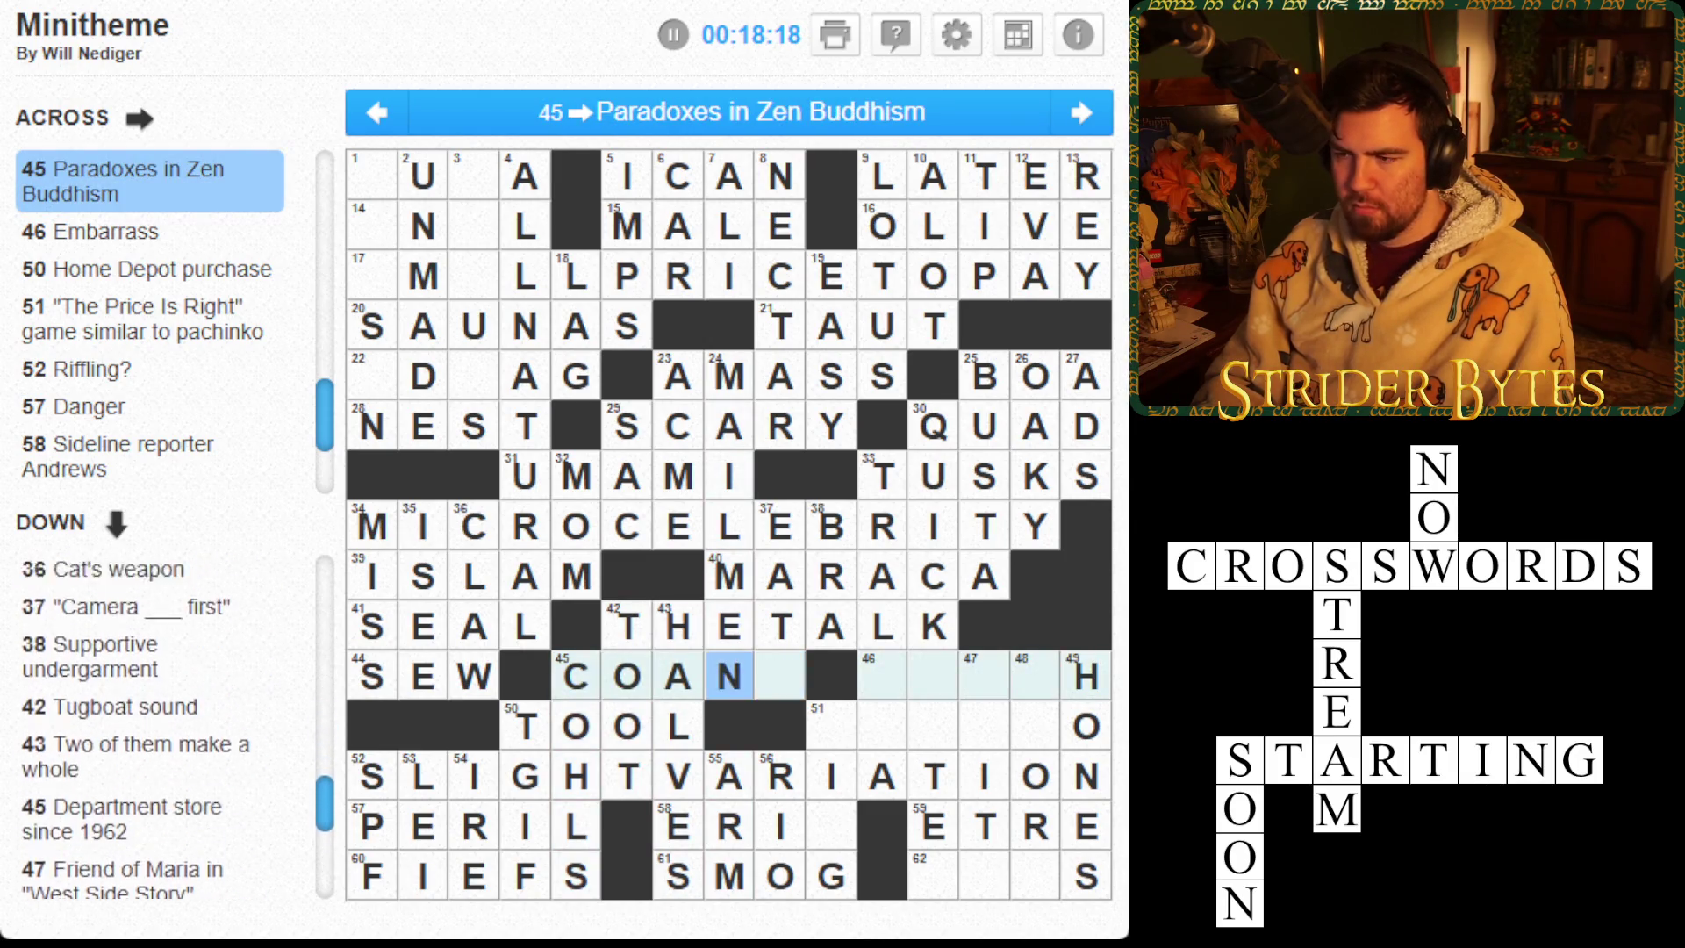
key(space)
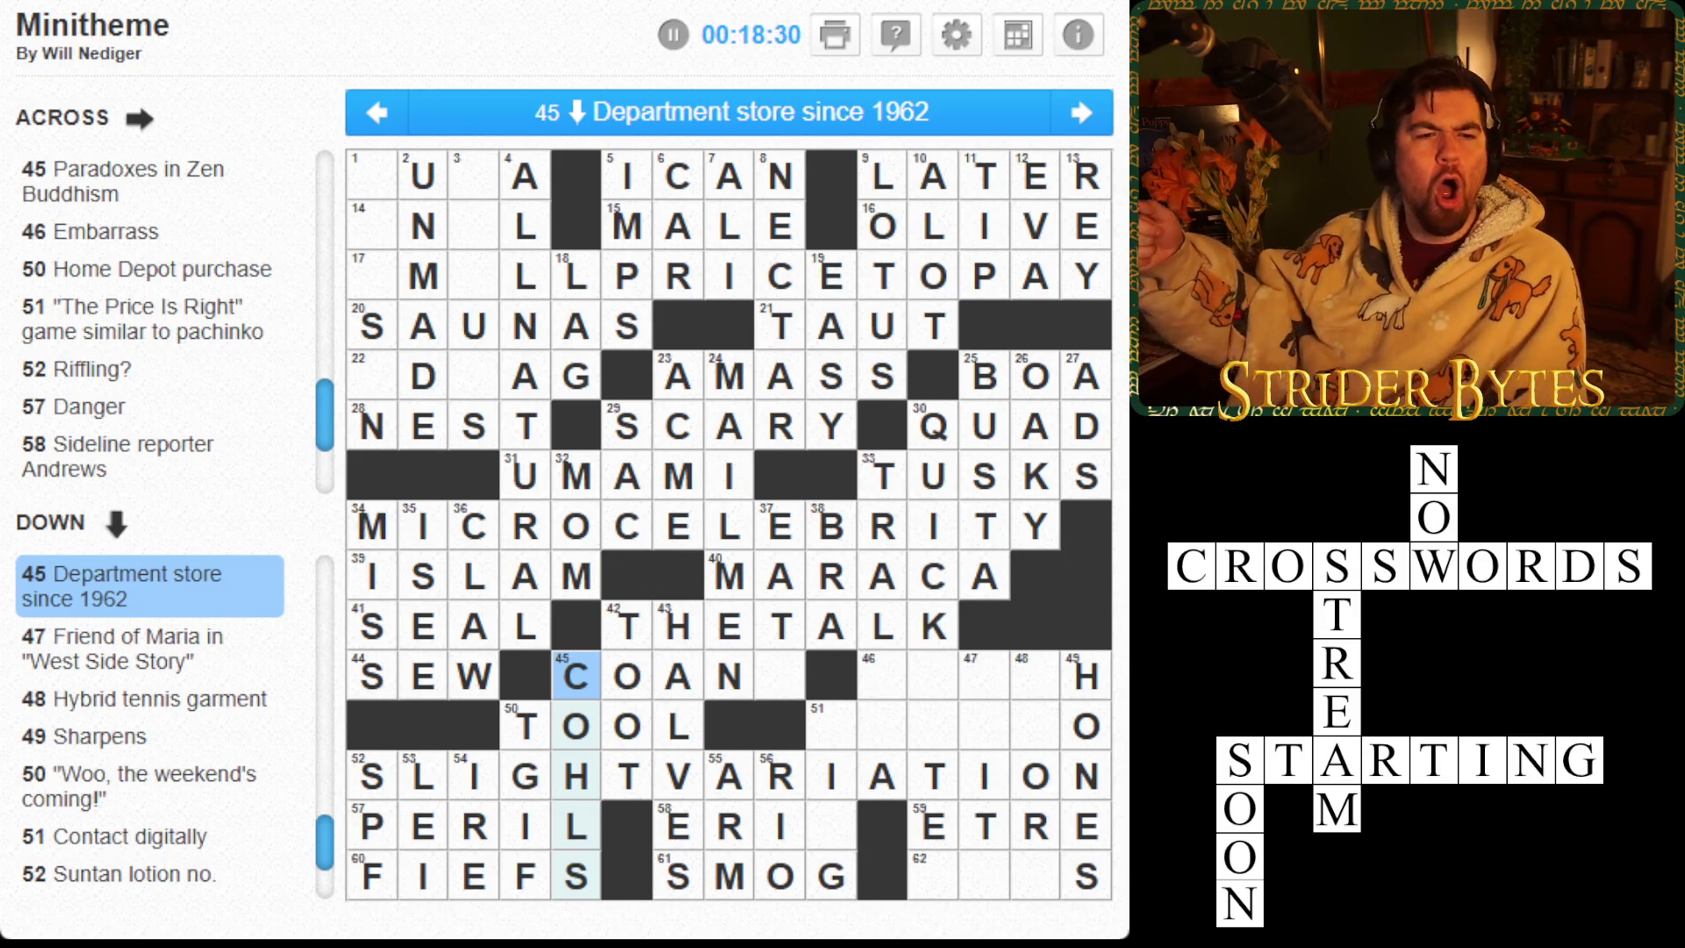
key(Right)
key(Right)
key(Right)
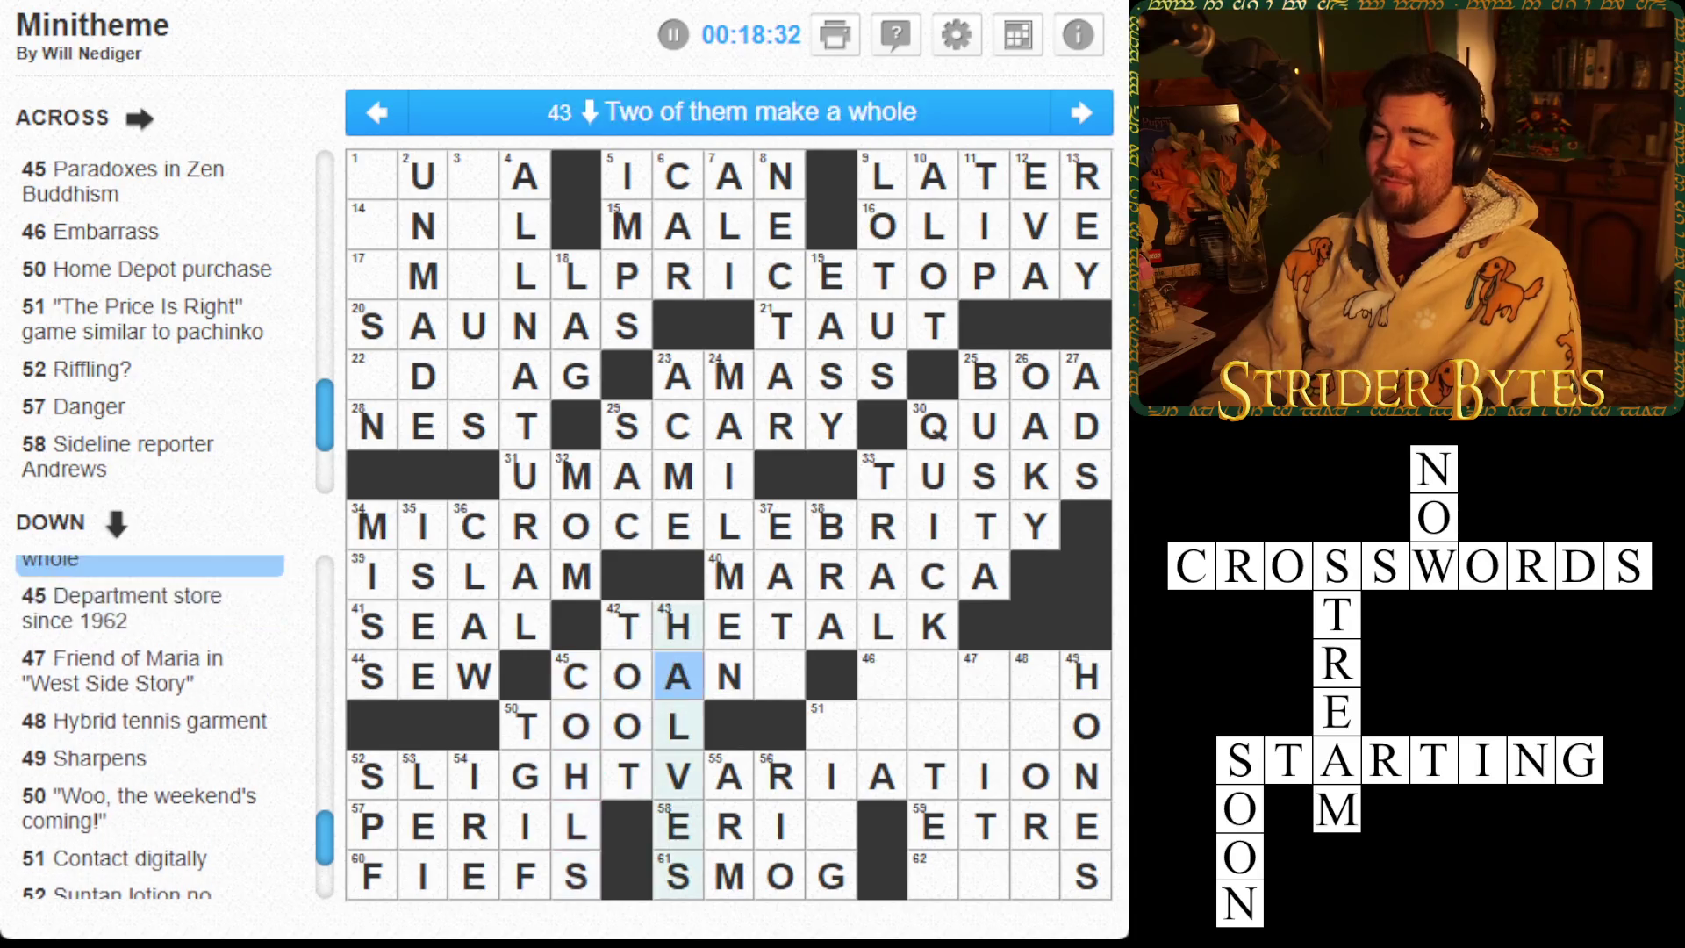
text(S)
Replace the first letter of 45 Across with K so it reads KOANS
click(728, 625)
click(728, 676)
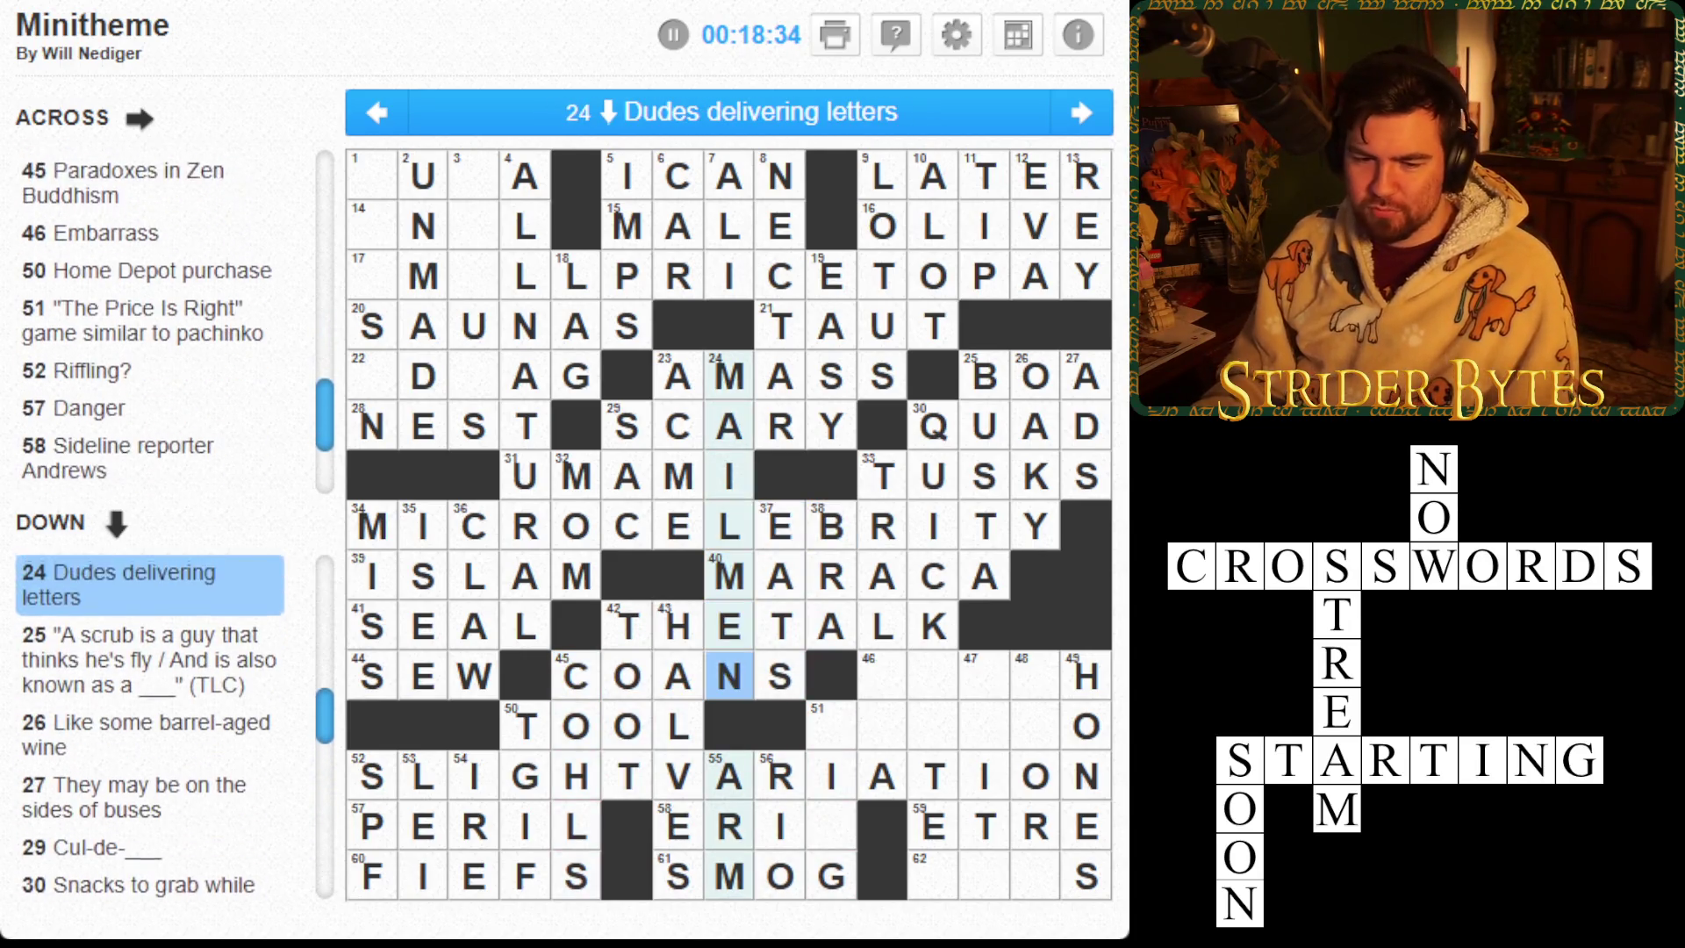
click(728, 675)
key(Left)
key(Left)
key(Left)
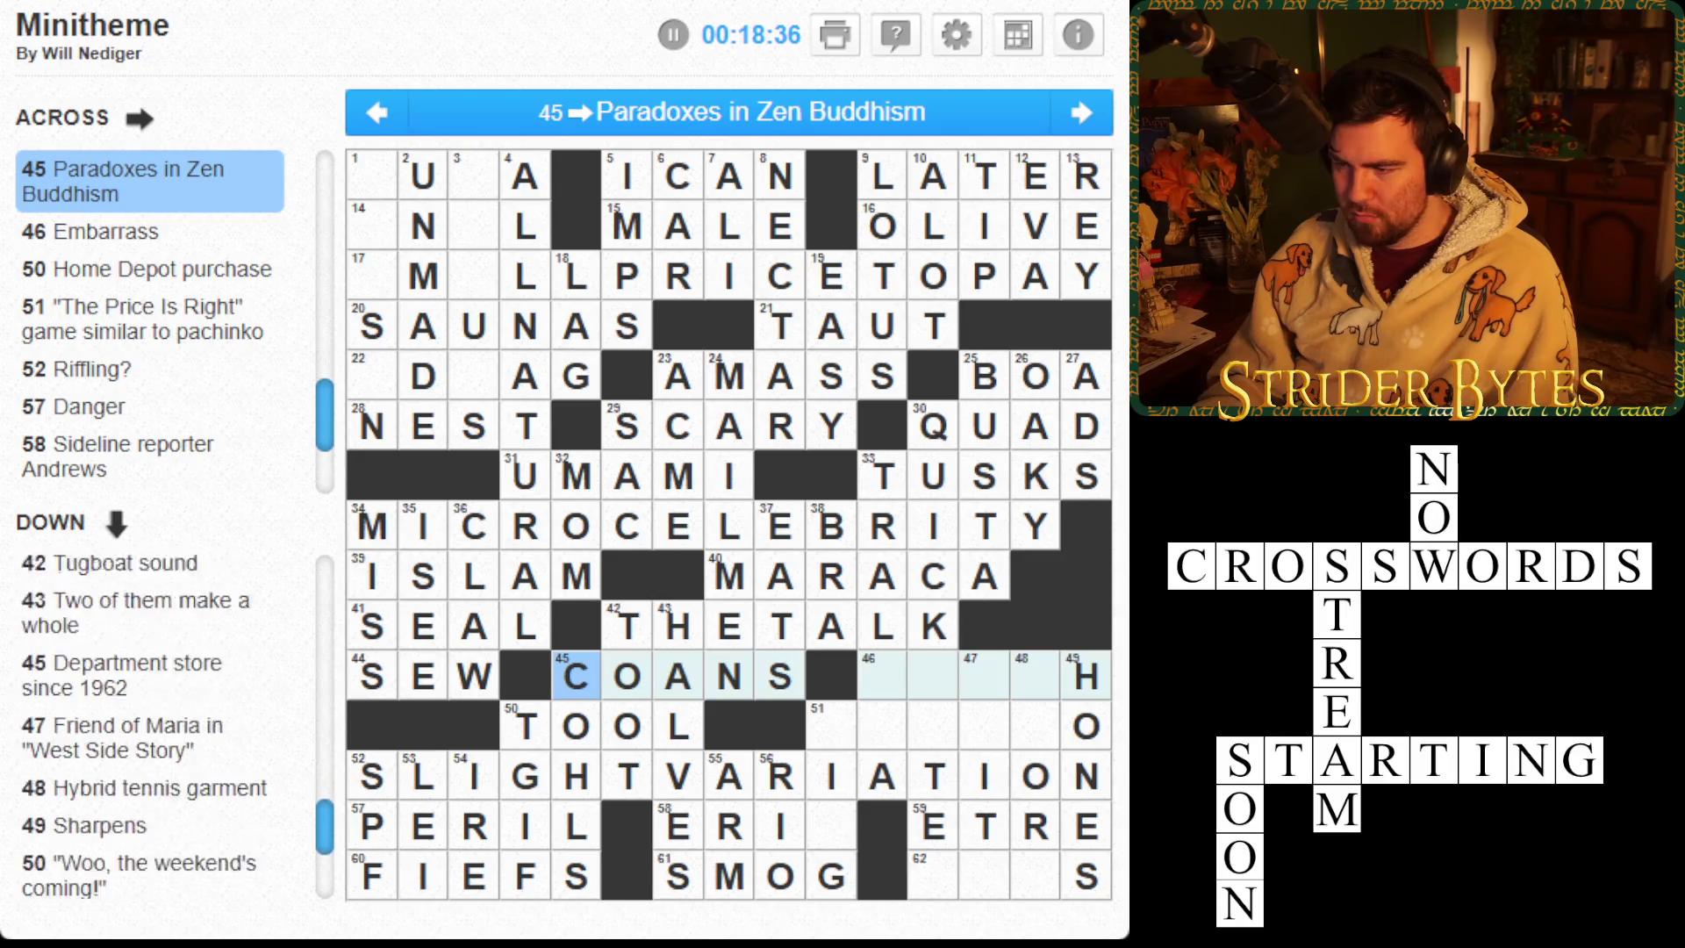
text(K)
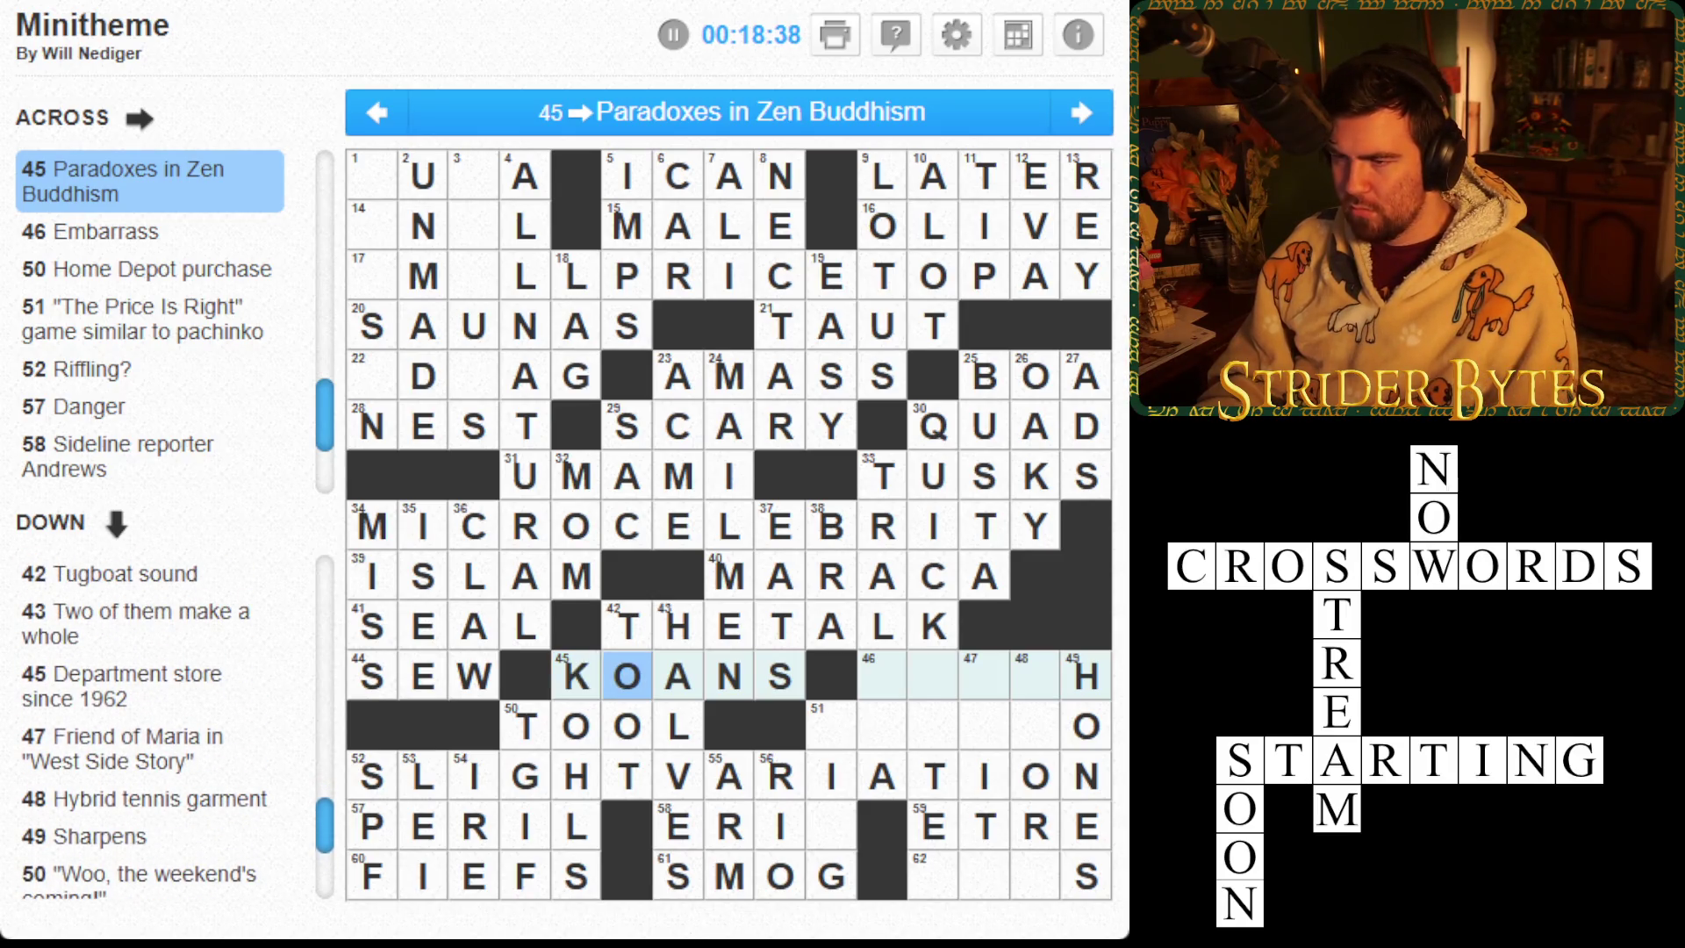
click(577, 675)
click(627, 676)
click(677, 676)
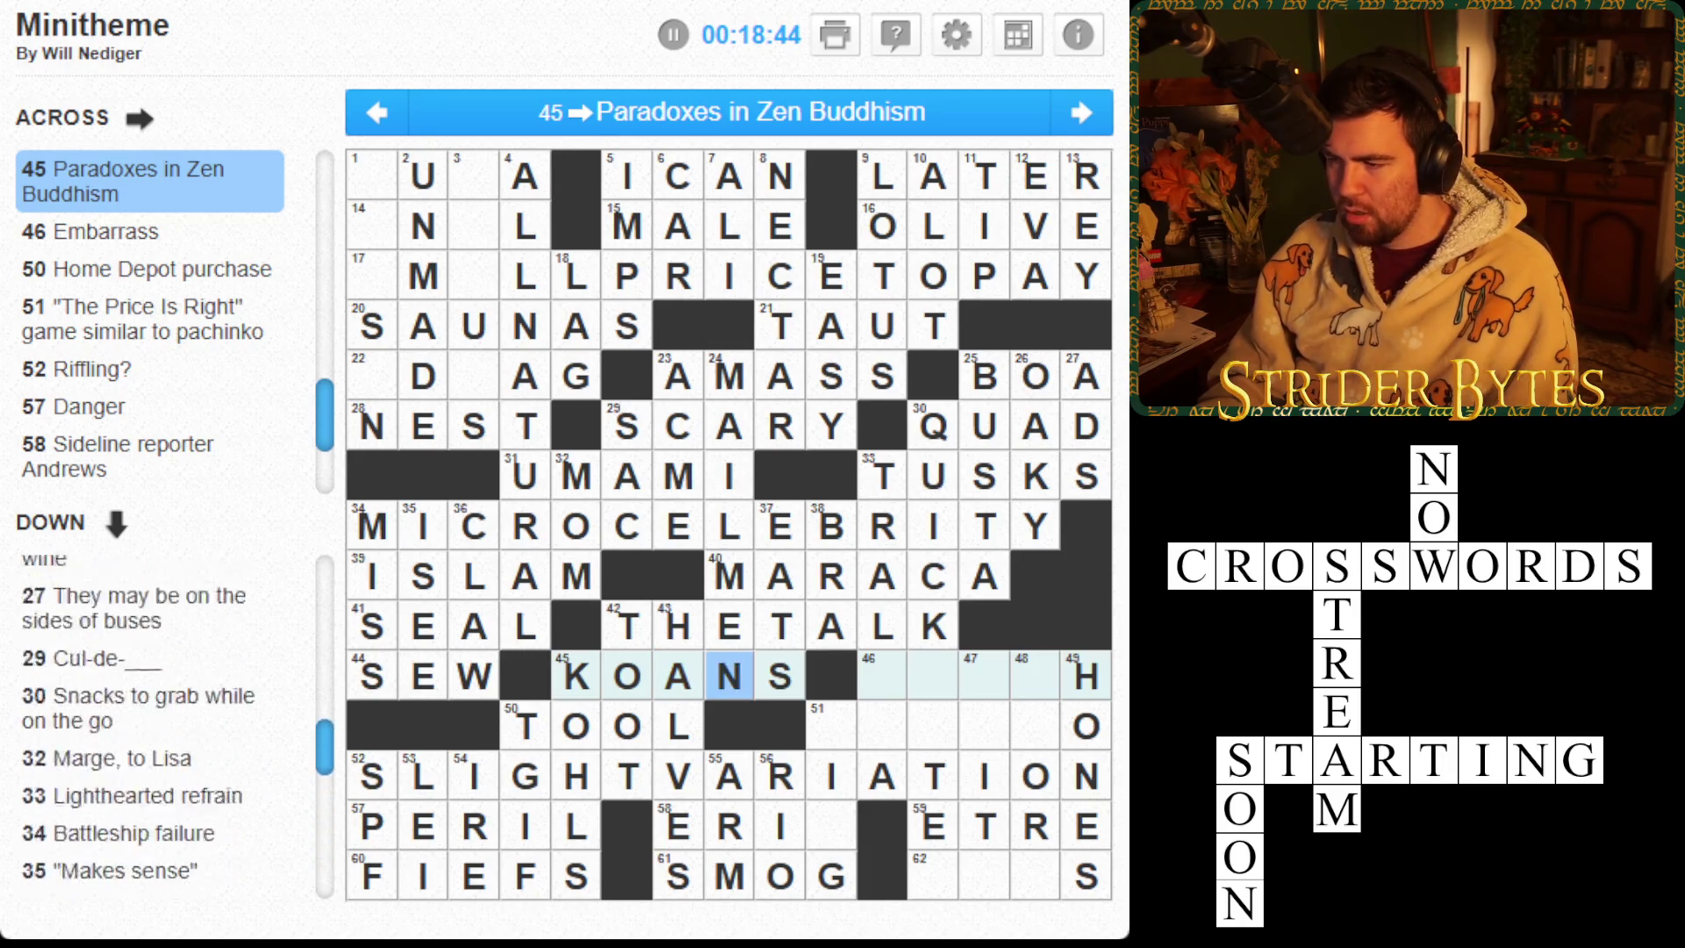
Move to the empty first square of 22 Across, Dog collar attachment
click(729, 626)
click(524, 376)
key(Left)
key(Left)
key(Left)
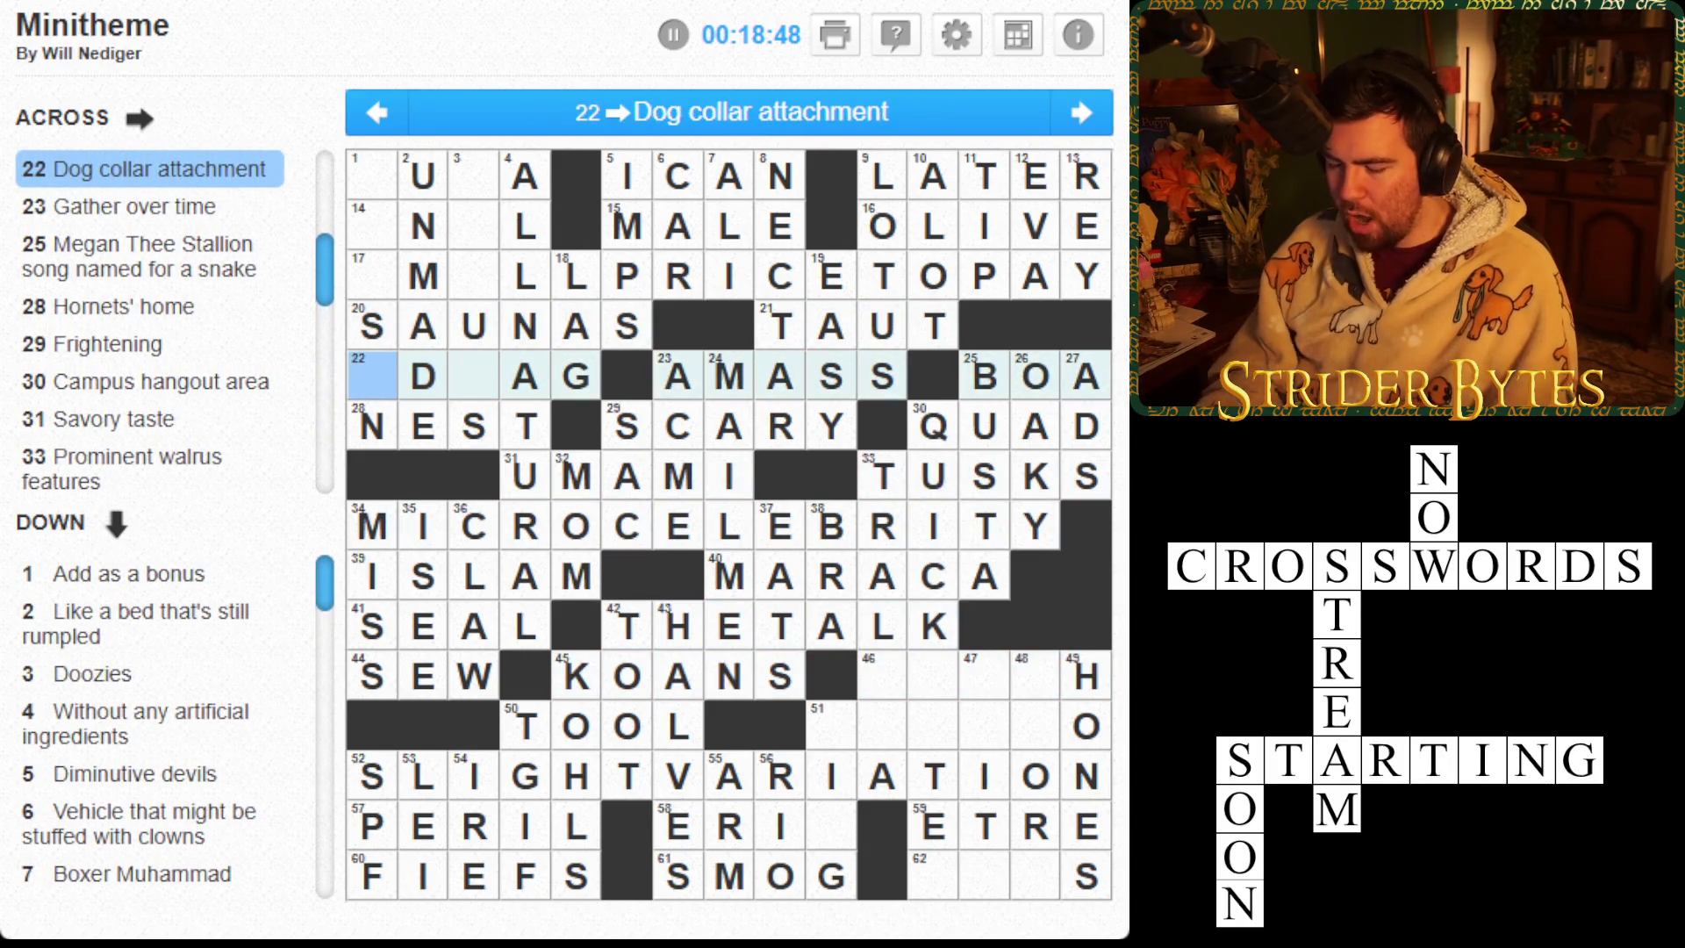
Type I and T to complete IDTAG, then fix 17 Across to start SMALL
text(IT)
key(Up)
key(Up)
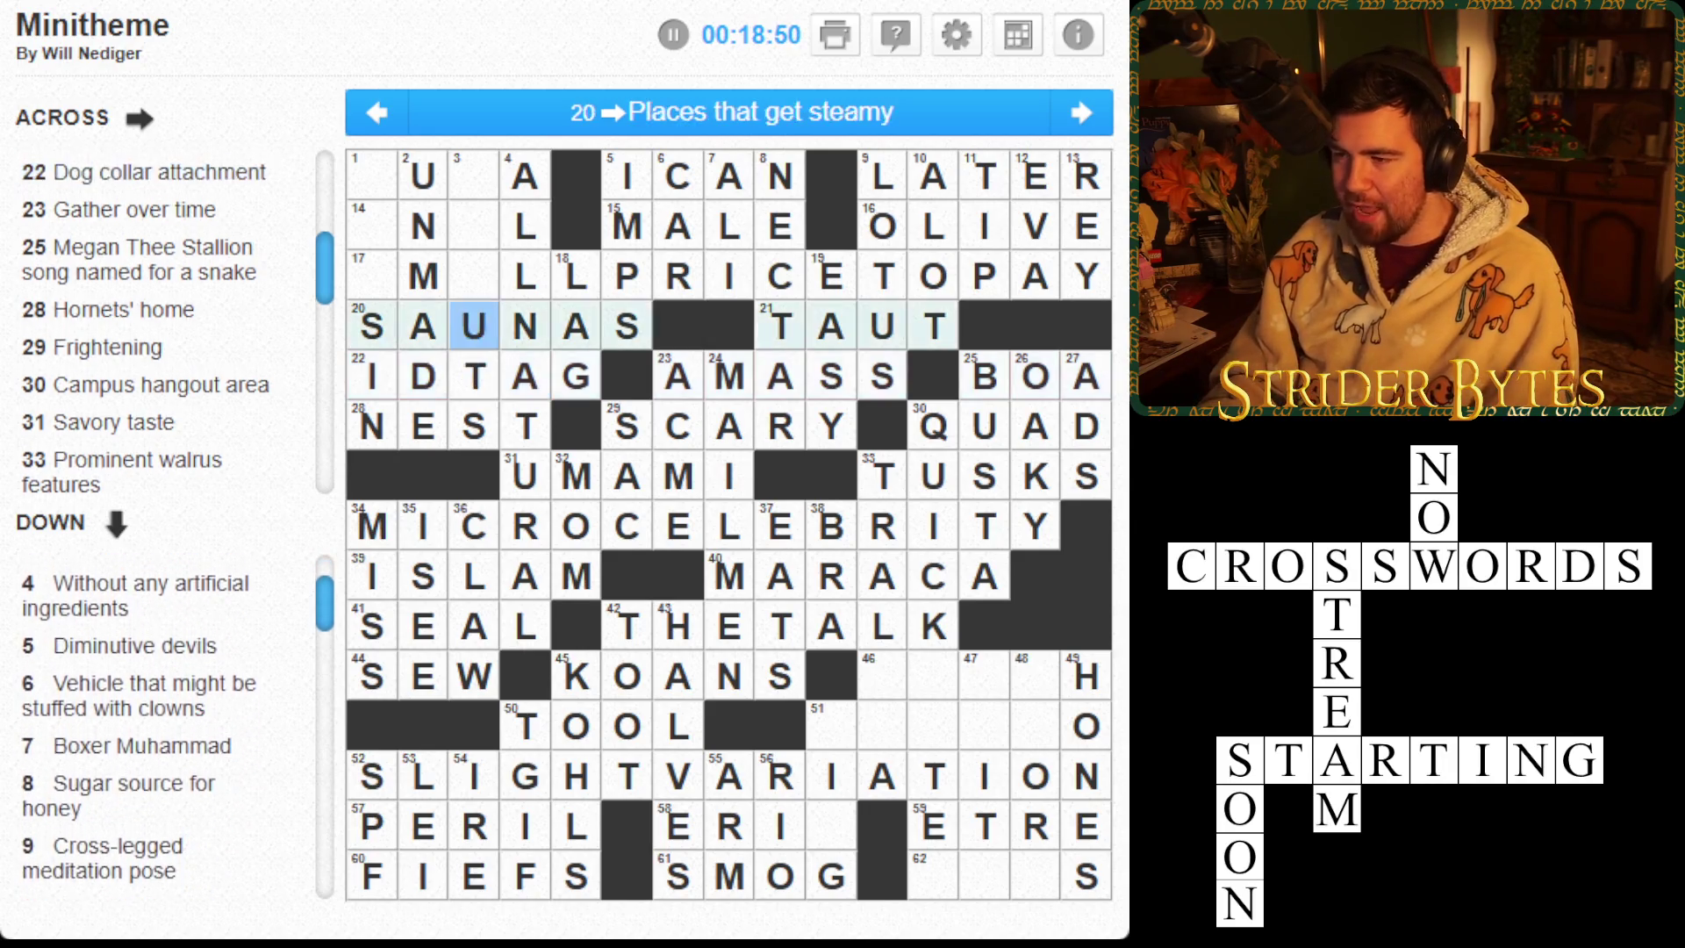
key(Left)
key(Left)
key(Left)
text(SMM)
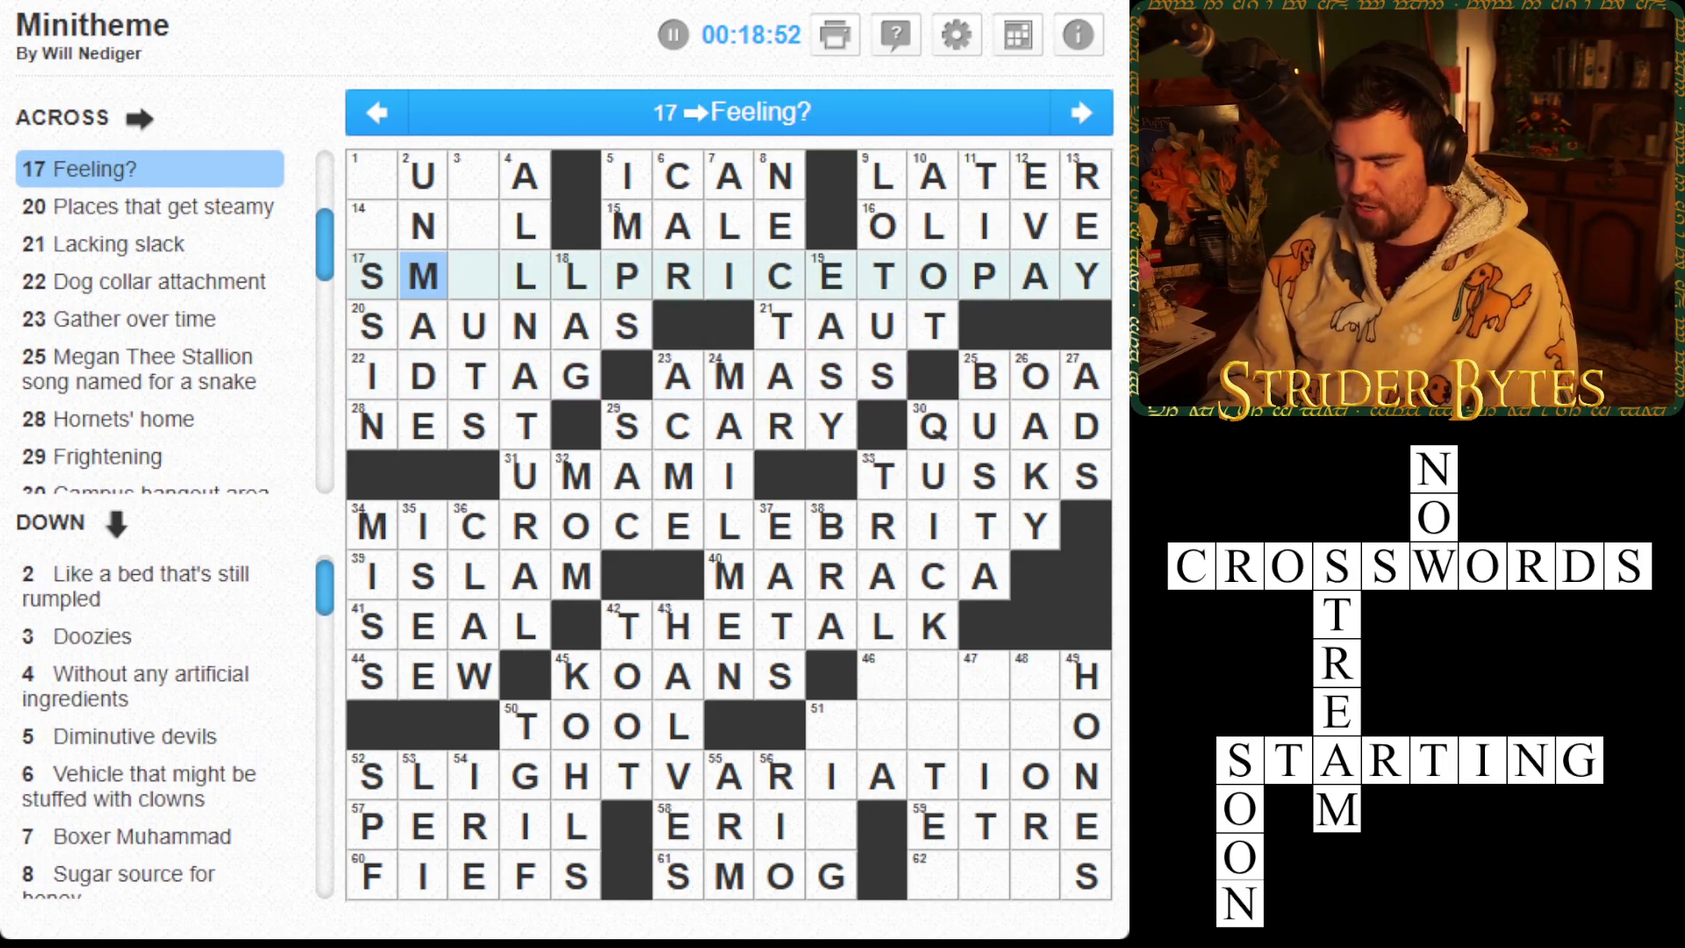
key(Left)
text(A)
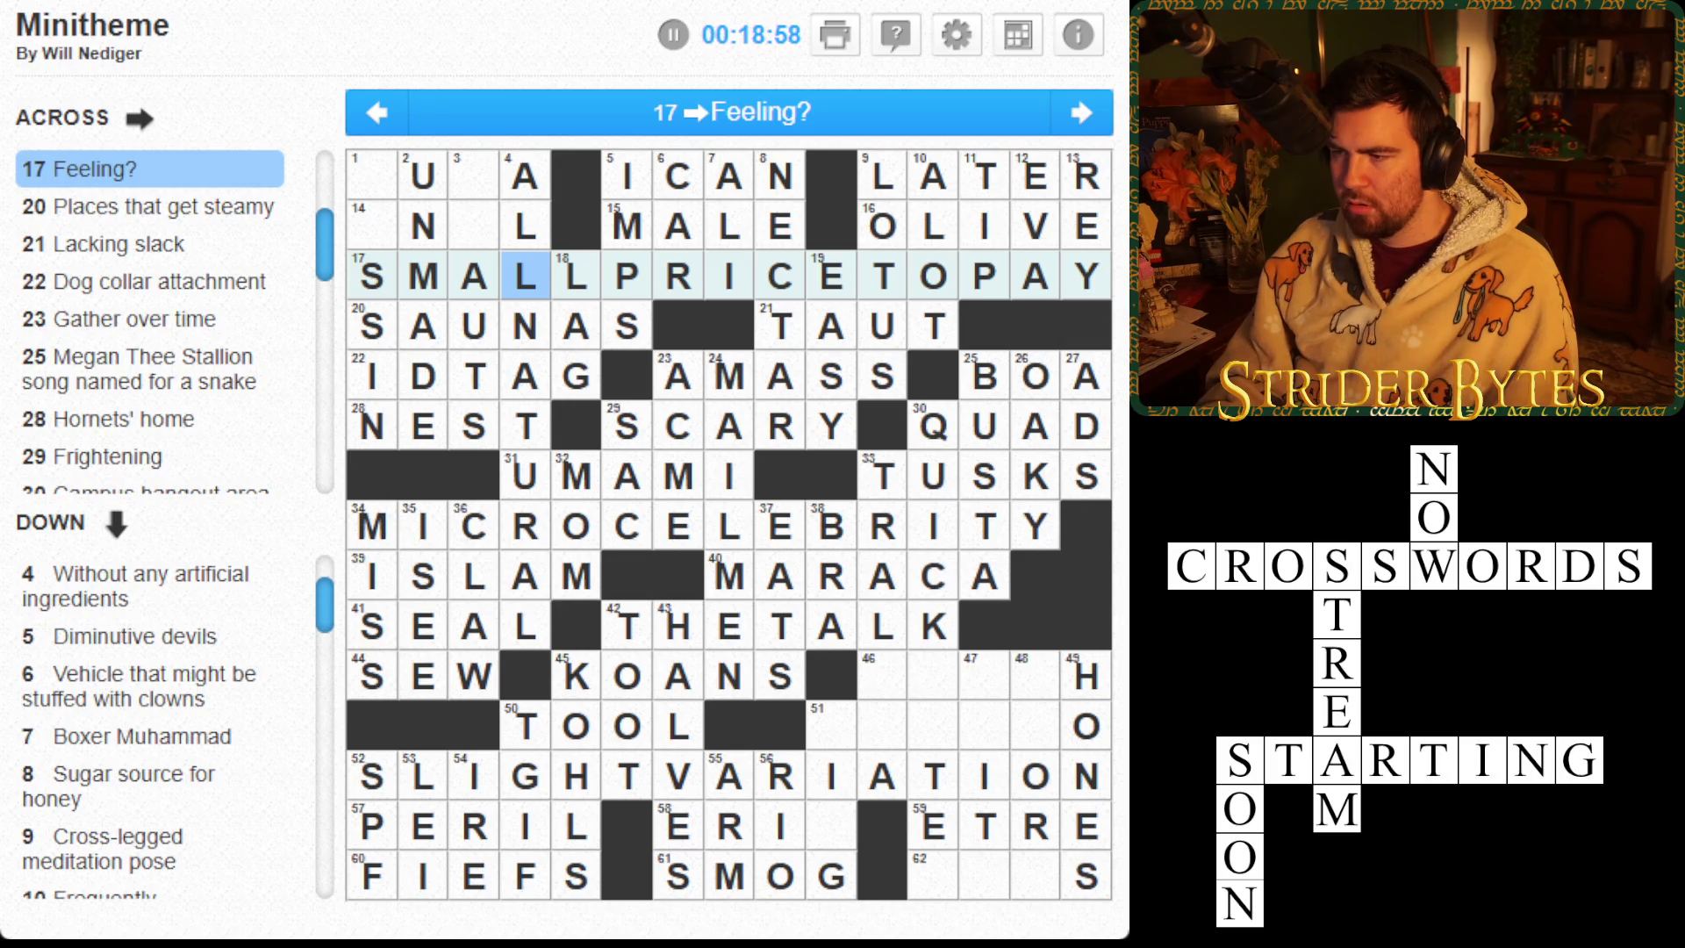
Fill T and B into the Oompah instrument answer at square 1, making TUBA
key(Down)
key(Down)
key(Down)
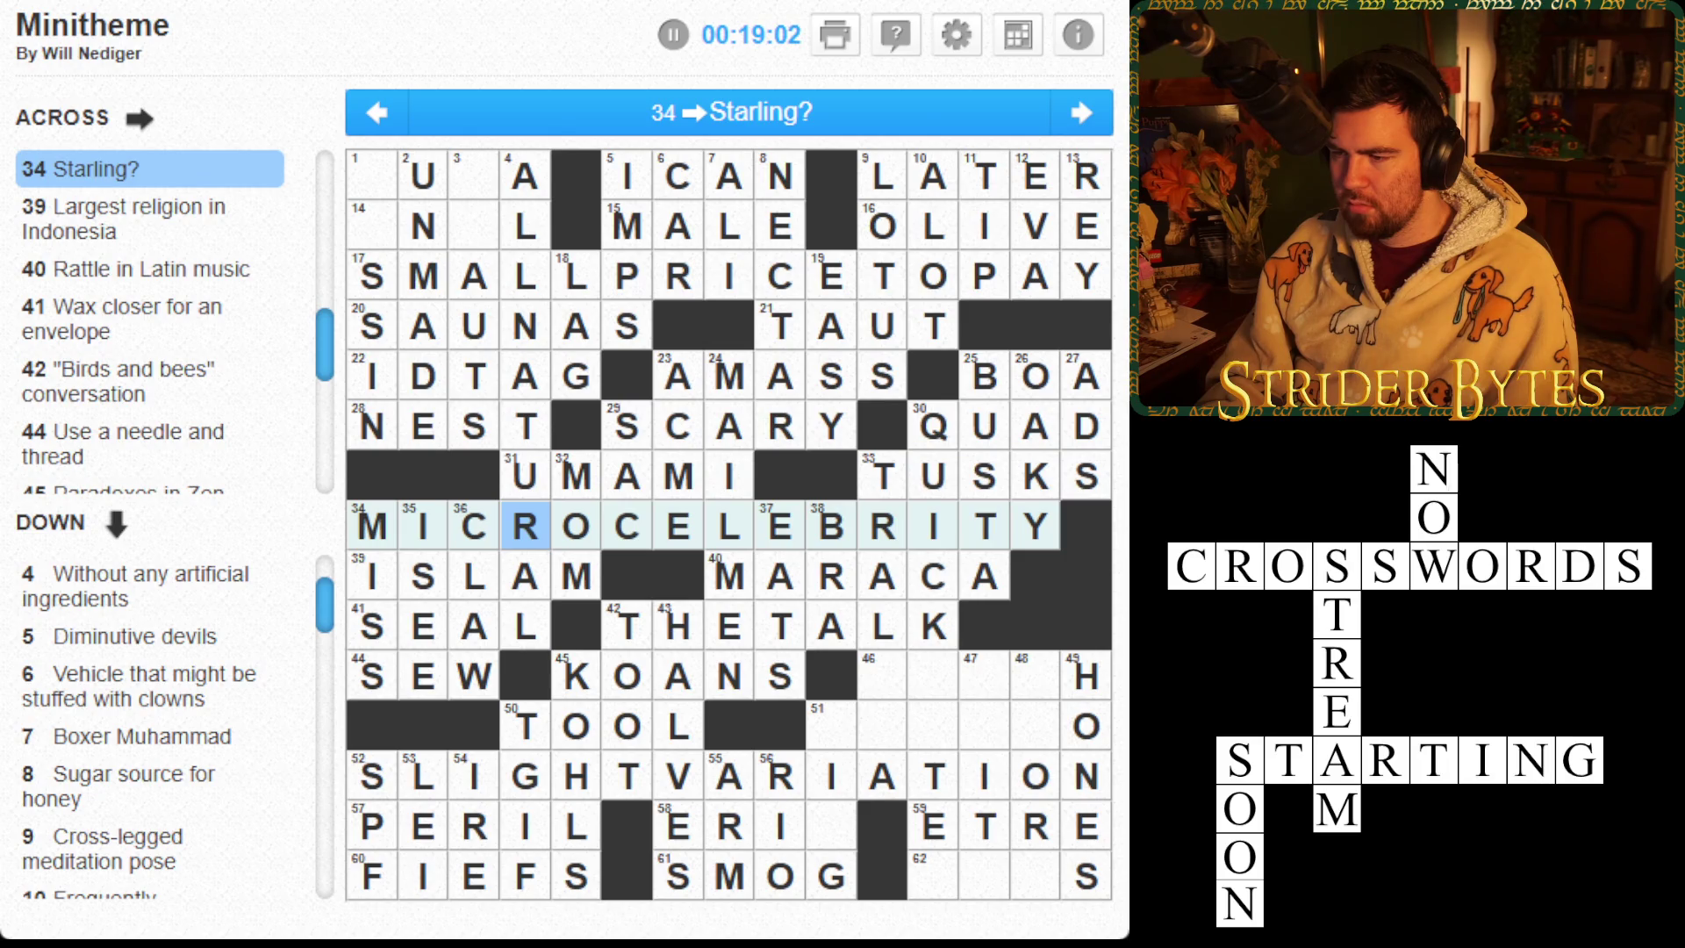
key(Down)
key(Down)
key(Down)
key(Right)
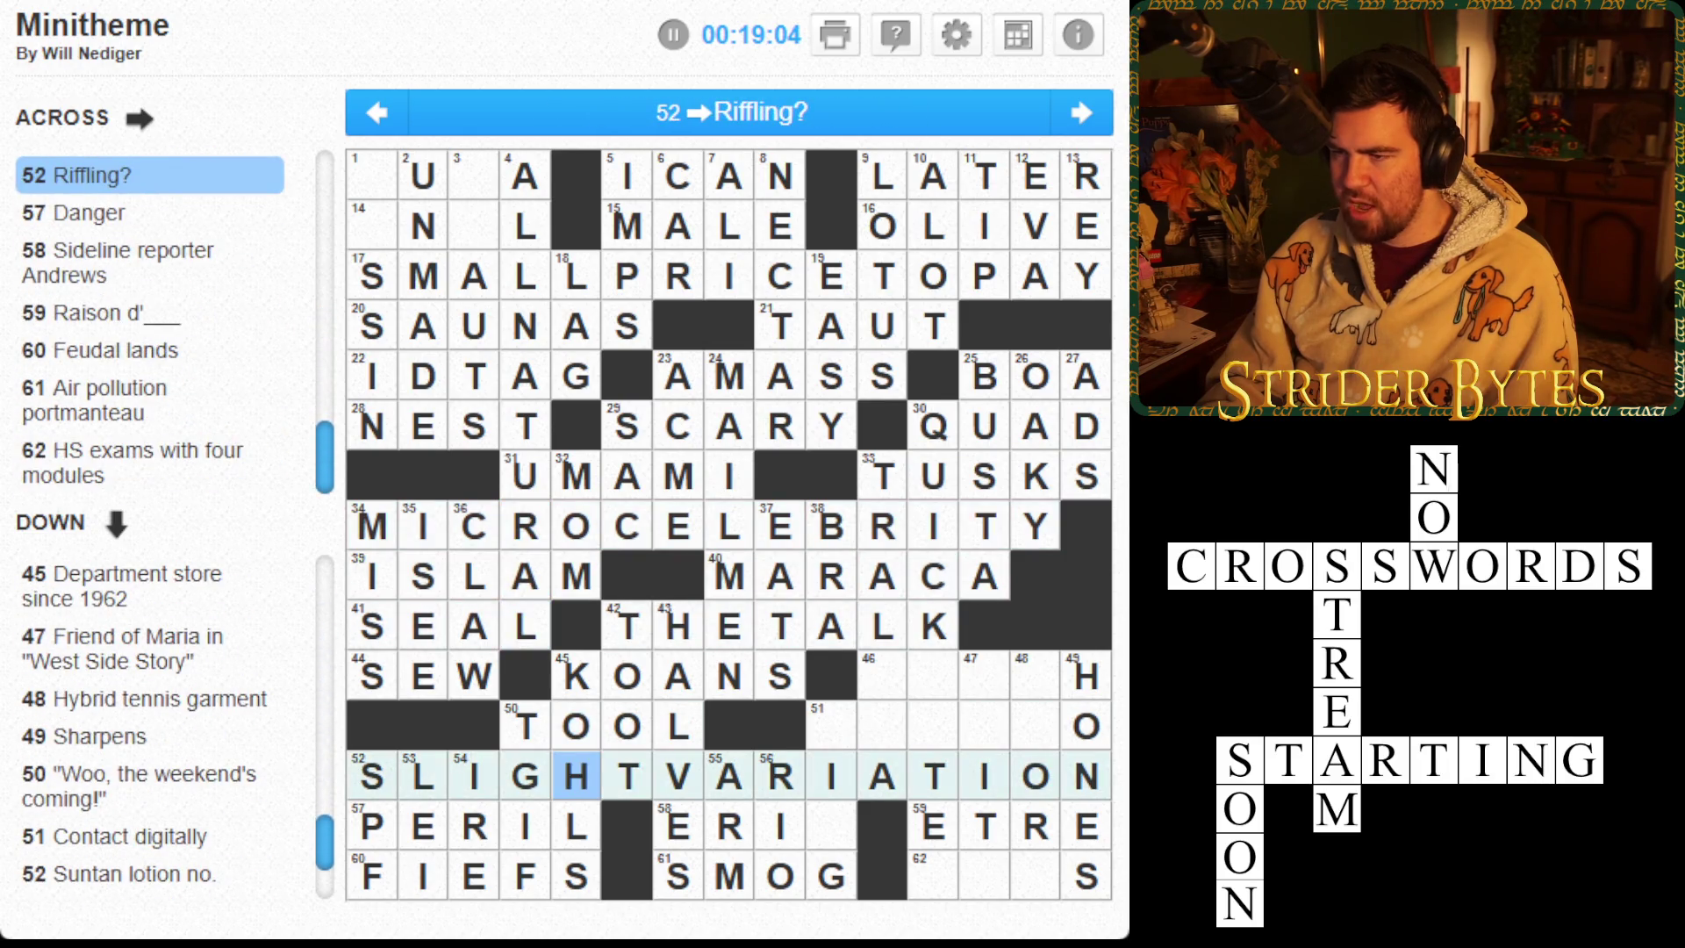
key(Up)
key(Up)
key(Right)
key(Right)
key(Right)
key(Up)
key(Up)
key(Down)
key(Up)
key(Up)
key(Up)
key(Up)
key(Up)
key(Up)
key(Left)
key(Left)
key(Left)
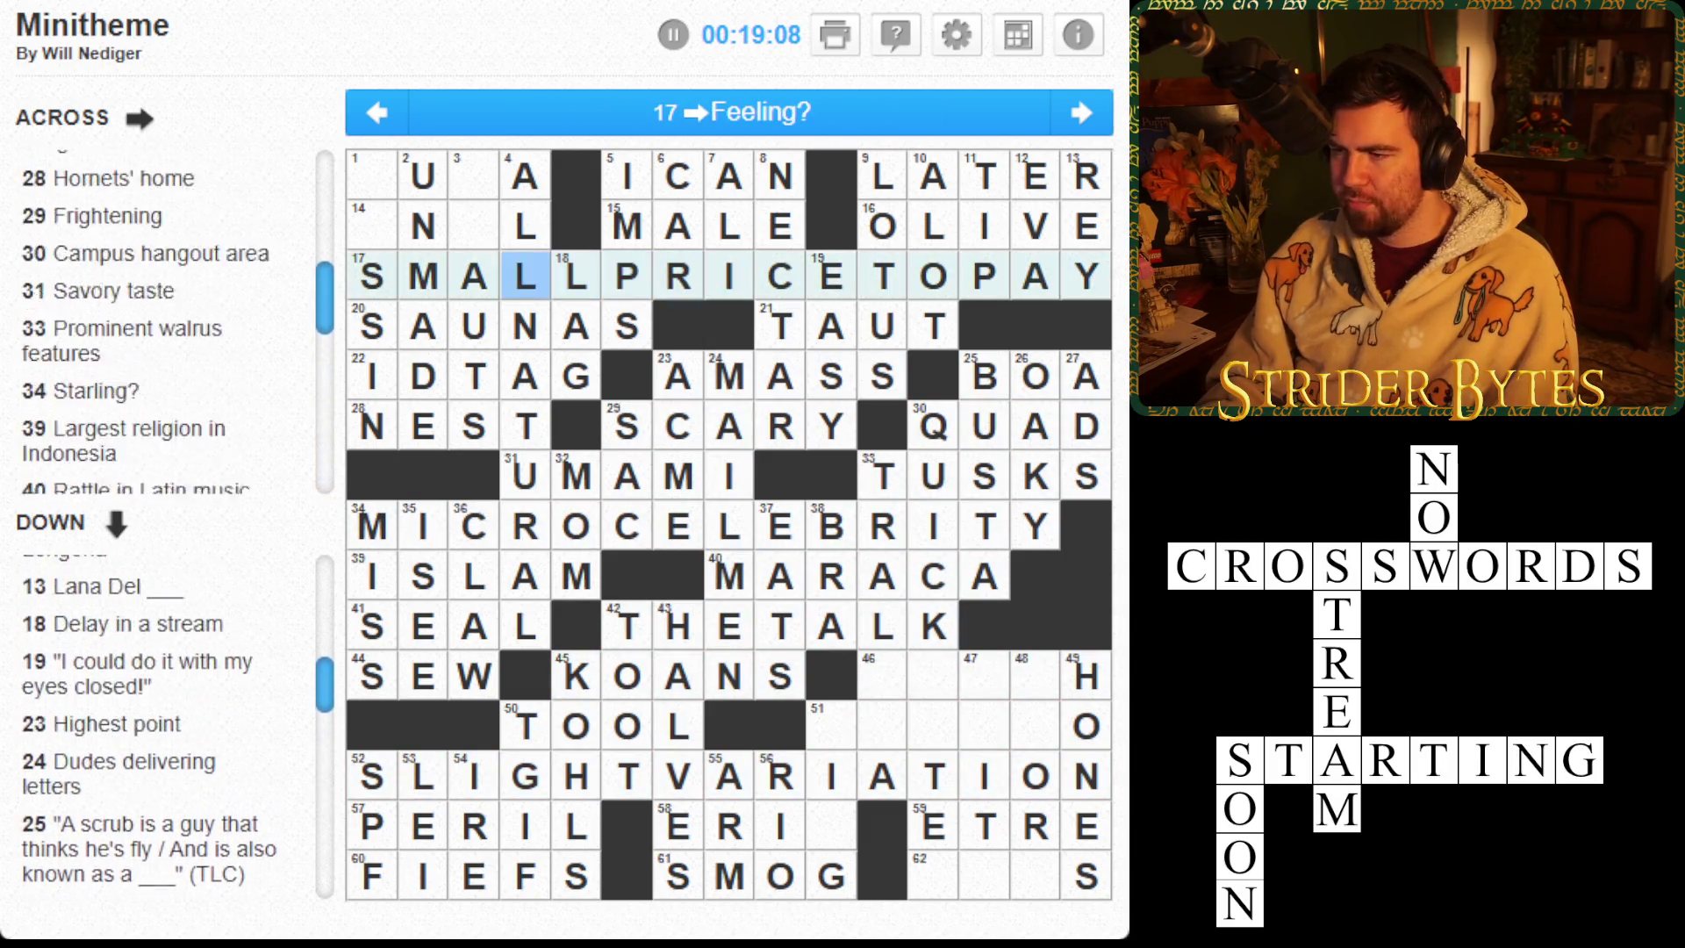
key(Up)
key(Left)
key(Left)
key(Left)
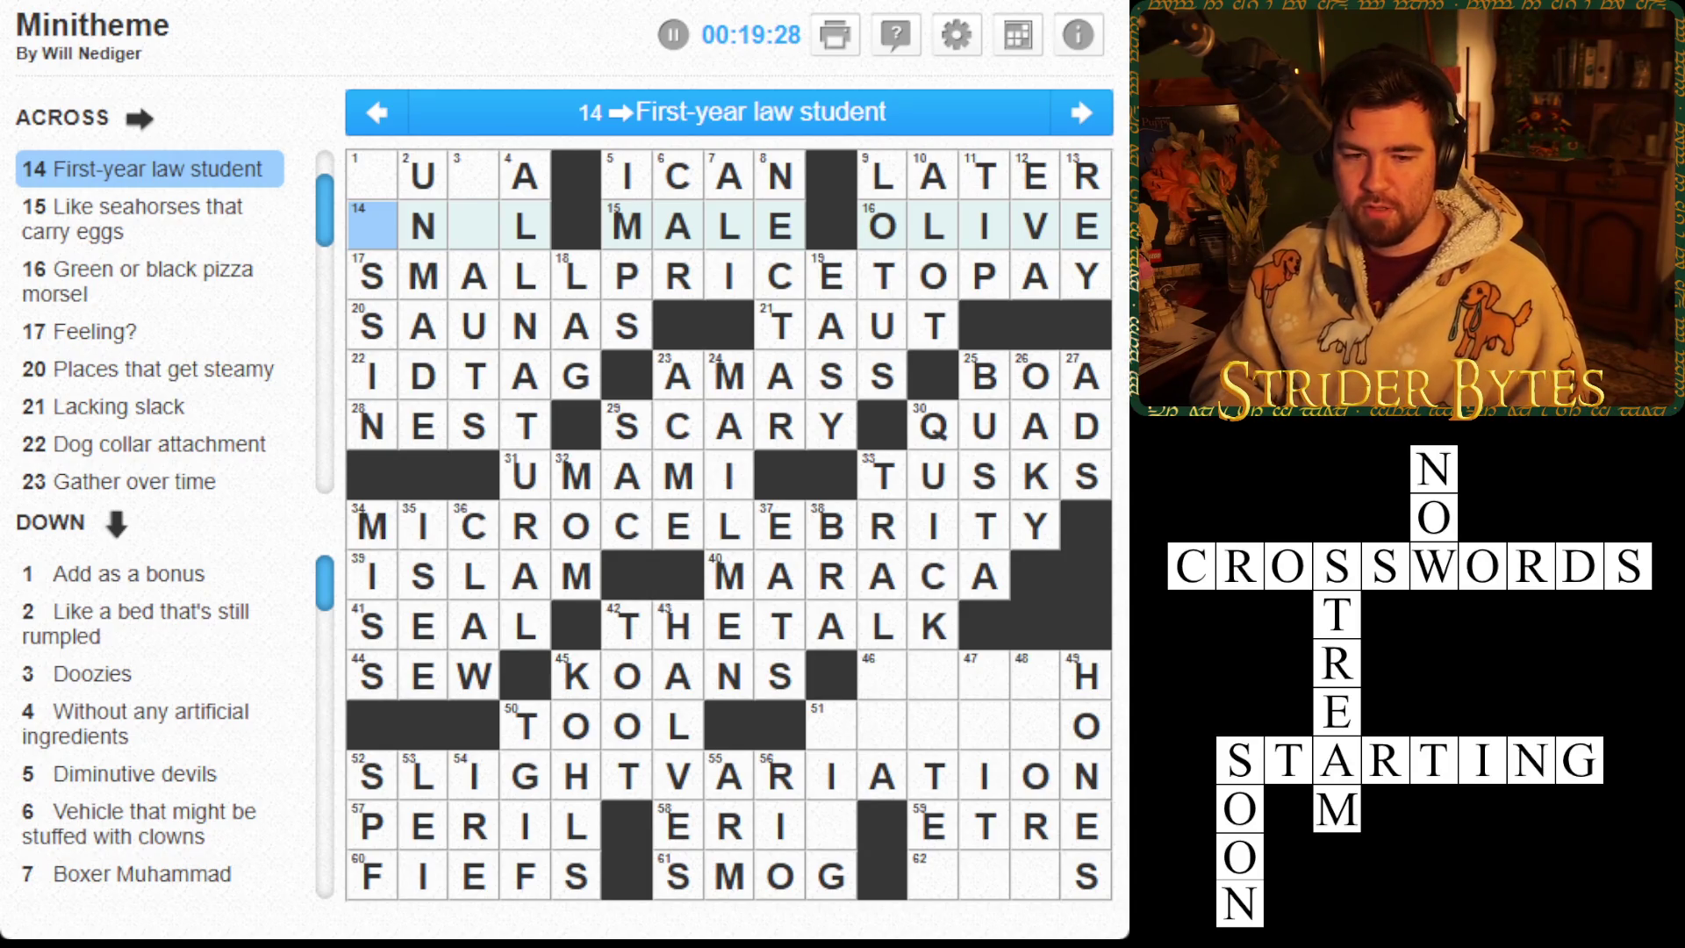
click(372, 175)
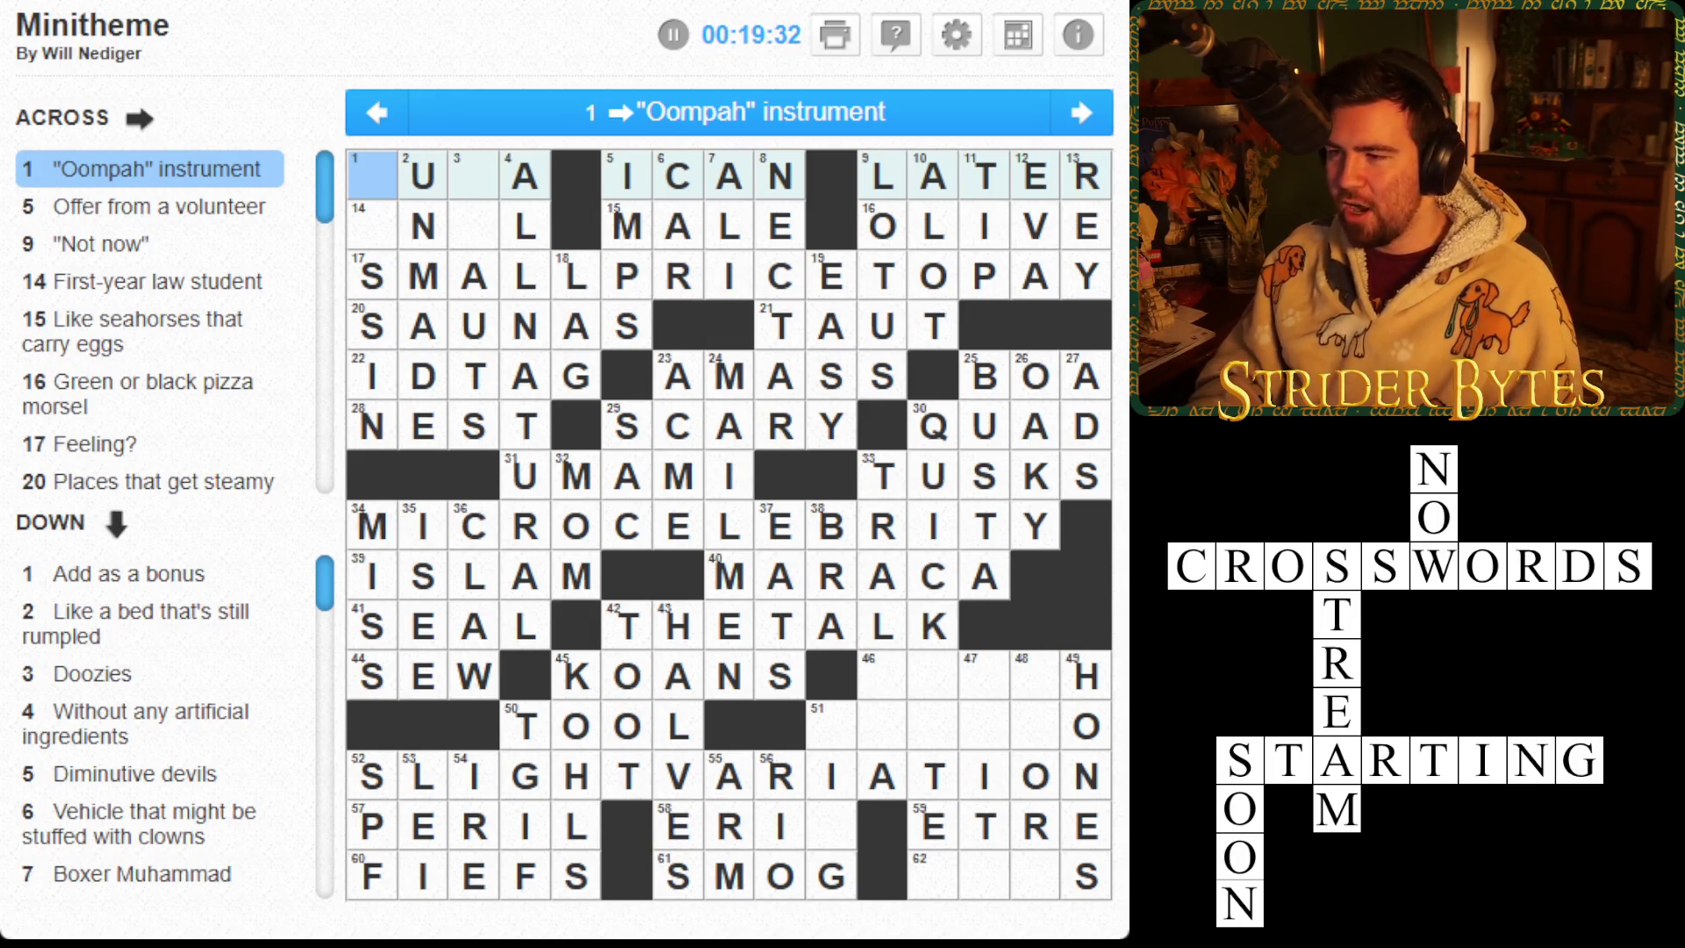
text(tb)
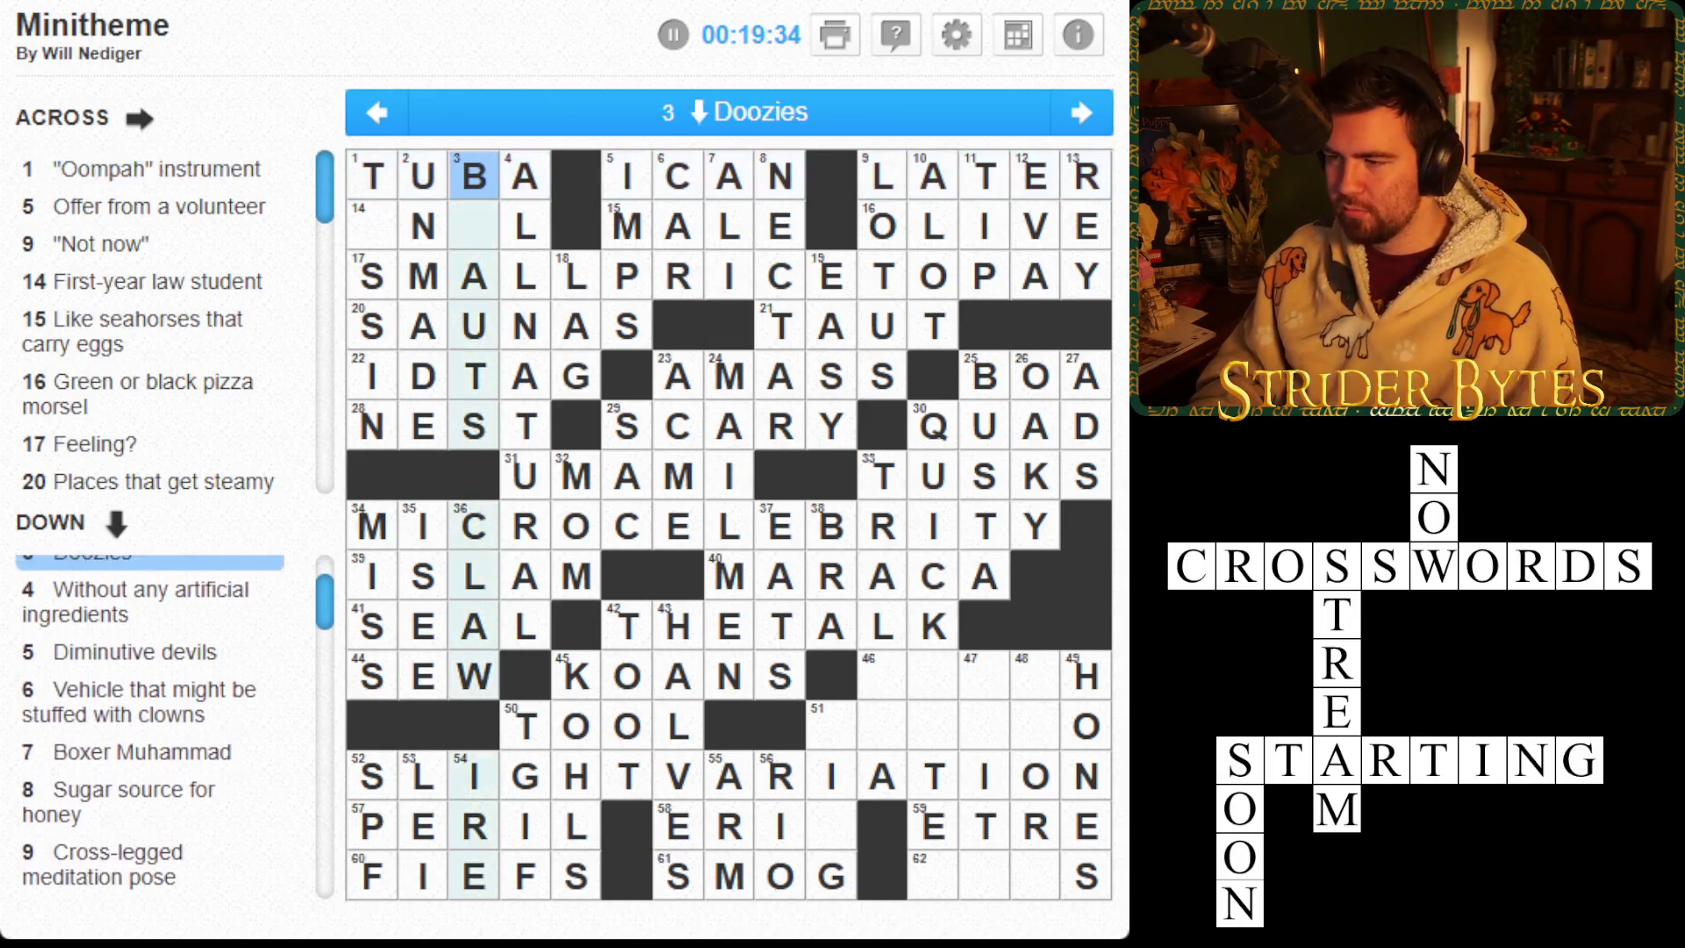
Put an O in square 14 at the start of 14 Across
click(474, 226)
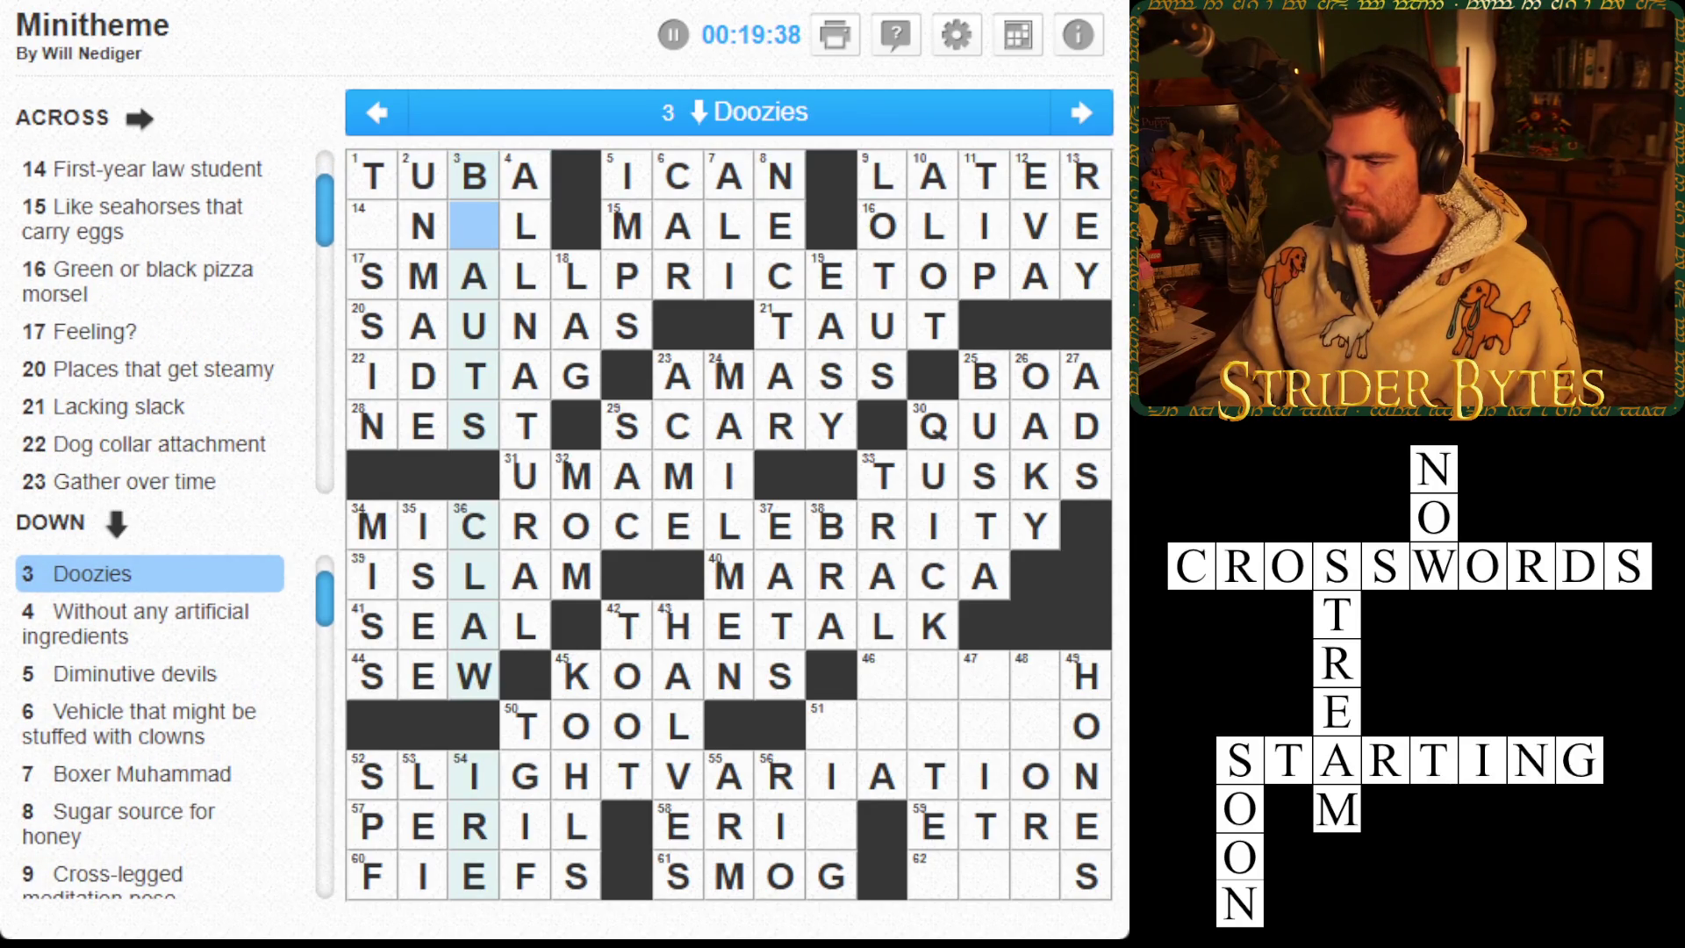
click(423, 226)
click(1086, 874)
click(372, 226)
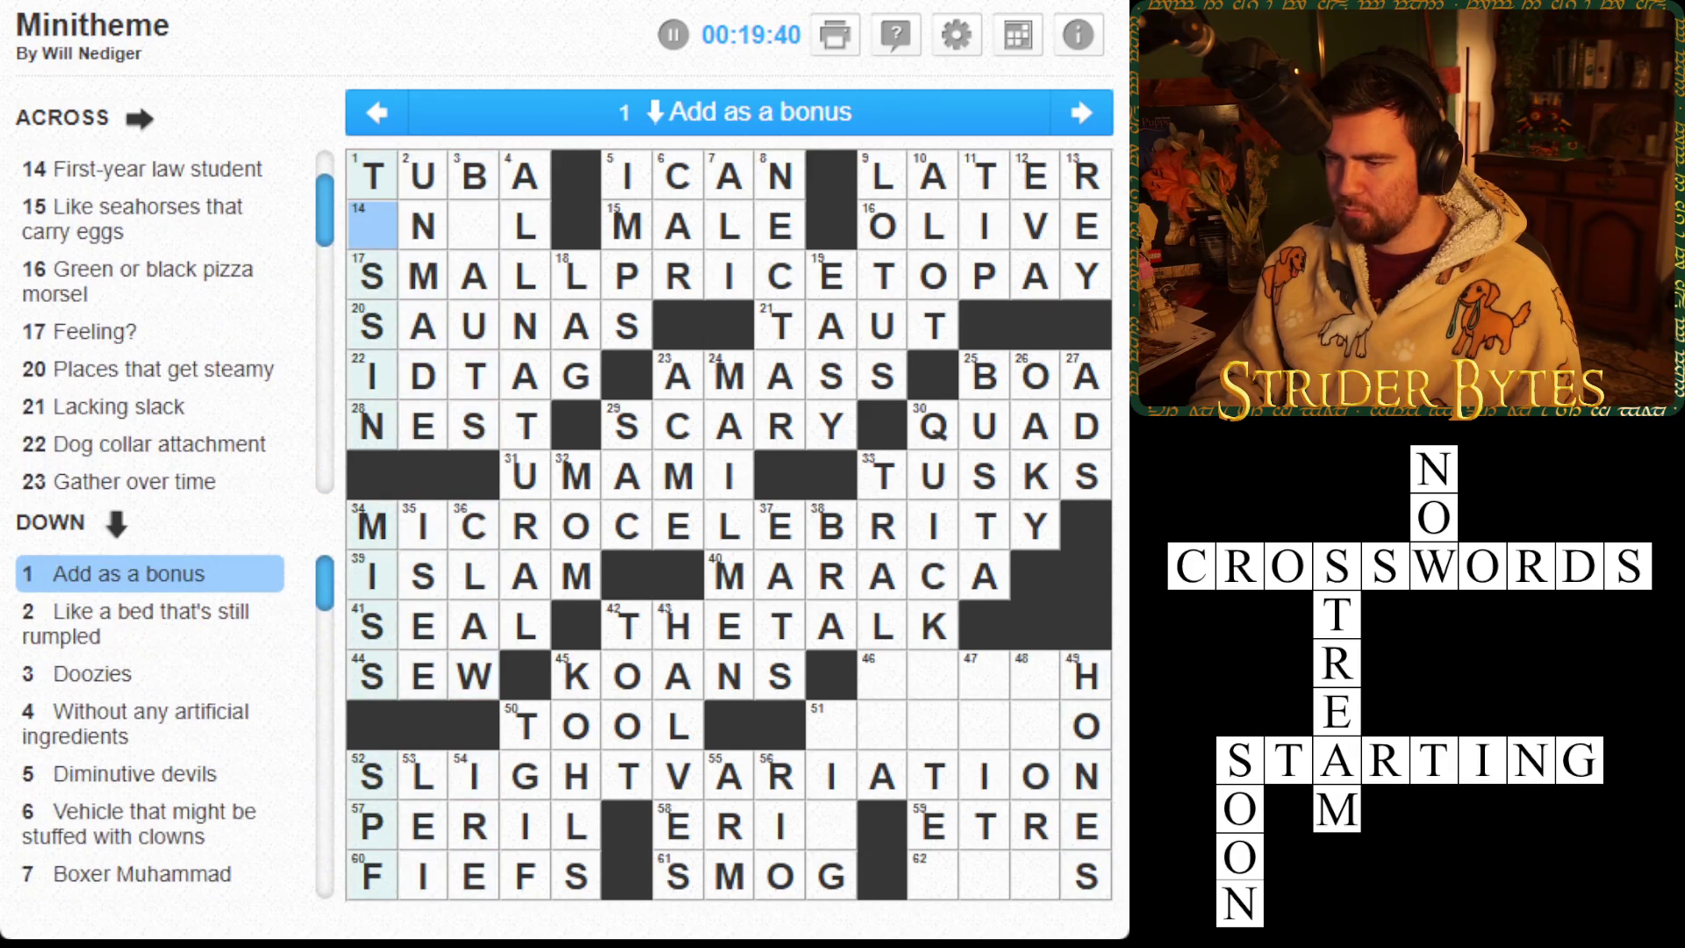
text(O)
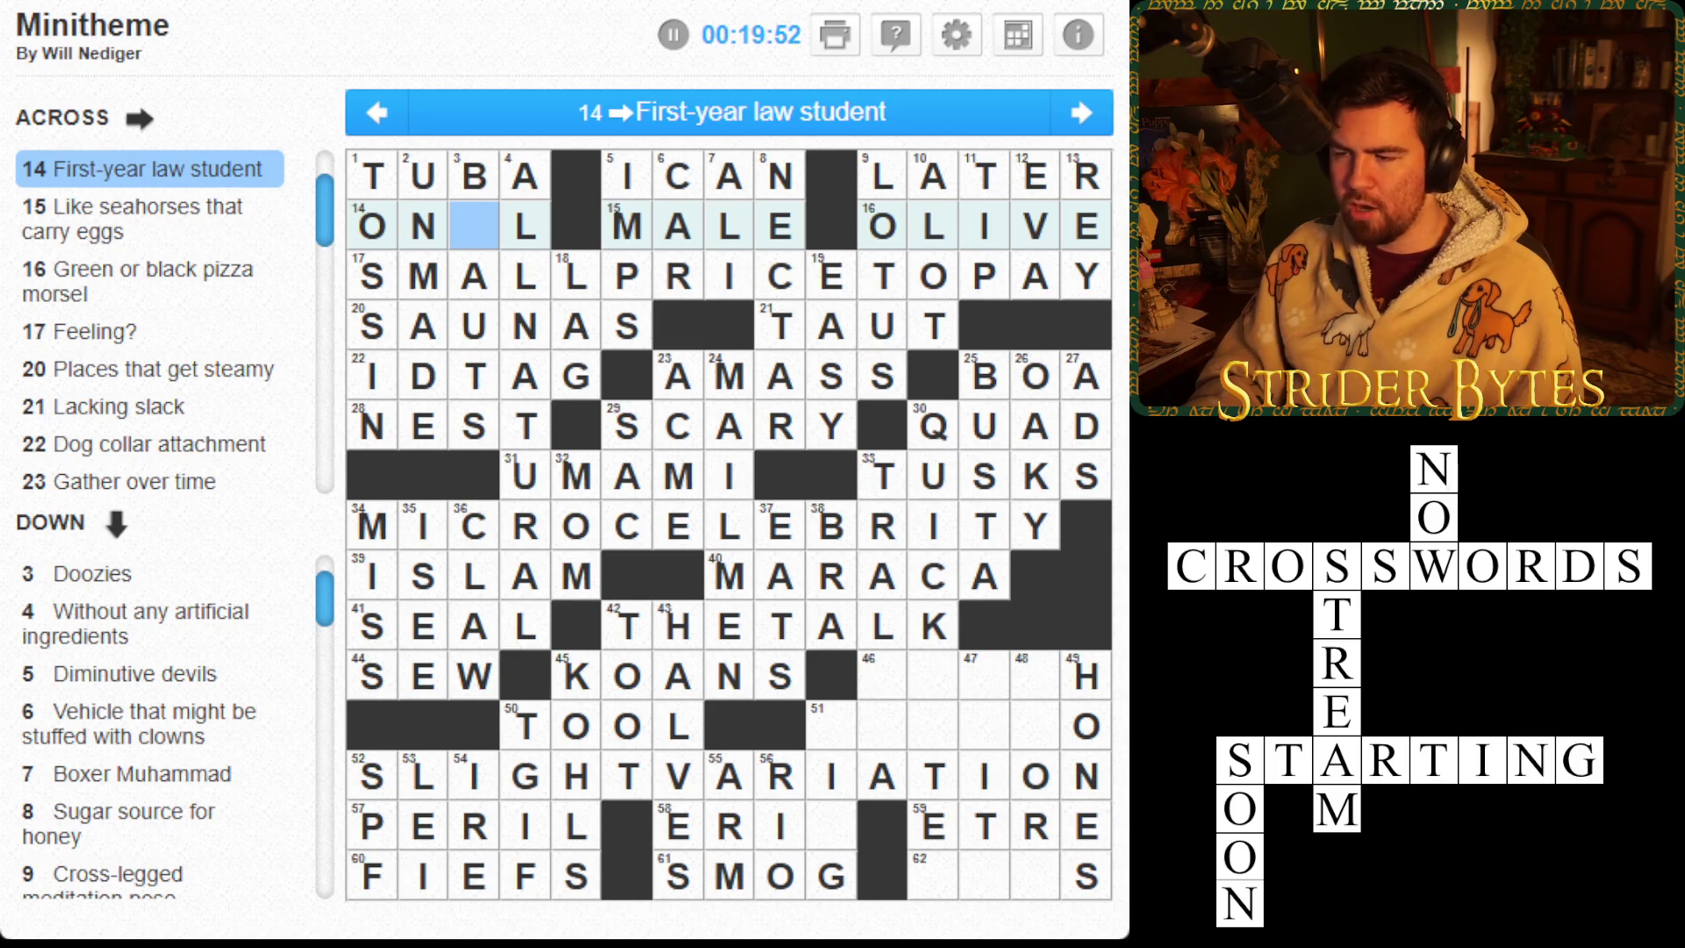
Move to empty cell 46 and the 30 Down cell below K
key(Right)
key(Right)
key(Right)
key(Down)
key(Down)
key(Down)
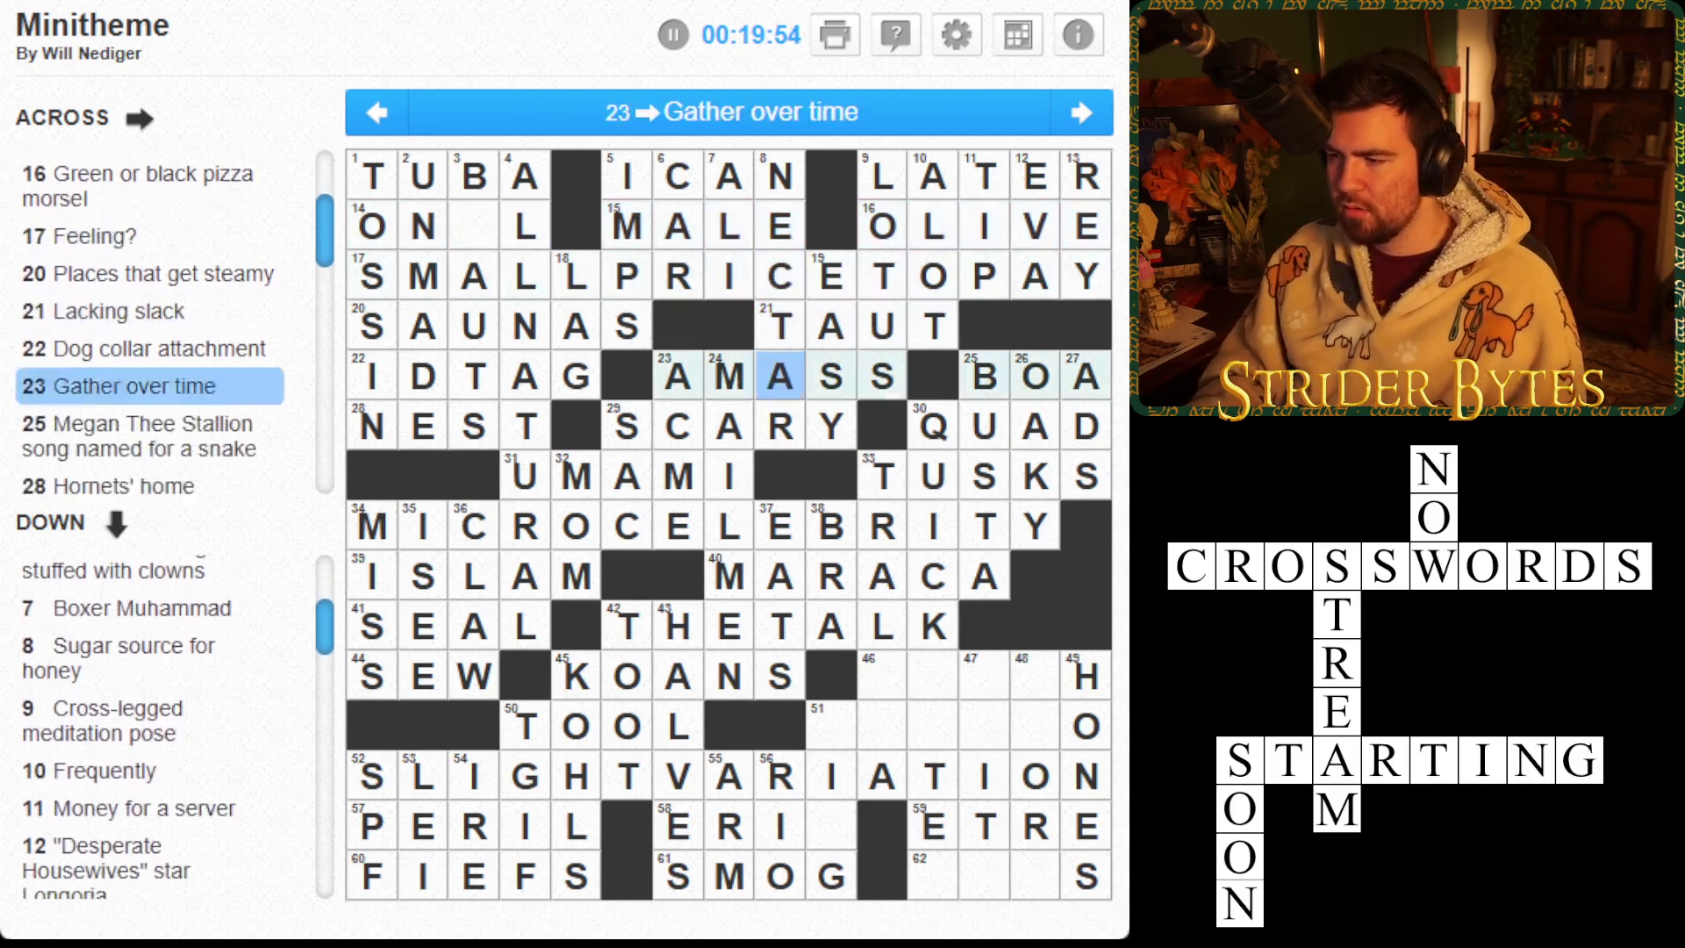
key(Right)
key(space)
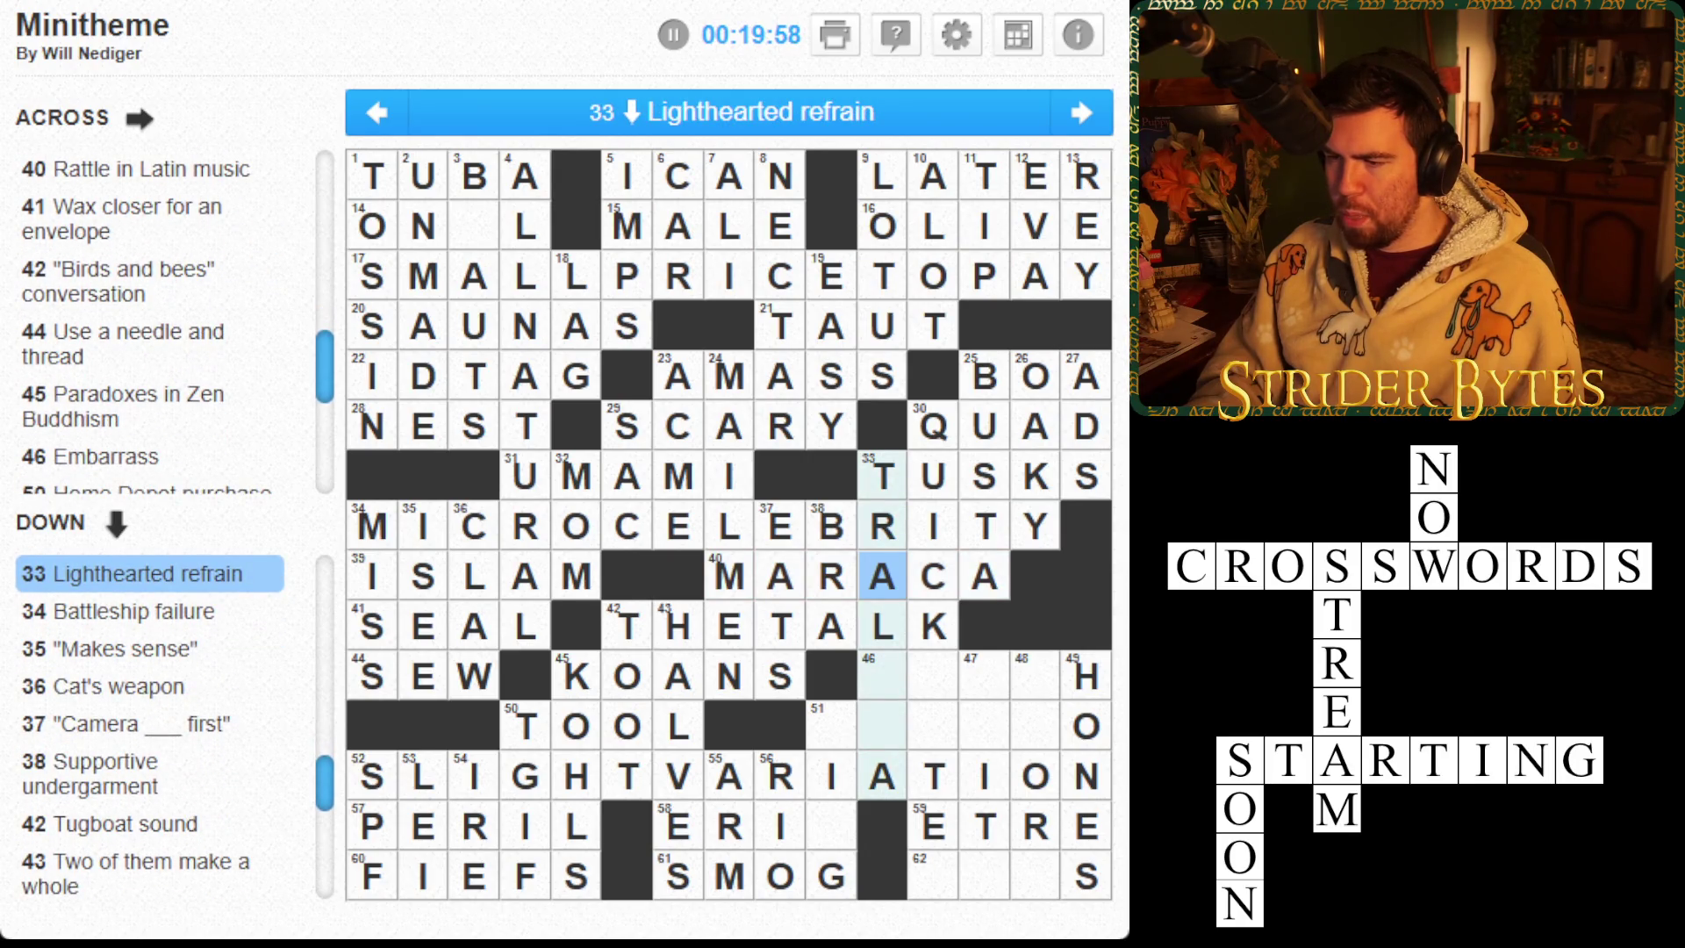
click(882, 676)
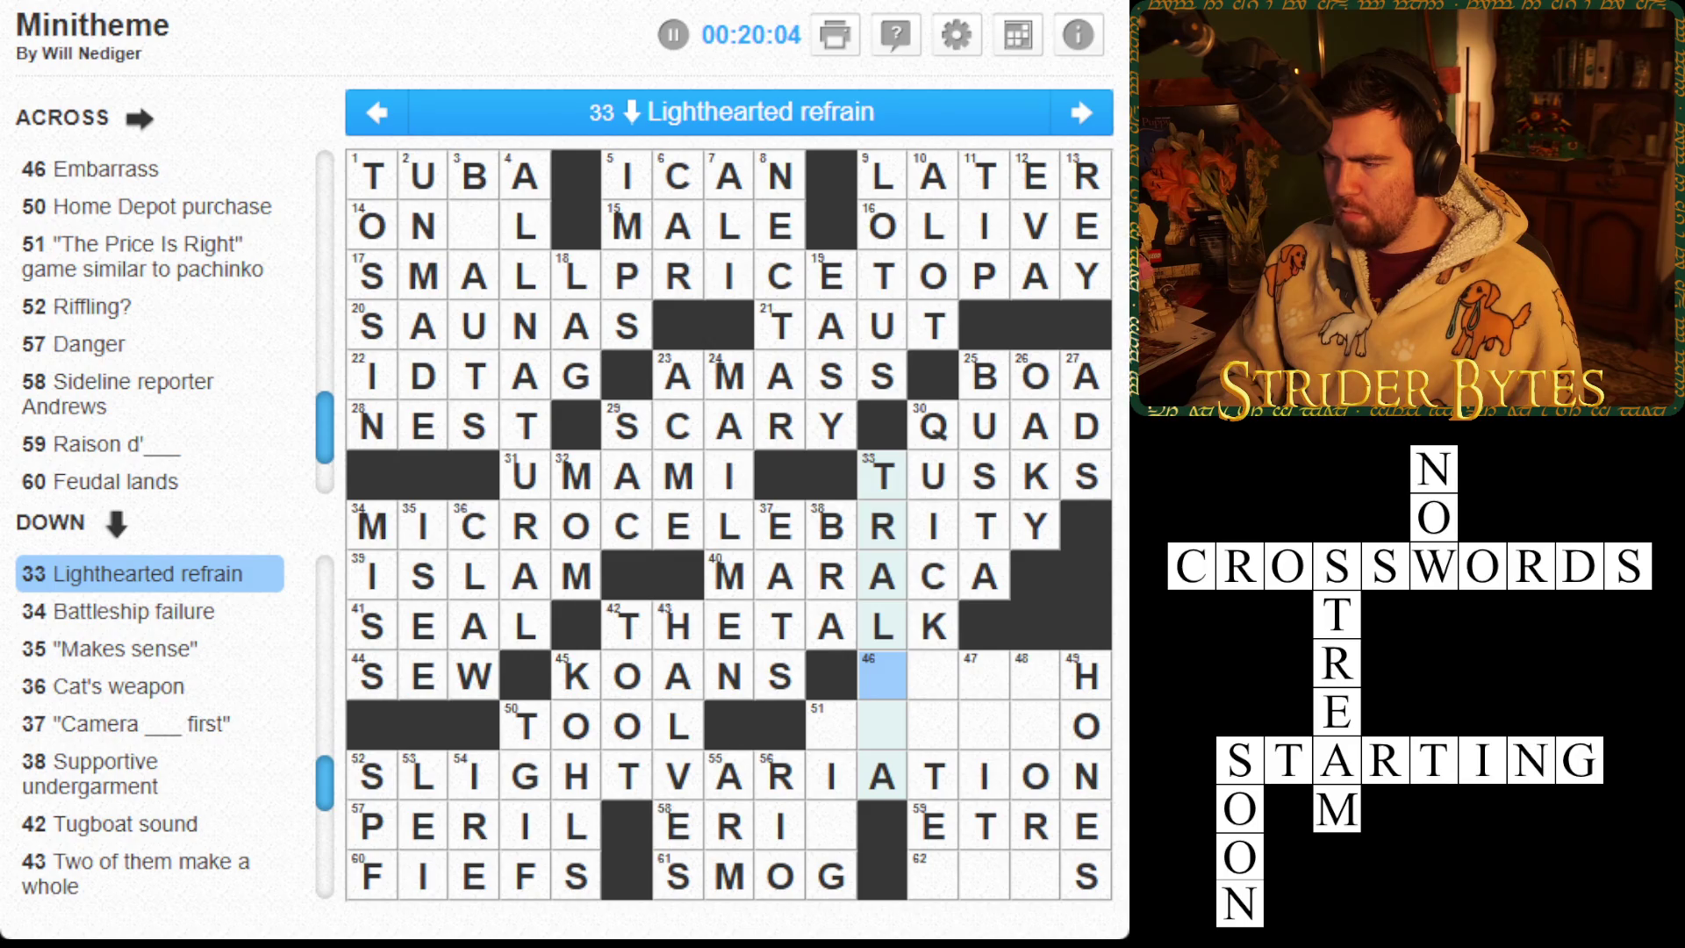
click(933, 676)
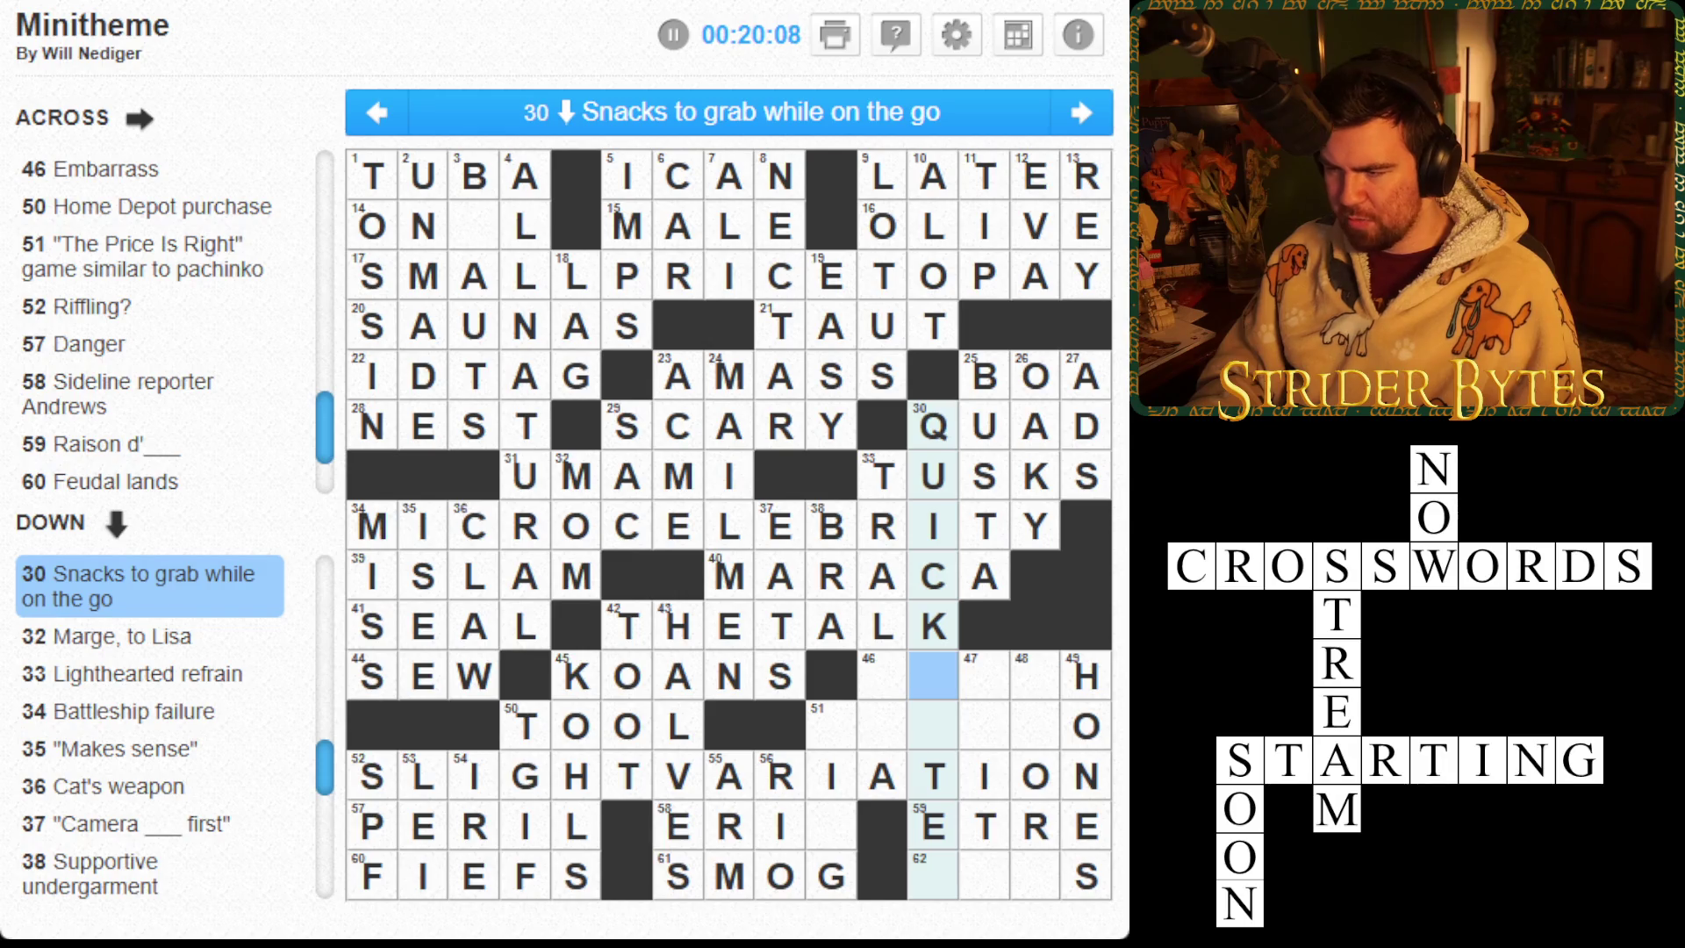
Type BITES for 30 Down and AAS into 46 Across
text(BITES)
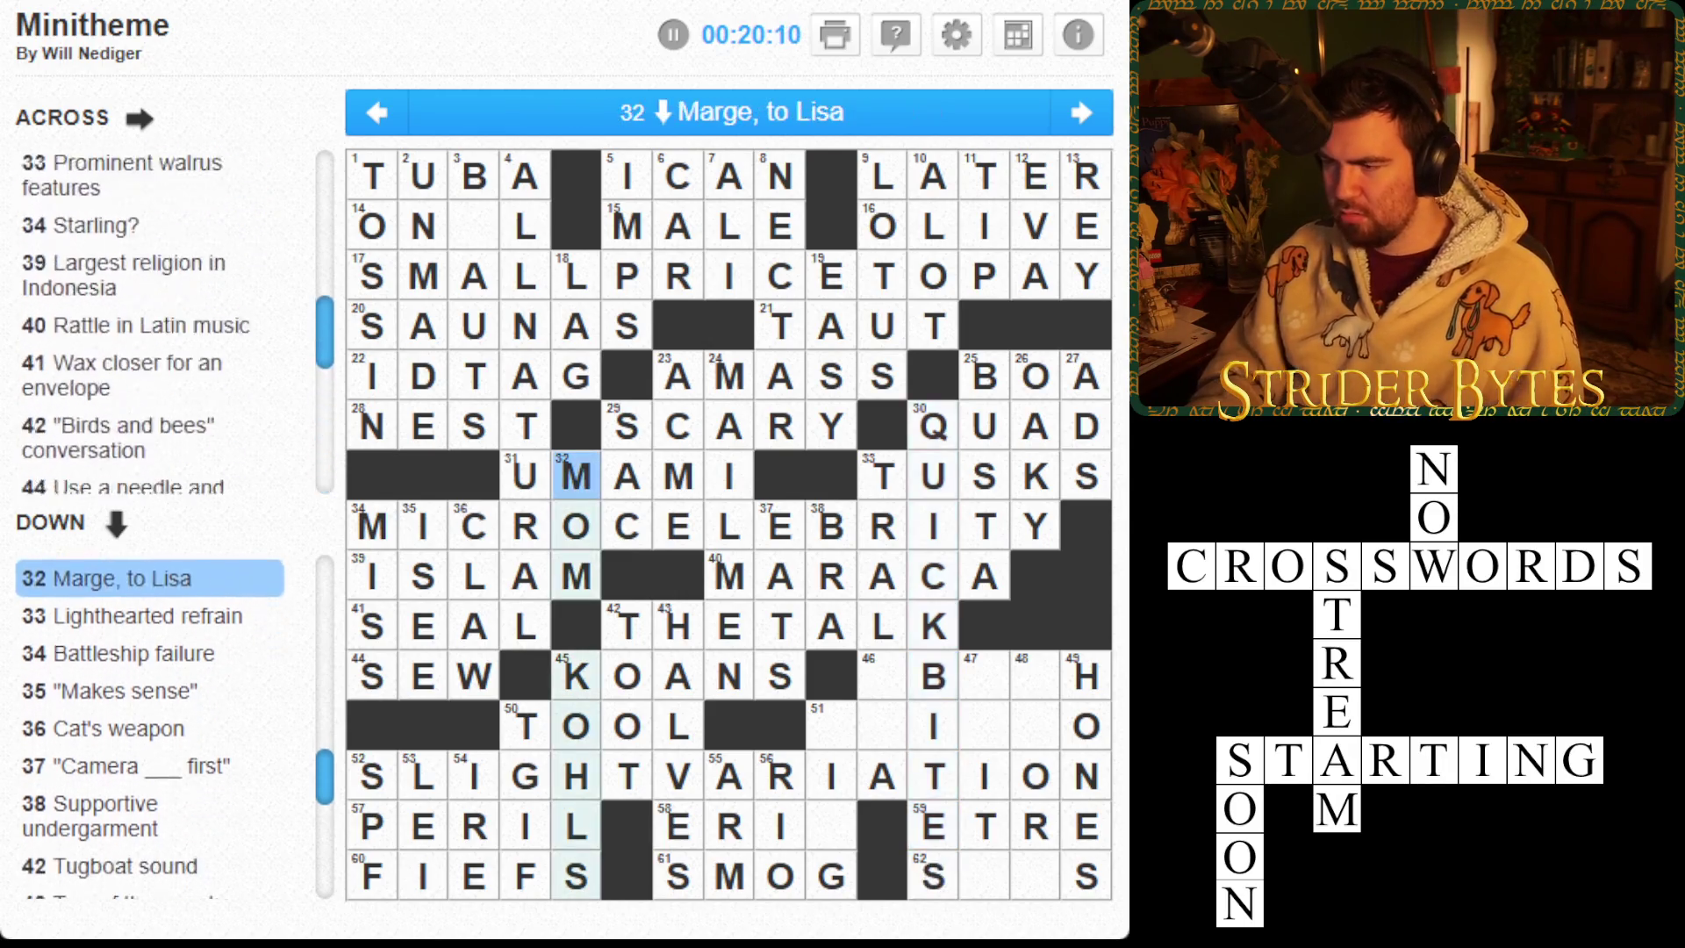
key(shift+Tab)
key(Tab)
key(Tab)
key(space)
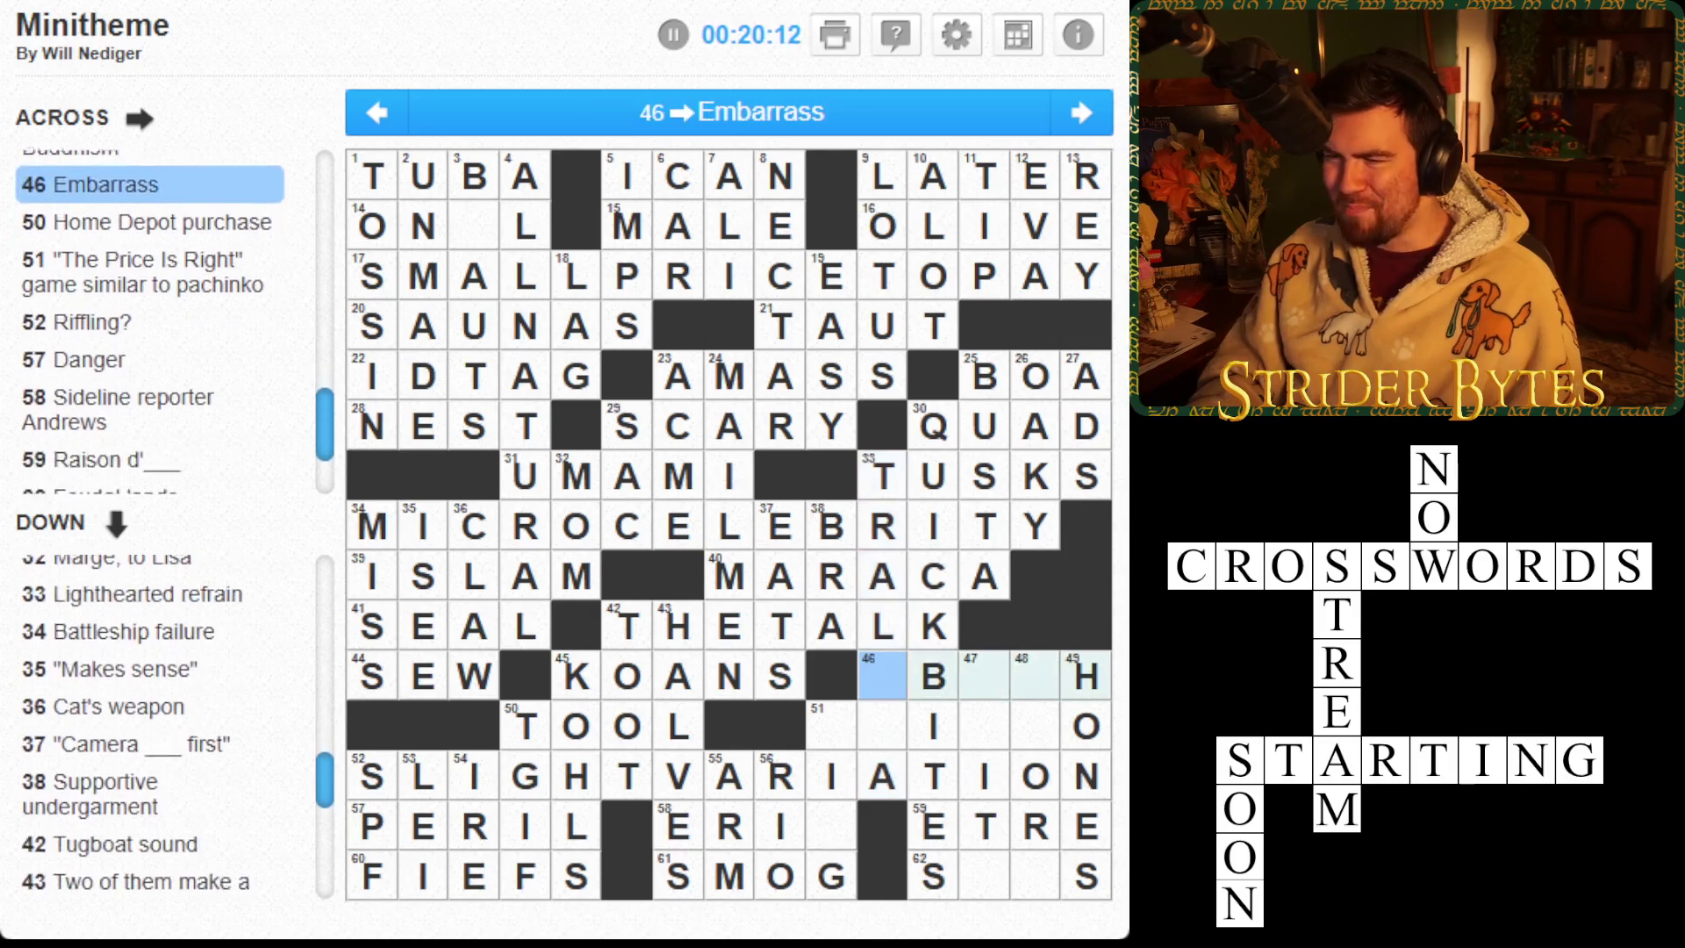
text(AAS)
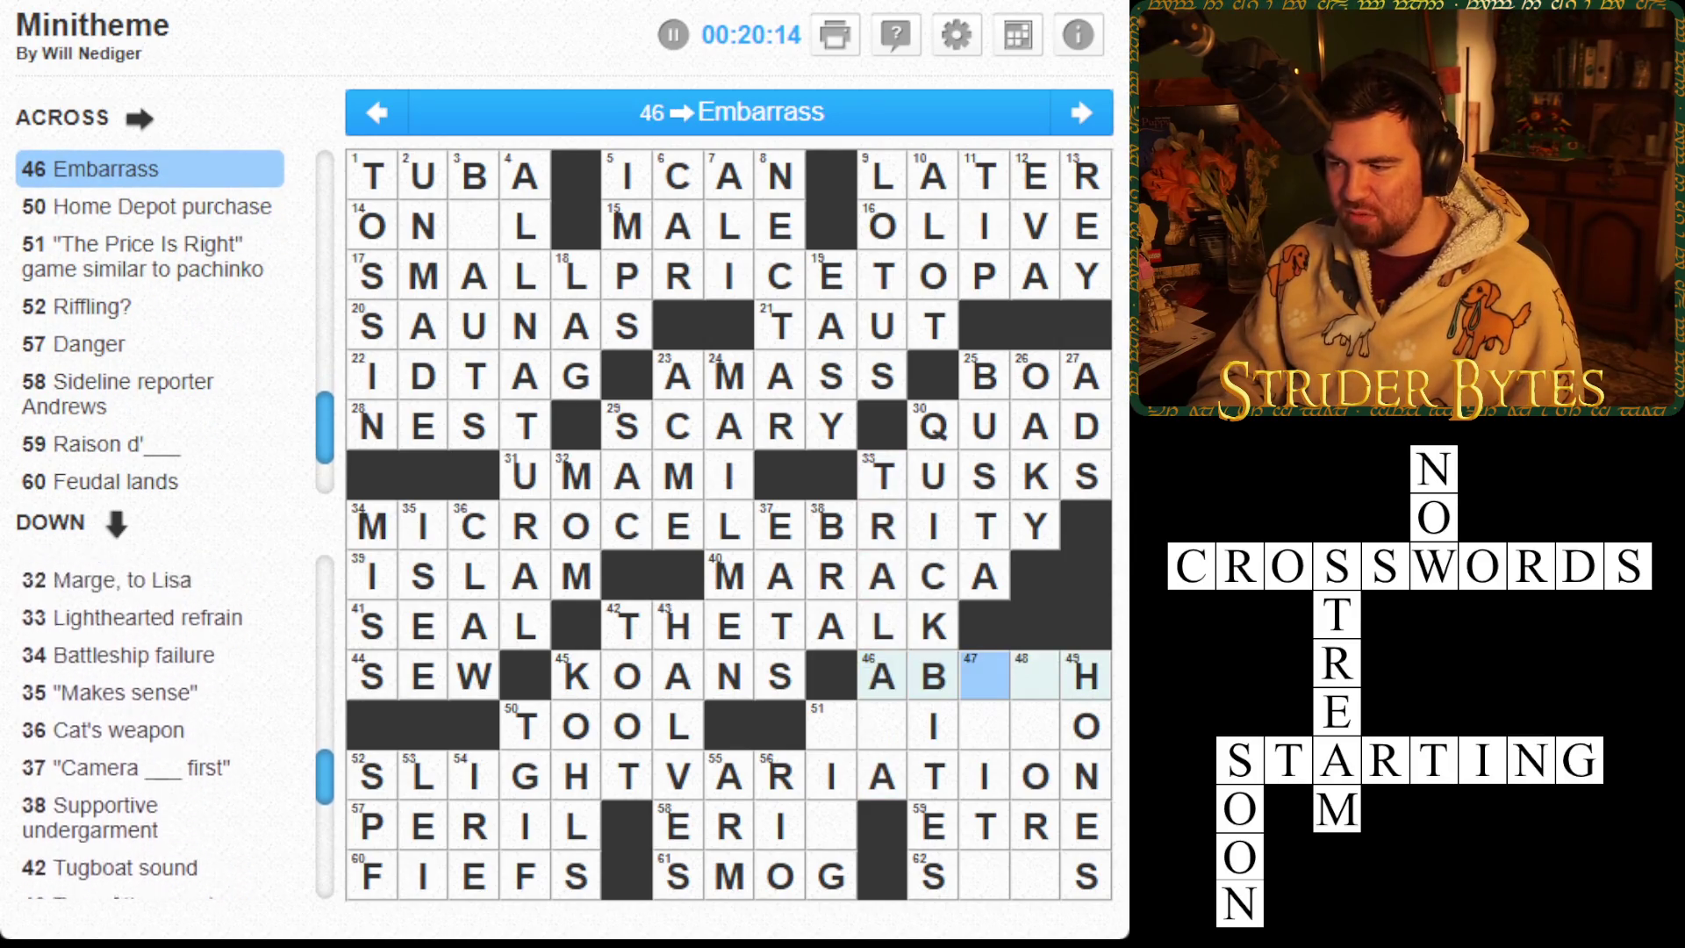
Enter KORT down from cell 48 and an A in 62 Across
key(space)
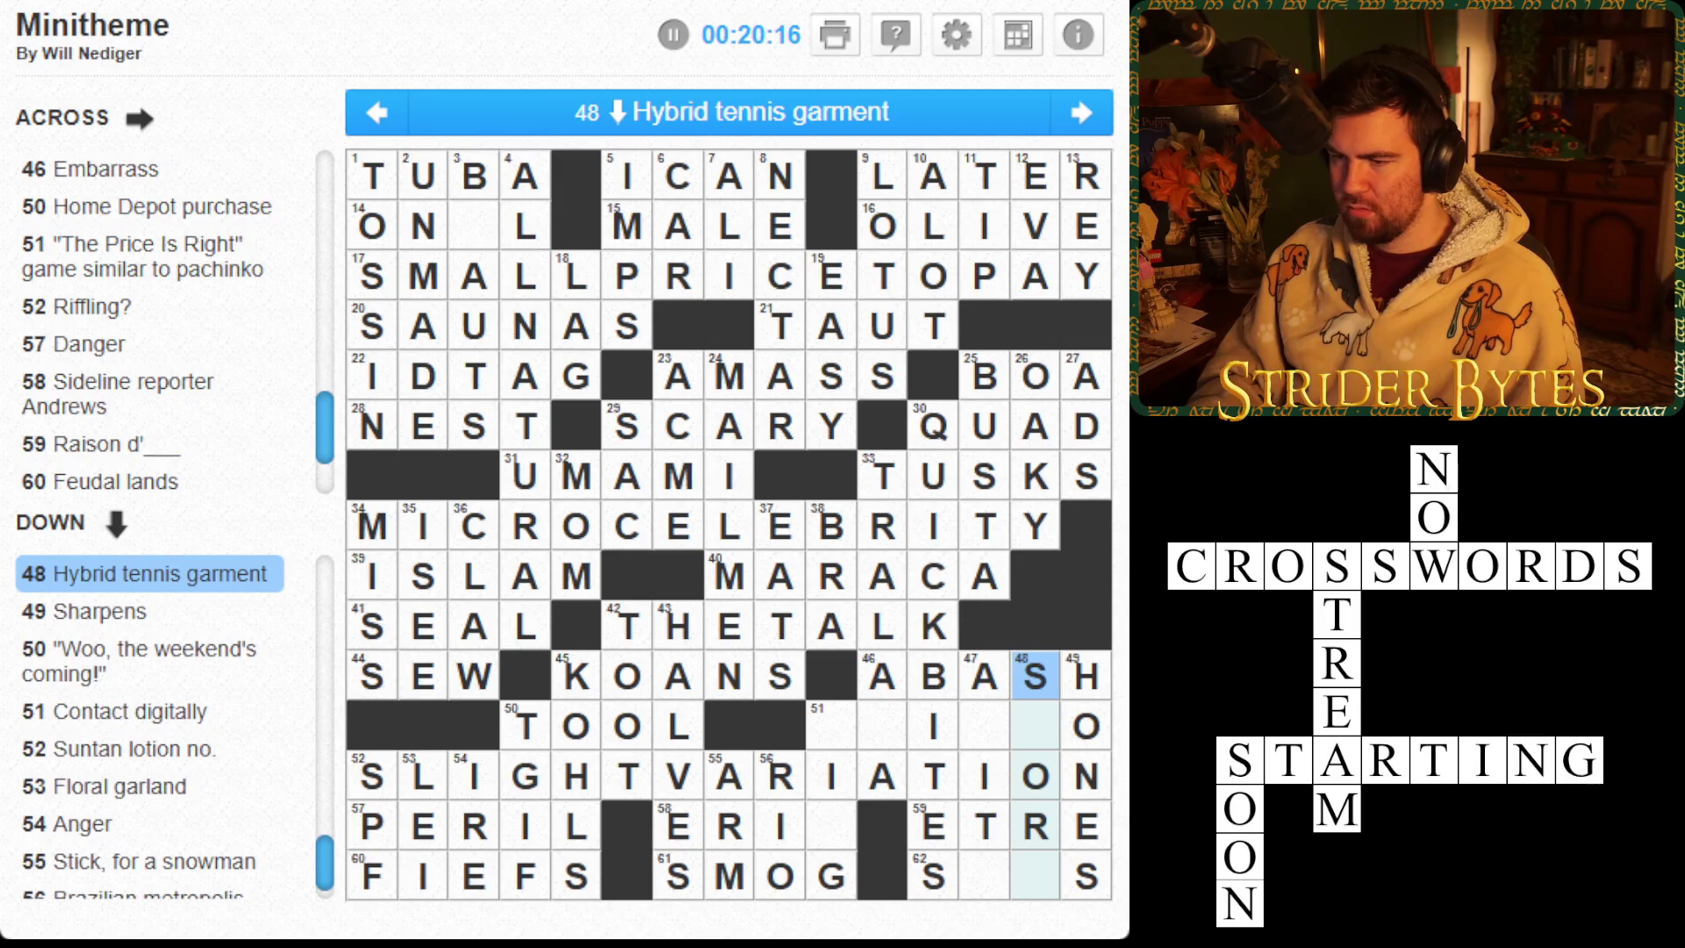
key(Down)
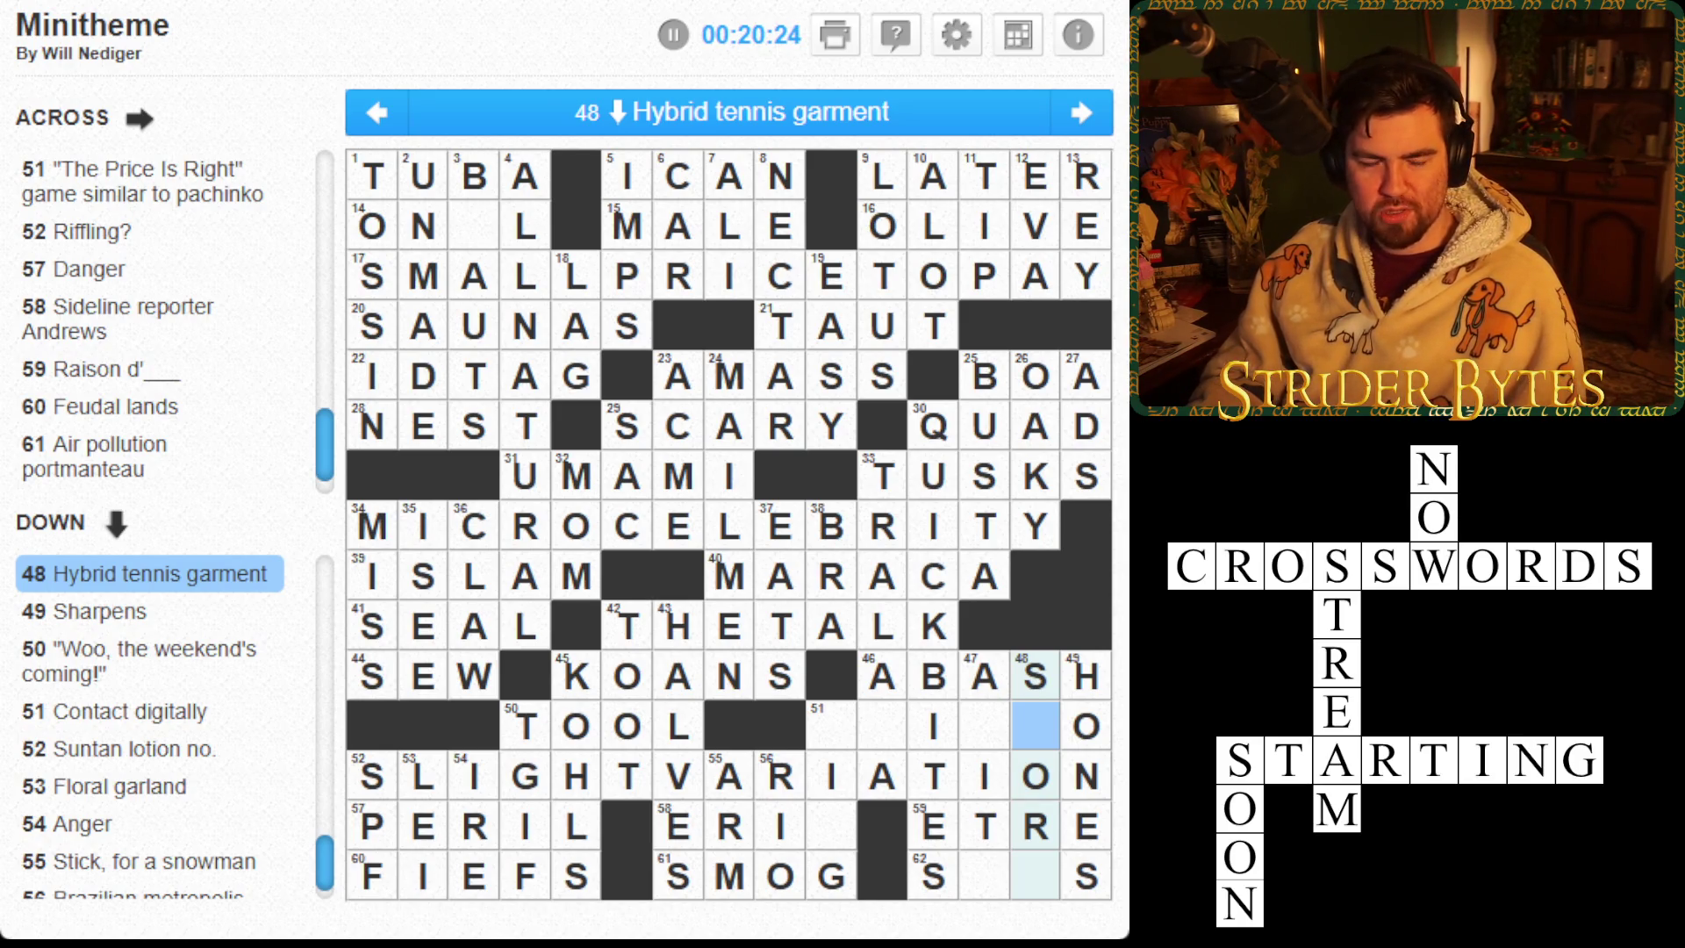
text(KORT)
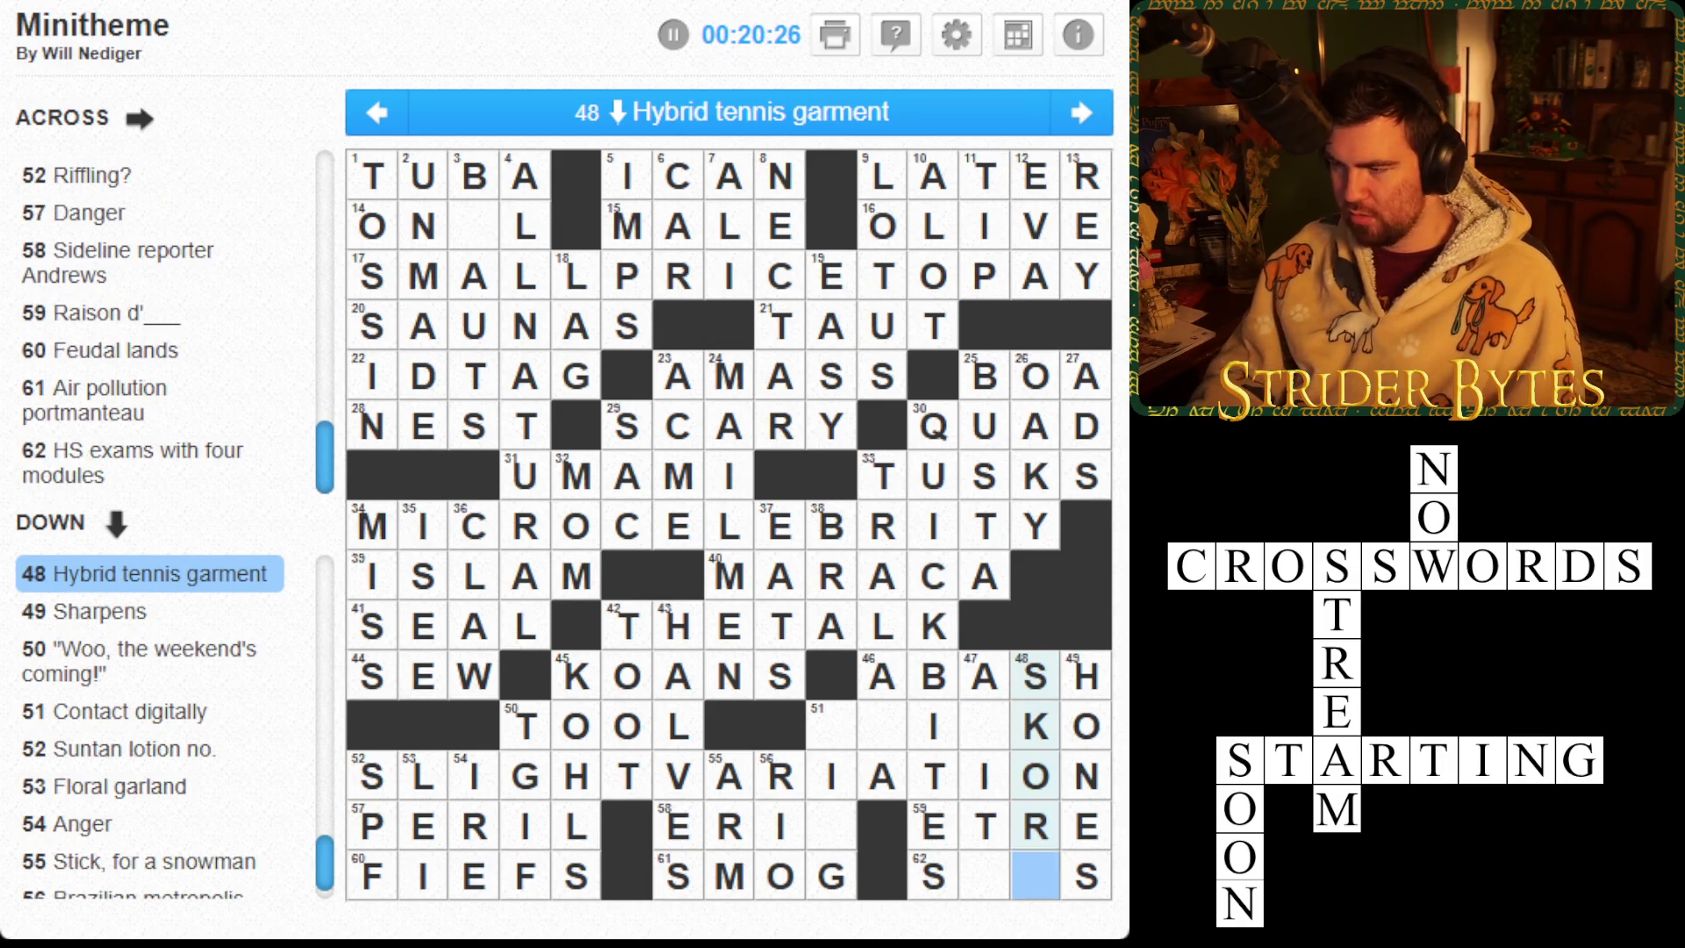
key(Left)
key(Left)
key(Down)
key(space)
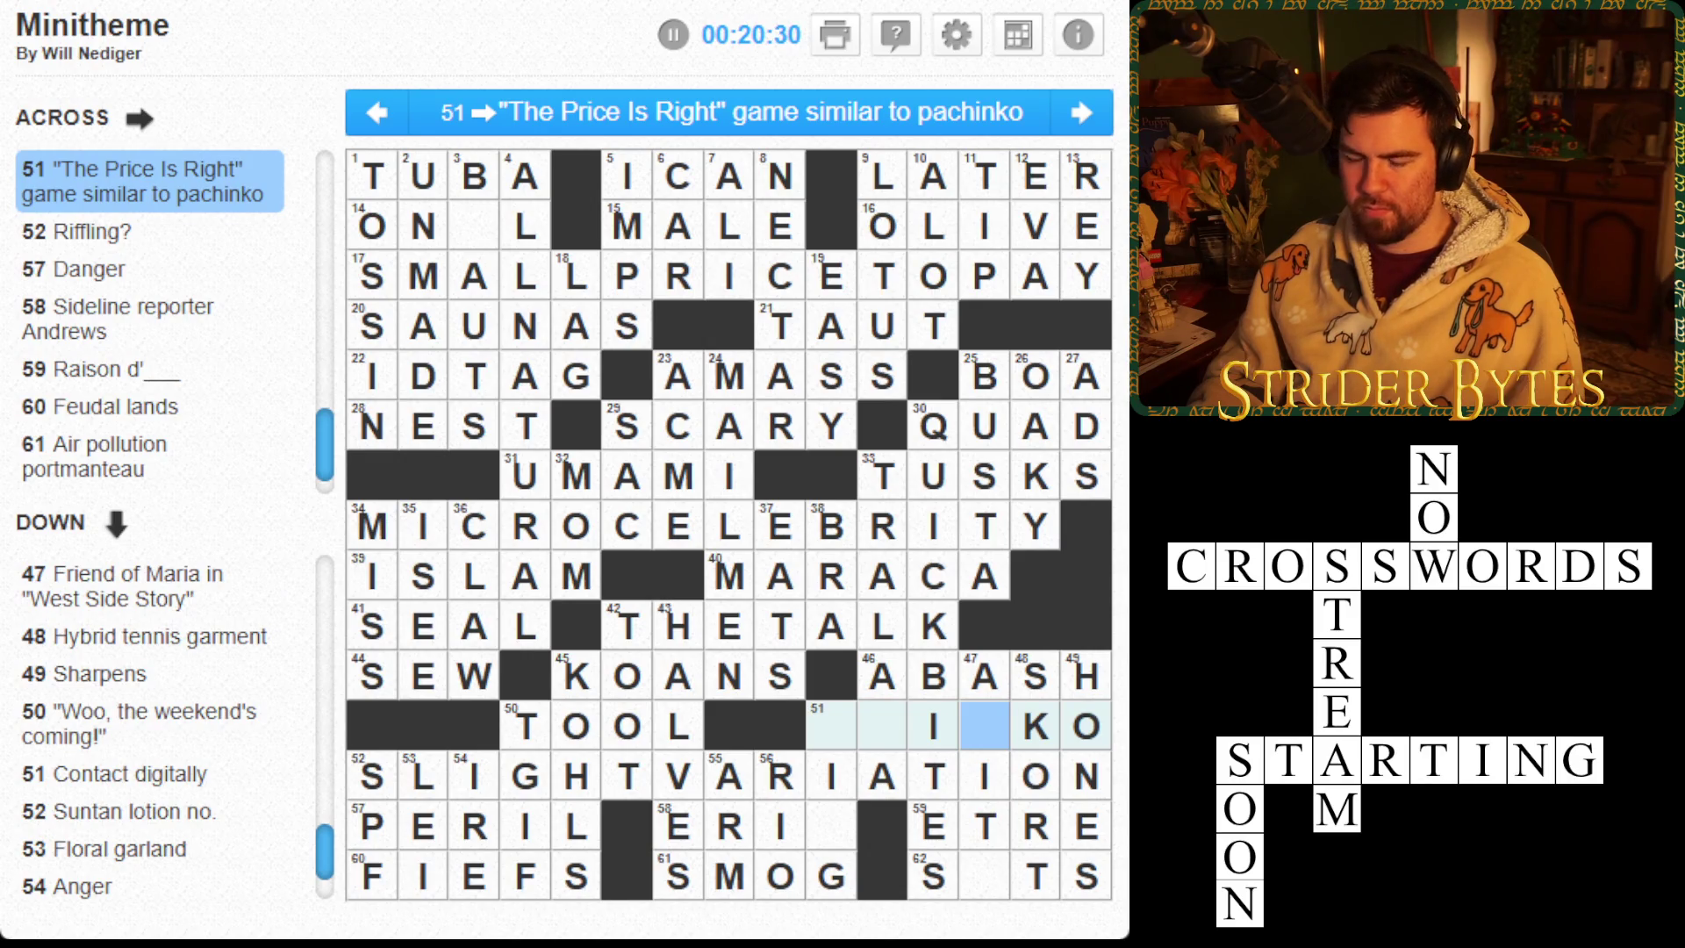
key(space)
key(Down)
key(Down)
key(Down)
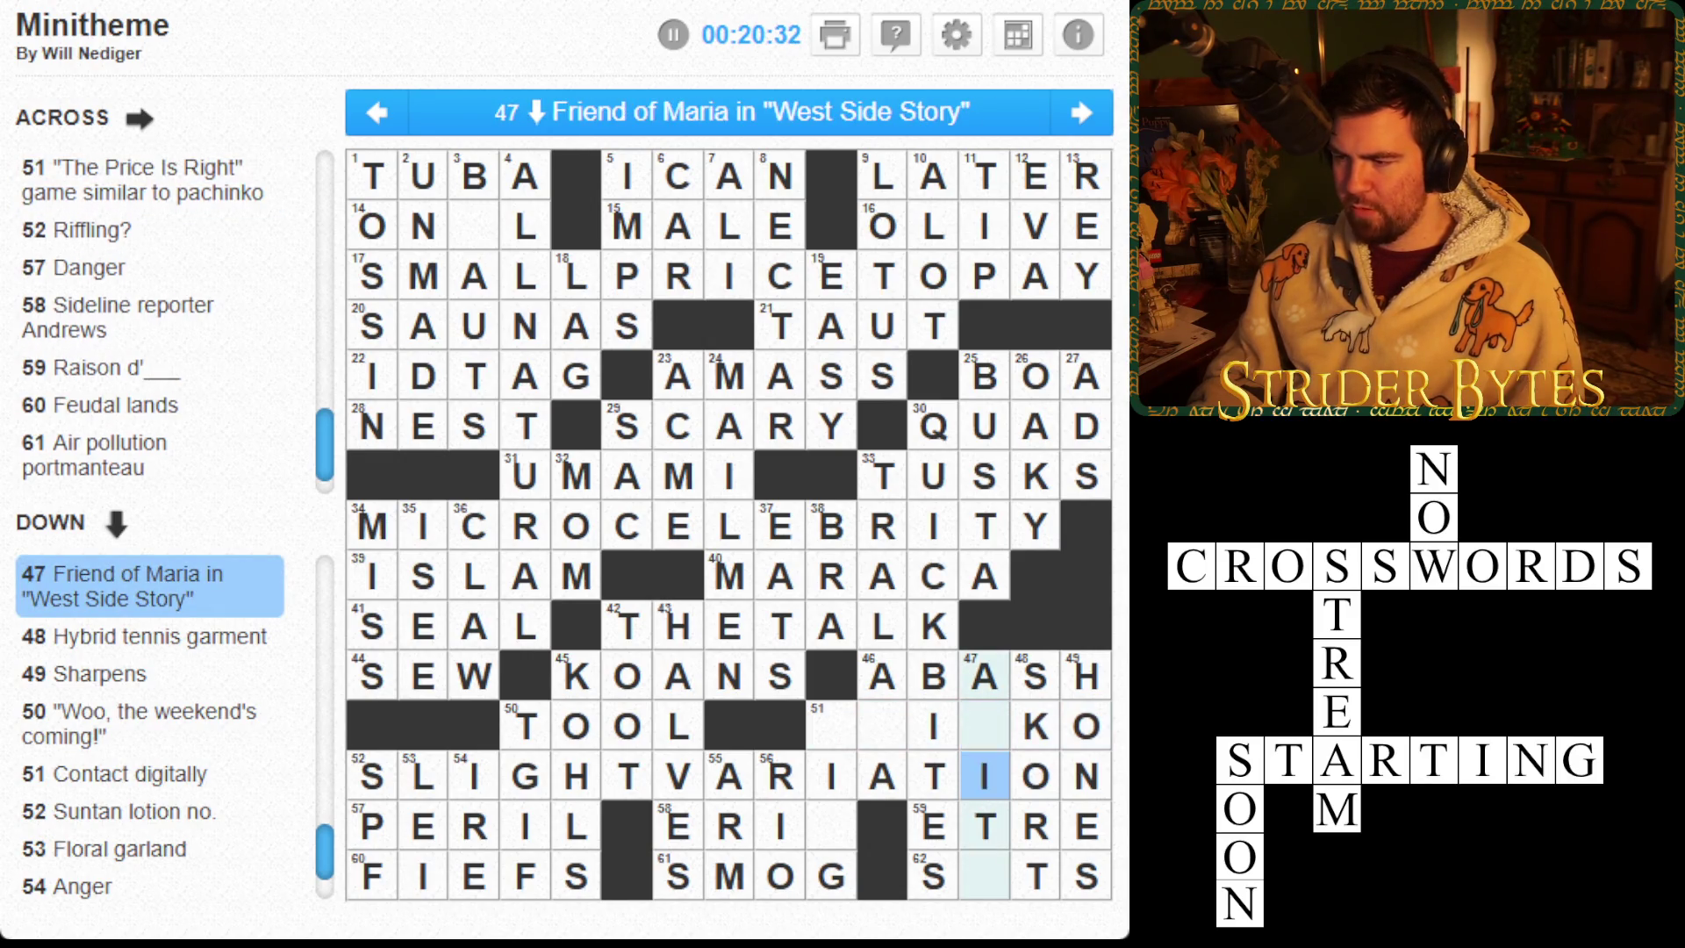
key(space)
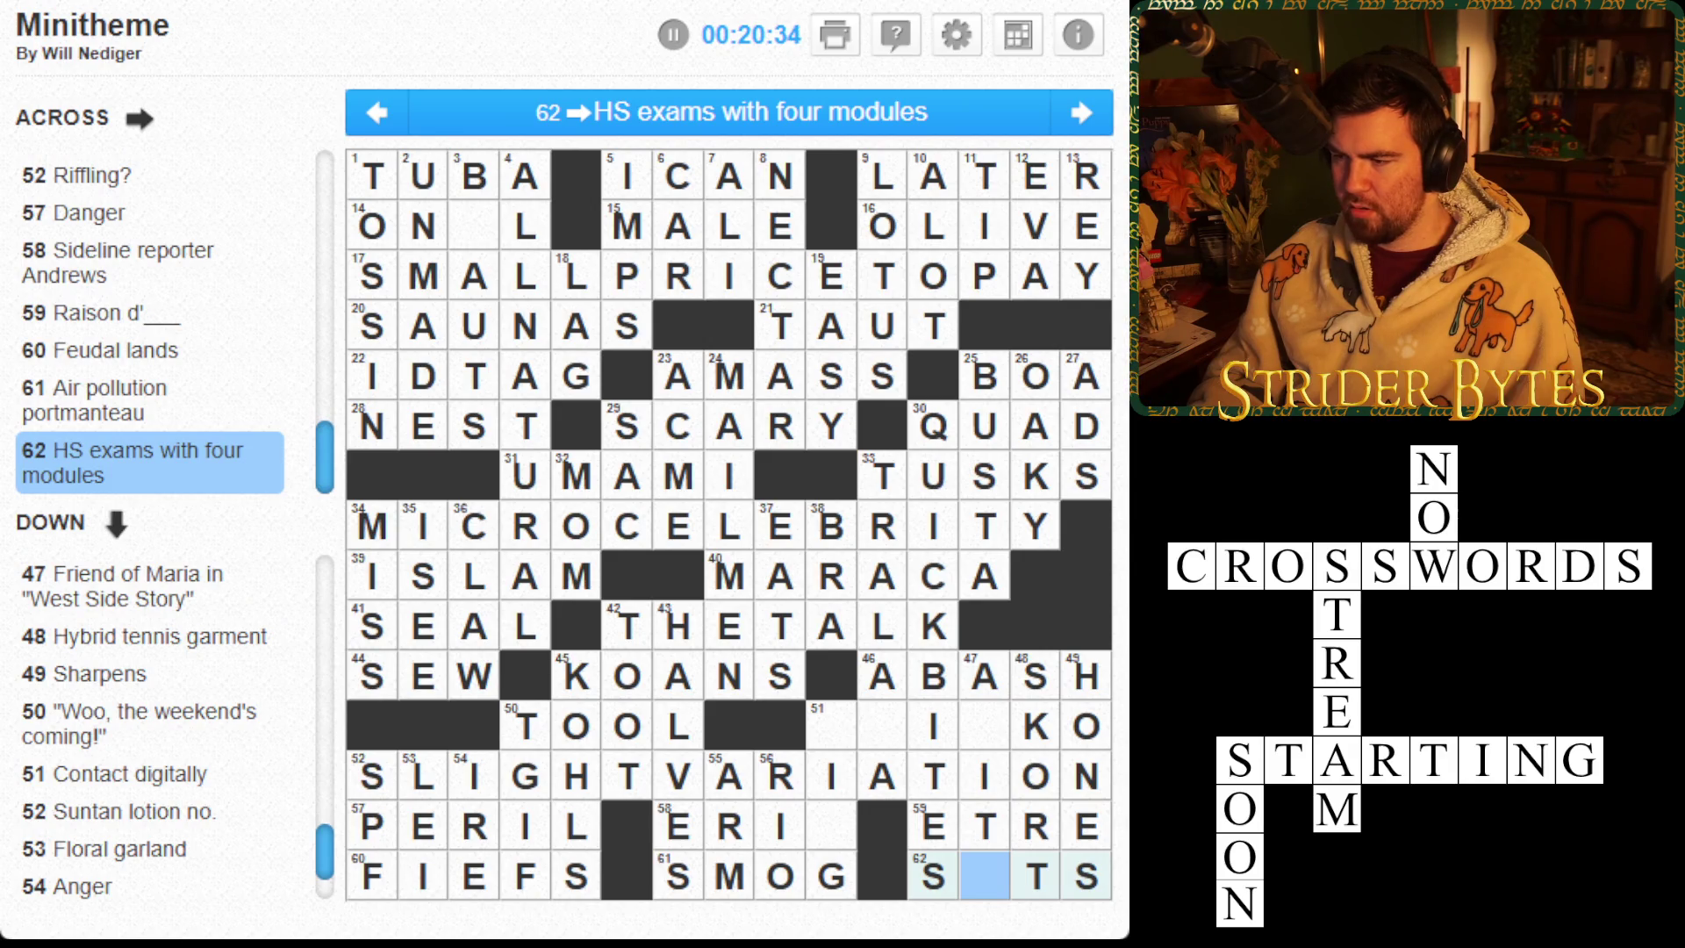
text(a)
Fill the missing letters of 51 Across, completing PLINKO and PING
key(space)
key(Up)
key(Up)
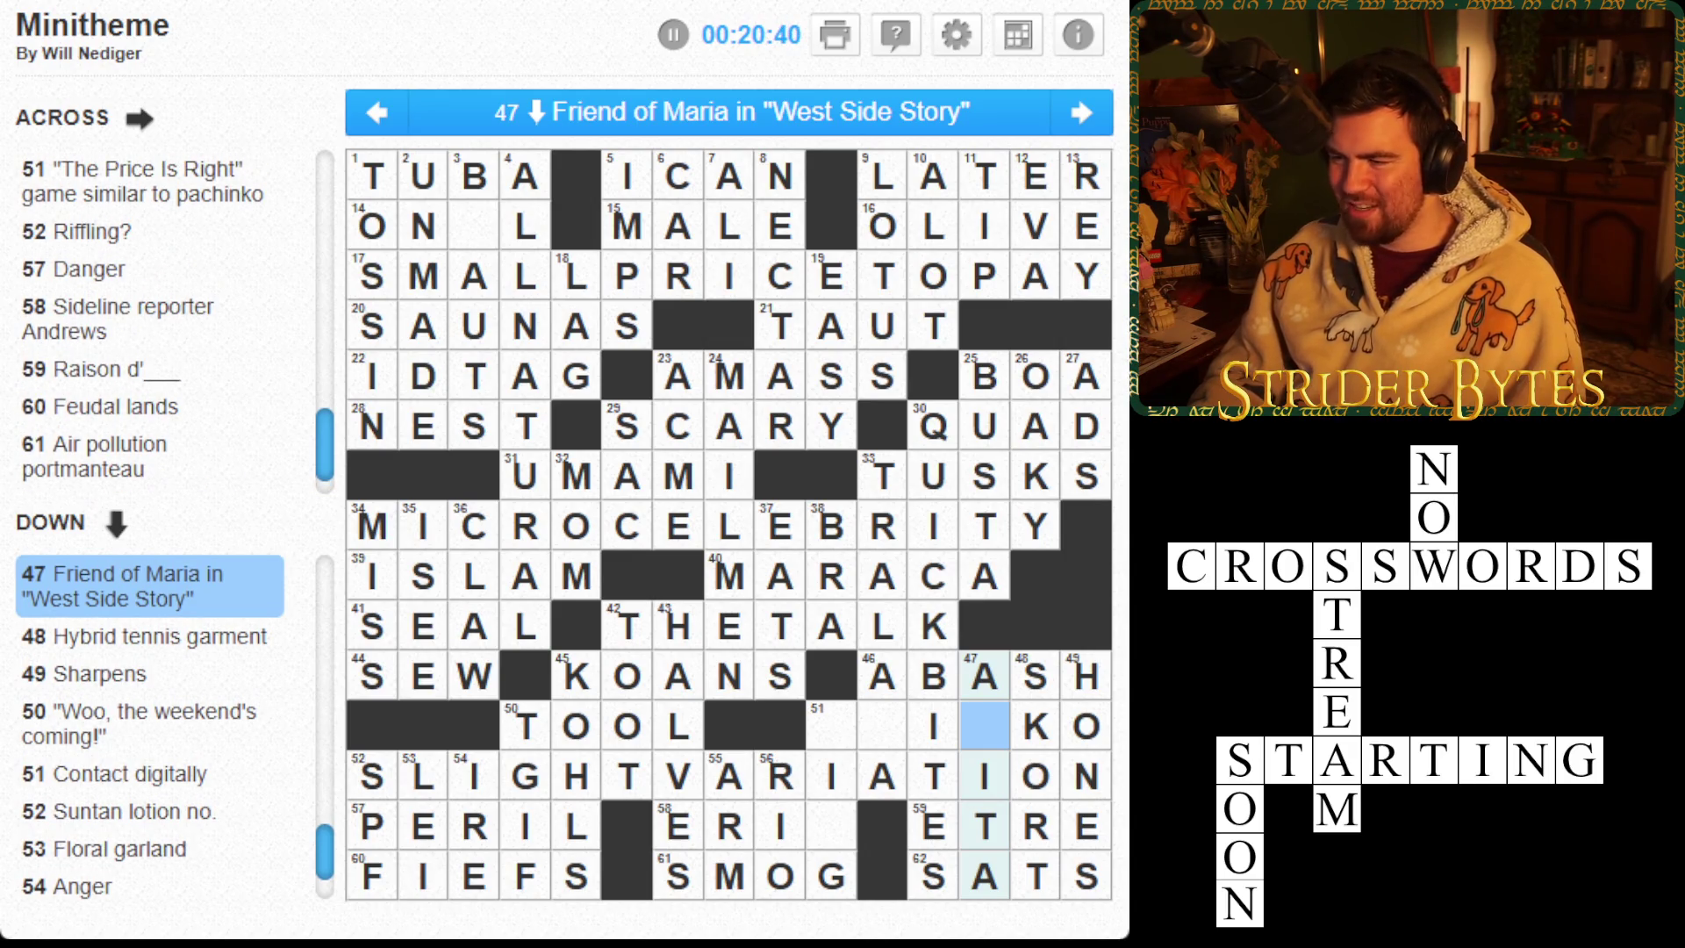
key(space)
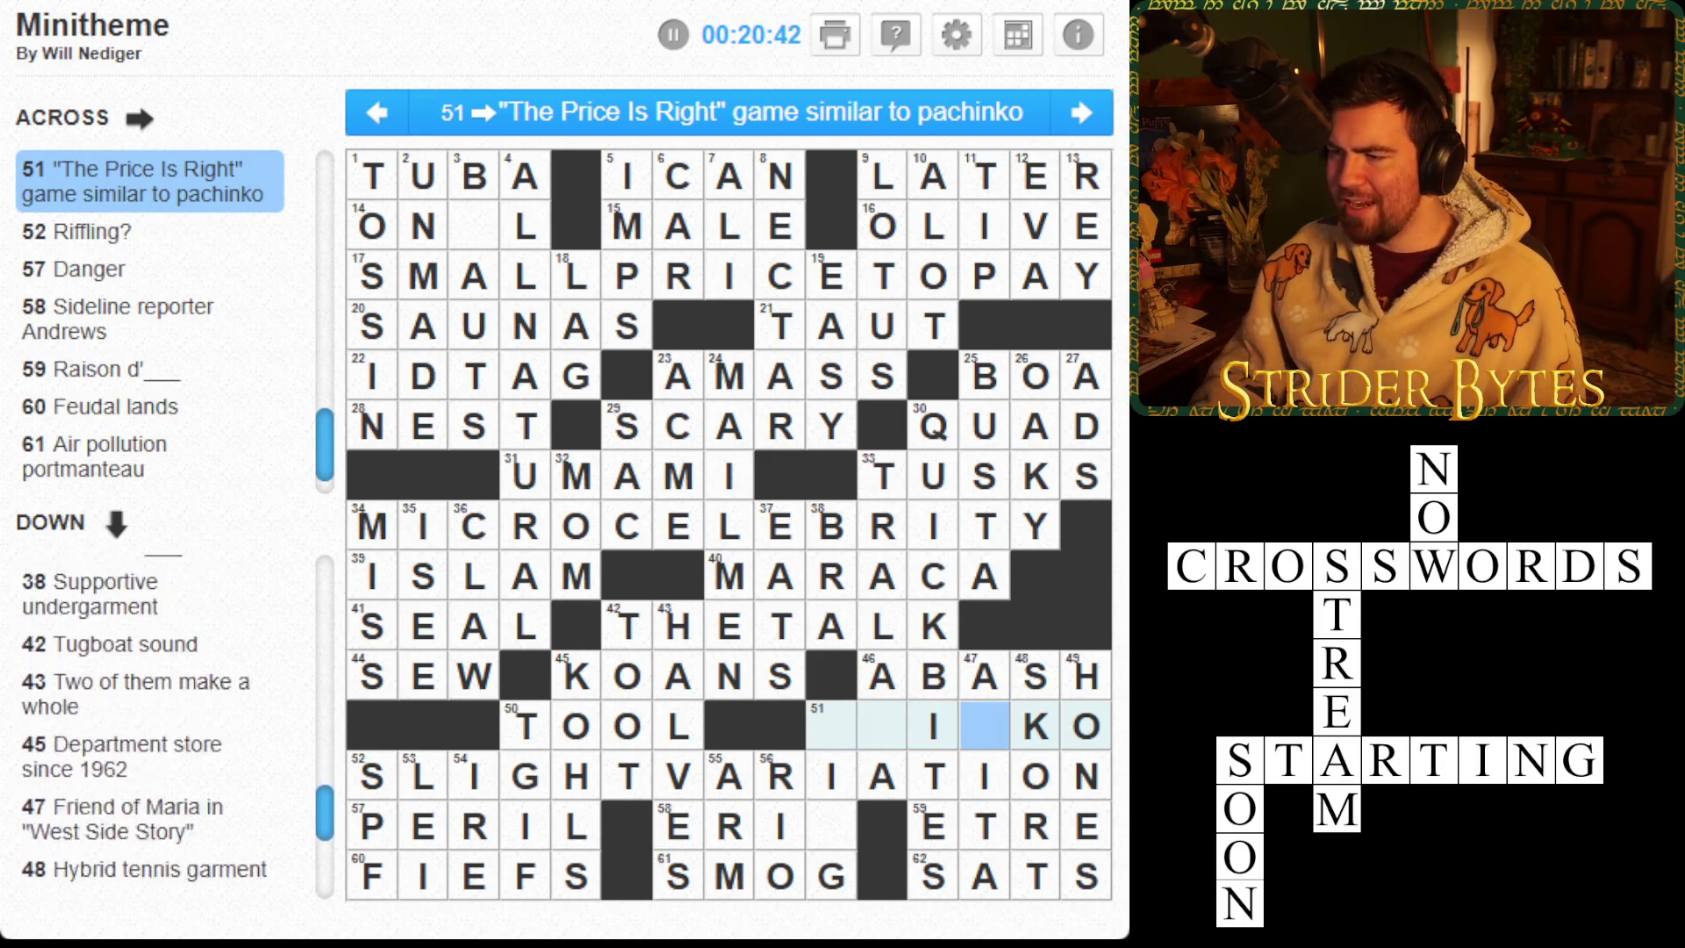
key(space)
text(n)
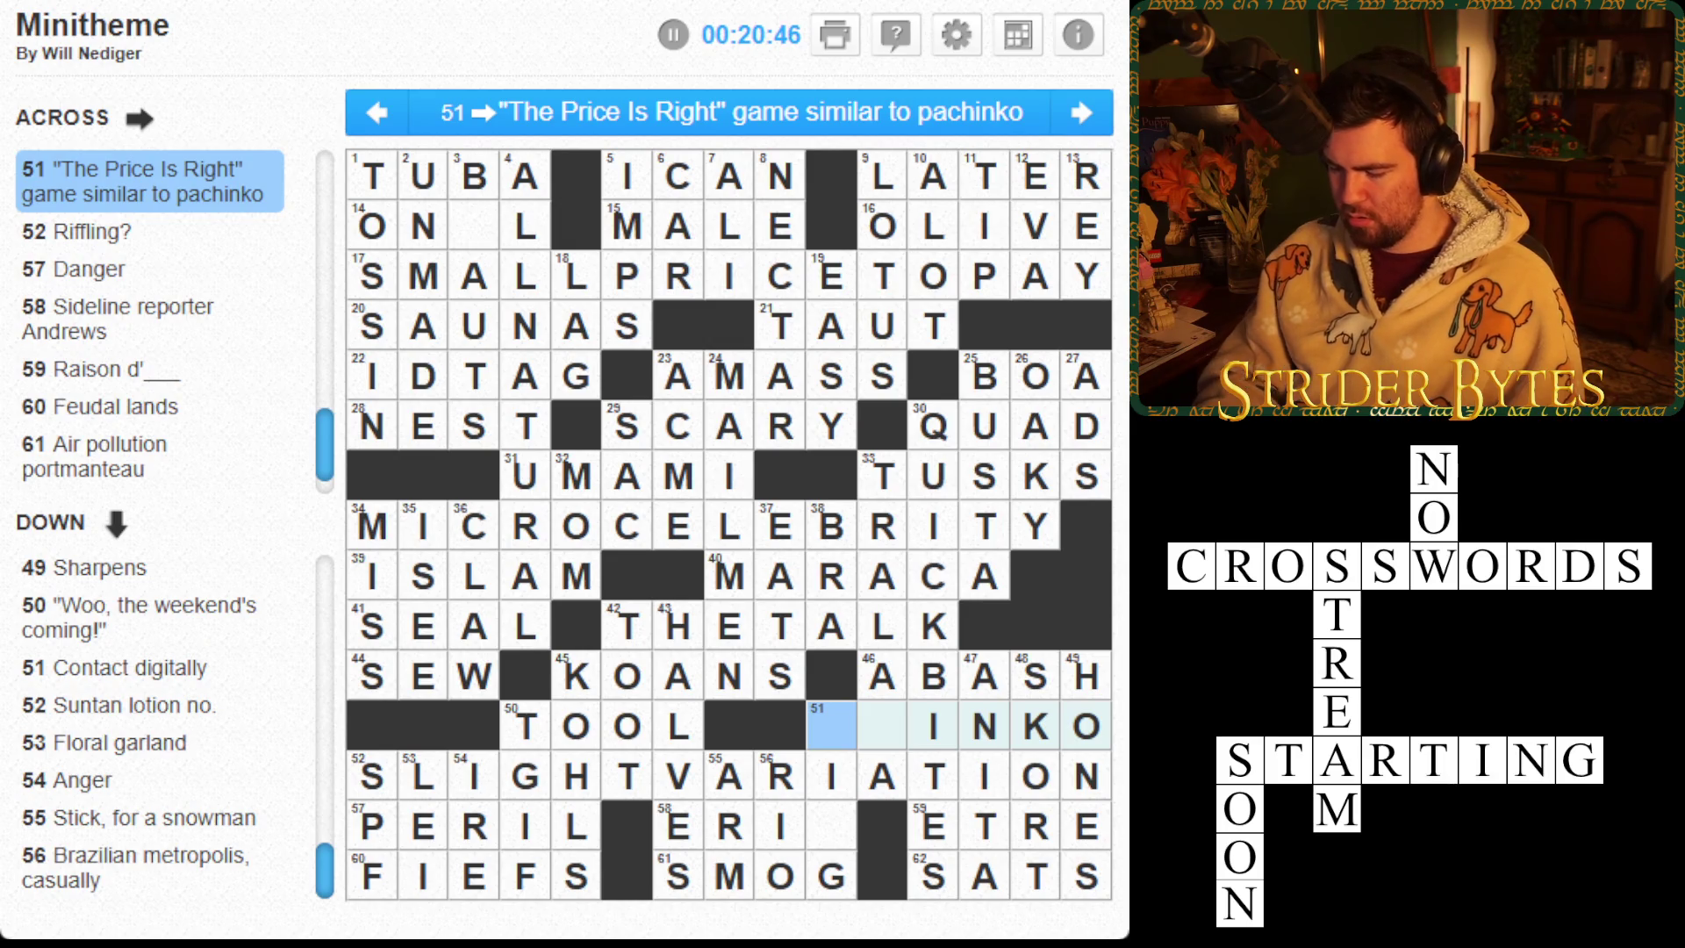
text(pl)
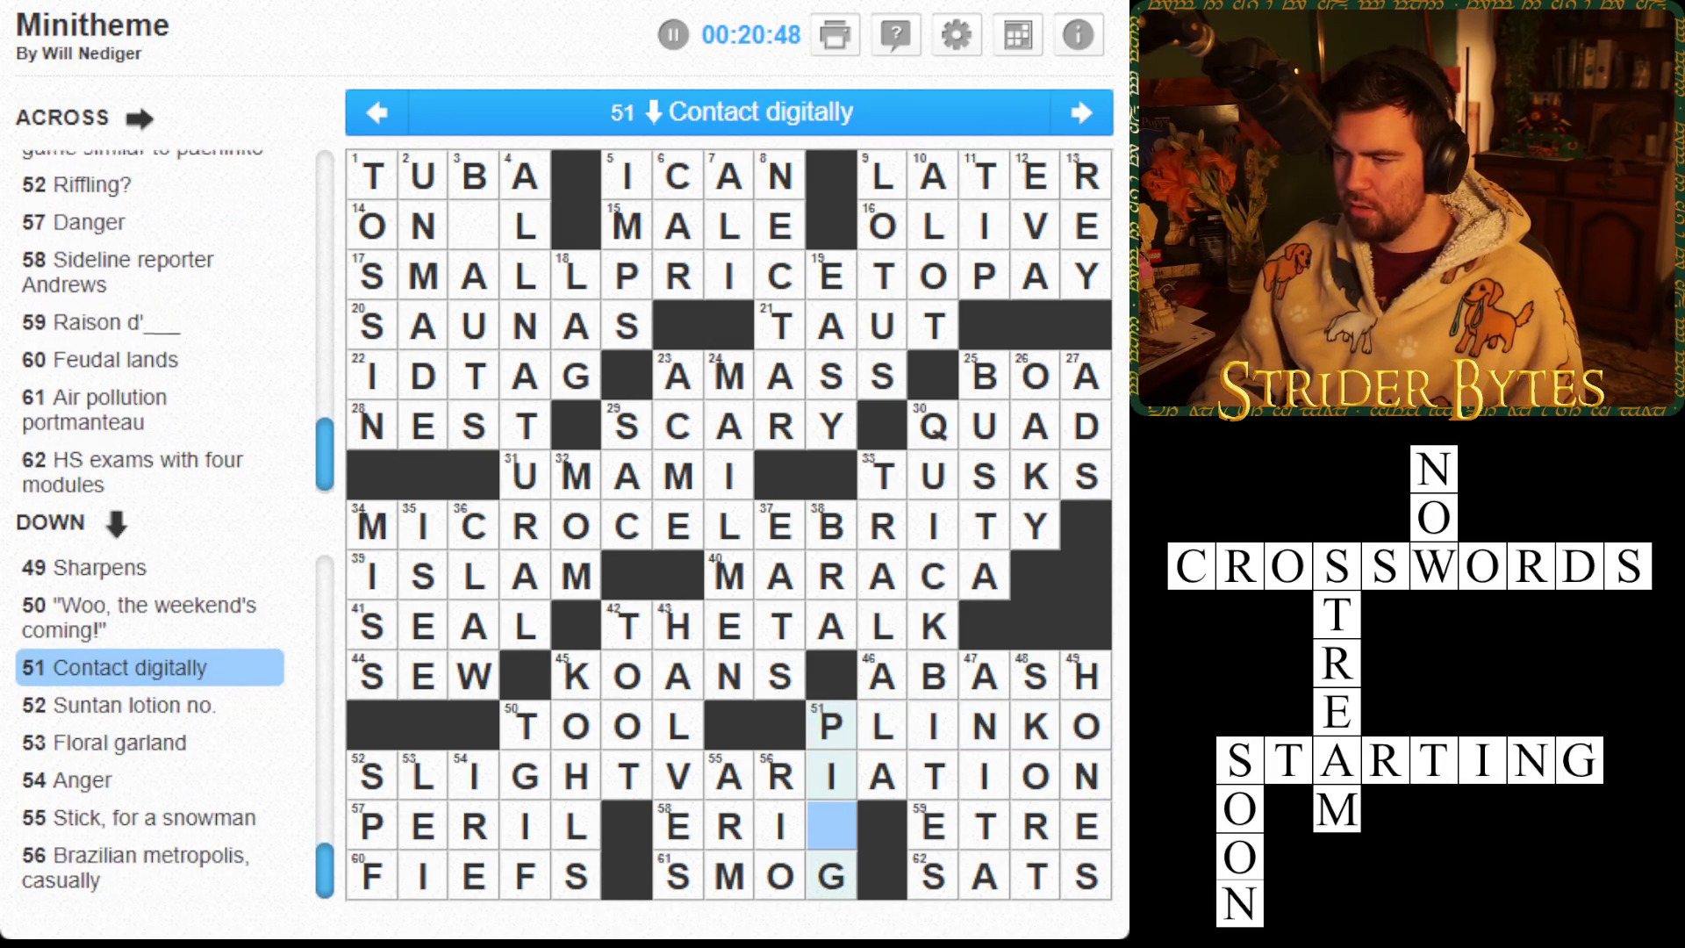
text(n)
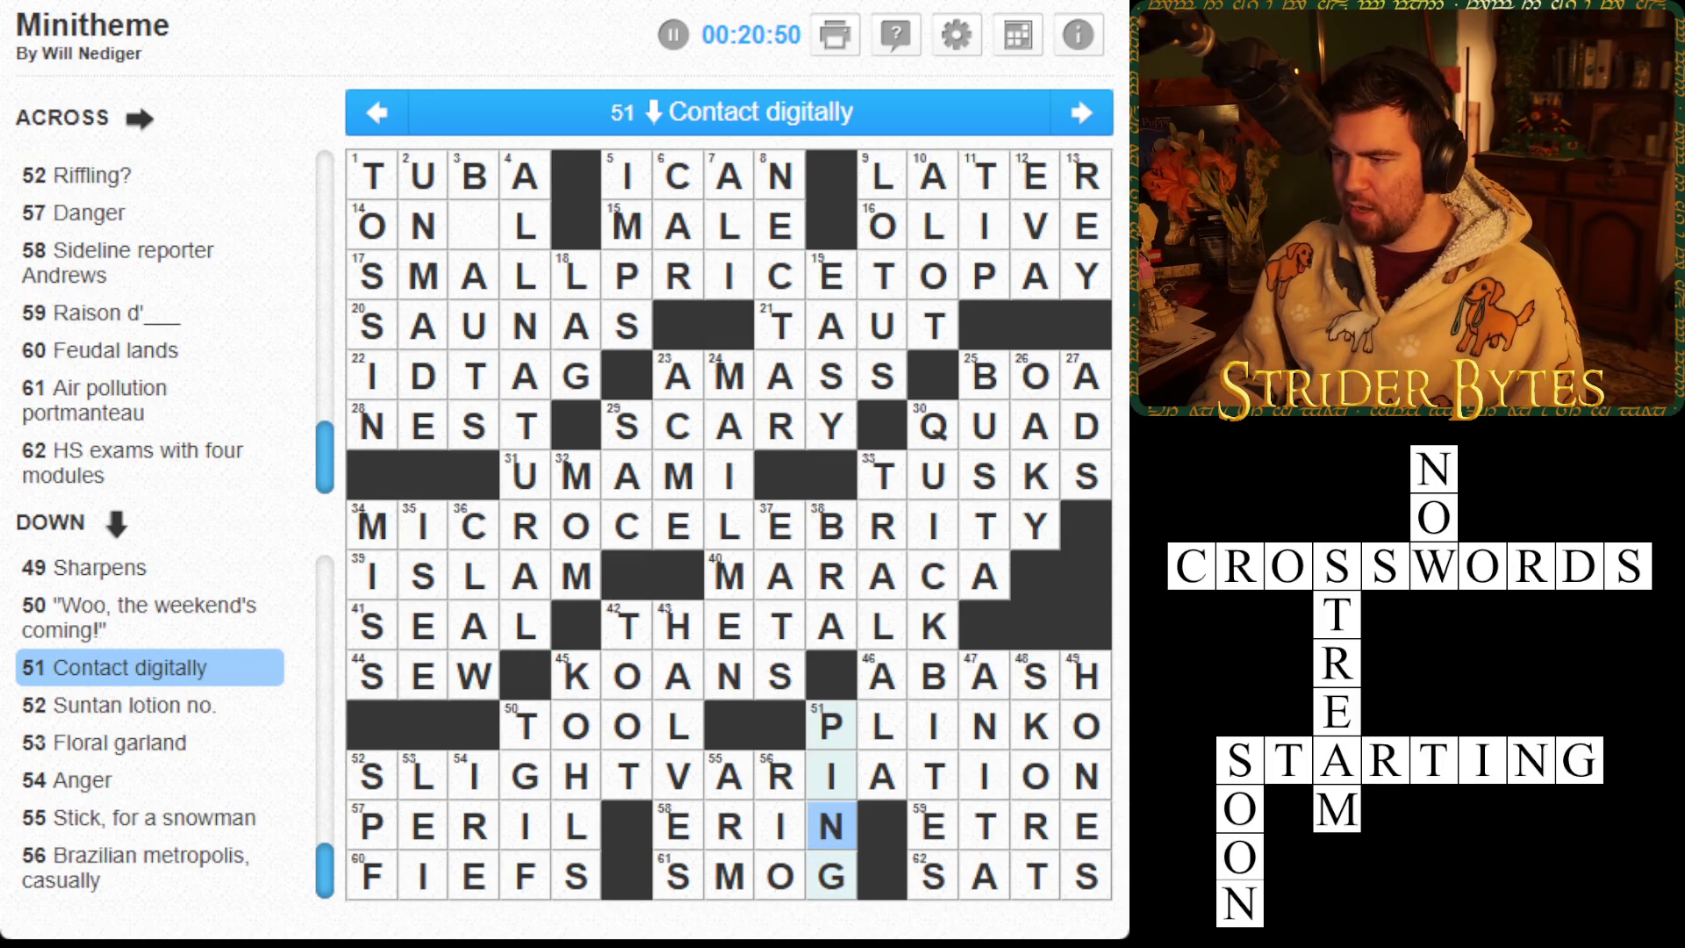
key(Up)
key(Up)
key(Up)
Move to the last empty square in 3 Down
click(780, 576)
click(525, 375)
click(474, 276)
click(474, 226)
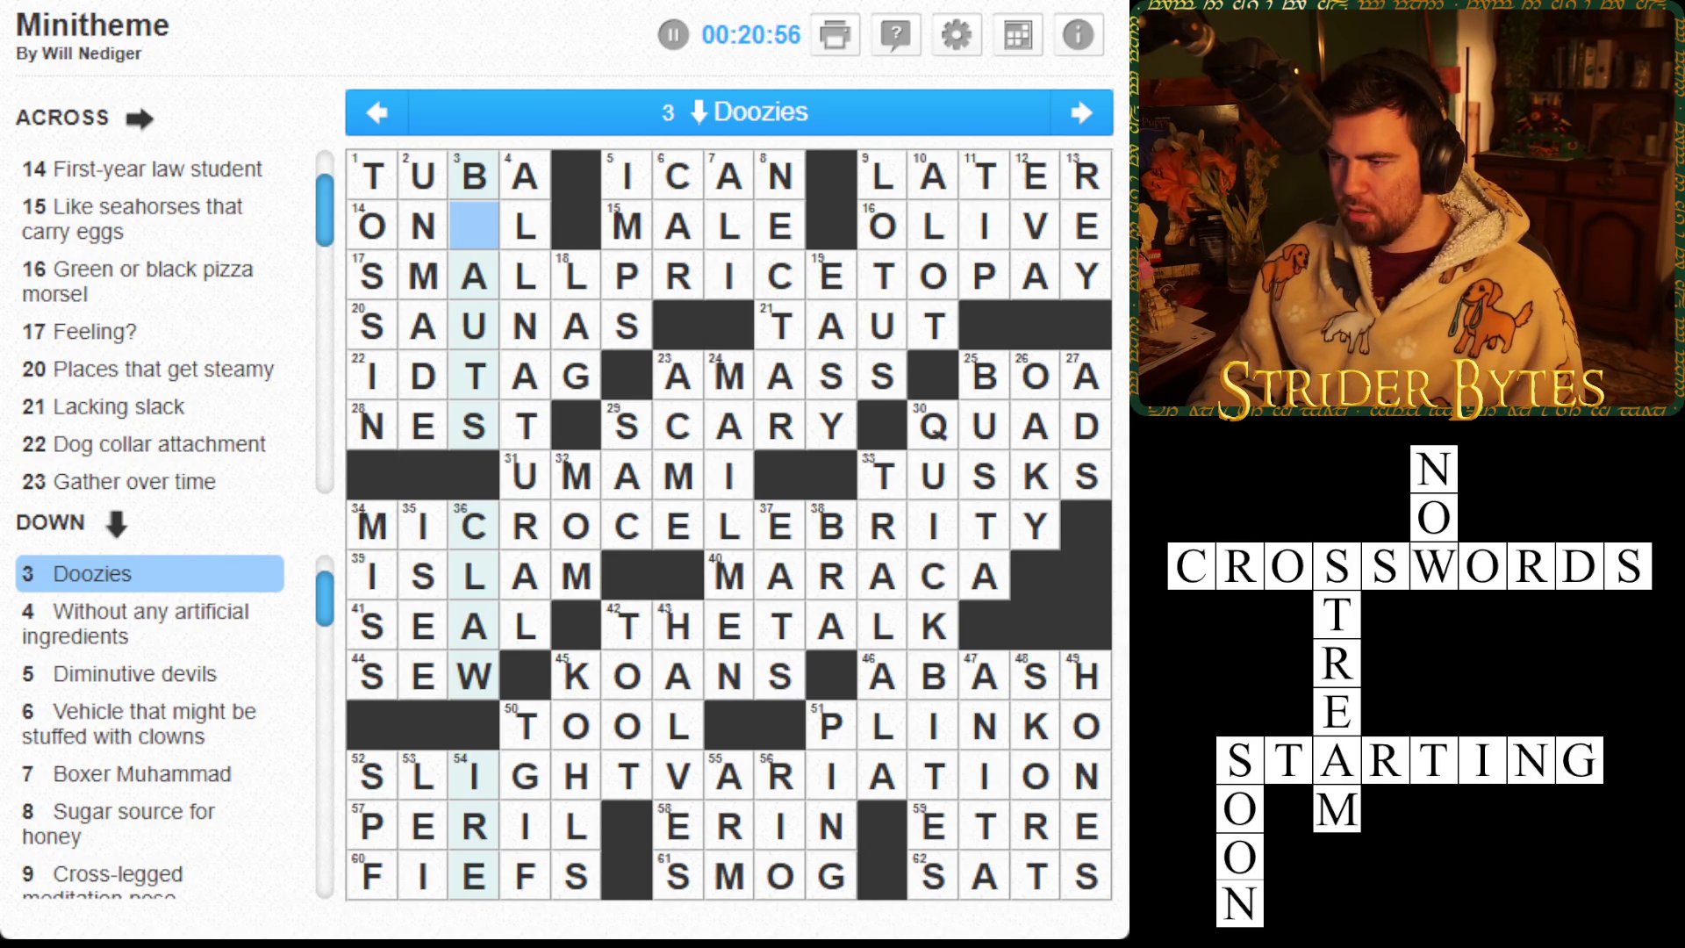
Toggle between the 14 Across and 3 Down clues for the last blank square
key(space)
key(space)
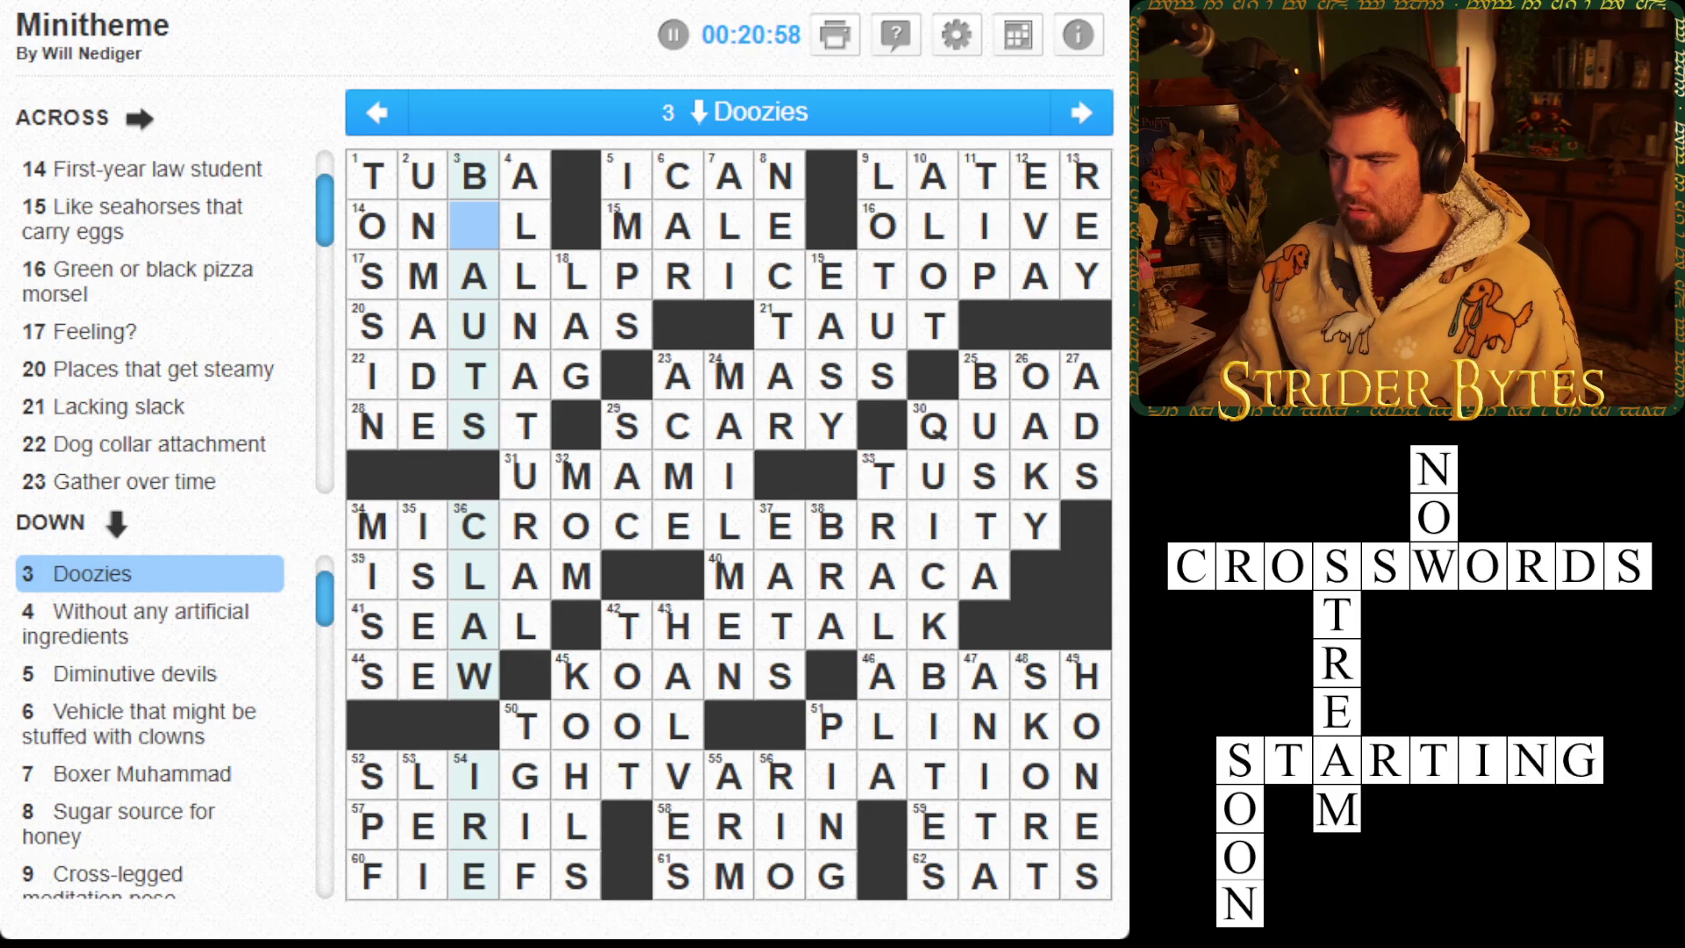
key(space)
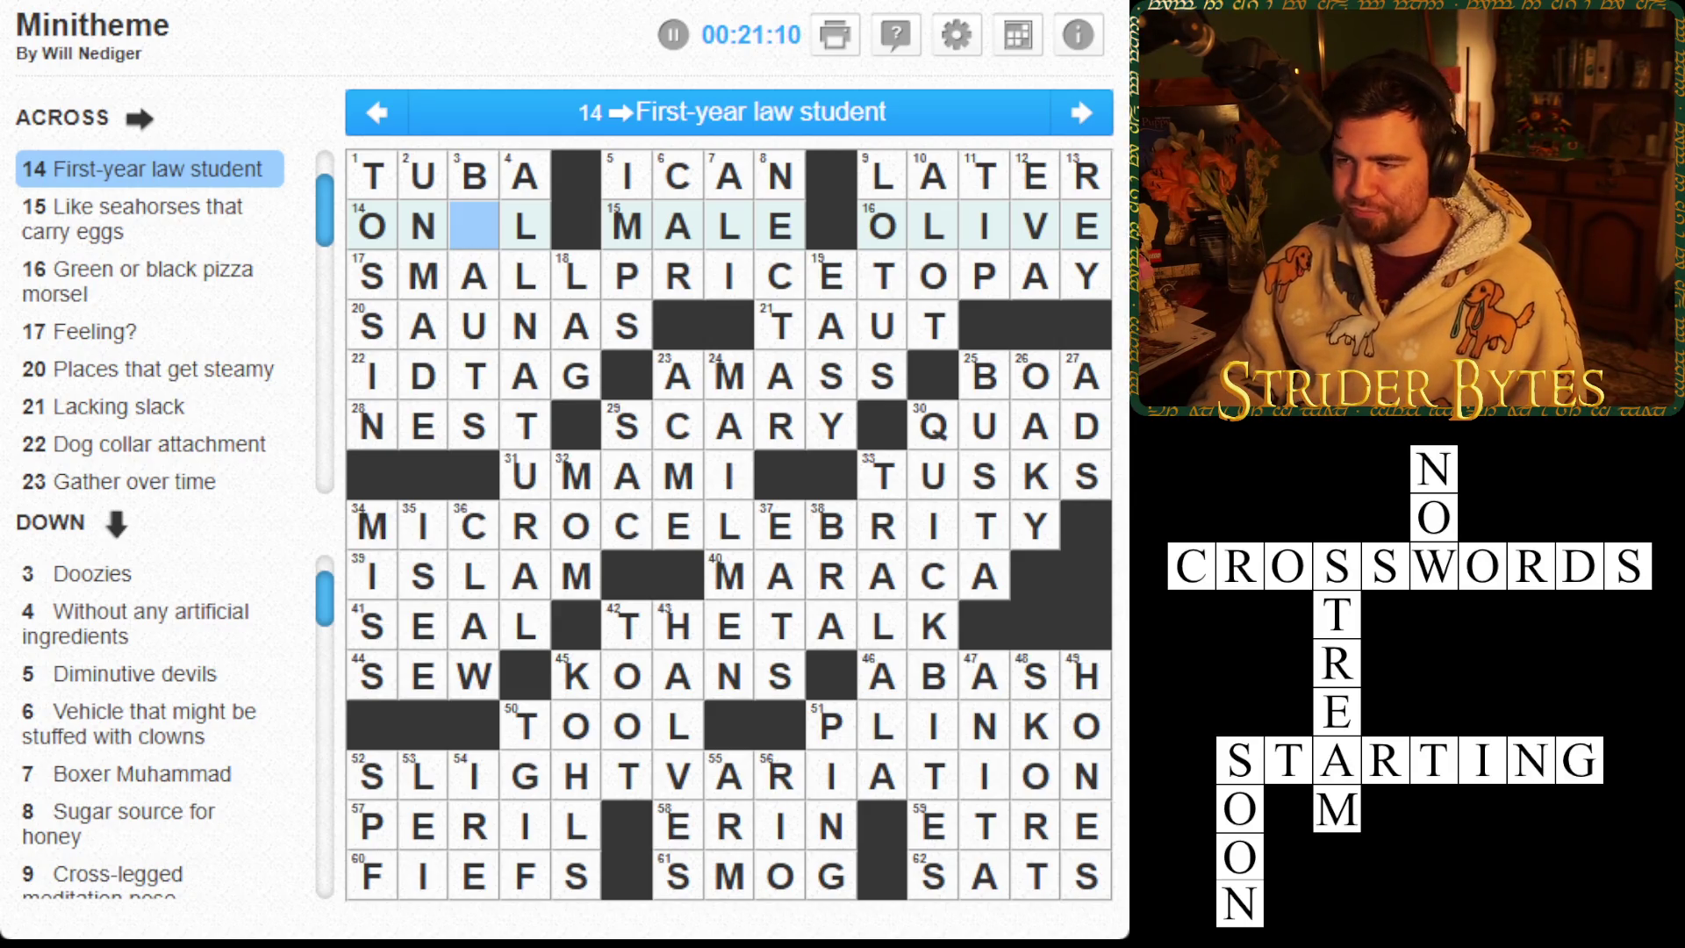
key(space)
key(space)
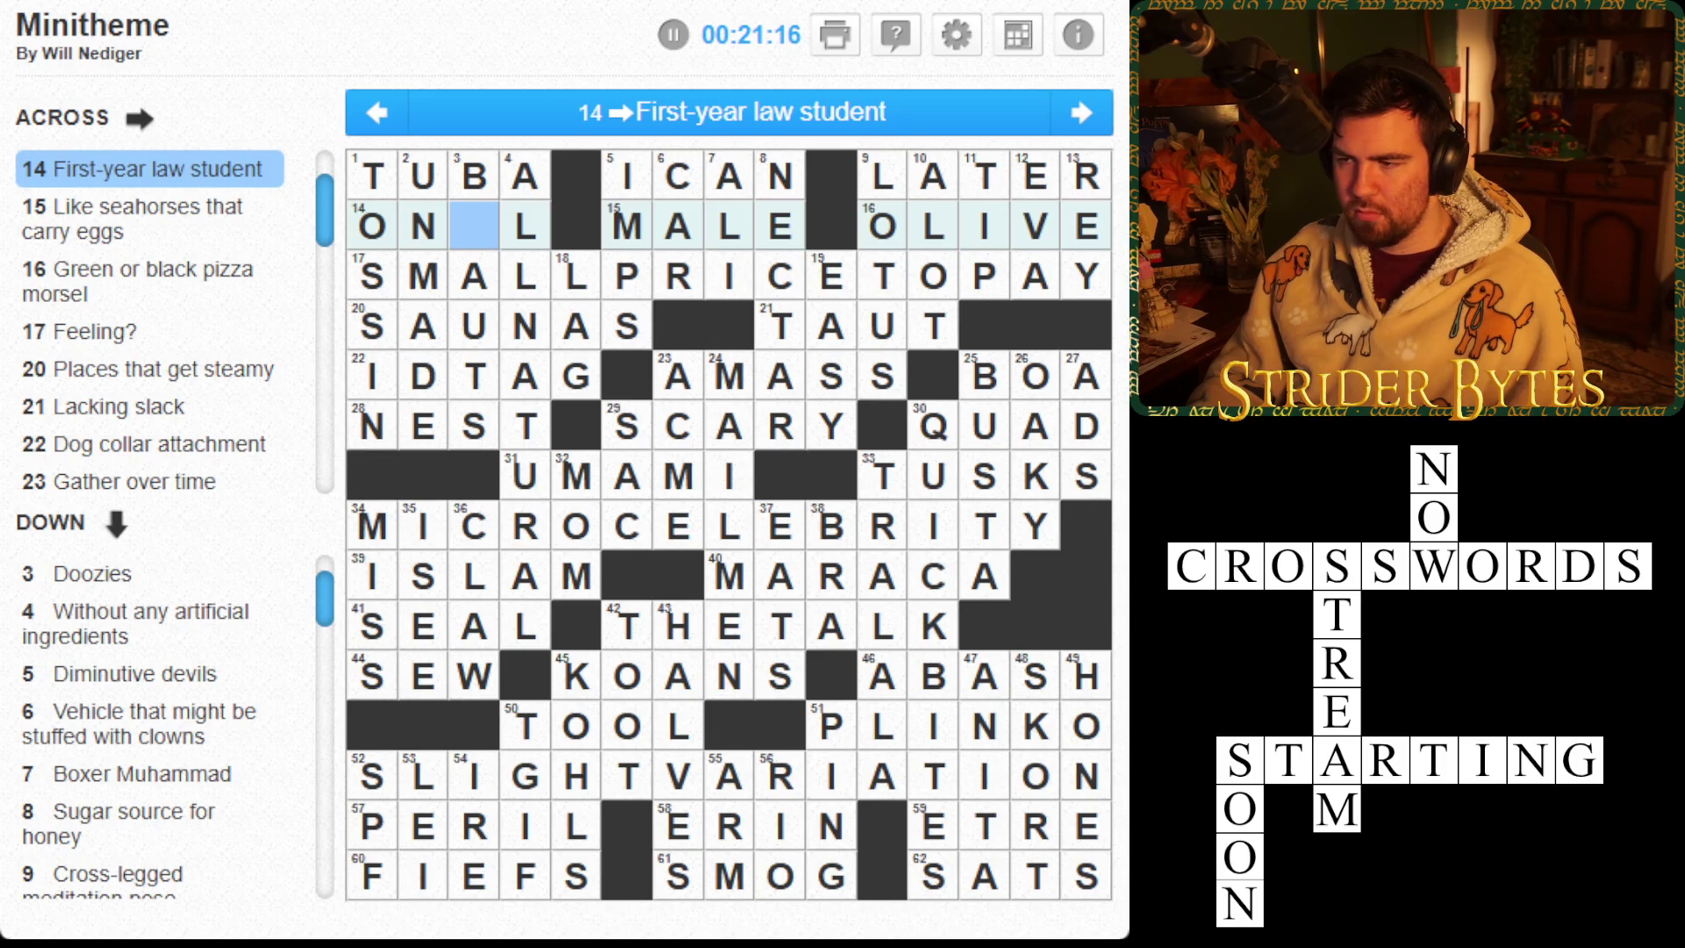
key(space)
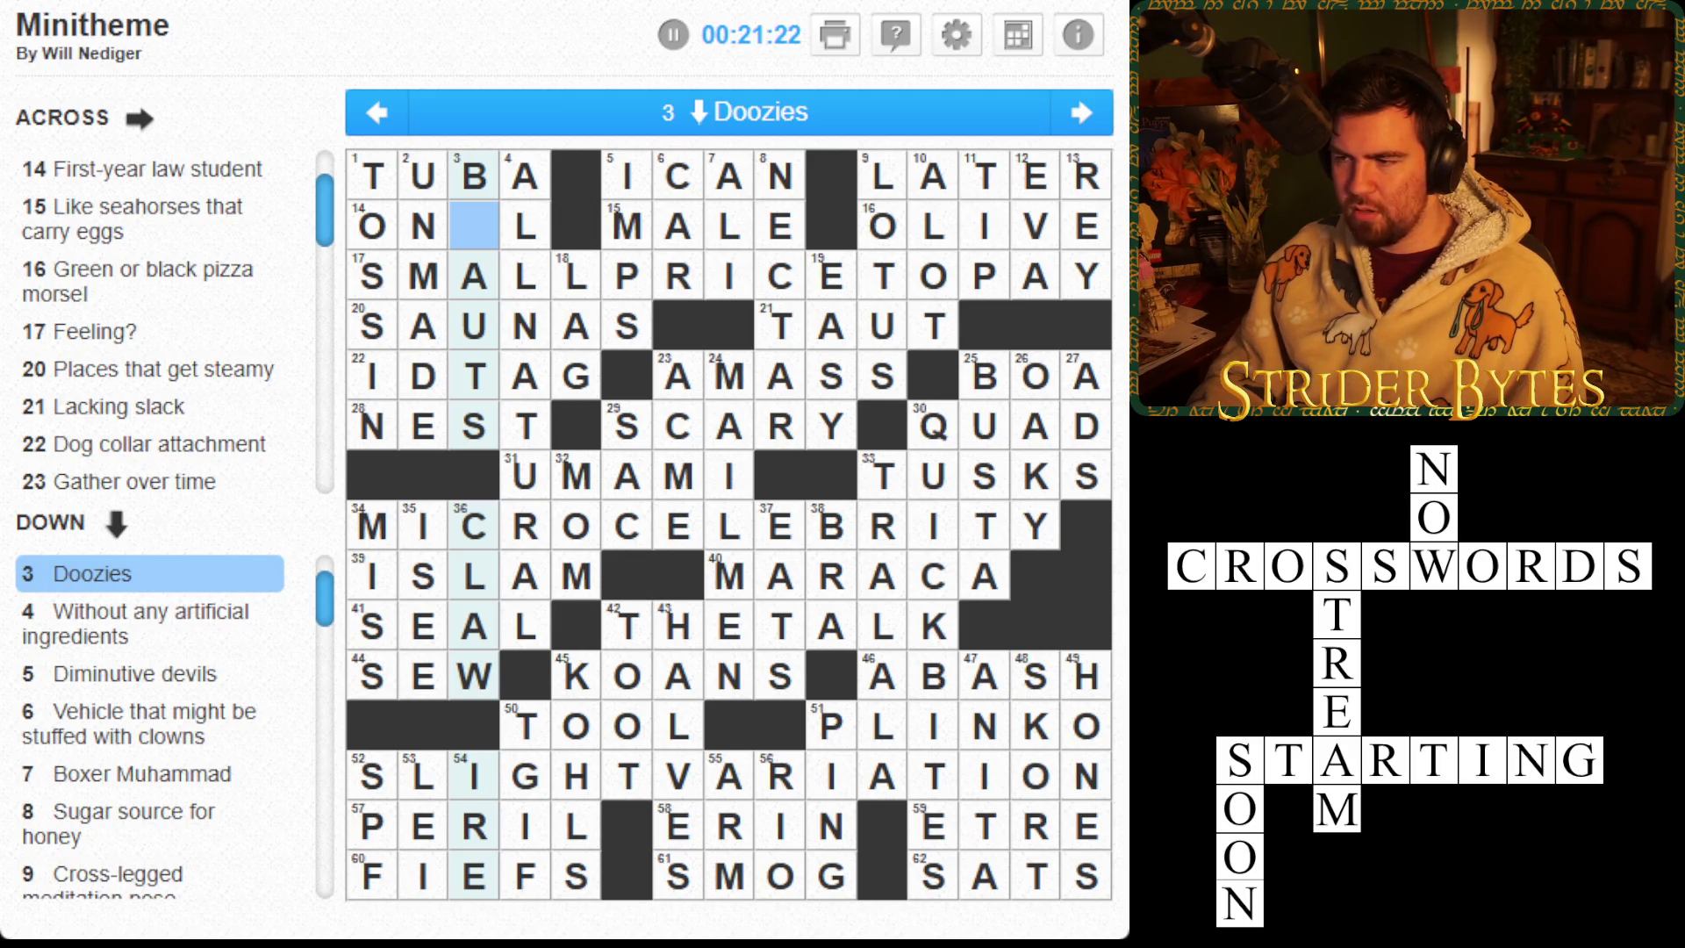
key(space)
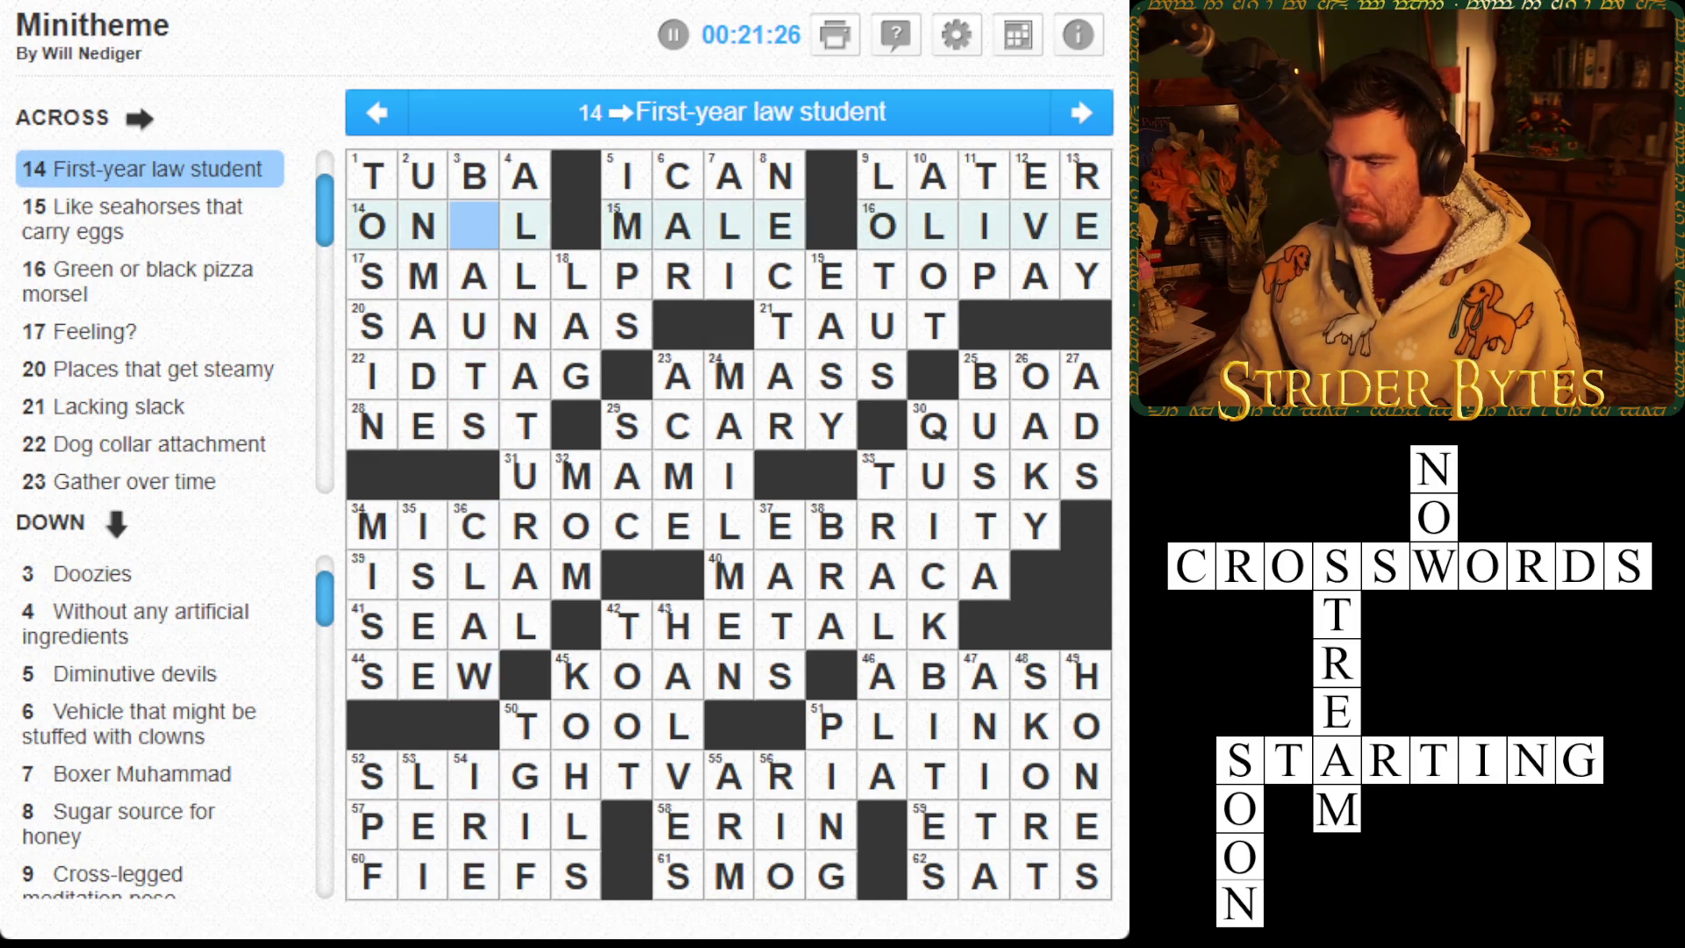
key(space)
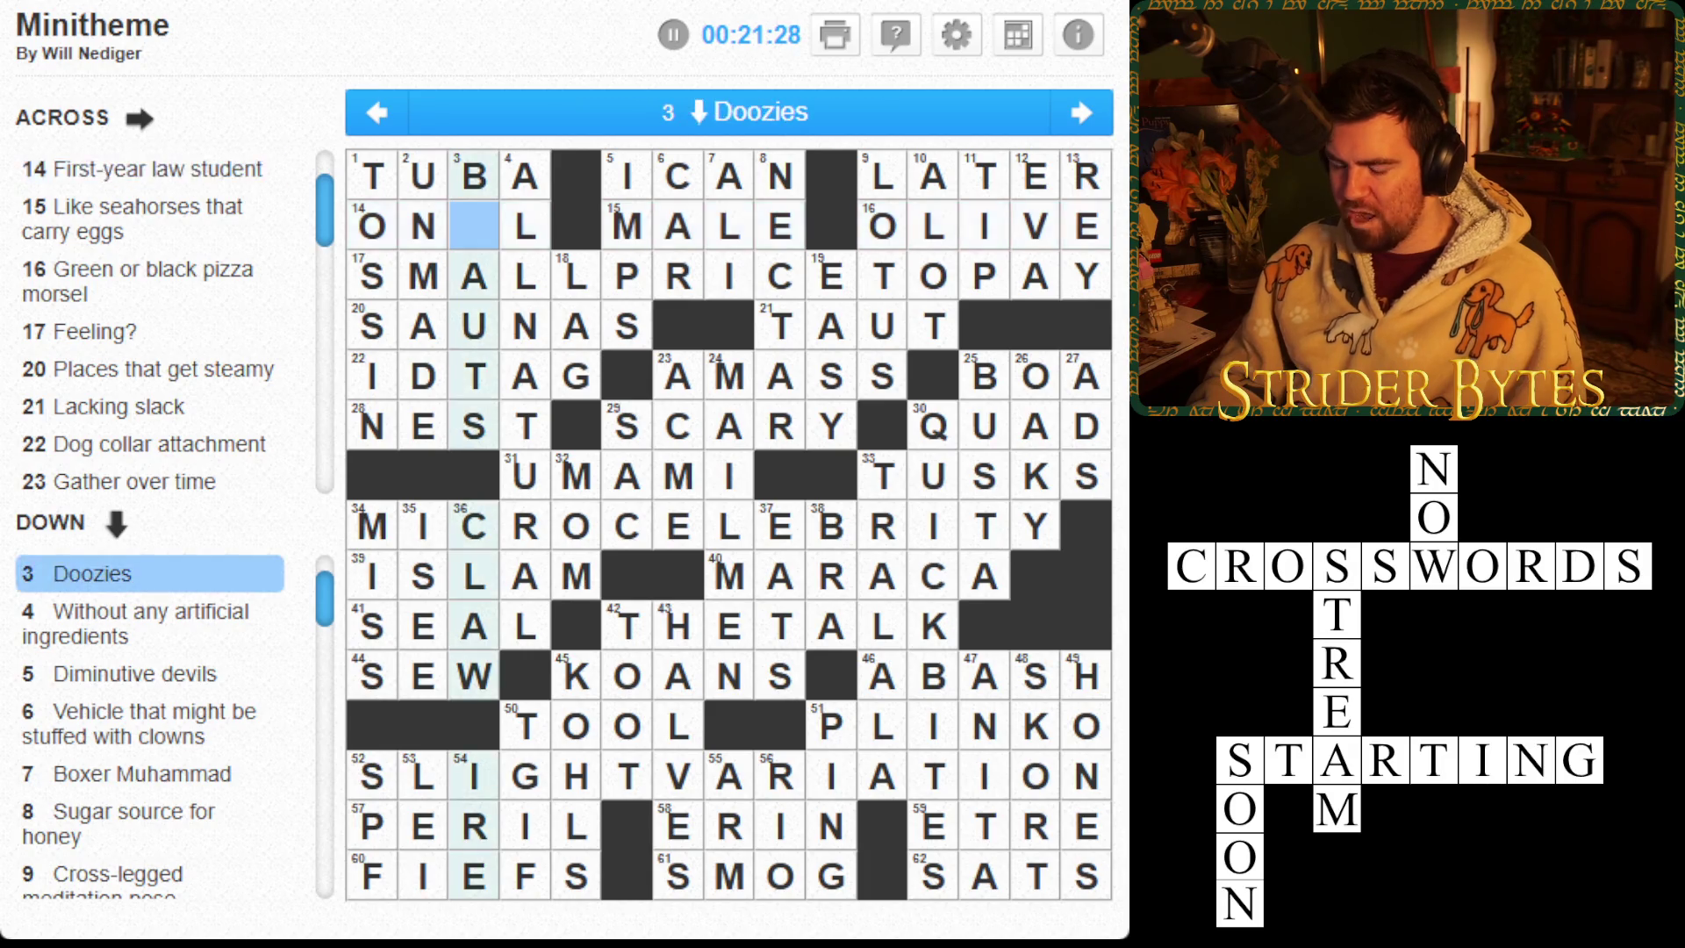
key(Down)
key(Up)
Try R and L in the blank, erase them, then enter E to finish
text(r)
key(BackSpace)
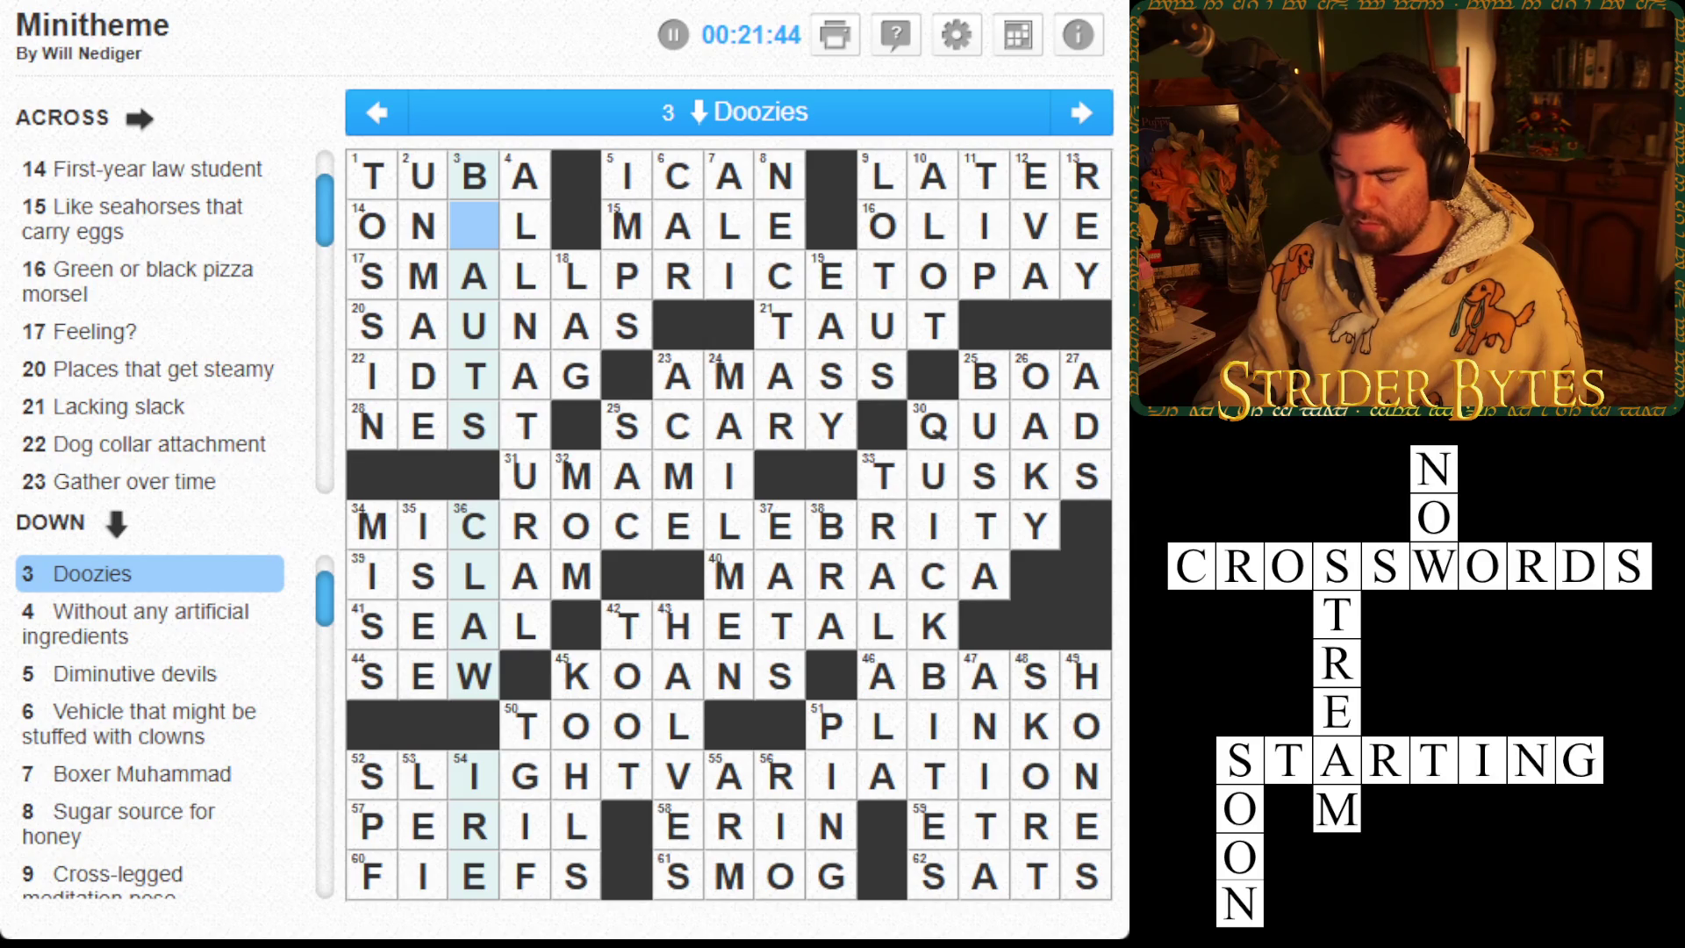
text(L)
key(Up)
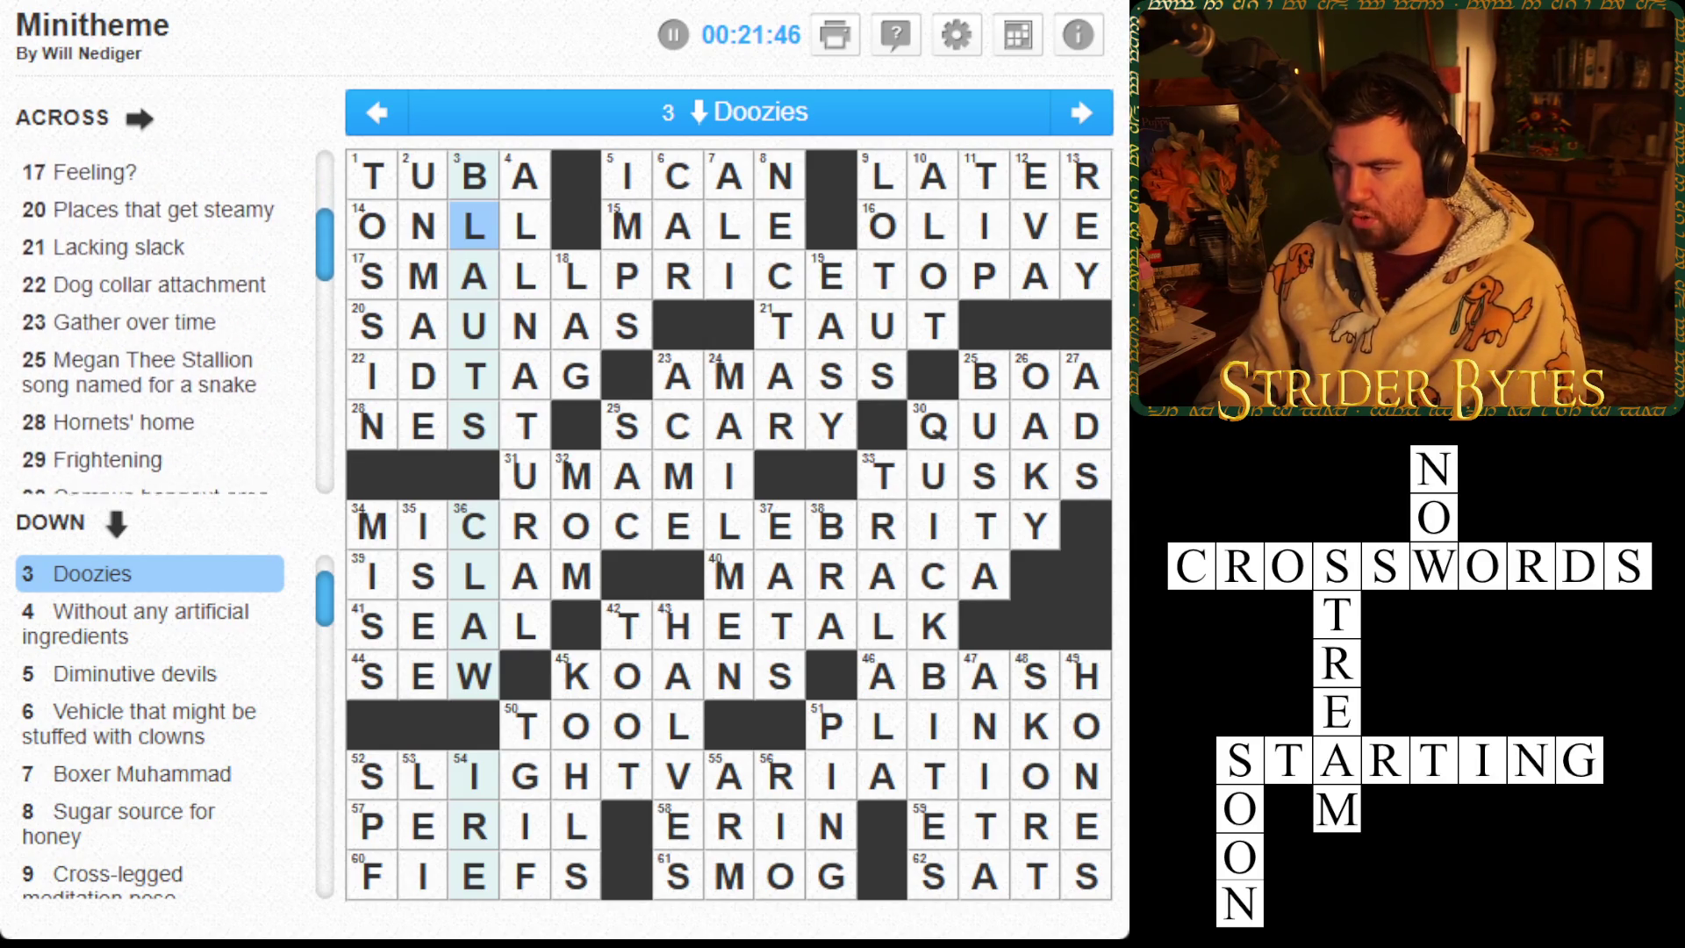
key(BackSpace)
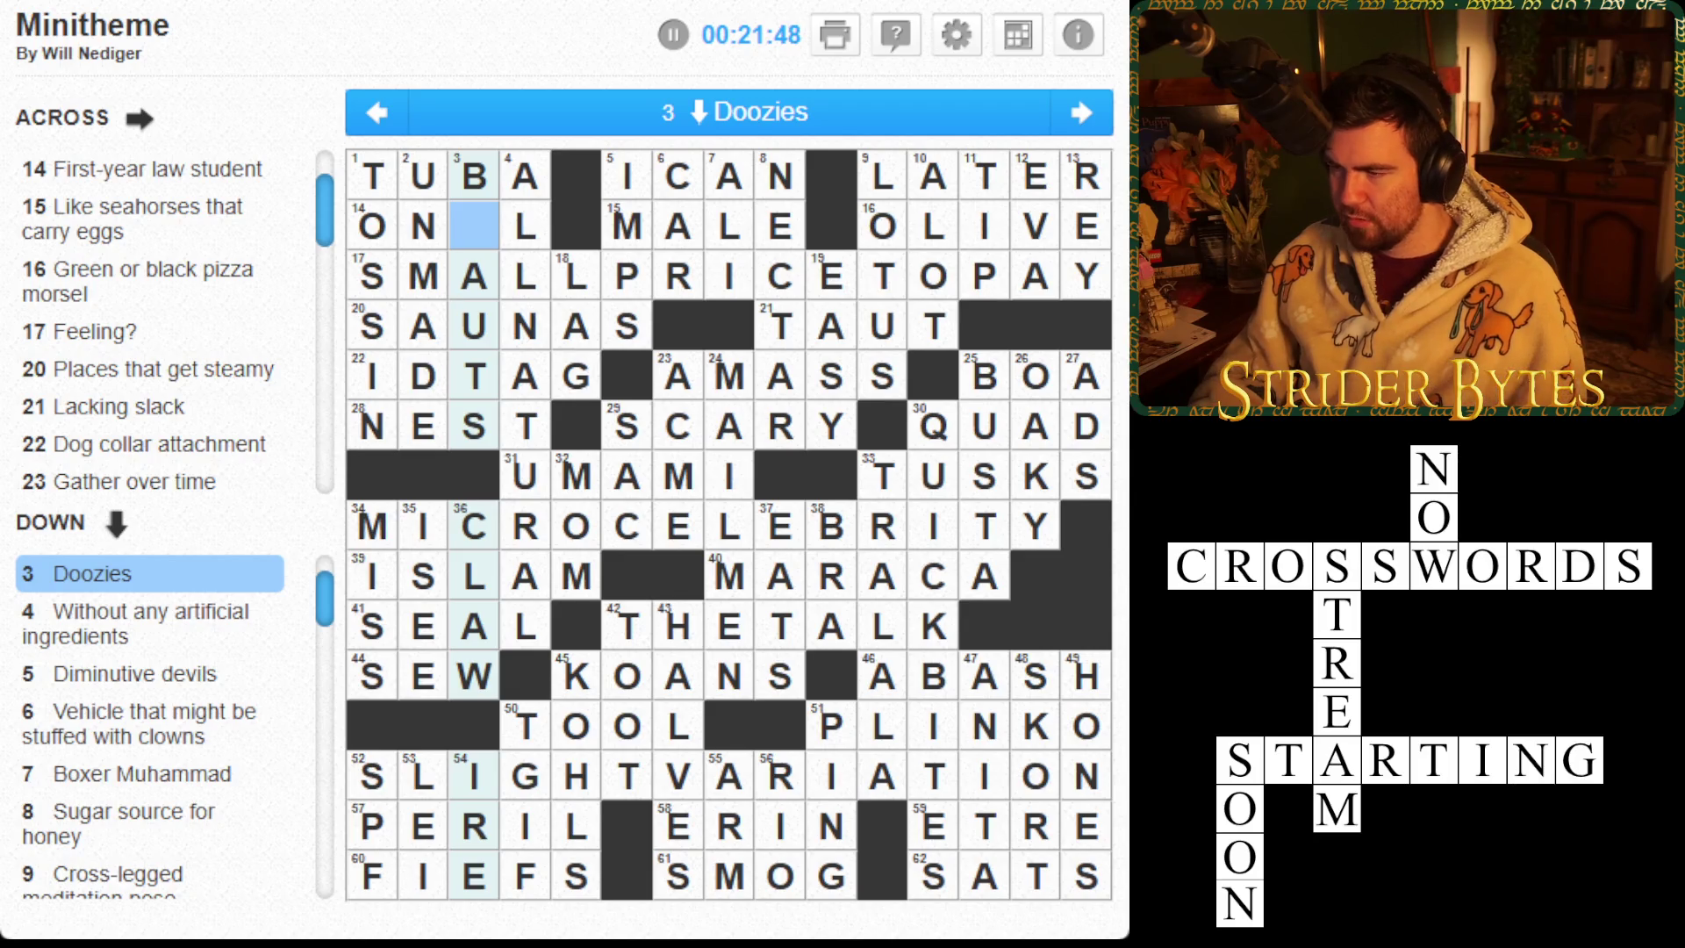
click(474, 275)
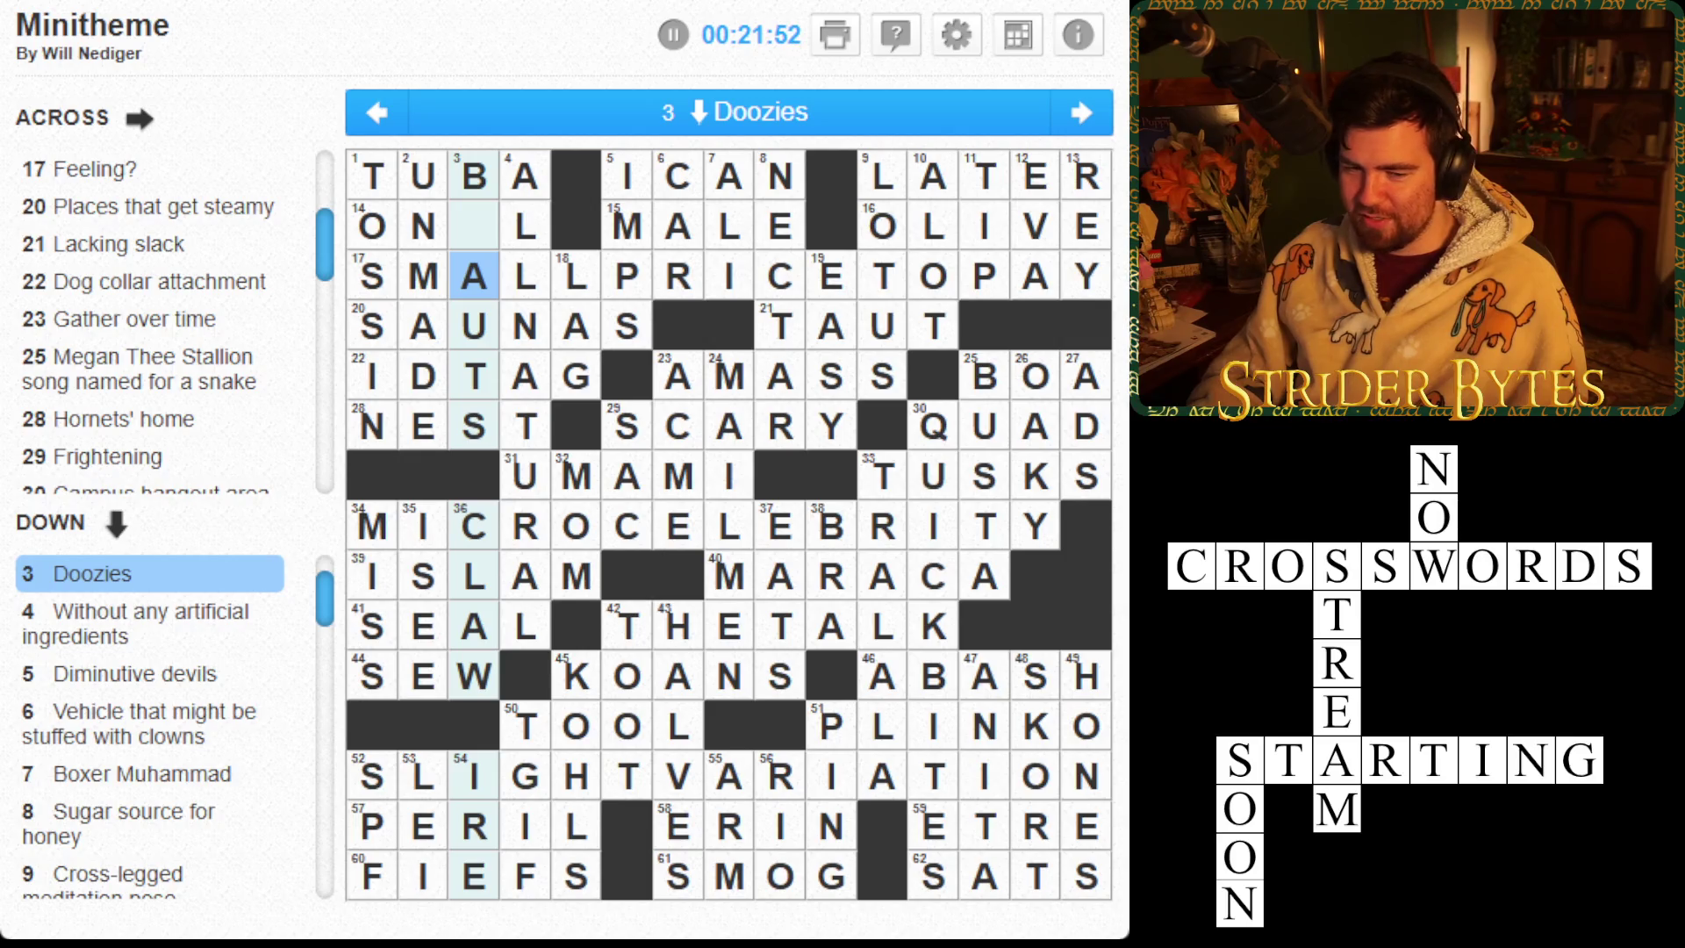
click(474, 226)
text(E)
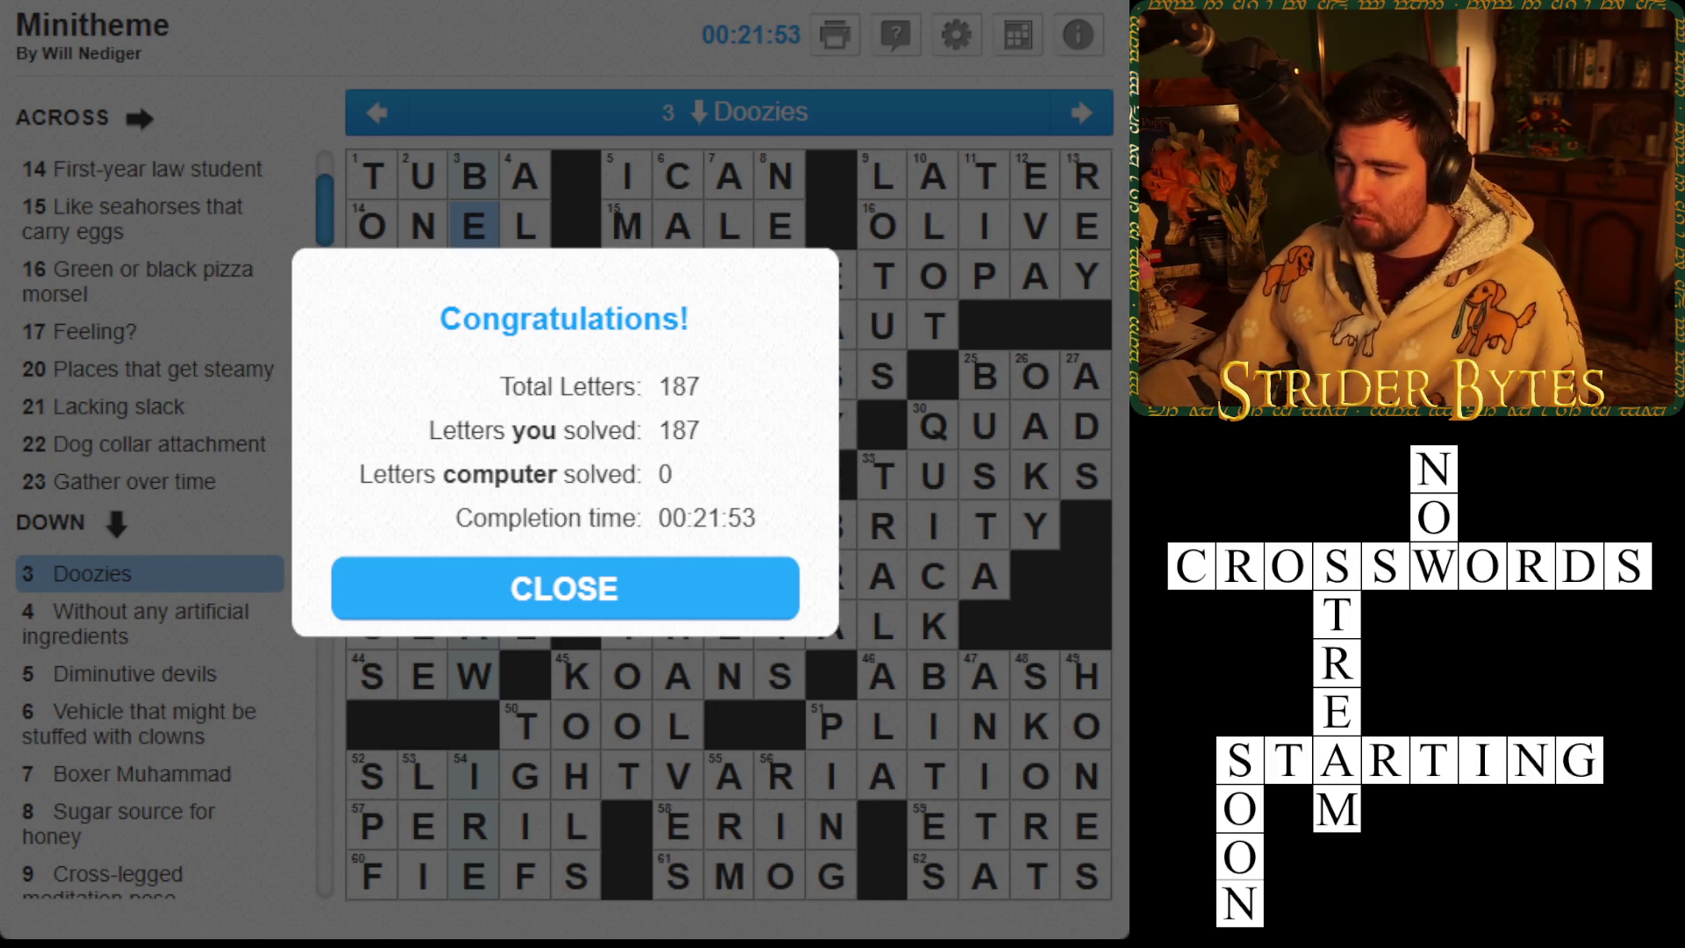
Close the Congratulations dialog and review the 14 Across and 3 Down letters in column 3
click(635, 594)
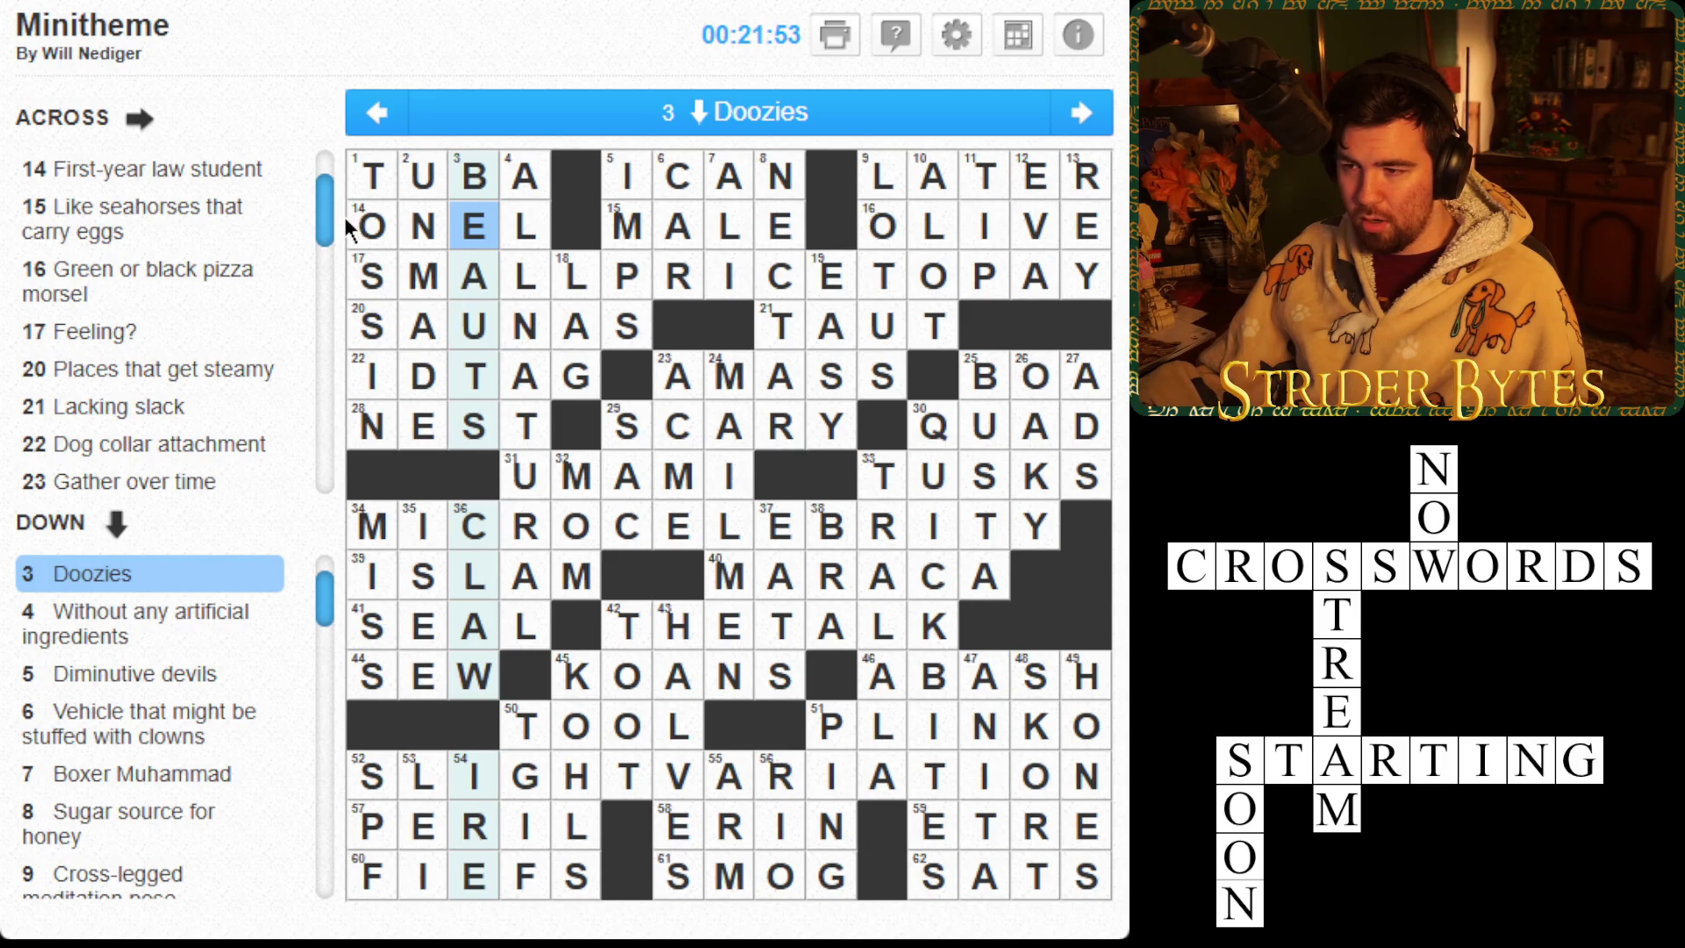
click(473, 227)
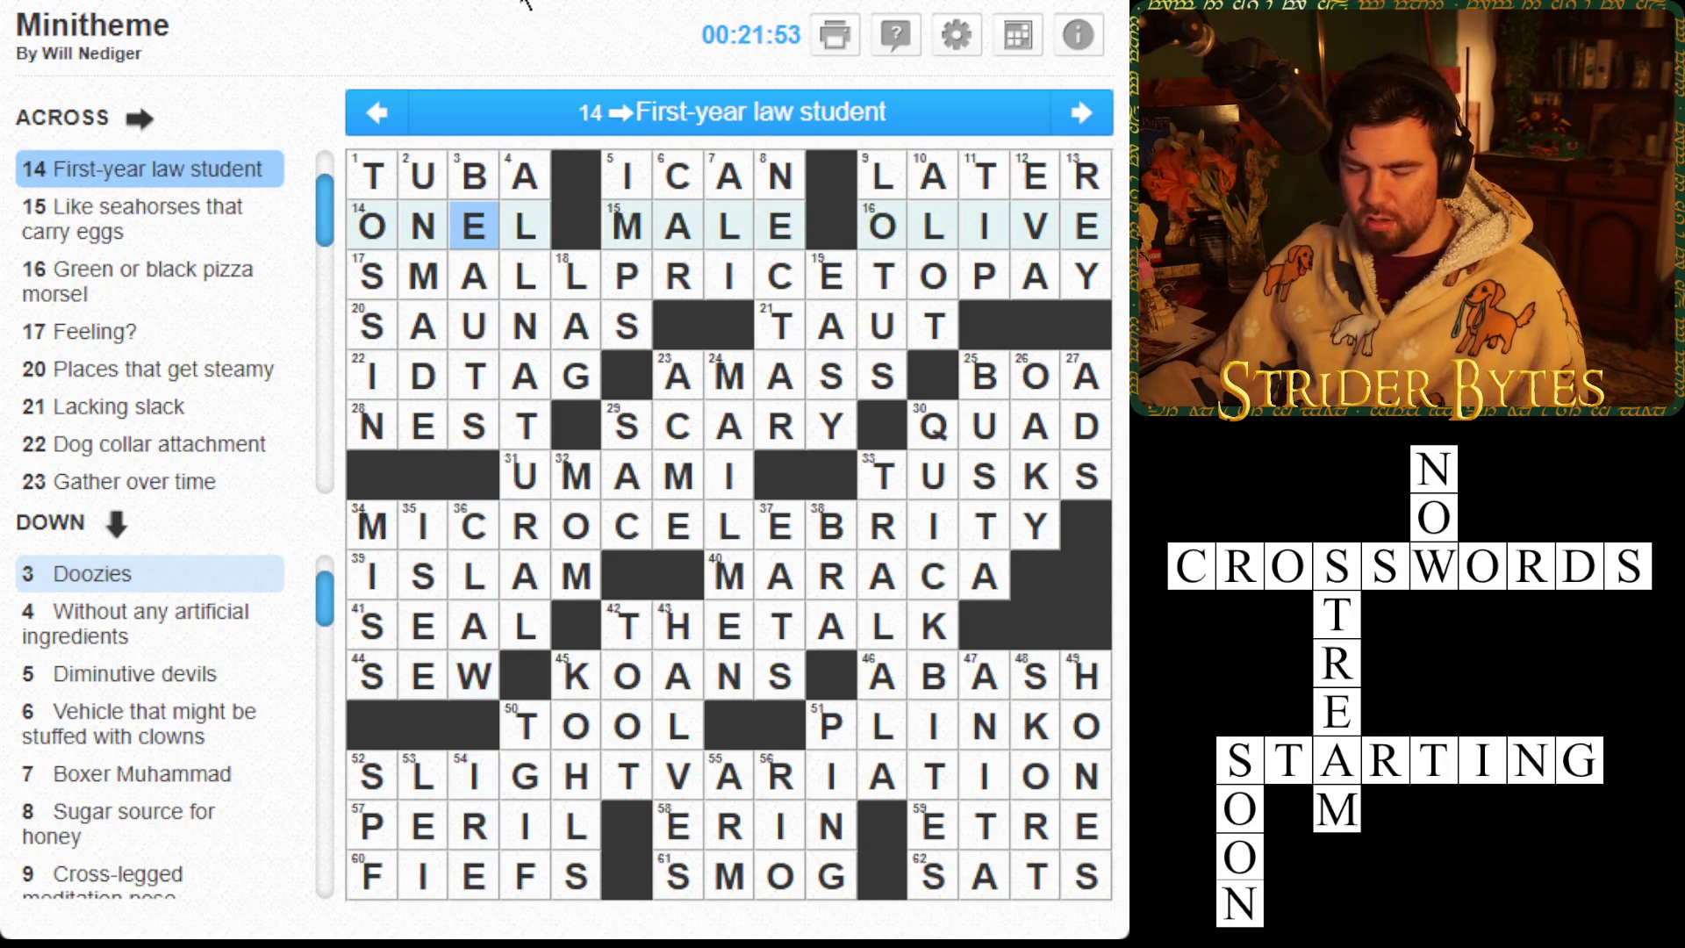
key(space)
key(space)
key(space)
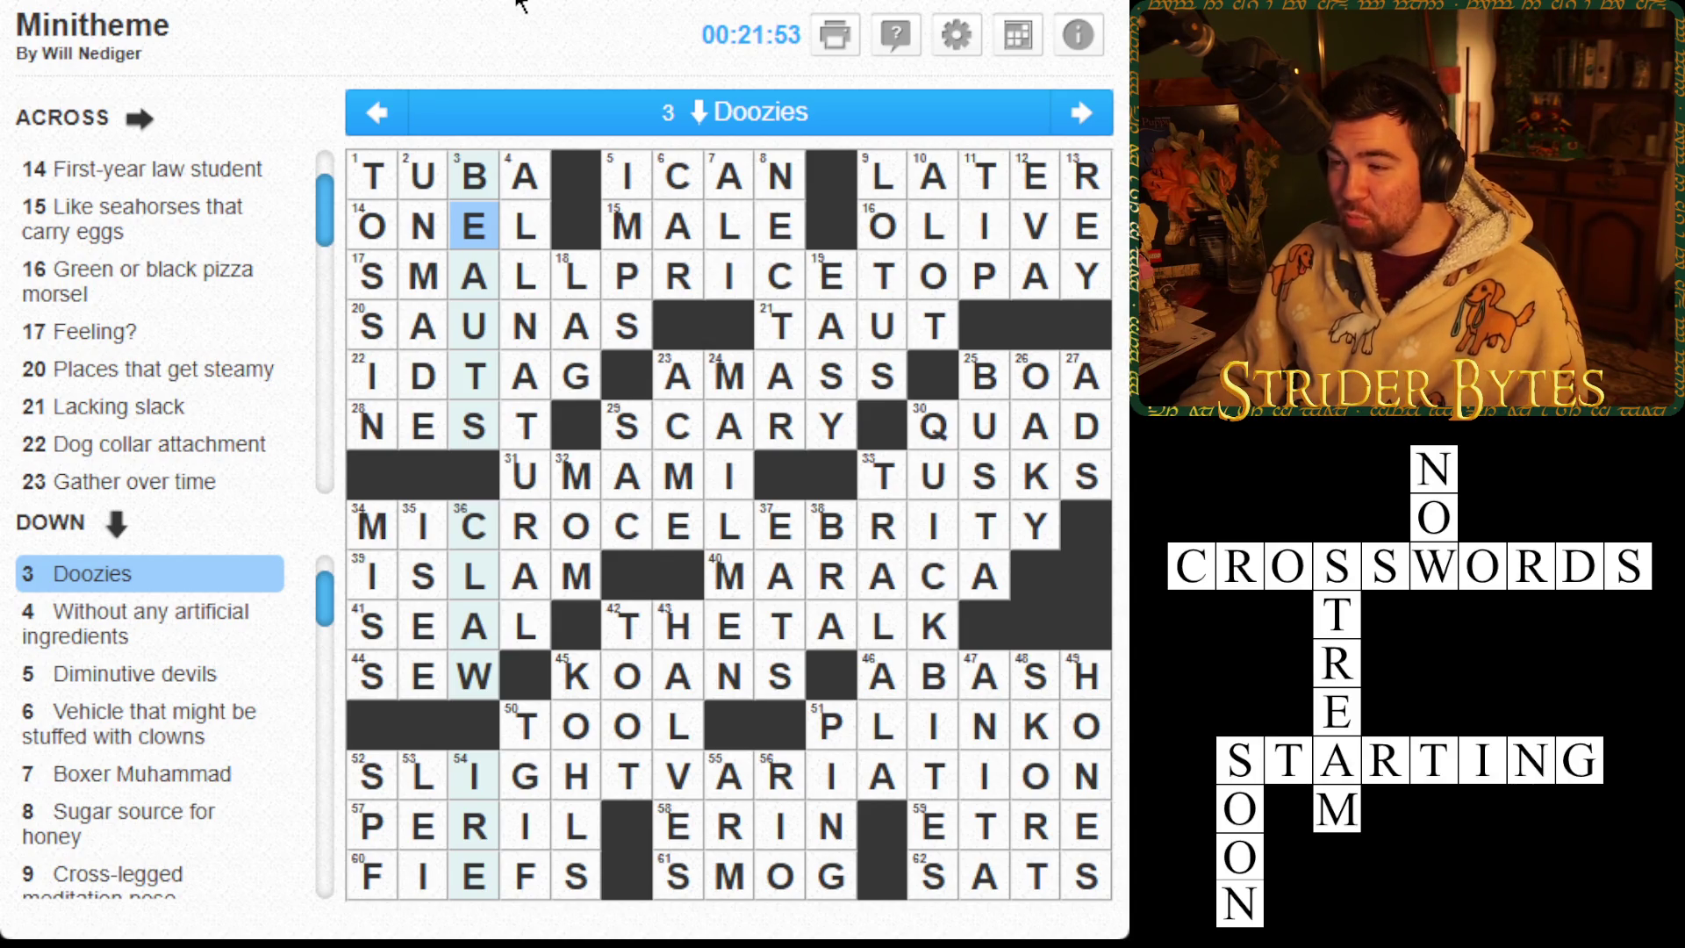
key(Down)
key(Down)
key(Up)
key(Up)
key(Down)
key(Up)
key(Down)
key(Down)
key(Up)
key(Up)
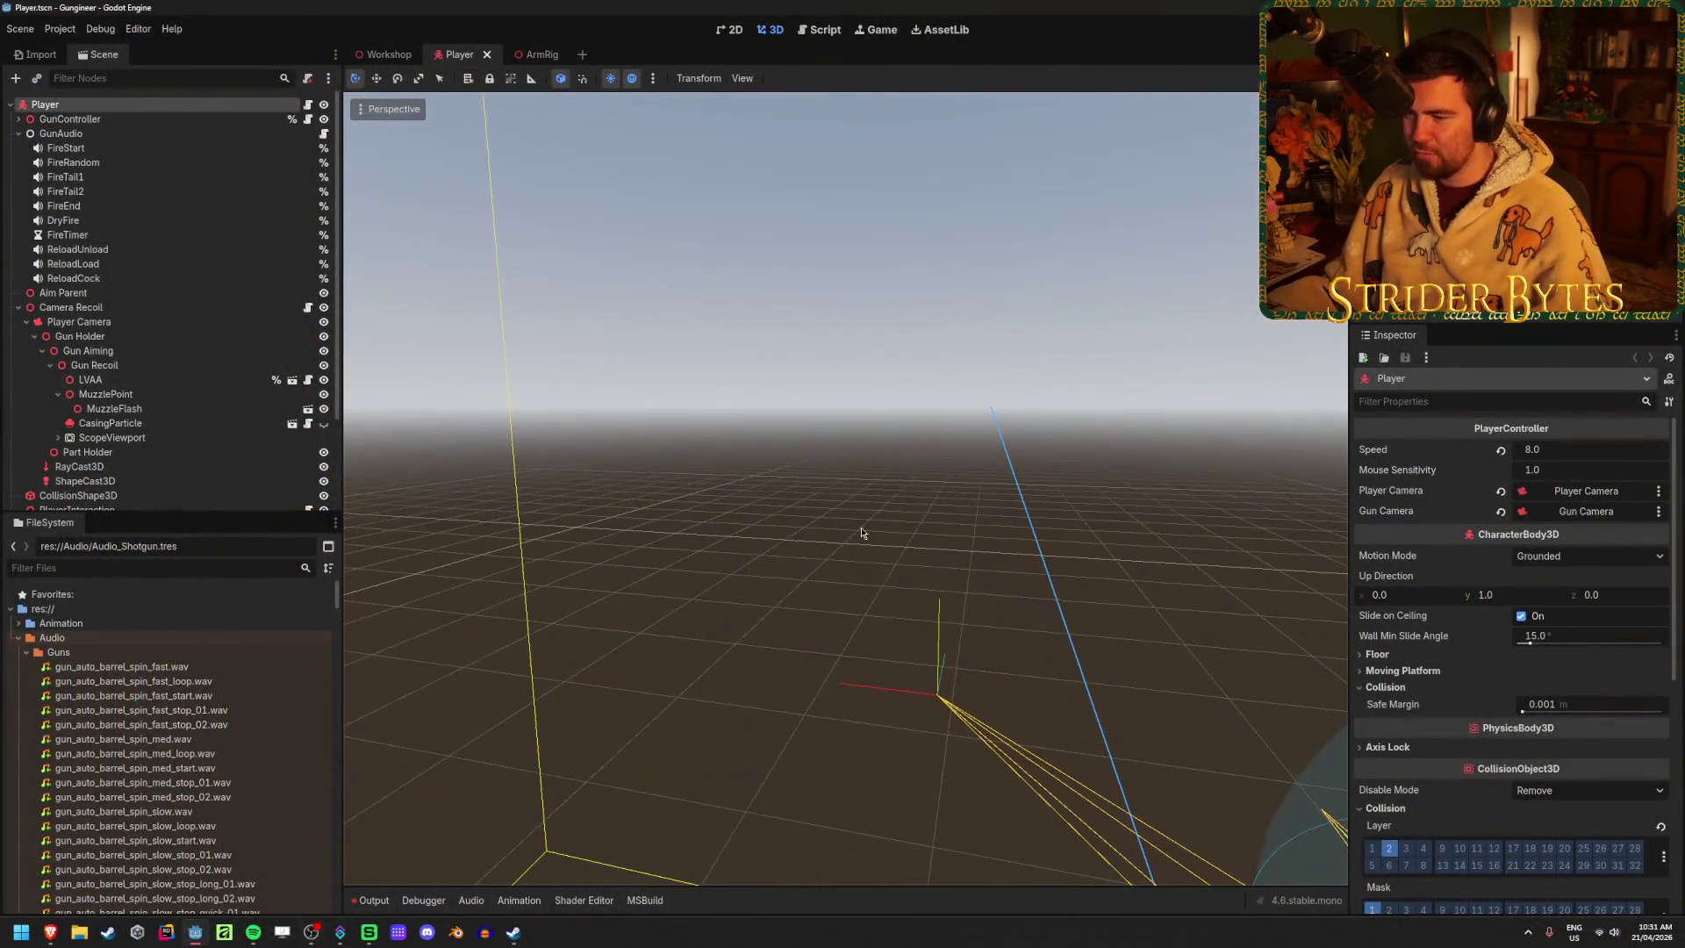
Orbit the player rig, collapse Camera Recoil, save Player.tscn and switch to the ArmRig scene
click(658, 553)
mouse_move(658, 553)
mouse_down()
mouse_move(570, 518)
mouse_move(685, 535)
mouse_move(660, 544)
mouse_up()
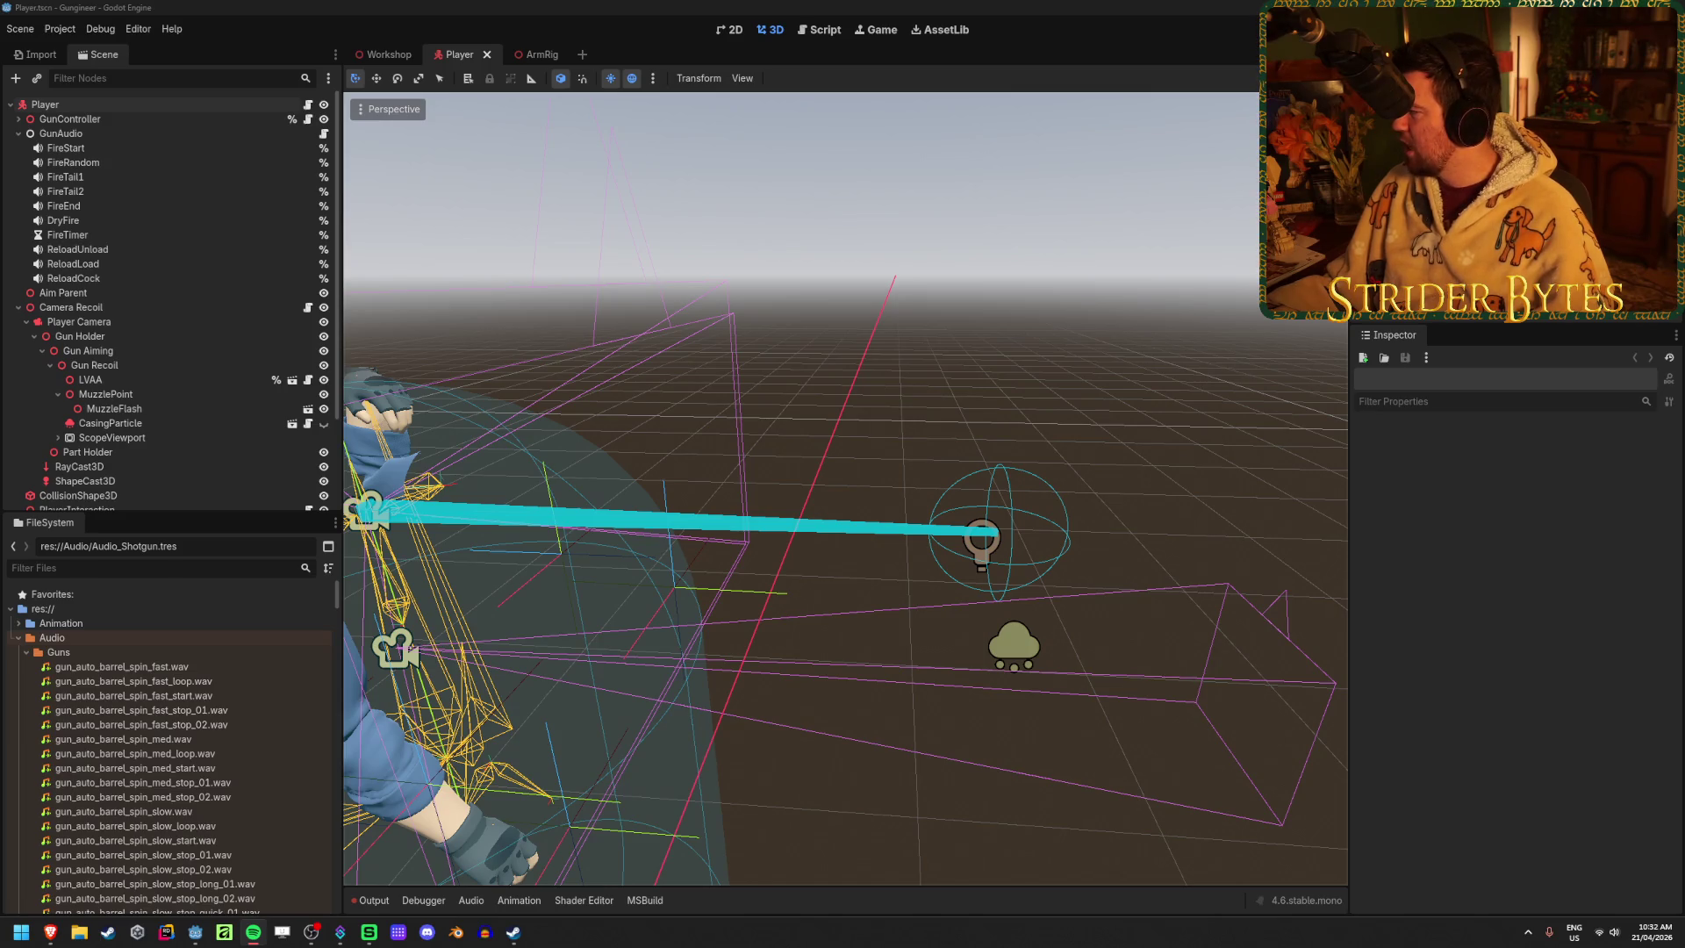
click(566, 4)
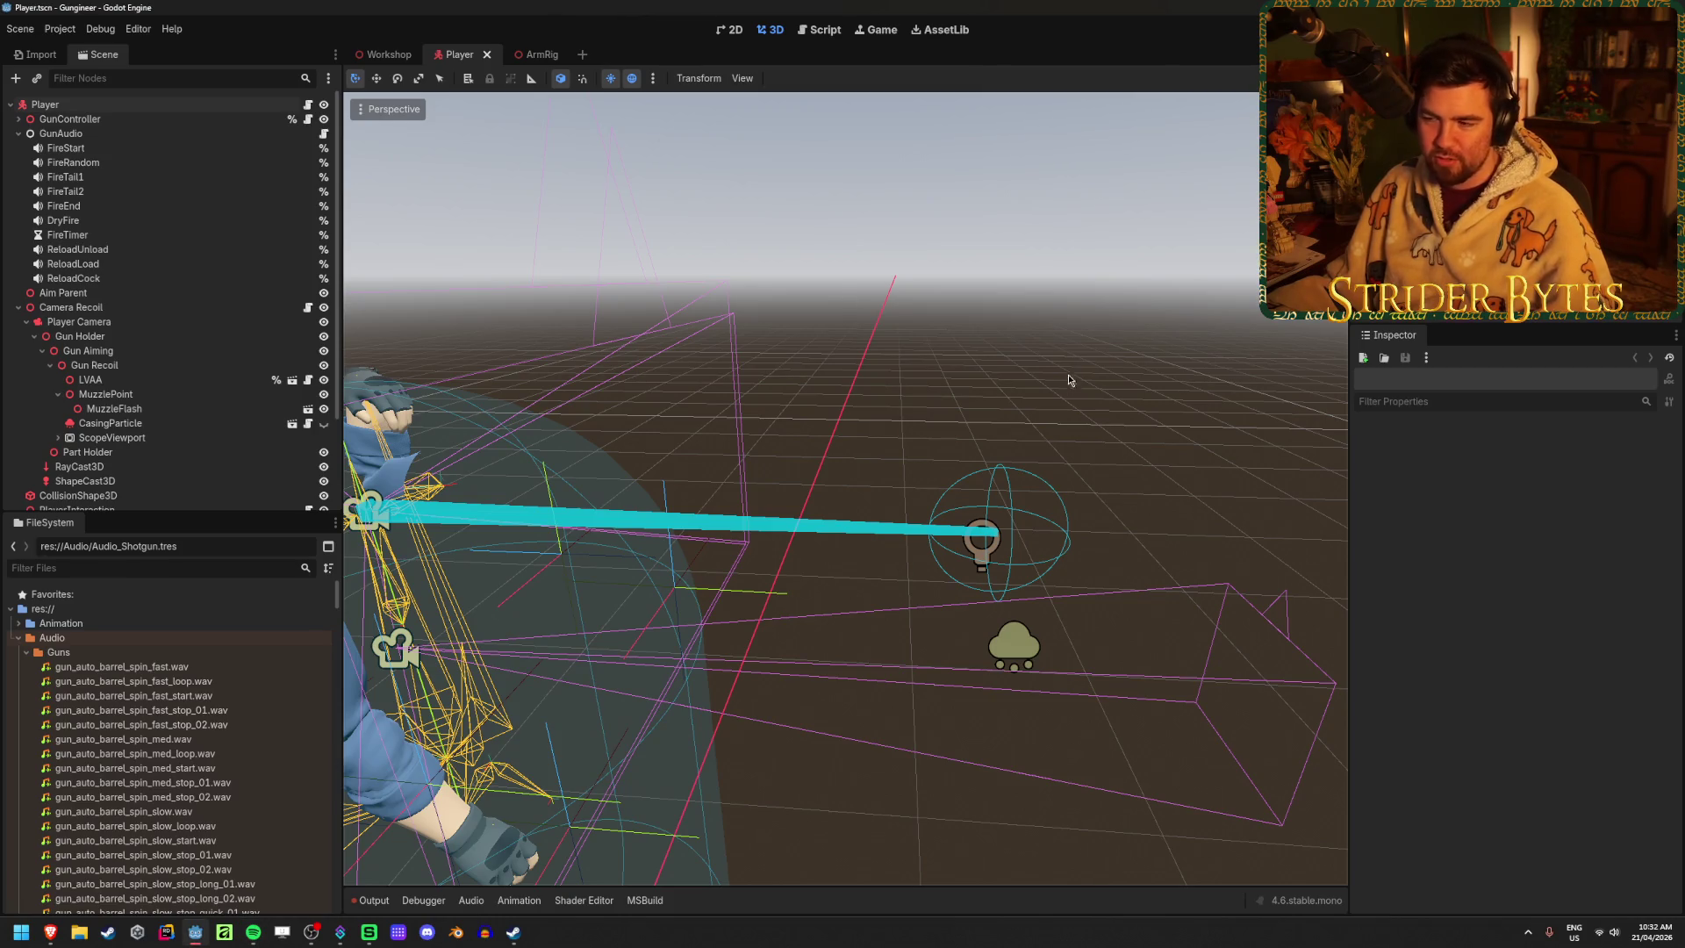
drag(1084, 378, 1103, 378)
drag(596, 453, 673, 415)
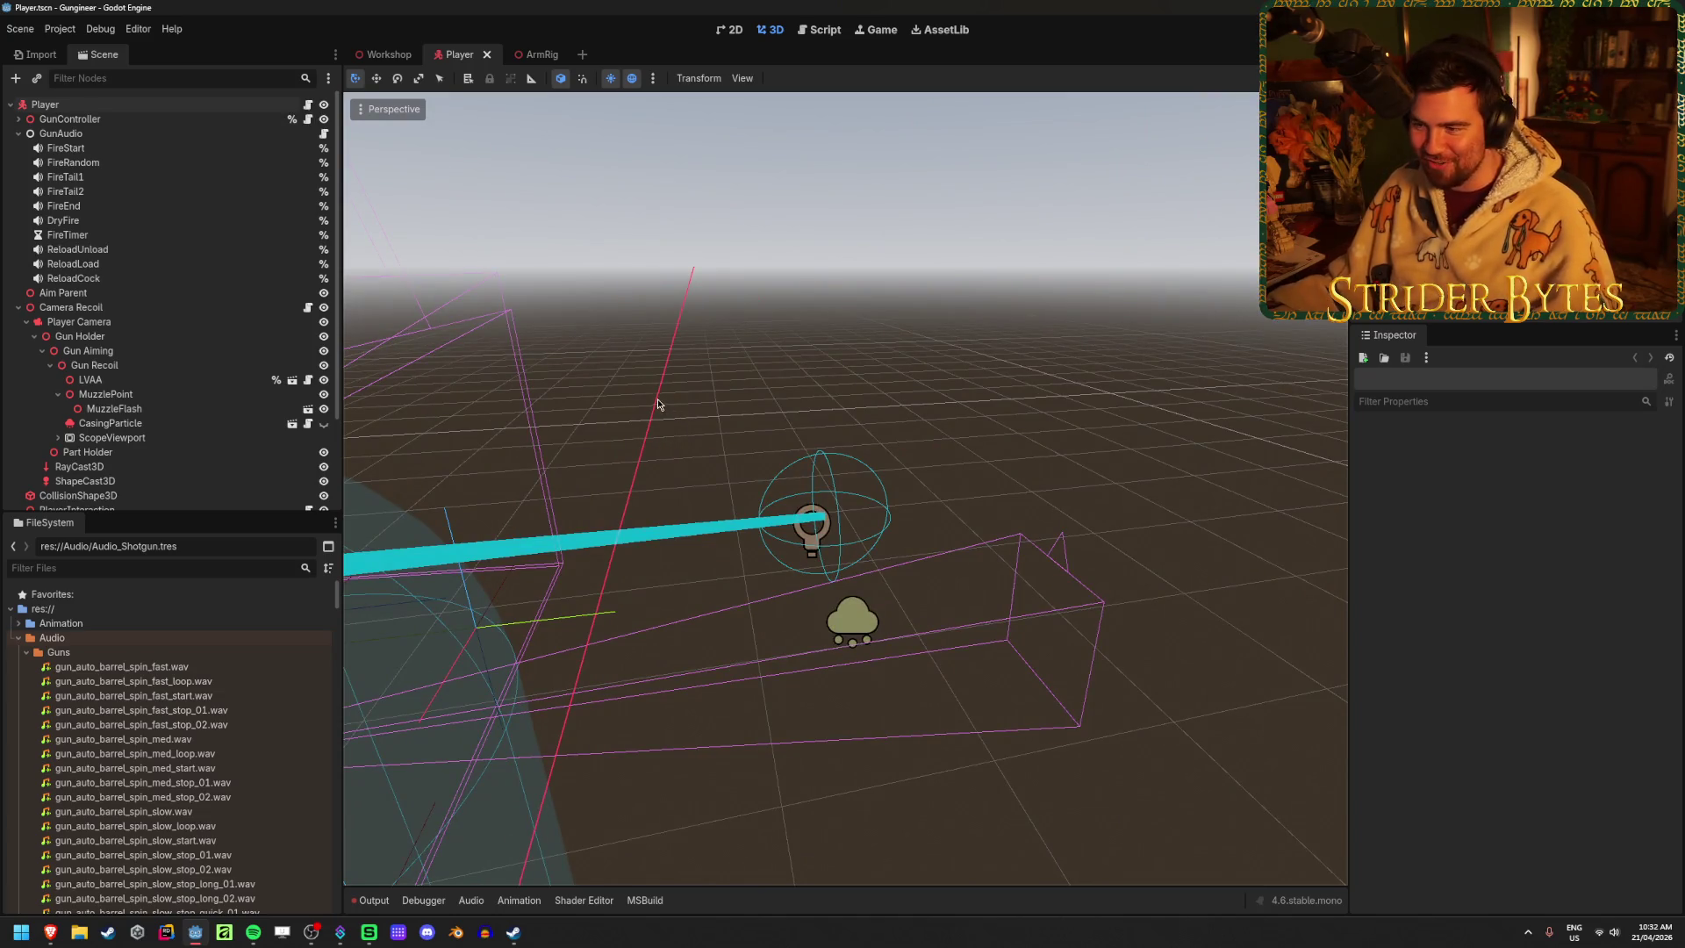
click(18, 308)
drag(760, 407, 681, 406)
key(ctrl+s)
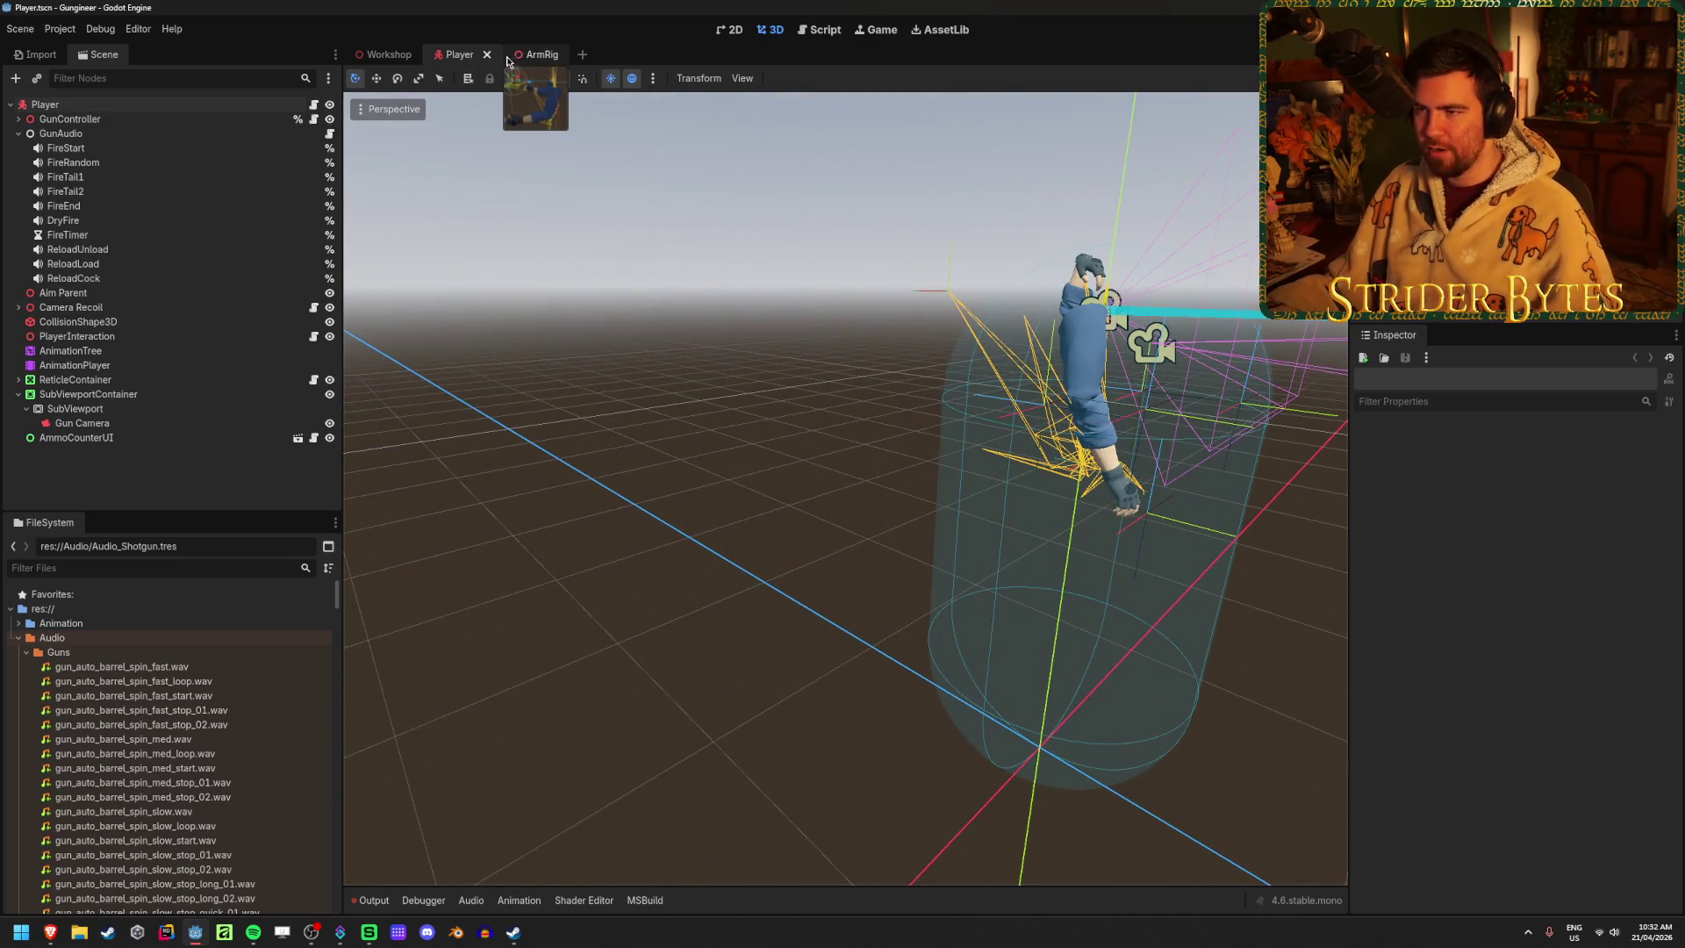
click(524, 58)
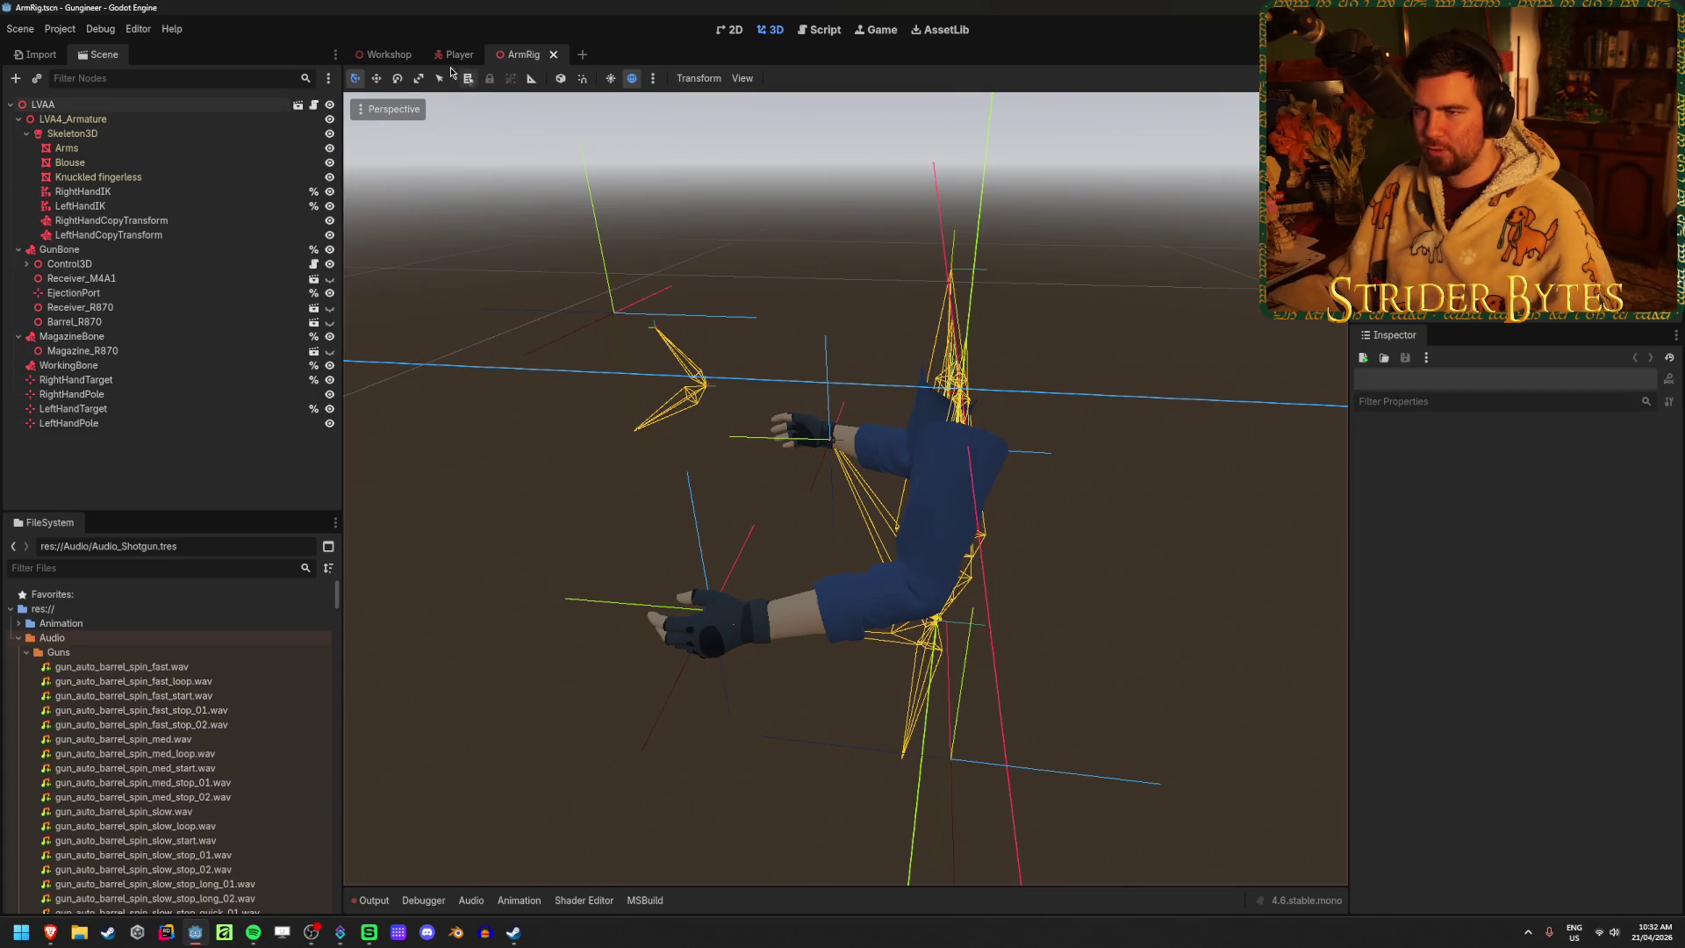
Switch to the Workshop scene and run the project with F5
click(386, 54)
key(F5)
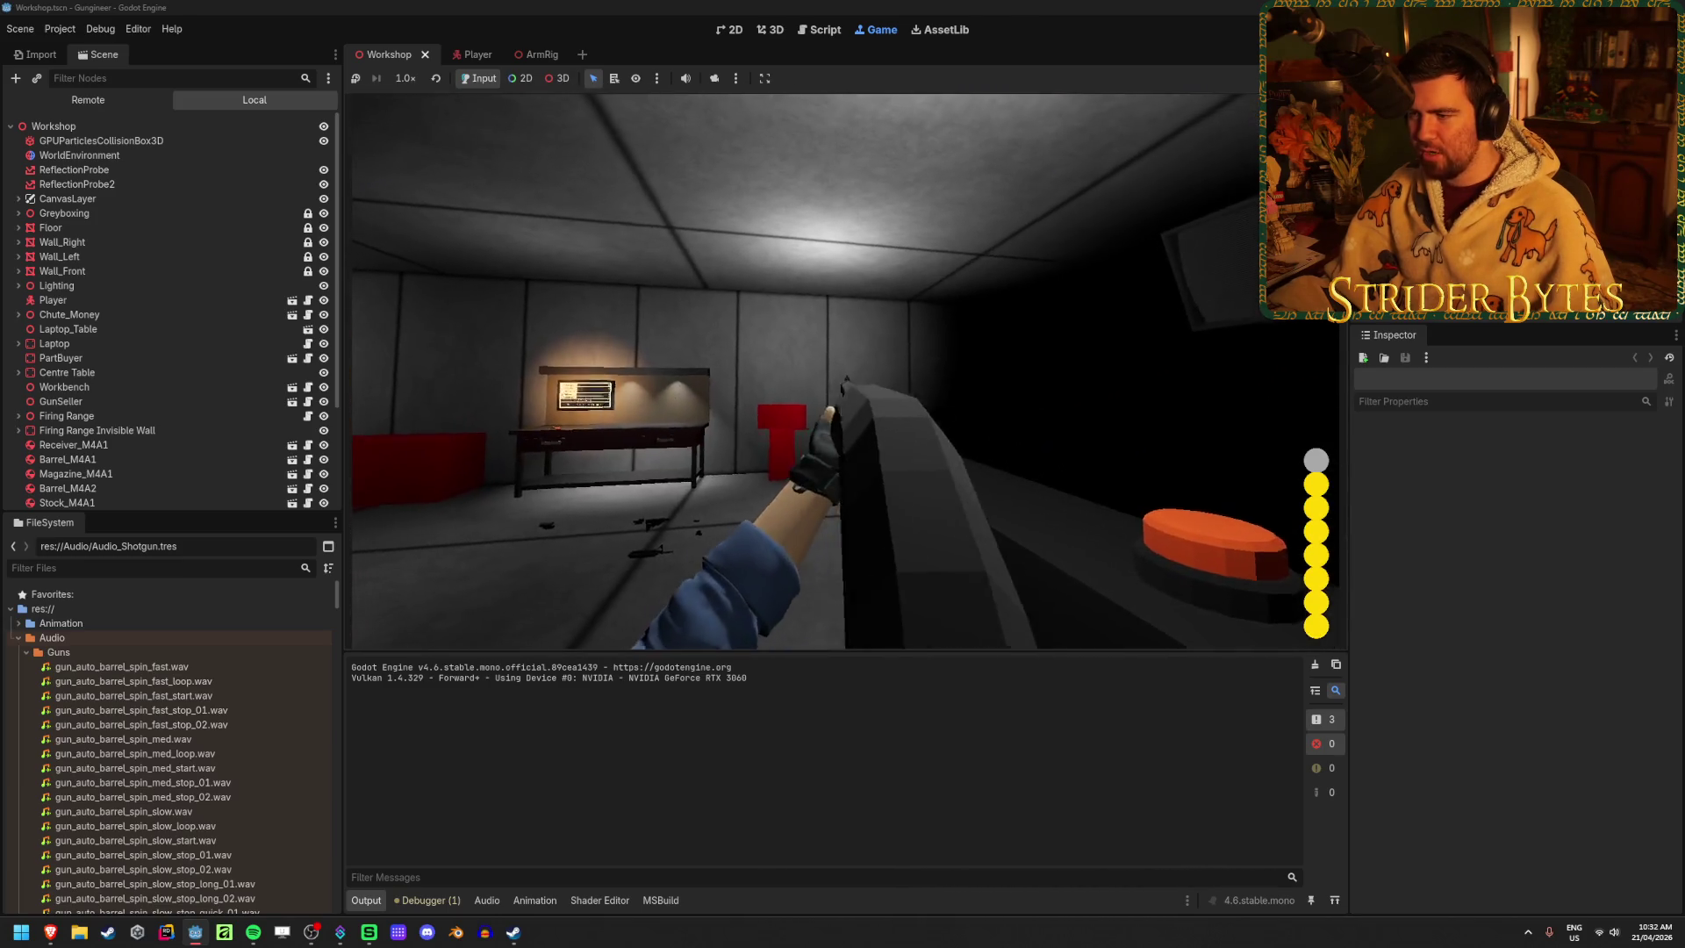
Fire the shotgun seven times at the range wall, moving closer to the red target, then stop the game
click(845, 371)
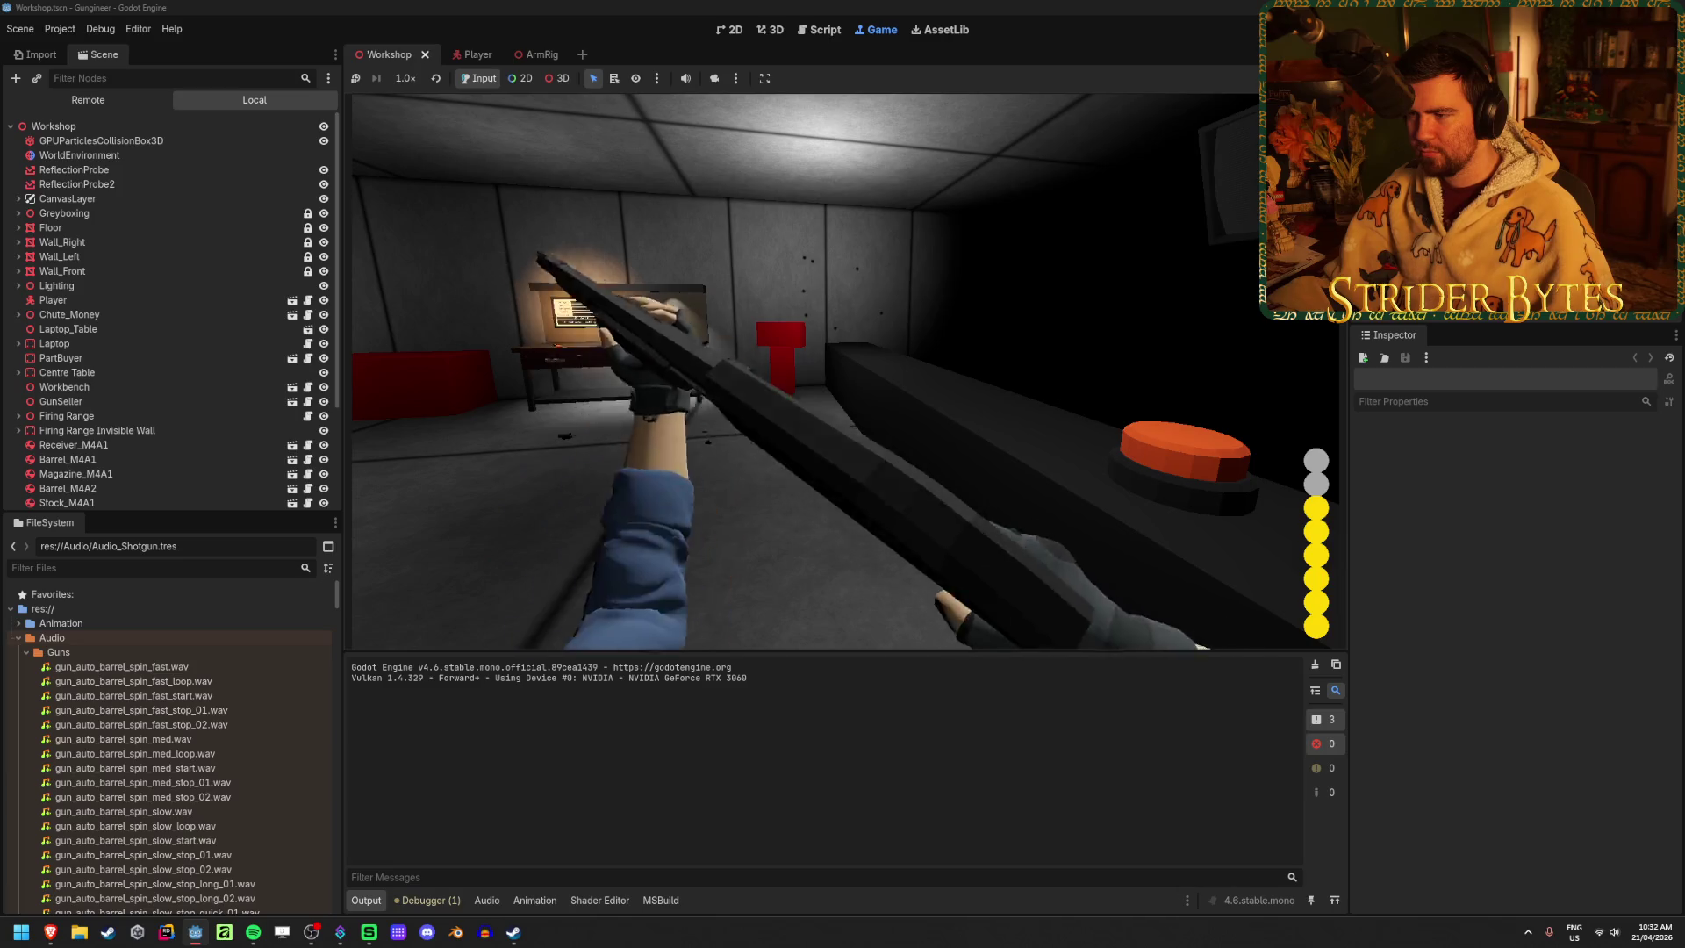
click(845, 371)
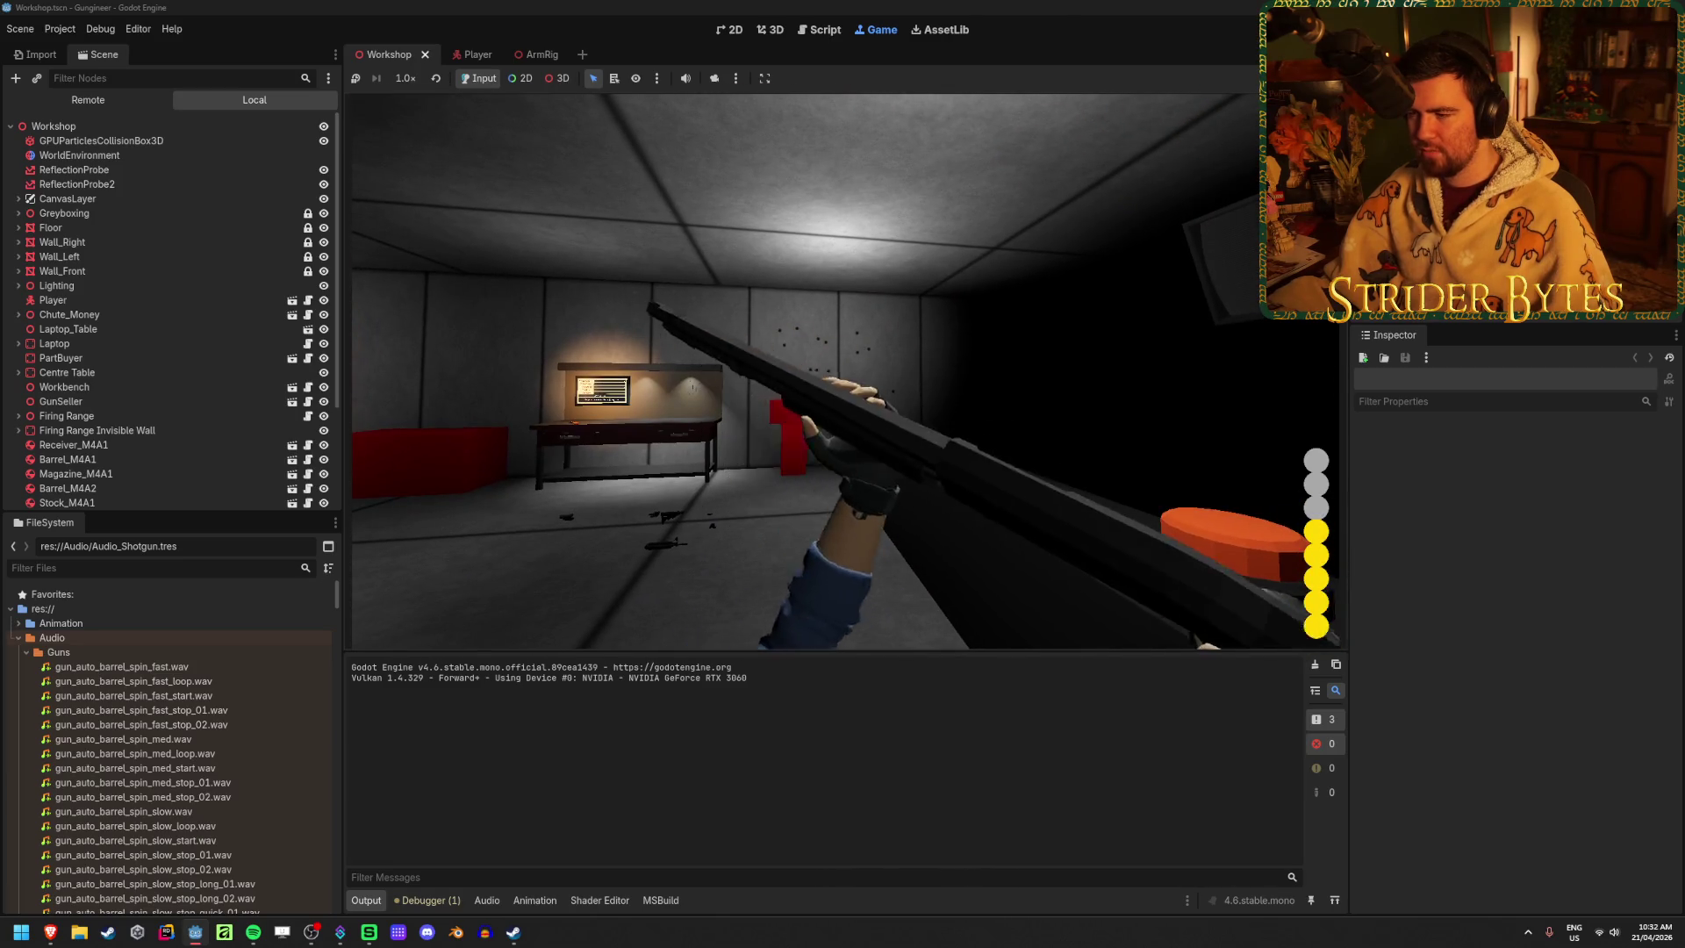
key(w)
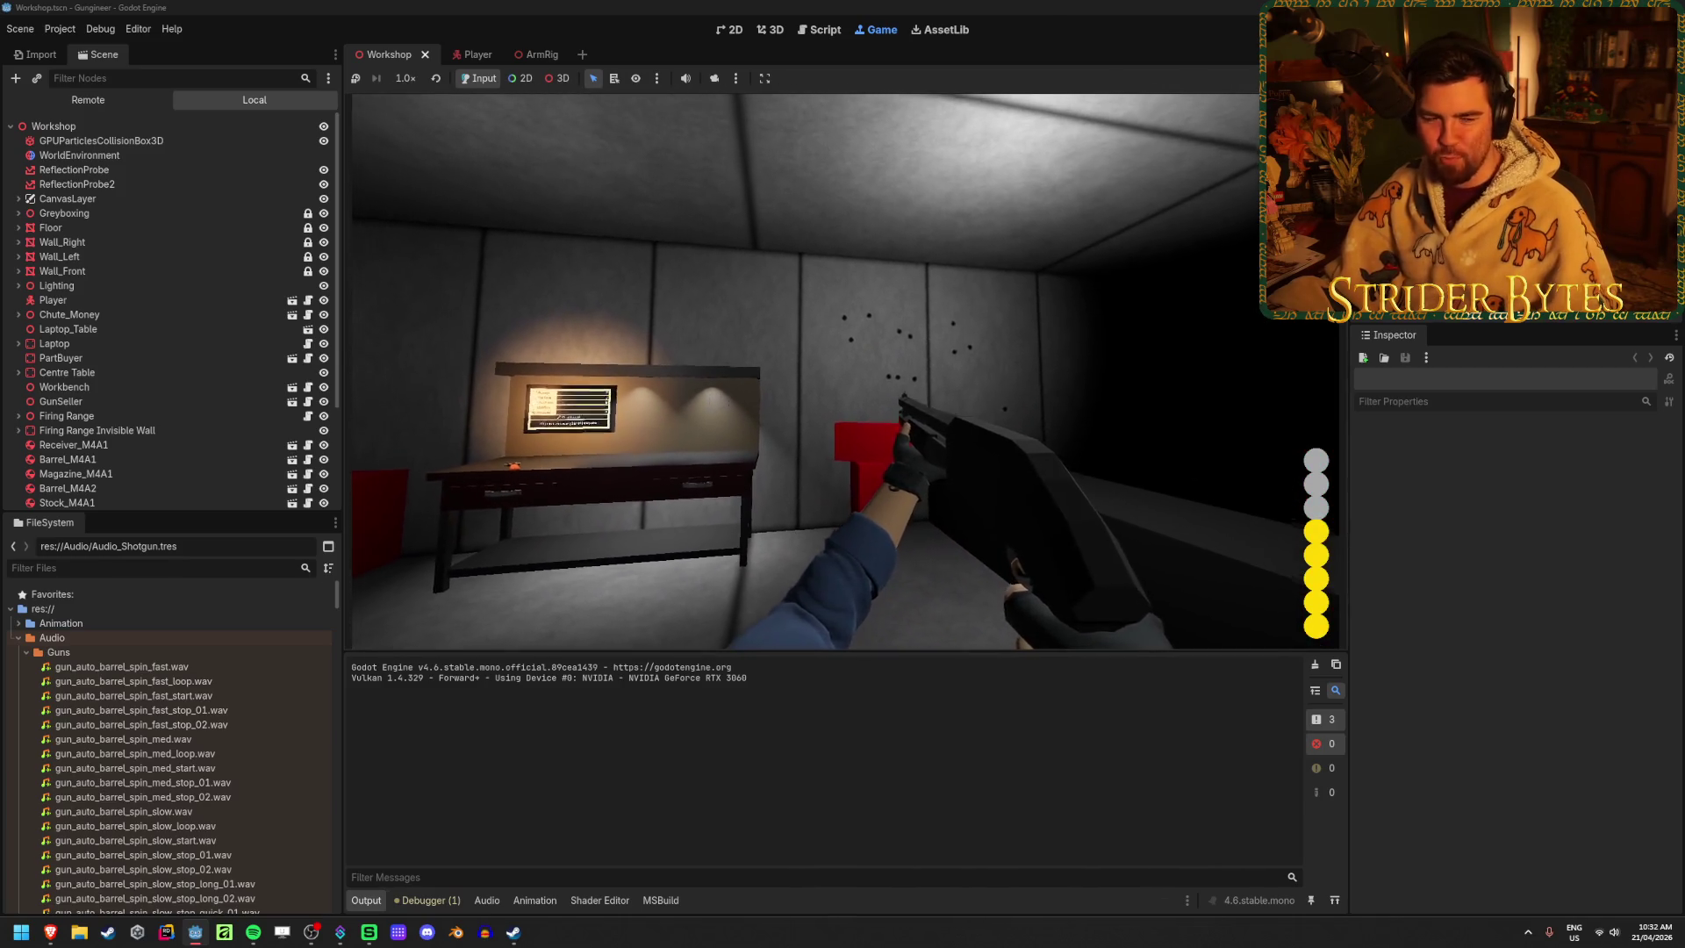
click(845, 371)
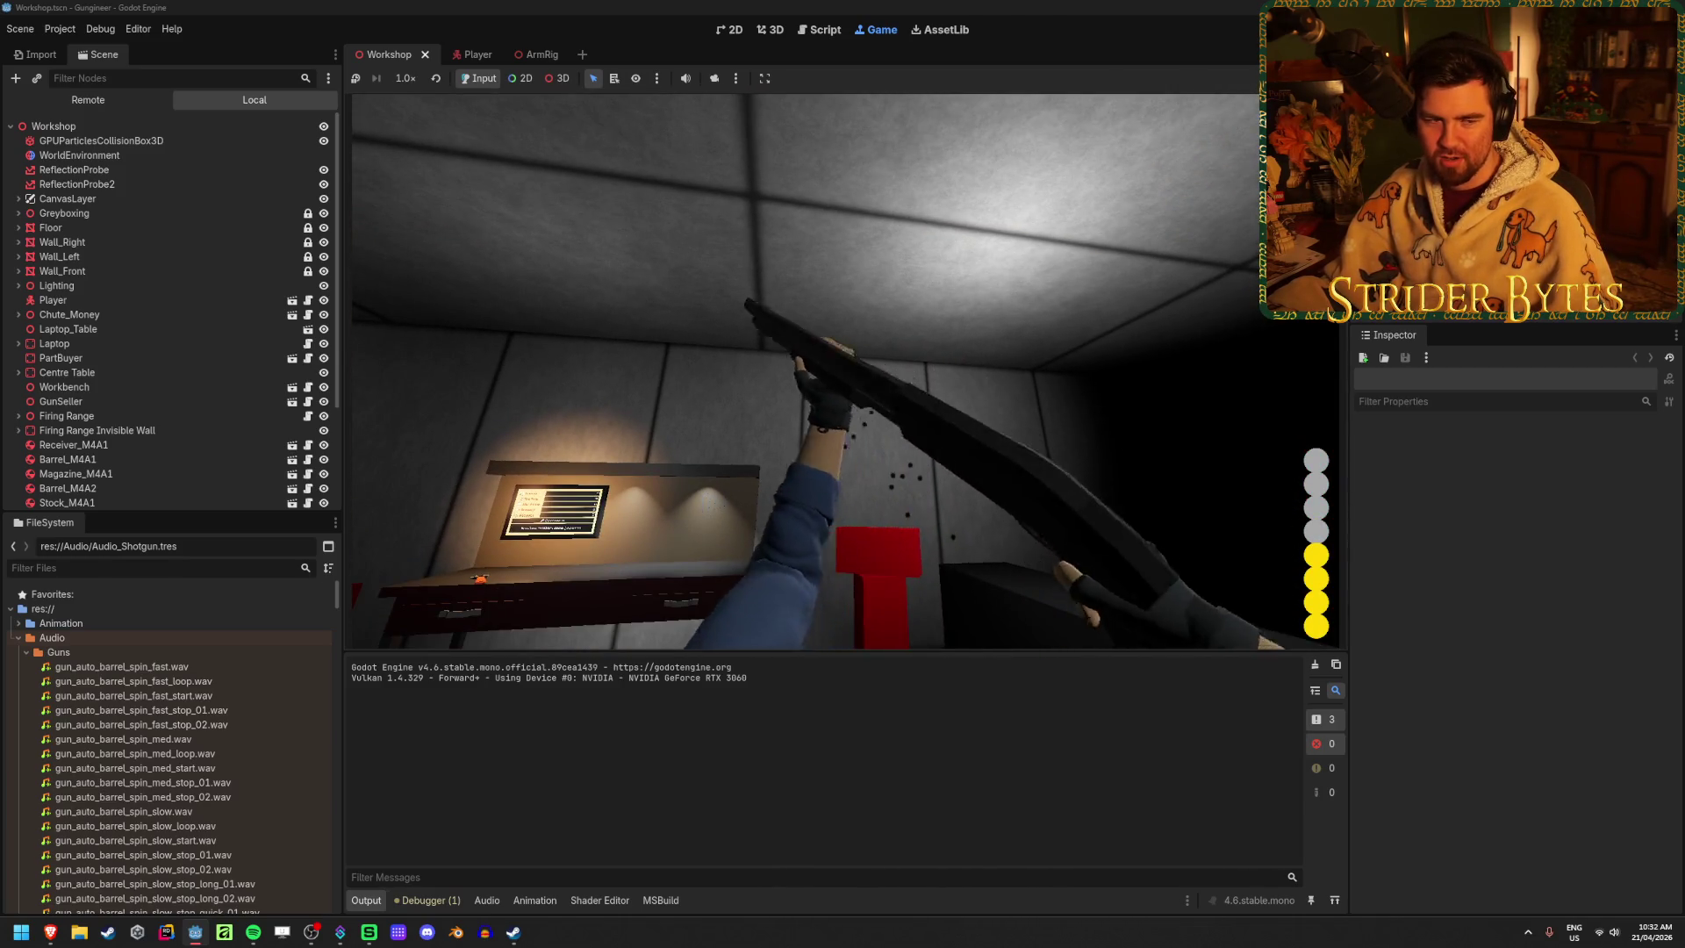
click(808, 371)
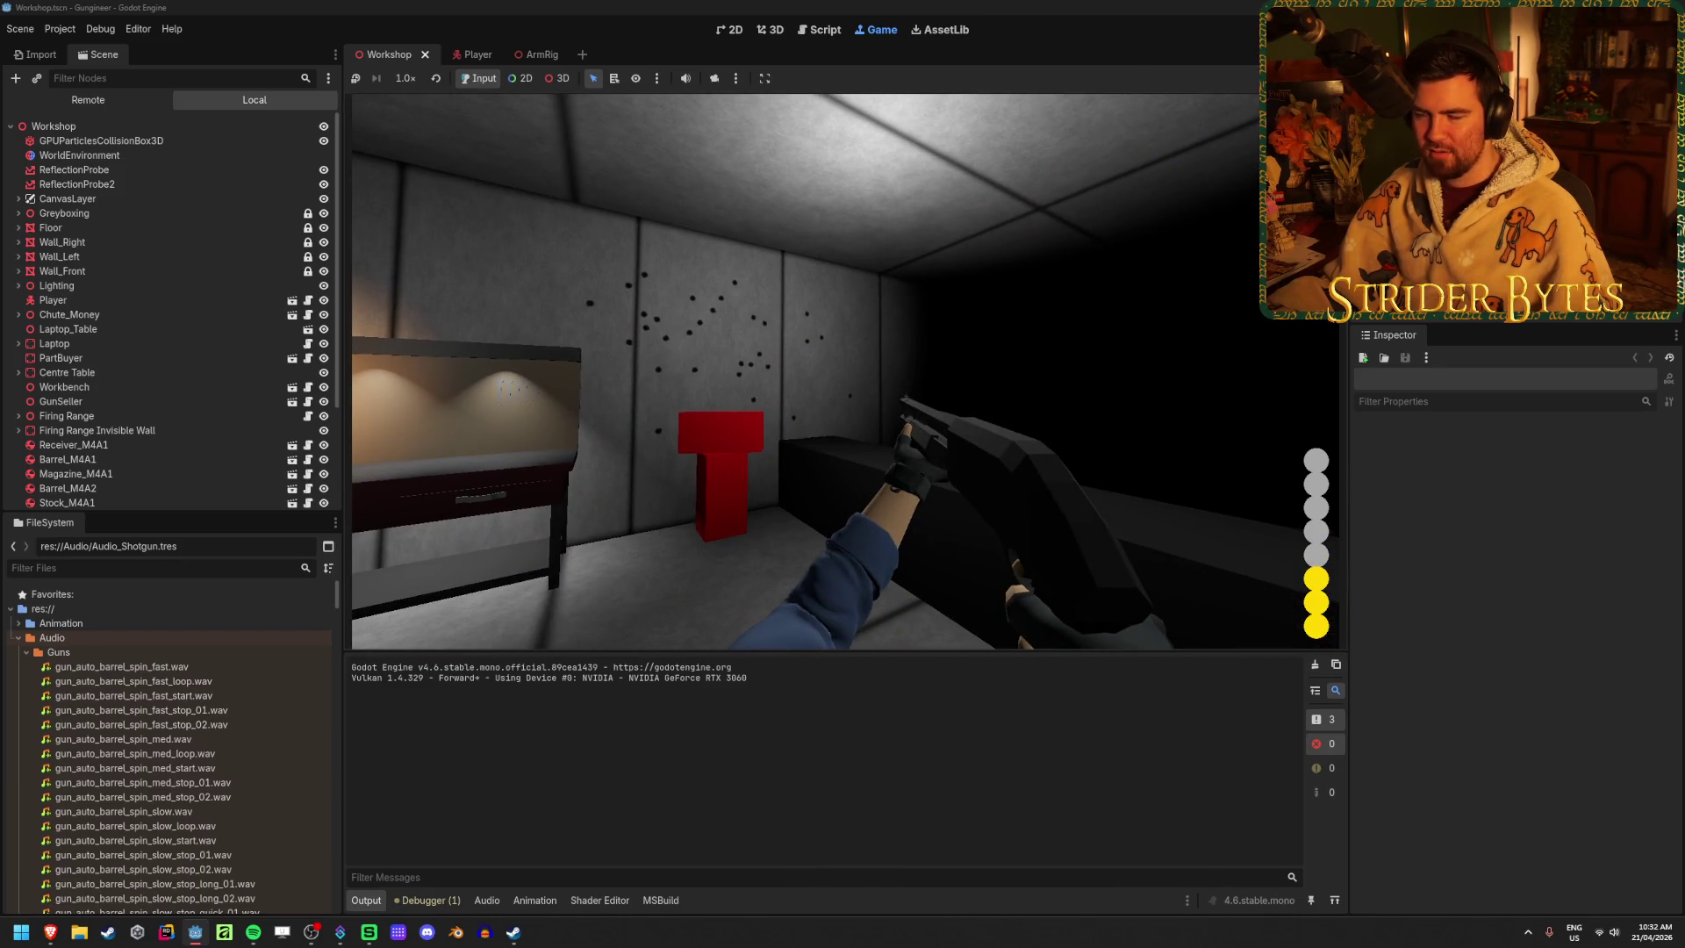
click(845, 371)
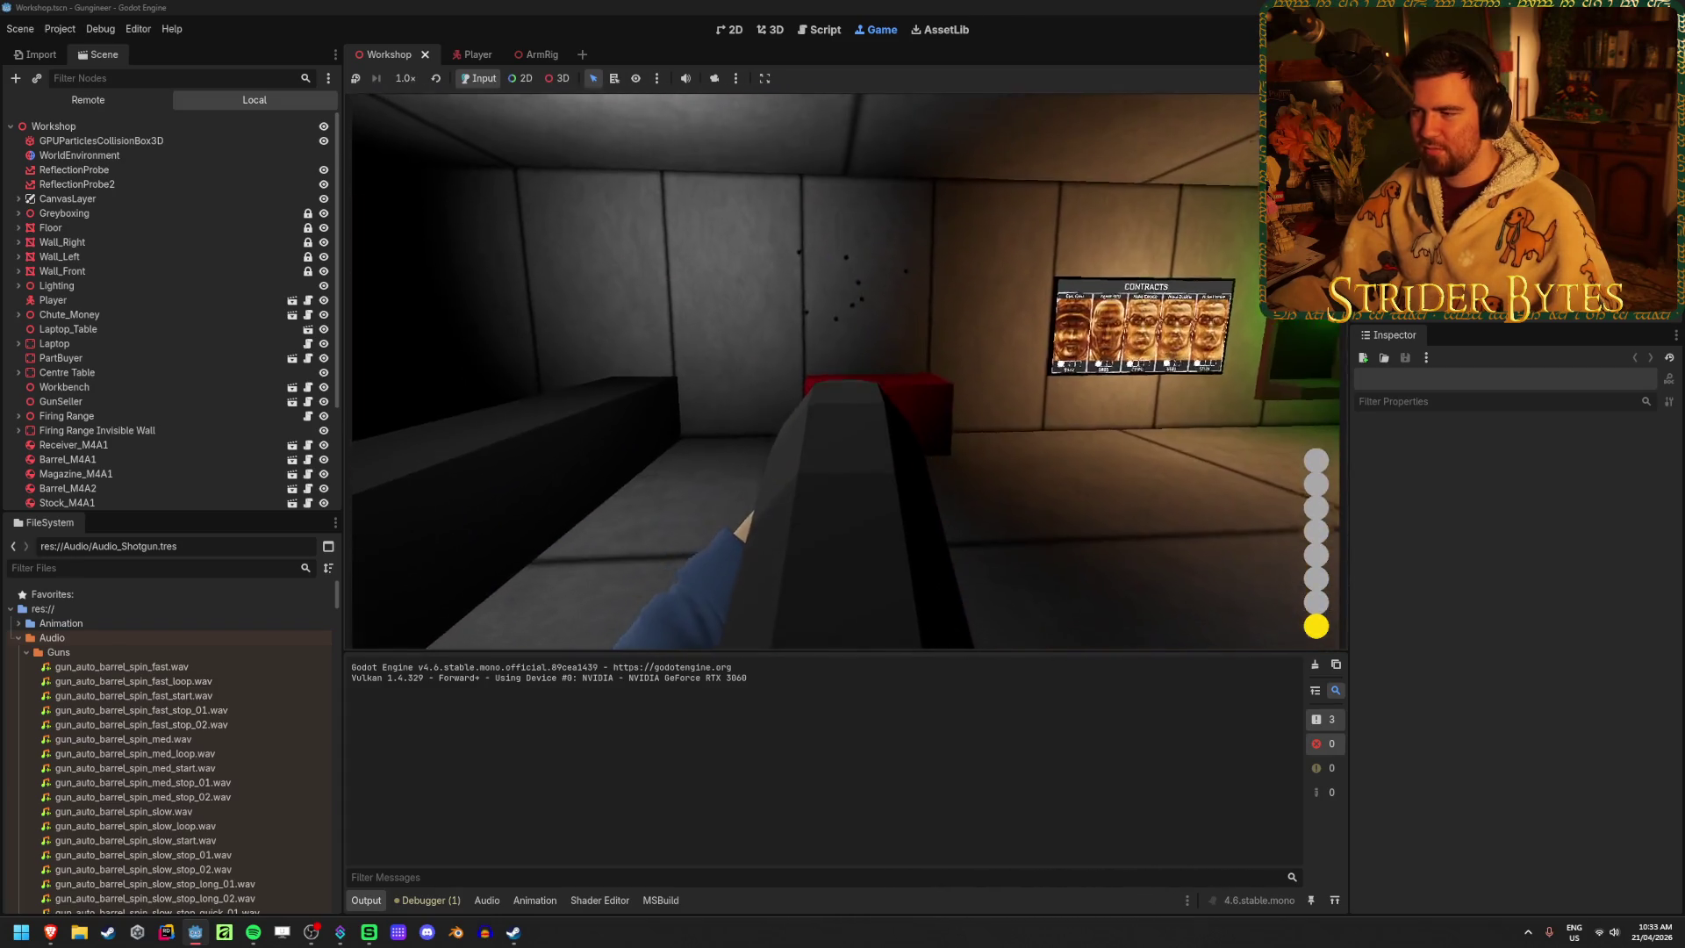
click(845, 371)
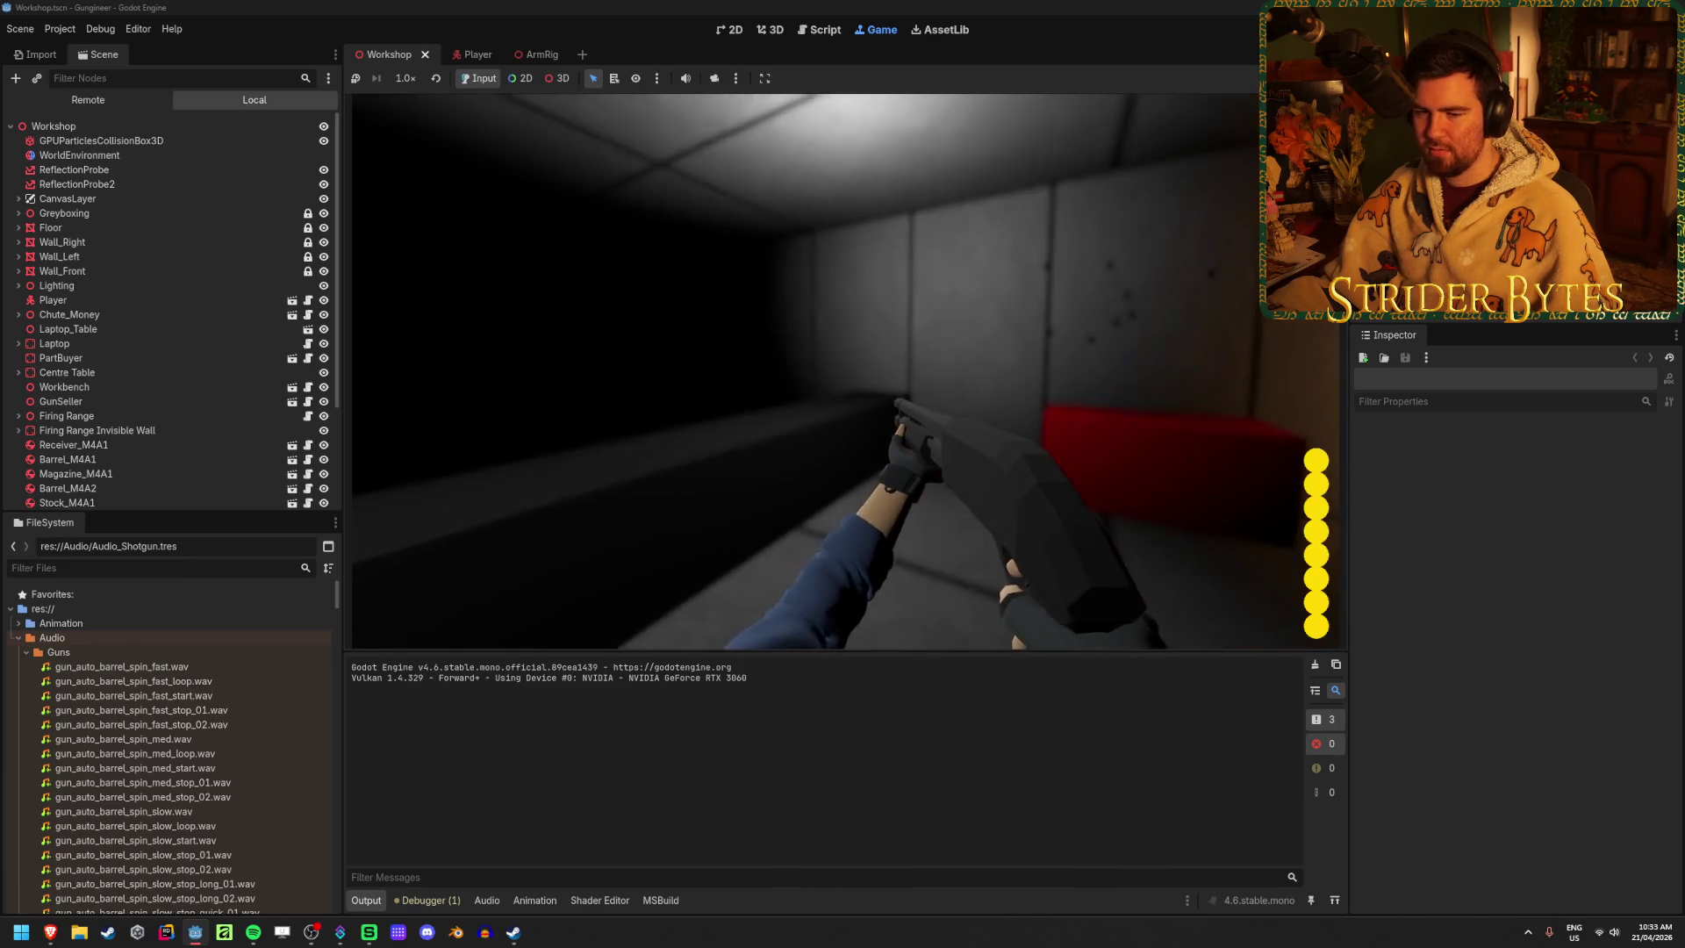
click(845, 371)
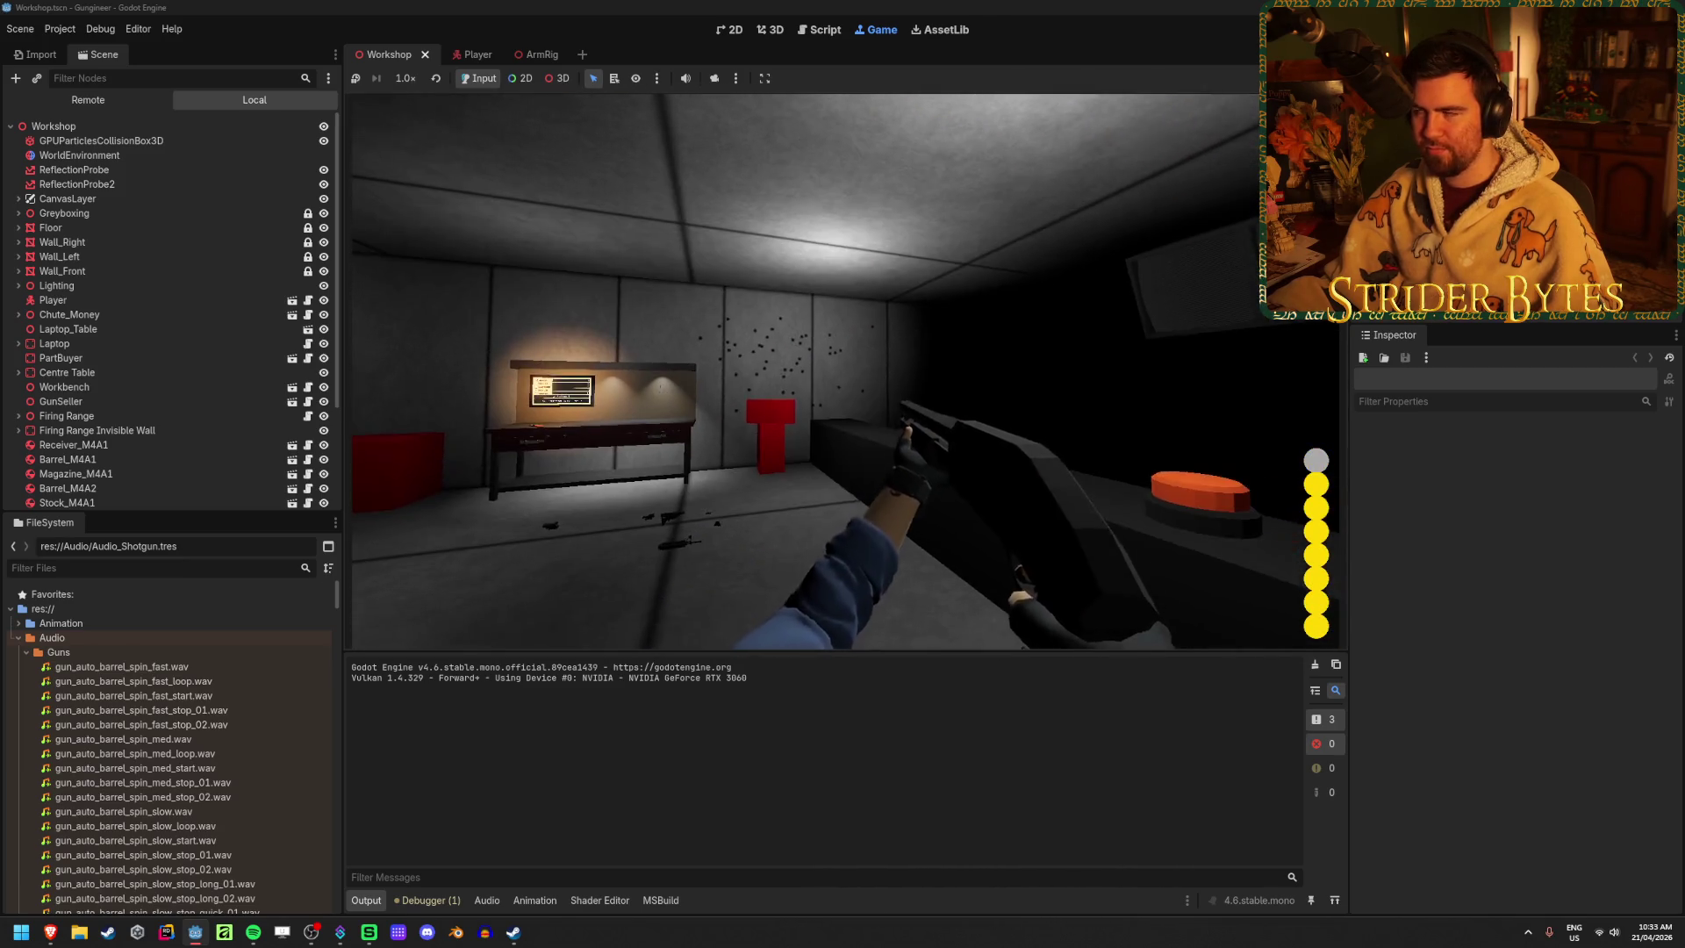
key(F8)
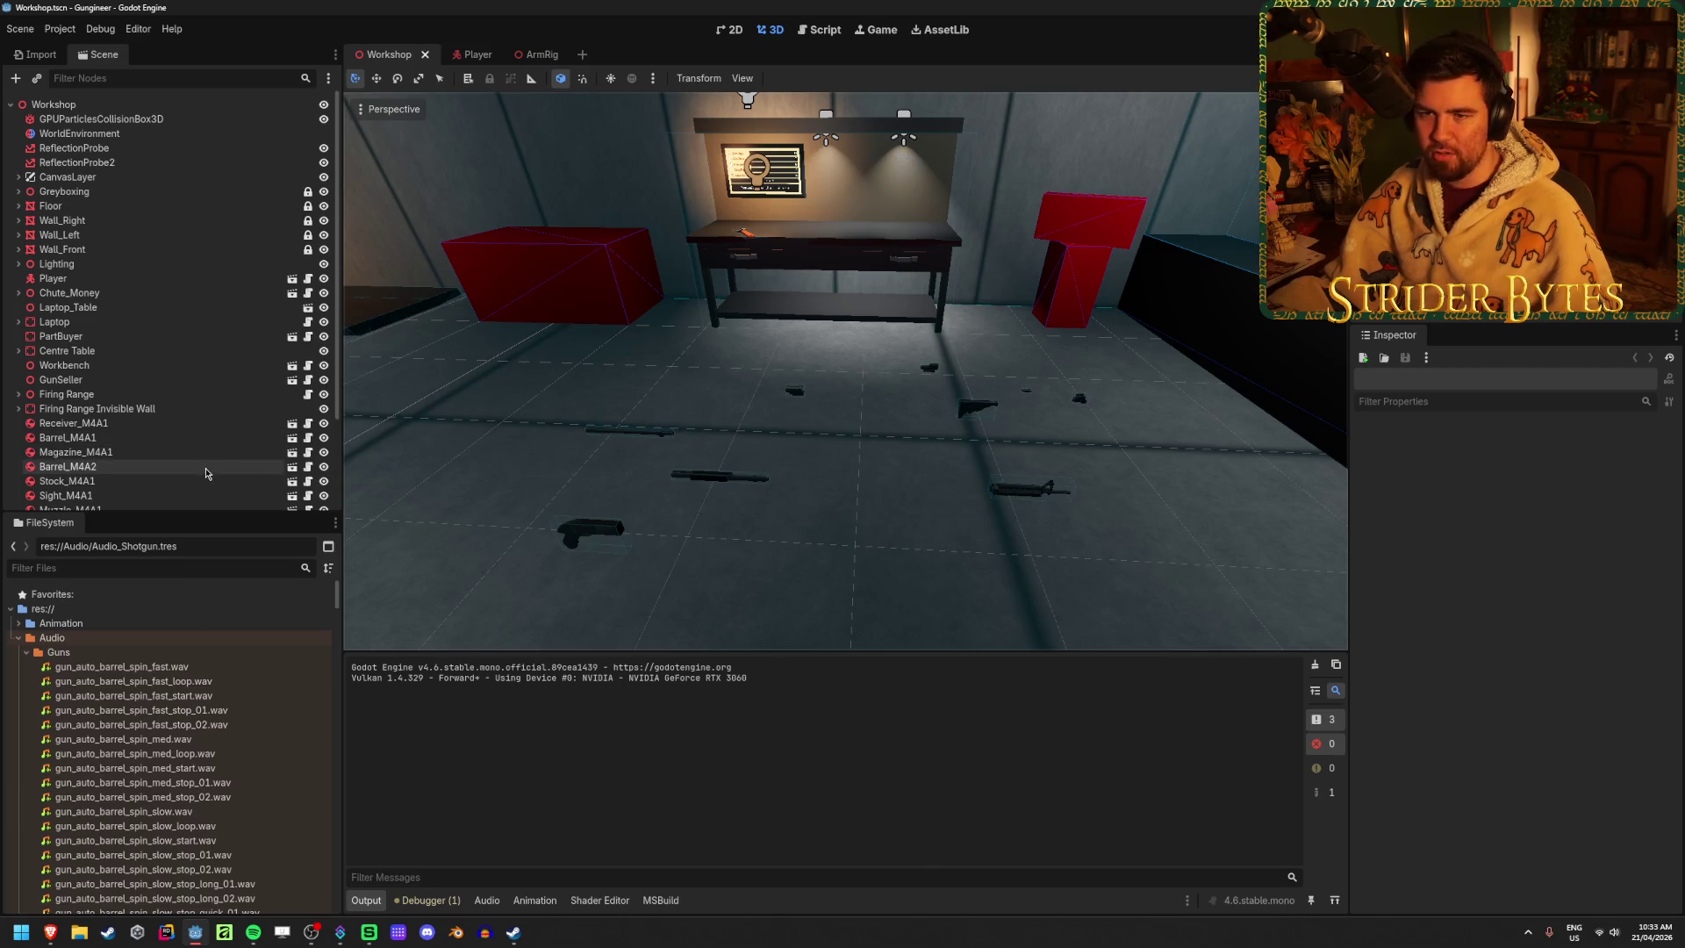
Open Randomizer_Shotgun_FireRandom.tres and try its Random Pitch Semitones, leaving it at 0.0
scroll(205, 688, down, 10)
scroll(205, 688, down, 15)
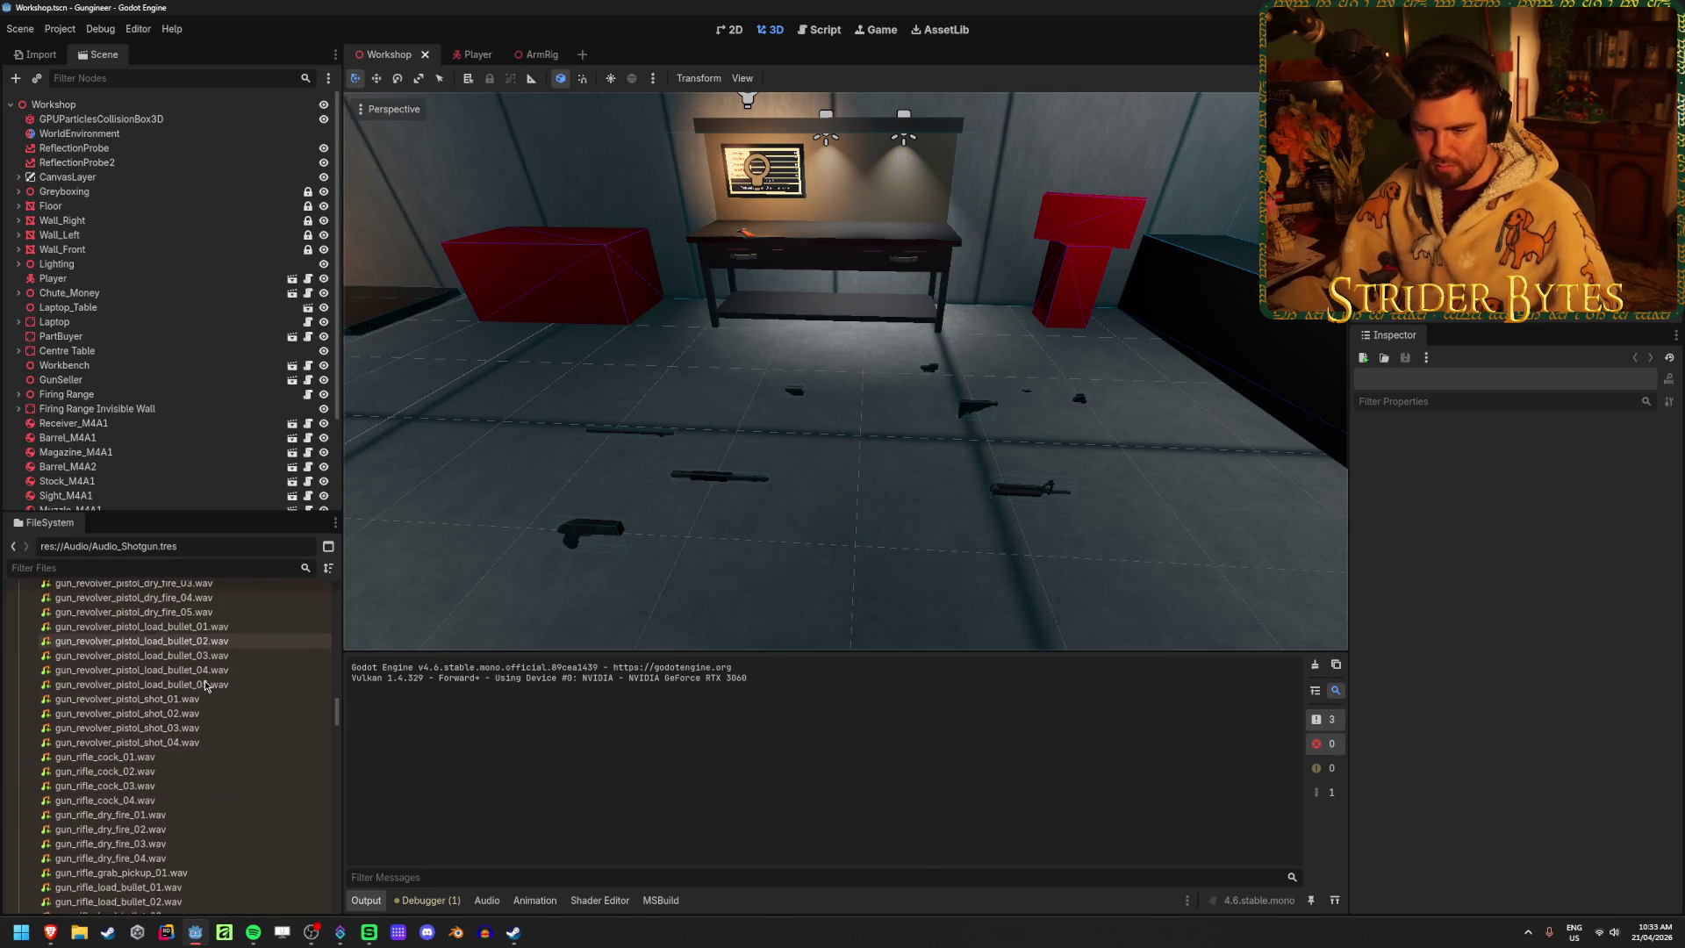
scroll(206, 684, down, 10)
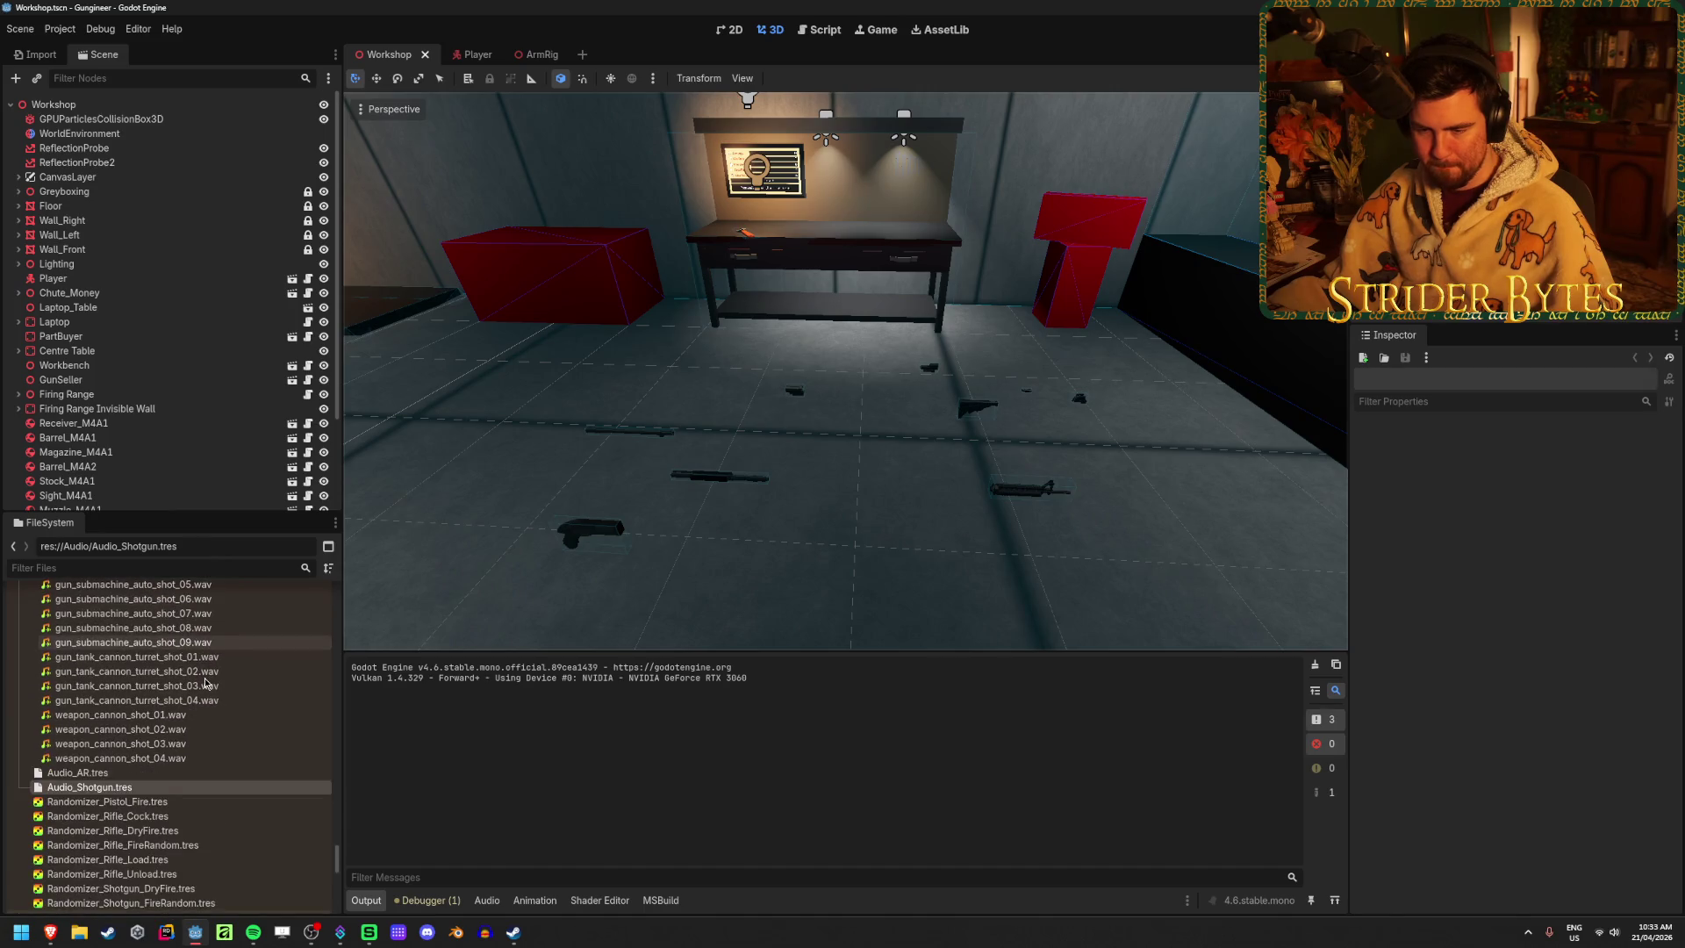
click(208, 783)
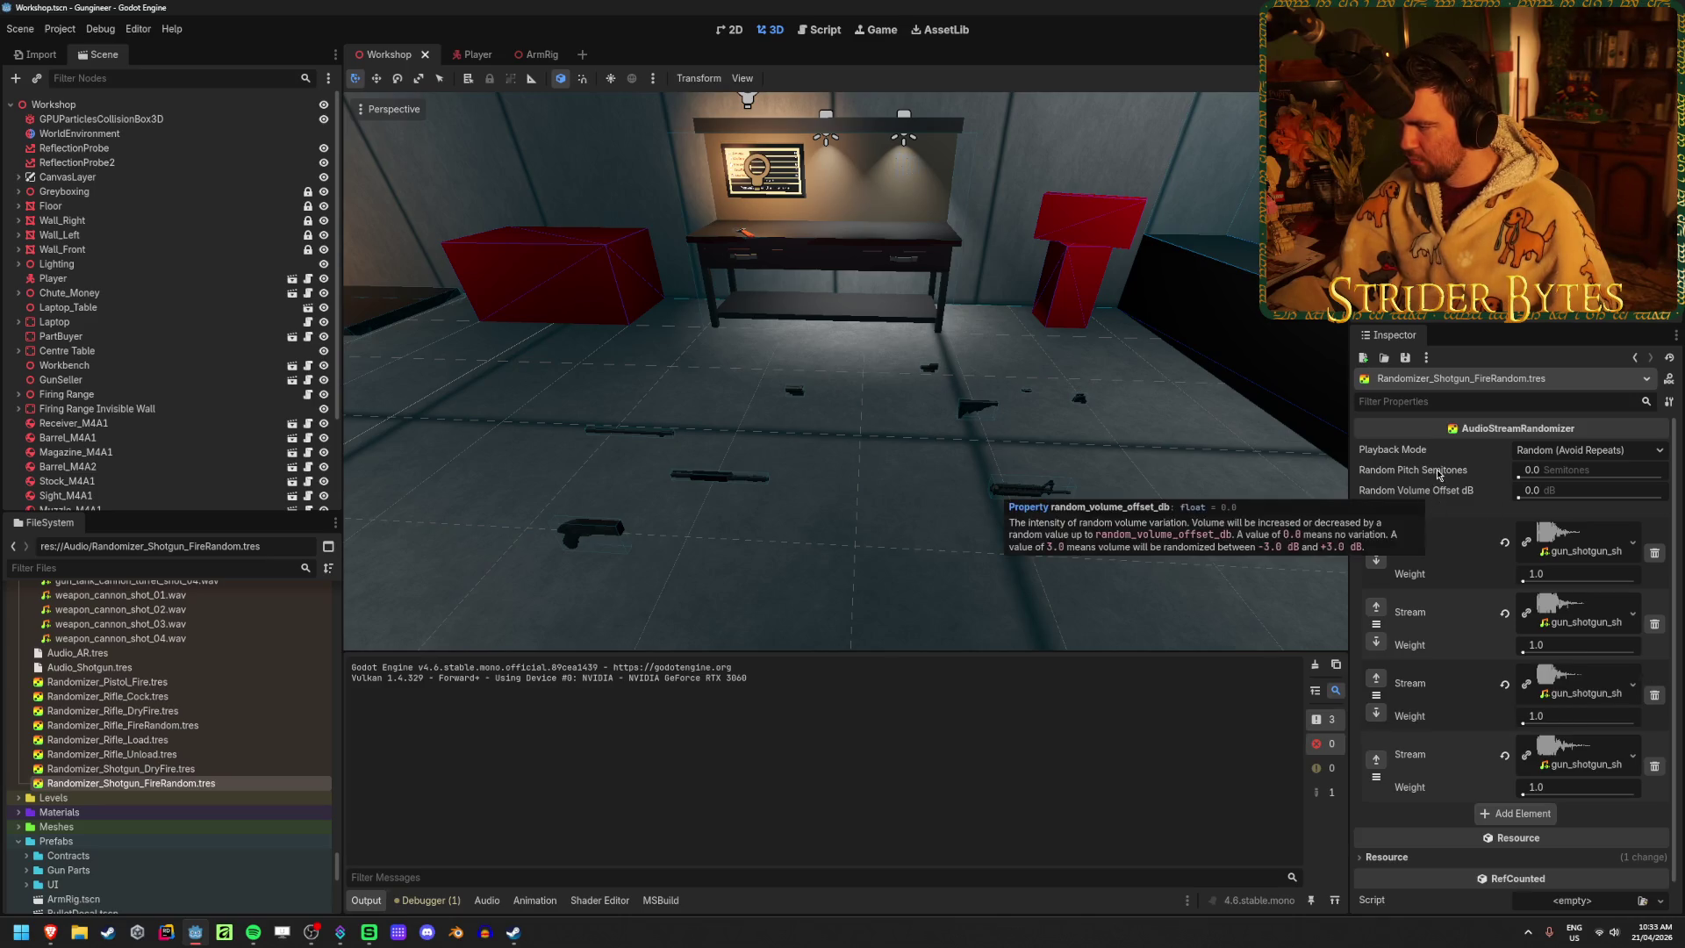
drag(1543, 474, 1550, 475)
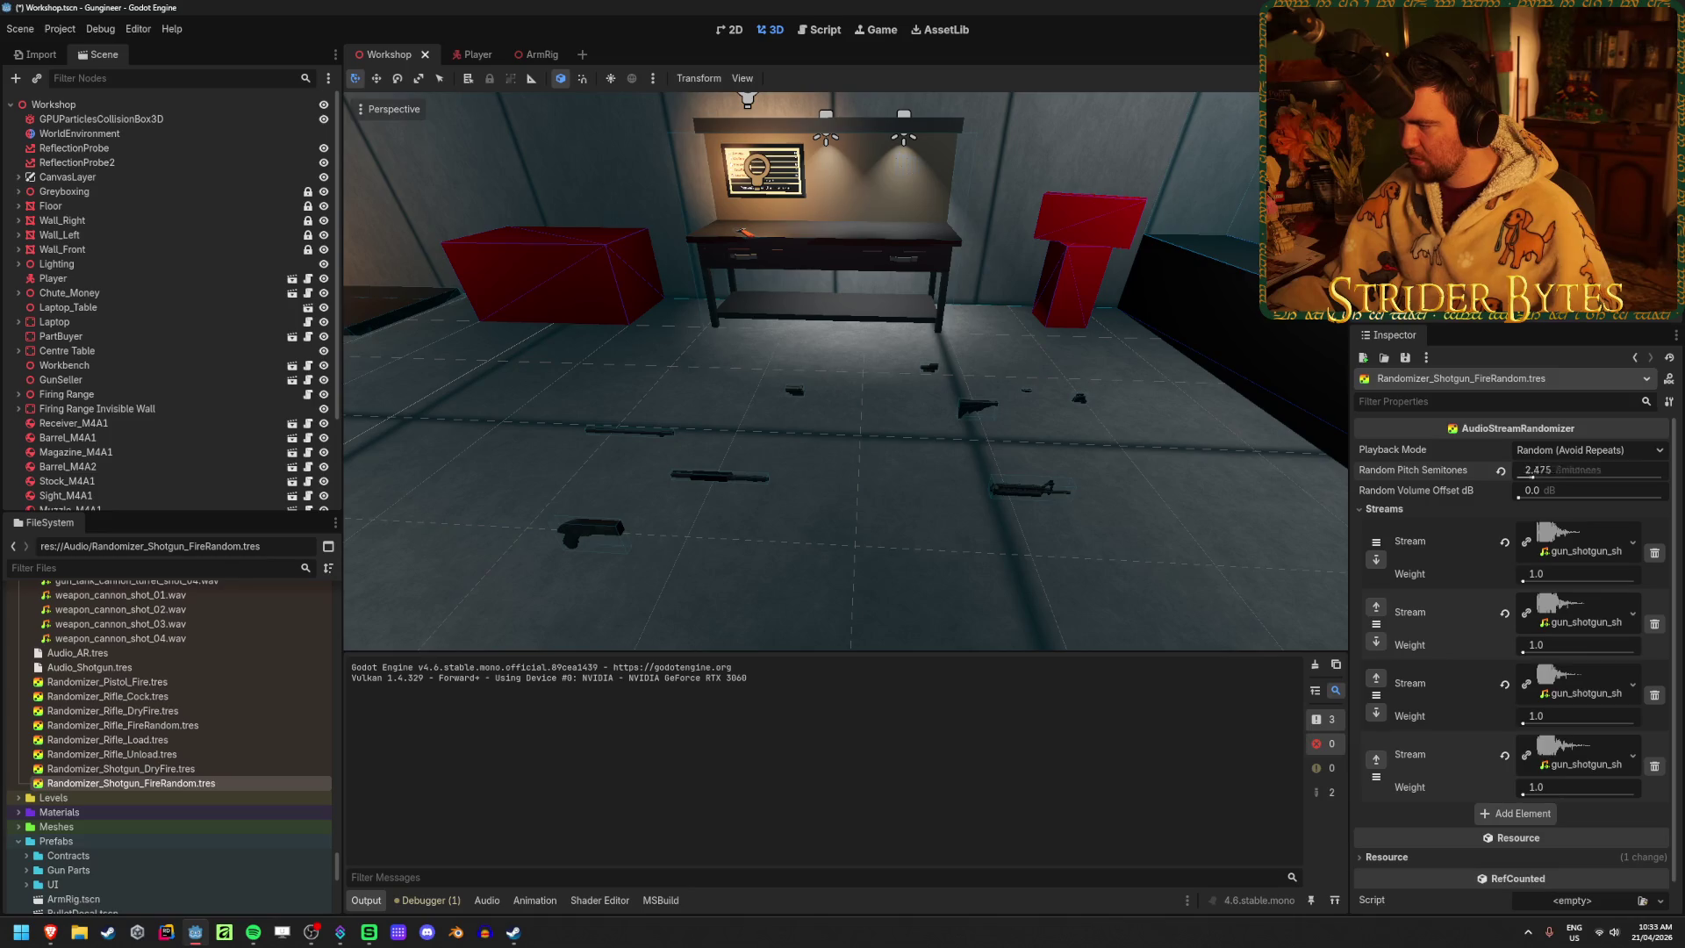
mouse_move(1429, 473)
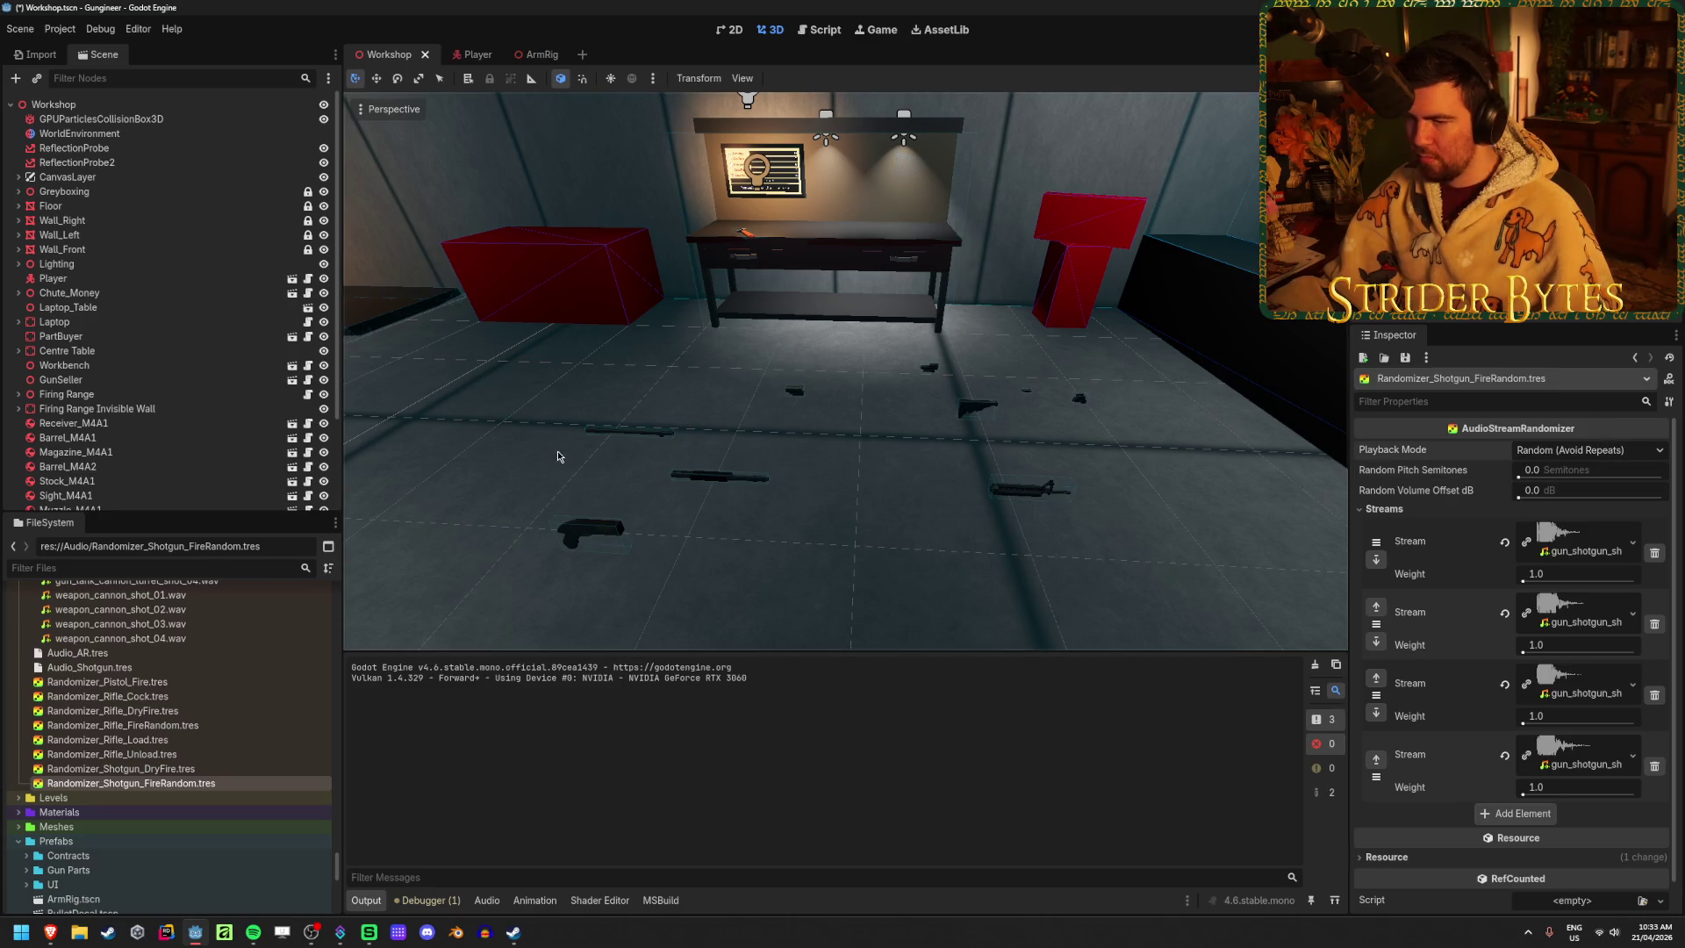
scroll(194, 787, up, 2)
scroll(194, 787, up, 15)
scroll(227, 660, down, 4)
Preview gun_shotgun_shot_01.wav and gun_shotgun_sawed_off_shot_01 through 04.wav
click(202, 843)
double_click(220, 843)
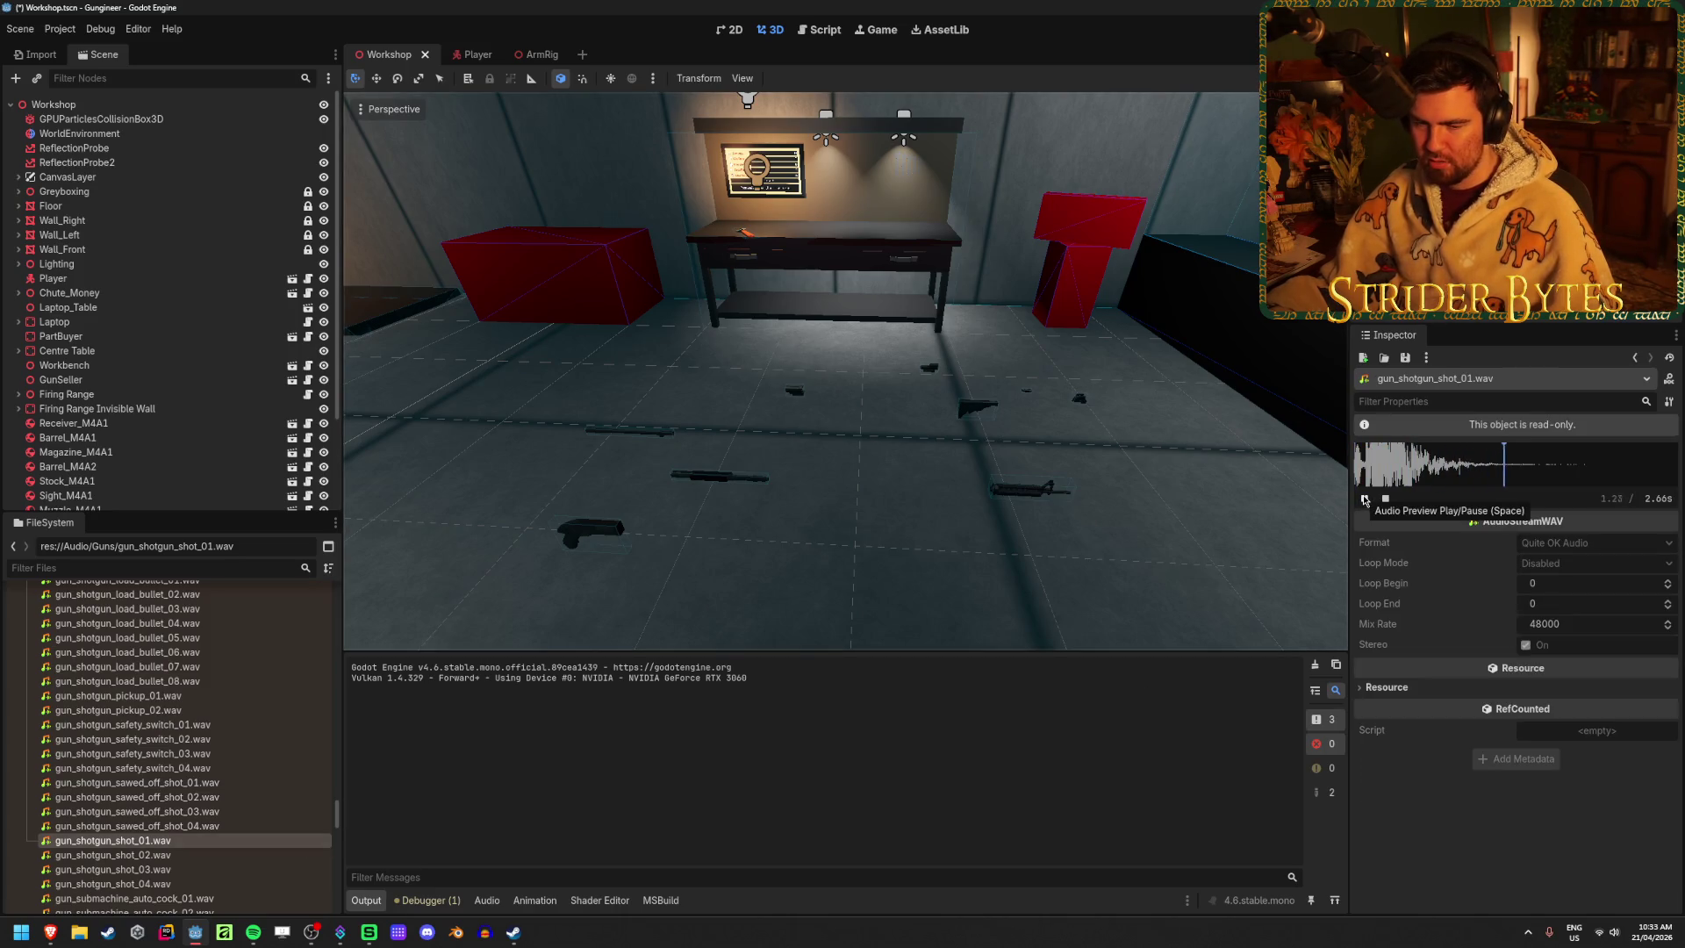
click(226, 783)
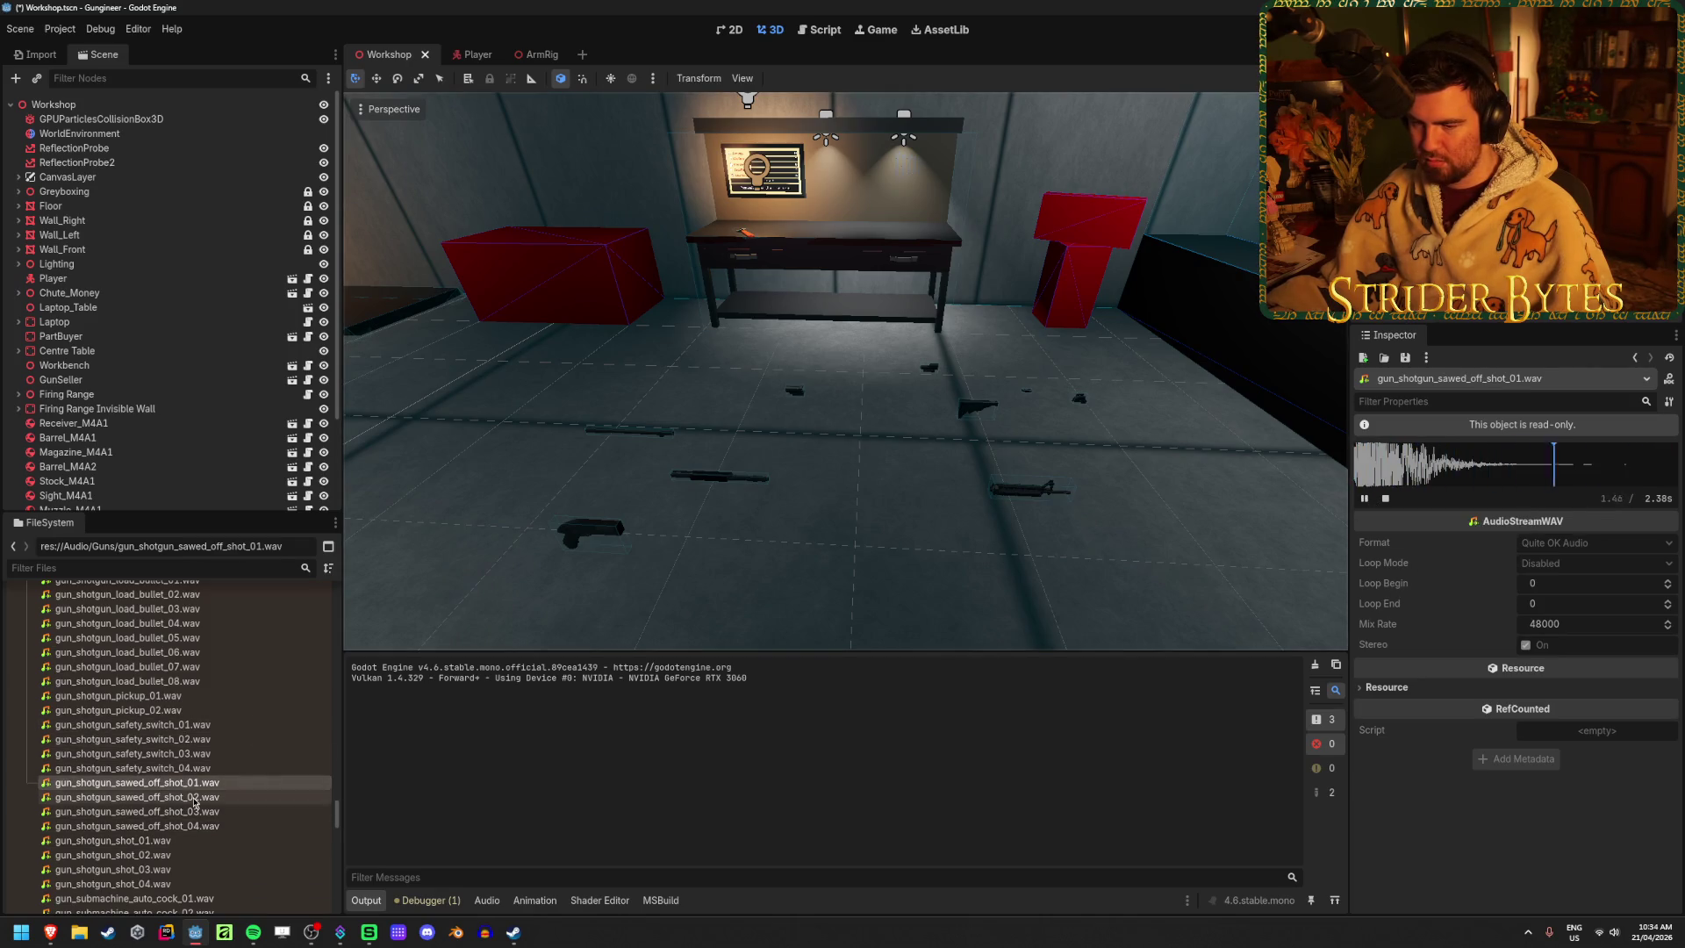
click(137, 797)
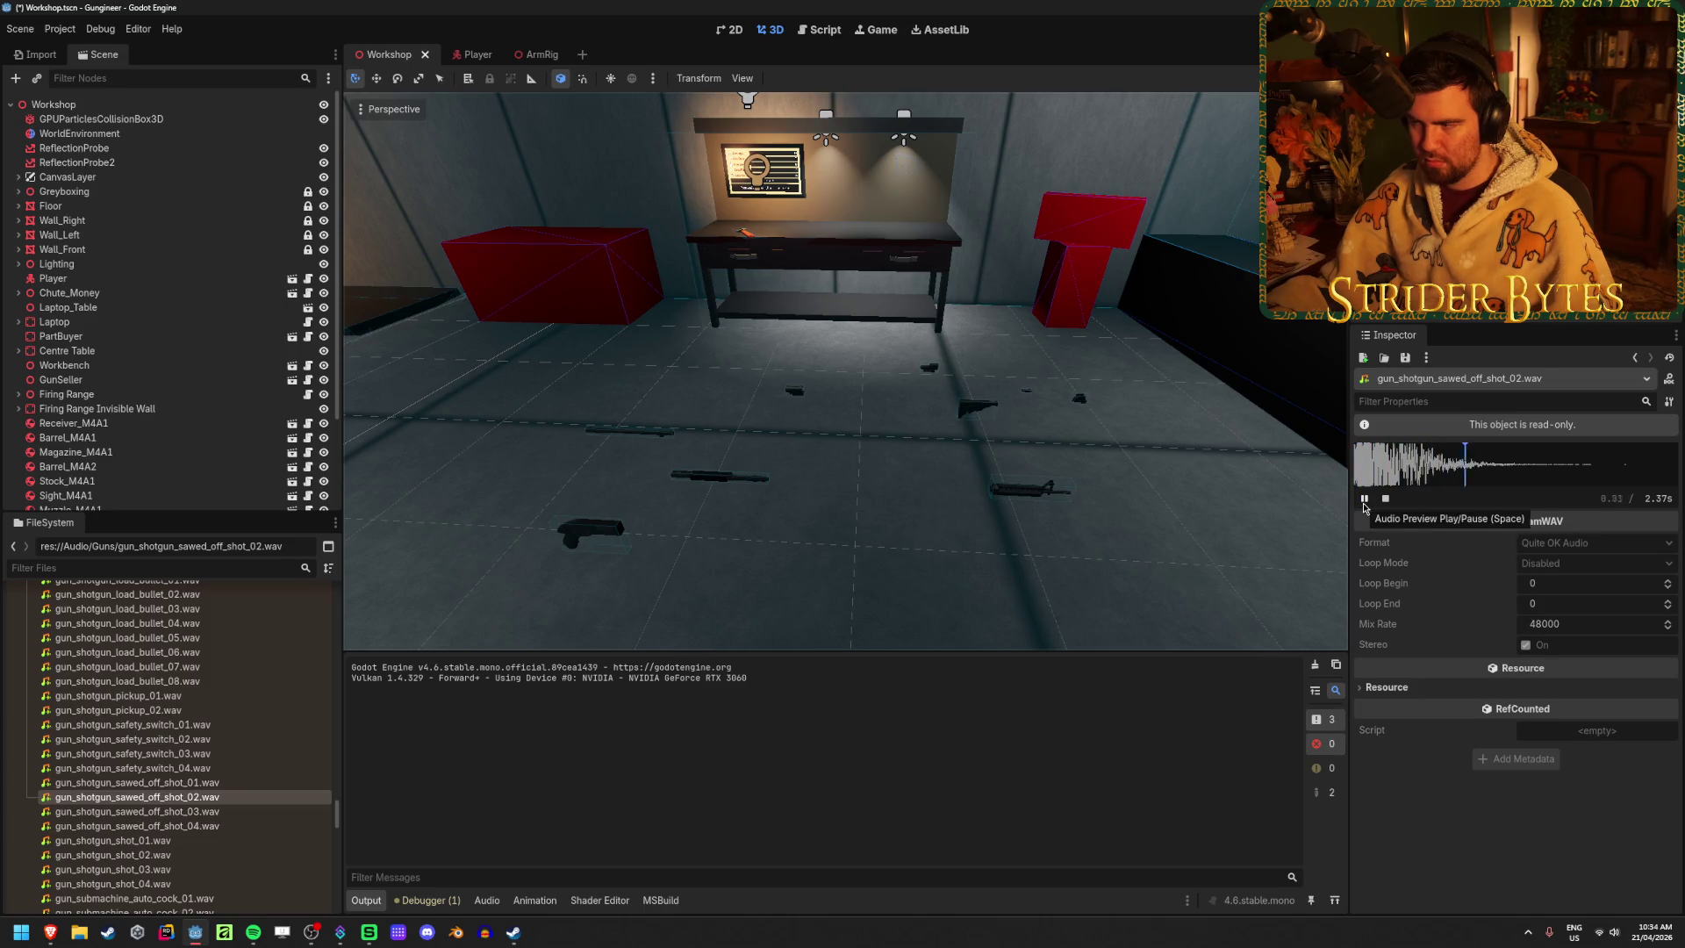
click(194, 811)
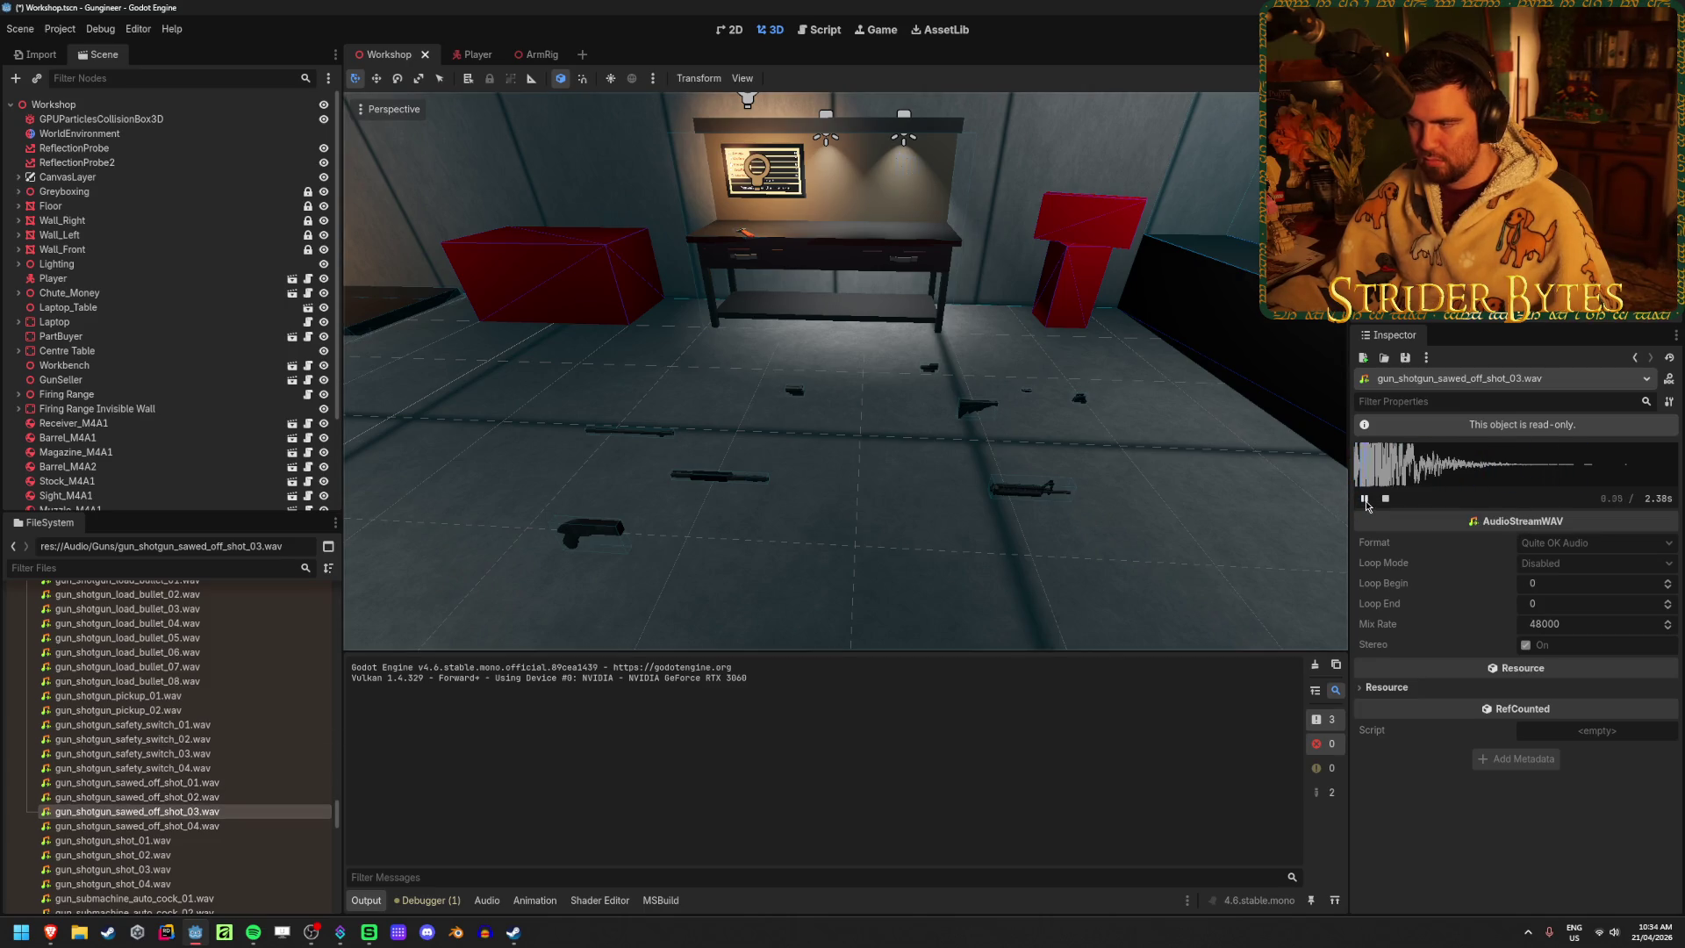
click(158, 825)
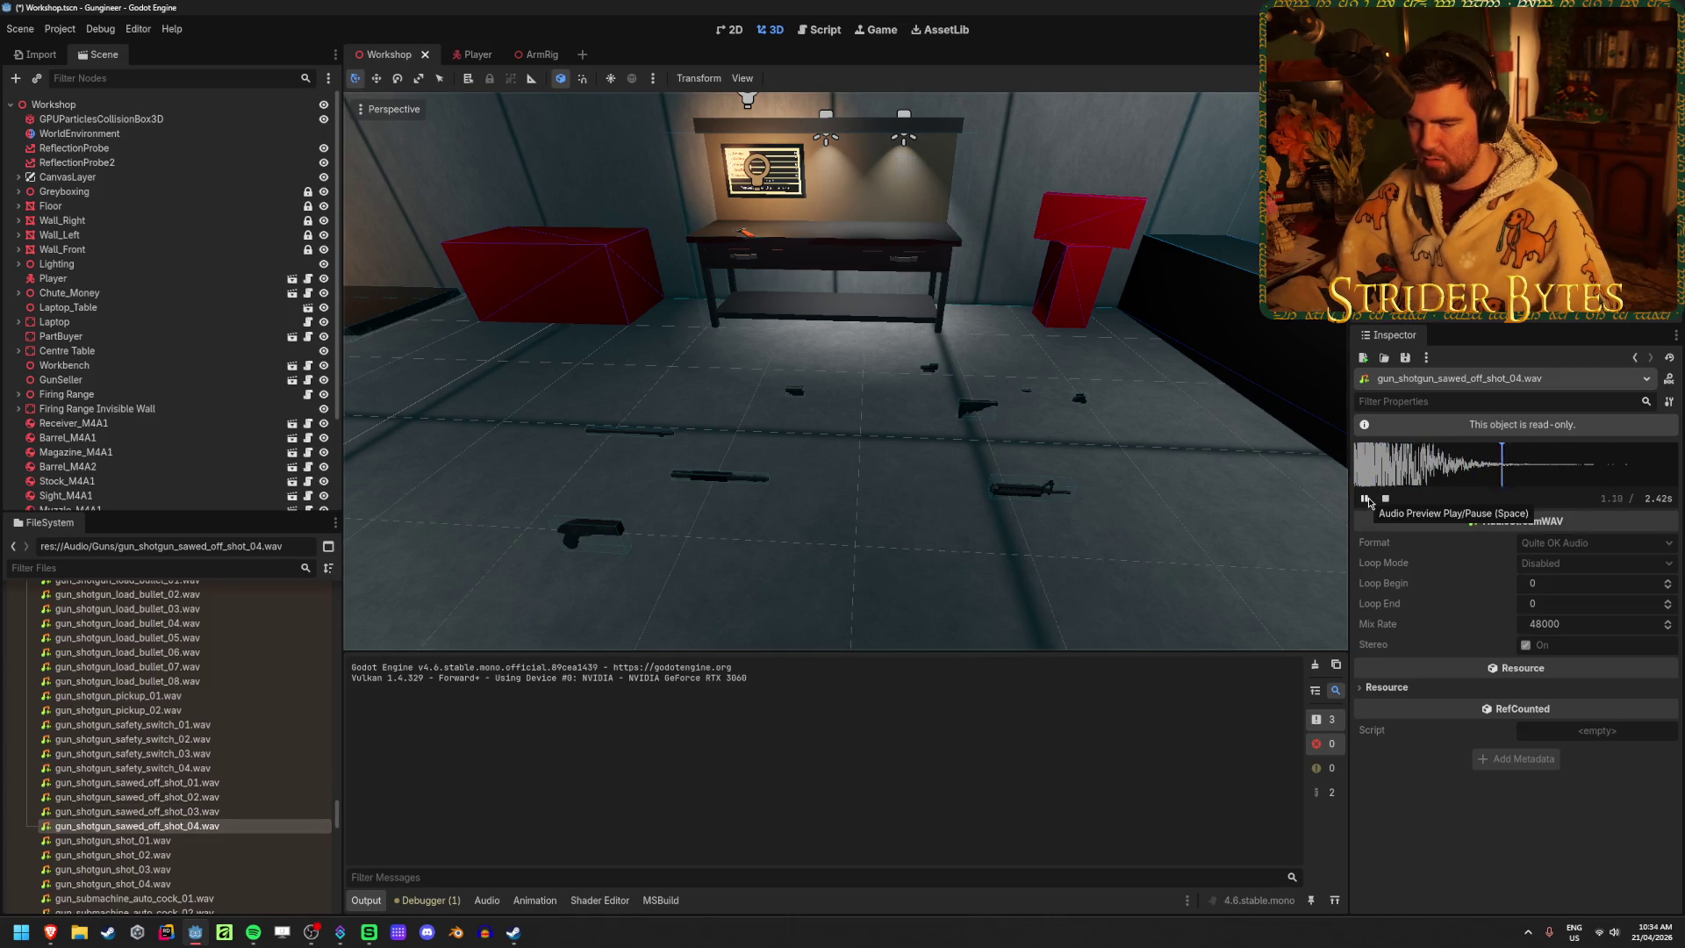
Save the Workshop scene and switch to the Player scene
scroll(246, 645, up, 3)
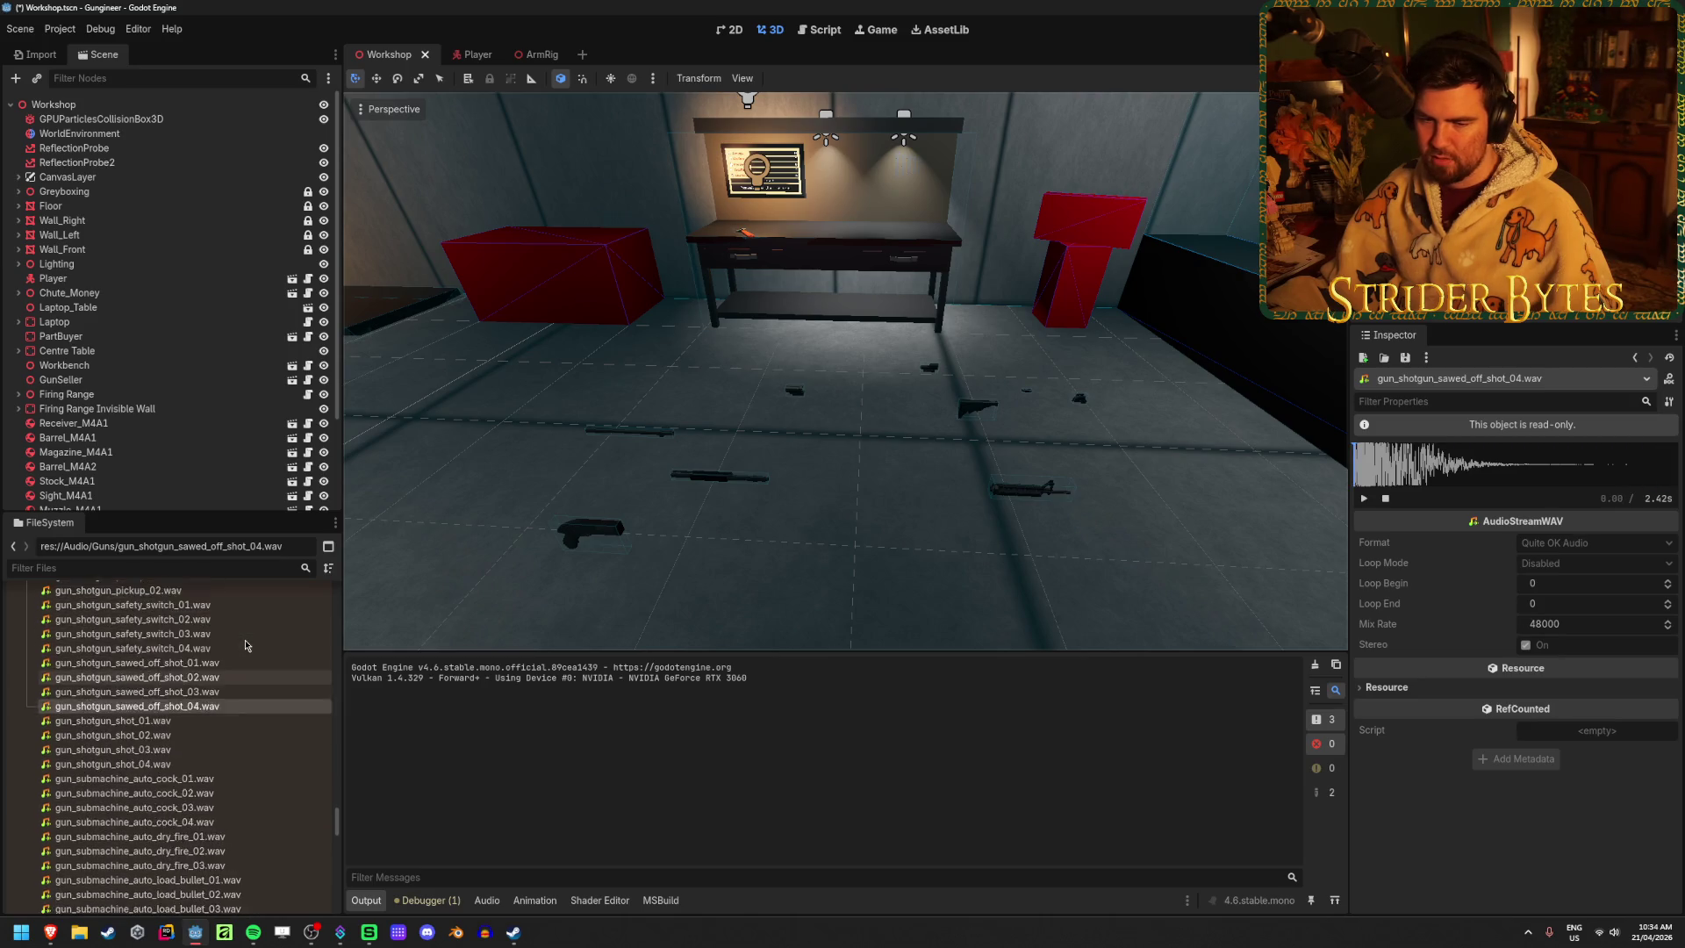
scroll(246, 646, up, 5)
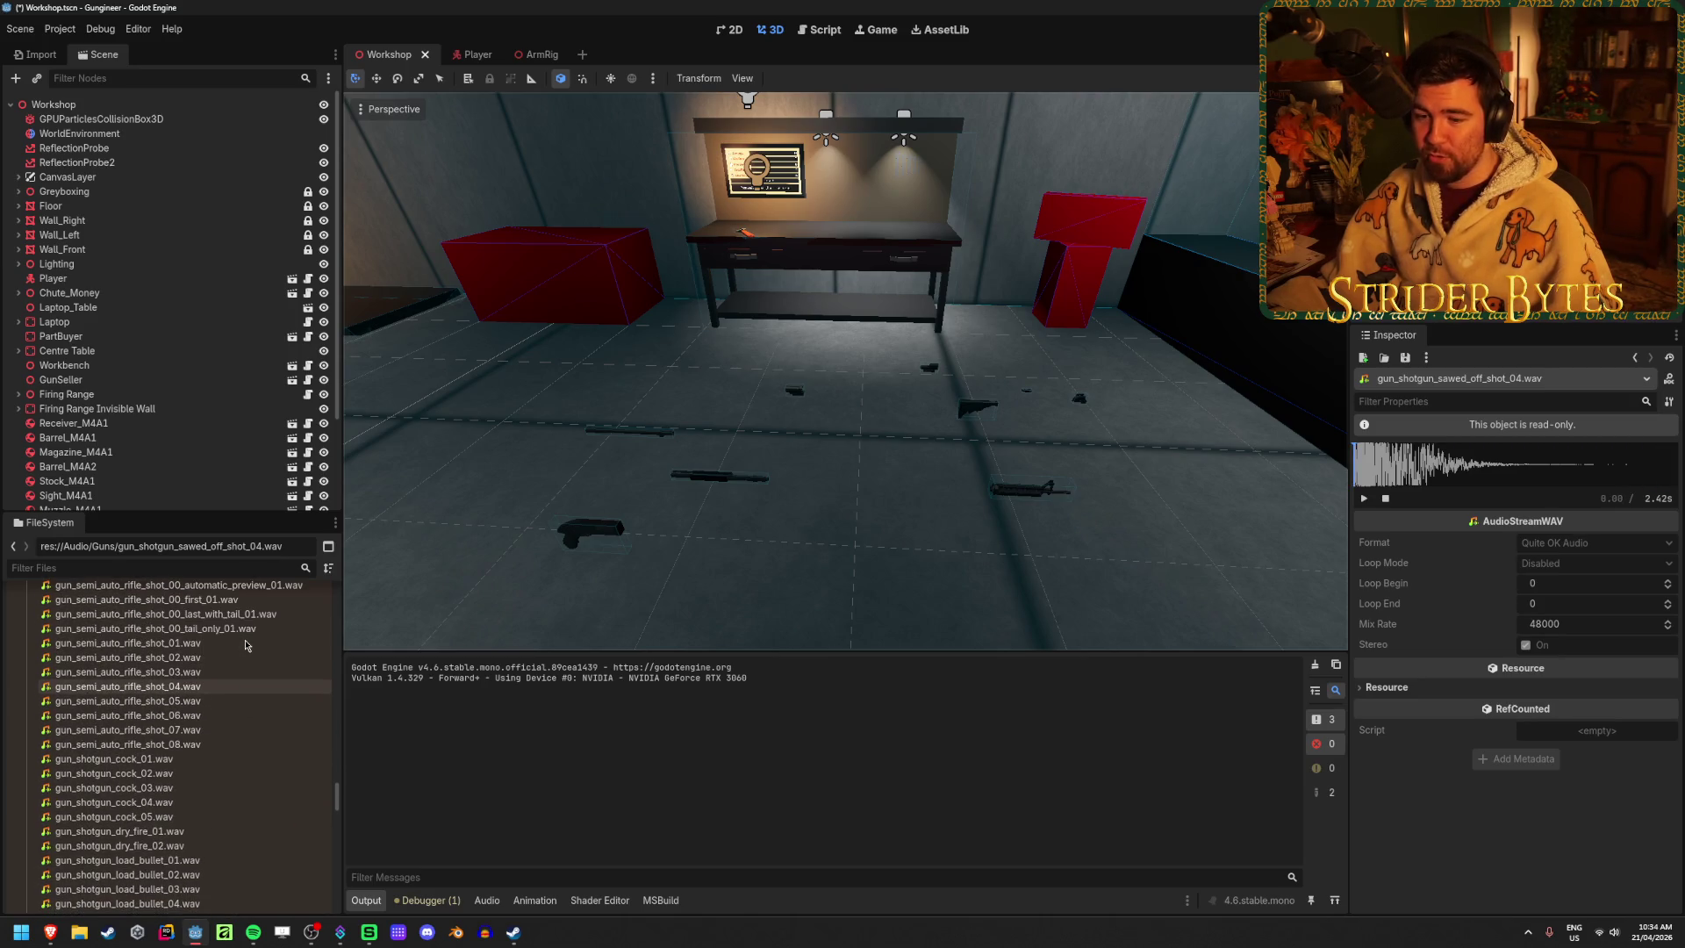
scroll(228, 692, down, 5)
scroll(228, 693, down, 3)
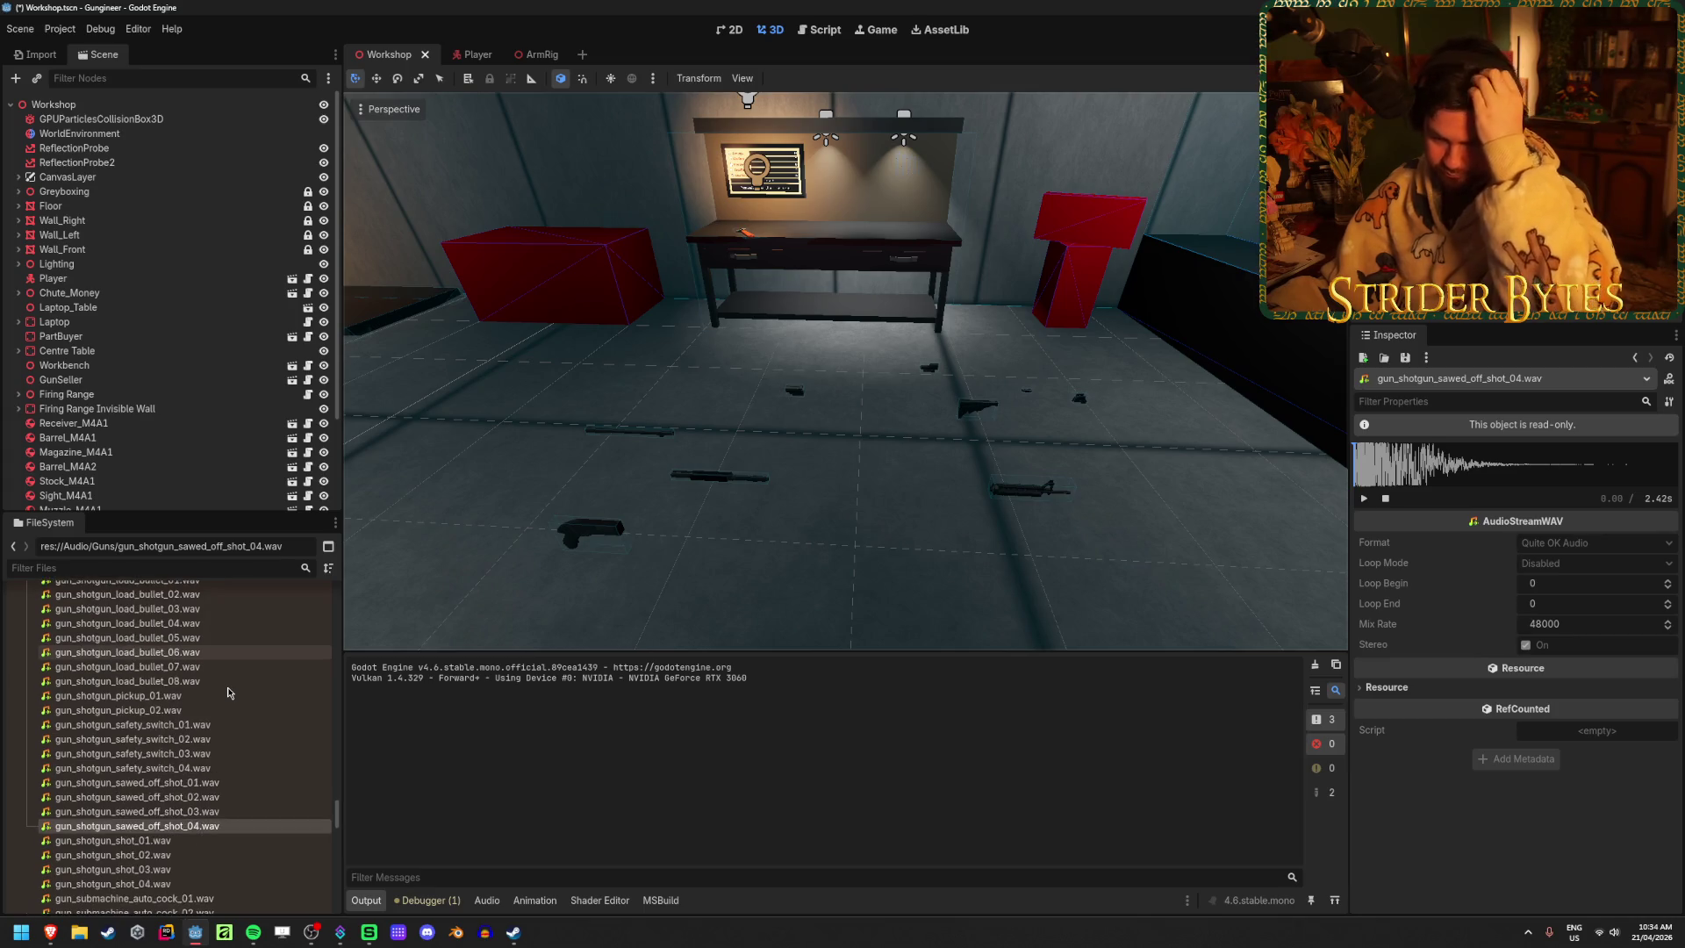
scroll(228, 693, up, 9)
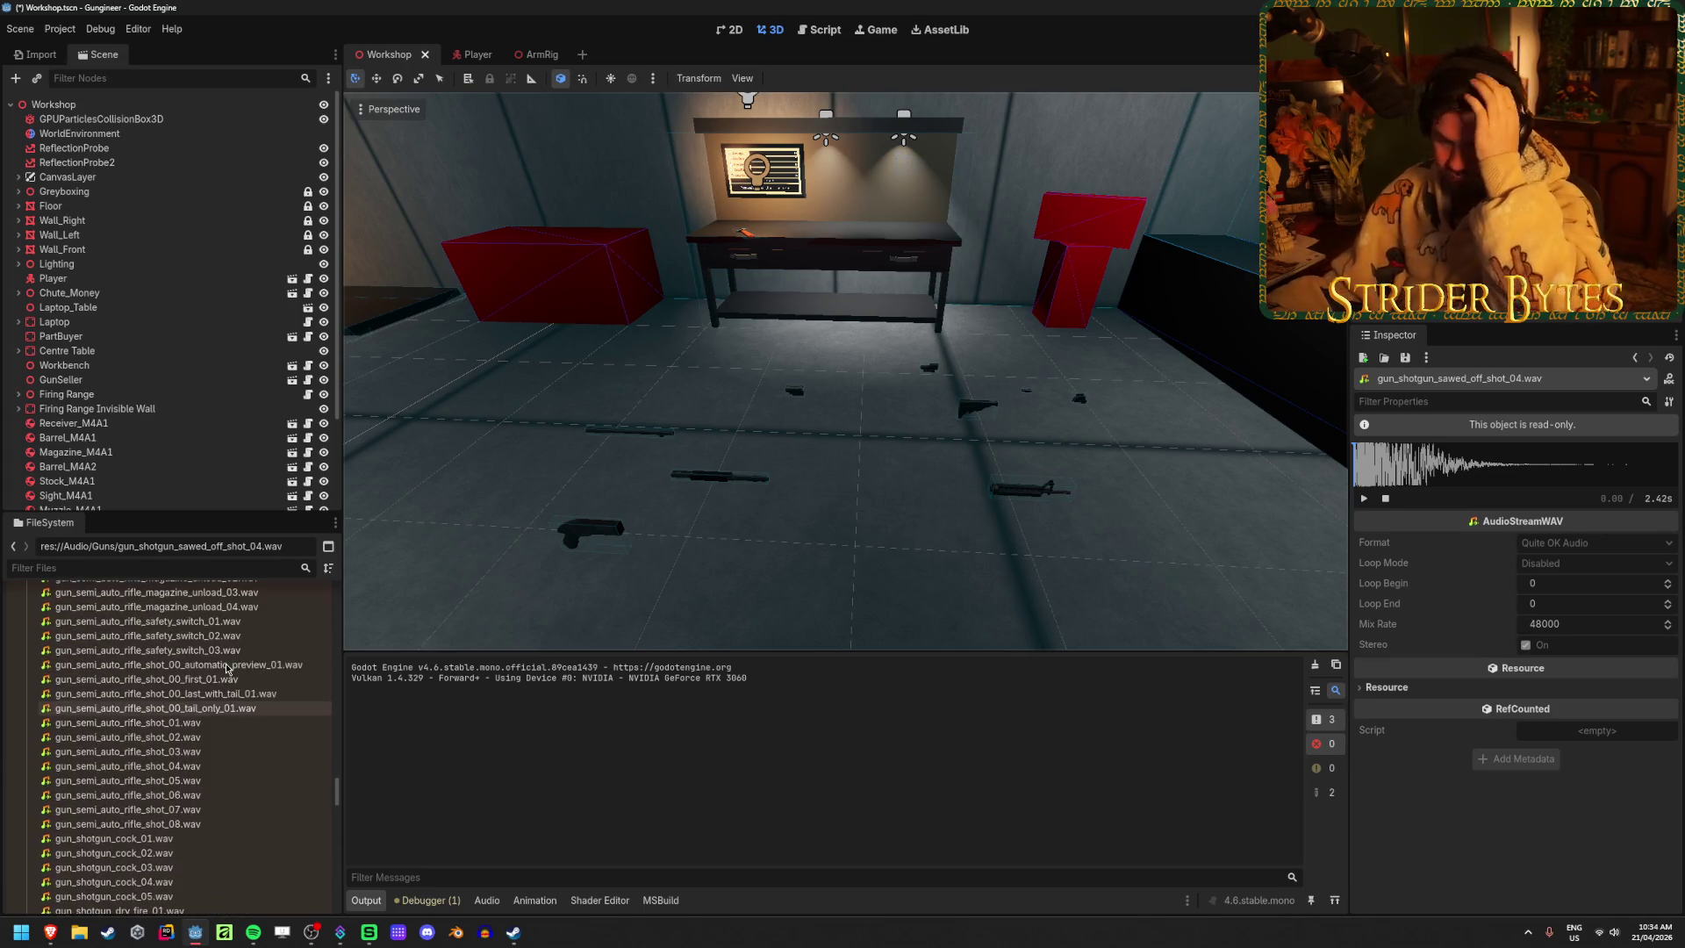
scroll(224, 694, down, 5)
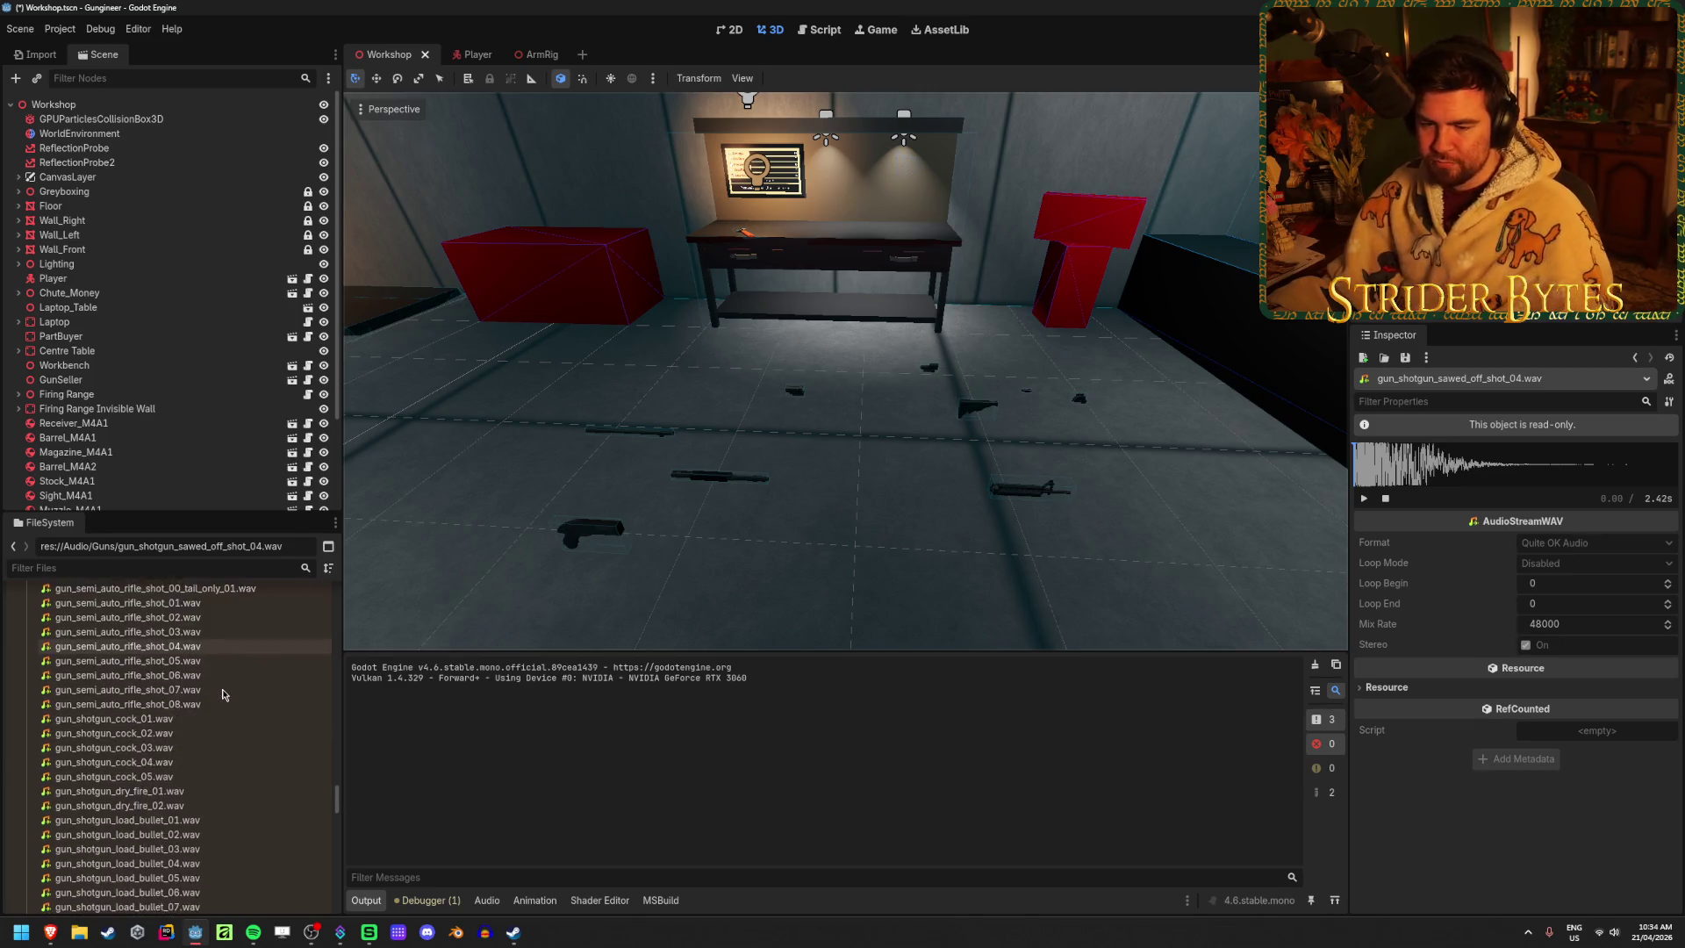
scroll(224, 694, up, 6)
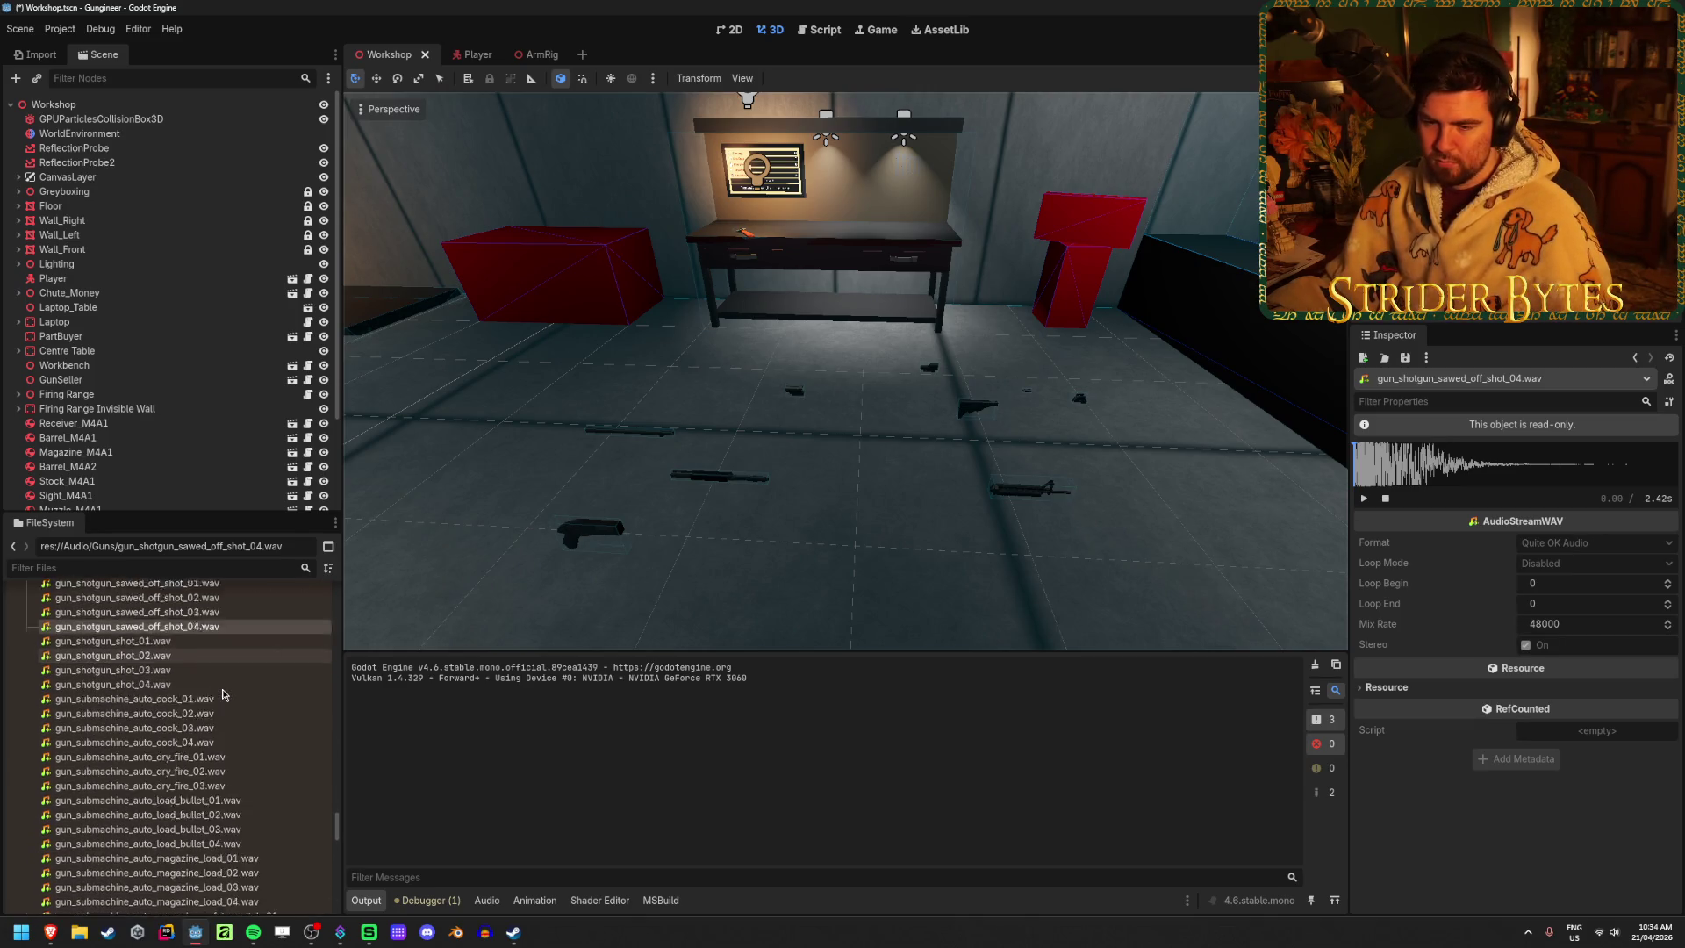
scroll(224, 694, up, 15)
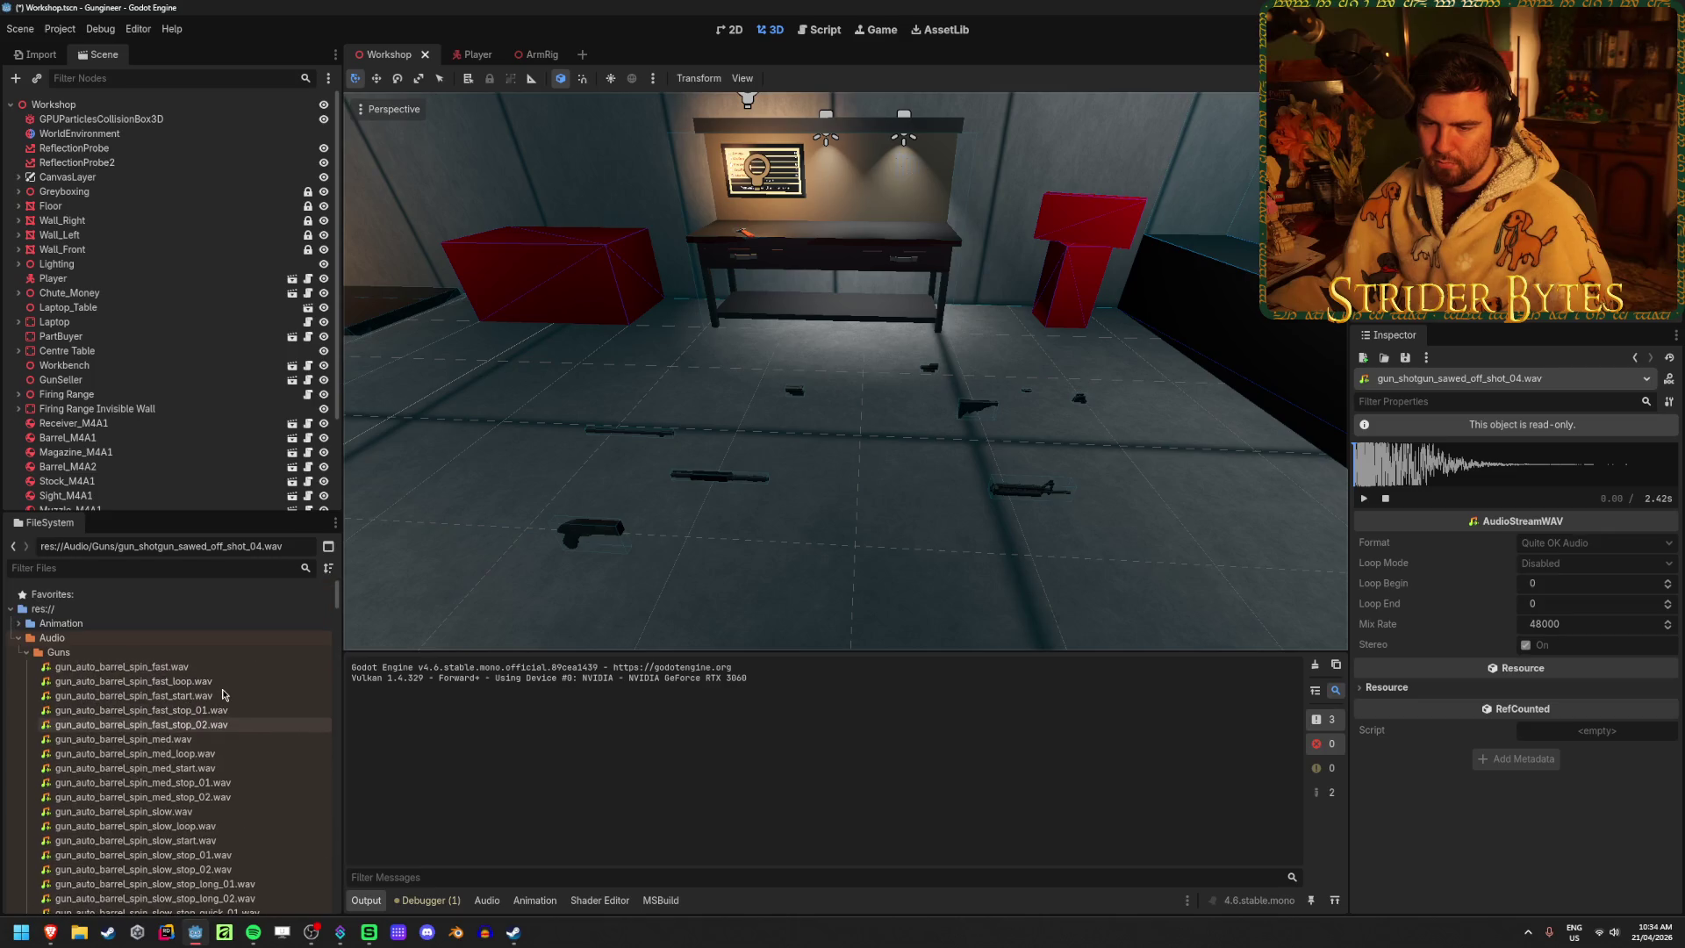
scroll(224, 694, down, 20)
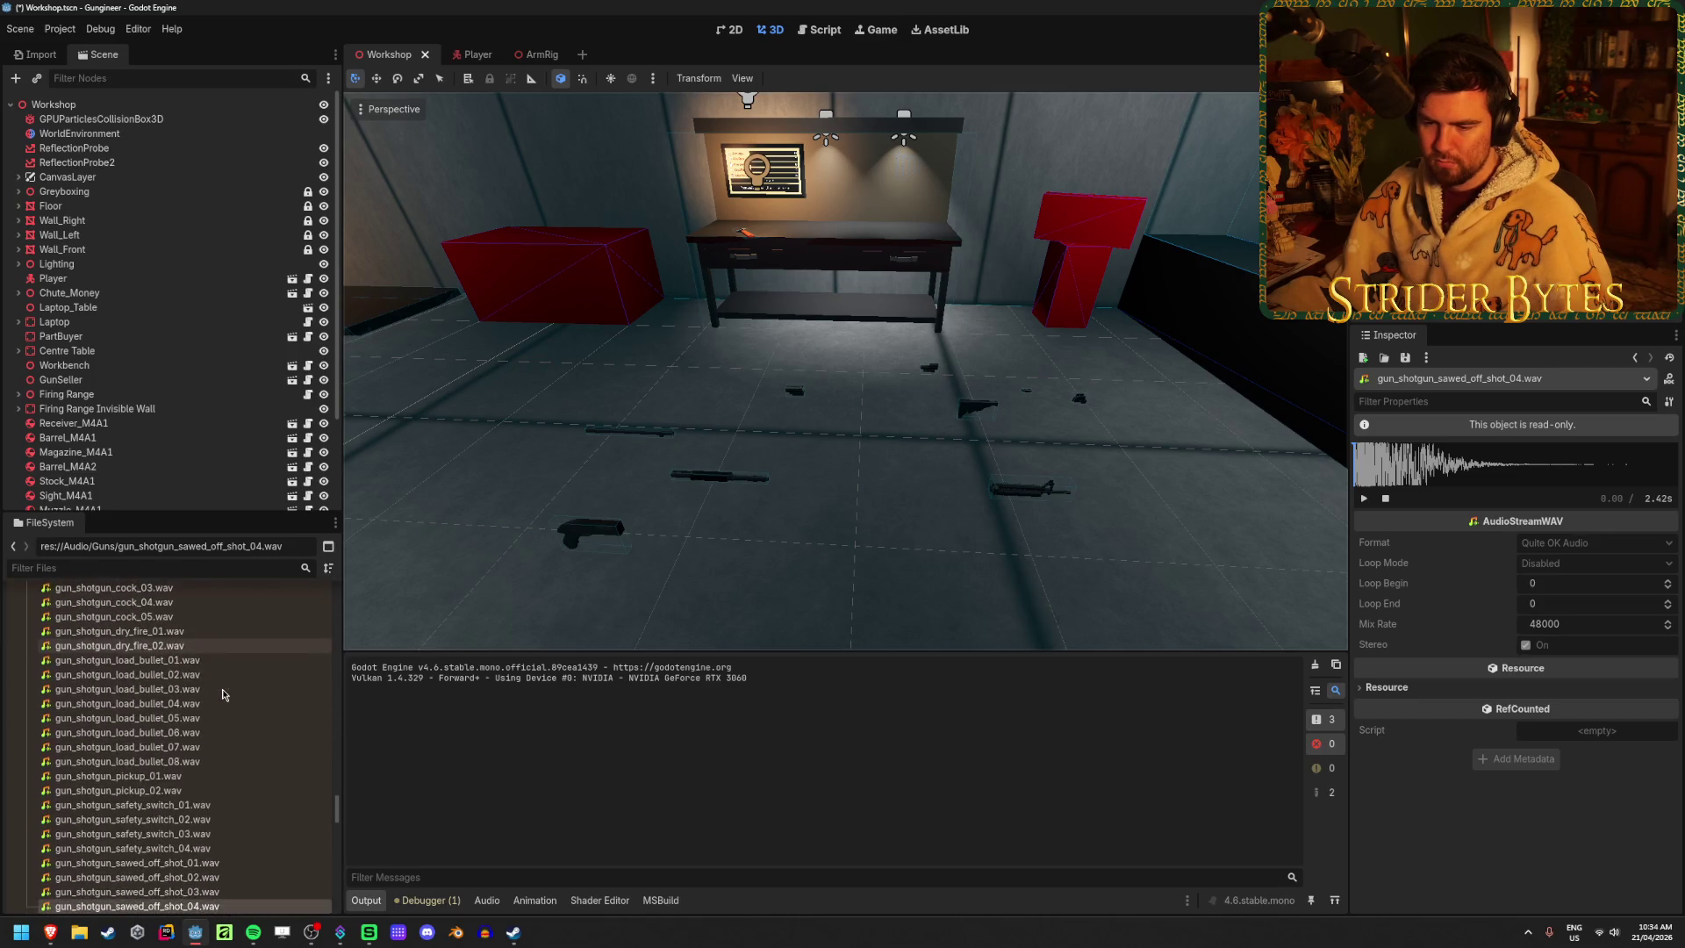
key(ctrl+s)
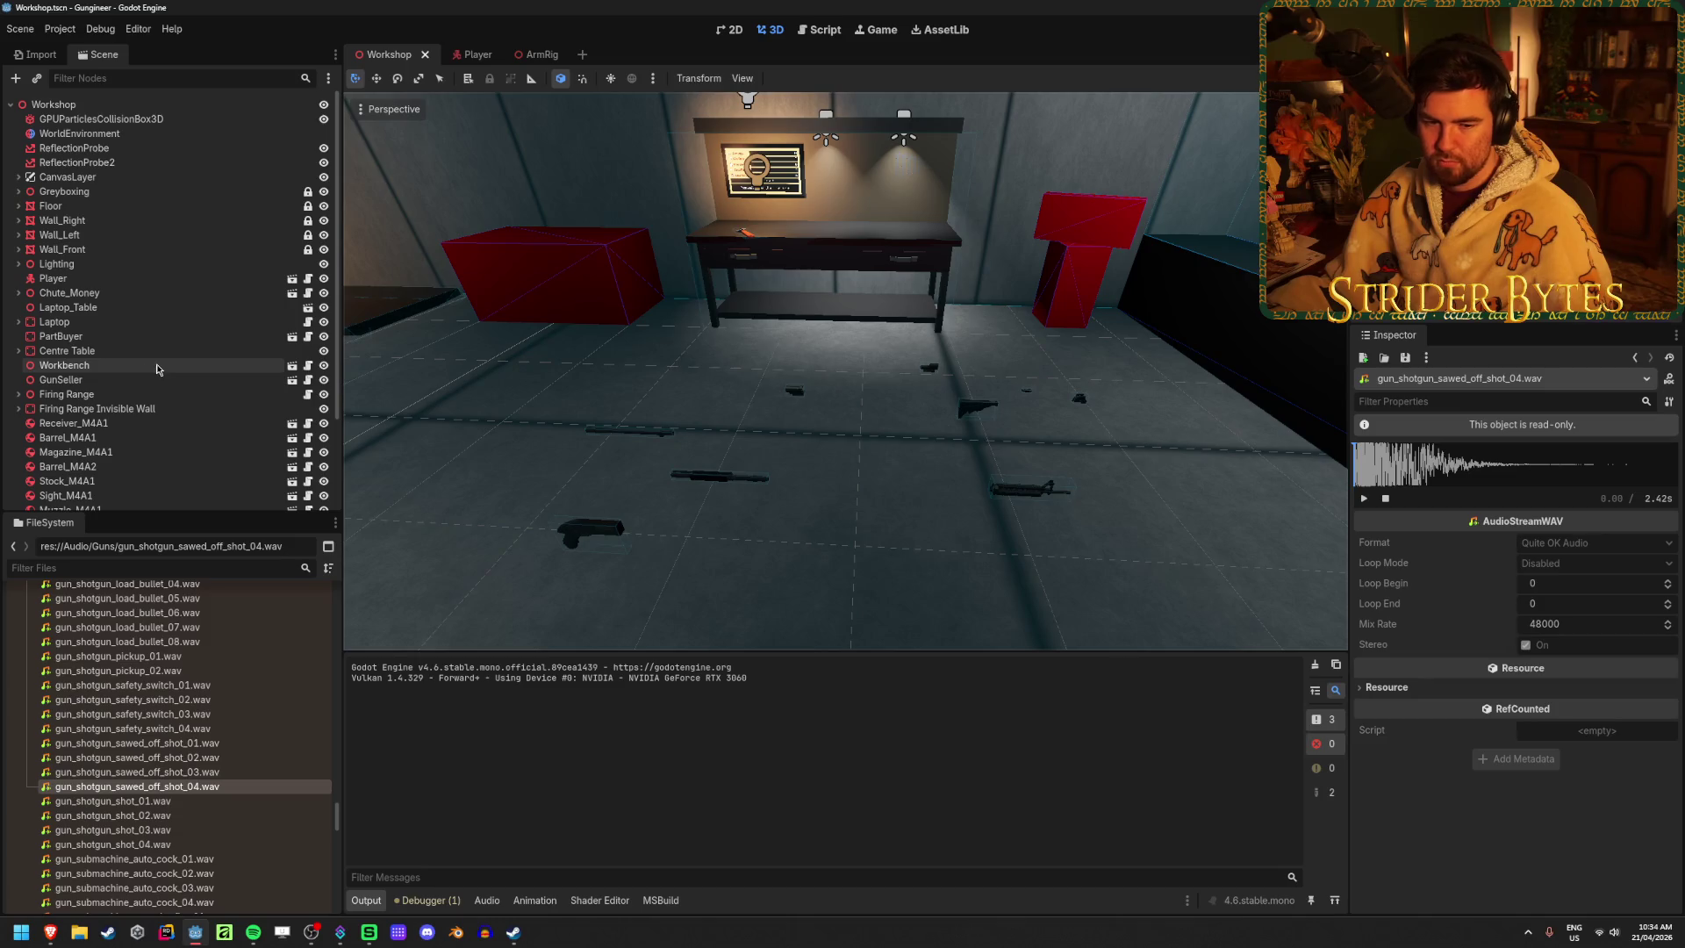
click(474, 54)
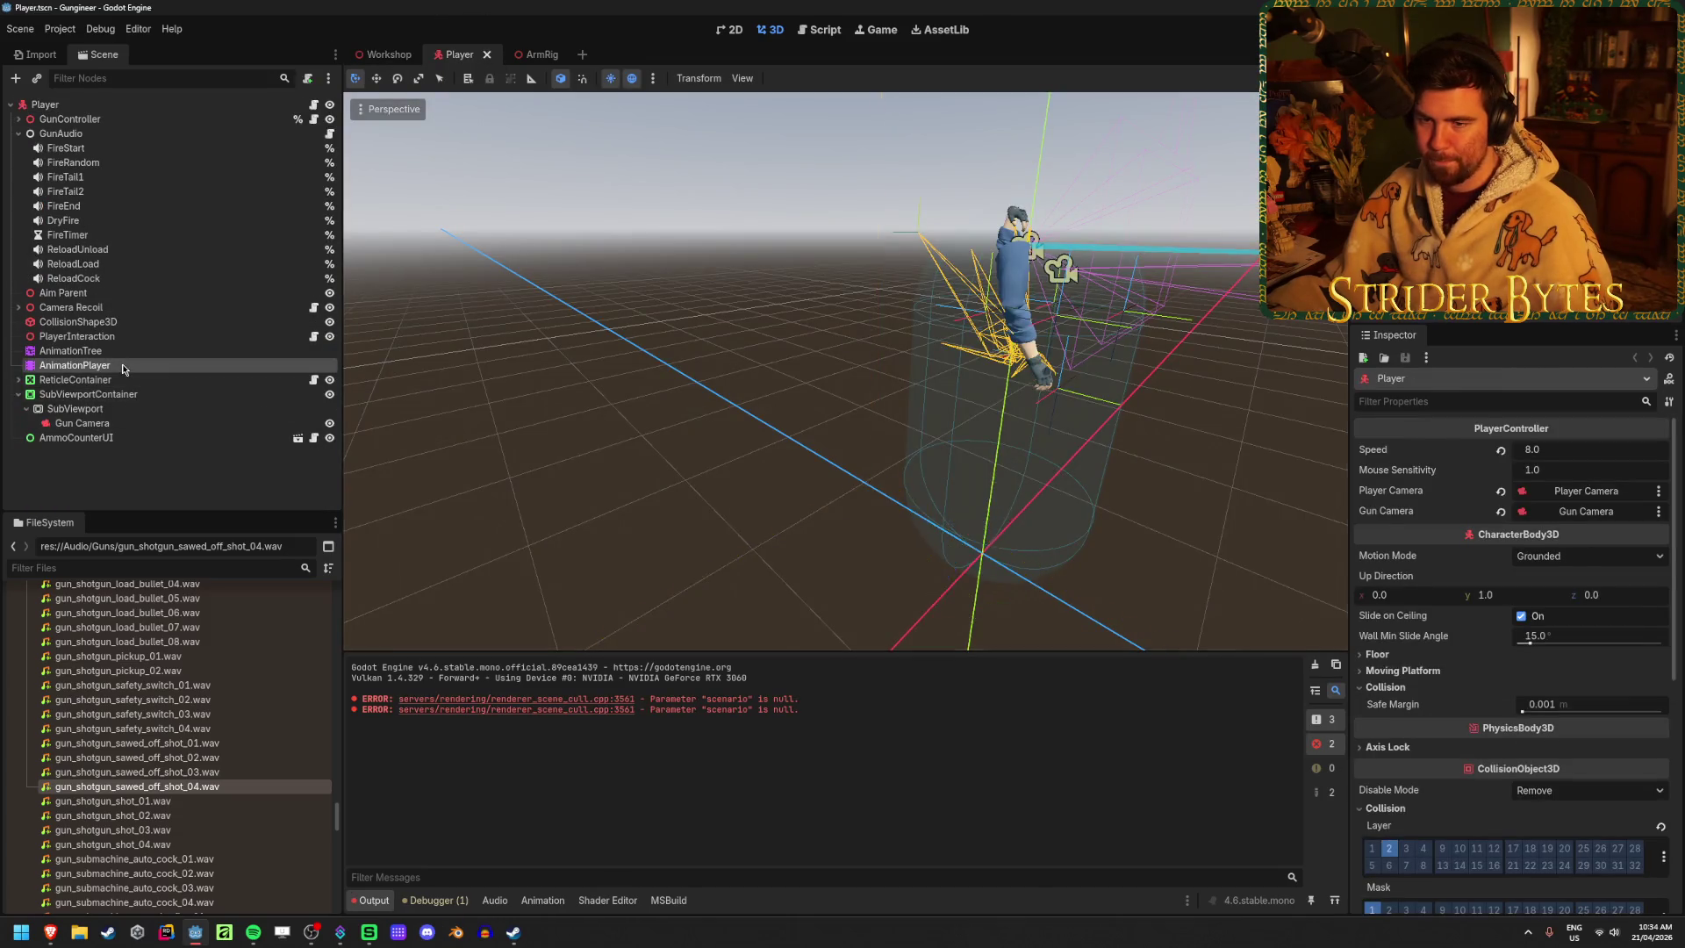
Load the Anim_Pump/Pump_Stage1 animation and move the playhead to about 0.68 seconds
click(123, 365)
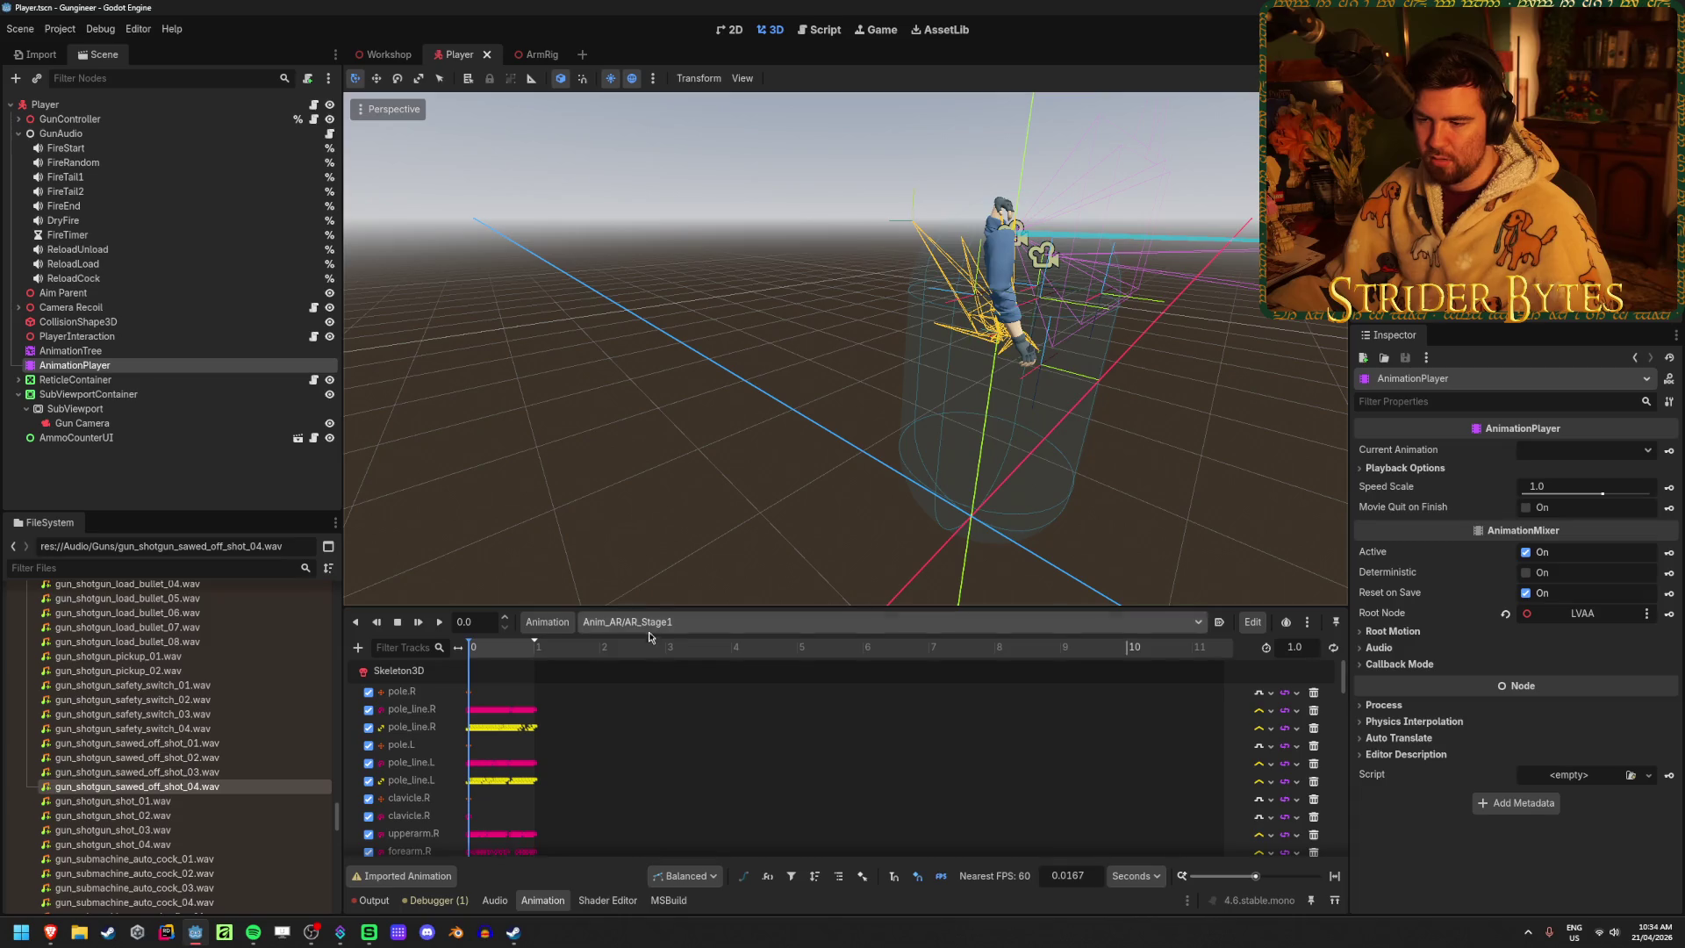
click(650, 625)
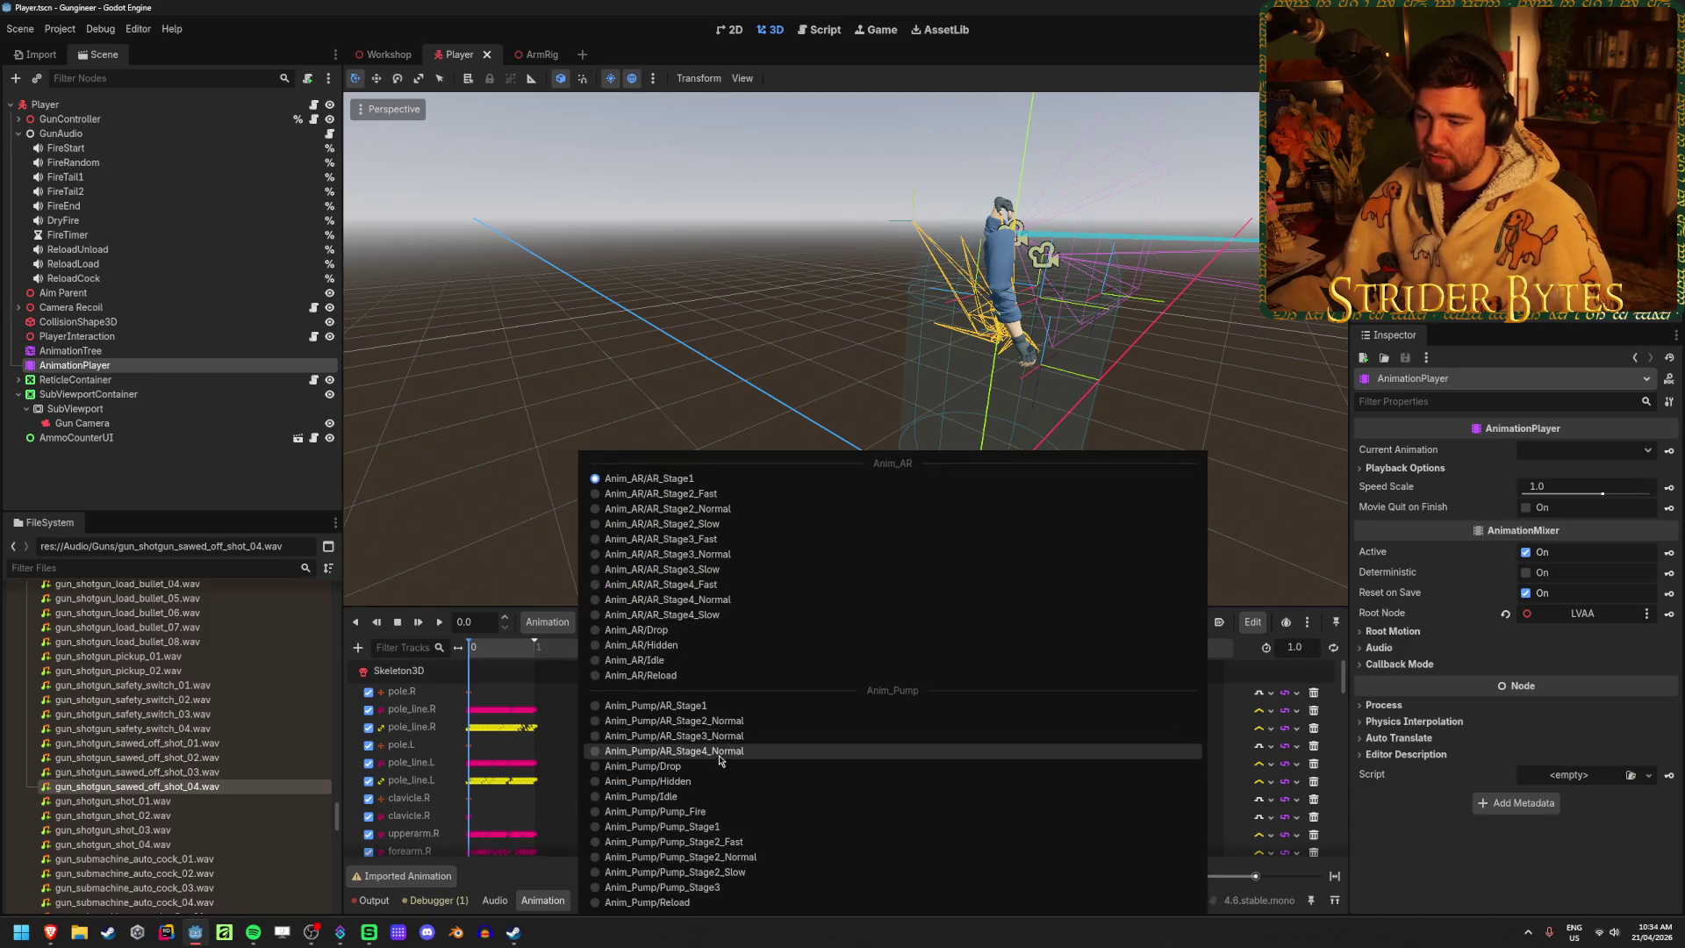
click(568, 737)
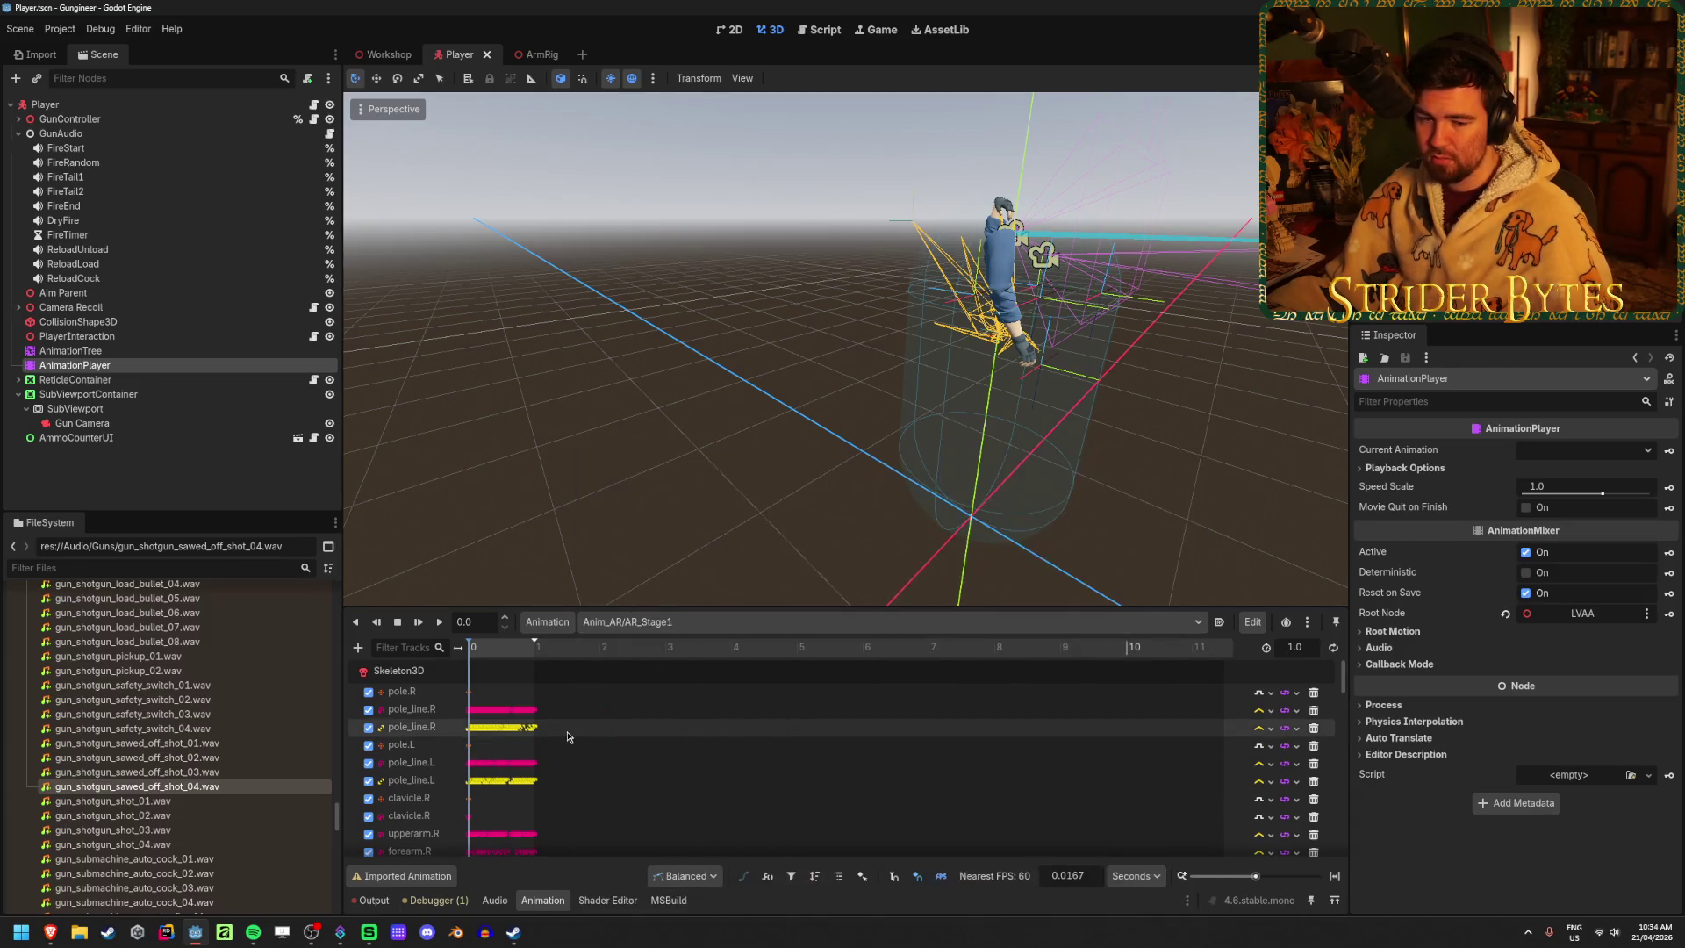
scroll(567, 737, down, 15)
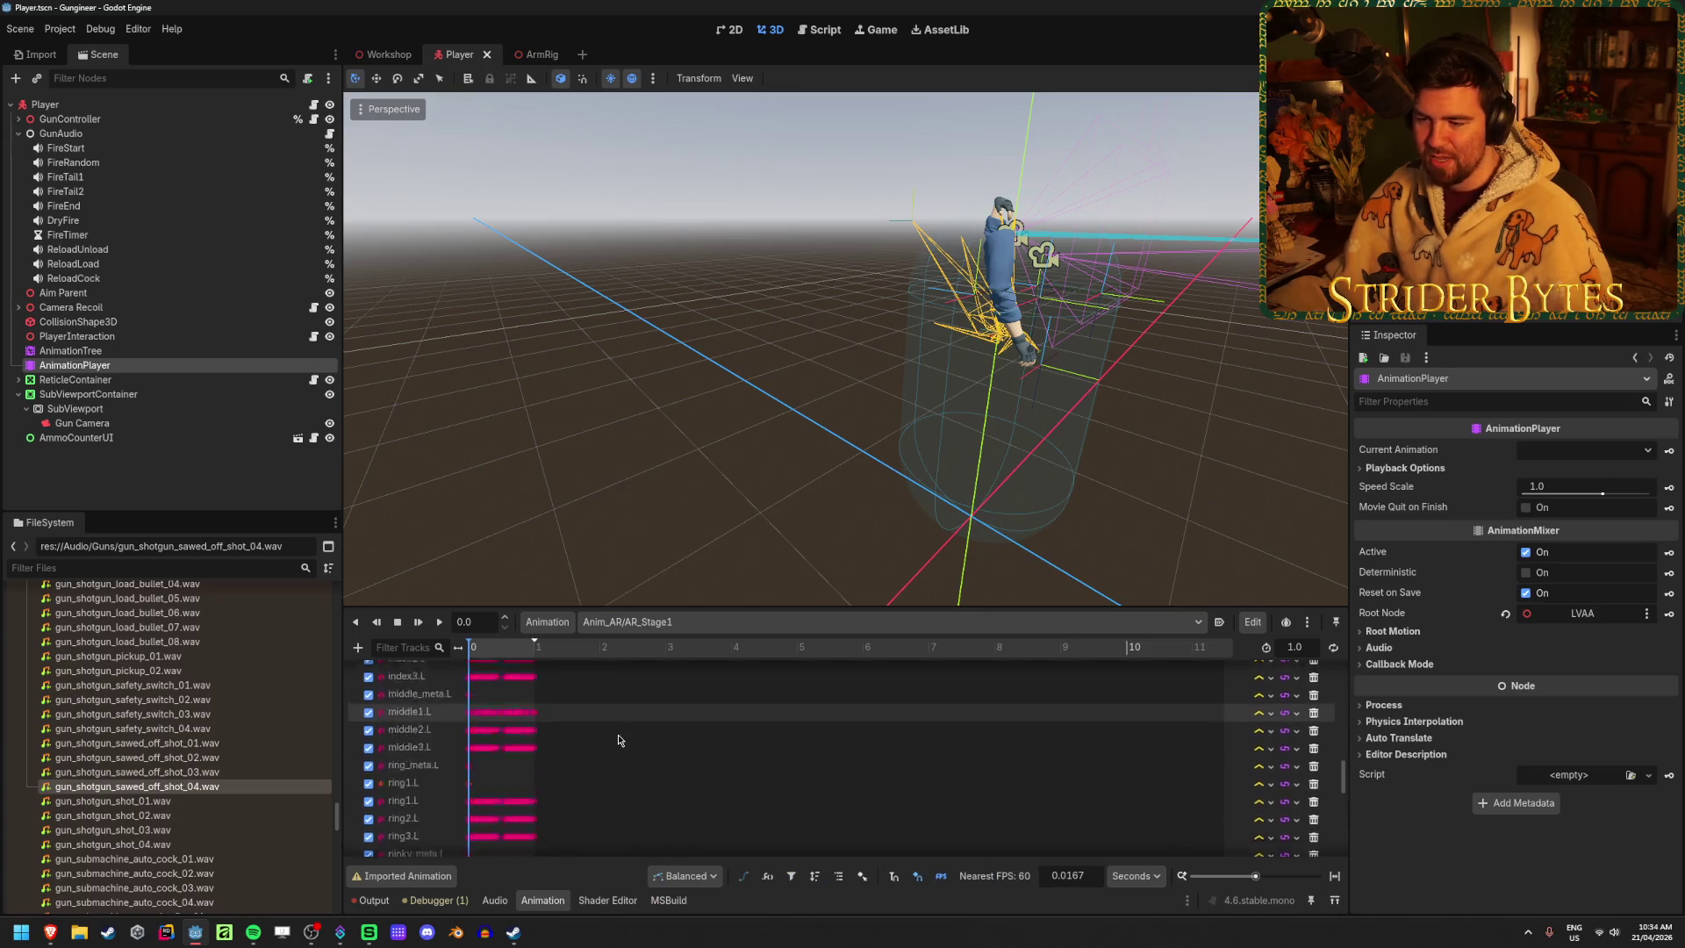
click(623, 621)
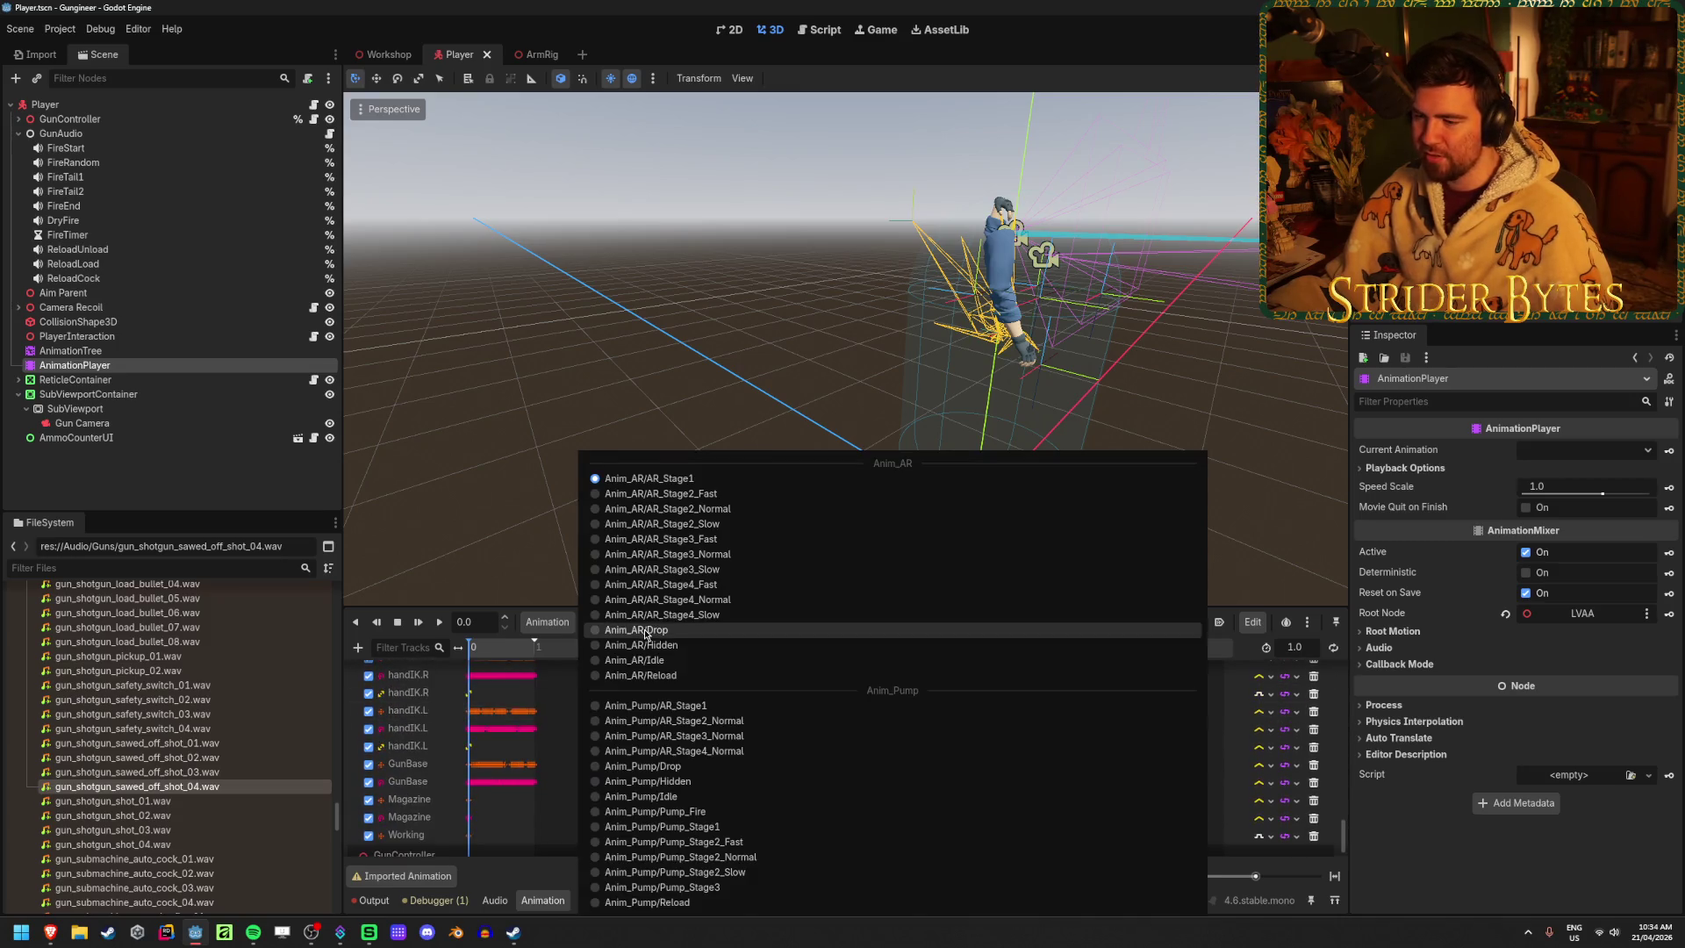
click(754, 827)
mouse_move(479, 649)
mouse_down()
mouse_move(515, 654)
mouse_move(485, 651)
mouse_up()
scroll(581, 832, down, 2)
ctrl+scroll(540, 834, up, 5)
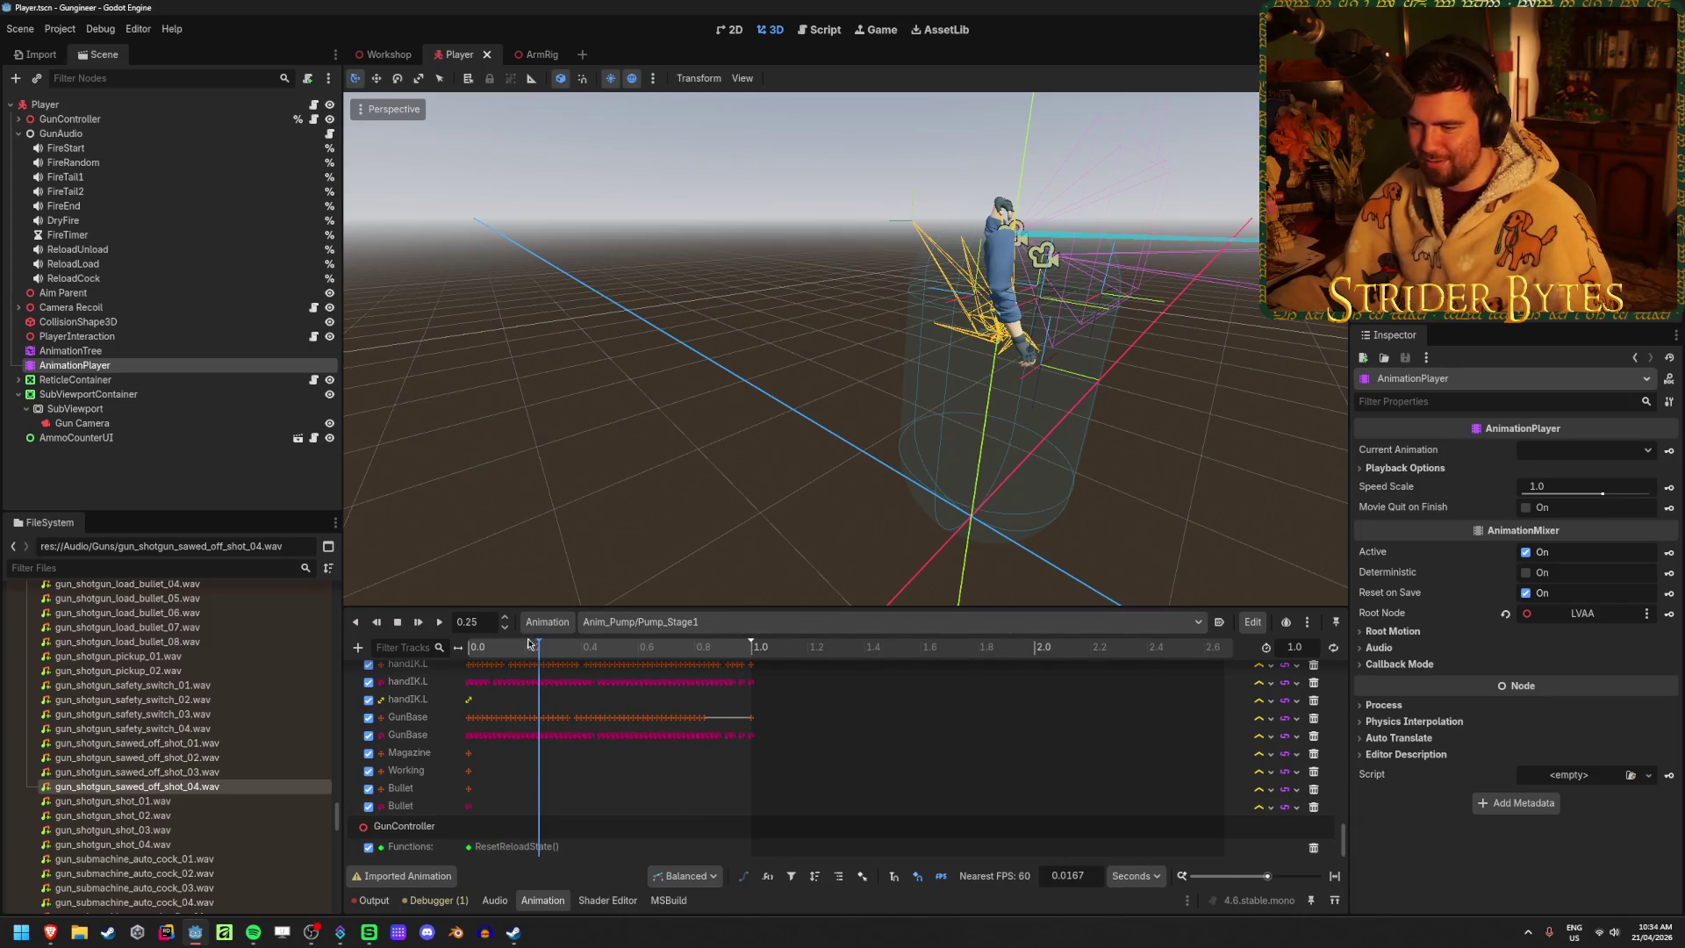
Scrub the AnimationTree's animation to about 0.93 seconds, then launch Blender
click(114, 349)
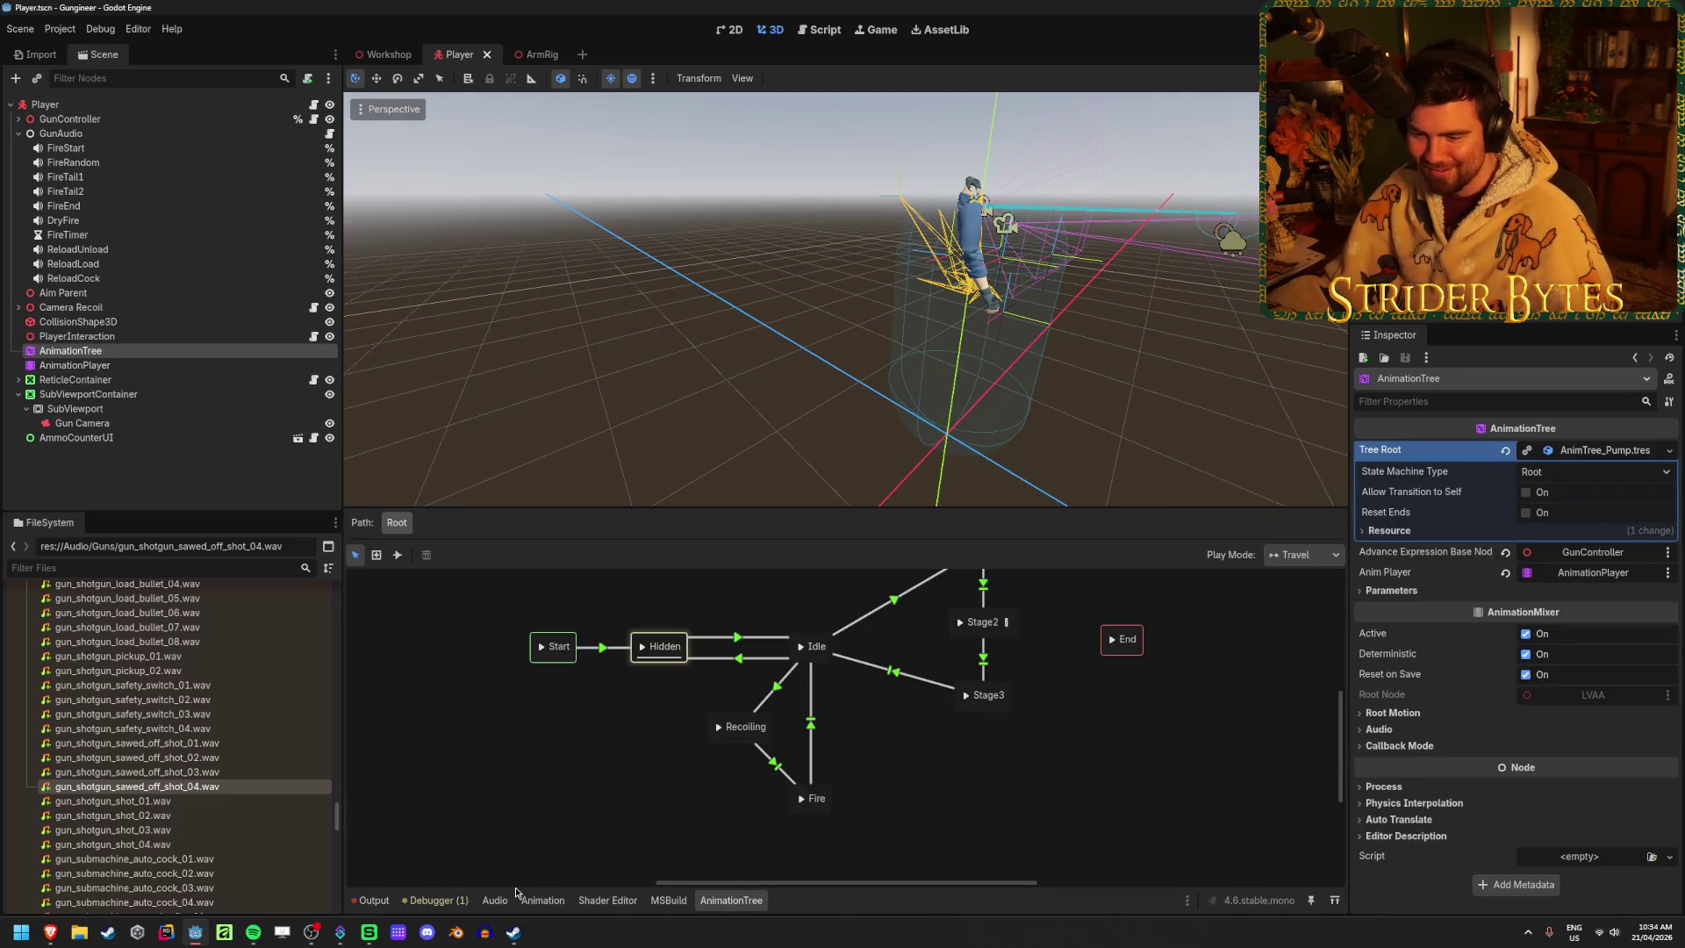
click(520, 897)
drag(507, 645, 732, 647)
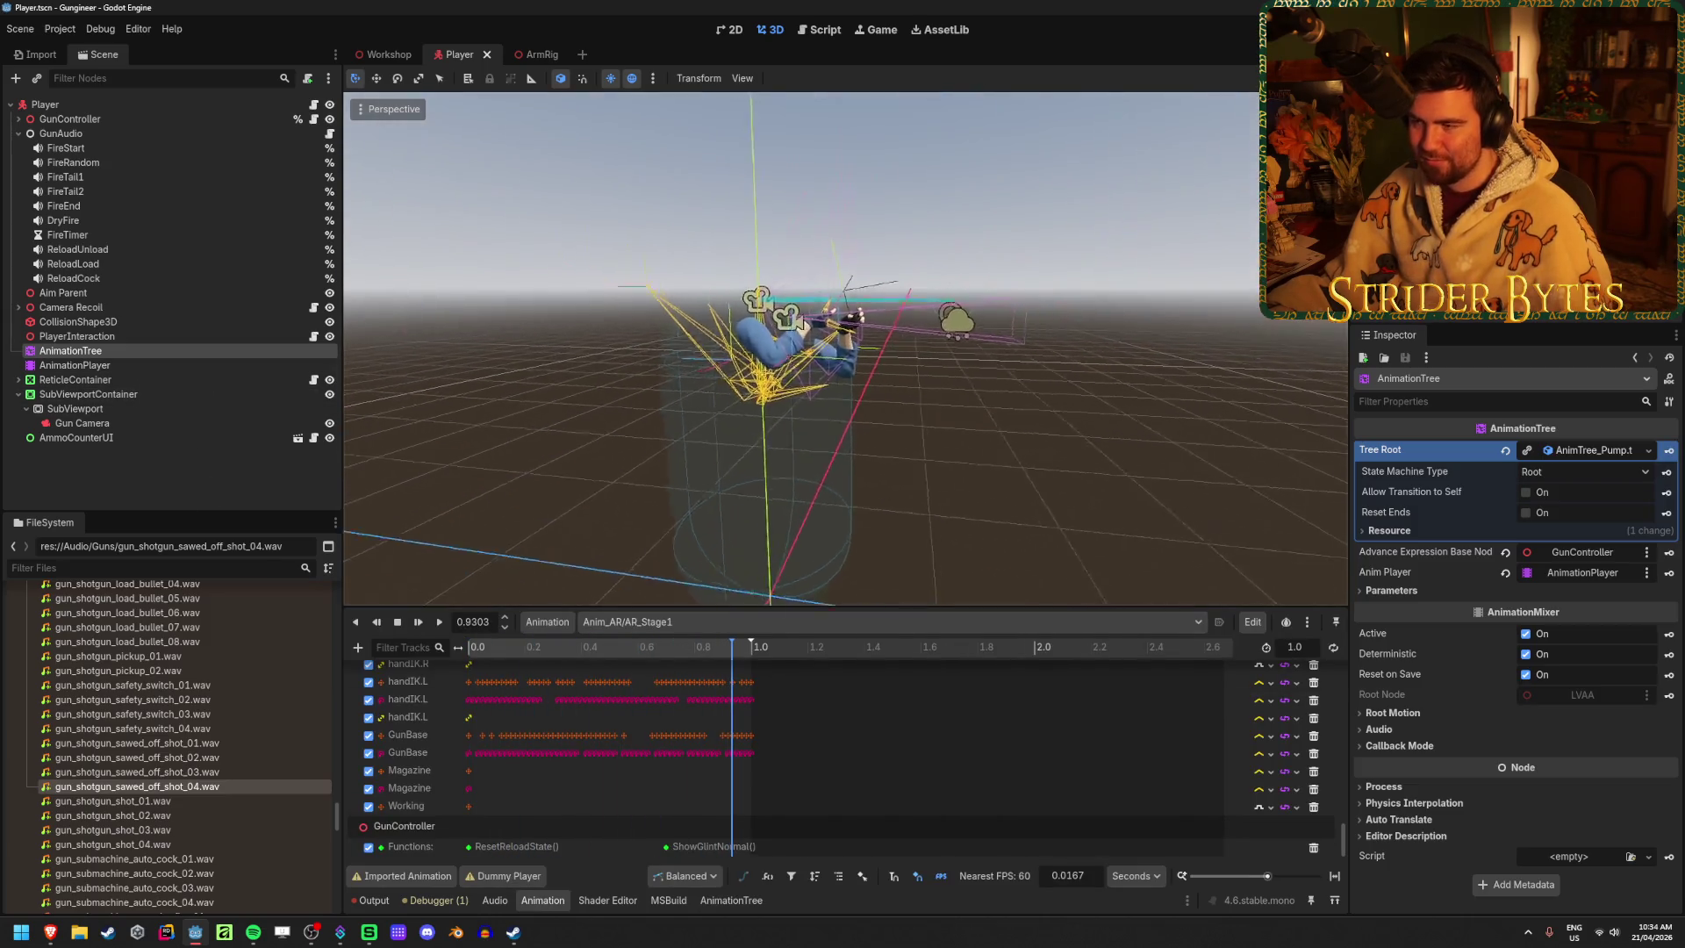
click(666, 622)
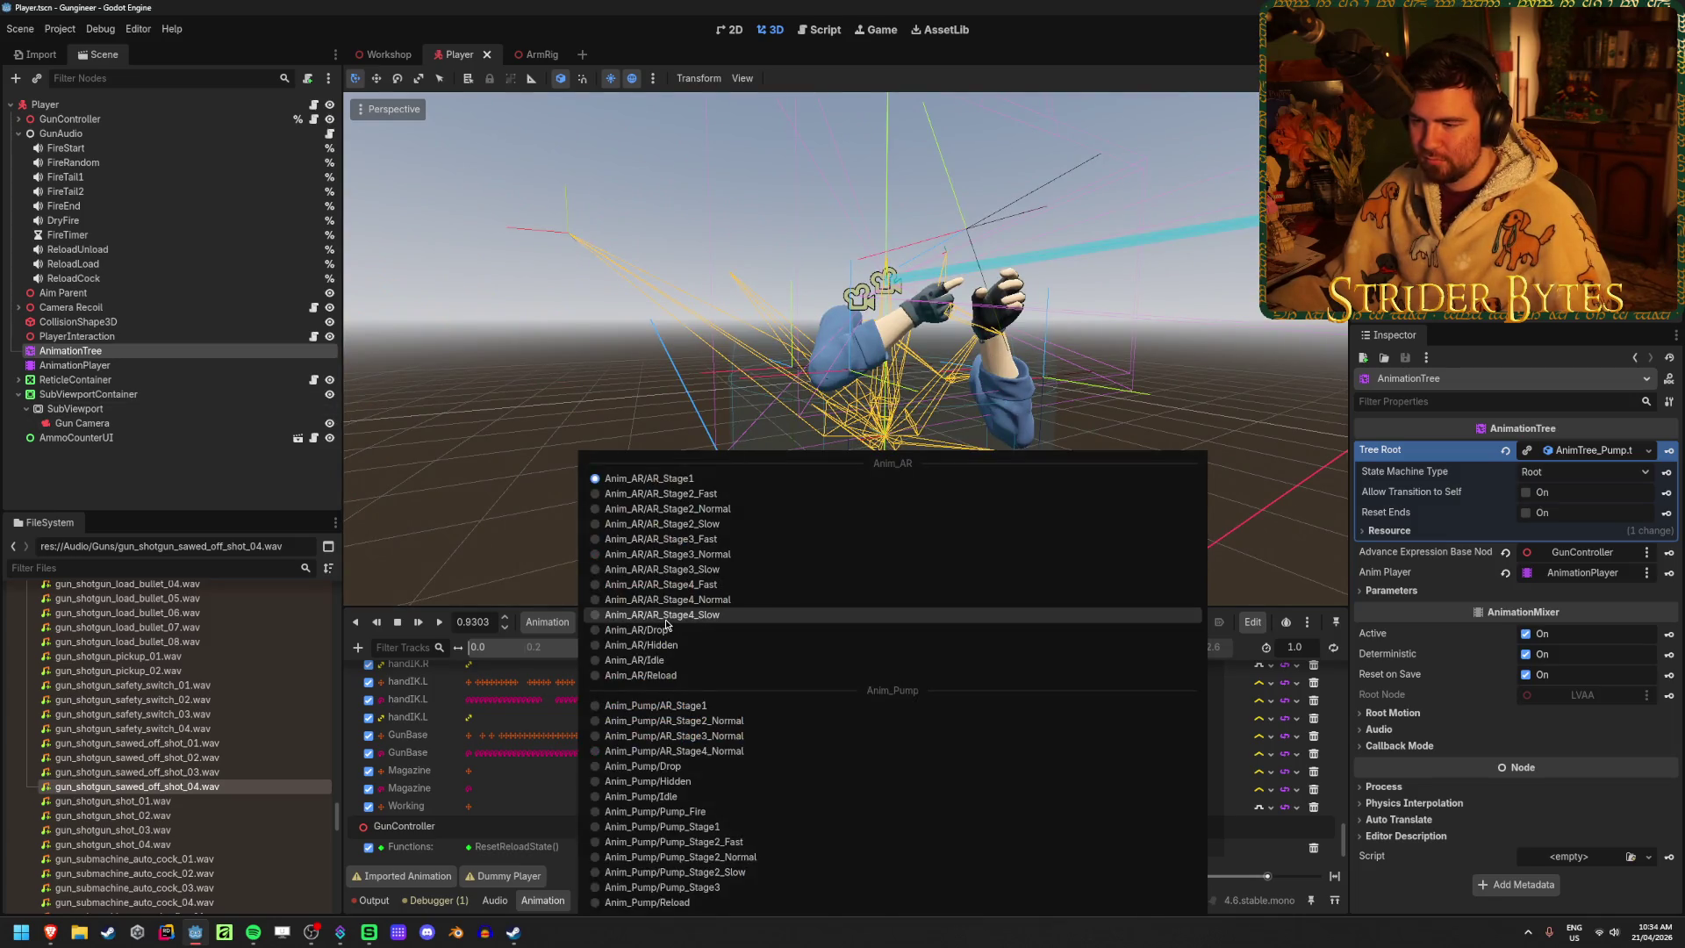
click(474, 357)
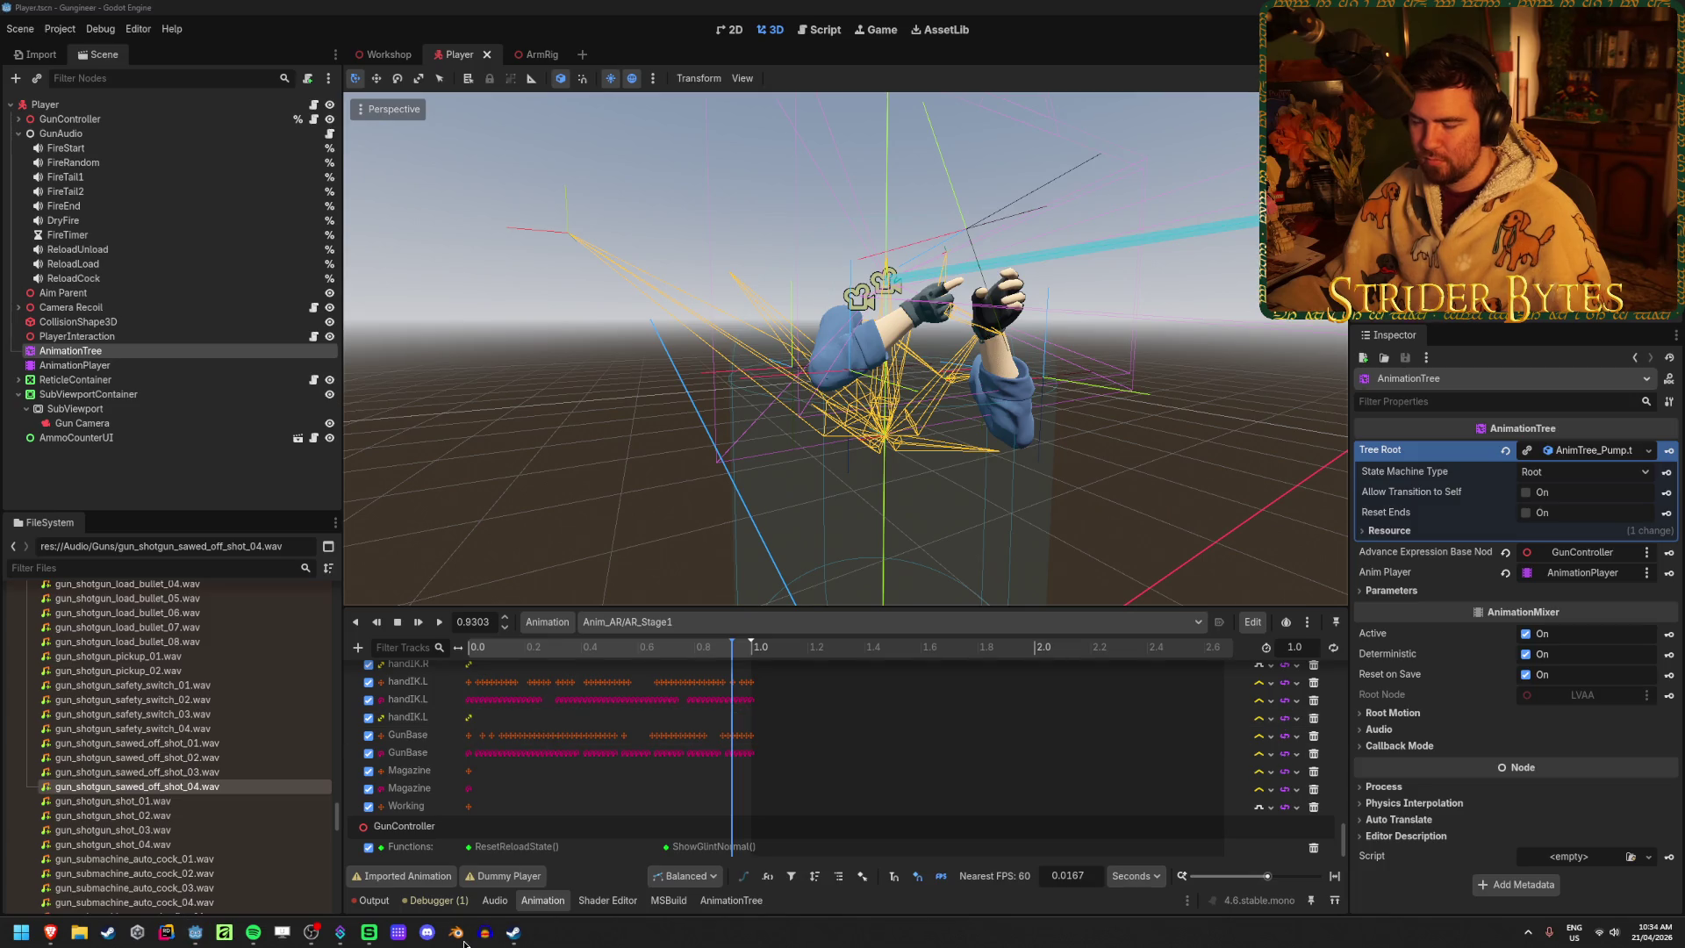
click(464, 941)
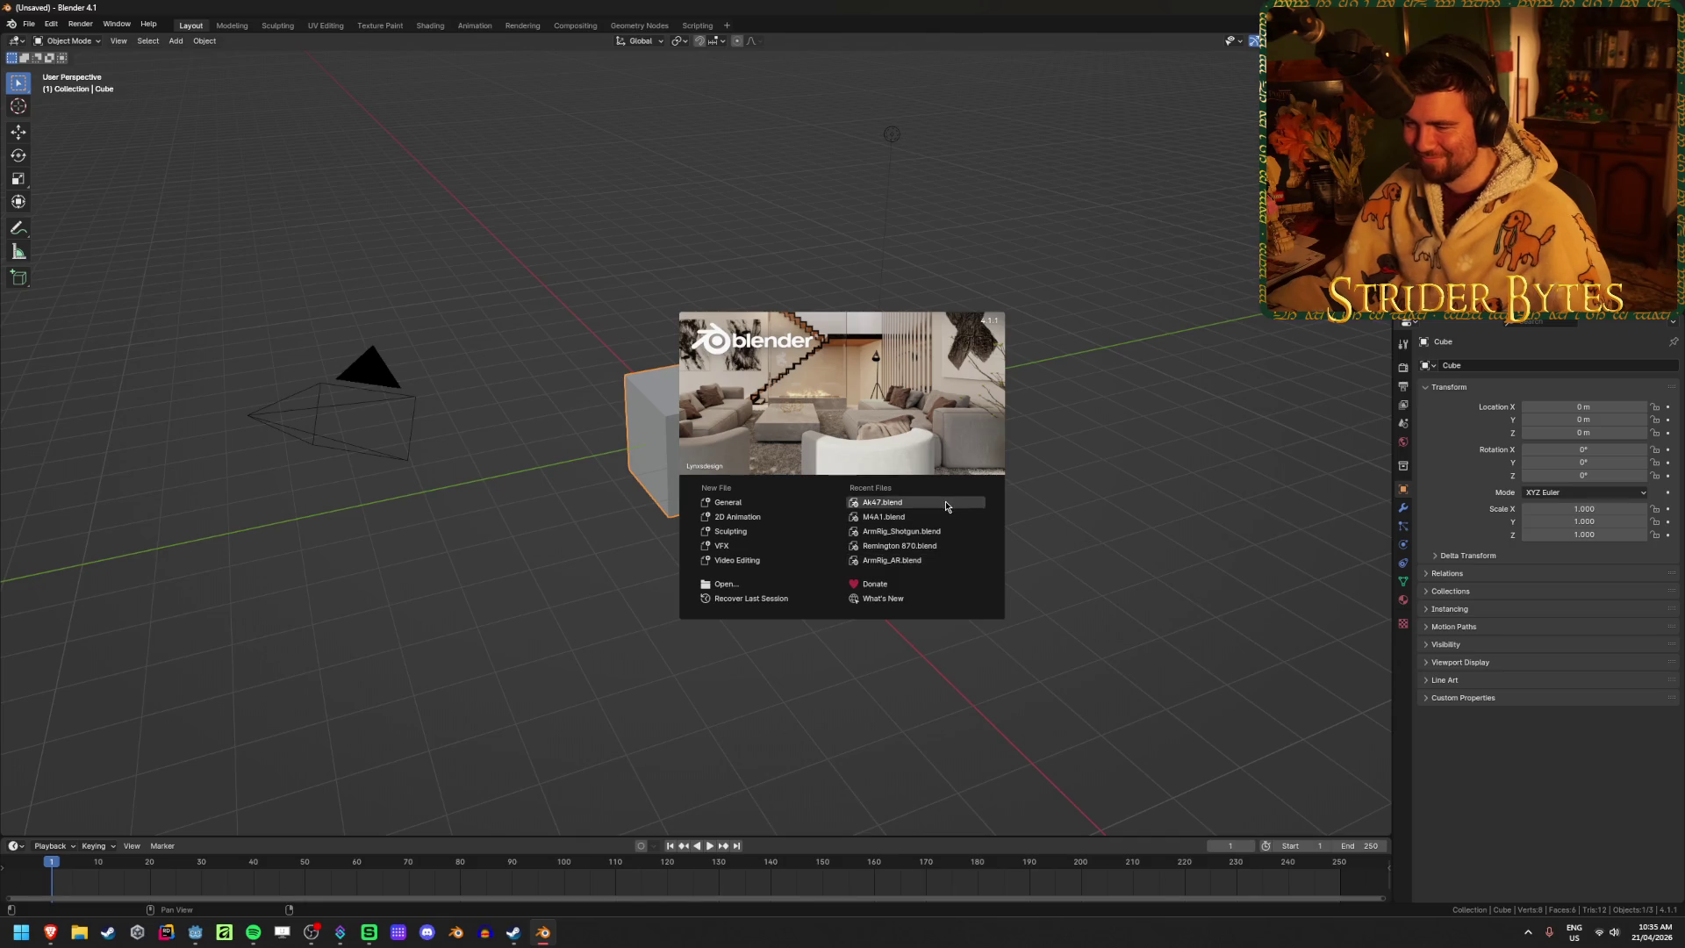
Open ArmRig_Shotgun.blend, make Drop the active action, and play it from frame 0
click(912, 531)
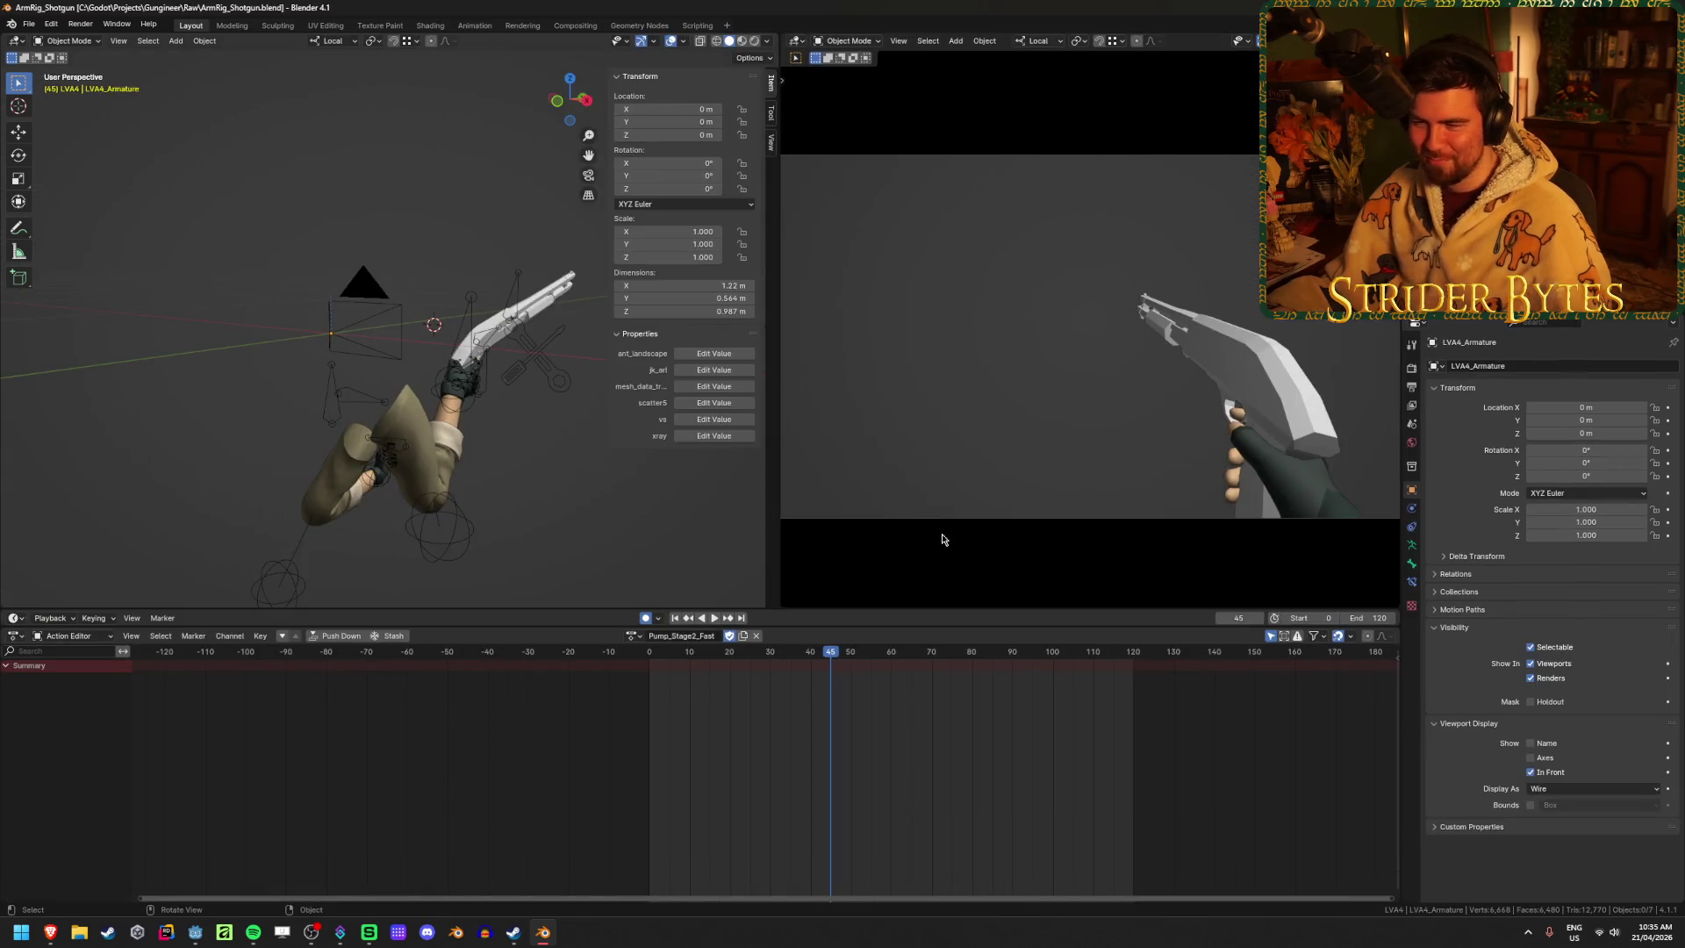
mouse_move(561, 474)
mouse_down()
mouse_move(492, 472)
mouse_move(632, 489)
mouse_up()
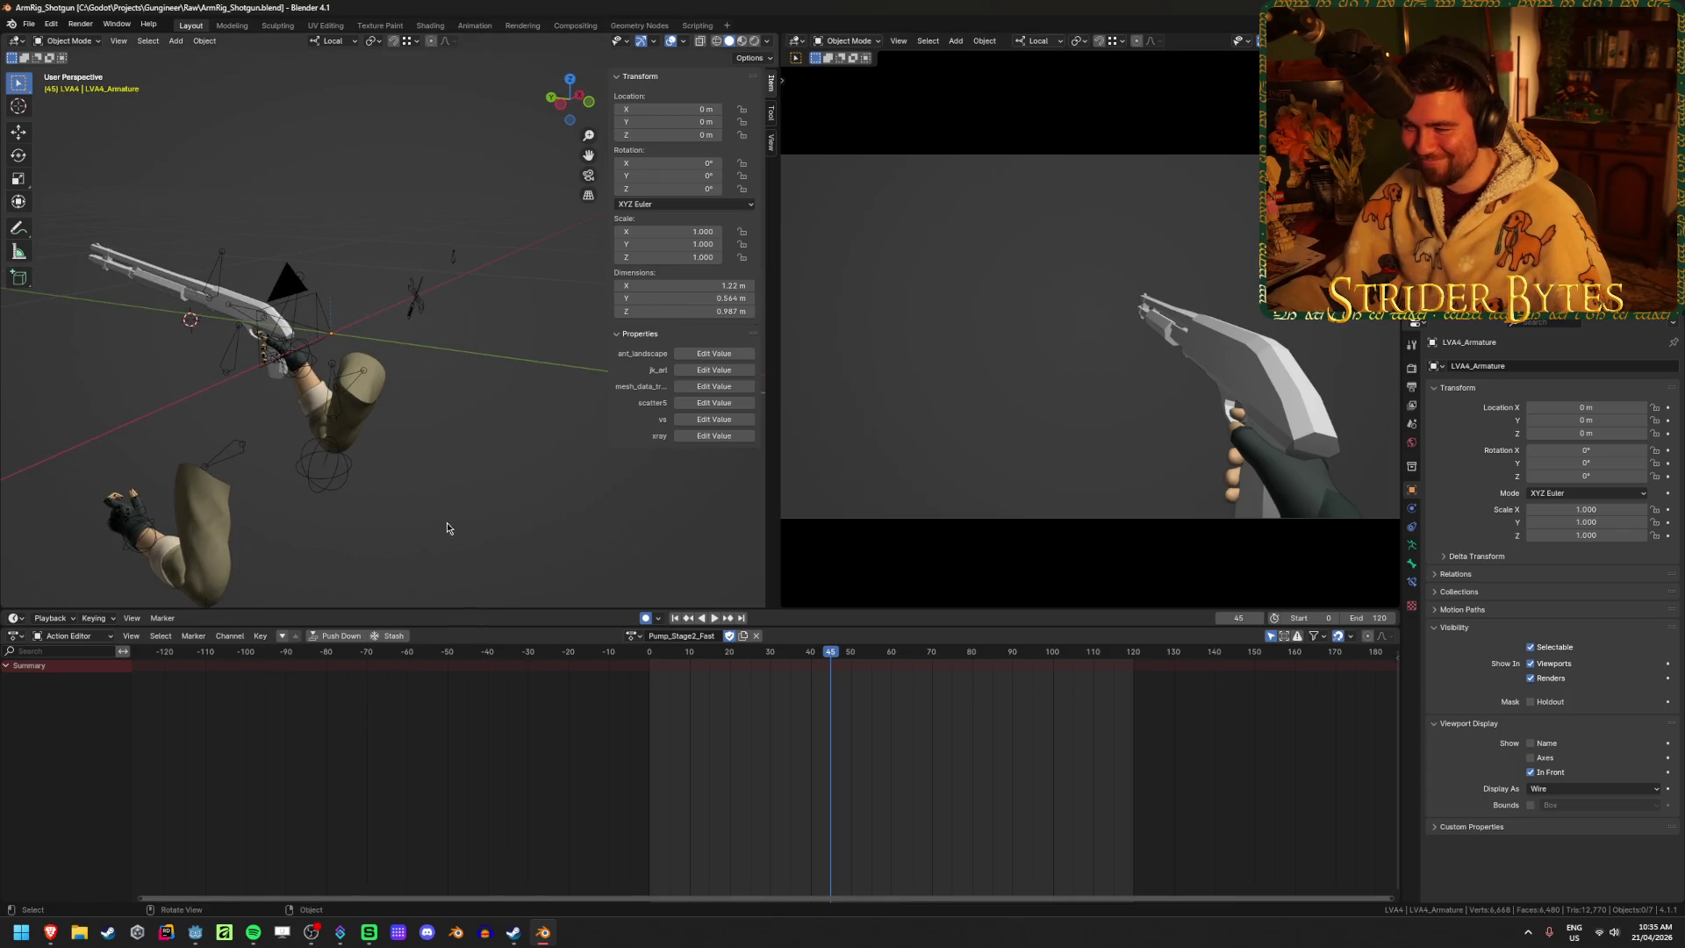
mouse_move(446, 523)
mouse_down()
mouse_move(467, 465)
mouse_move(579, 477)
mouse_move(564, 497)
mouse_up()
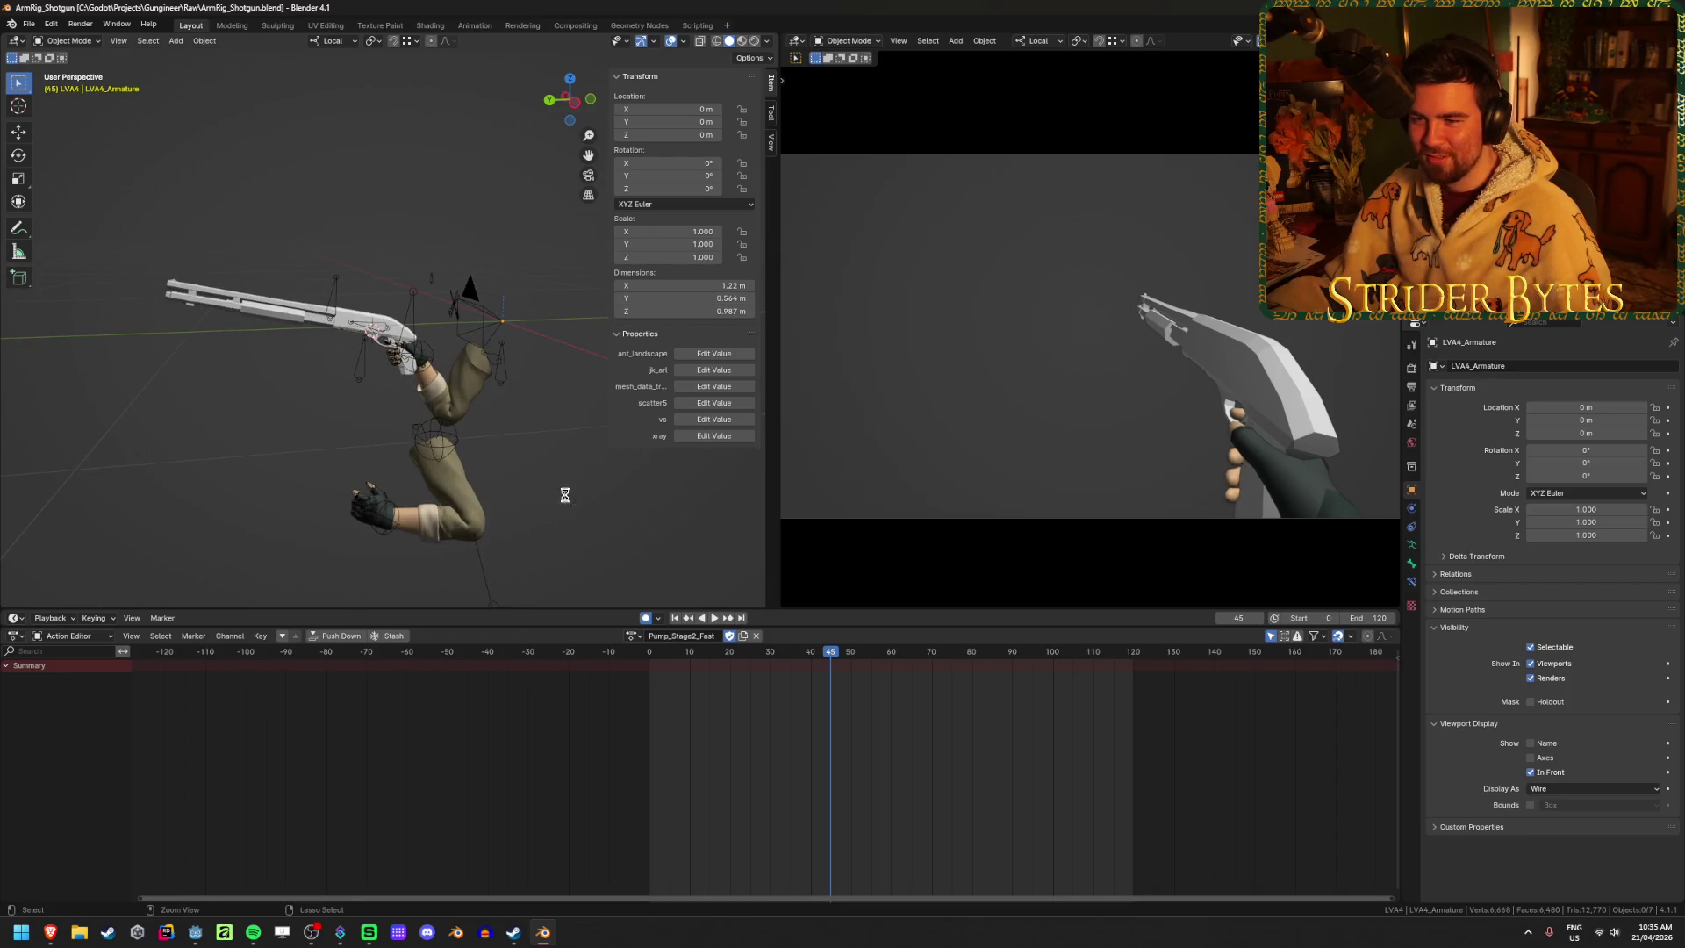
click(633, 637)
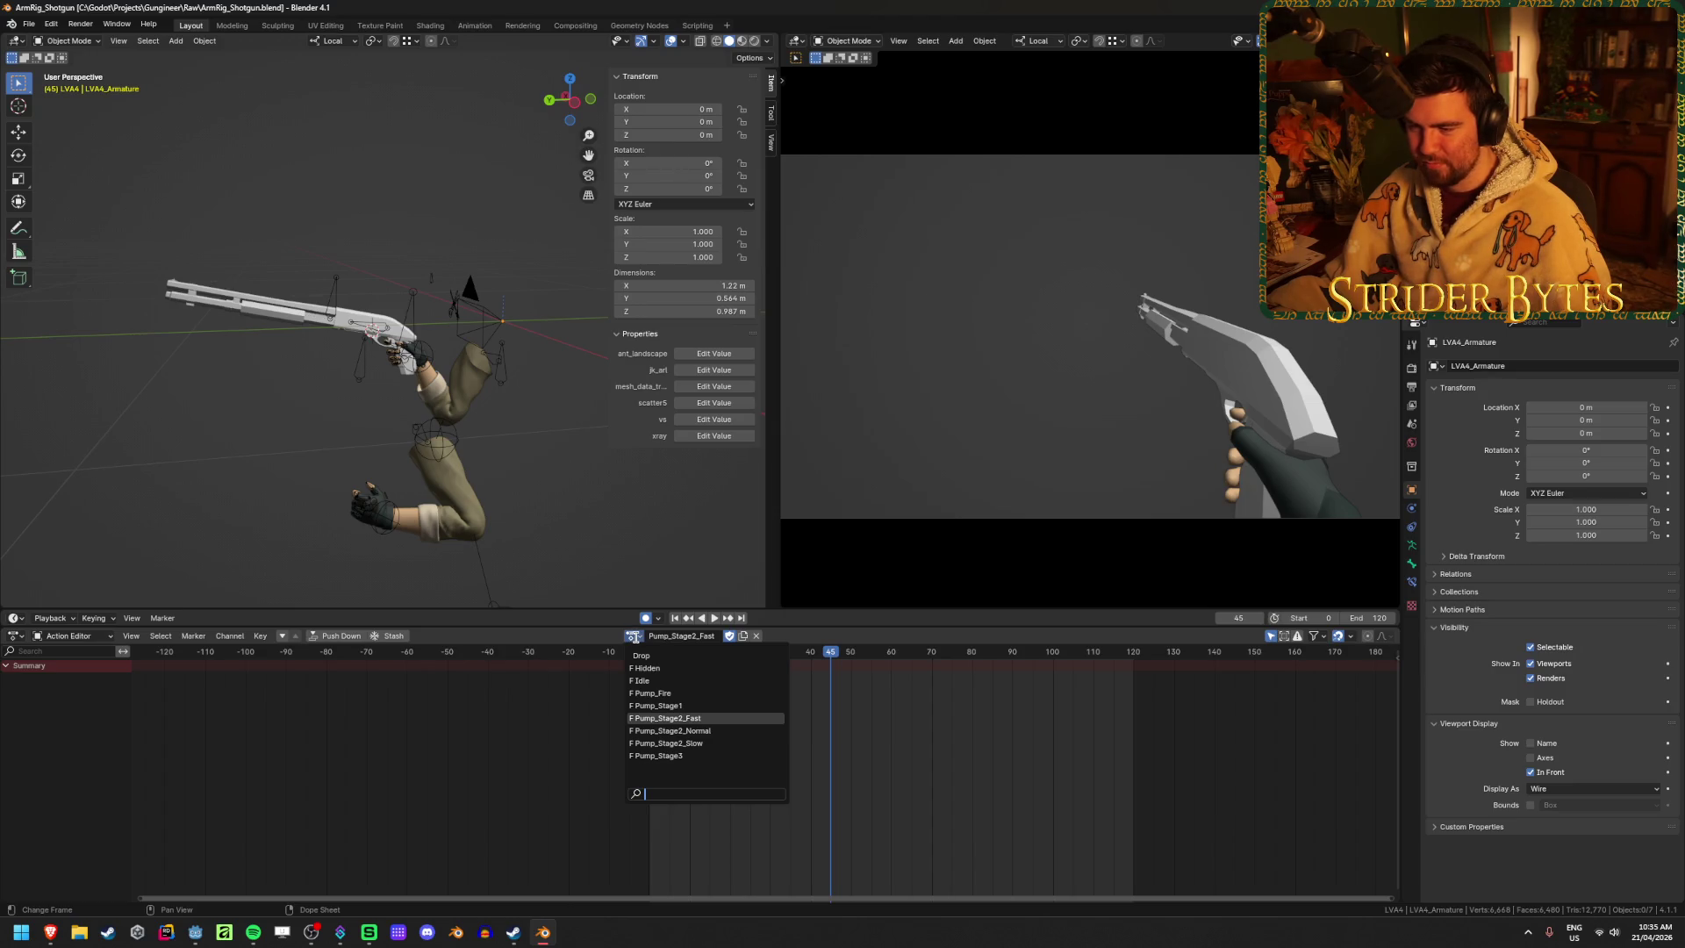
click(641, 656)
key(shift+Left)
key(space)
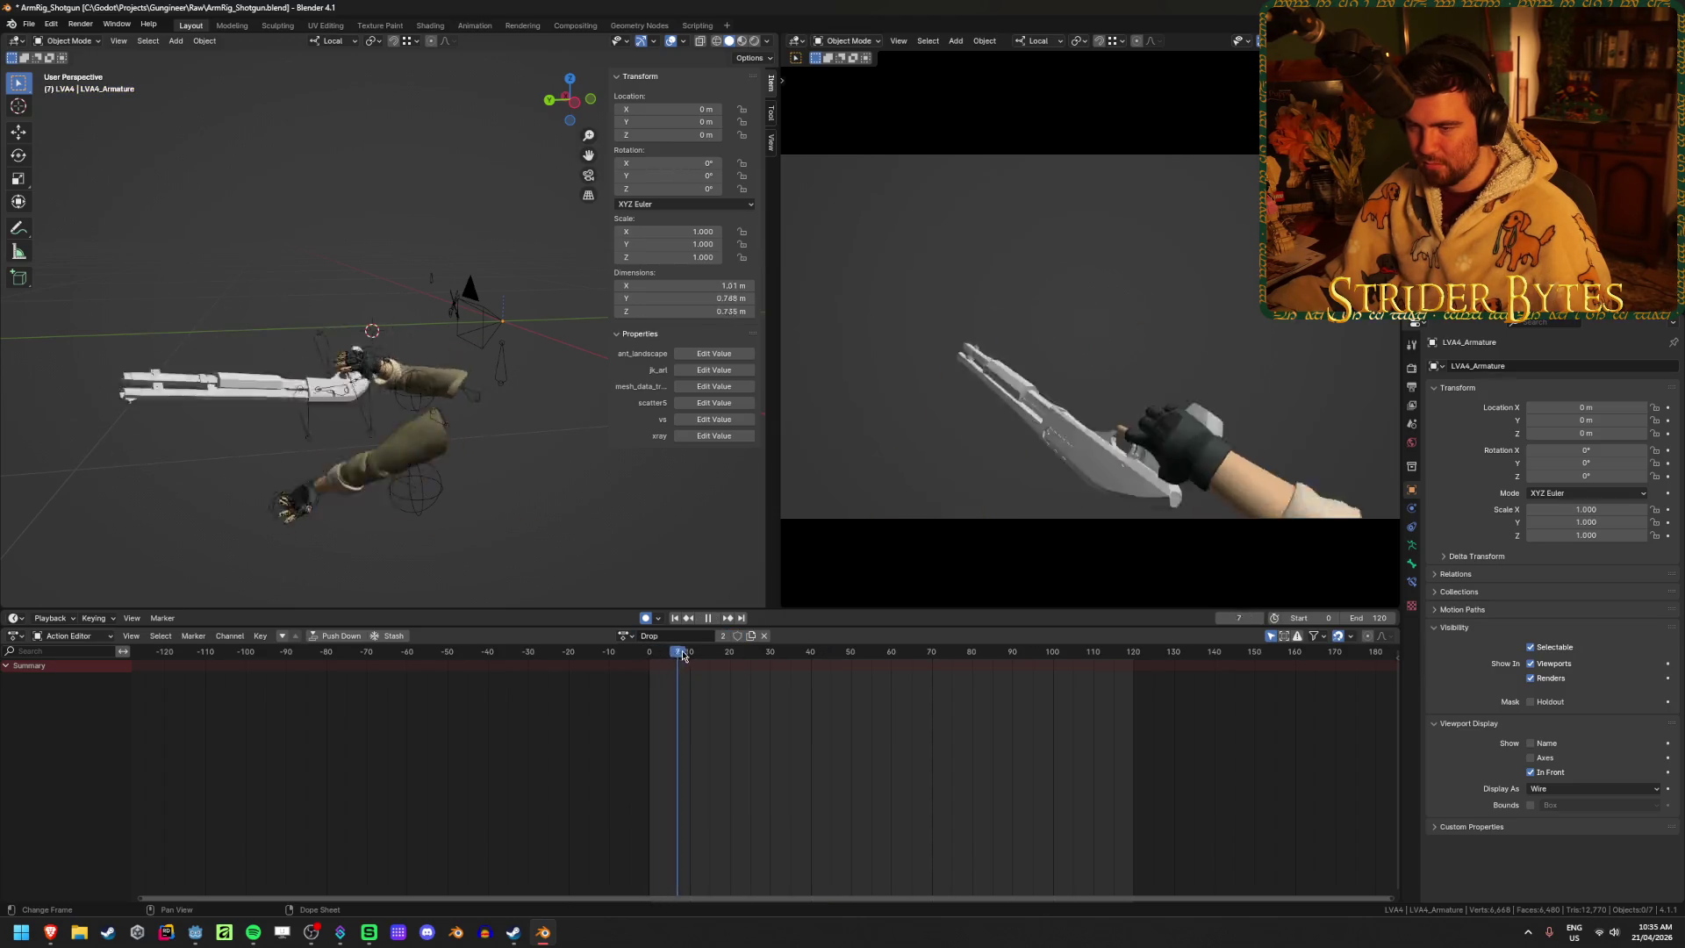
key(shift+Left)
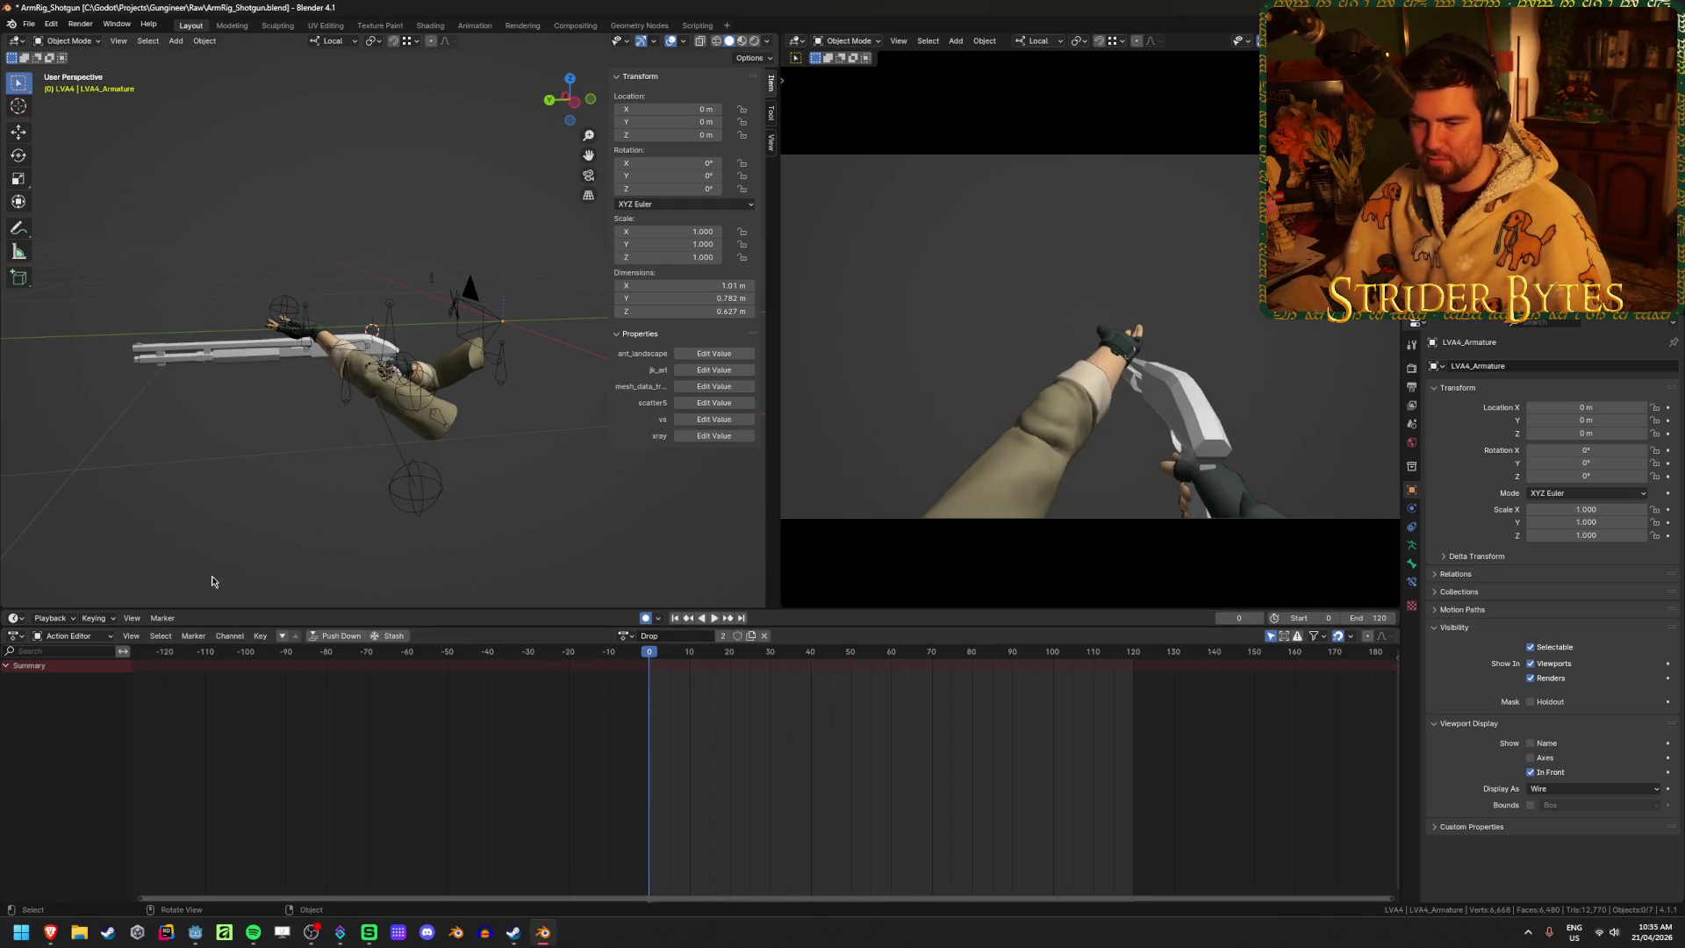
Turn the lower editor area into the Nonlinear Animation editor, keeping the upper timeline
click(15, 618)
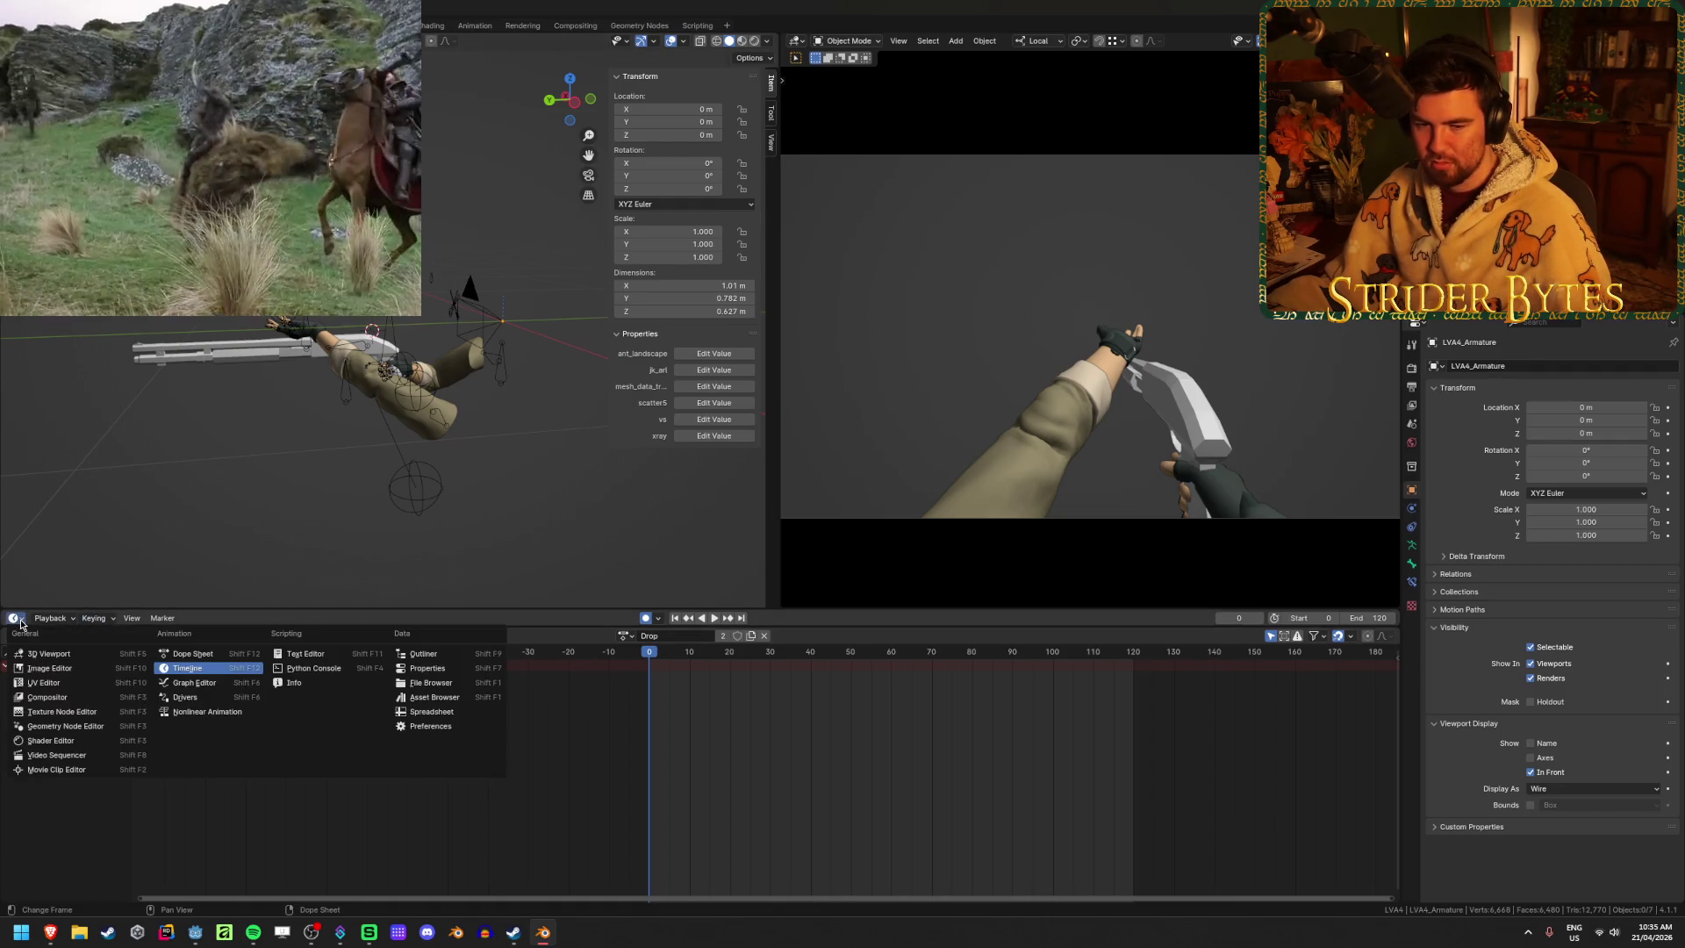
click(196, 716)
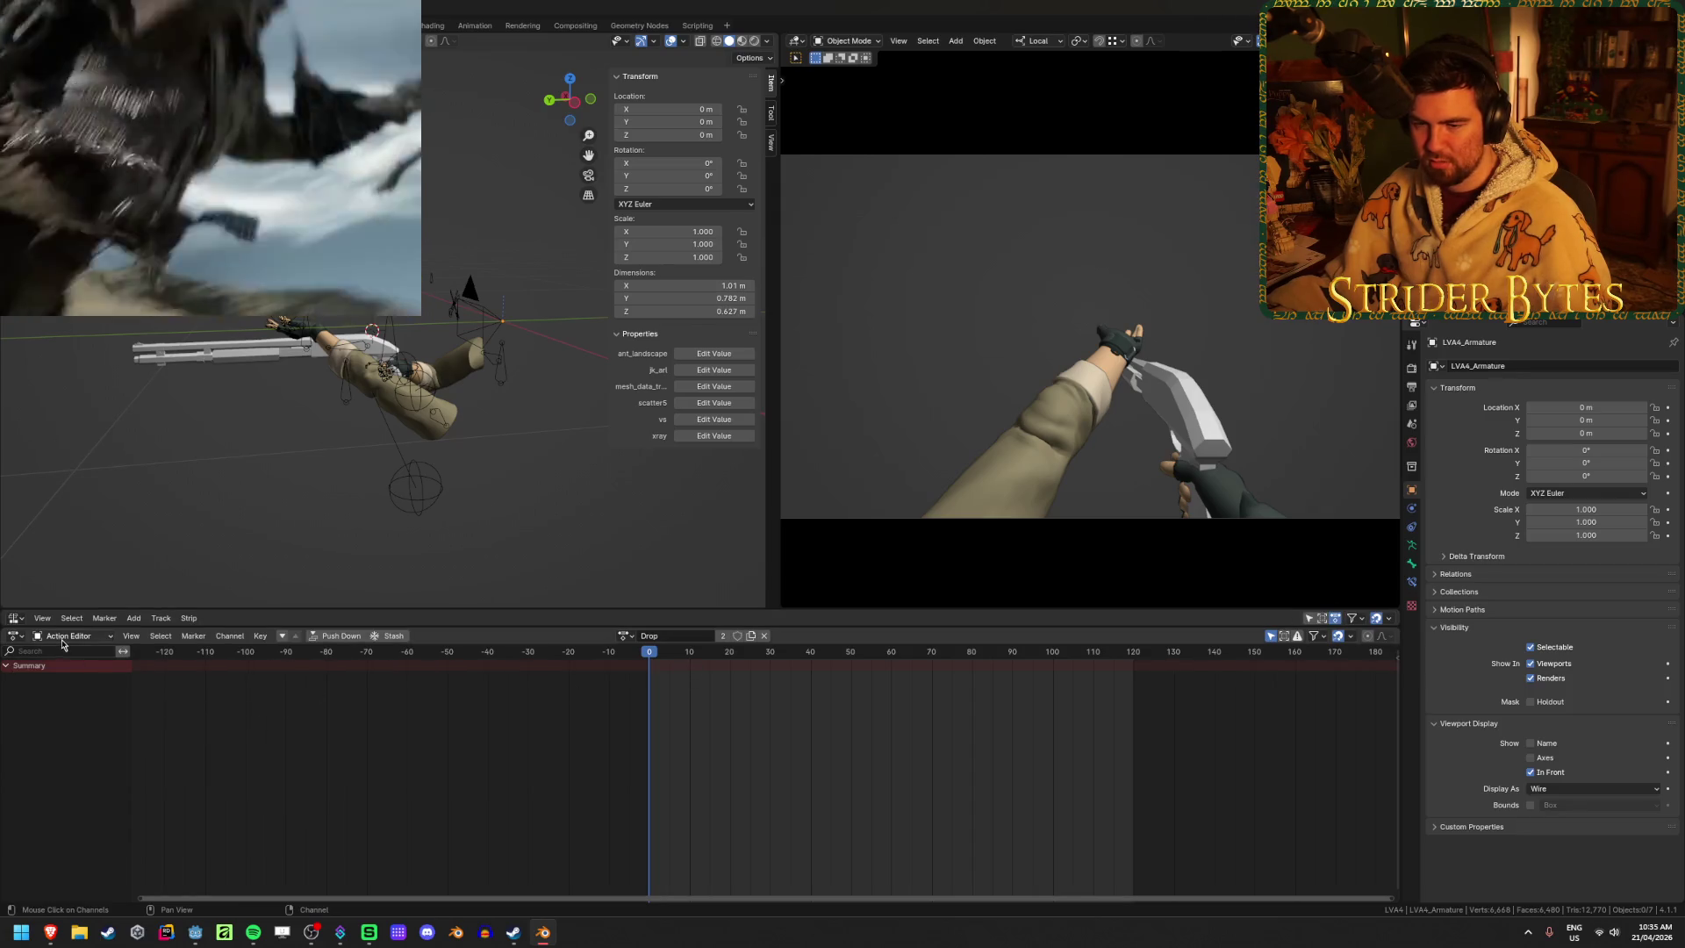
click(15, 618)
click(175, 672)
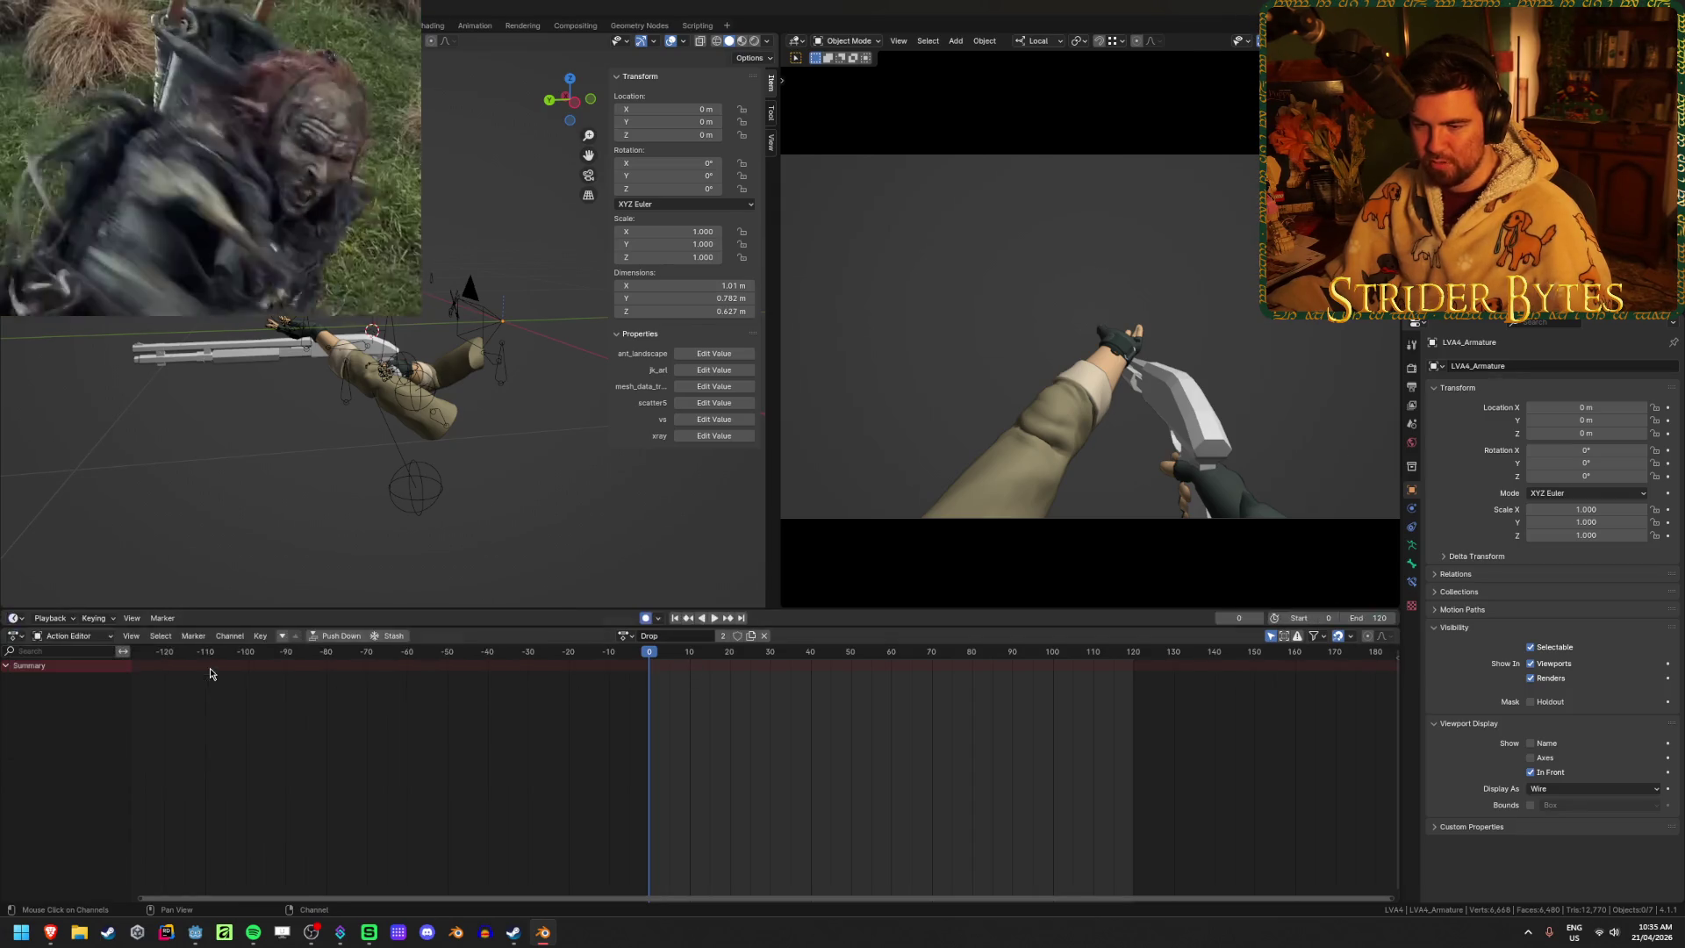
click(19, 638)
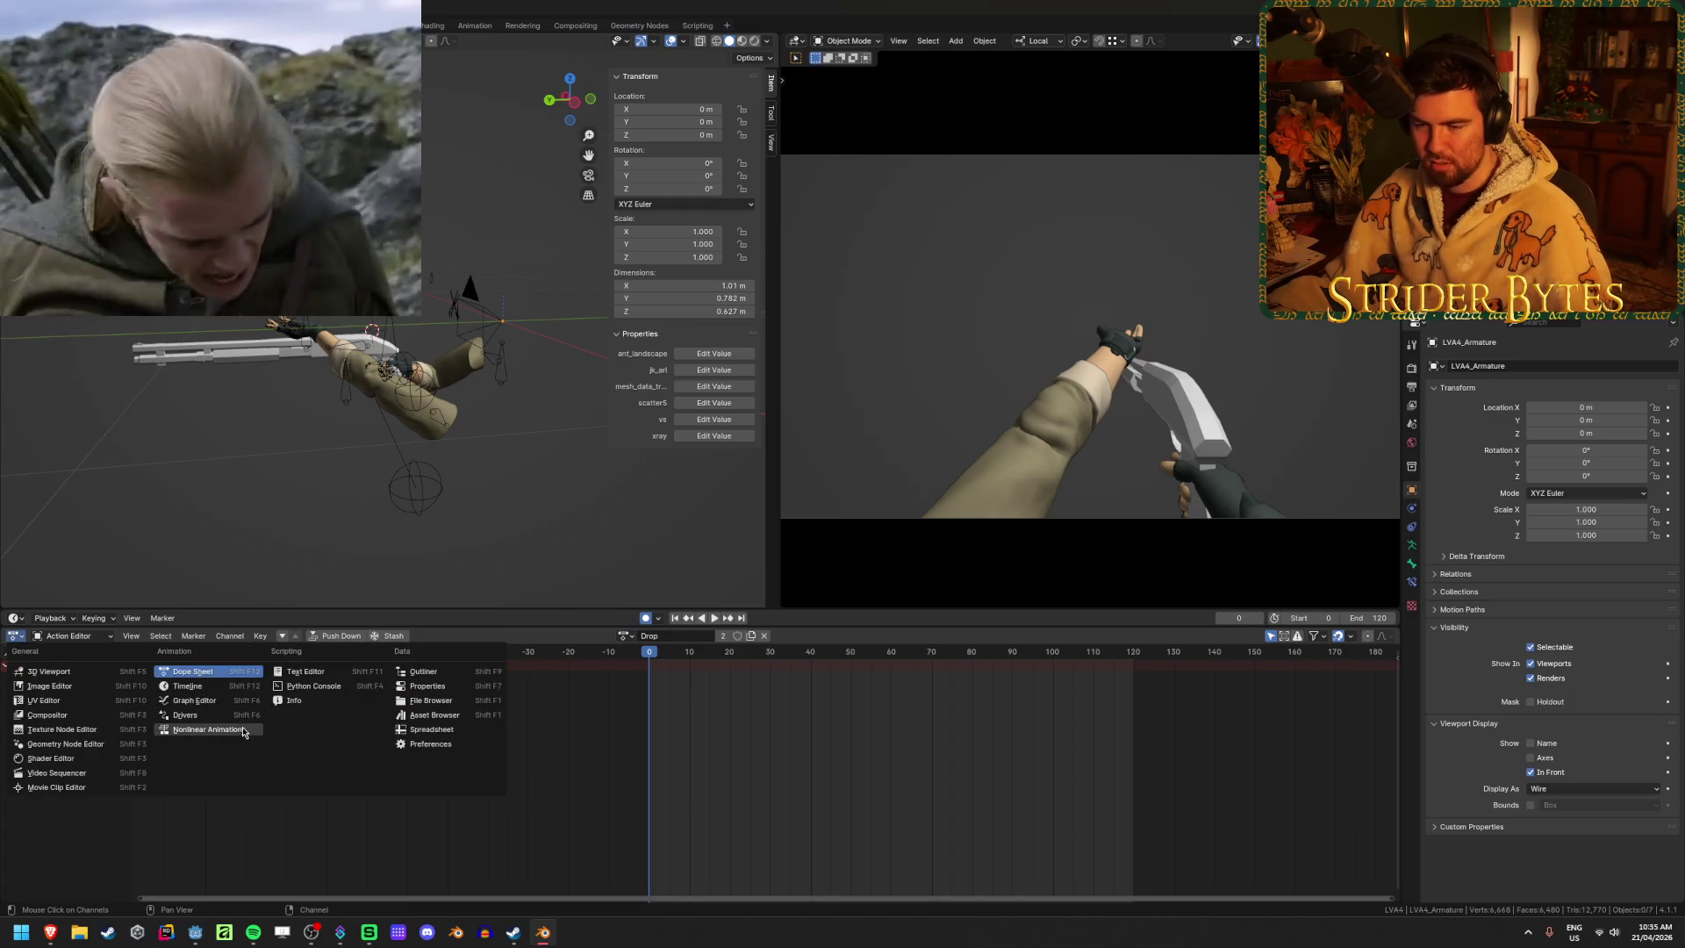
click(237, 730)
Push down the Camera's Drop action, delete that track, and save the blend file
scroll(424, 741, down, 4)
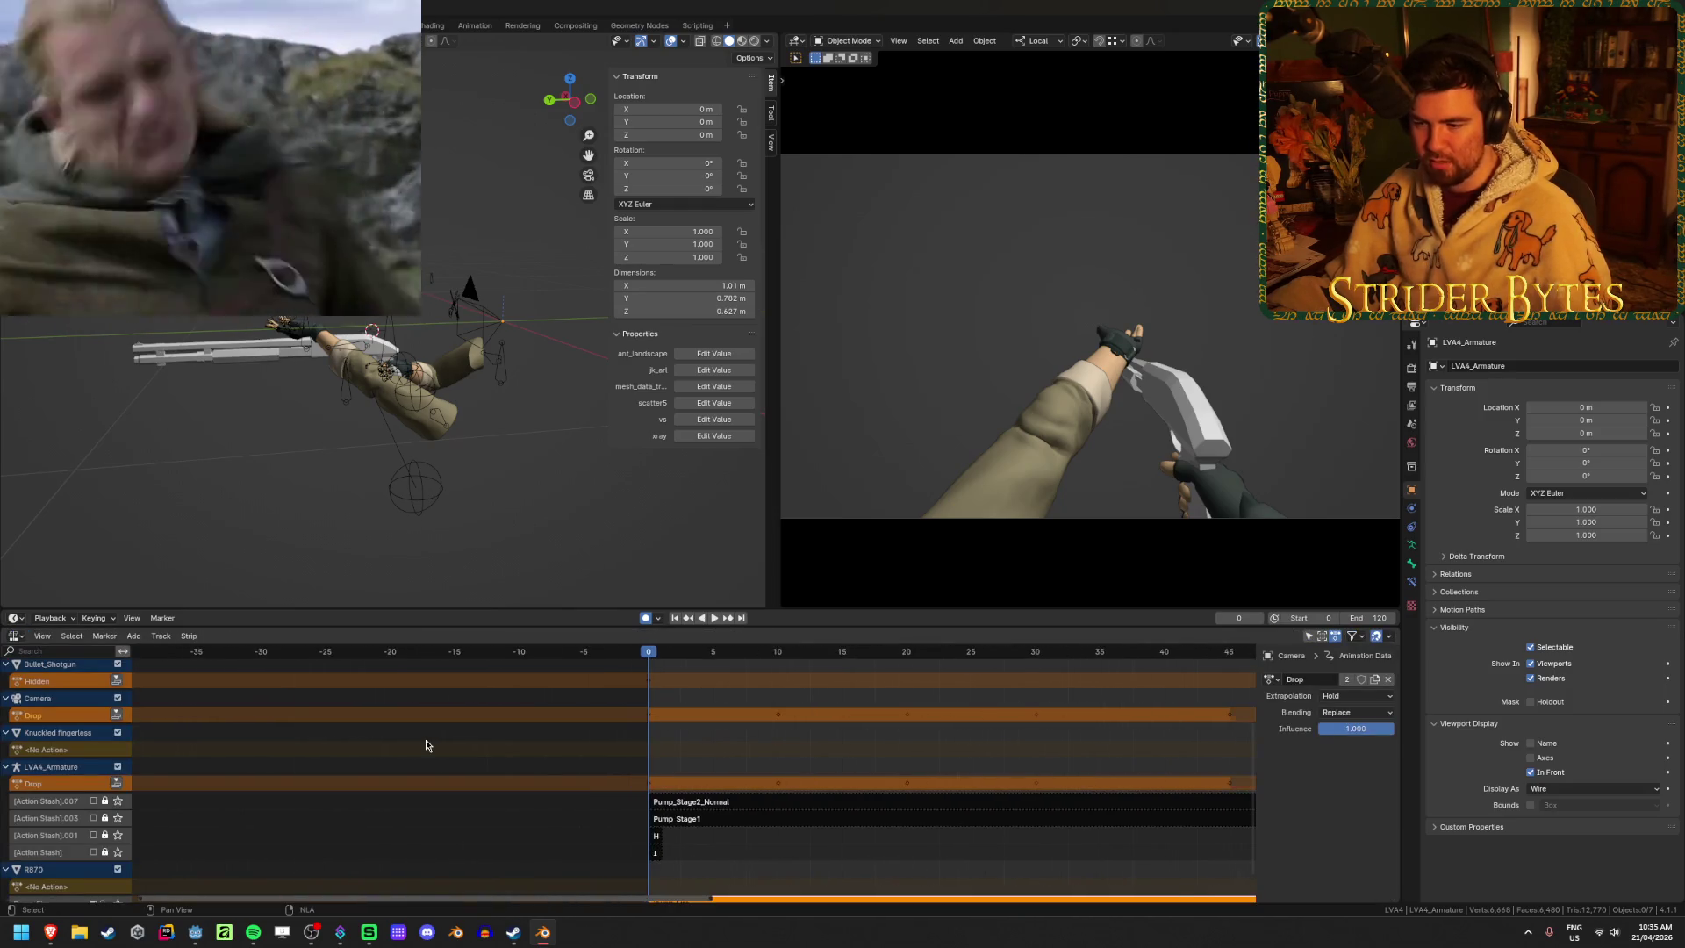
scroll(68, 800, down, 1)
scroll(68, 800, up, 5)
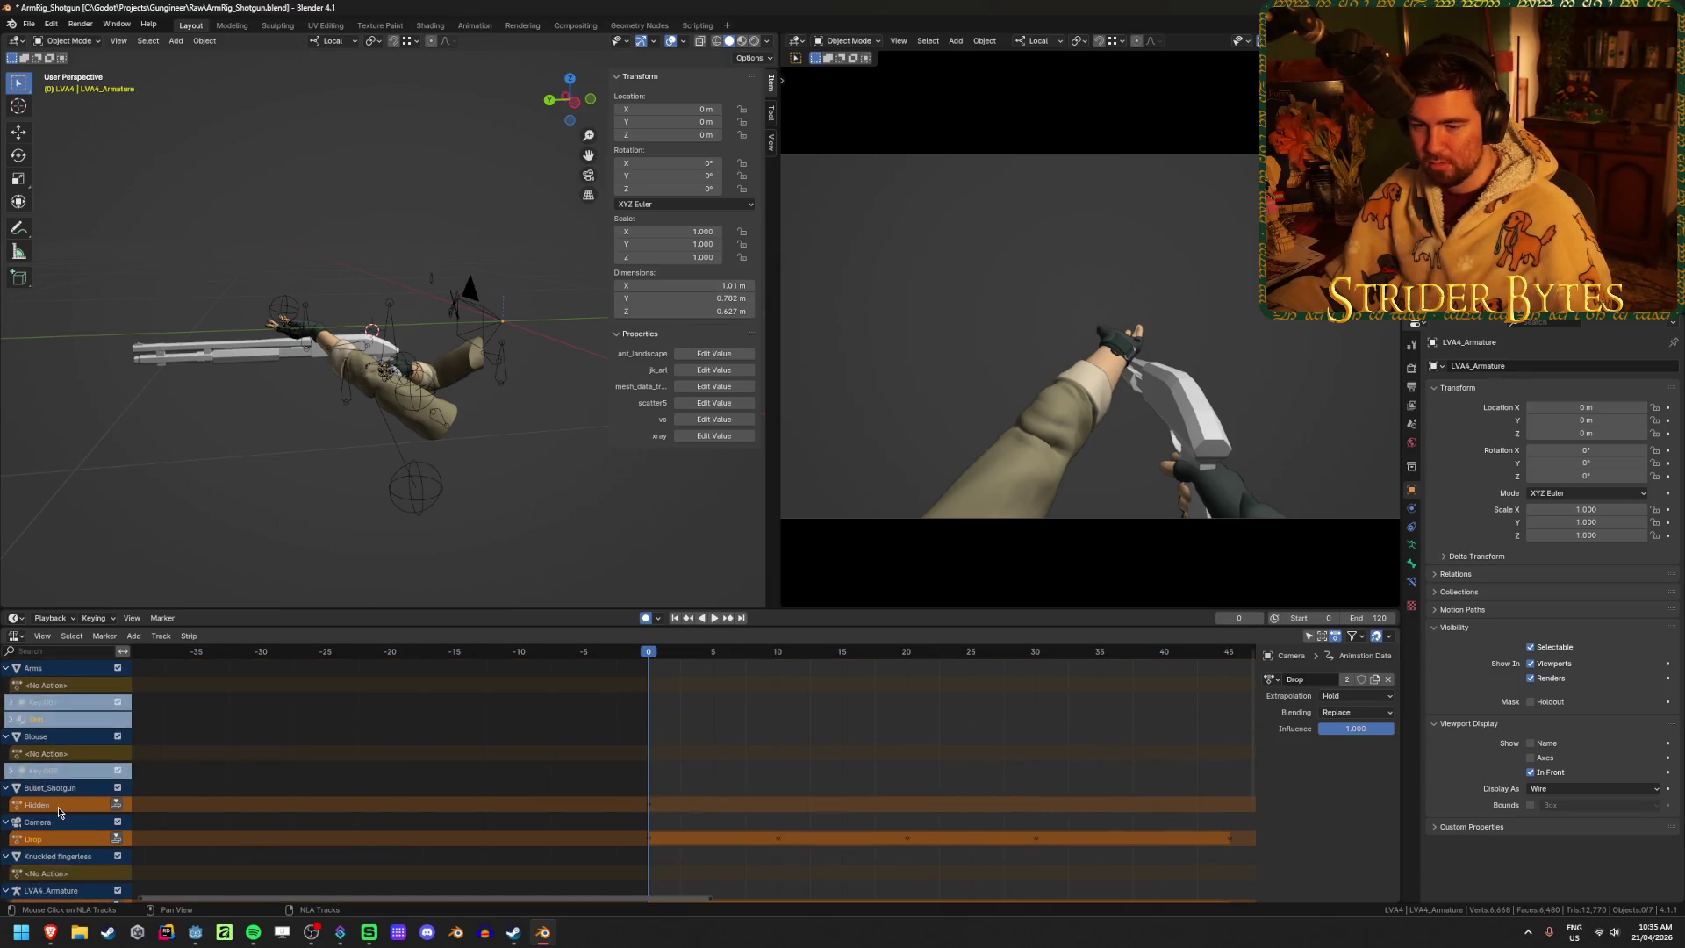
scroll(60, 718, down, 1)
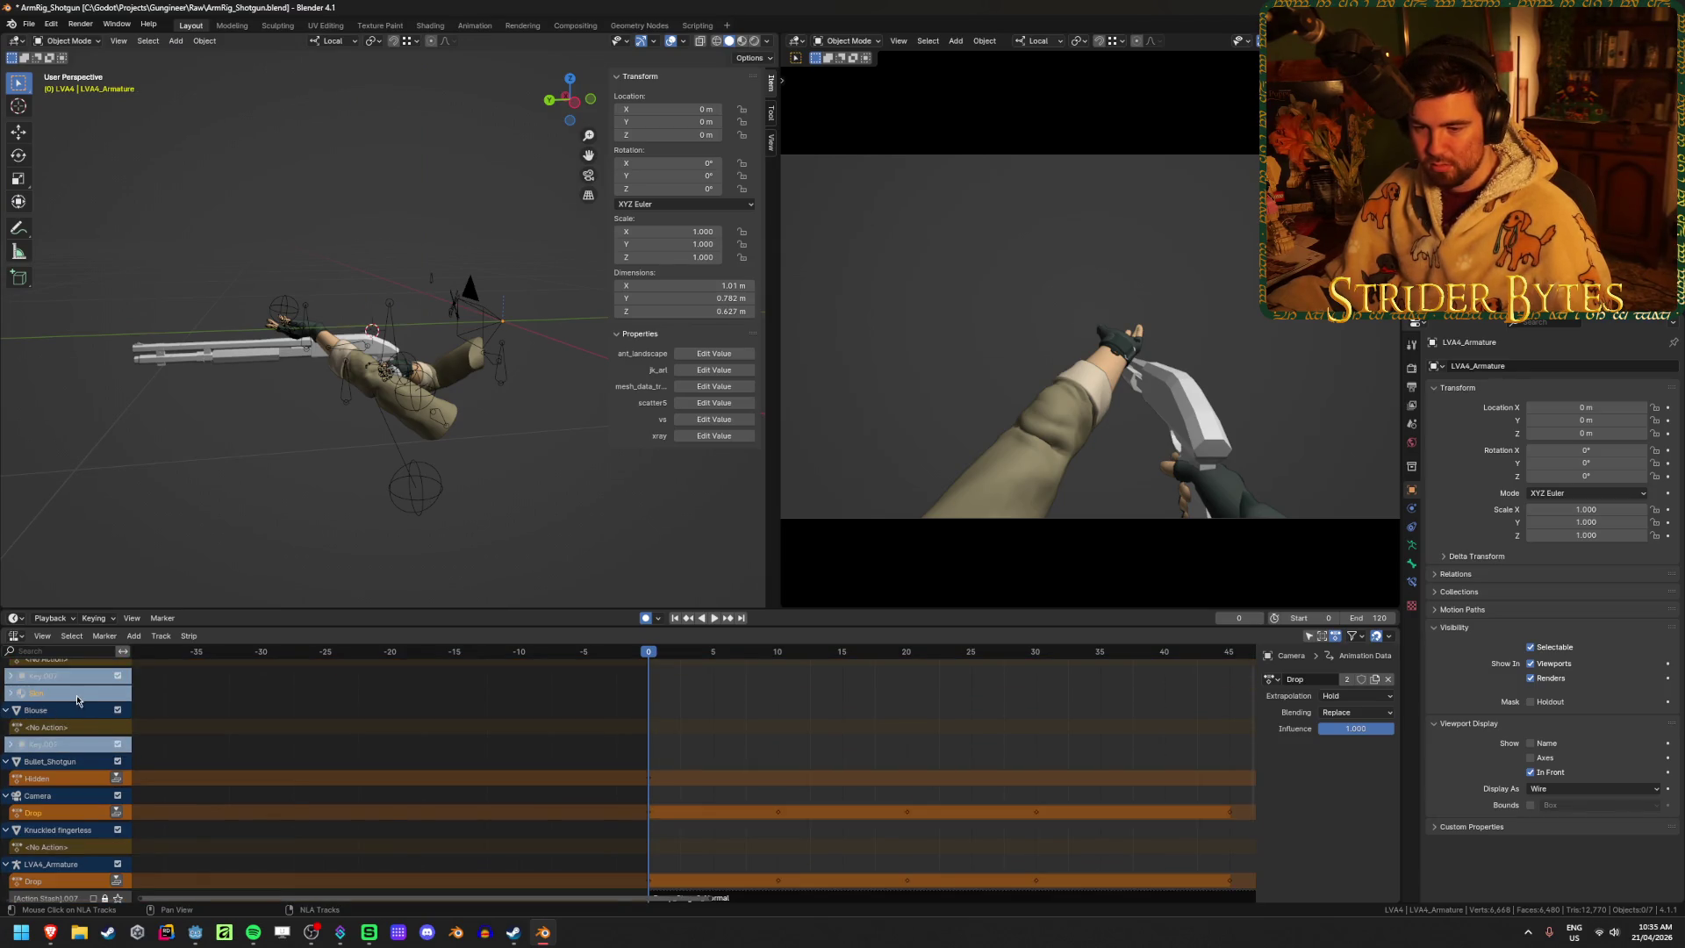
scroll(78, 700, down, 2)
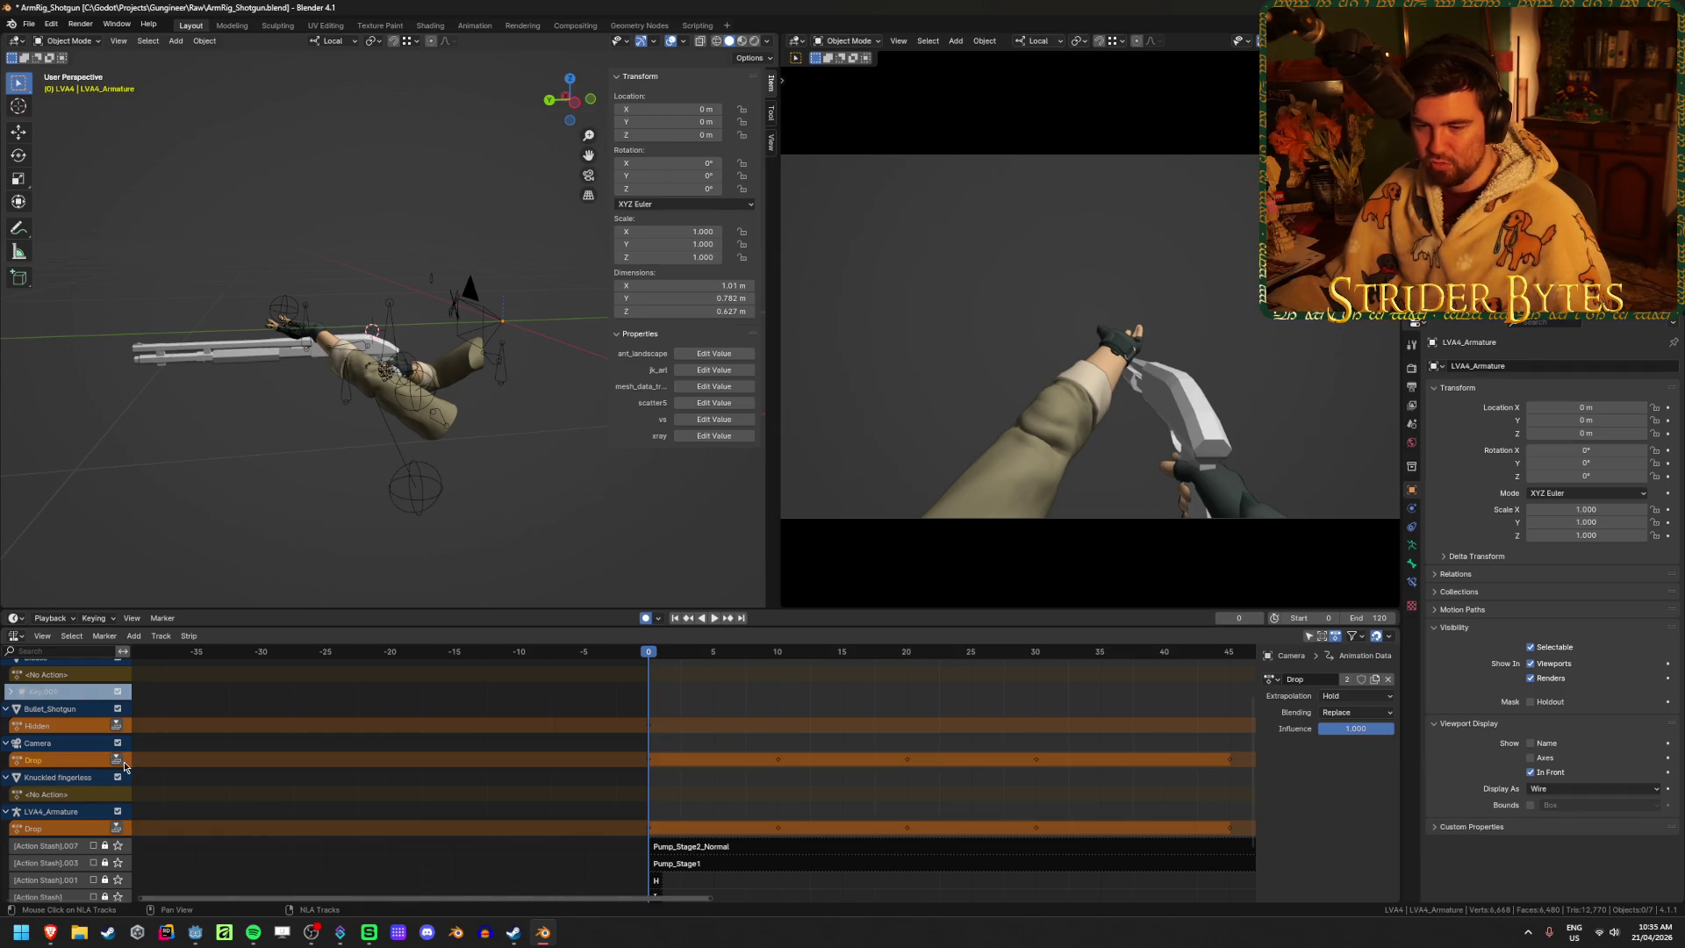
click(115, 761)
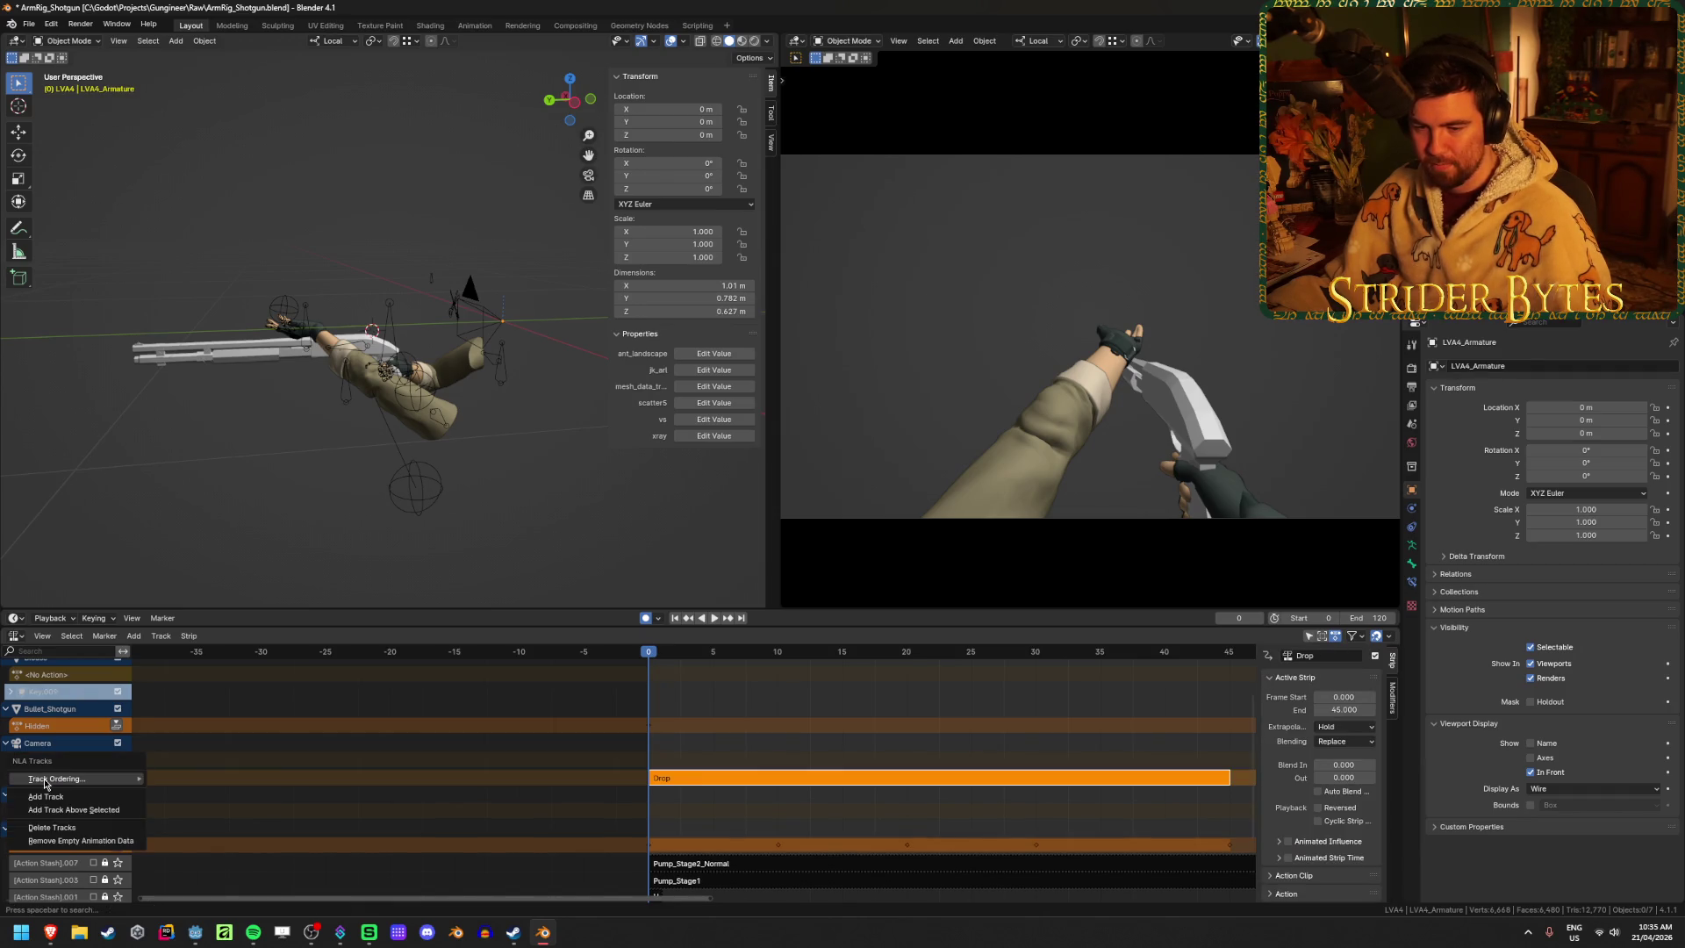
key(x)
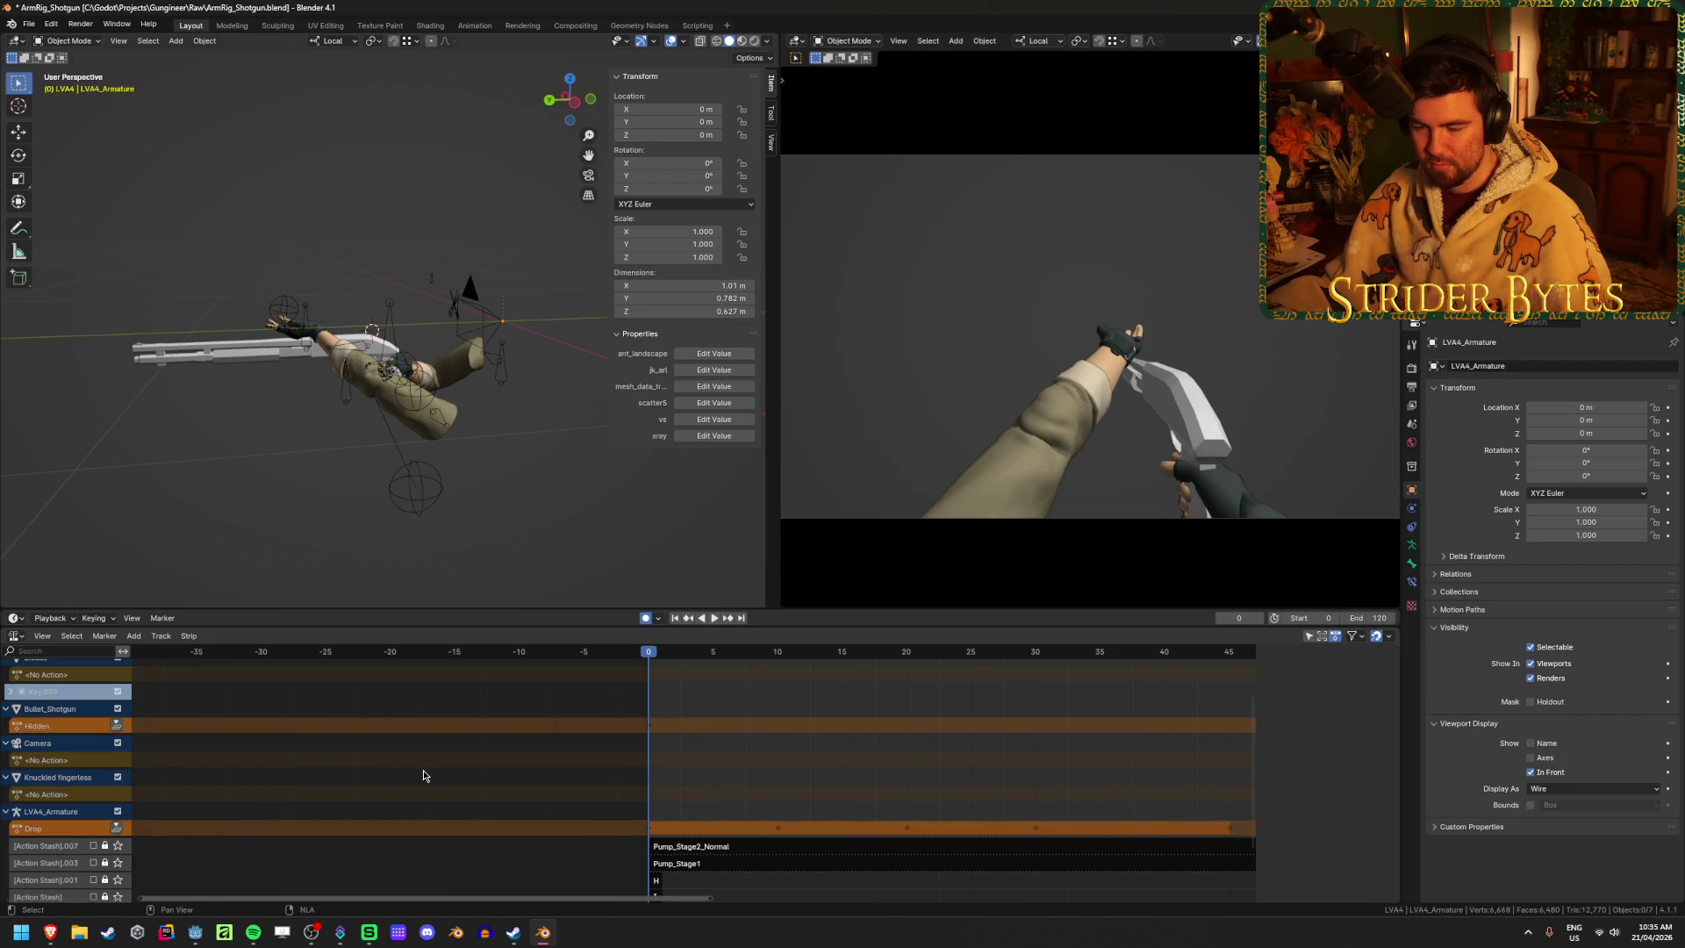
key(ctrl+s)
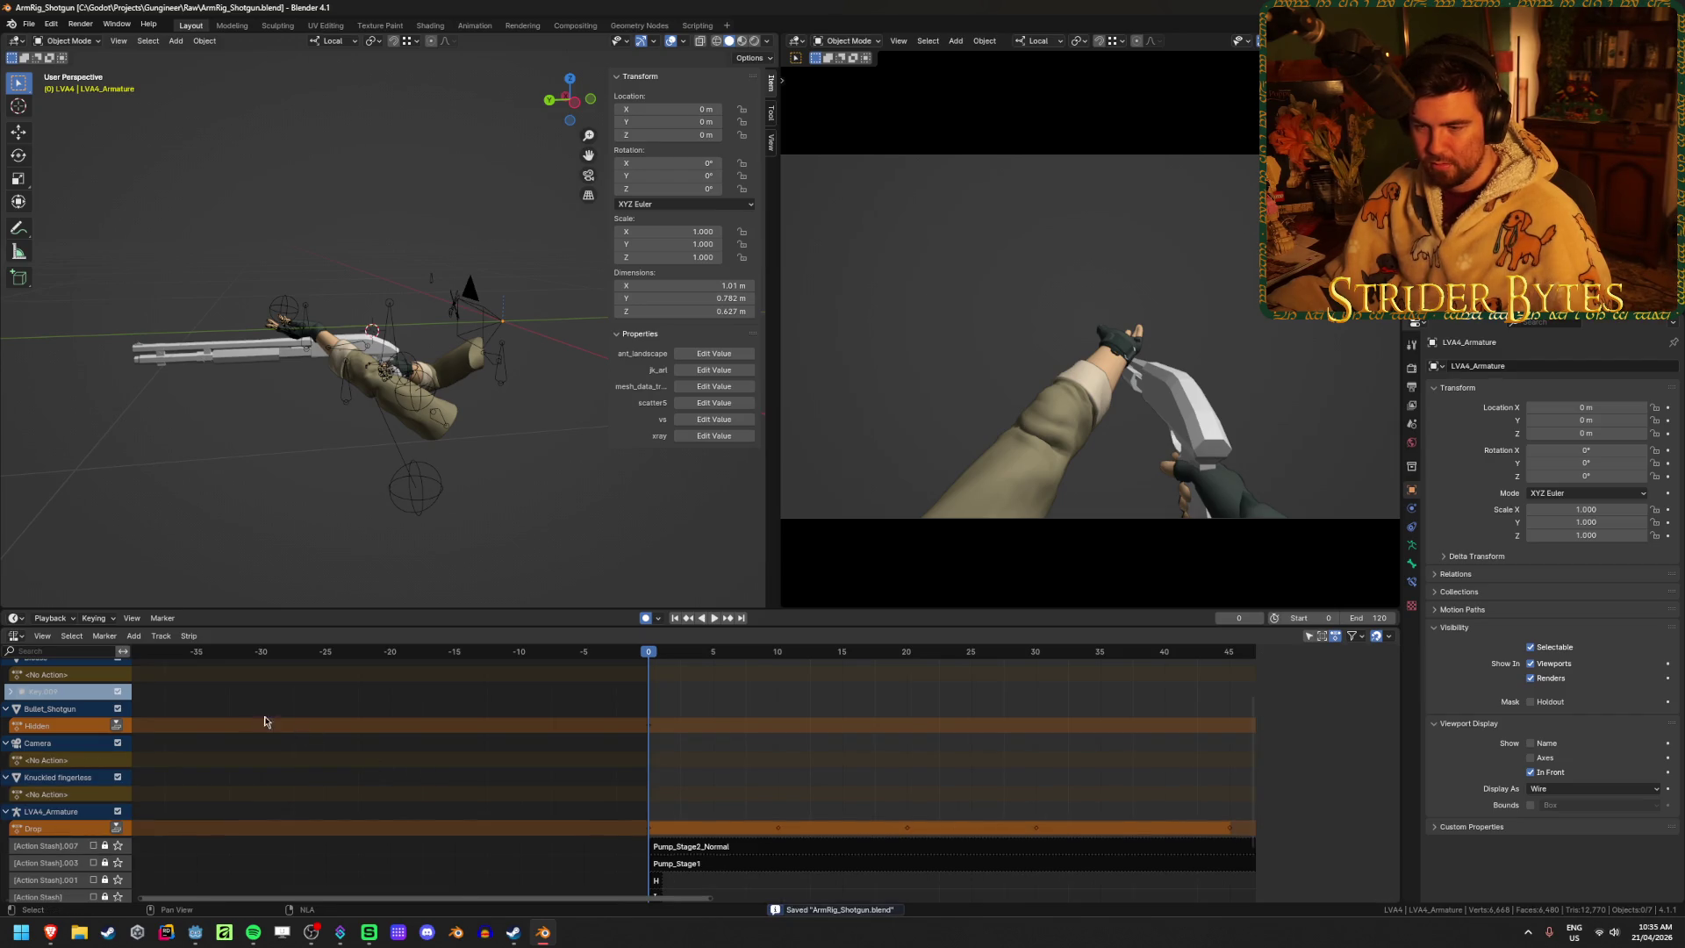
Check the action list in the Action Editor, then return to the NLA editor
click(12, 637)
click(202, 671)
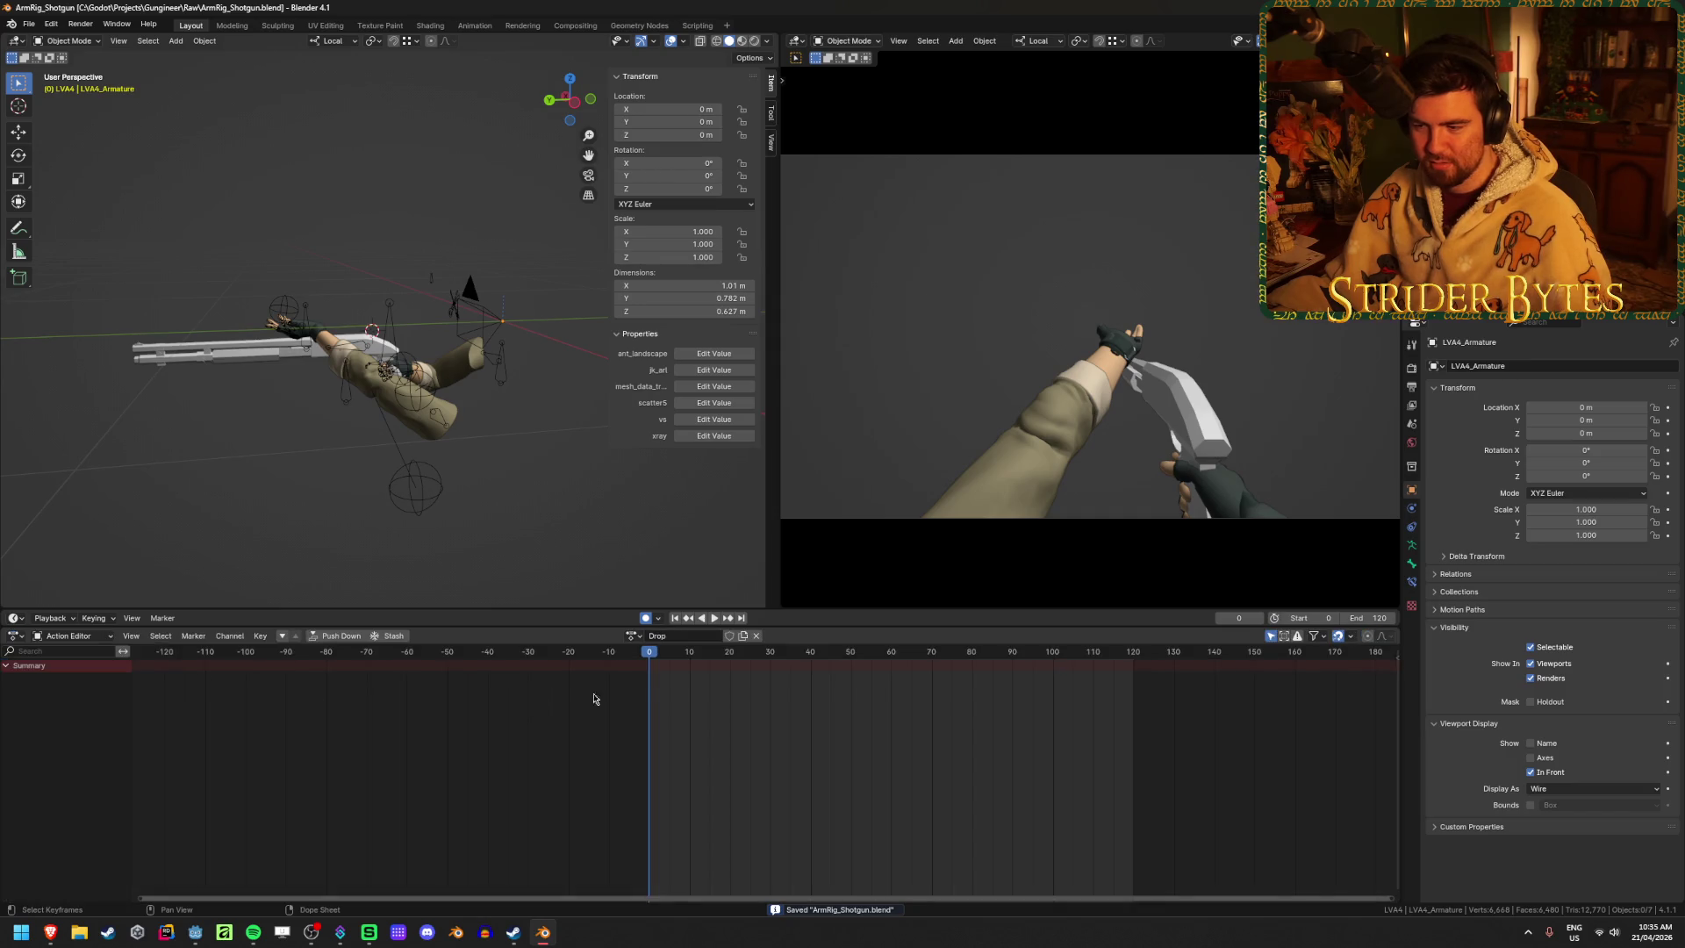
click(628, 639)
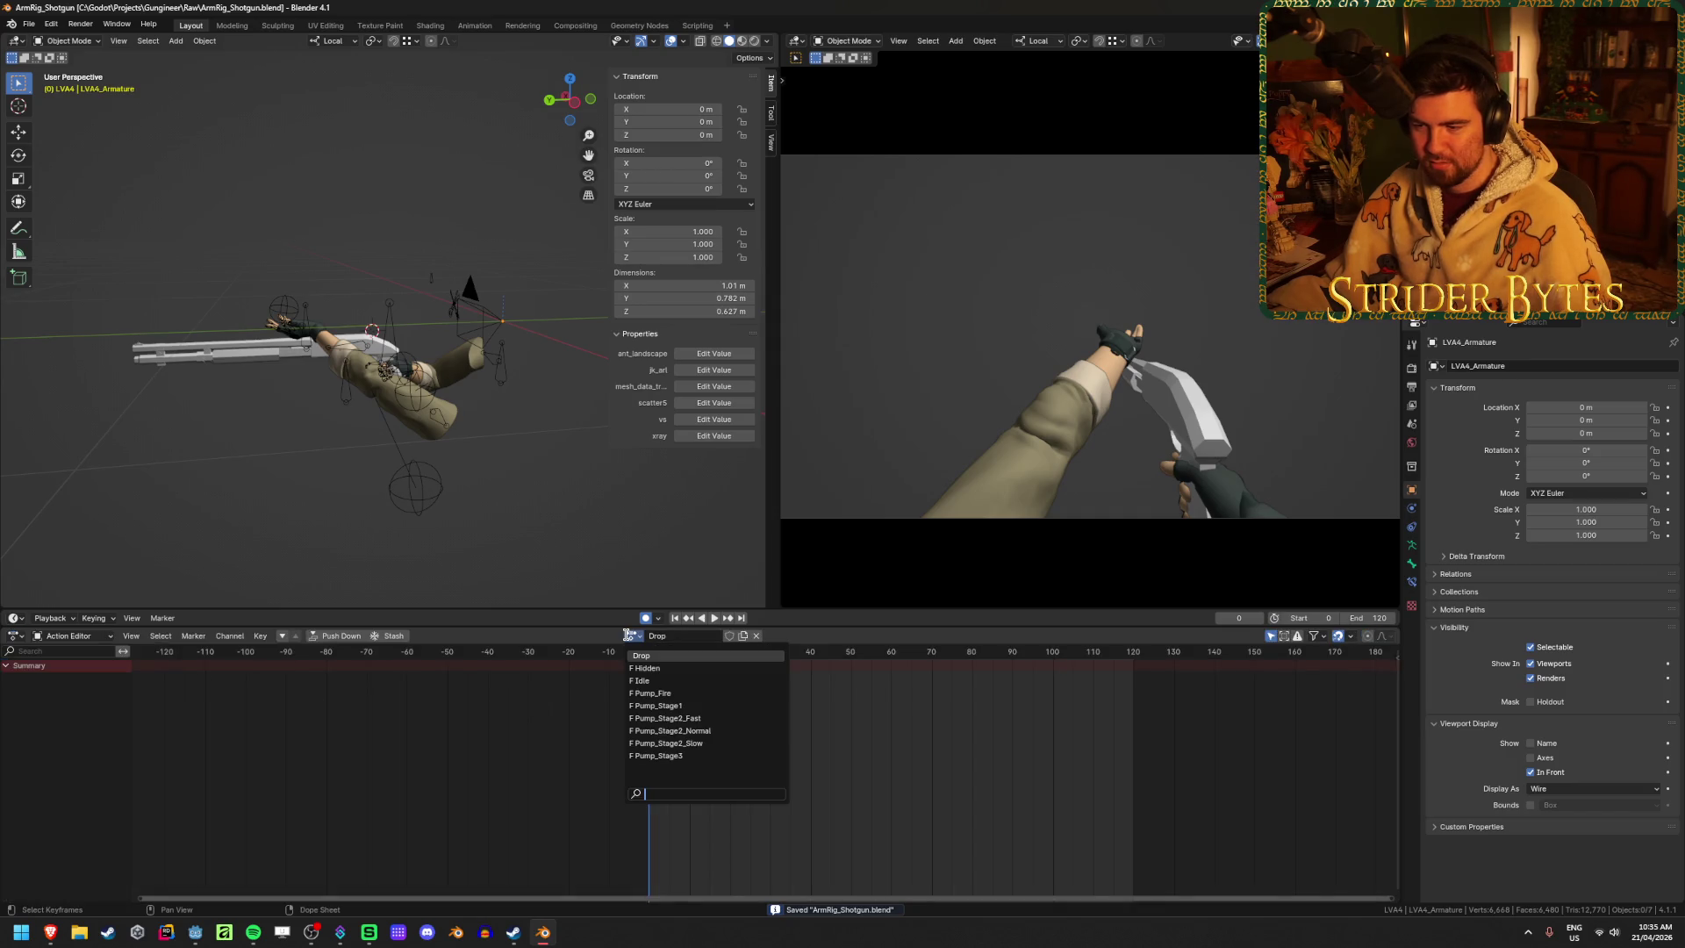
click(21, 641)
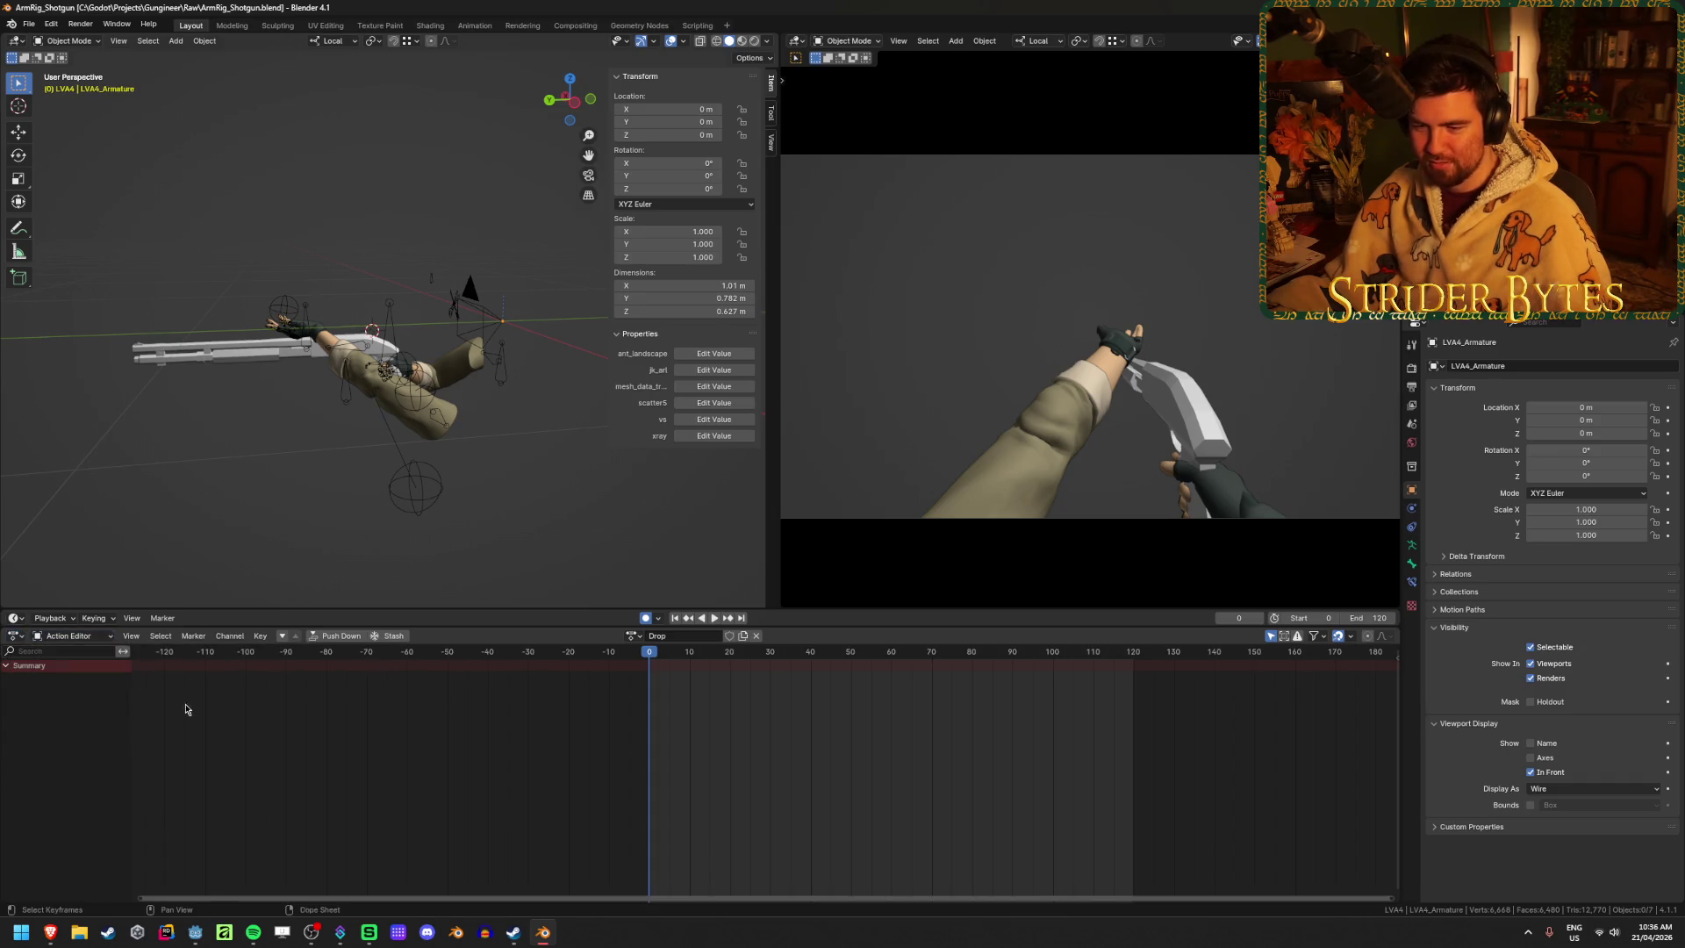
click(11, 644)
click(203, 737)
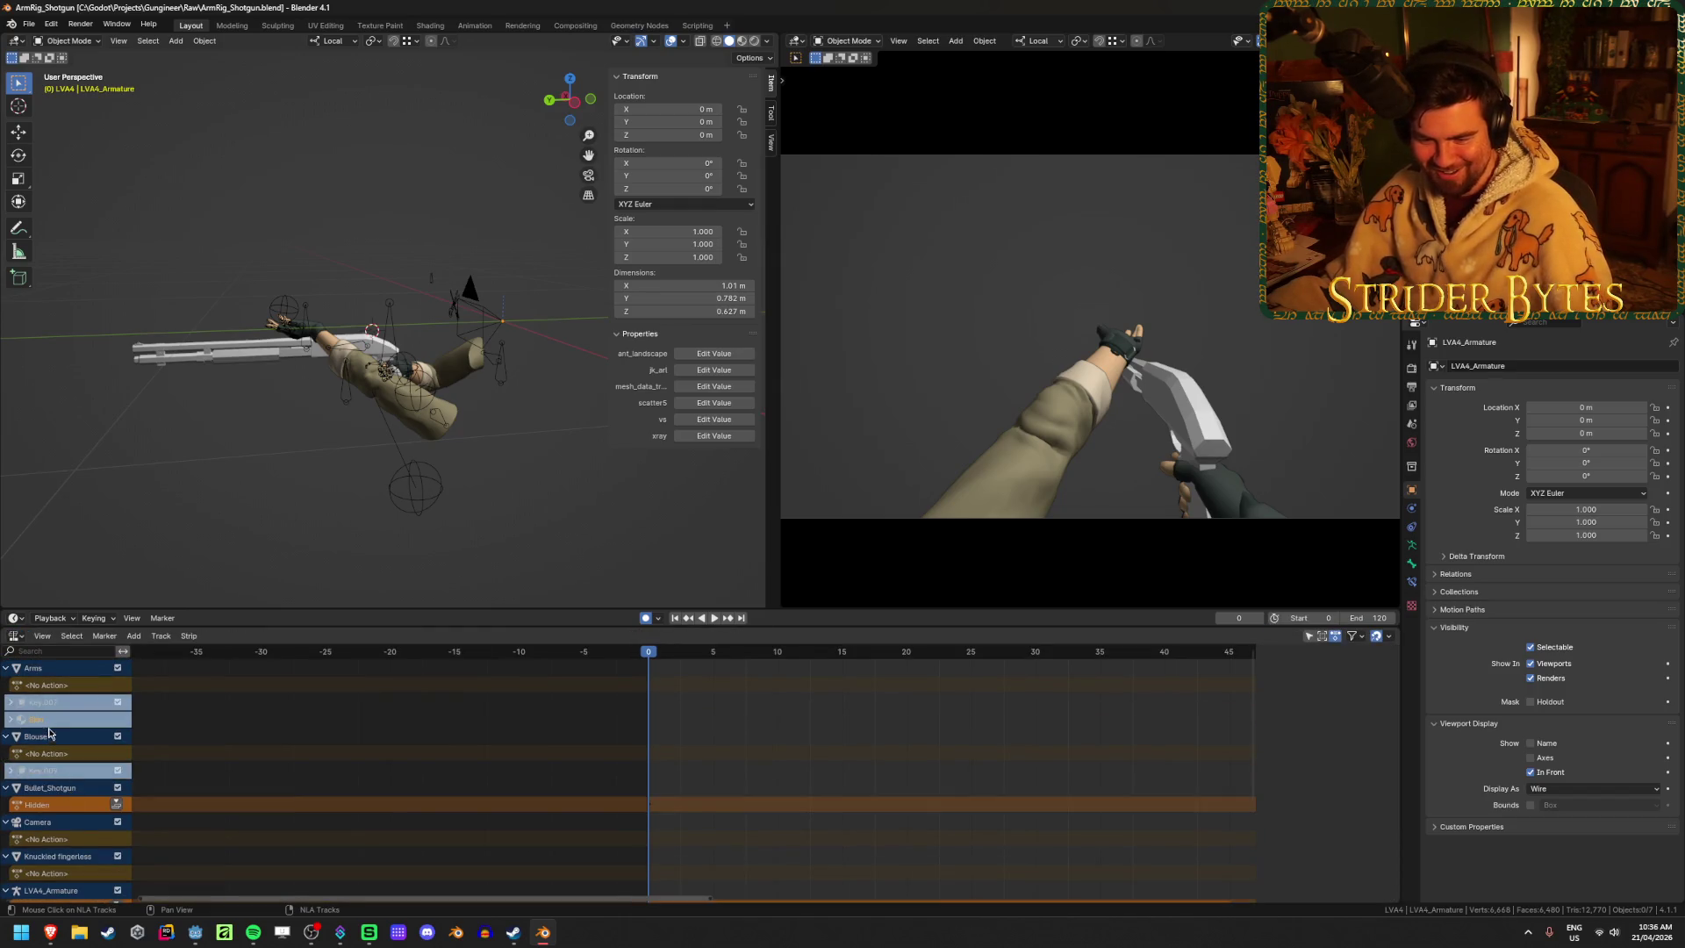
scroll(35, 755, down, 3)
scroll(17, 737, up, 3)
Inspect the Skin track and Key.007's animation data, then save the blend file
click(9, 723)
click(11, 724)
key(n)
click(11, 712)
click(11, 712)
scroll(64, 729, down, 5)
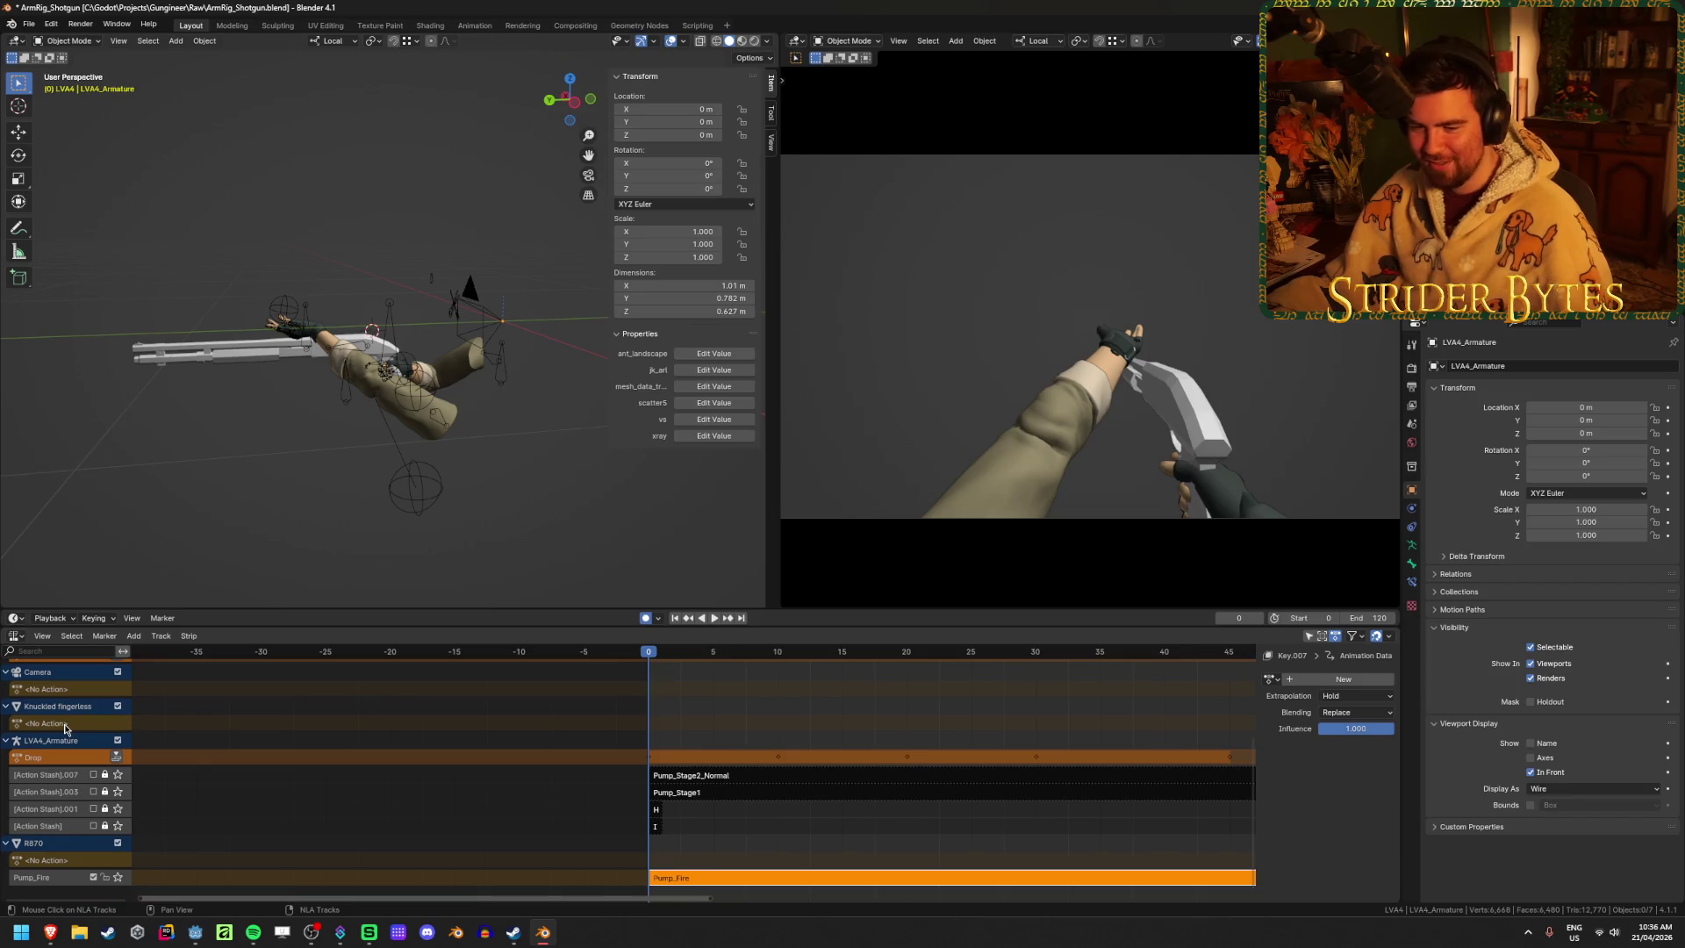
key(ctrl+s)
click(16, 635)
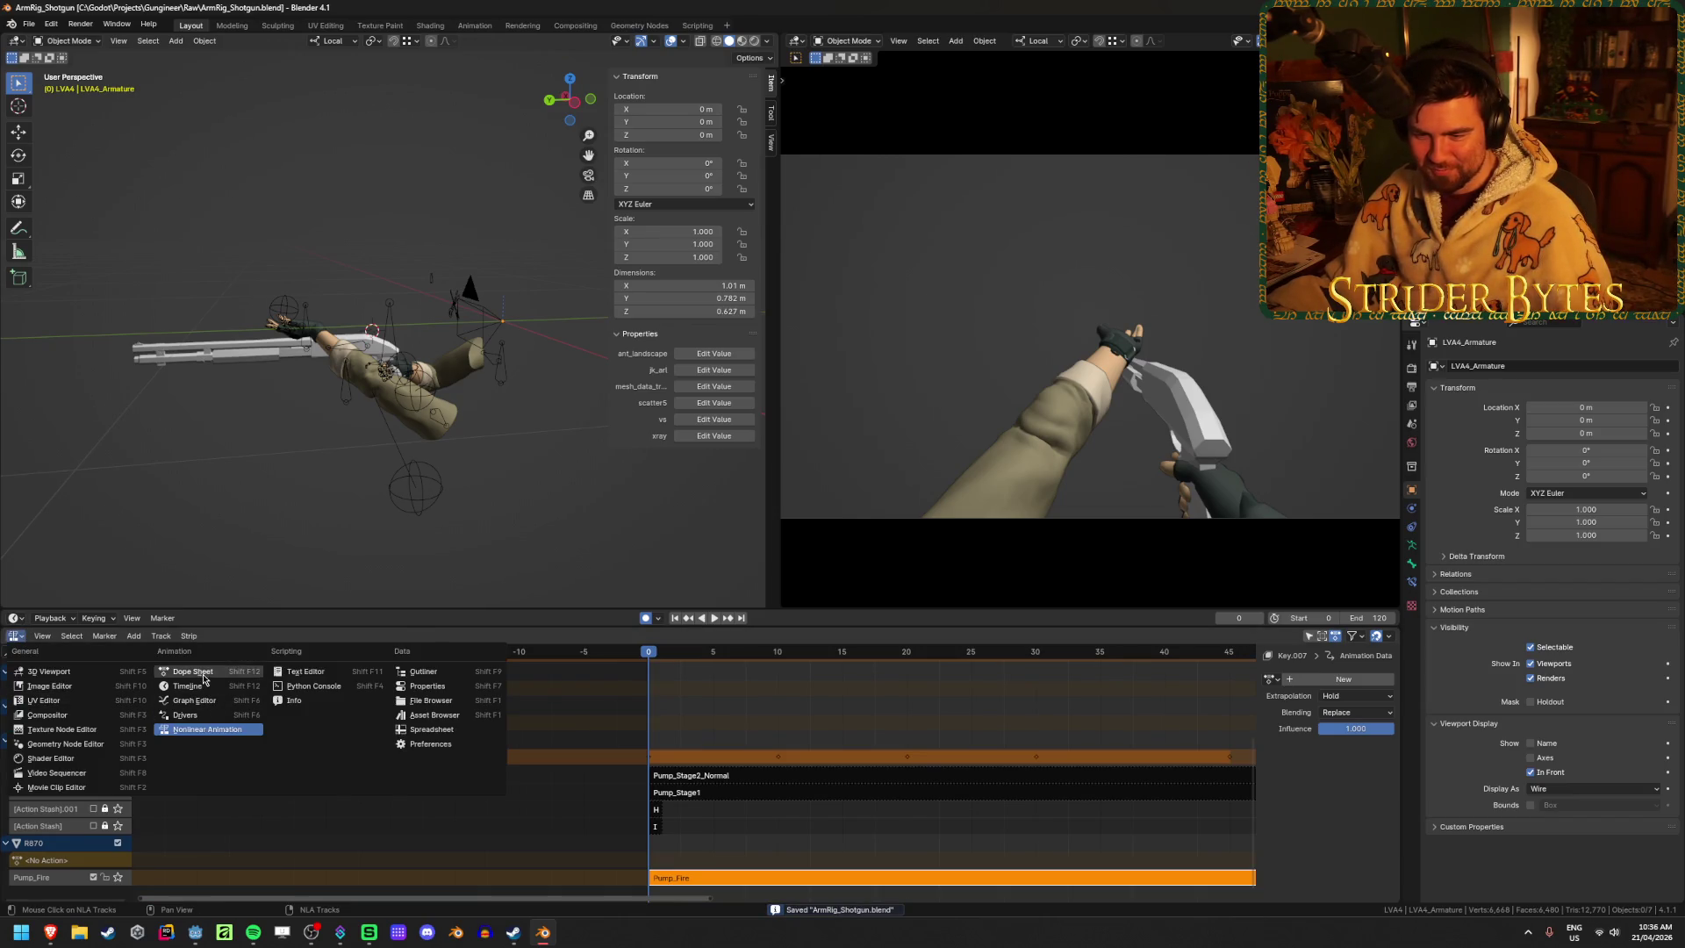
Select the armature, make Idle its active action, and save the rig file
click(189, 671)
click(632, 635)
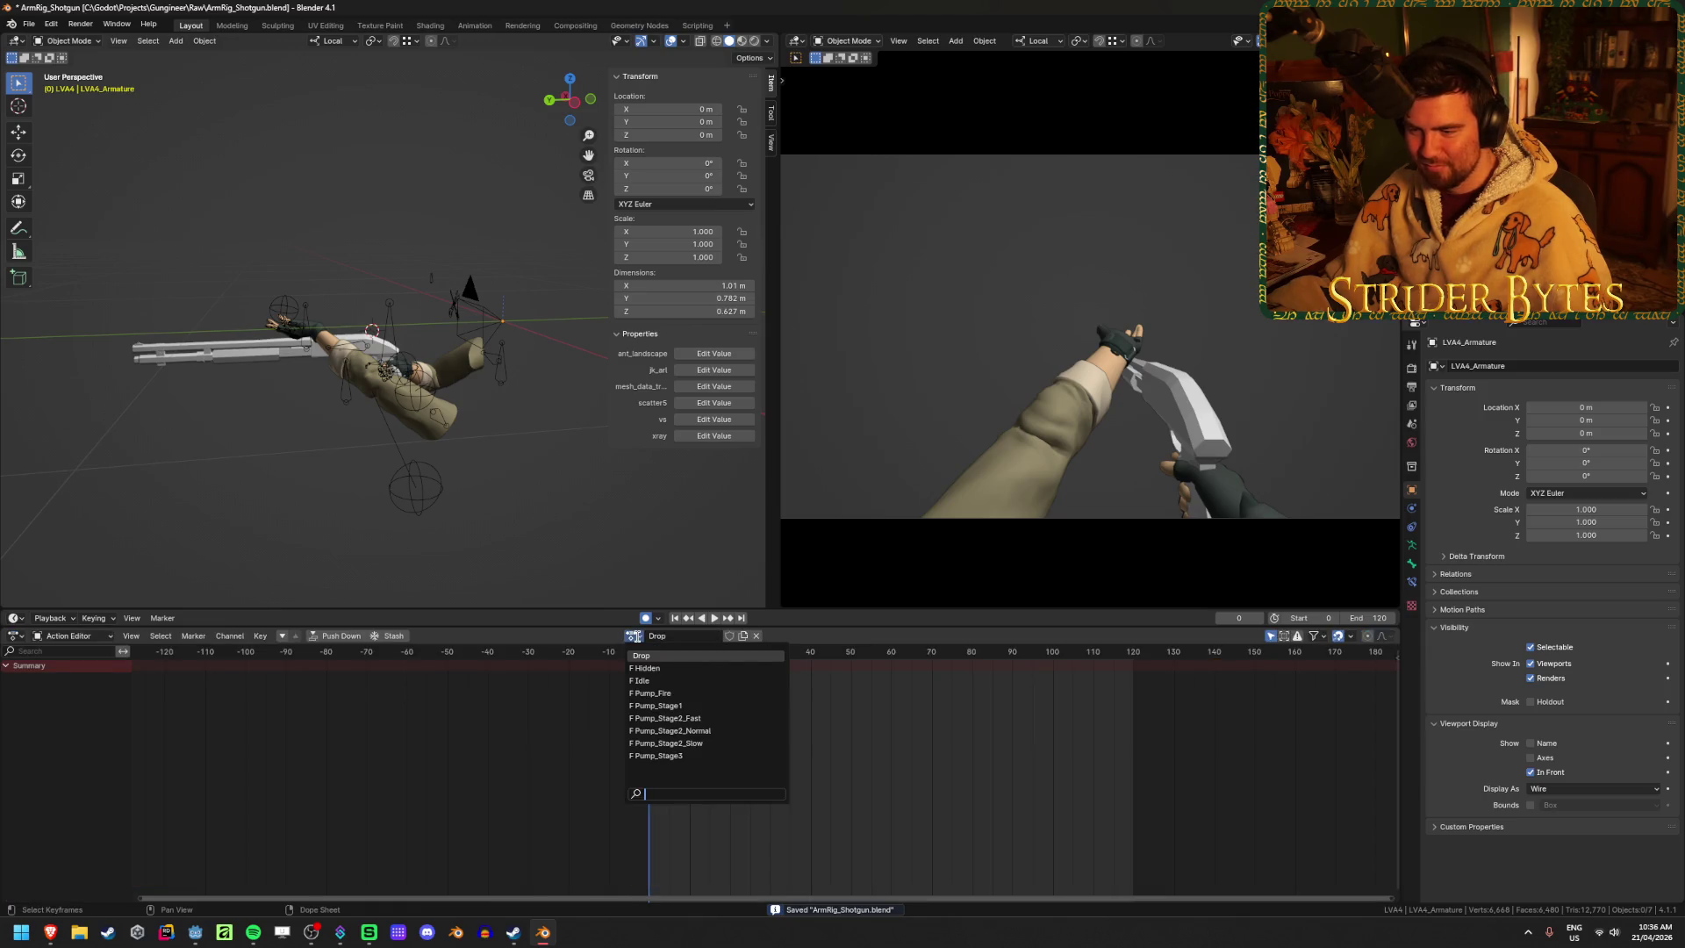
click(631, 635)
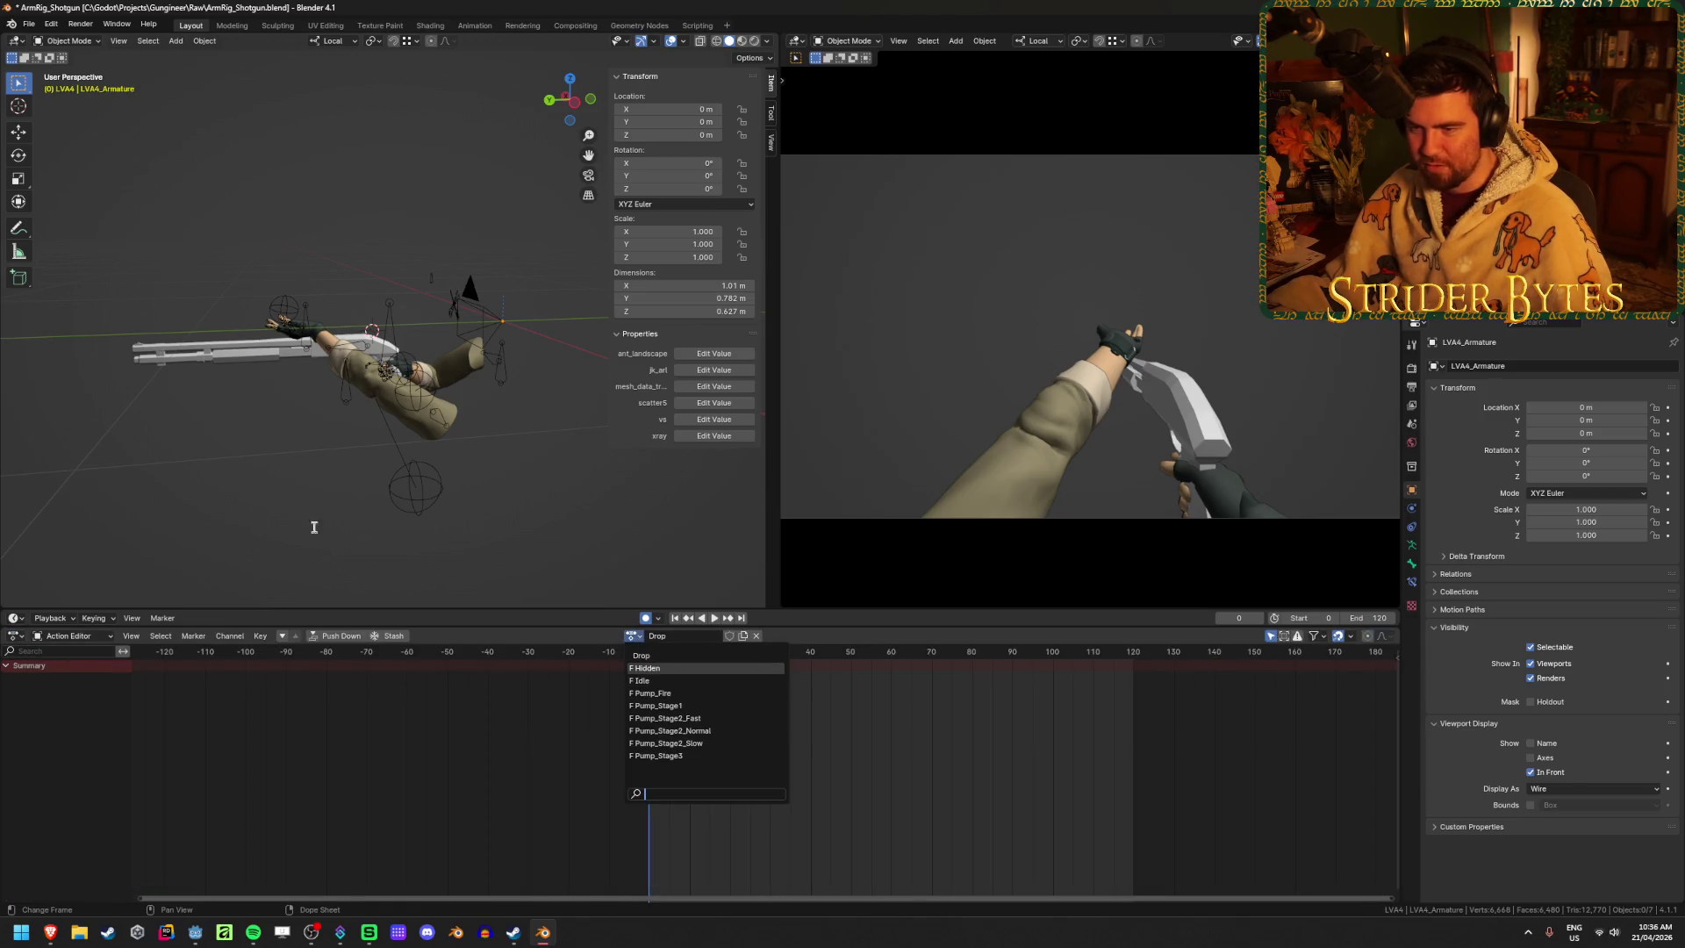
click(343, 409)
click(632, 638)
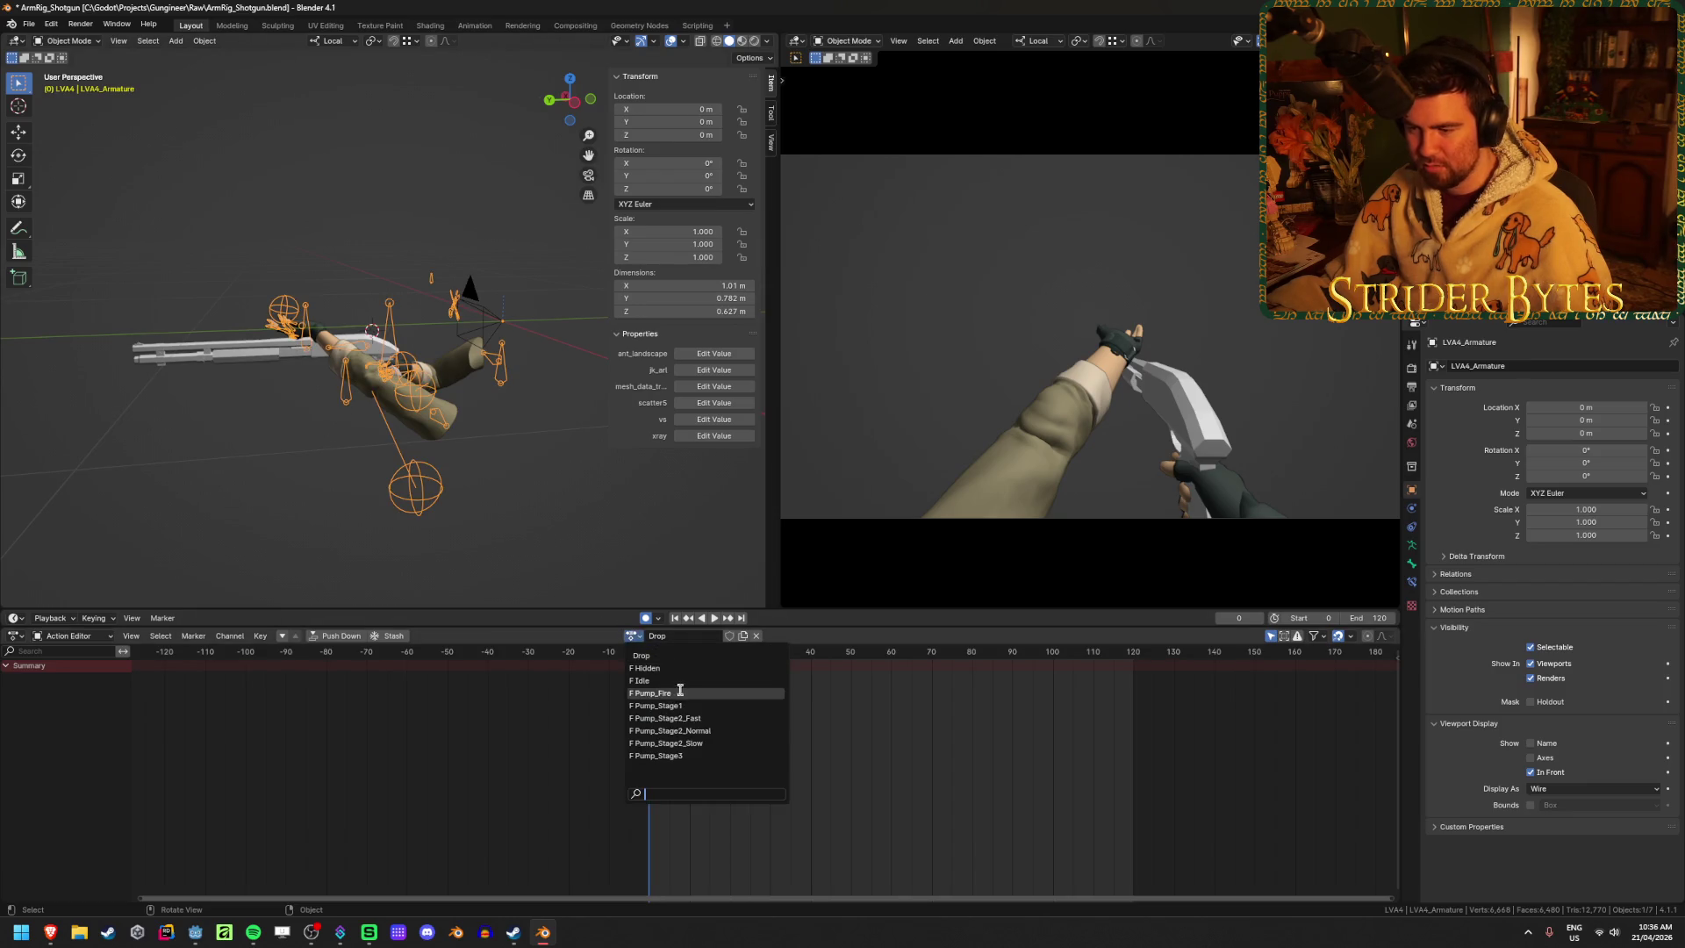
click(688, 688)
key(ctrl+s)
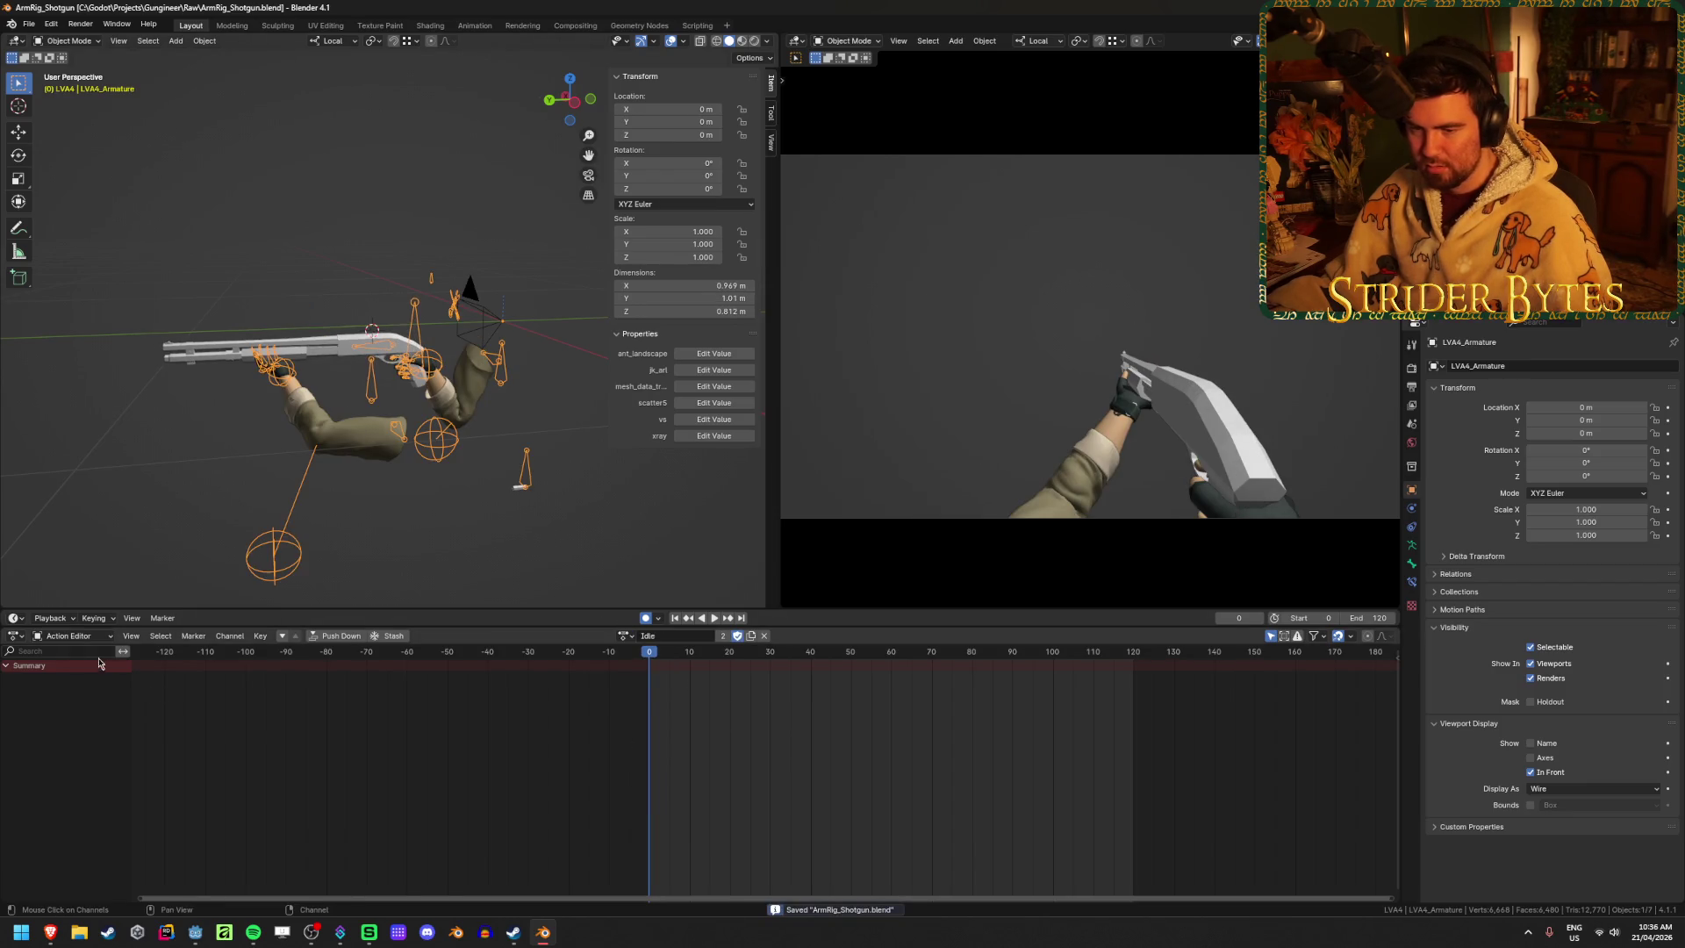
Inspect the Knuckled fingerless and Camera tracks in the NLA editor, then save again
click(14, 636)
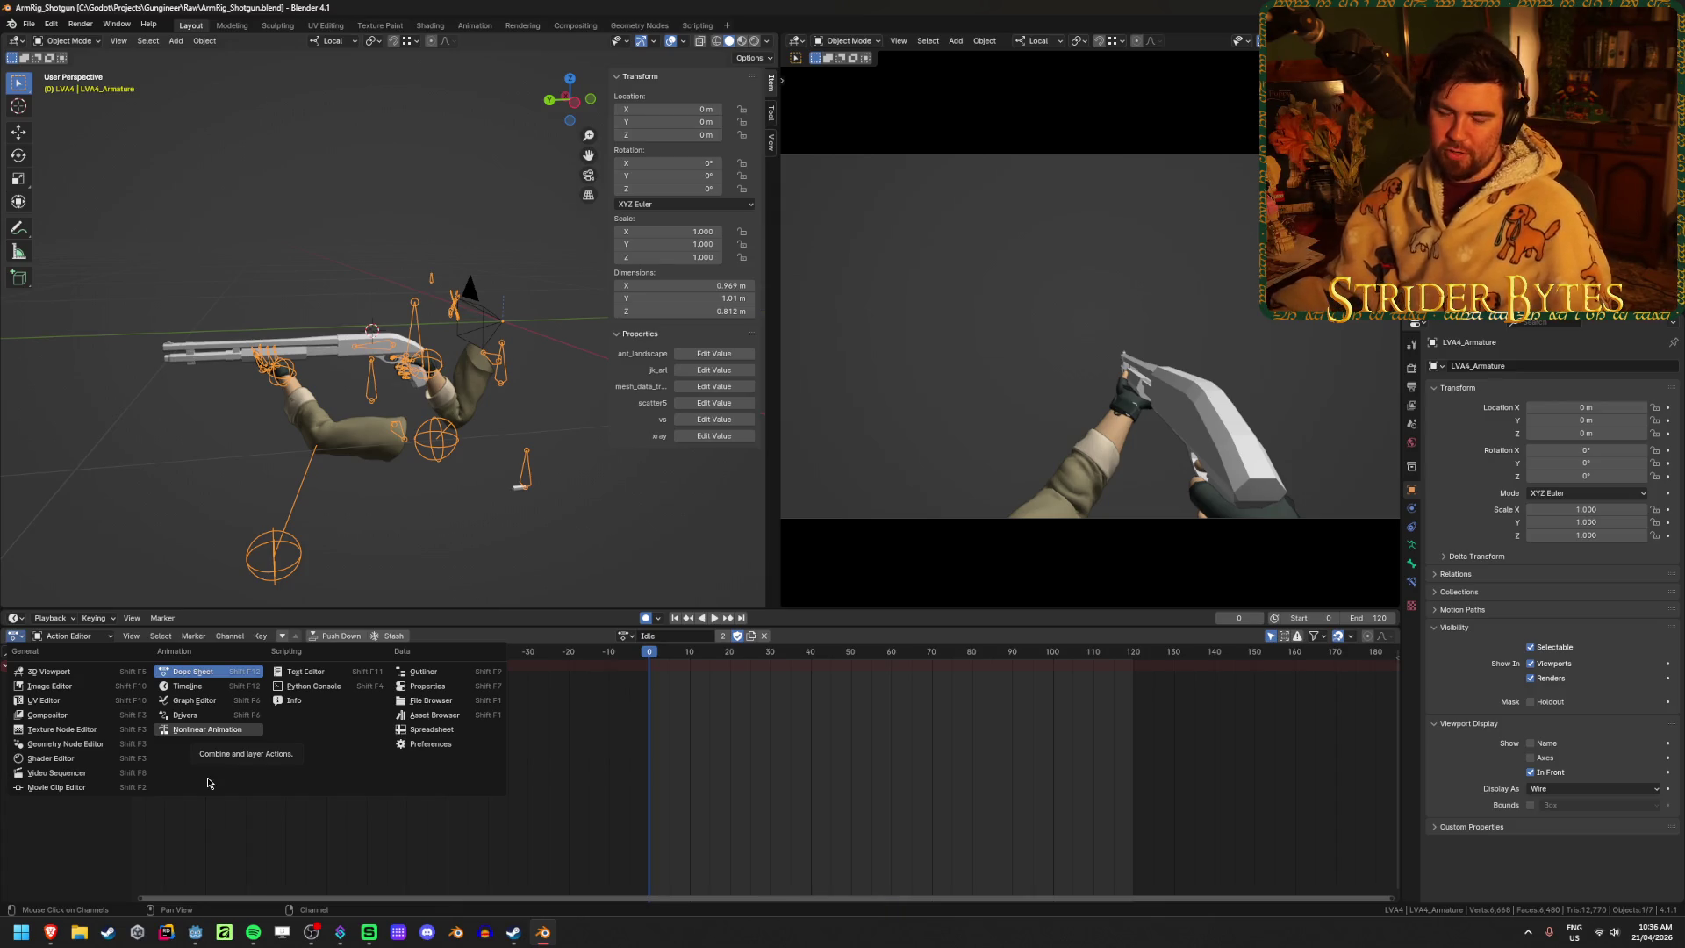
click(197, 729)
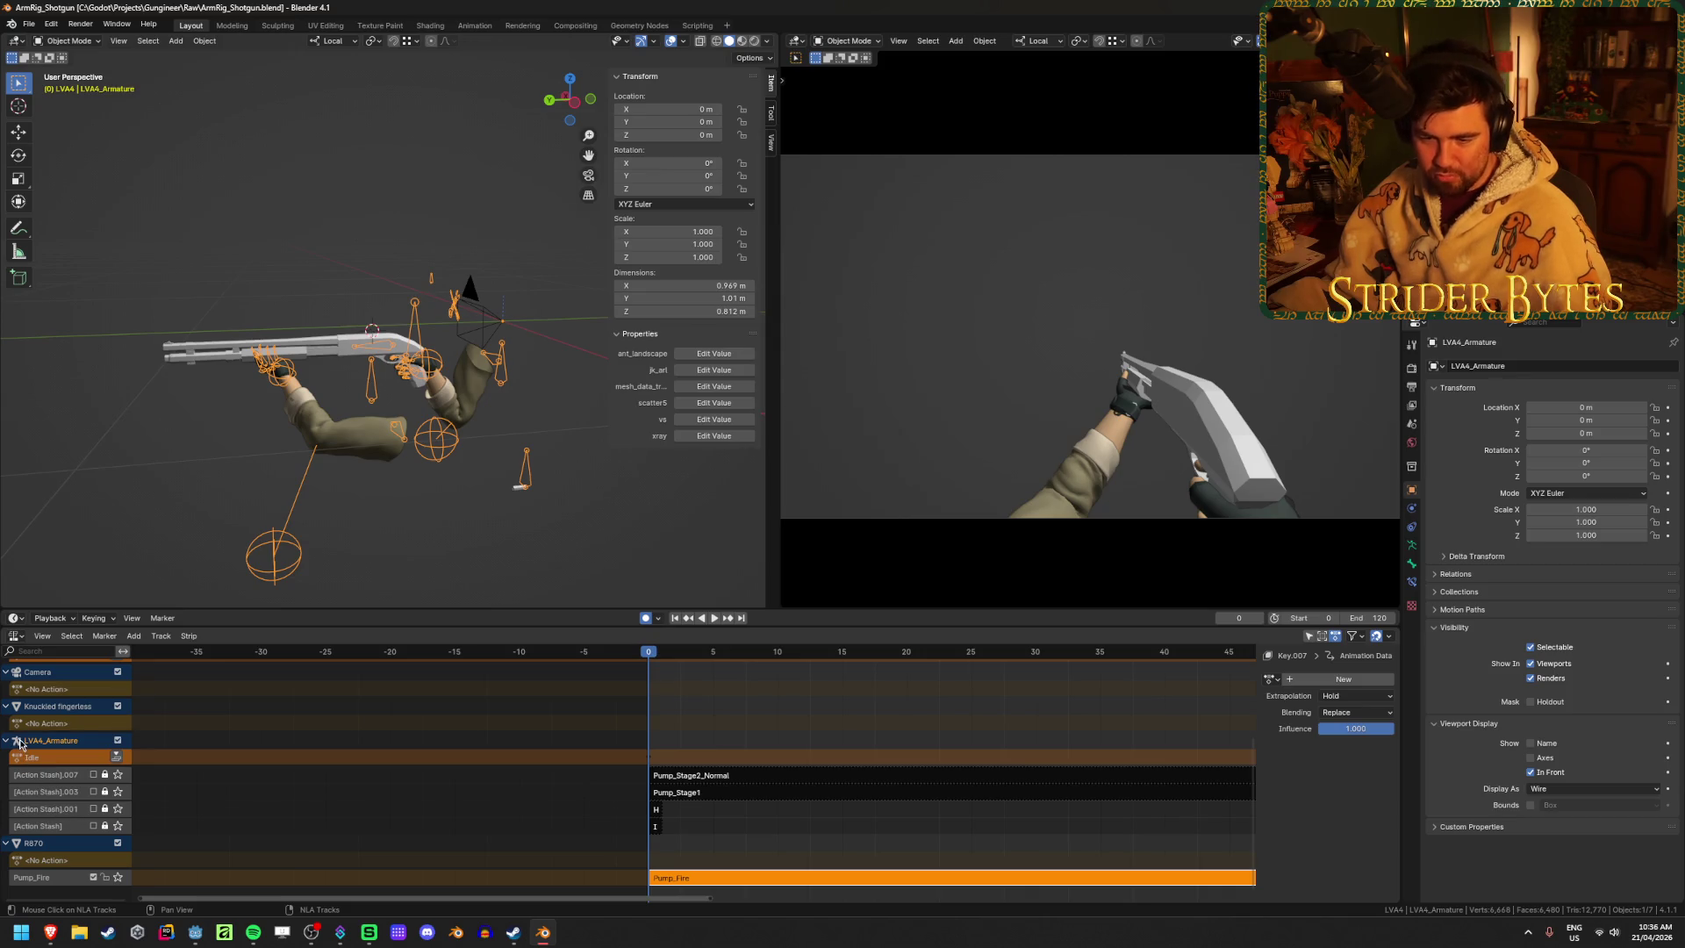
click(75, 723)
click(83, 688)
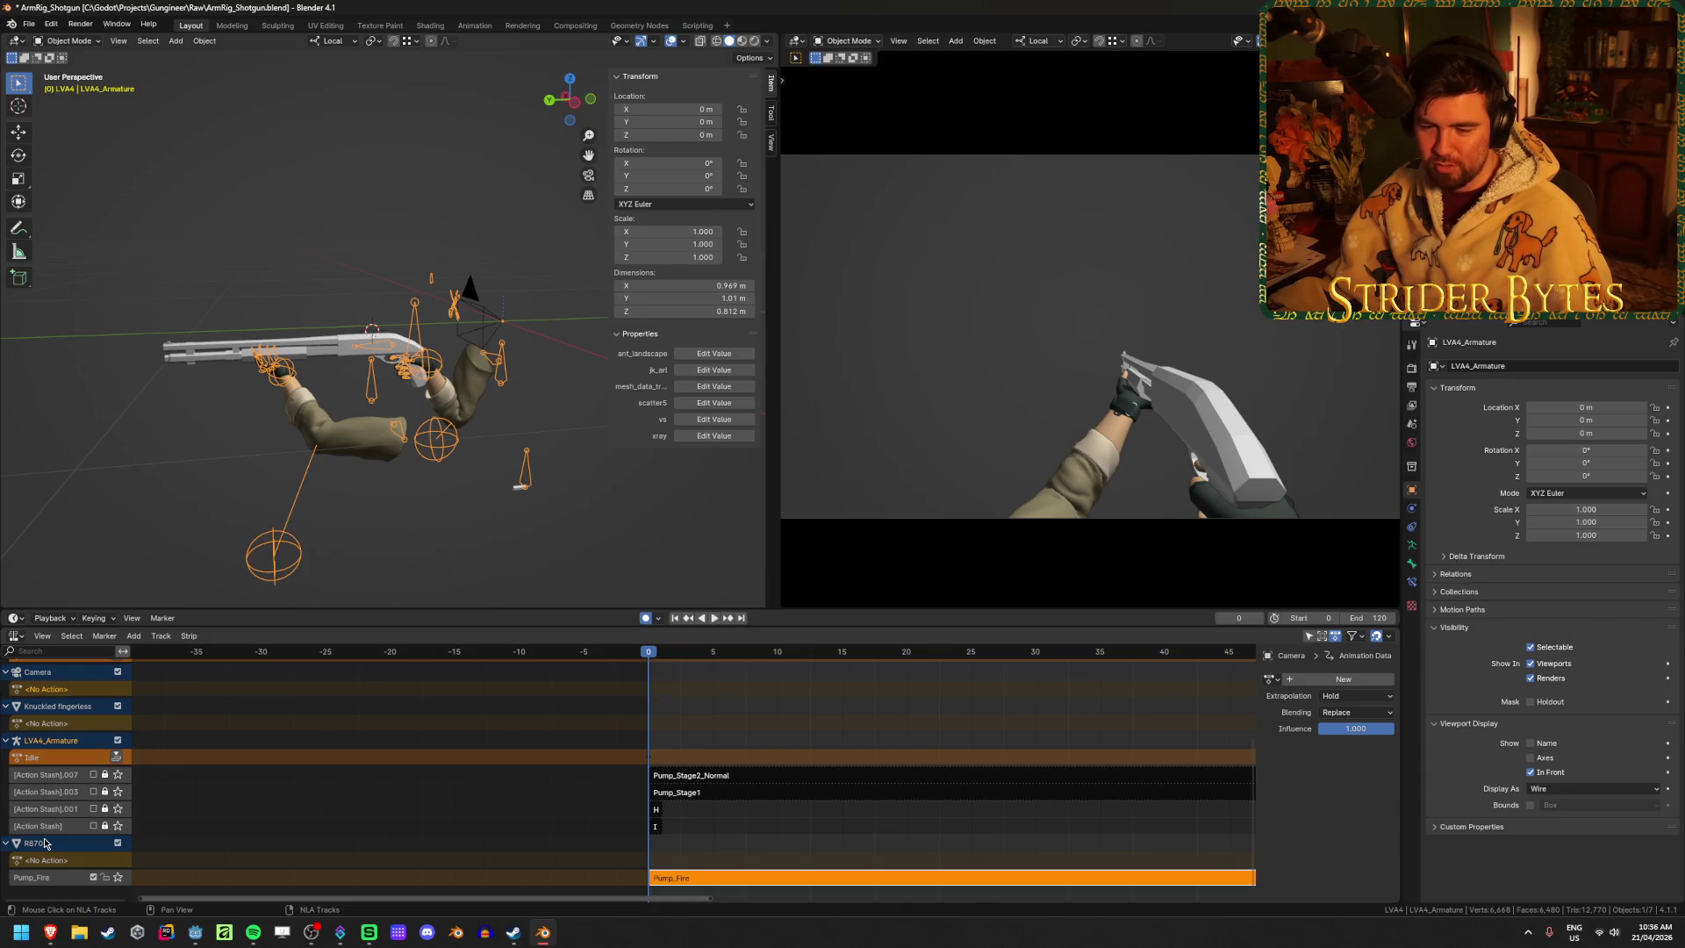
click(34, 725)
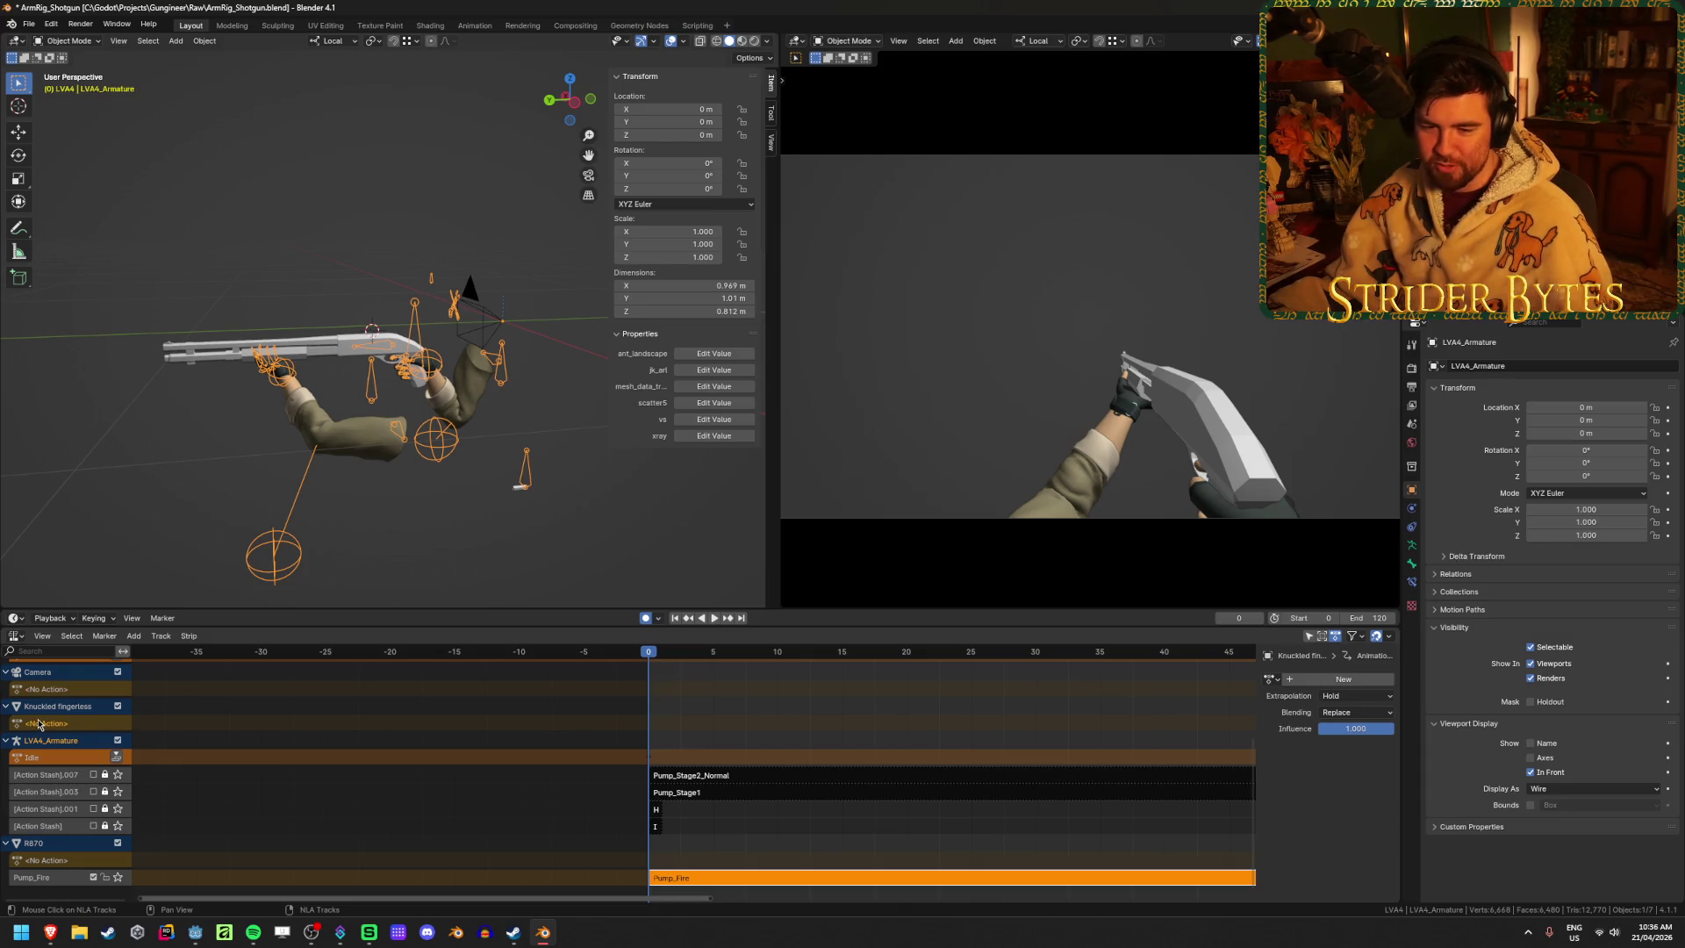
scroll(38, 725, up, 3)
click(62, 795)
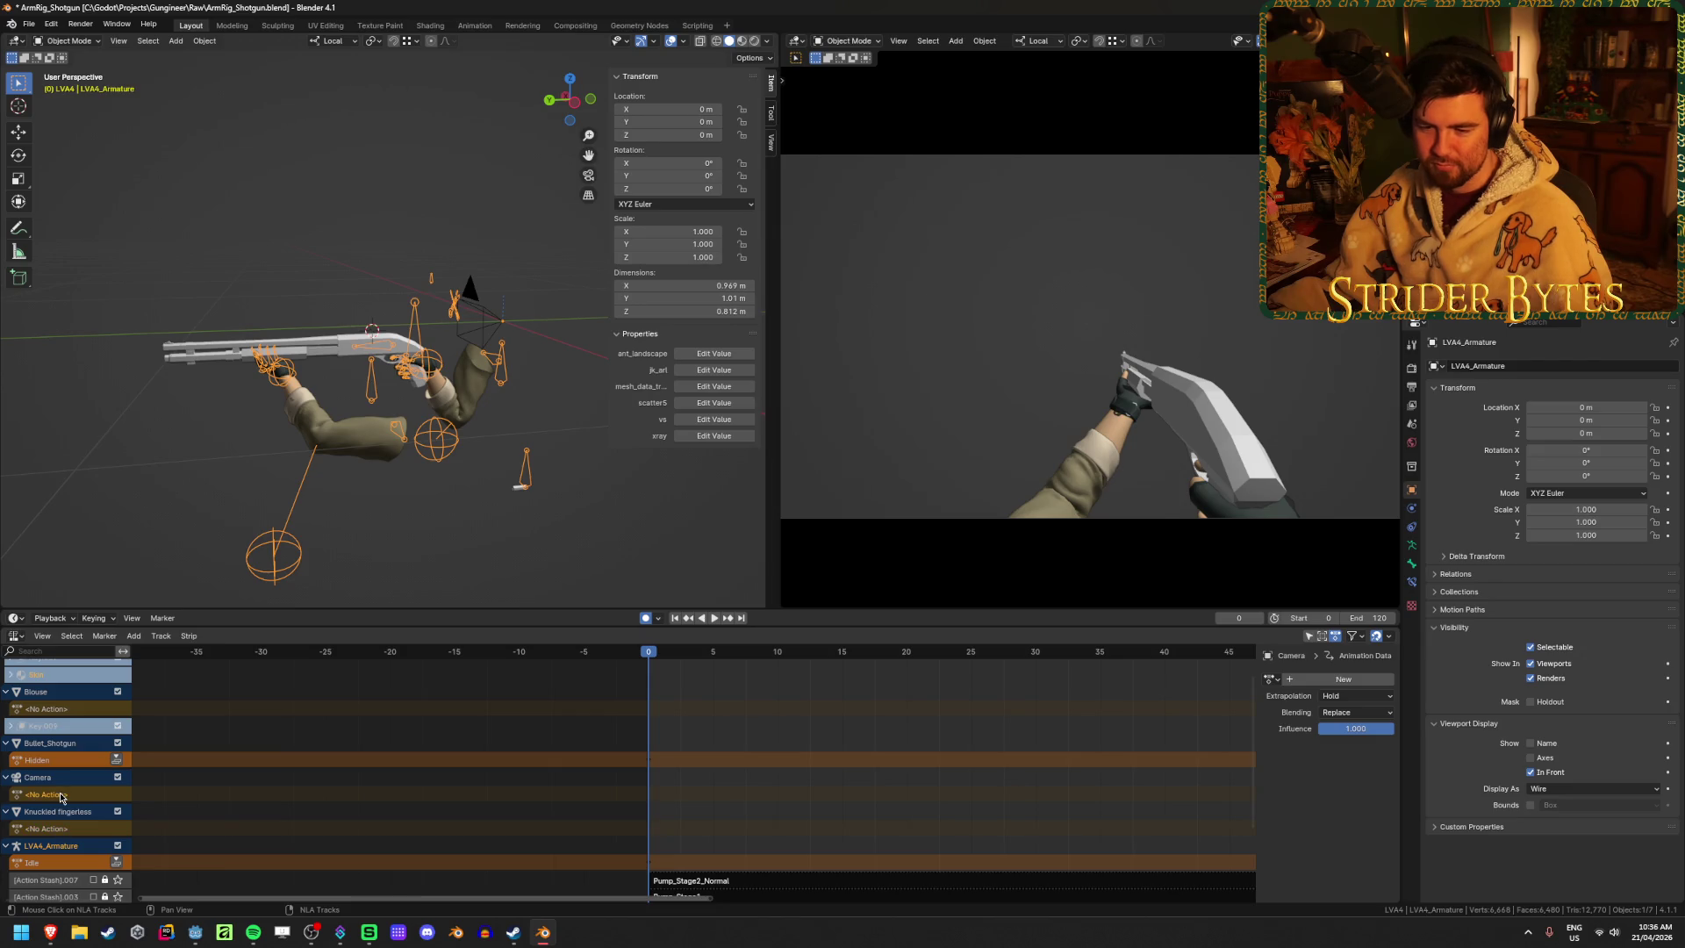
click(182, 795)
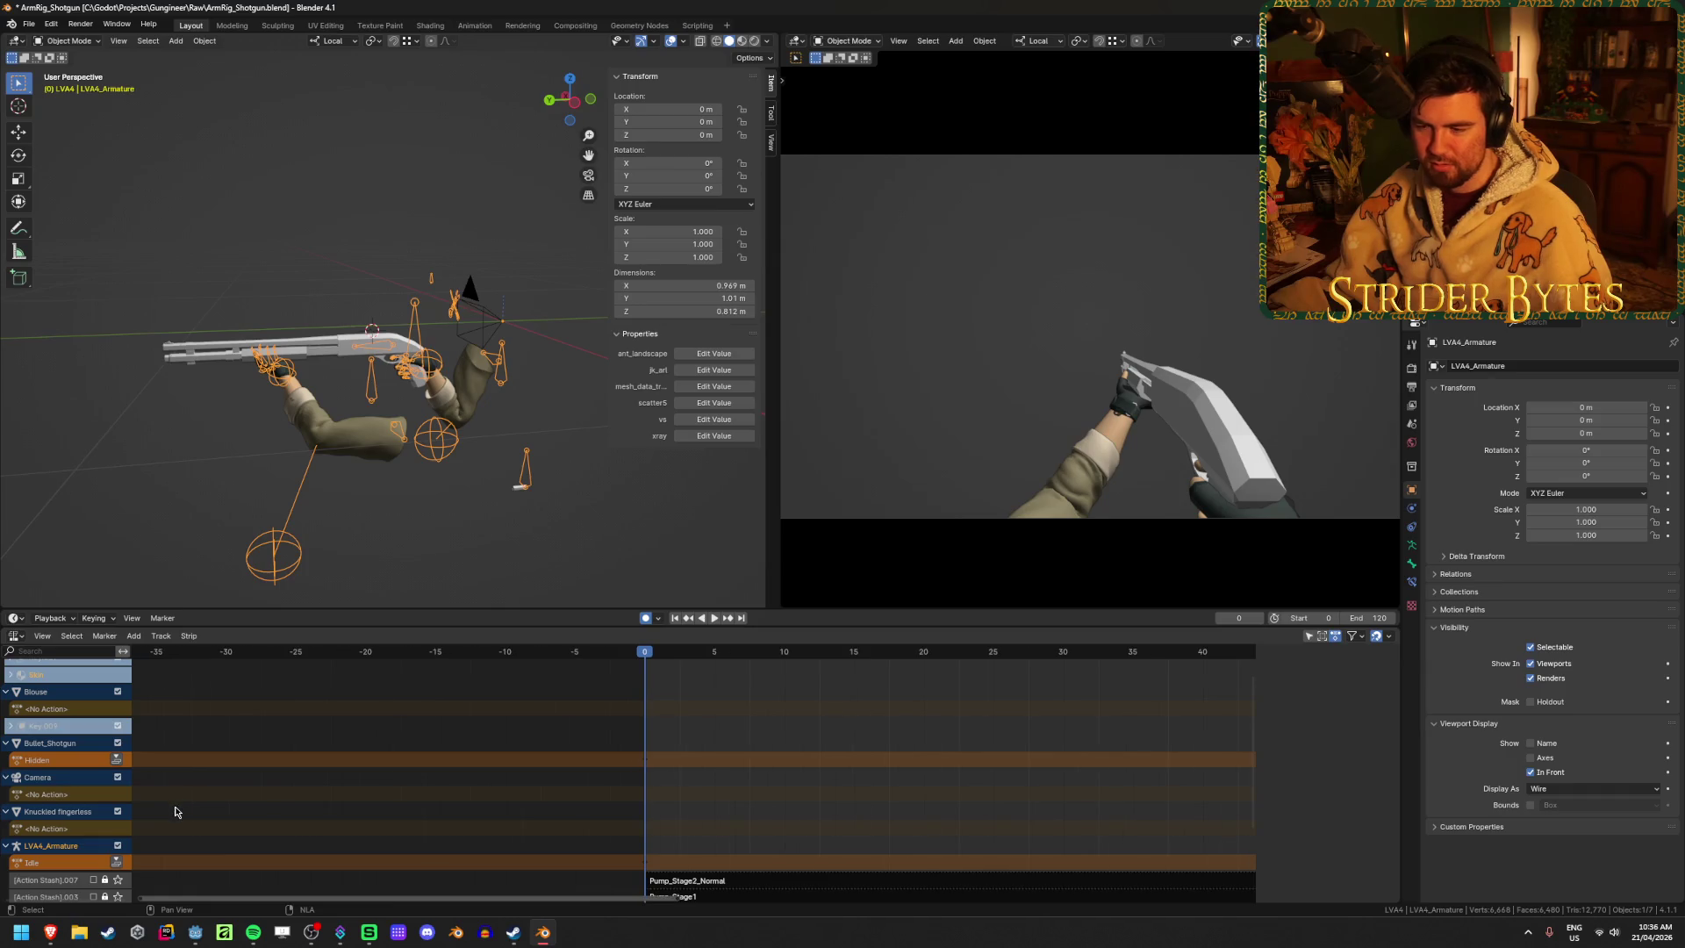
scroll(722, 702, down, 3)
key(ctrl+s)
Return to the Action Editor, check the available actions, and quit Blender
click(12, 638)
click(12, 638)
click(12, 638)
click(192, 672)
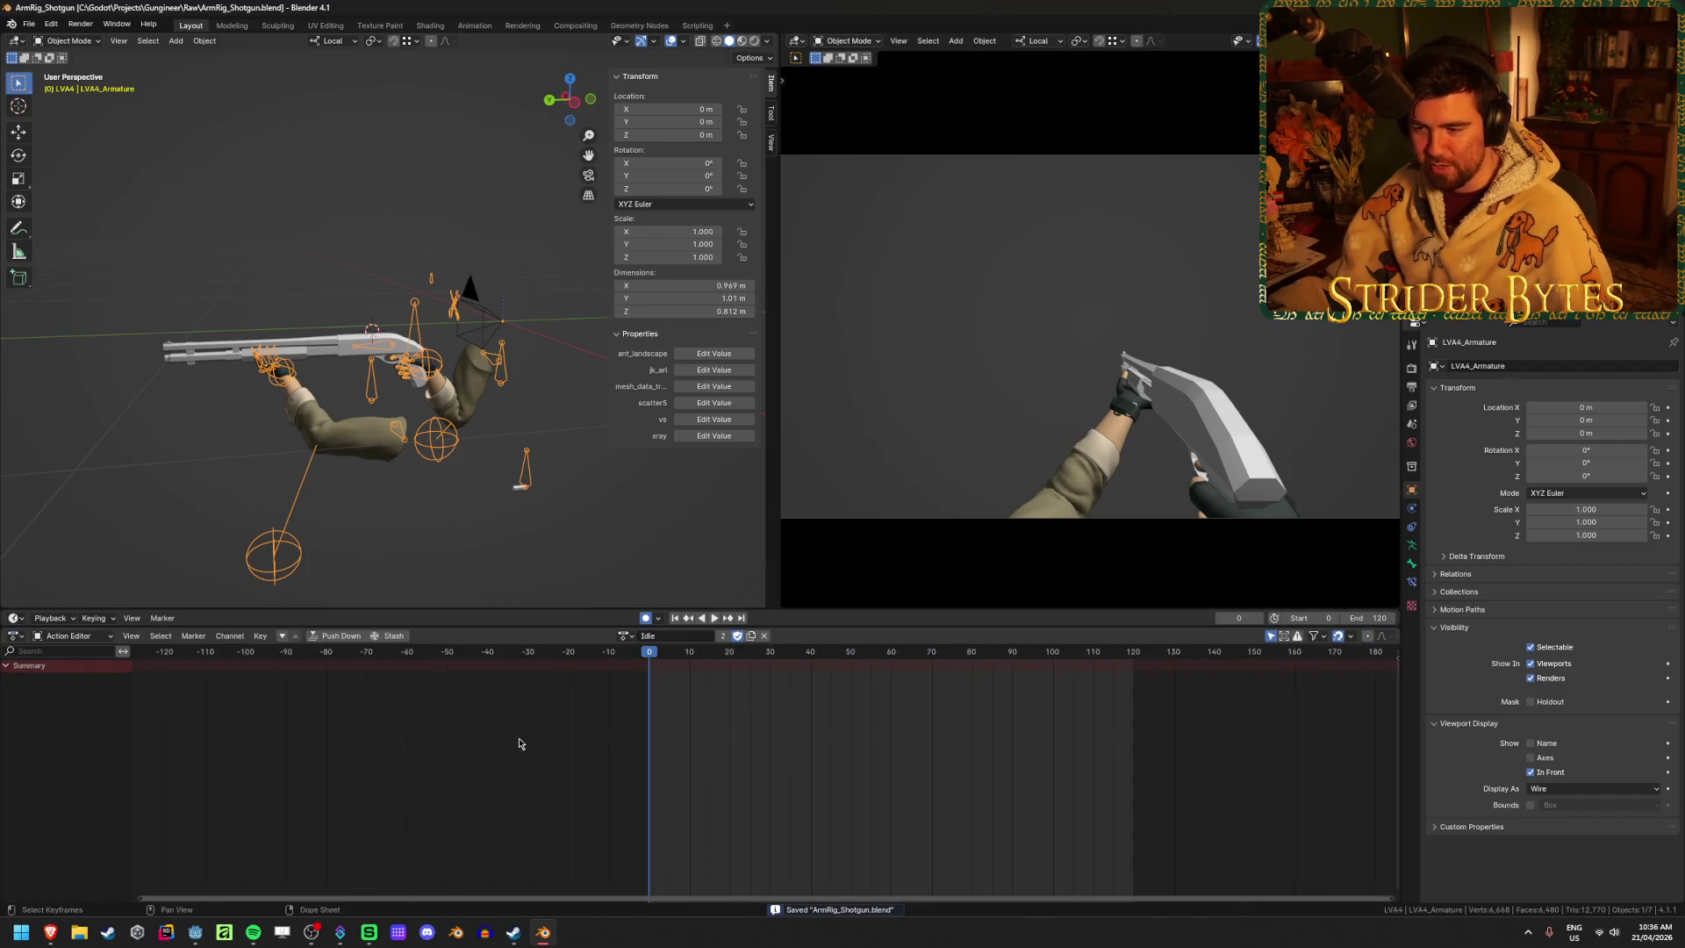
click(624, 635)
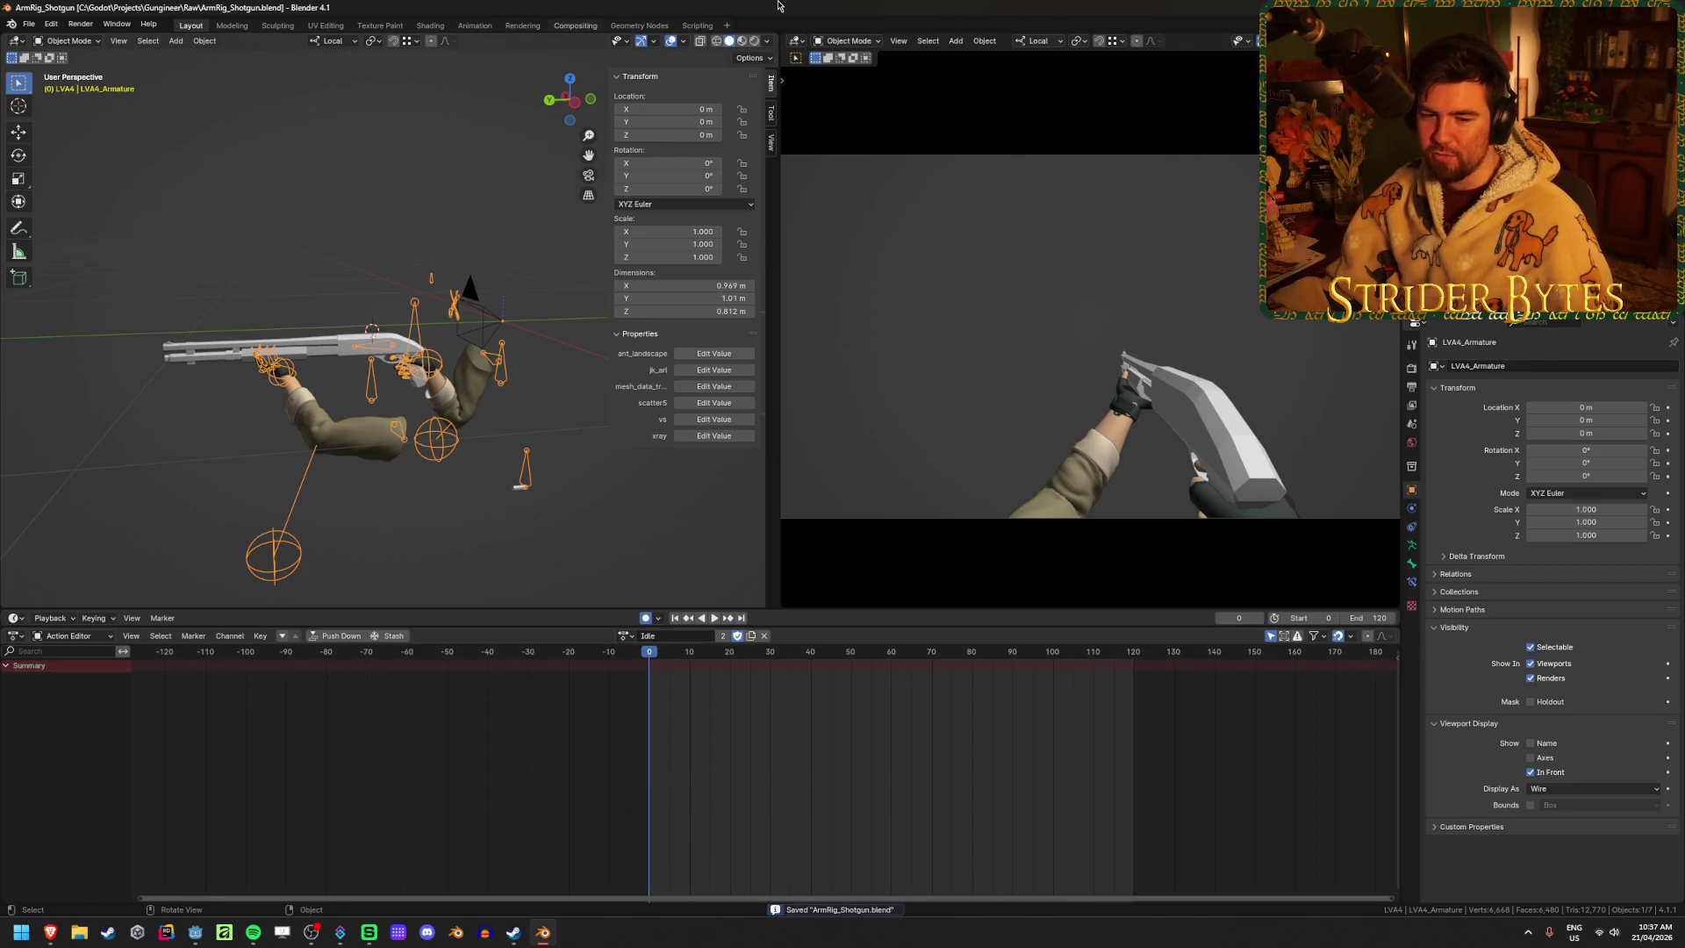
key(ctrl+q)
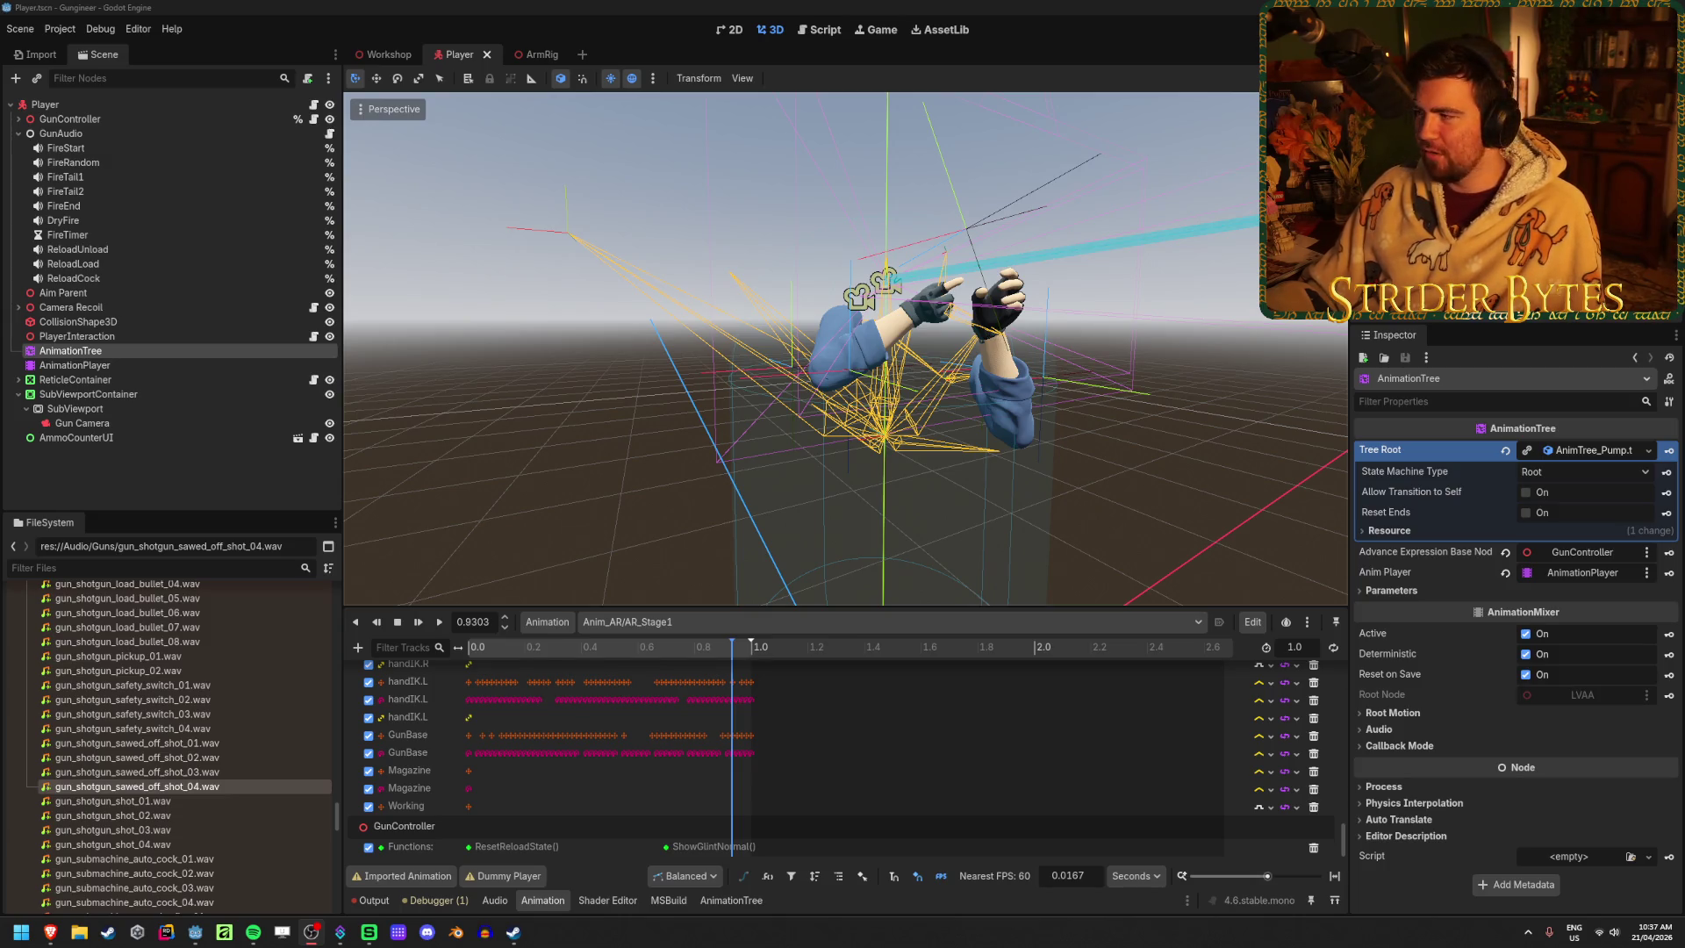
Focus Godot to reimport the updated shotgun rig, then clear the node selection
click(524, 5)
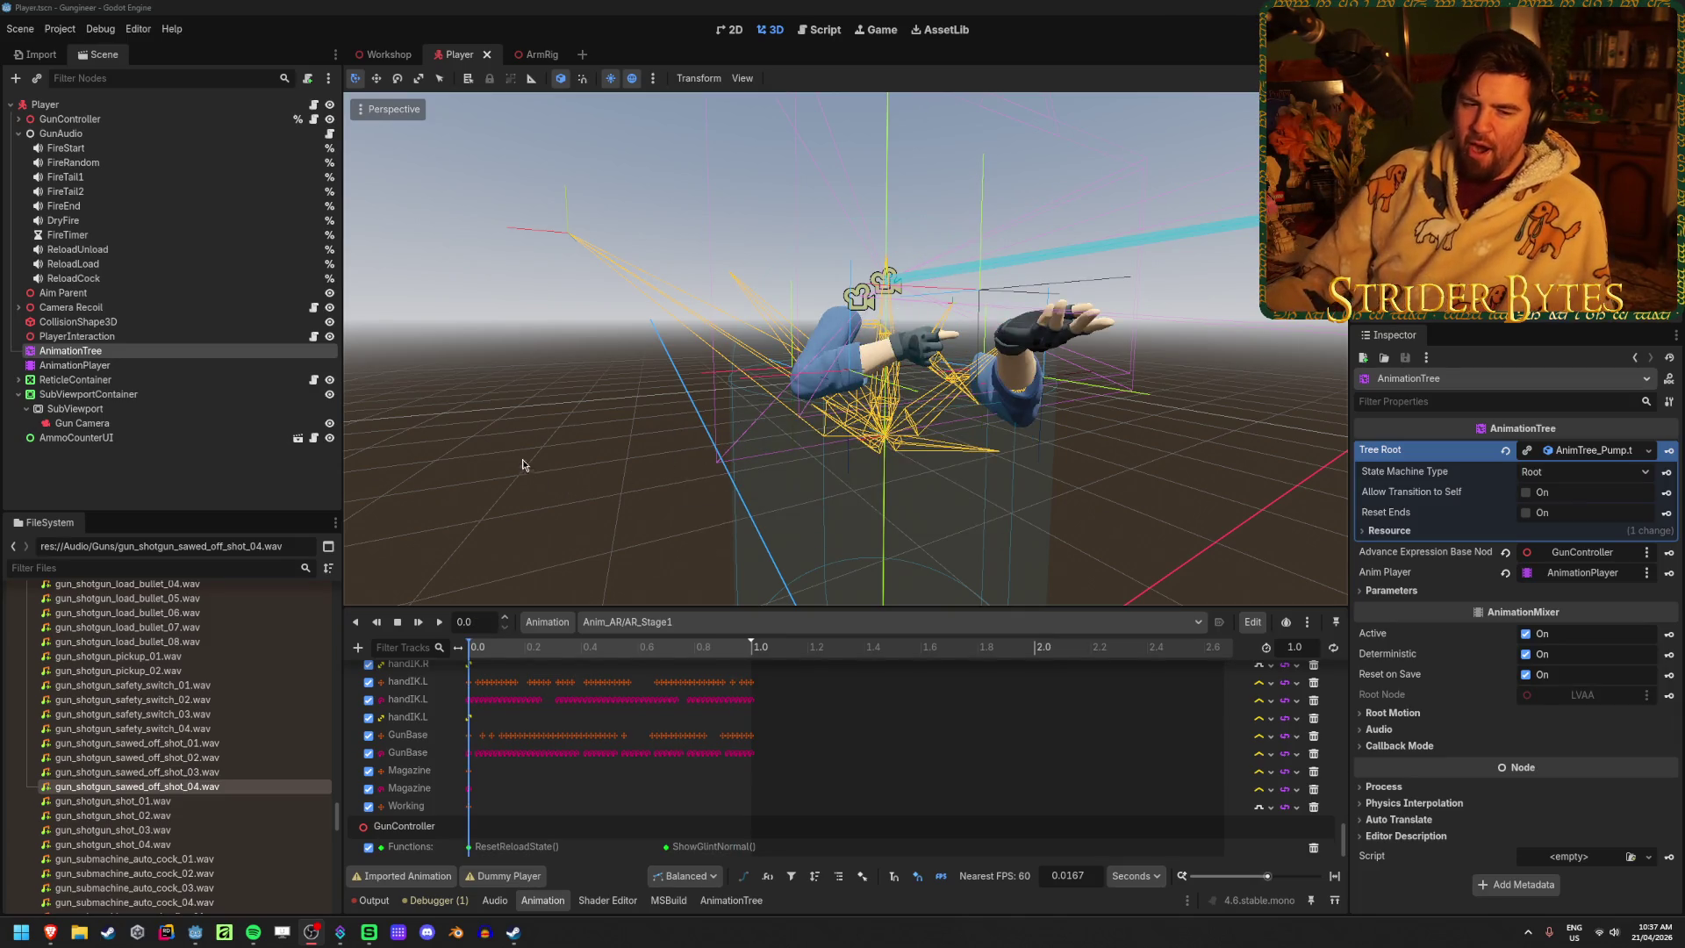
click(571, 497)
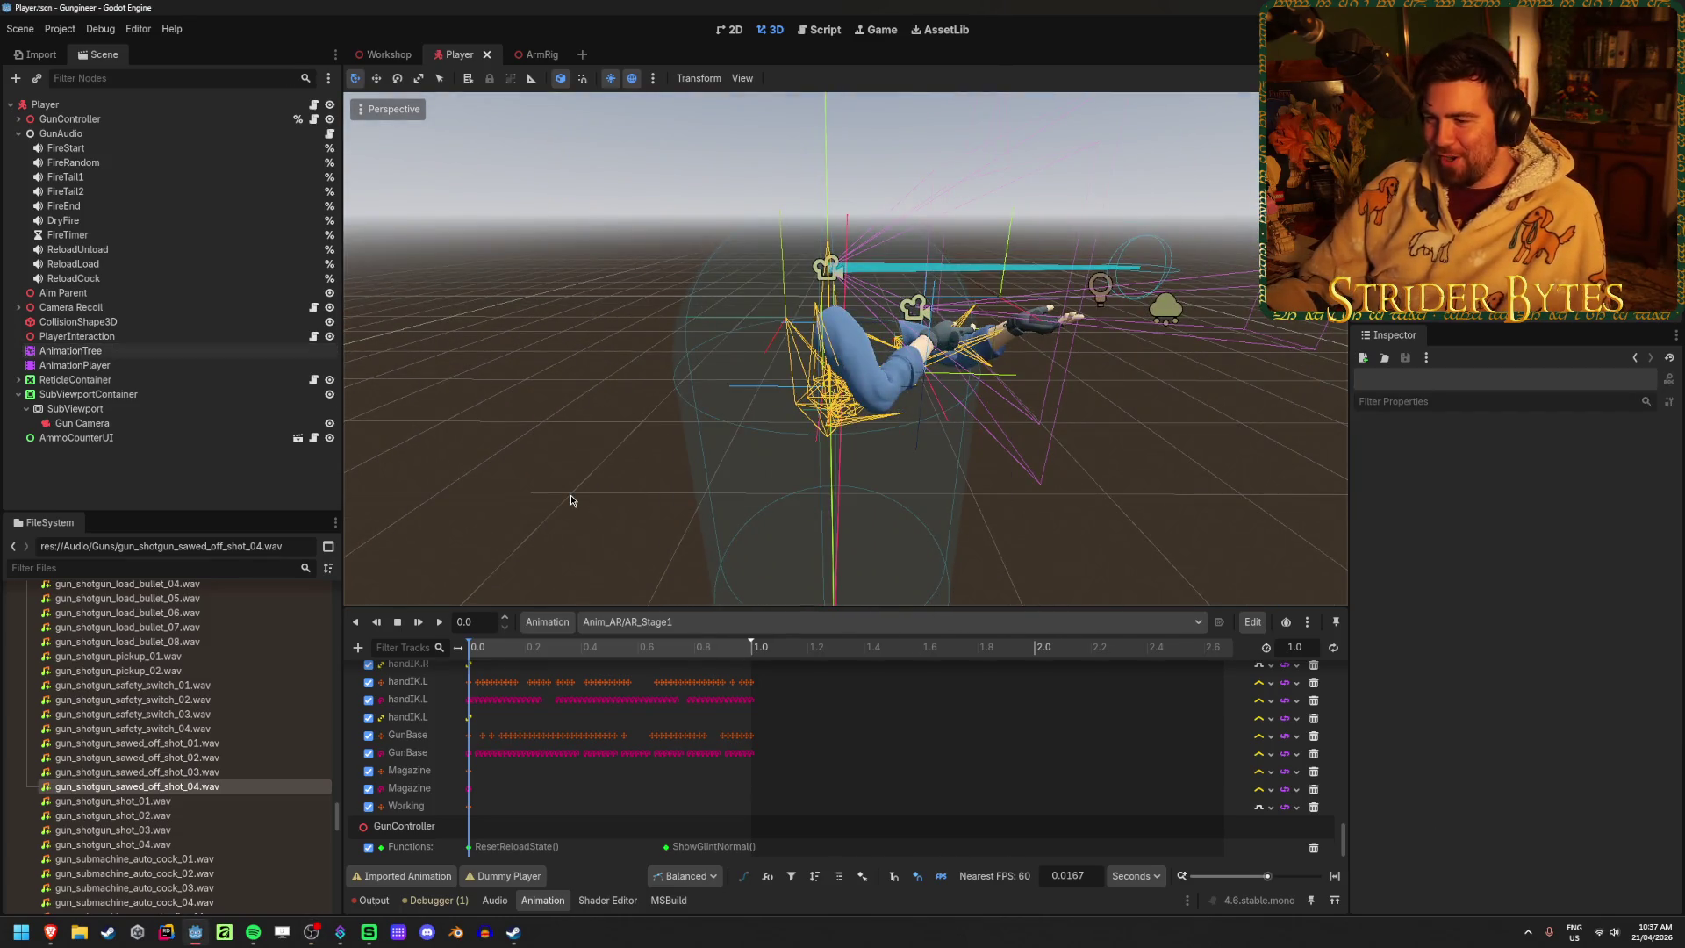
Collapse the SubViewportContainer branch in the Player scene tree, then relaunch Blender
scroll(535, 416, down, 5)
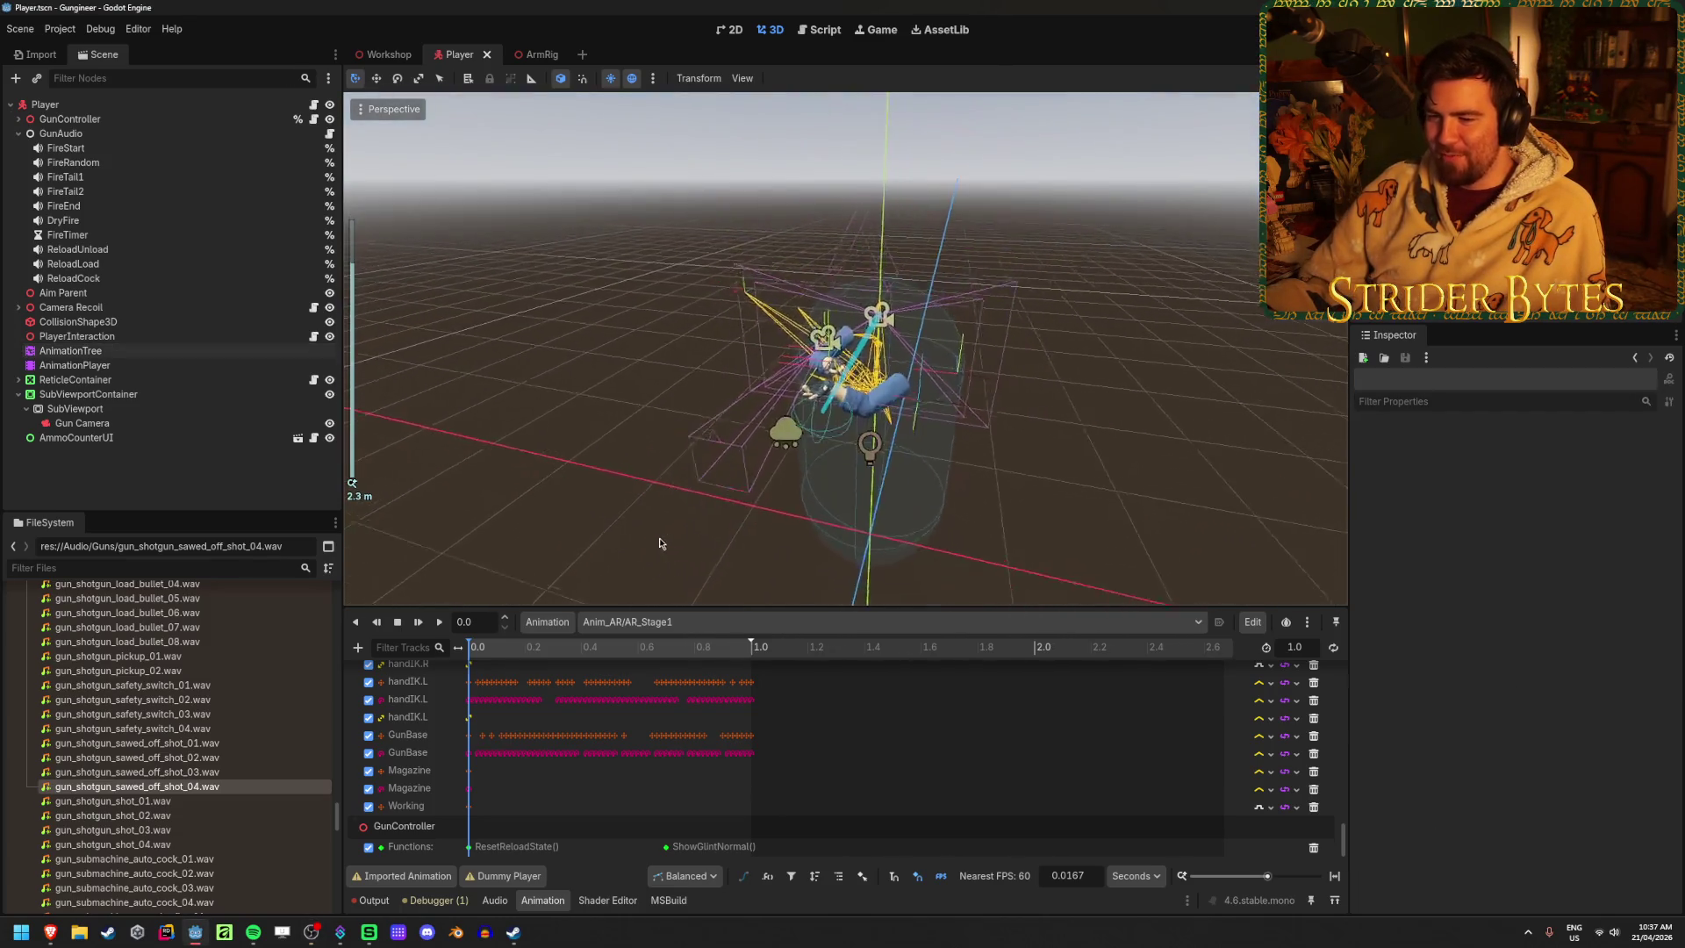
scroll(660, 543, up, 3)
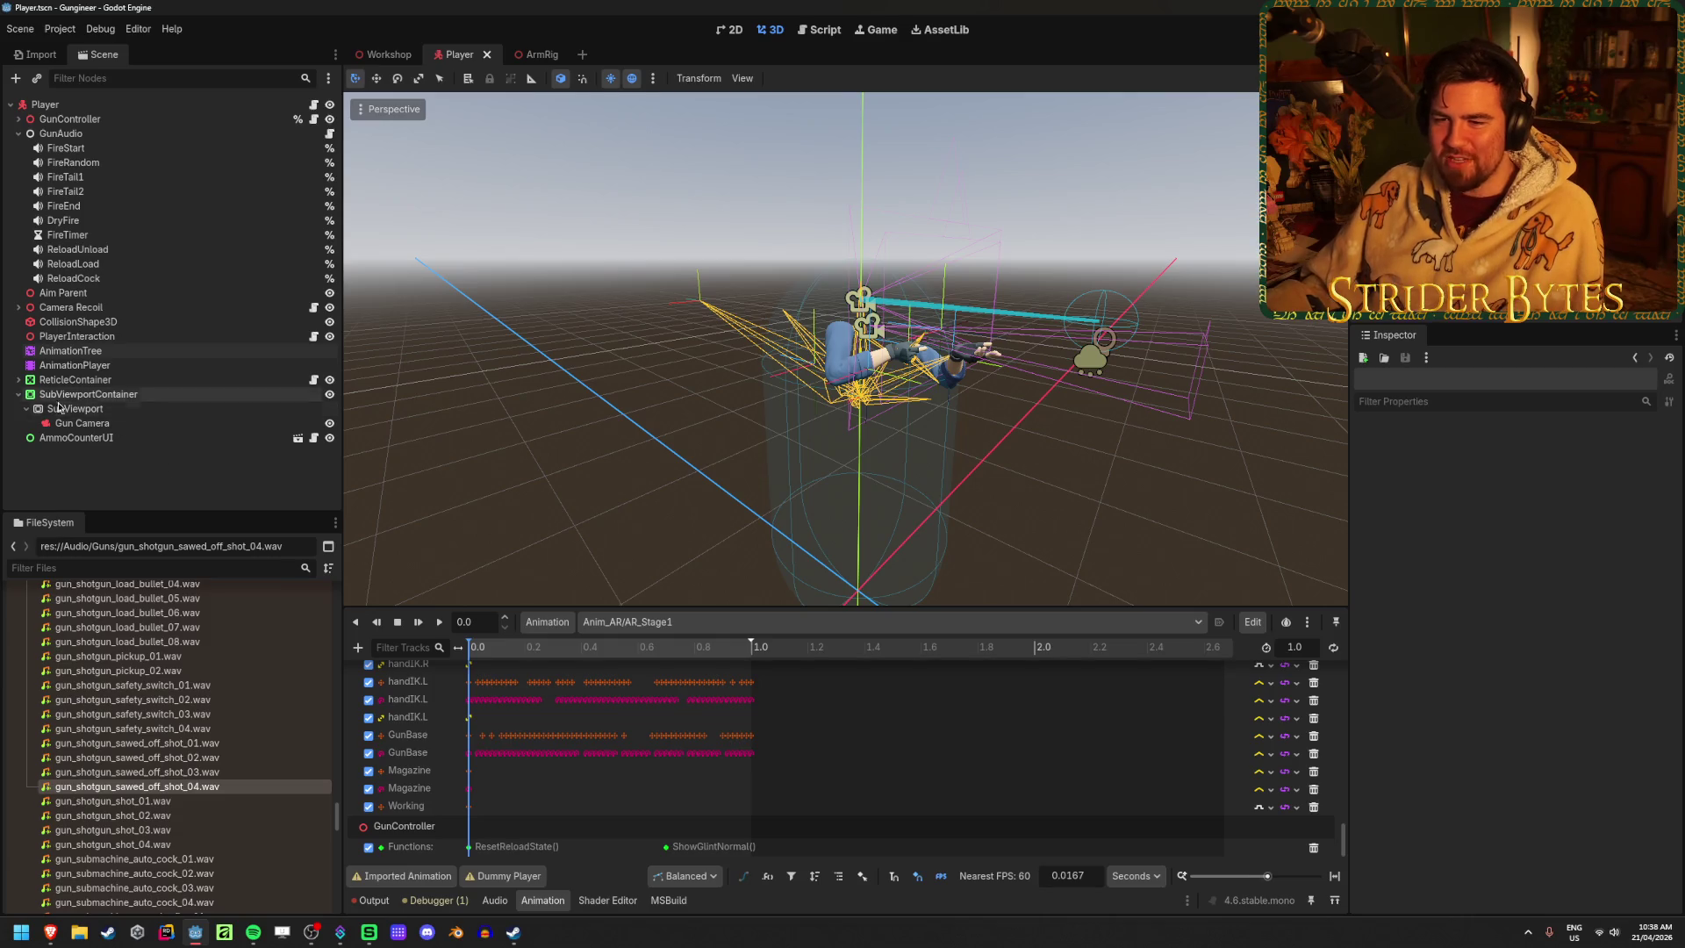
click(21, 396)
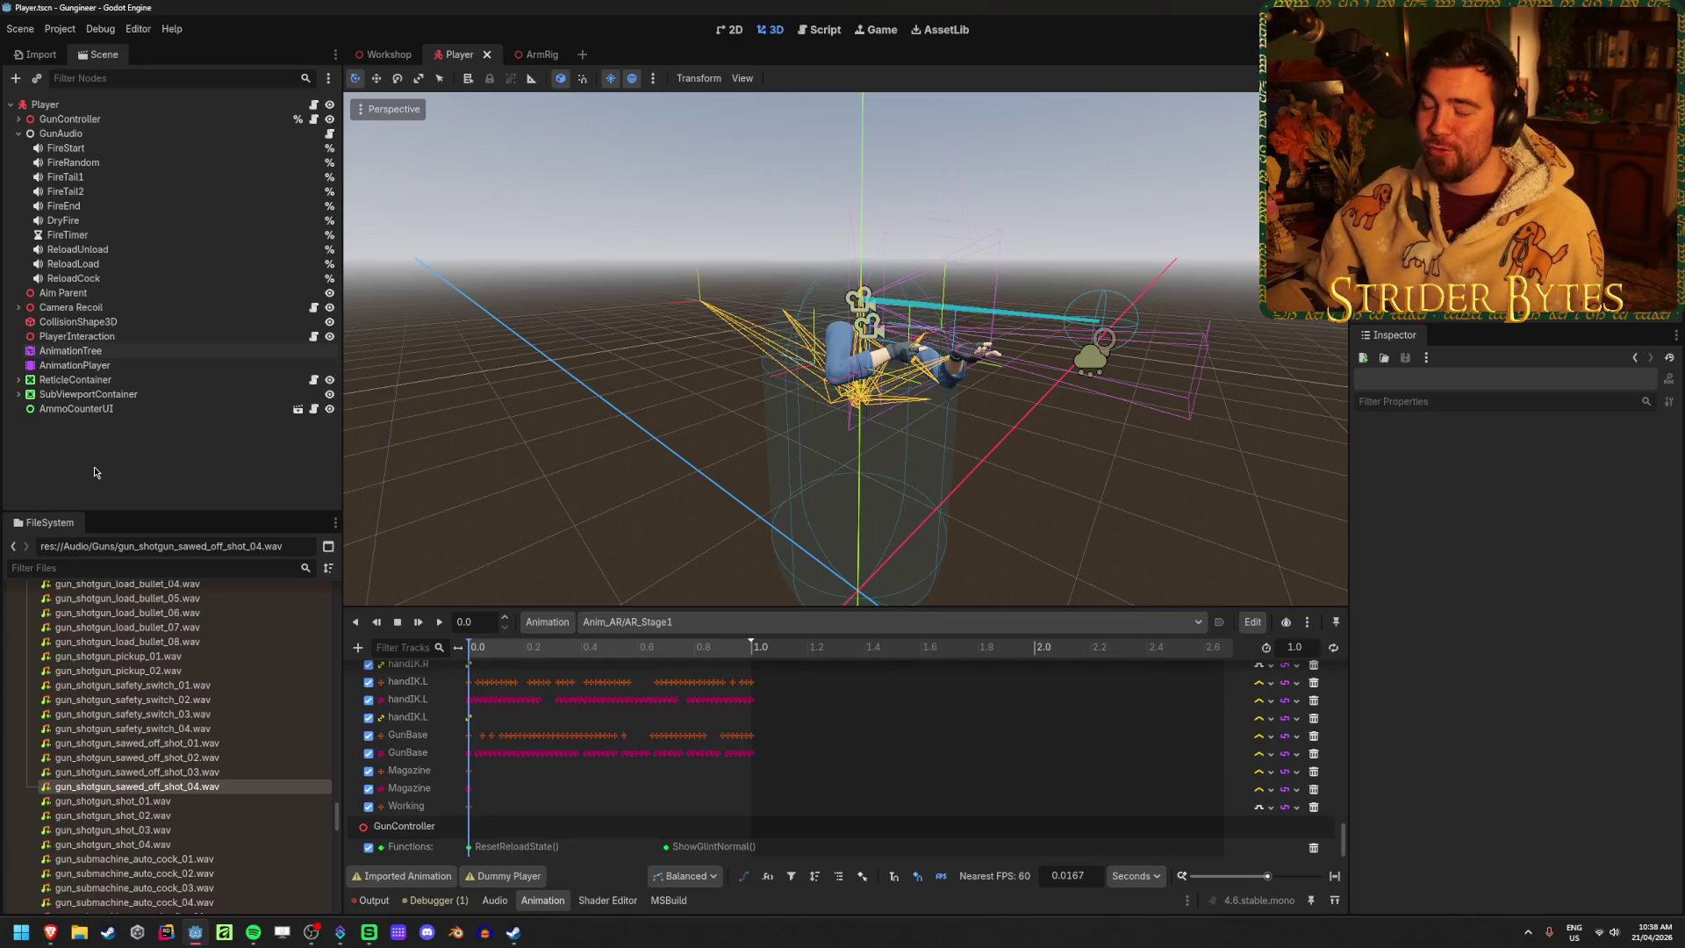
click(458, 934)
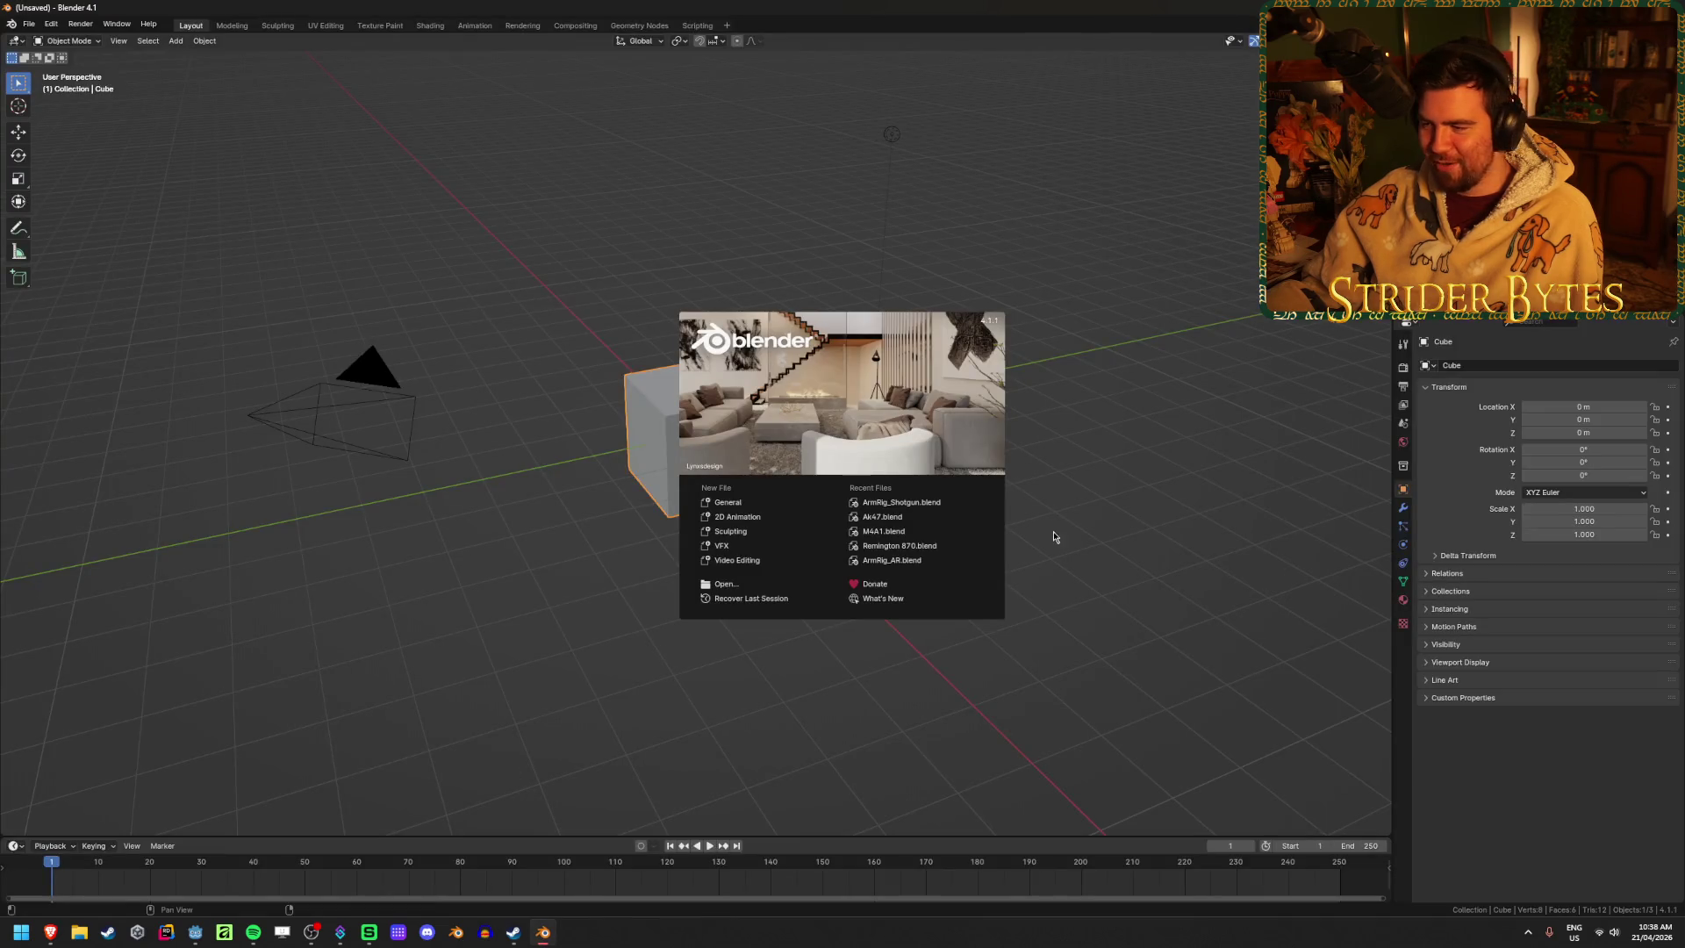
Reopen ArmRig_Shotgun.blend from recent files, deselect the armature, and save it
click(909, 503)
click(552, 530)
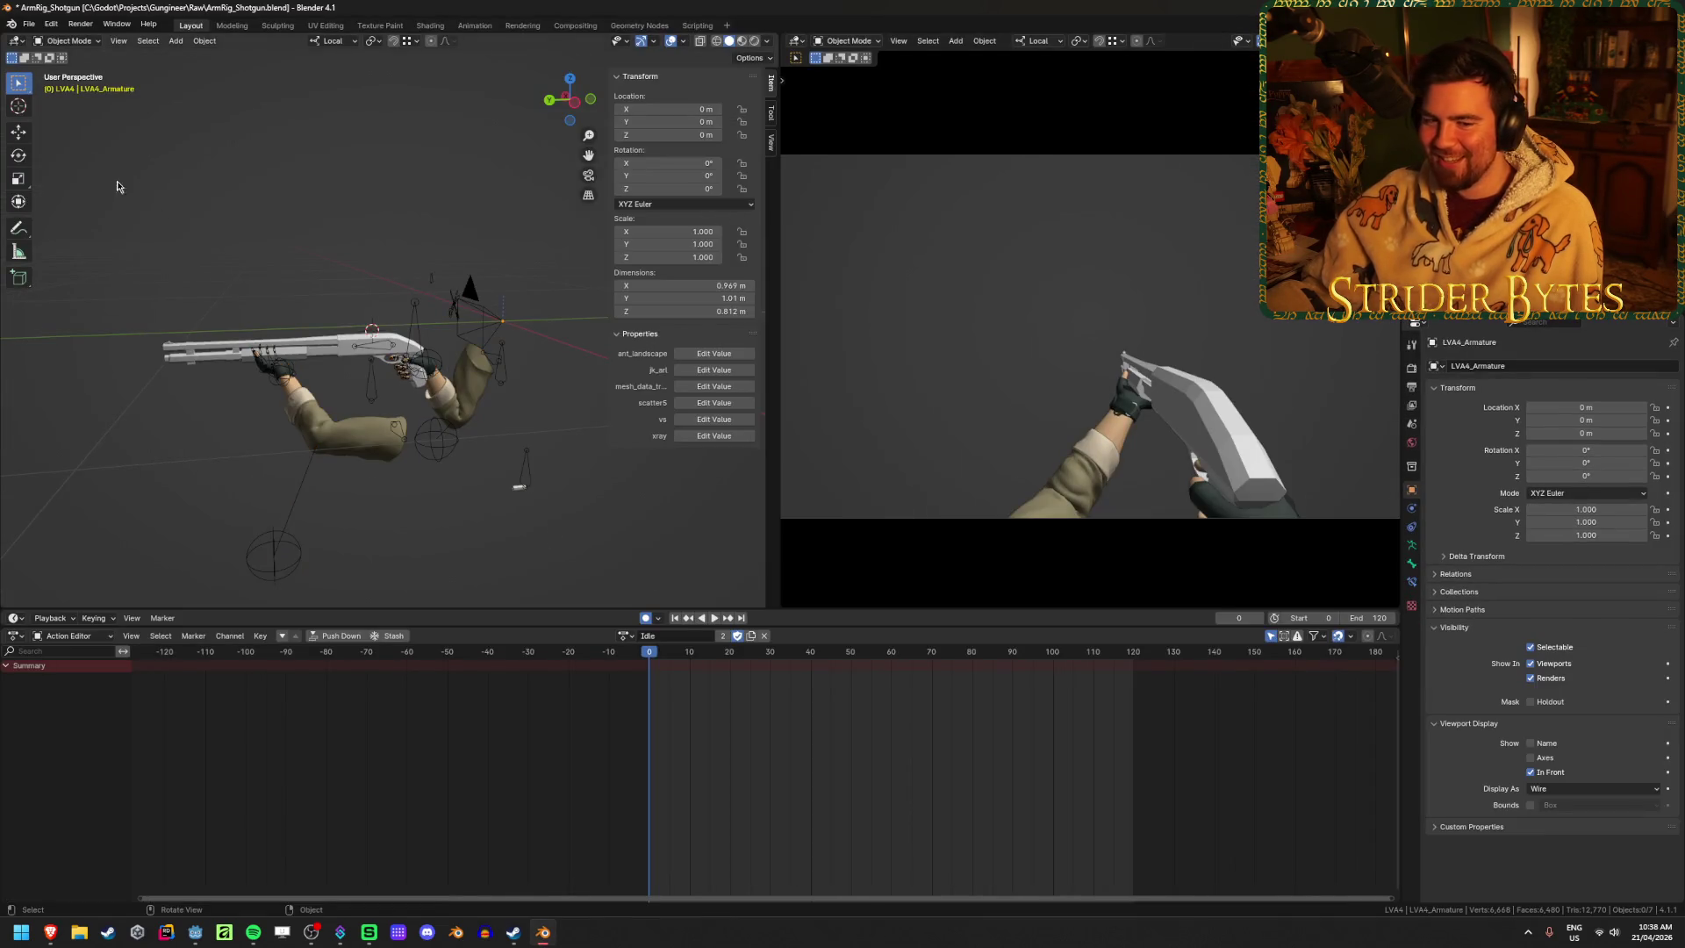
key(ctrl+s)
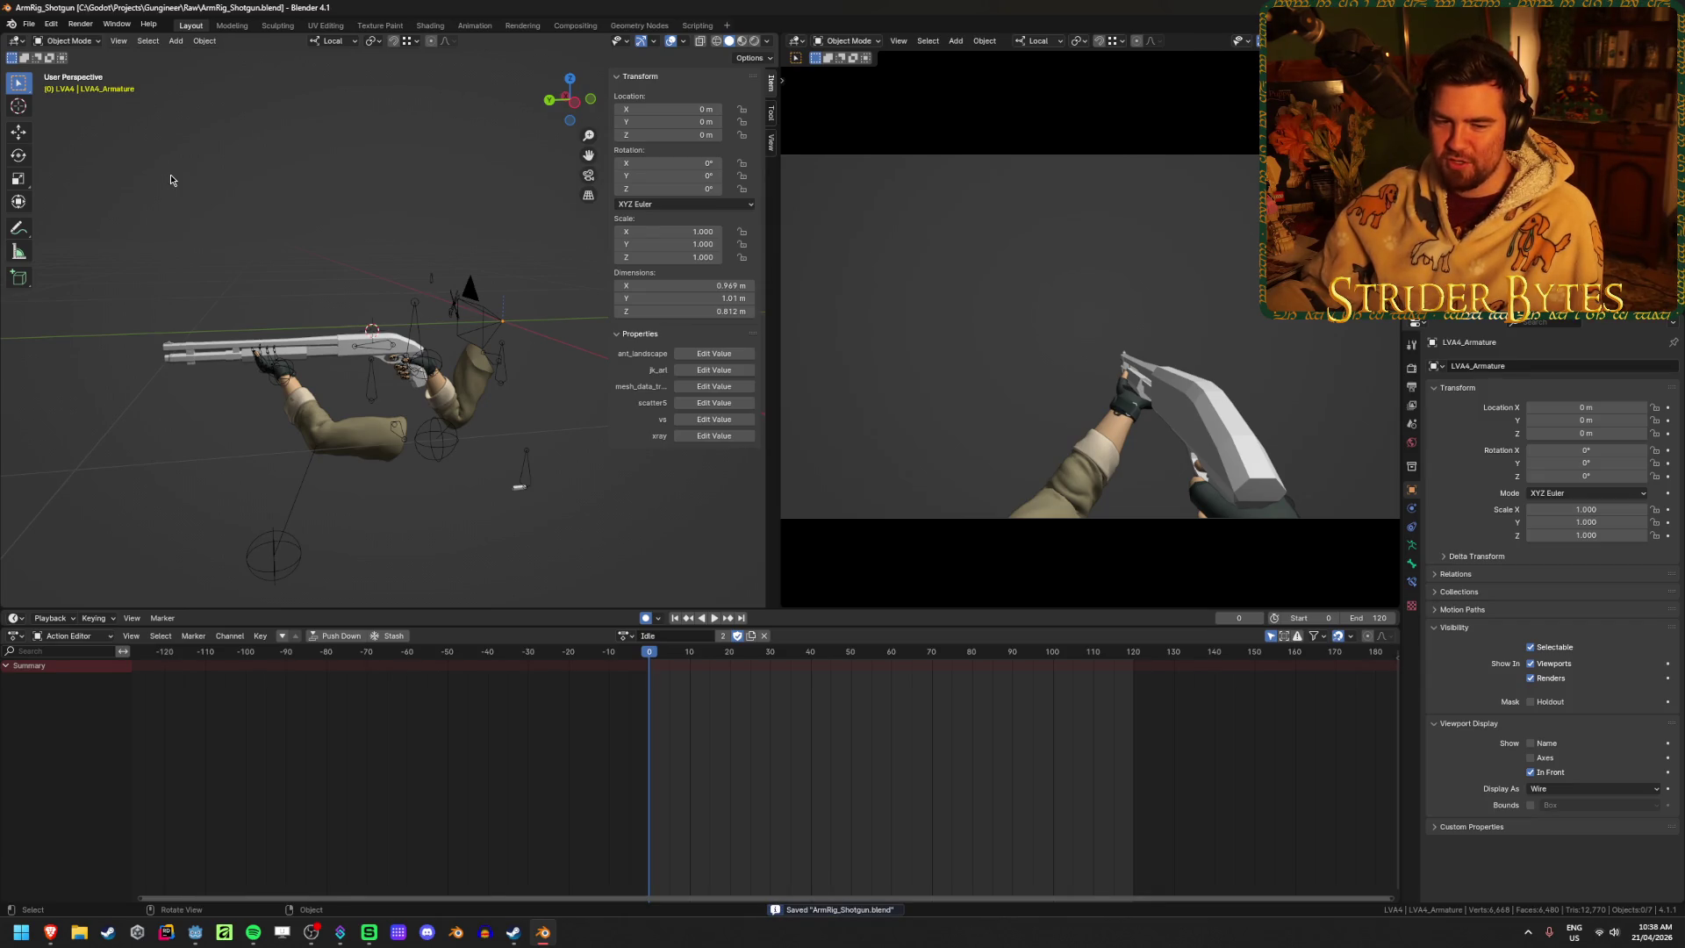
drag(570, 99, 528, 116)
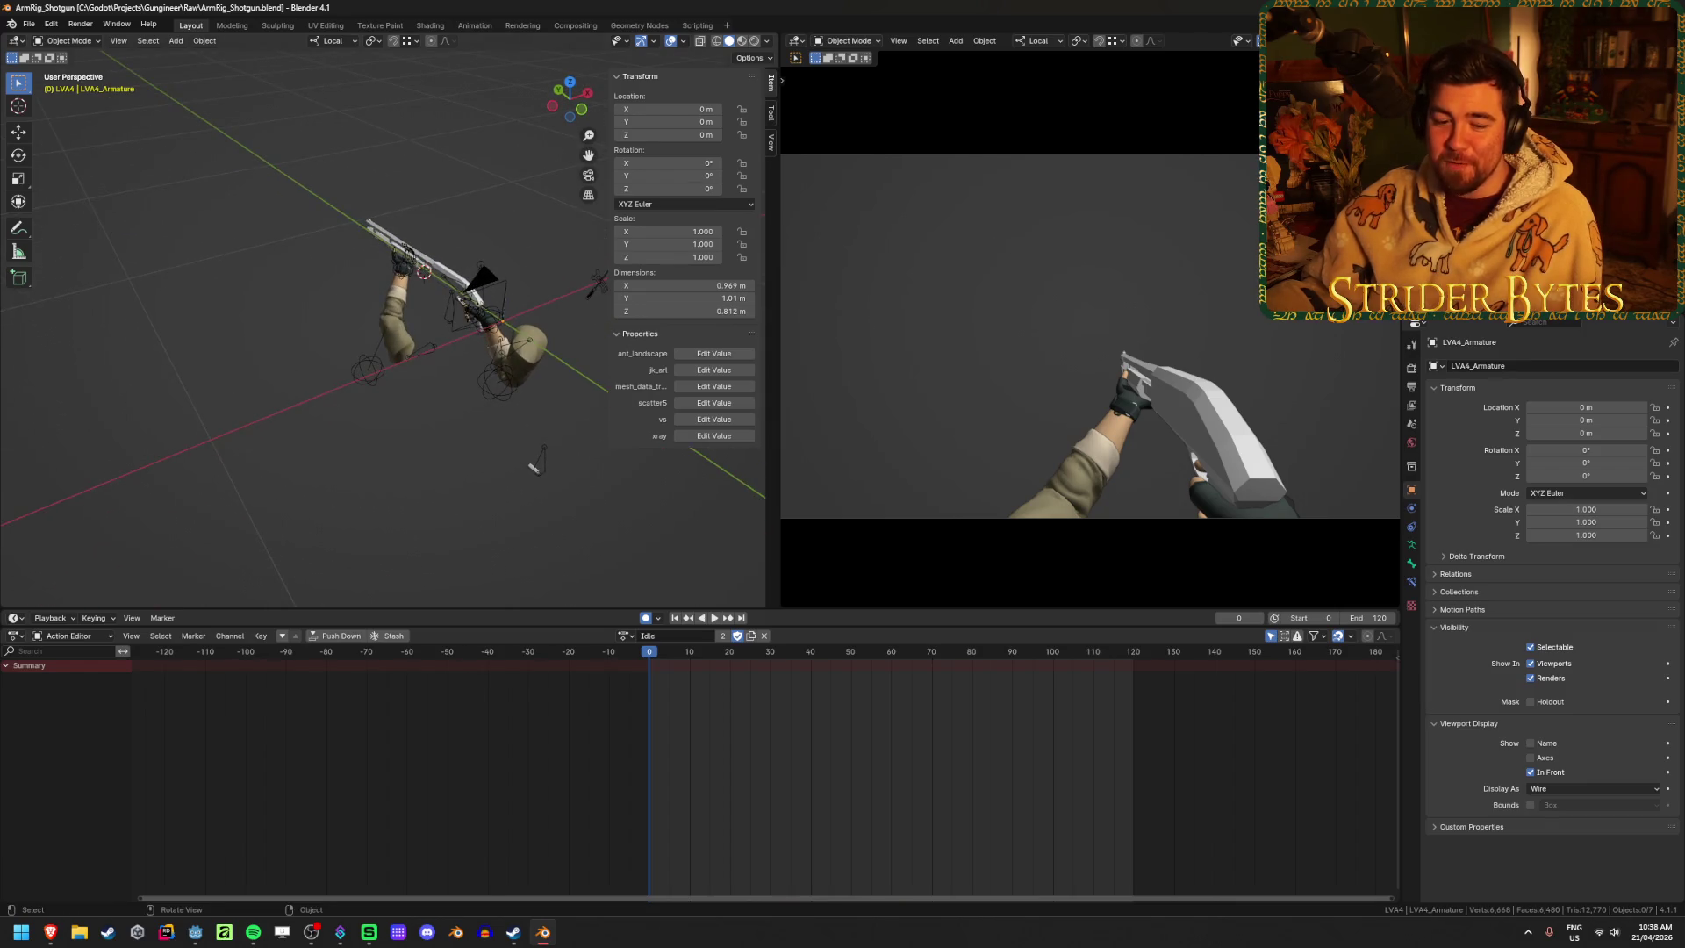
drag(282, 470, 333, 371)
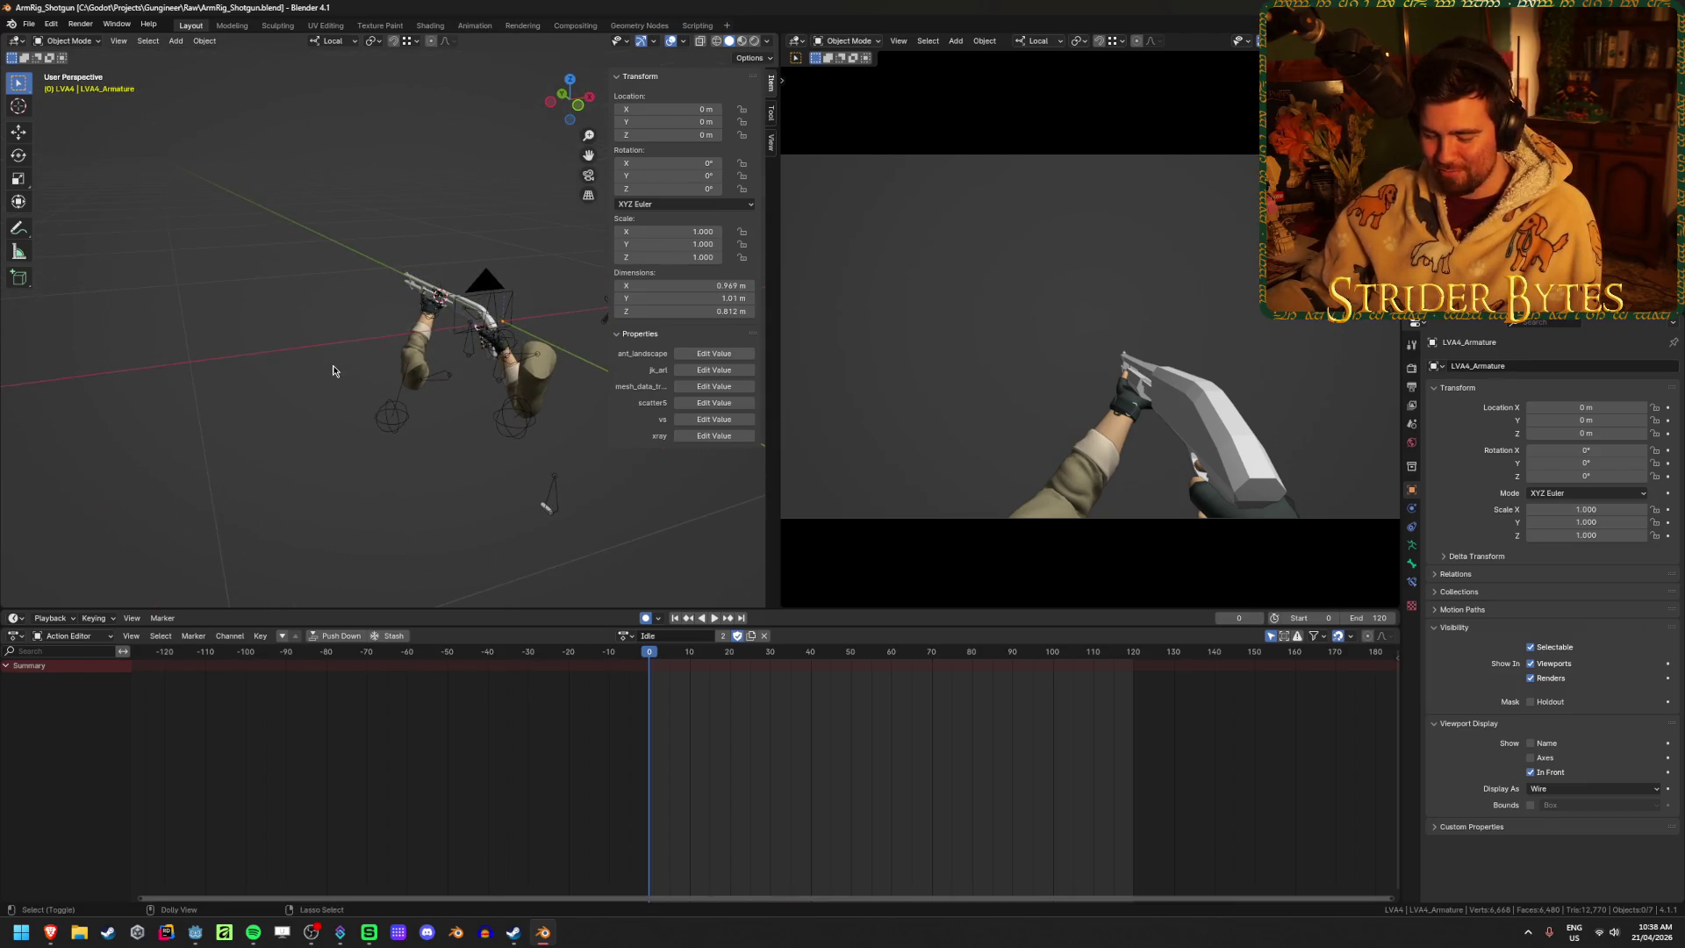
Export the rig as glTF over Animation/Anim_Pump.glb in the Gungineer project
key(ctrl+e)
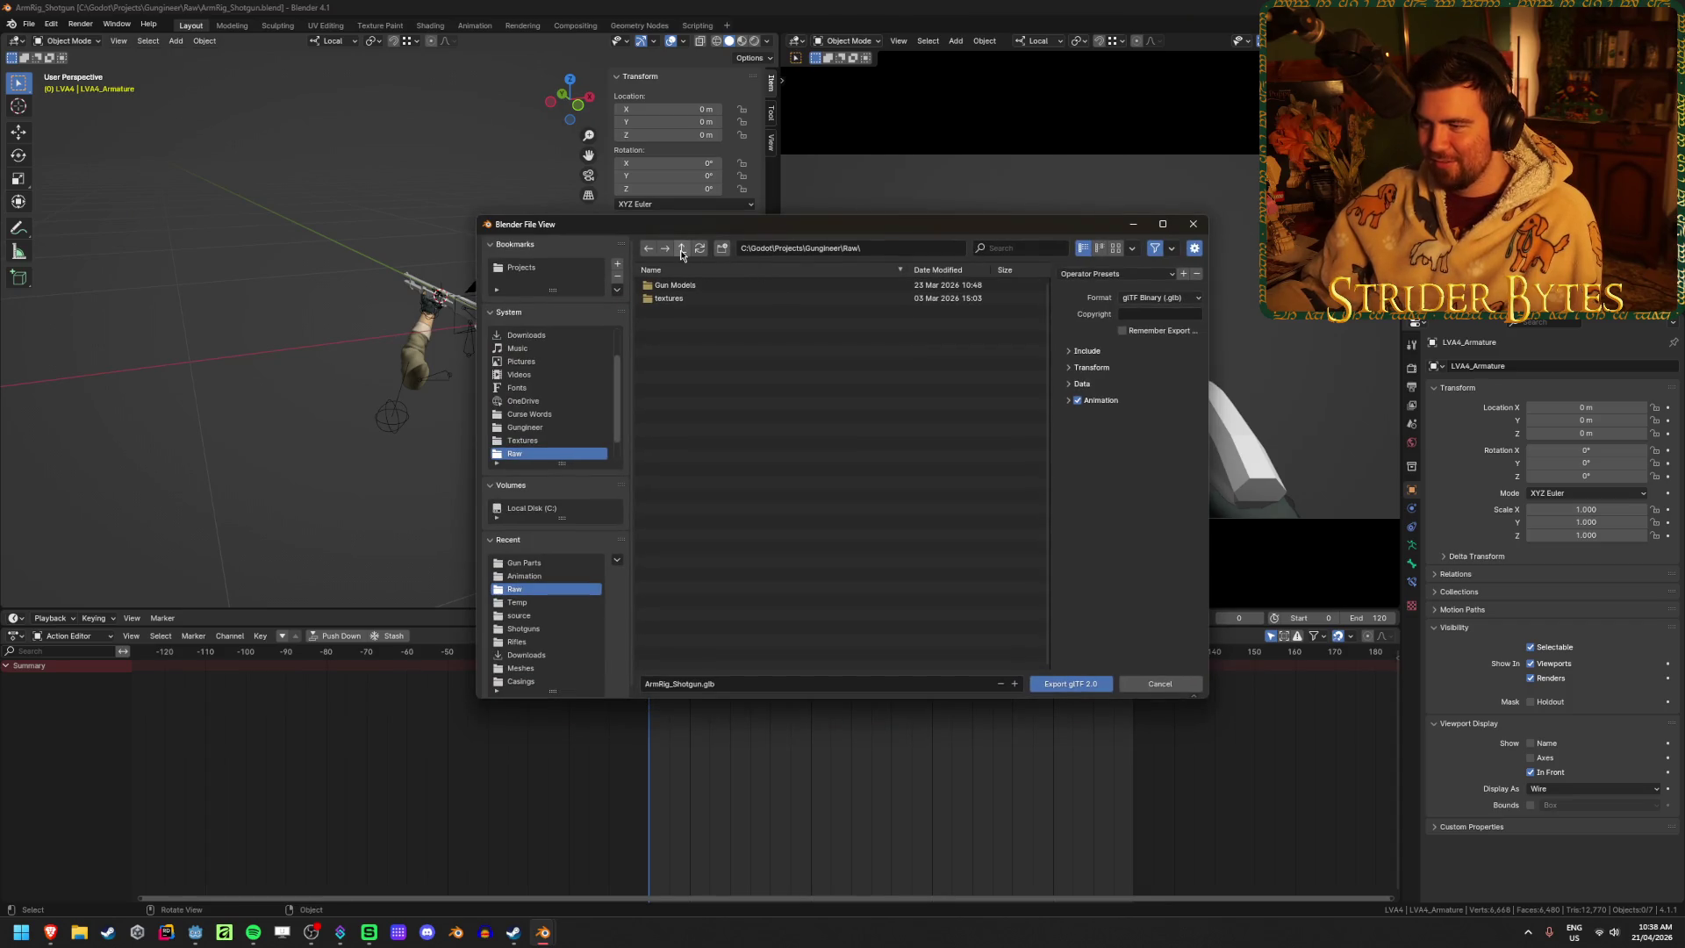
click(681, 250)
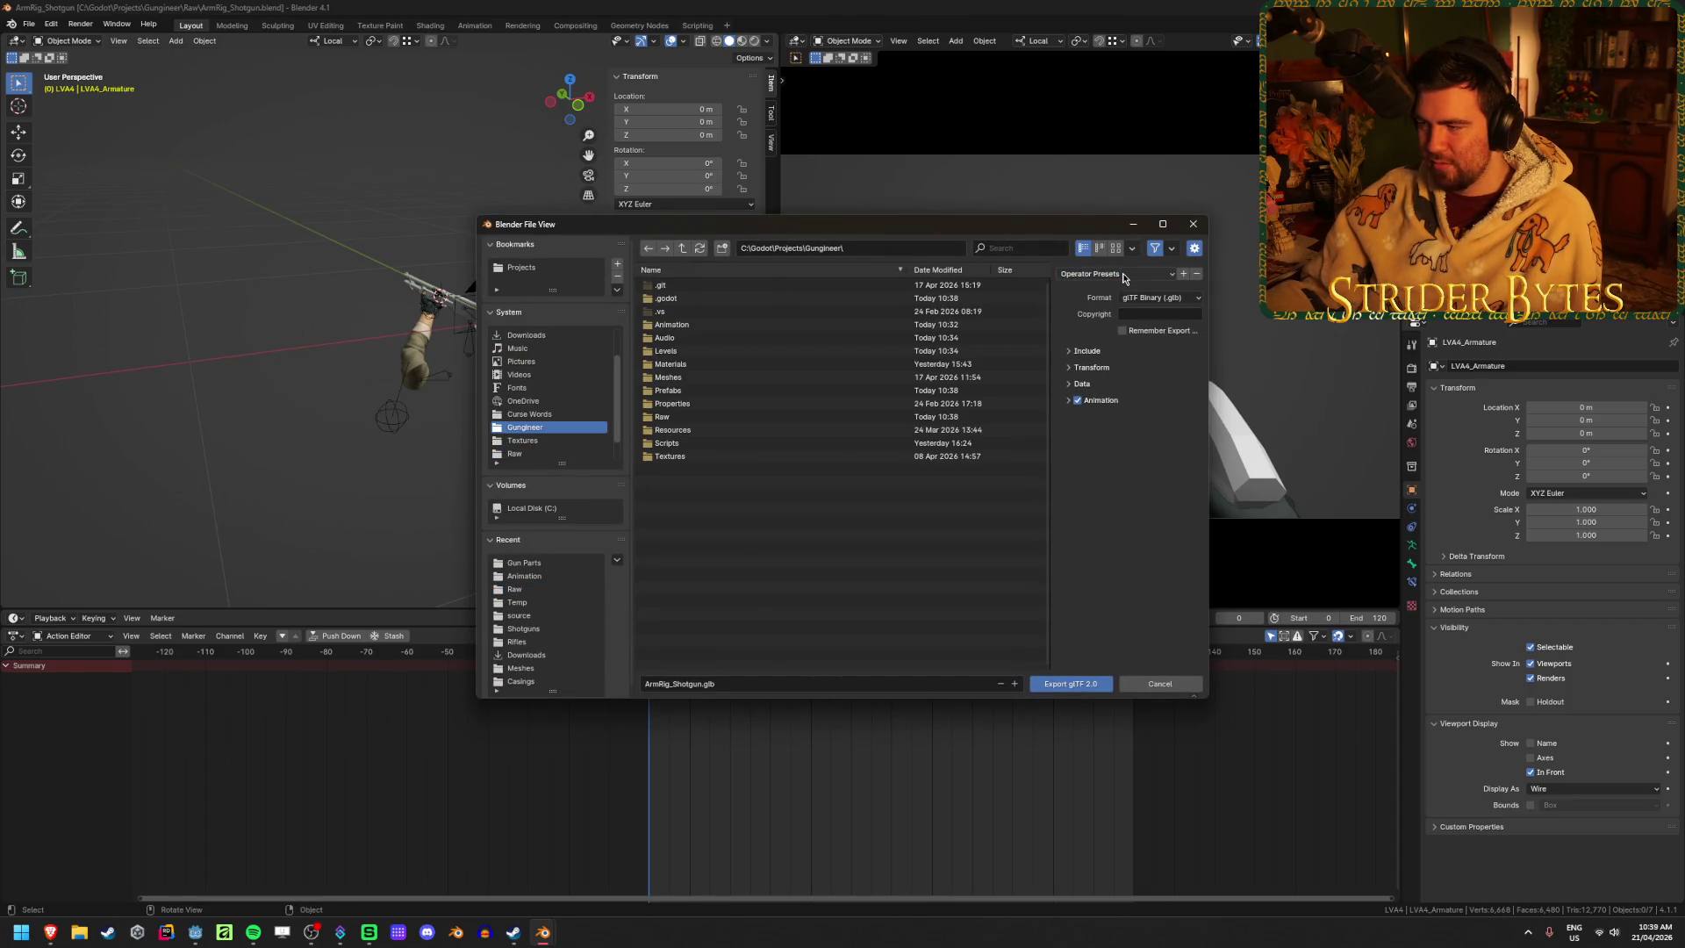
click(1107, 352)
click(1079, 351)
click(1084, 400)
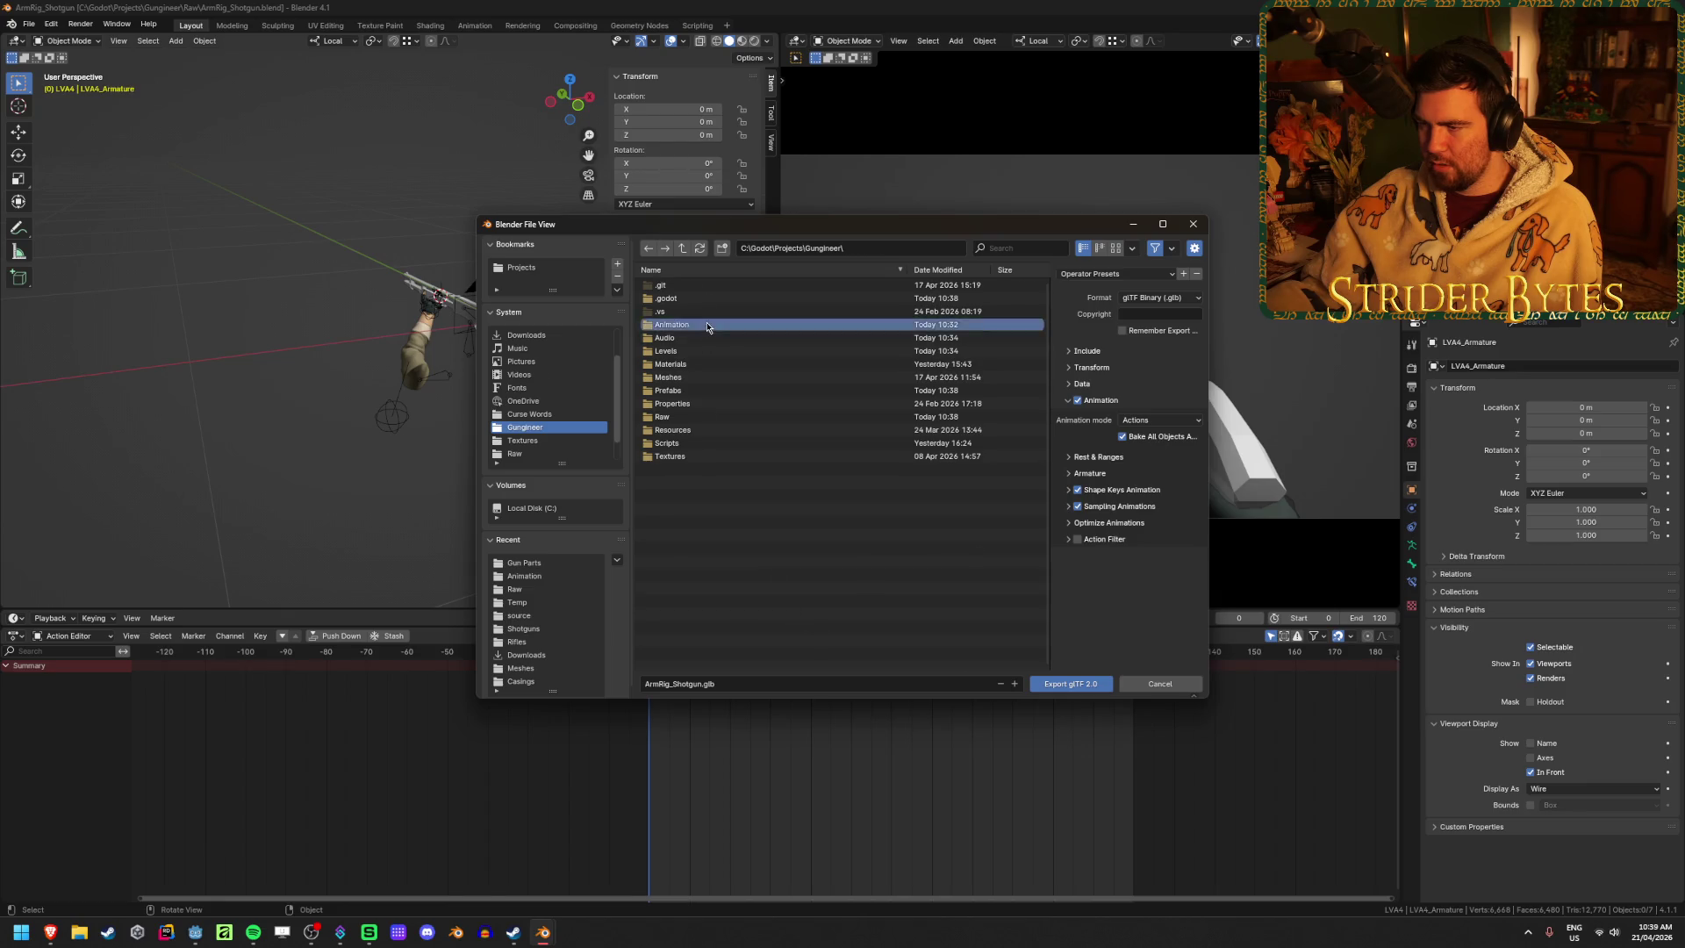
double_click(675, 325)
click(684, 298)
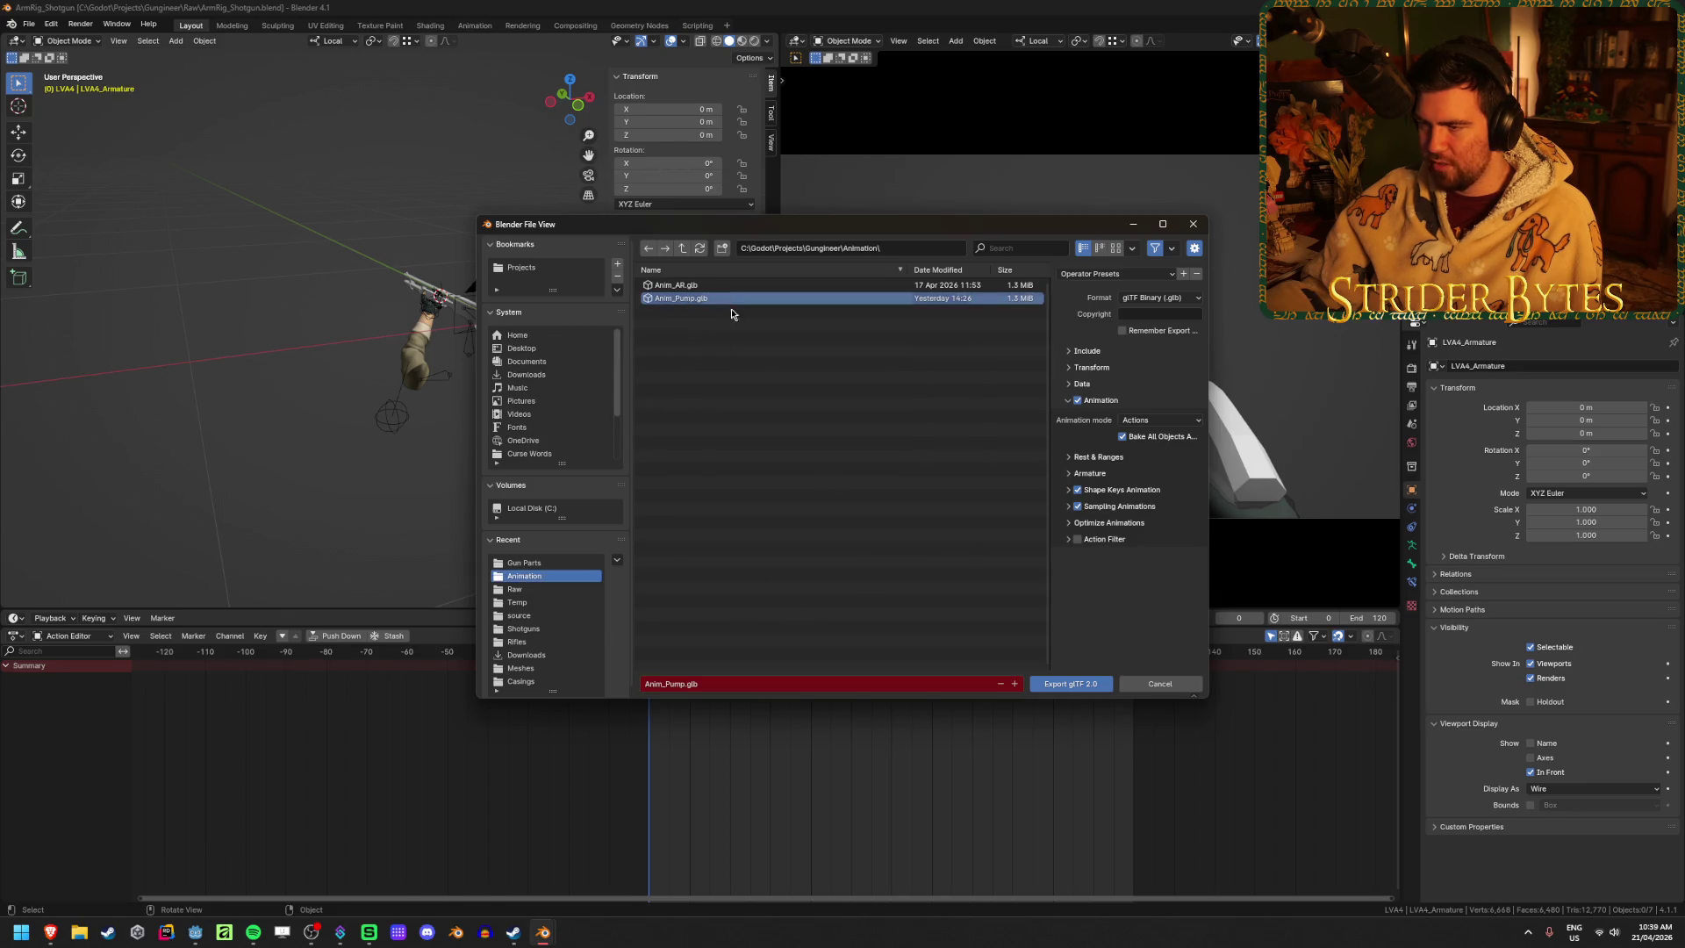
click(1068, 683)
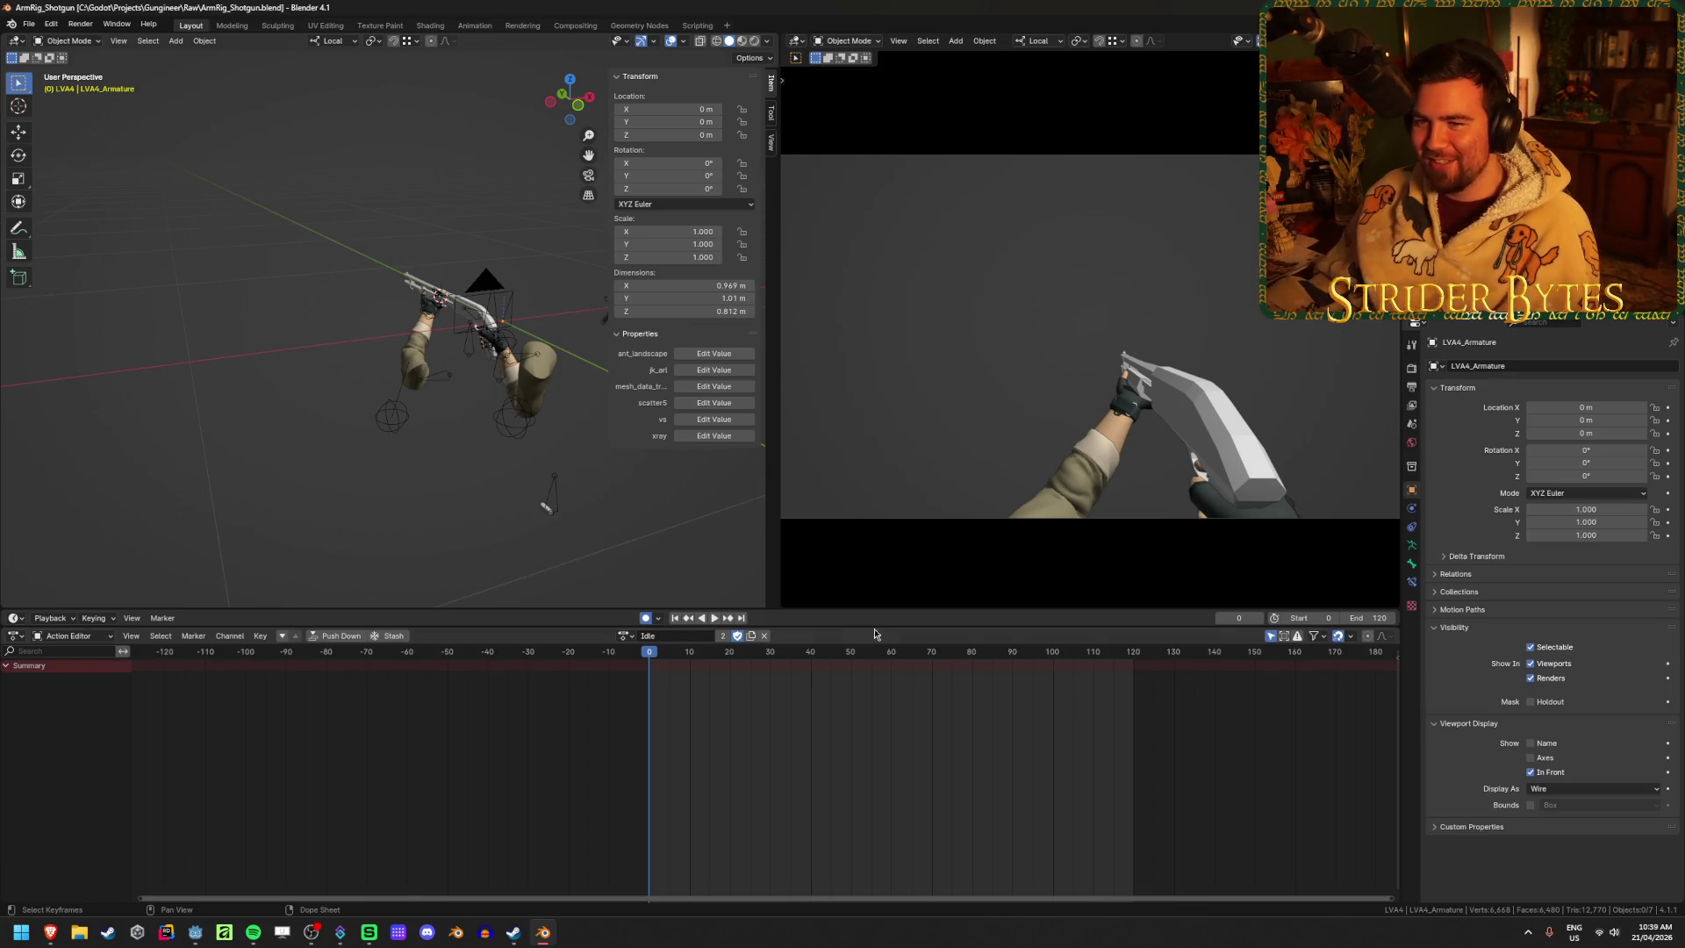
Save the rig file, return to Godot, and open its animation list
key(ctrl+s)
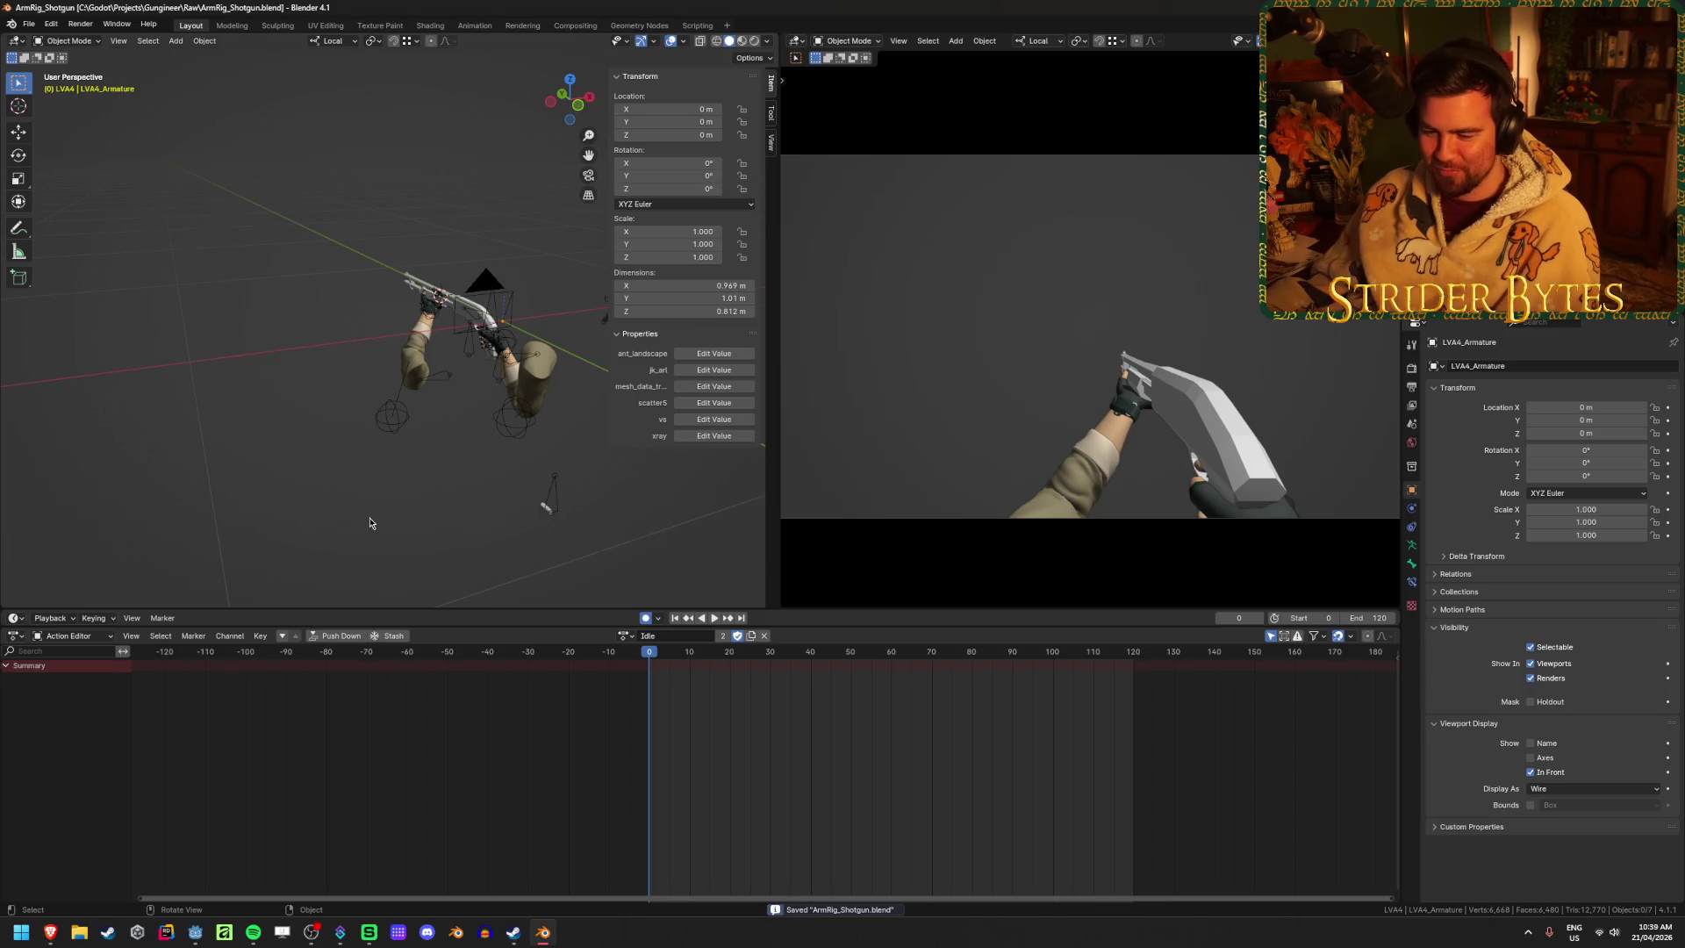
key(alt+Tab)
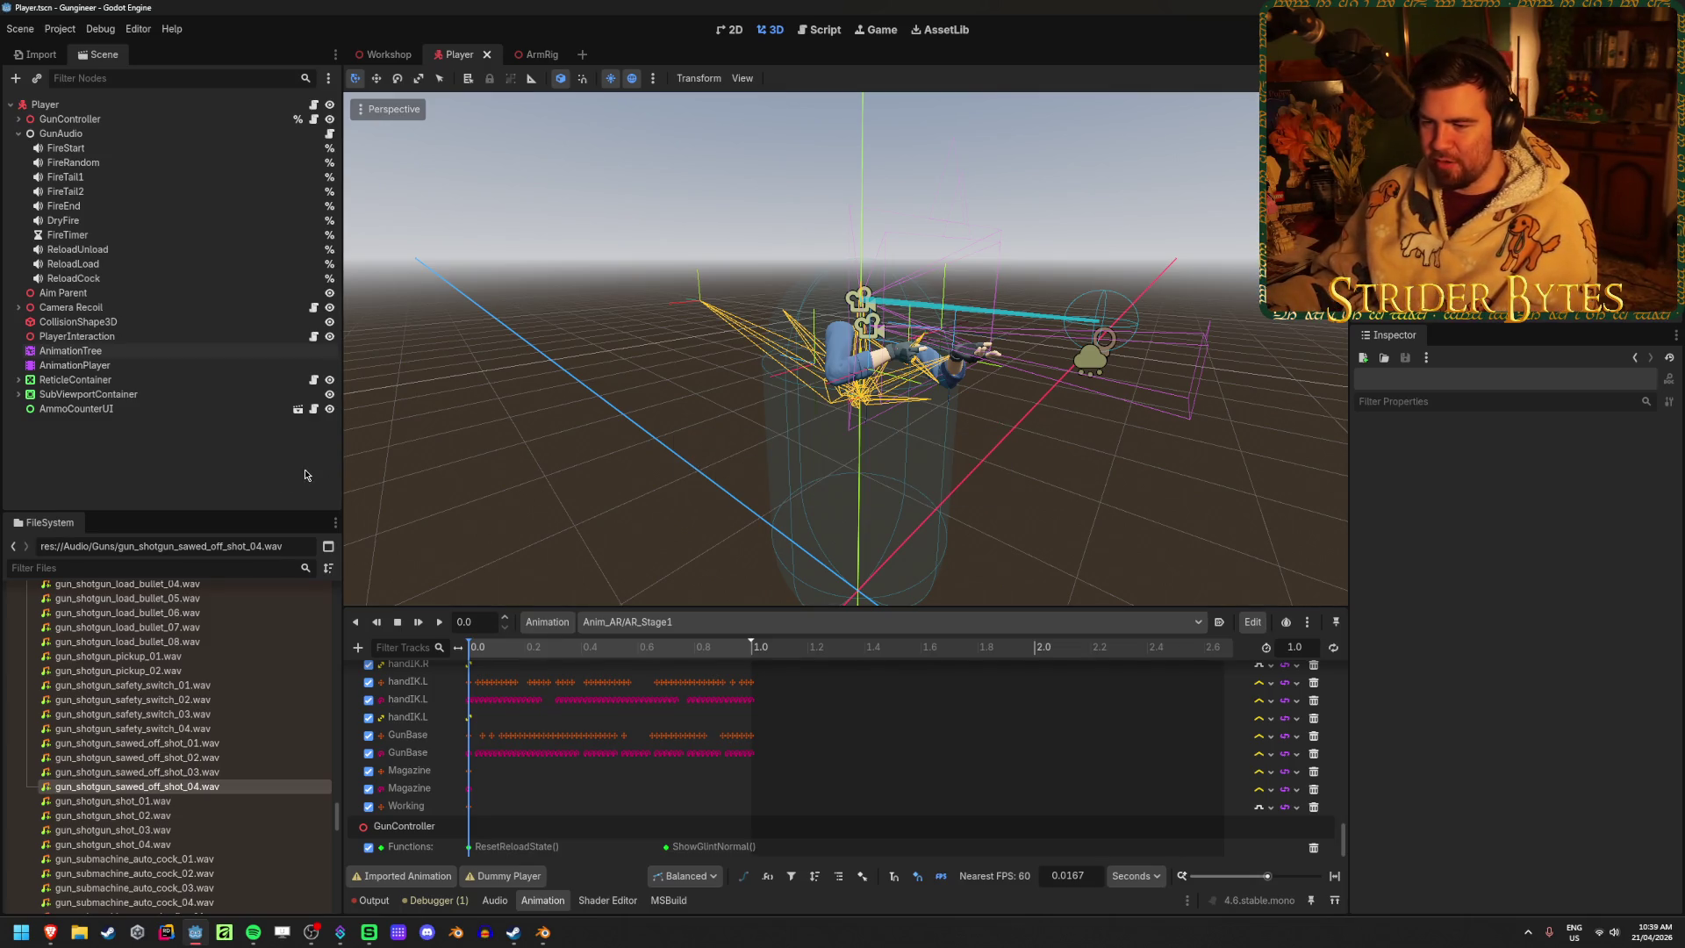
click(760, 622)
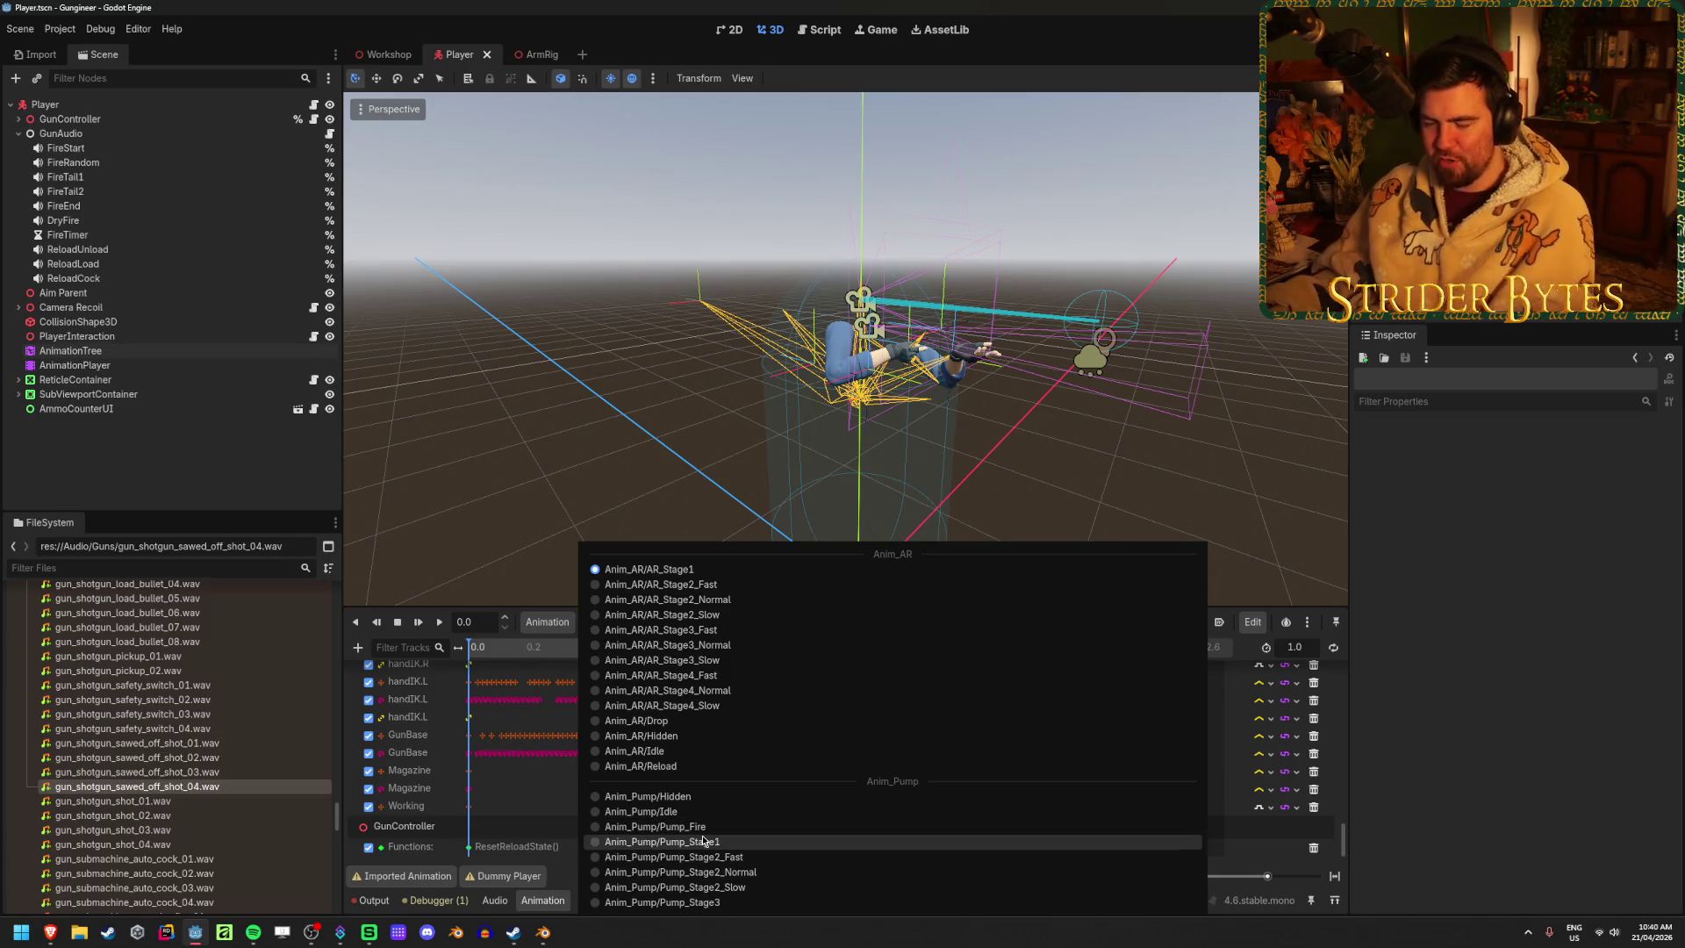
Load Anim_Pump/Pump_Stage2_Fast on the AnimationPlayer and scrub it to about 0.24 seconds
click(703, 826)
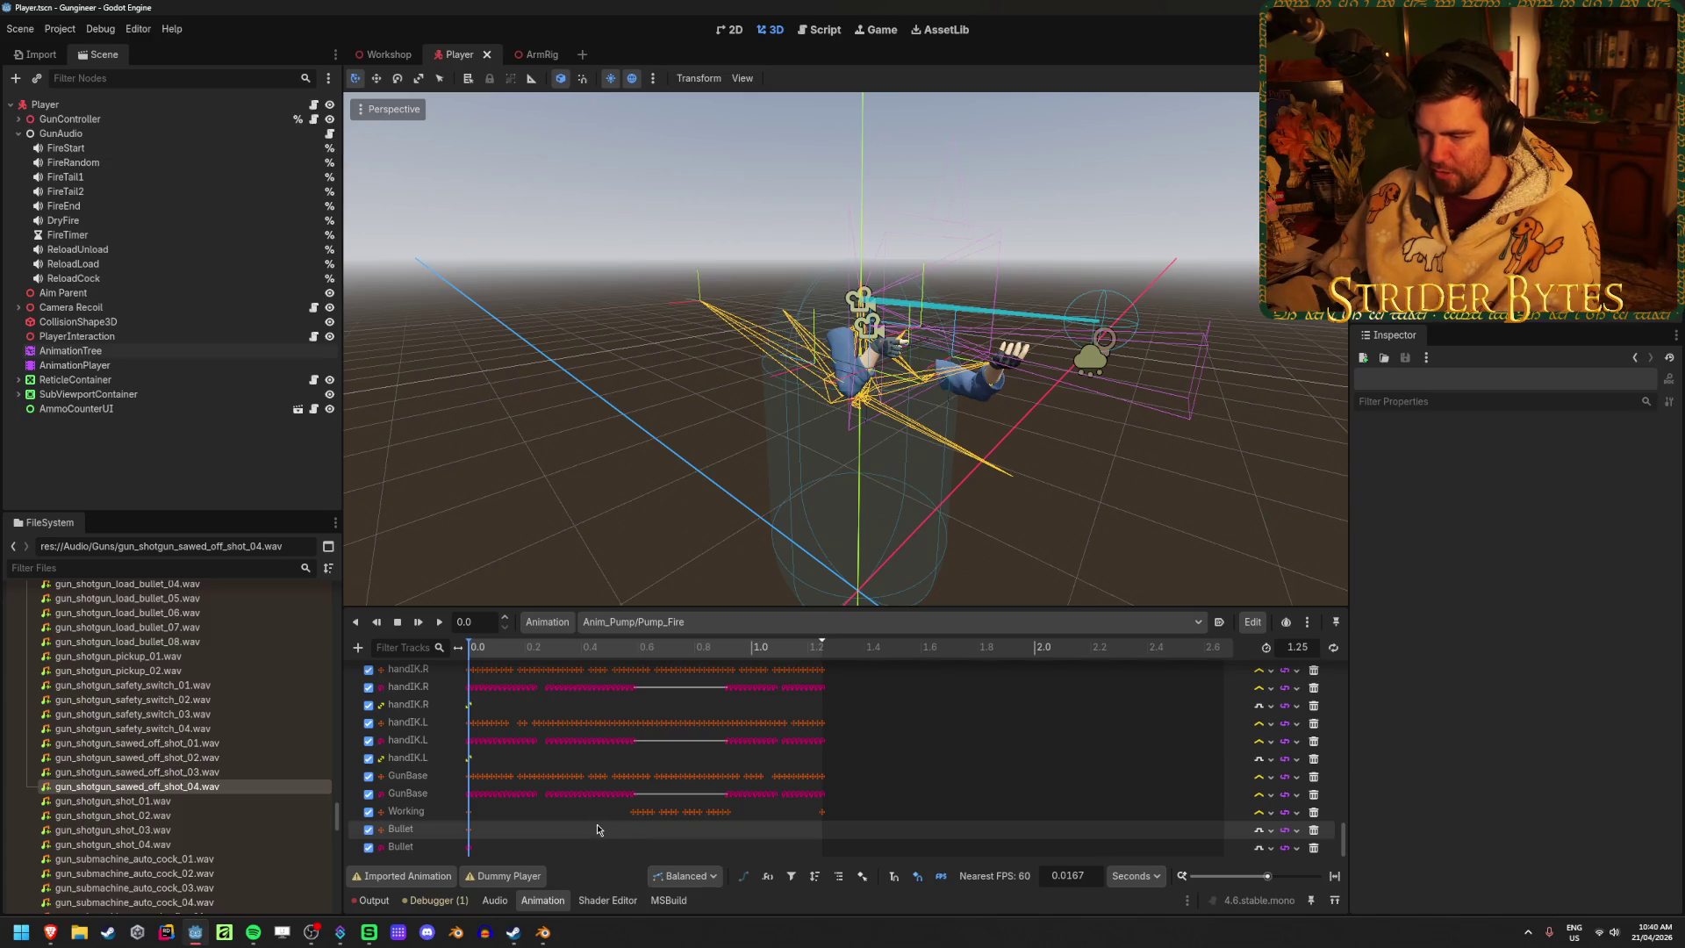
click(74, 365)
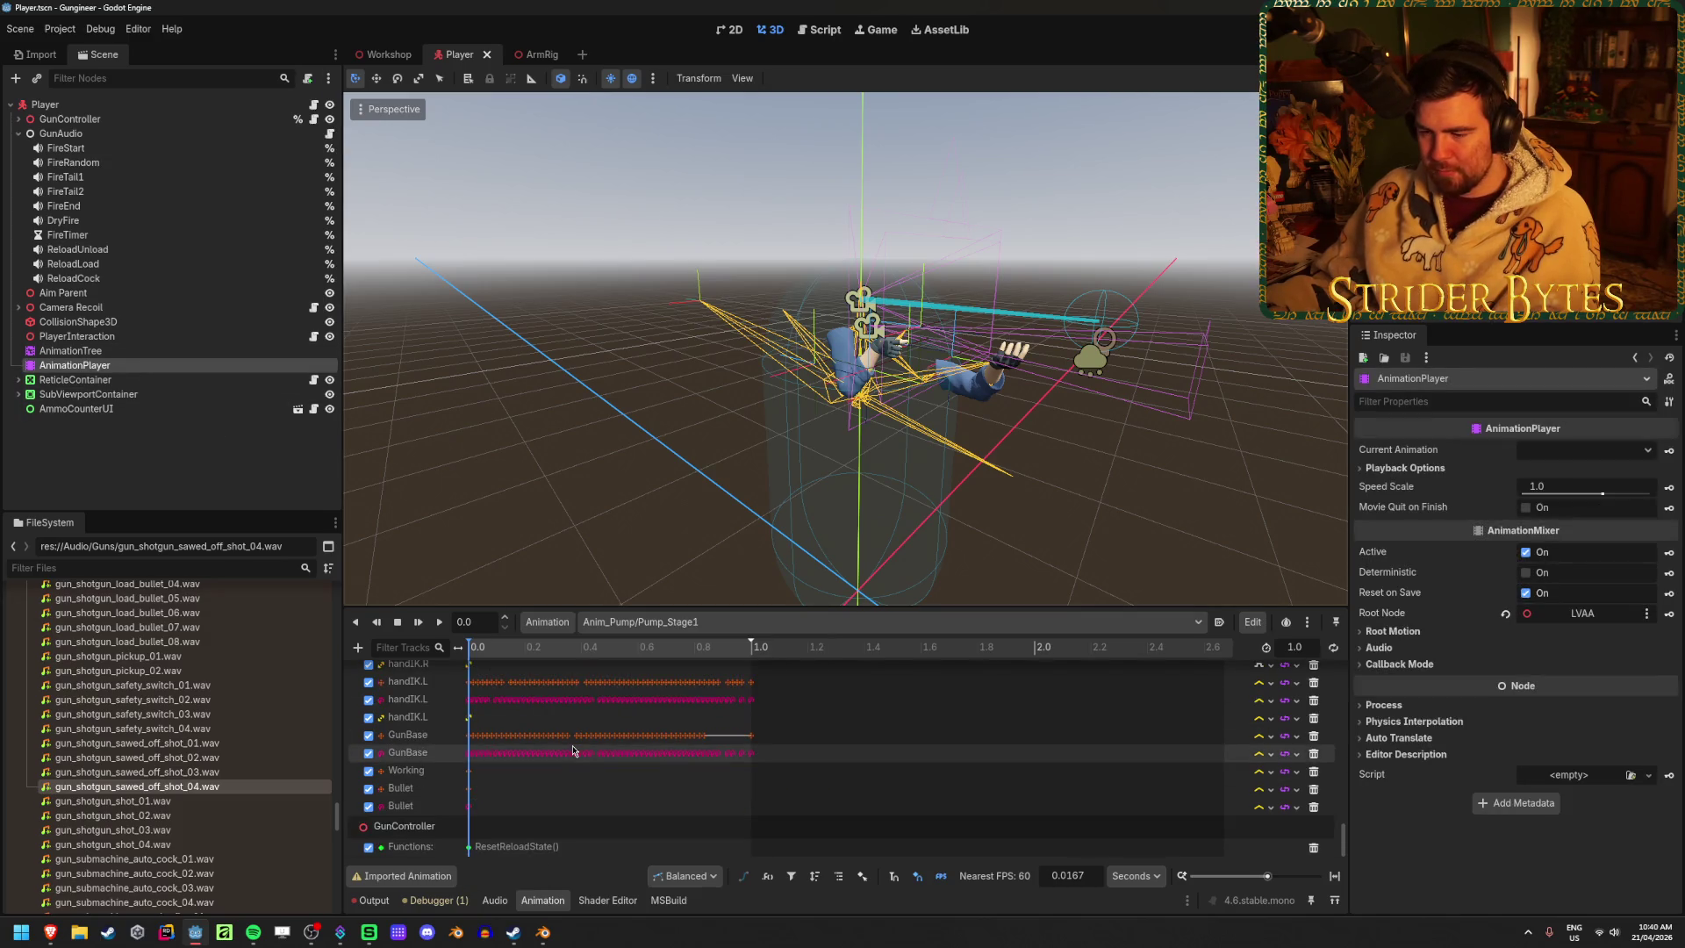
mouse_move(518, 648)
mouse_down()
mouse_move(676, 648)
mouse_move(508, 651)
mouse_move(650, 650)
mouse_up()
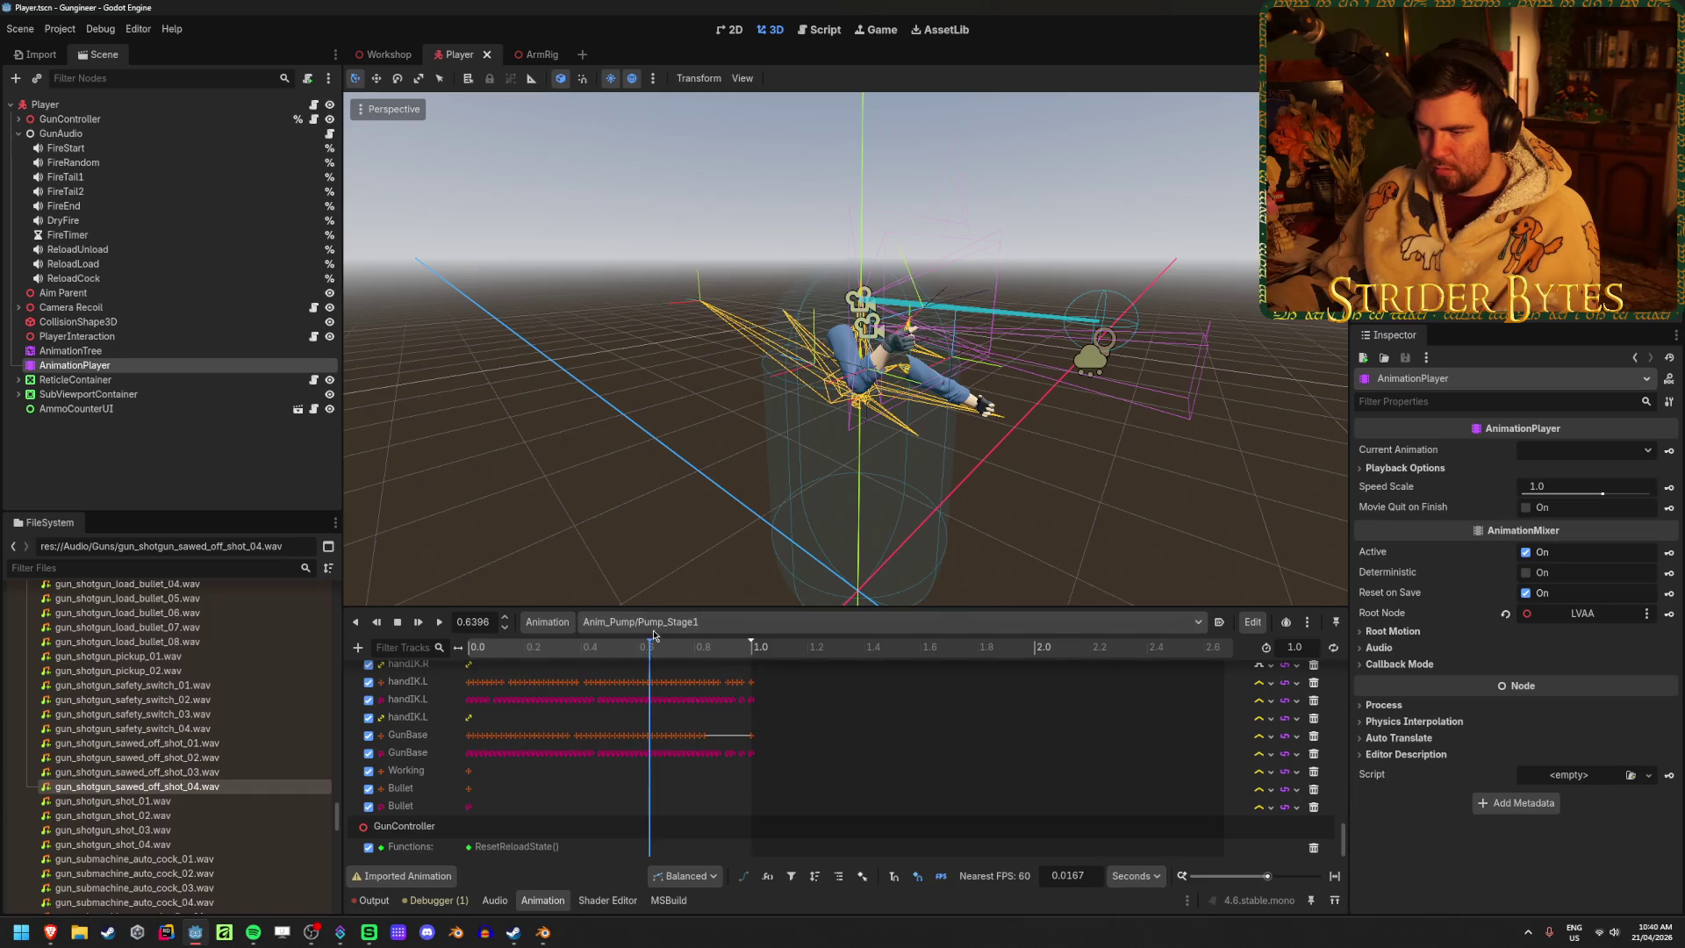
click(654, 625)
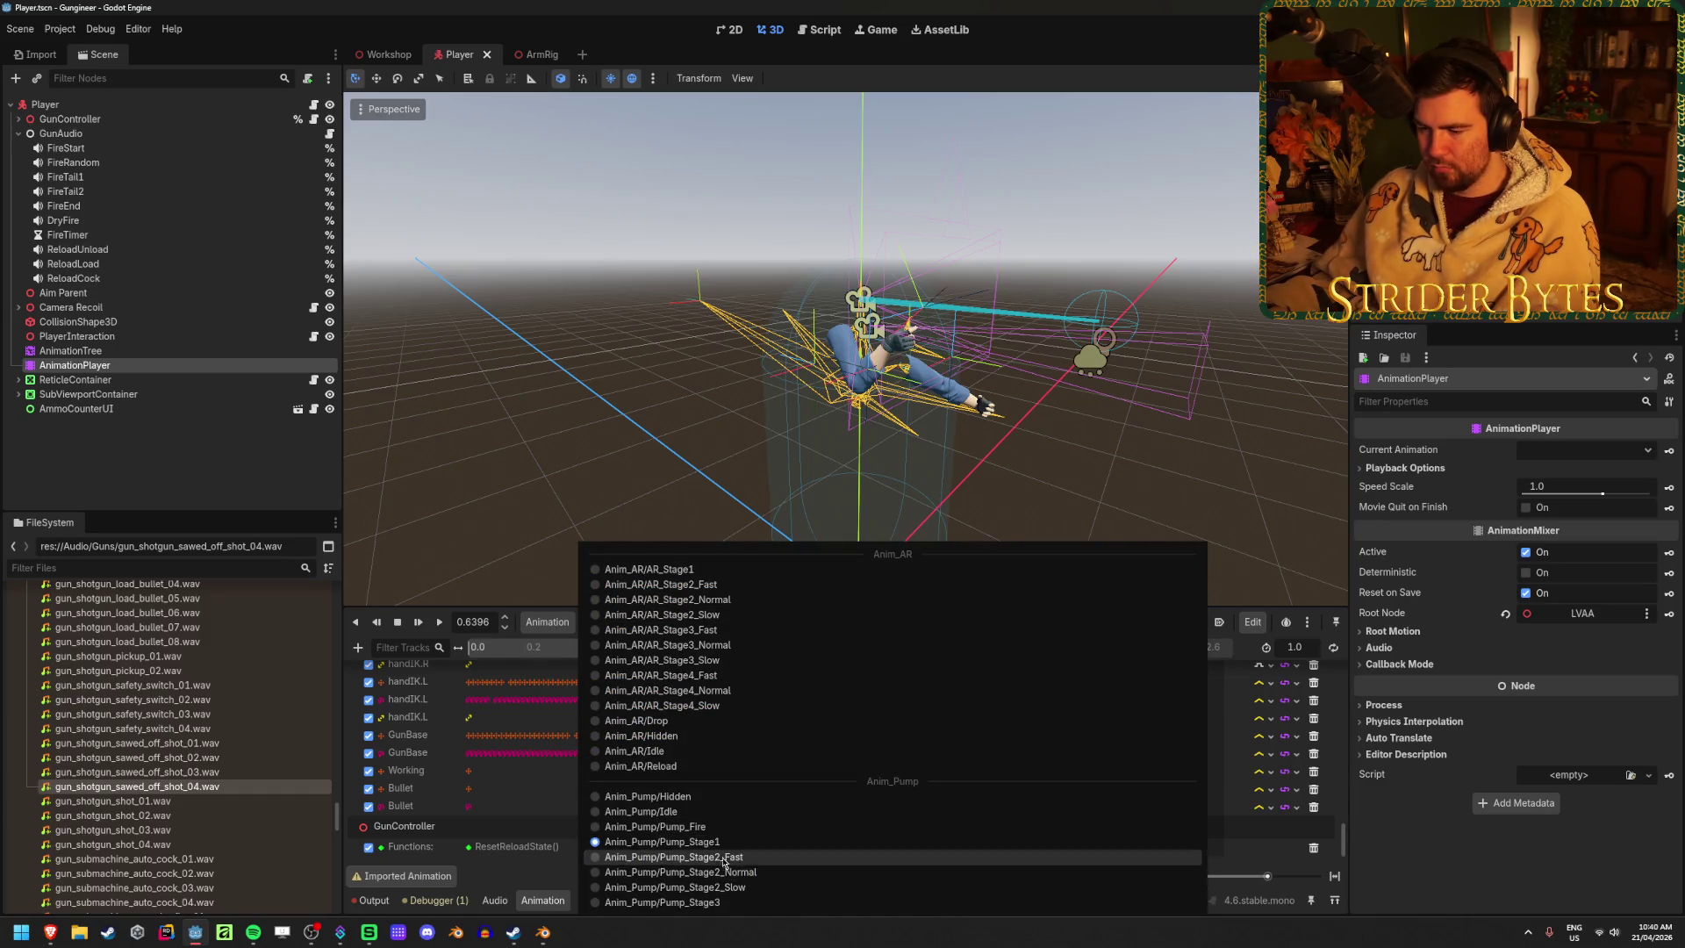
click(707, 857)
drag(493, 653, 587, 664)
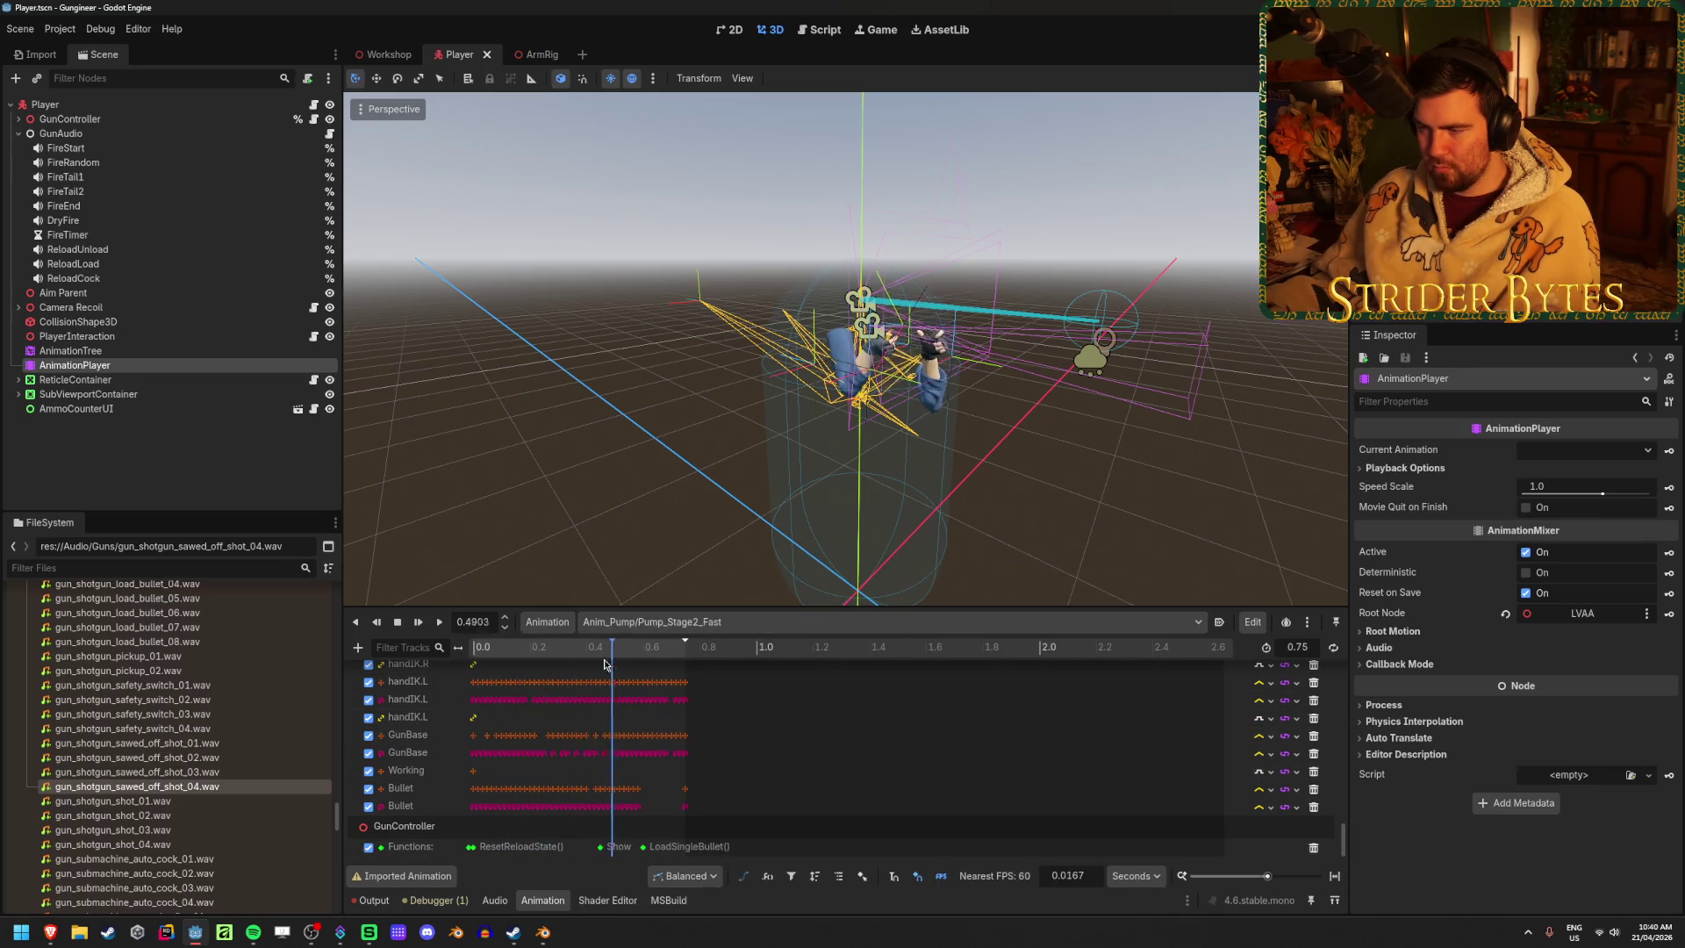
Add a Call Method track targeting the GunAudio node to Pump_Stage2_Fast
click(358, 648)
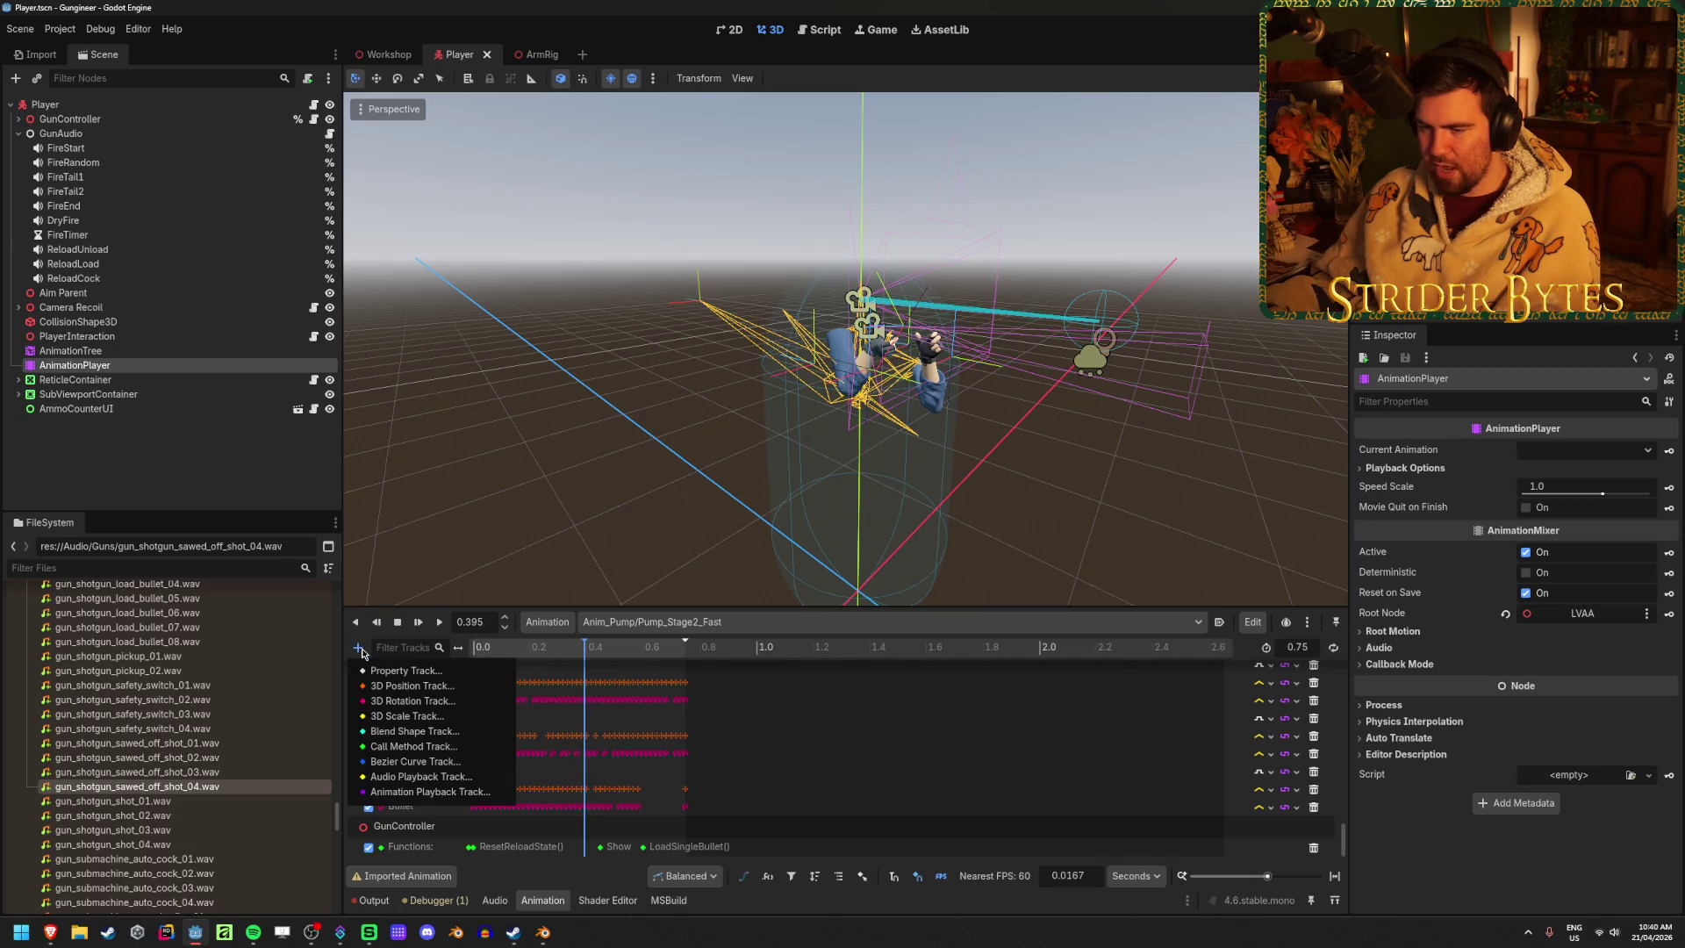
click(412, 746)
click(790, 330)
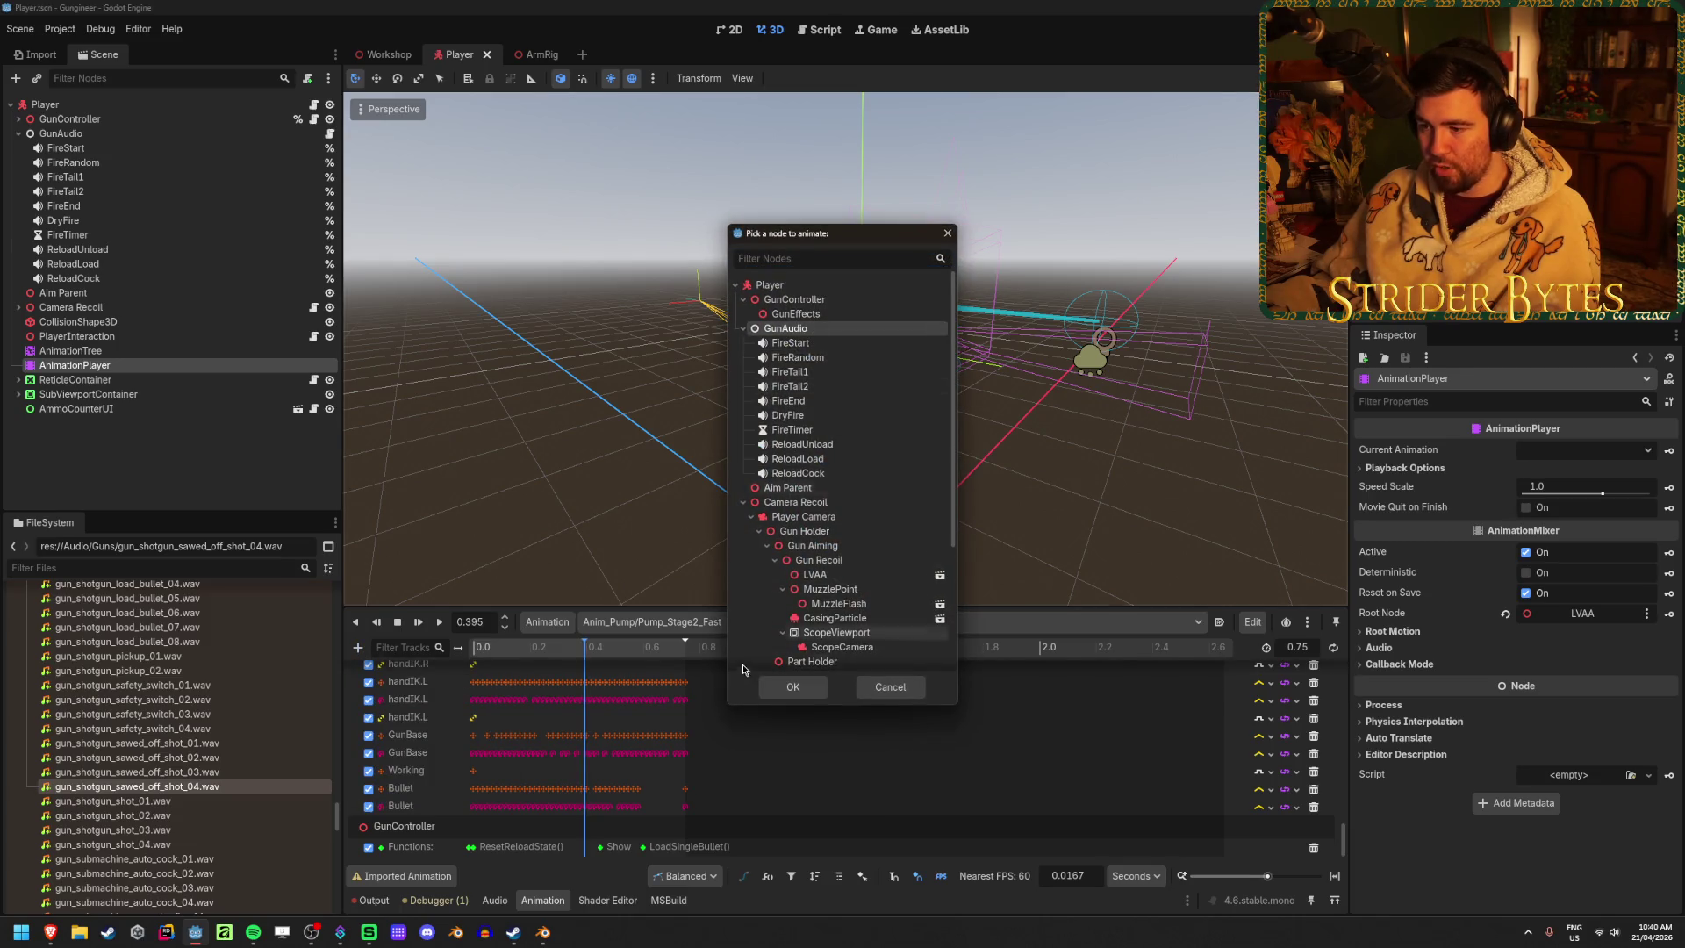
click(776, 683)
scroll(659, 783, down, 1)
mouse_move(570, 649)
mouse_down()
mouse_move(544, 649)
mouse_move(625, 651)
mouse_move(611, 653)
mouse_up()
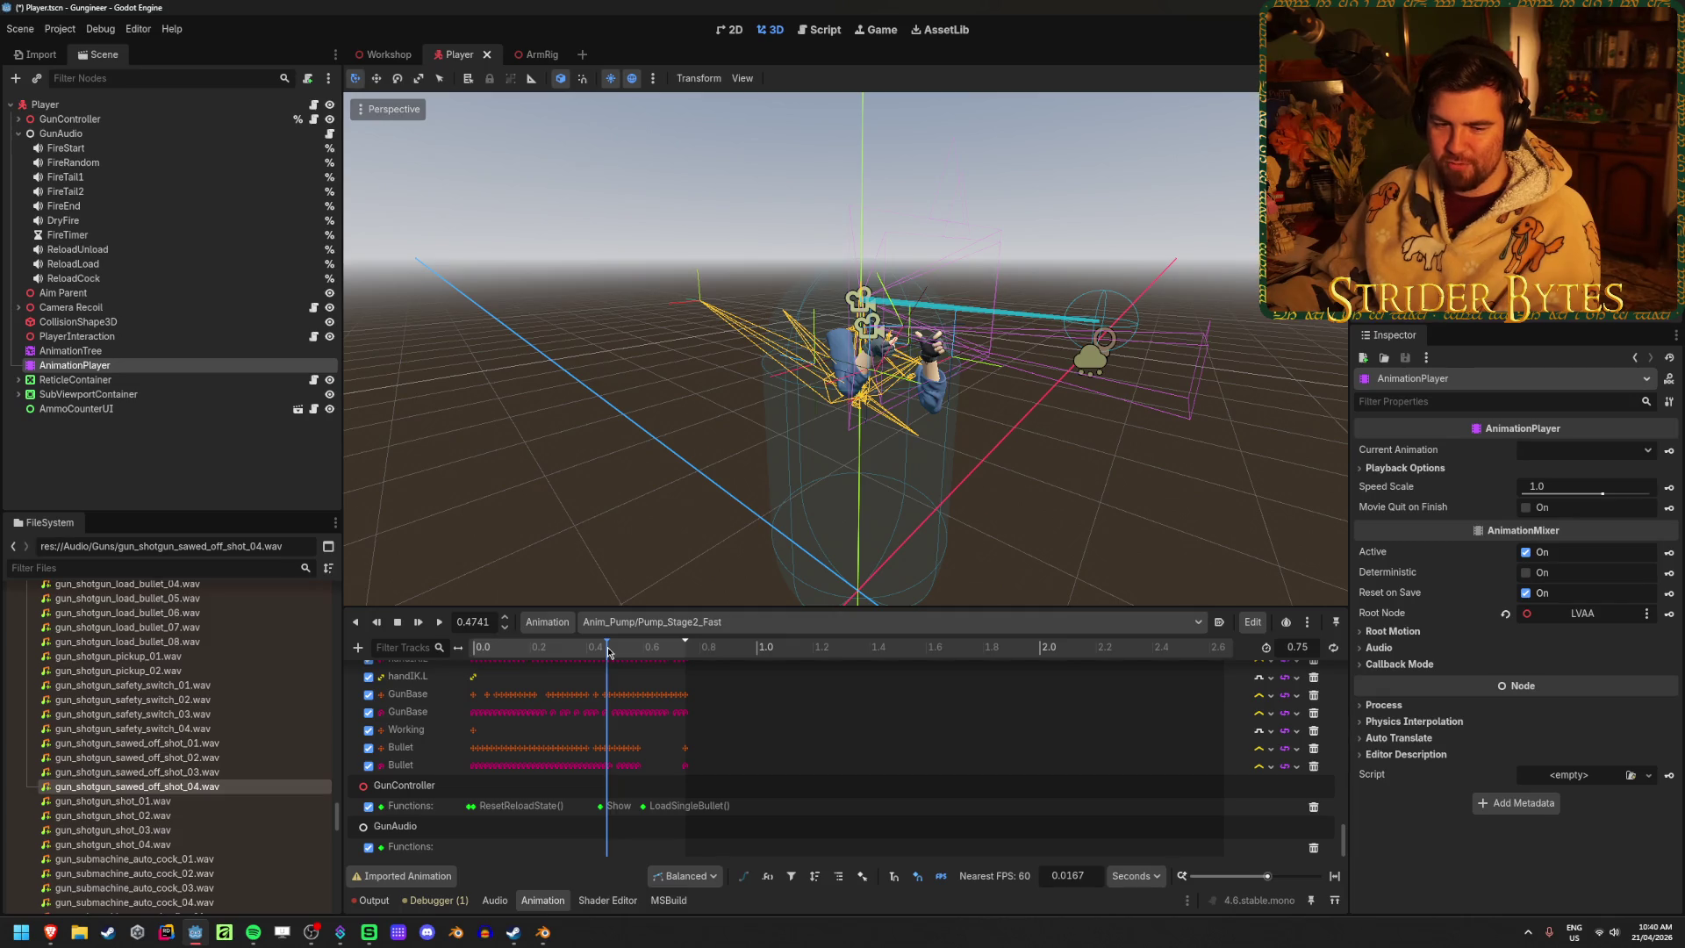
Save the scene with Ctrl+S and select the GunAudio node
key(ctrl+s)
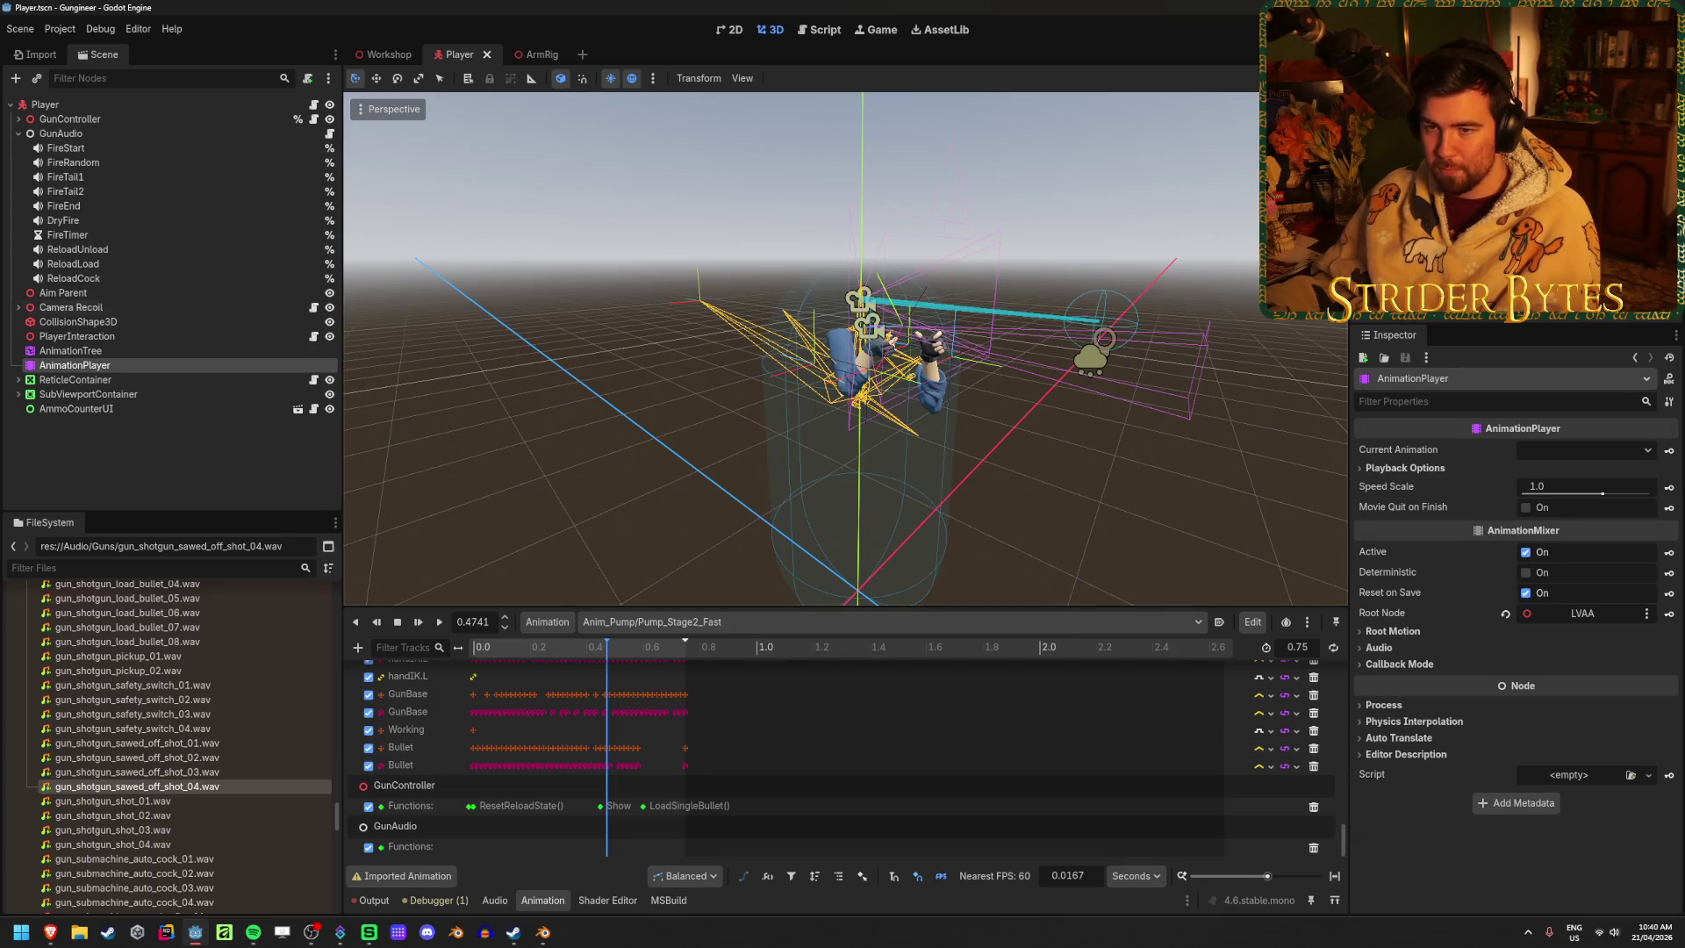
click(138, 130)
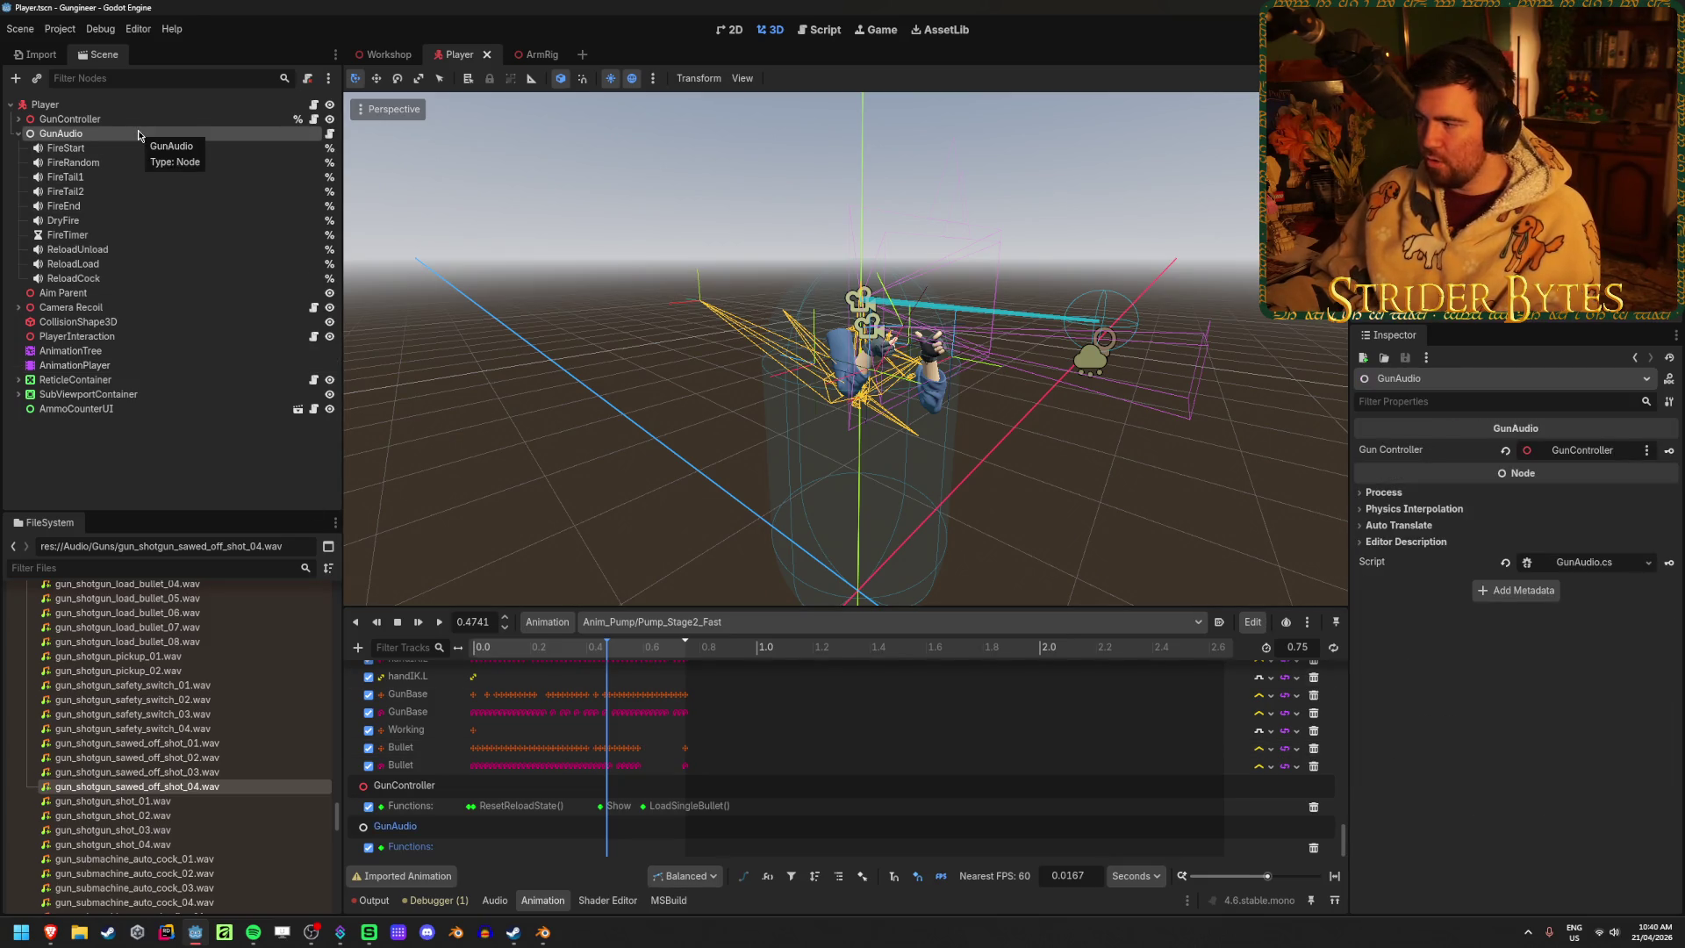
click(17, 940)
Launch Visual Studio from a 'visual' search, restore and move its window, then return to Godot
text(visual)
key(Return)
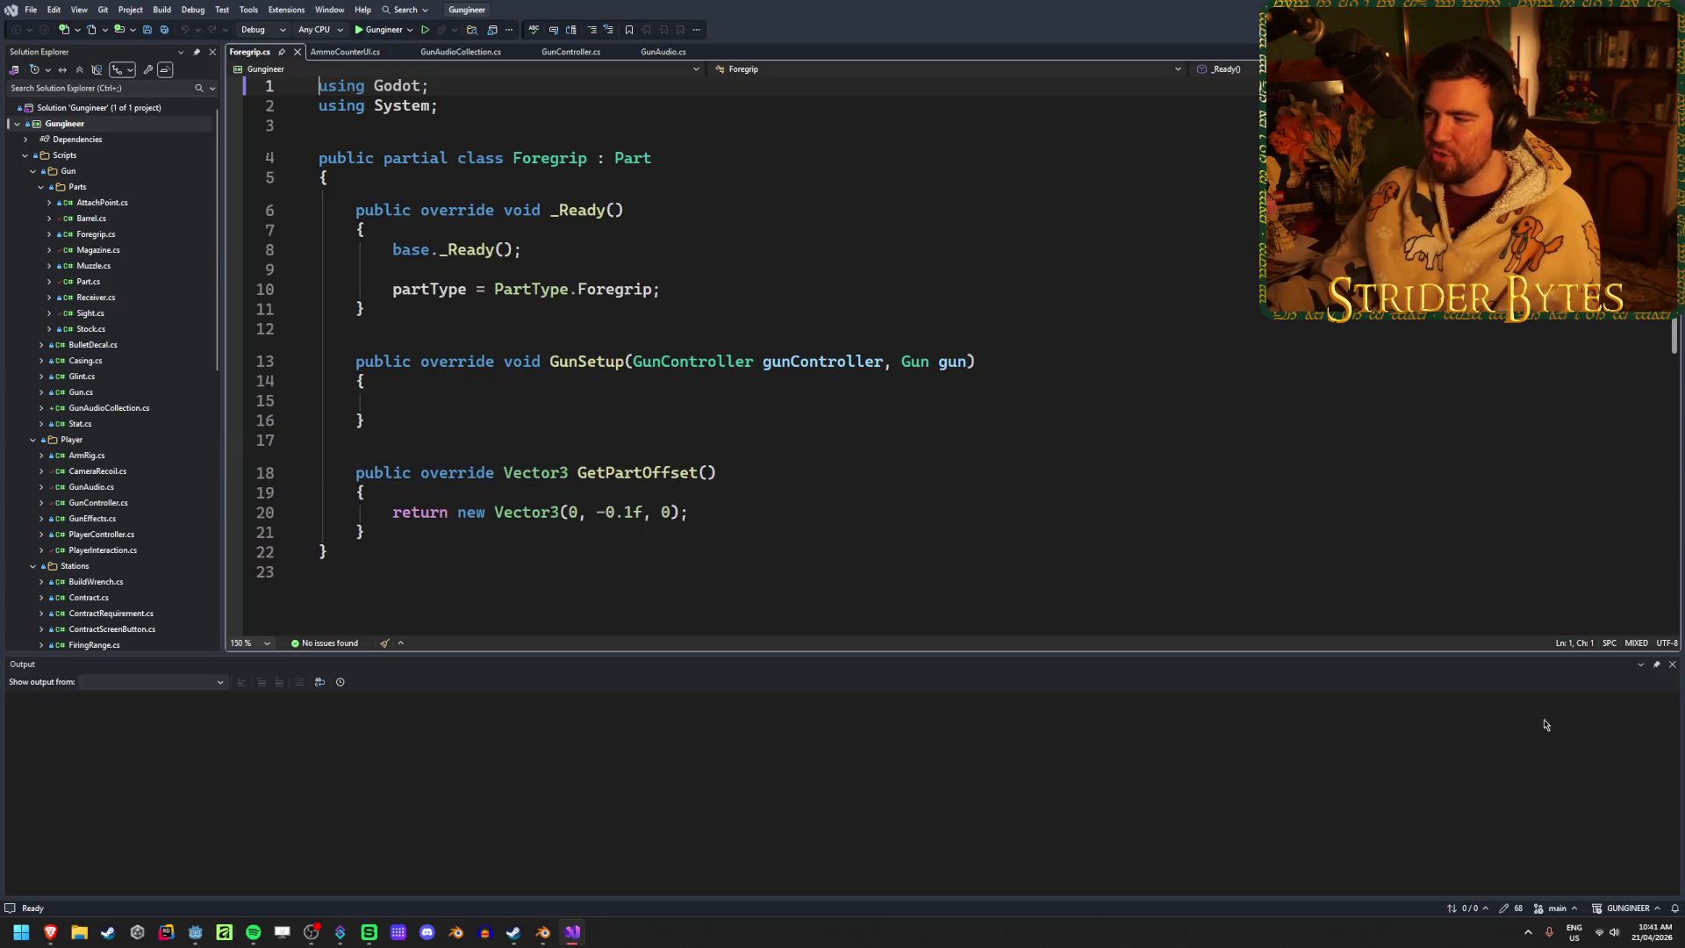
double_click(735, 11)
mouse_move(736, 54)
mouse_down()
mouse_move(771, 308)
mouse_move(554, 312)
mouse_up()
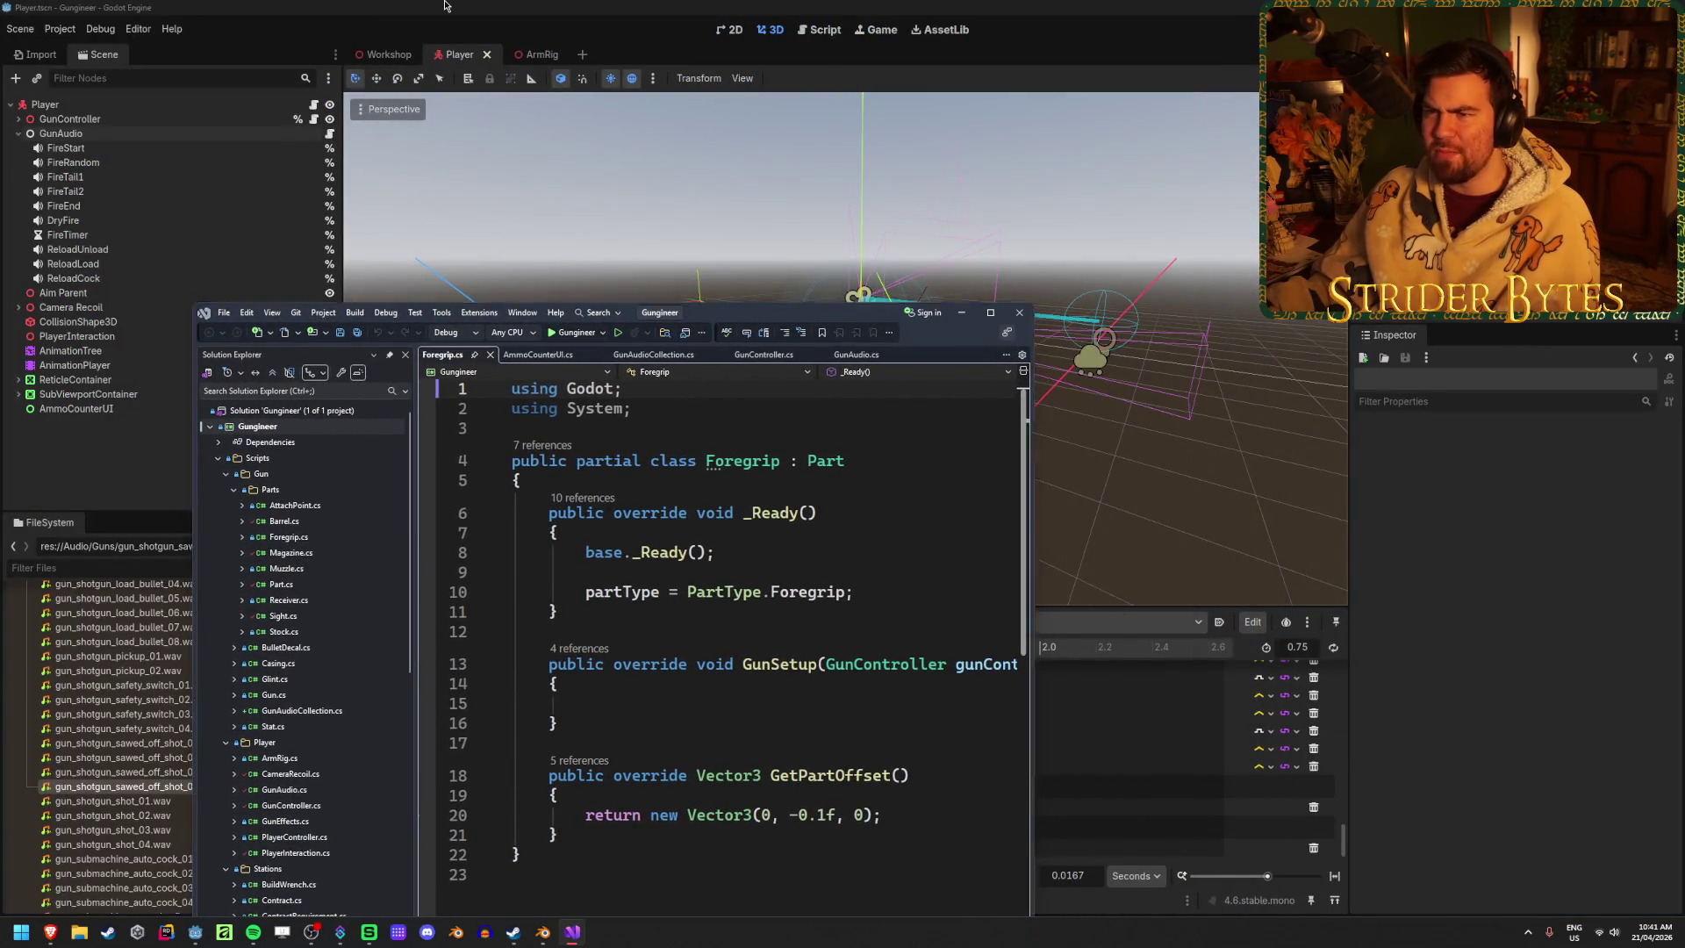
click(445, 6)
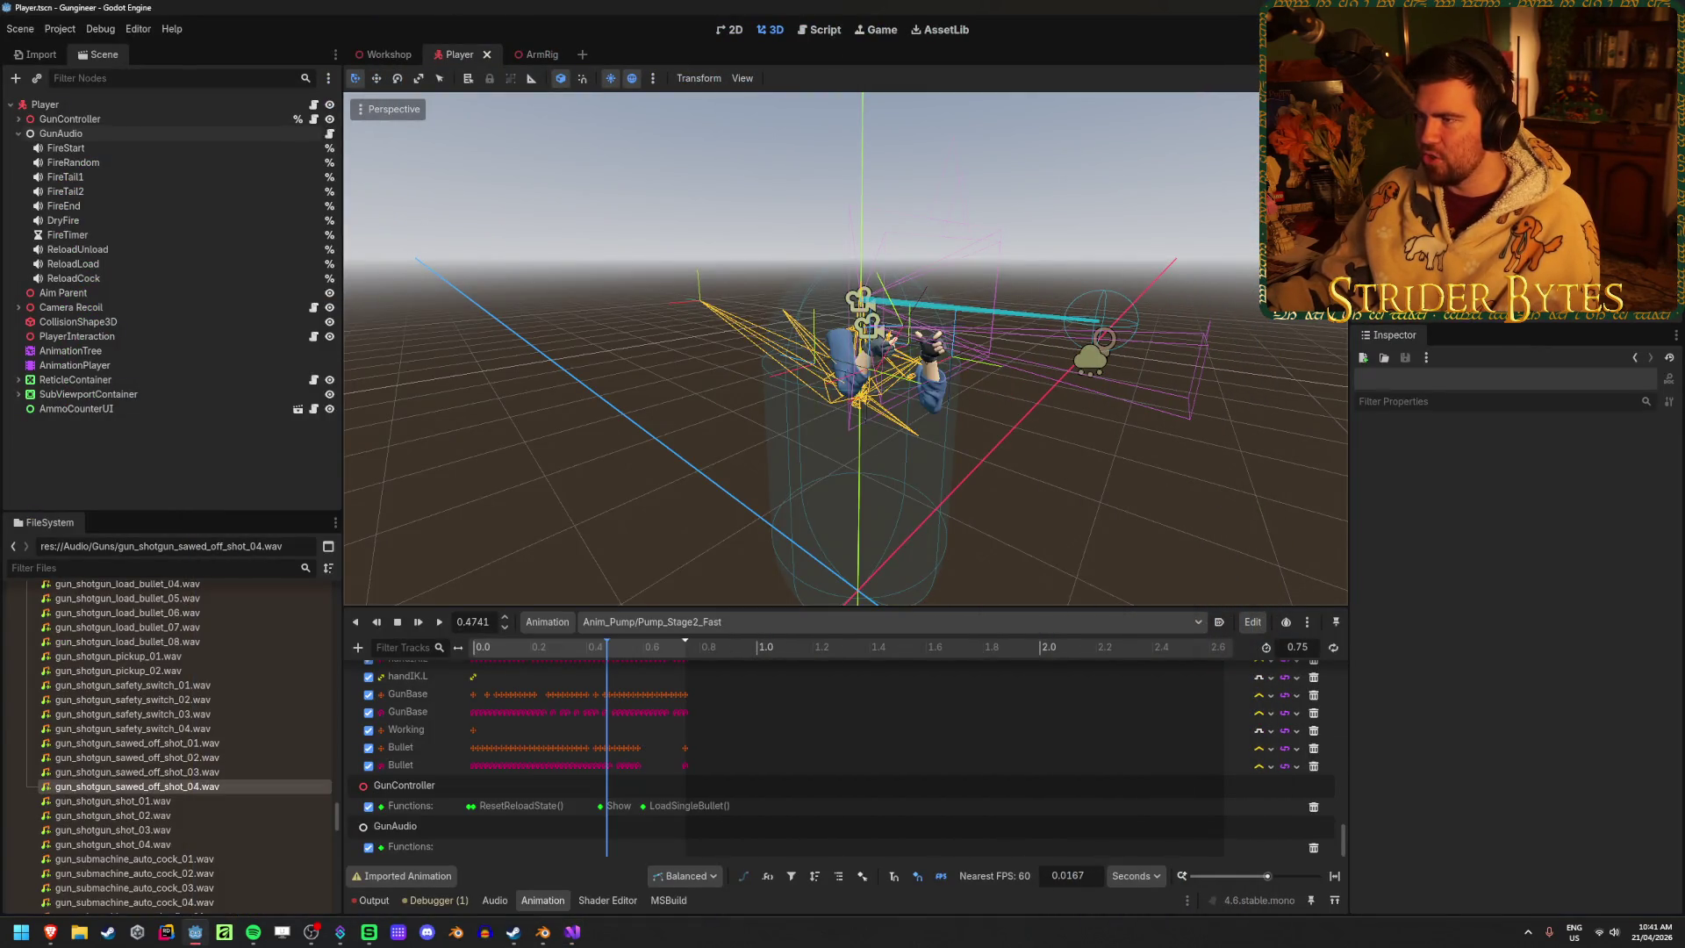
click(35, 30)
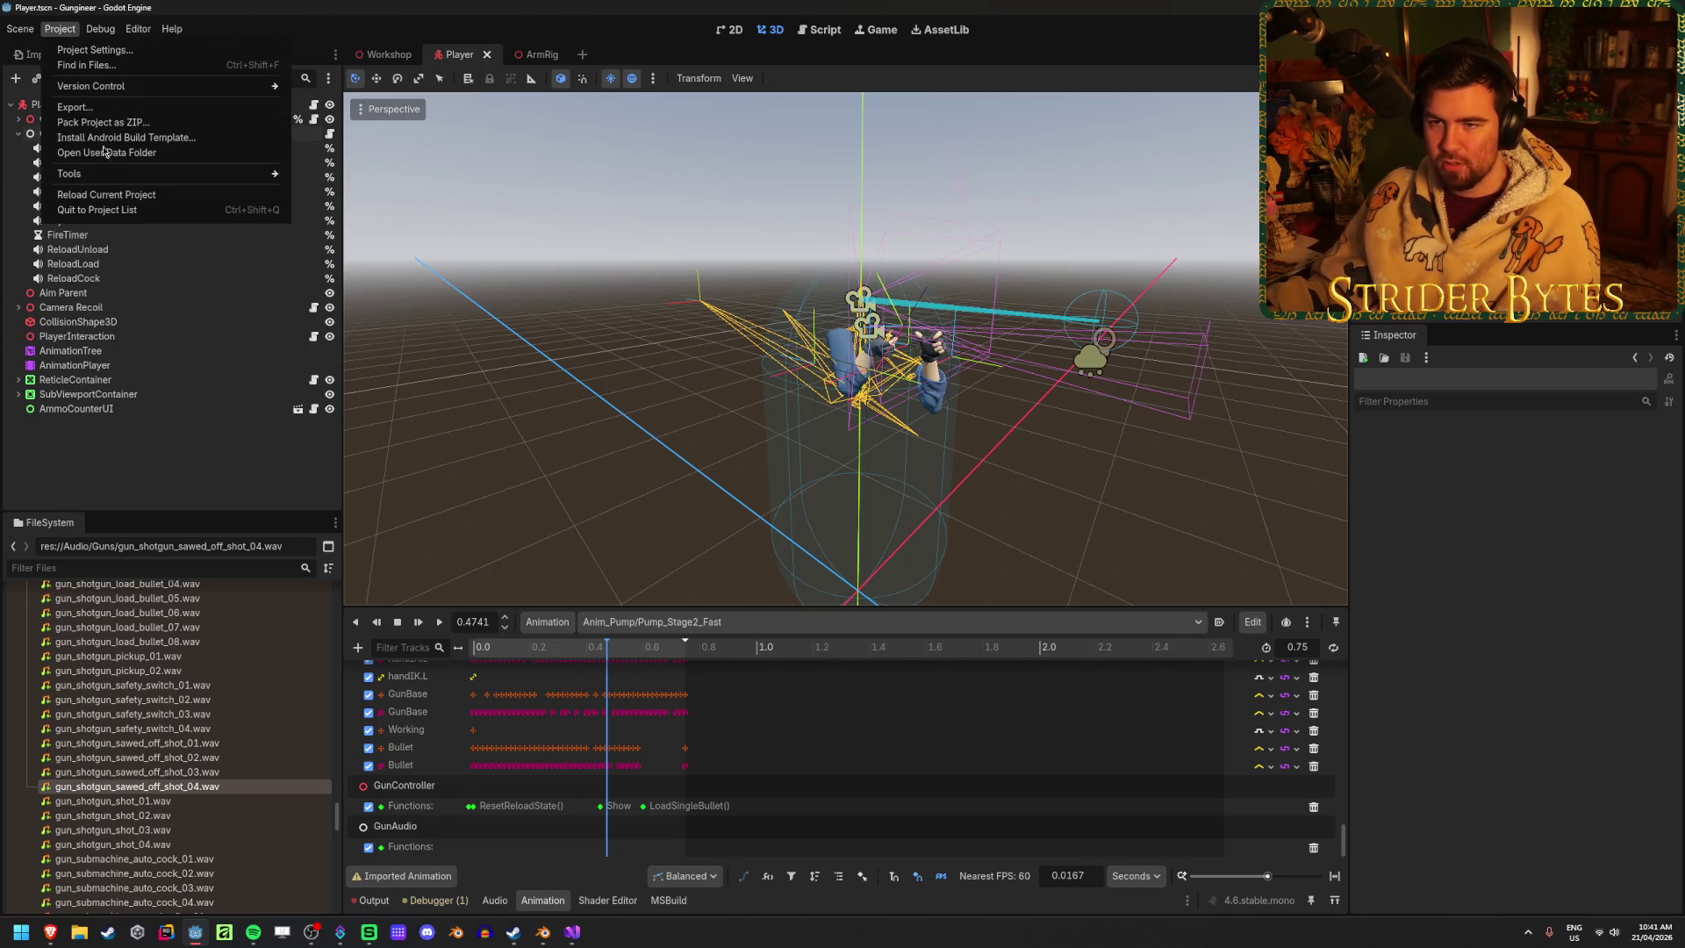
mouse_move(98, 30)
click(97, 50)
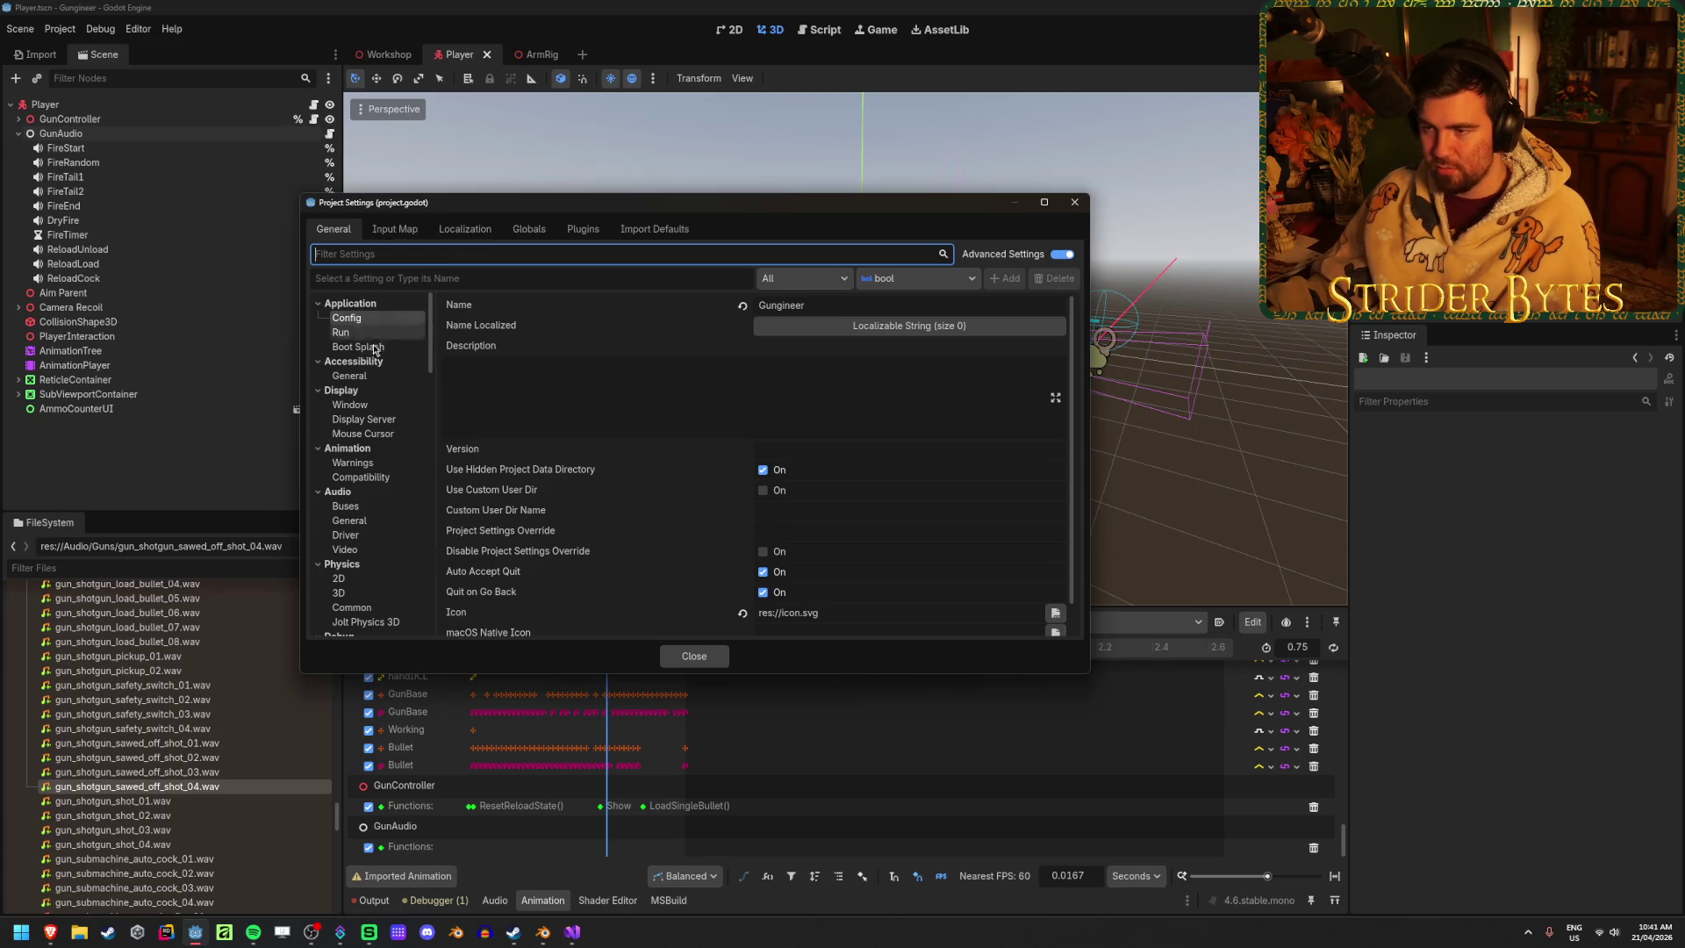
scroll(383, 395, down, 2)
scroll(384, 399, down, 9)
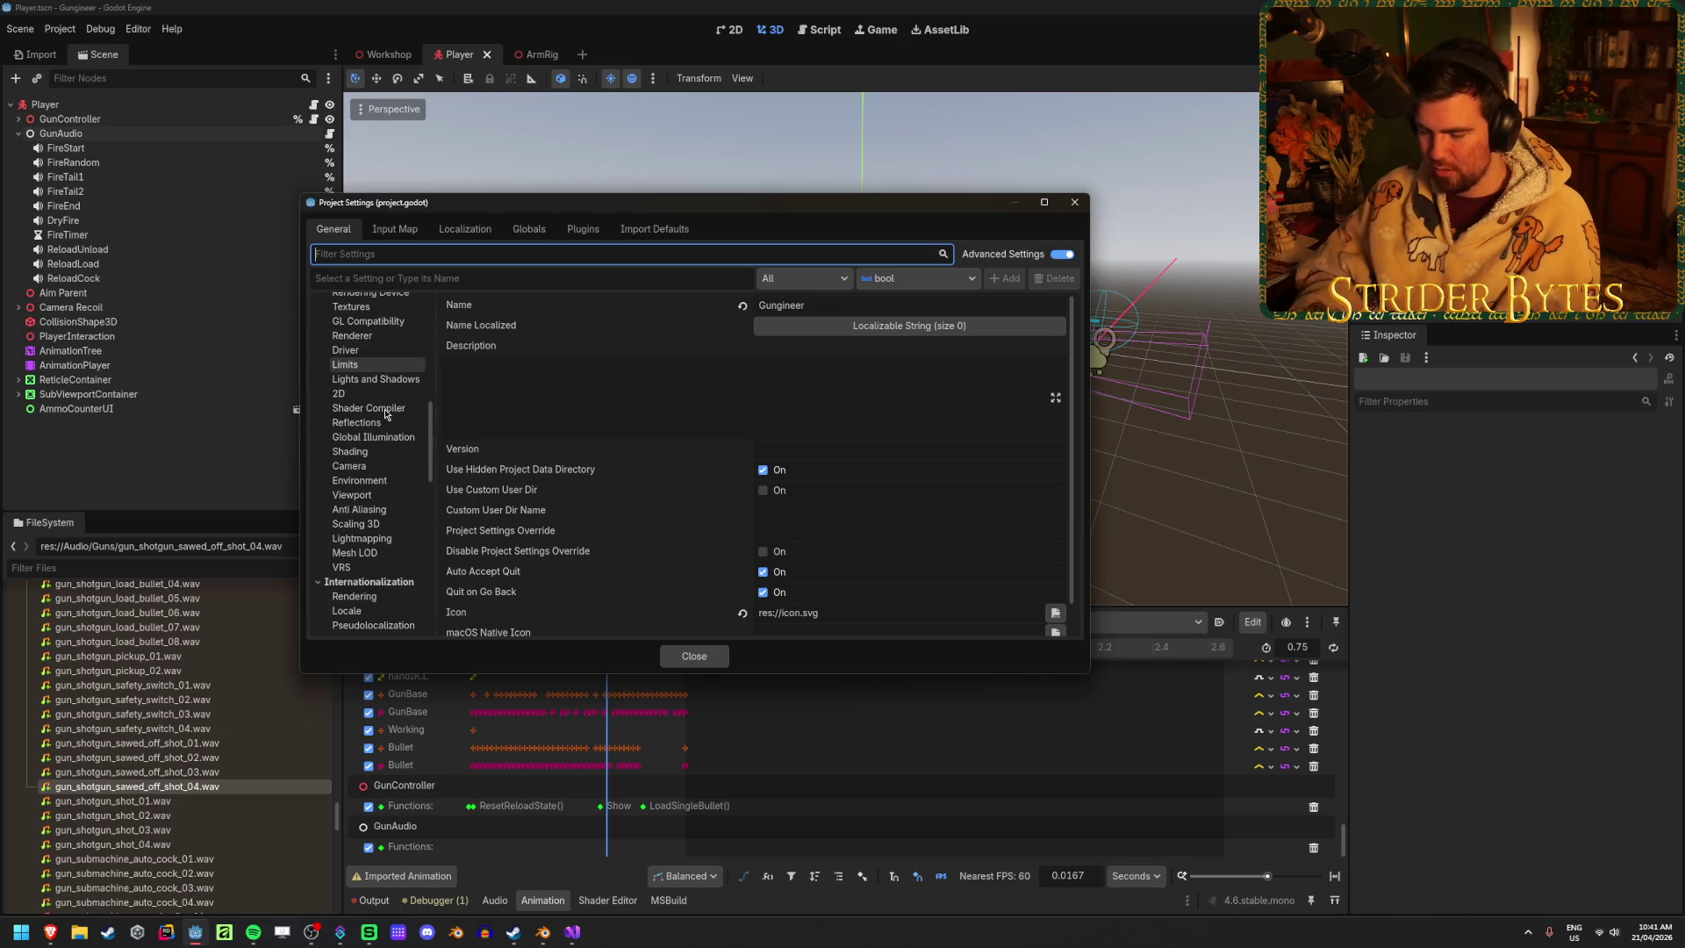
text(color)
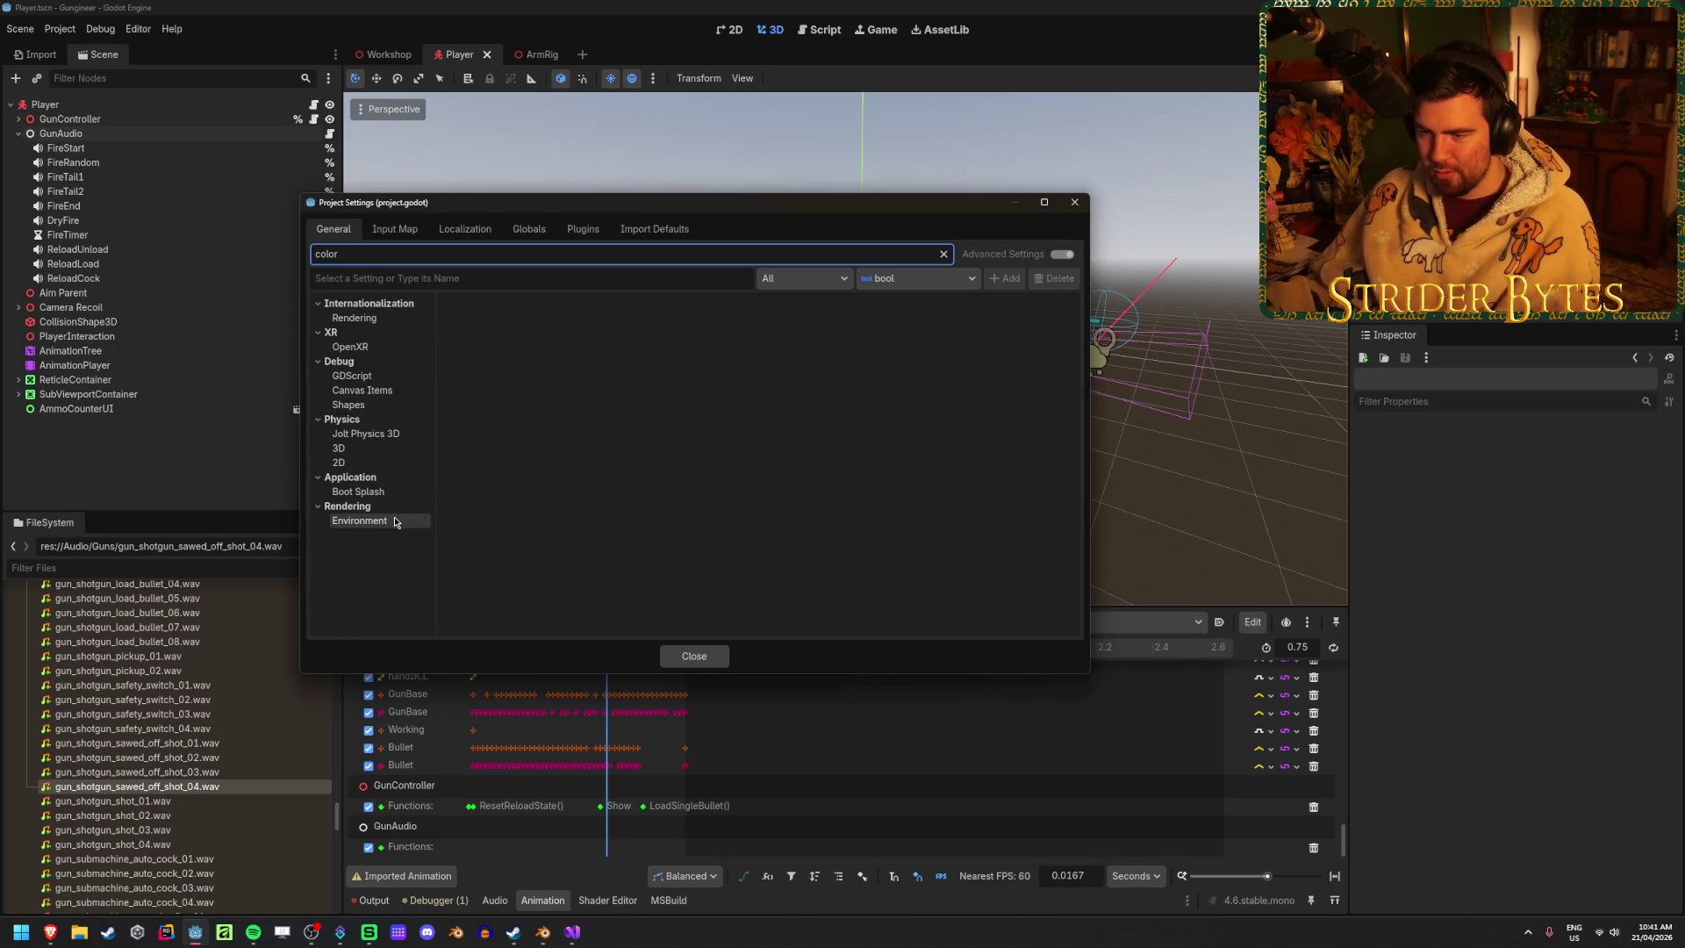
click(373, 317)
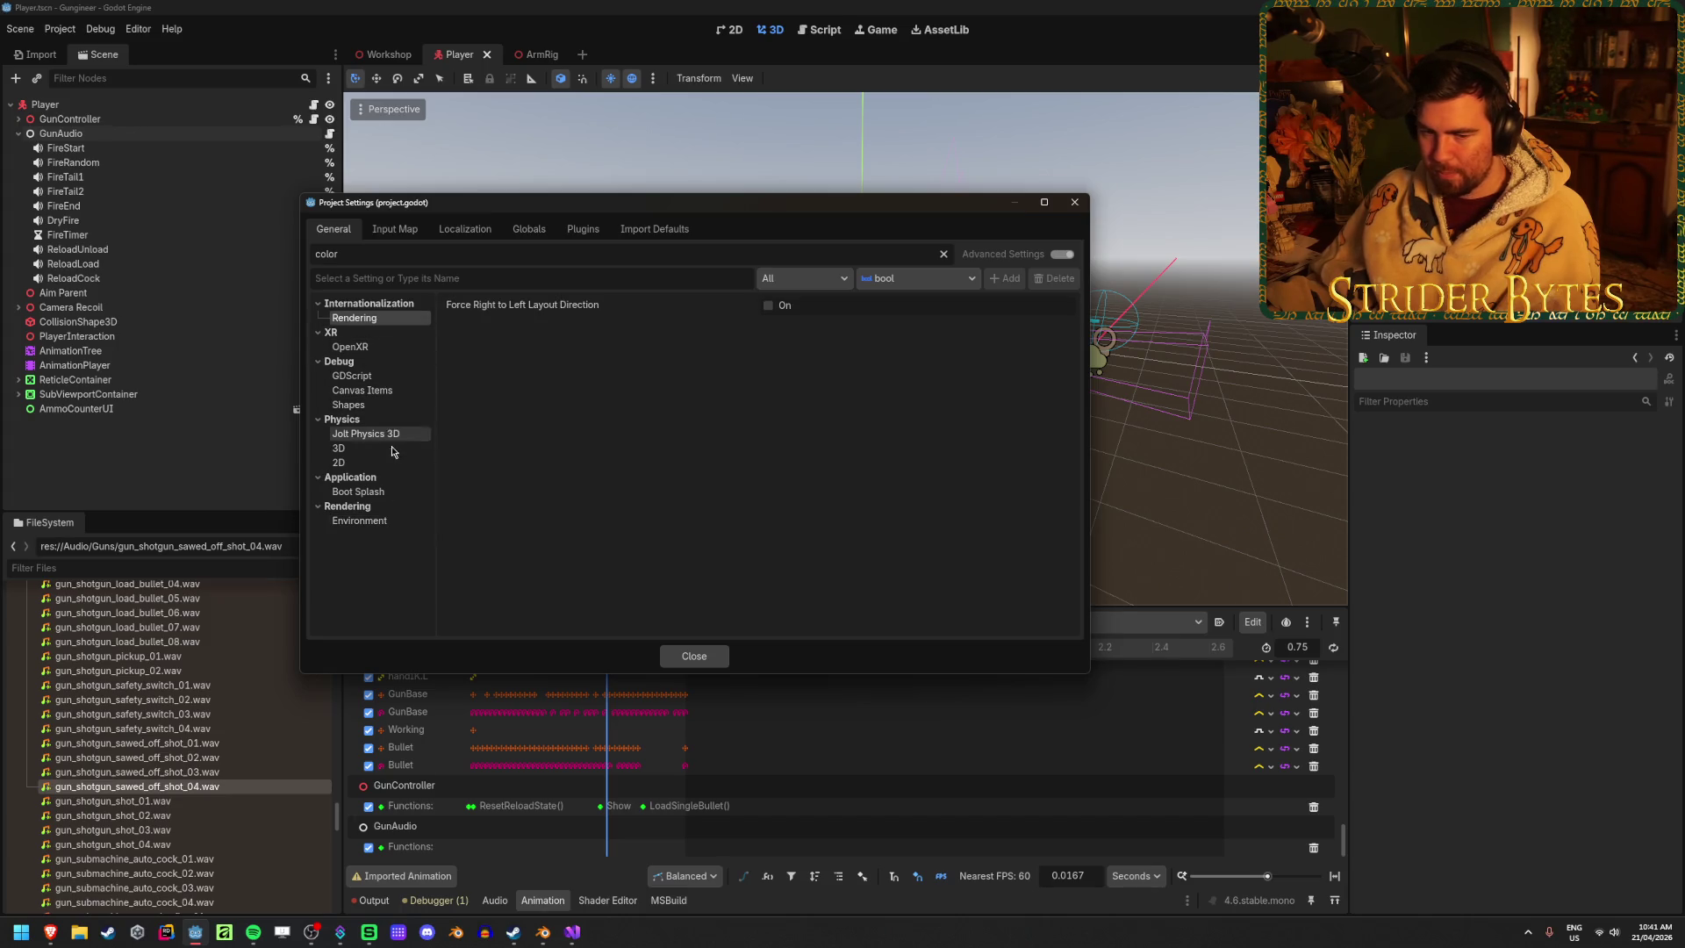
click(1074, 202)
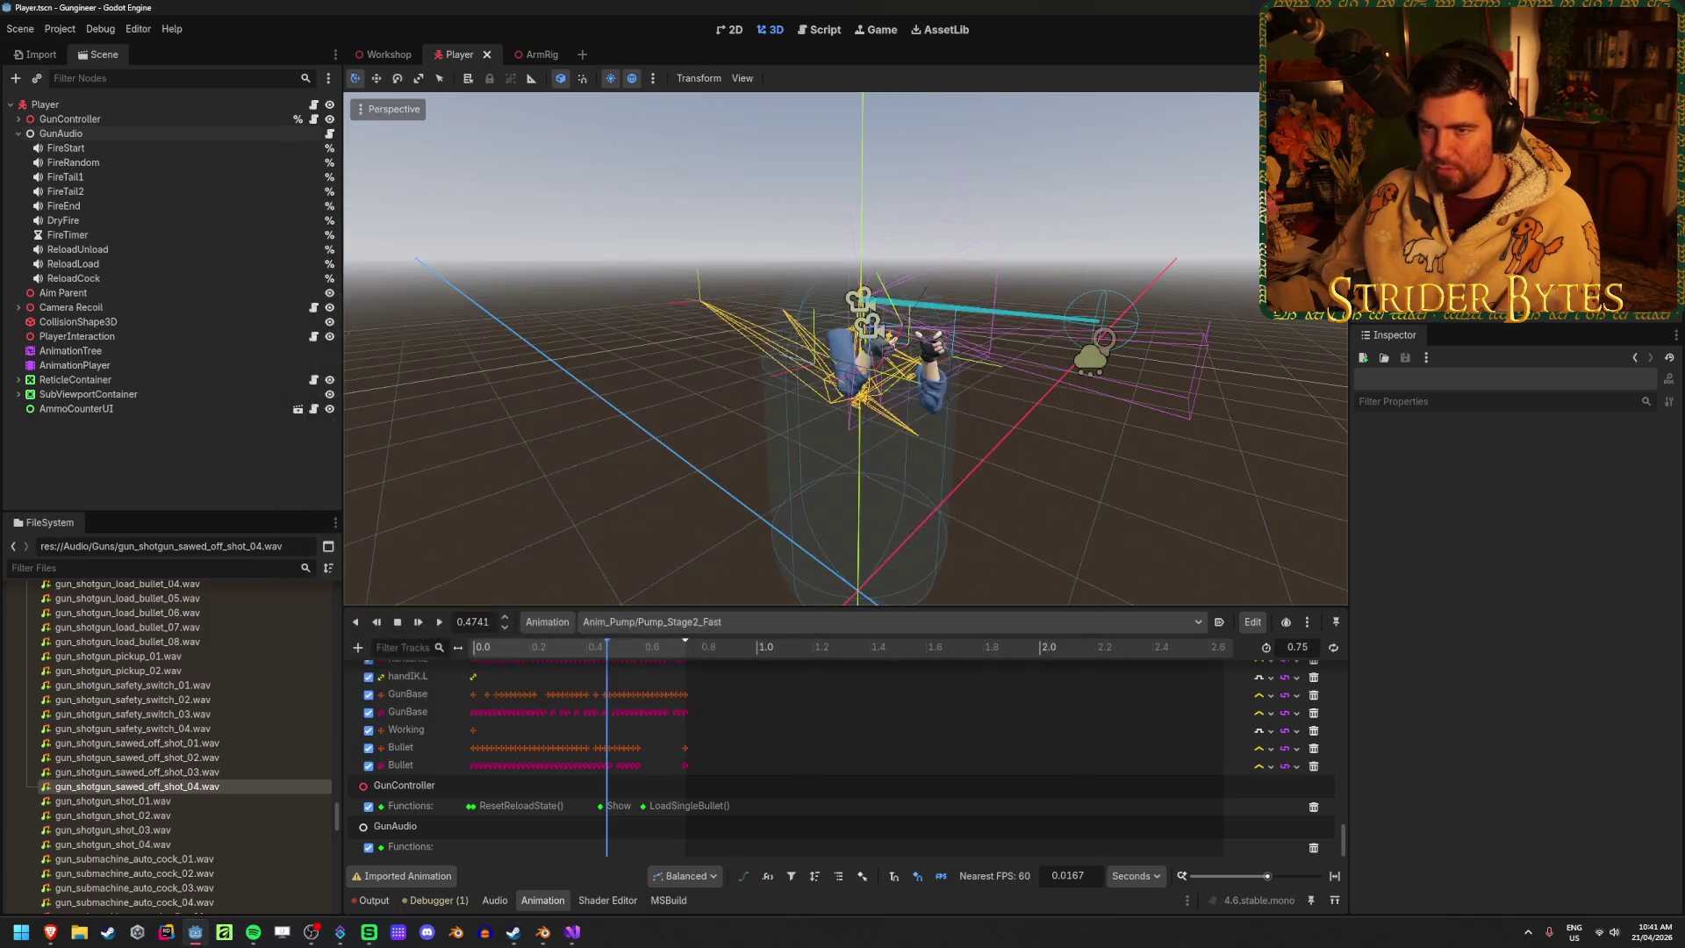
click(138, 28)
click(167, 49)
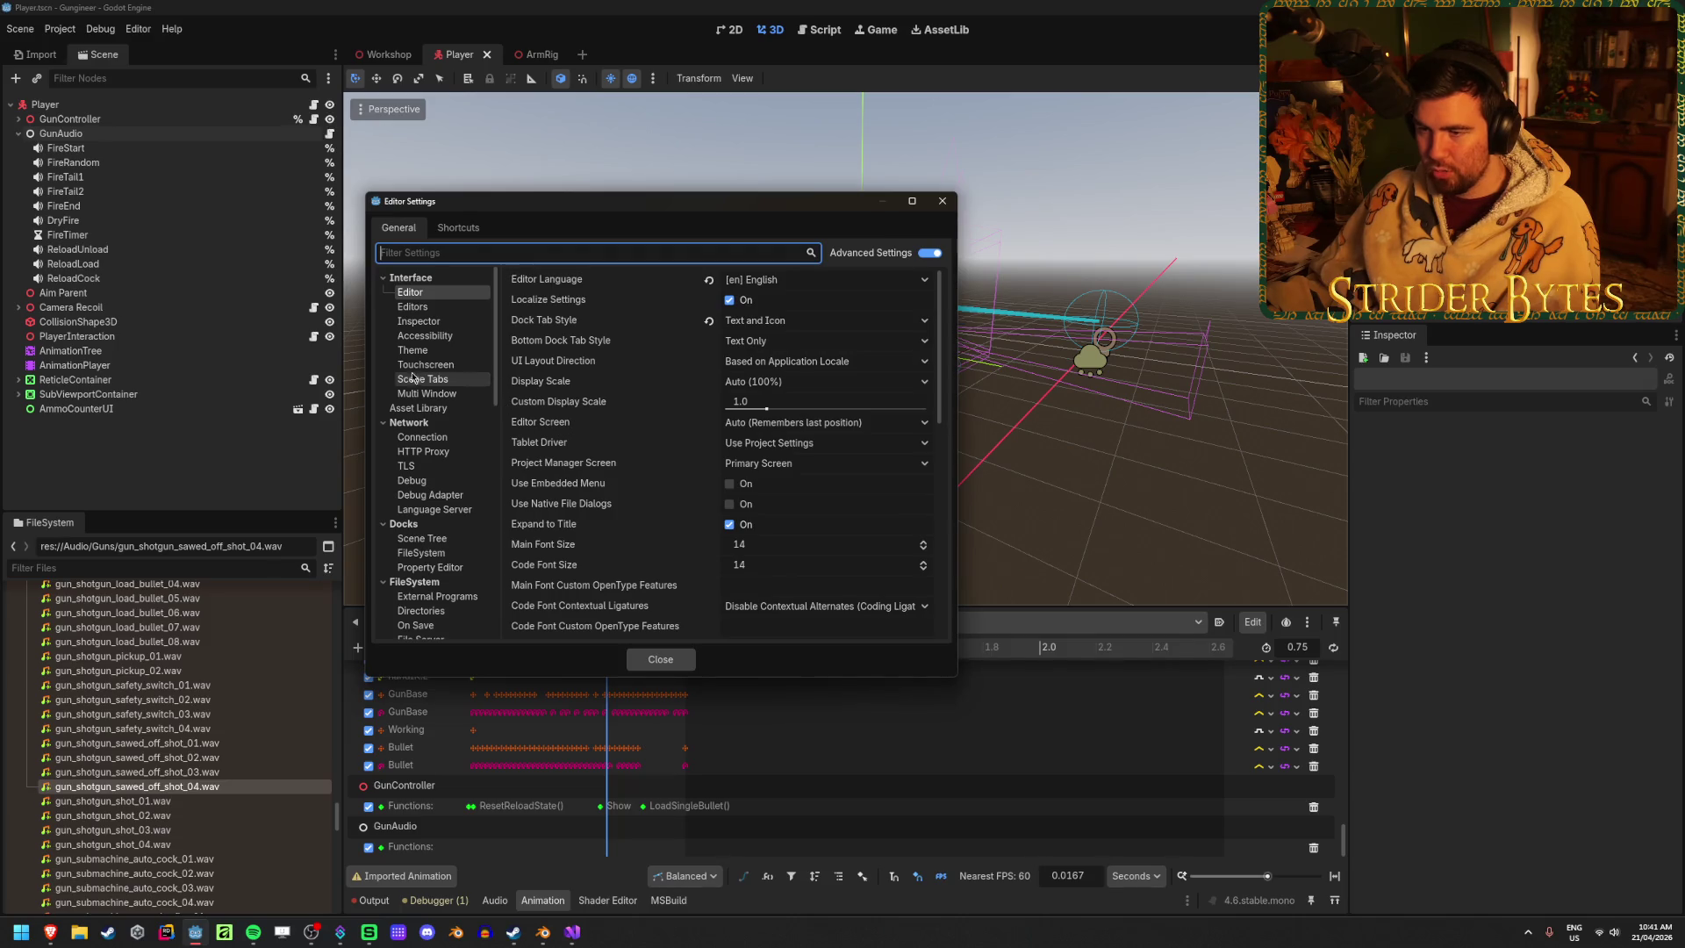
In Interface > Theme, toggle the editor Style between Classic and Modern, ending on Modern
click(443, 352)
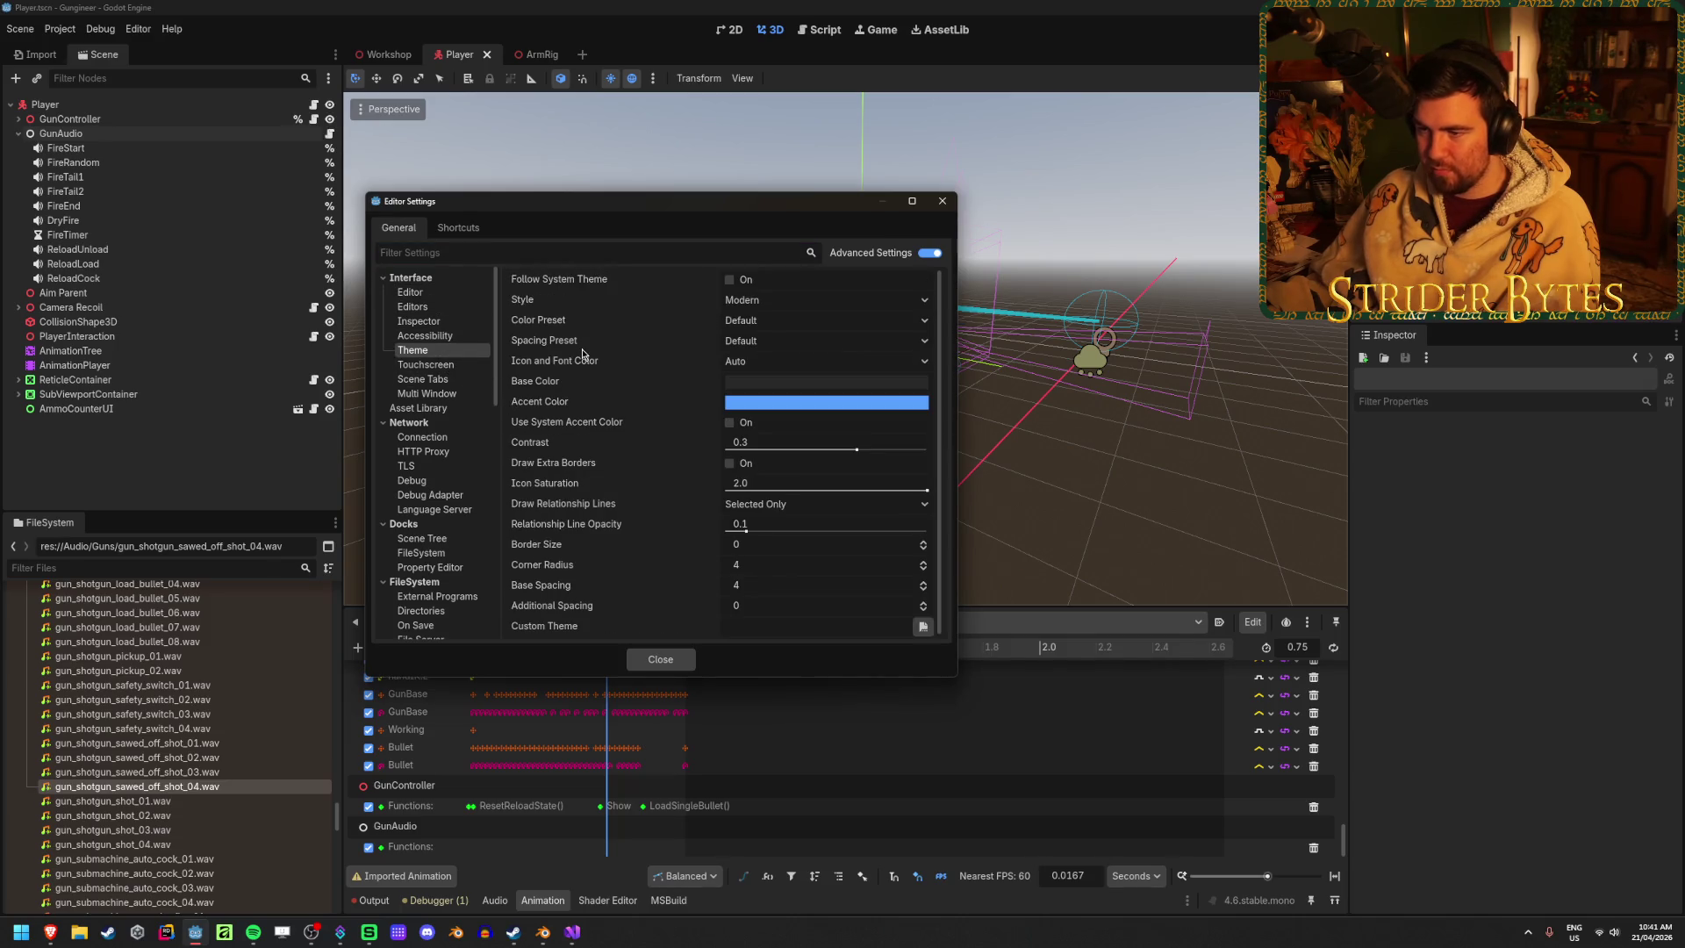
click(757, 303)
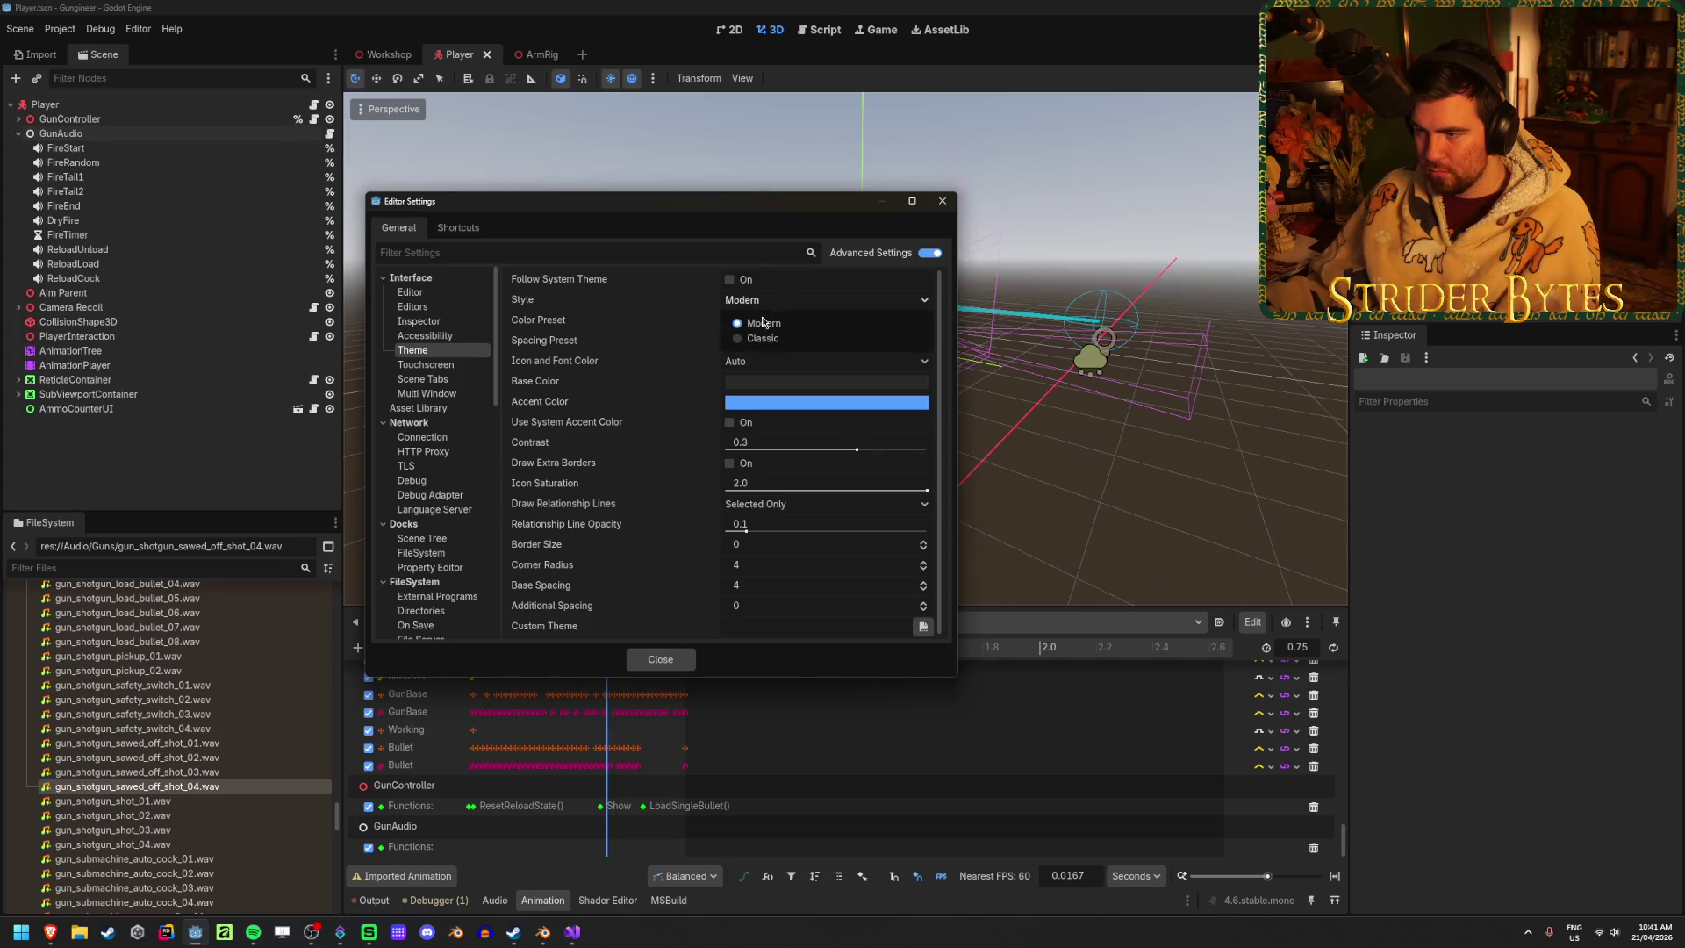
click(769, 325)
click(770, 308)
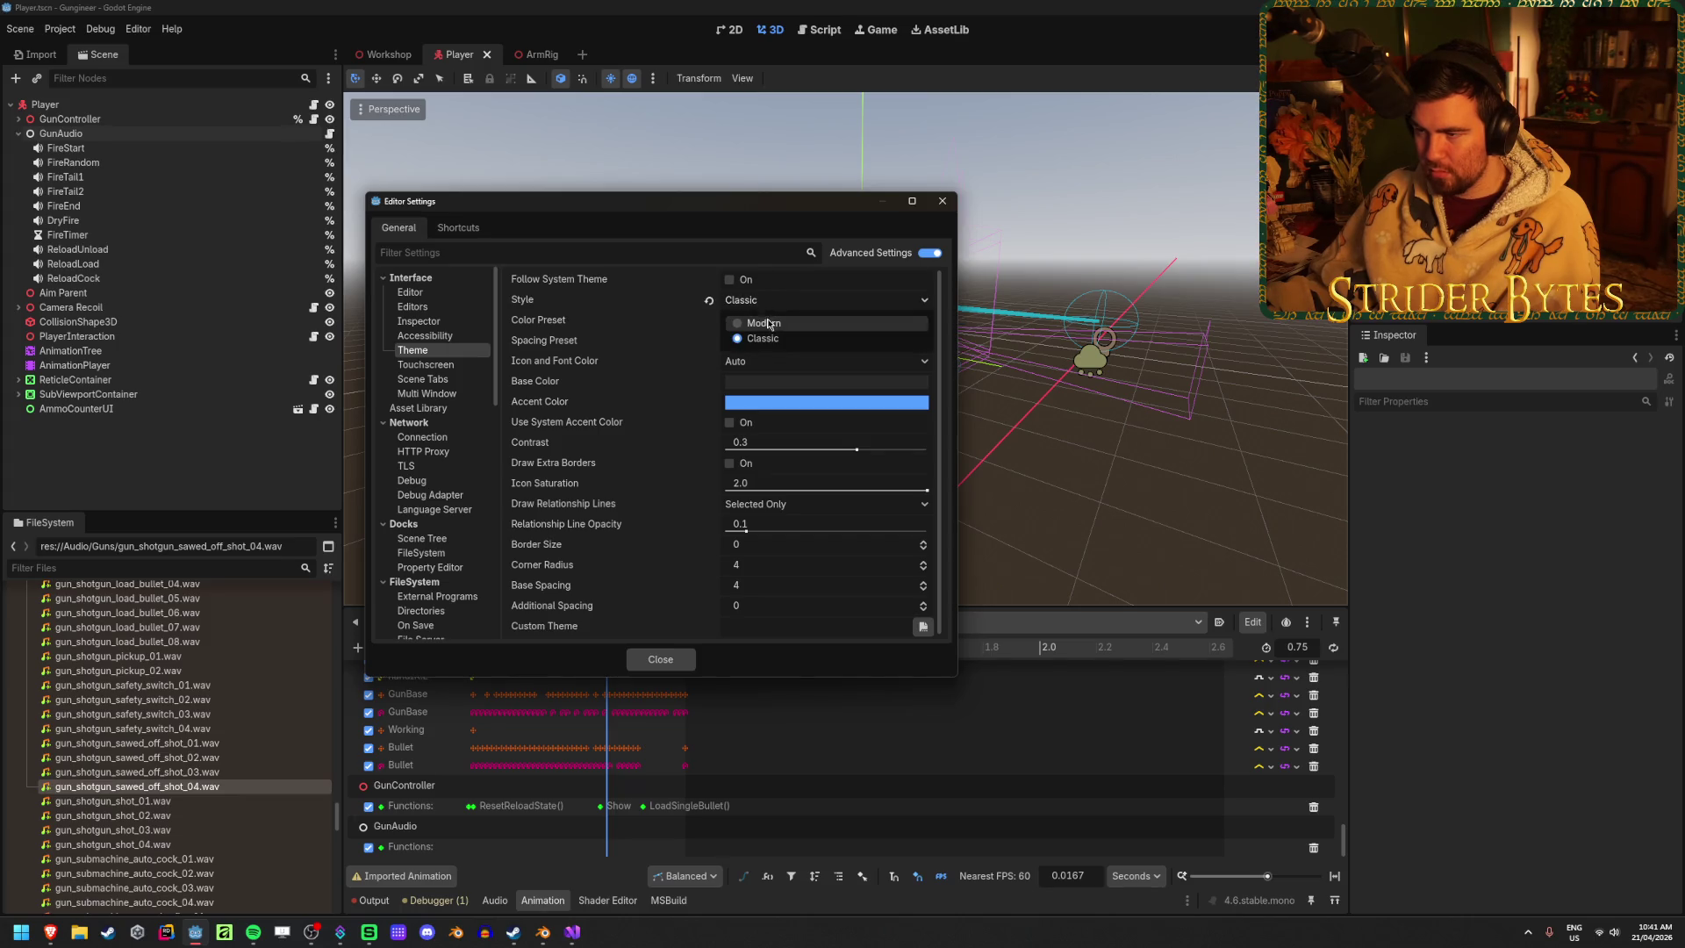
click(783, 324)
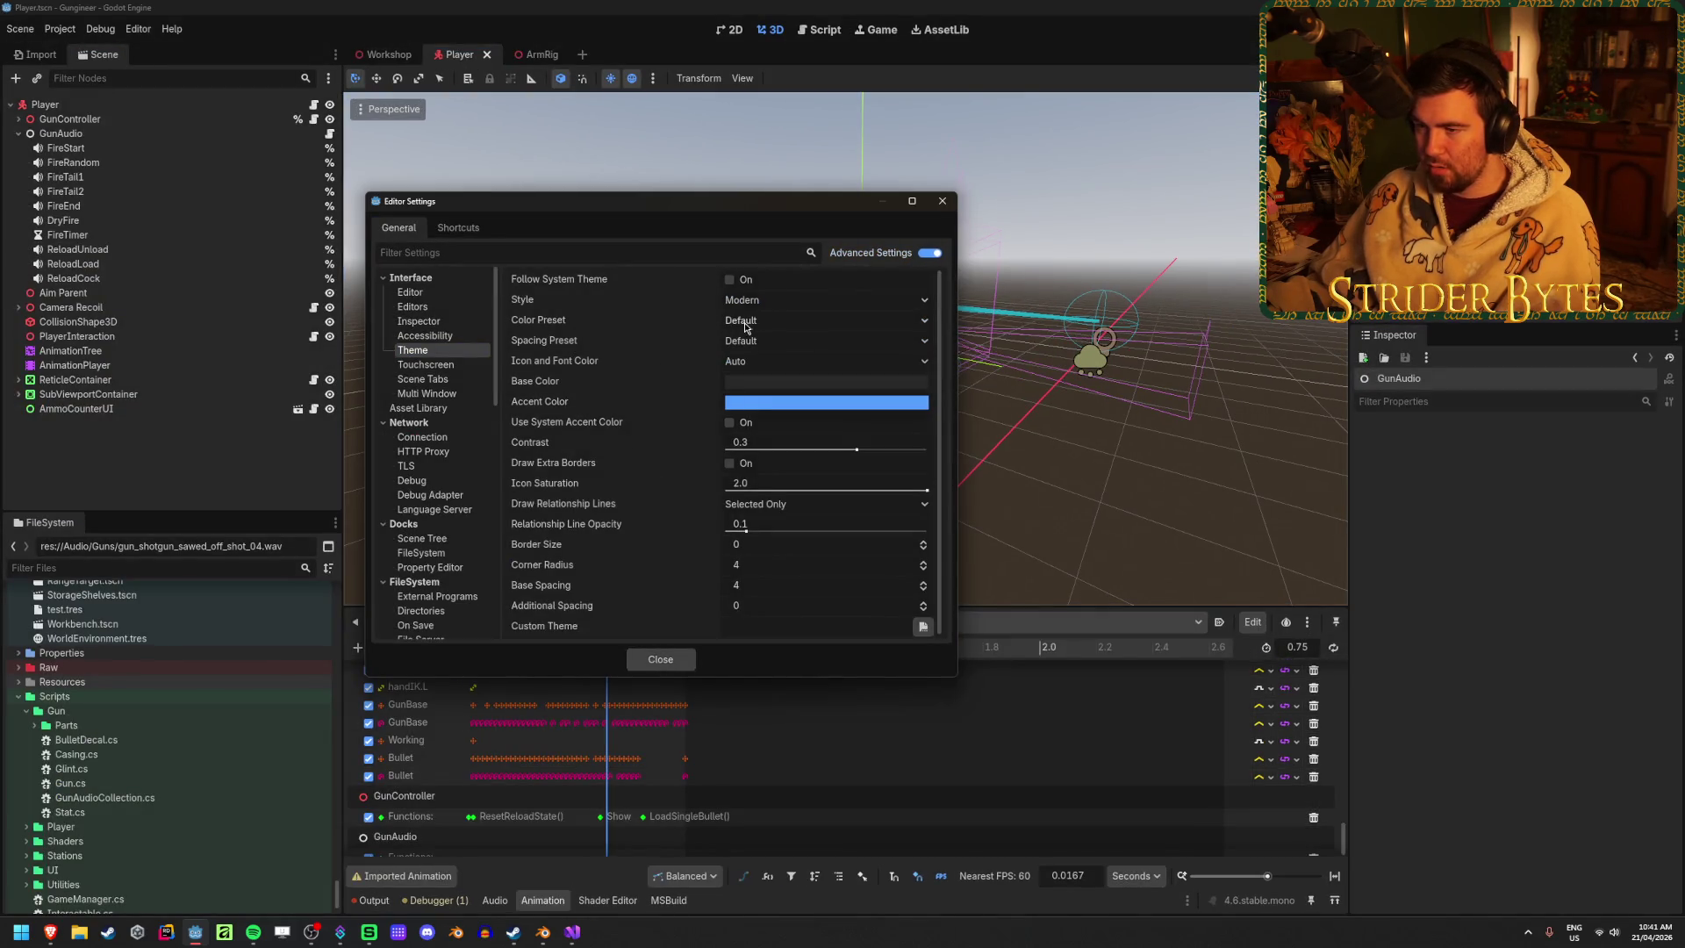
click(746, 320)
click(765, 303)
click(763, 338)
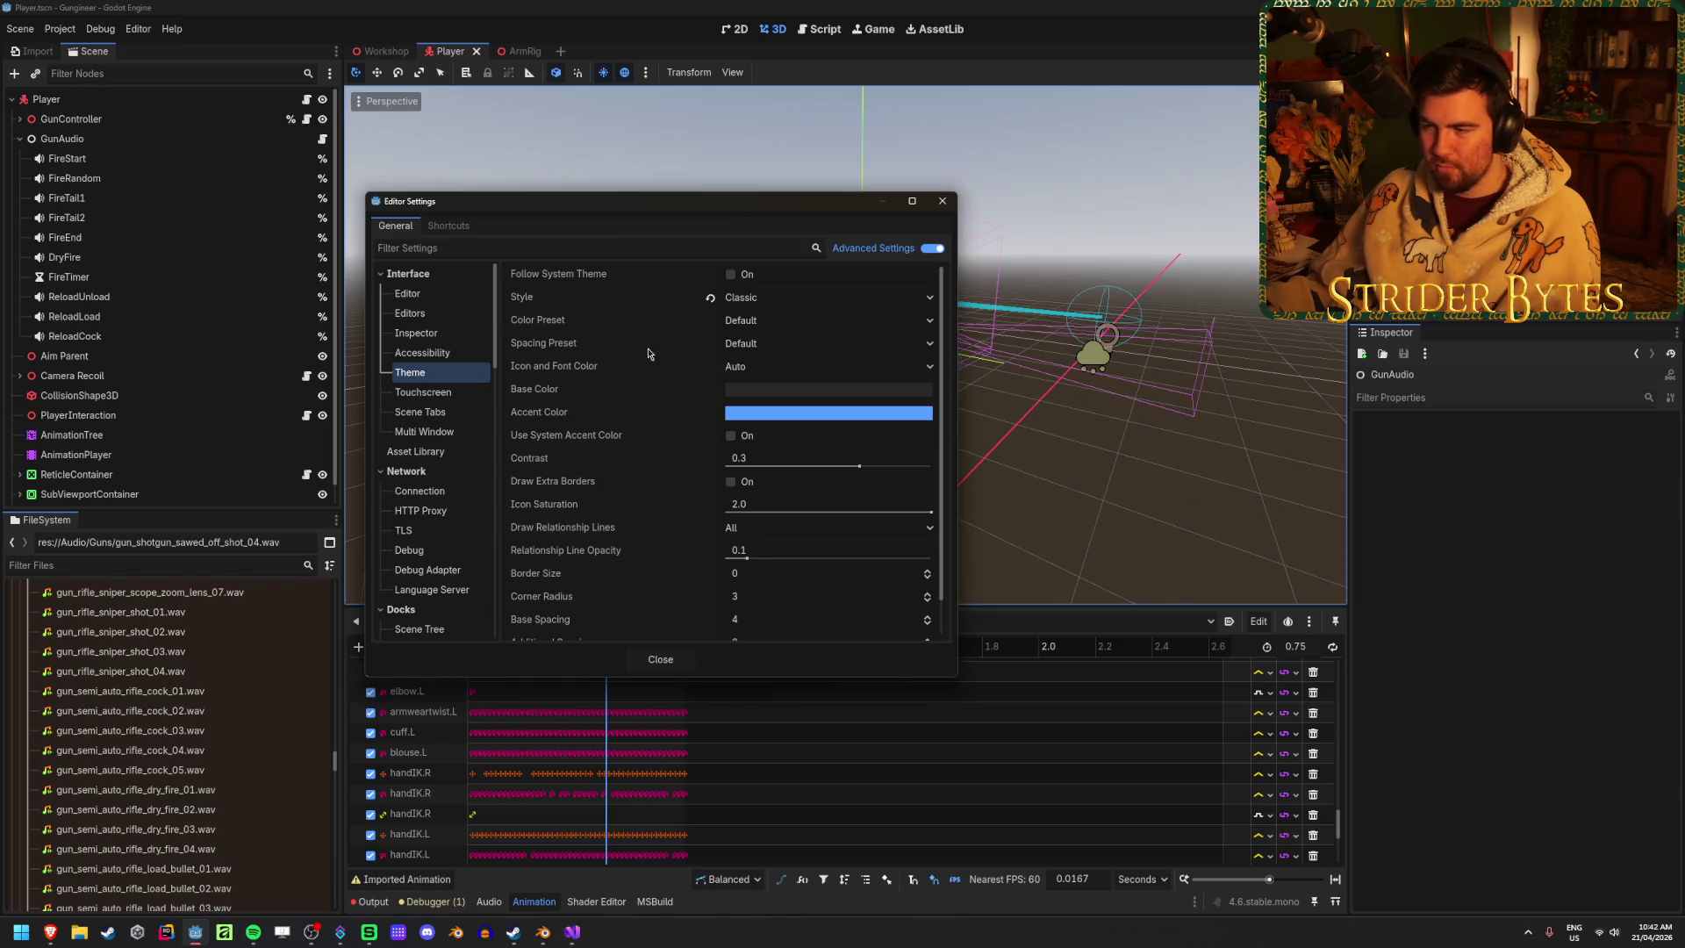
click(781, 302)
click(774, 319)
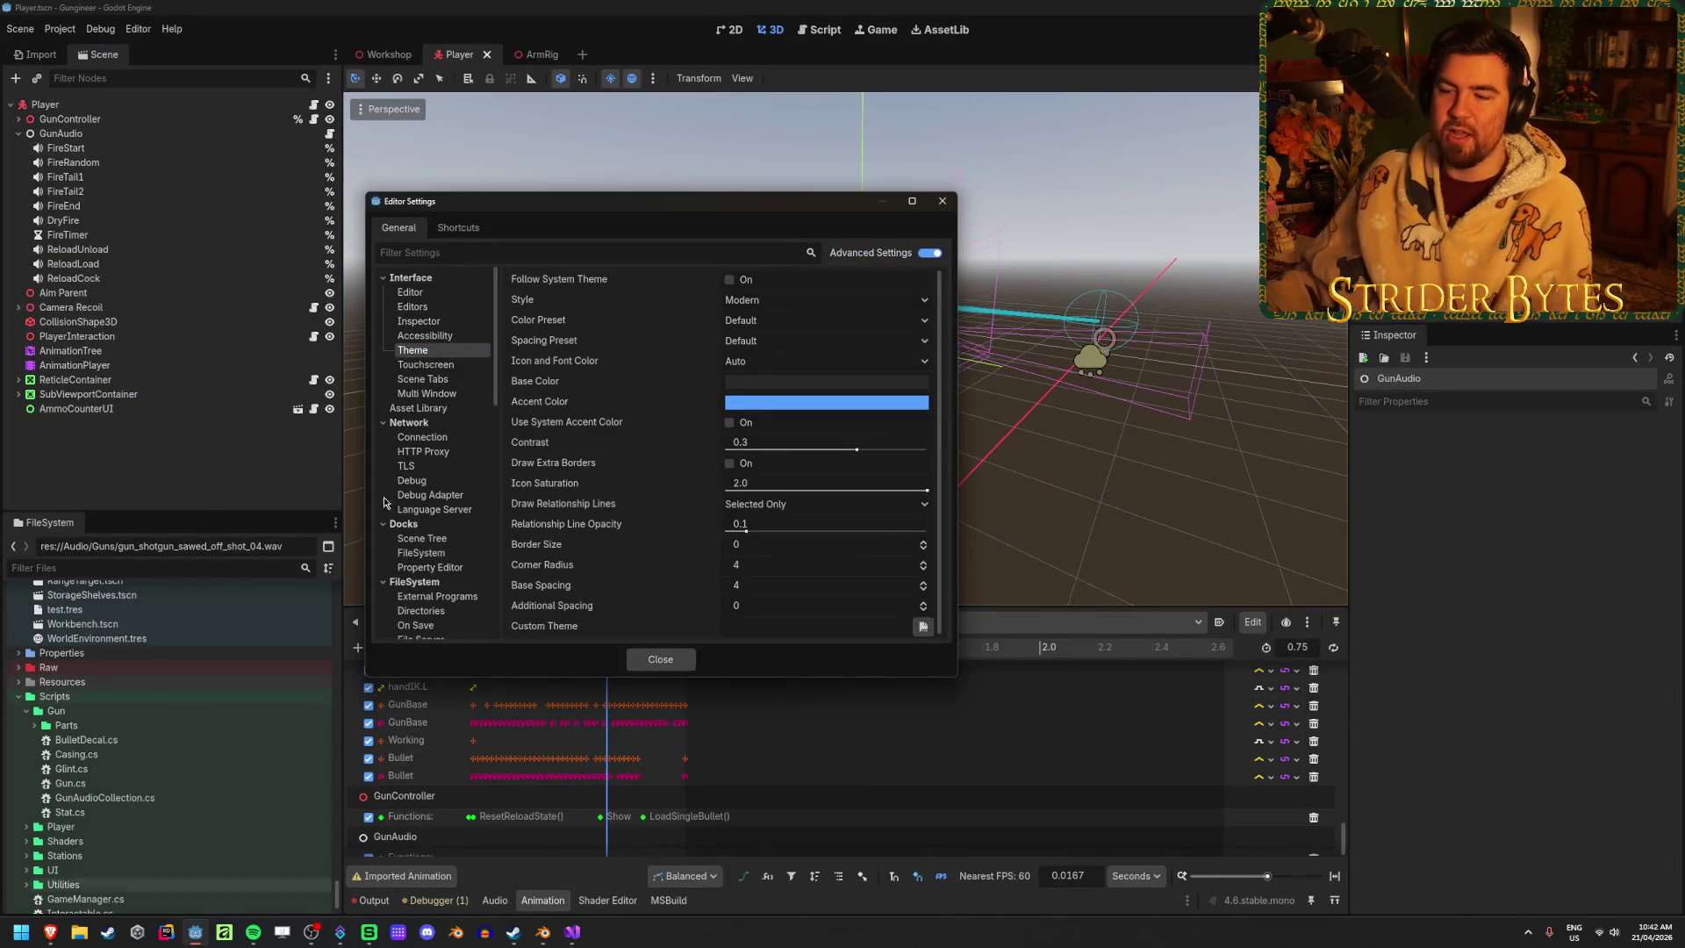
Try the Breeze Dark, Godot 2, Godot 3 and Gray colour presets, then pick Default
click(789, 320)
click(794, 362)
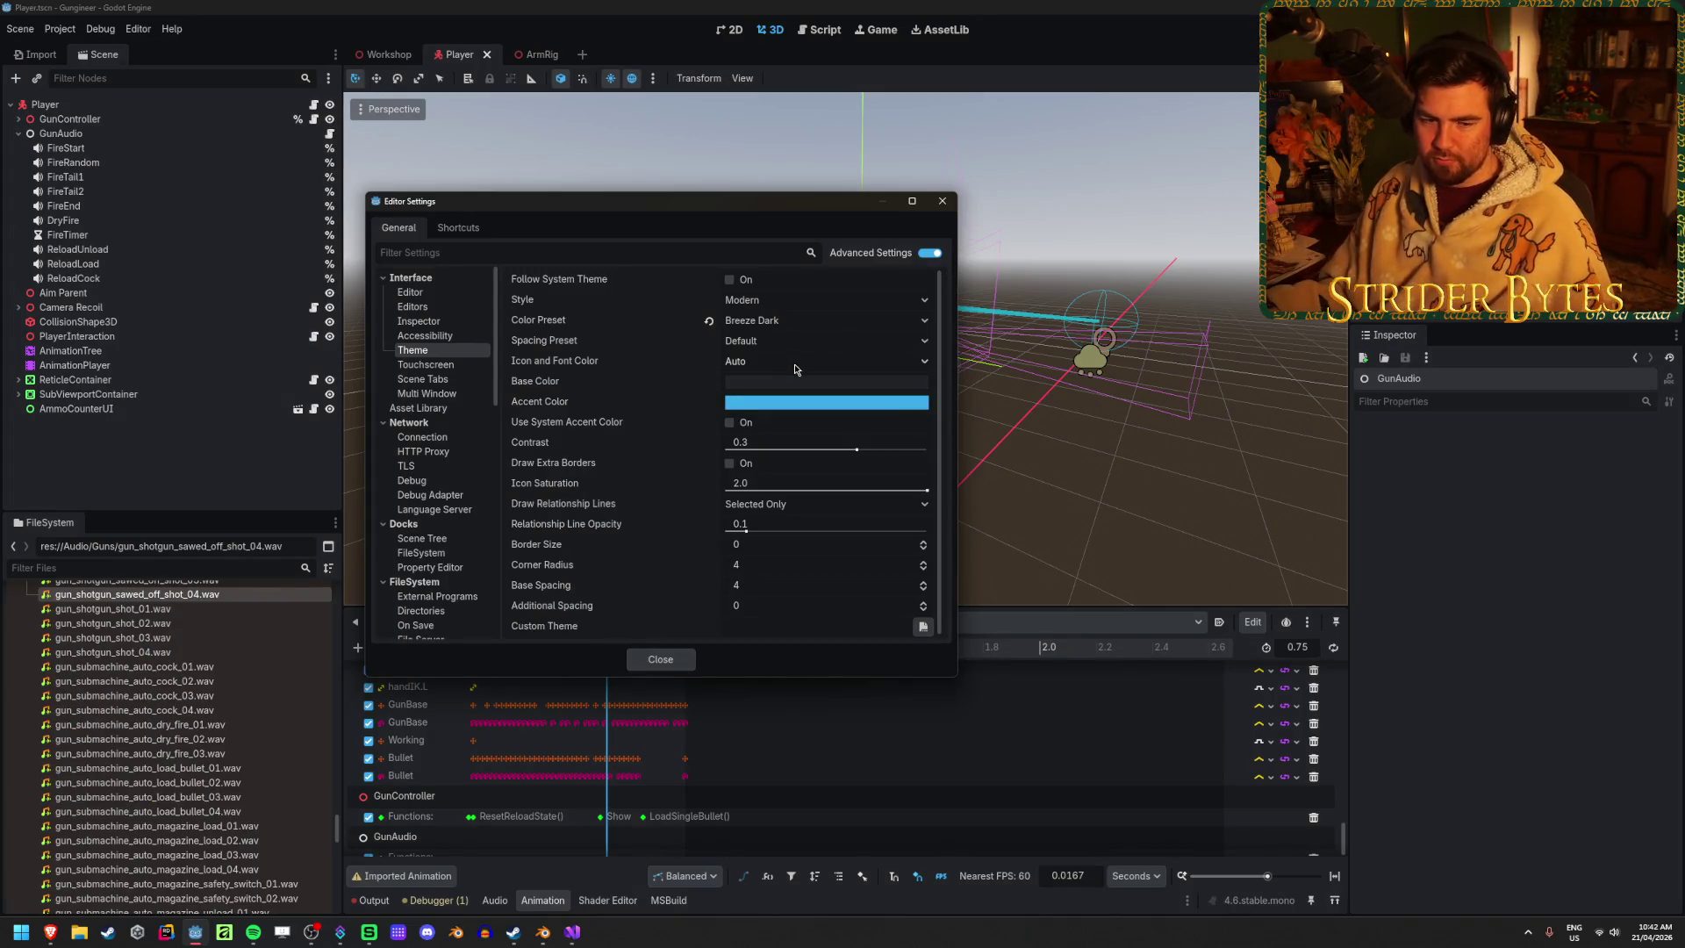
click(779, 322)
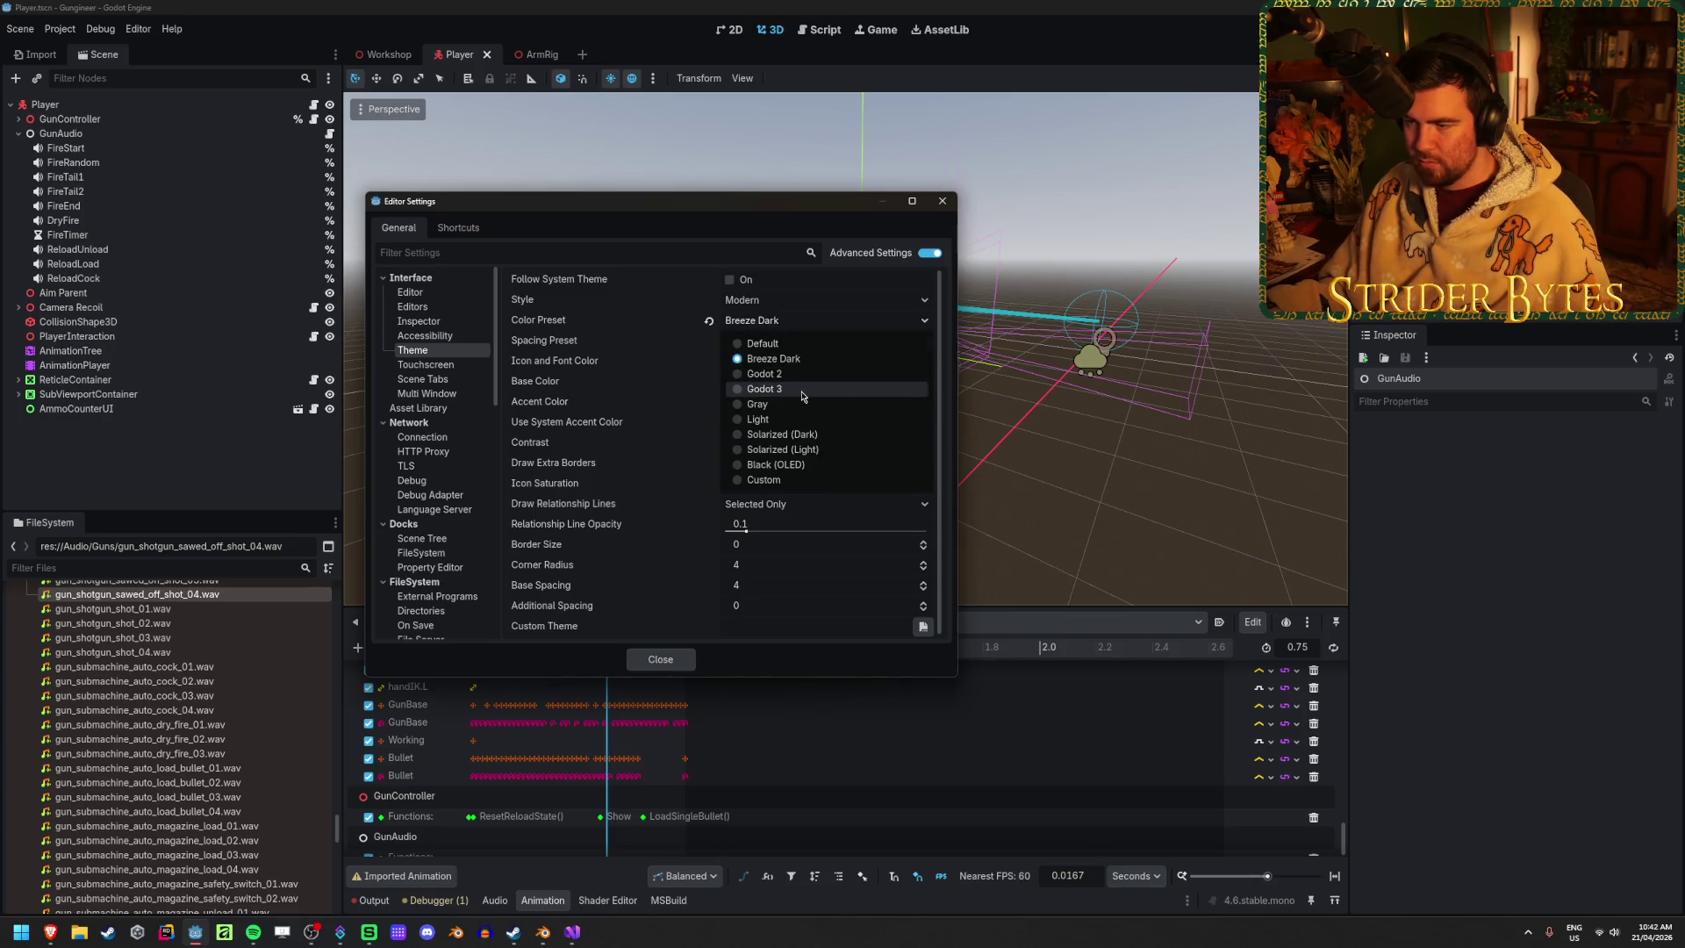
click(772, 374)
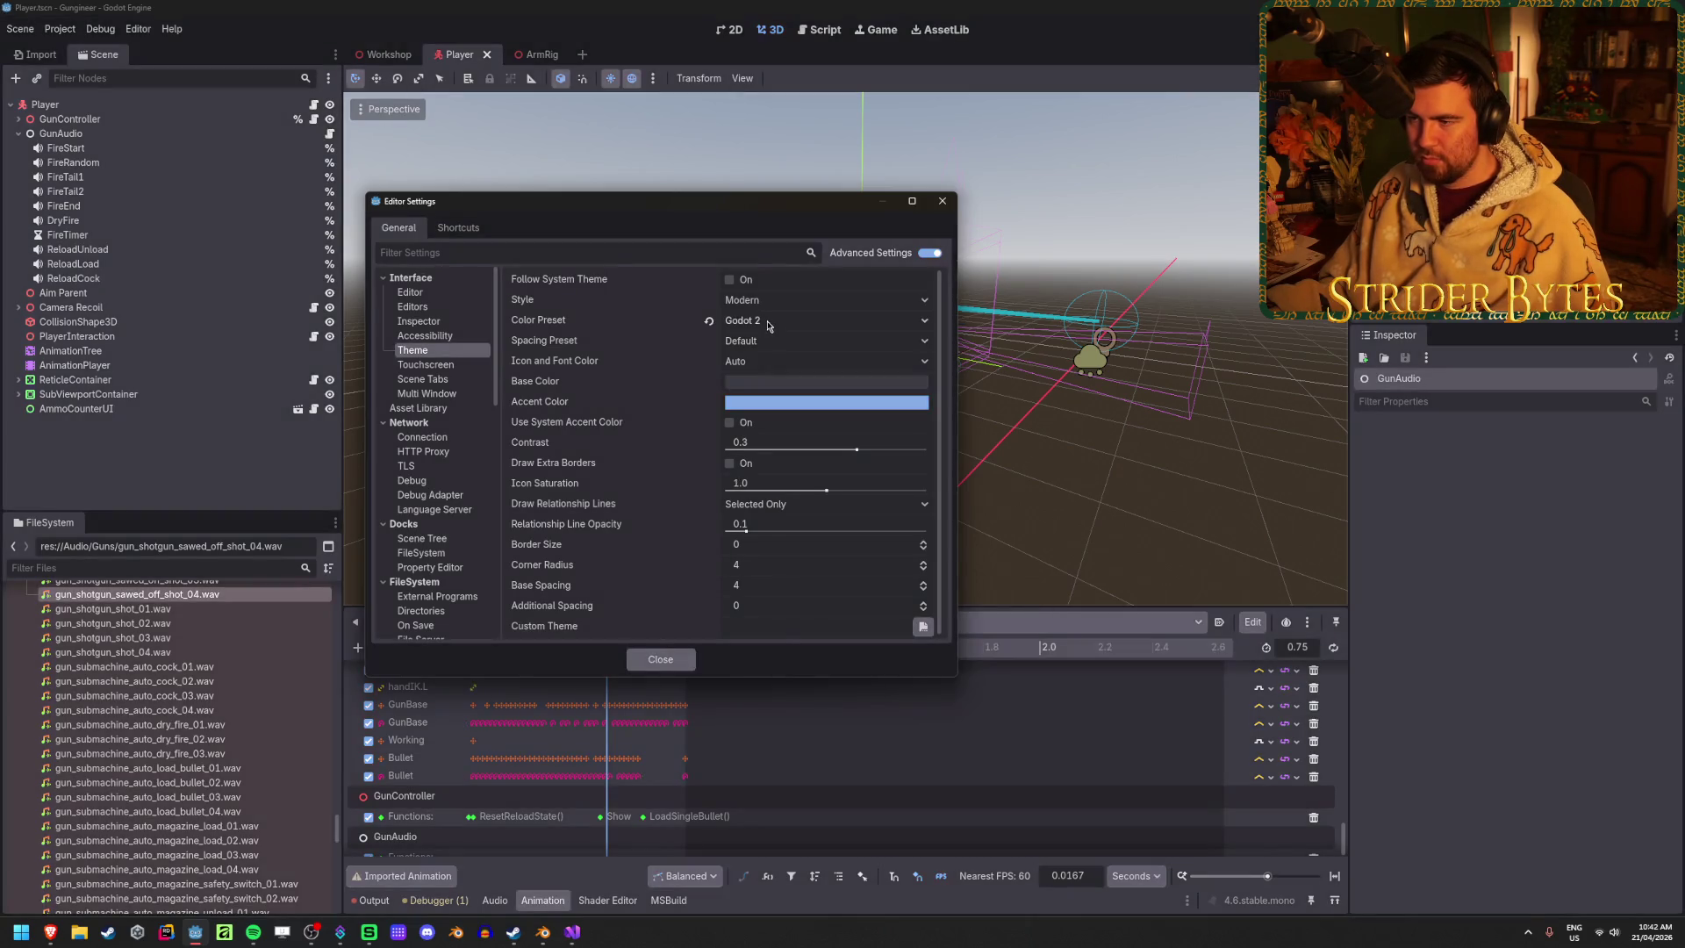
click(767, 321)
click(767, 391)
mouse_move(768, 391)
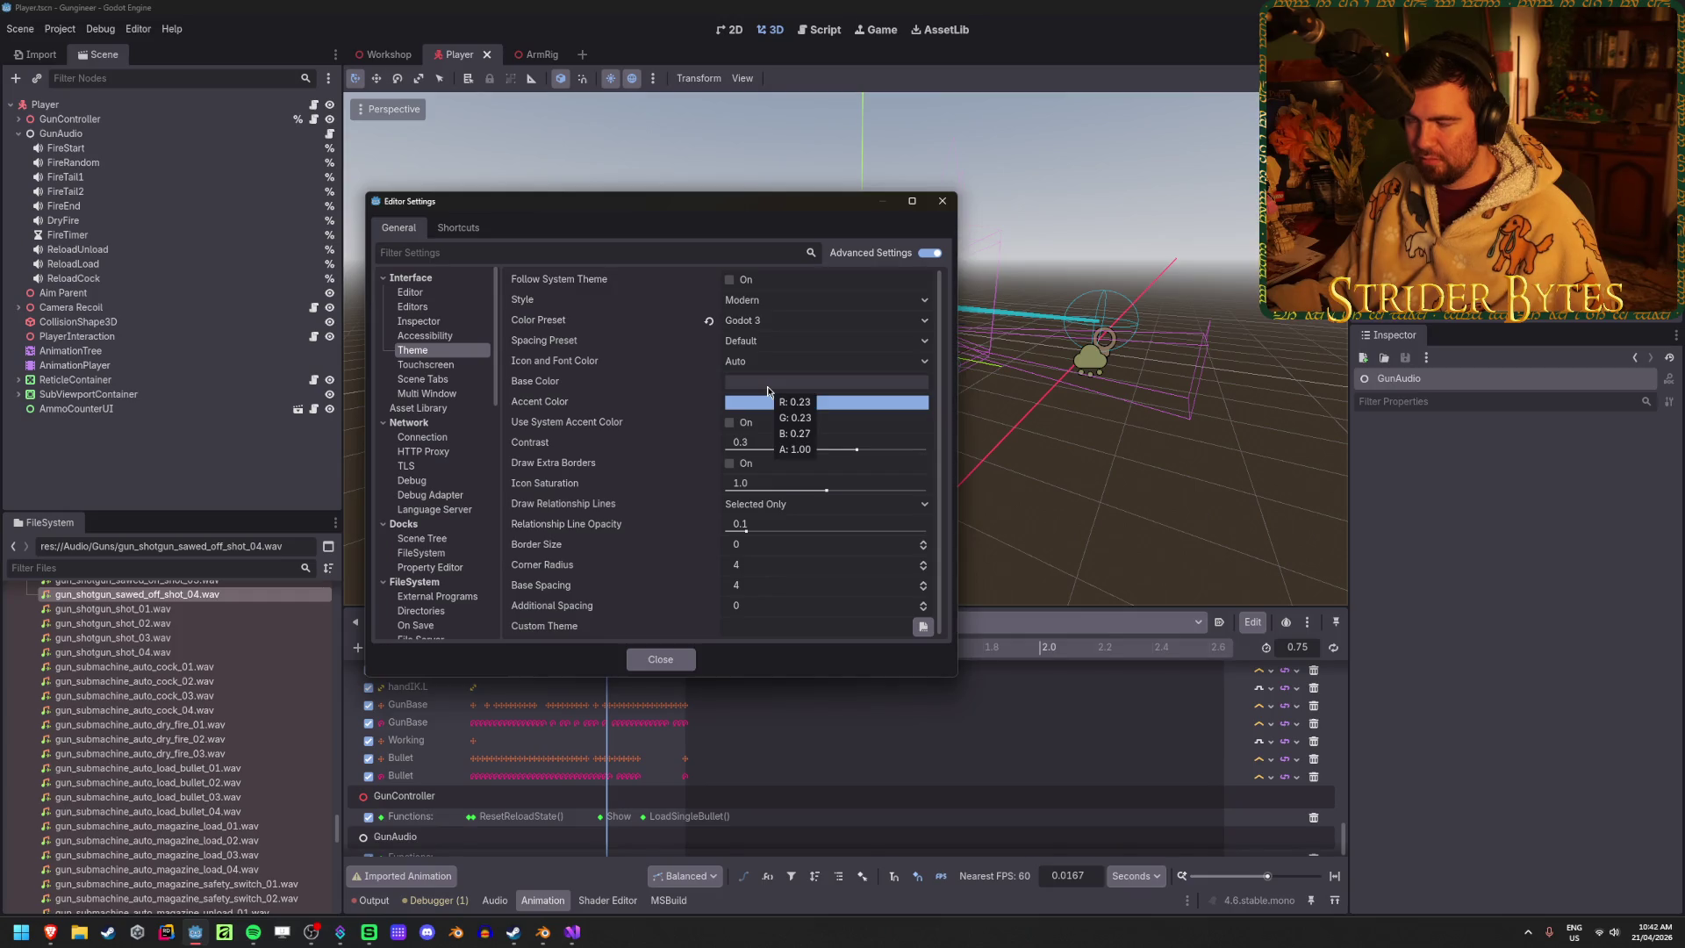
click(791, 324)
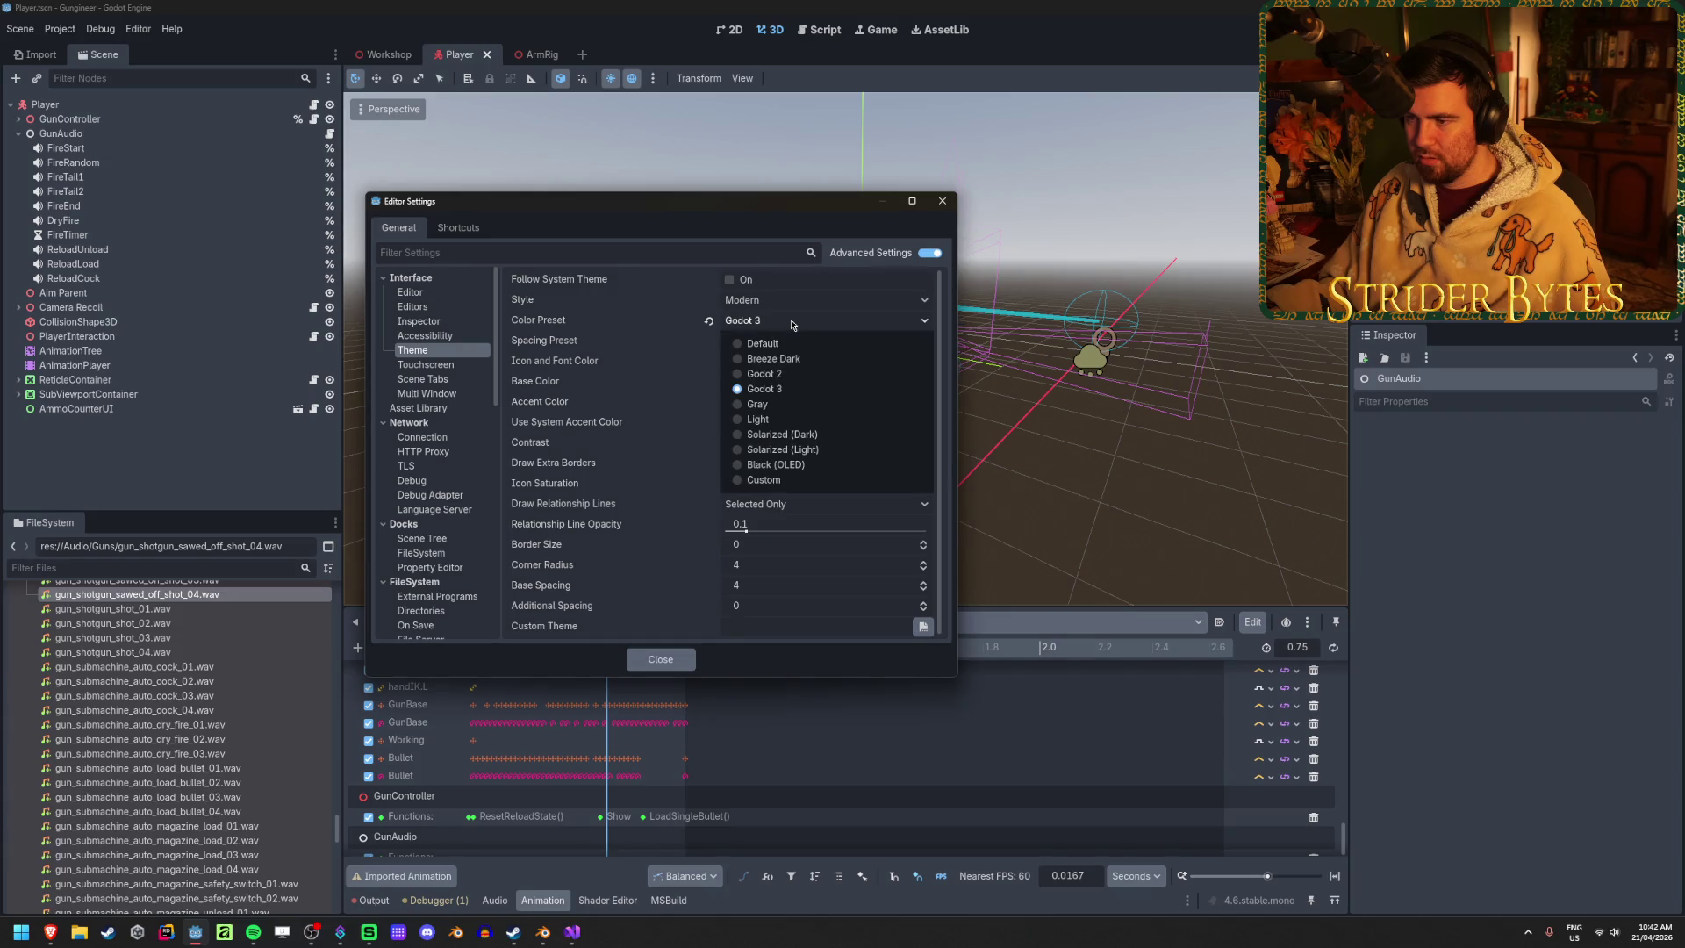
click(763, 407)
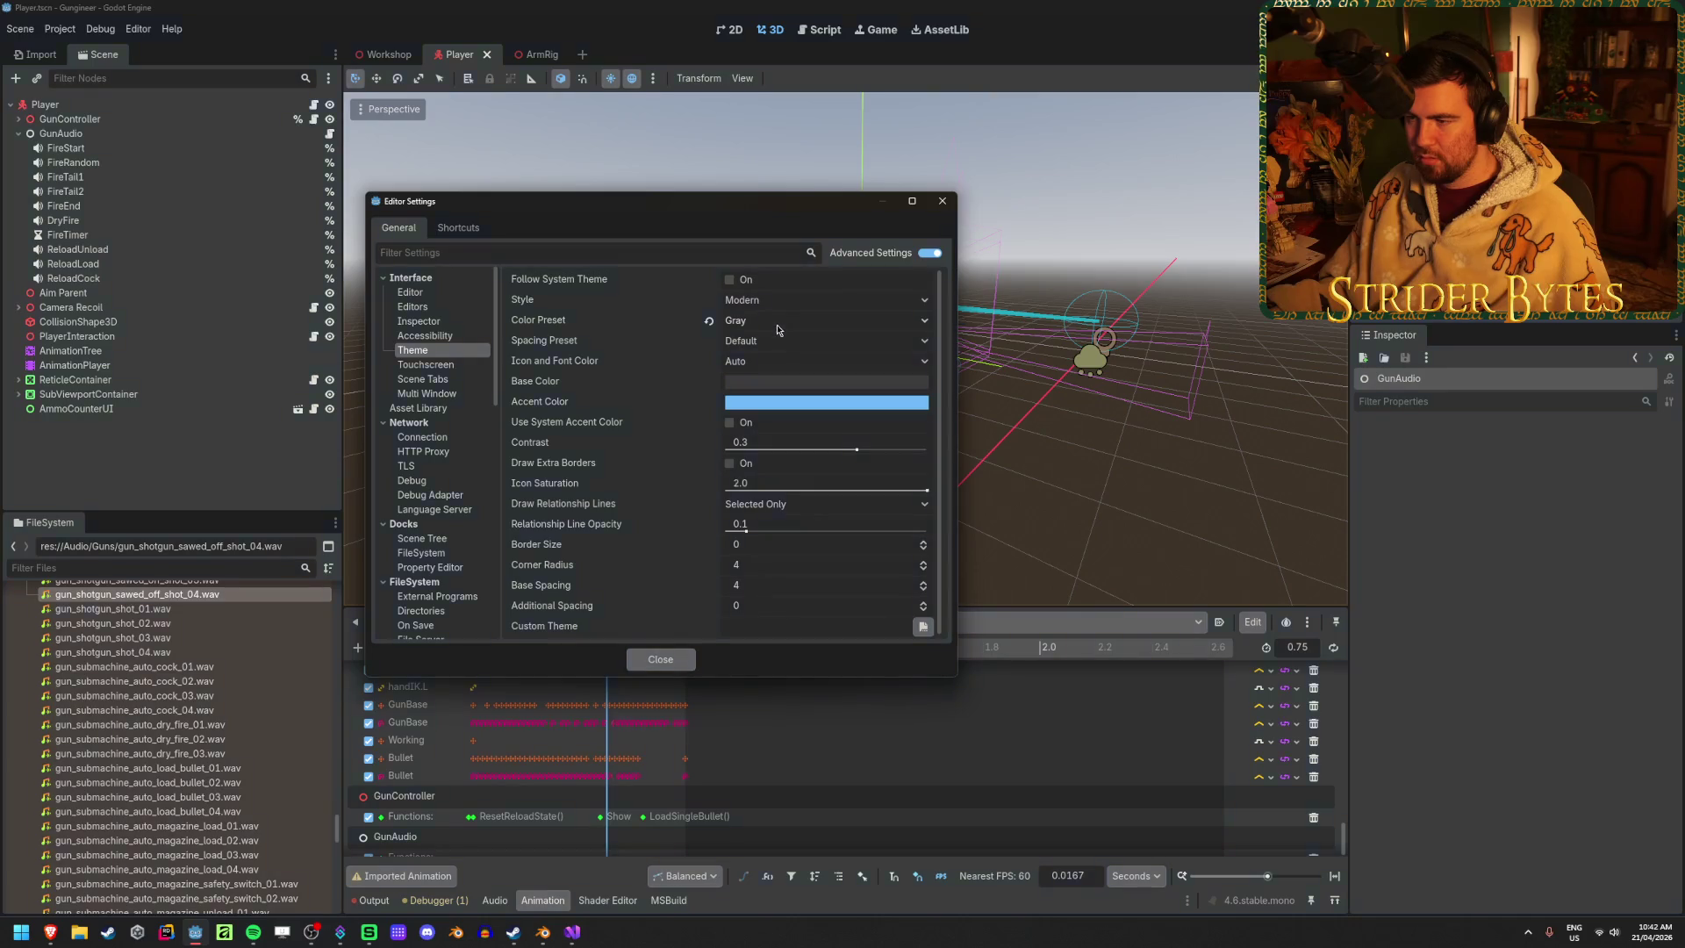
click(776, 323)
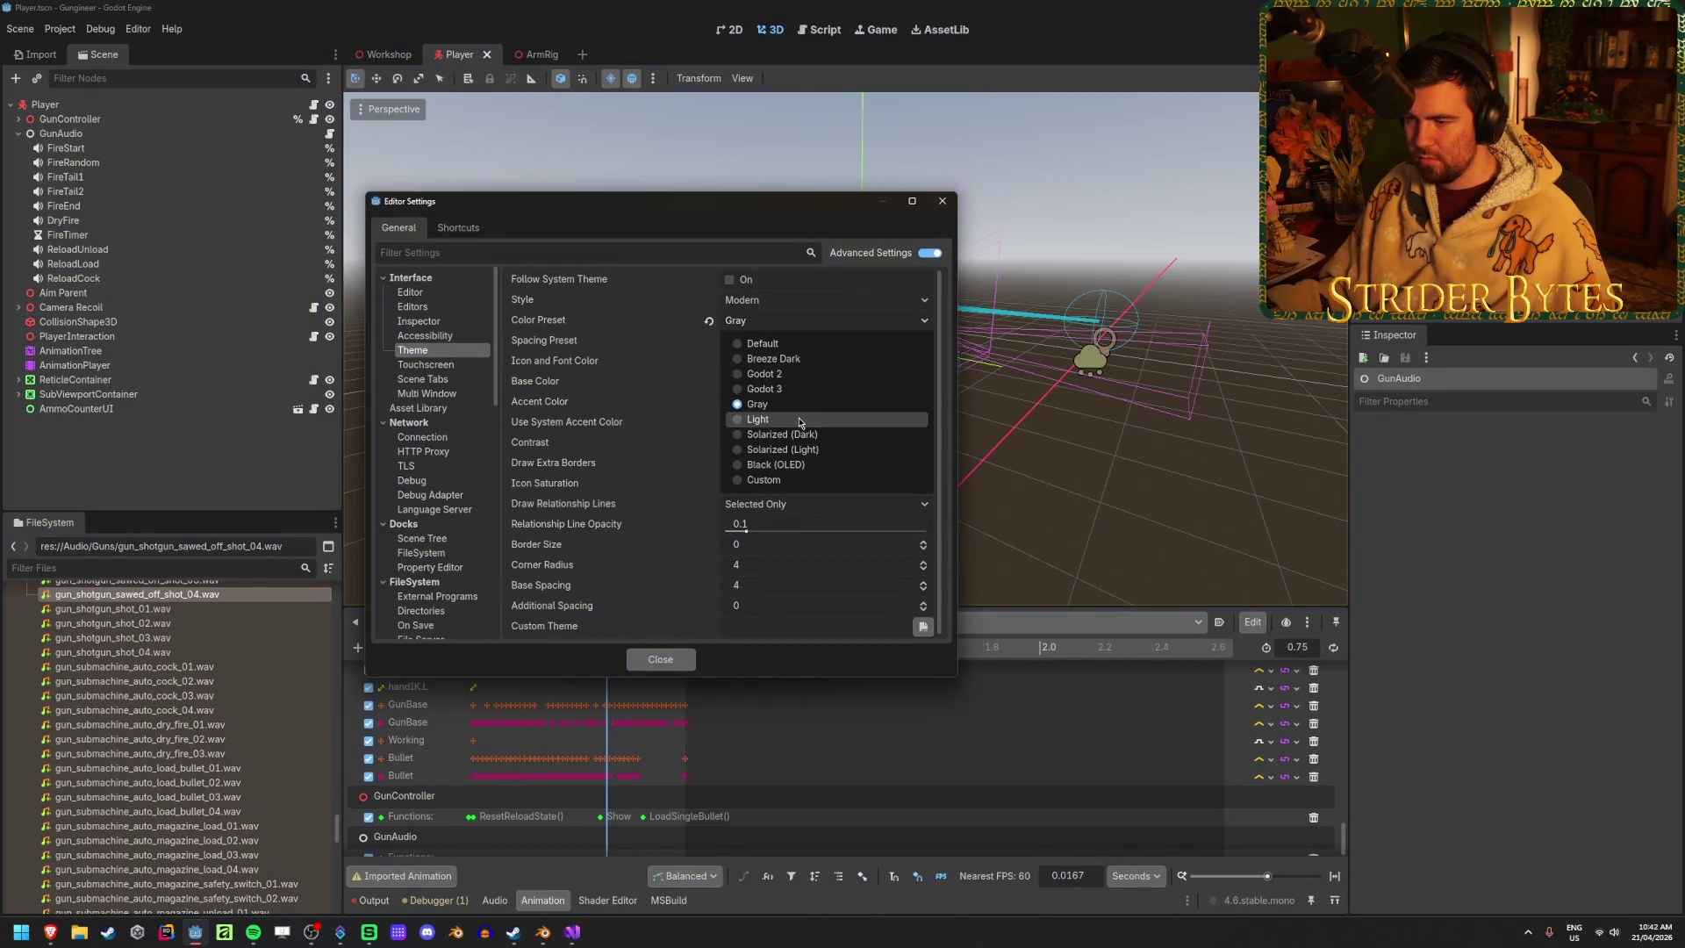
click(800, 344)
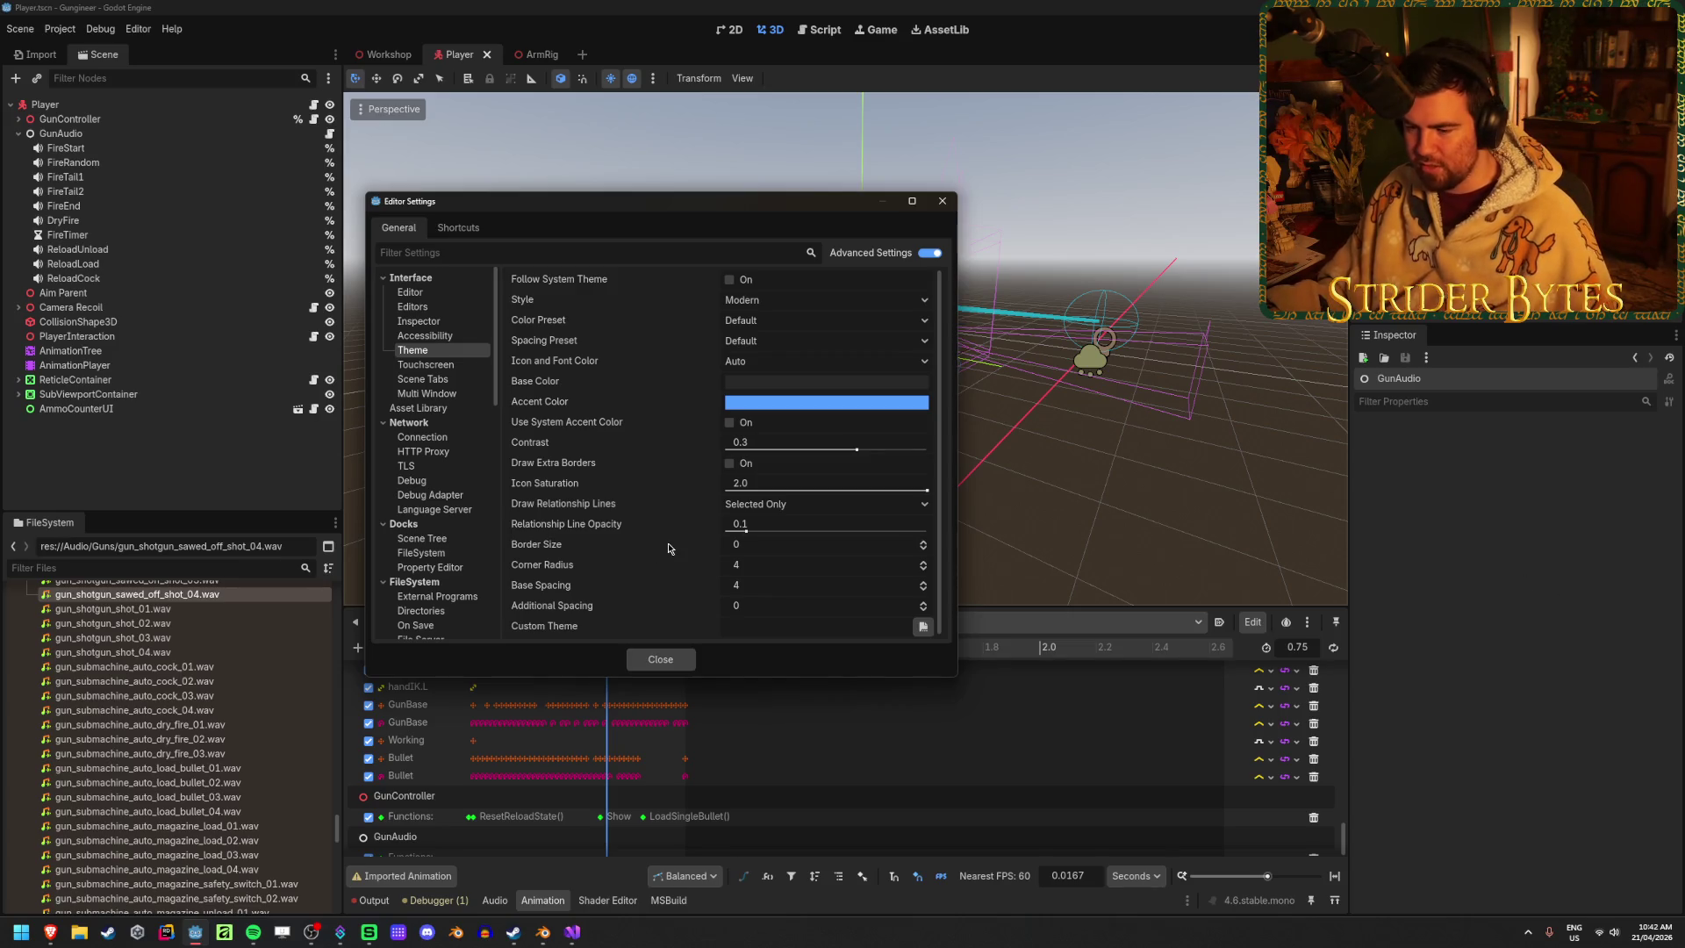
Try the Black (OLED) and Solarized (Dark) presets, then return to Default
mouse_move(651, 448)
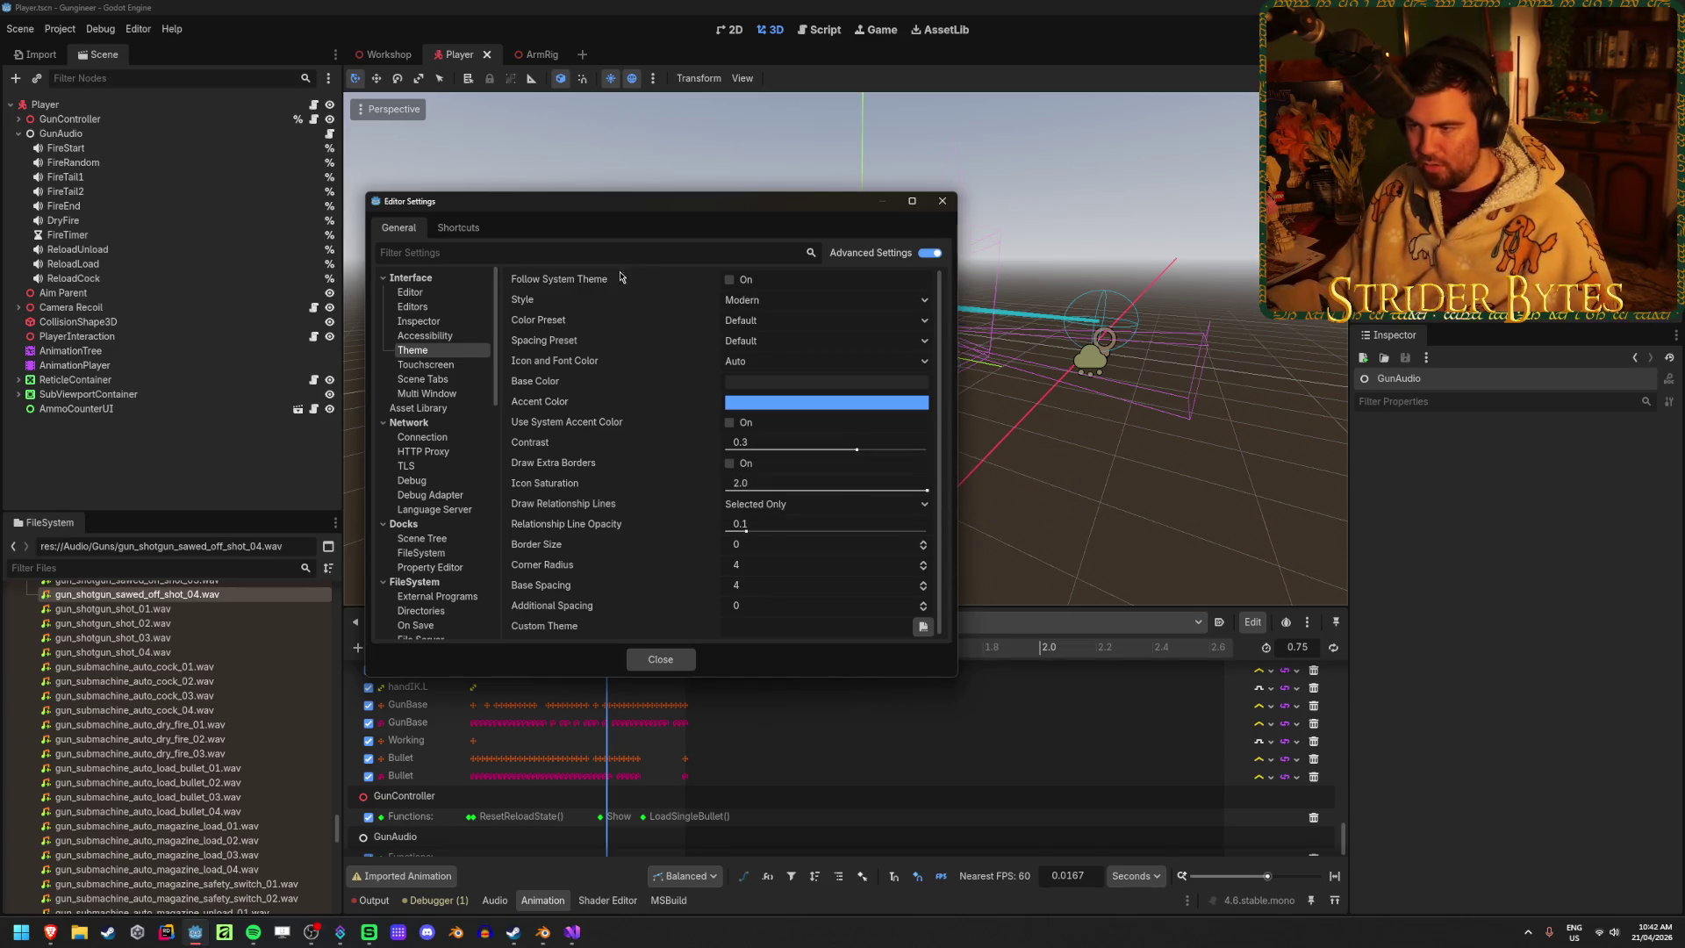
click(772, 322)
click(802, 466)
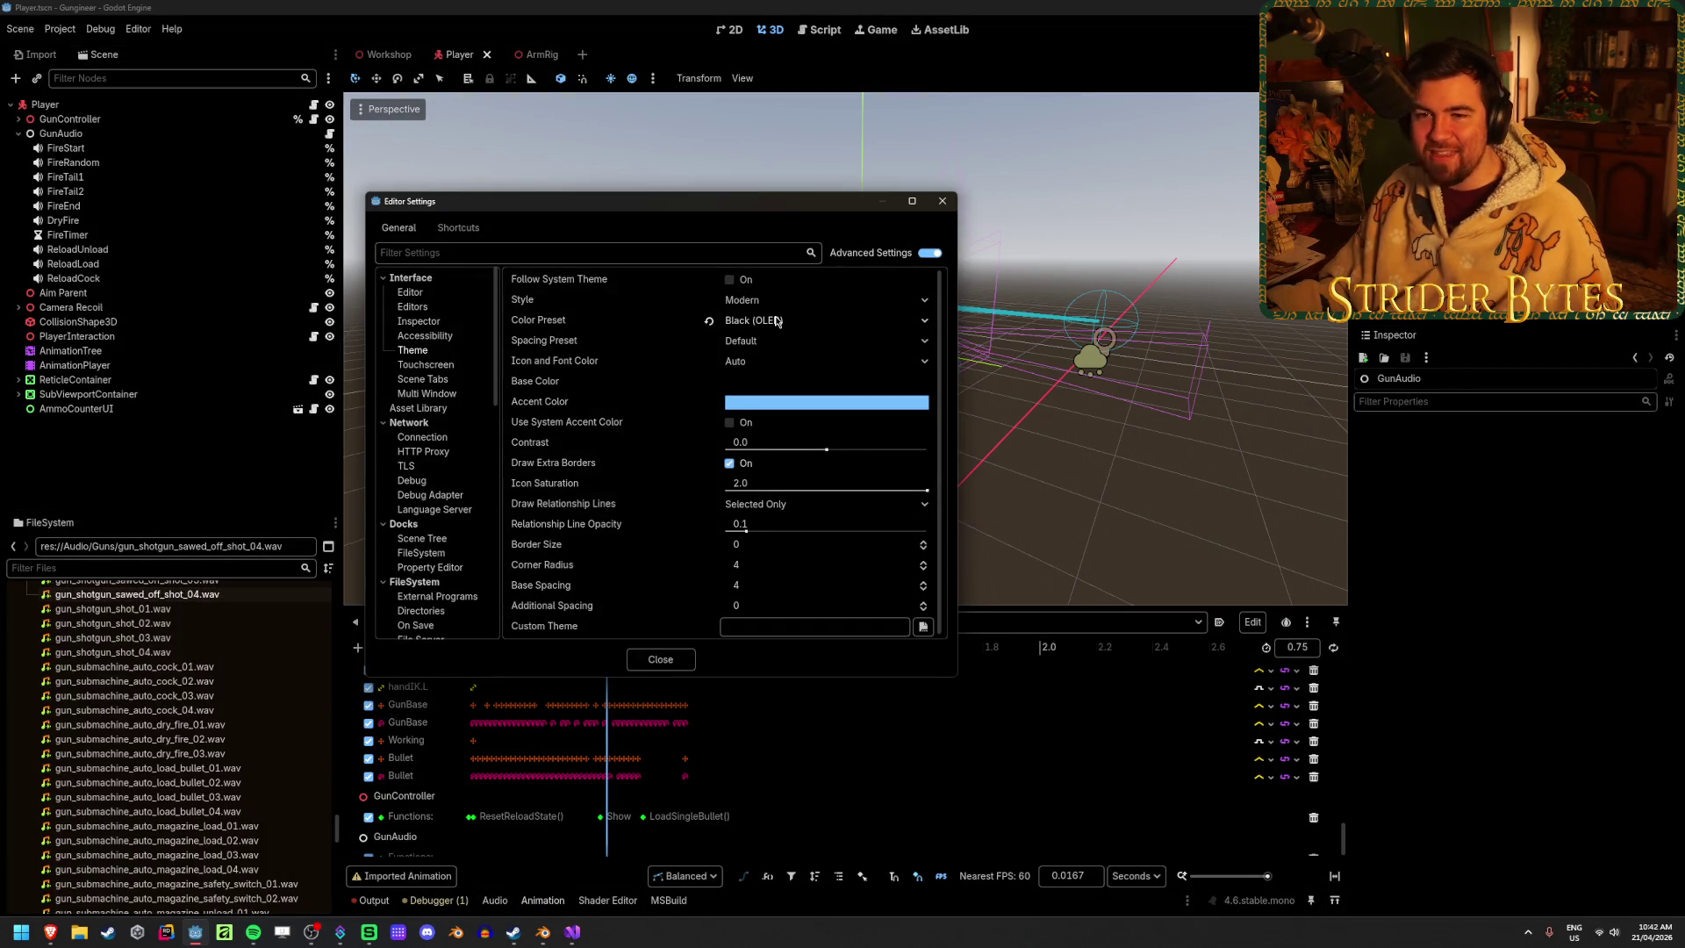
click(778, 322)
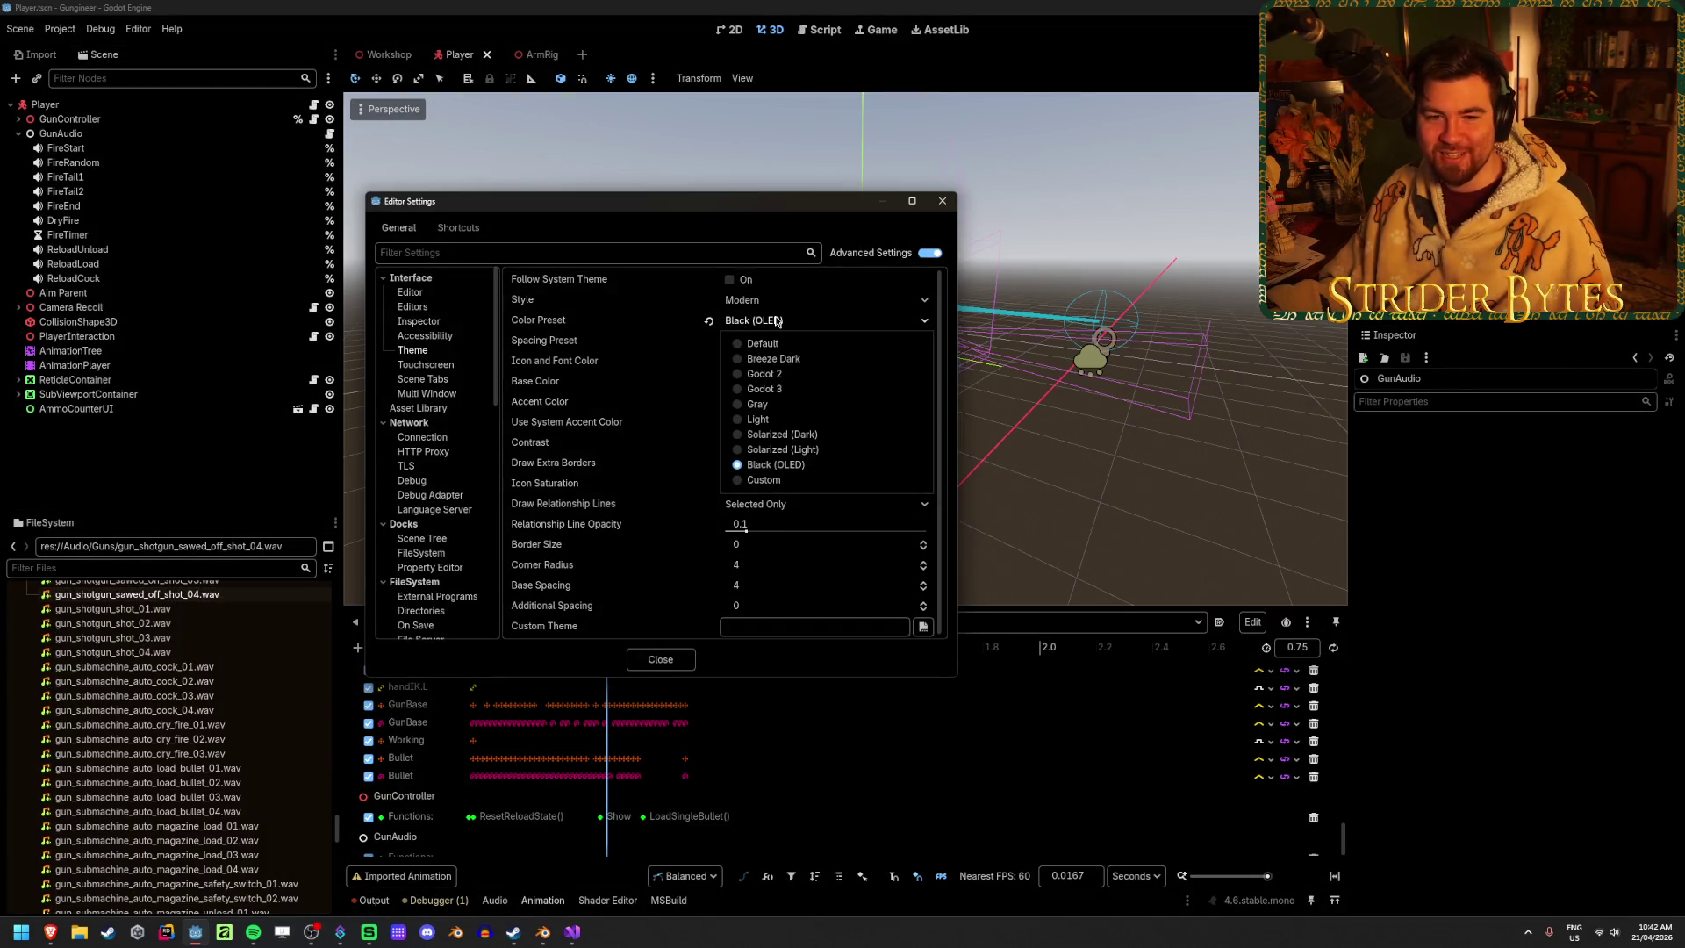
click(787, 437)
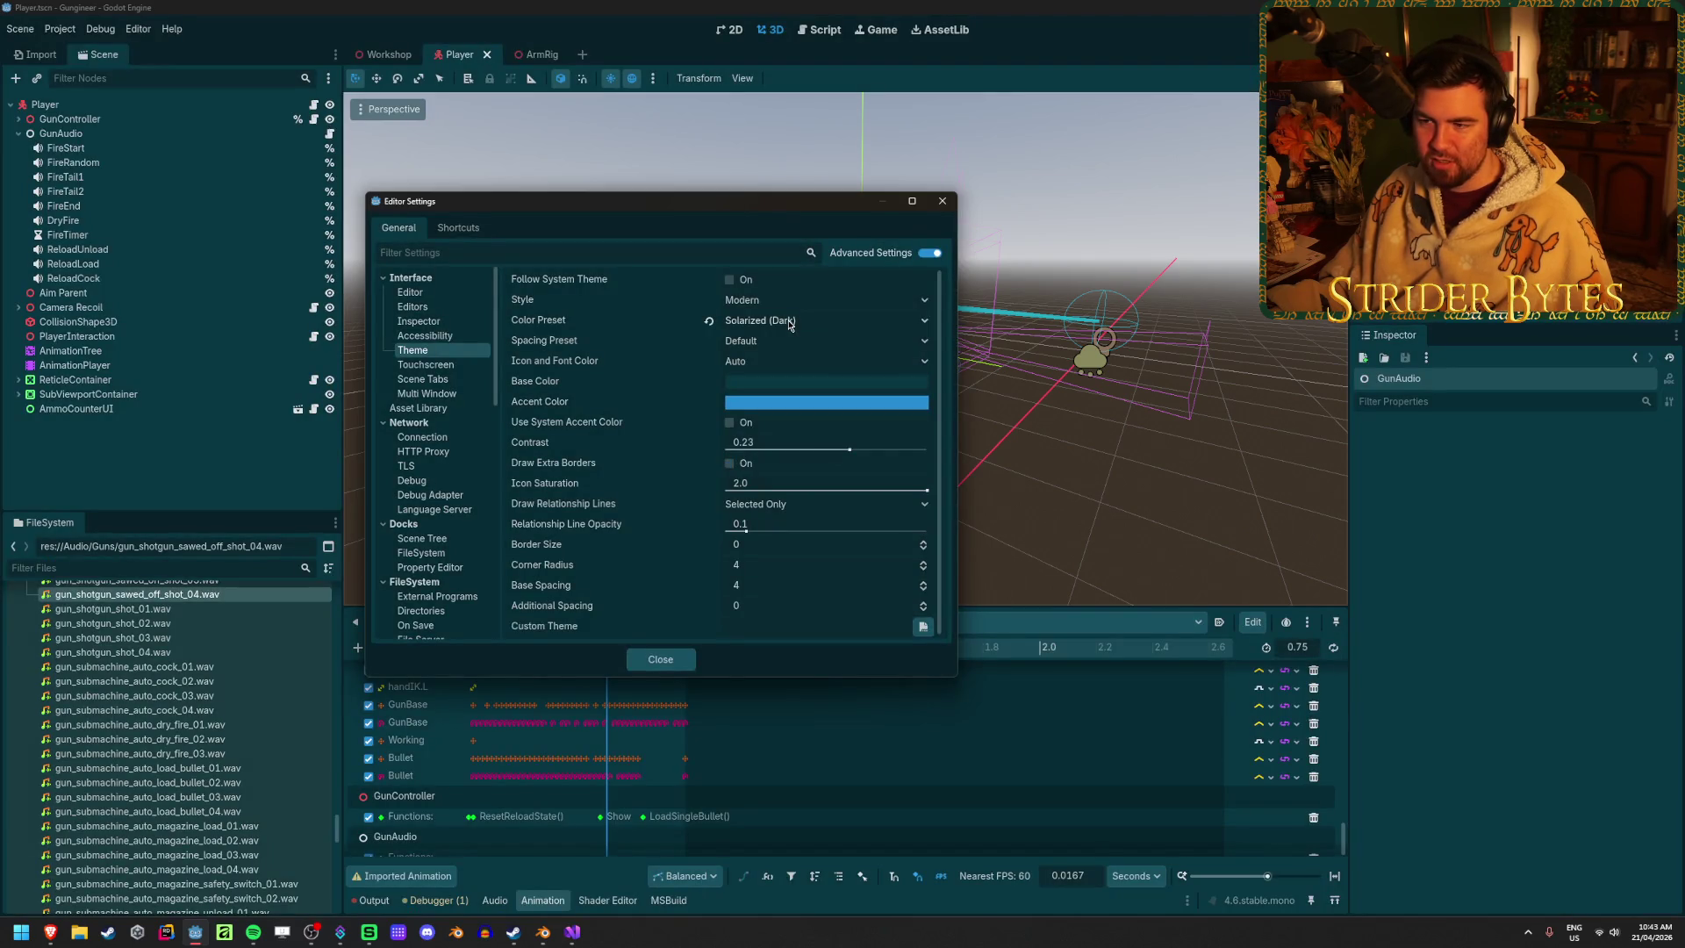
click(791, 325)
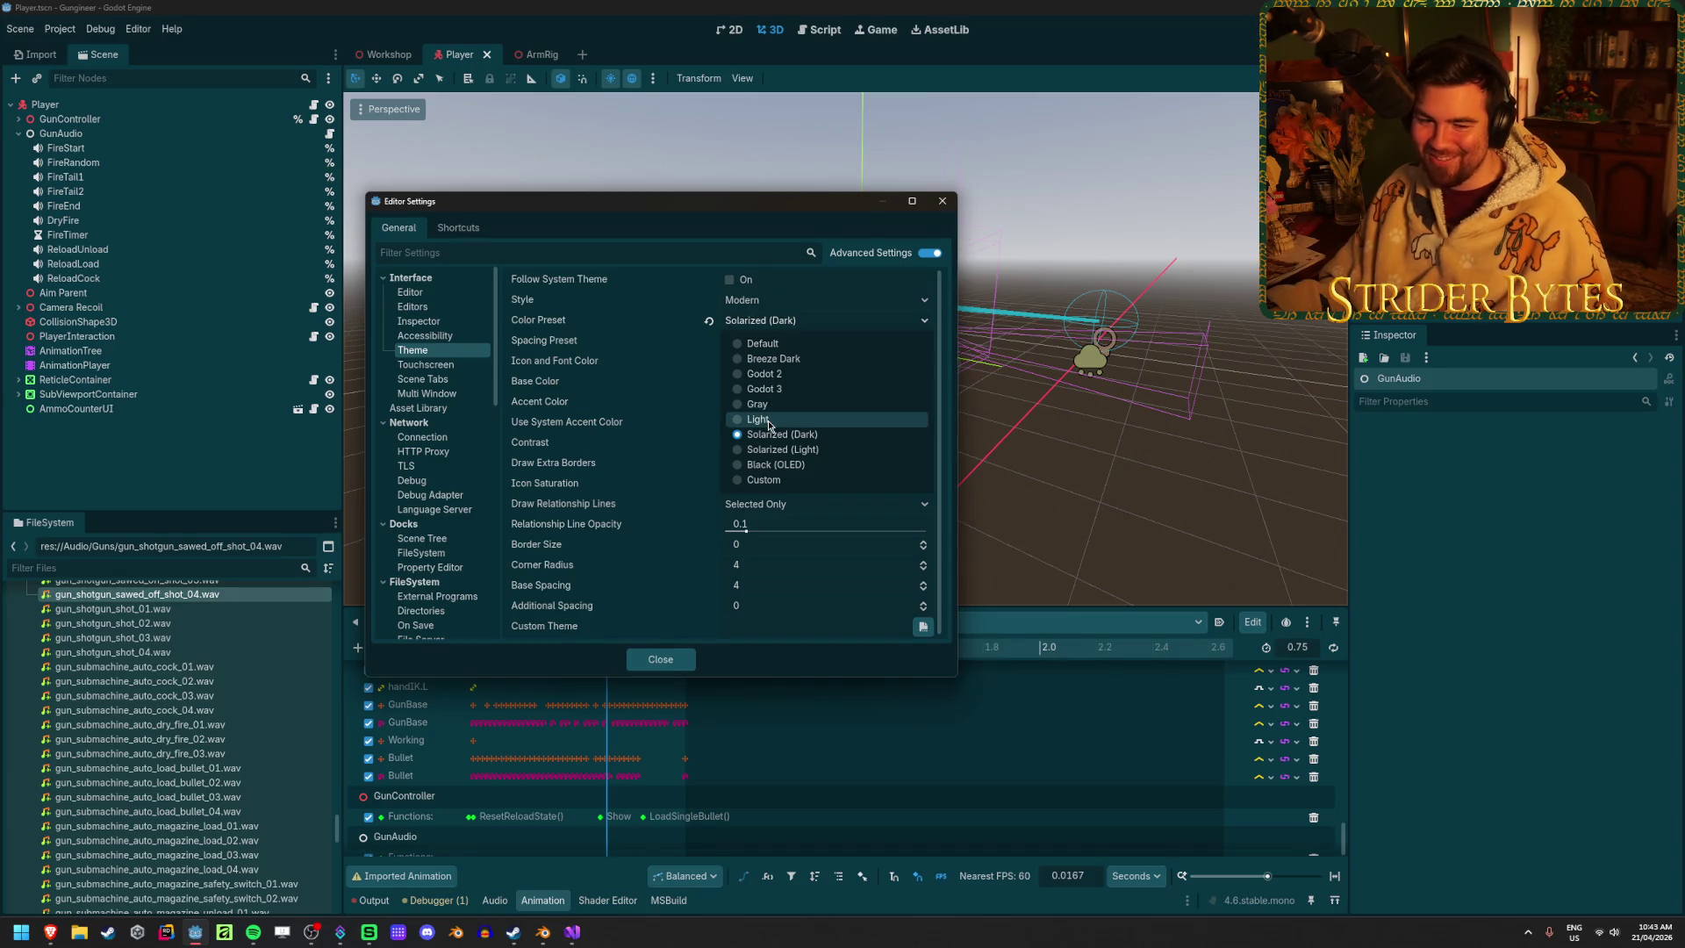
click(761, 343)
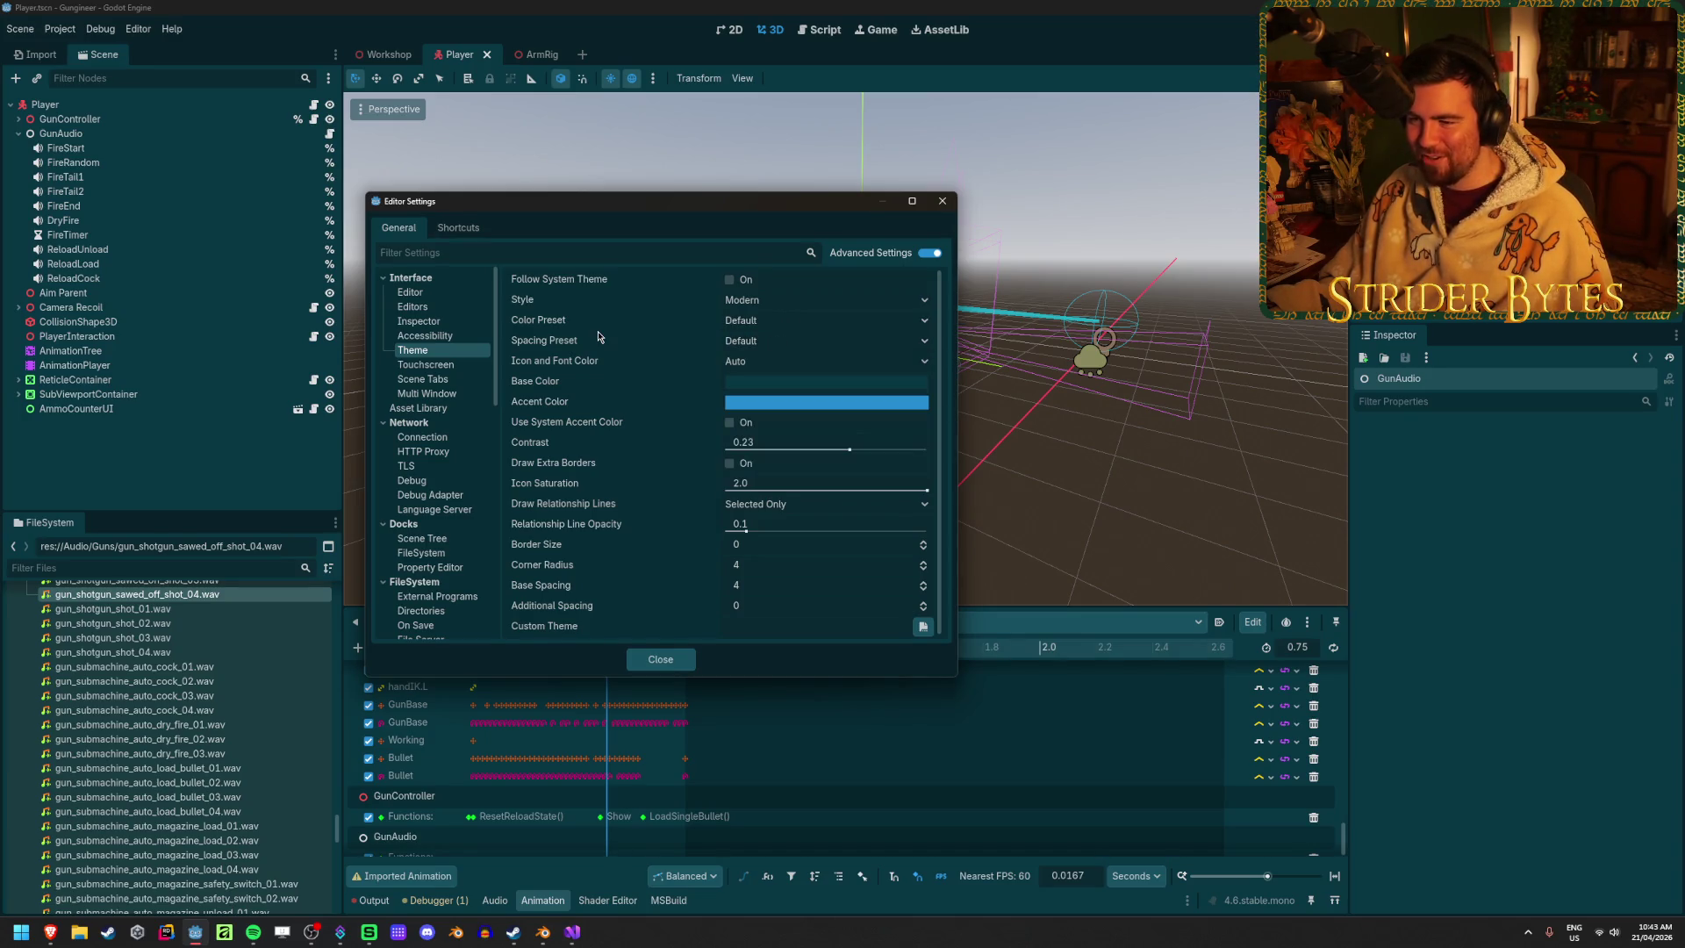
click(797, 390)
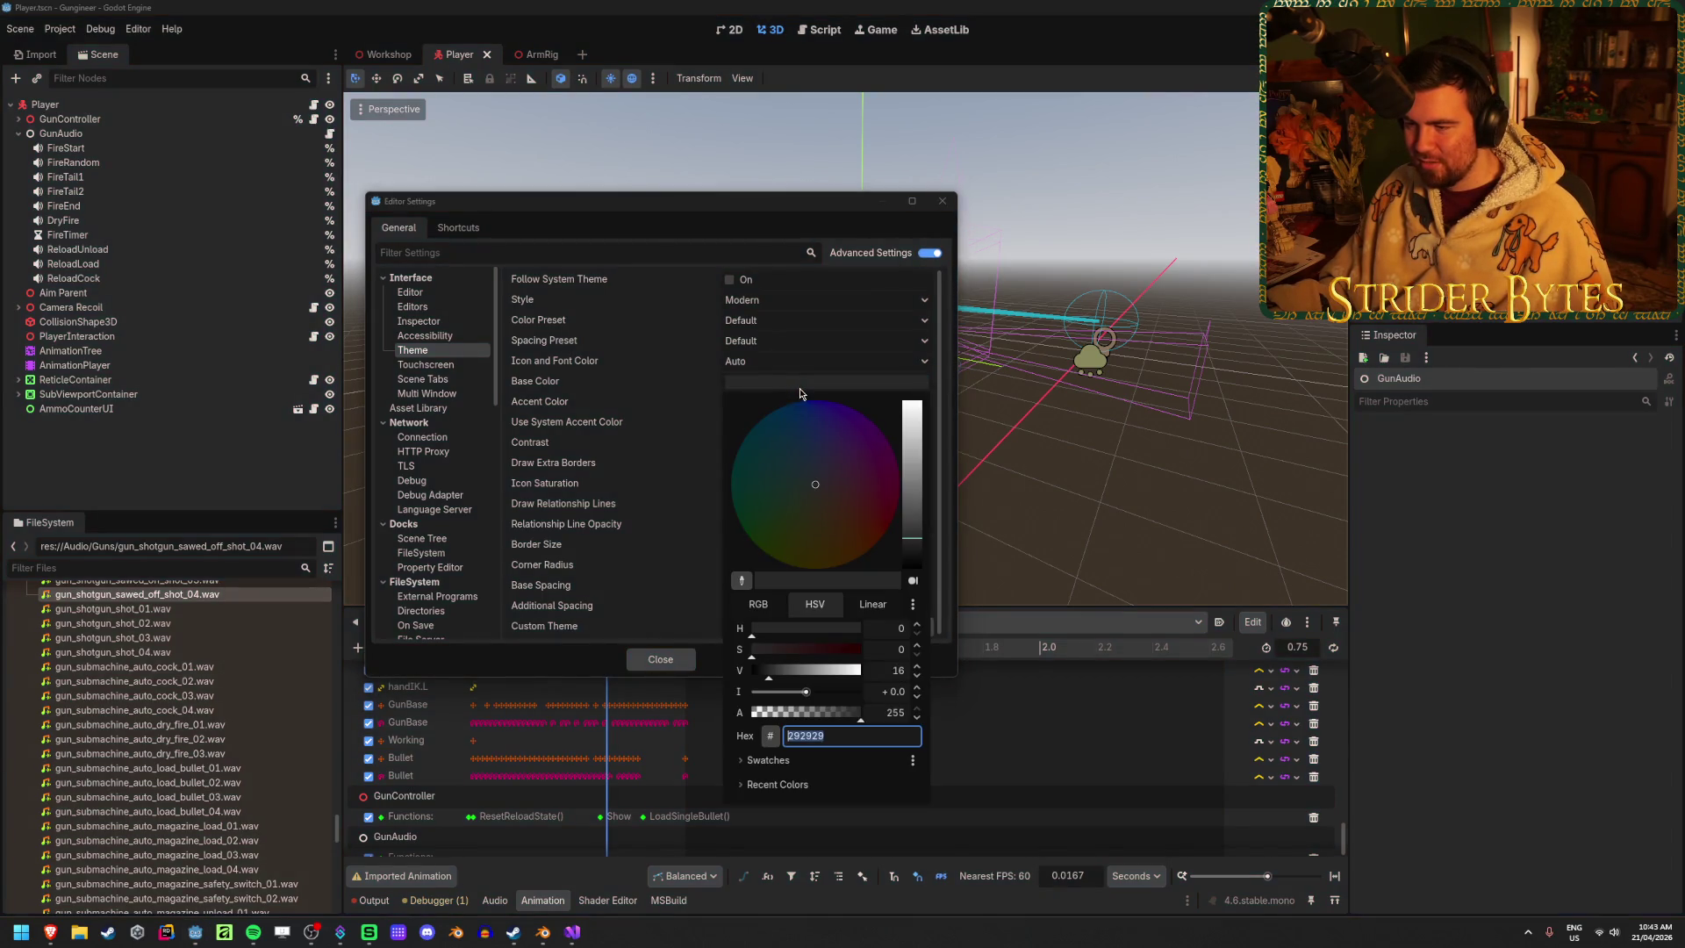
Paste a custom base colour, pick a shade, and lower its saturation
click(799, 390)
right_click(623, 391)
click(675, 415)
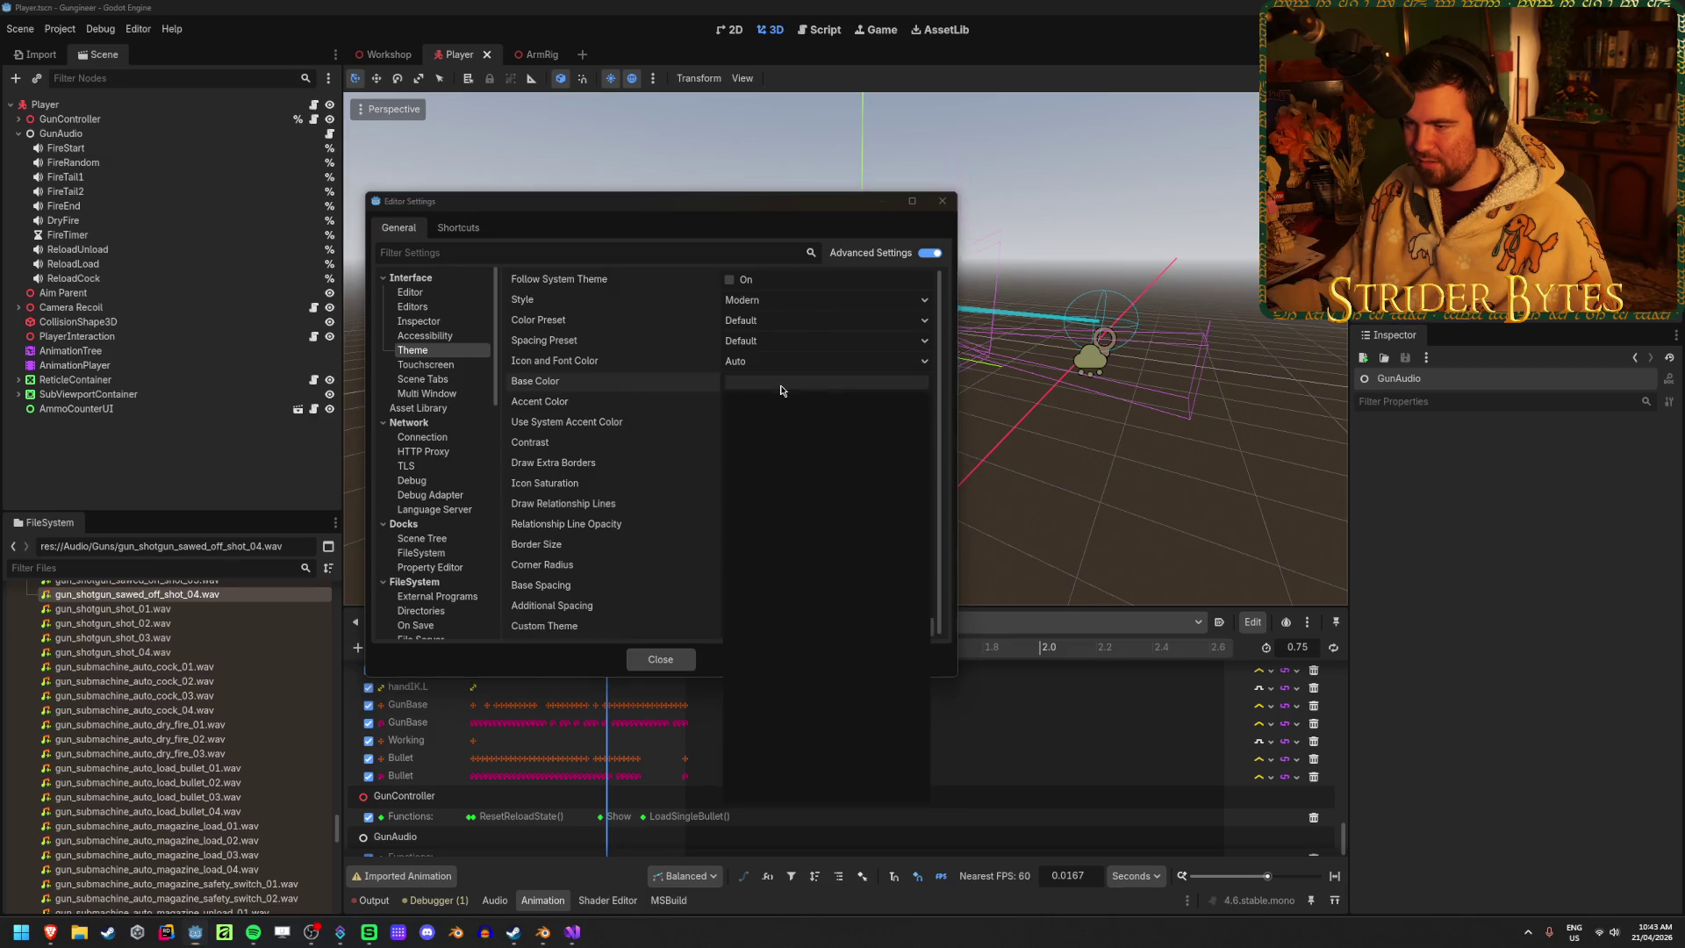
click(790, 383)
click(804, 465)
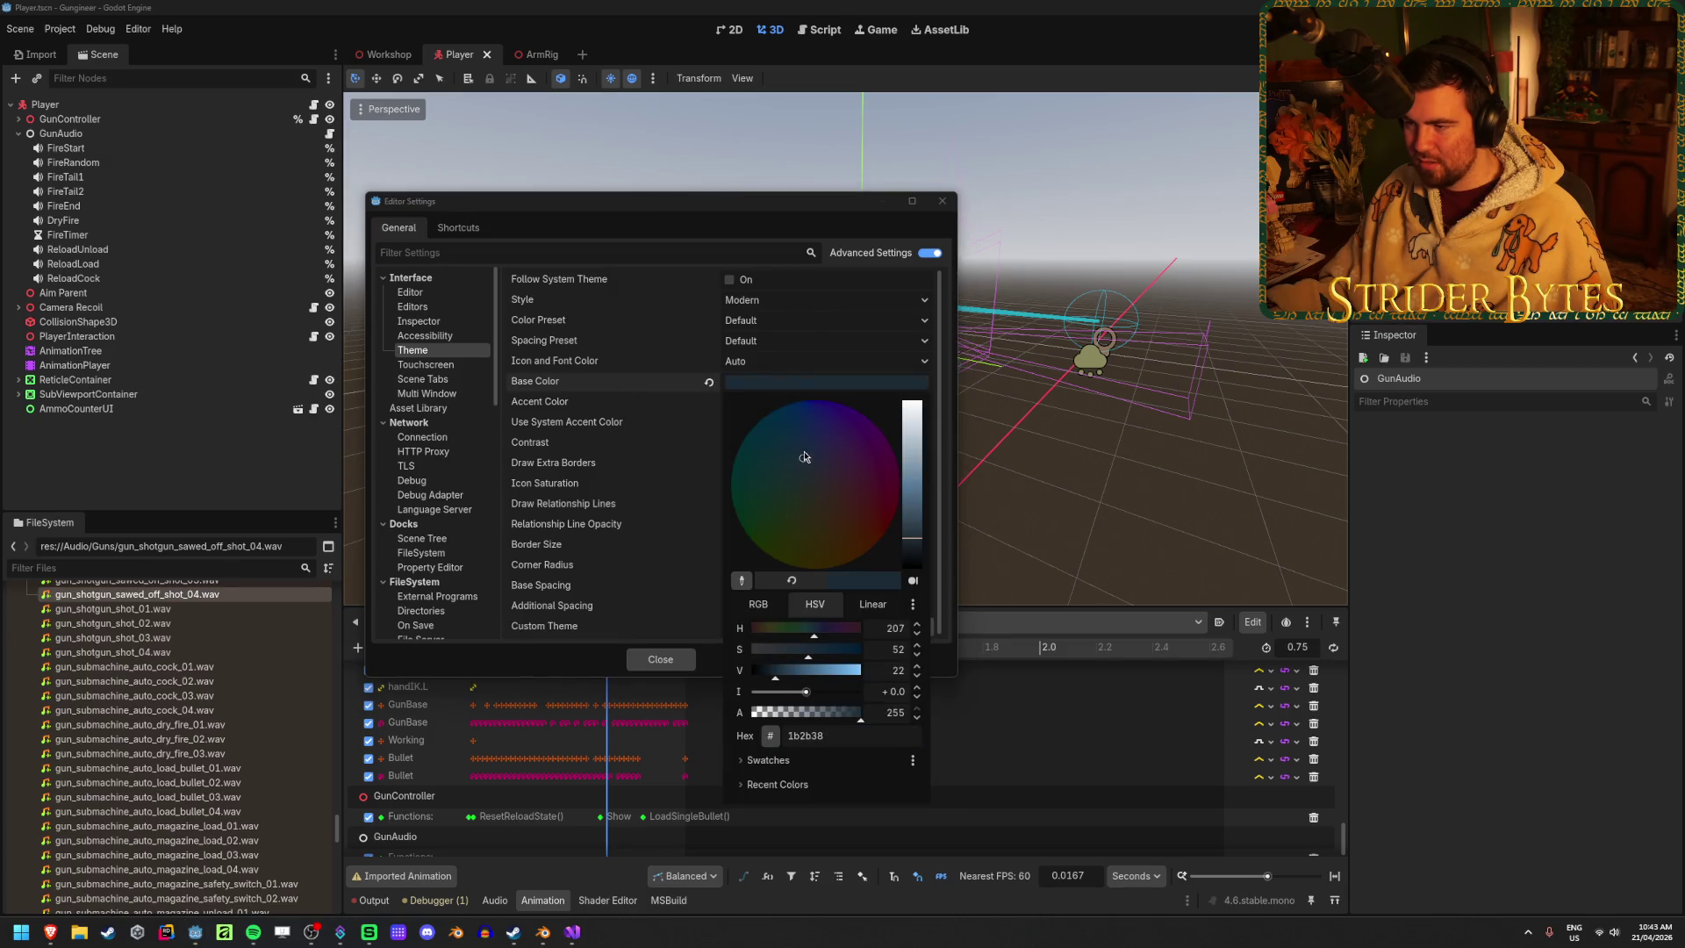
click(628, 392)
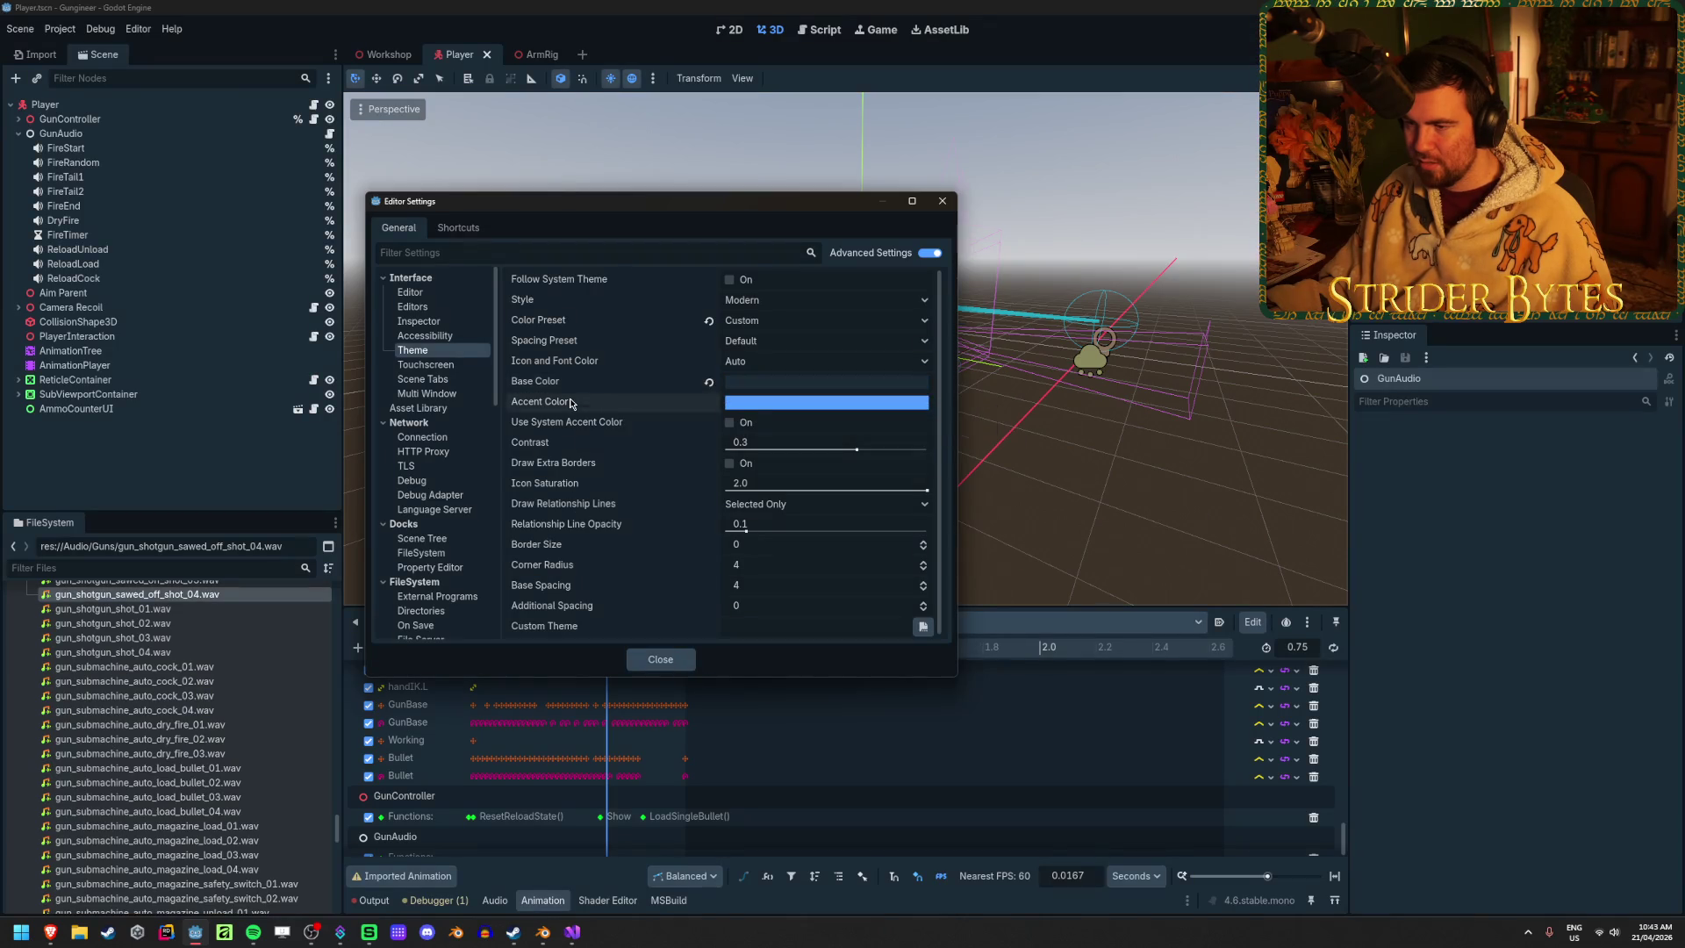
click(741, 384)
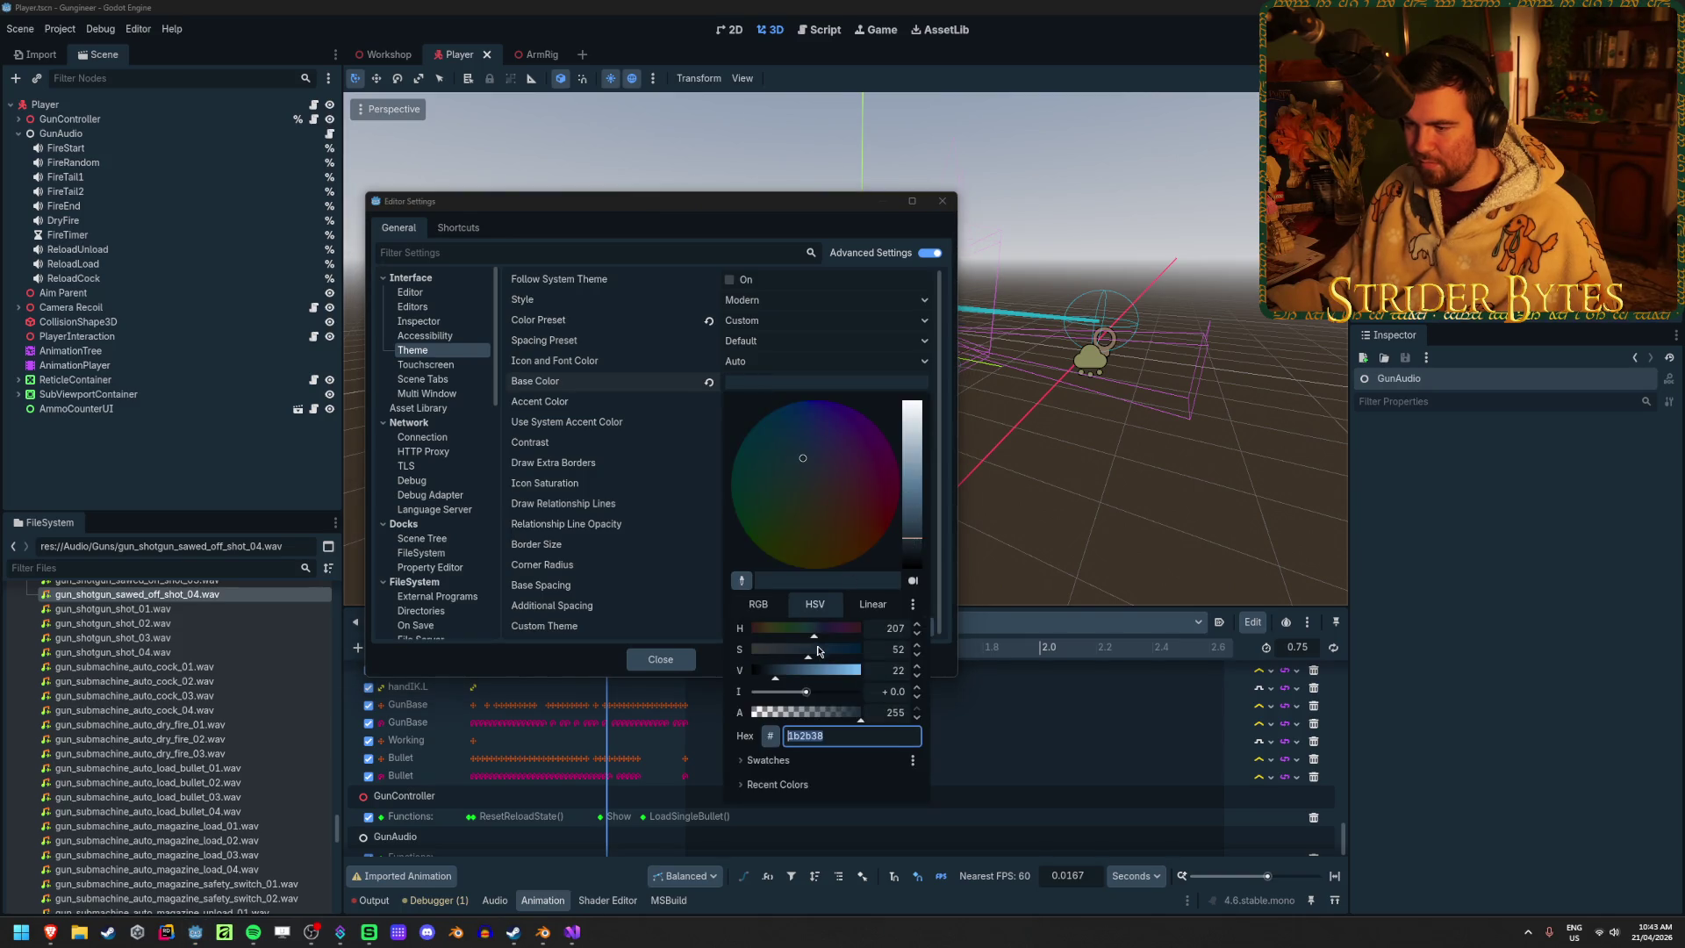
drag(807, 660, 772, 681)
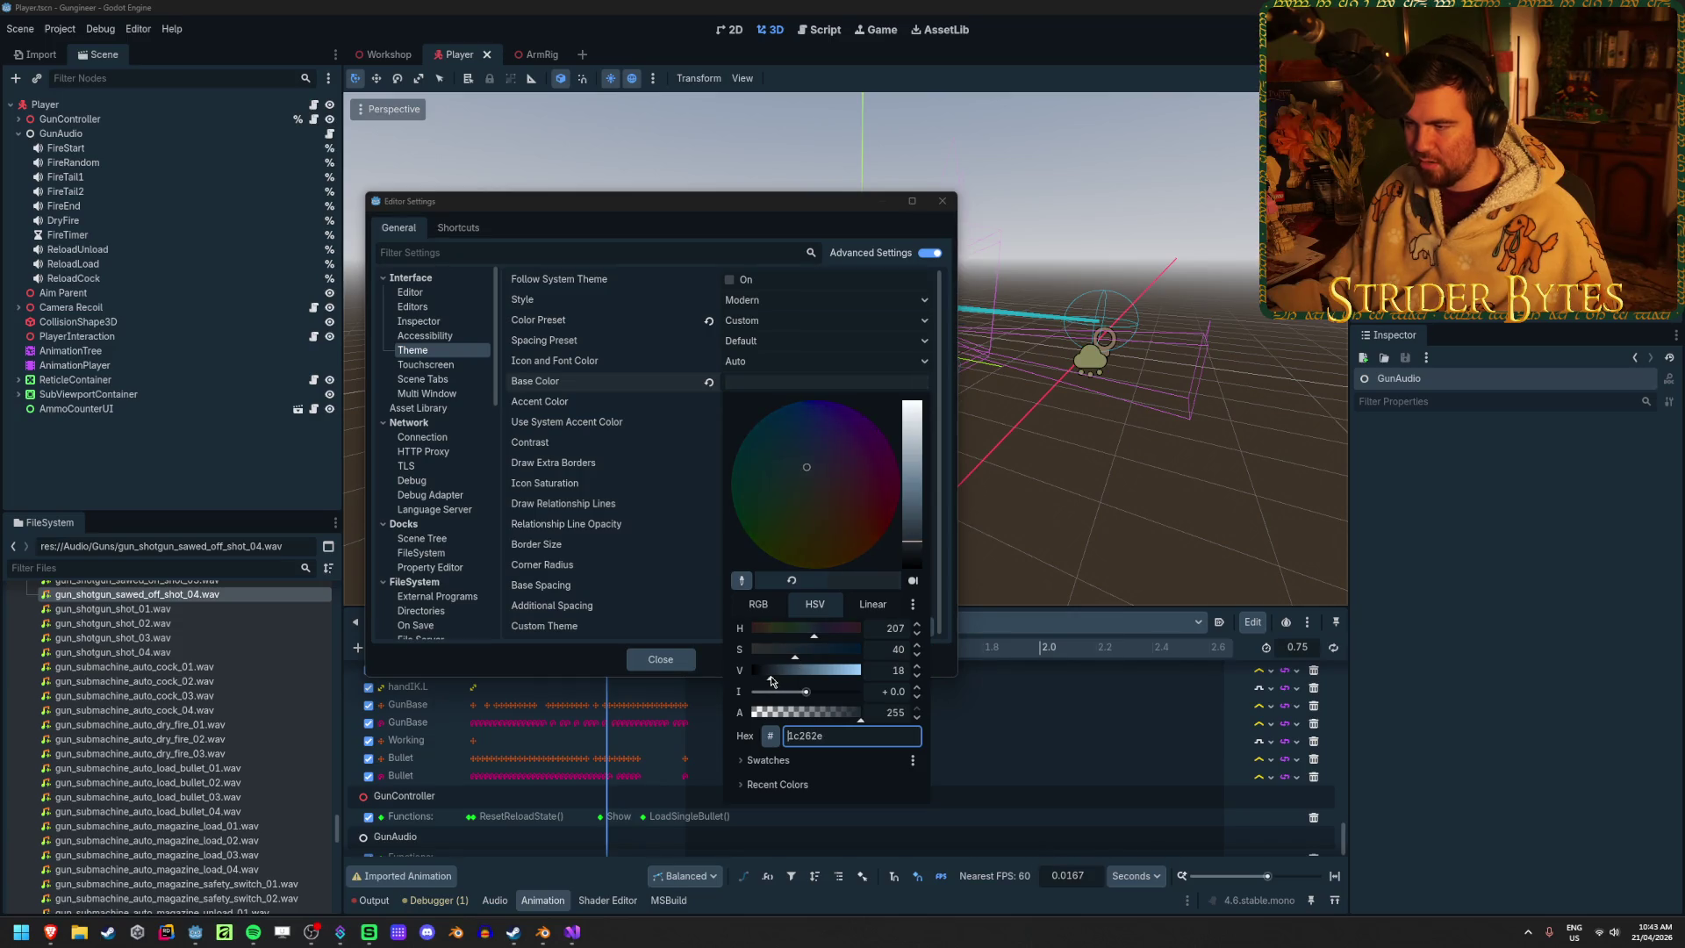
click(633, 383)
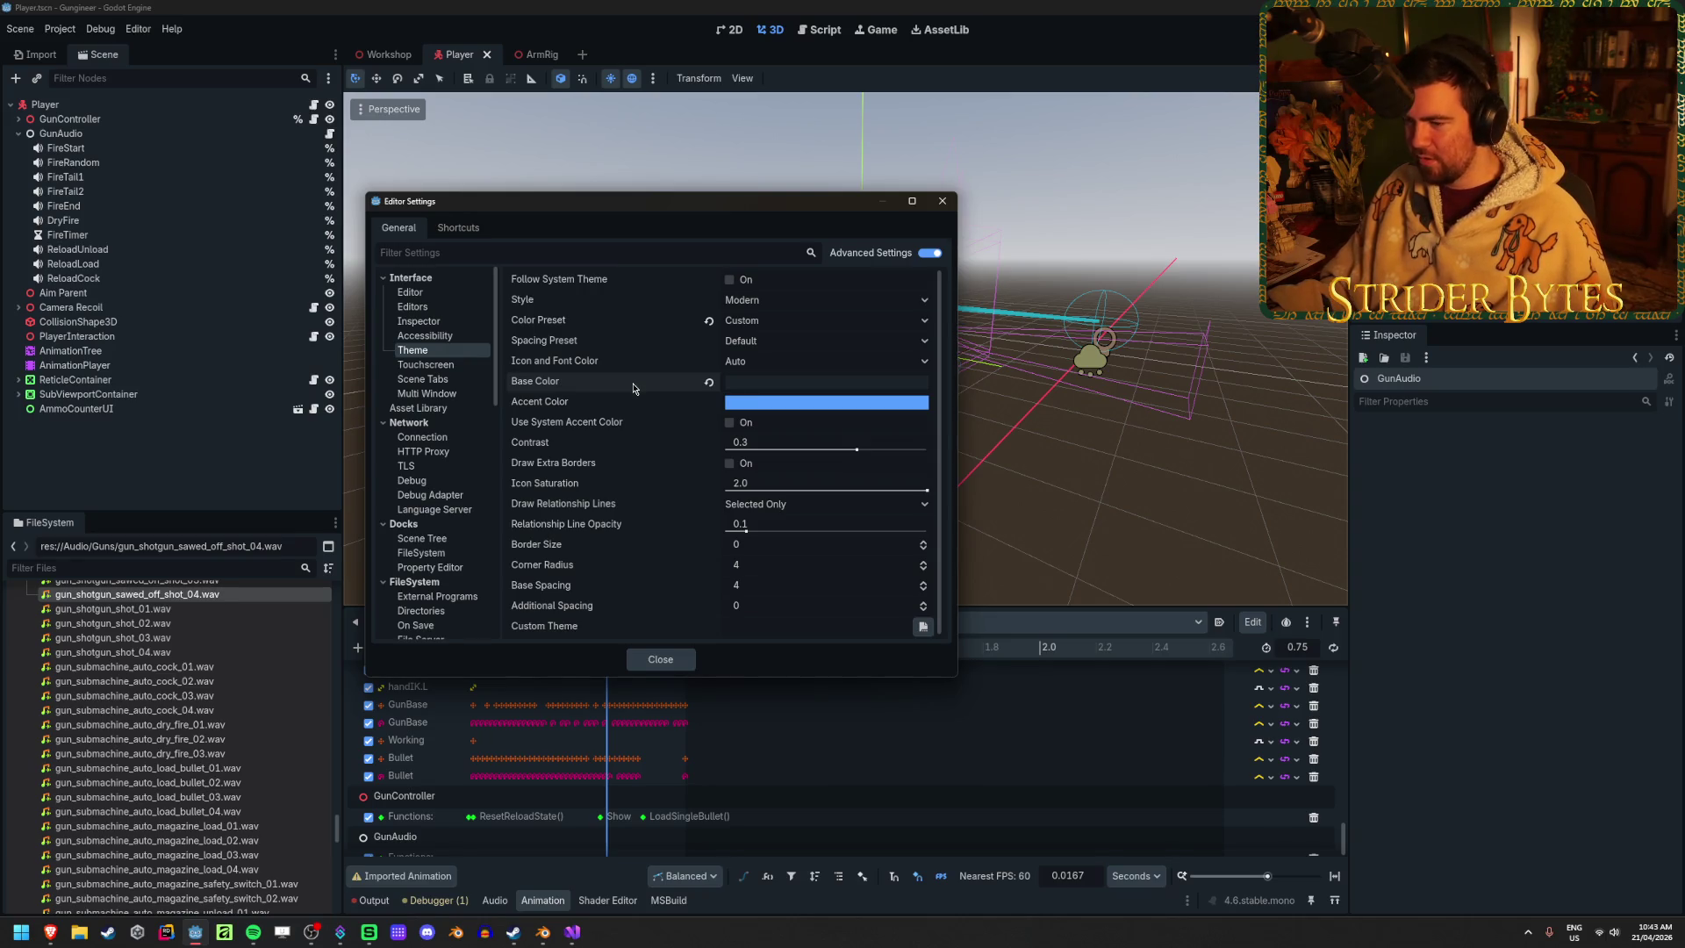
Set the base colour to hue 205, brightness 10 and saturation 40
click(772, 382)
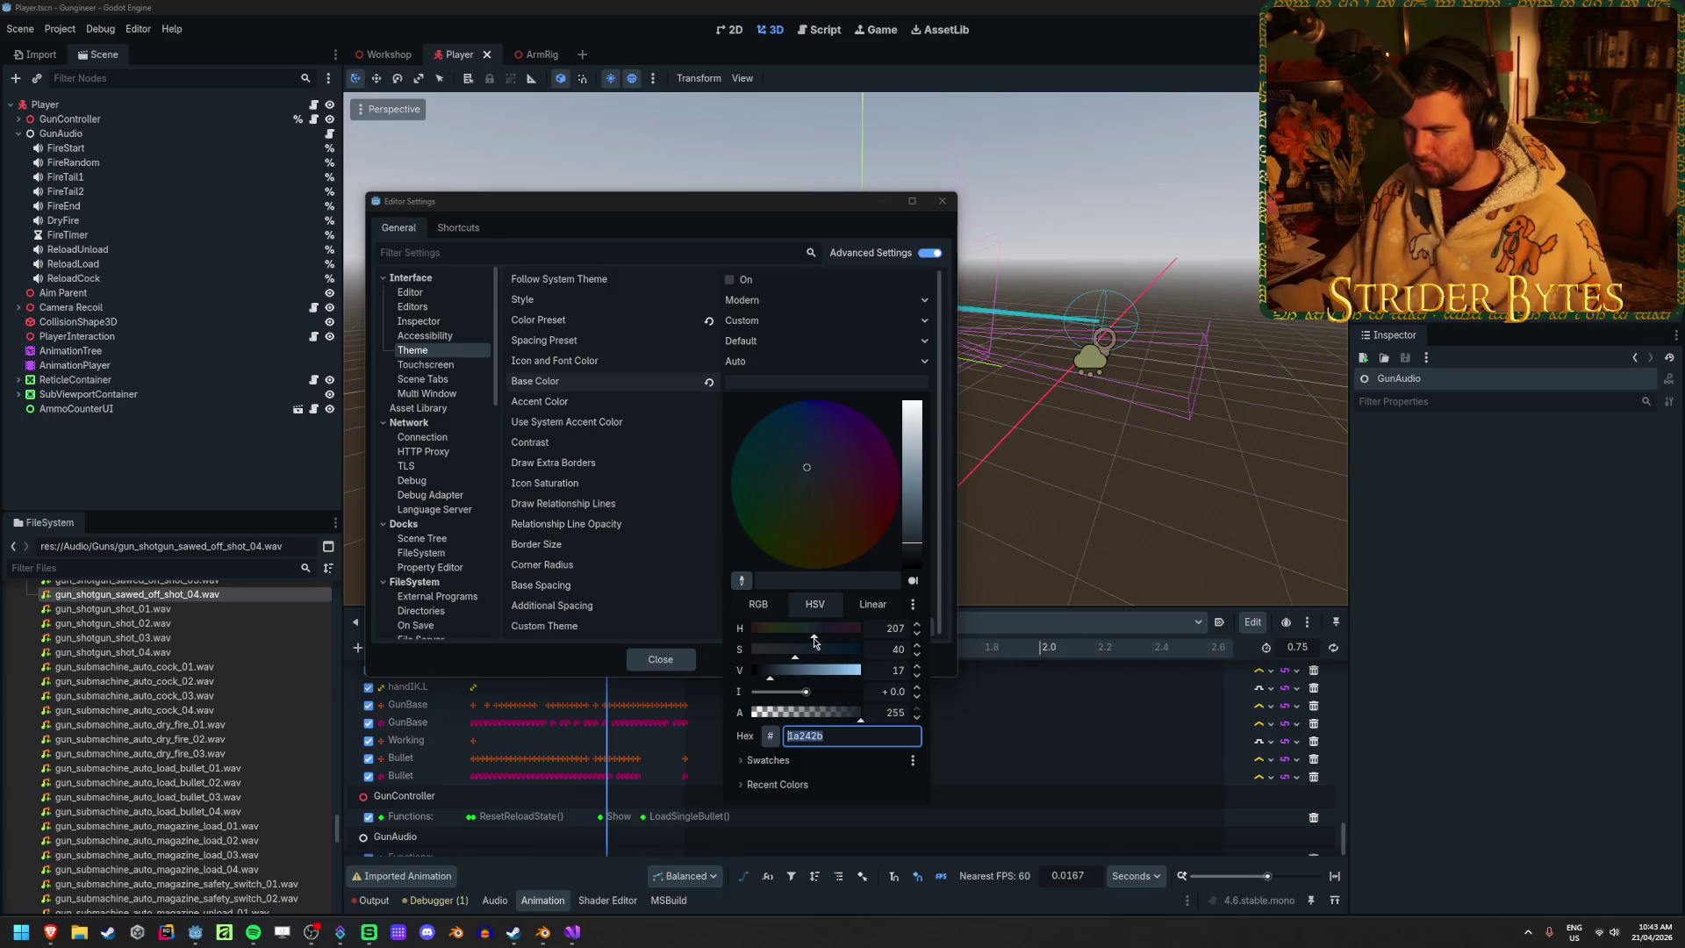
click(814, 635)
click(881, 628)
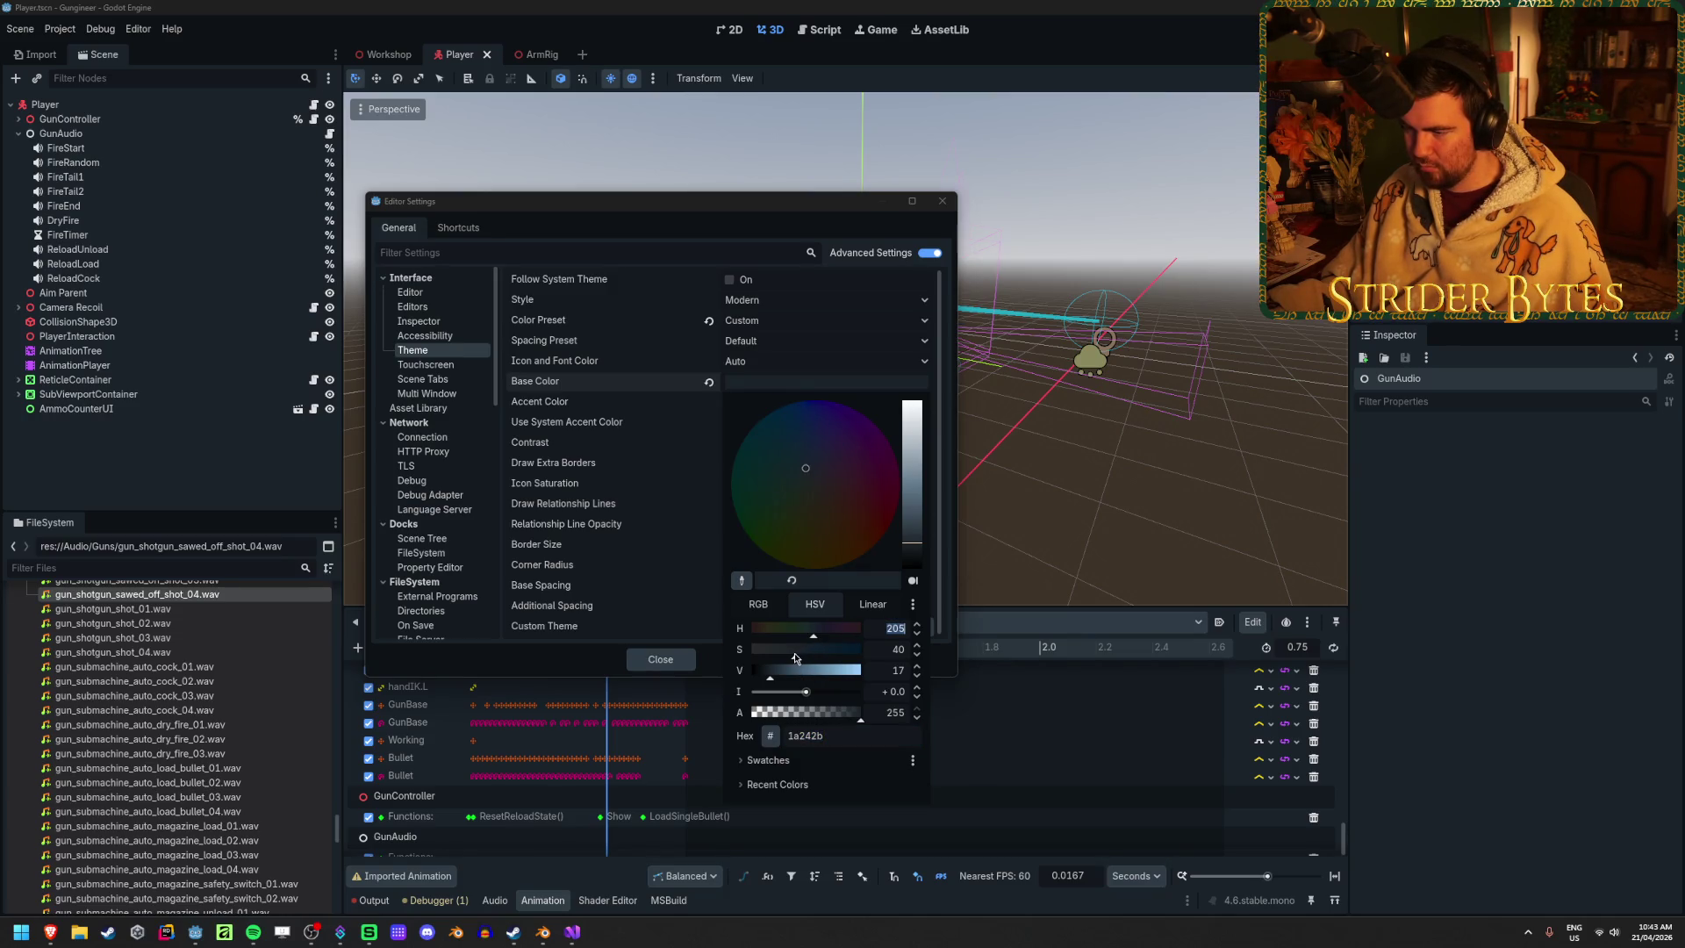
click(875, 668)
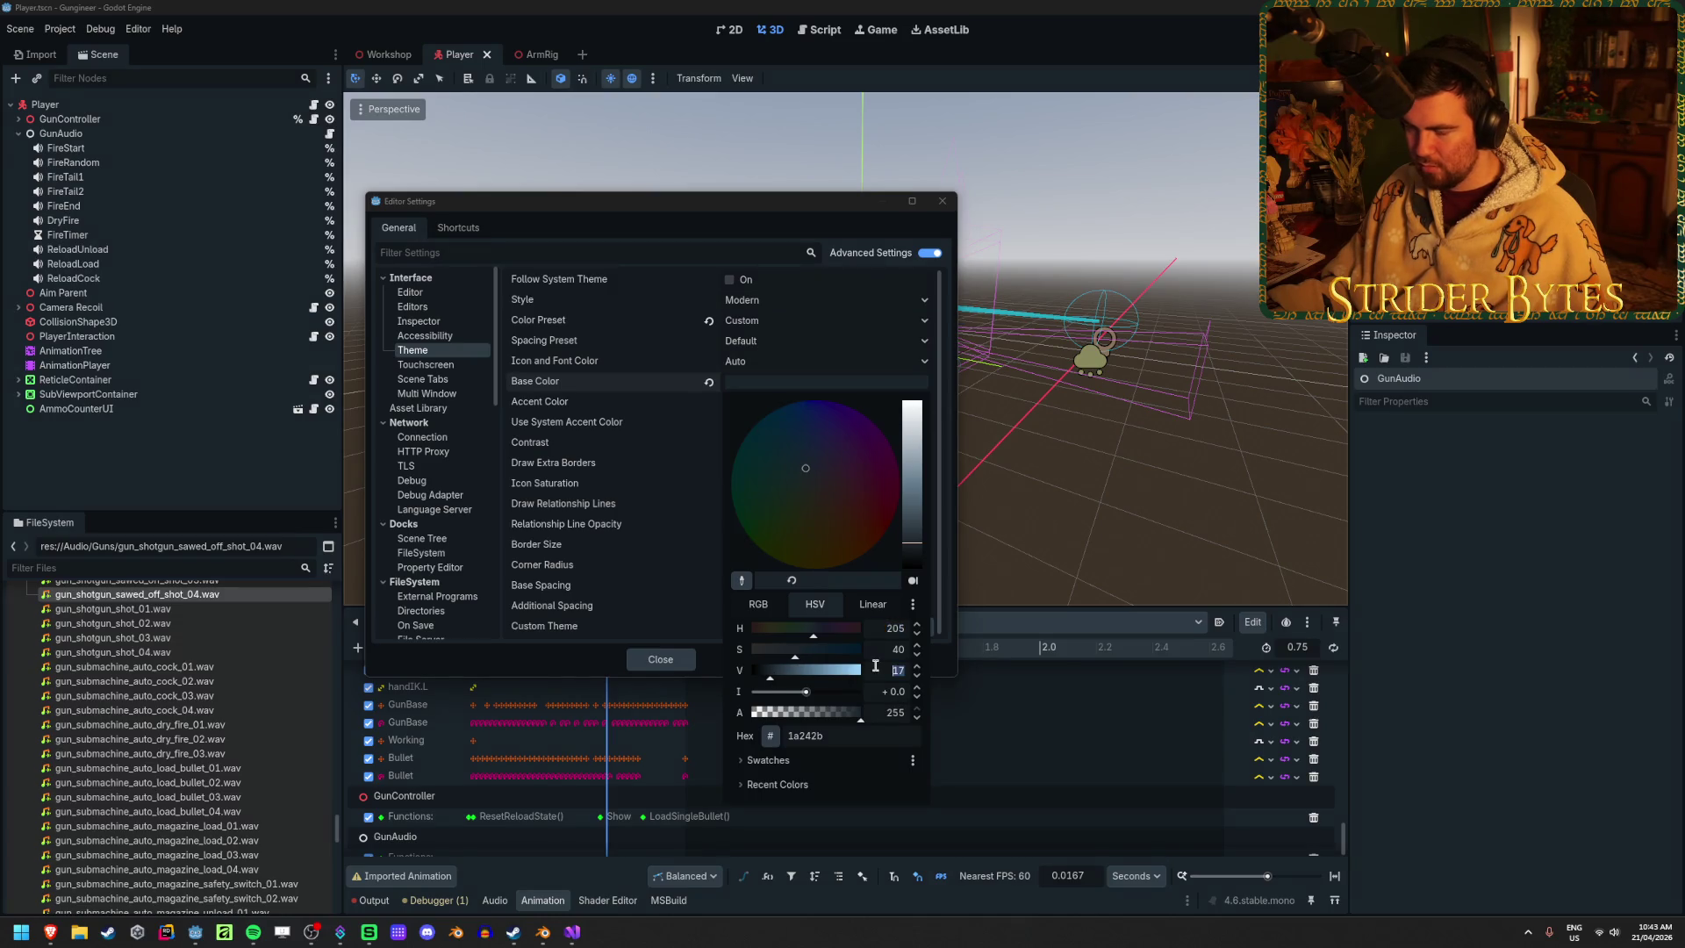
text(10)
key(Tab)
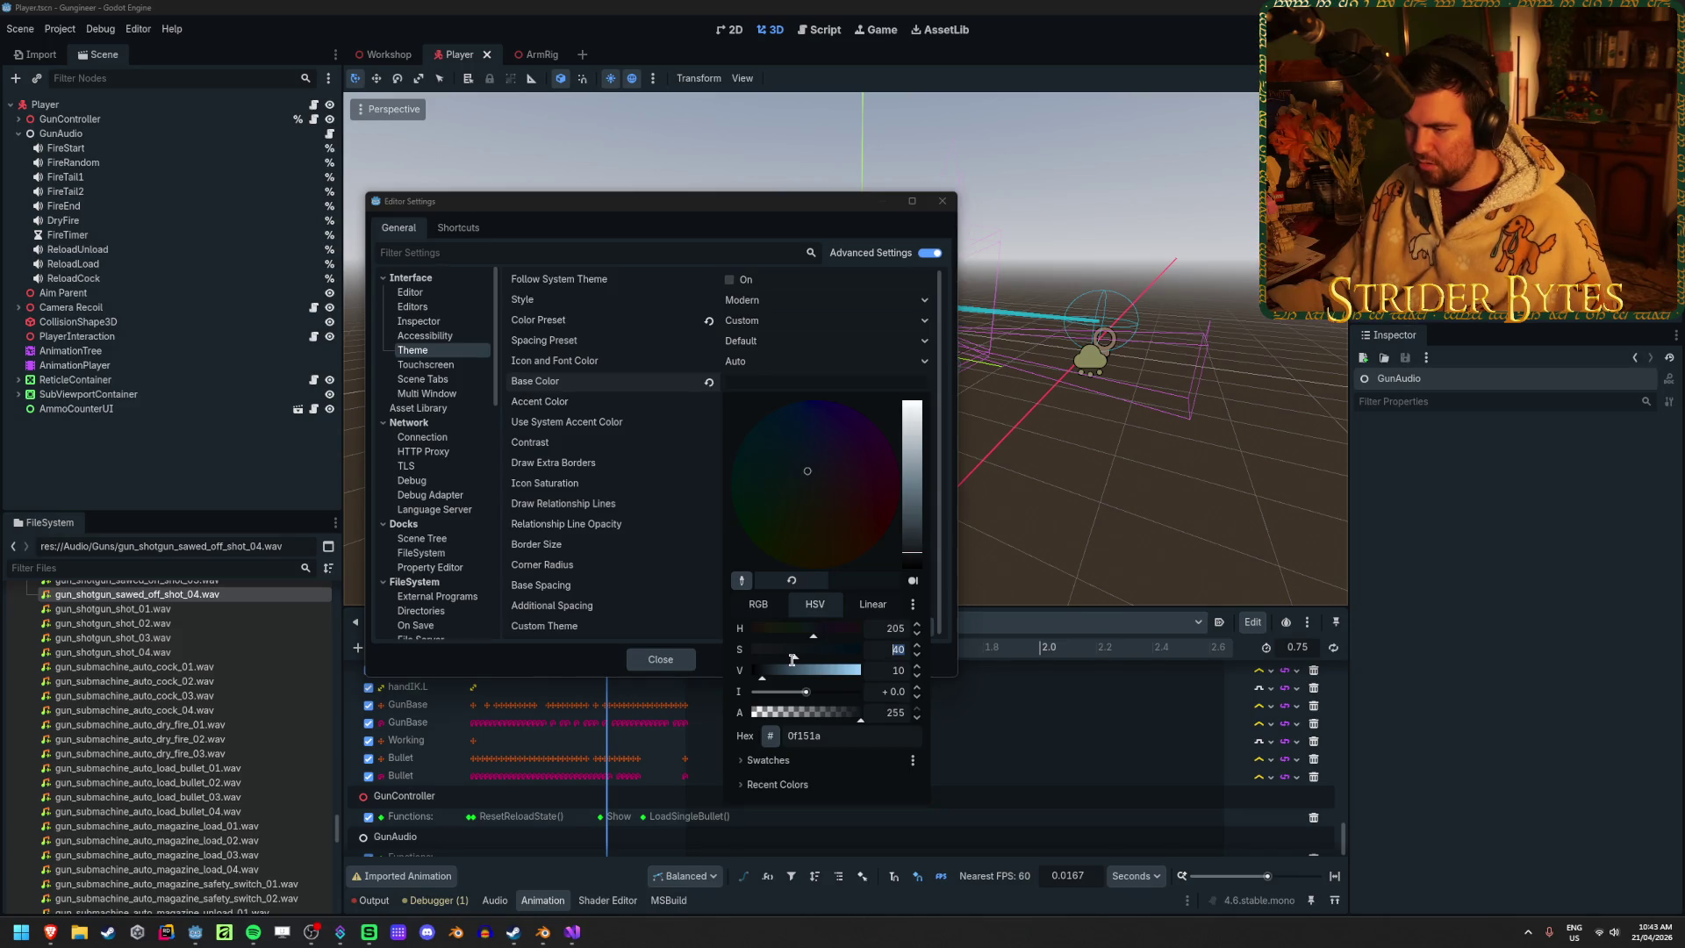
key(Tab)
key(Tab)
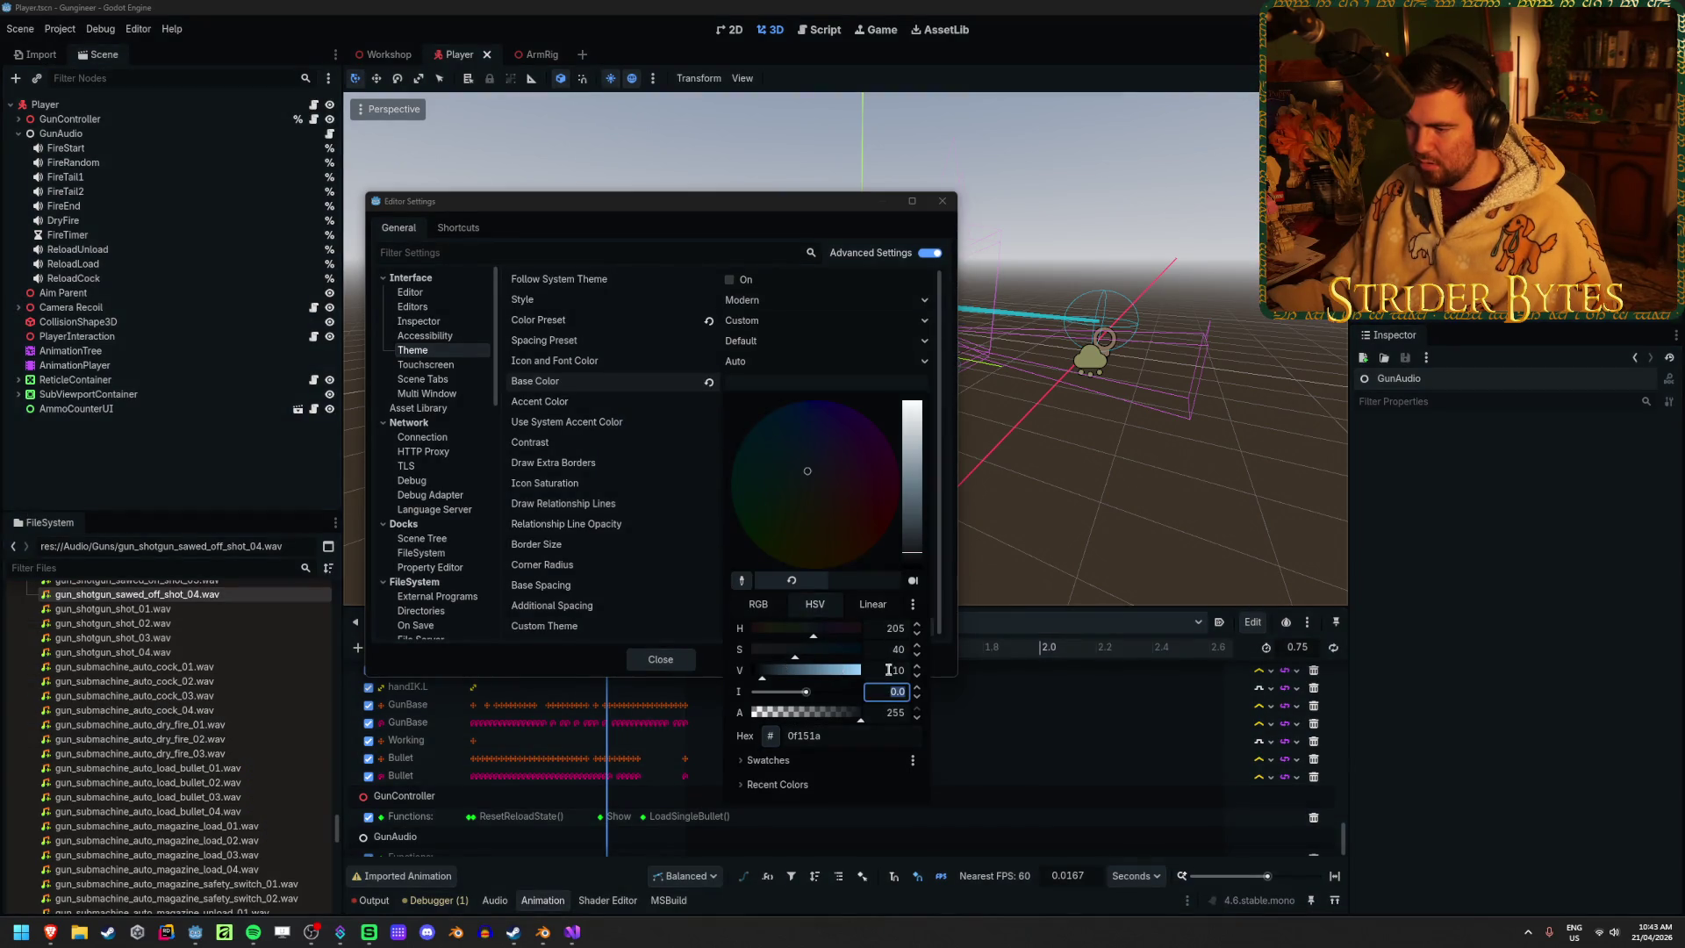
scroll(881, 671, up, 5)
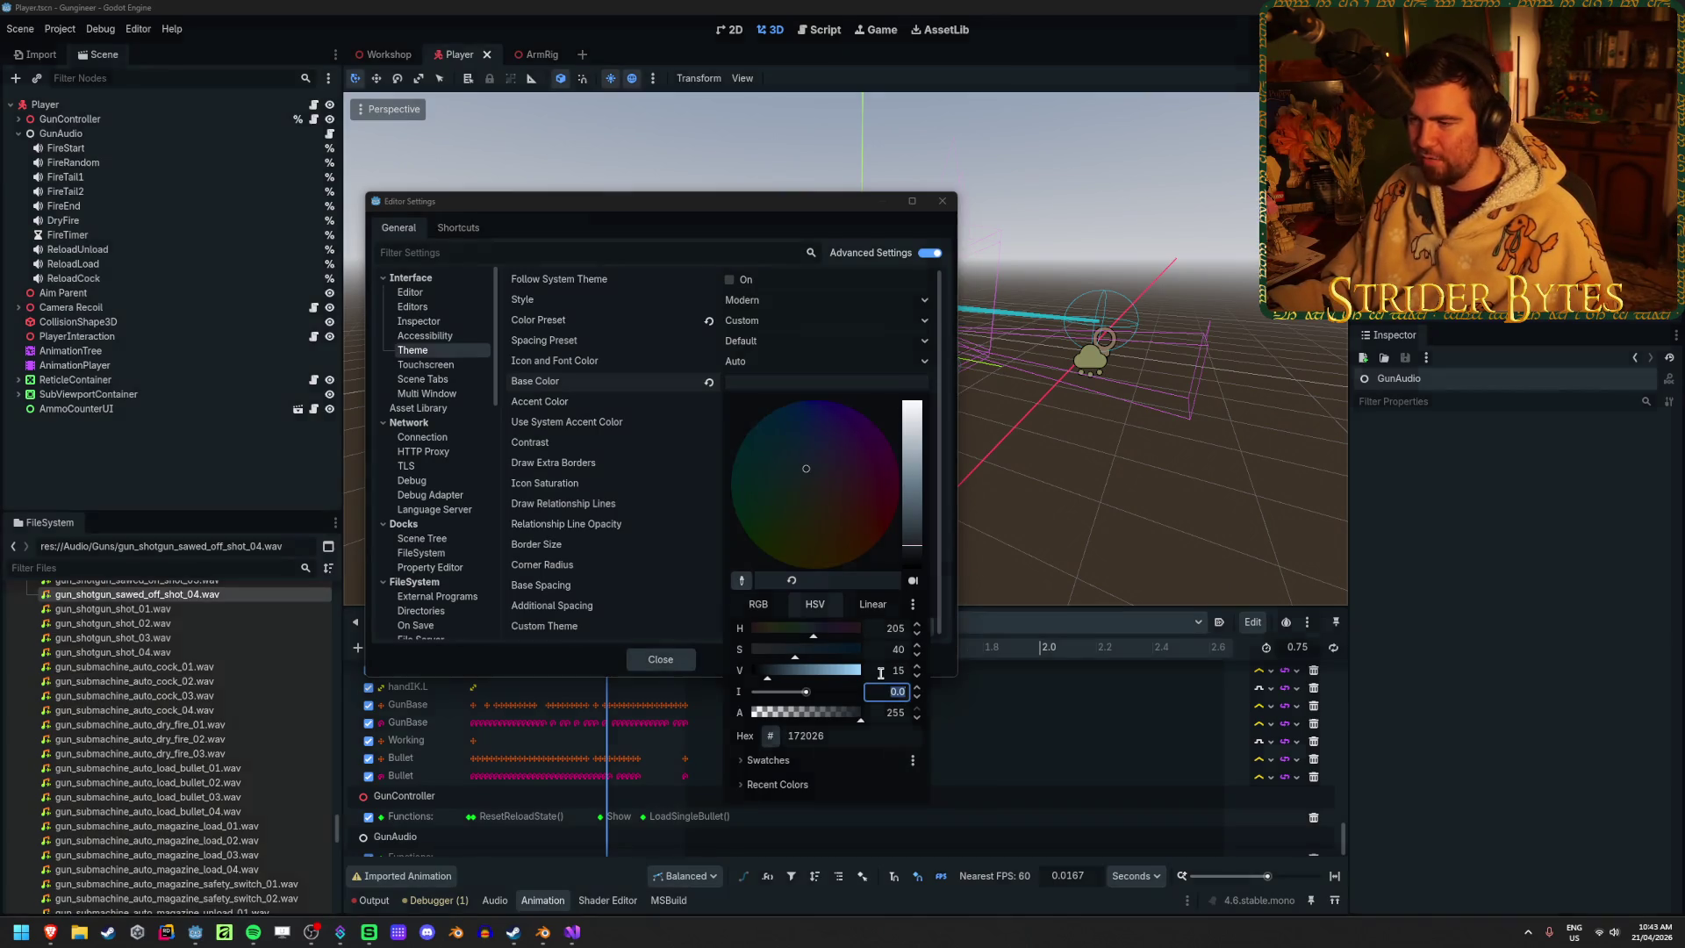
click(954, 658)
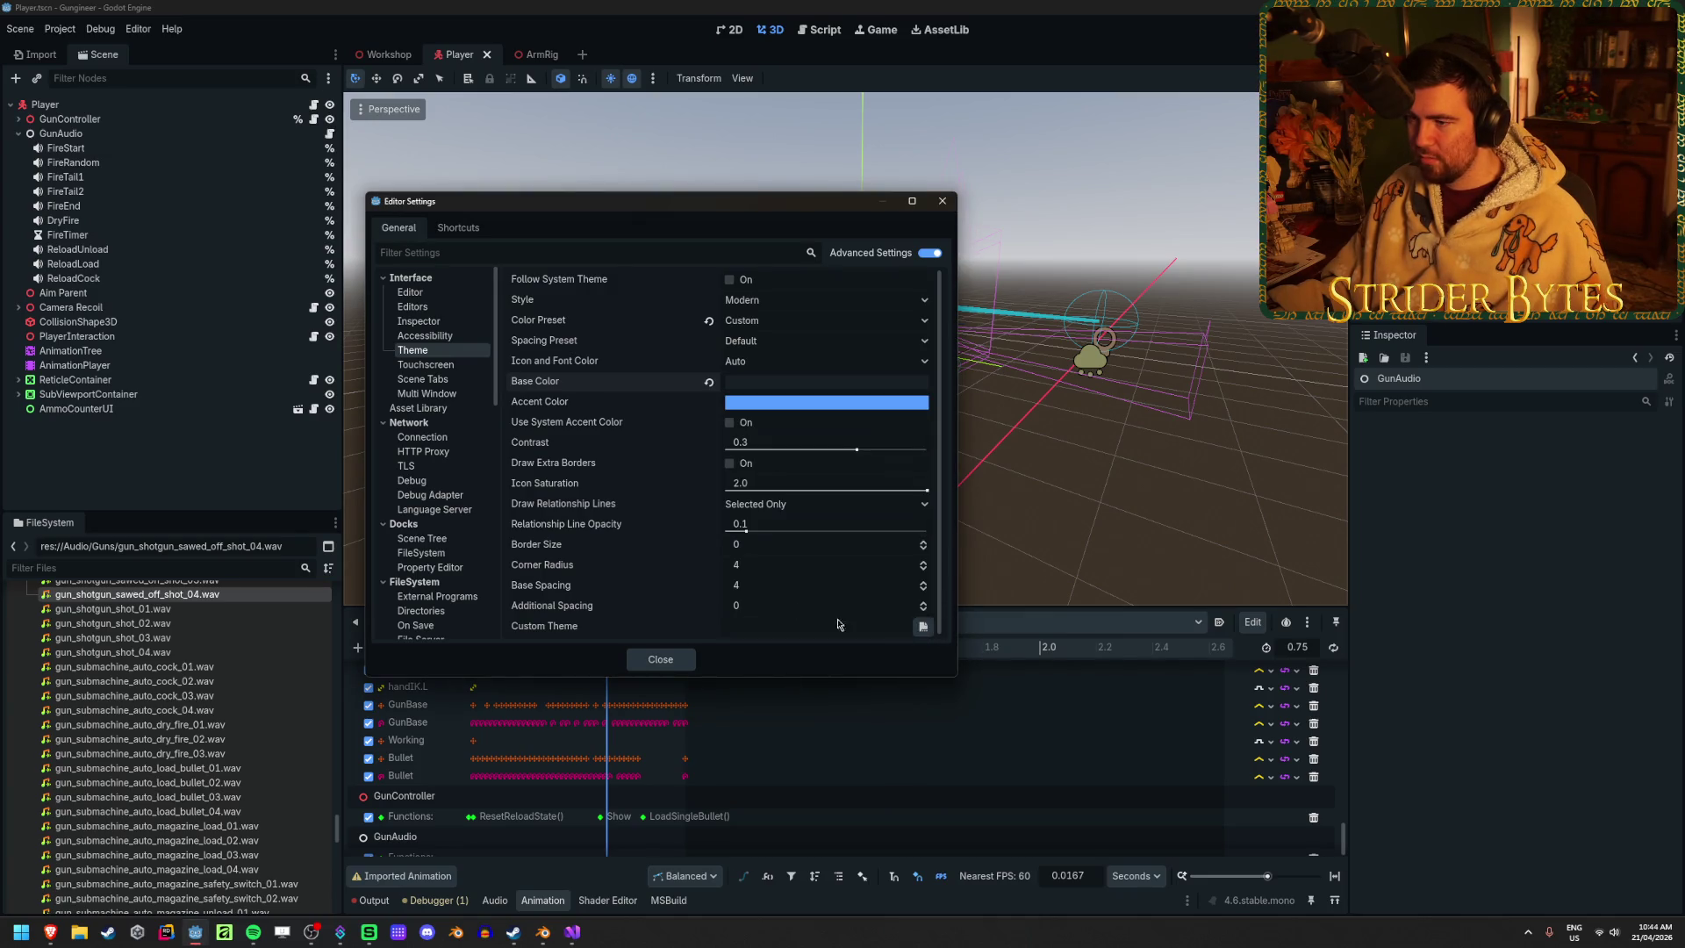
Reset the base colour, reselect the Default colour preset, and close Editor Settings
click(708, 381)
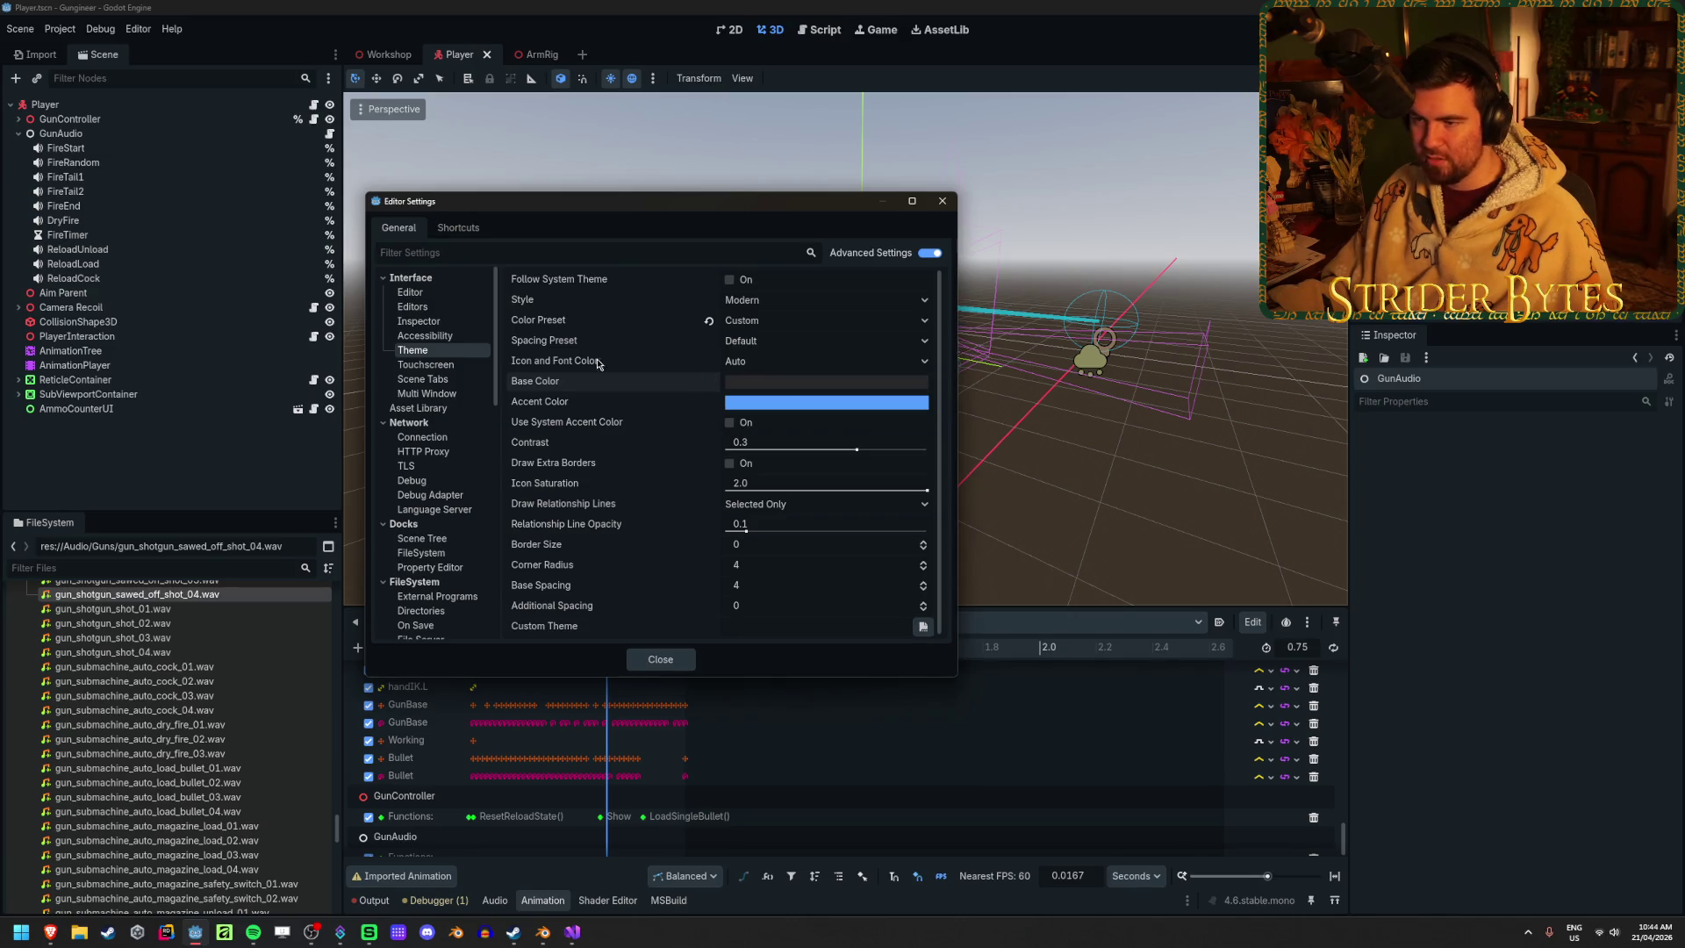
click(762, 325)
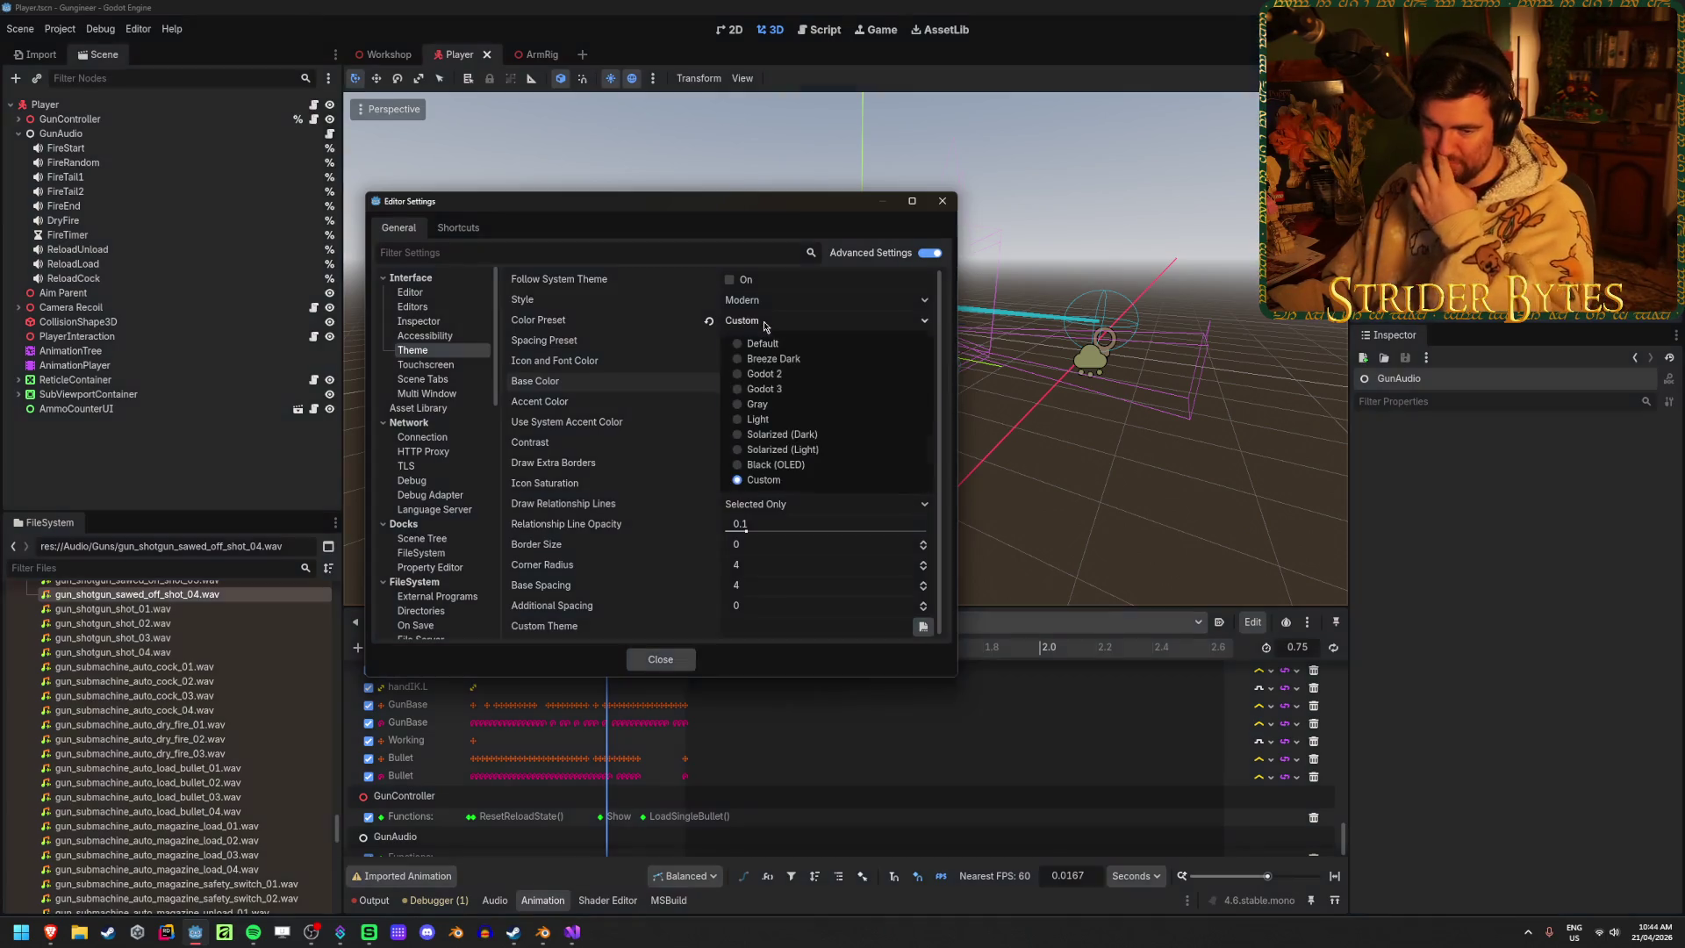
click(717, 326)
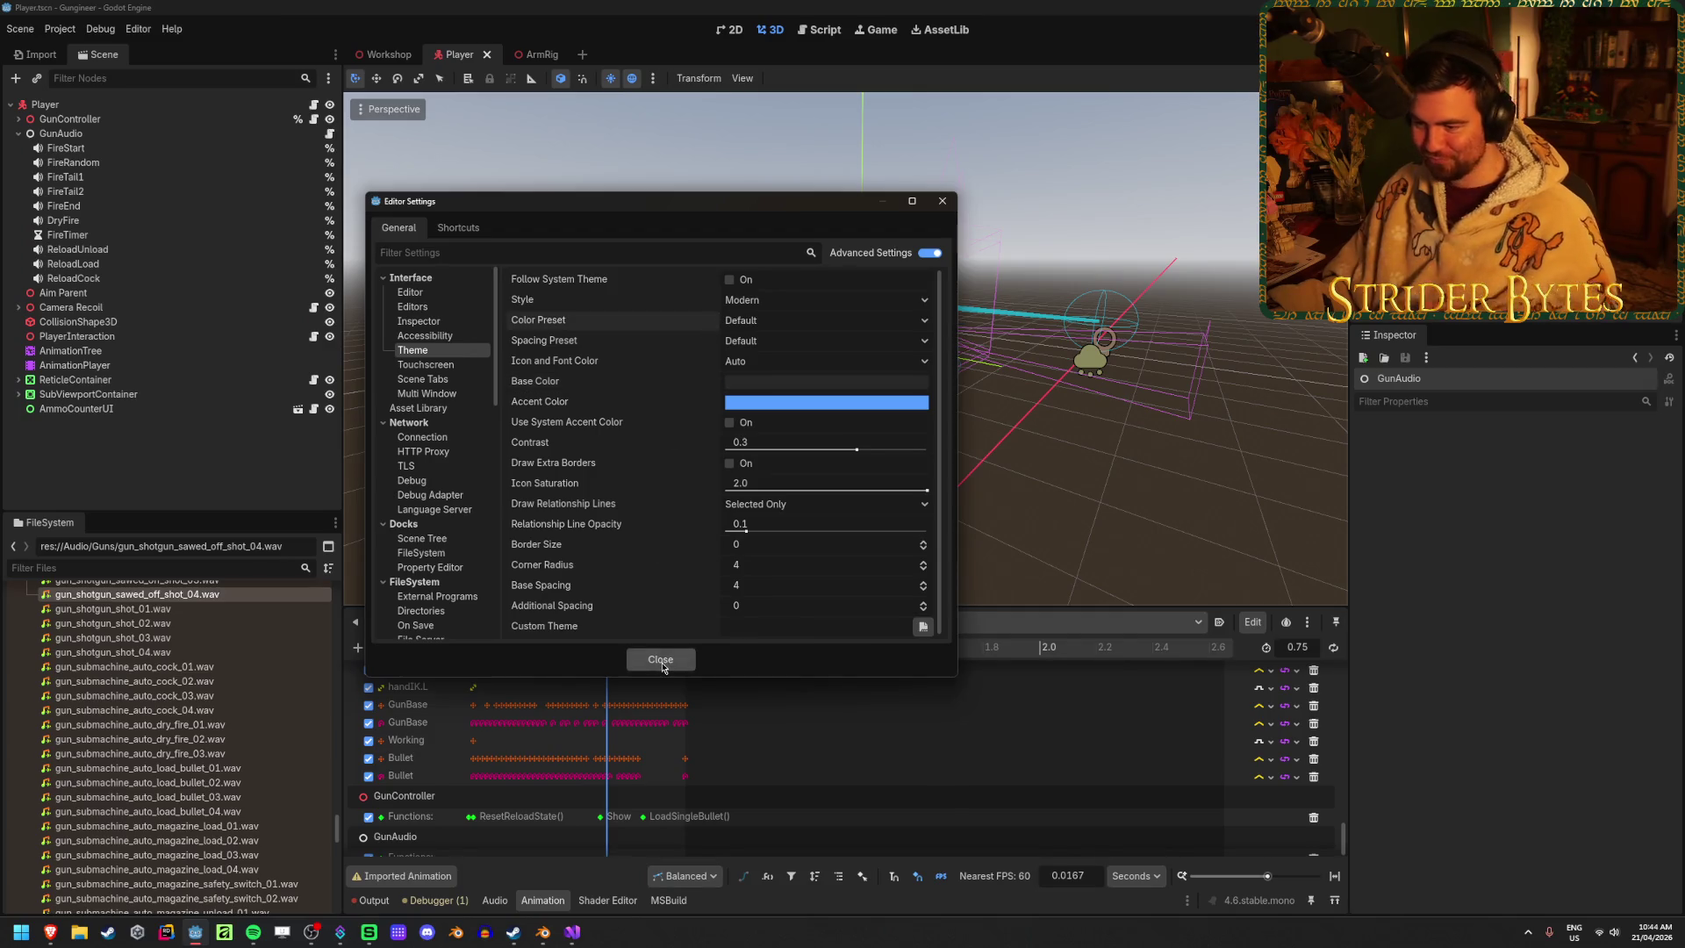
click(661, 661)
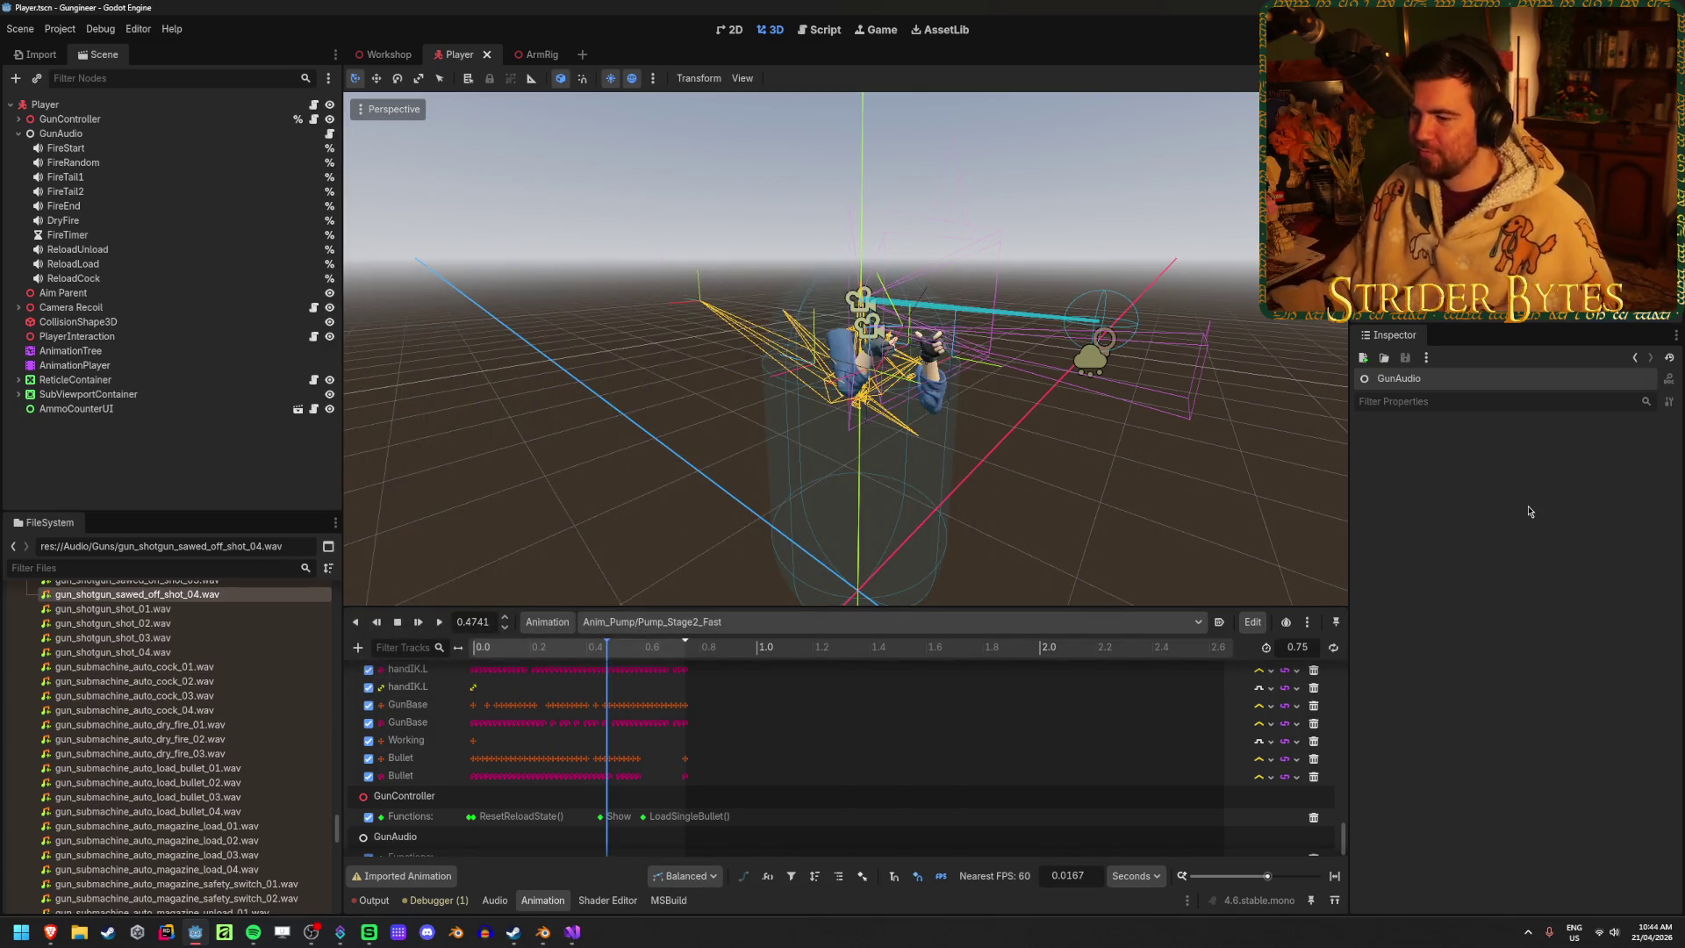
Switch to Visual Studio, maximize it, close the output panel, and review GetPartOffset
mouse_move(936, 448)
mouse_down()
mouse_move(878, 439)
mouse_move(921, 443)
mouse_up()
key(alt+Tab)
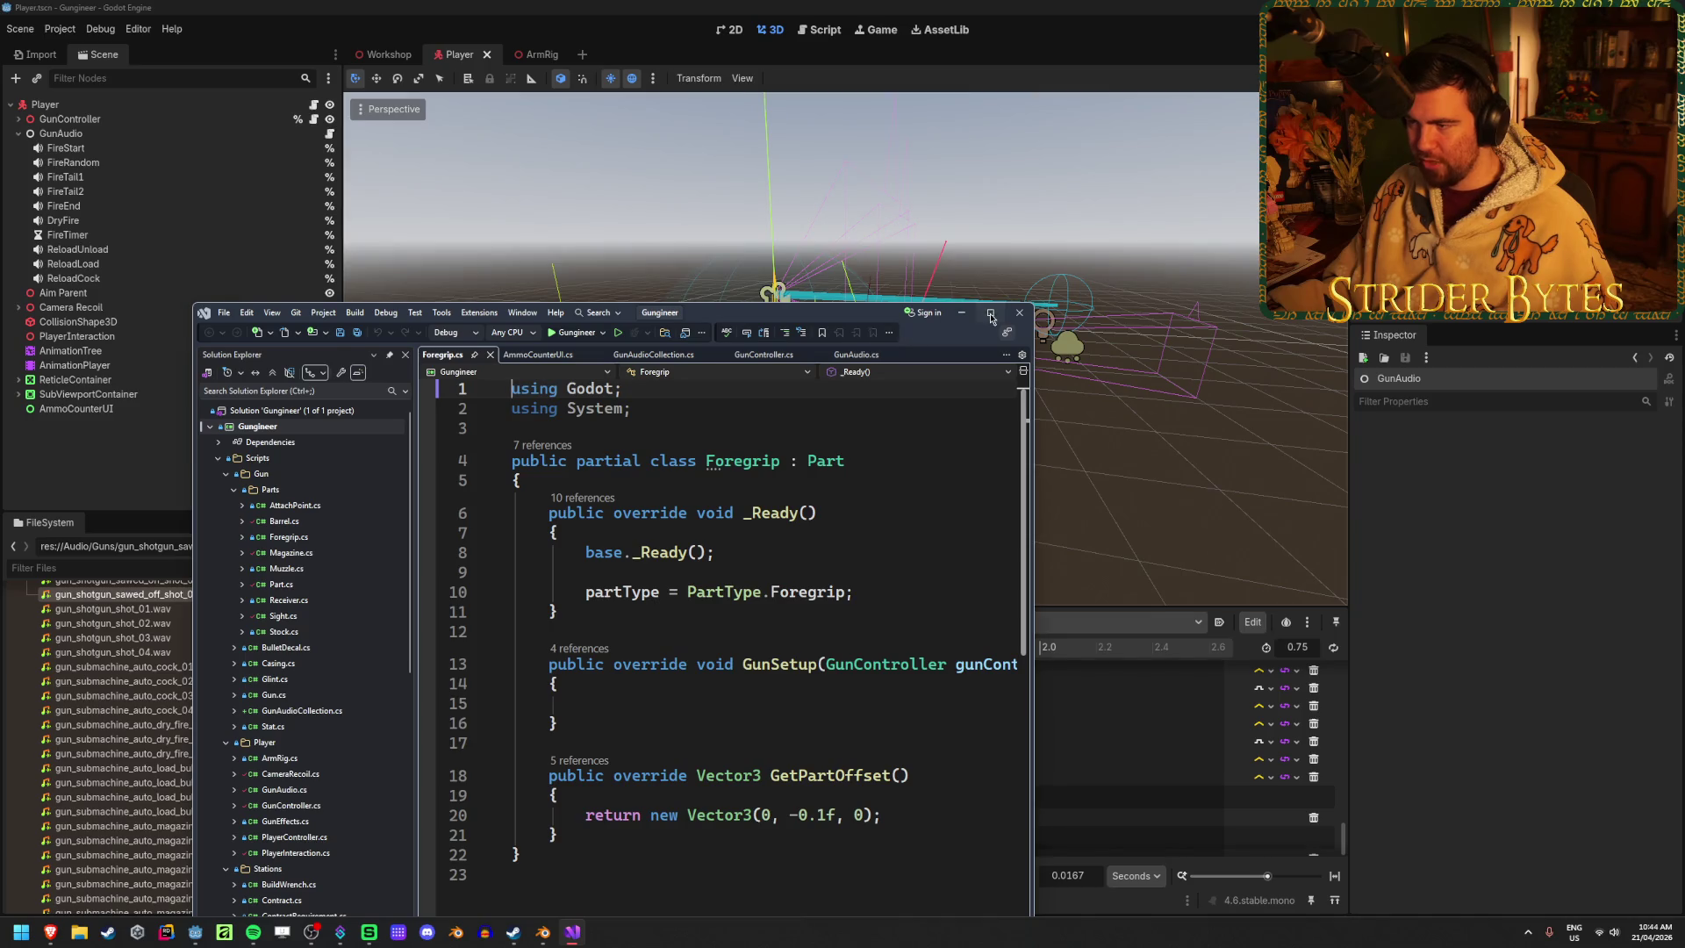
click(990, 312)
click(1090, 360)
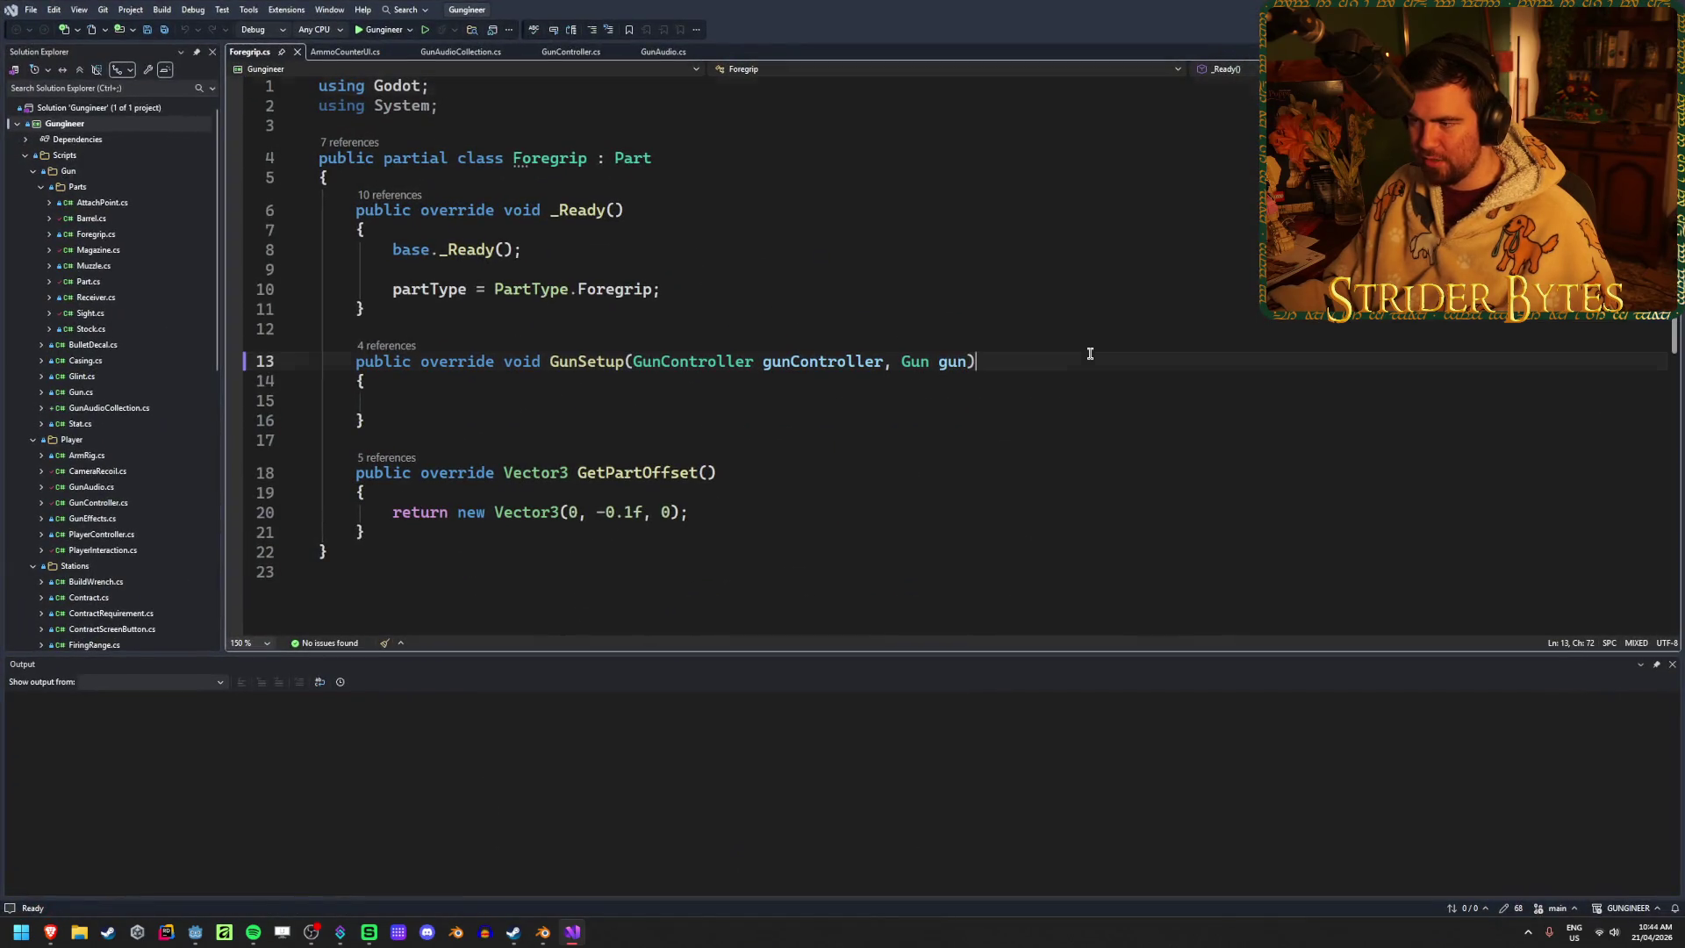
click(1671, 664)
click(763, 516)
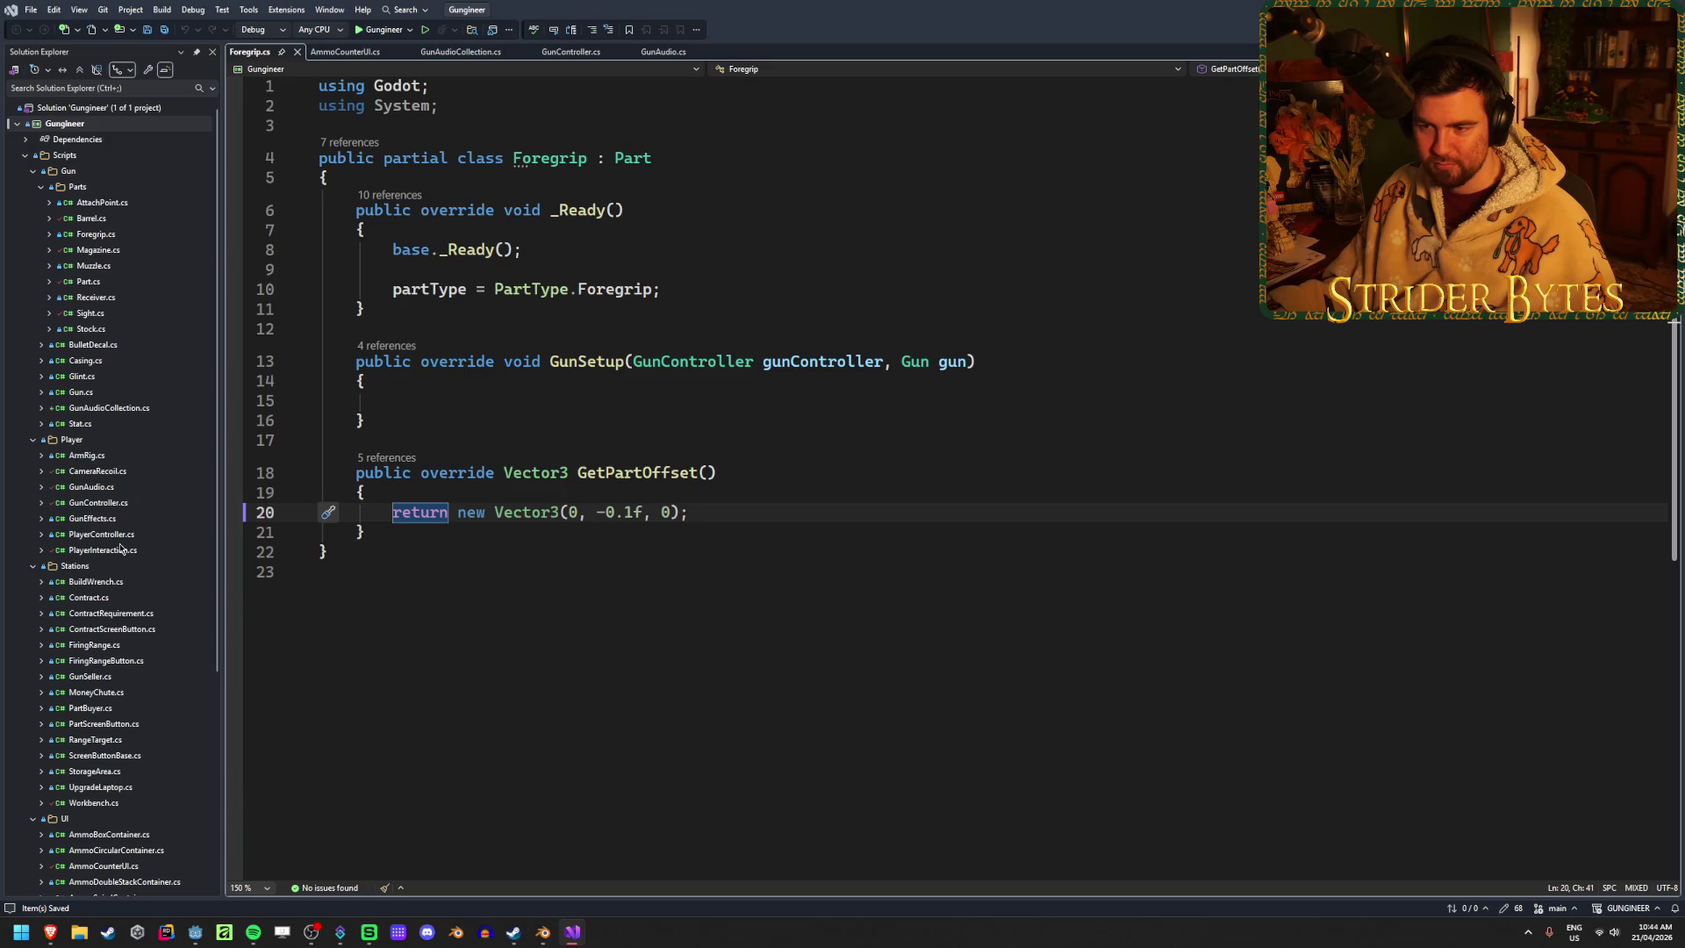
click(464, 532)
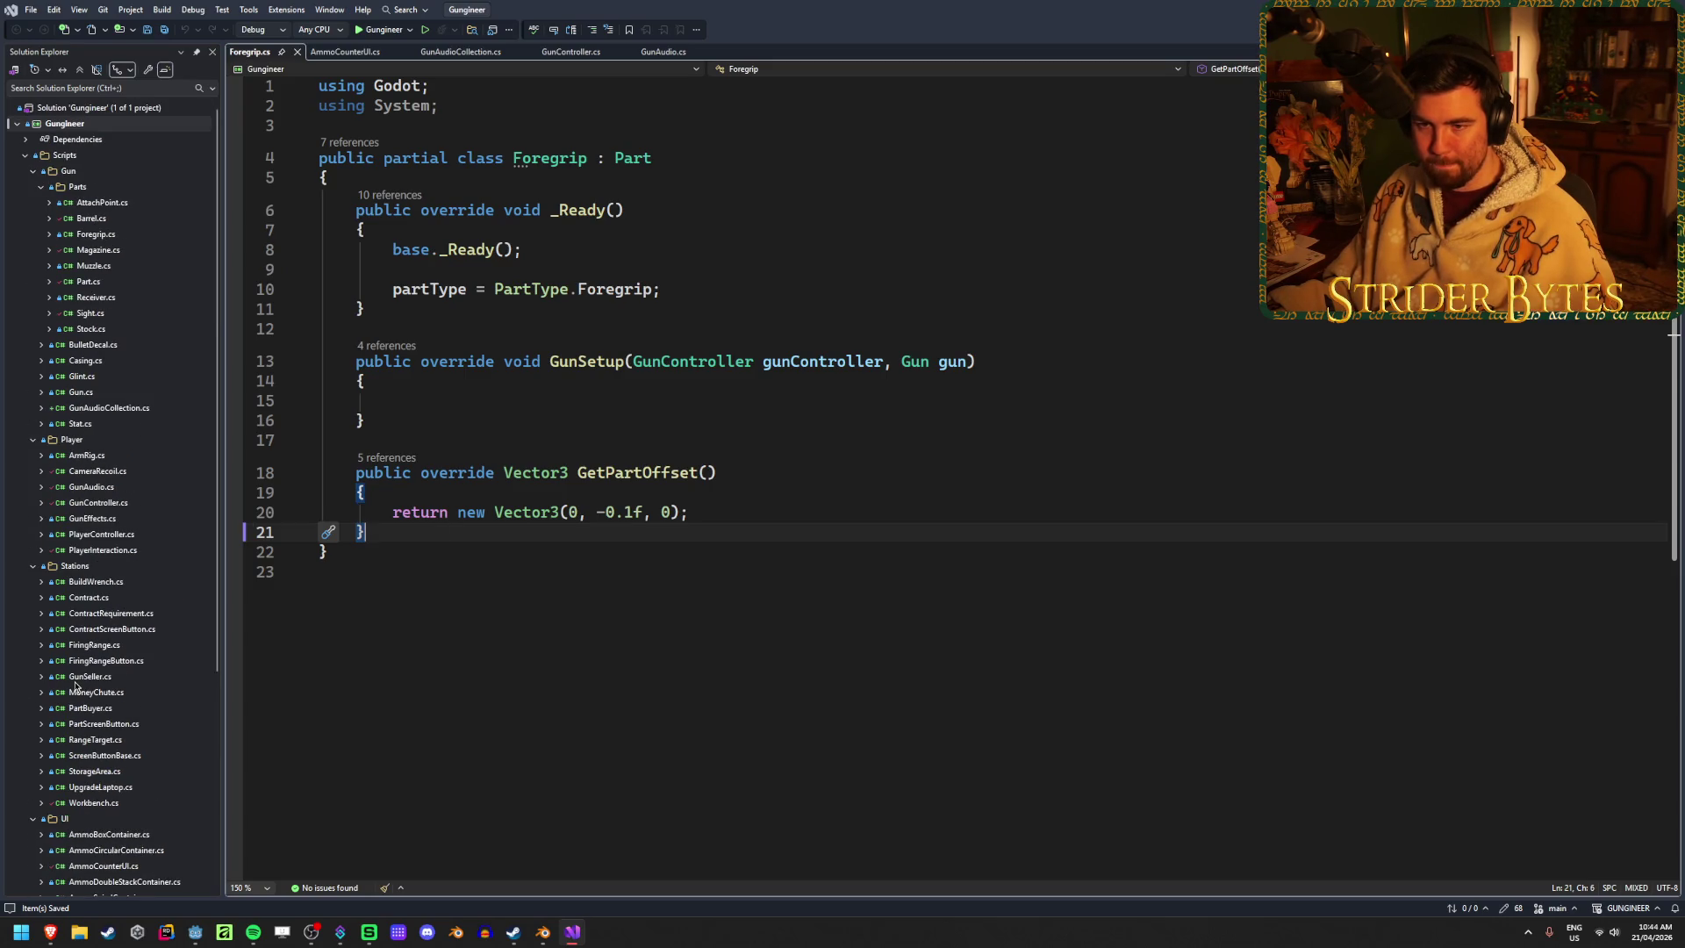
scroll(76, 687, down, 6)
scroll(76, 687, up, 6)
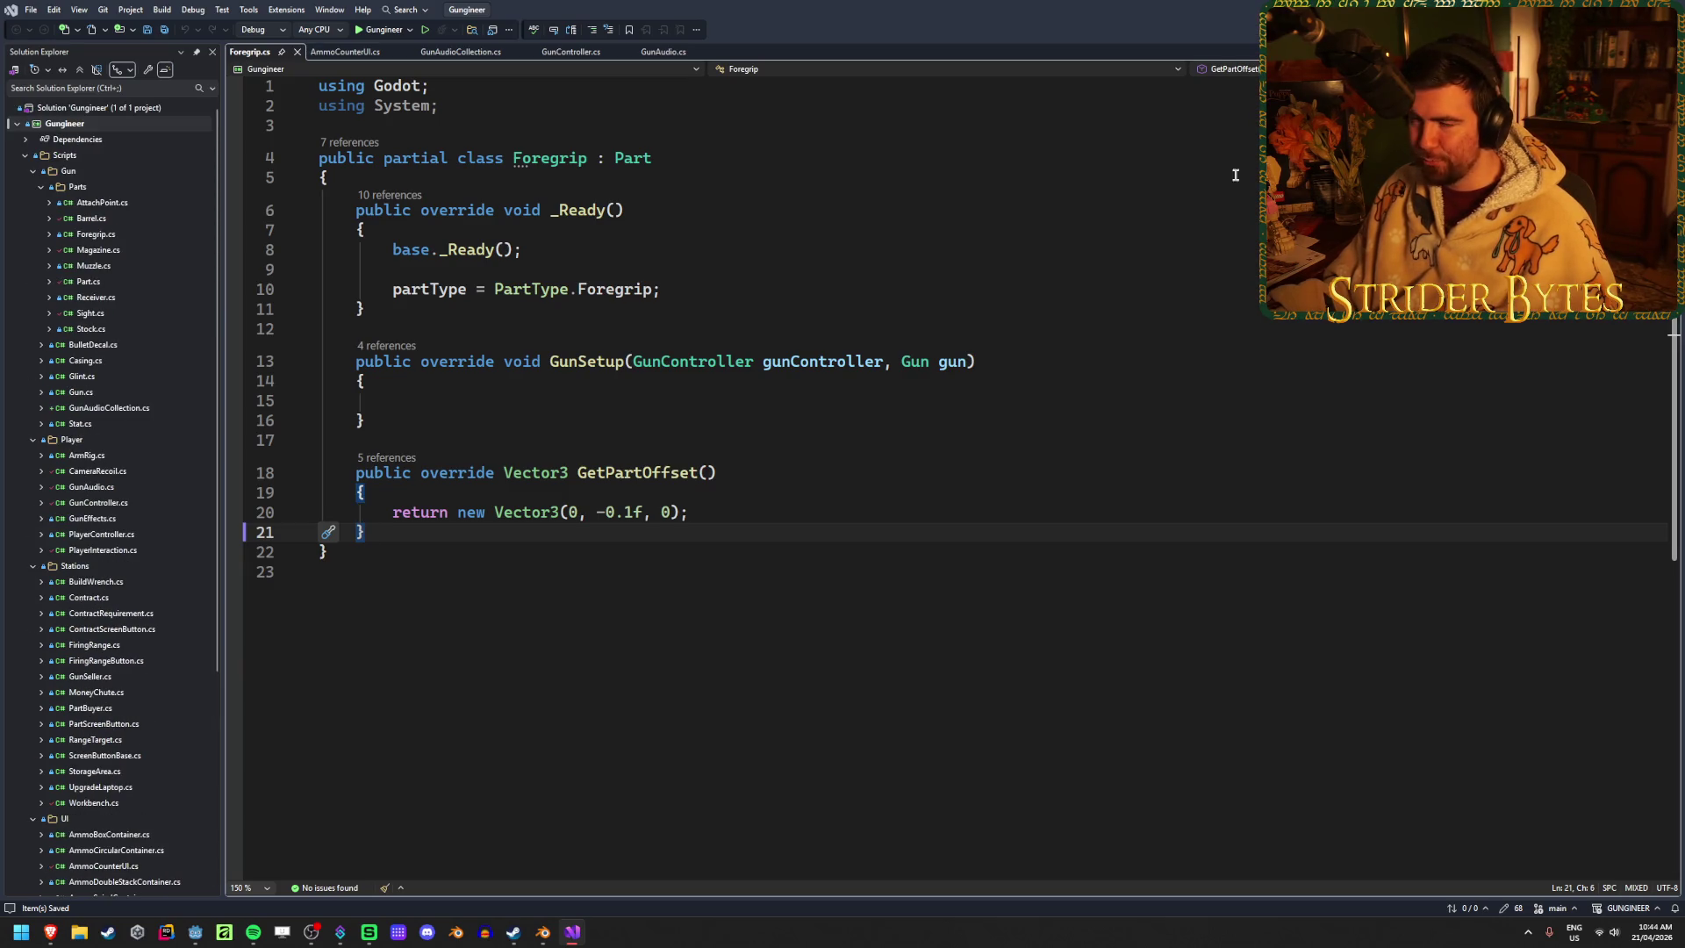
Open GunAudio.cs, read through the sound-loading code, and return to Godot
double_click(91, 487)
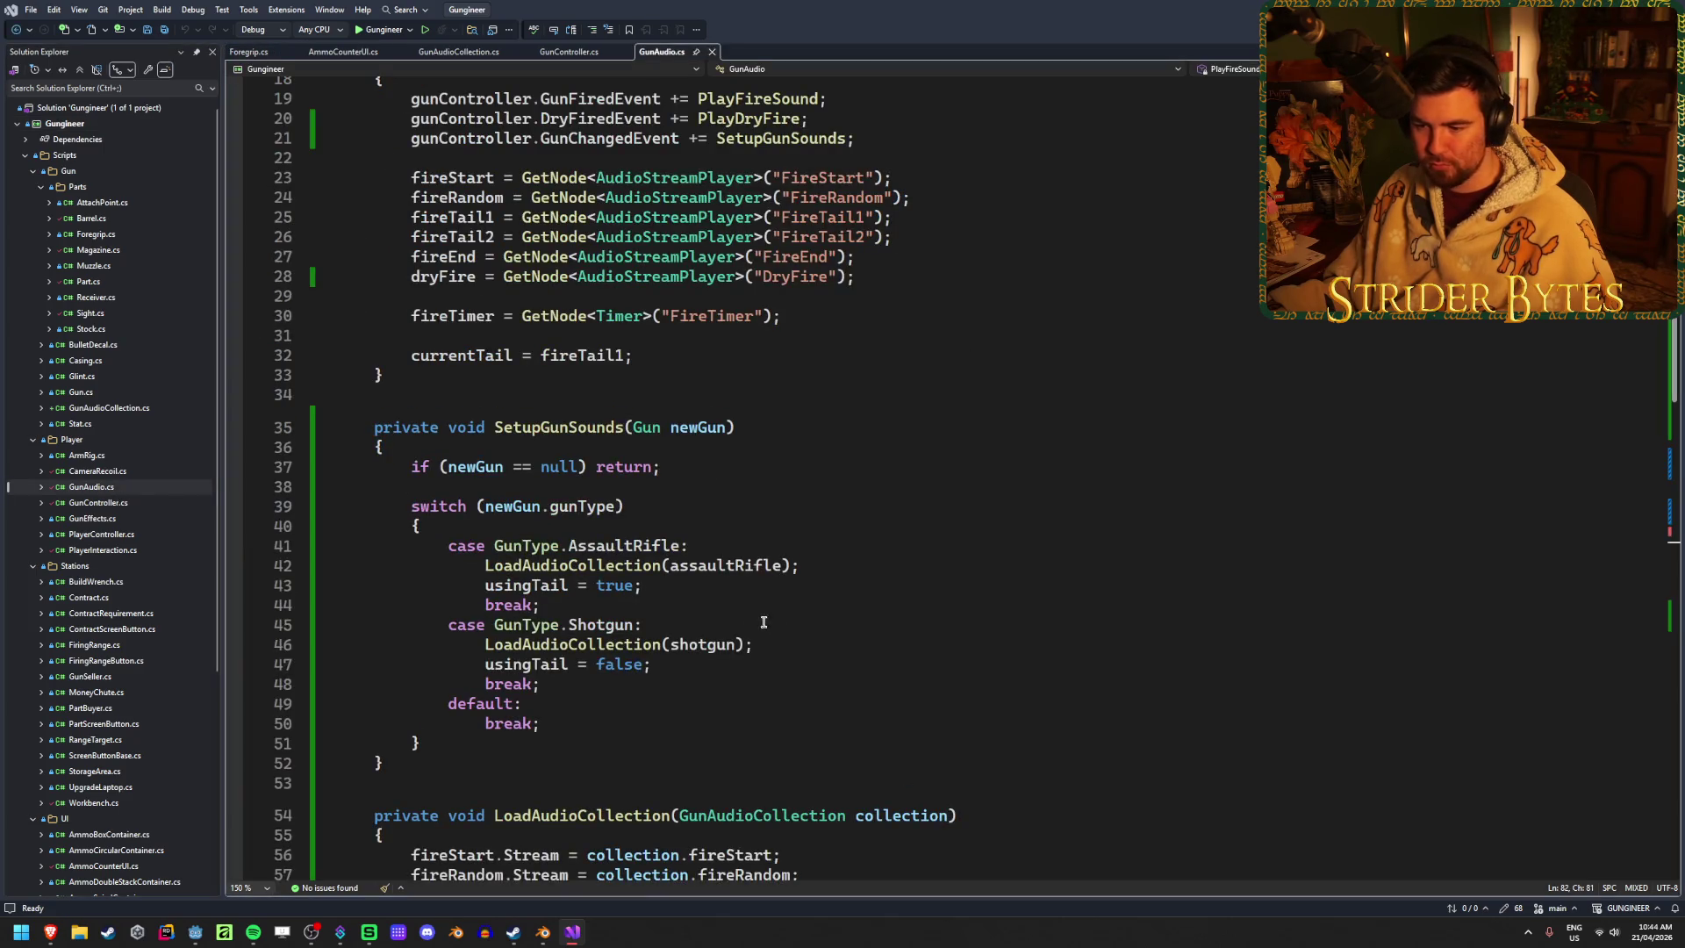
scroll(764, 621, up, 6)
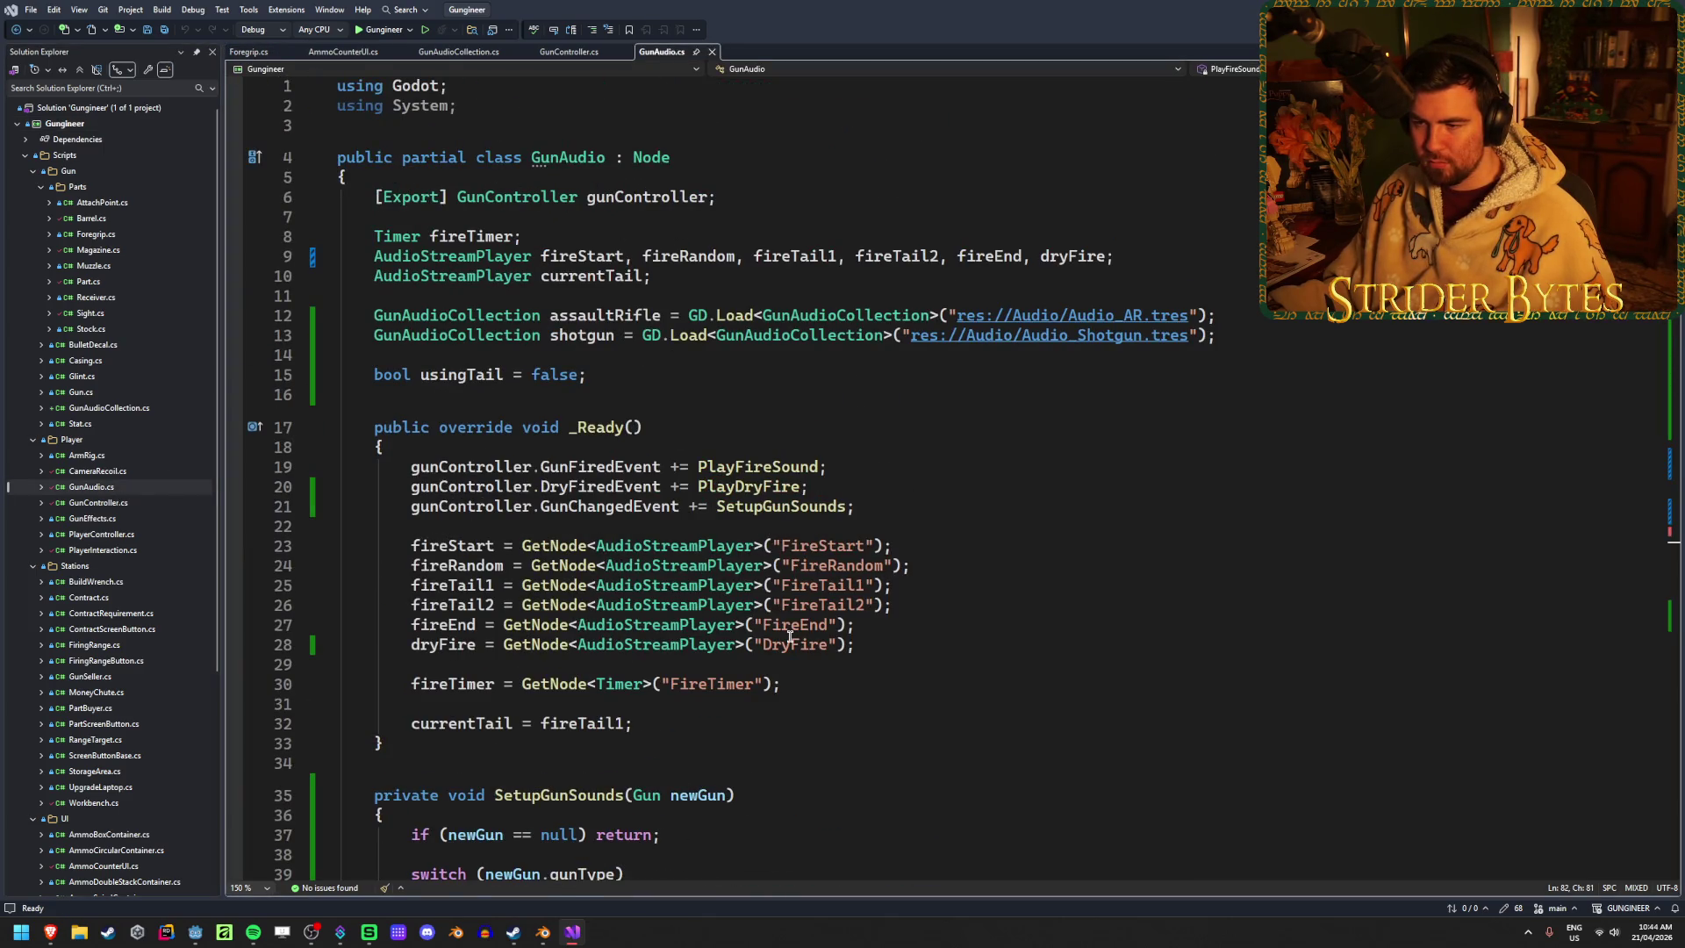
scroll(789, 636, down, 18)
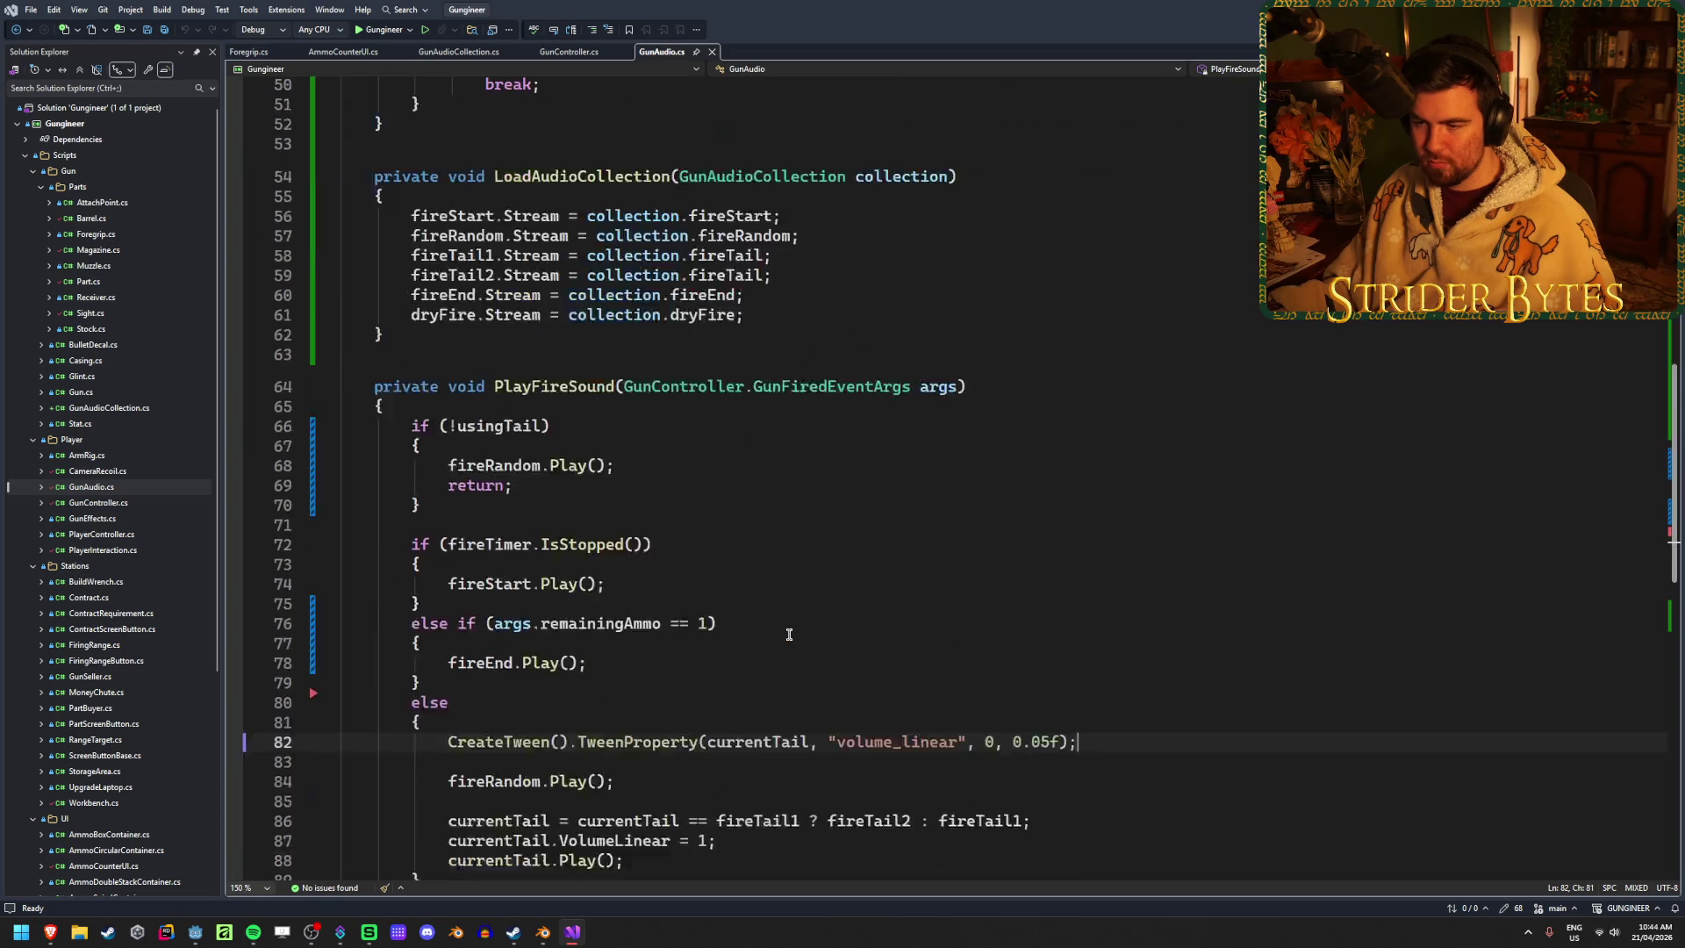
scroll(846, 631, down, 4)
scroll(766, 661, up, 20)
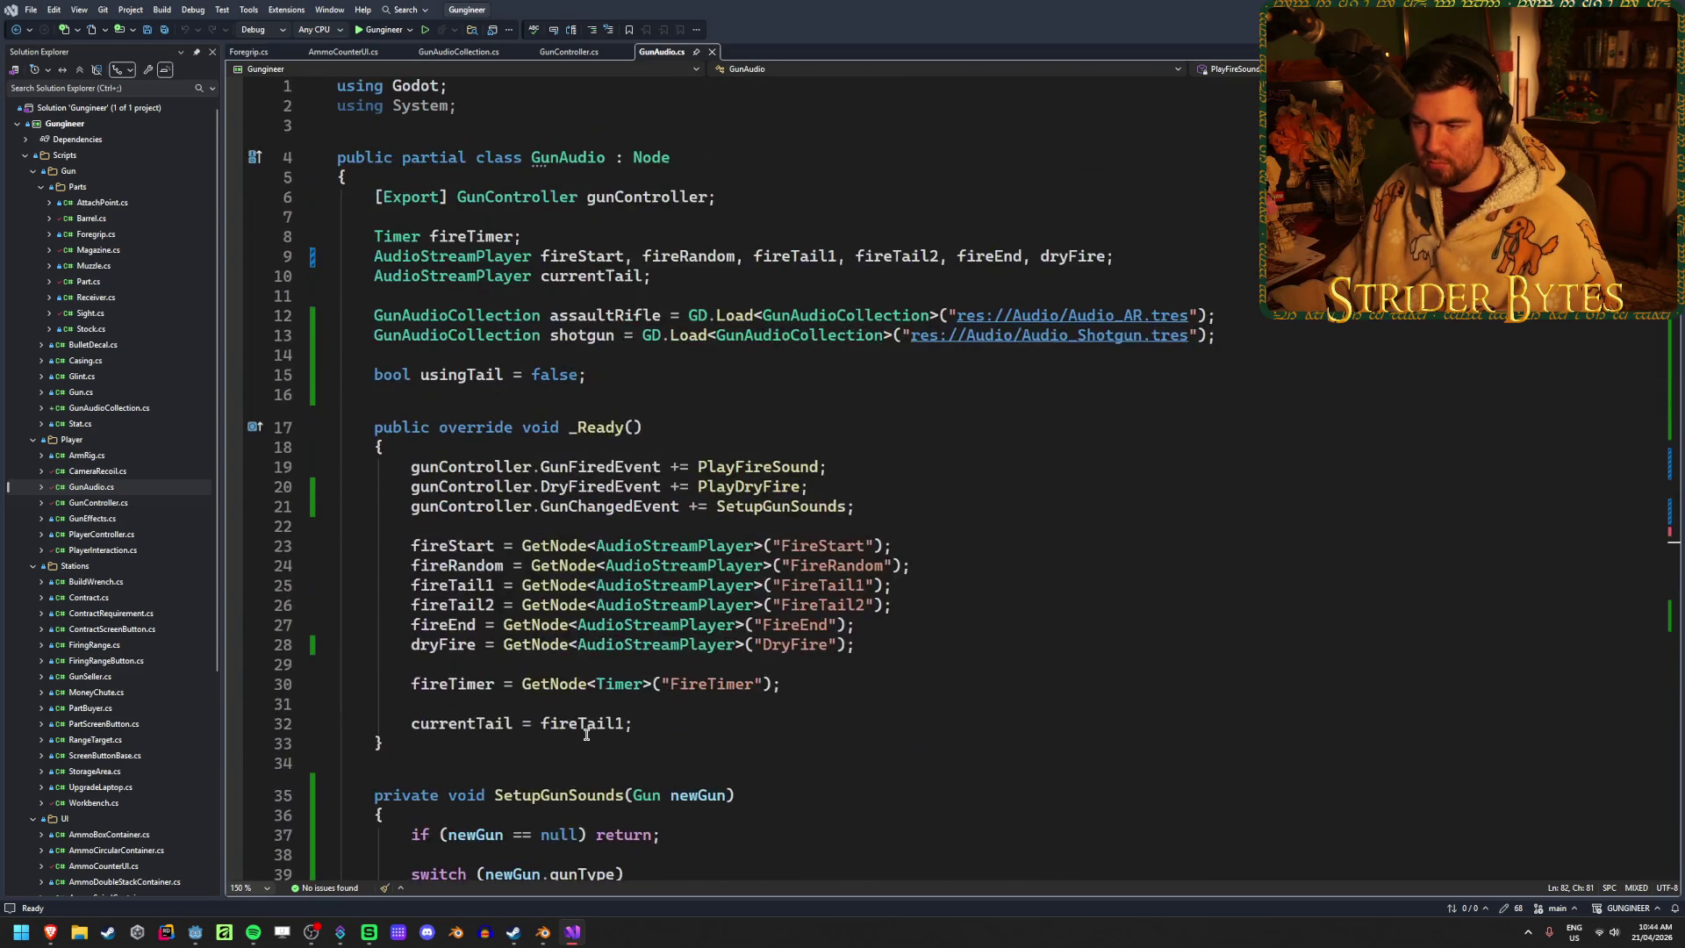
scroll(586, 732, down, 20)
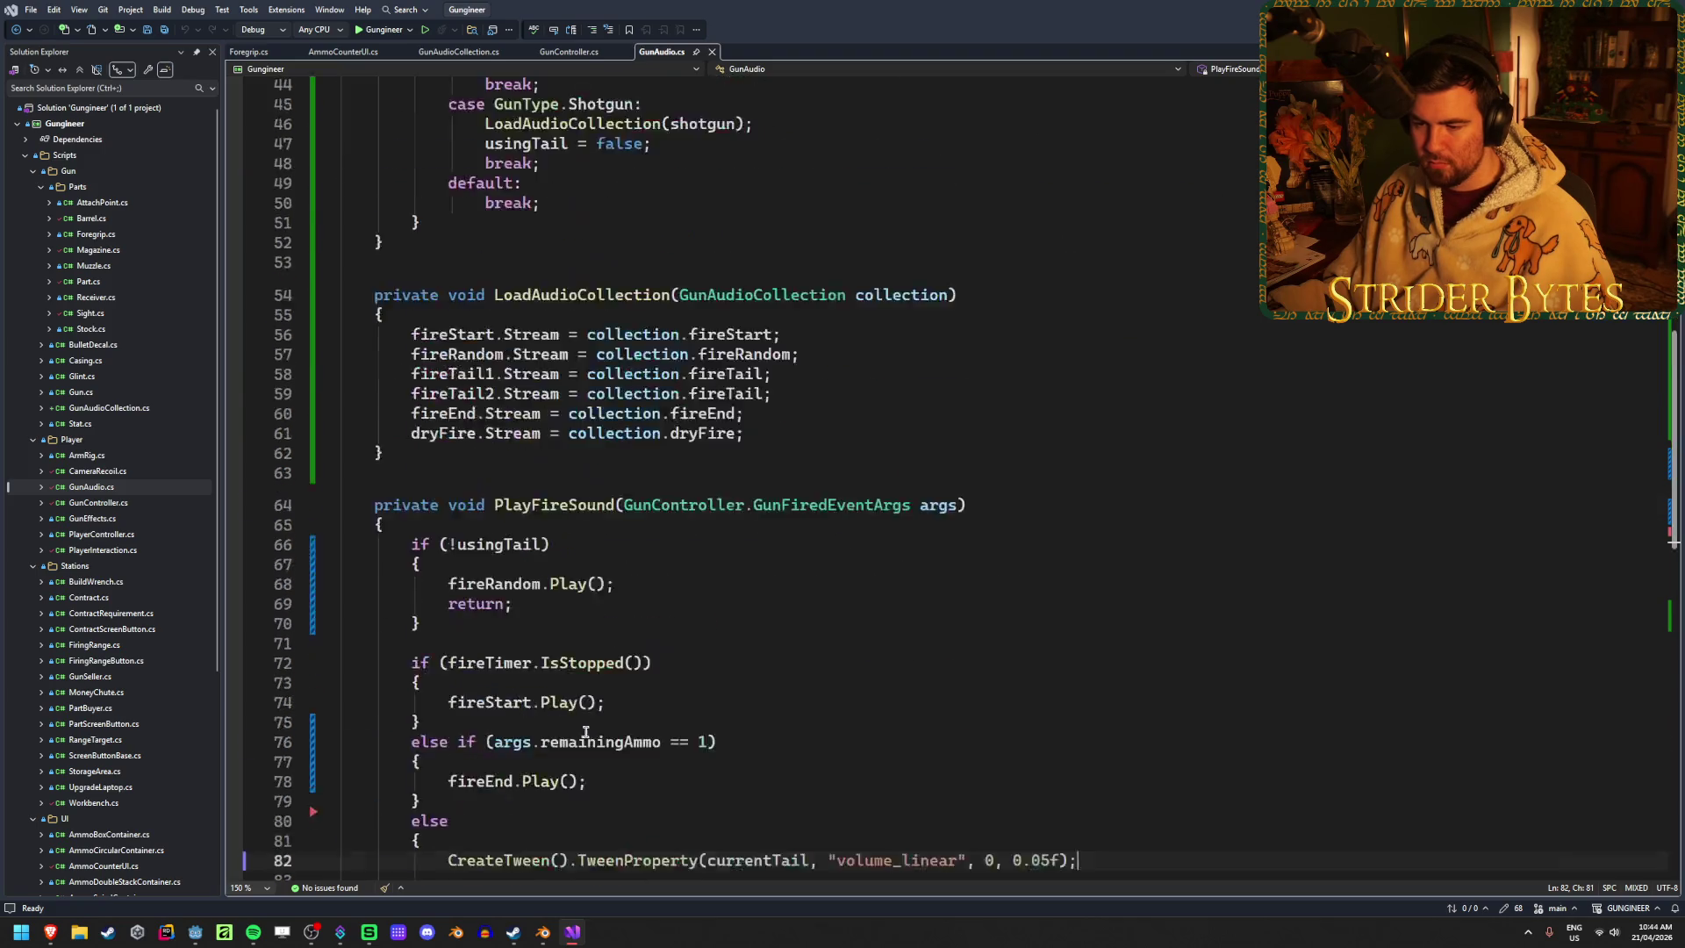
scroll(586, 732, up, 1)
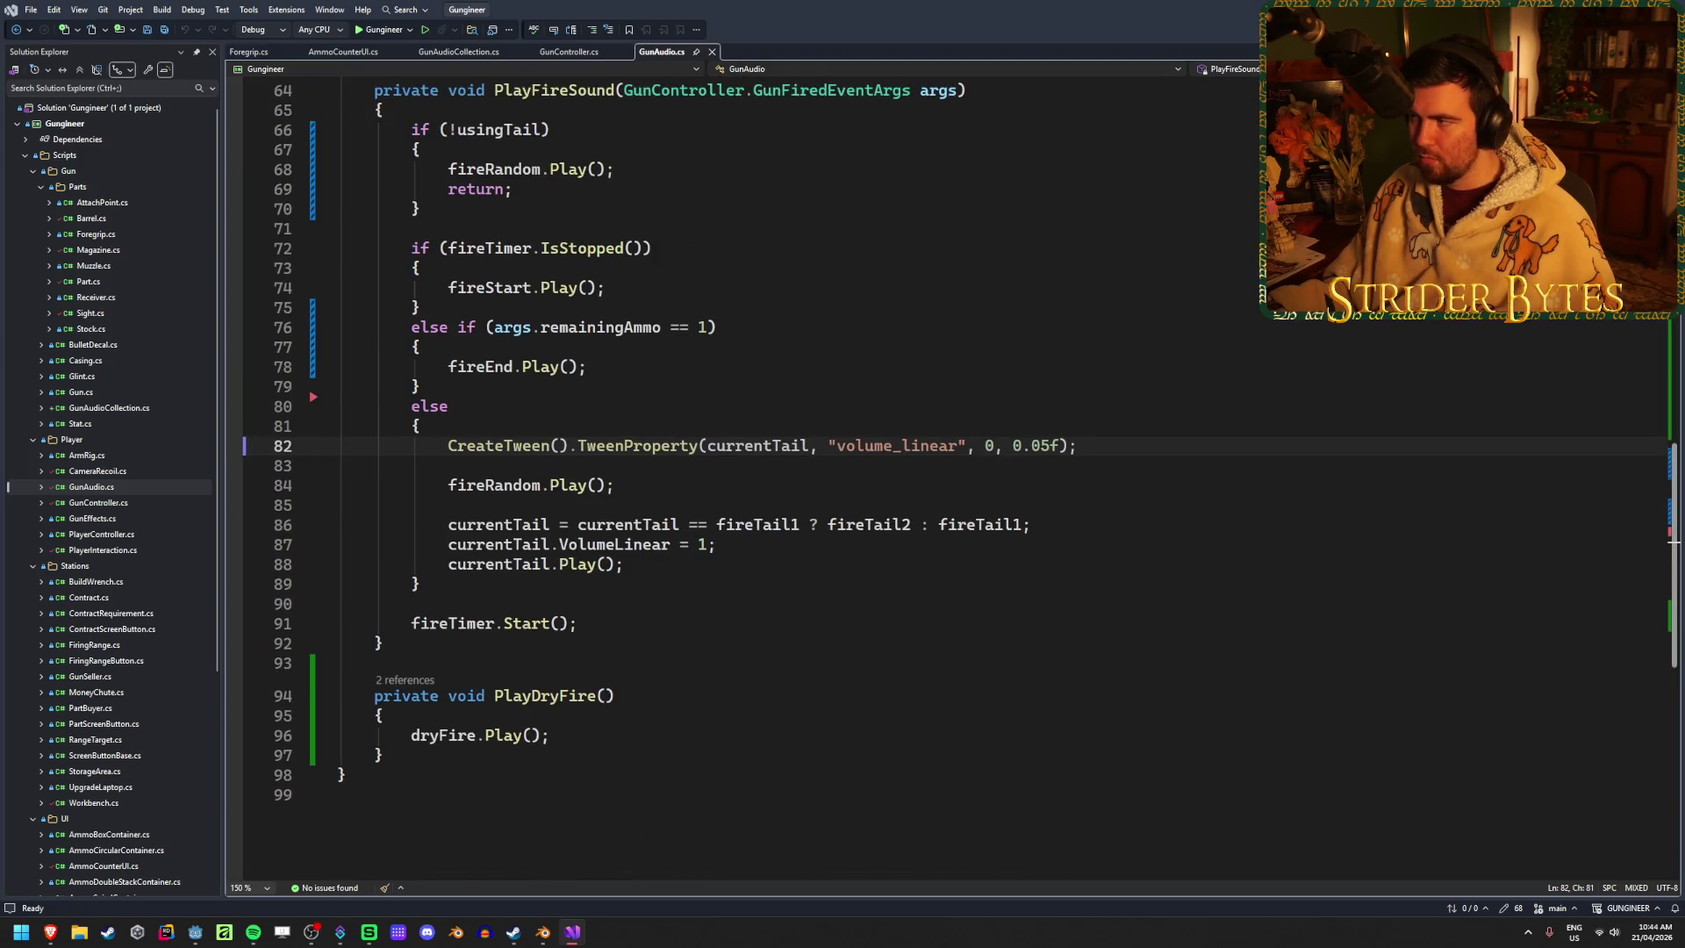
key(alt+Tab)
scroll(551, 822, down, 1)
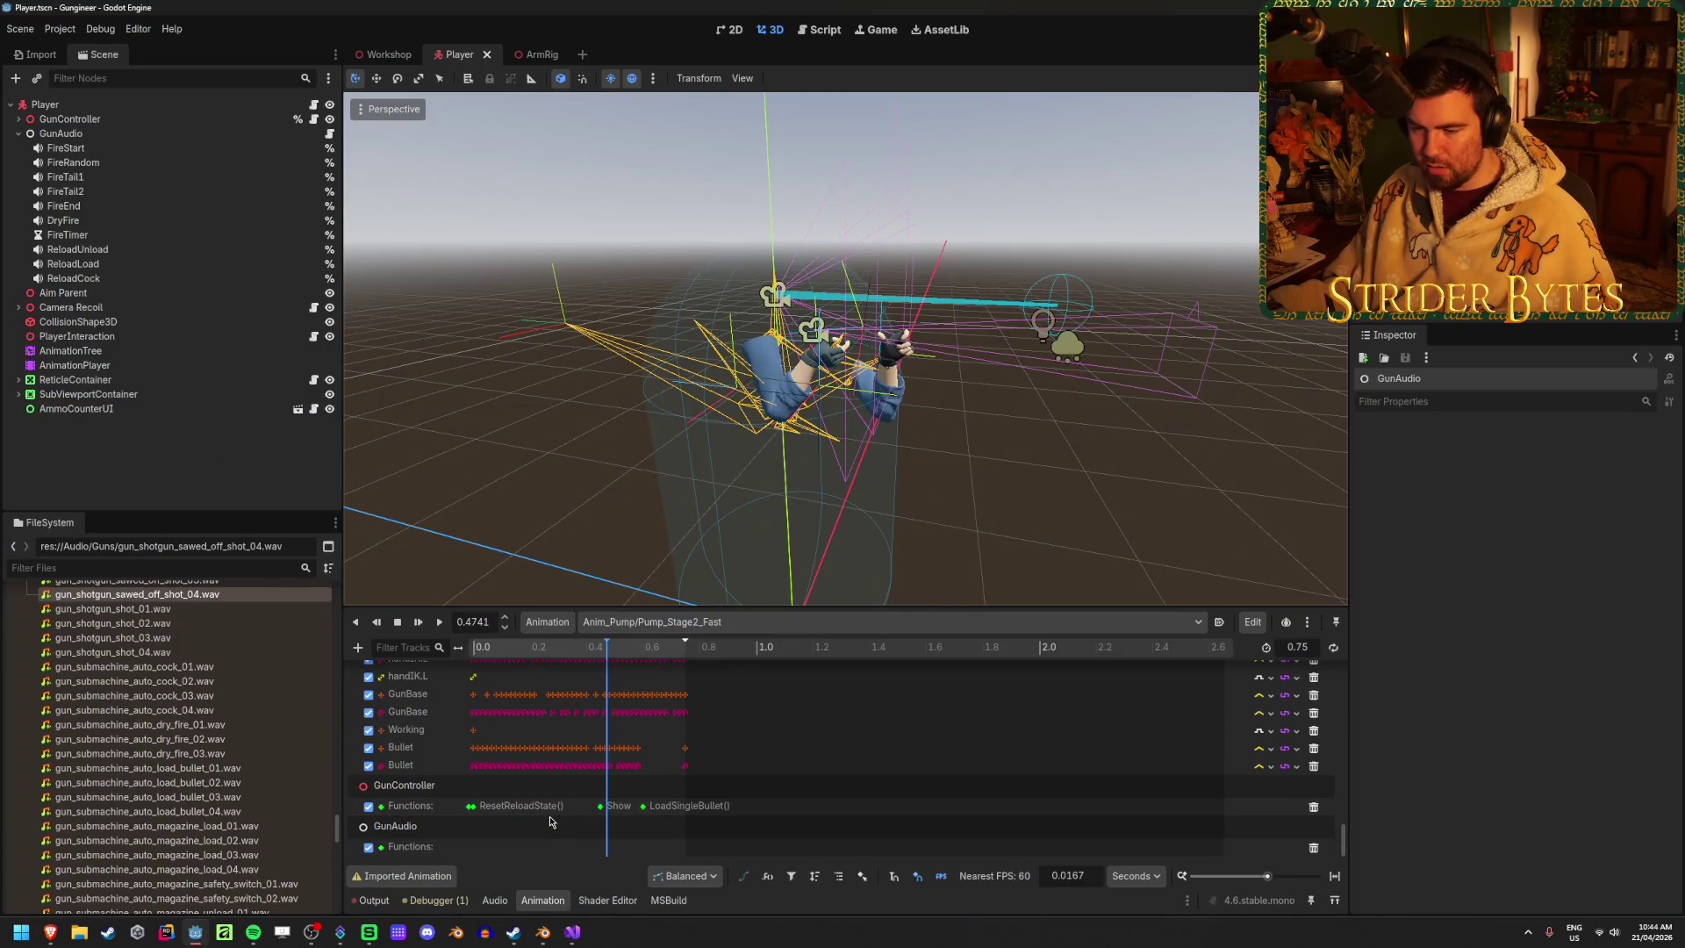
Delete the empty GunAudio function track from Pump_Stage2_Fast
click(357, 646)
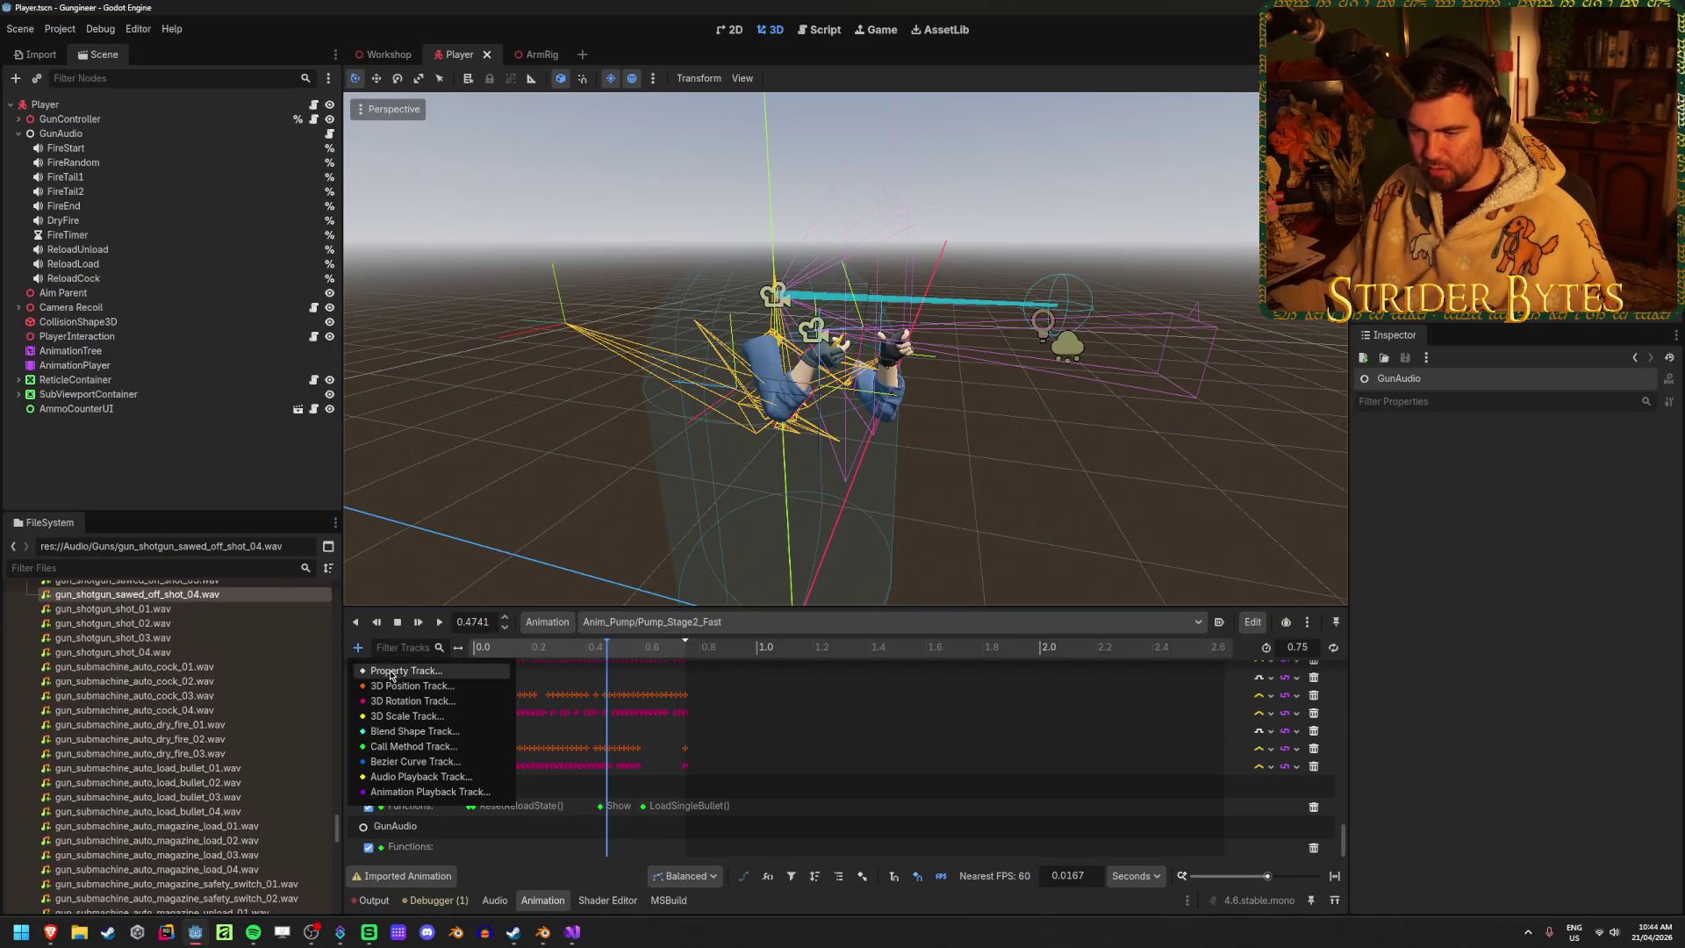
click(432, 777)
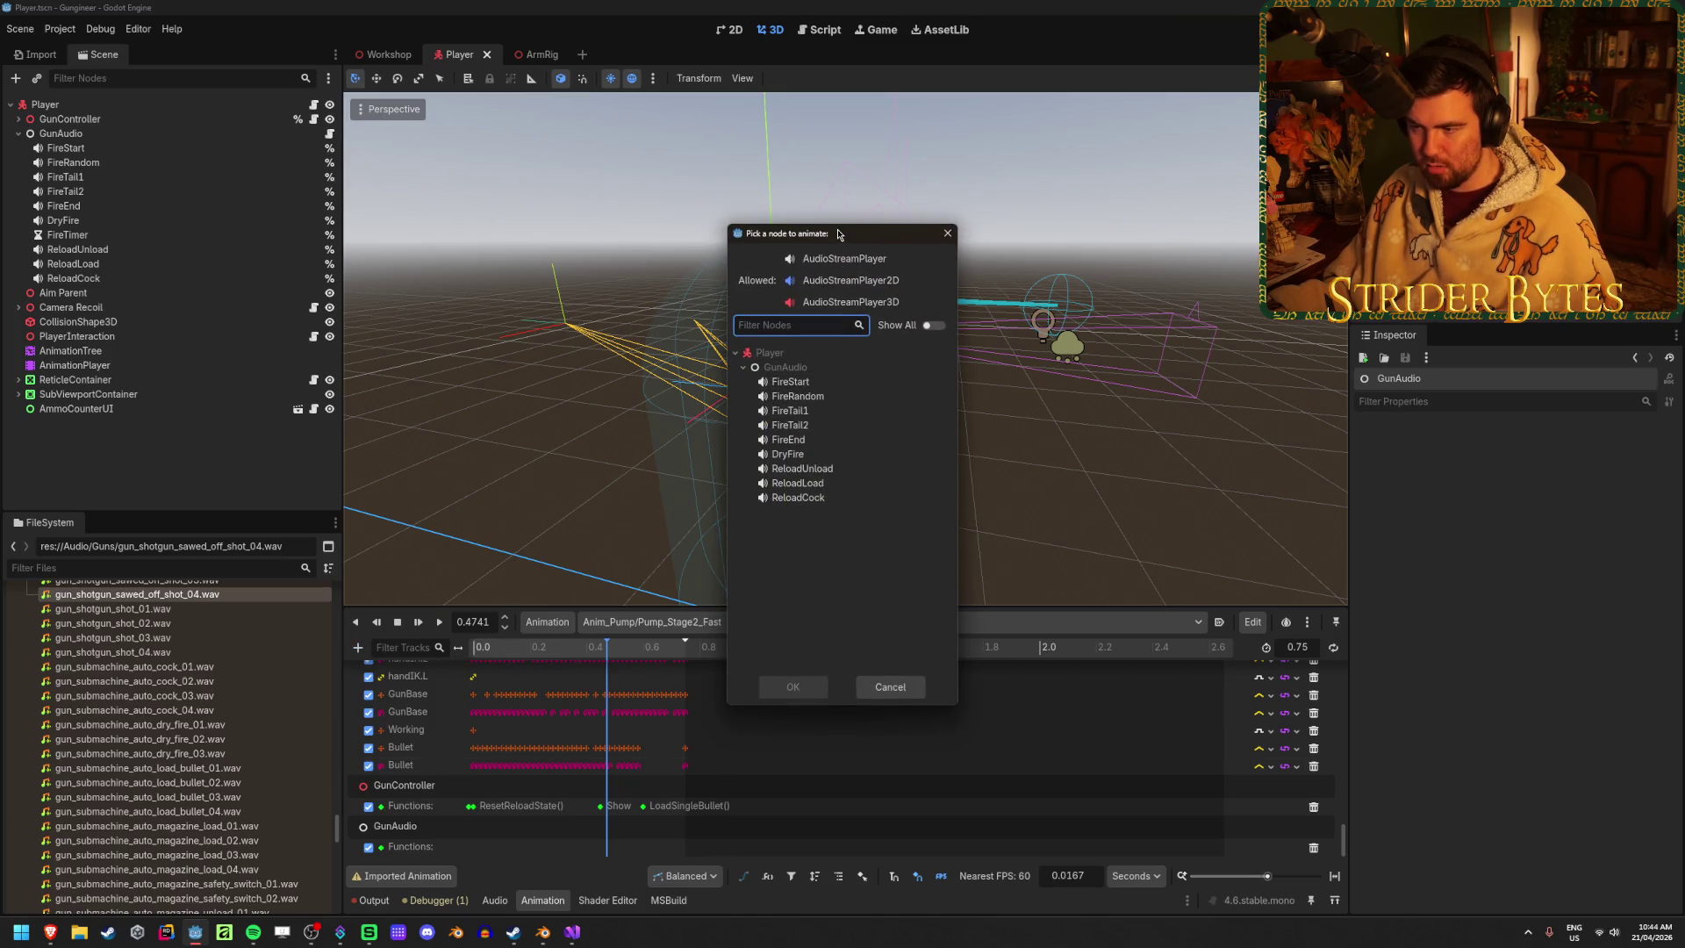
click(888, 686)
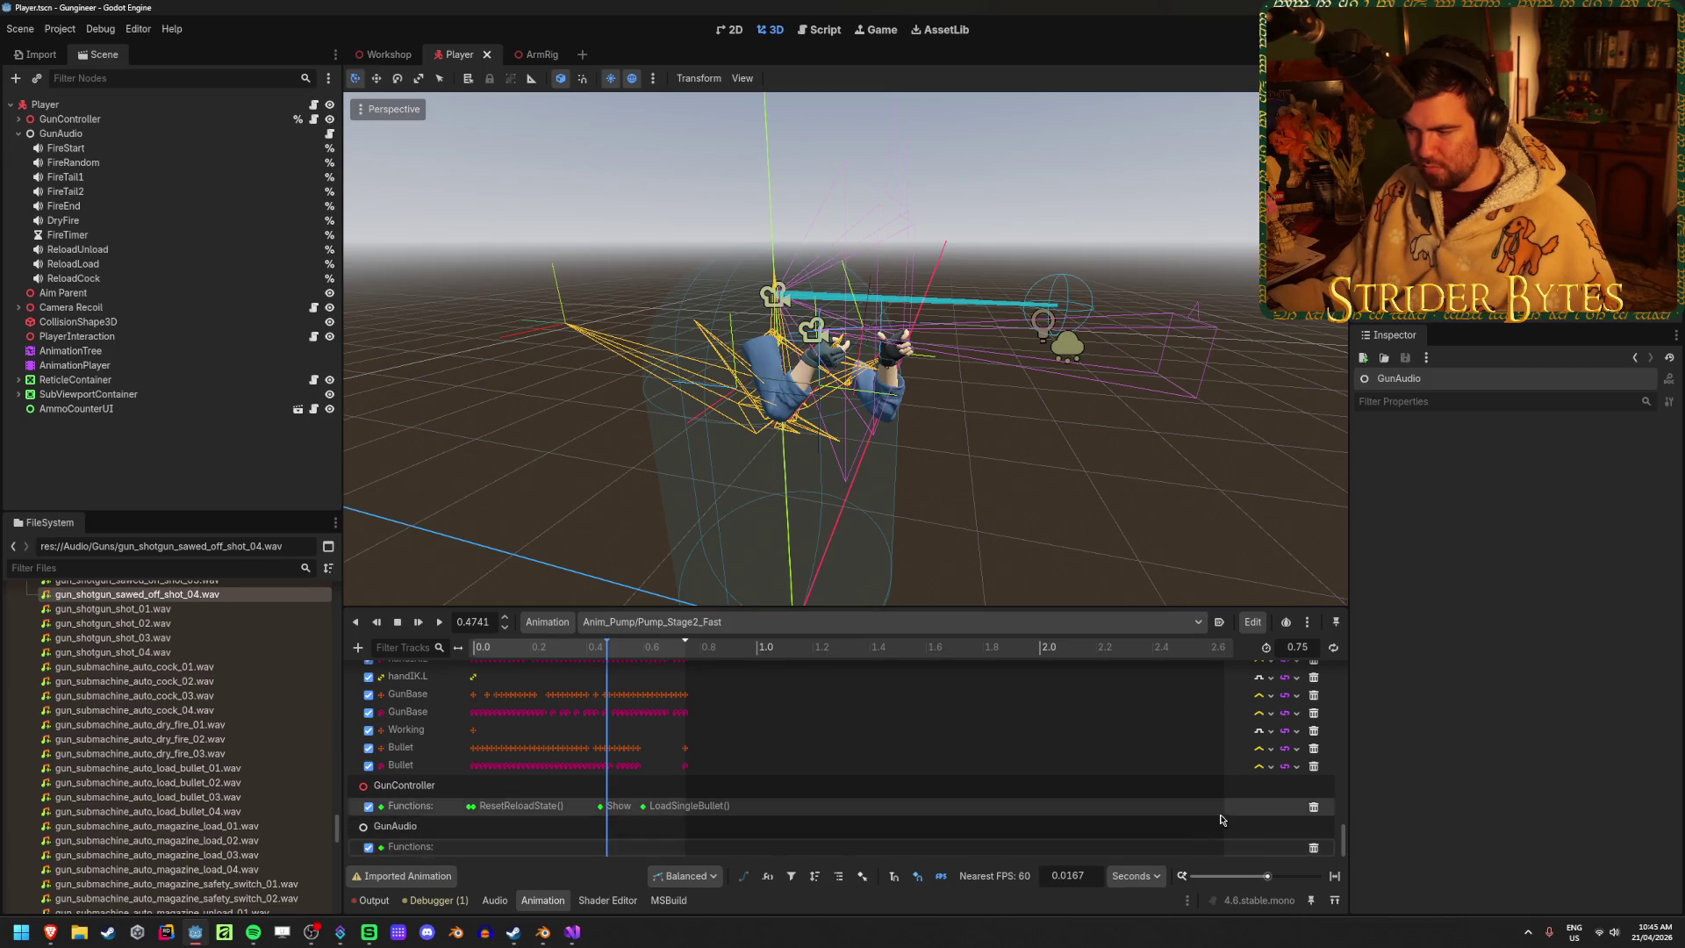
click(1313, 847)
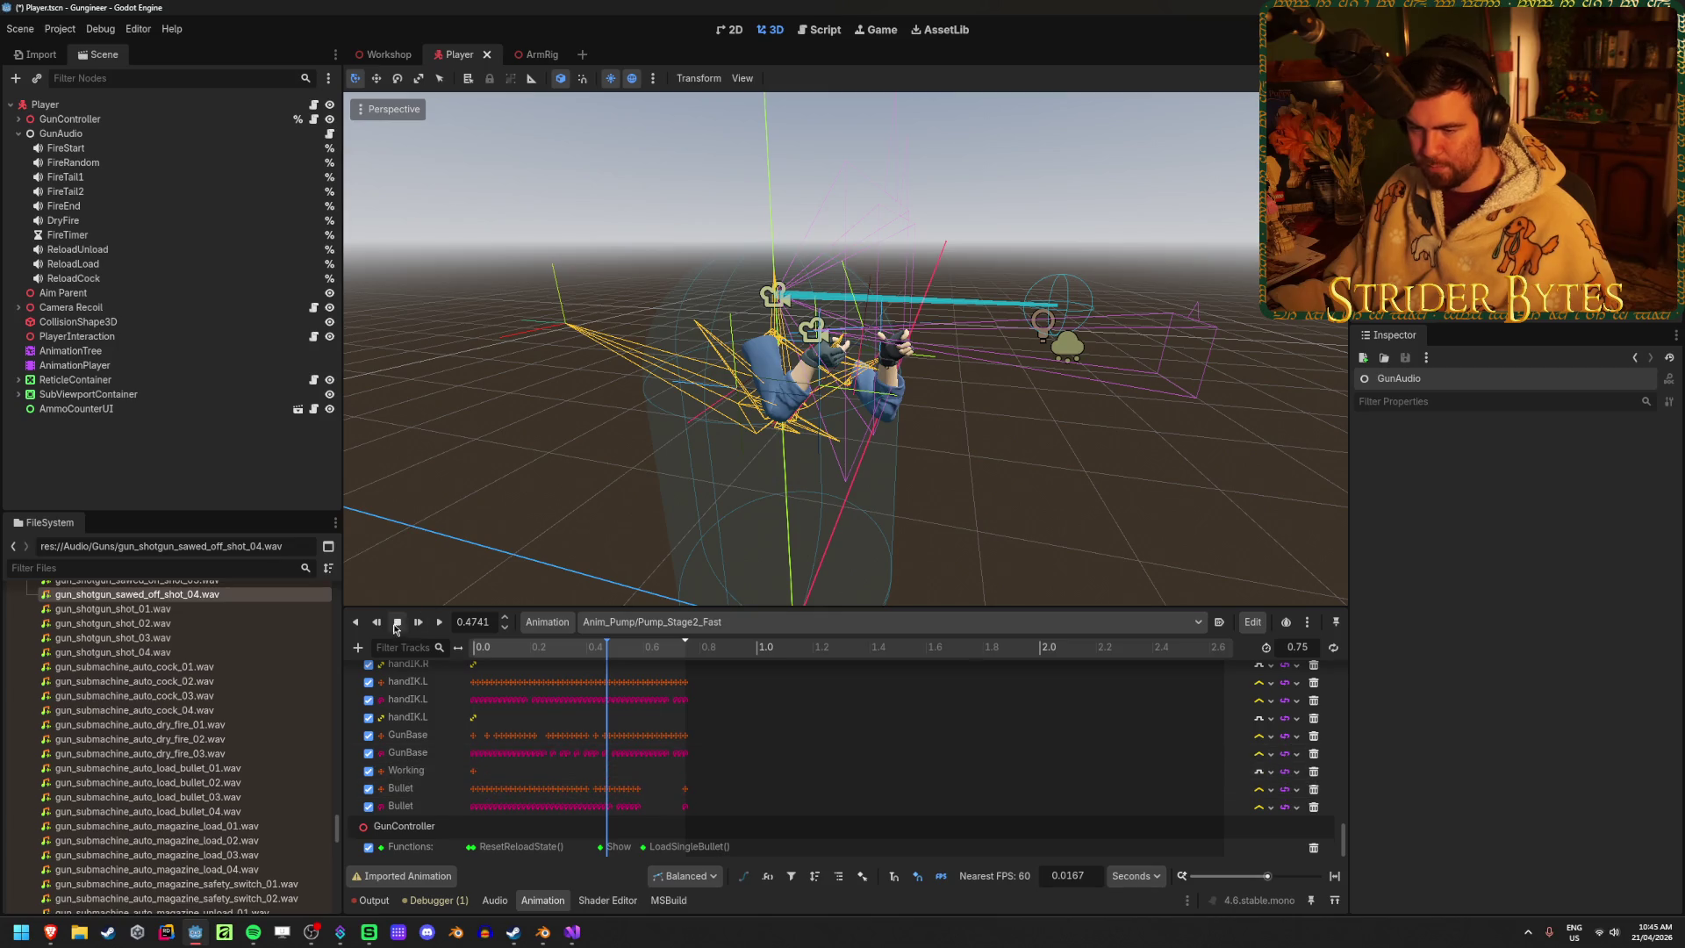
Give Pump_Stage2_Fast a ReloadLoad Audio Playback track with a load key, preview it, and save
click(357, 647)
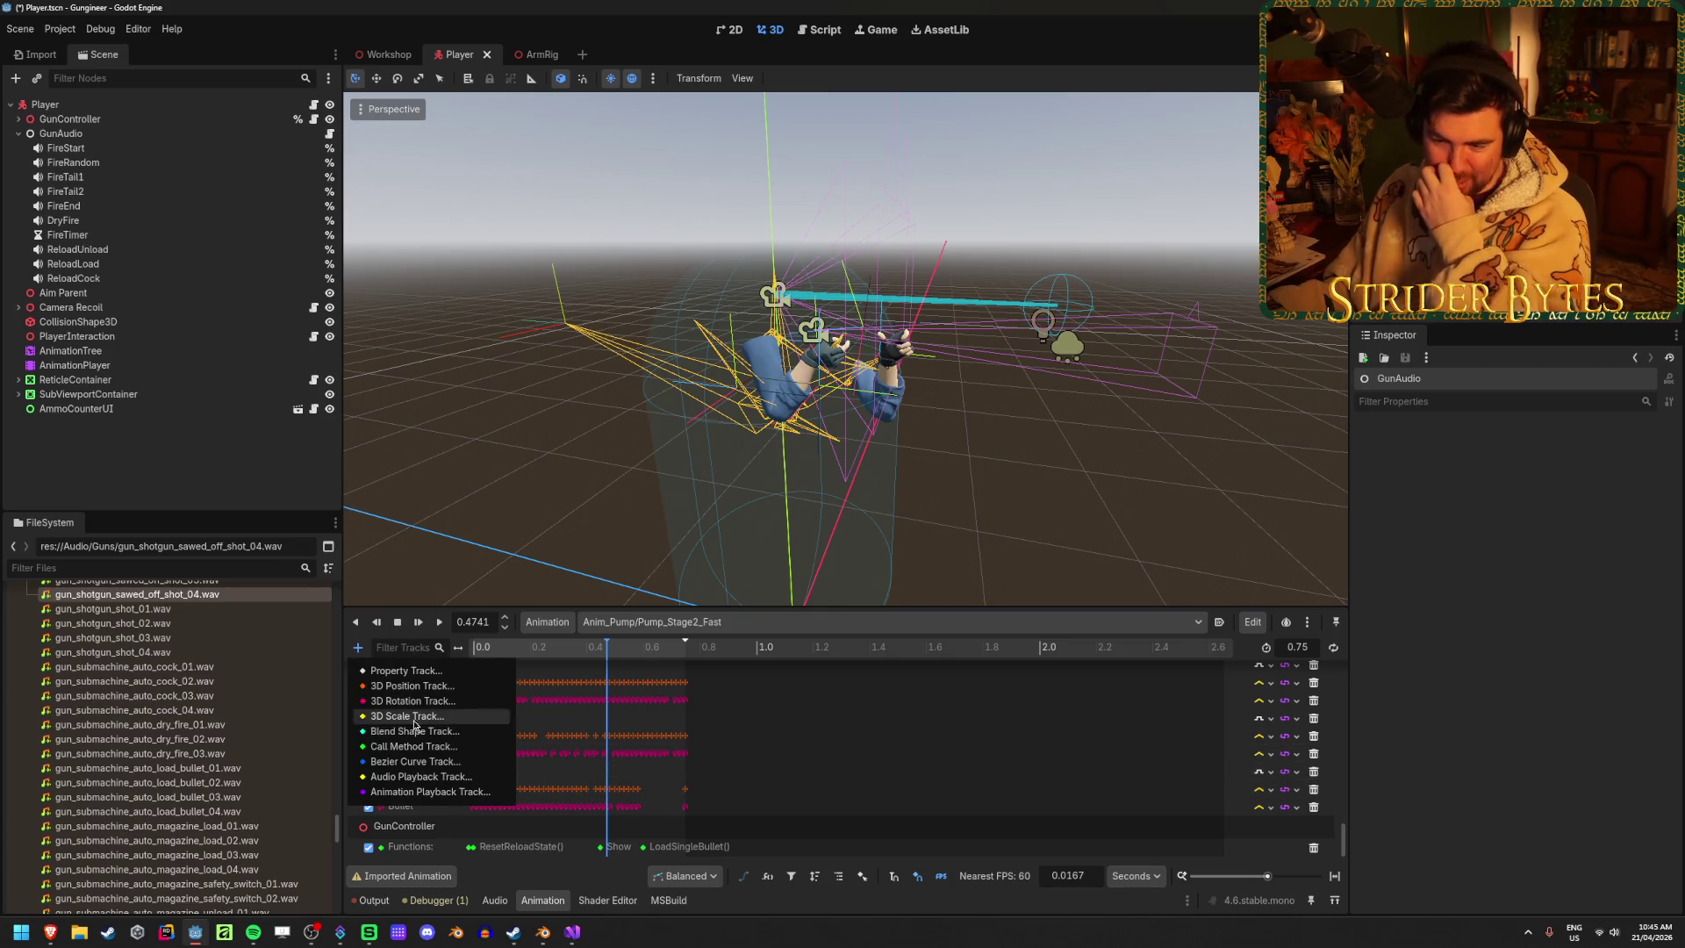
click(418, 778)
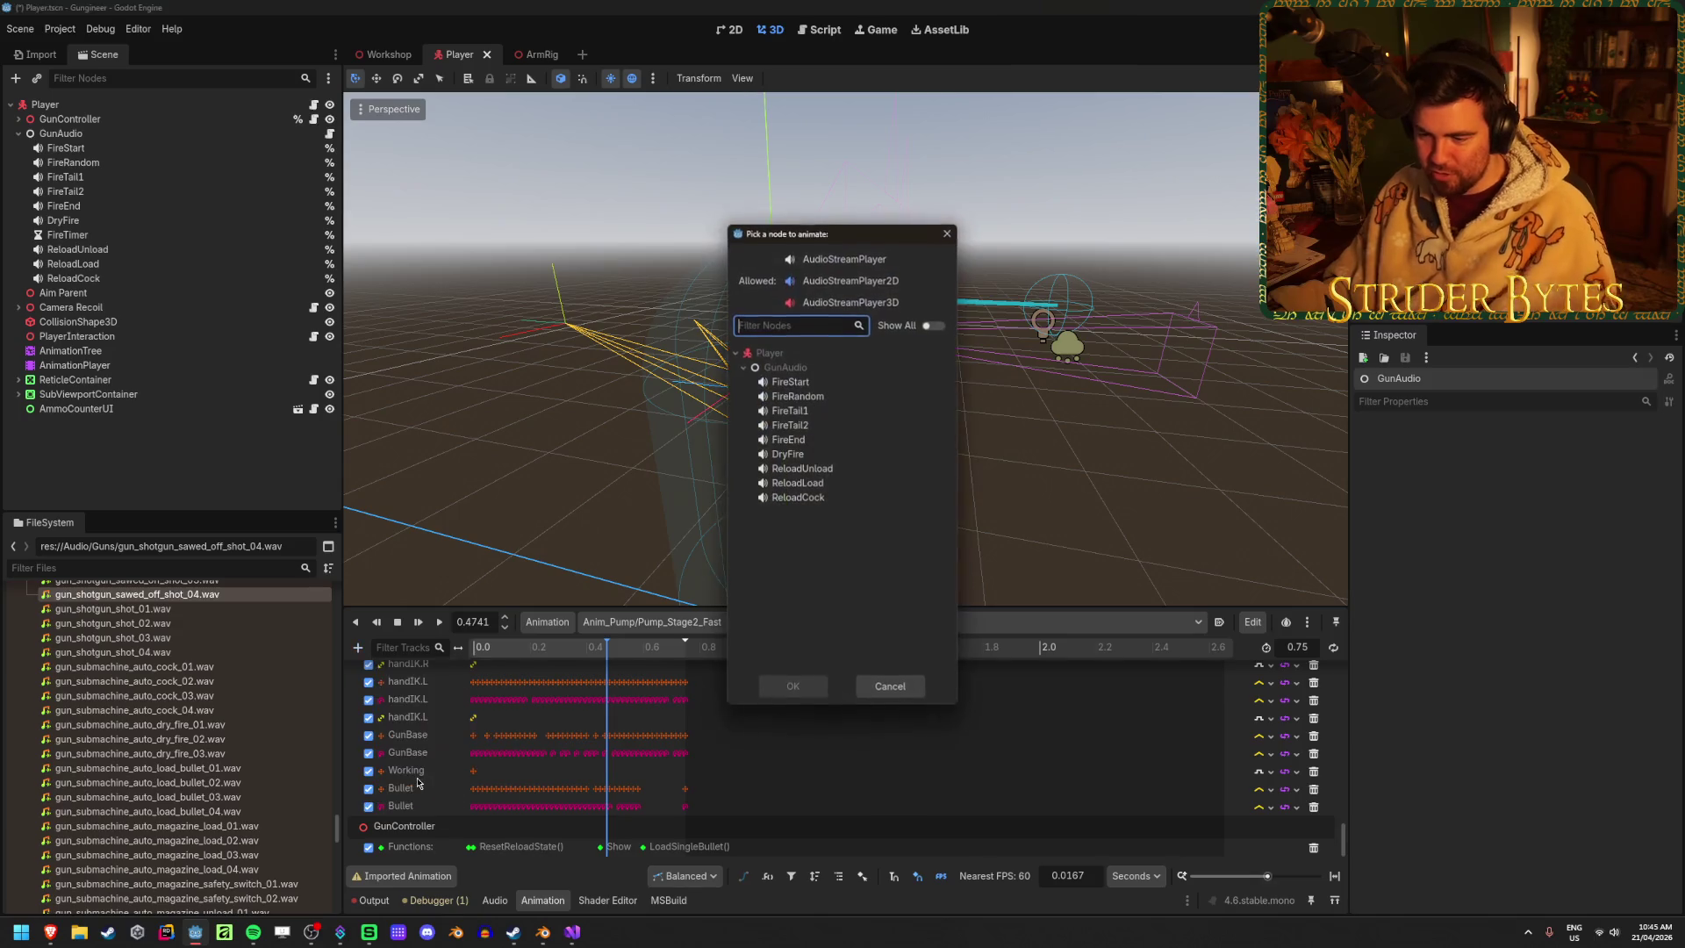
click(829, 482)
click(794, 686)
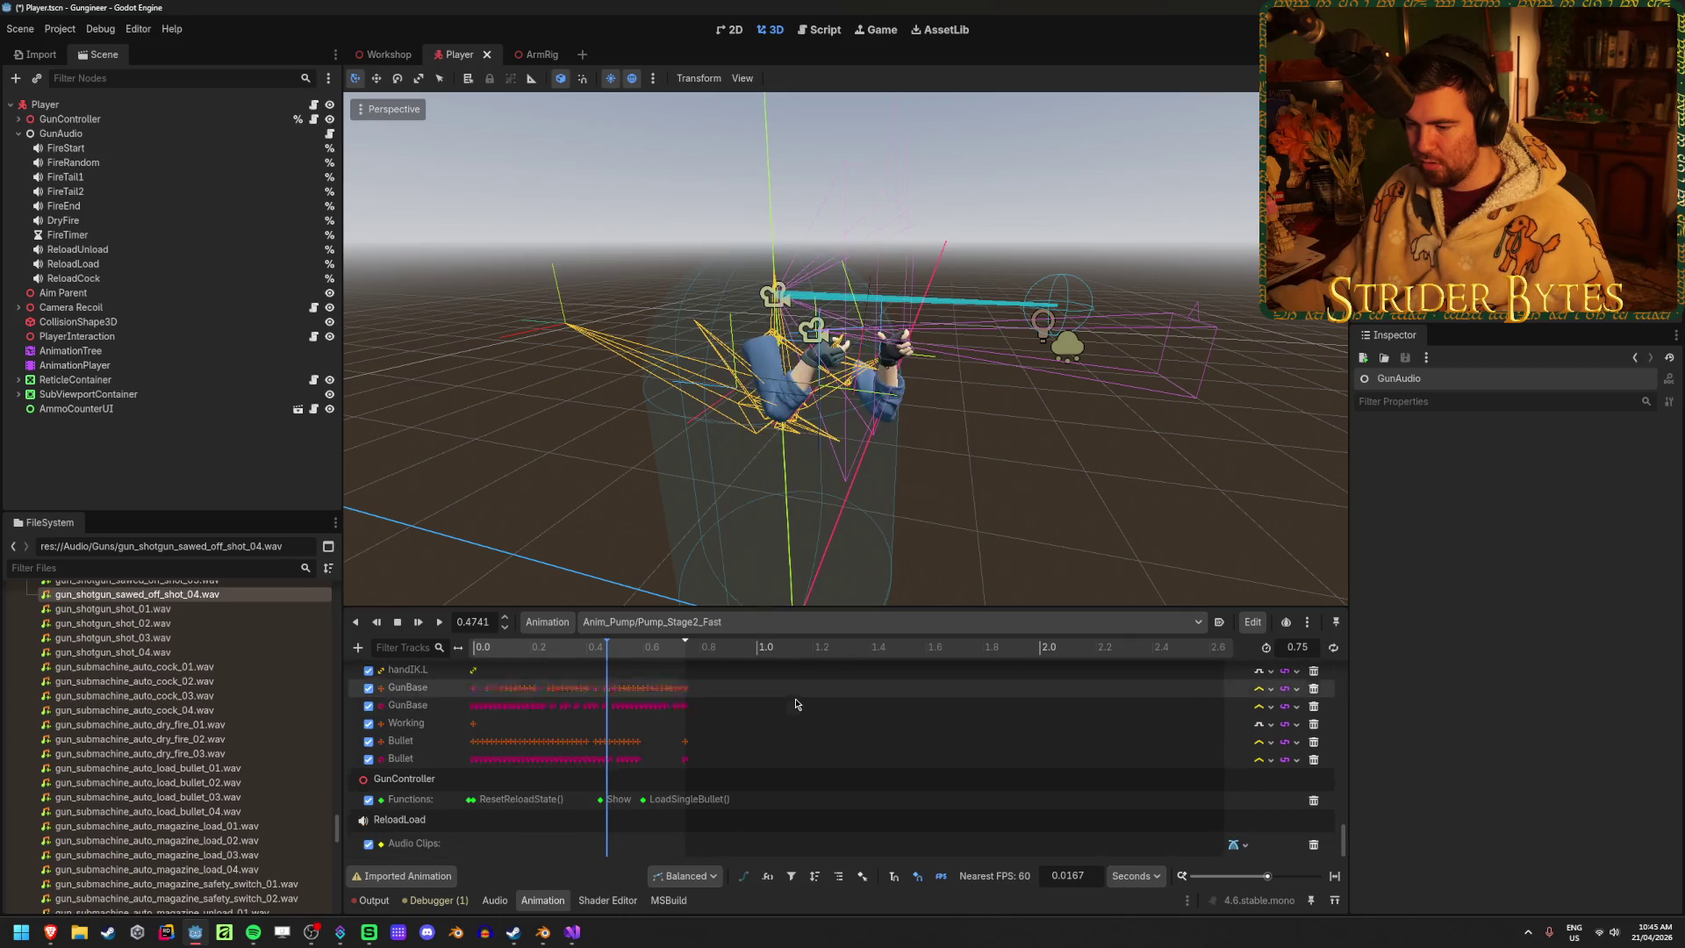
right_click(609, 848)
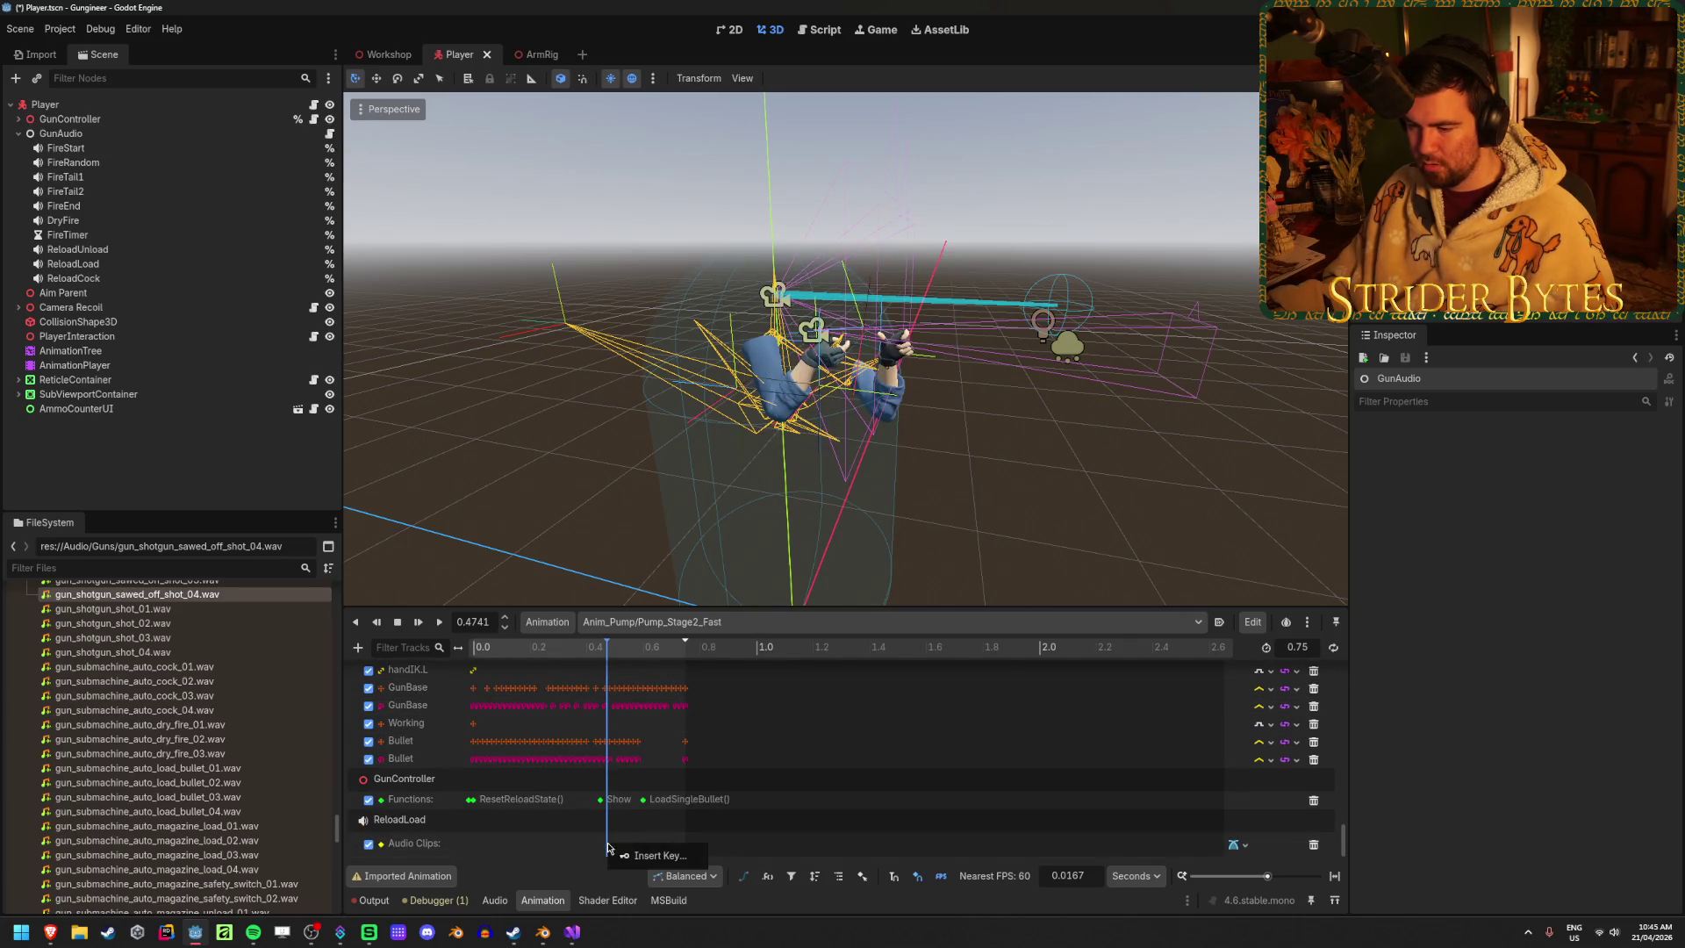
click(634, 858)
click(537, 650)
drag(537, 652, 533, 652)
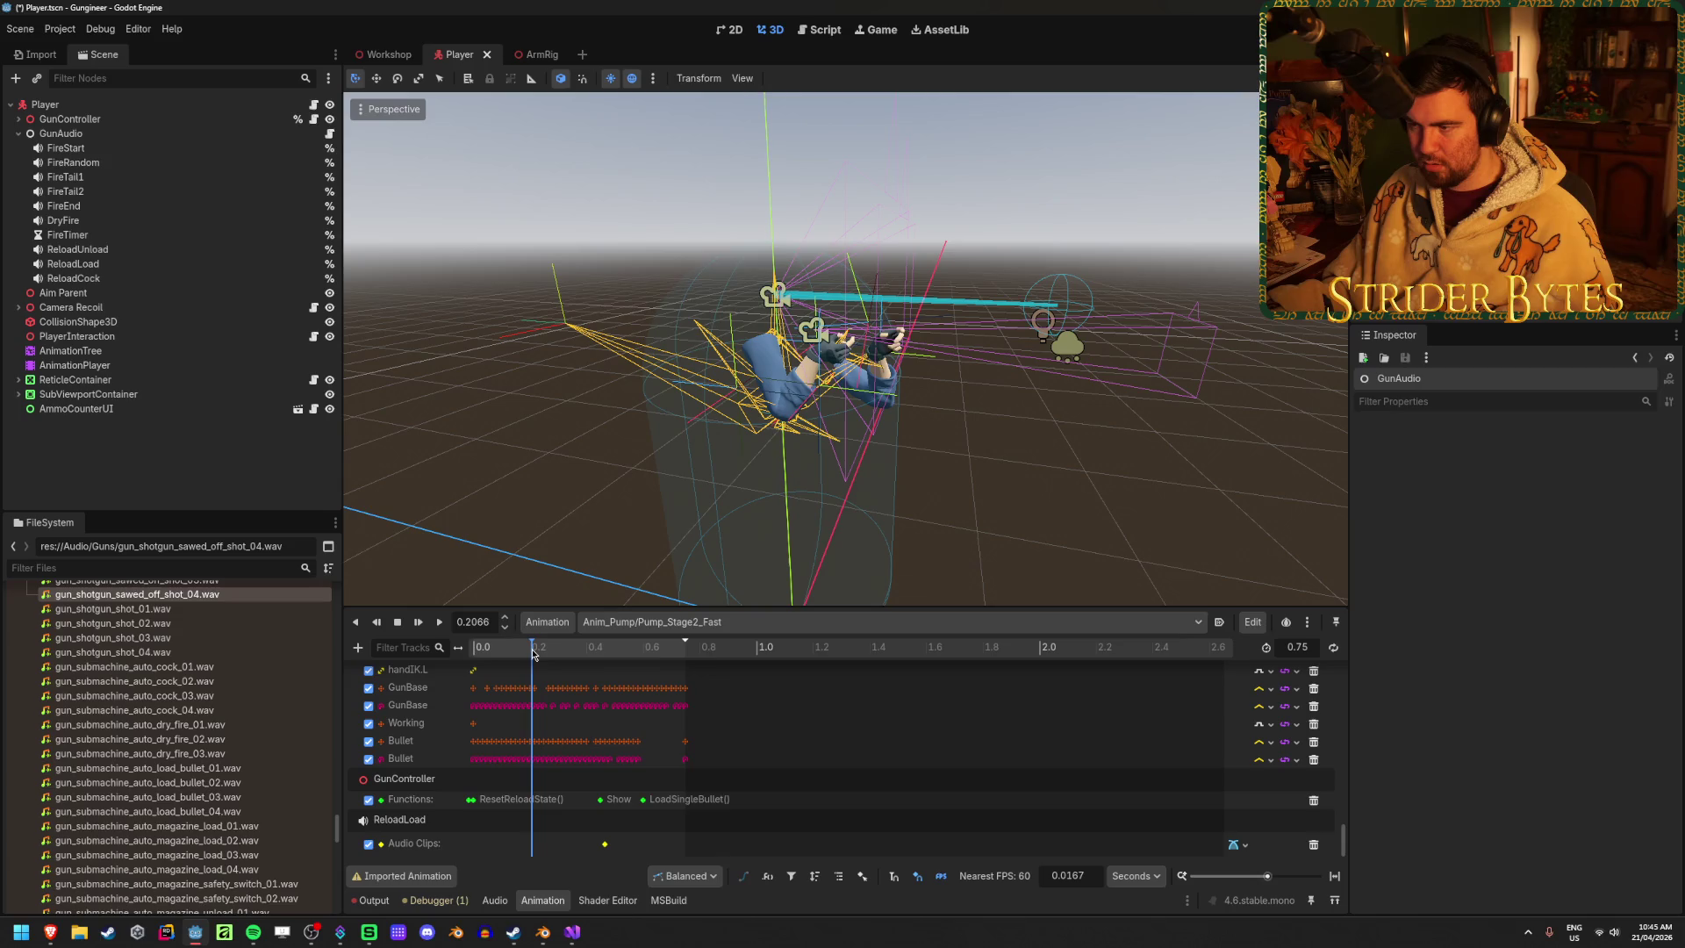
click(439, 621)
click(543, 653)
drag(543, 654, 645, 680)
key(ctrl+s)
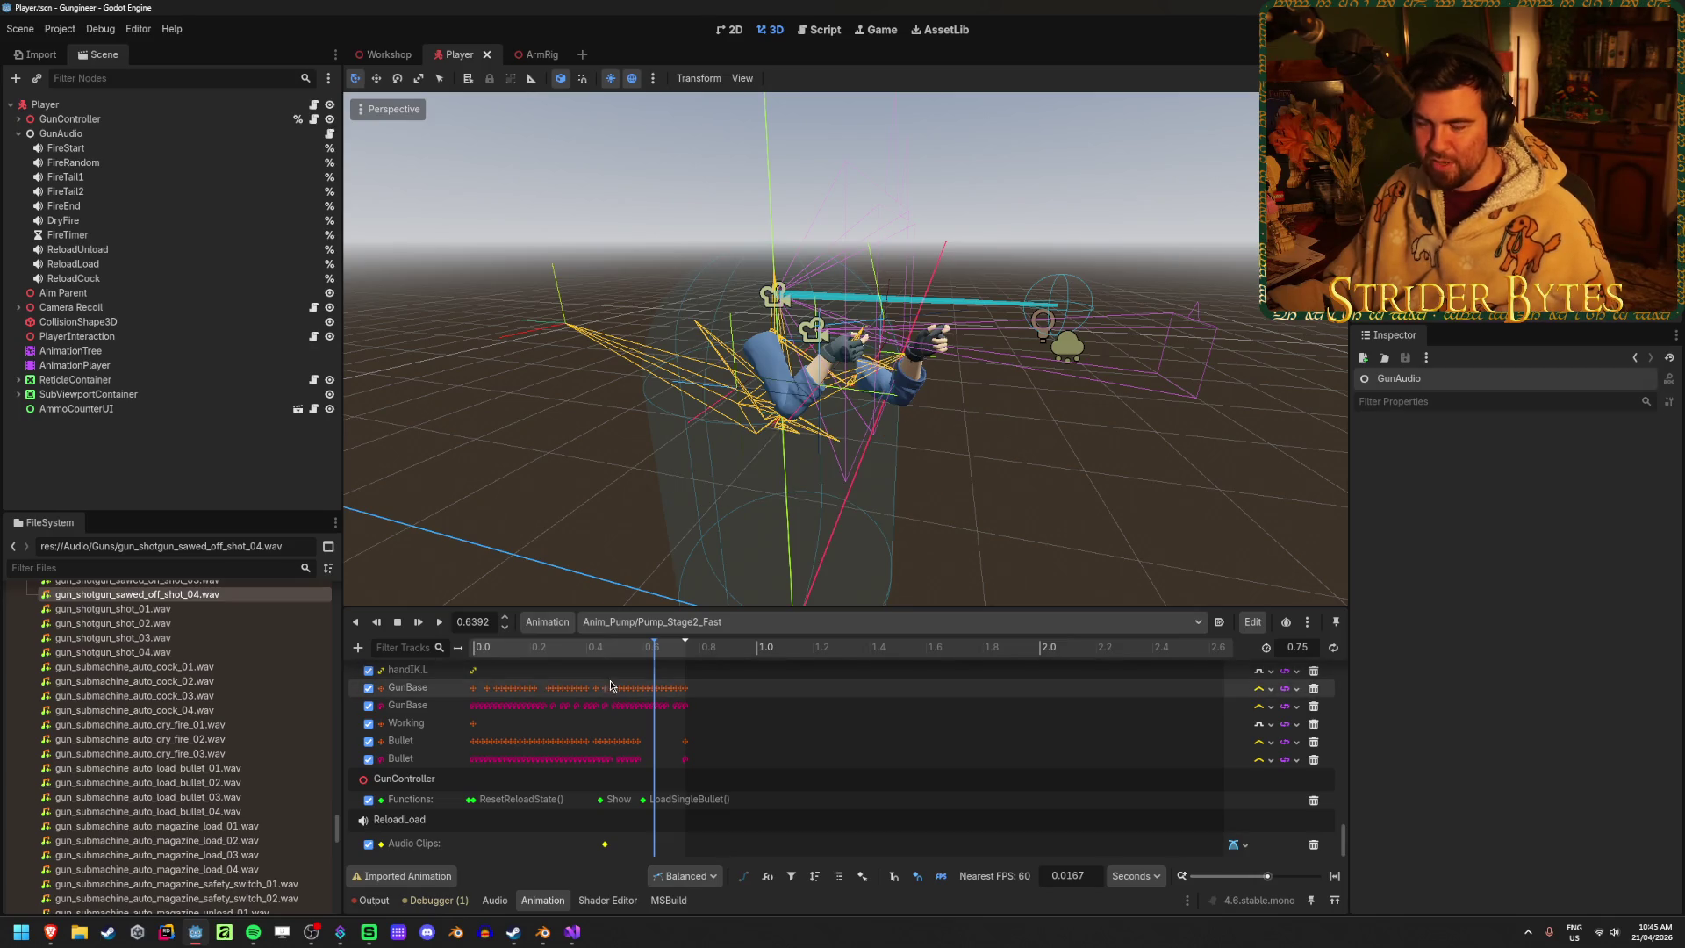
Give Pump_Stage2_Normal a ReloadLoad Audio Playback track with a load-sound key and save
click(667, 622)
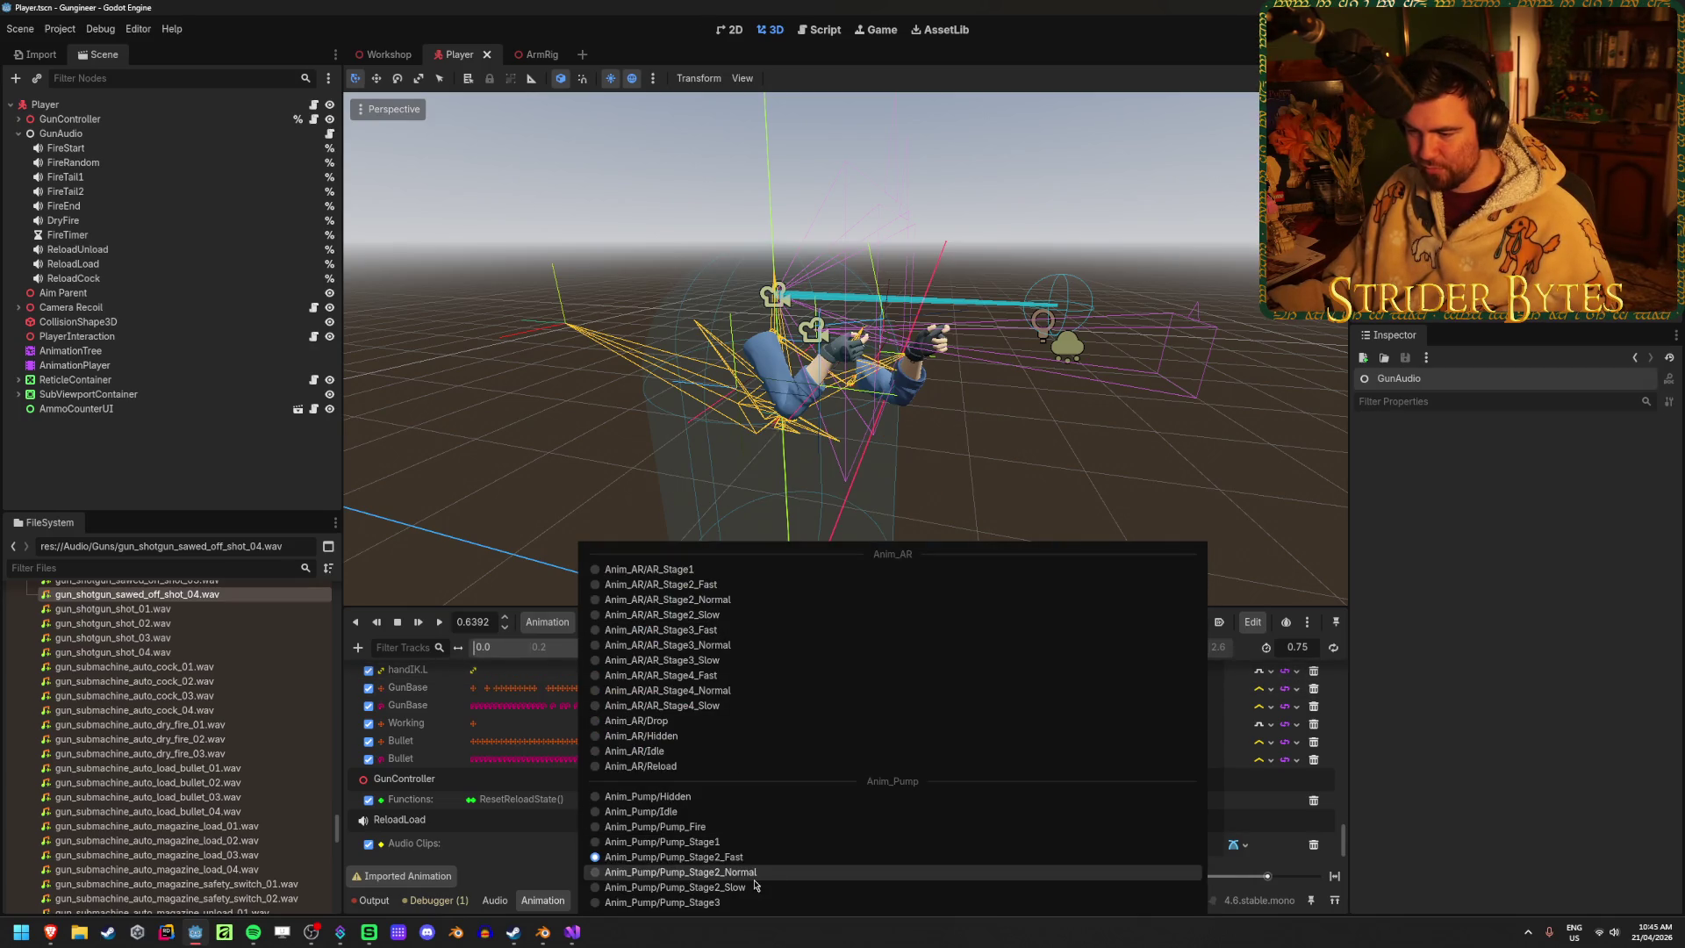
click(693, 876)
scroll(693, 832, down, 1)
click(358, 648)
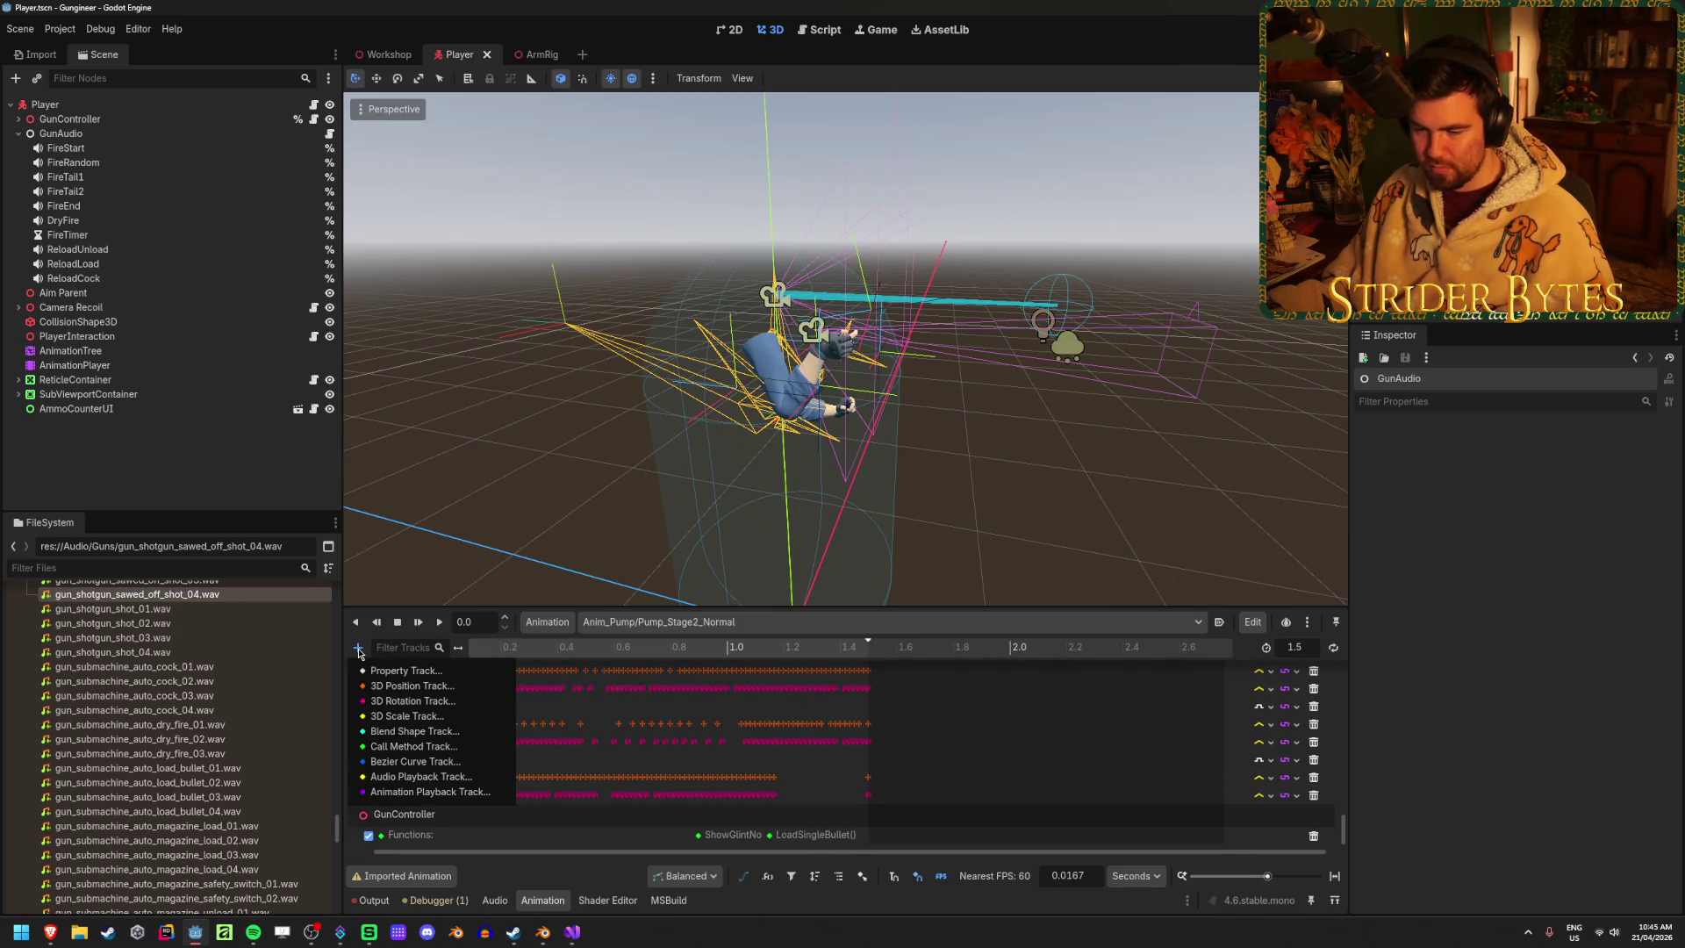
click(400, 779)
click(841, 482)
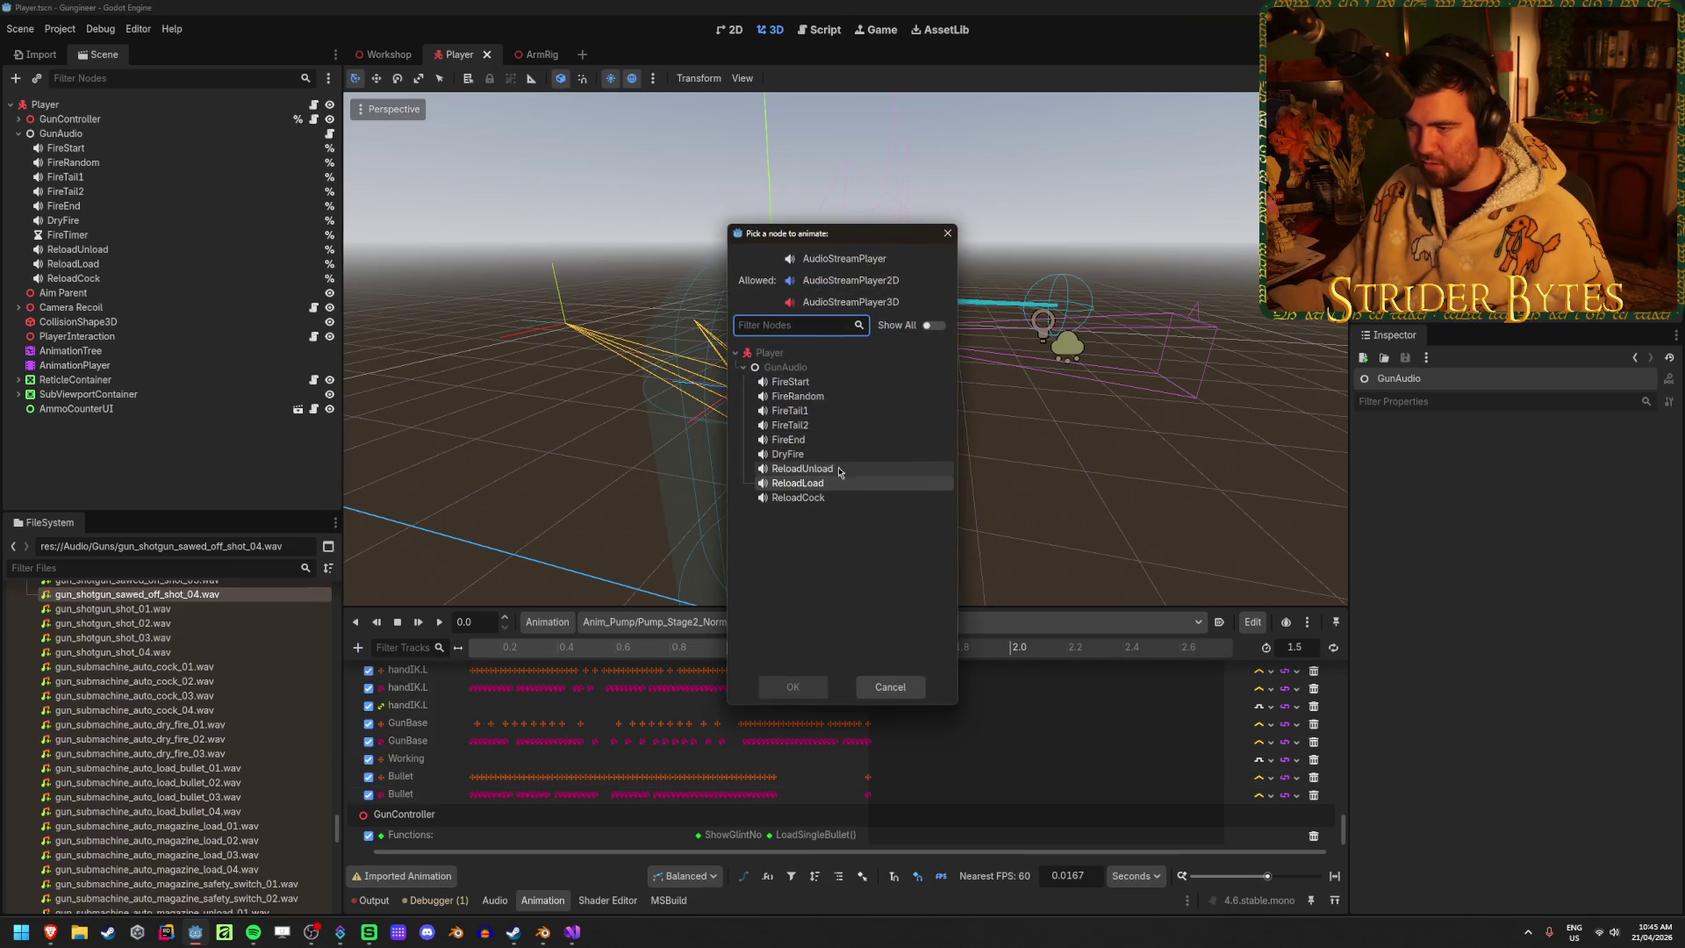
click(792, 687)
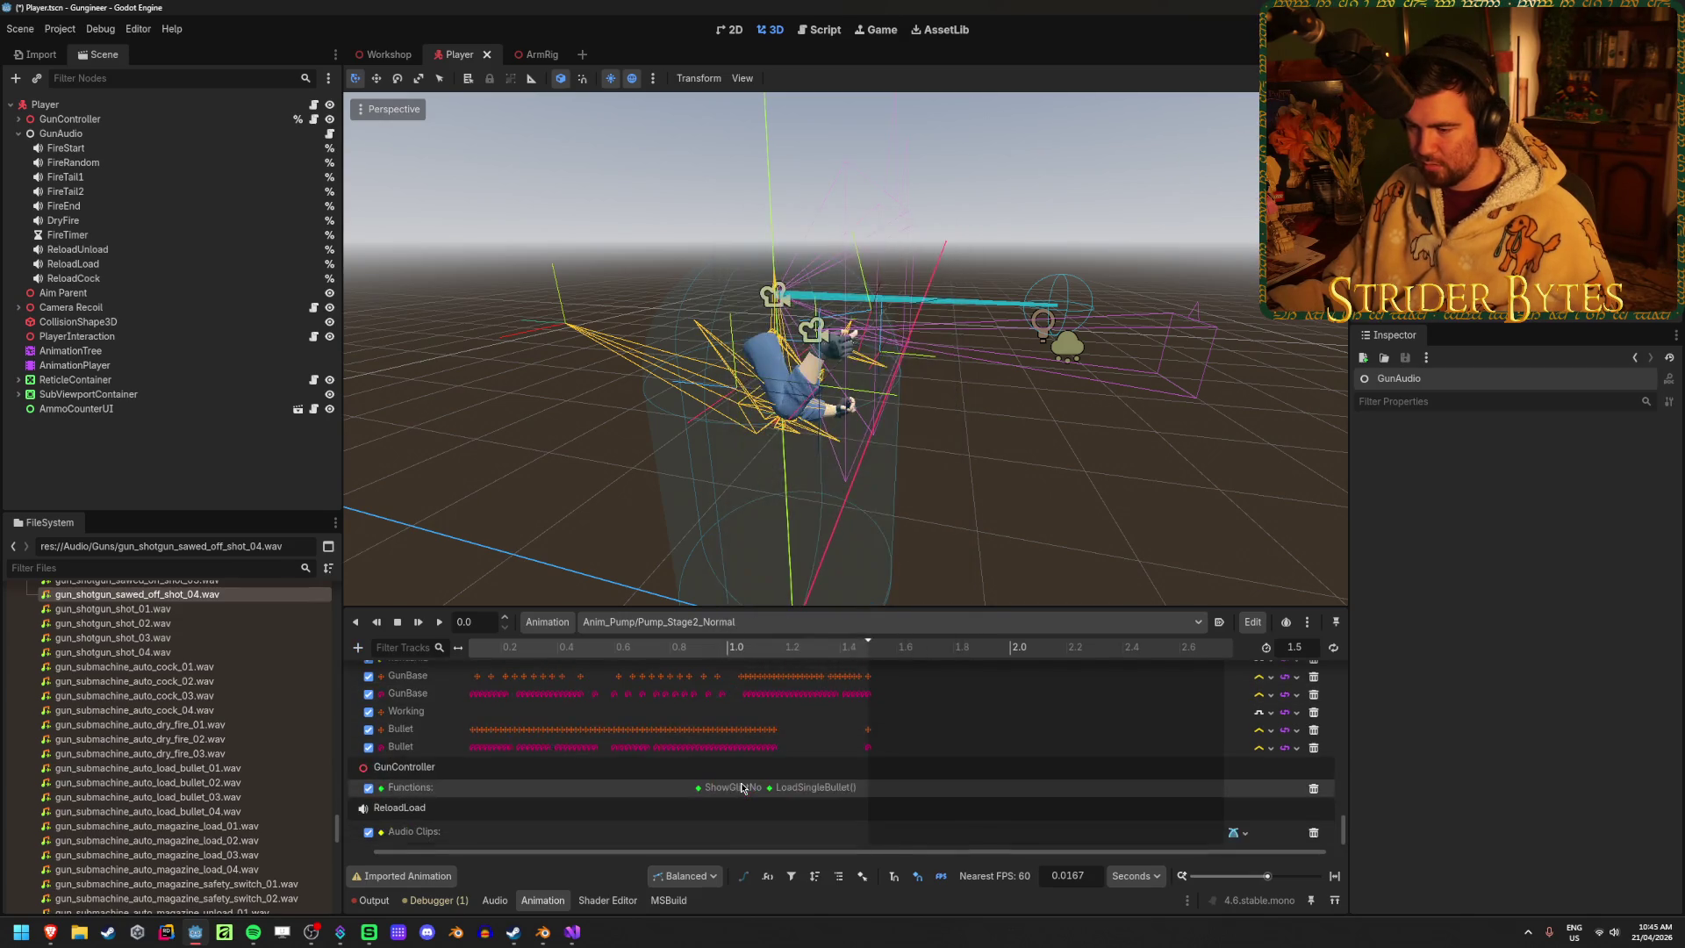
click(609, 649)
mouse_move(613, 652)
mouse_down()
mouse_move(769, 657)
mouse_move(727, 656)
mouse_up()
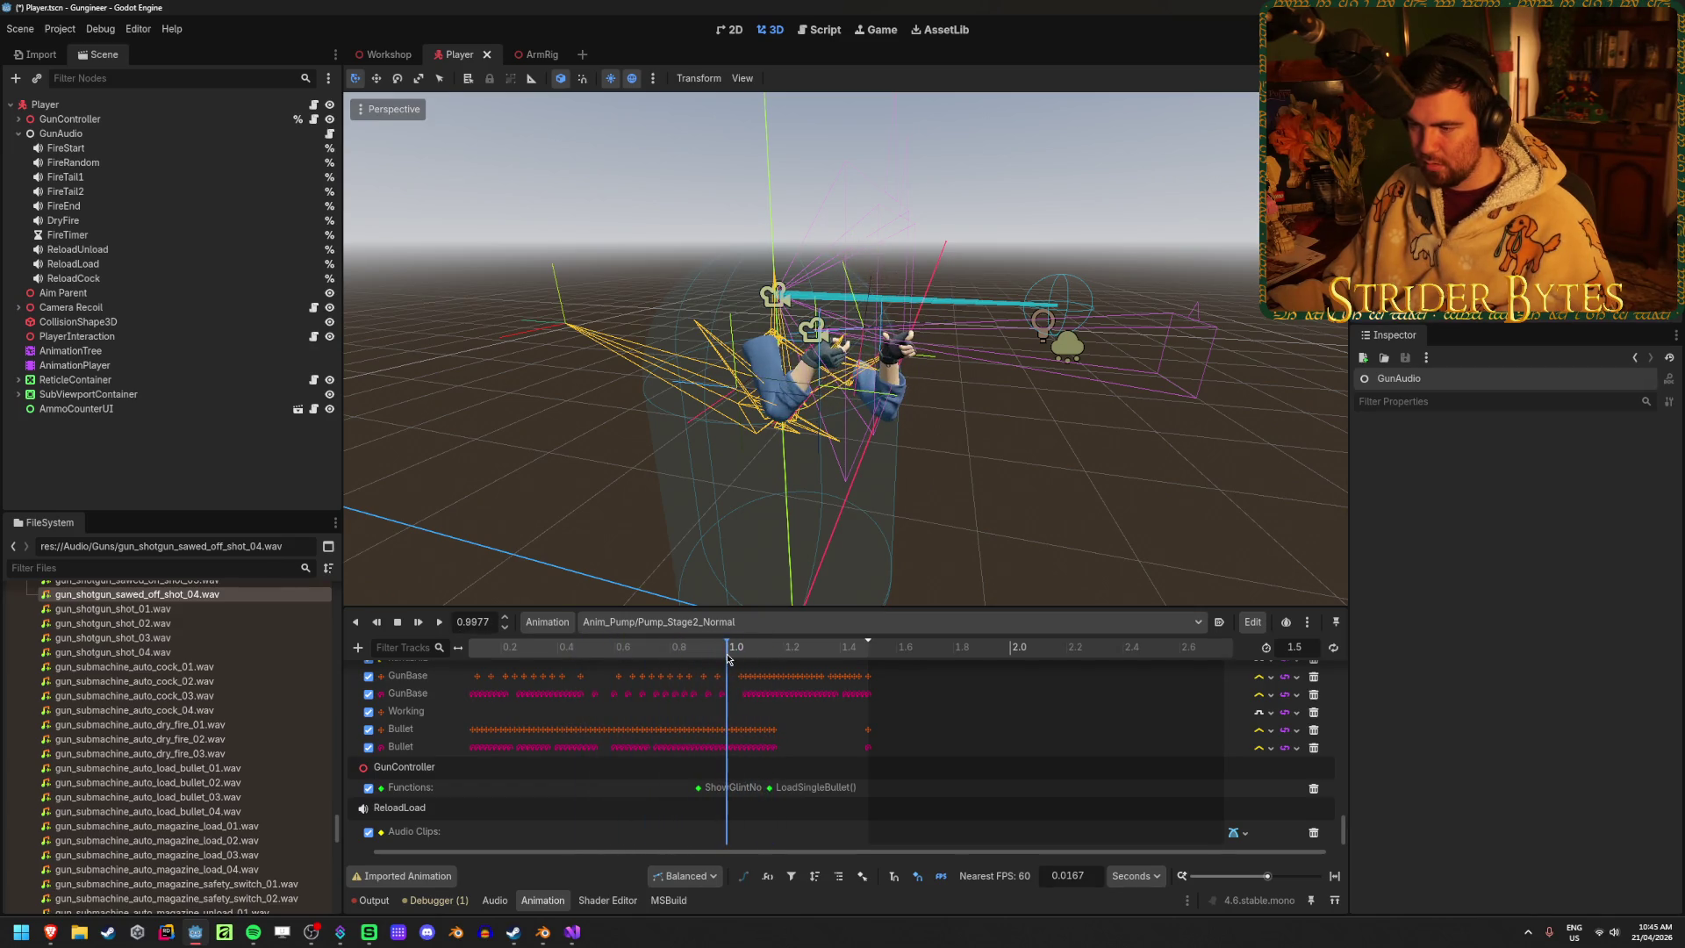
right_click(729, 832)
click(776, 840)
key(ctrl+s)
Give Pump_Stage2_Slow a ReloadLoad Audio Playback track with a load-sound key and save
click(689, 625)
click(667, 887)
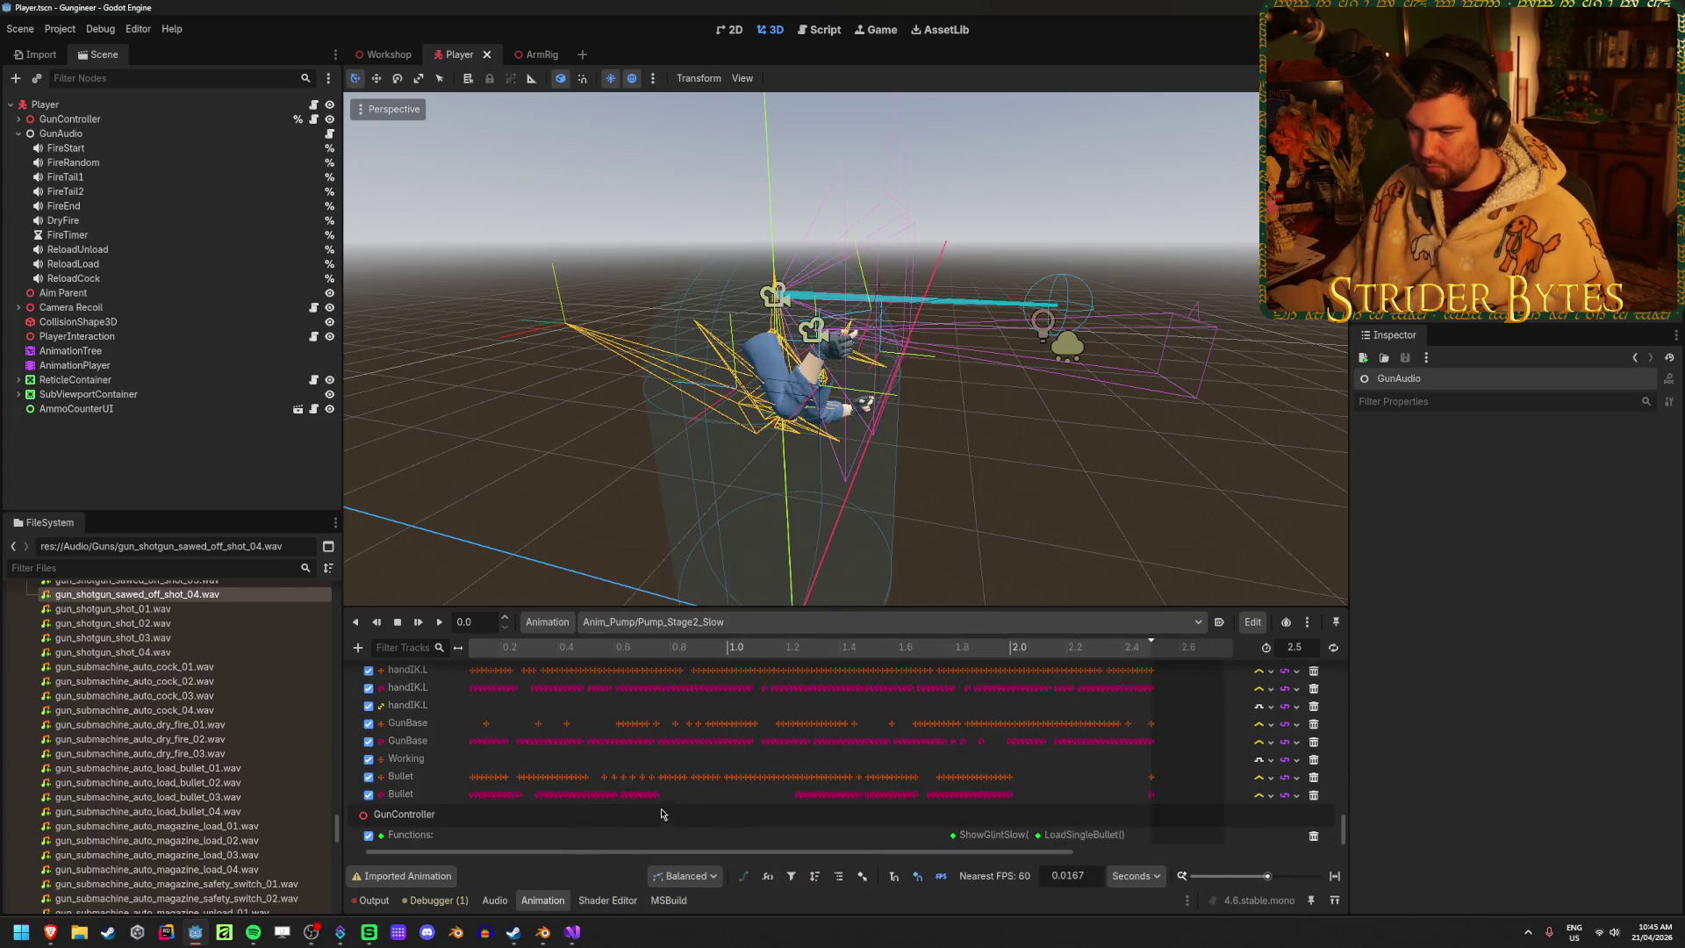
click(358, 647)
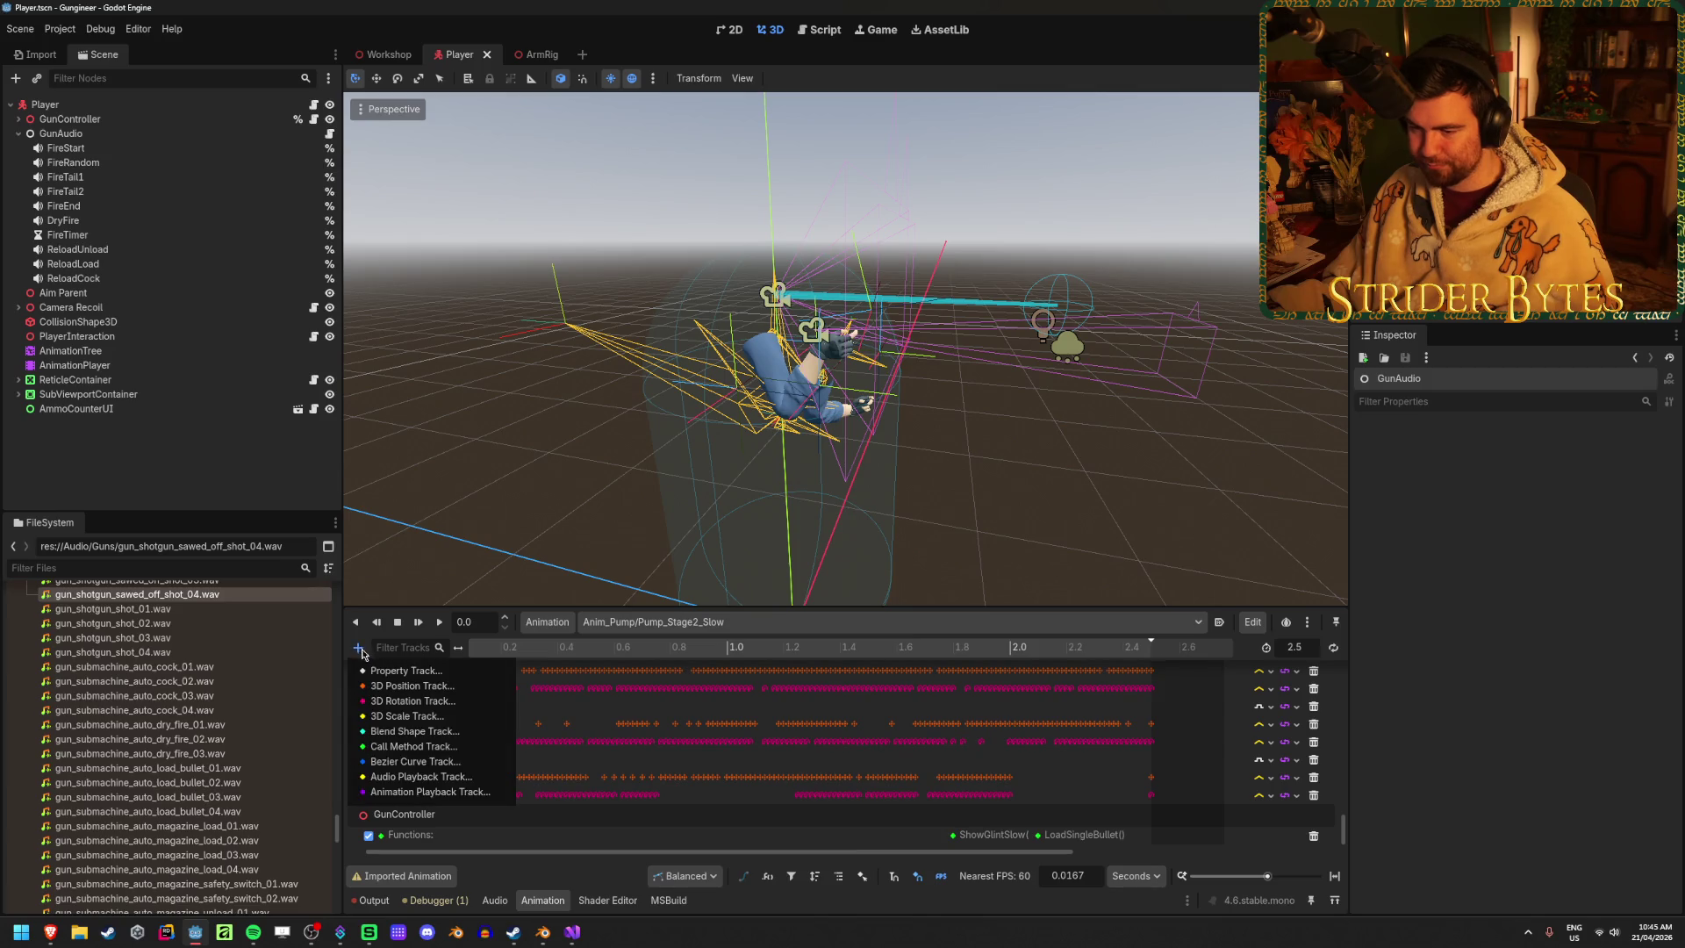
click(414, 776)
click(797, 483)
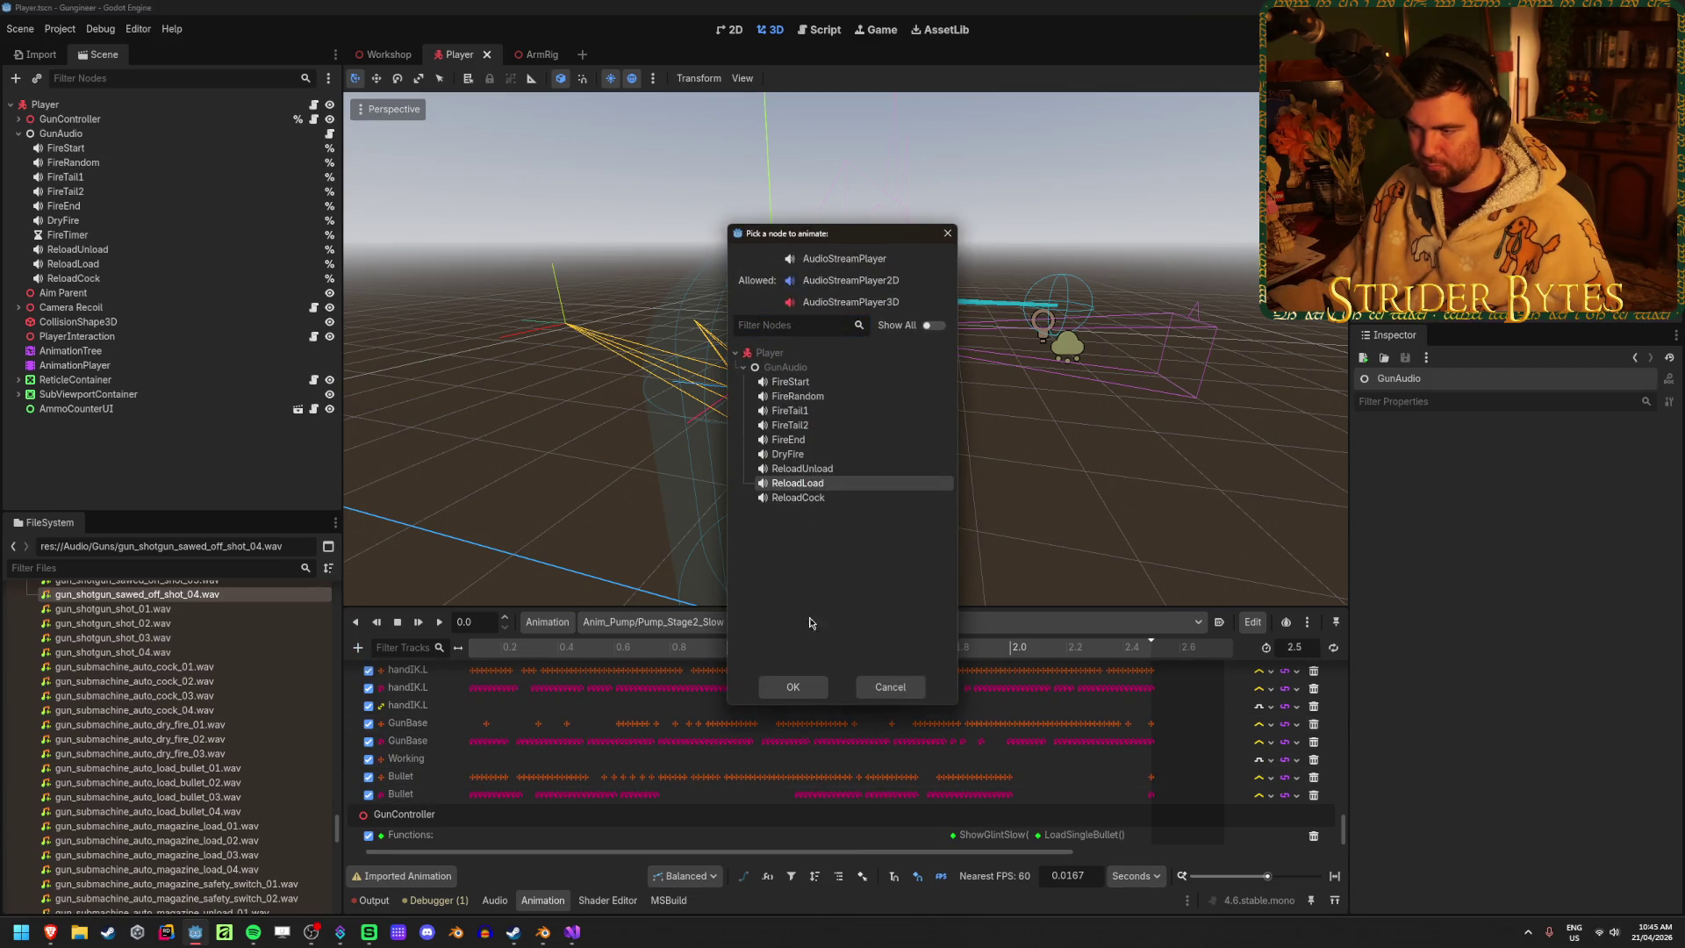
click(797, 687)
mouse_move(774, 653)
mouse_down()
mouse_move(876, 660)
mouse_move(716, 675)
mouse_move(1028, 673)
mouse_move(990, 672)
mouse_up()
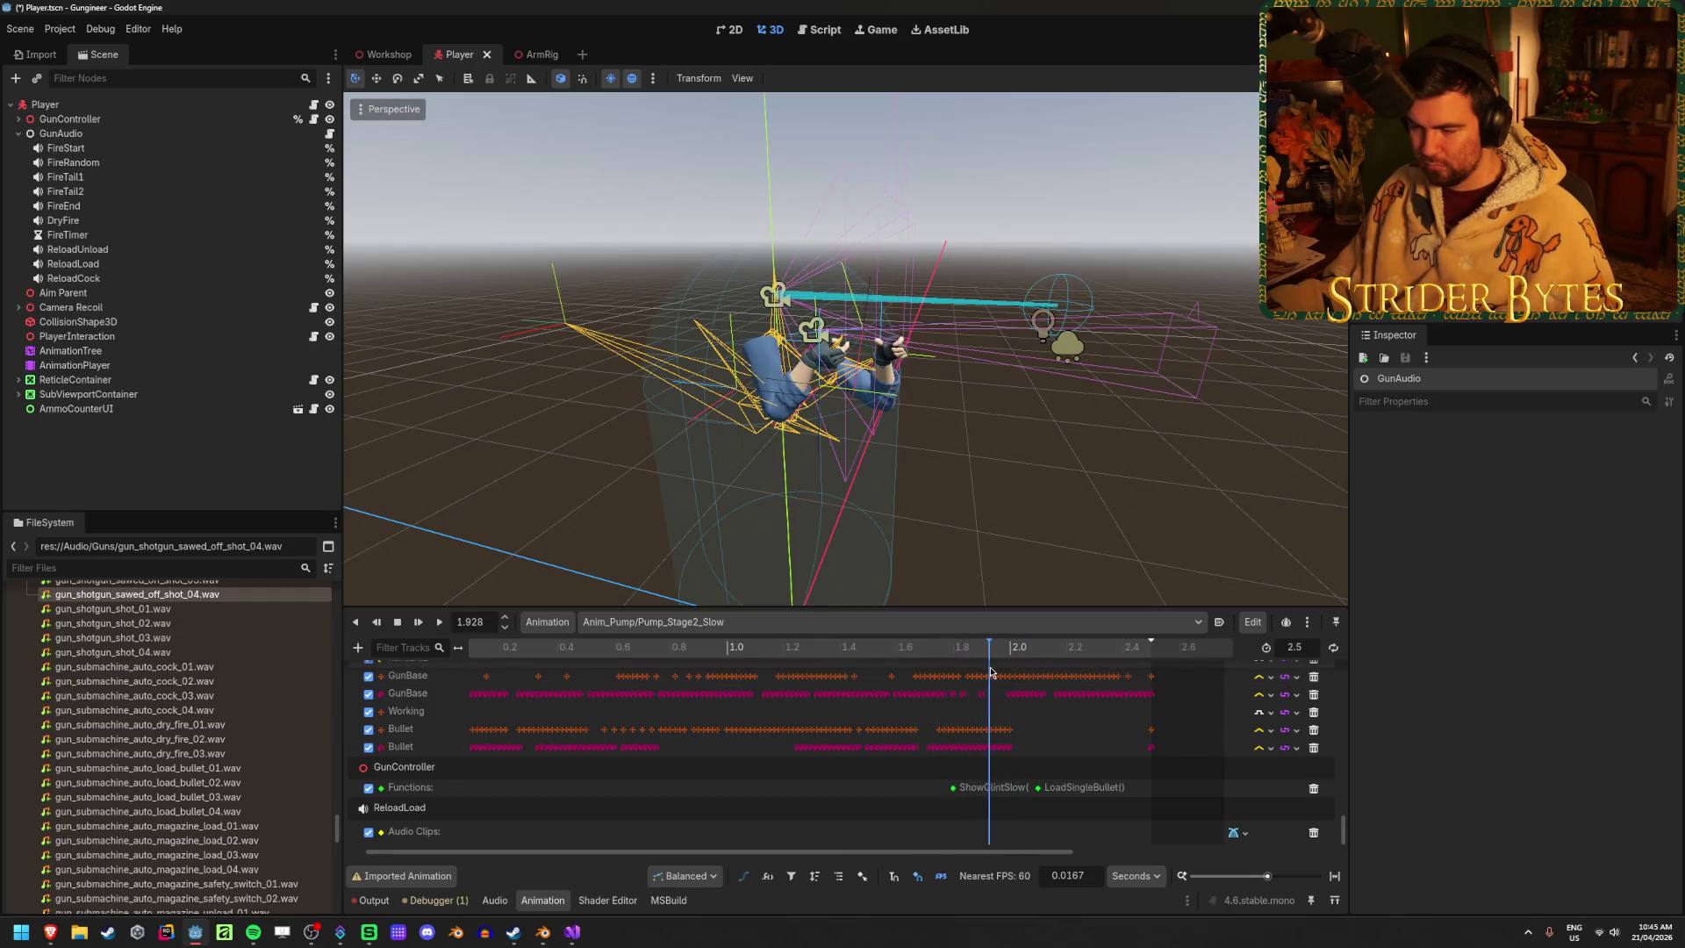
right_click(992, 833)
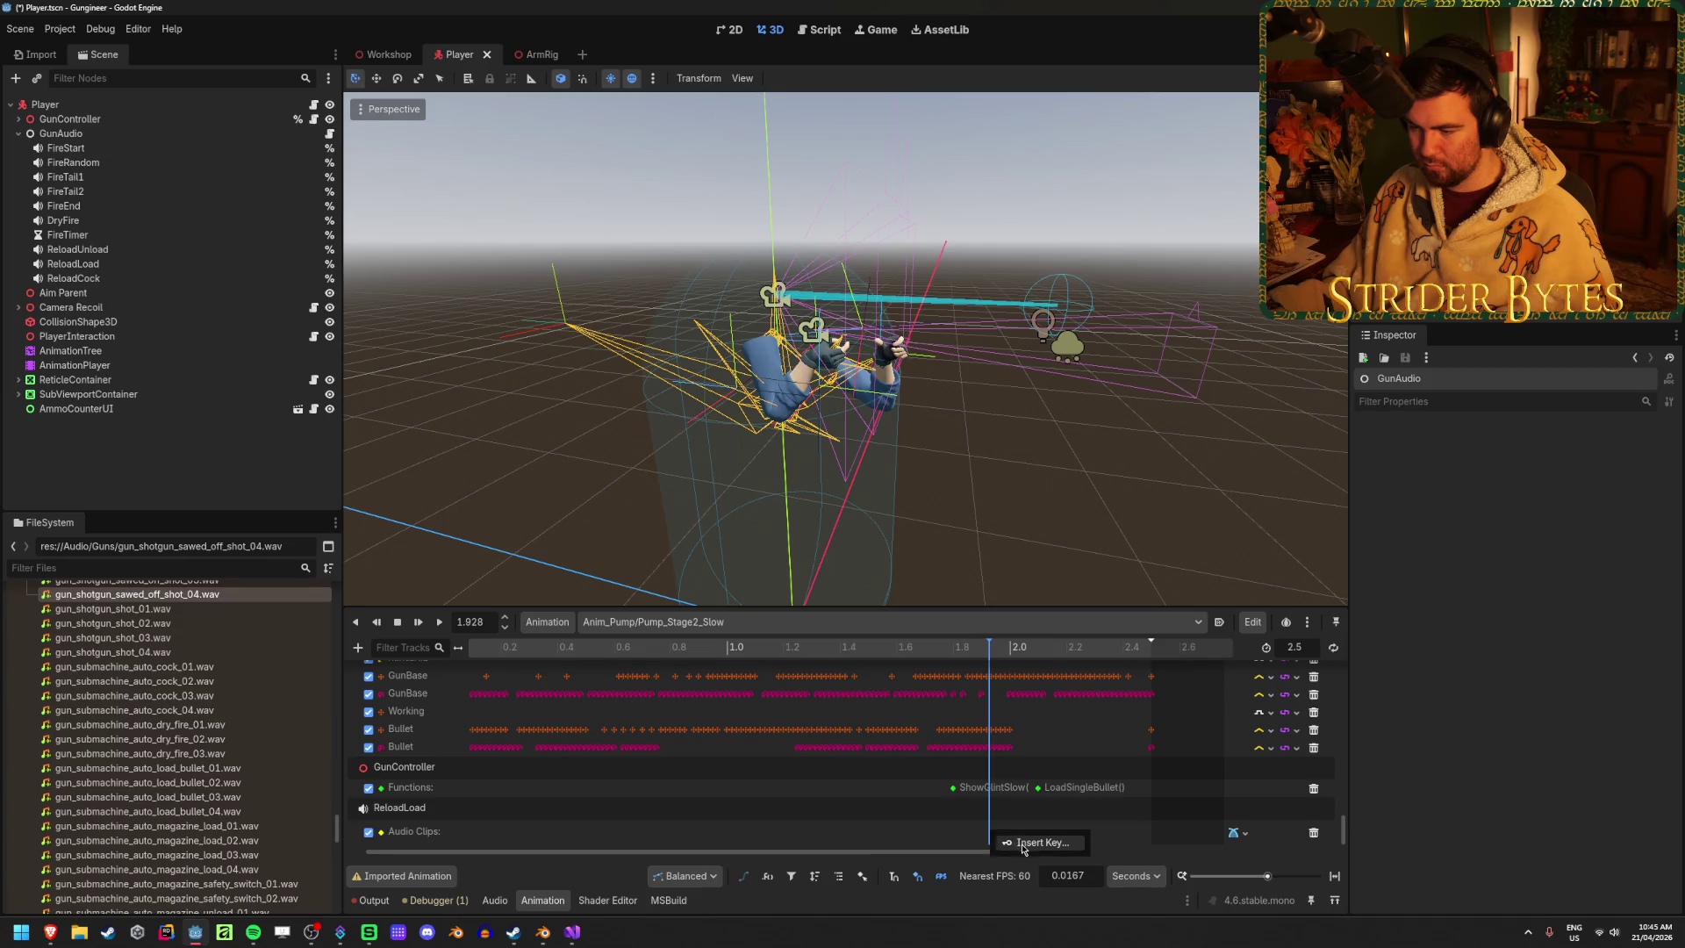
click(1018, 842)
key(ctrl+s)
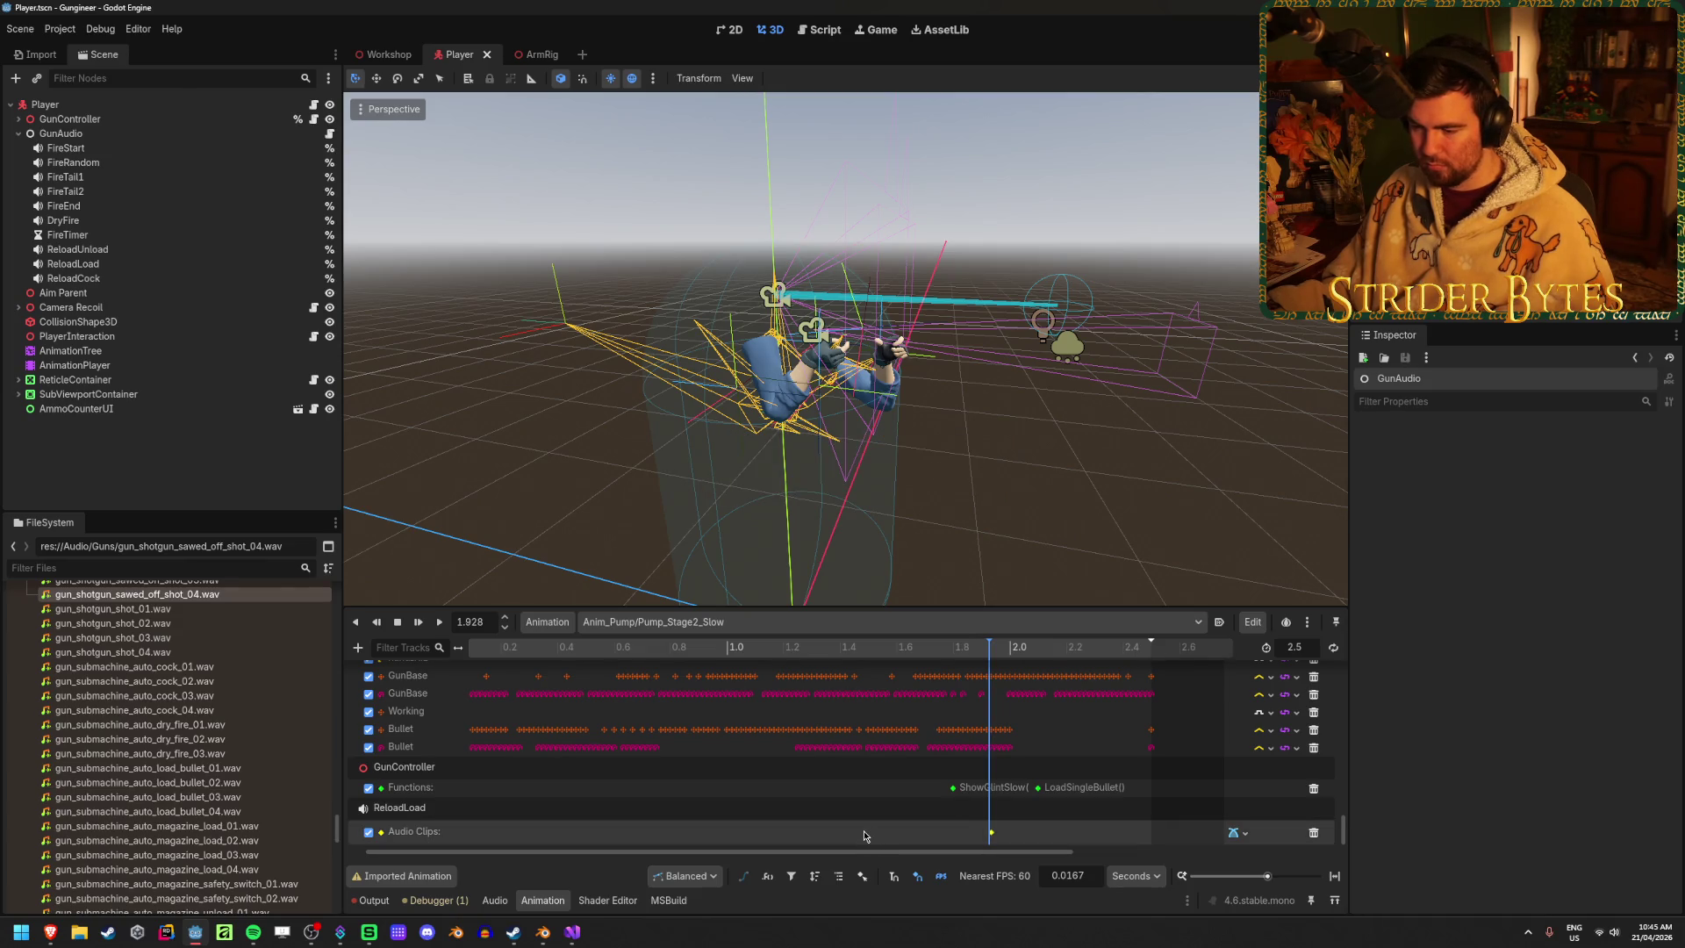
Preview the gun_shotgun_load_bullet sounds 01, 02, 03 and 05
scroll(224, 667, up, 8)
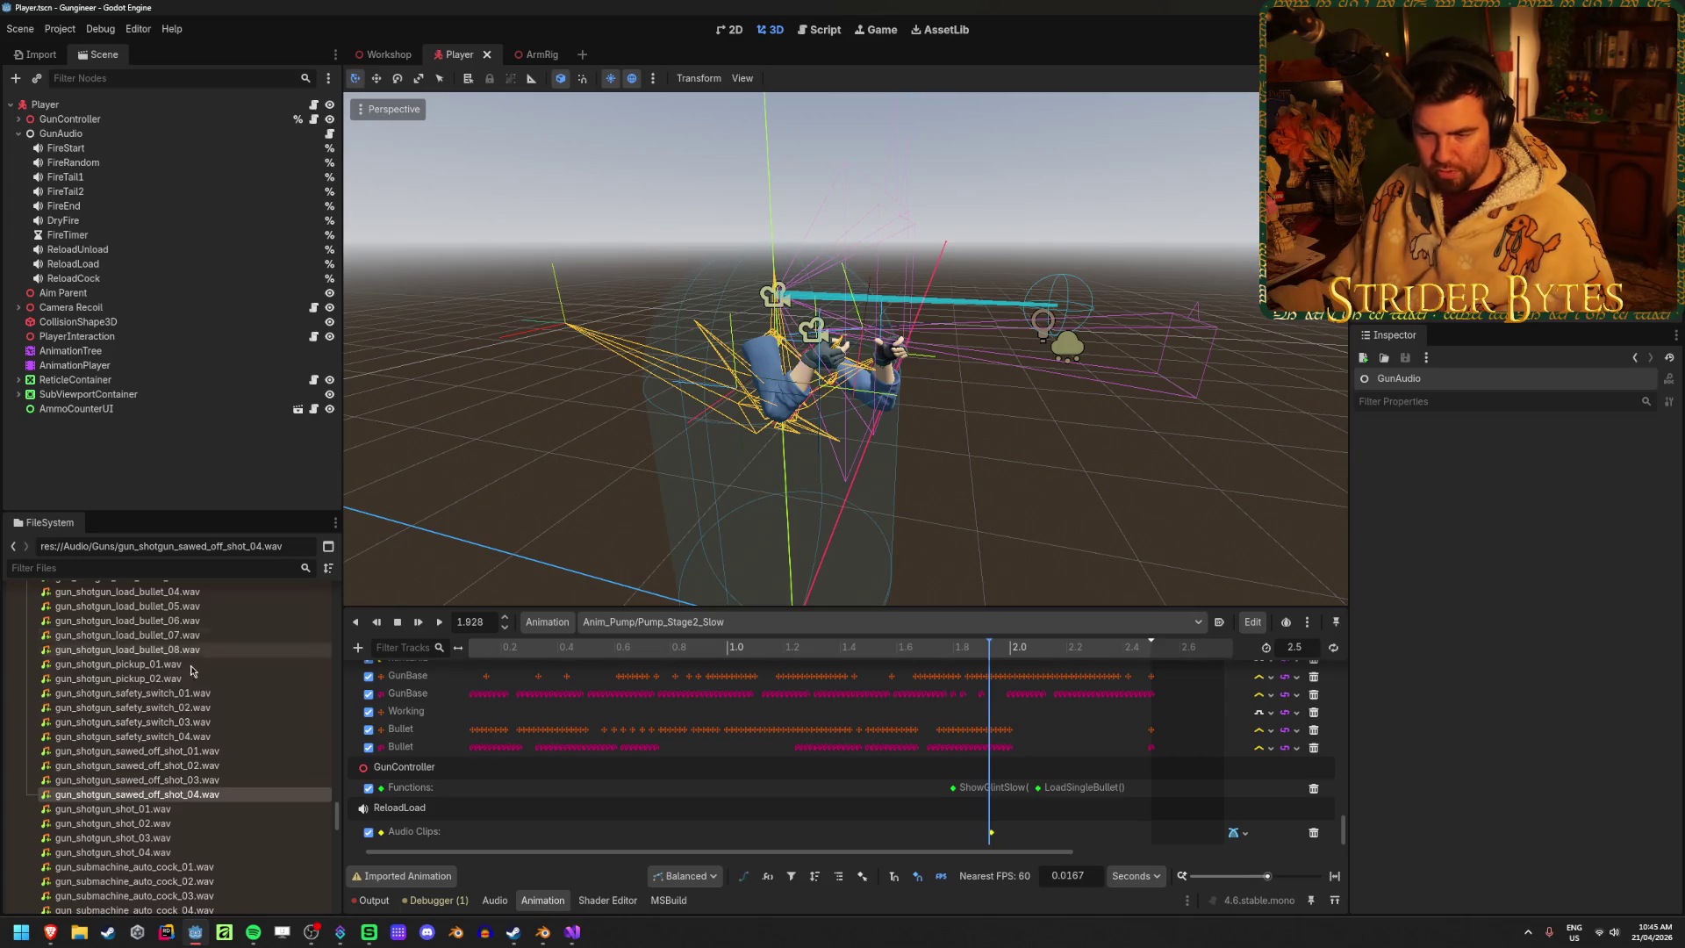
scroll(225, 667, up, 3)
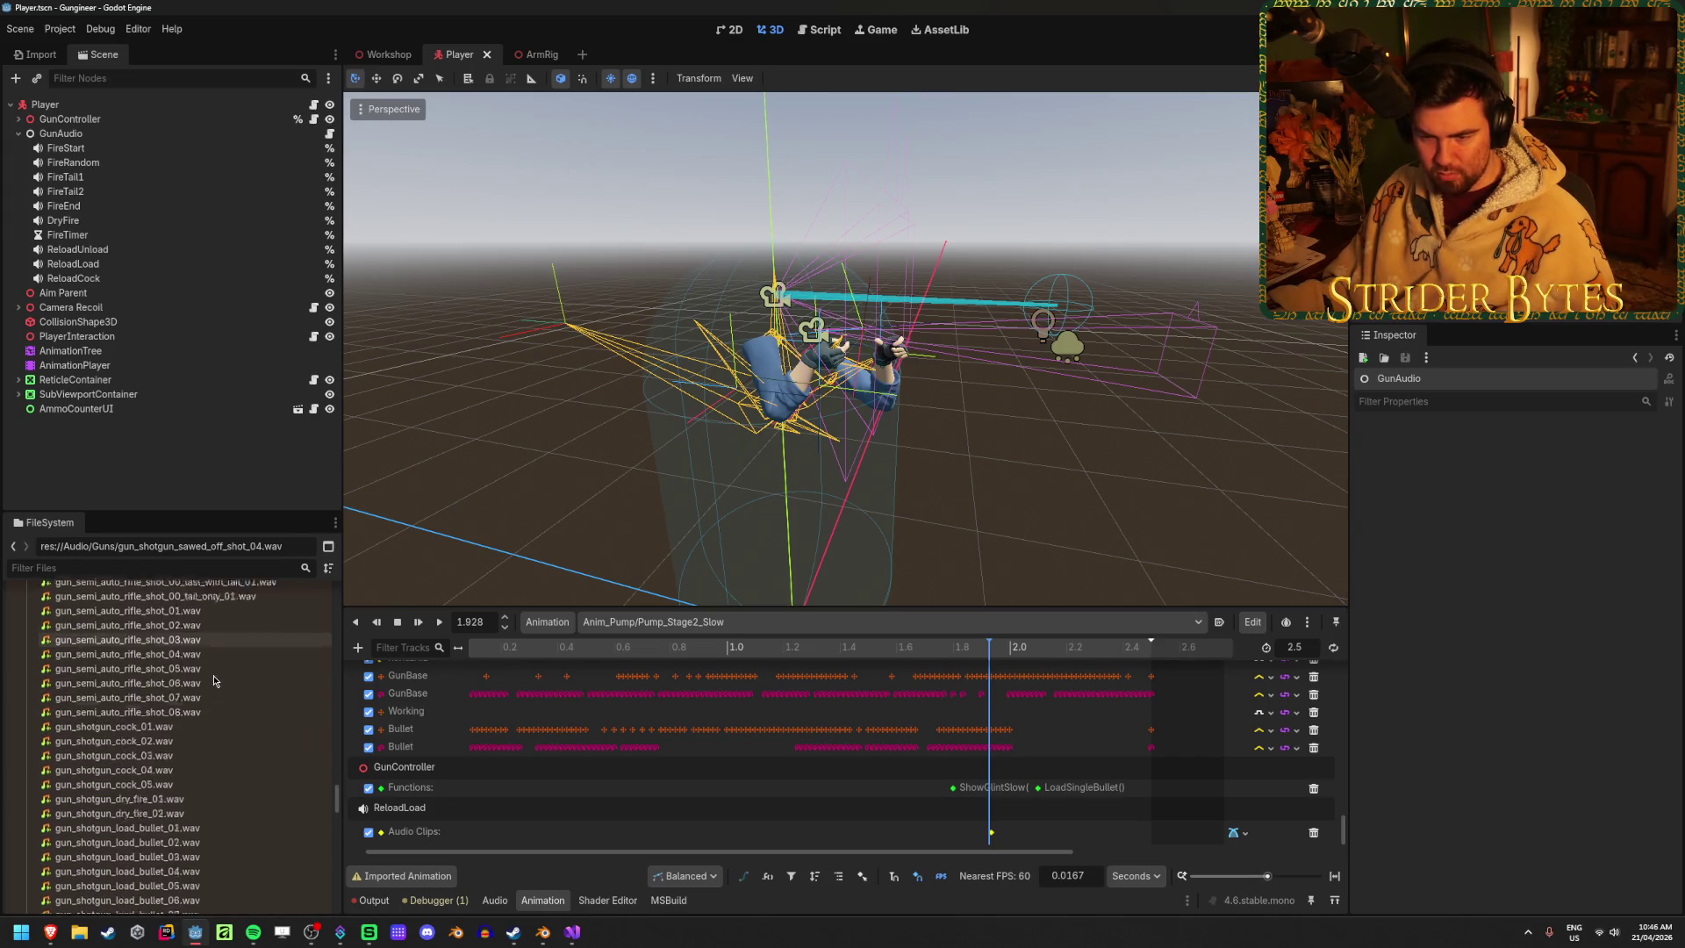
scroll(214, 680, down, 4)
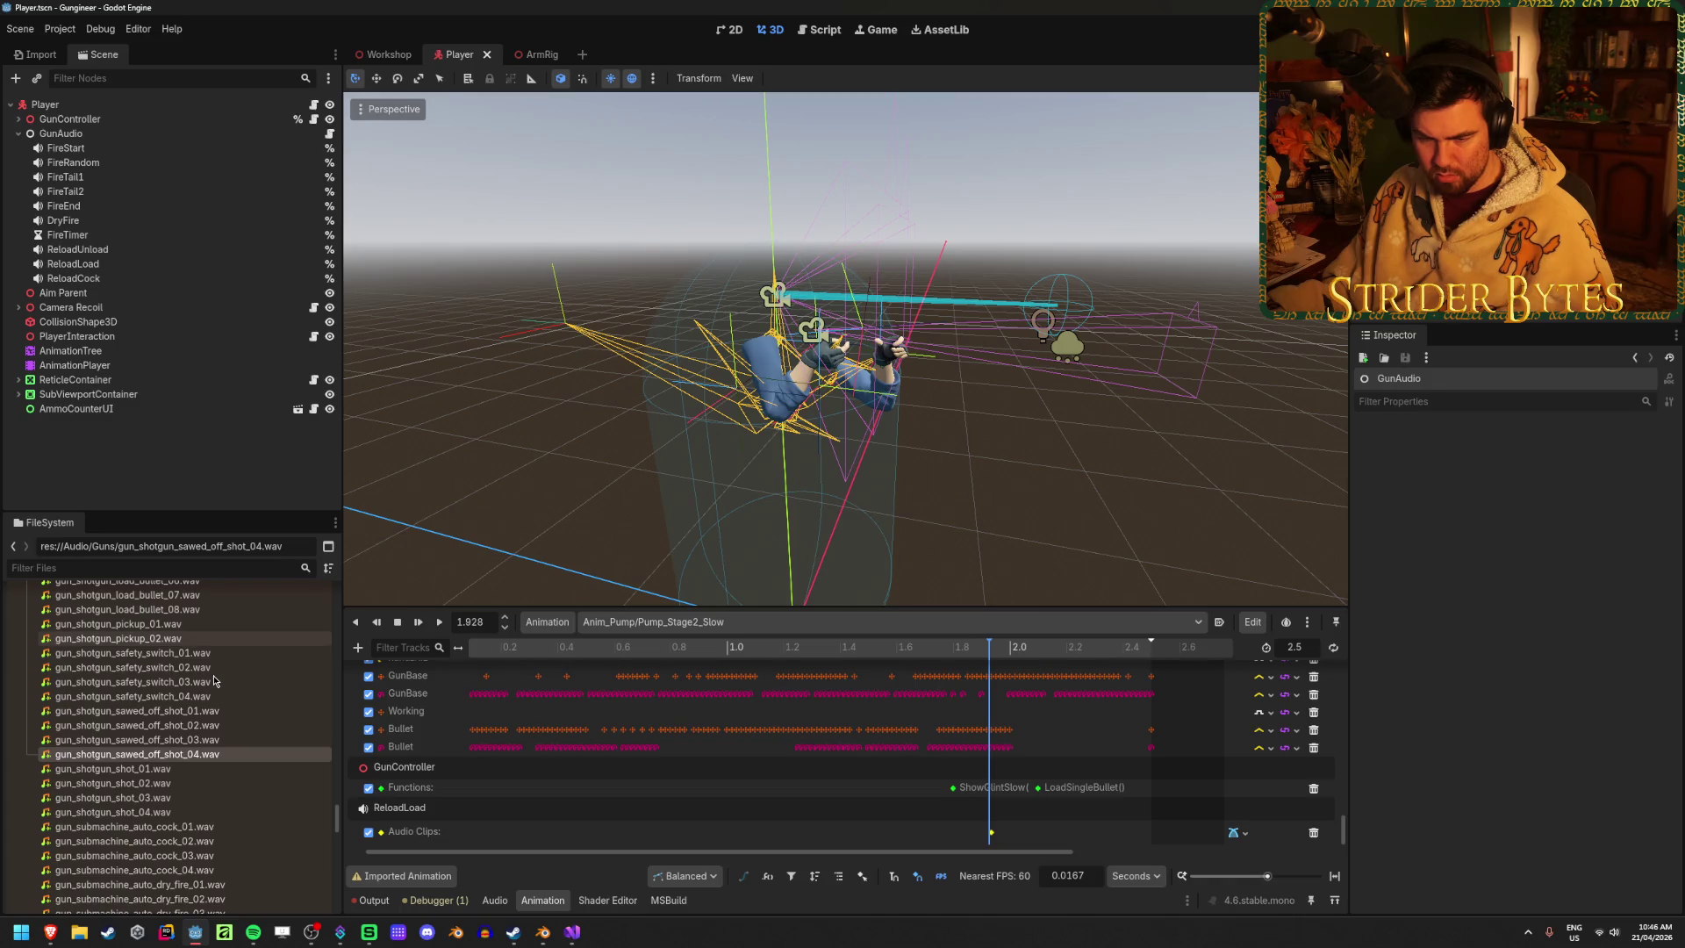
scroll(214, 680, up, 4)
scroll(205, 777, up, 1)
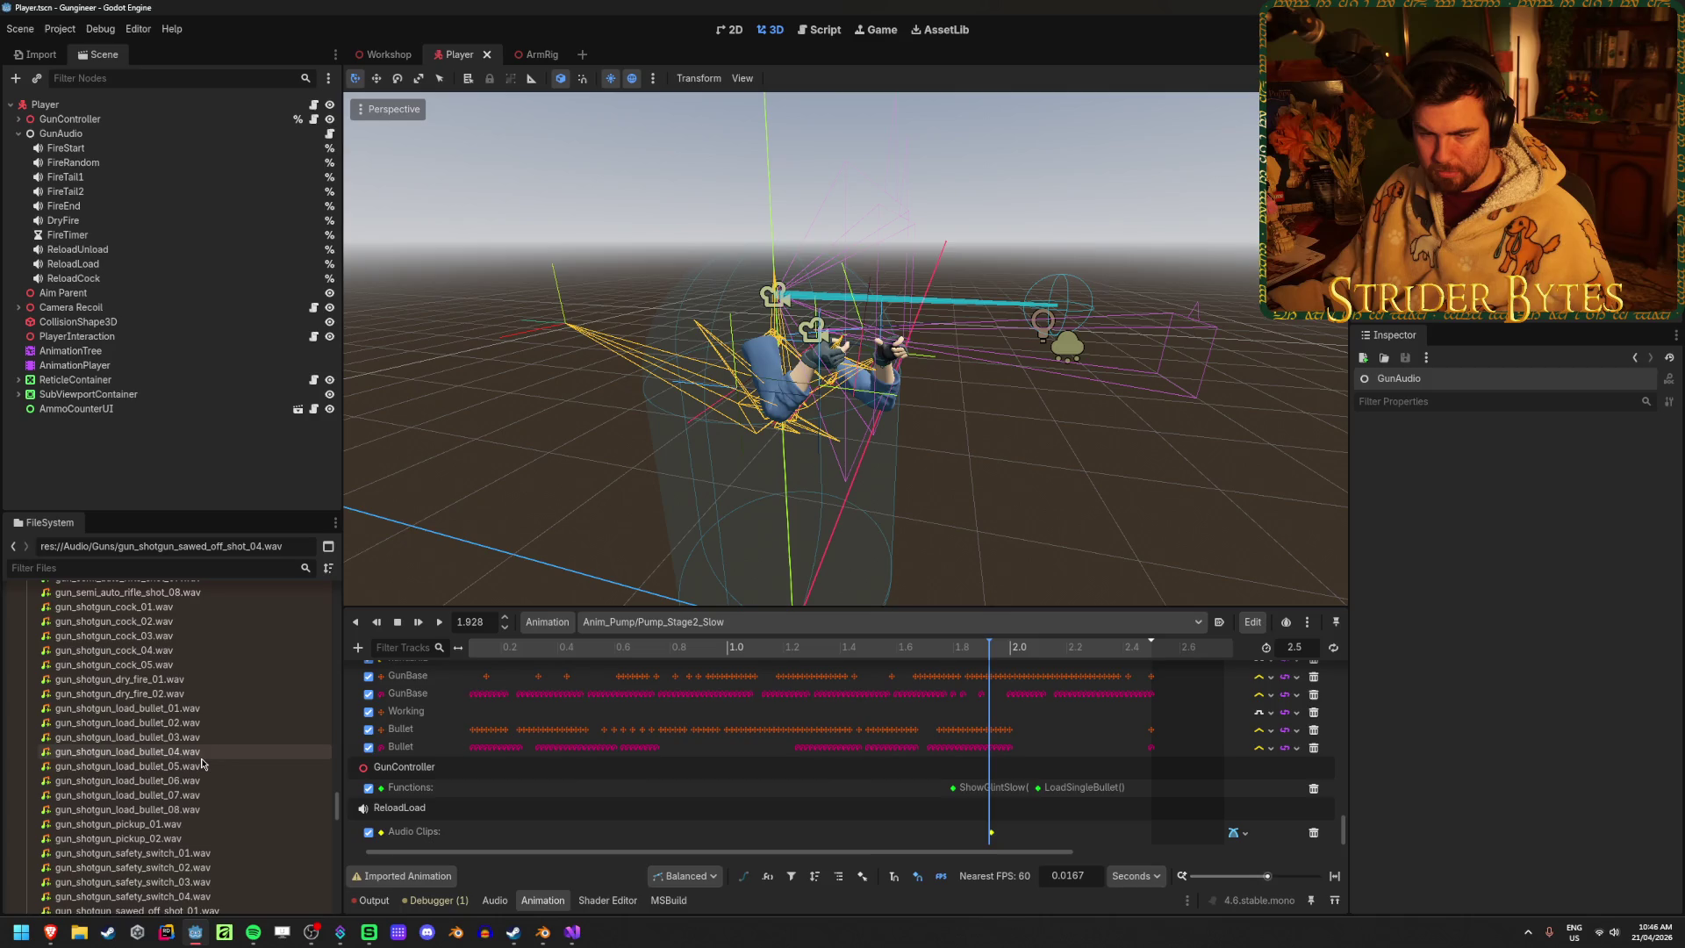
click(175, 708)
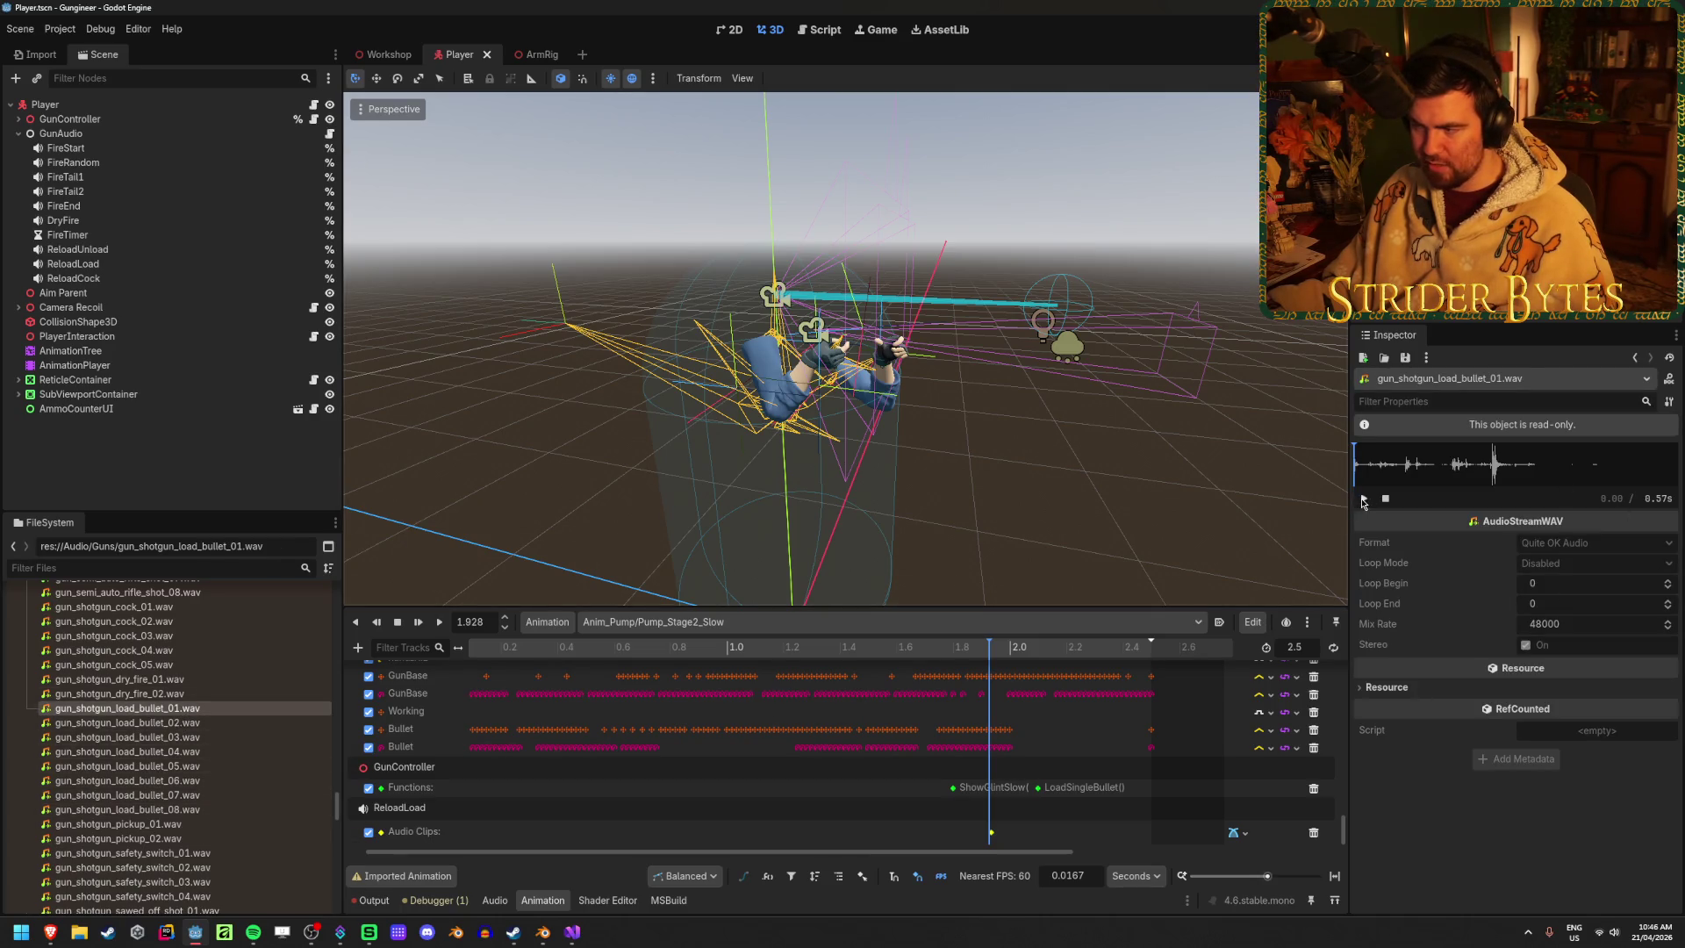
click(198, 723)
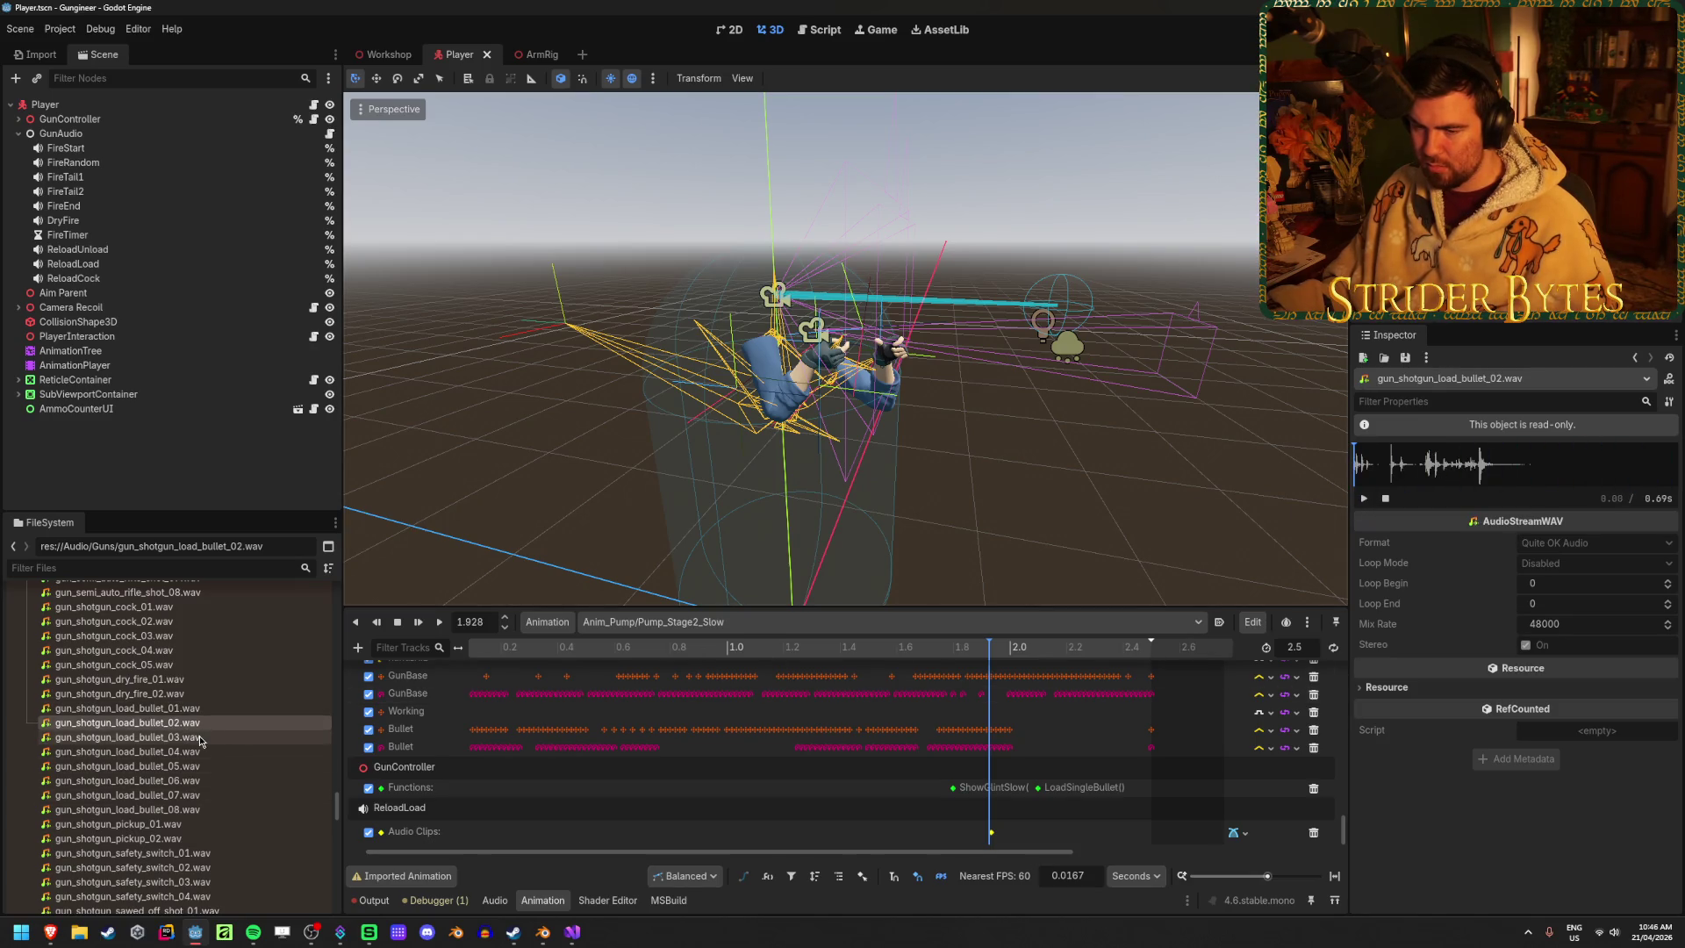
key(Down)
click(1365, 499)
key(Down)
key(Down)
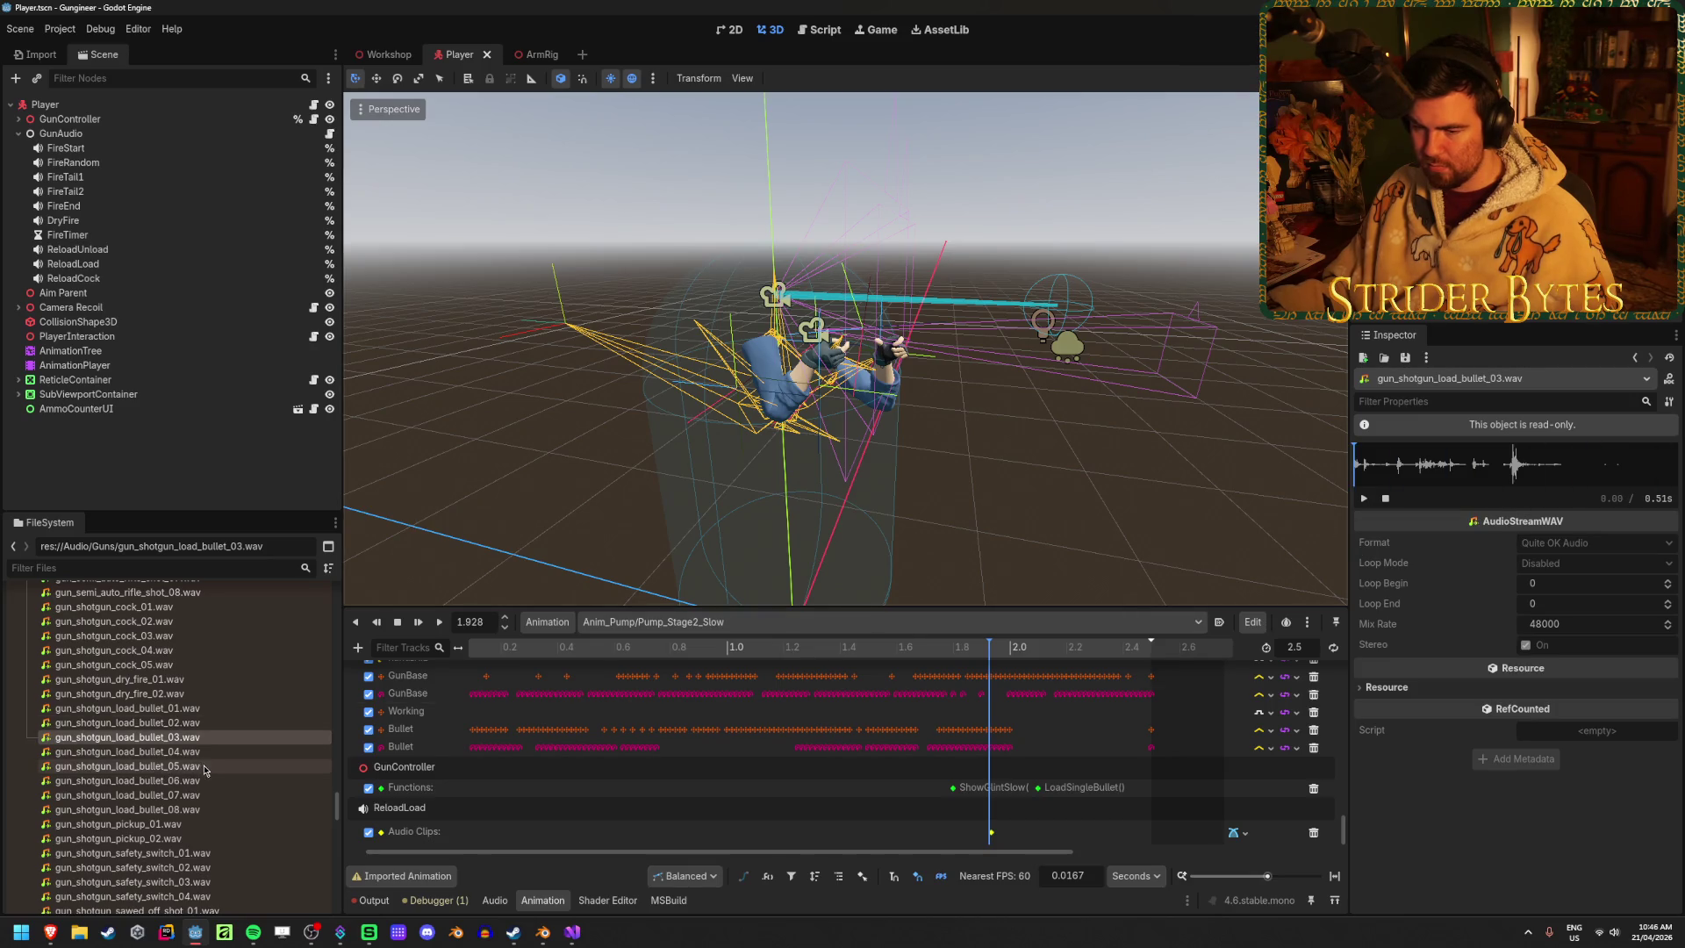
click(1364, 499)
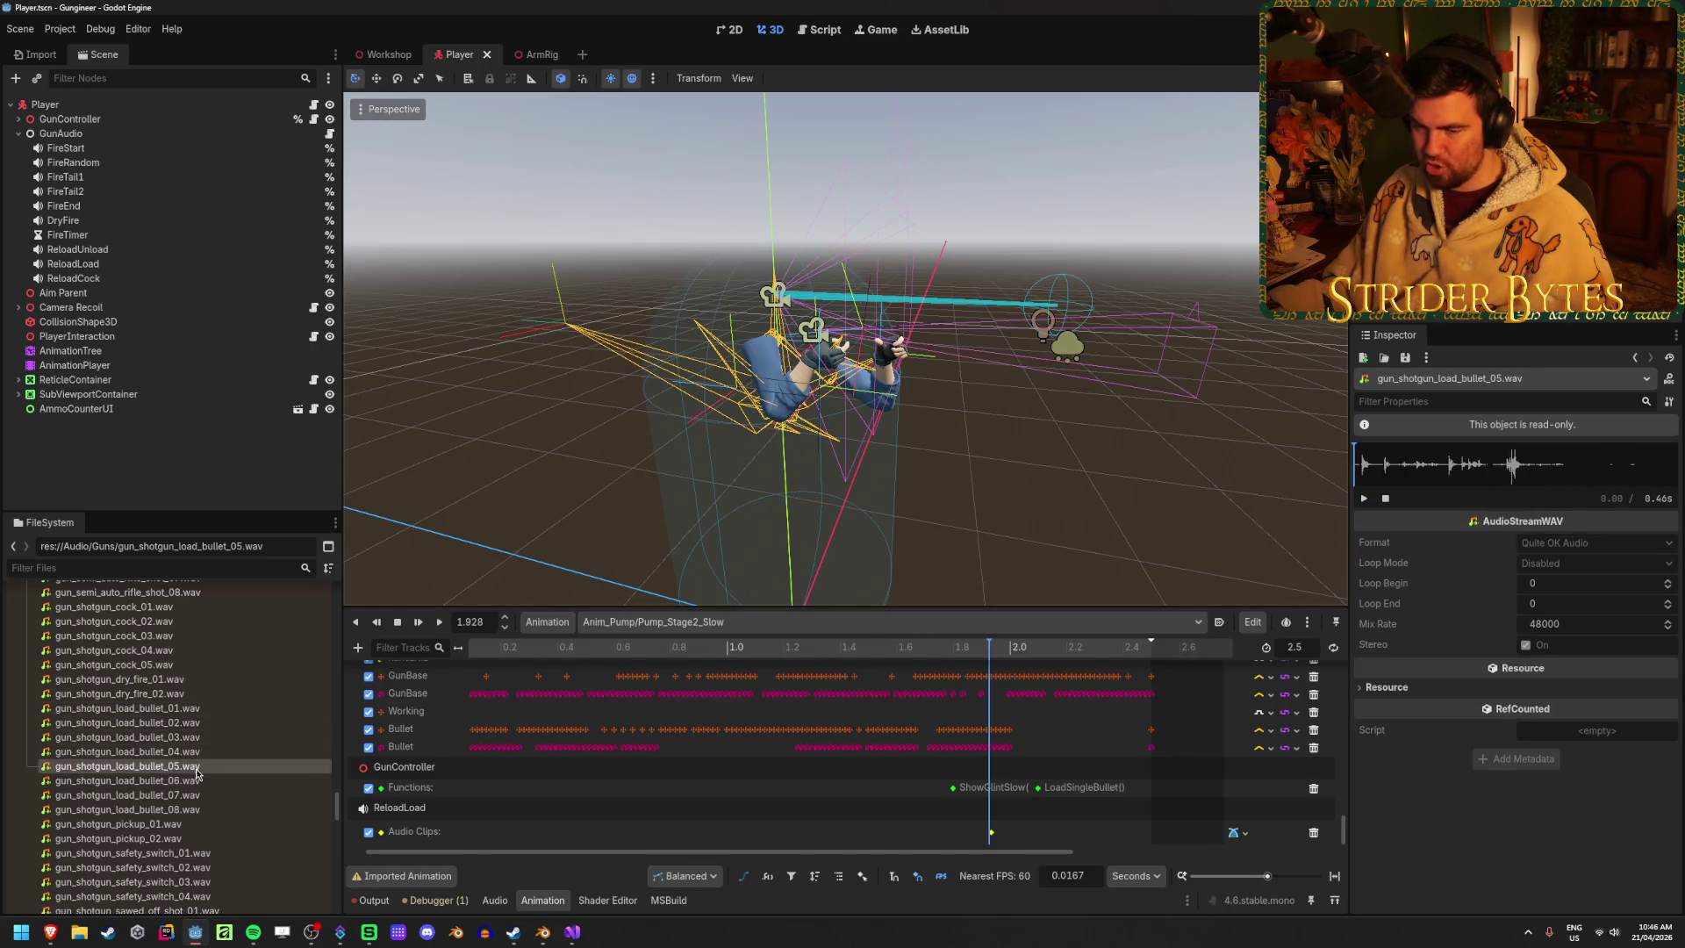
Preview the gun_shotgun_cock sounds 01, 02 and 04, ending on cock_04.wav
scroll(197, 779, down, 1)
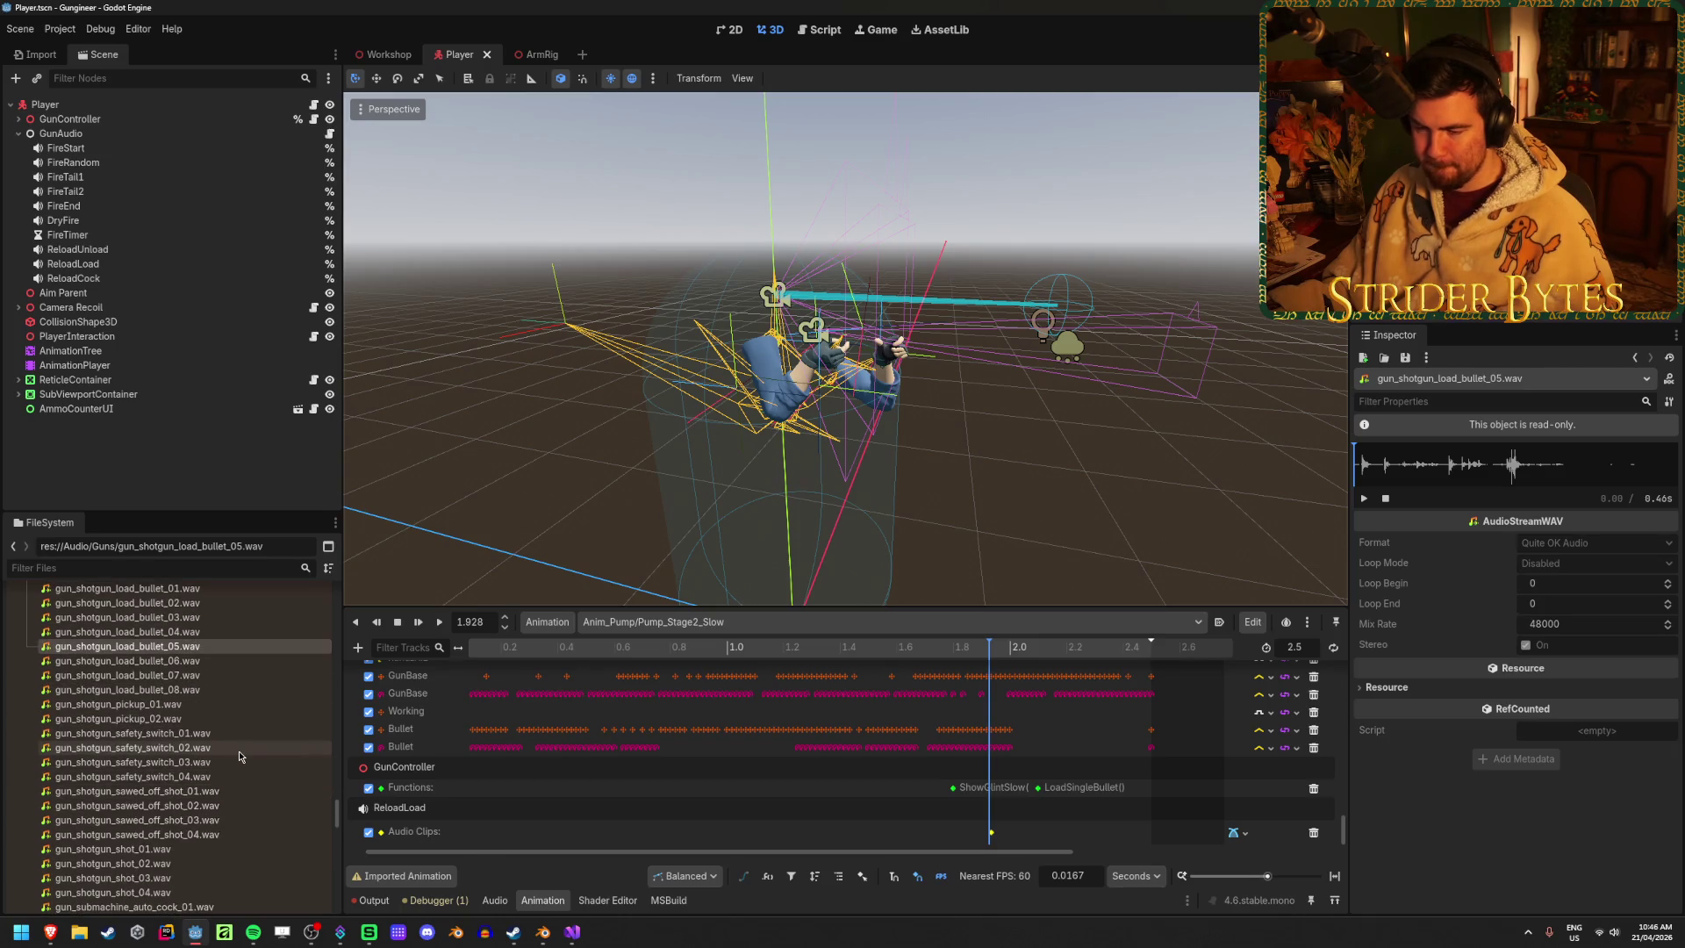
scroll(238, 751, up, 2)
scroll(239, 751, up, 2)
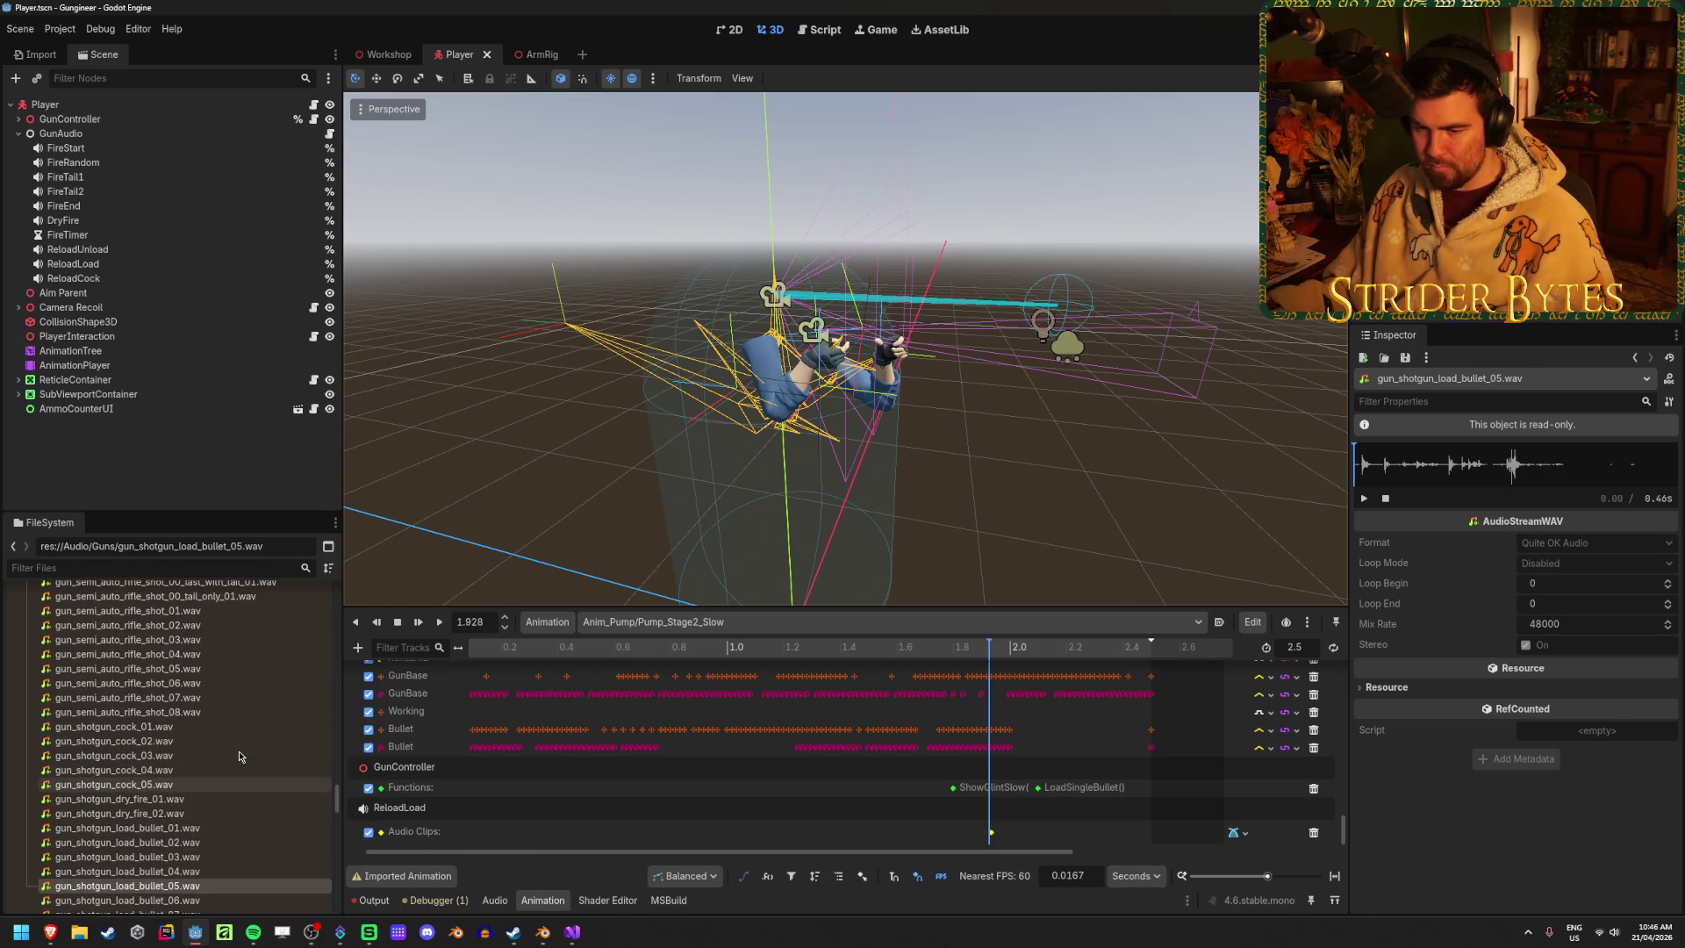
click(171, 728)
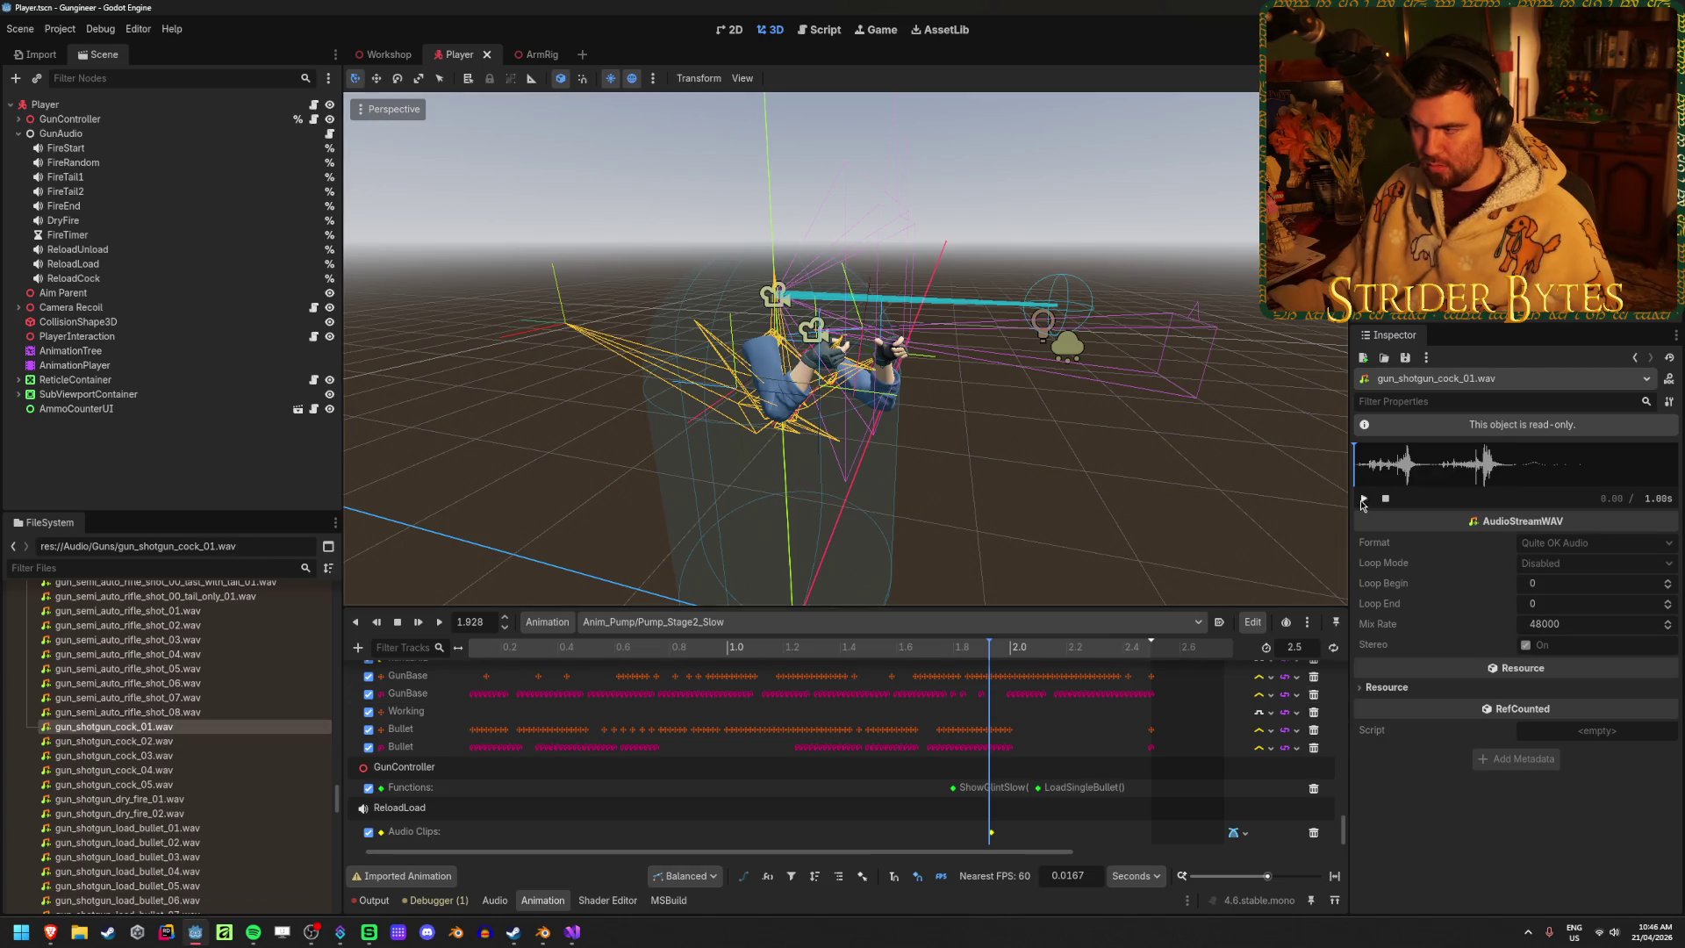
key(Down)
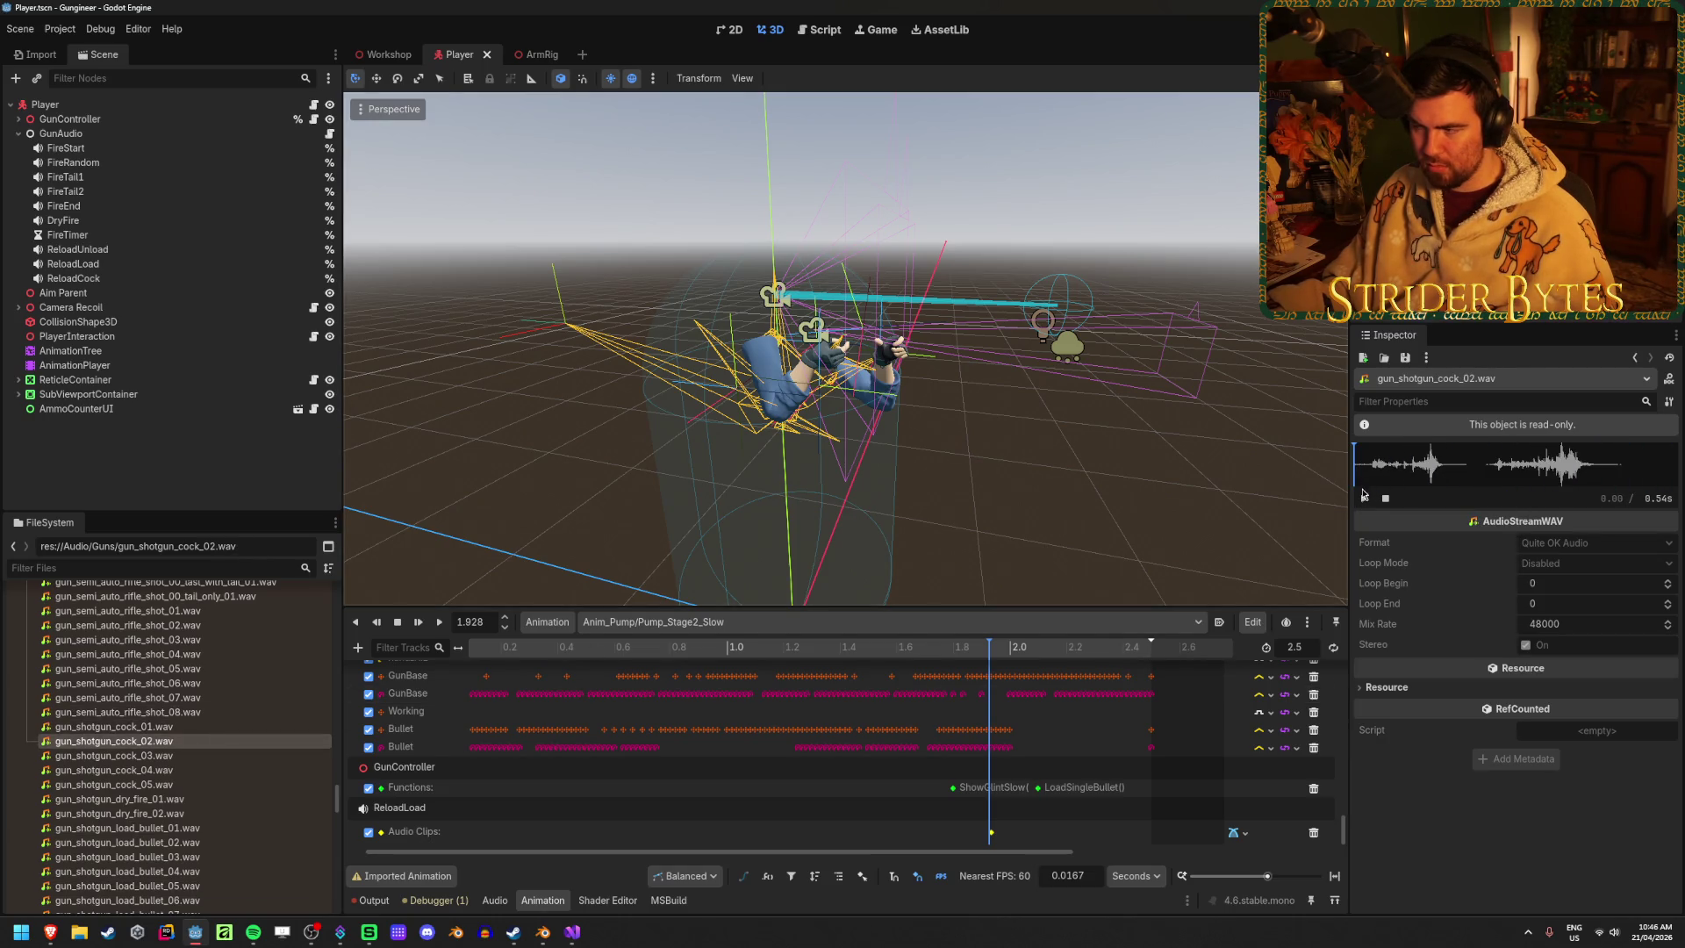
key(Down)
key(Down)
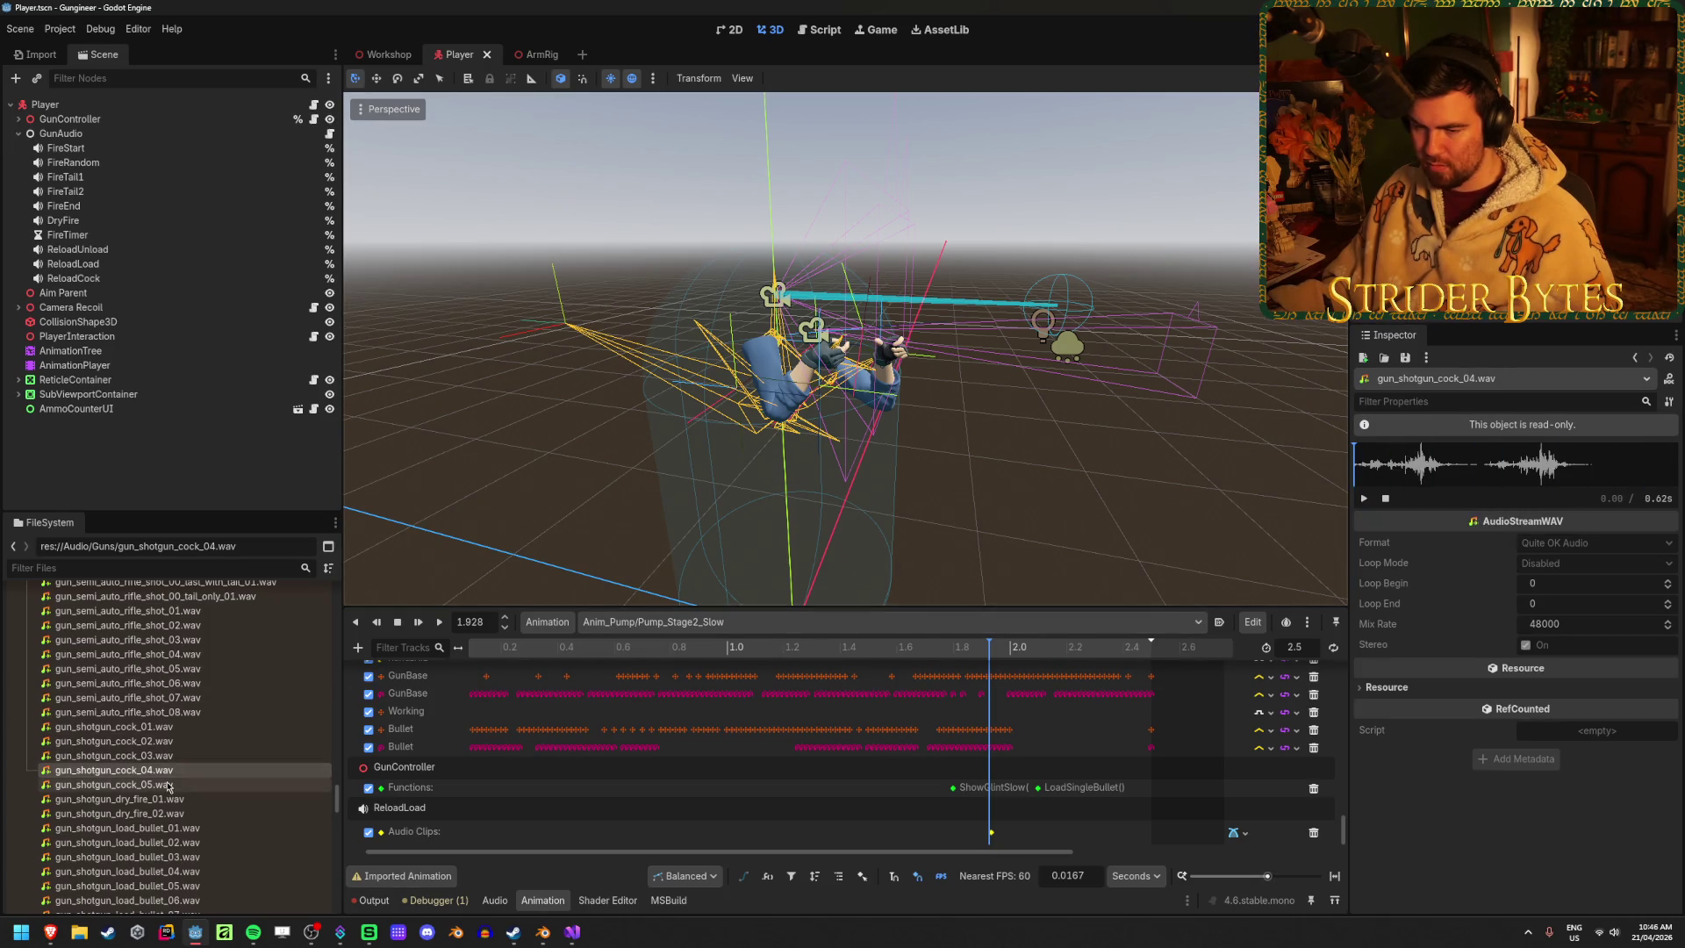
scroll(200, 718, down, 3)
scroll(202, 729, down, 8)
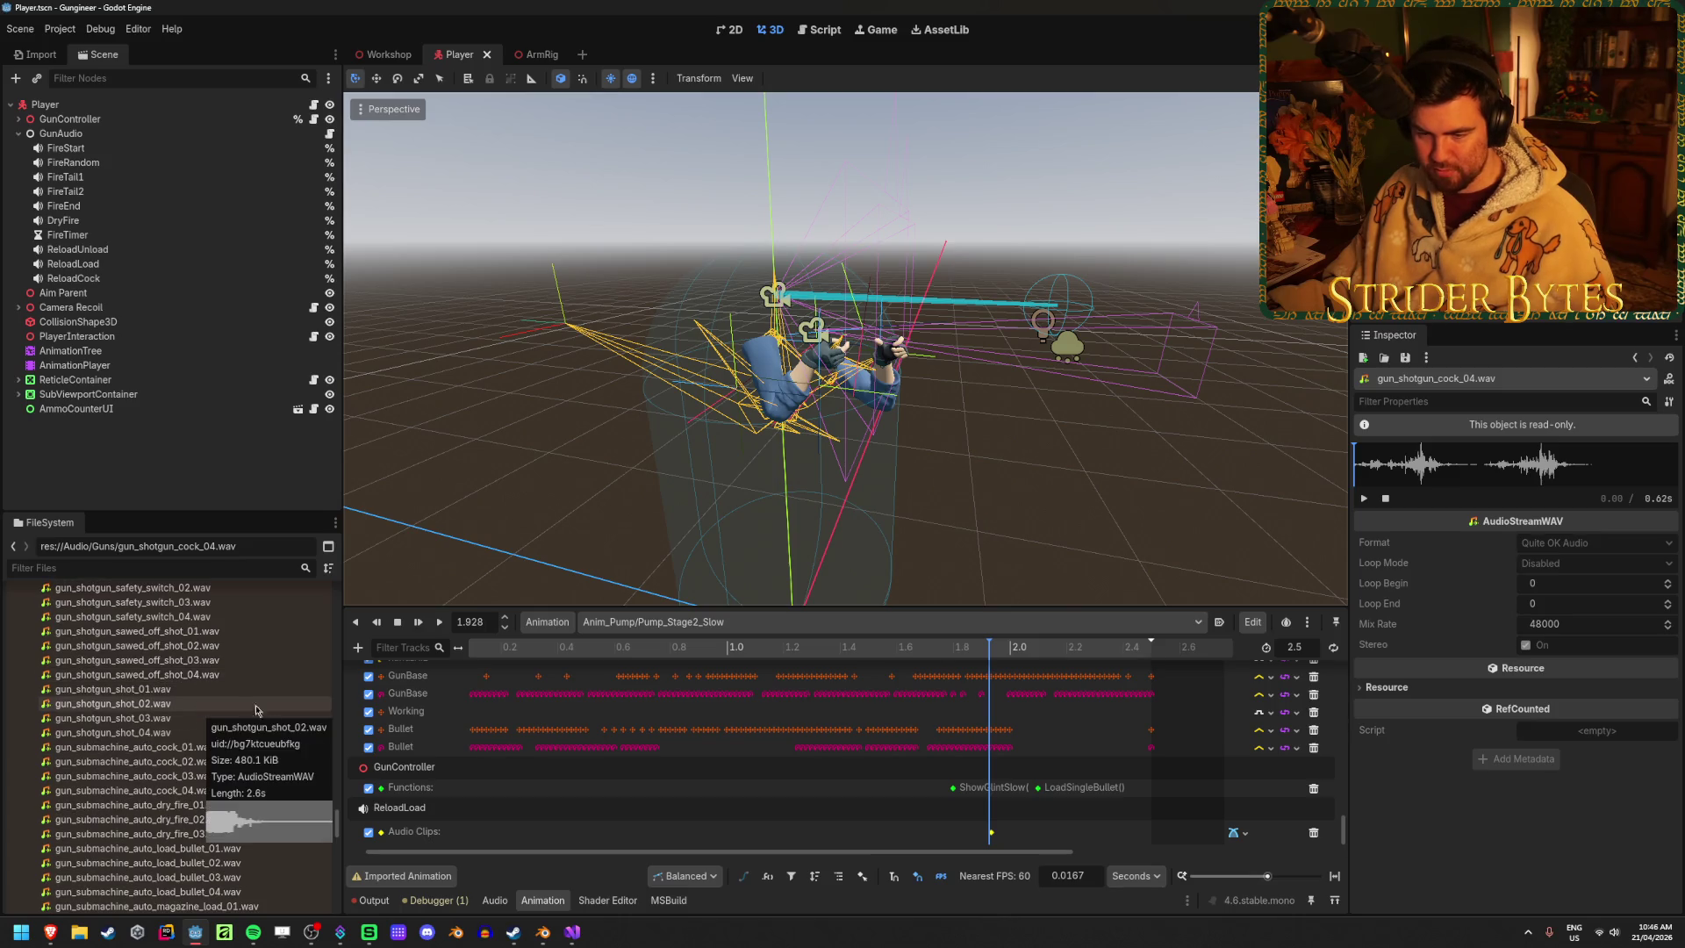
scroll(239, 765, up, 8)
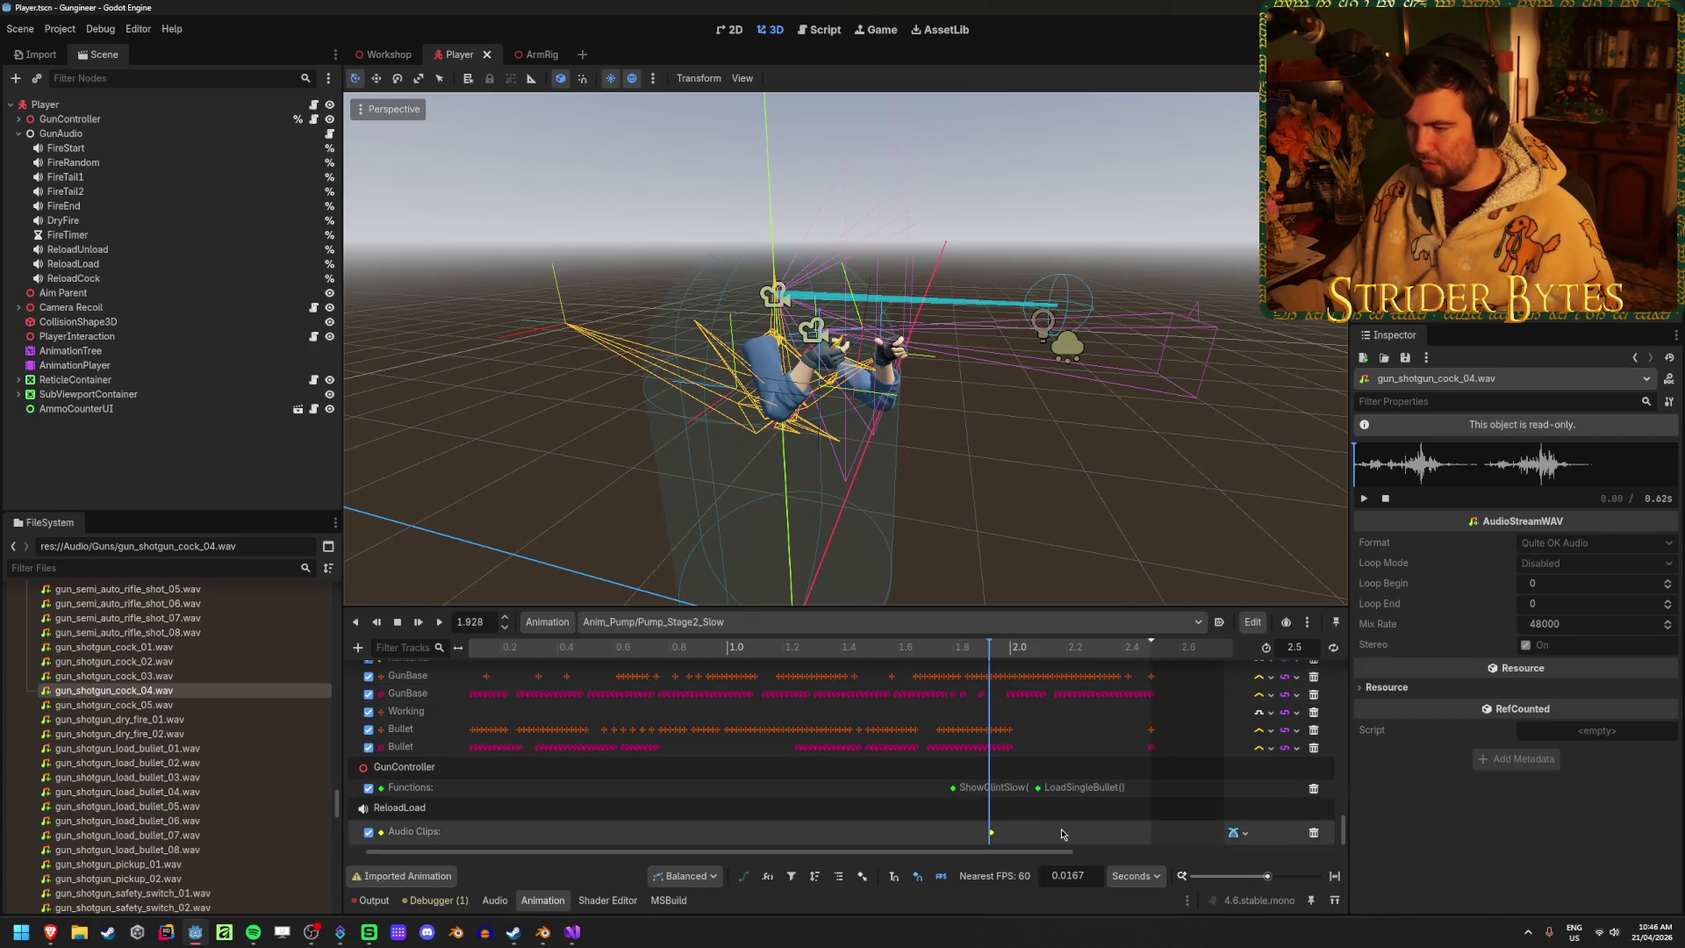
click(948, 621)
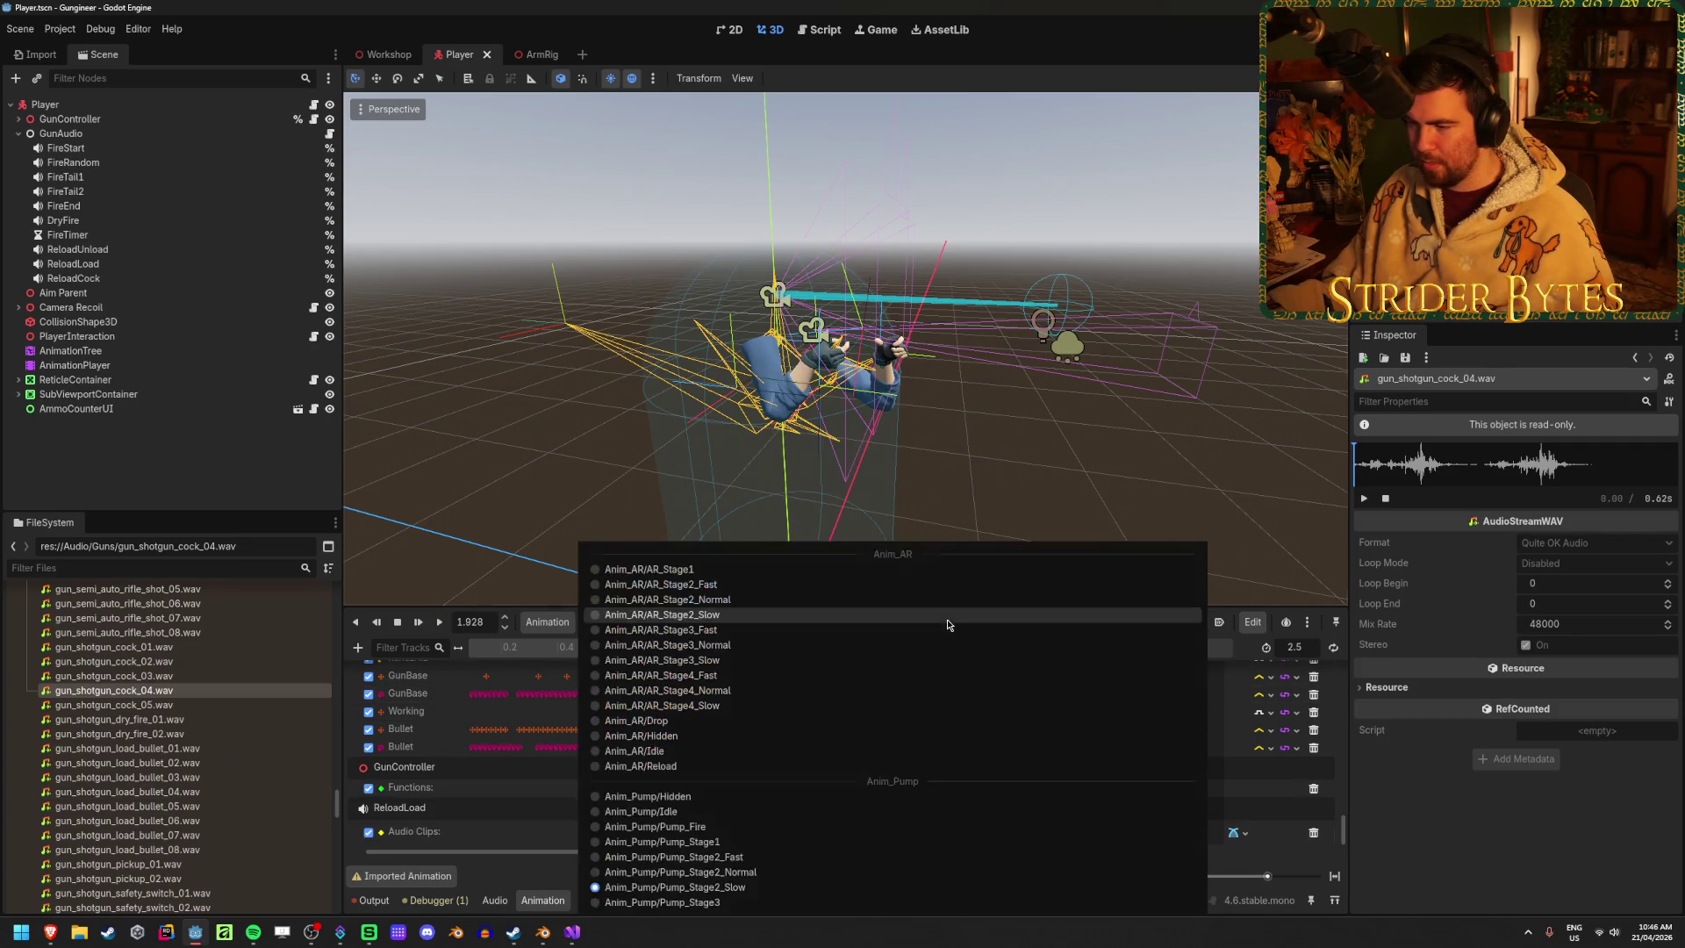
Add a ReloadCock audio track to Pump_Stage3 with a key just past 0.5 s, then save
click(718, 904)
mouse_move(509, 649)
mouse_down()
mouse_move(726, 642)
mouse_move(566, 648)
mouse_move(595, 648)
mouse_up()
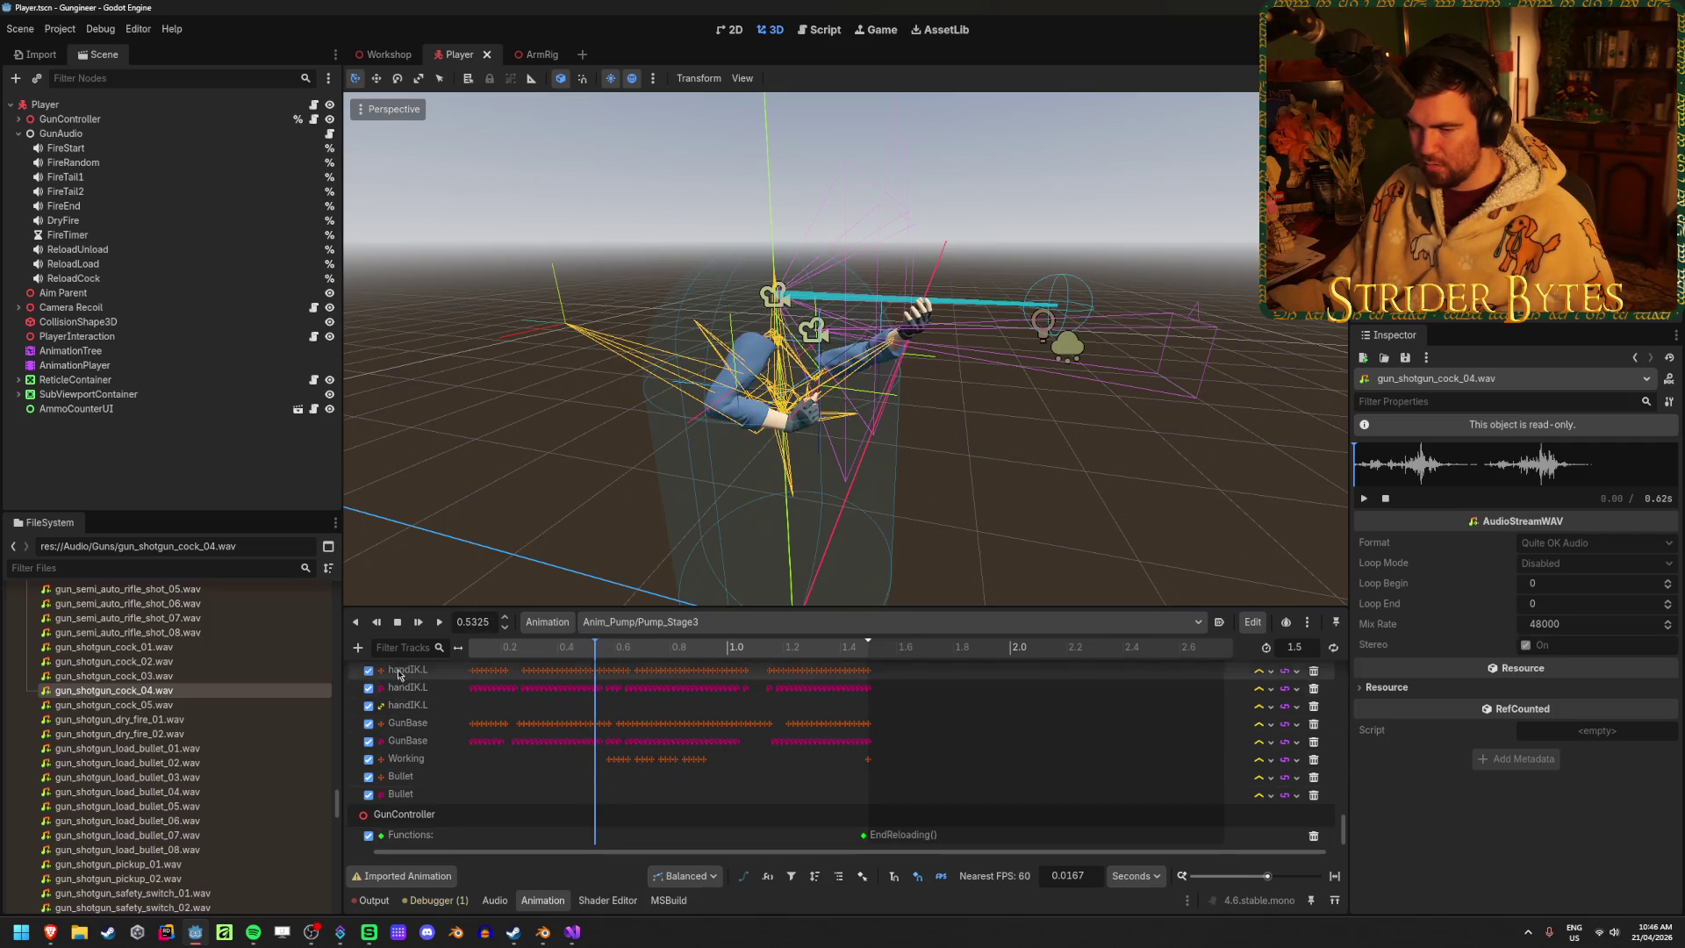
click(357, 647)
click(439, 779)
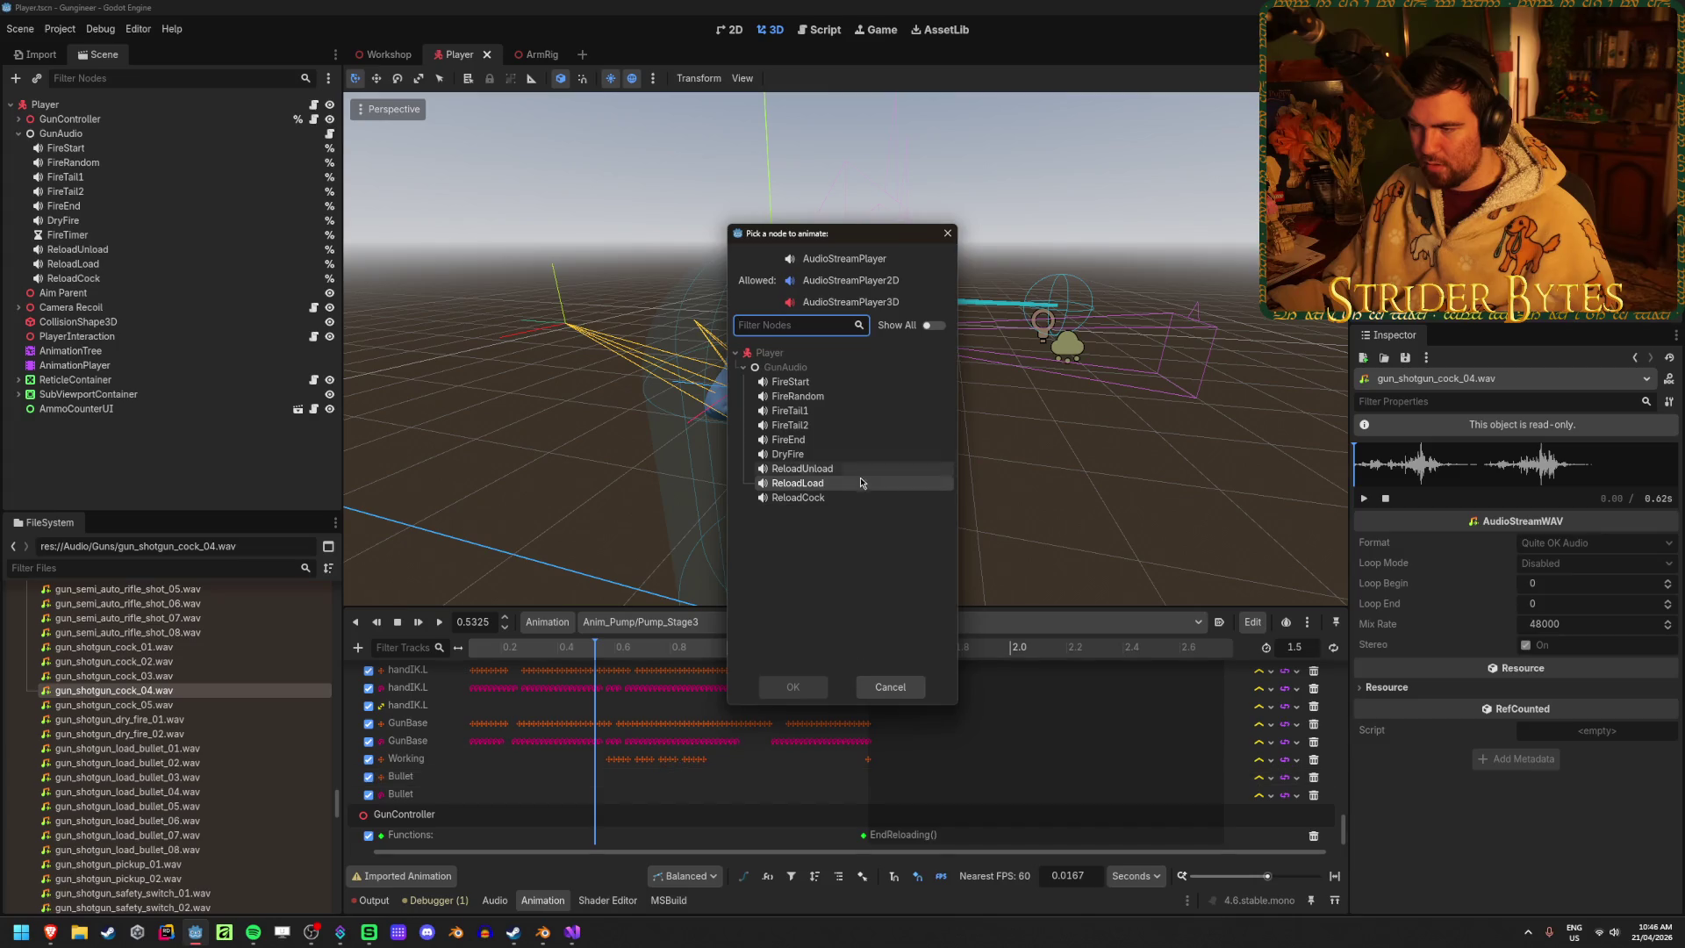
click(792, 686)
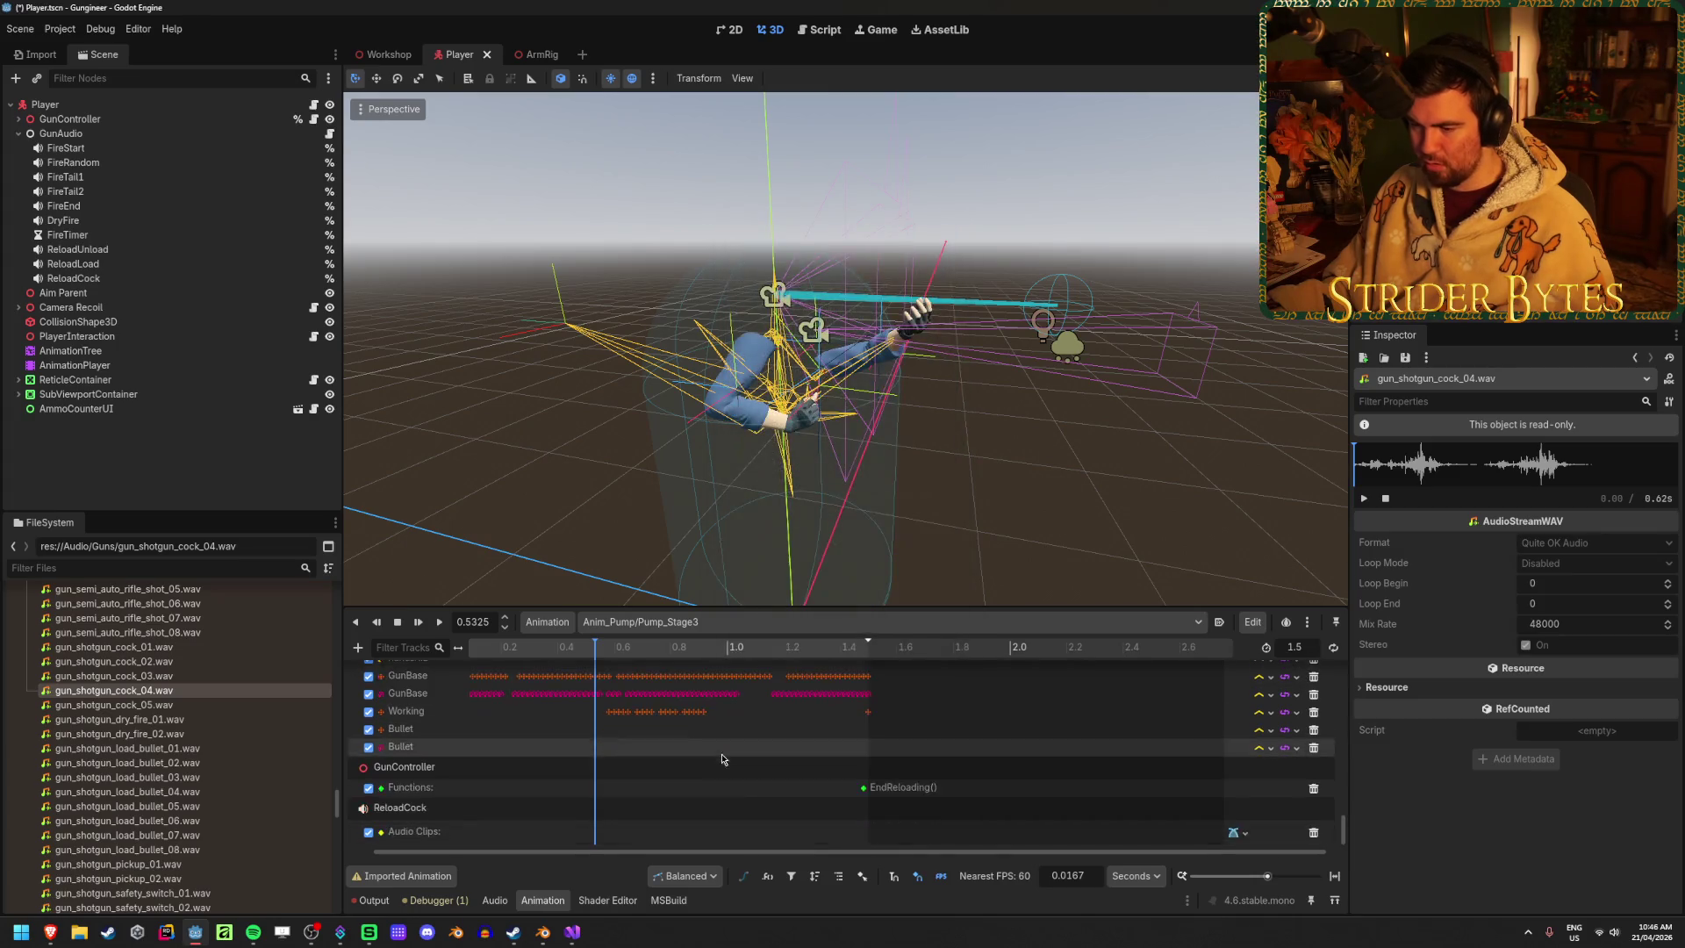
scroll(593, 836, down, 1)
right_click(593, 831)
click(619, 846)
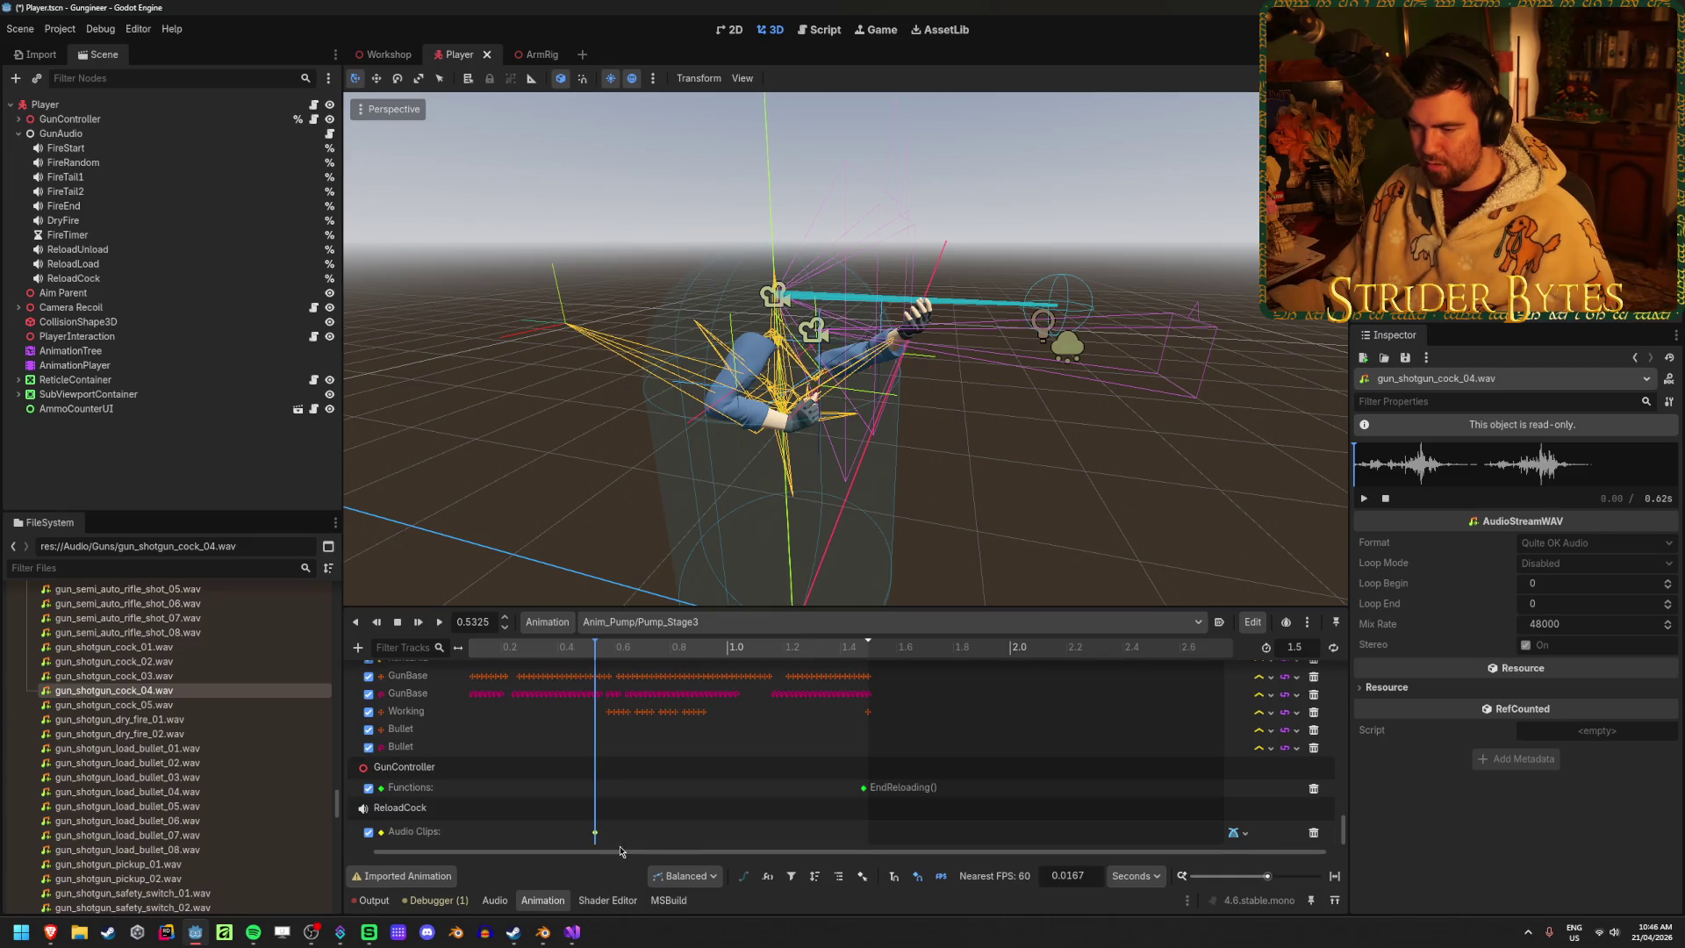
key(ctrl+s)
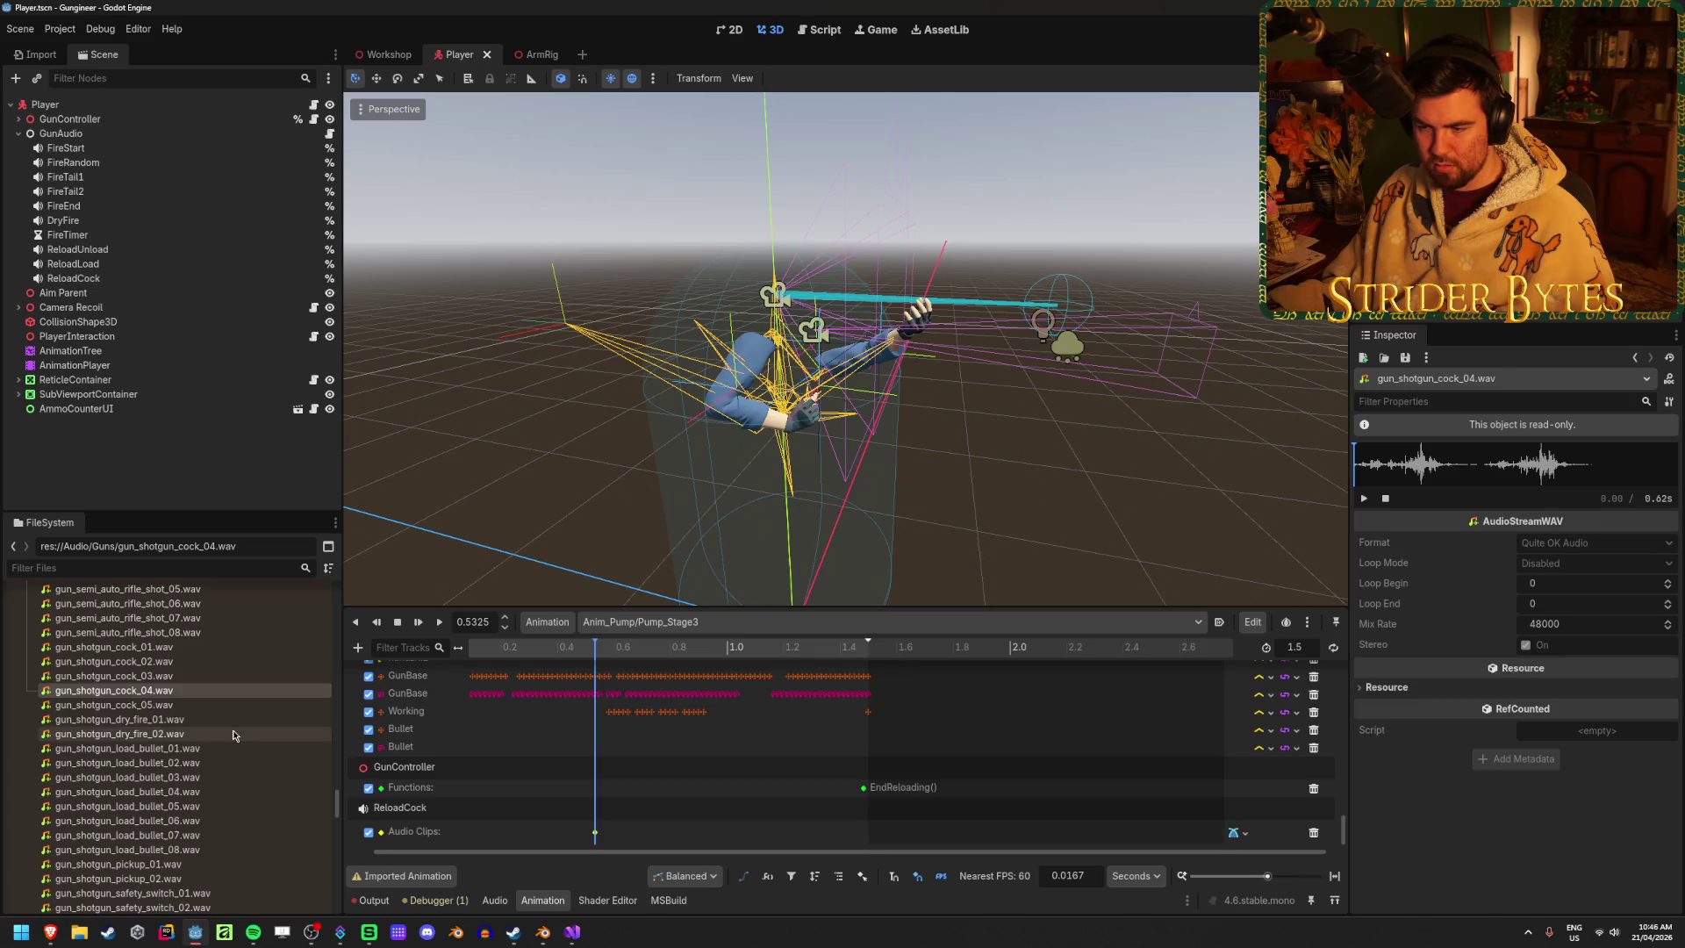
Add a ReloadCock audio track to Pump_Fire with a key near 0.49 s, then save
click(602, 625)
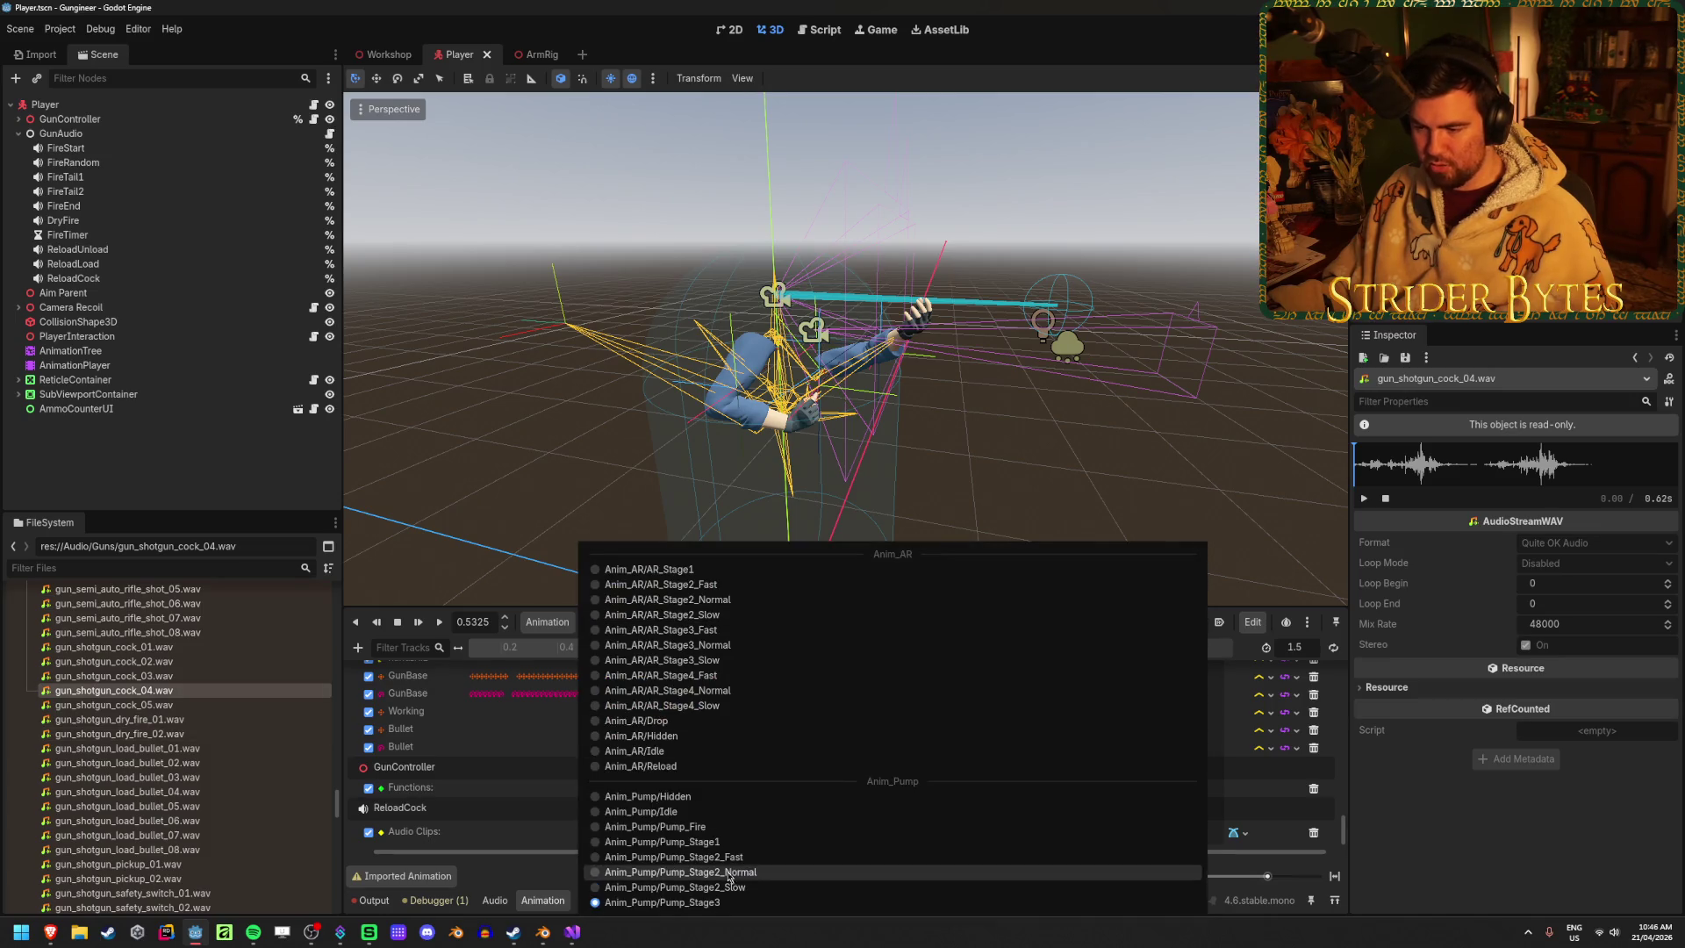
click(721, 829)
mouse_move(478, 651)
mouse_down()
mouse_move(647, 662)
mouse_move(604, 667)
mouse_up()
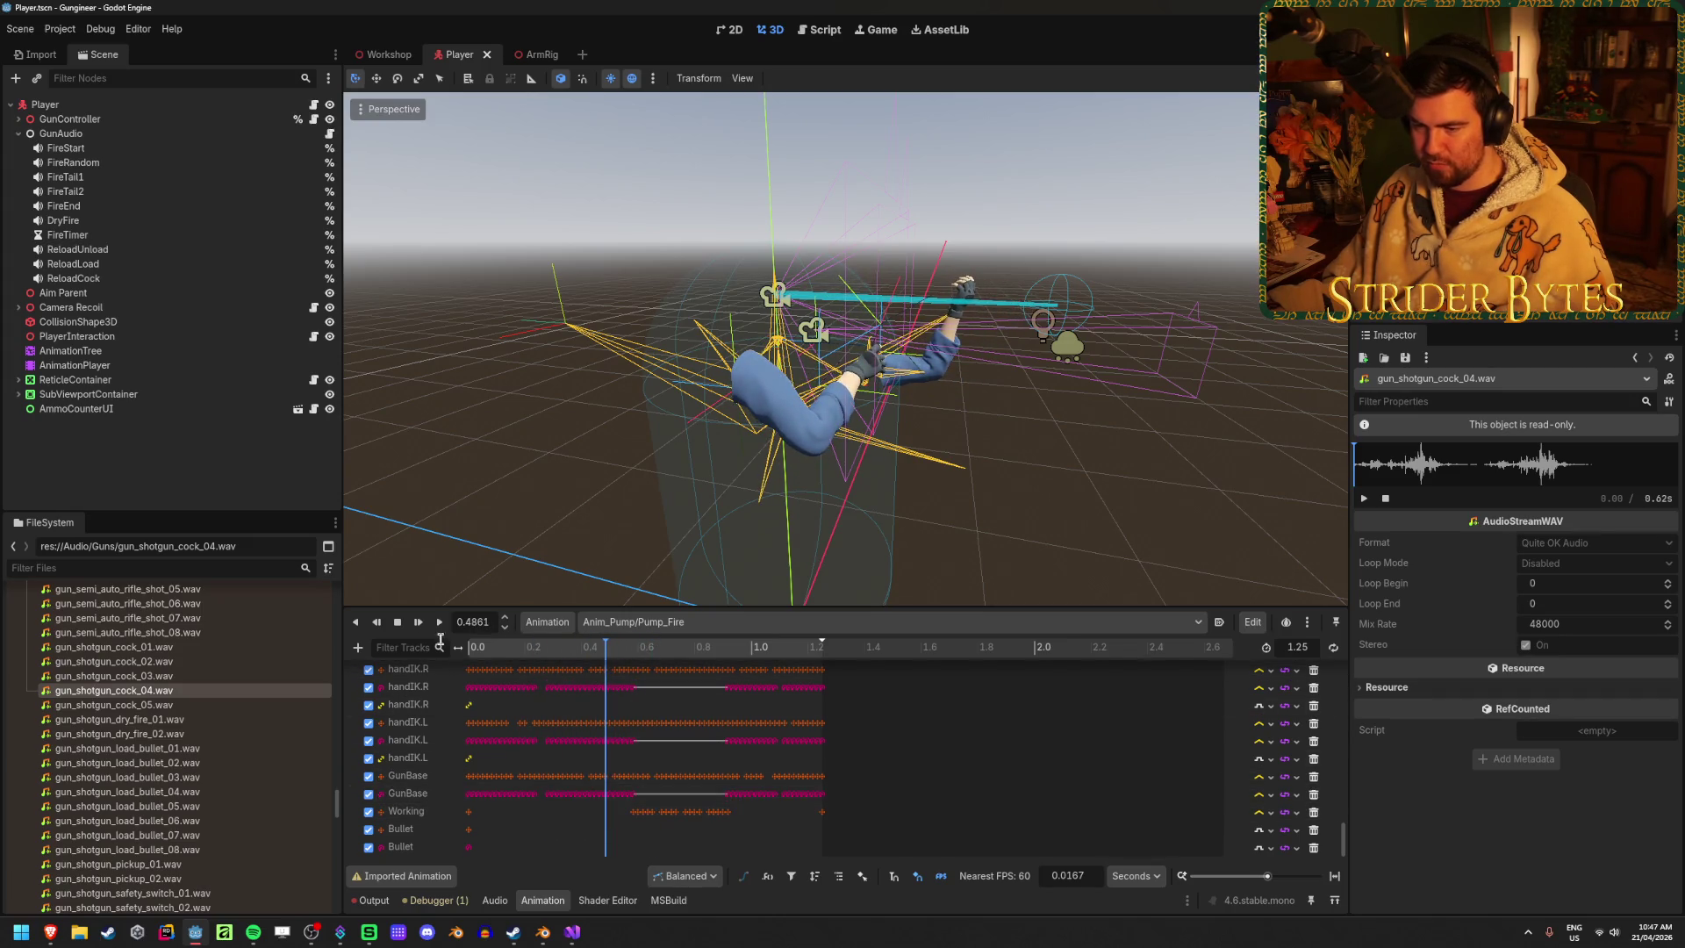
click(358, 647)
click(413, 793)
click(838, 506)
click(798, 687)
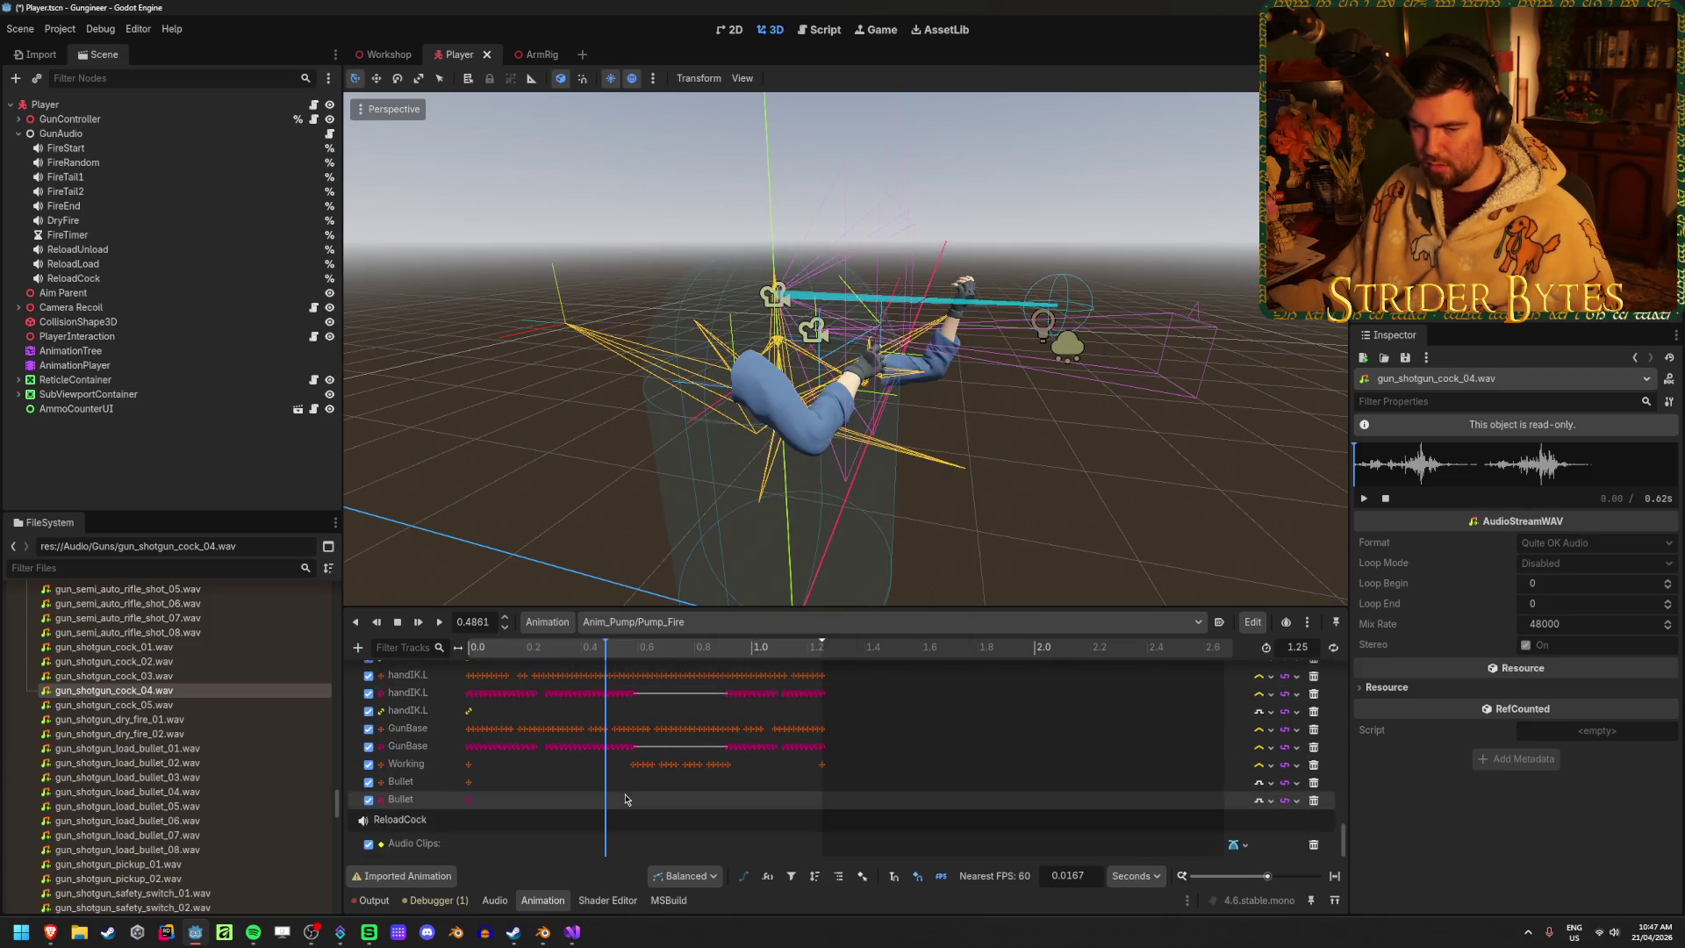
right_click(607, 847)
click(650, 864)
key(ctrl+s)
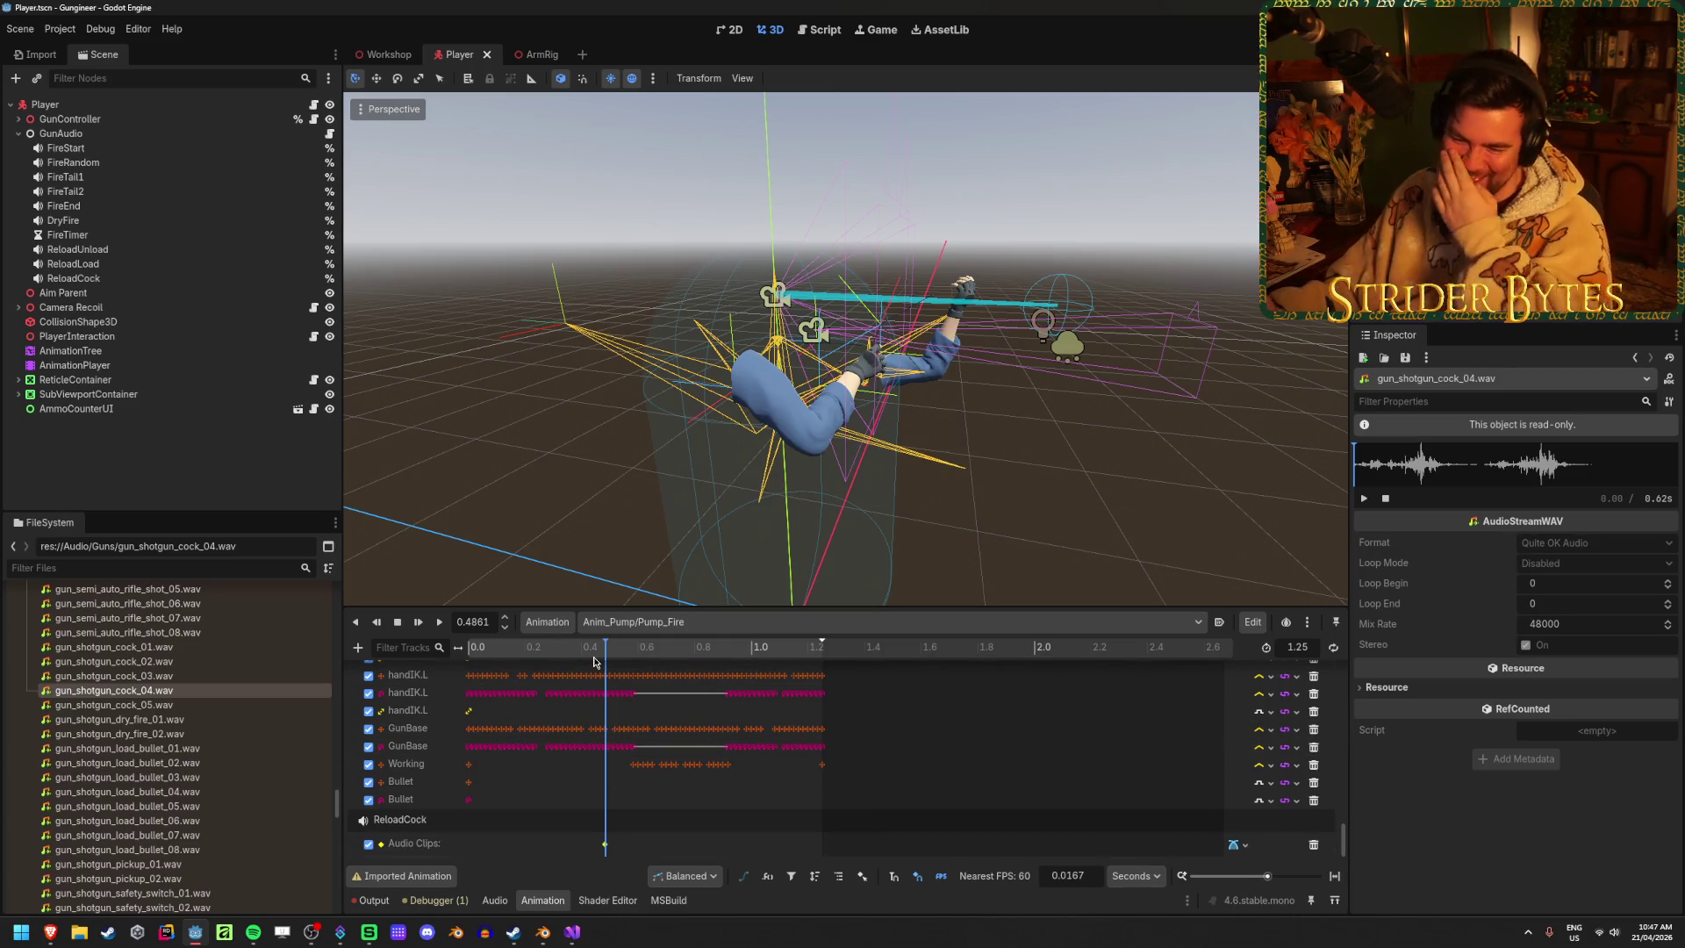
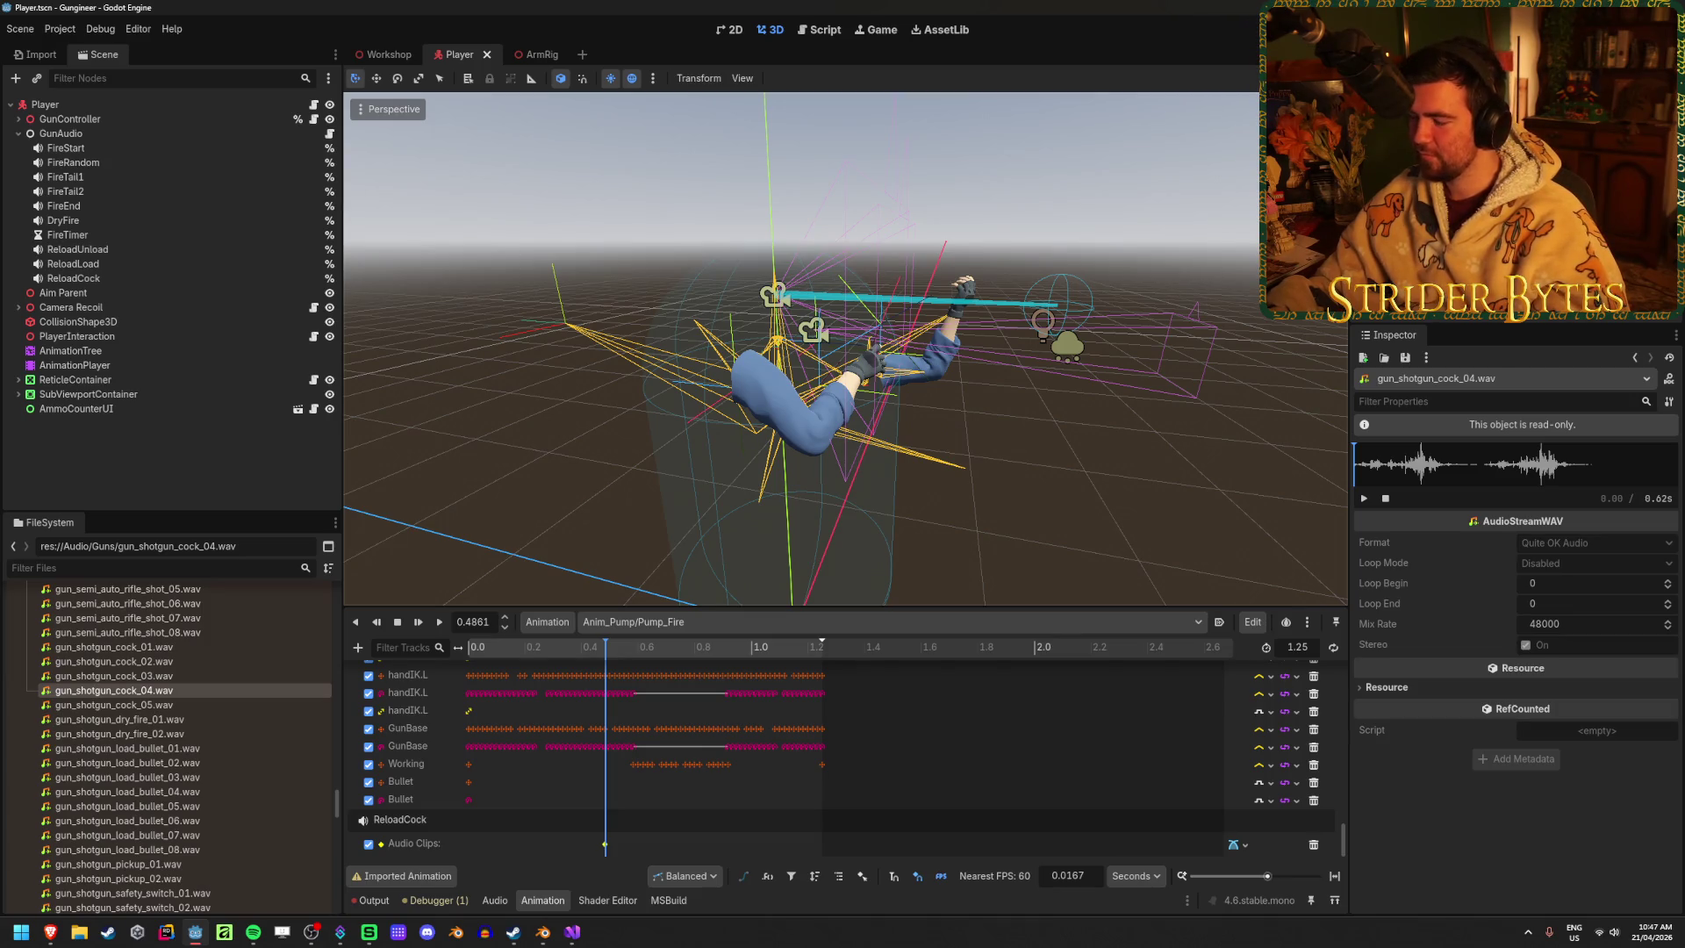
Play-test the game: pick up the shotgun, fire once, reload, then stop the game
key(F5)
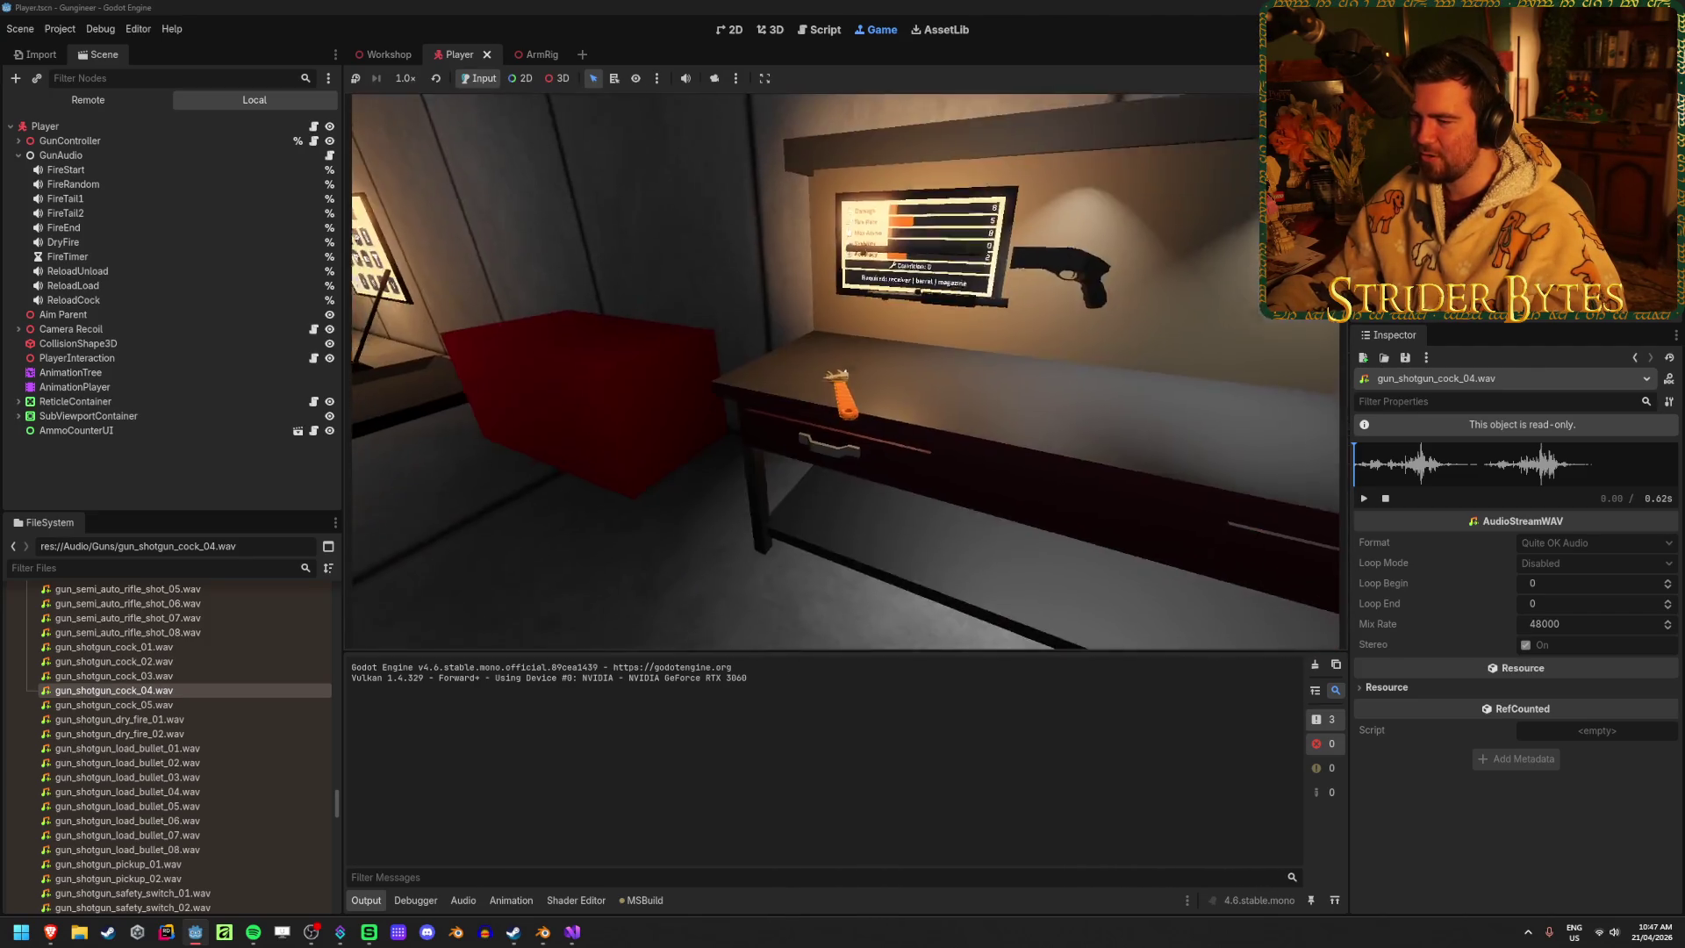
key(e)
click(845, 371)
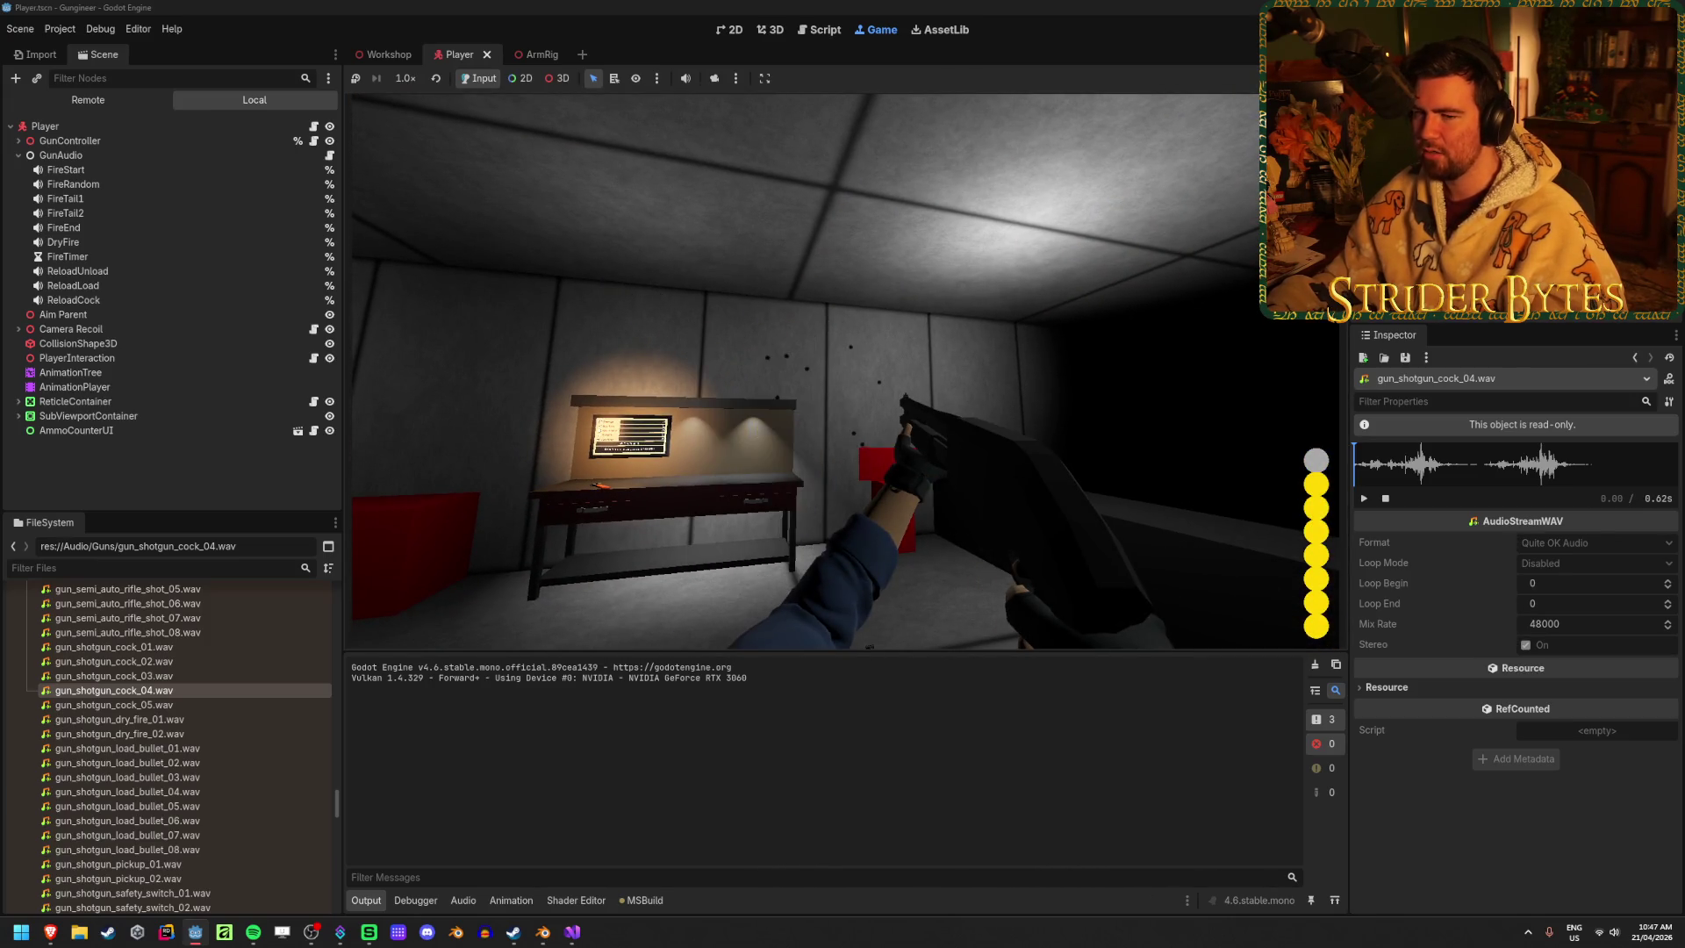
key(r)
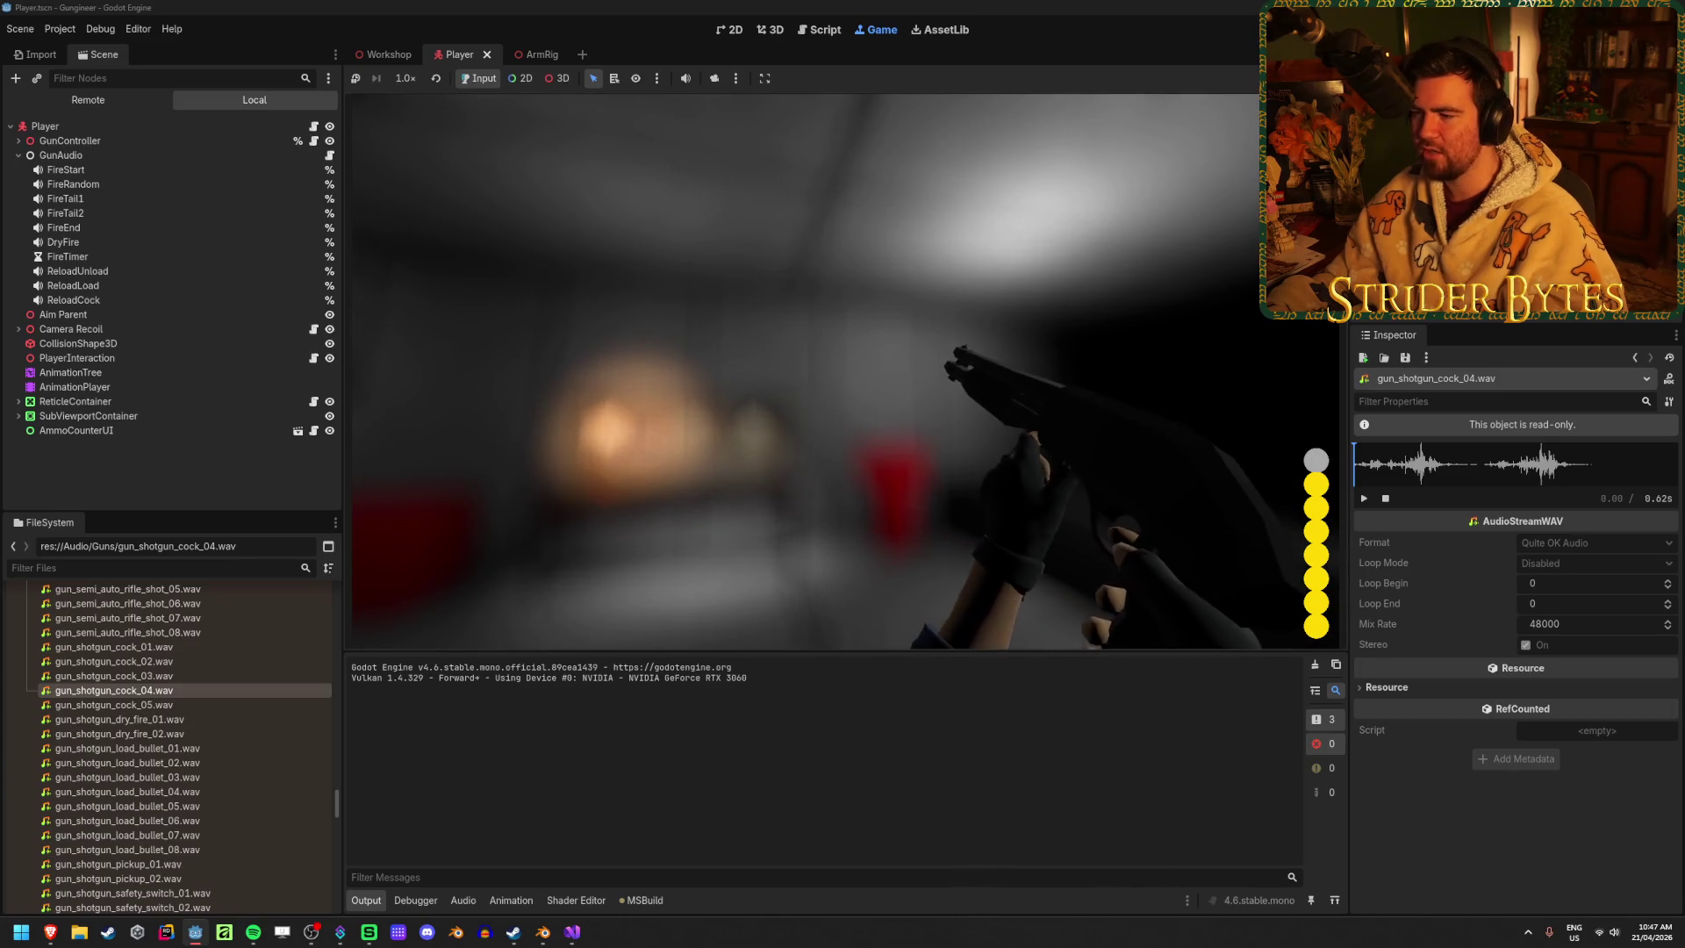
key(F8)
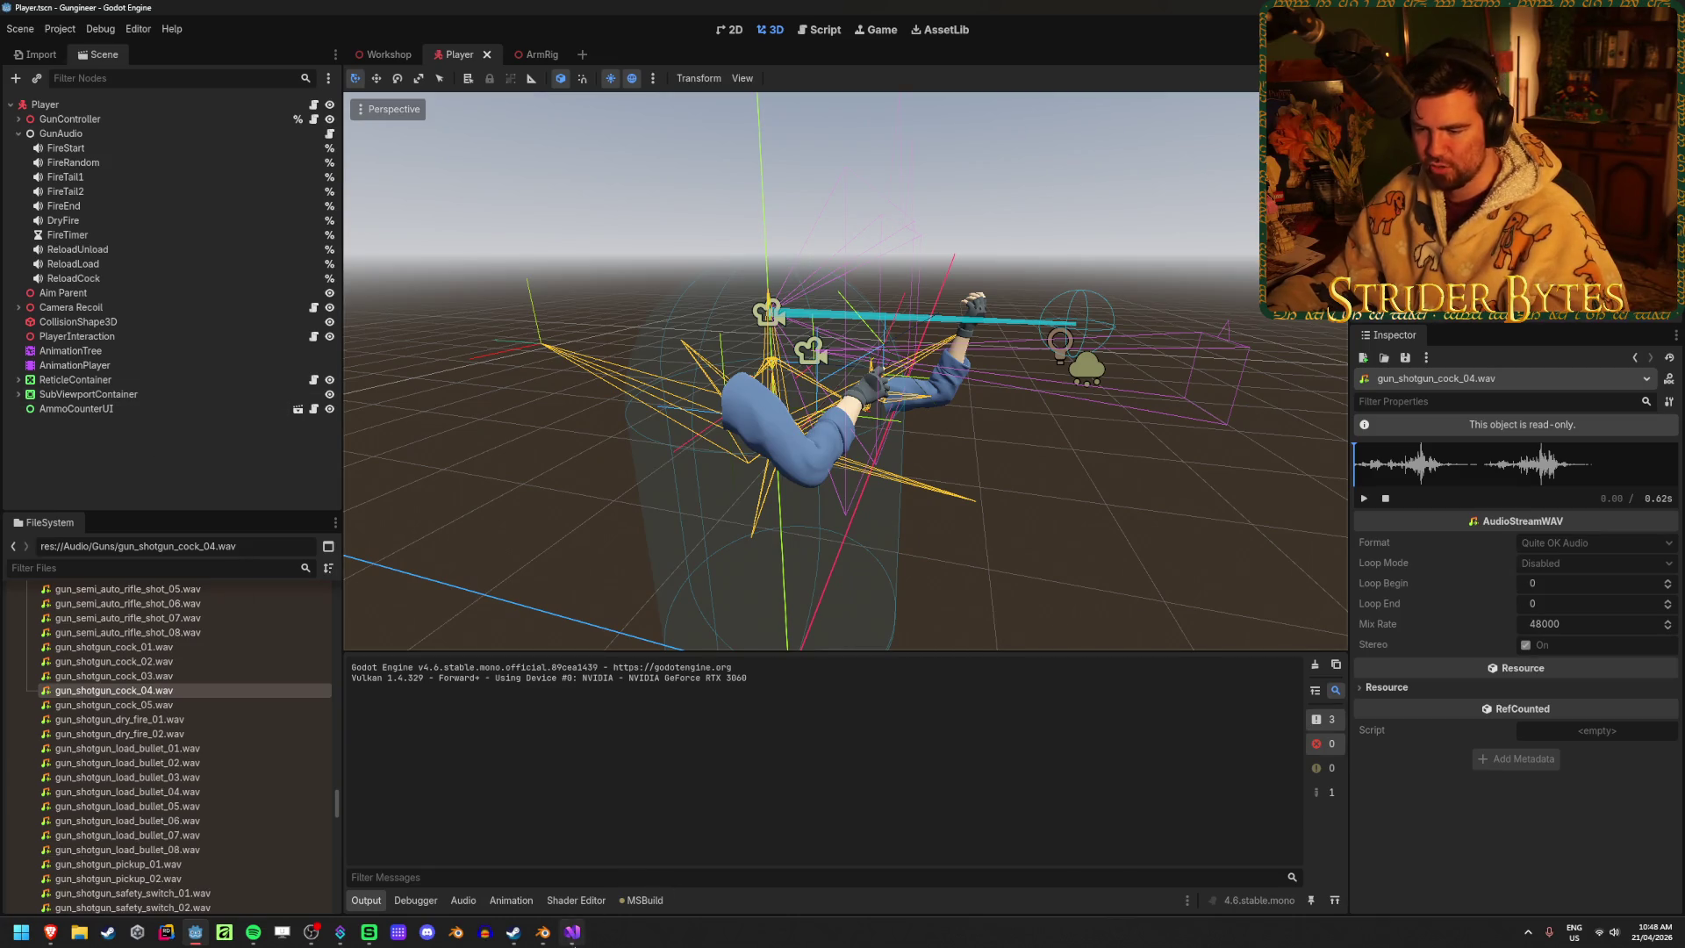
Return to GunAudio.cs in Visual Studio at the currentTail declaration
click(572, 932)
scroll(755, 614, up, 20)
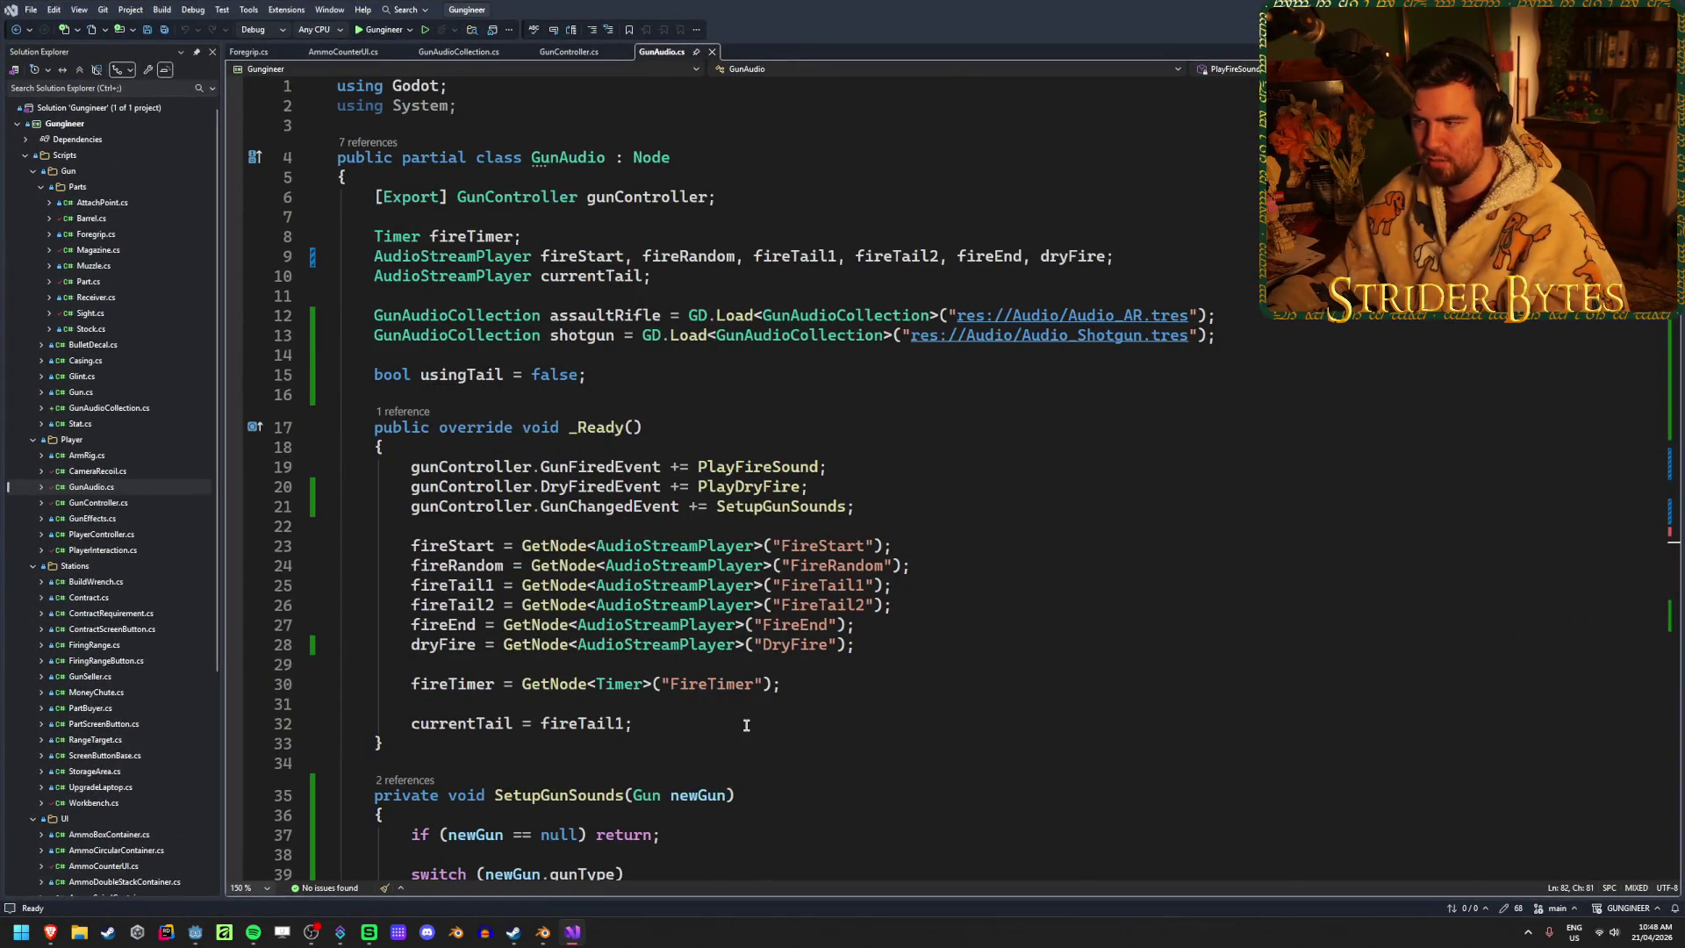
click(671, 273)
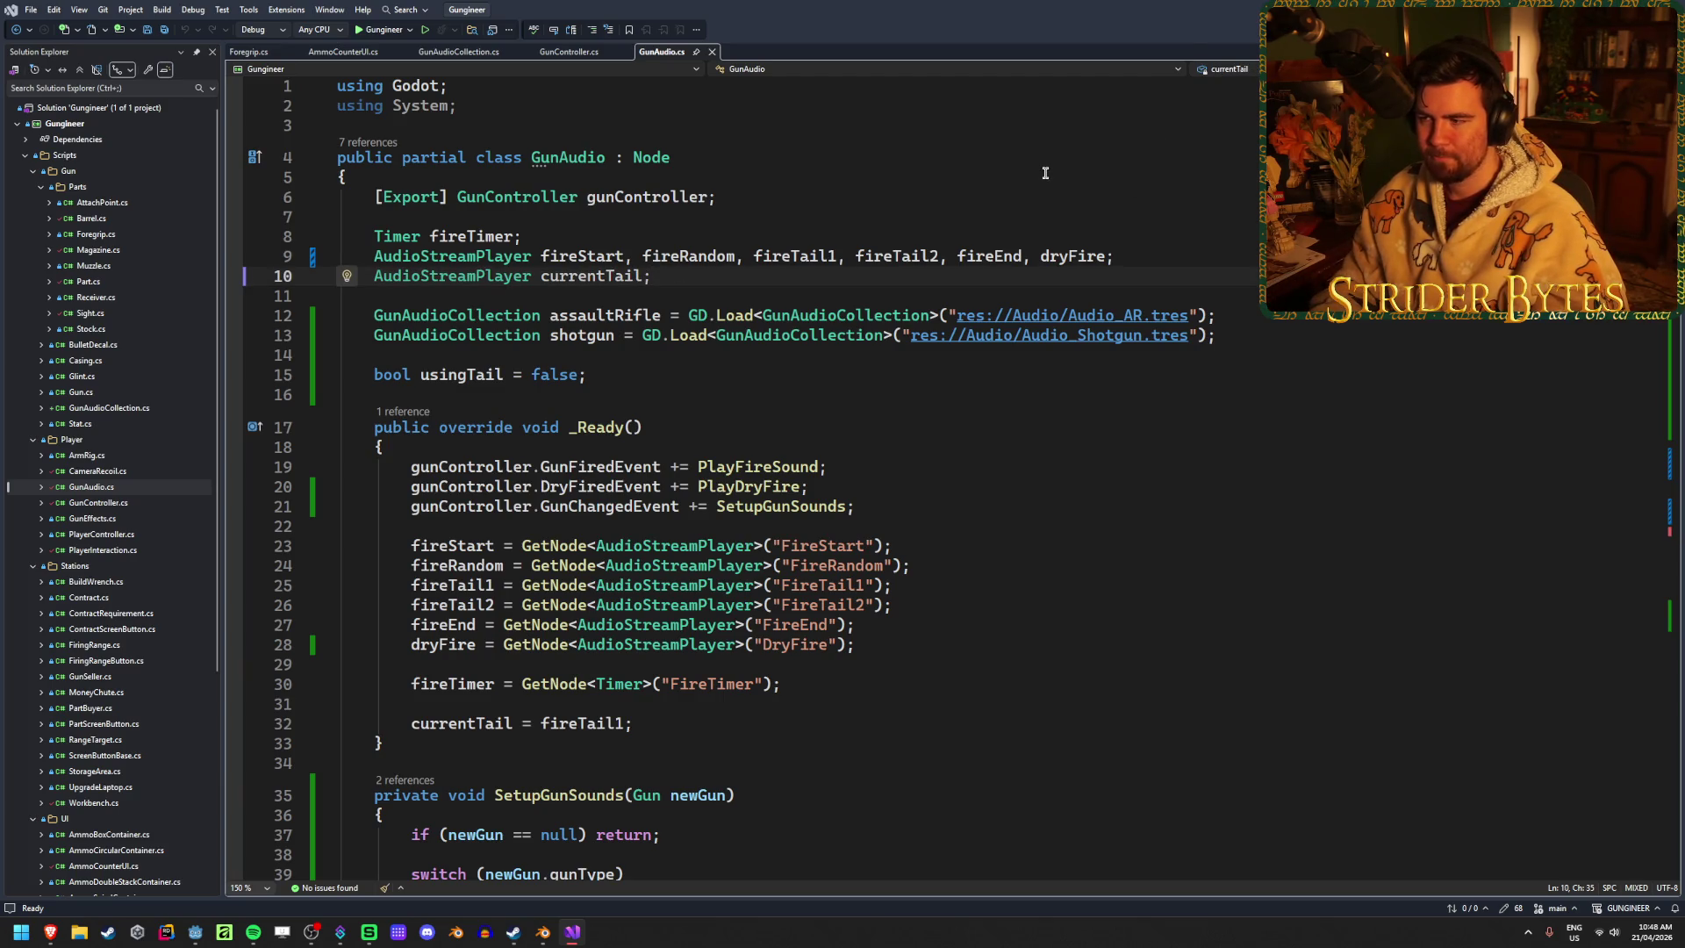
Start a new line under currentTail, discard it, and save the script
key(Return)
text(Audi)
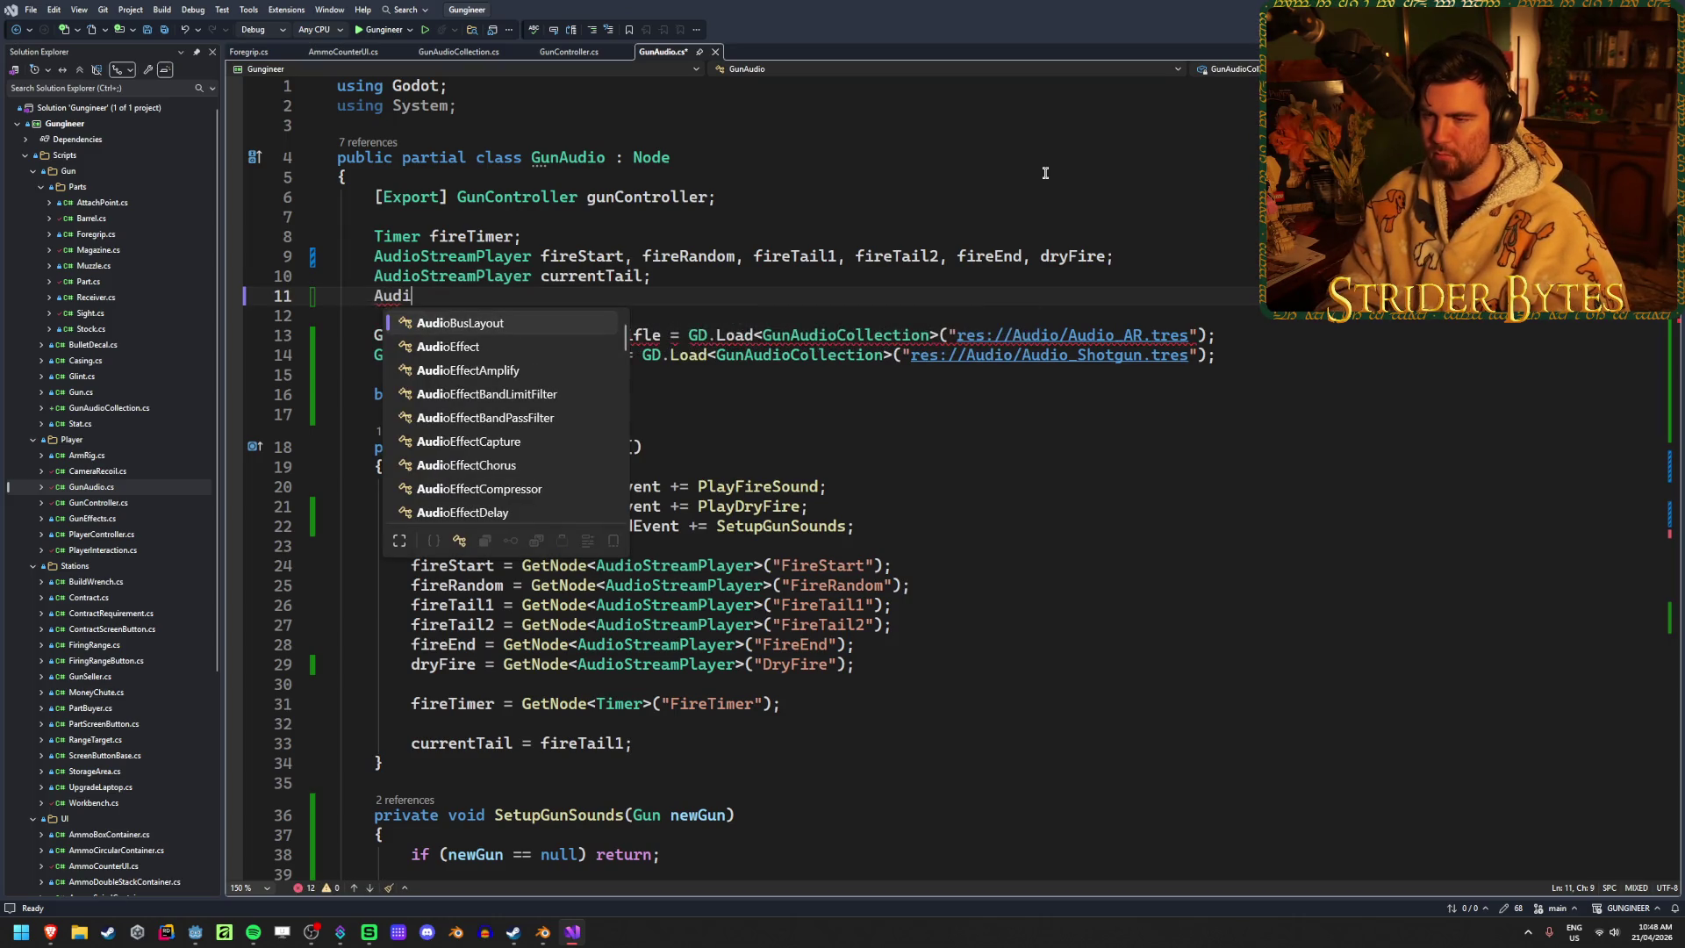
key(BackSpace)
key(BackSpace)
key(BackSpace)
key(ctrl+s)
Append reloadUnload, reloadLoad and reloadCock to the AudioStreamPlayer field declarations after dryFire
click(1108, 255)
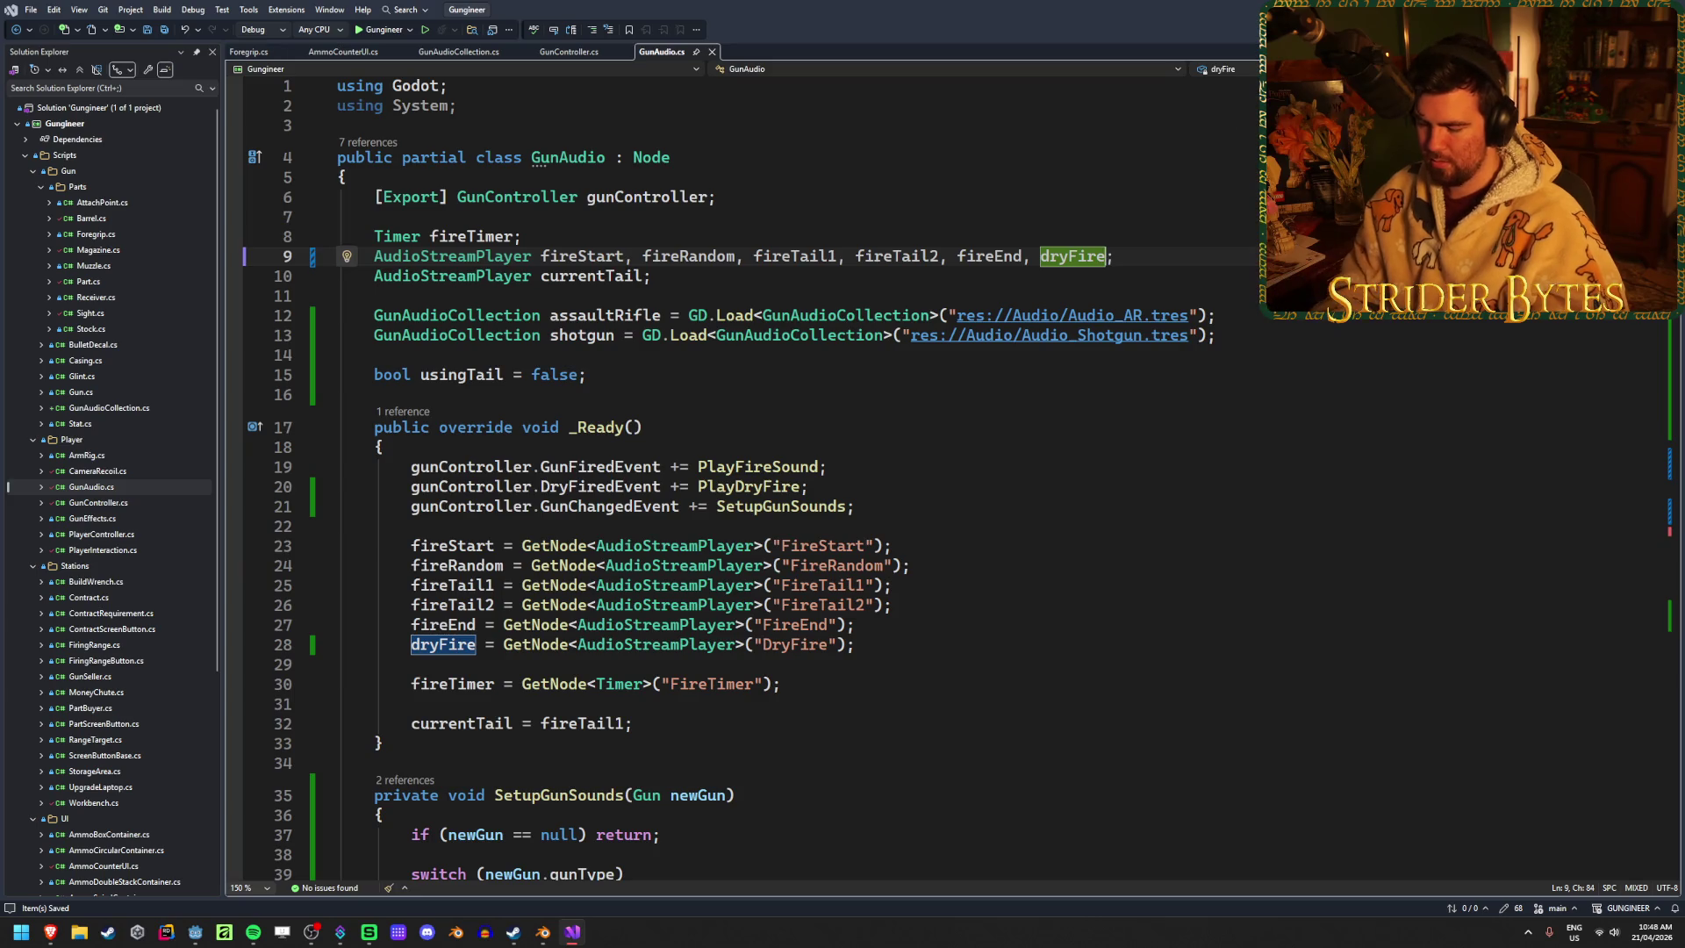
text(,)
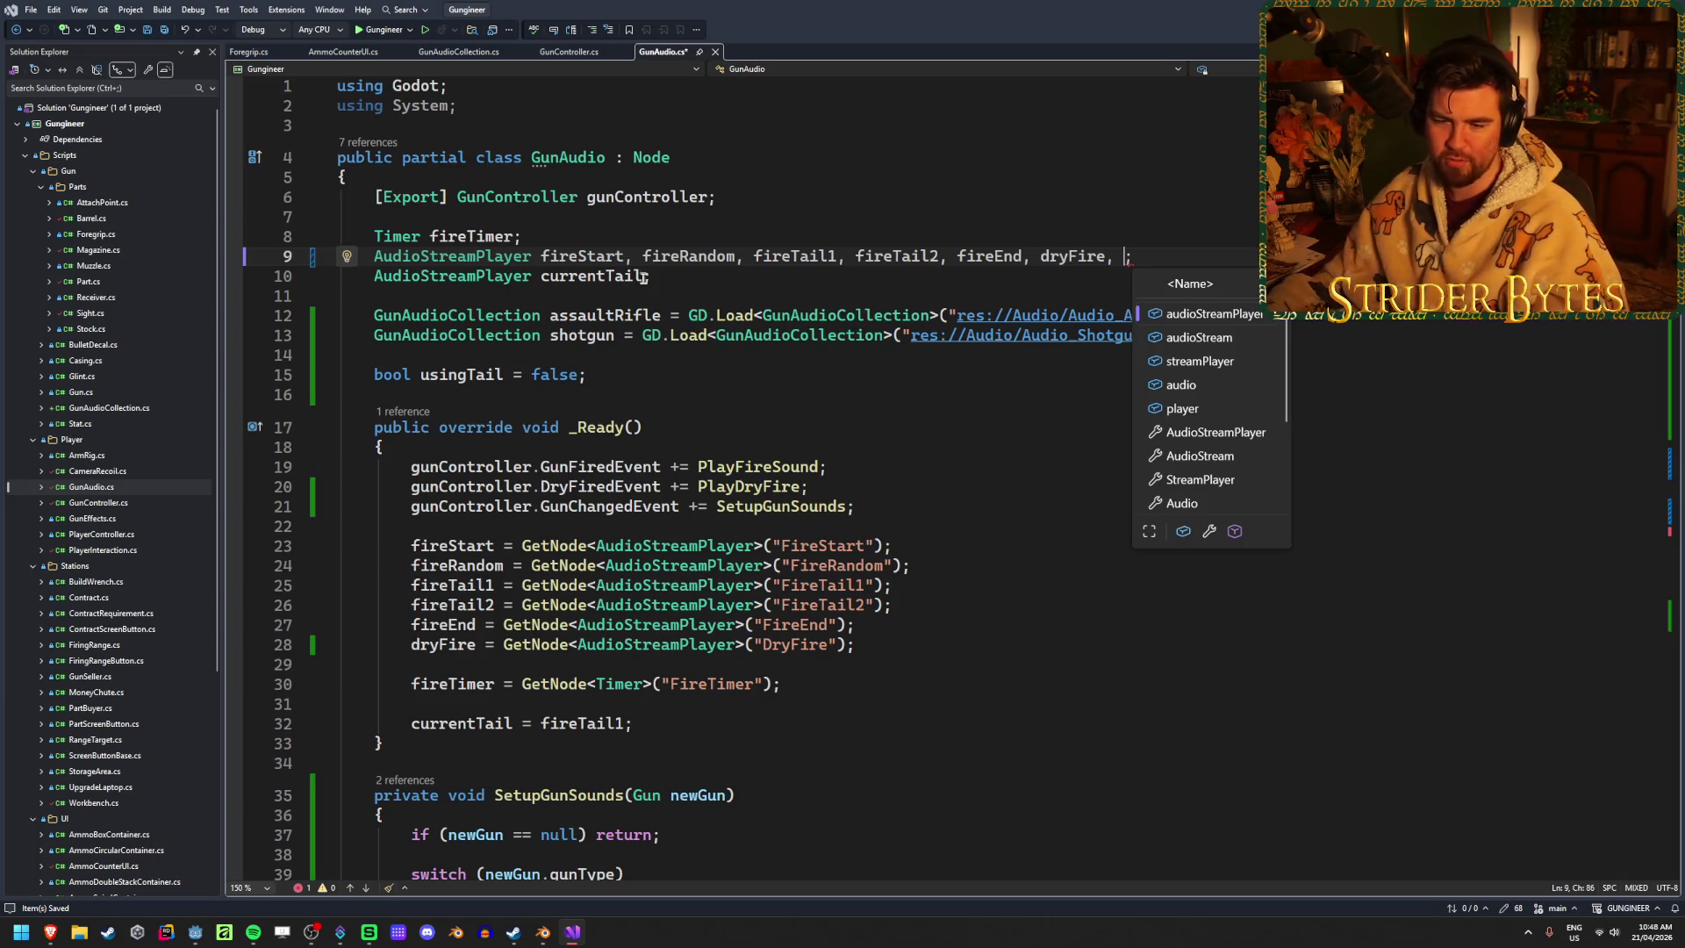
key(alt+Tab)
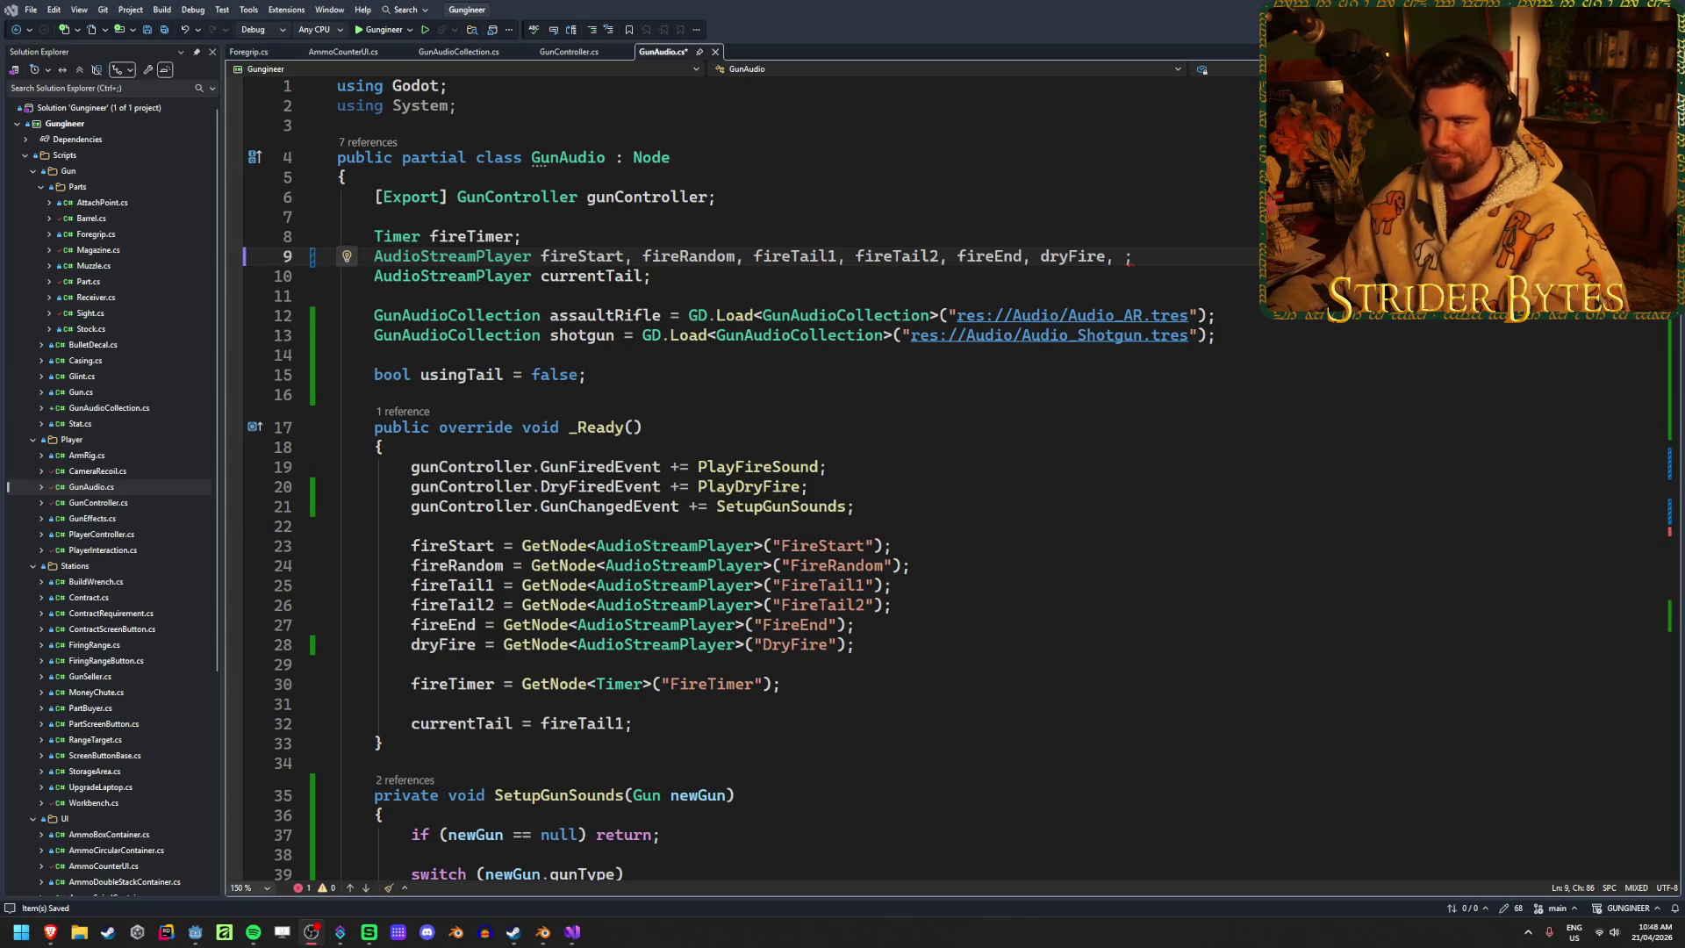
key(alt+Tab)
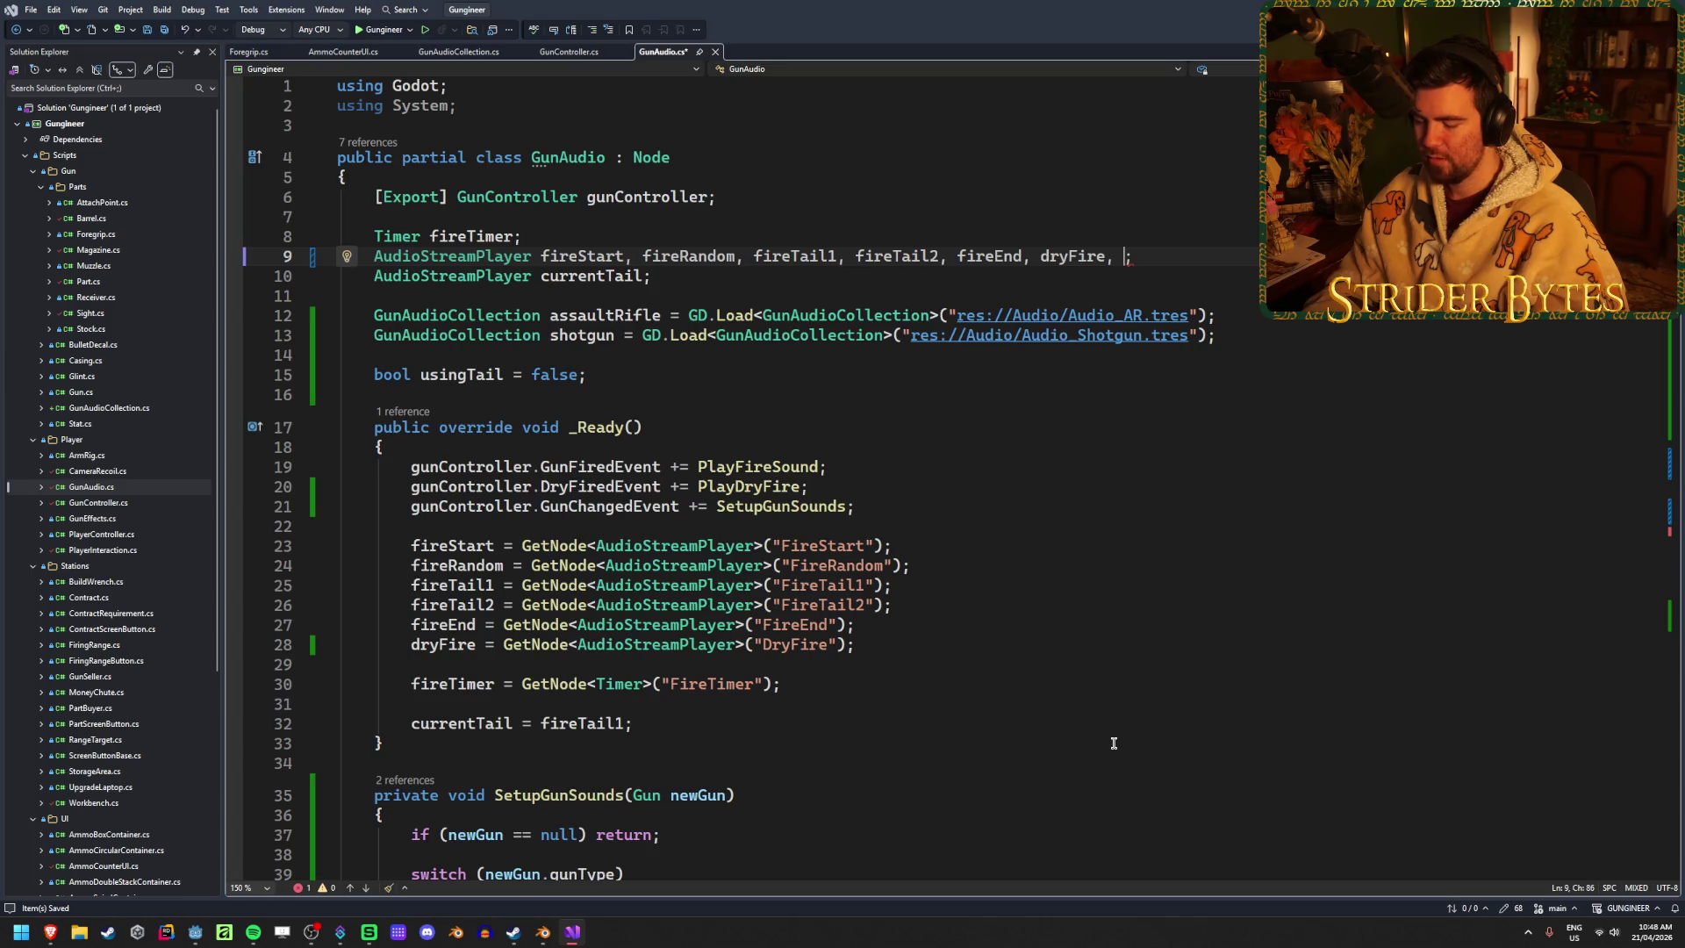
text(reload)
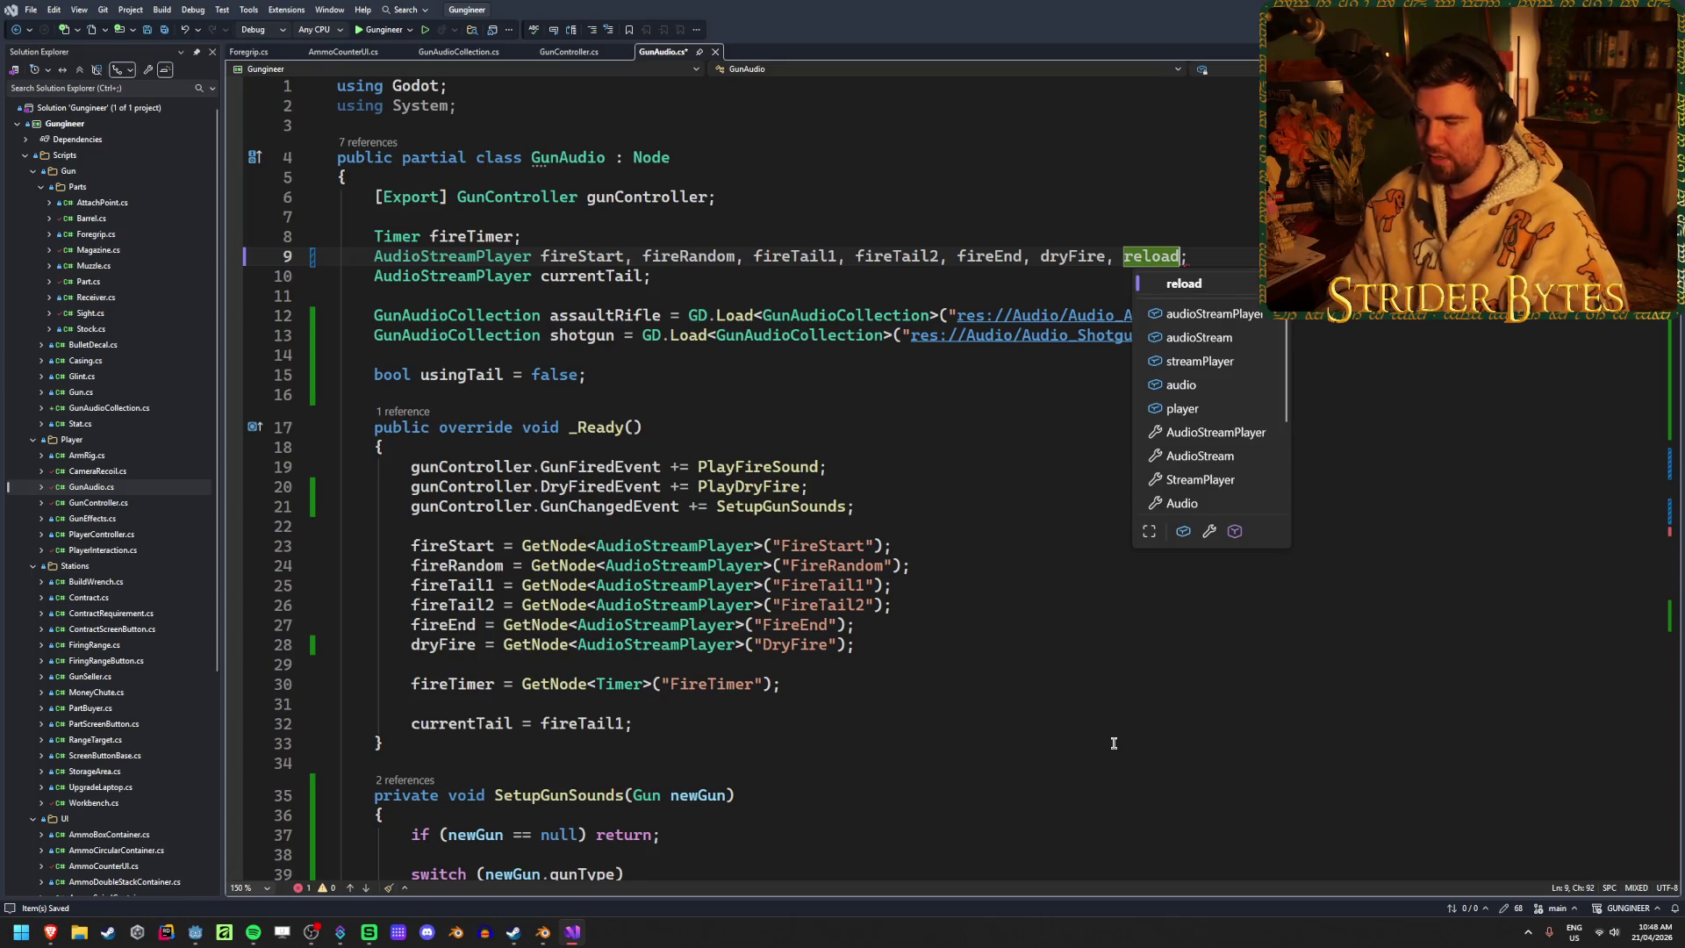
text(Unload, )
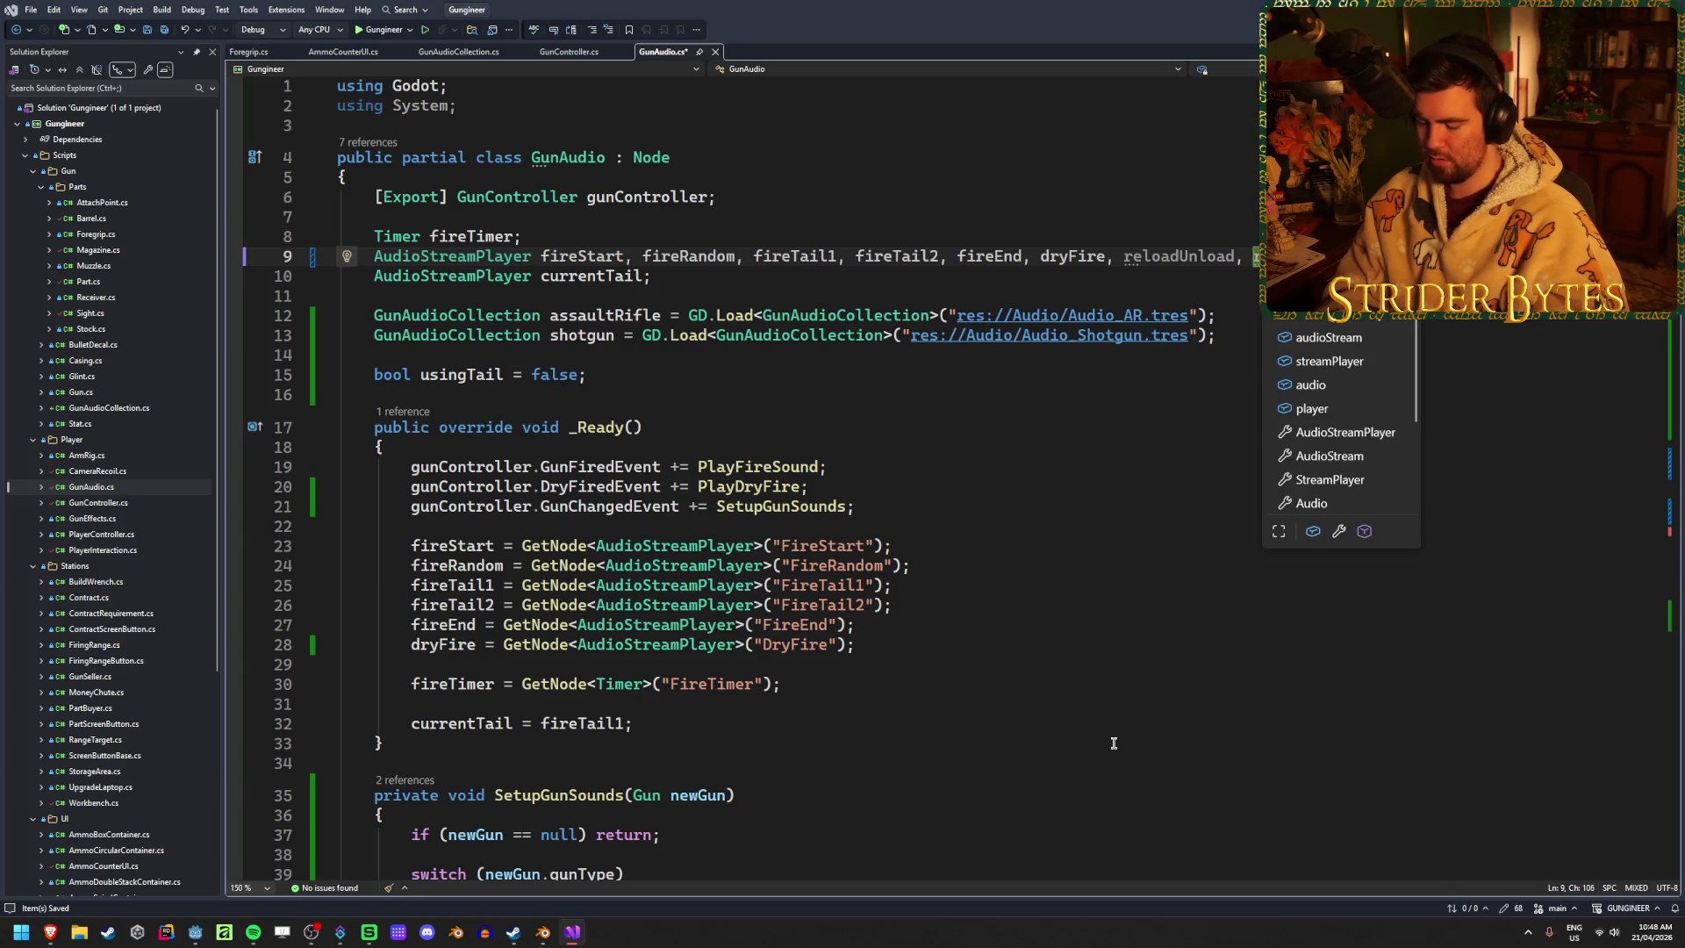
text(Load, r)
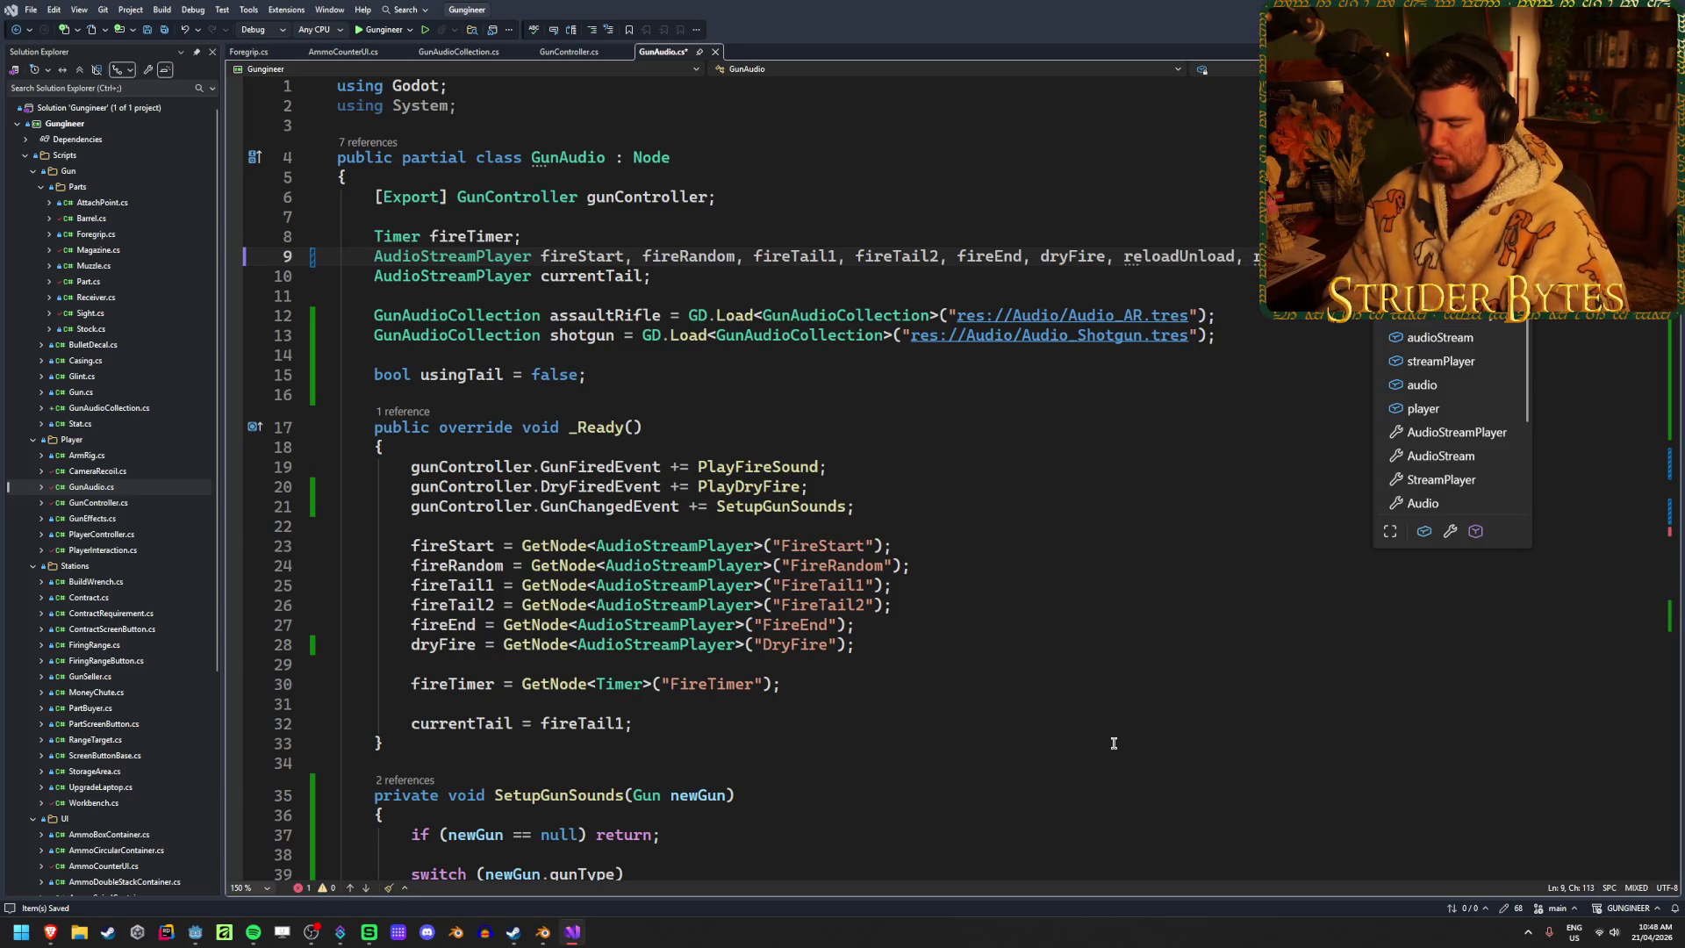
text(Cock)
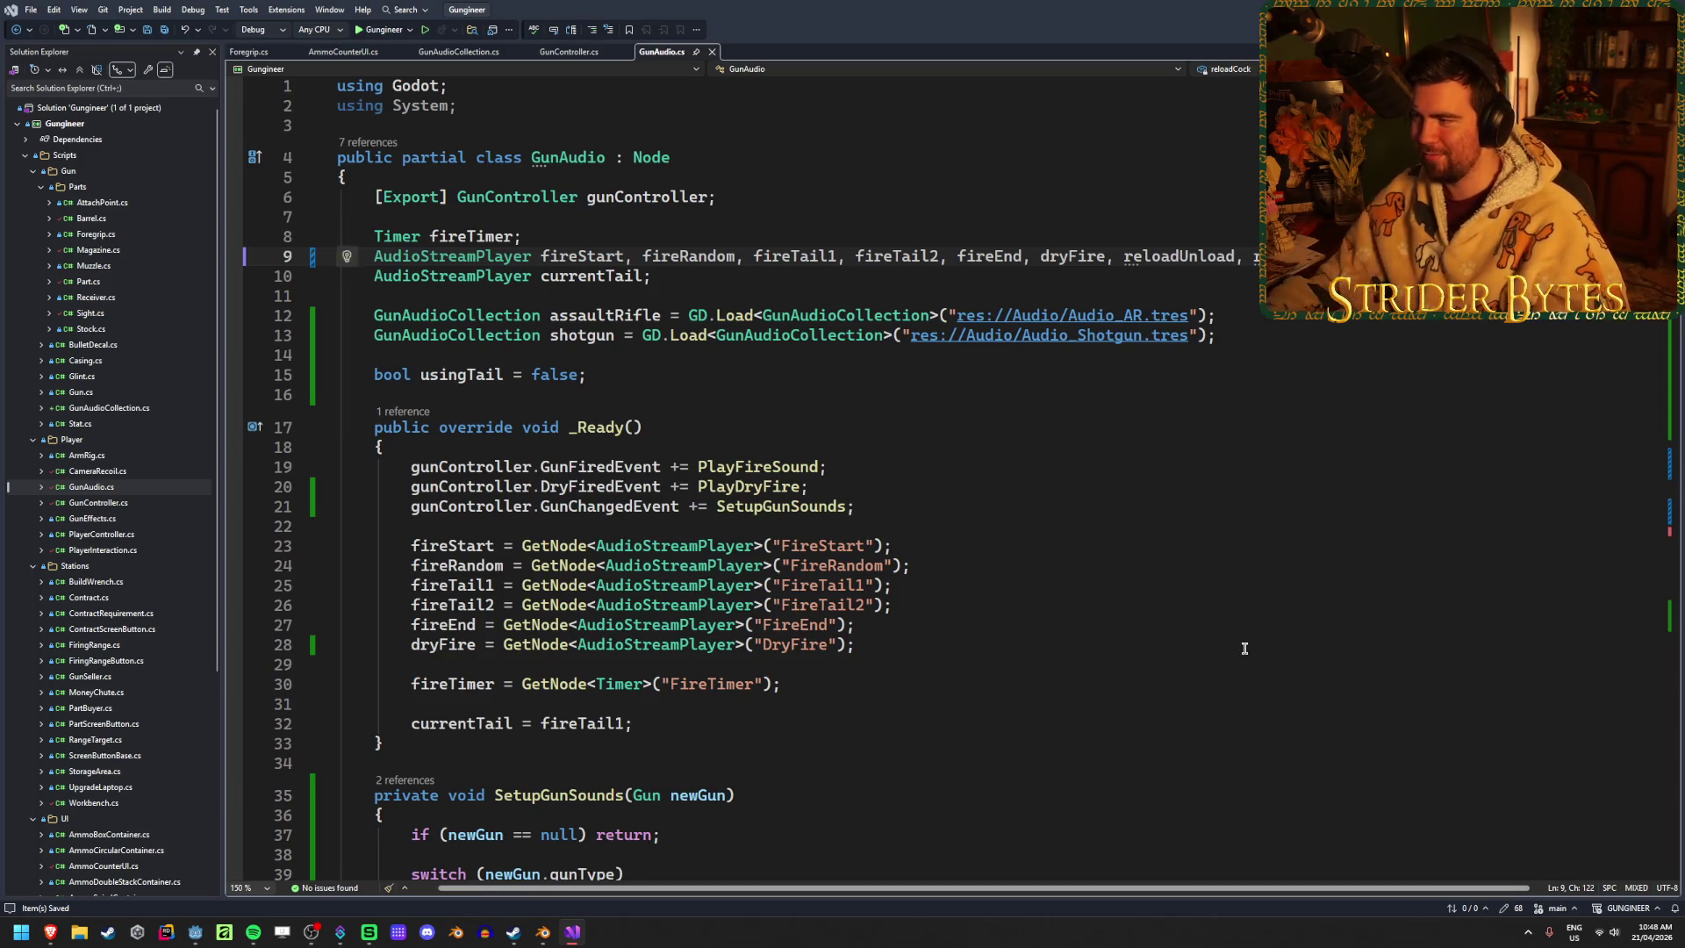
click(892, 644)
key(Return)
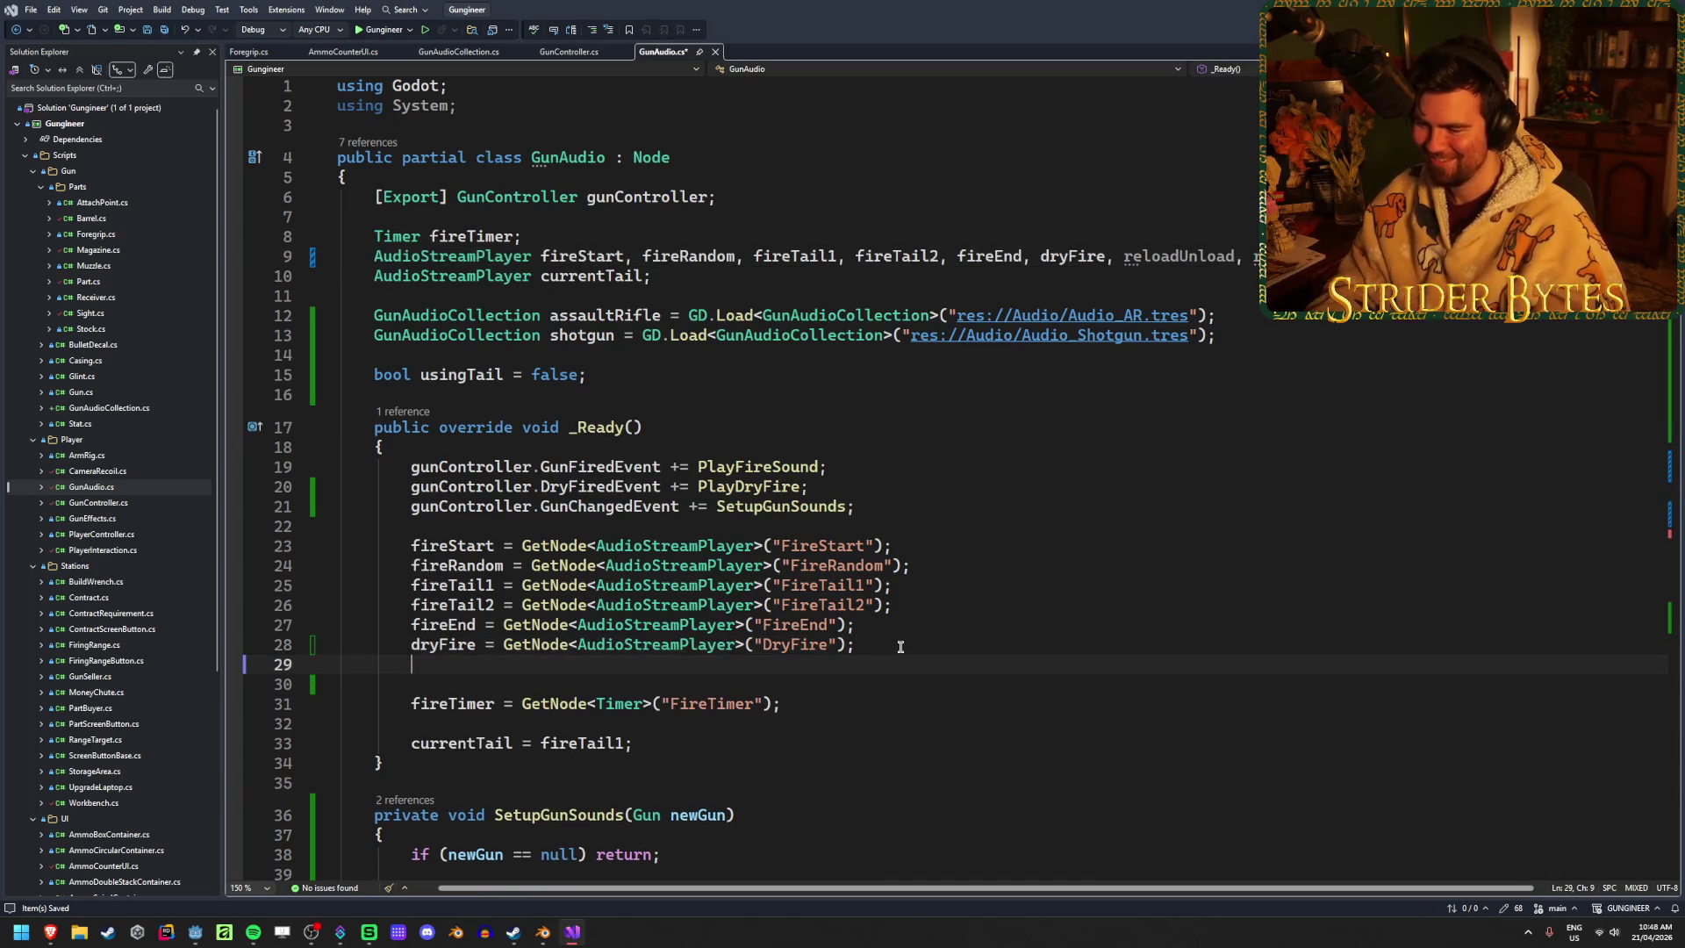
Add a reloadUnload = GetNode<AudioStreamPlayer> lookup modelled on the DryFire line
text(reload)
key(Down)
key(Down)
key(Tab)
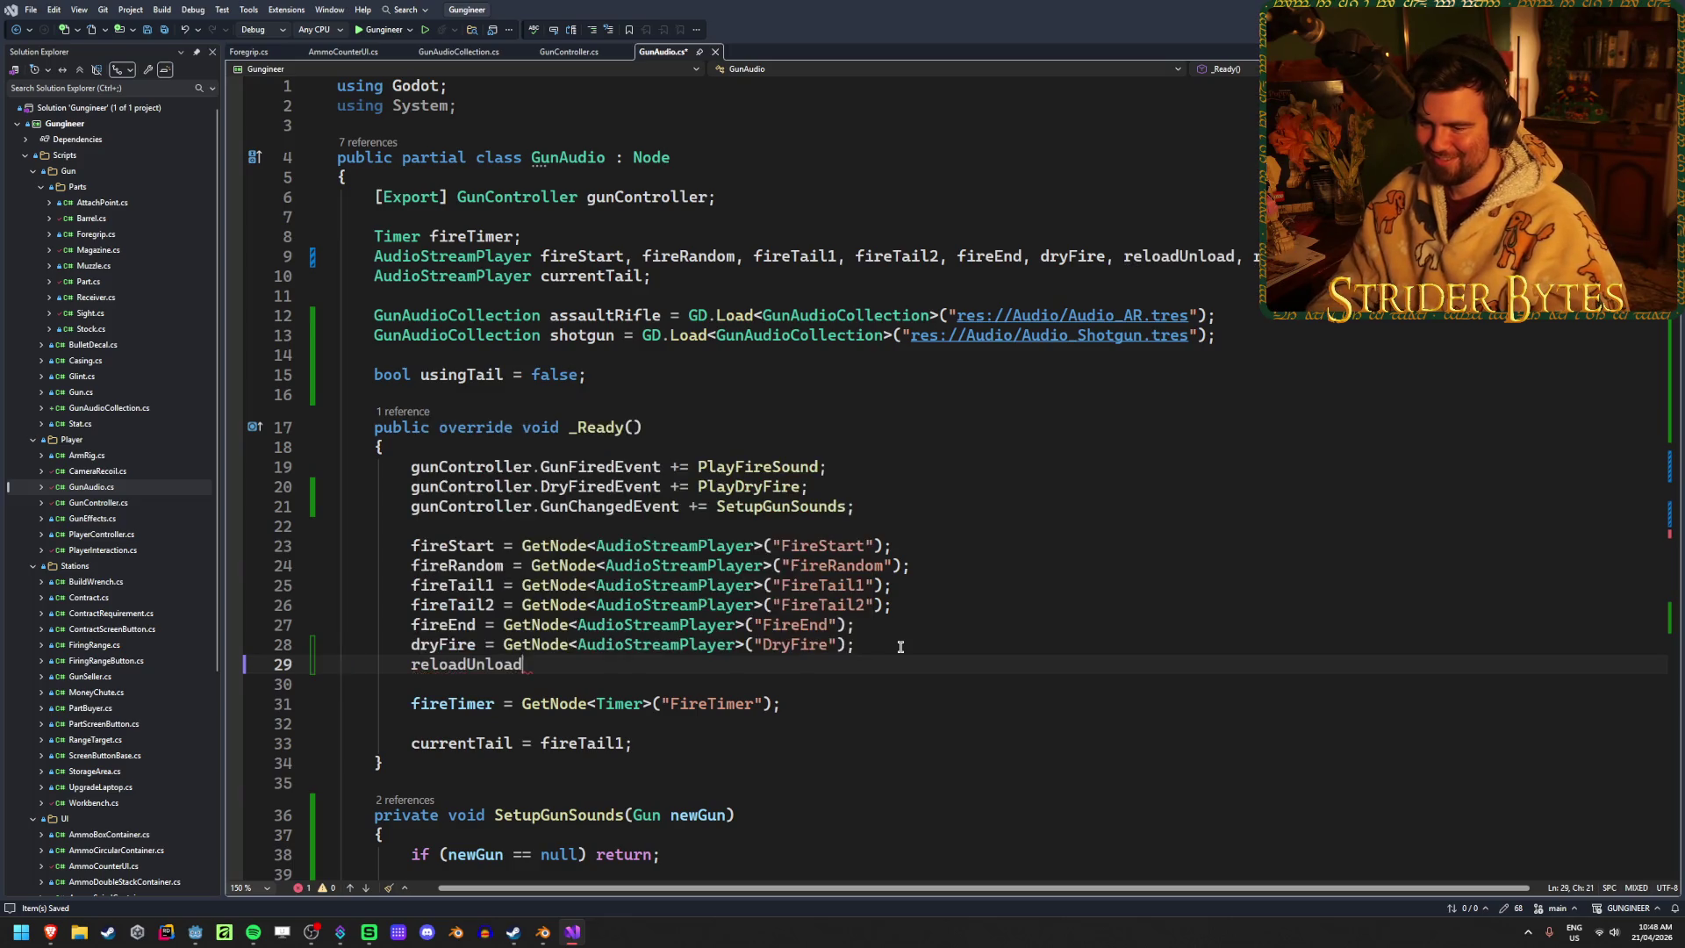
text( =)
drag(900, 647, 504, 649)
key(ctrl+c)
click(871, 664)
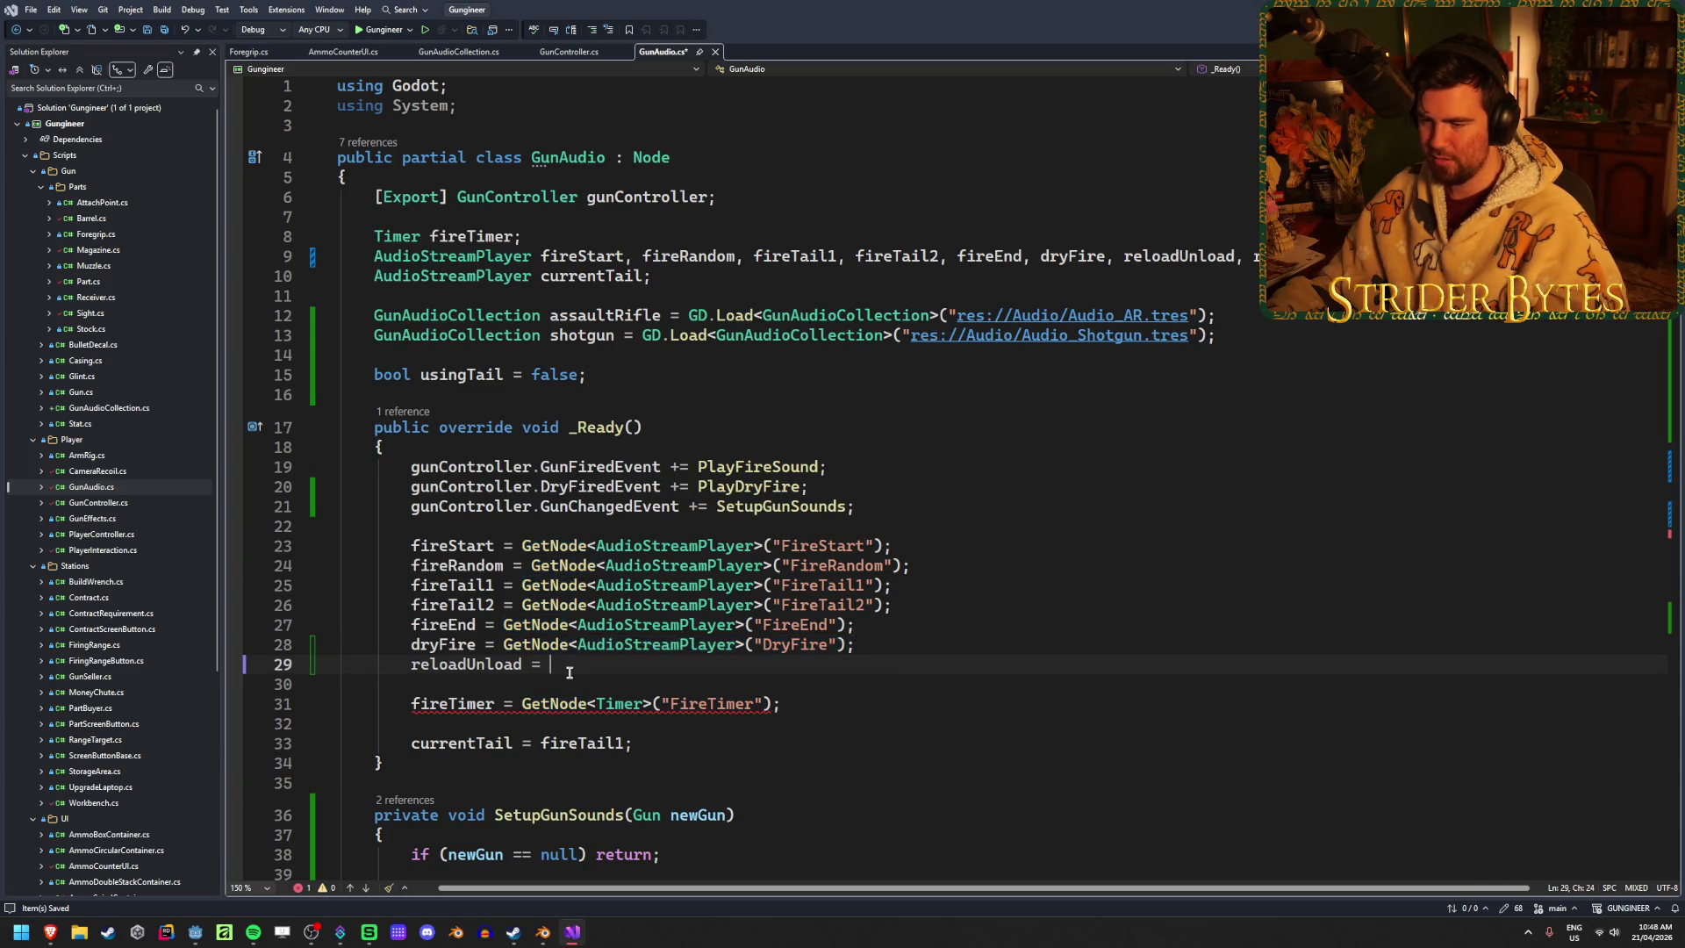
key(ctrl+v)
double_click(871, 664)
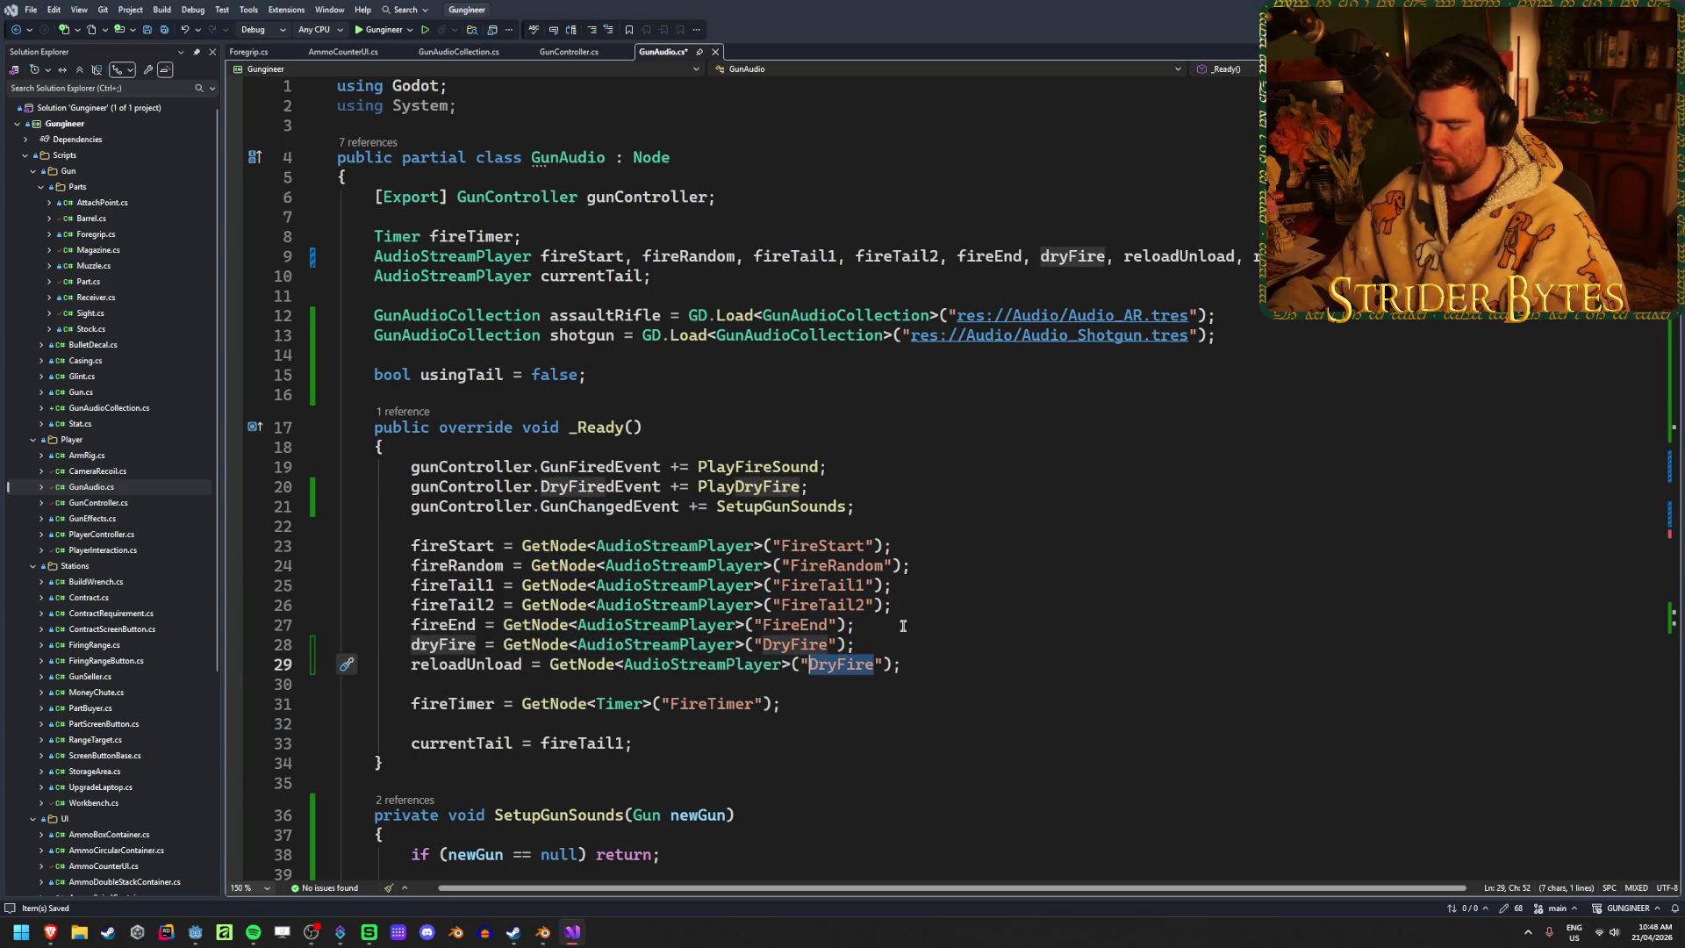
text(ReloadUnload)
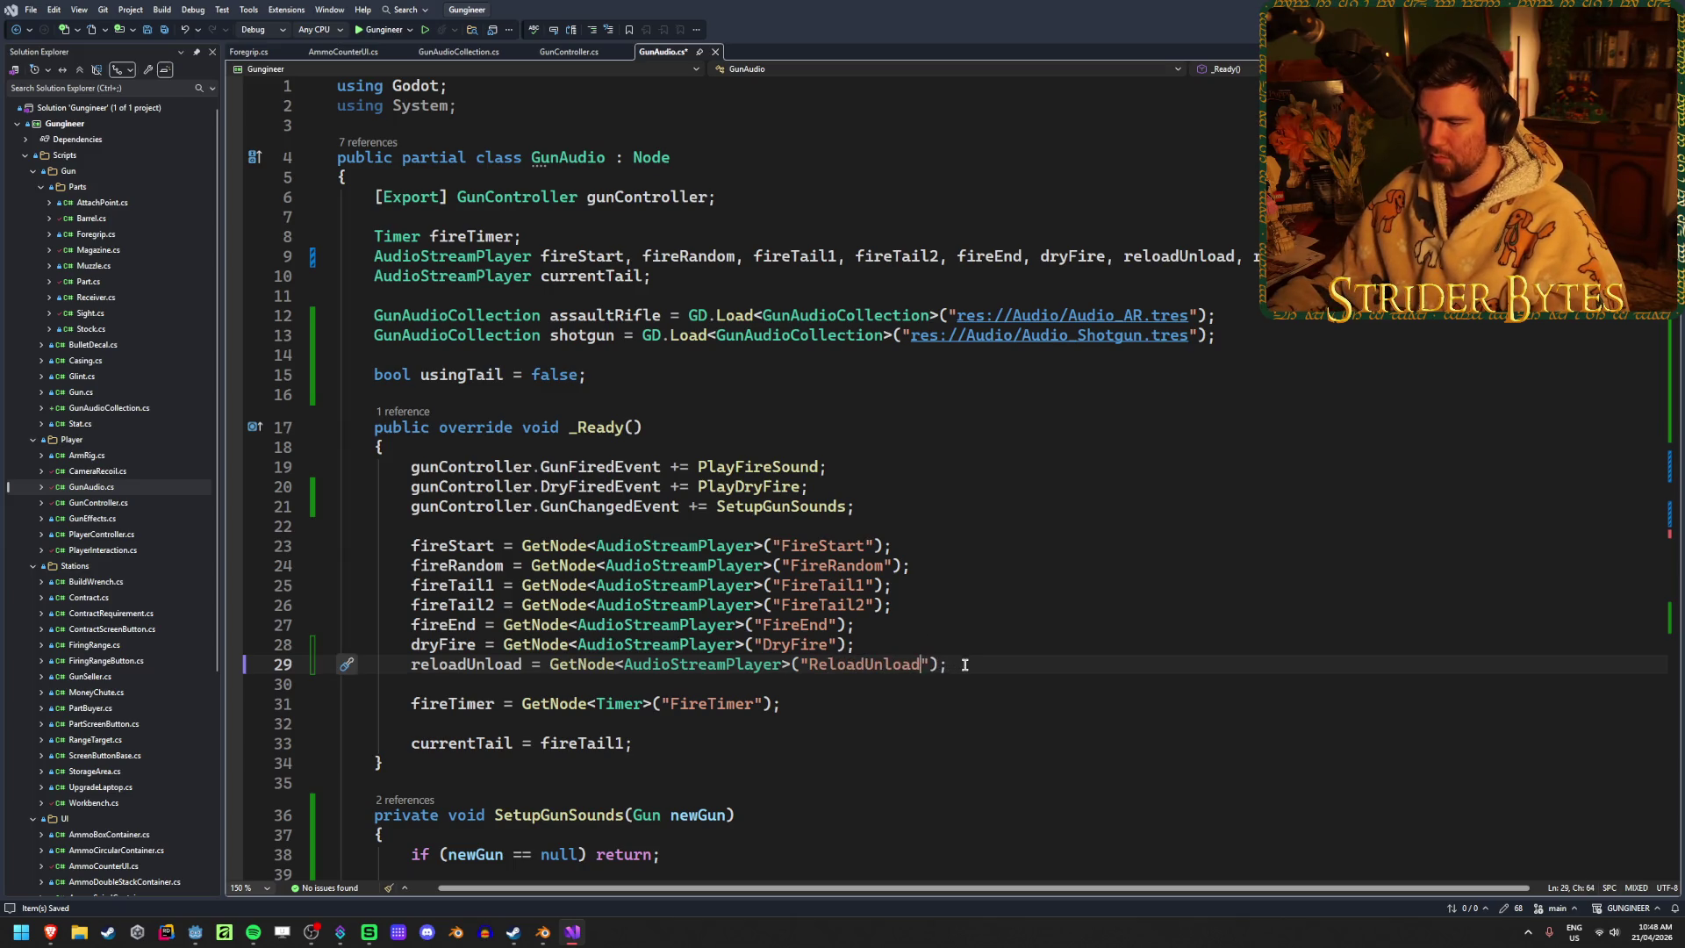
Duplicate the reloadUnload lookup line twice below itself
key(End)
key(shift+Home)
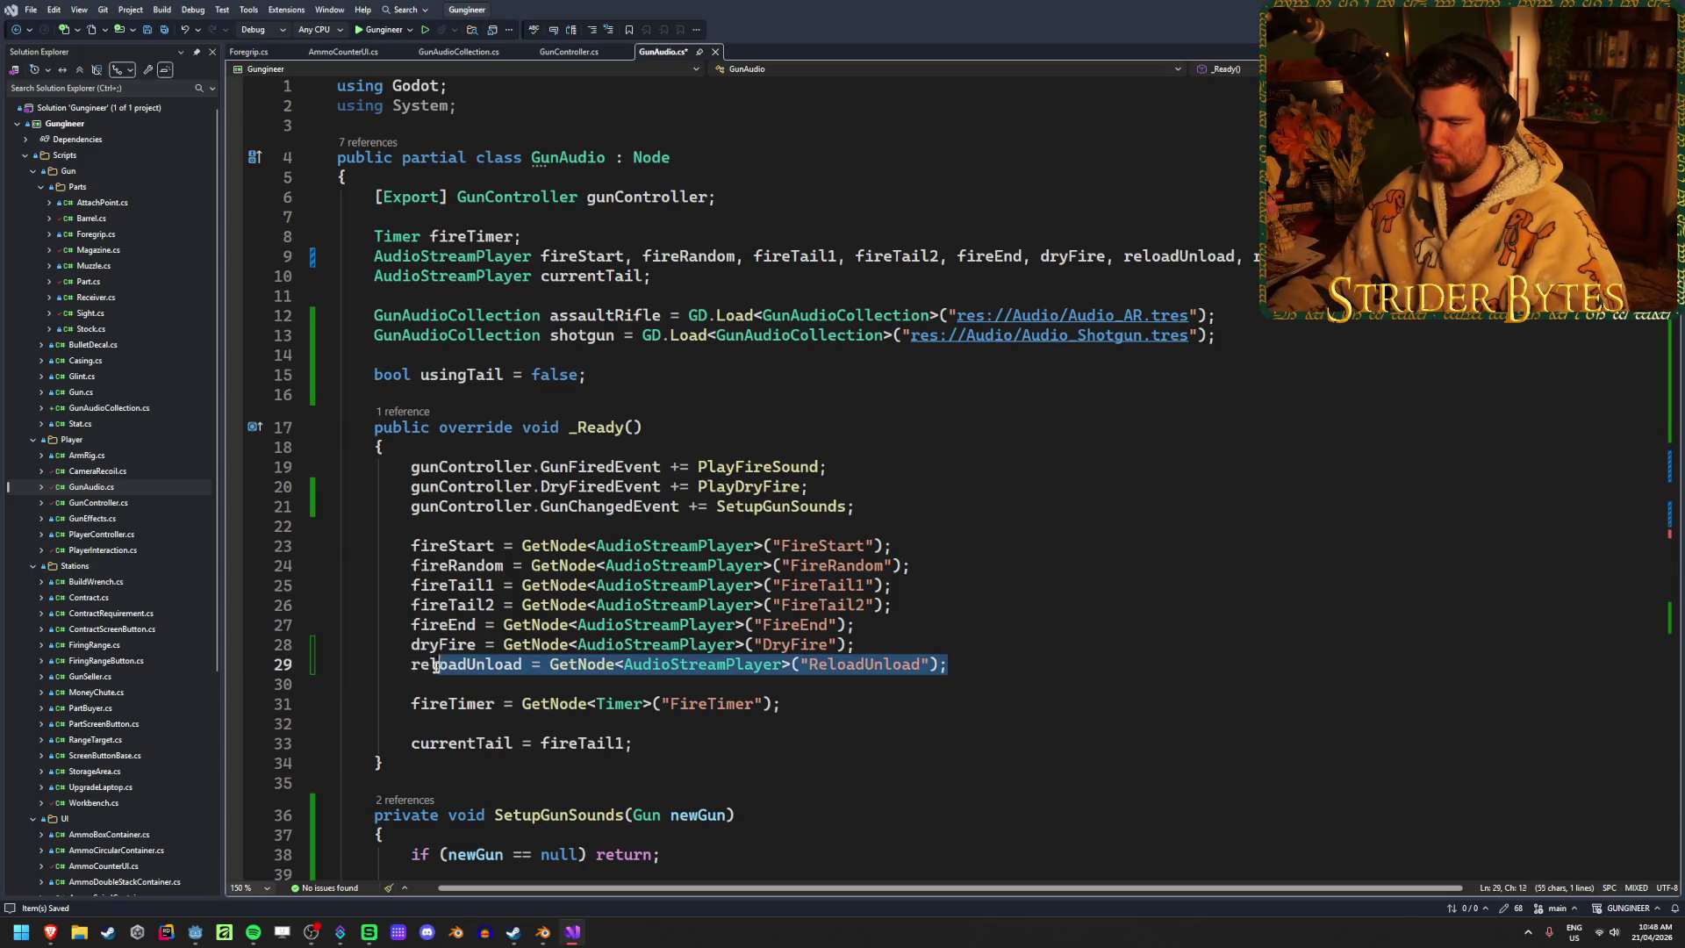
key(End)
key(Return)
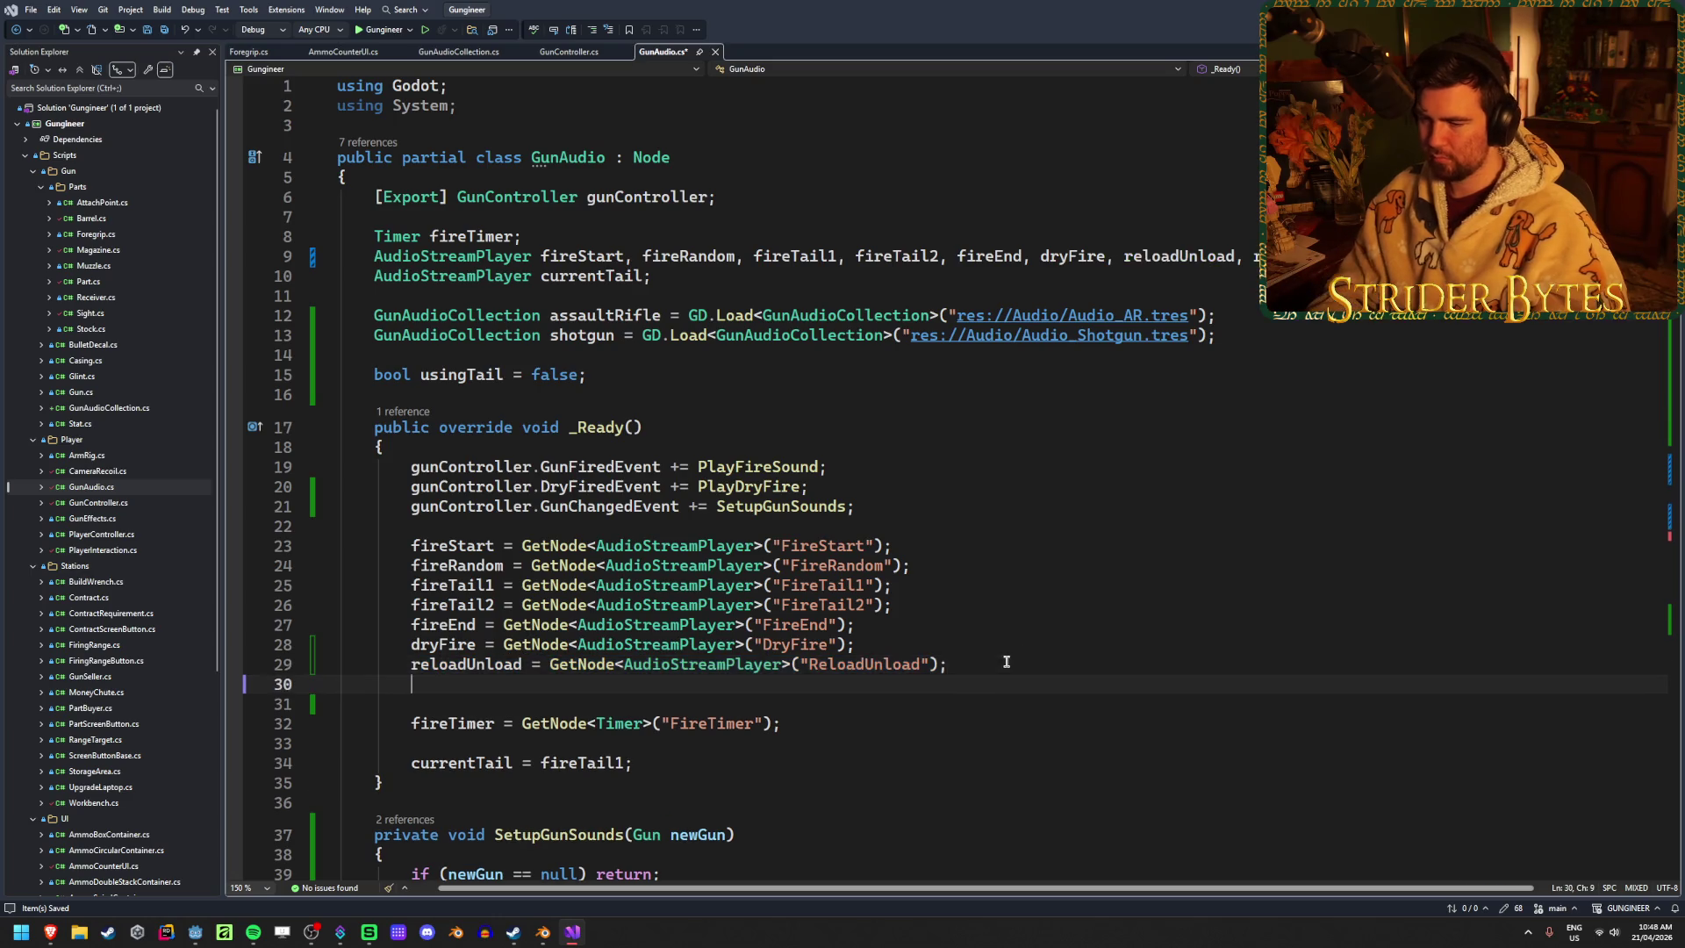
key(ctrl+v)
key(Return)
key(ctrl+v)
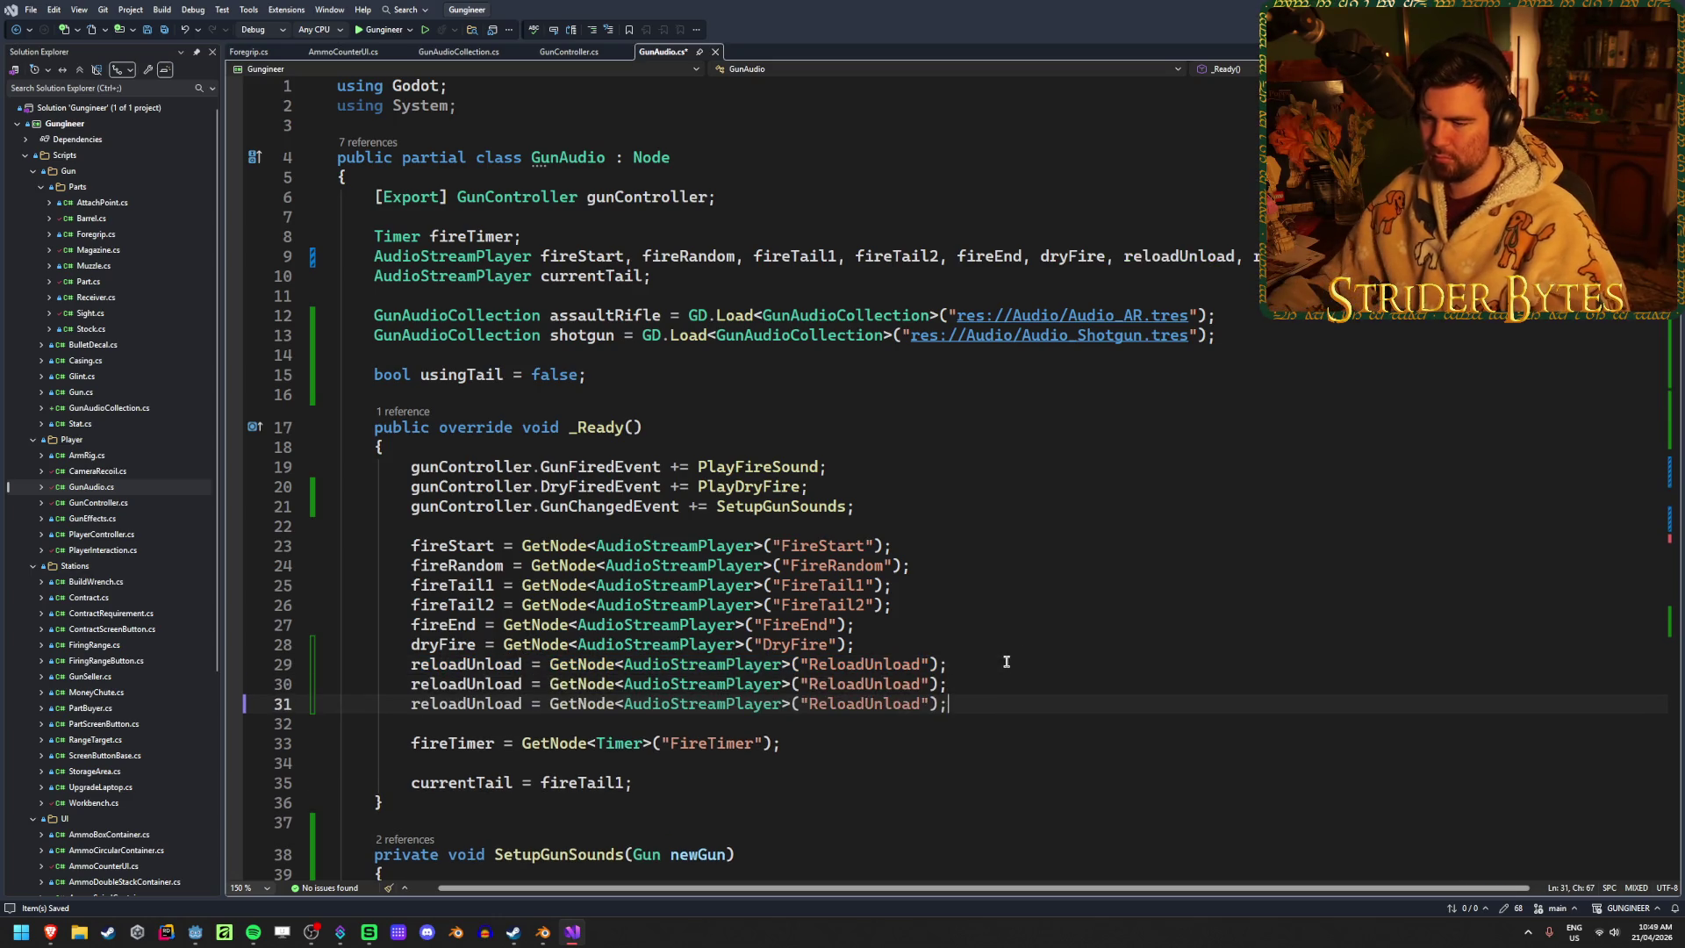
Change the first copy to assign reloadLoad from the ReloadLoad node
drag(534, 688, 471, 690)
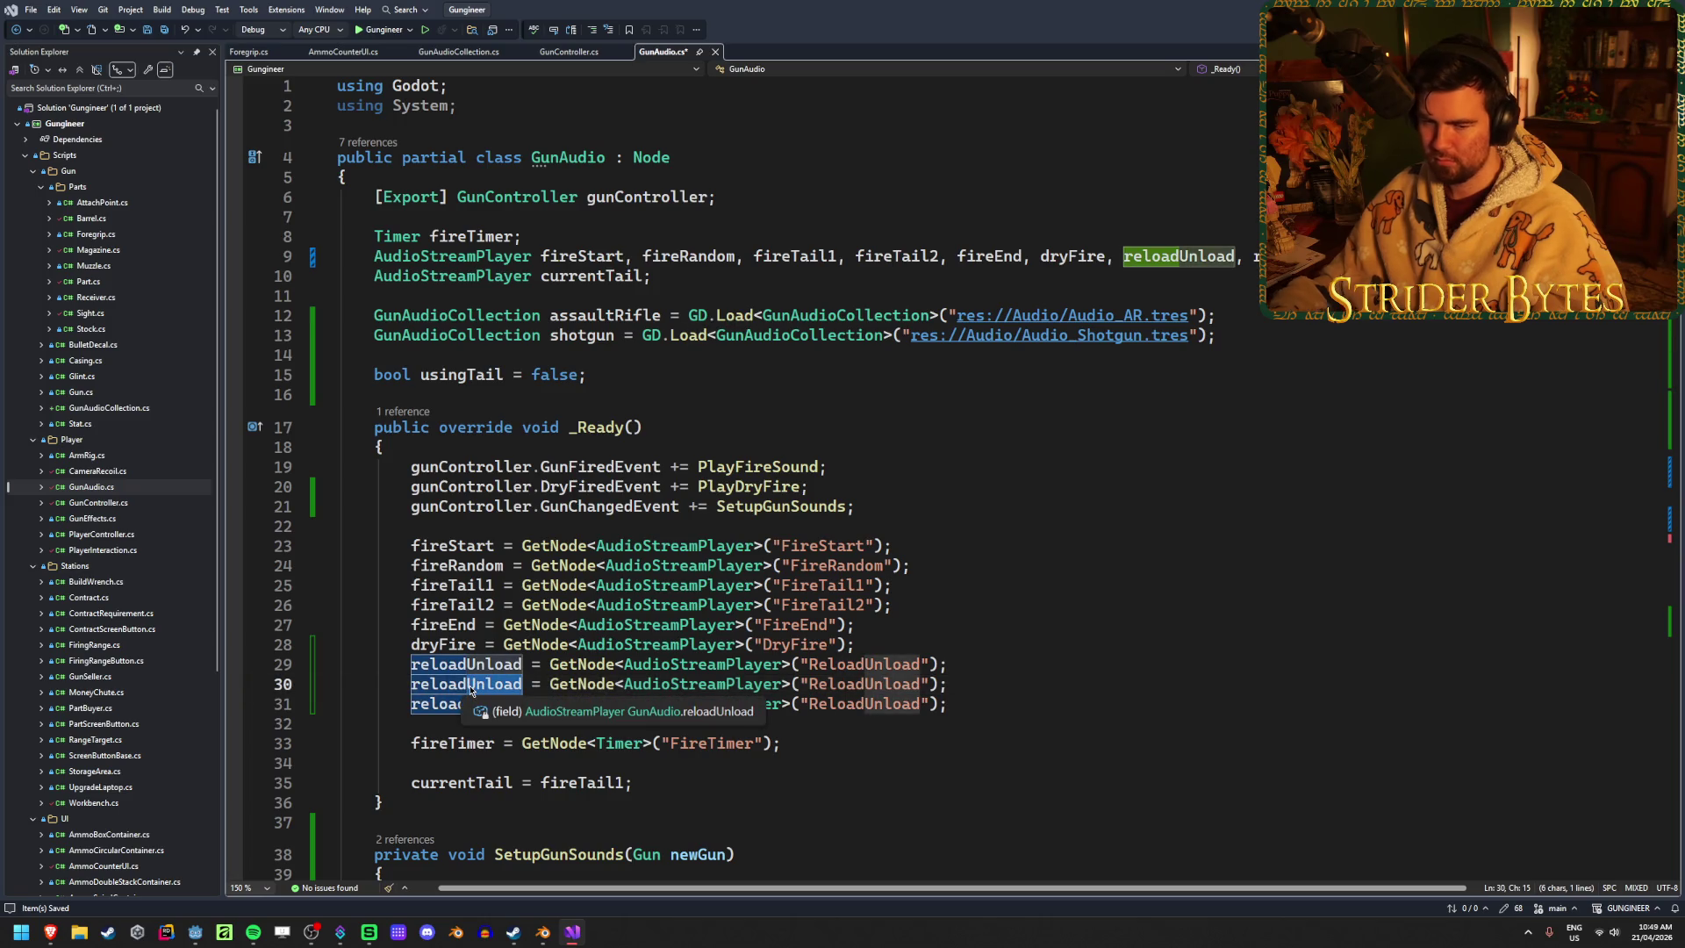
click(471, 690)
key(Delete)
key(Delete)
key(Delete)
text(Load)
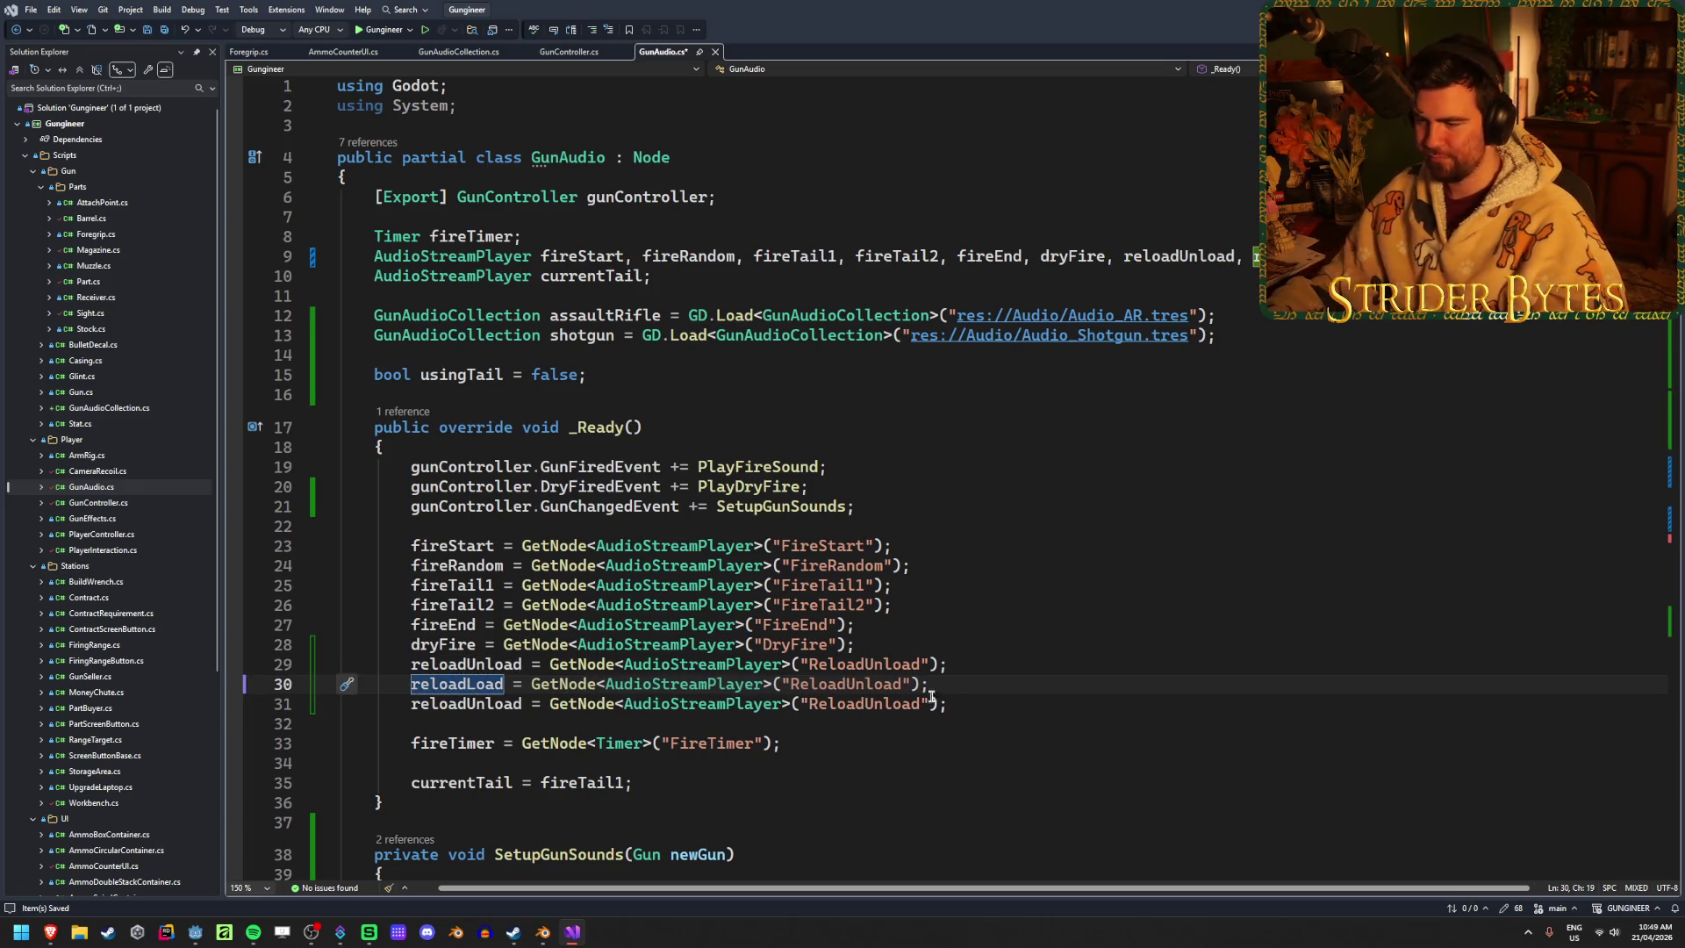
drag(901, 687, 847, 685)
text(Loa)
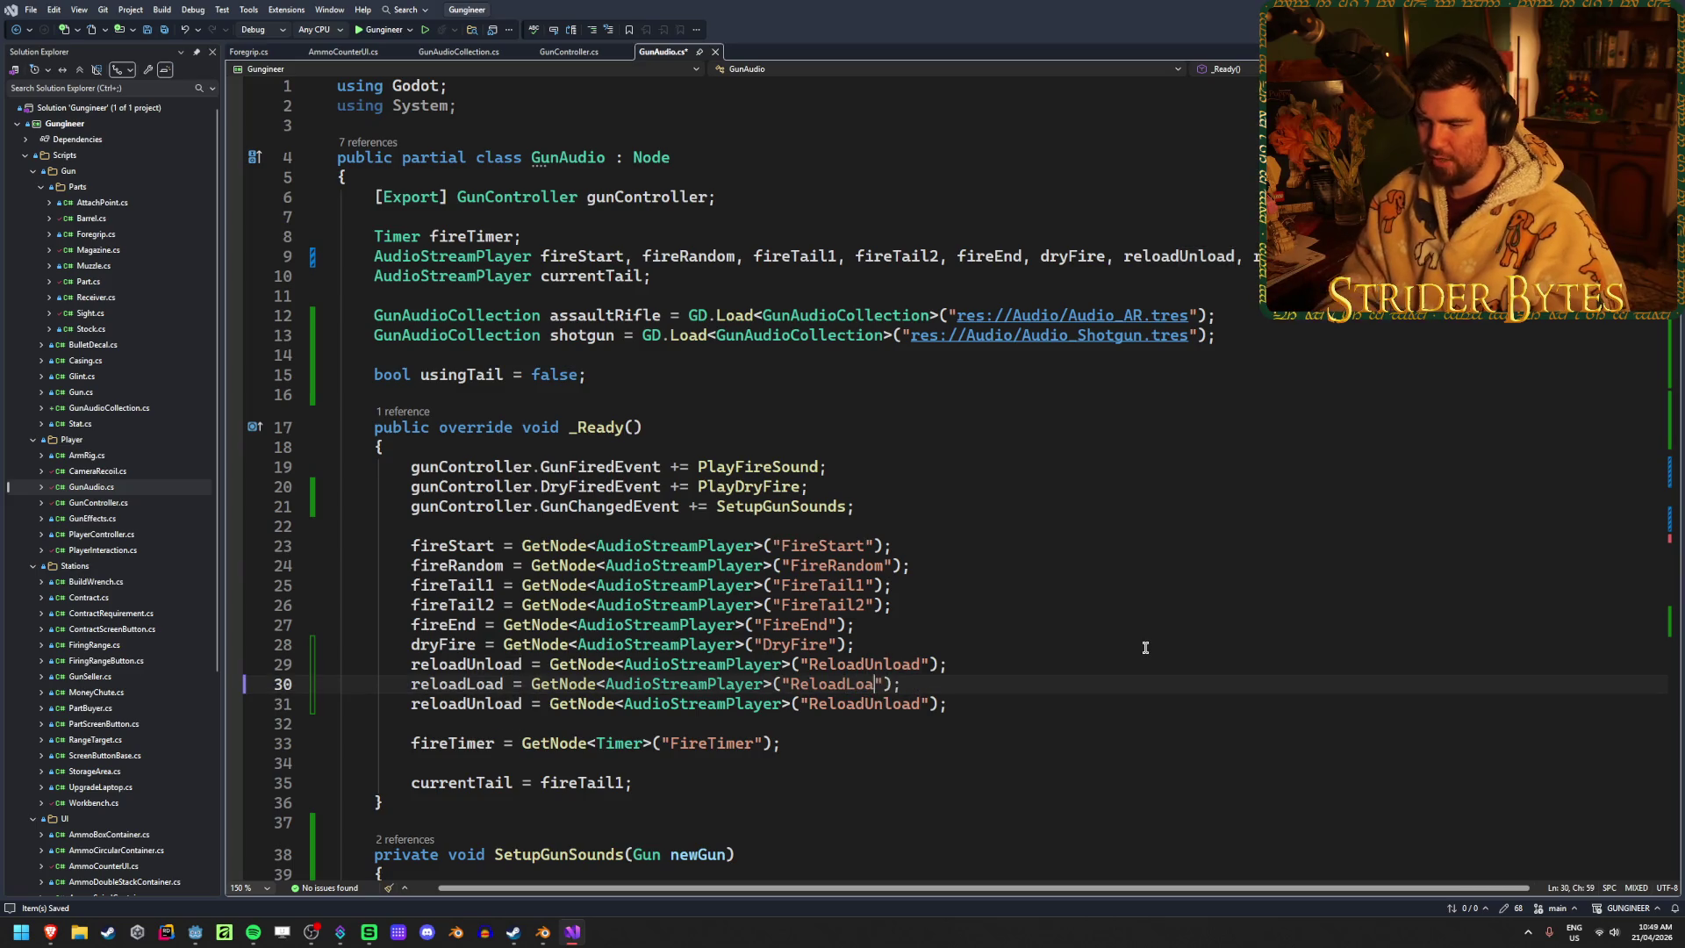
Change the second copy to assign reloadCock from the ReloadCock node, and save
drag(523, 705, 466, 705)
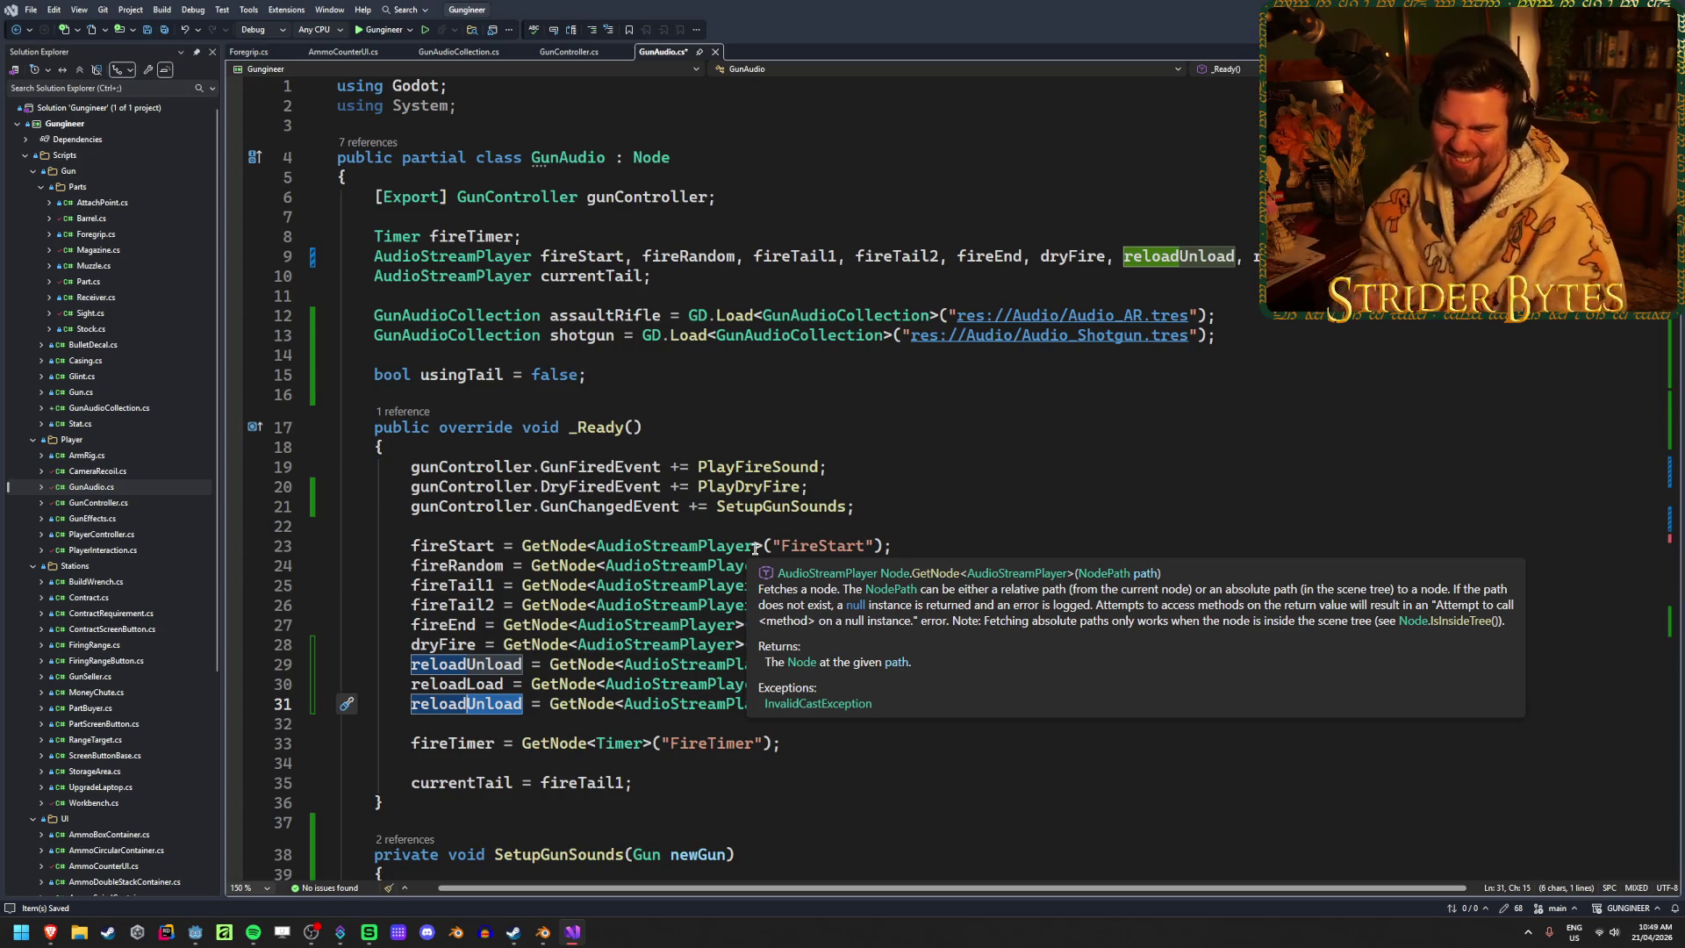
text(Cock)
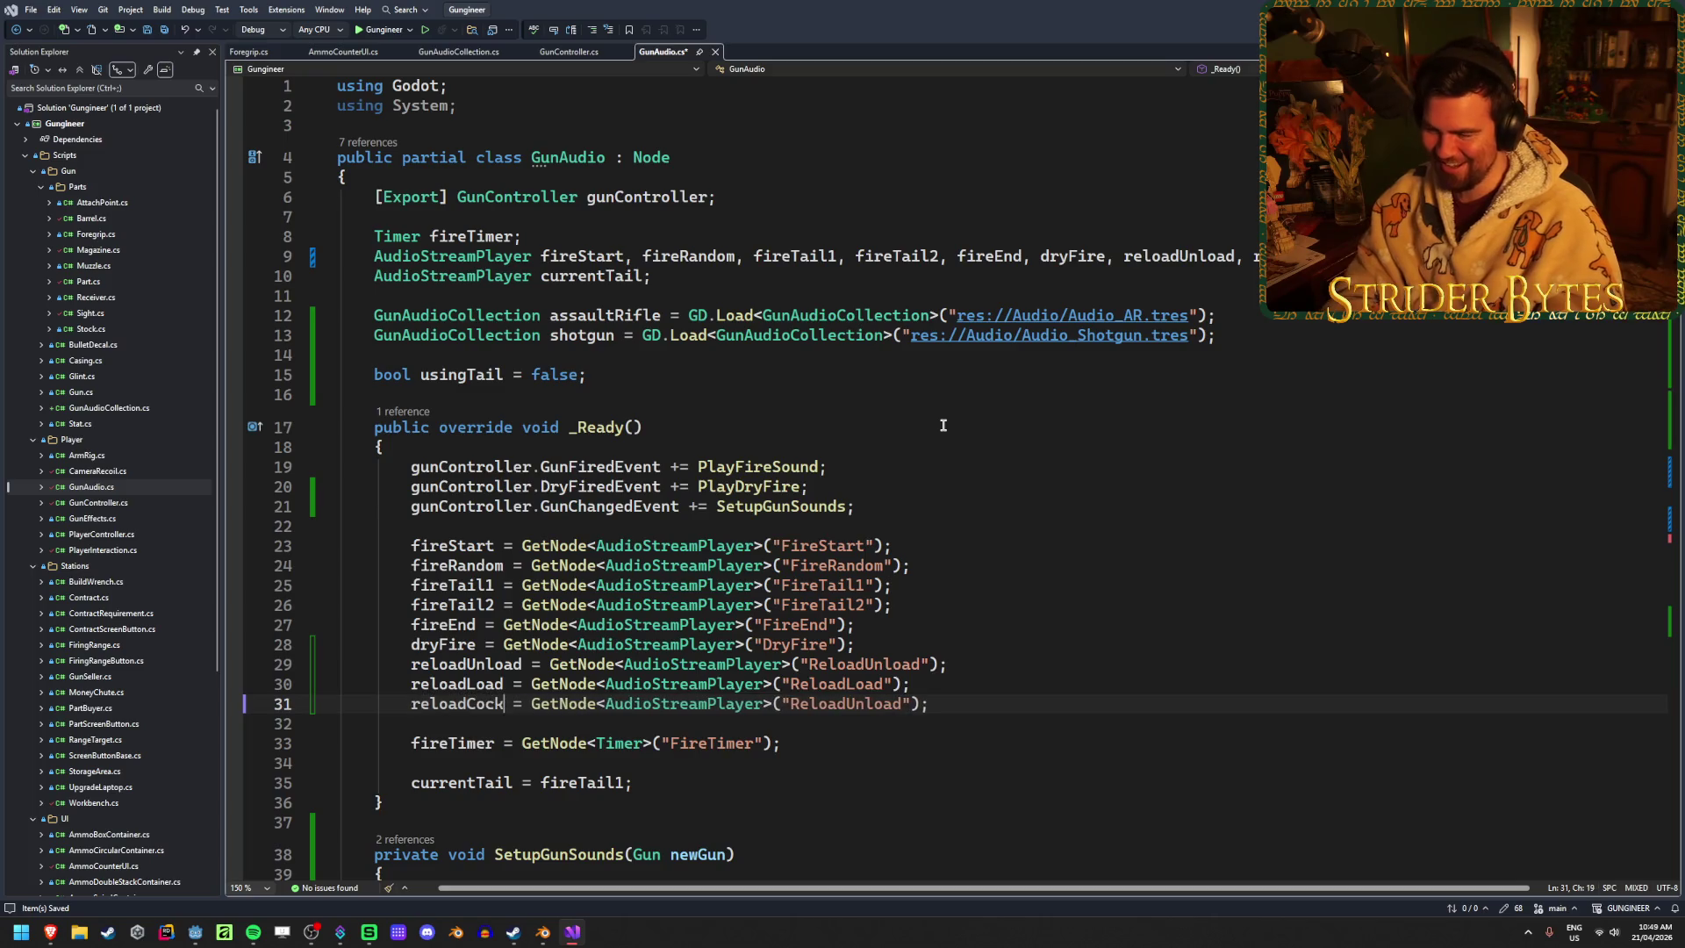
drag(903, 703, 845, 703)
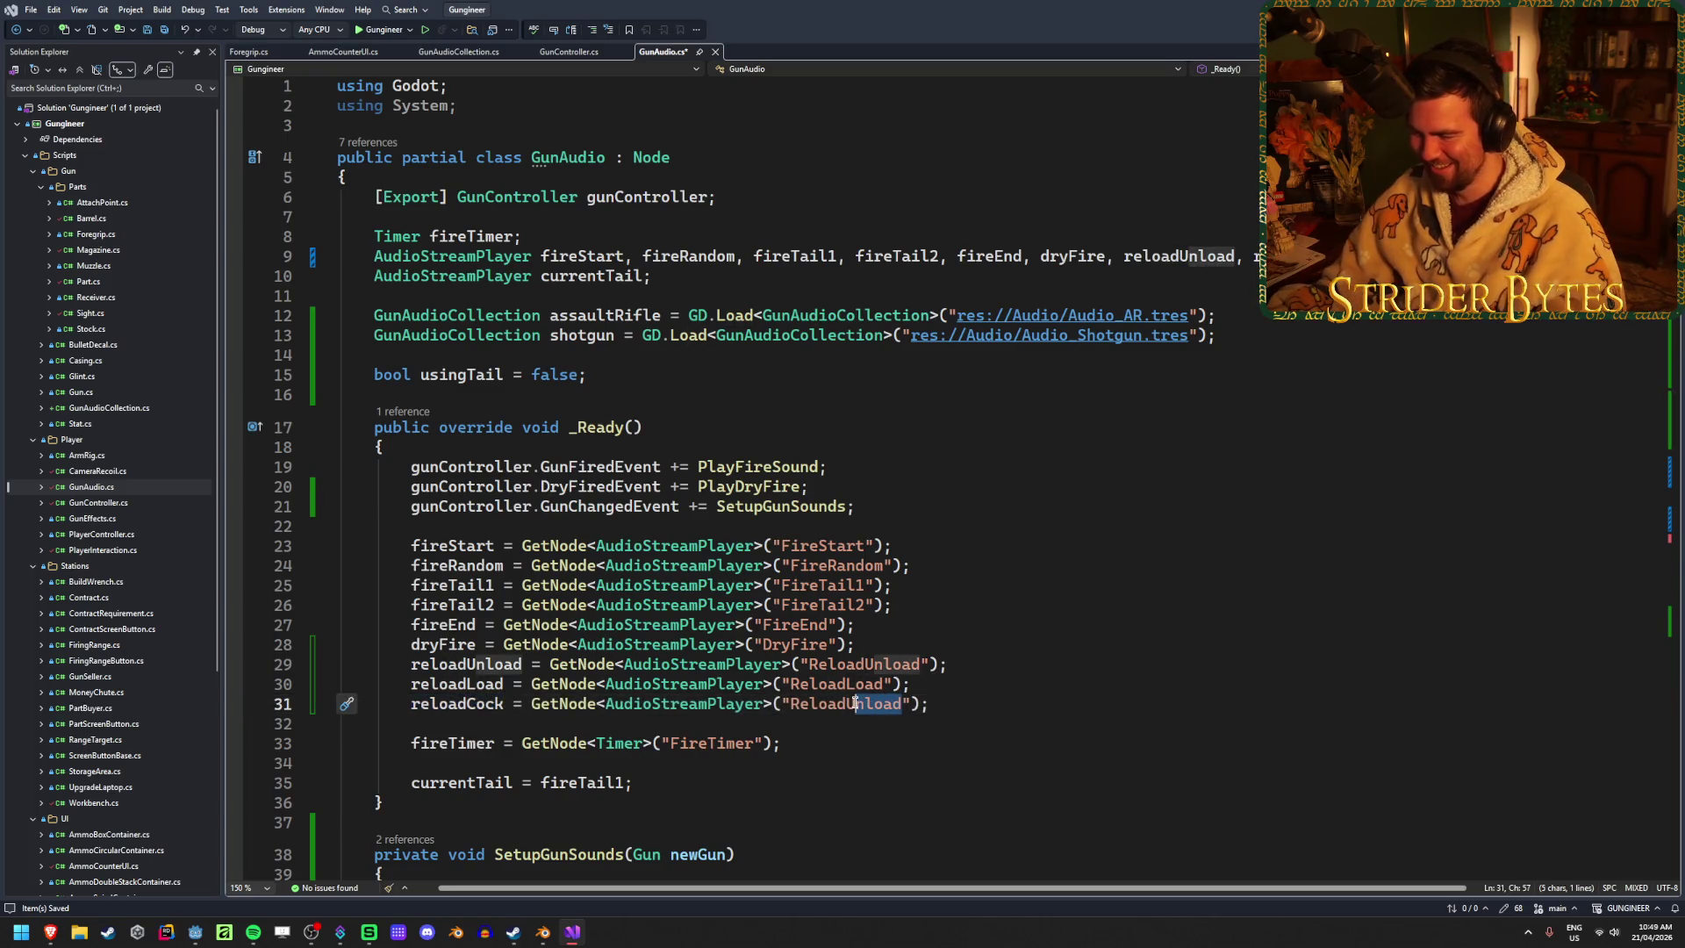
text(Cock)
key(ctrl+s)
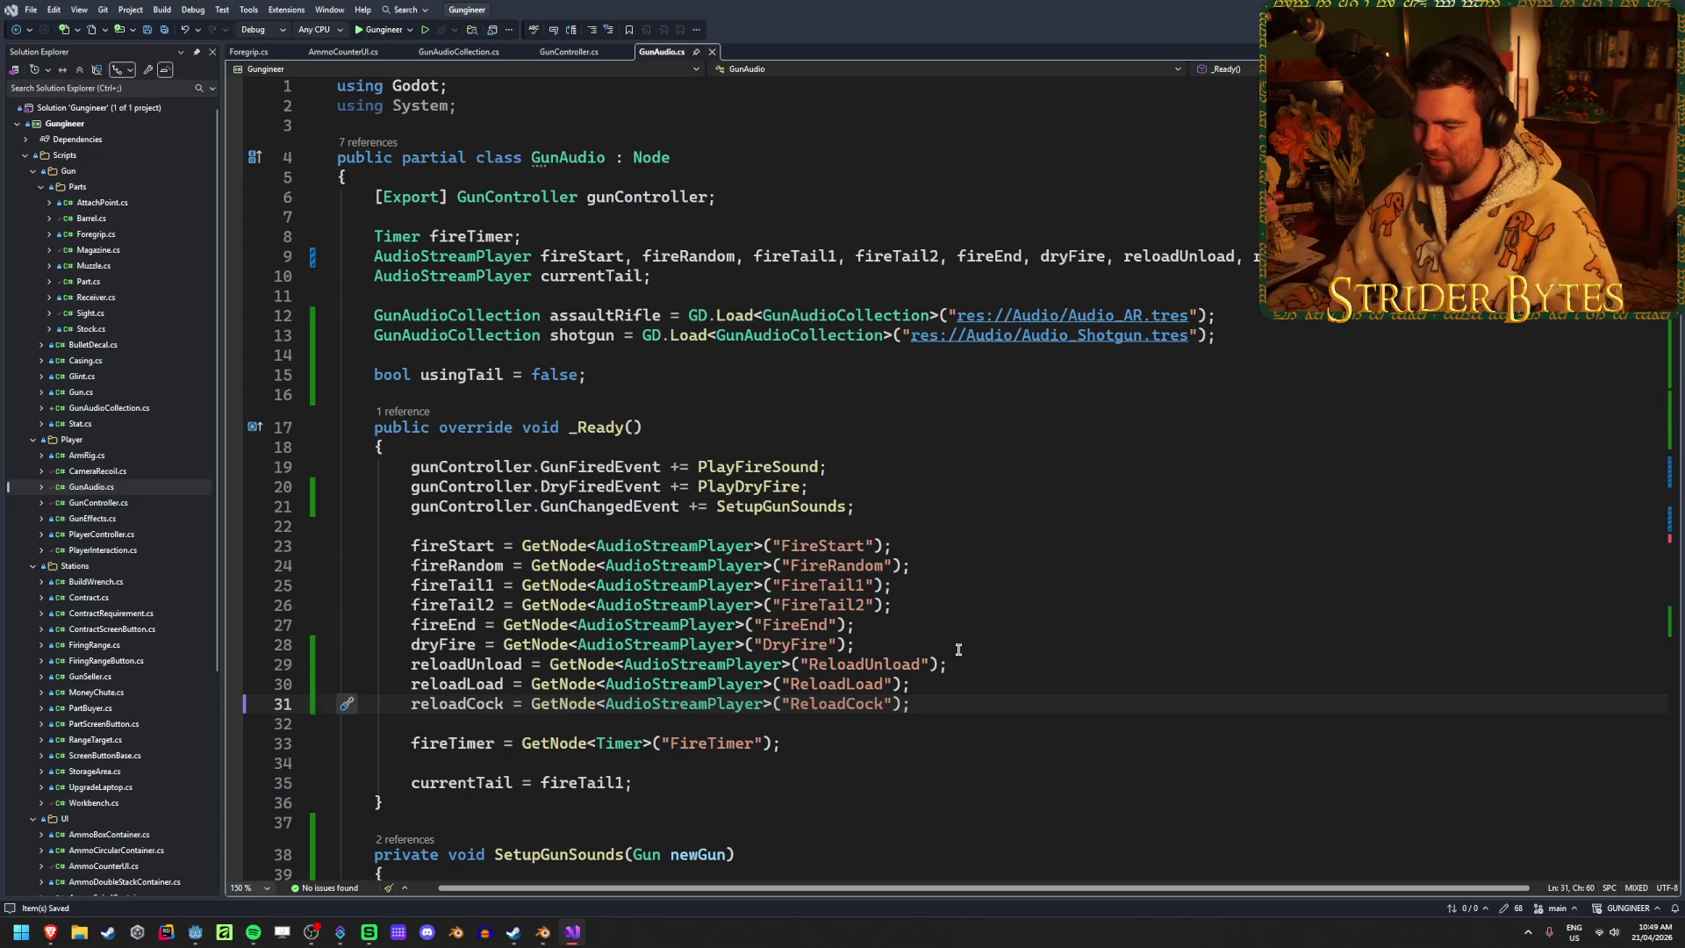
click(992, 662)
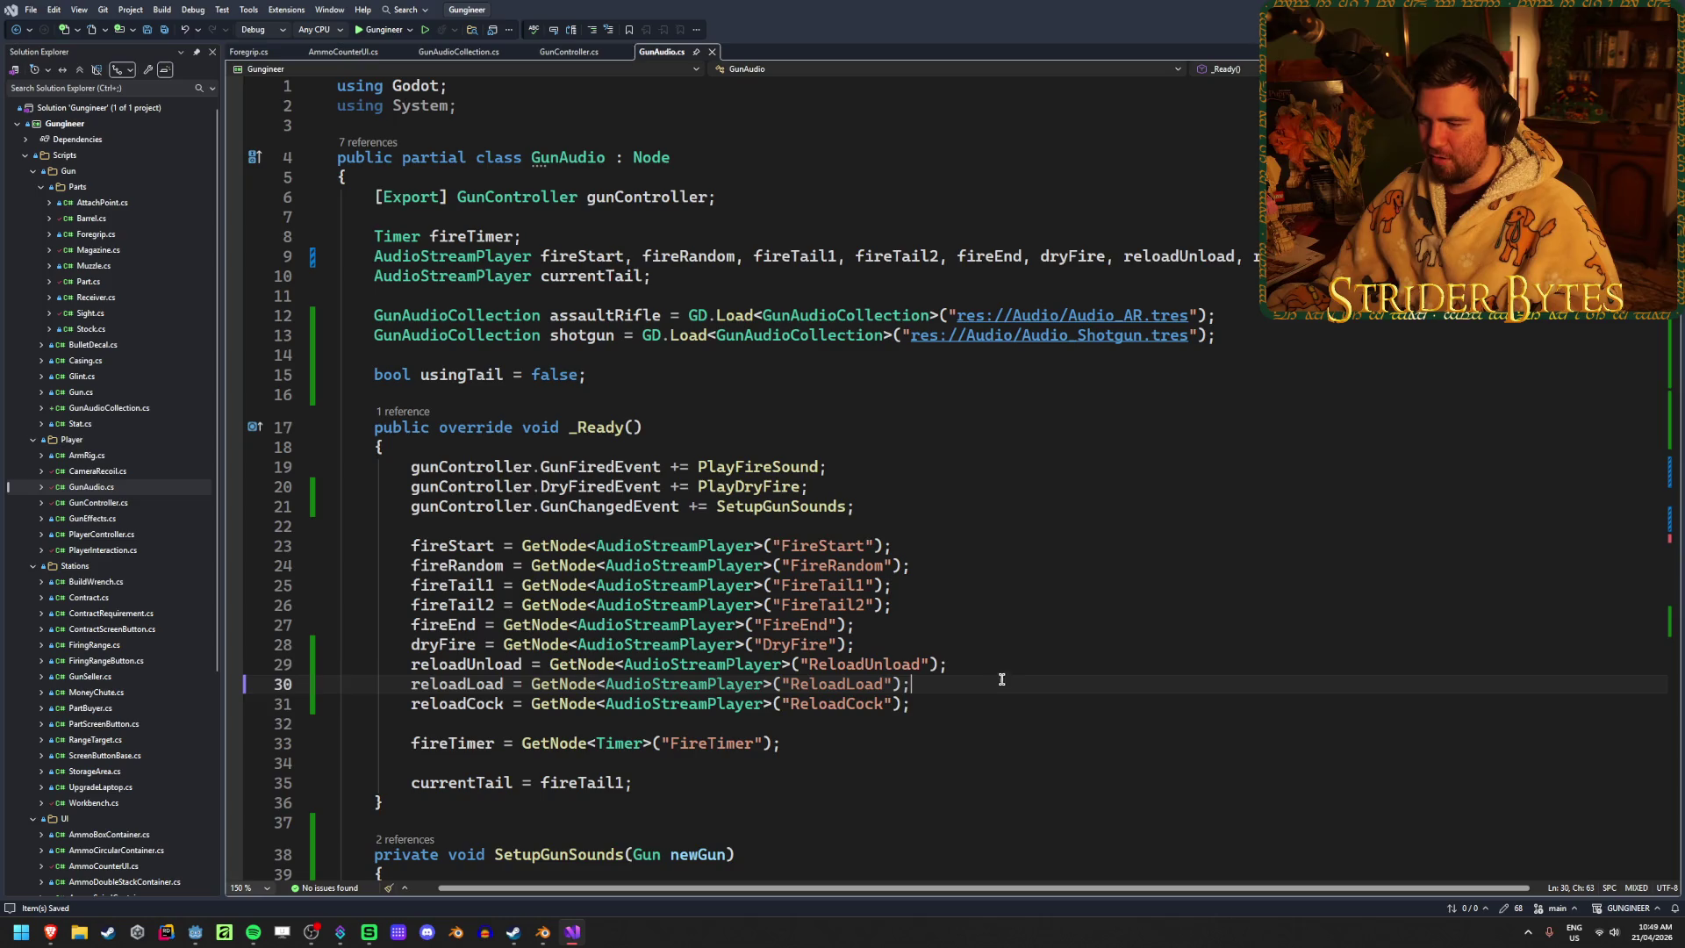
scroll(988, 705, down, 1)
scroll(933, 674, down, 3)
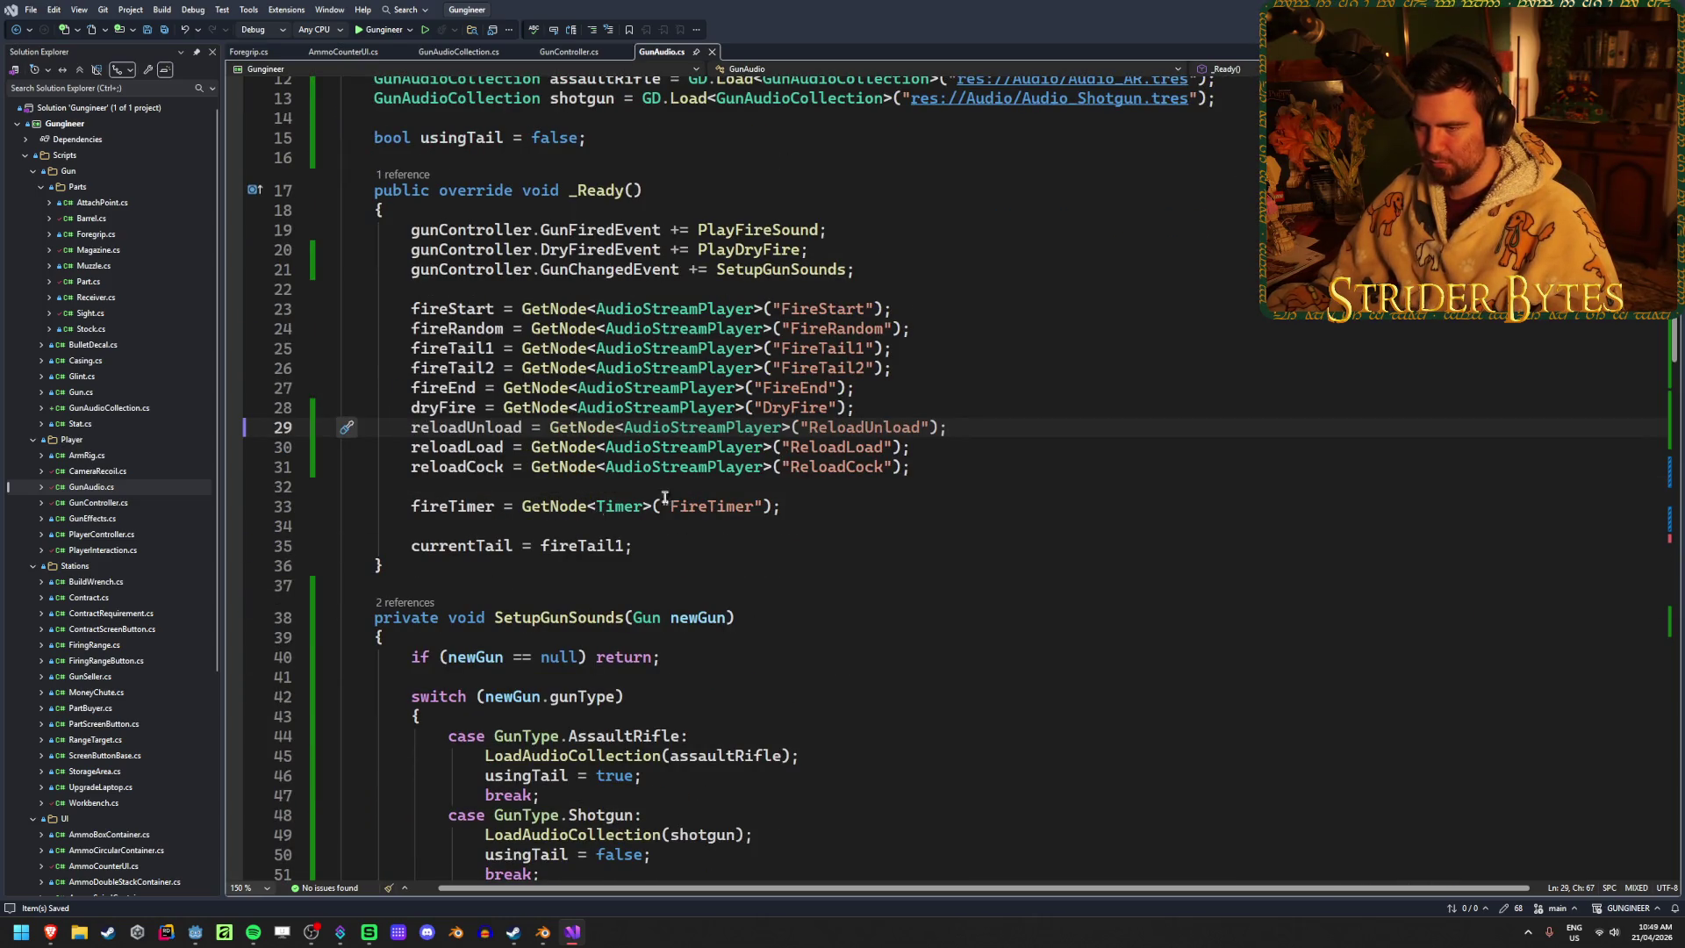
Add reloadUnload and reloadLoad .Stream assignments after the dryFire line in LoadAudioCollection
mouse_move(691, 388)
scroll(879, 638, down, 4)
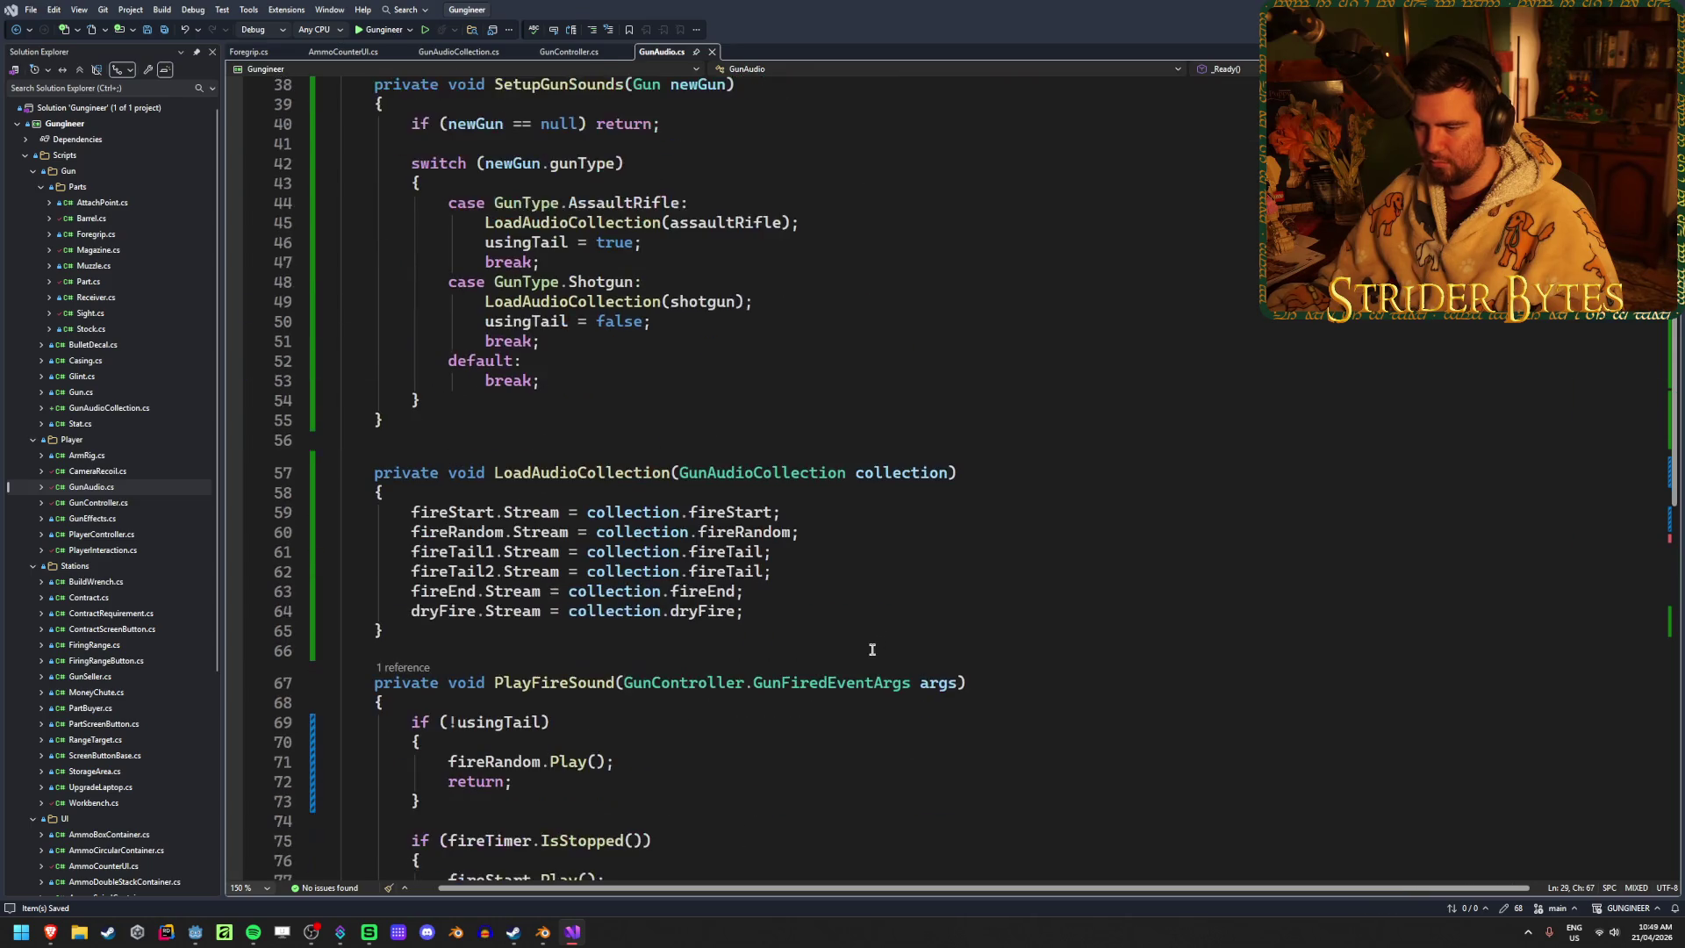
key(Return)
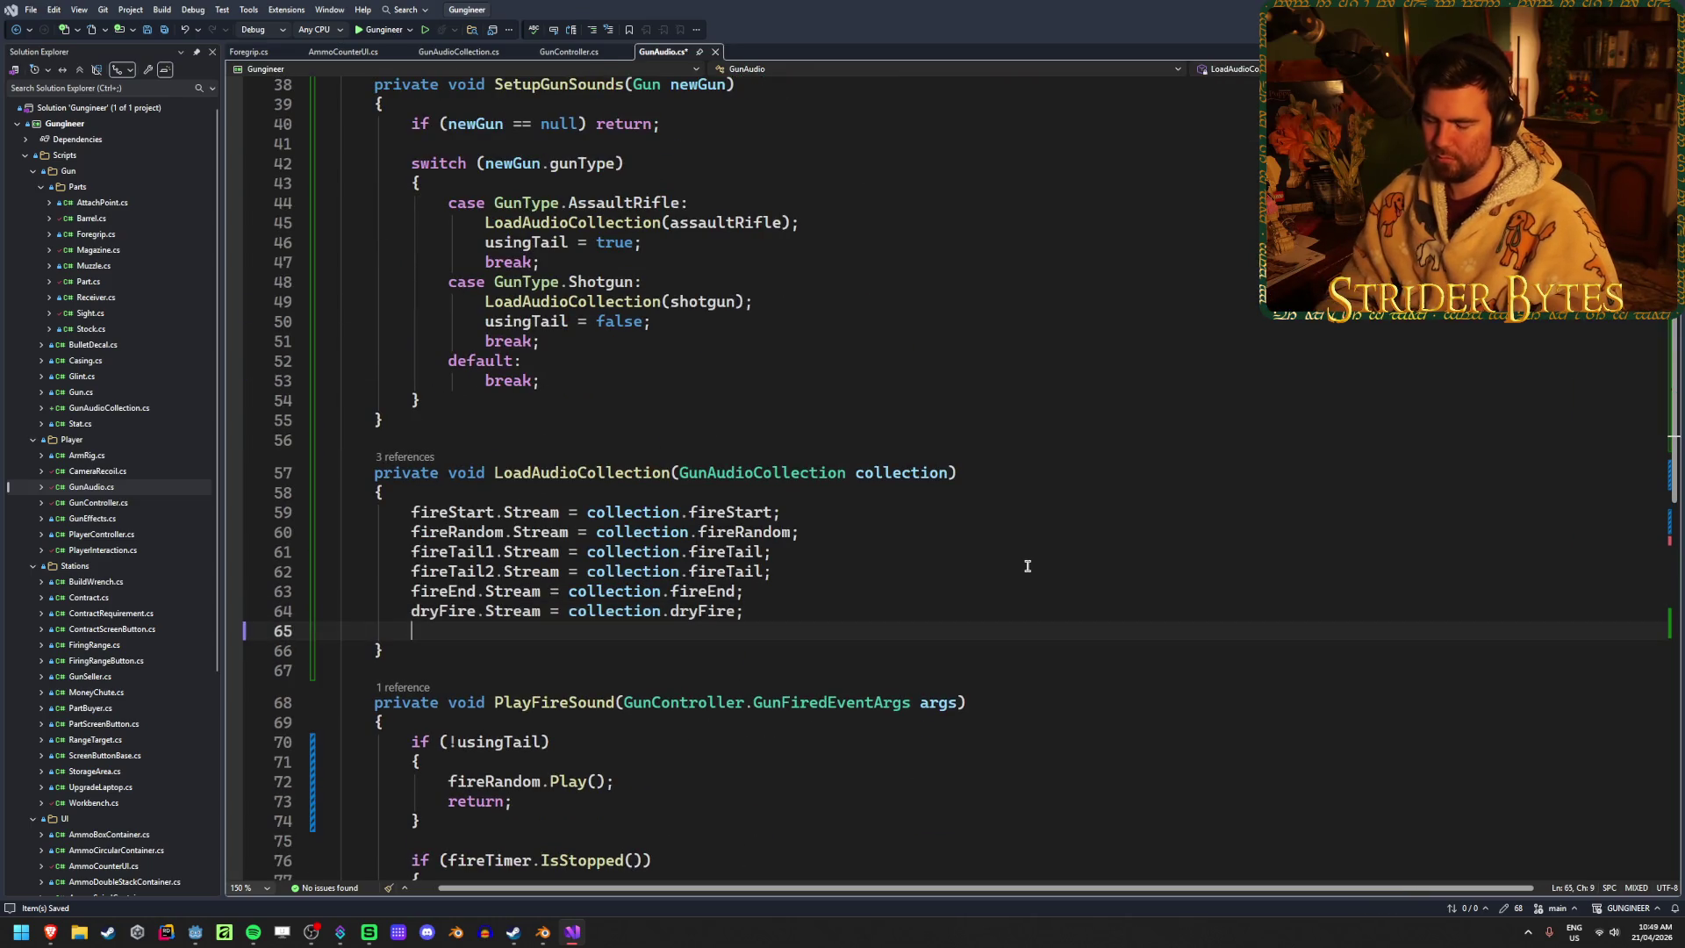
text(reload)
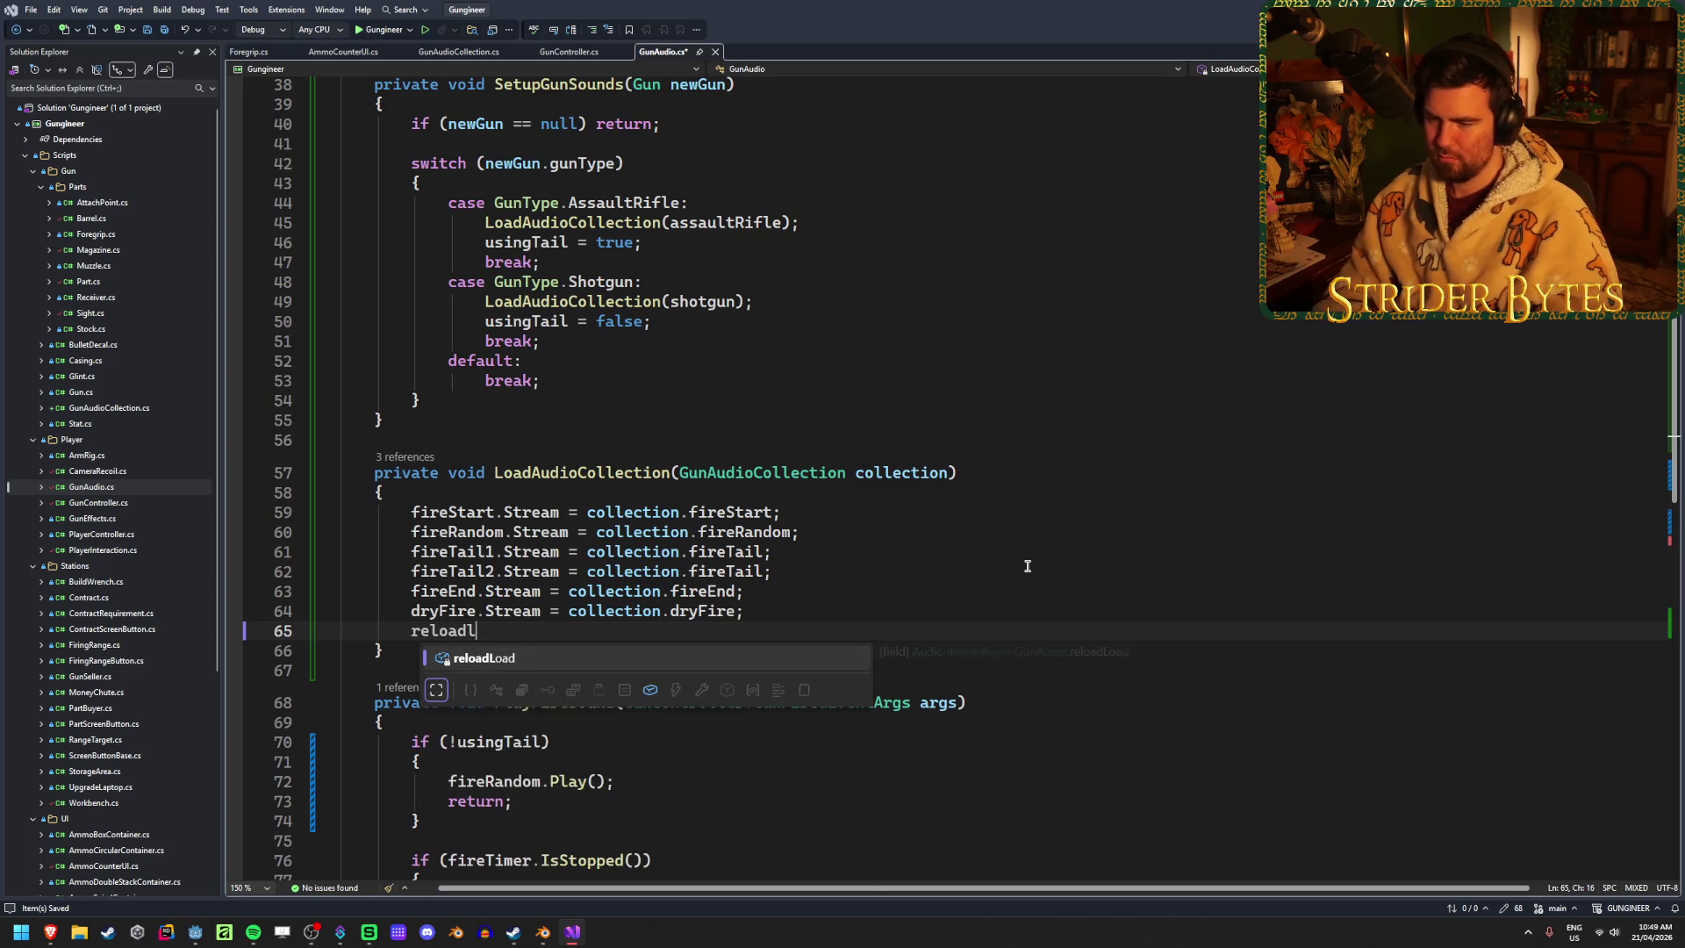
key(Tab)
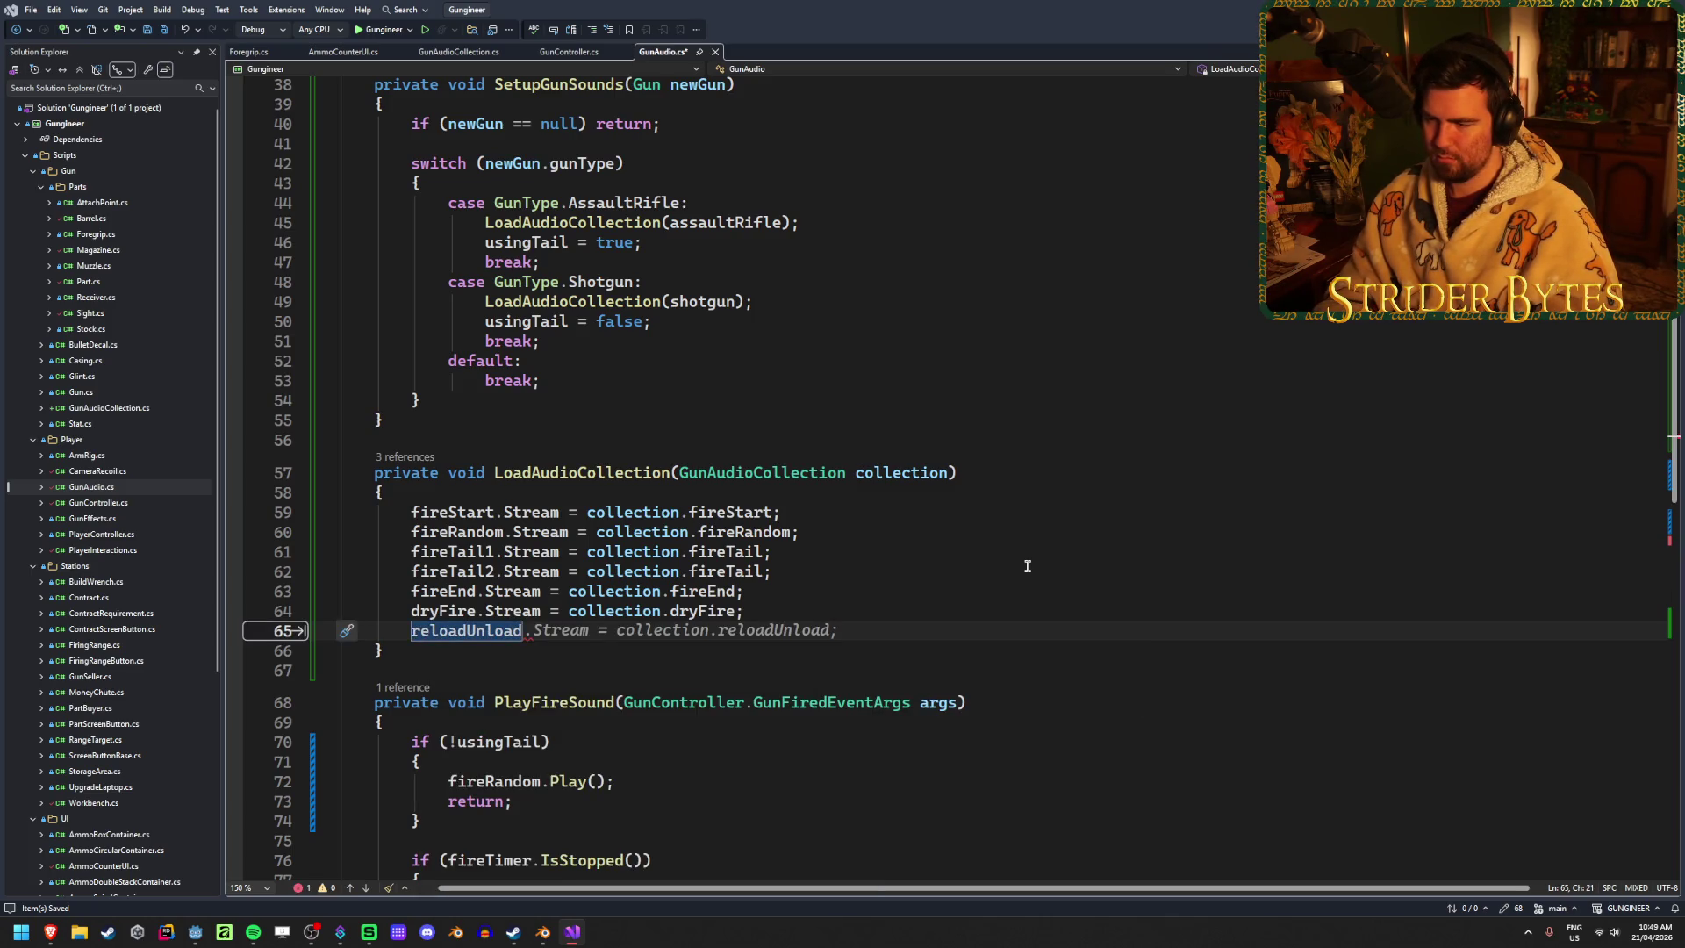
key(Tab)
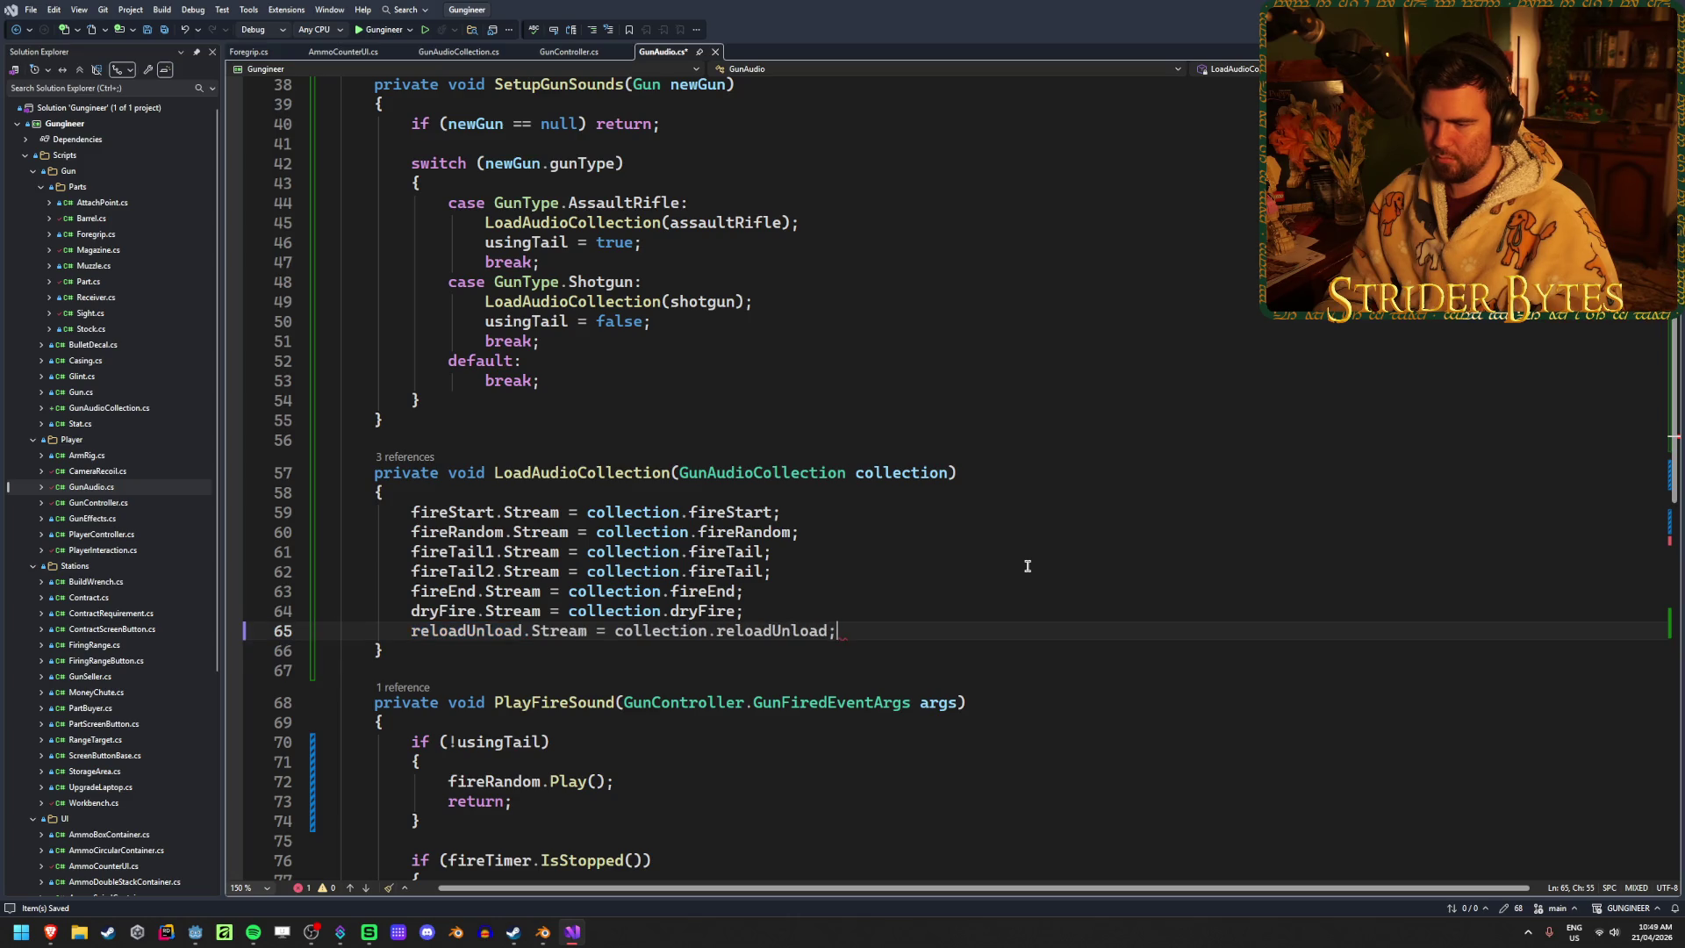
key(Return)
text(reload)
key(Up)
key(Tab)
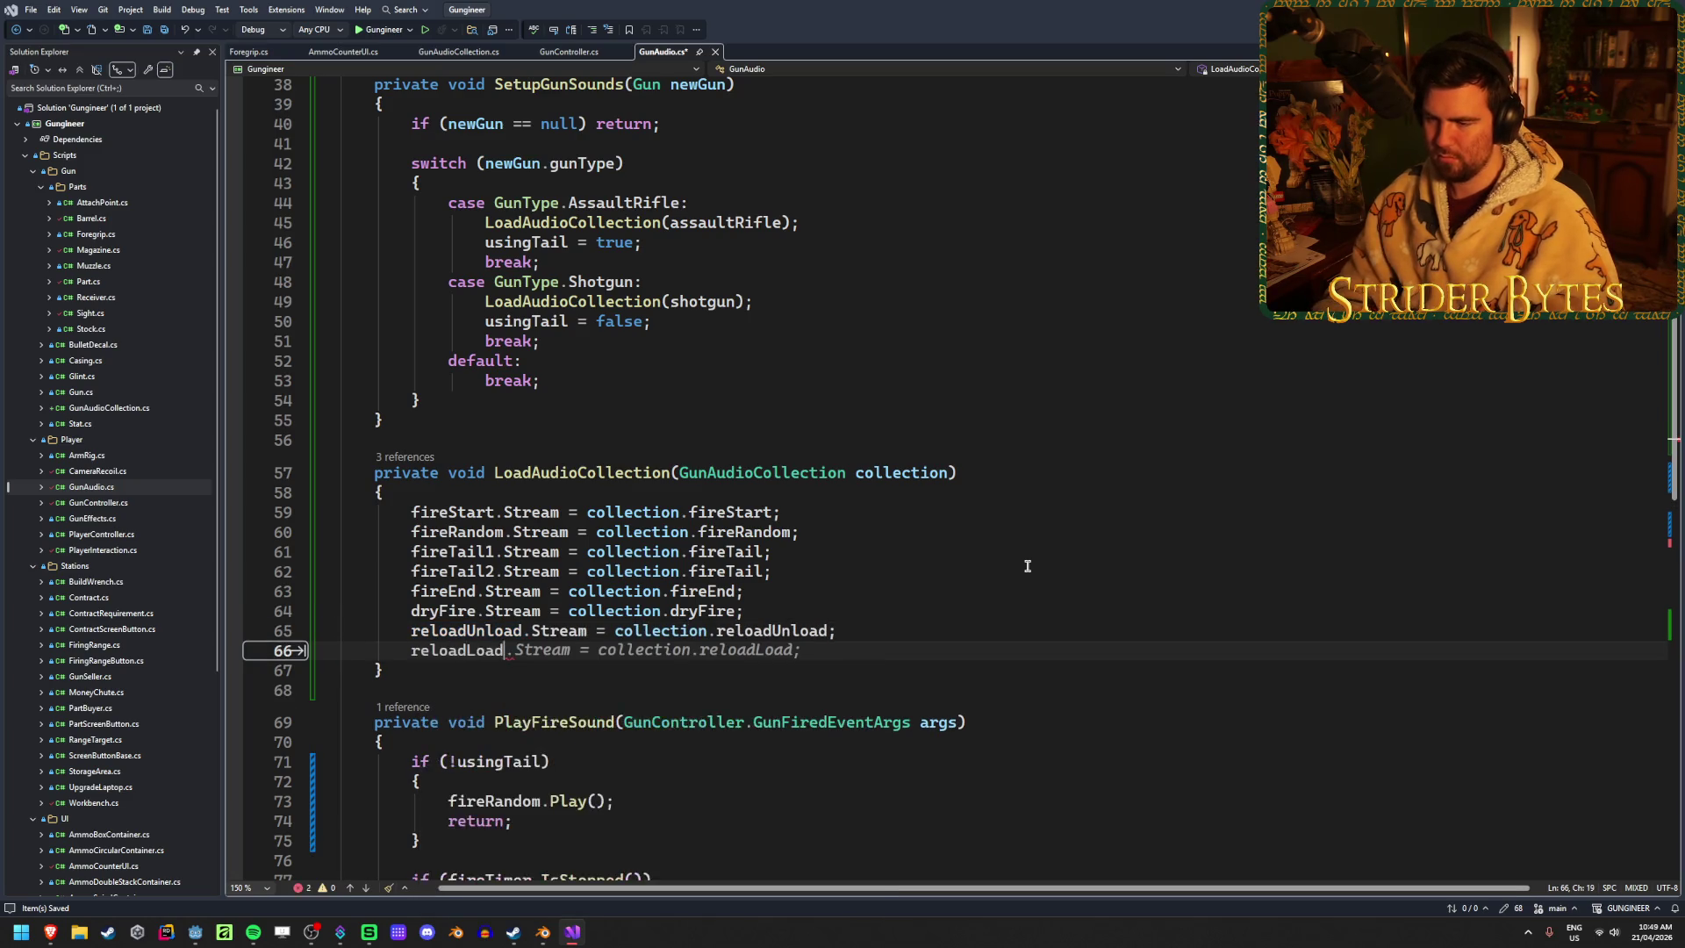
key(Tab)
Add the reloadCock .Stream assignment and save GunAudio.cs
key(Return)
text(reload)
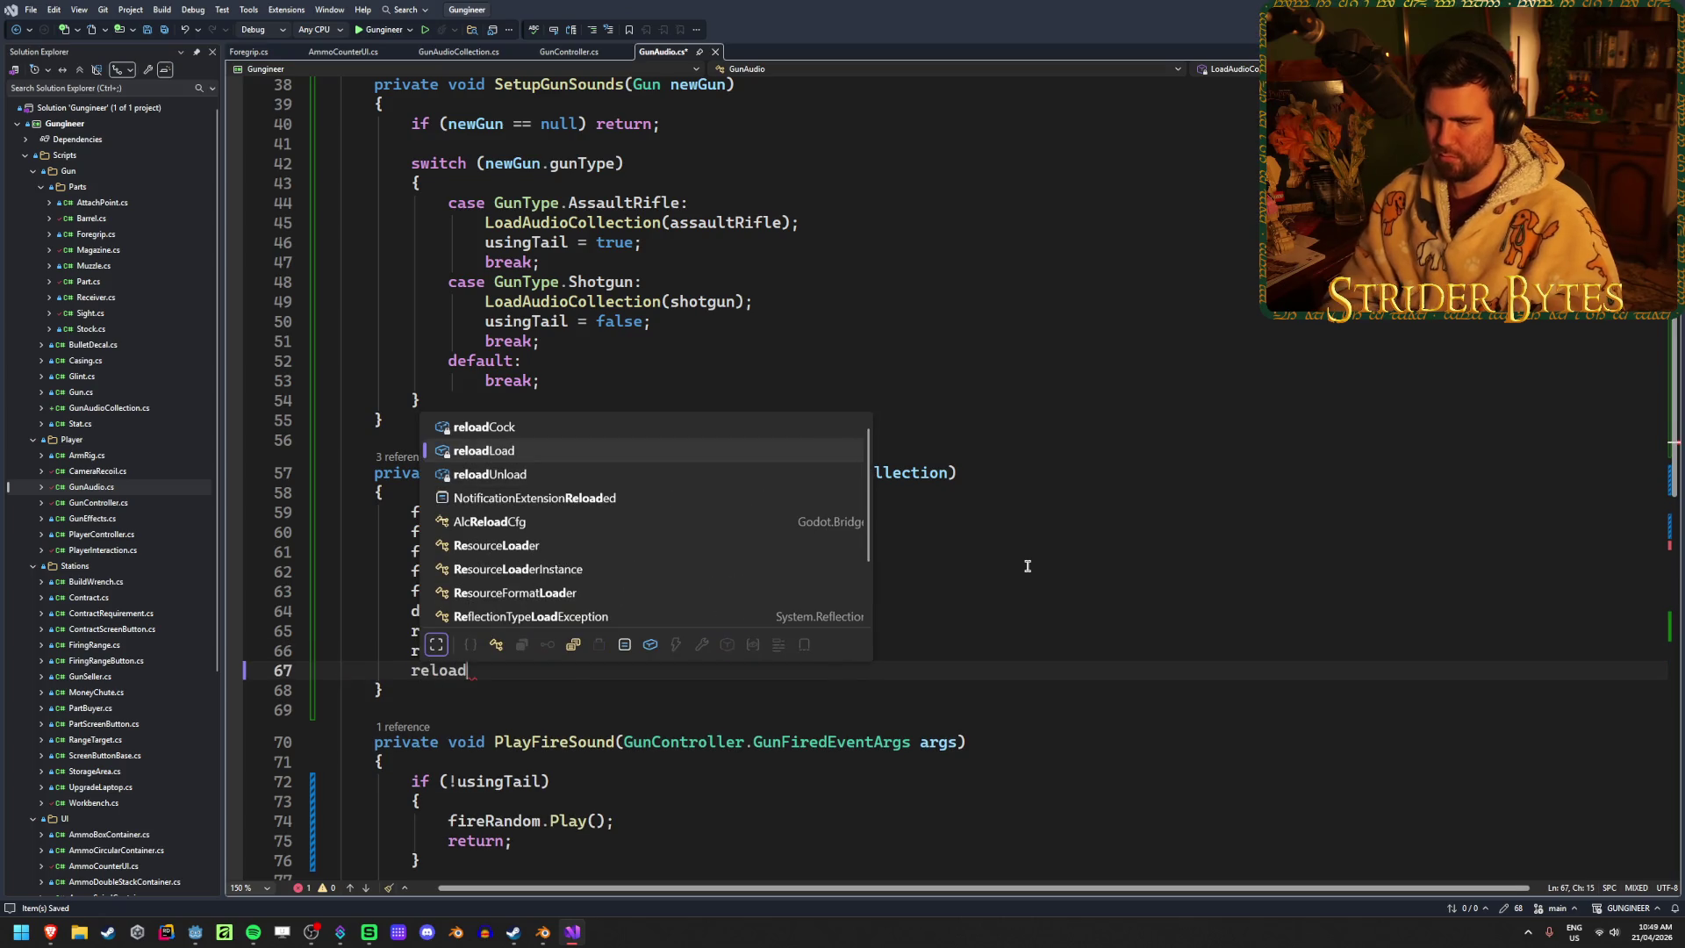
key(Up)
key(Tab)
key(Tab)
key(ctrl+s)
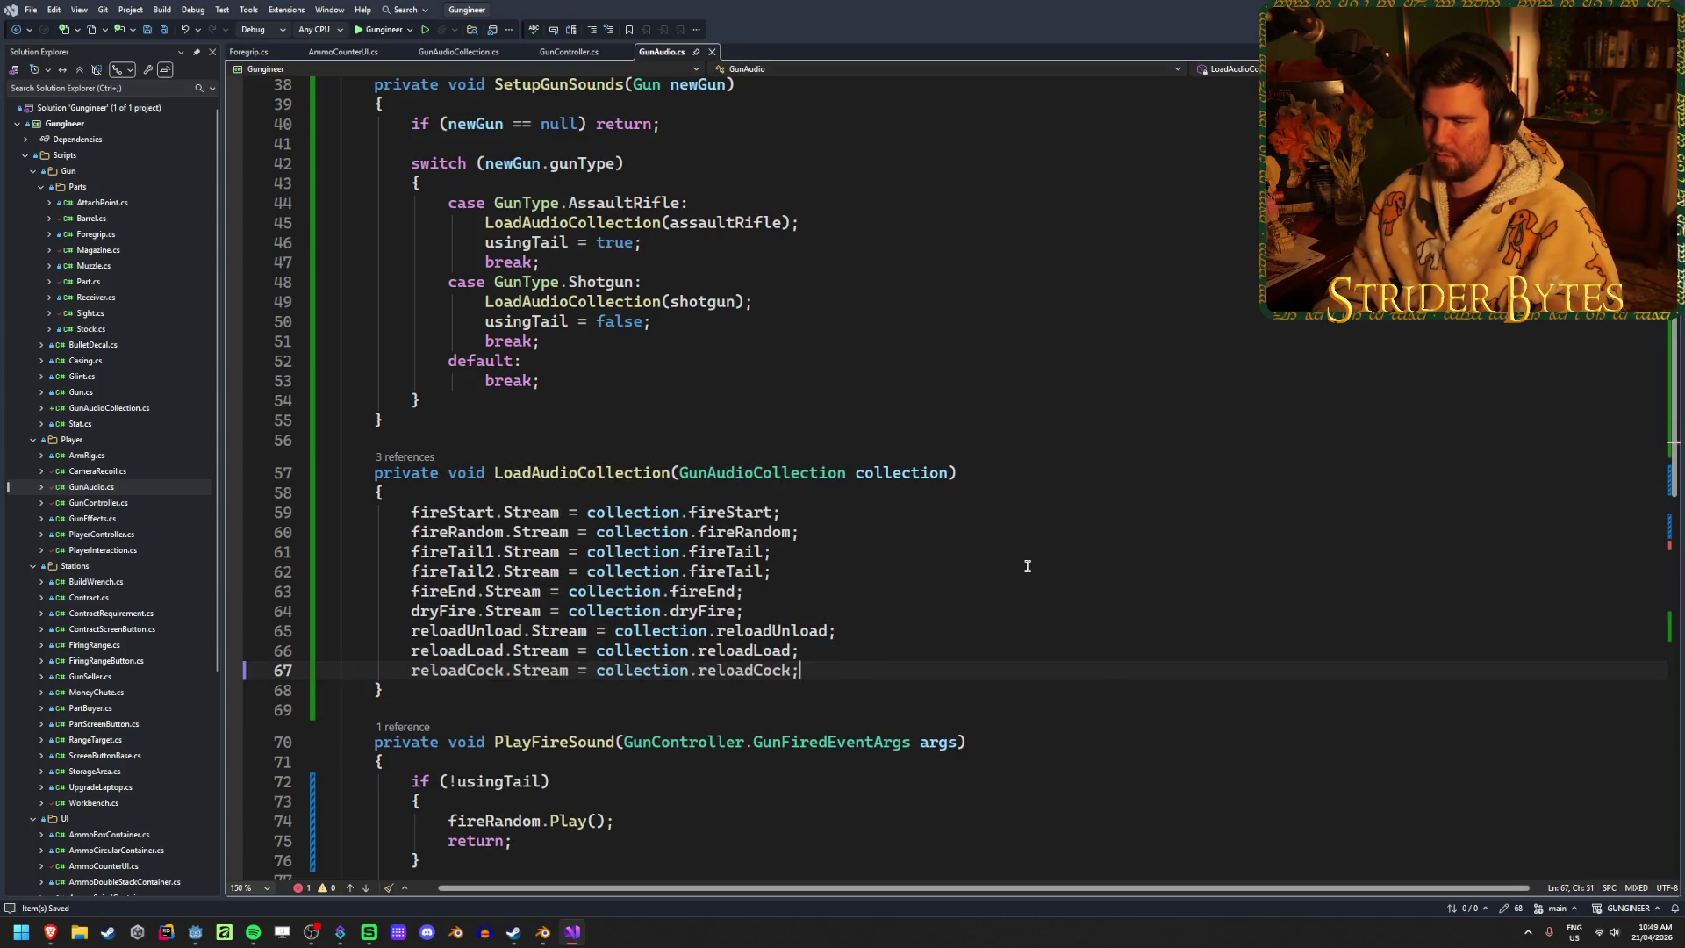
scroll(943, 566, down, 2)
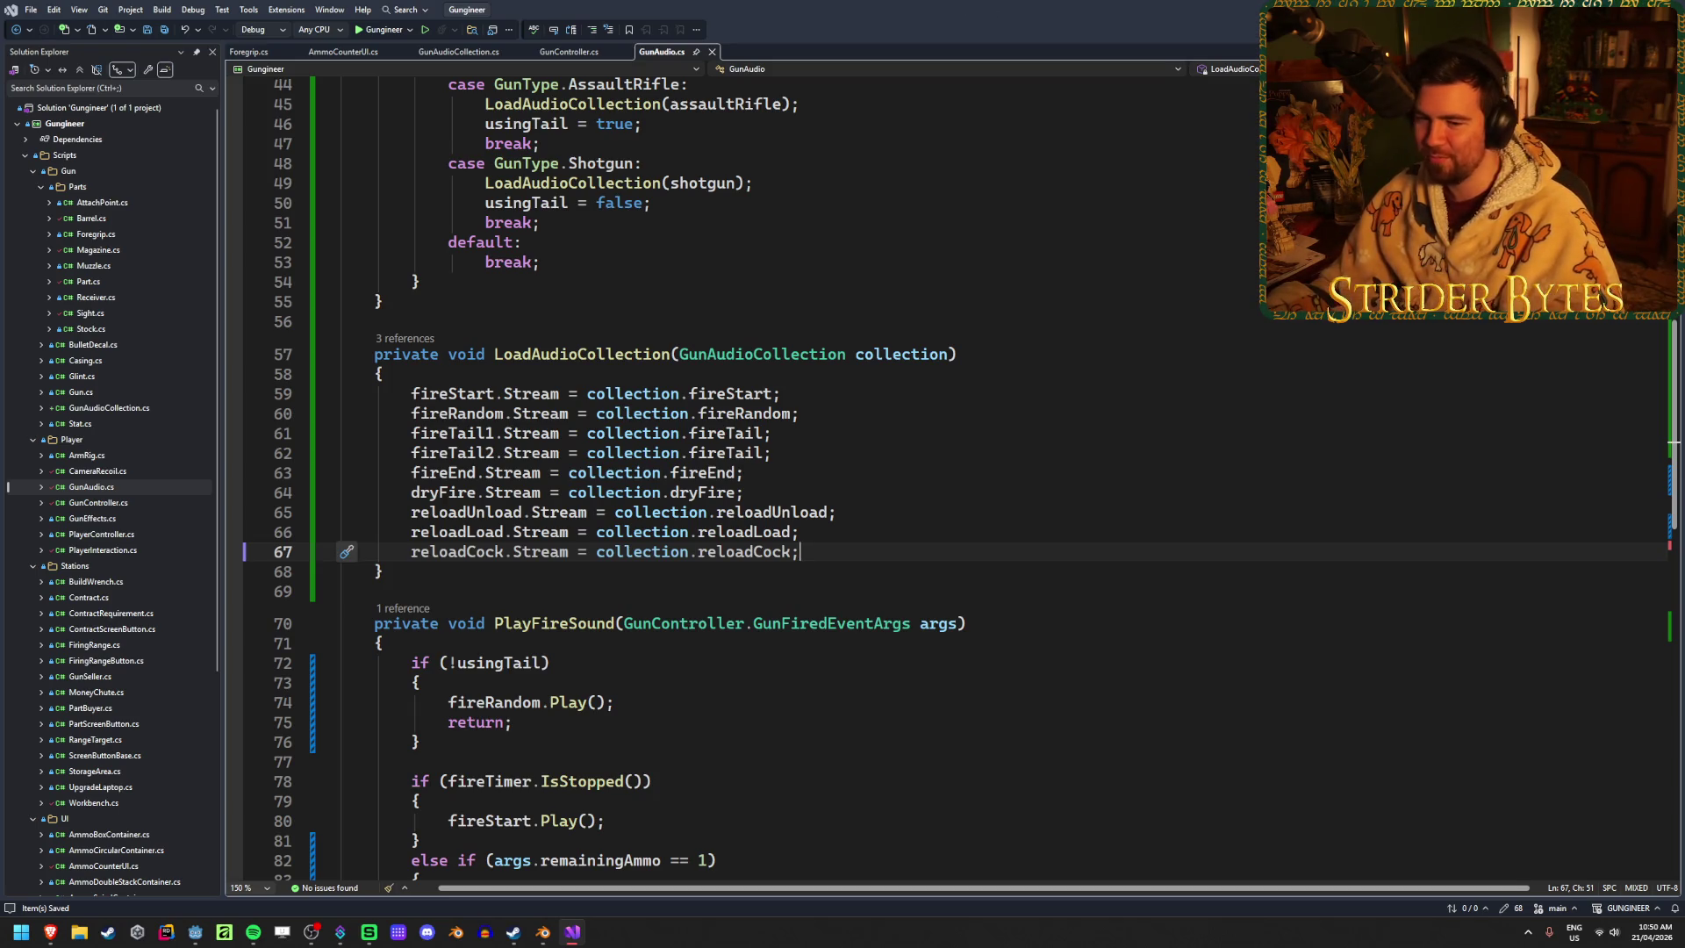
key(alt+Tab)
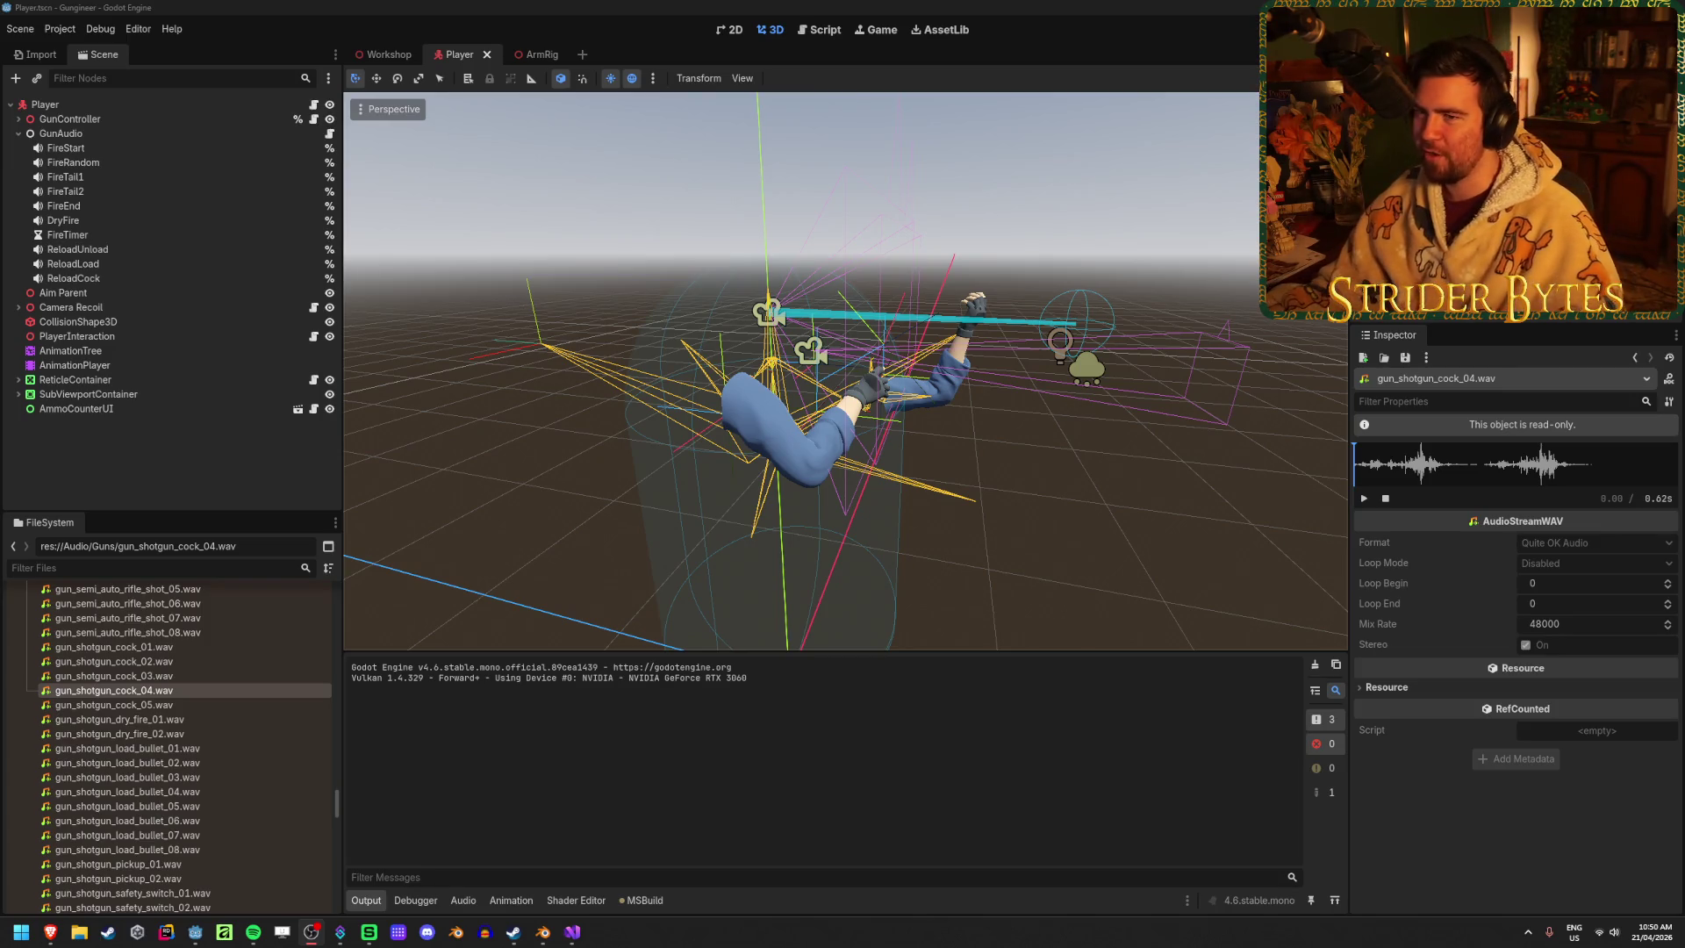
mouse_move(456, 472)
mouse_down()
mouse_move(632, 483)
mouse_move(521, 478)
mouse_up()
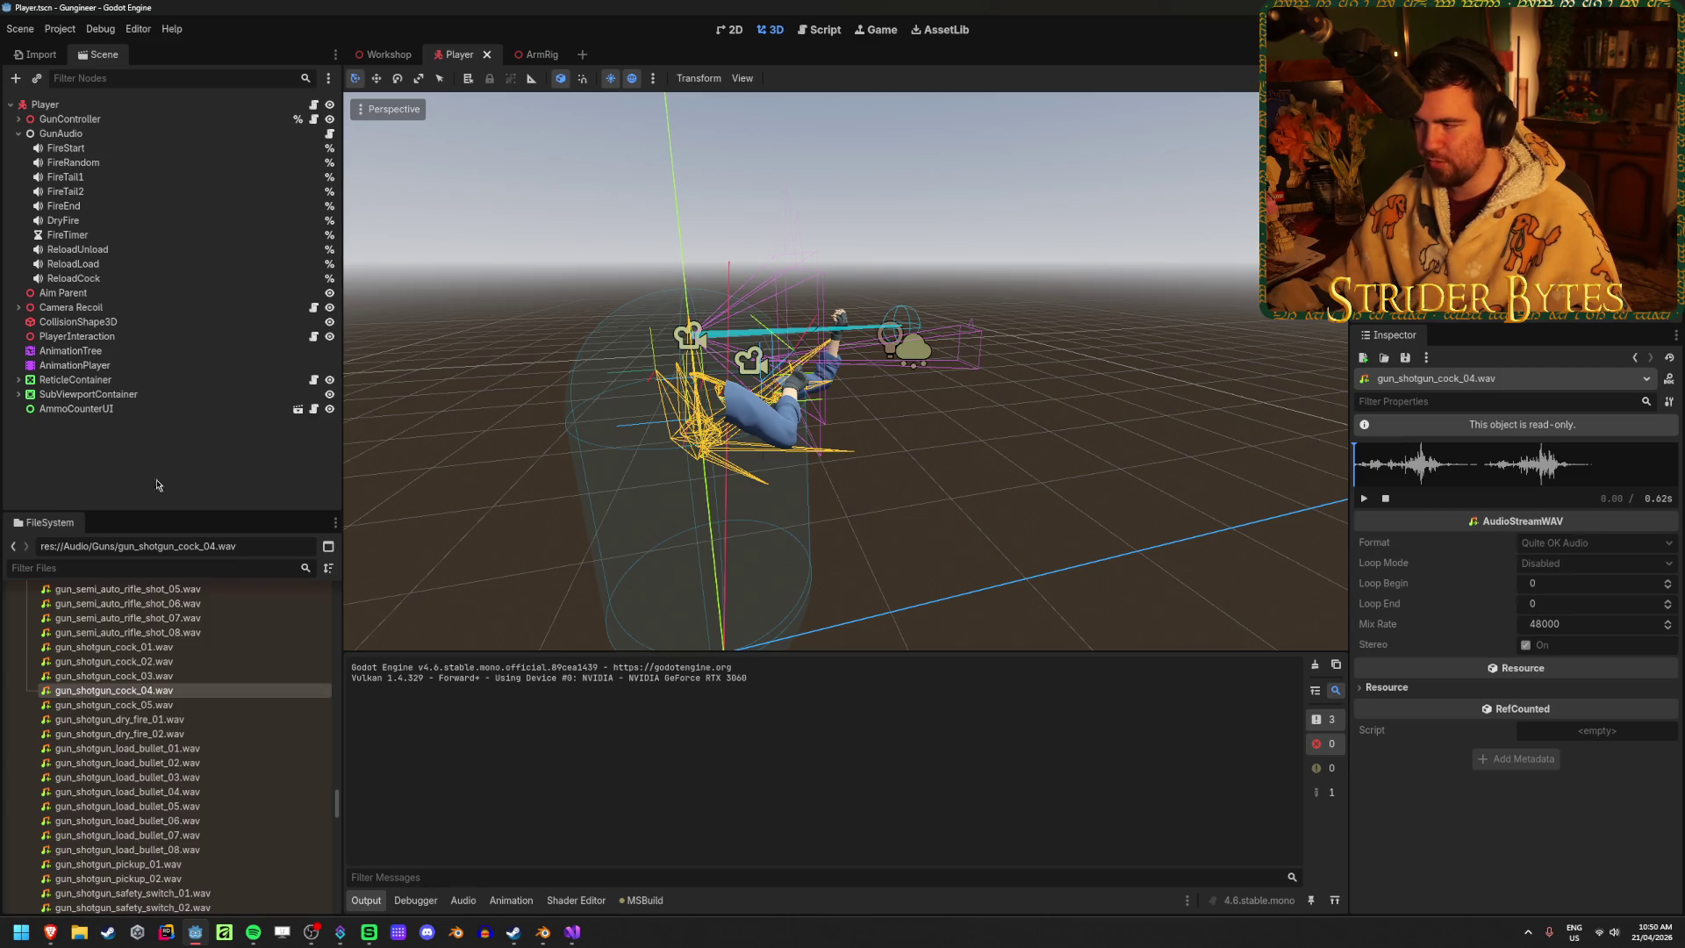
key(F5)
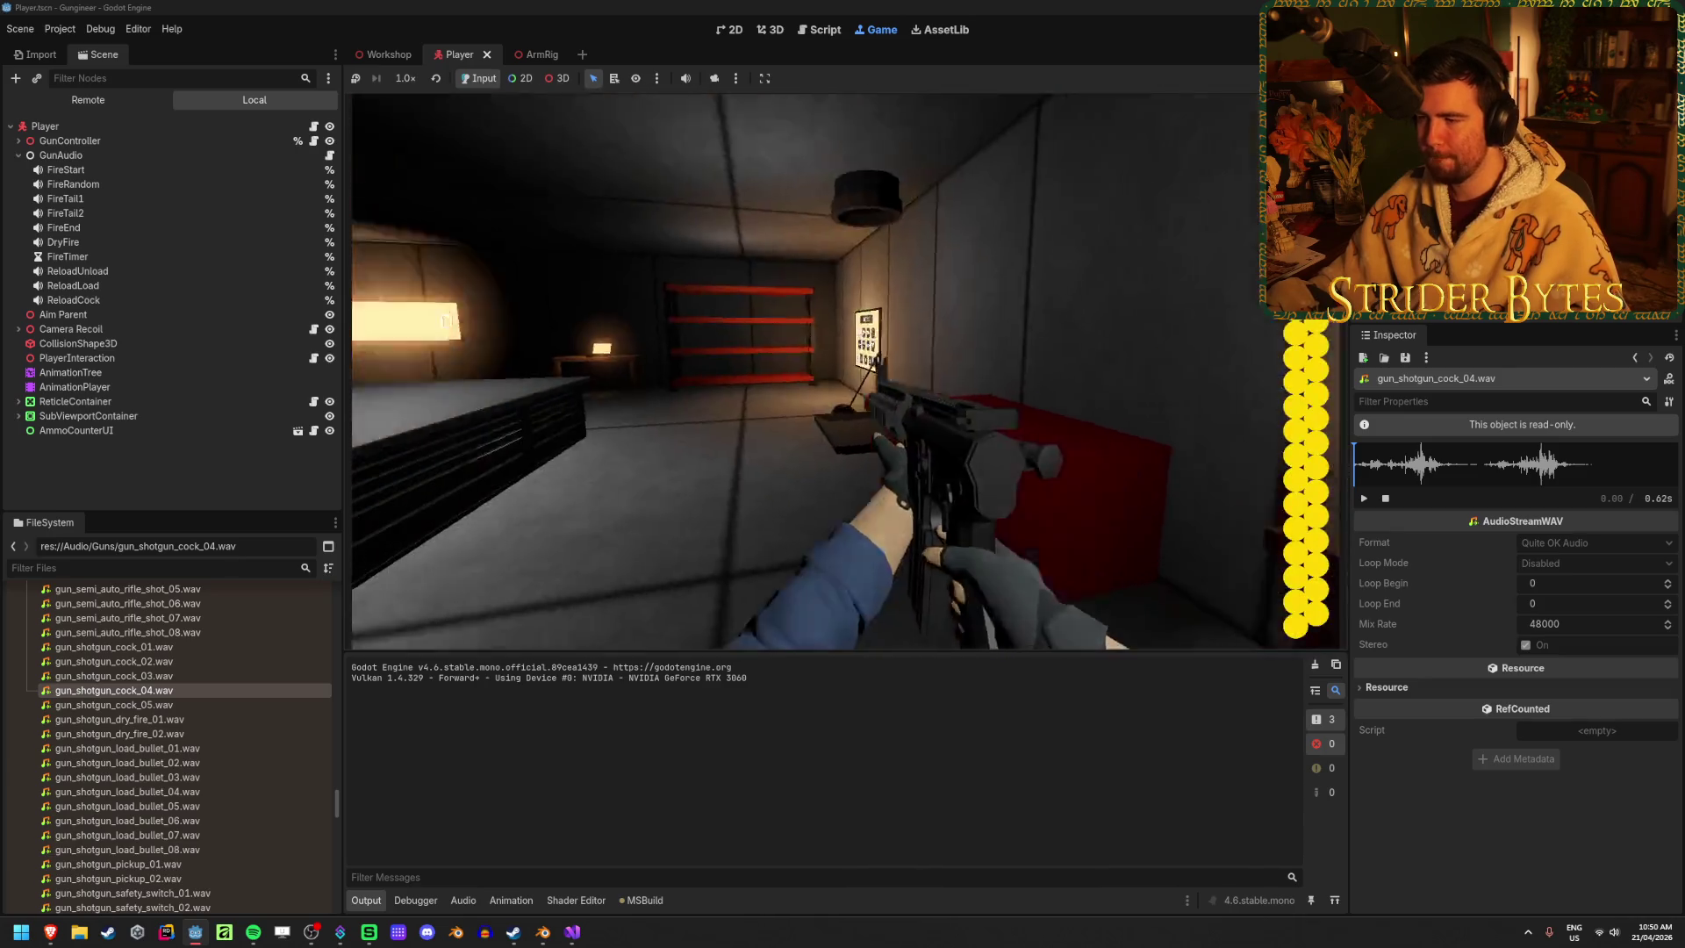
key(w)
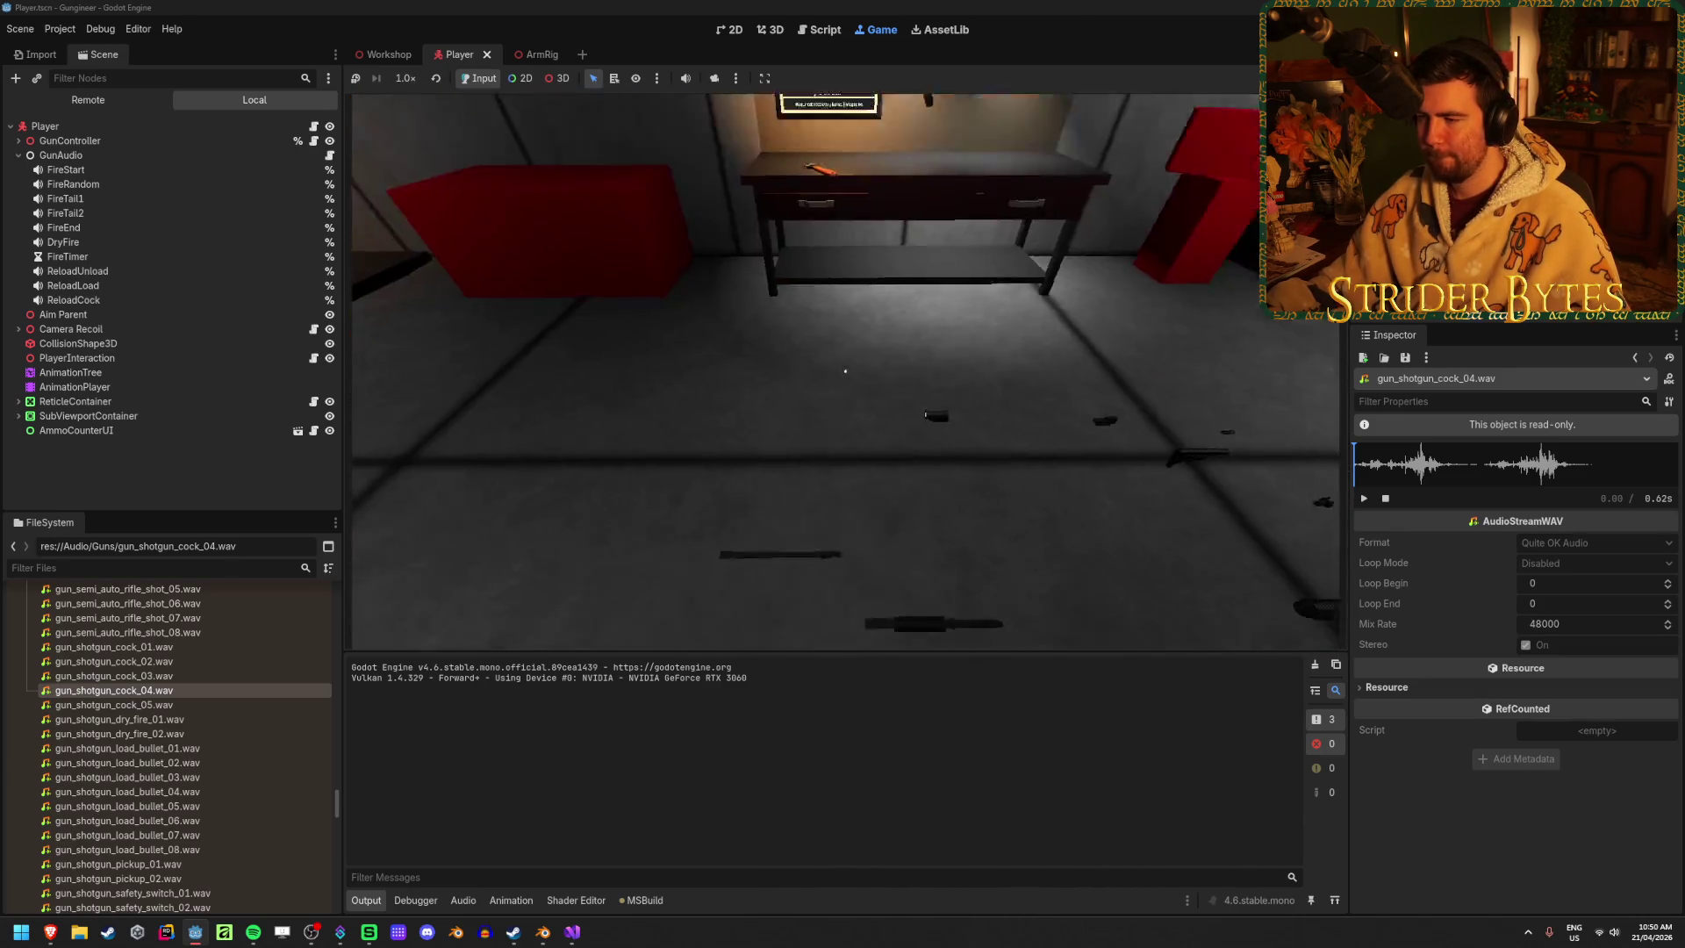
key(w)
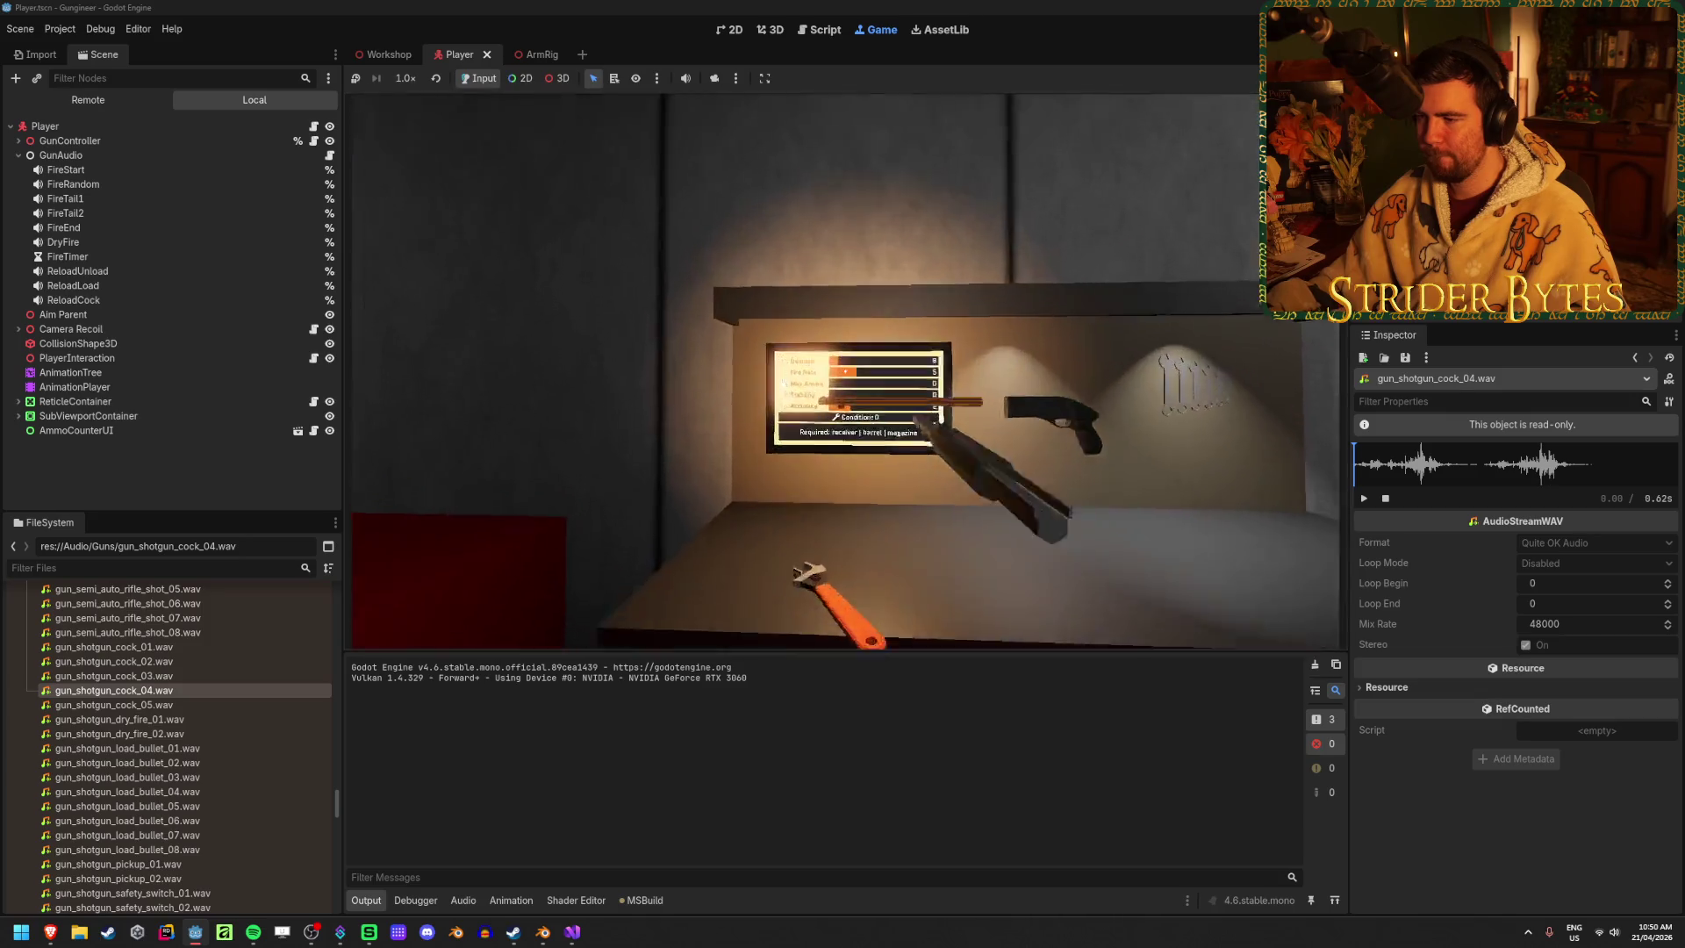
key(e)
key(s)
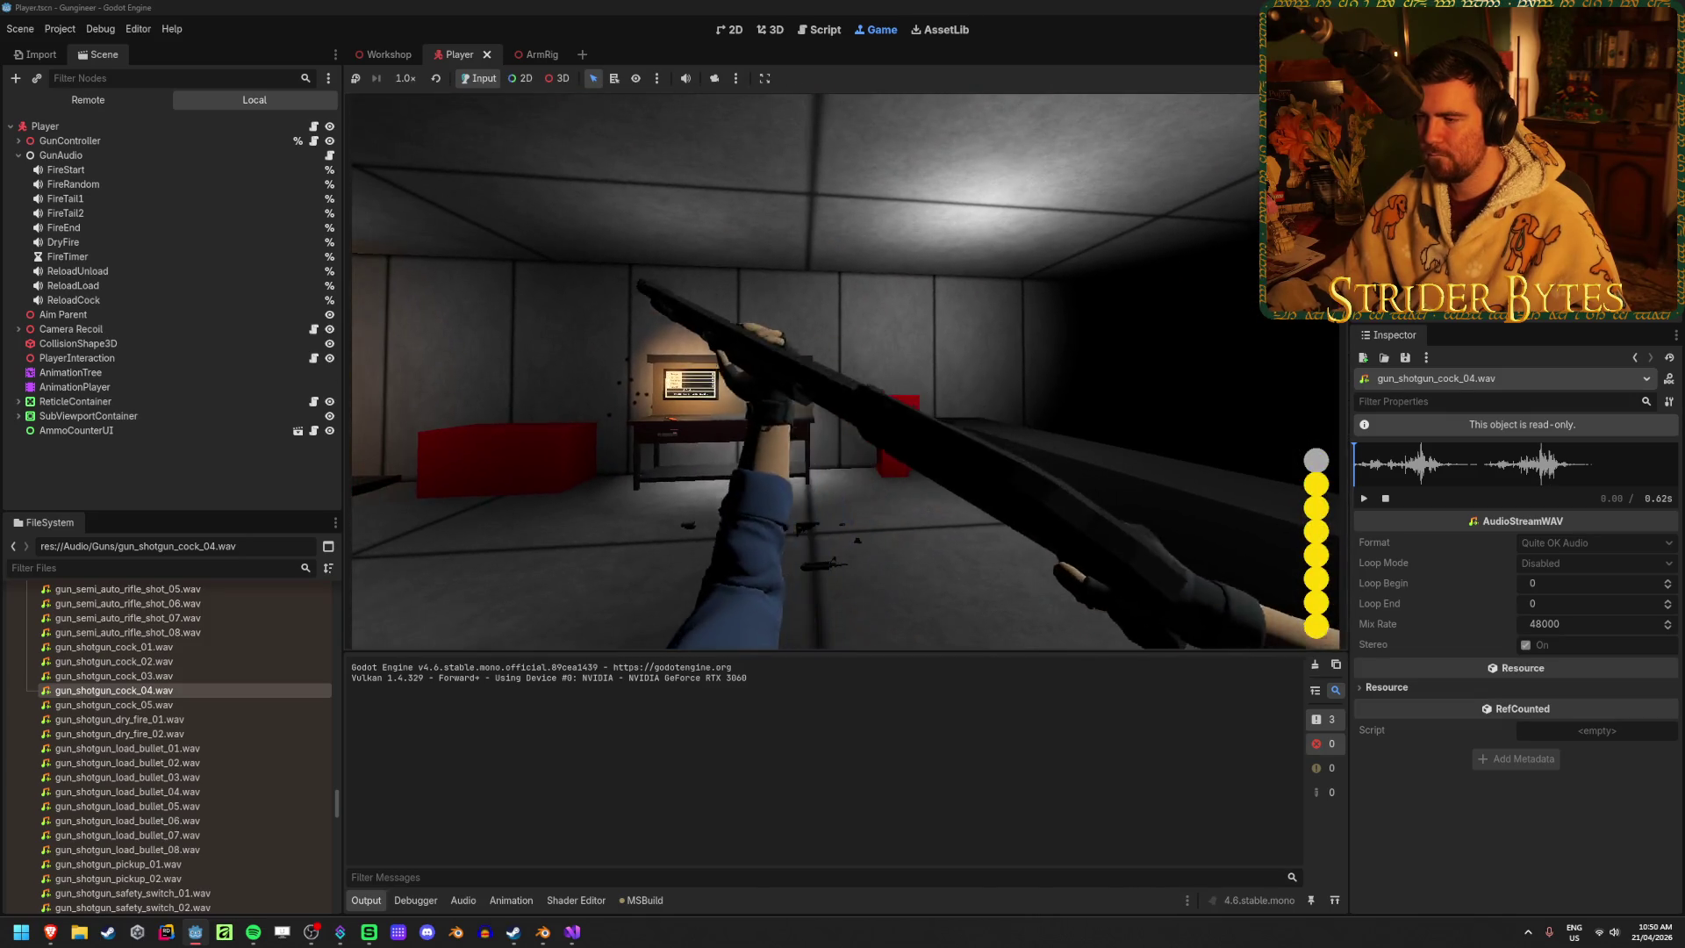
key(F8)
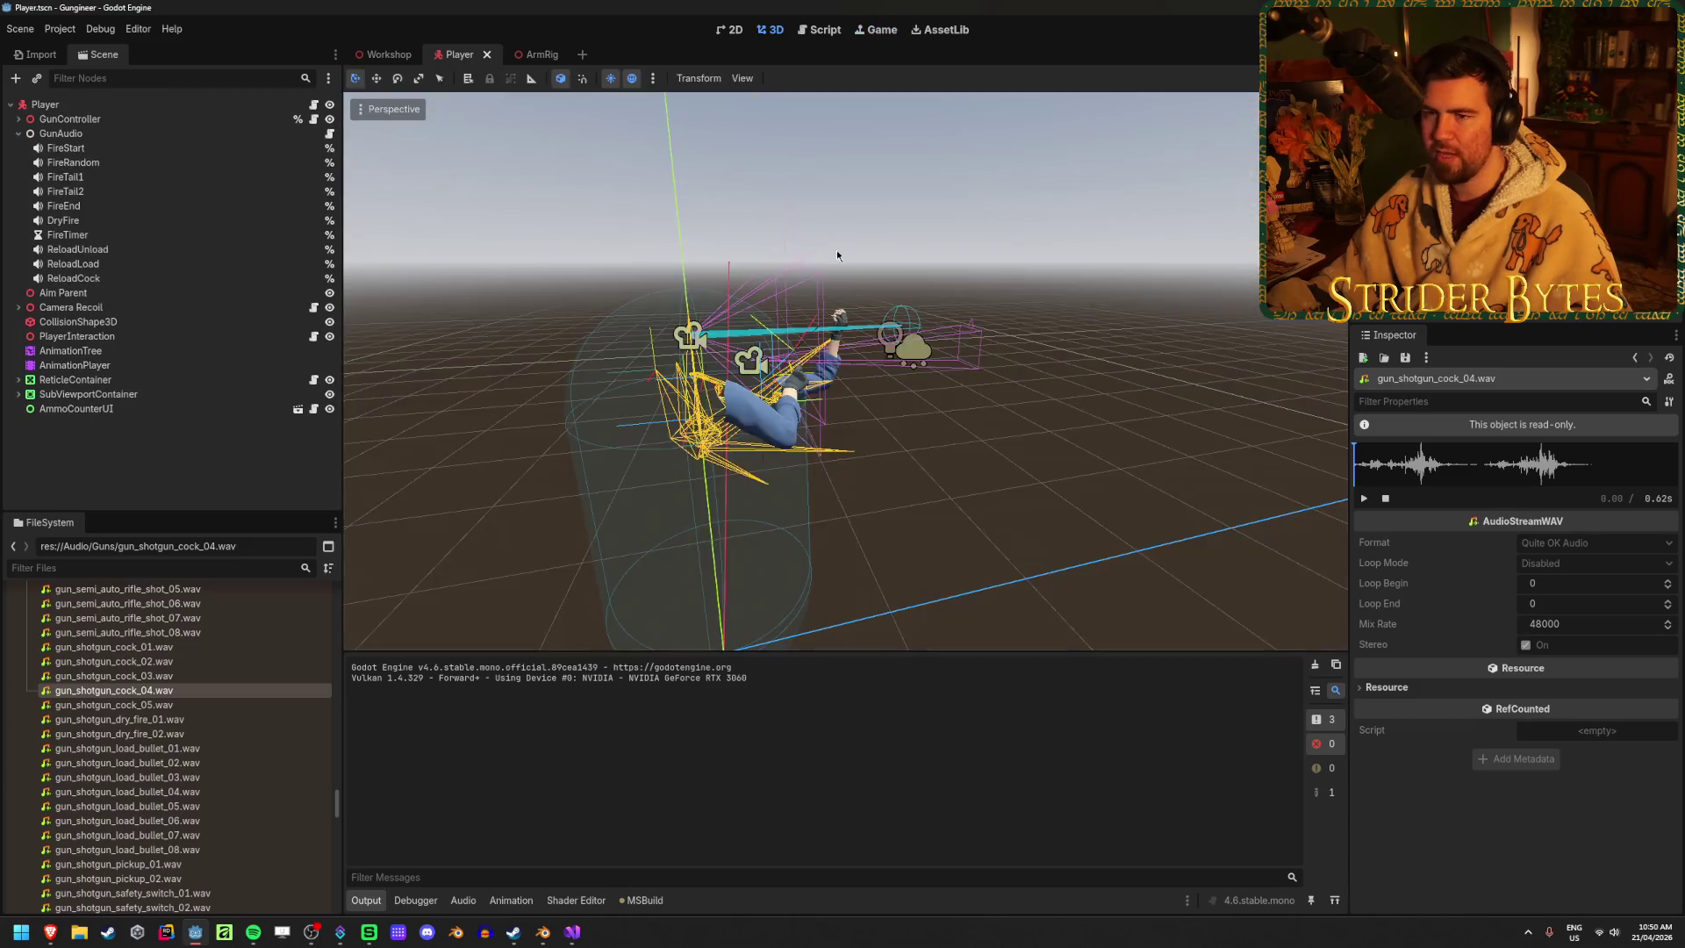
click(111, 251)
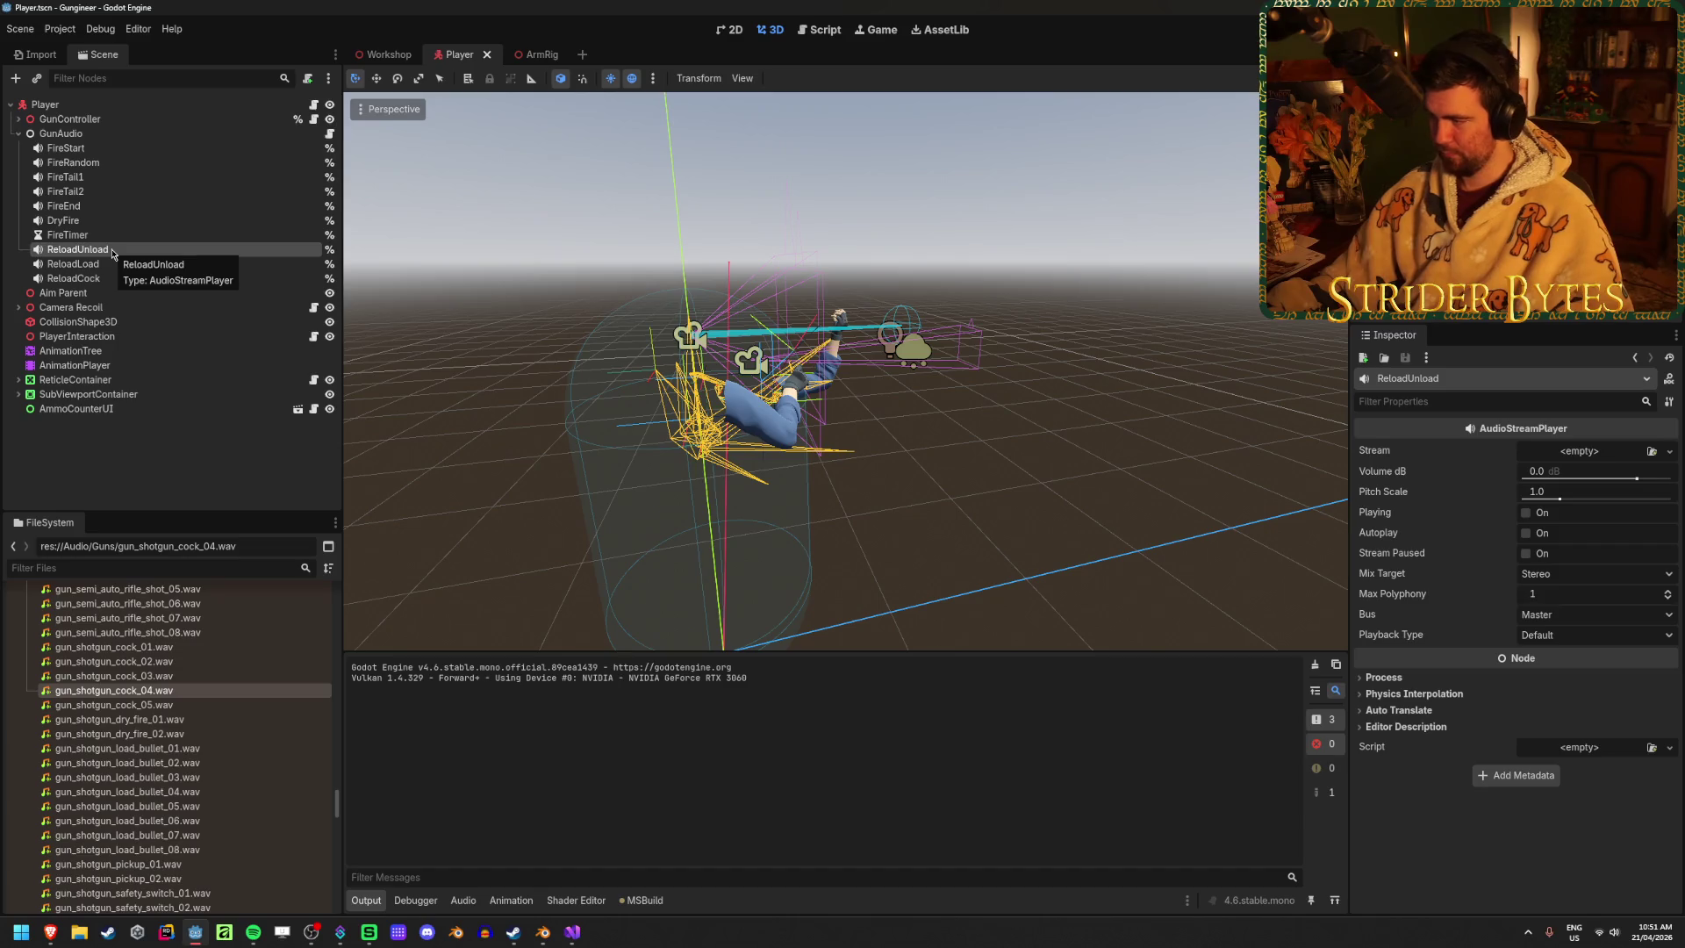
click(135, 220)
key(Up)
key(Up)
key(Up)
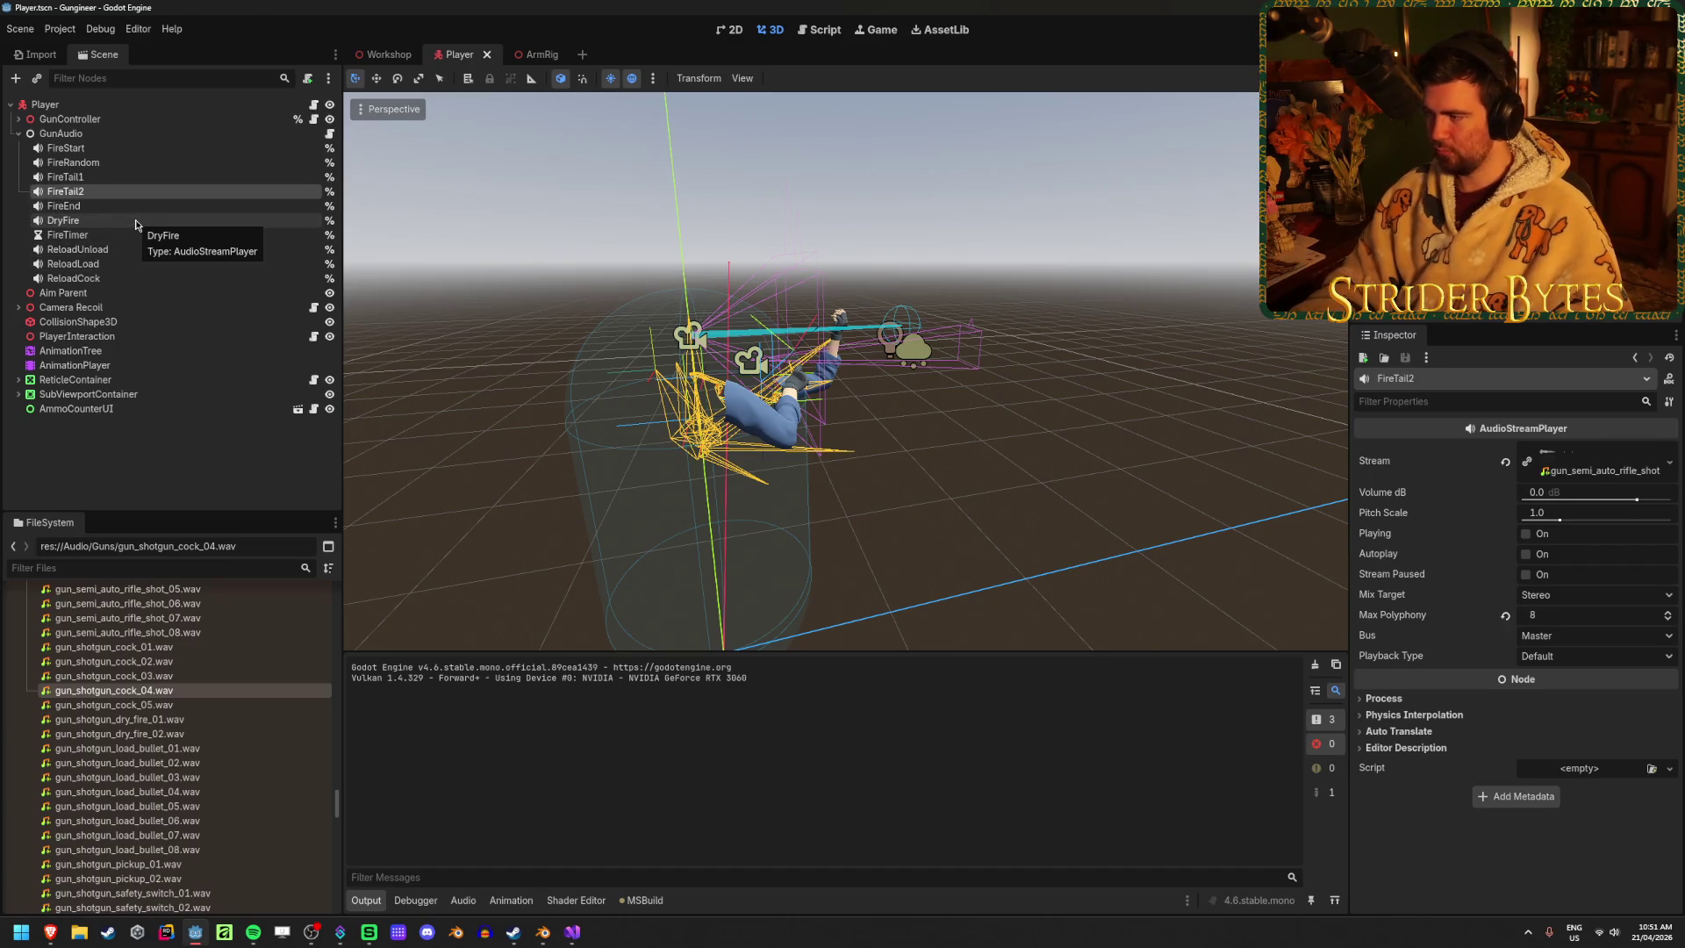
scroll(175, 772, down, 10)
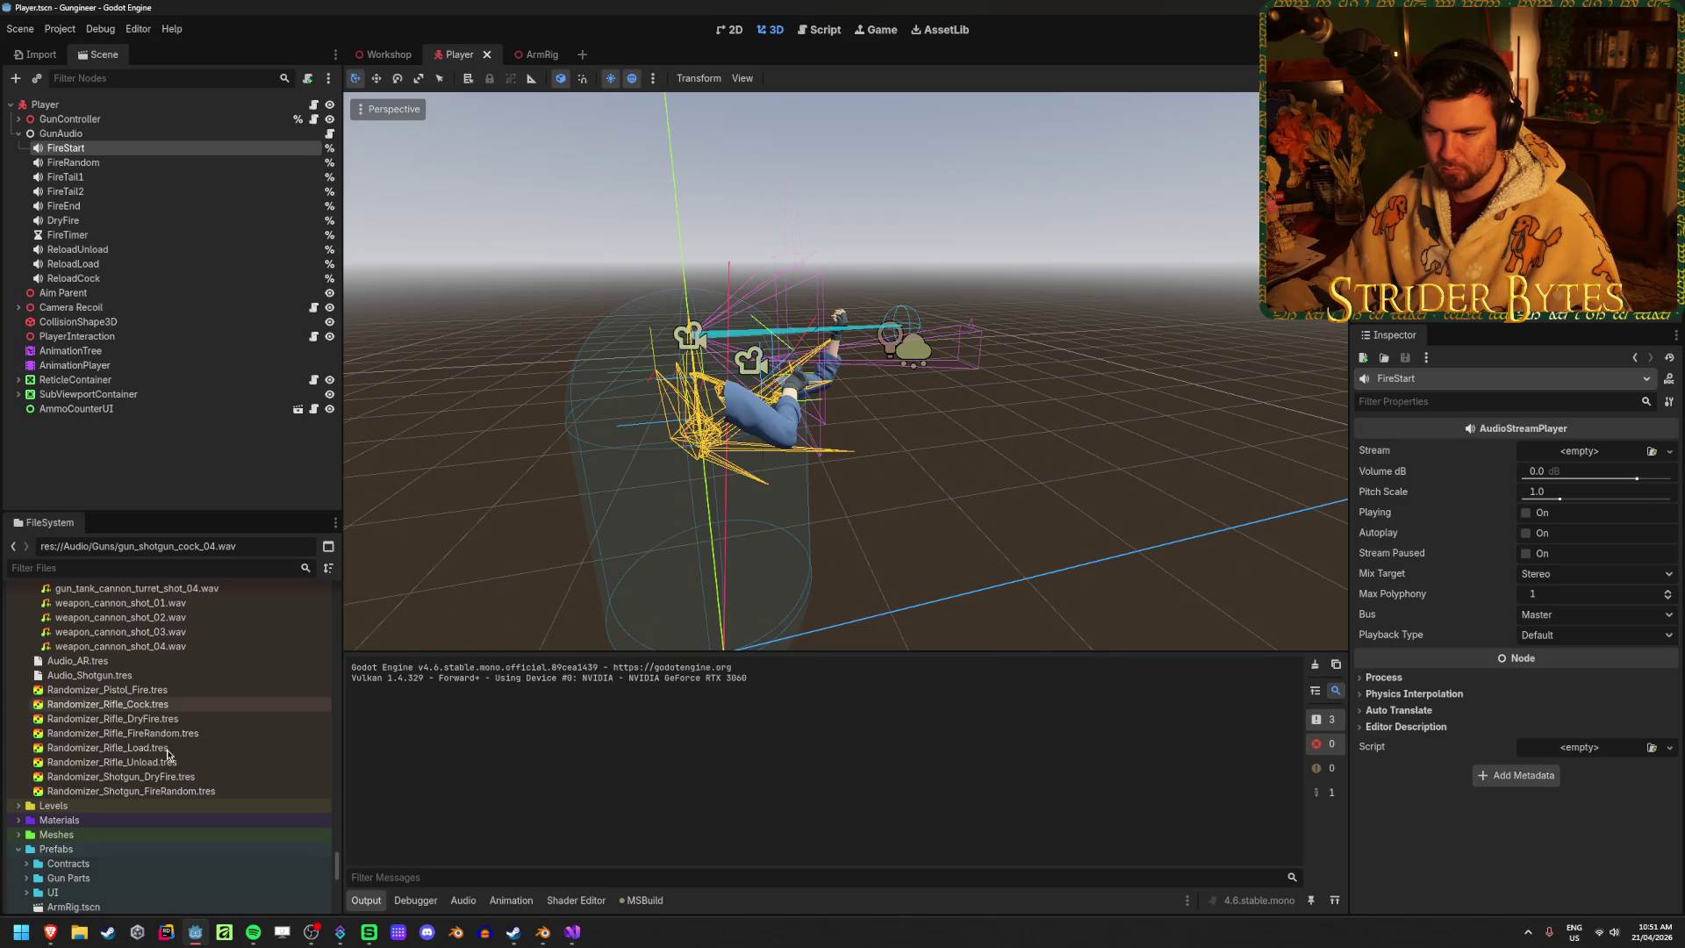
scroll(200, 788, up, 4)
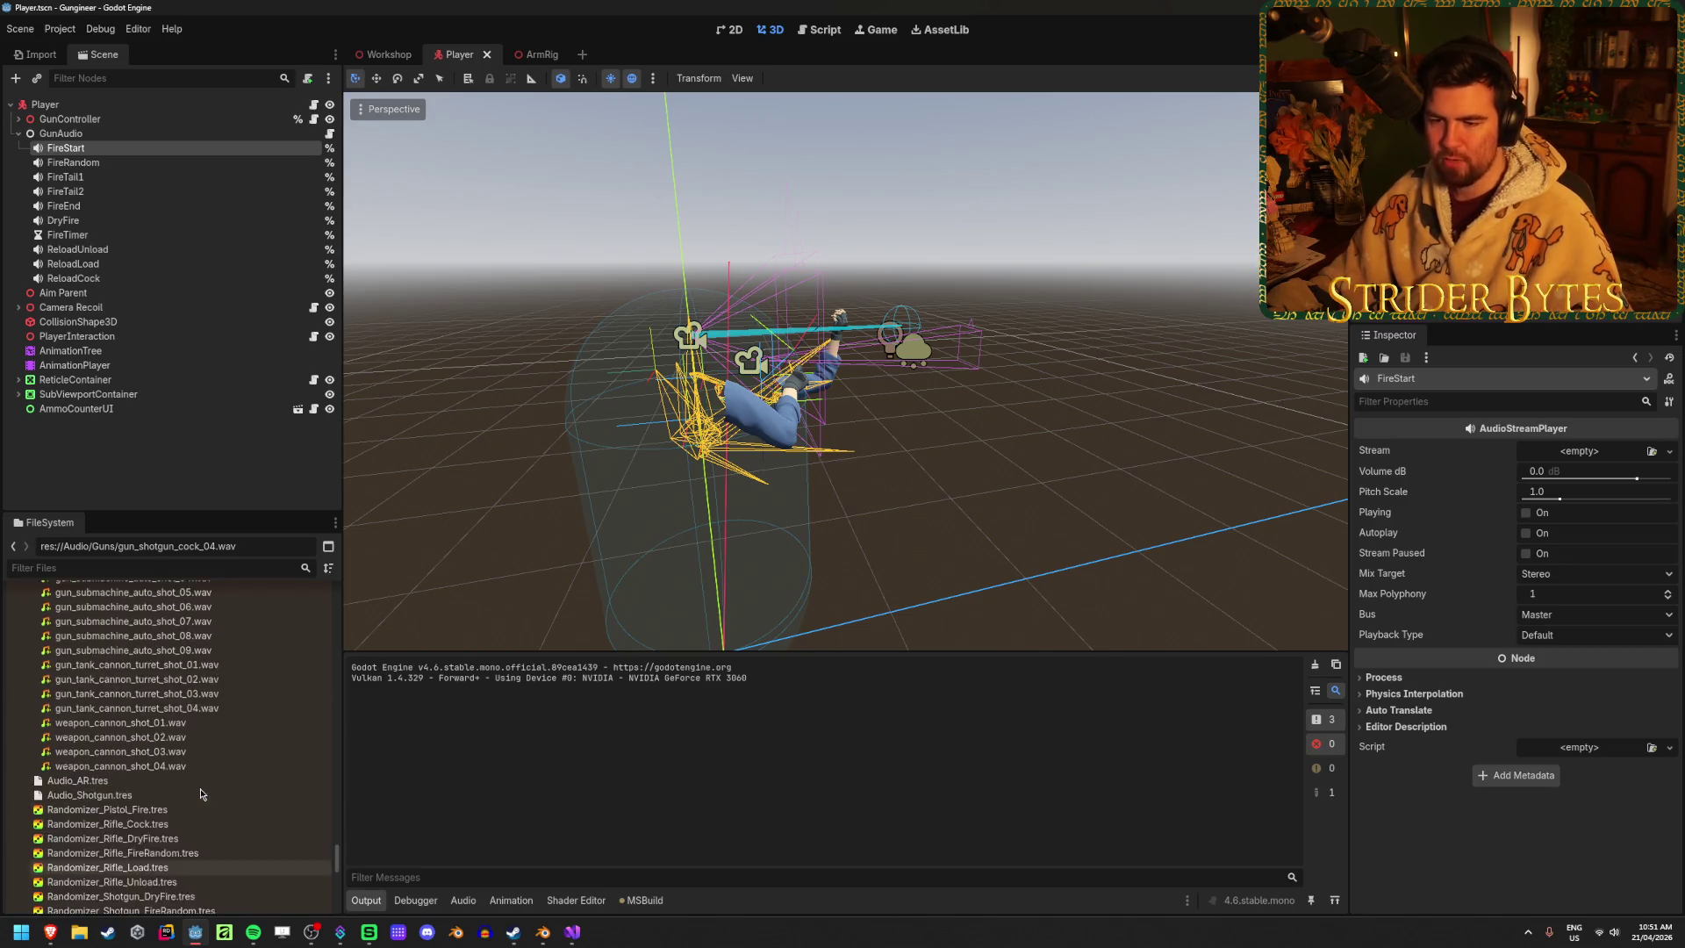
scroll(200, 793, down, 2)
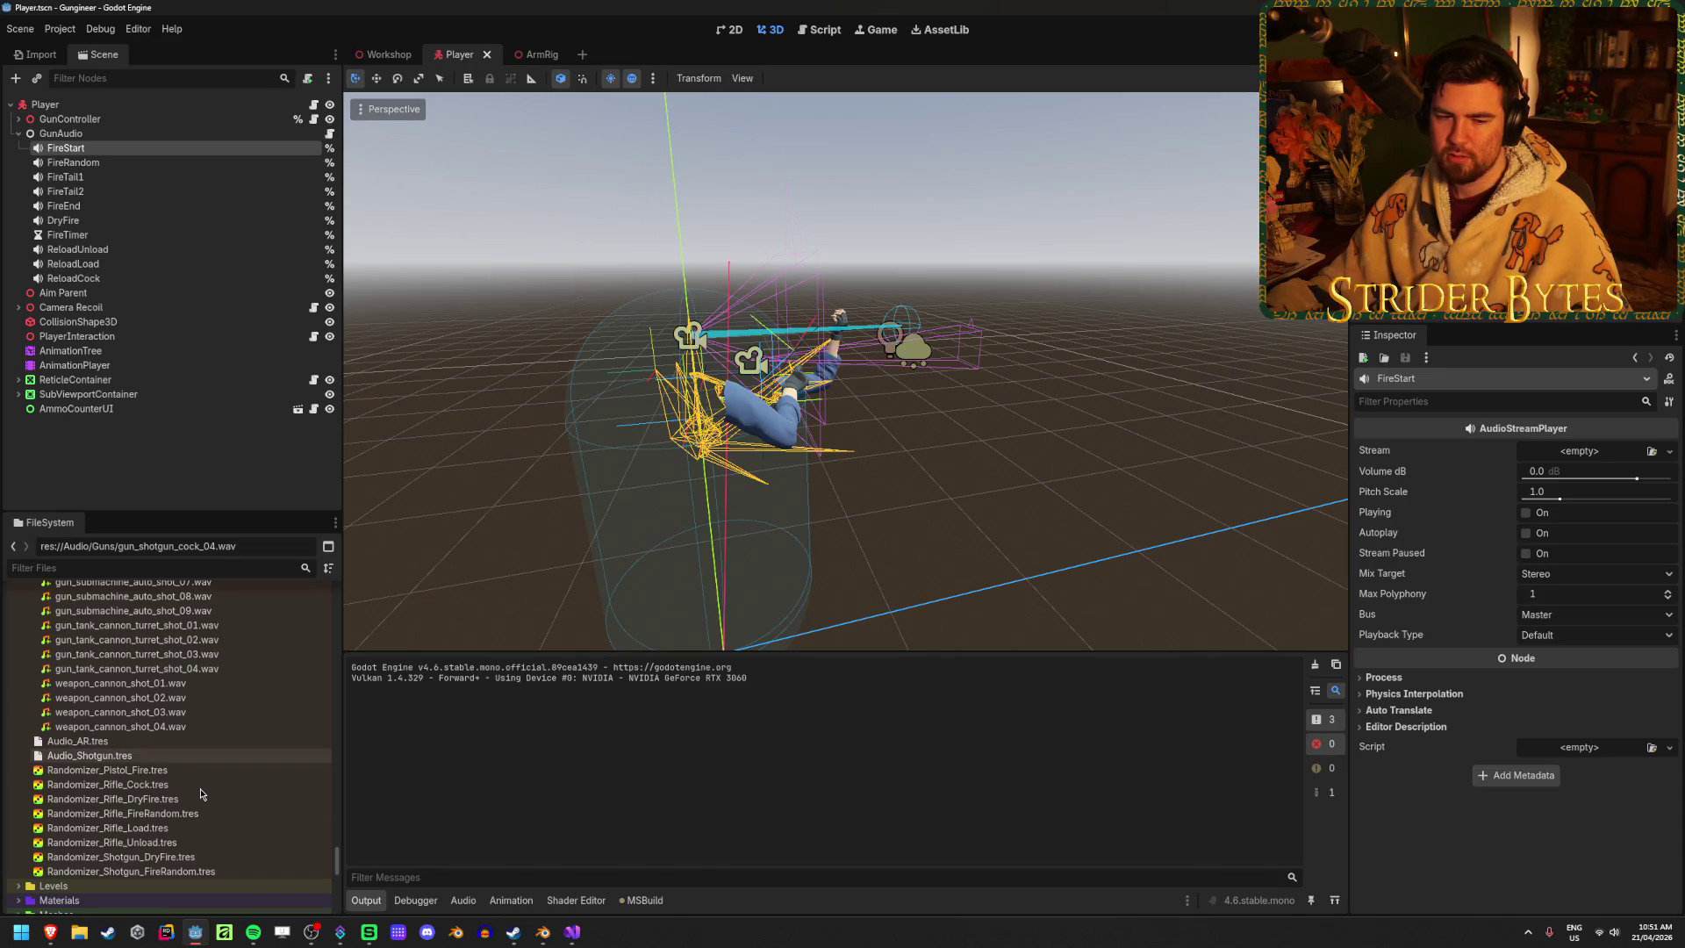
scroll(200, 793, down, 1)
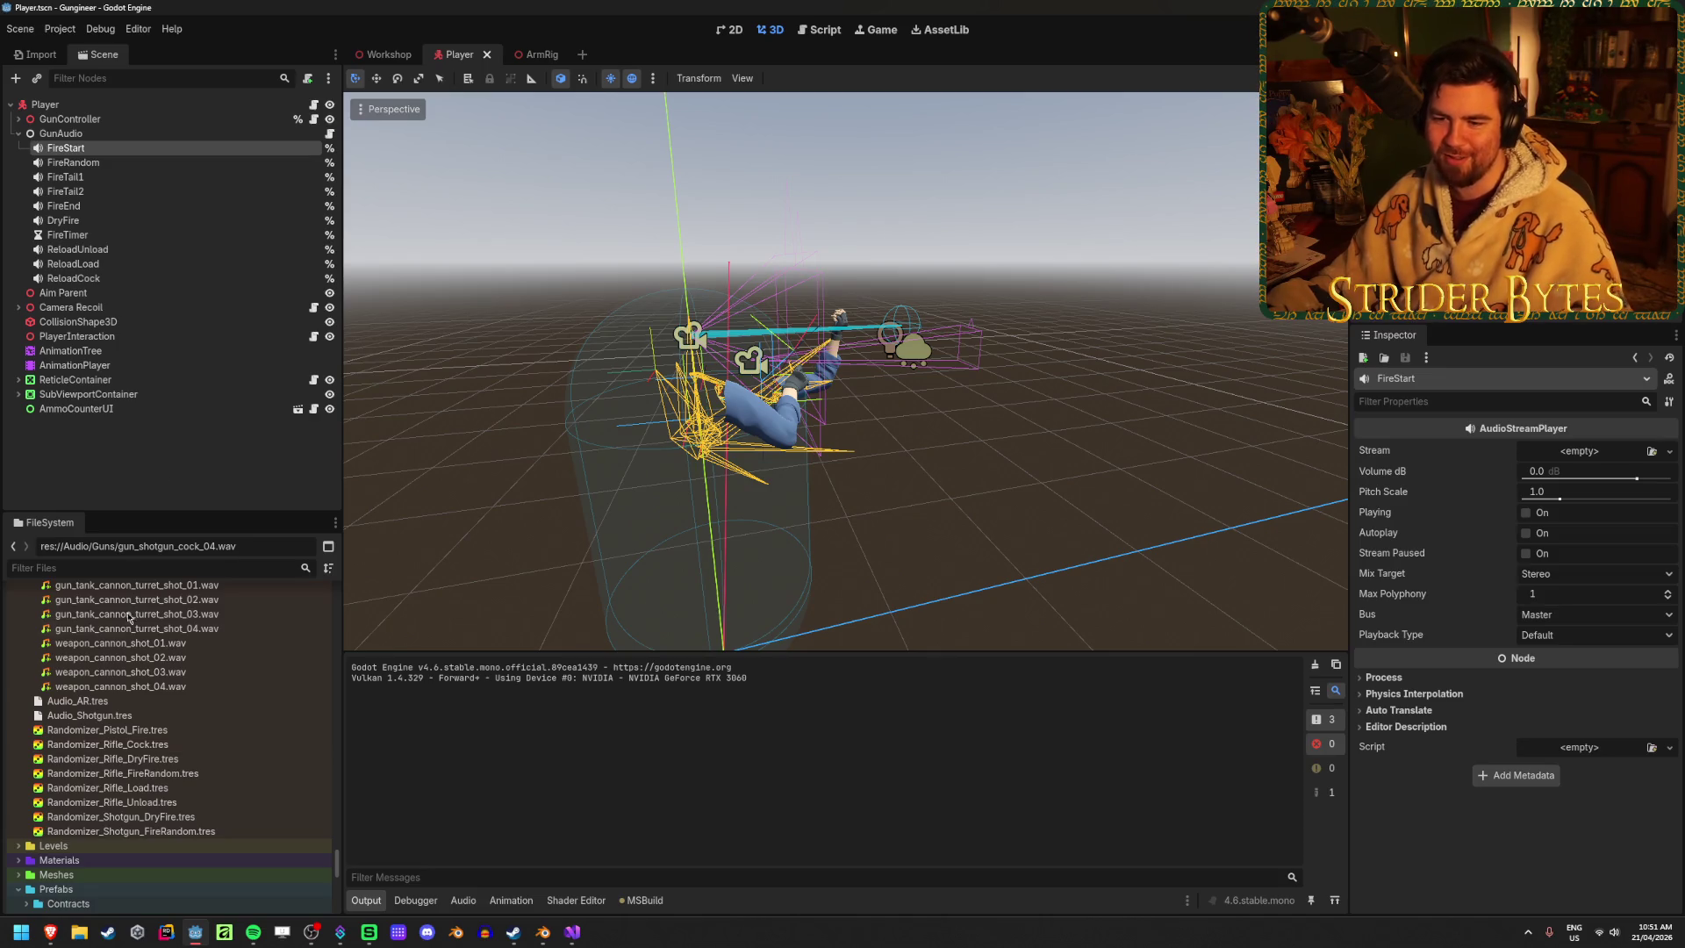
mouse_move(168, 787)
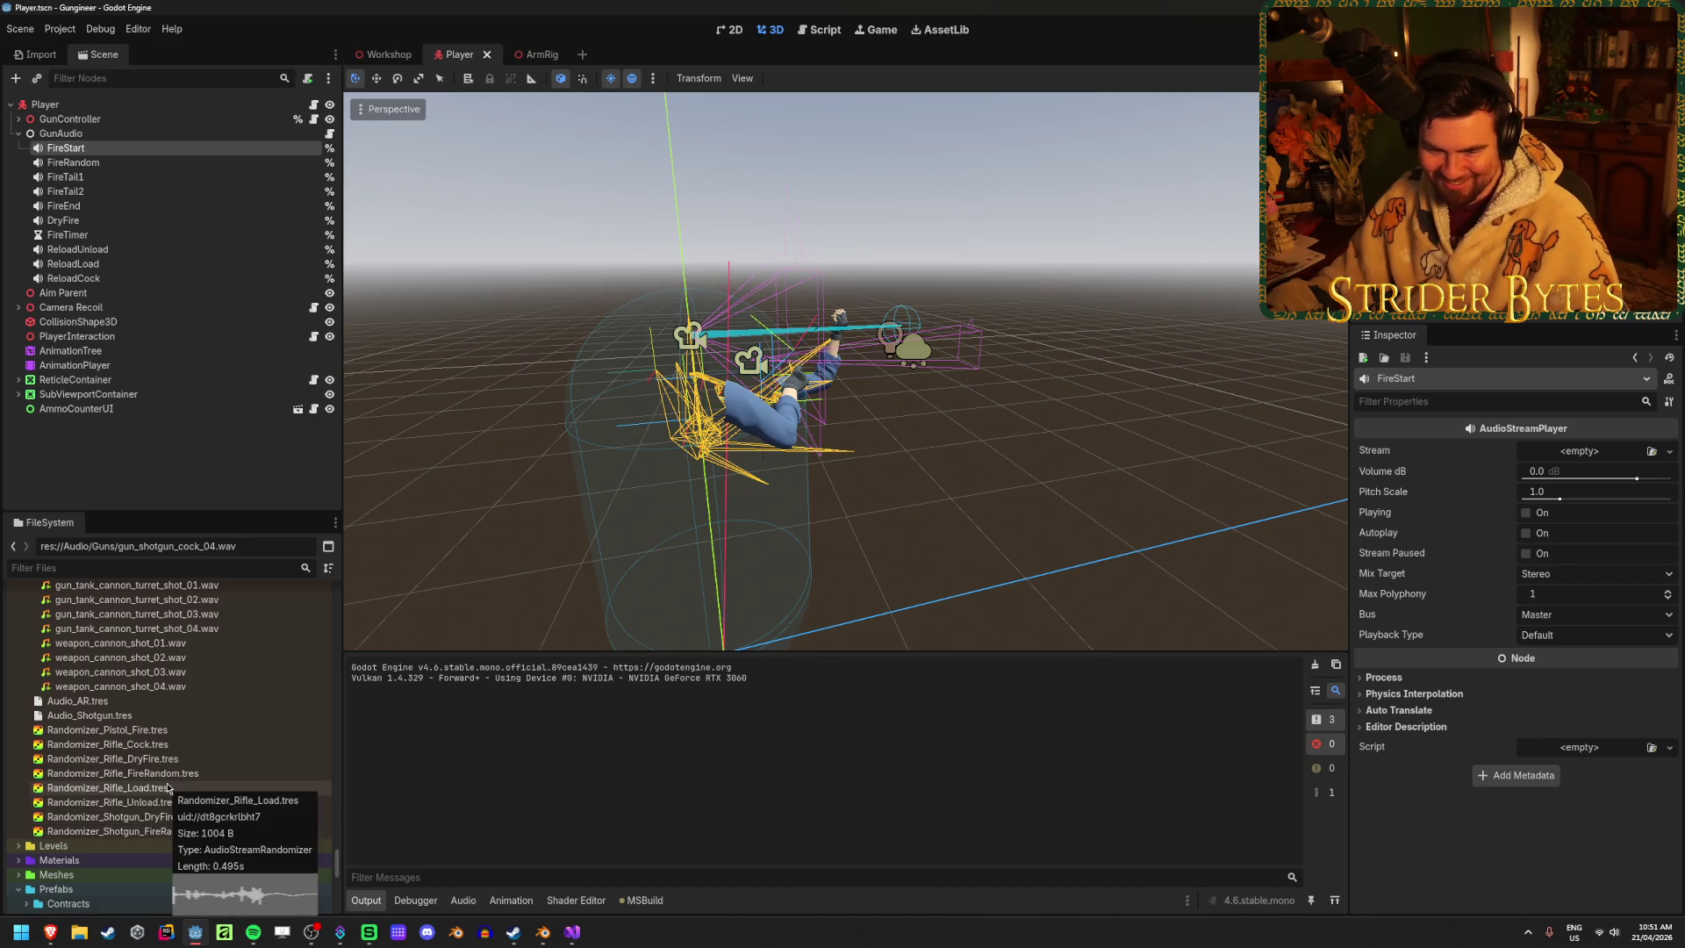
mouse_move(170, 749)
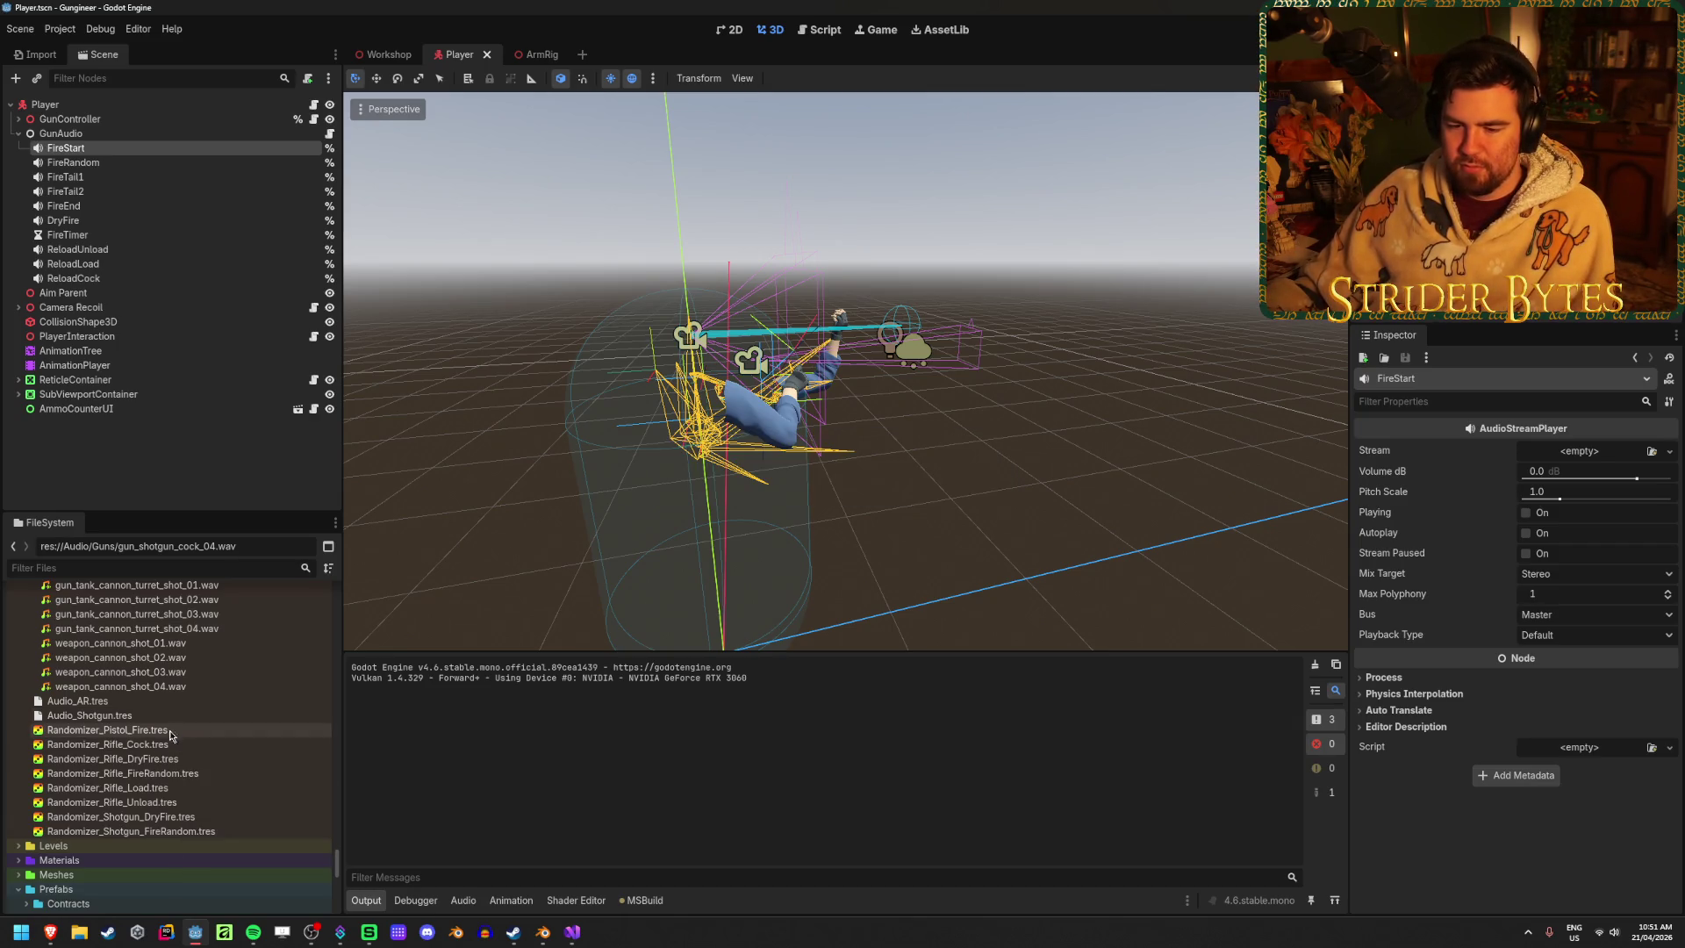
click(177, 717)
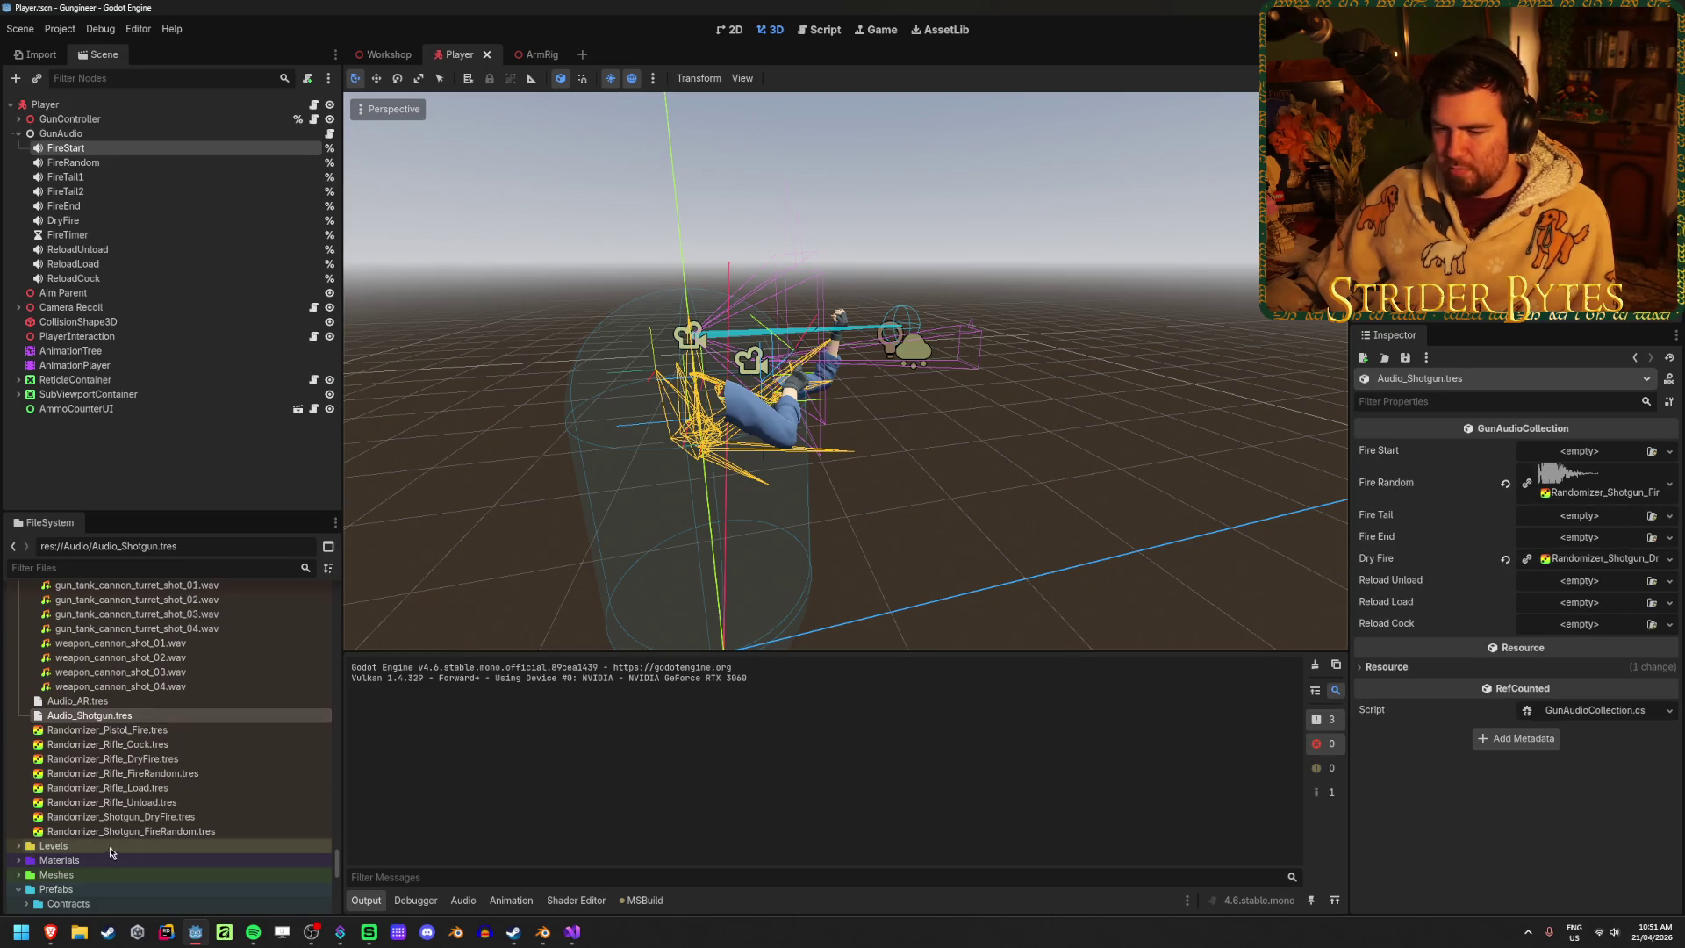
Duplicate the shotgun FireRandom randomizer as Randomizer_Shotgun_ReloadLoad.tres
click(163, 832)
key(ctrl+d)
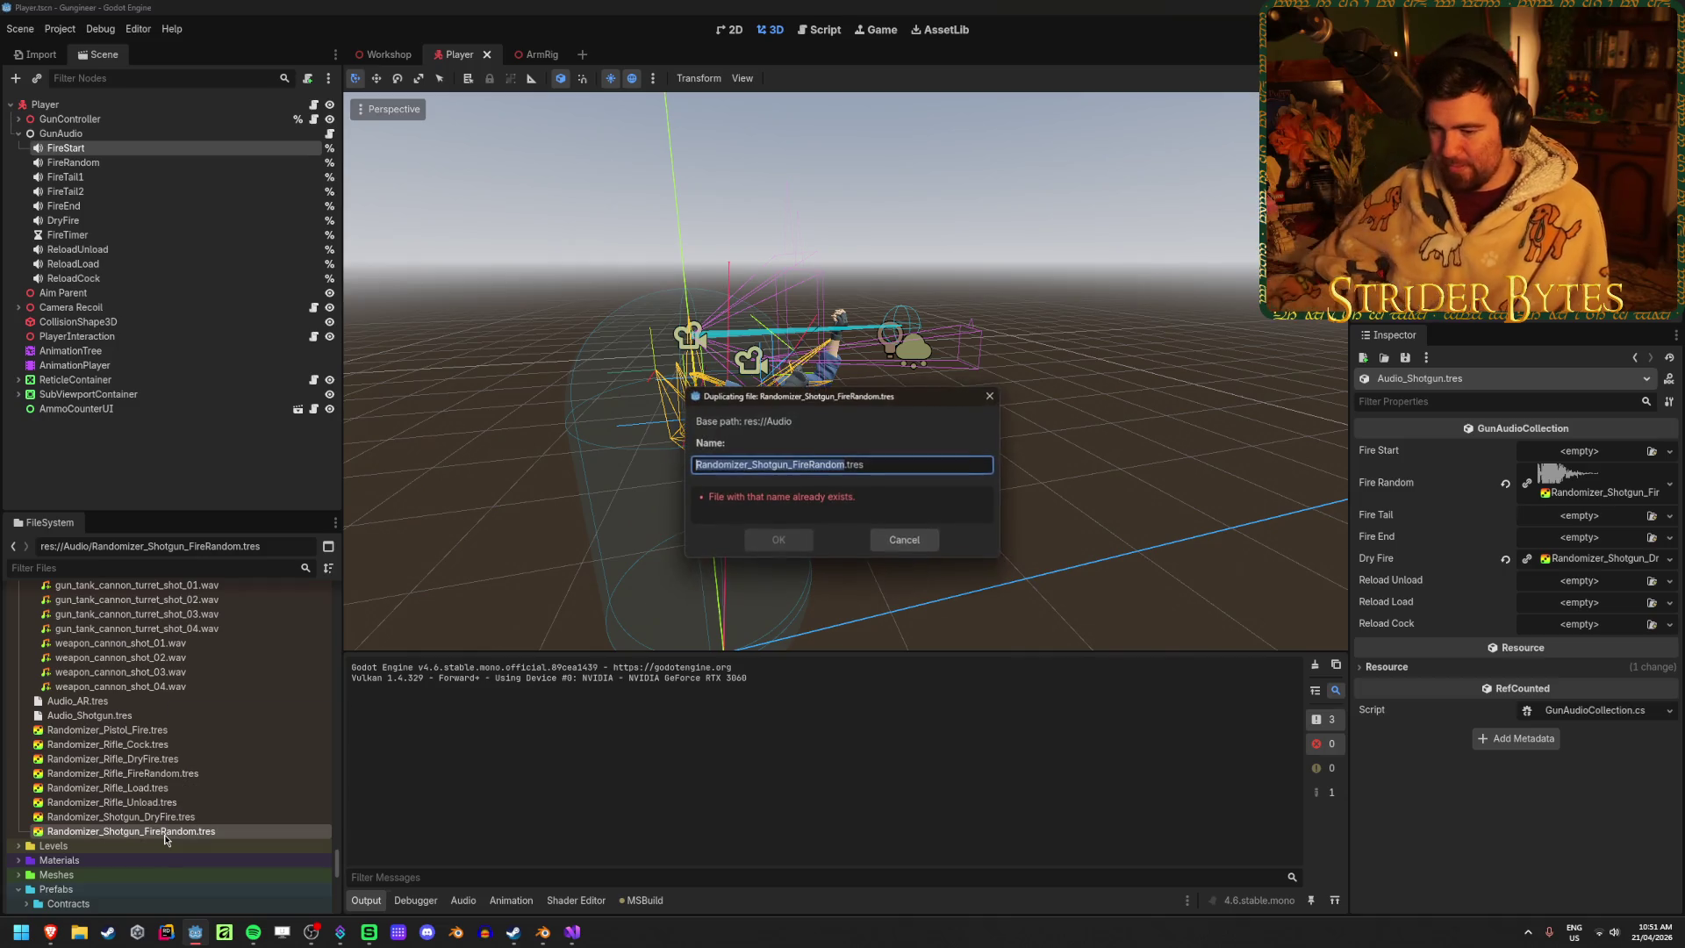
key(Right)
key(BackSpace)
key(BackSpace)
key(BackSpace)
key(BackSpace)
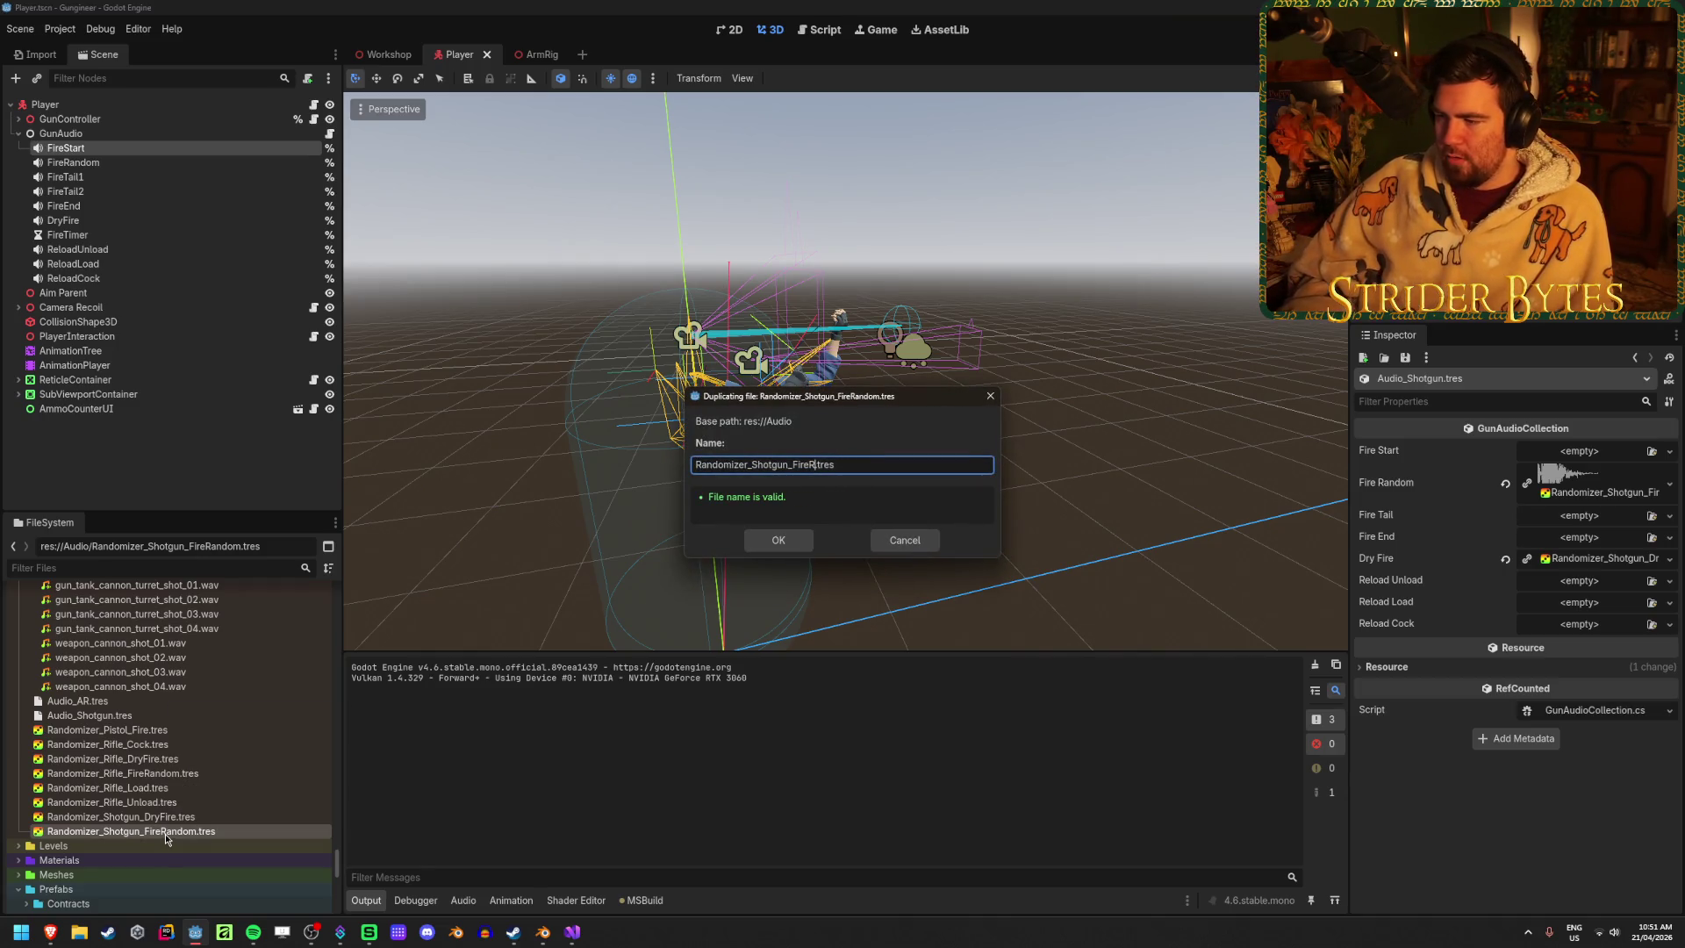
text(Reloa)
text(dLoad)
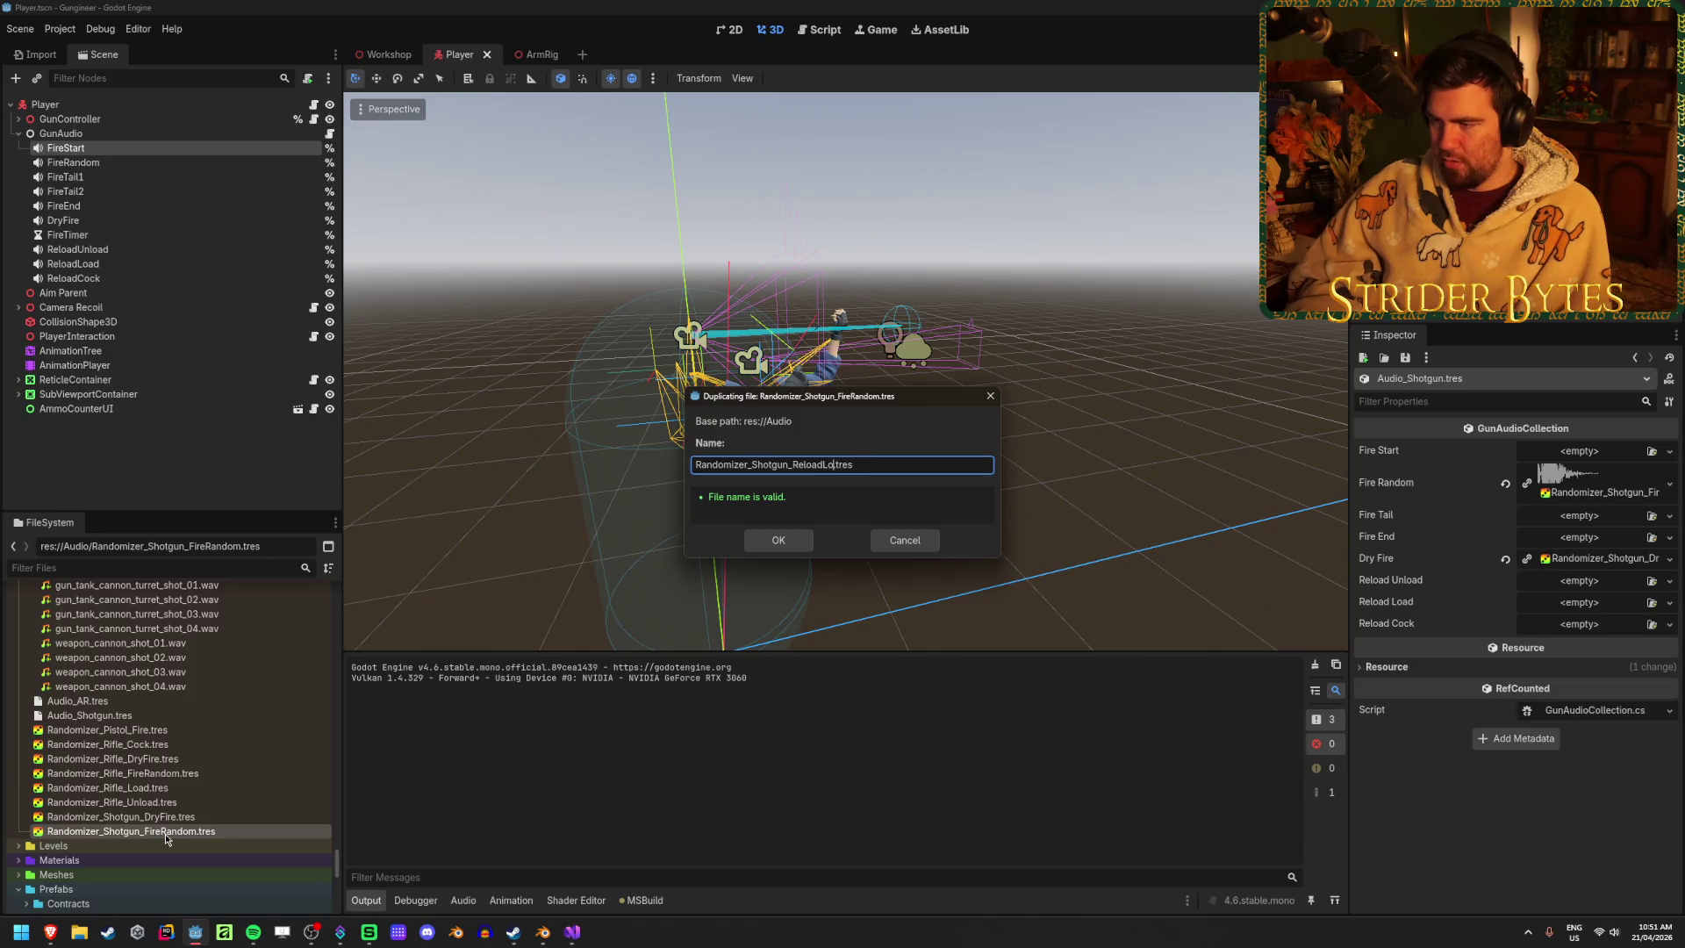
click(768, 540)
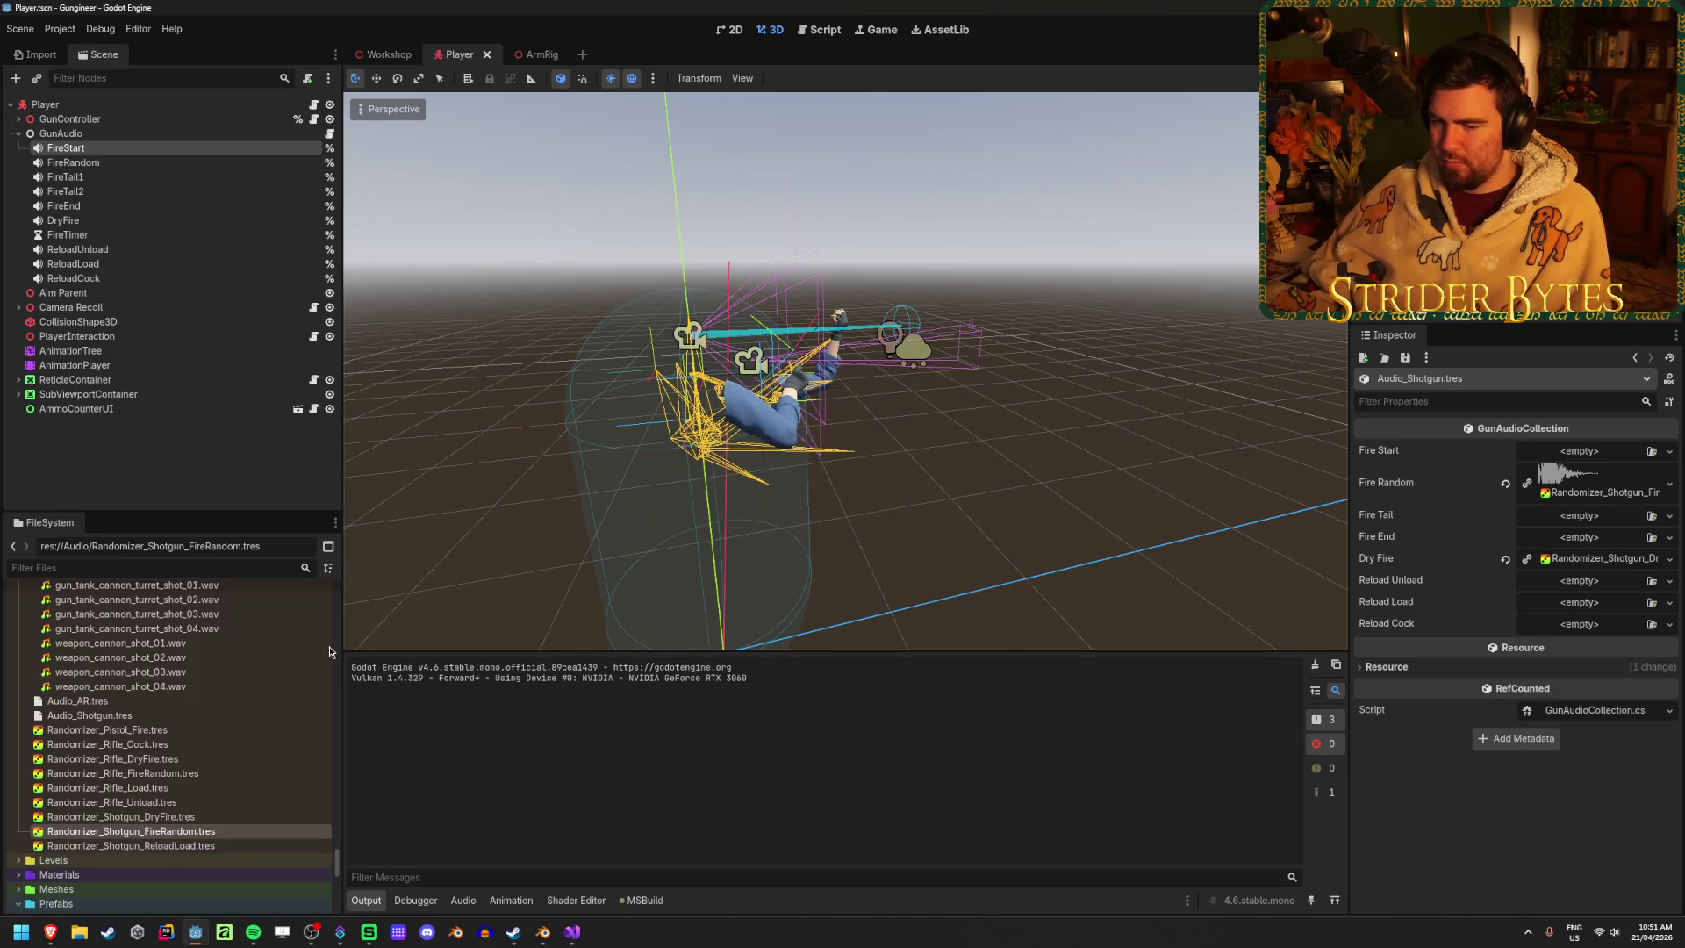
Fill the first three streams with load_bullet sounds 01 to 03, keeping weight 1.0
click(201, 844)
scroll(202, 847, up, 5)
scroll(202, 849, up, 5)
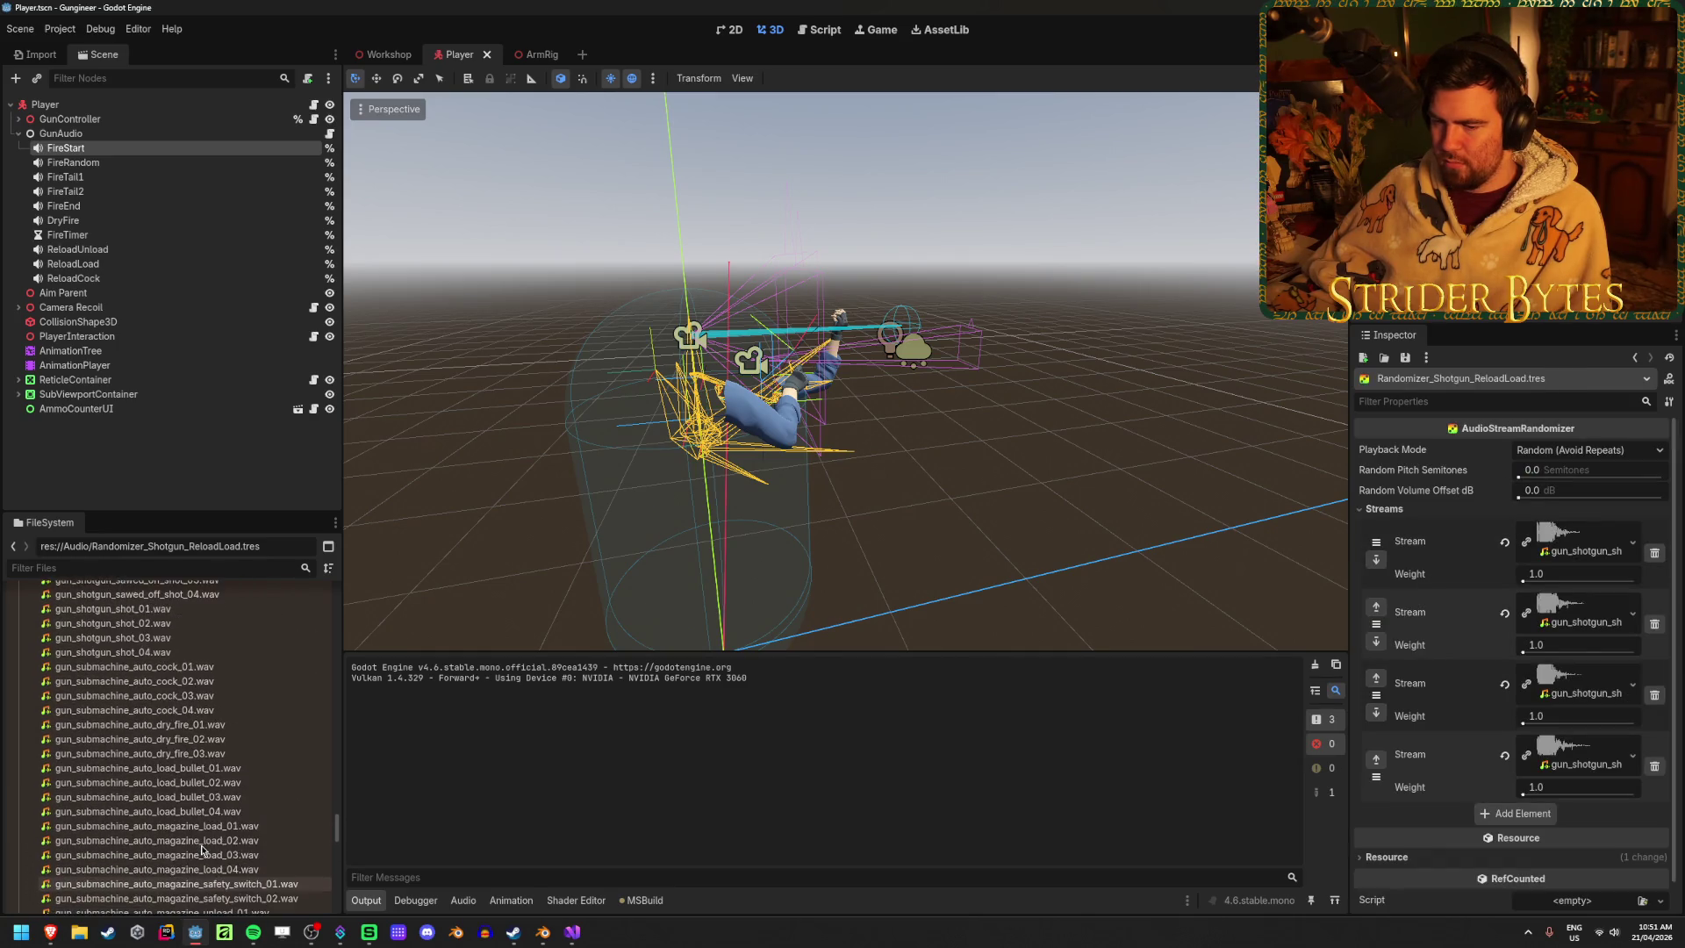
scroll(239, 723, up, 3)
mouse_move(183, 670)
mouse_down()
mouse_move(1588, 598)
mouse_move(1580, 540)
mouse_up()
mouse_move(209, 683)
mouse_down()
mouse_move(1255, 680)
mouse_move(1580, 612)
mouse_move(209, 699)
mouse_move(1511, 640)
mouse_move(1579, 685)
mouse_up()
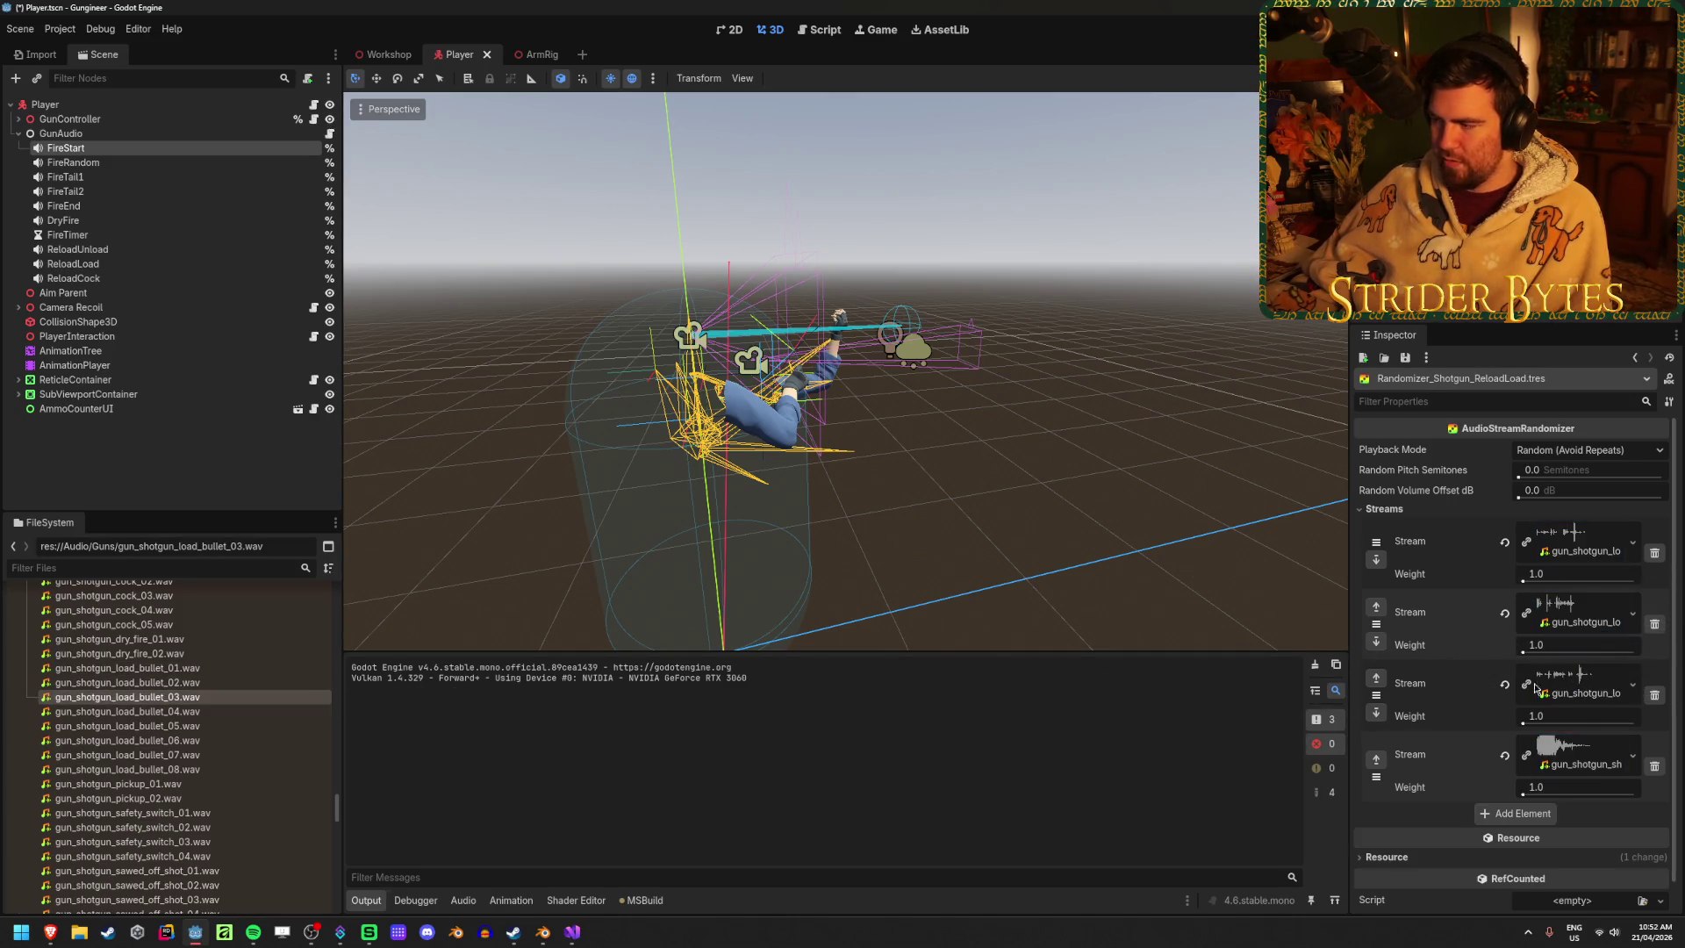
mouse_move(127, 711)
mouse_down()
mouse_move(676, 739)
mouse_move(1575, 685)
mouse_move(1579, 758)
mouse_up()
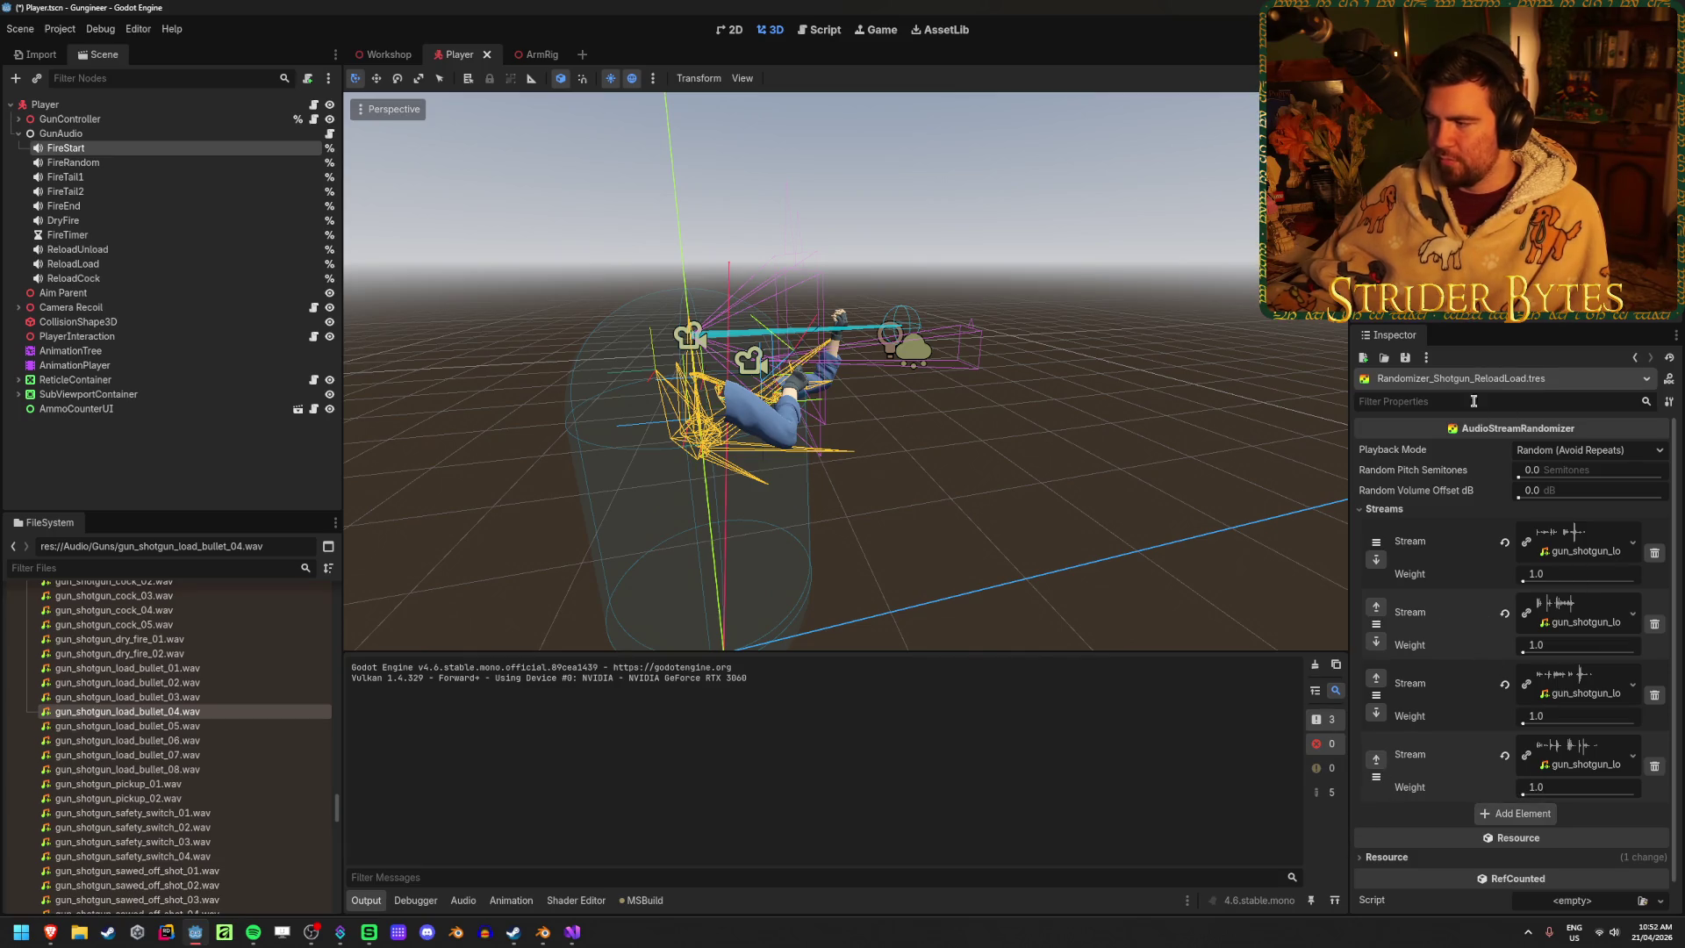
click(1531, 579)
text(0)
key(Return)
click(1504, 575)
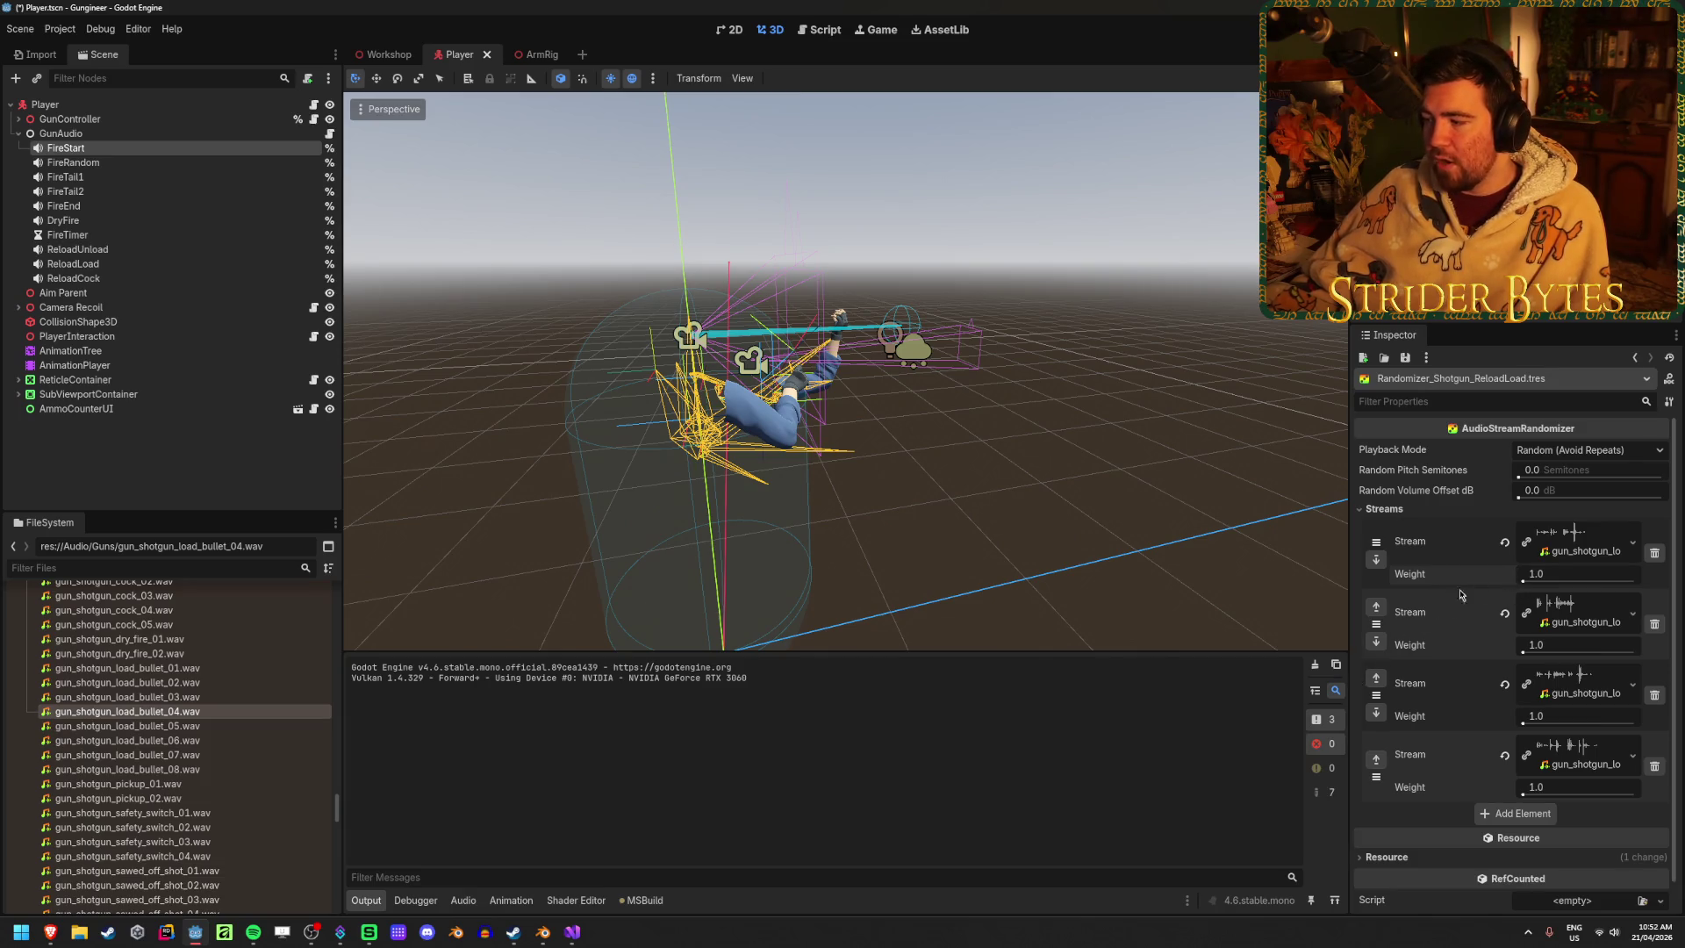
Add more stream slots holding load_bullet_05 to 08 and save the randomizer
click(1491, 814)
drag(127, 725, 1561, 746)
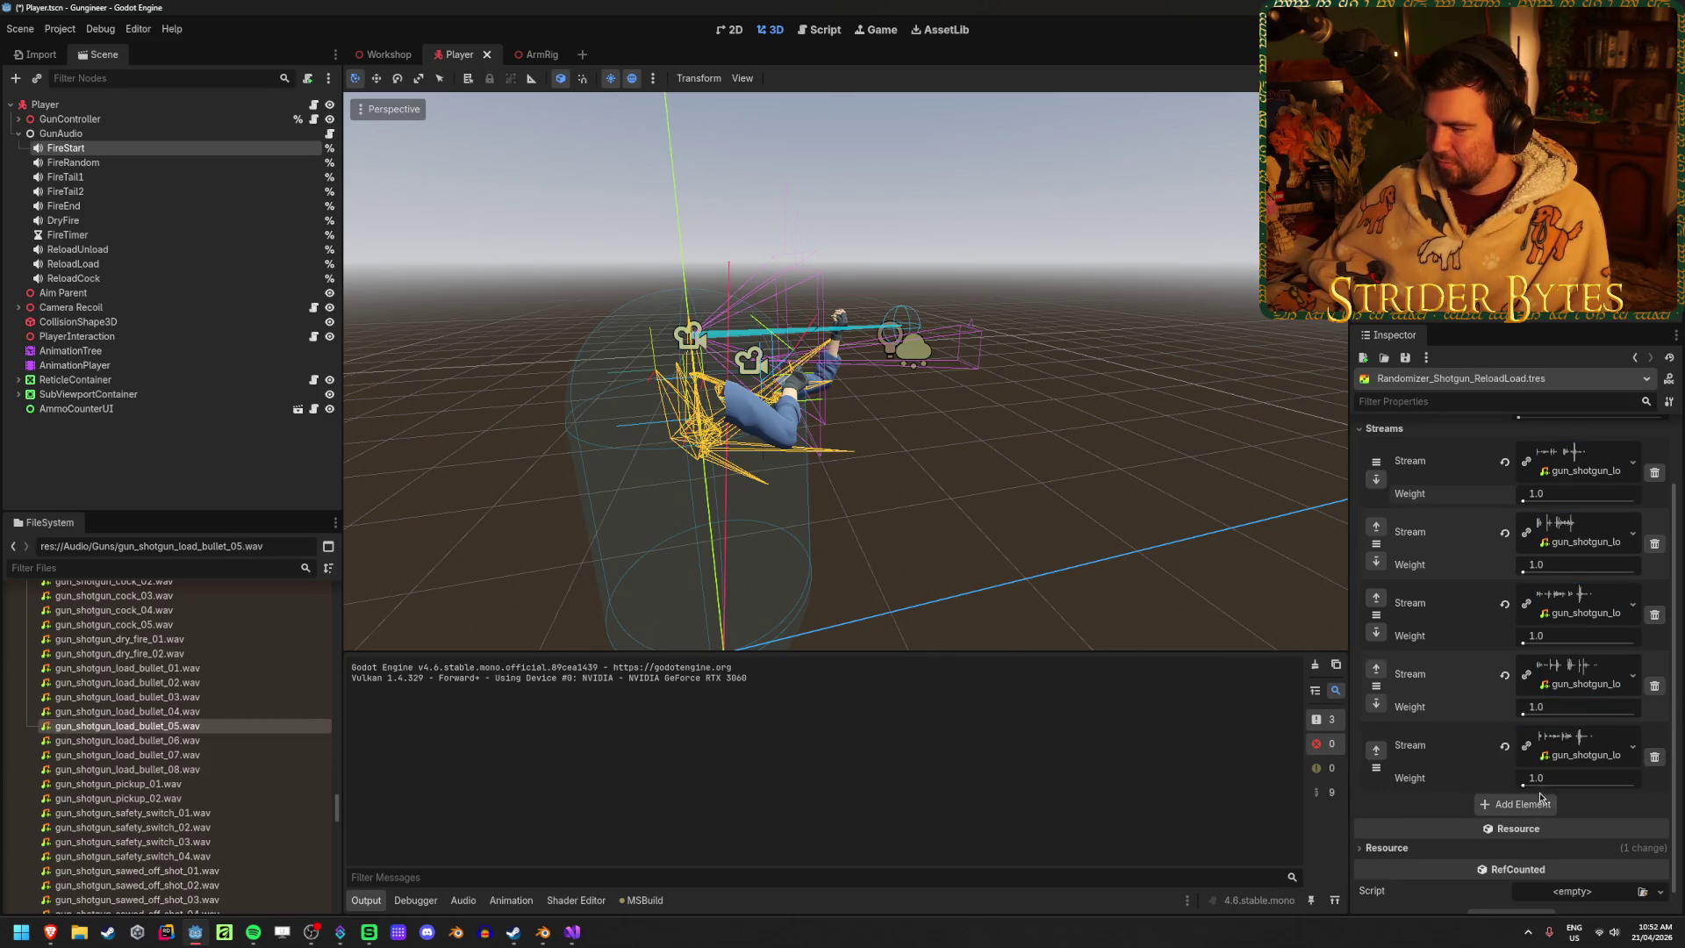
mouse_move(127, 740)
mouse_down()
mouse_move(864, 696)
mouse_move(1574, 537)
mouse_up()
click(183, 755)
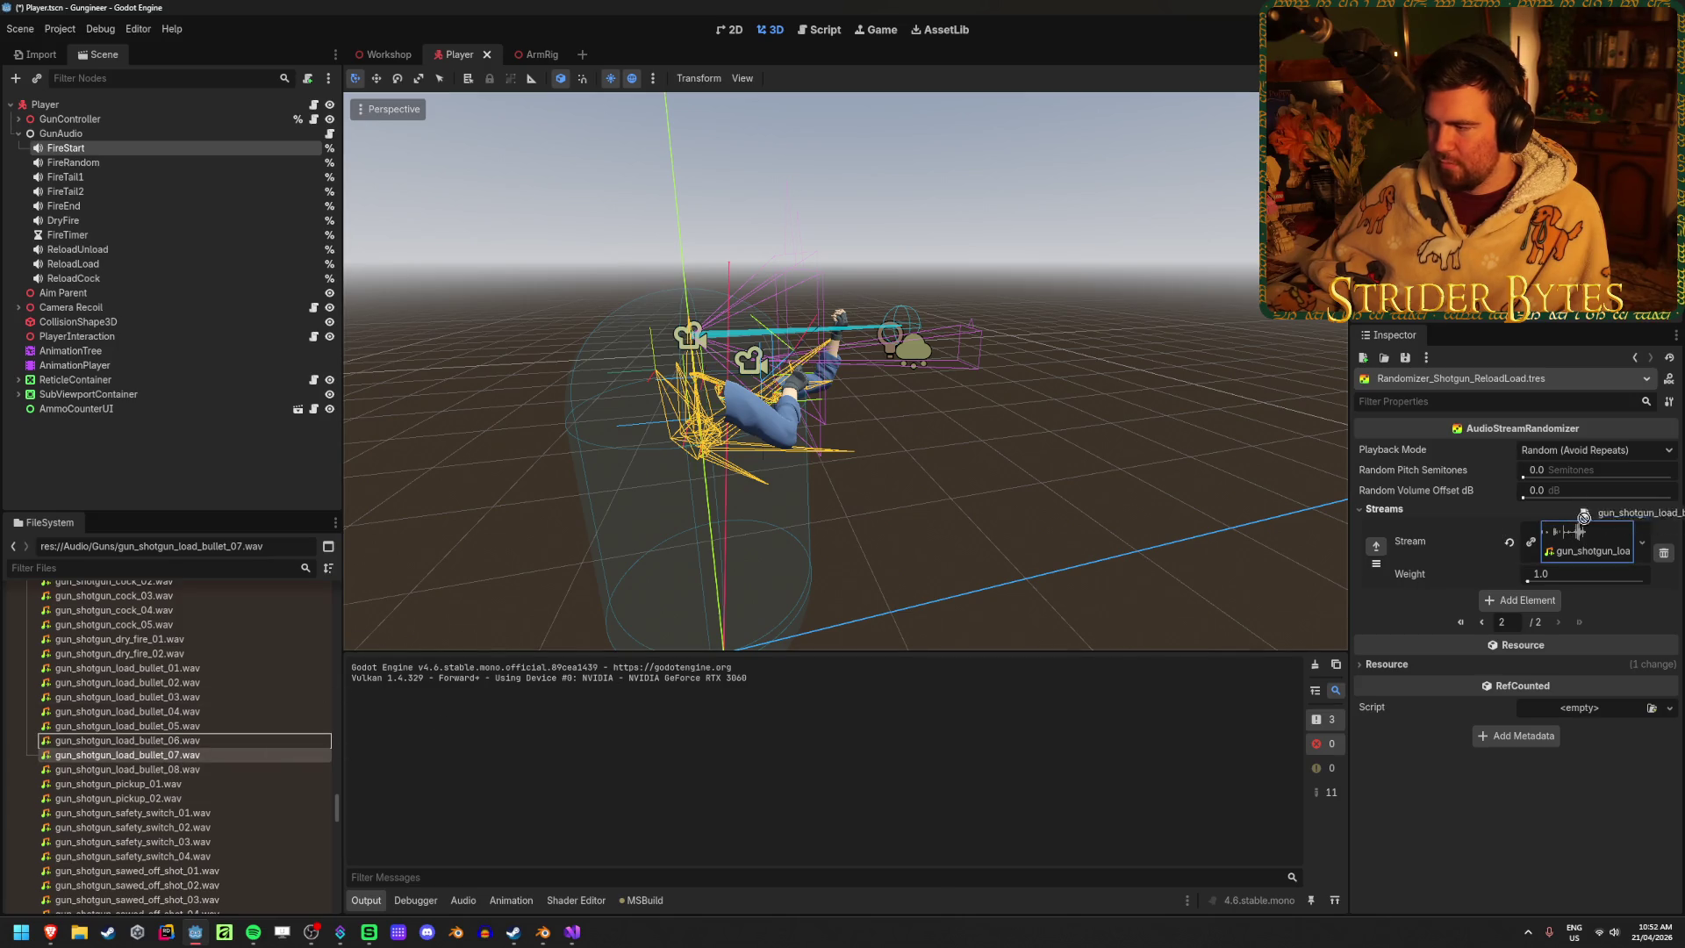
click(1527, 600)
drag(207, 760, 1571, 605)
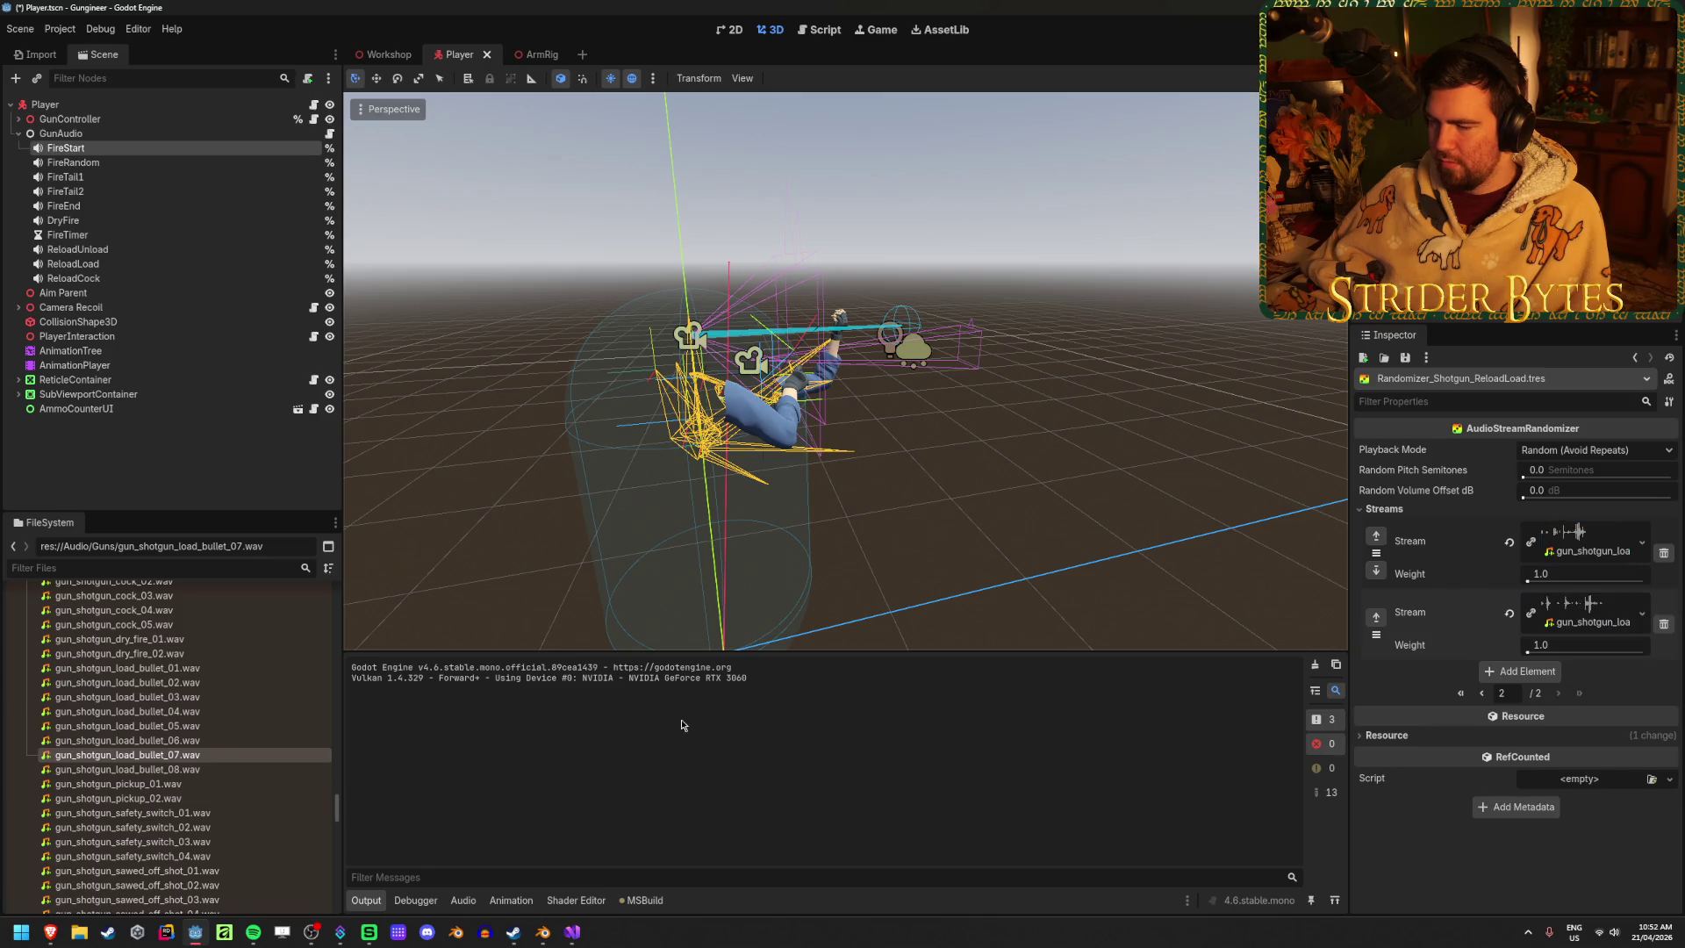
click(1527, 671)
mouse_move(127, 768)
mouse_down()
mouse_move(1404, 728)
mouse_move(1584, 683)
mouse_up()
key(ctrl+s)
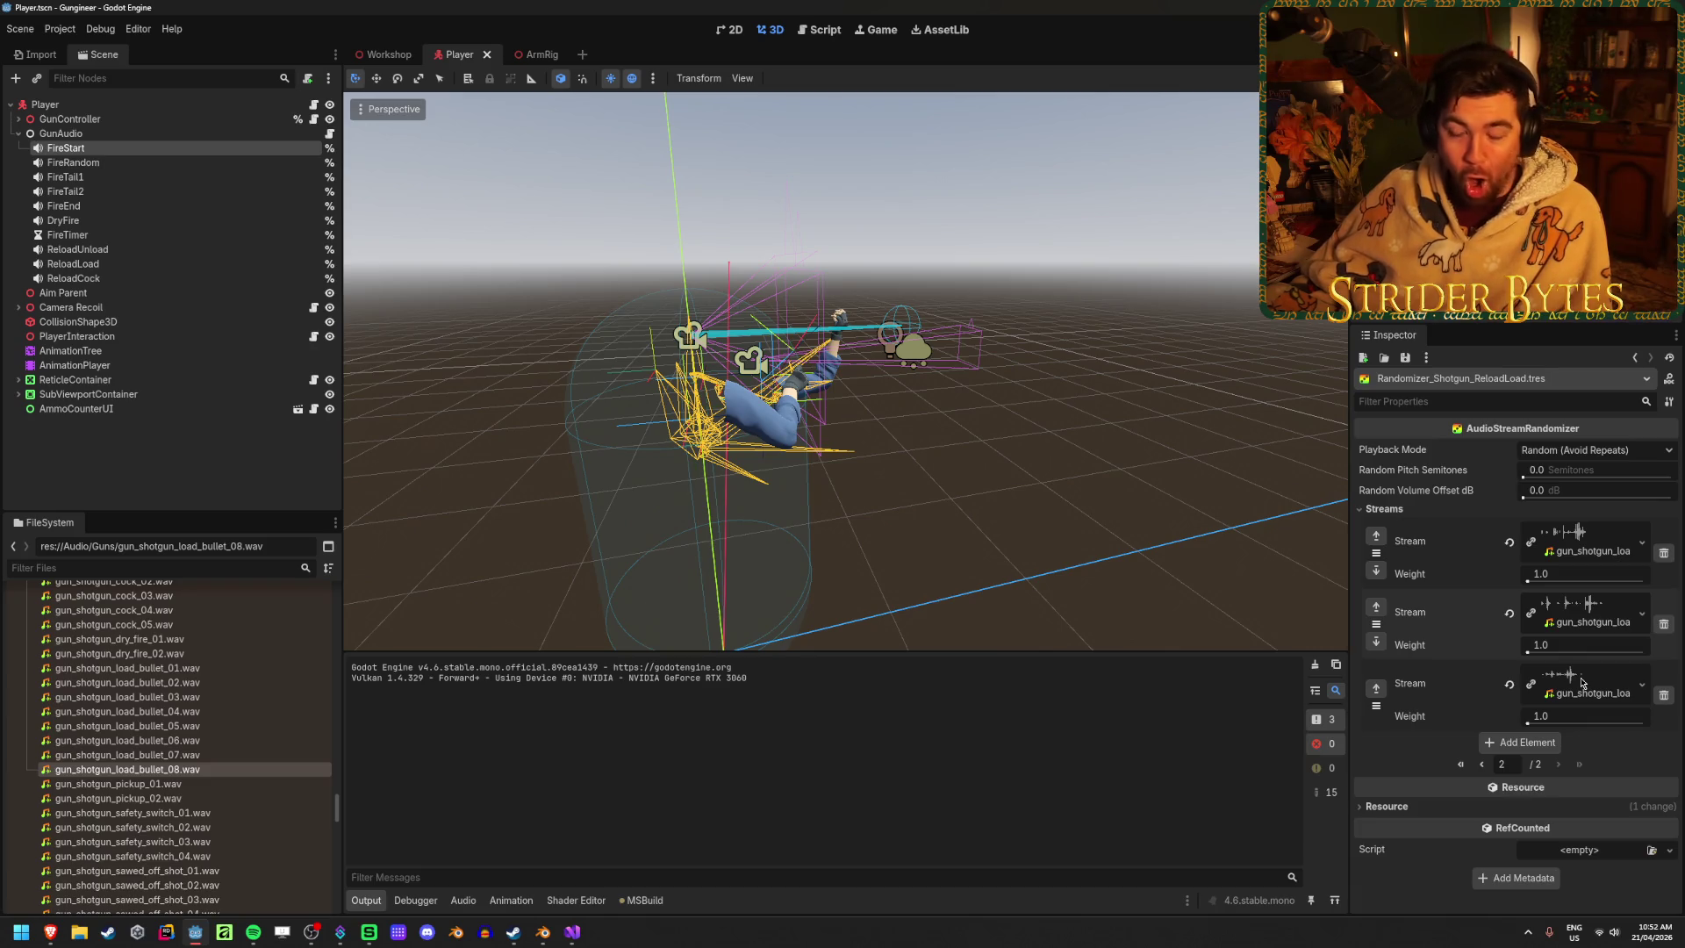
scroll(196, 754, down, 10)
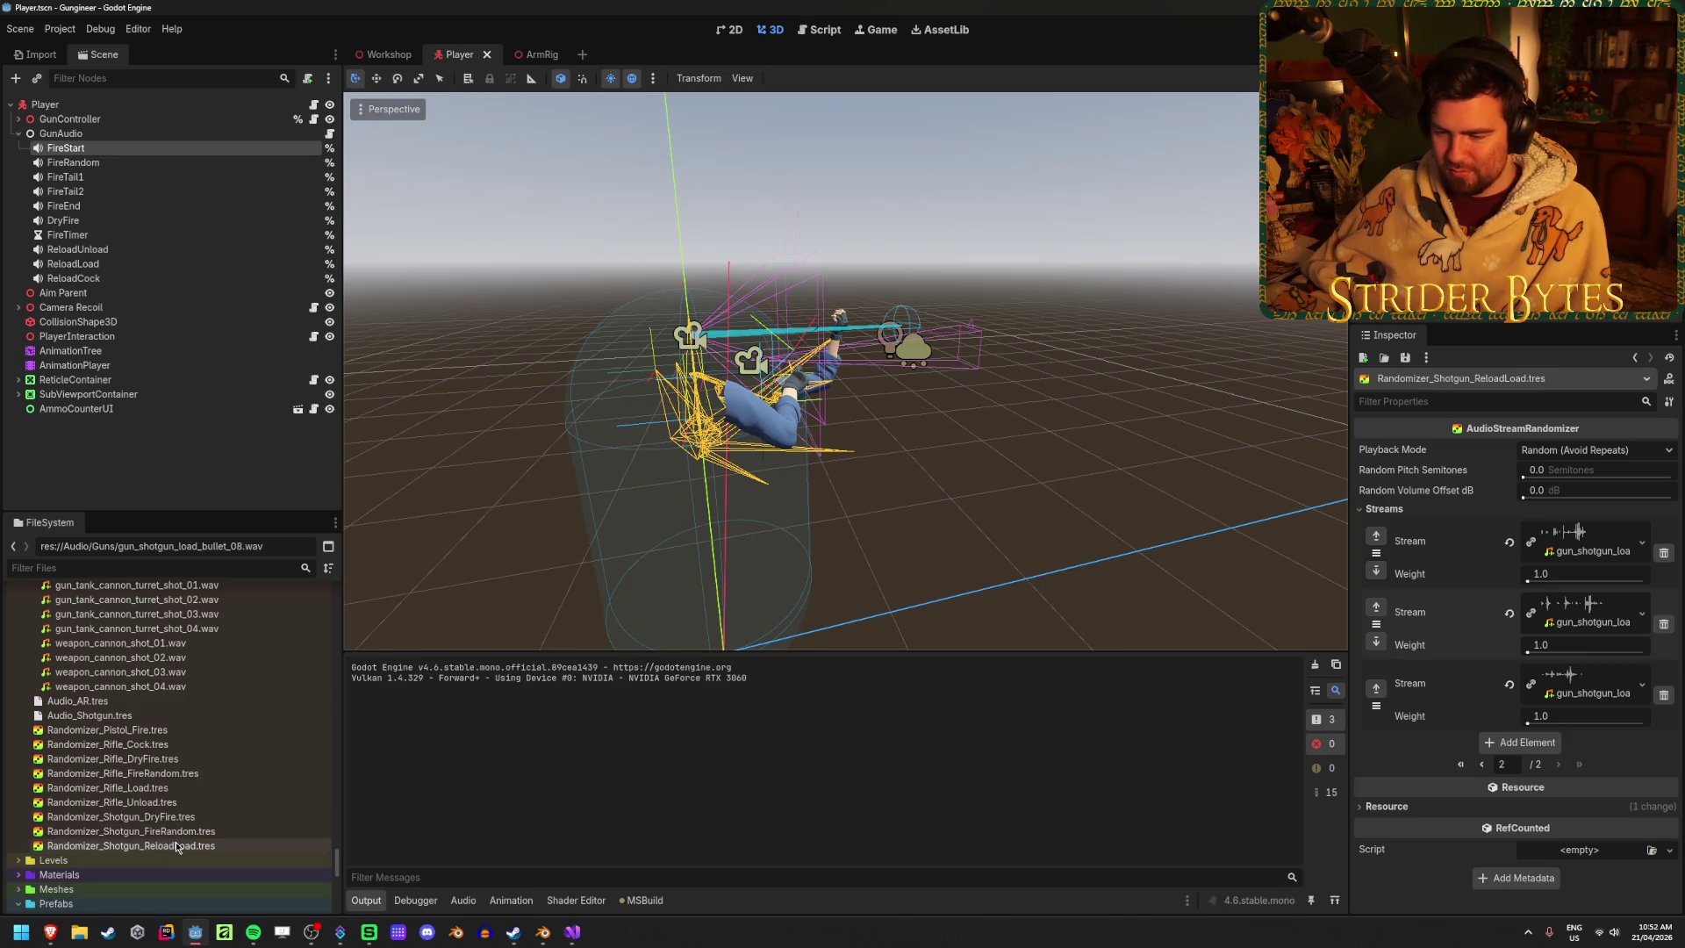
click(179, 846)
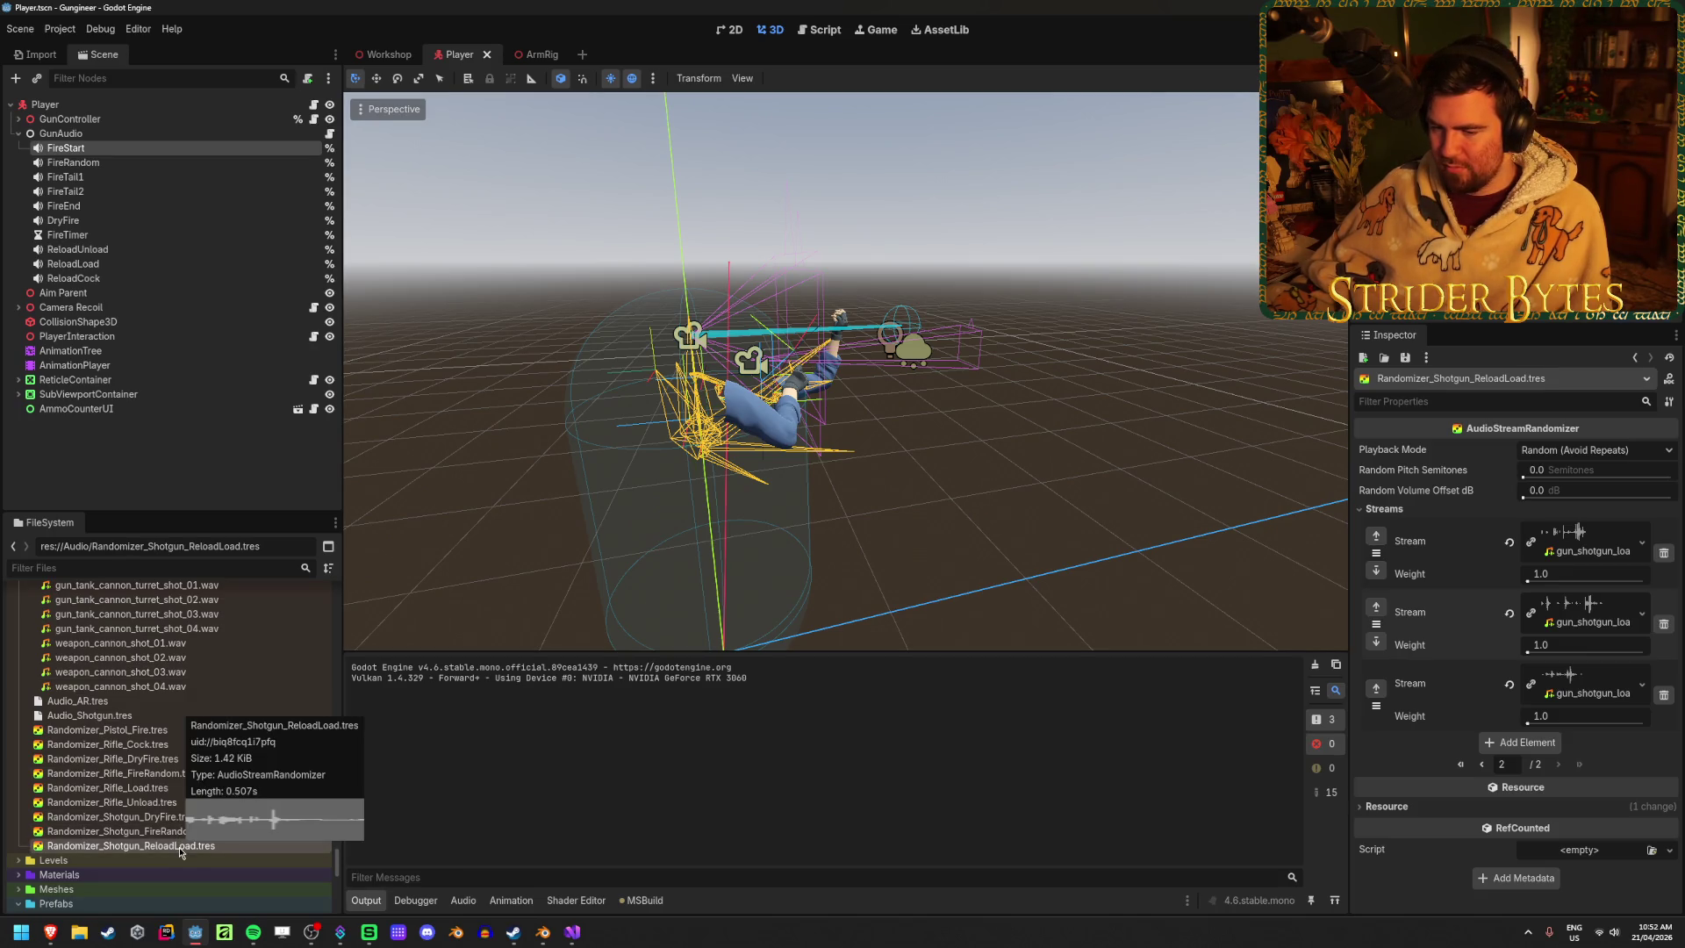
click(136, 832)
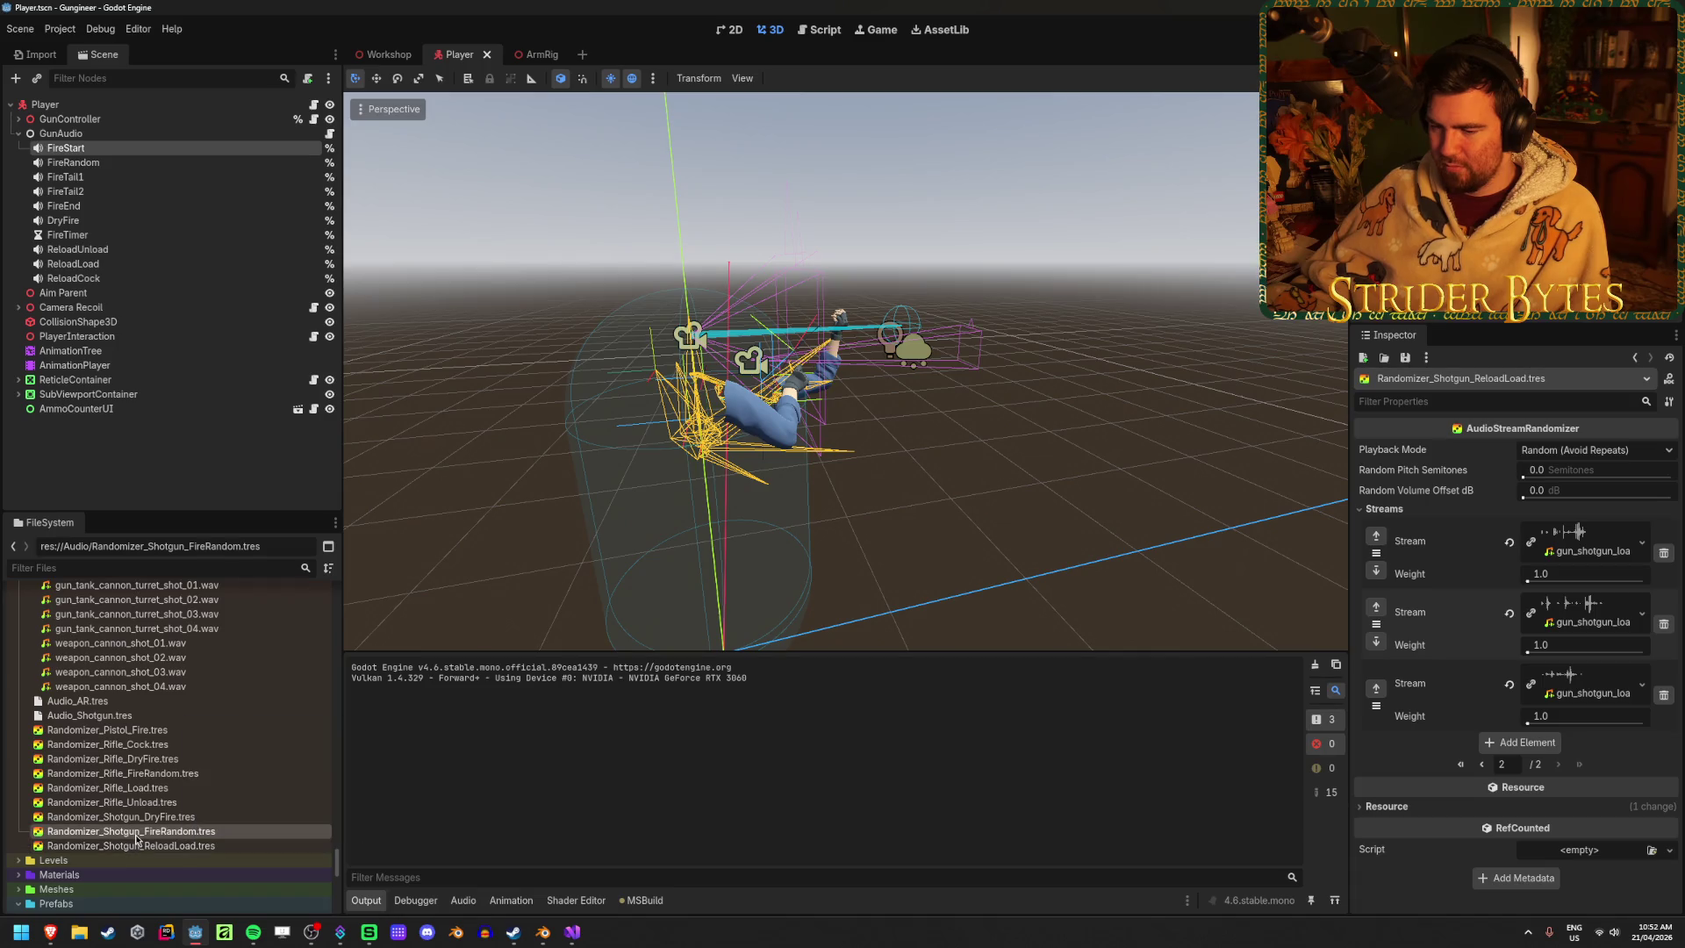
Duplicate the FireRandom randomizer as Randomizer_Shotgun_ReloadCock.tres
key(ctrl+d)
key(Right)
key(BackSpace)
key(BackSpace)
key(BackSpace)
key(BackSpace)
text(ReloadCock)
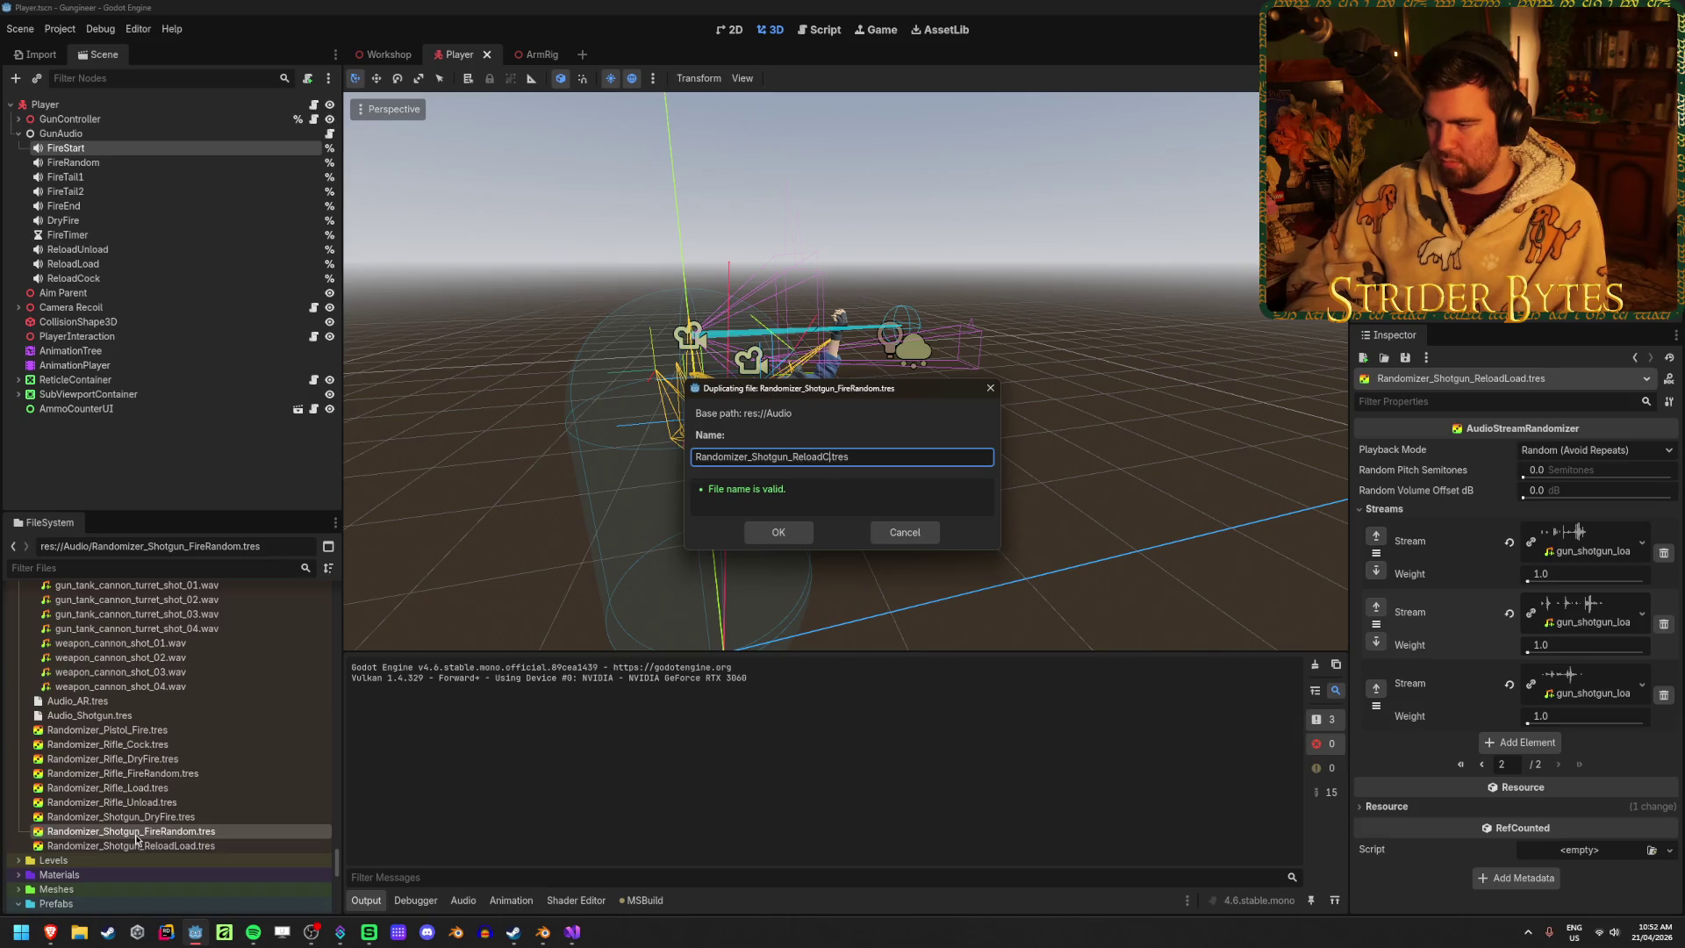
click(779, 533)
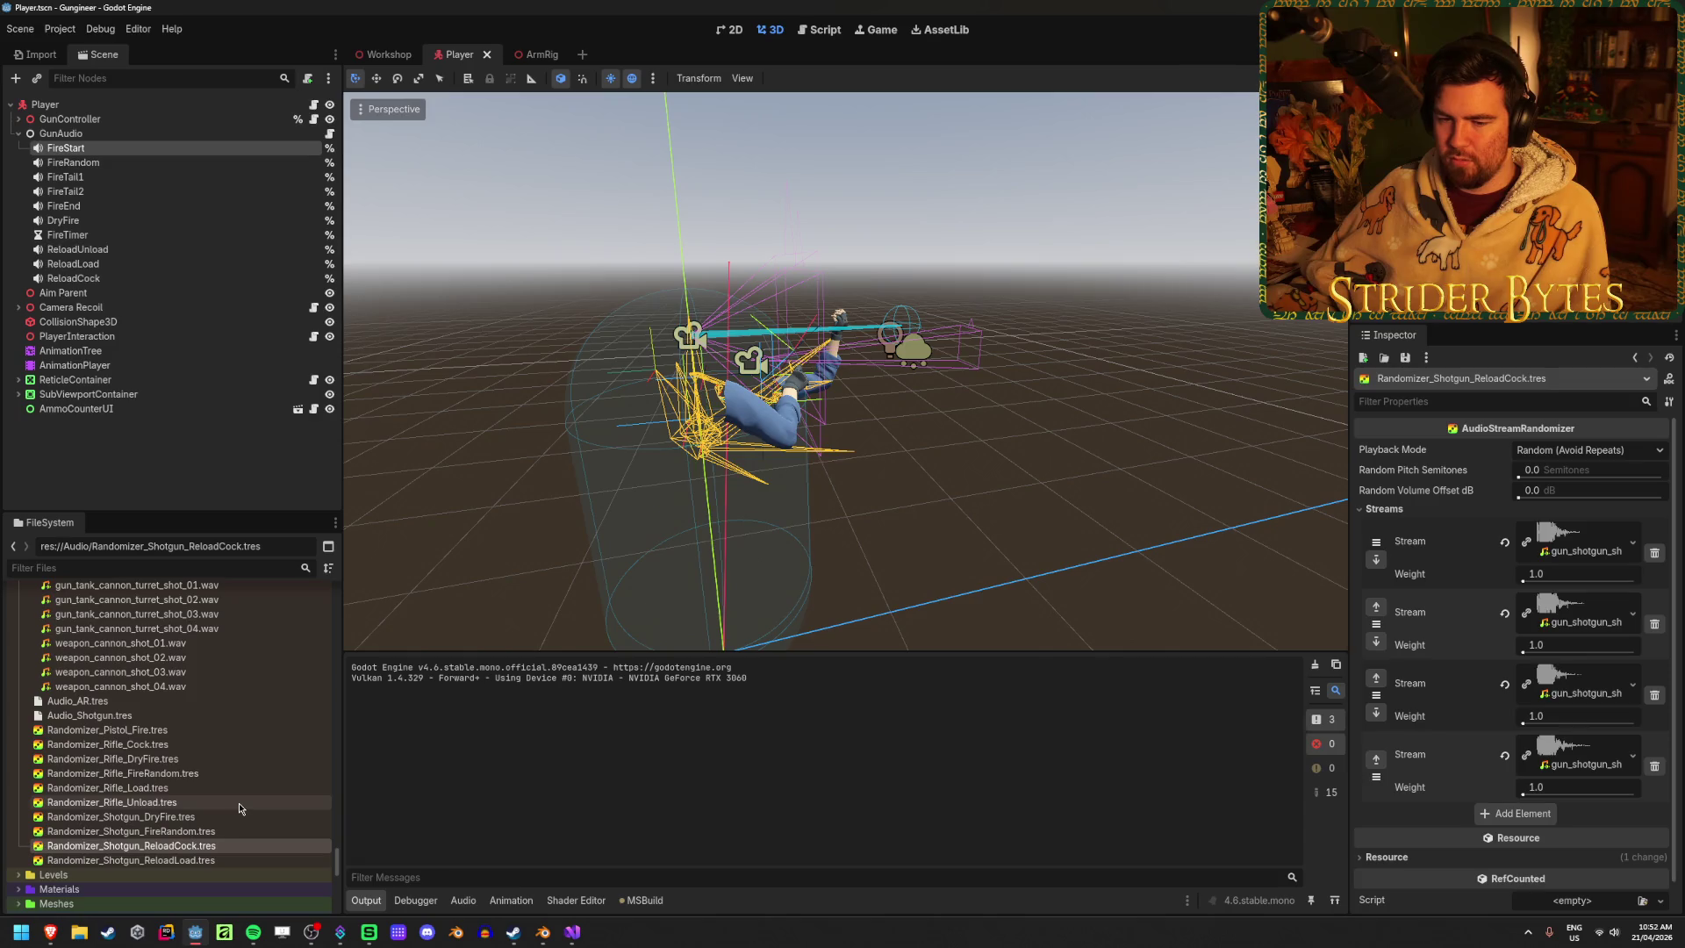
Fill five stream slots with gun_shotgun_cock_01 to cock_05, adding a fifth element
scroll(229, 711, up, 6)
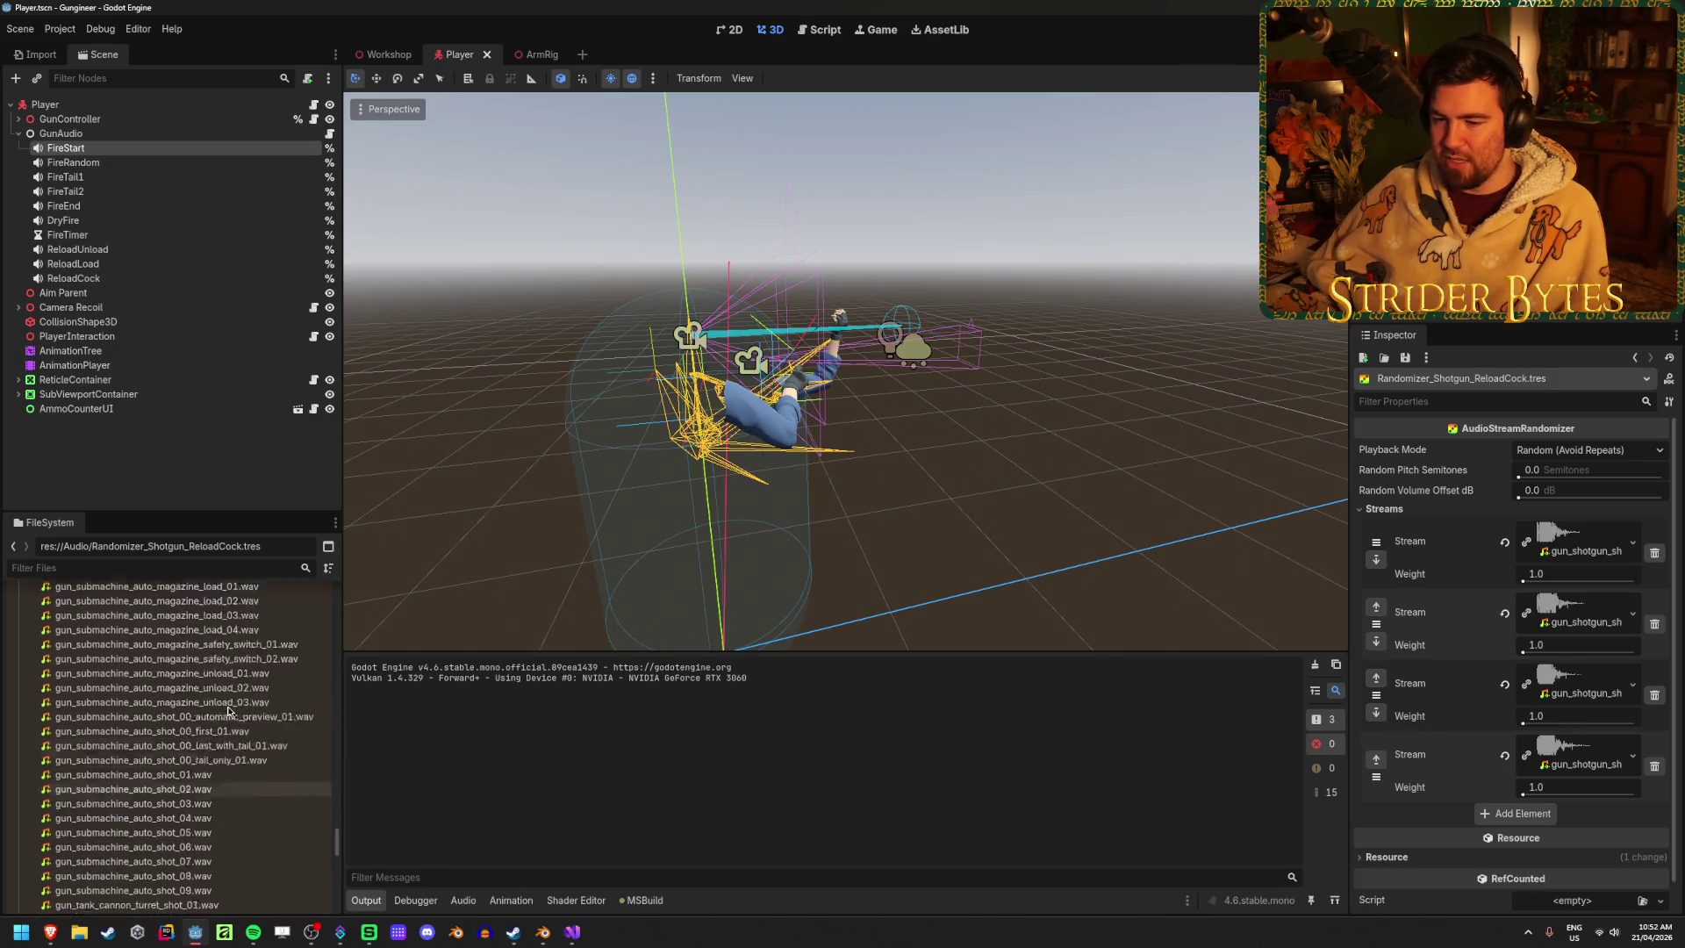
scroll(230, 772, up, 10)
scroll(251, 745, up, 10)
mouse_move(114, 687)
mouse_down()
mouse_move(1580, 612)
mouse_move(1579, 544)
mouse_up()
mouse_move(123, 701)
mouse_down()
mouse_move(1132, 683)
mouse_move(1598, 621)
mouse_up()
drag(114, 716, 1580, 689)
drag(212, 735, 1430, 717)
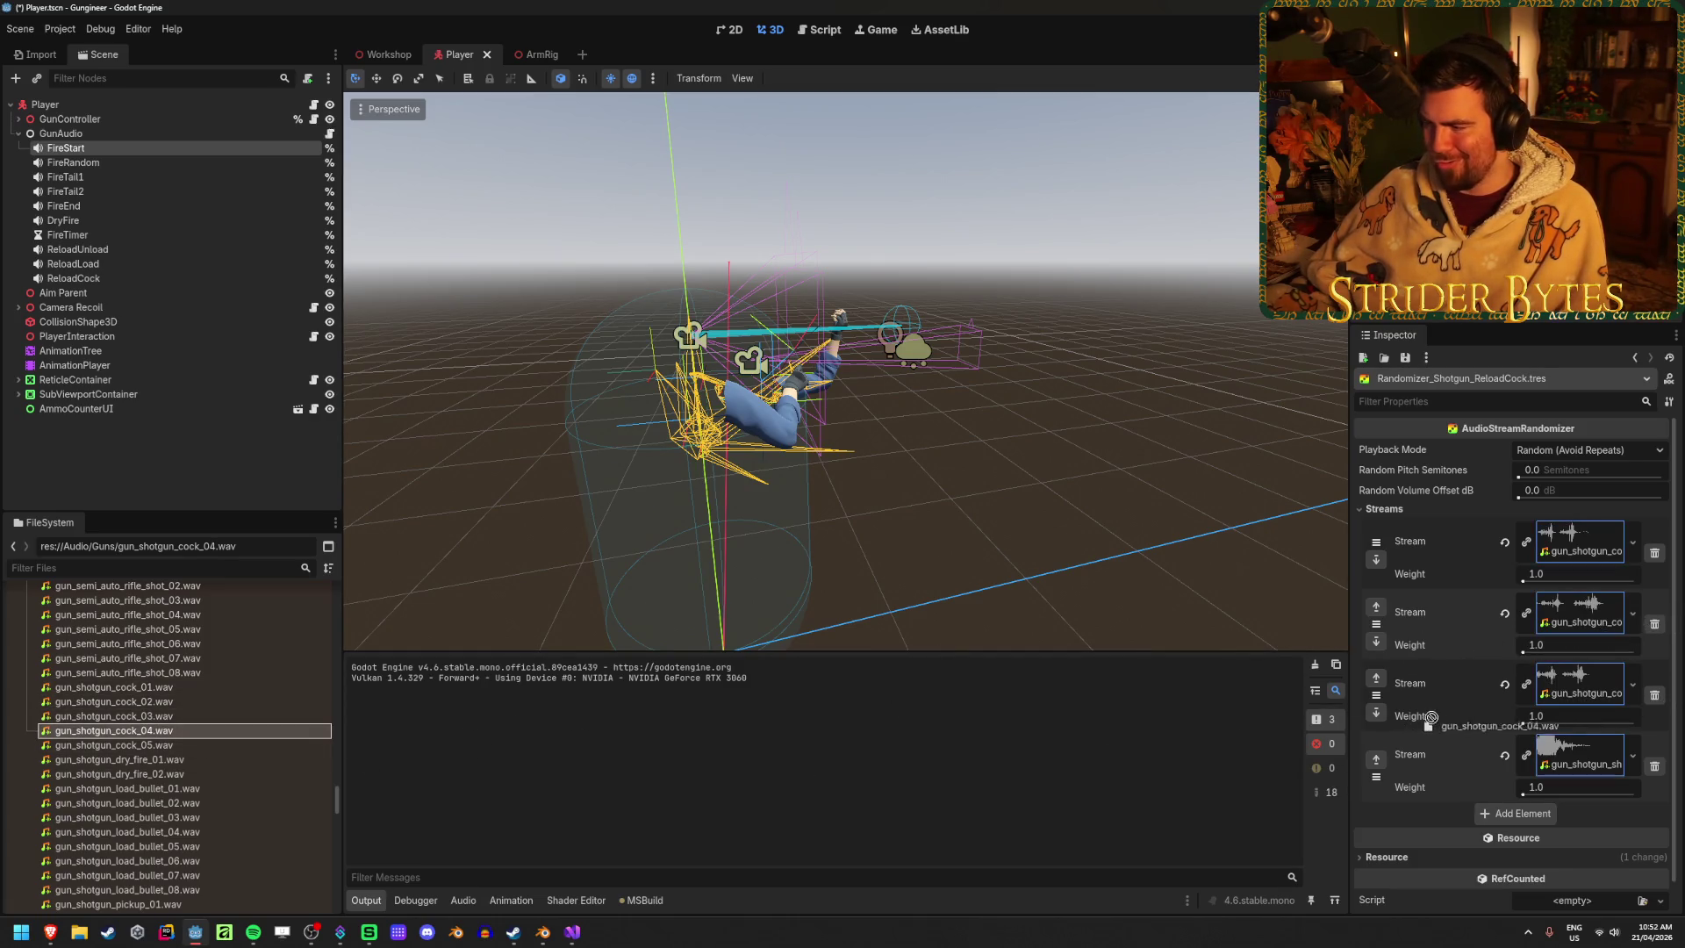
drag(1592, 761, 1593, 761)
click(1515, 813)
drag(114, 745, 1545, 812)
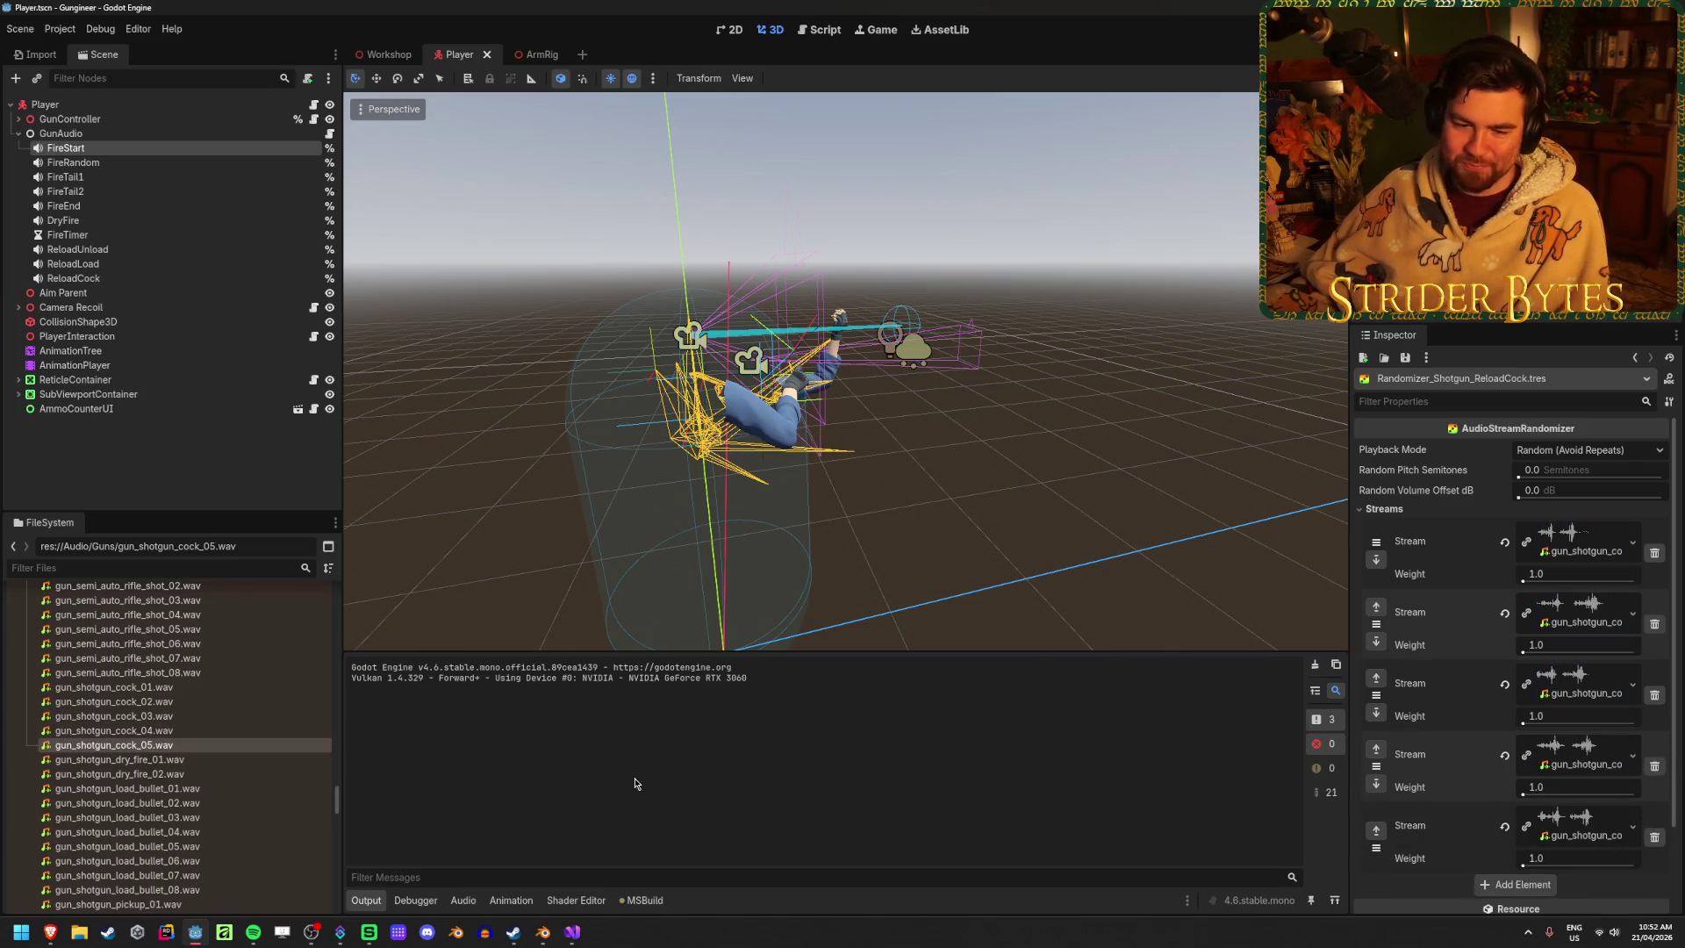
scroll(227, 770, down, 10)
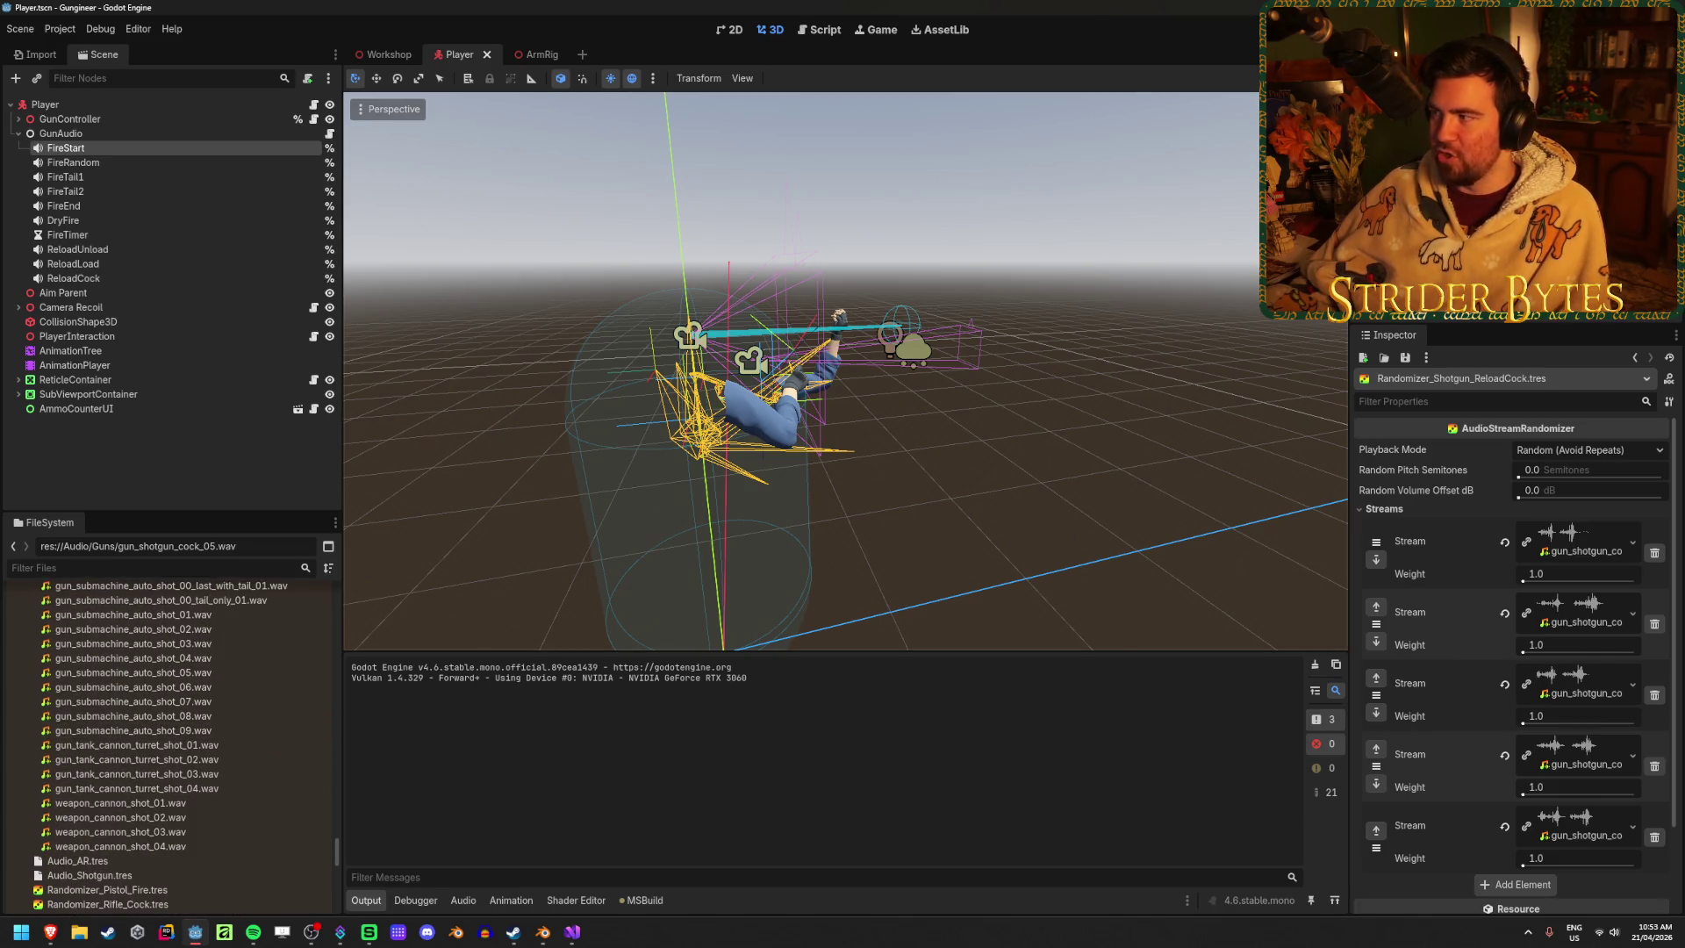
Run the game, equip the shotgun from the workbench and fire it at the wall
key(F5)
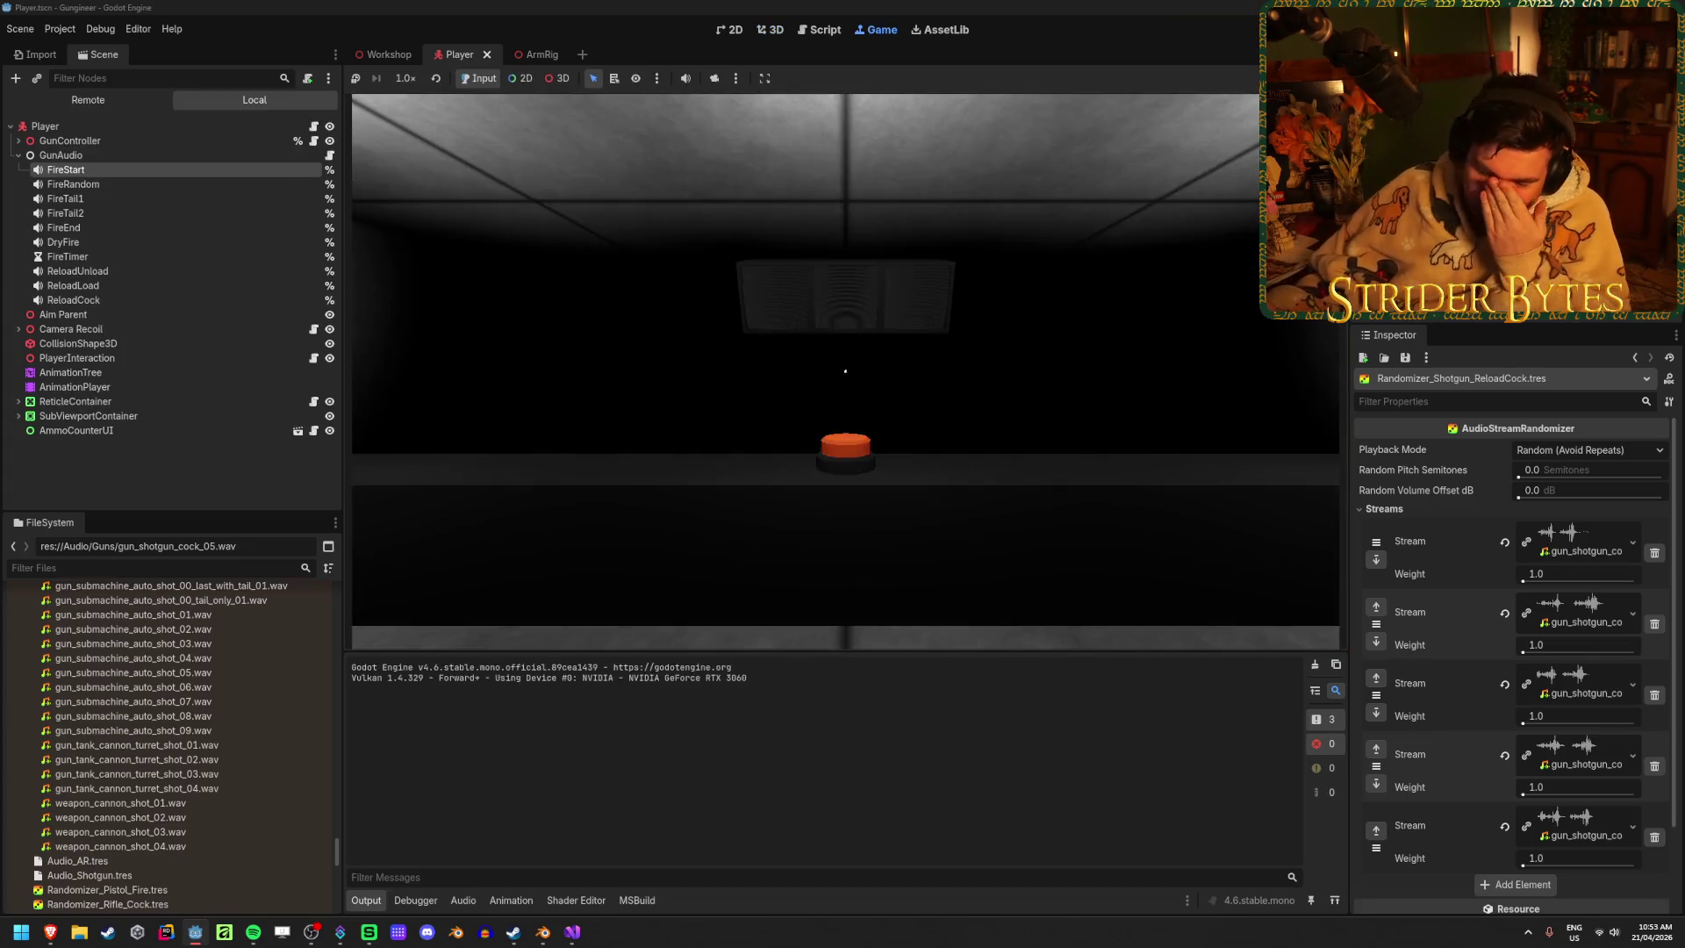
key(w)
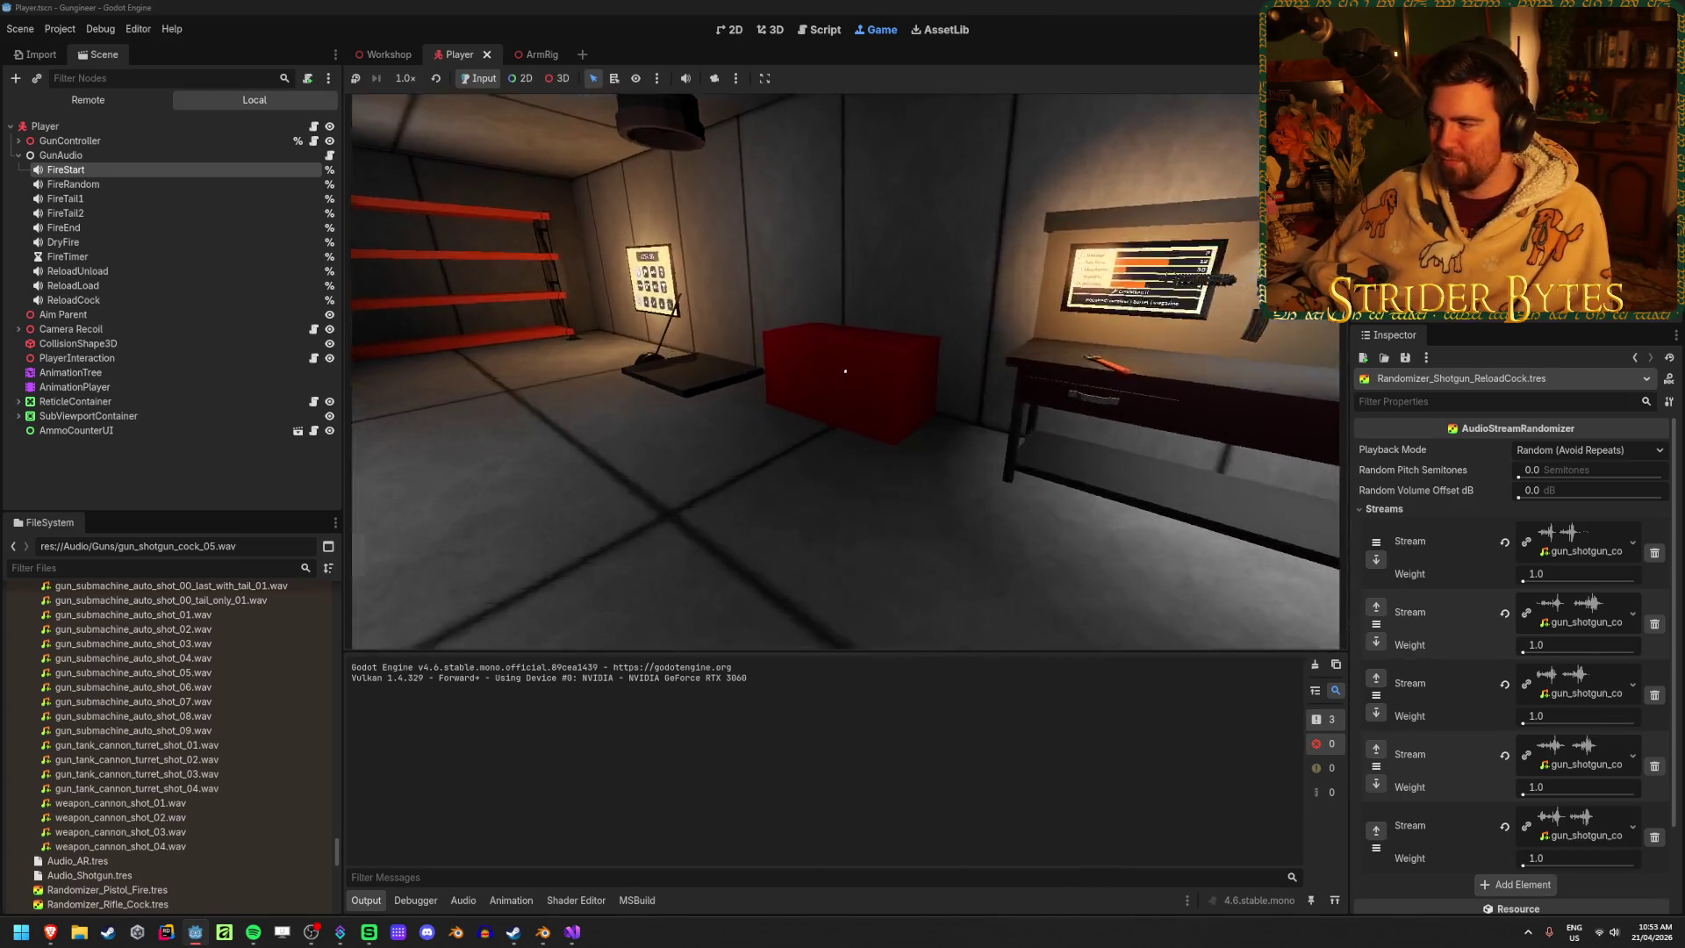
key(e)
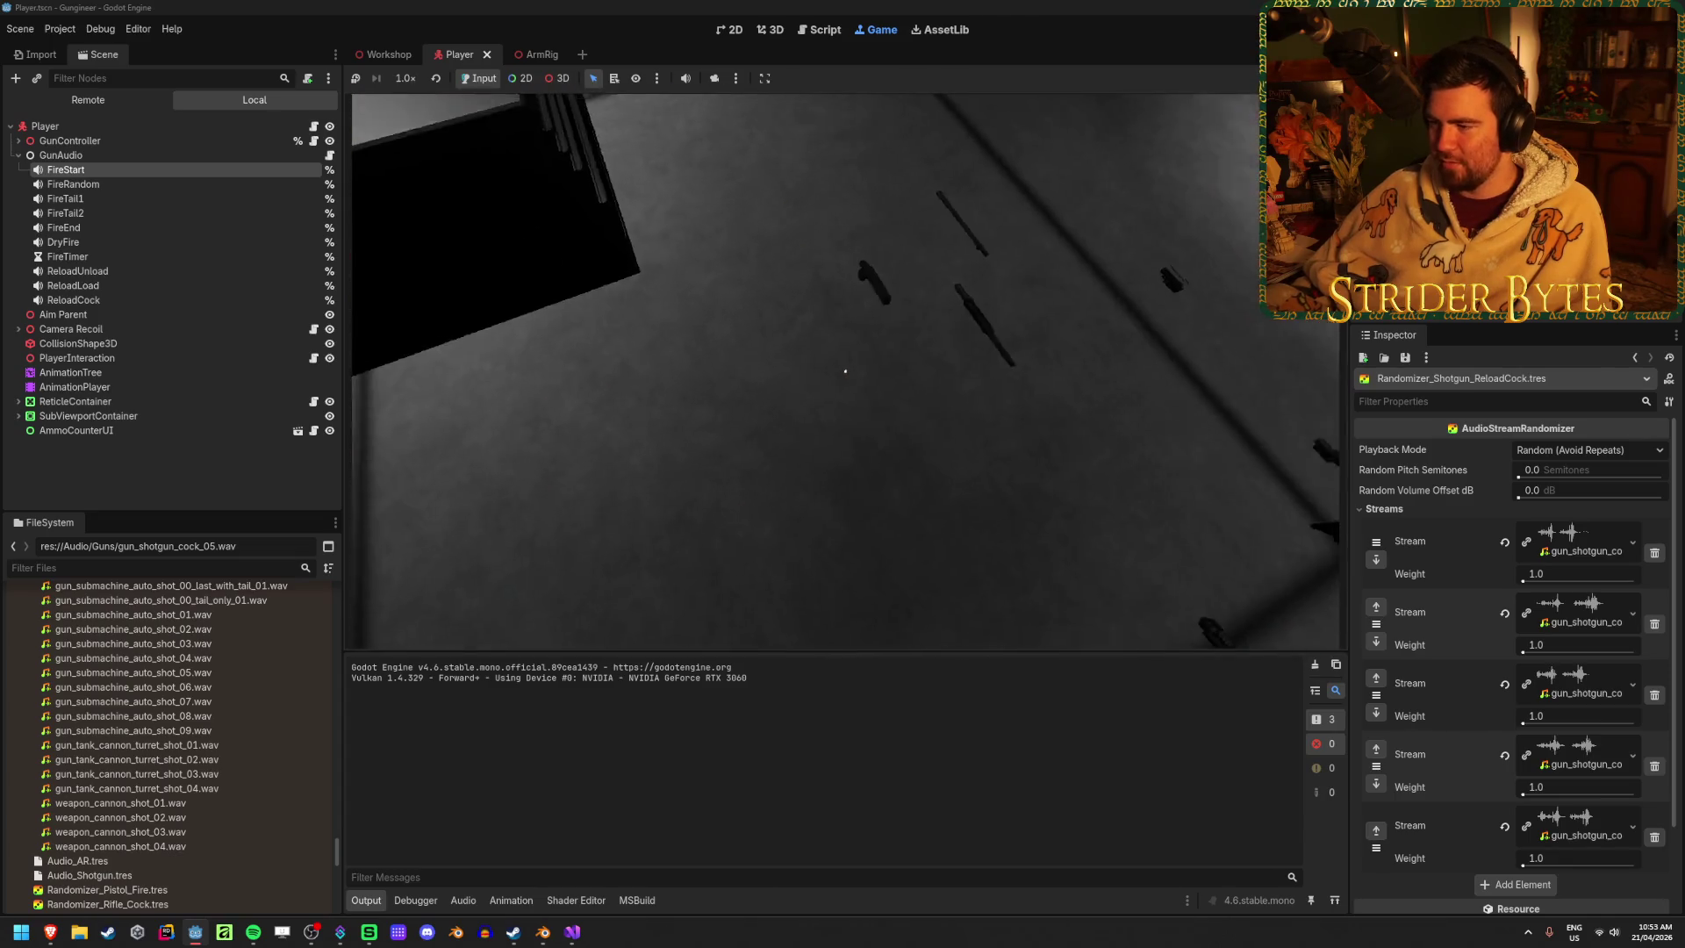
key(w)
key(s)
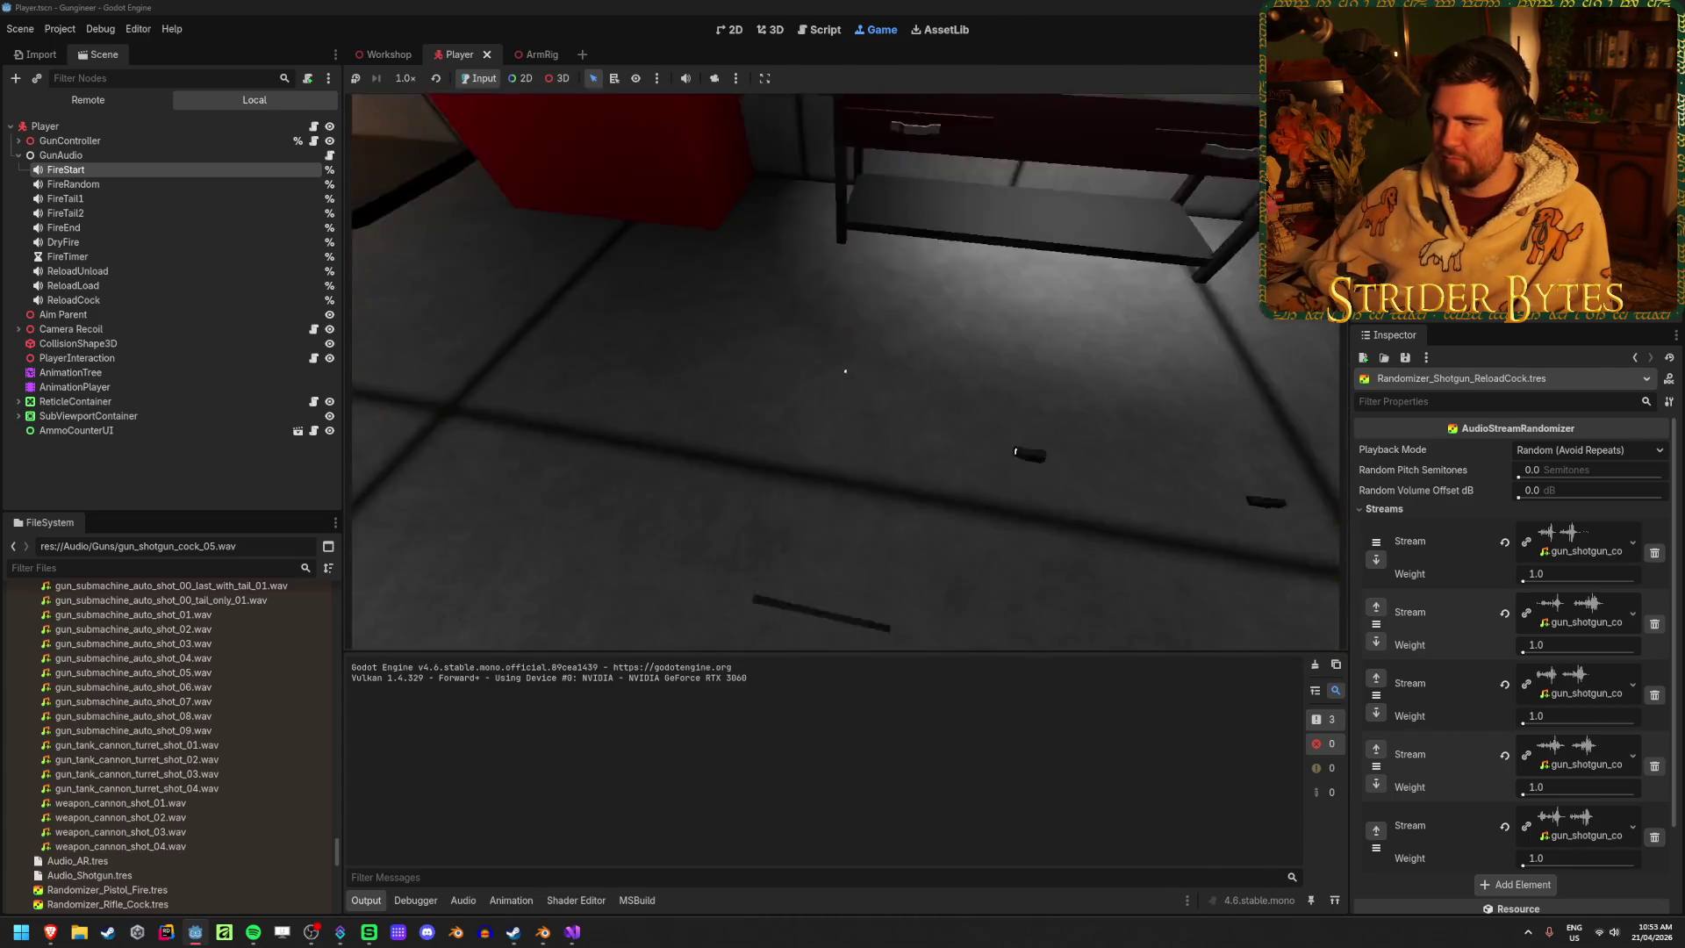
key(w)
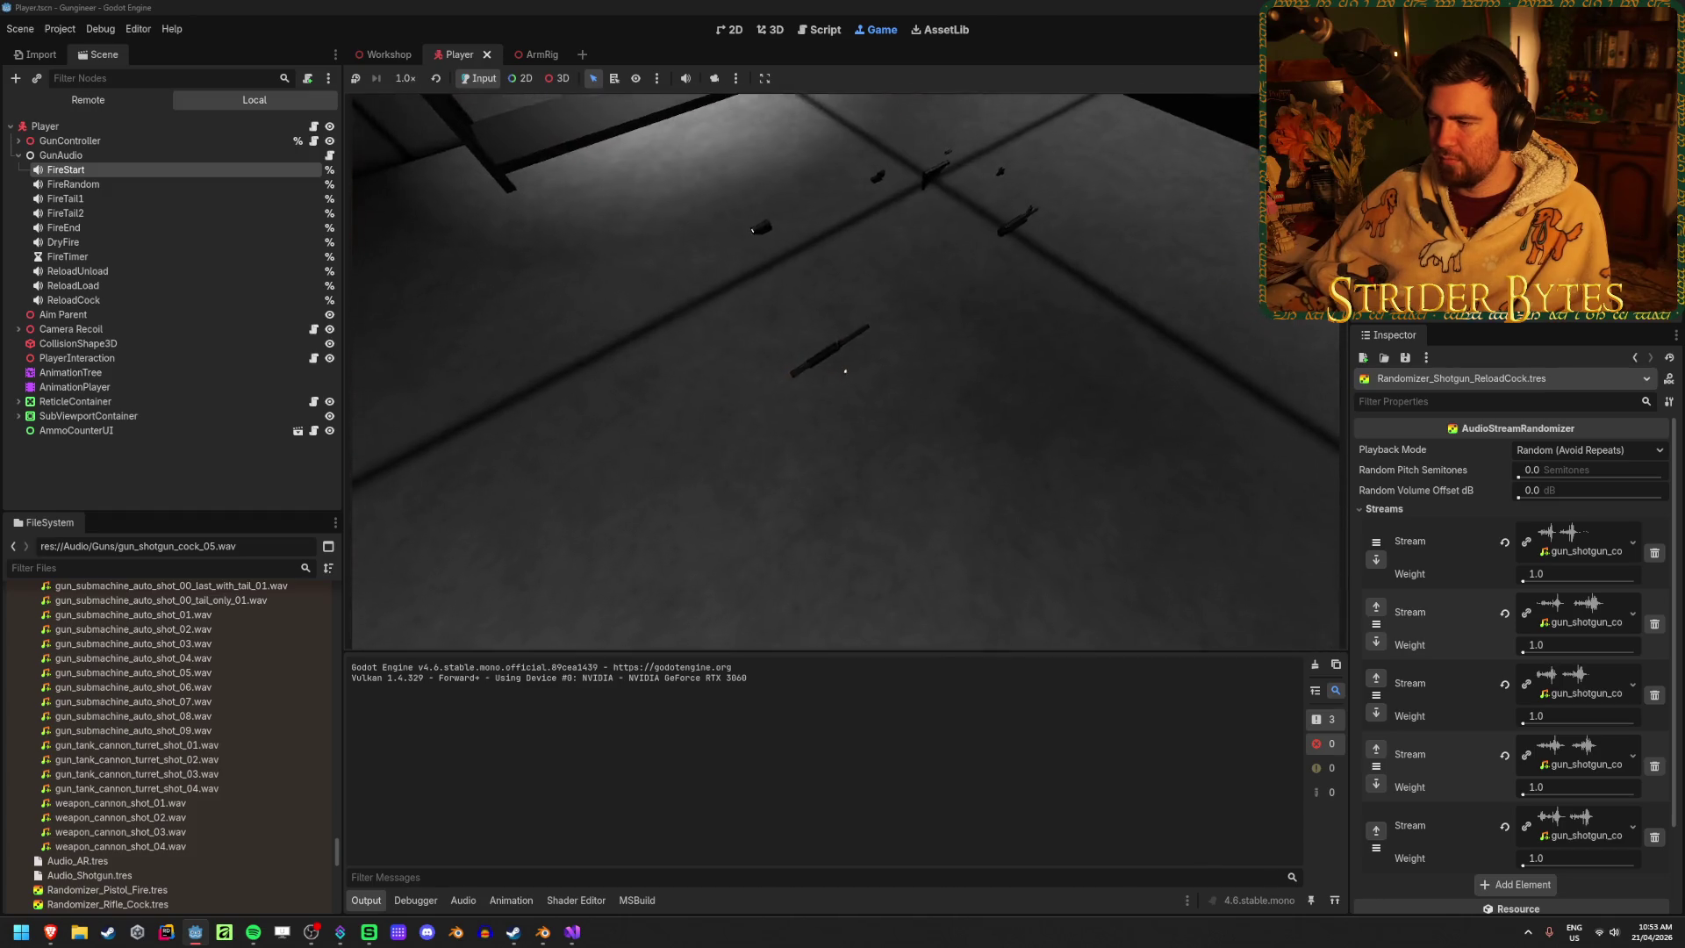
key(s)
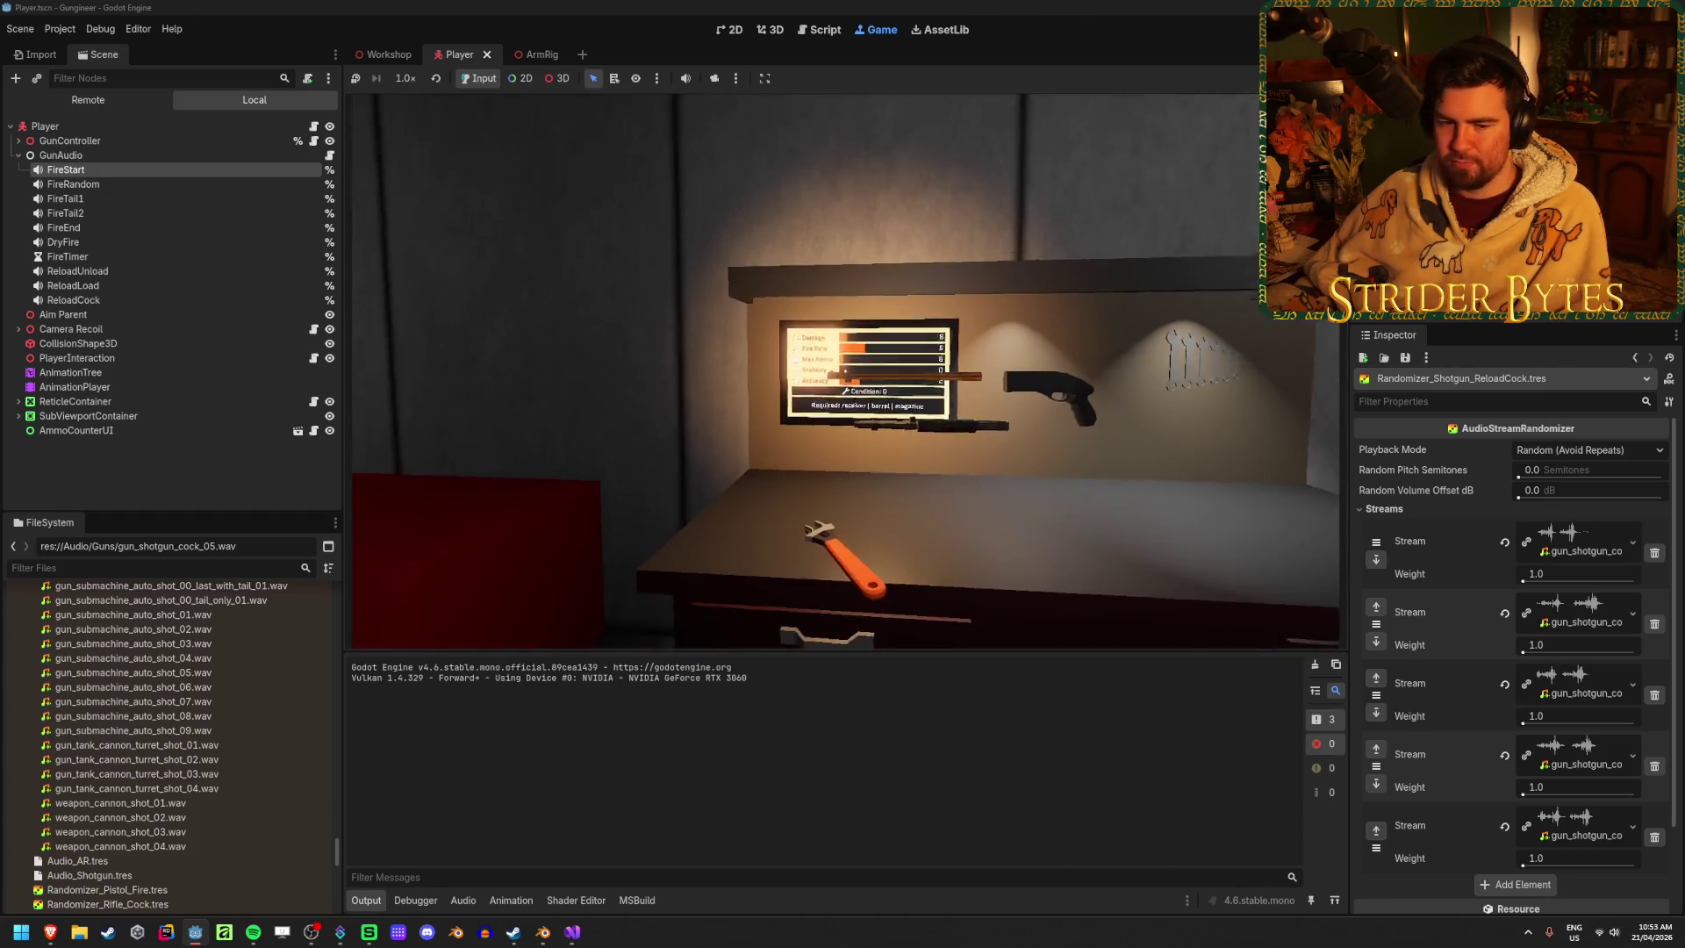
key(e)
click(845, 371)
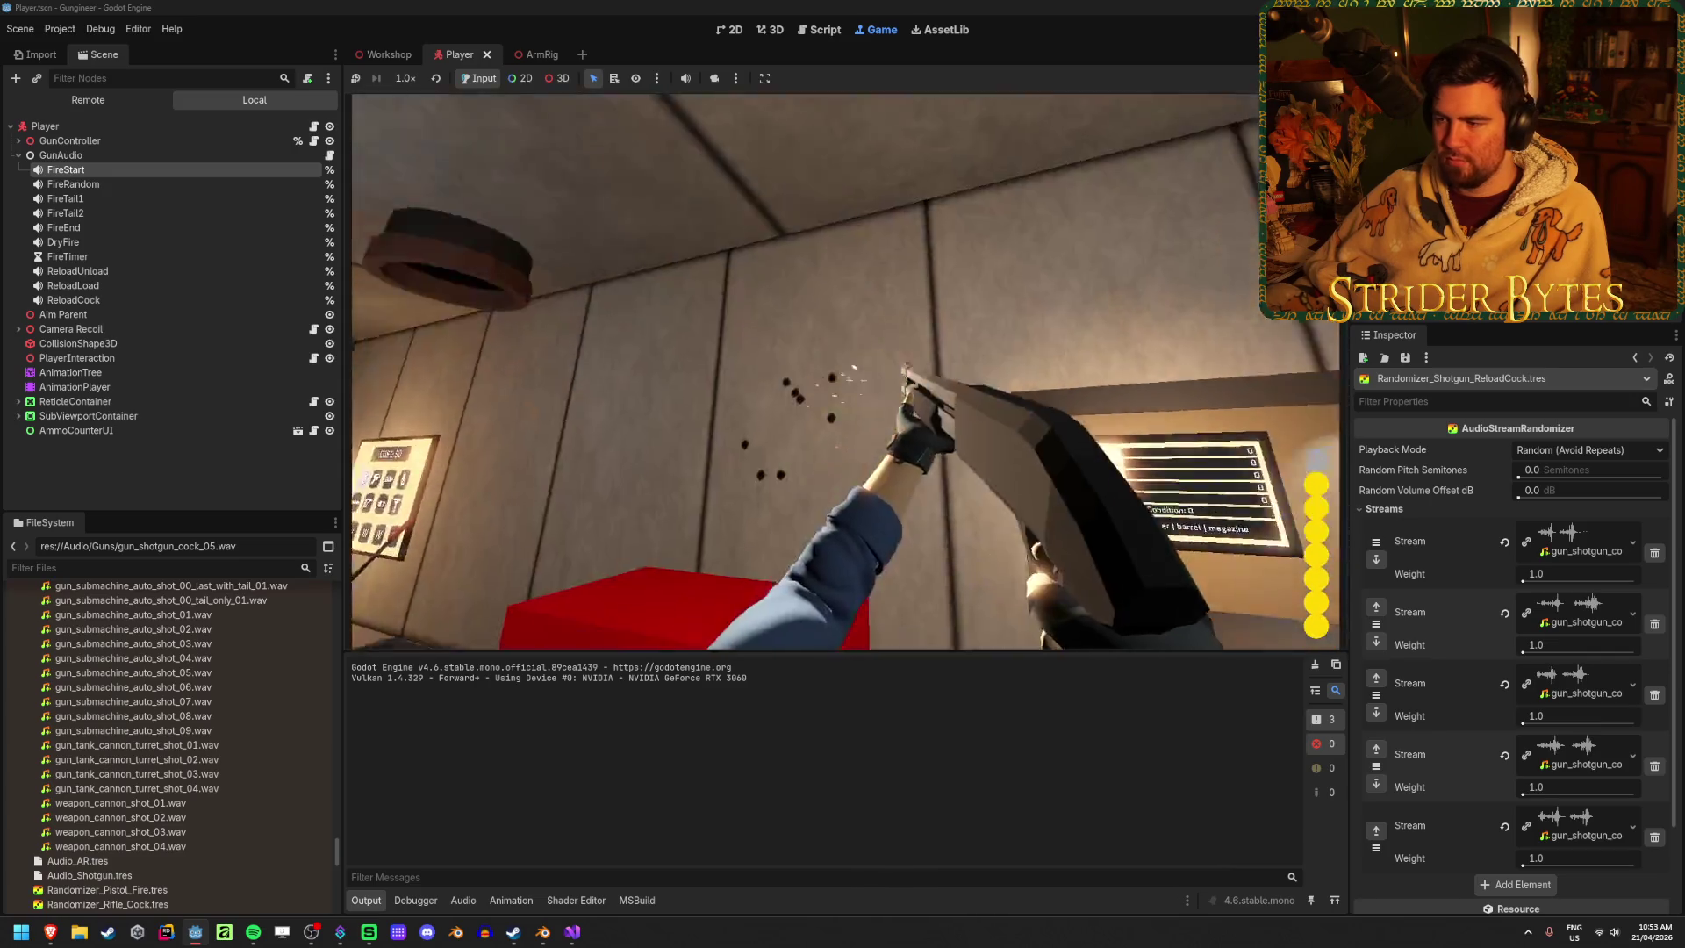
key(s)
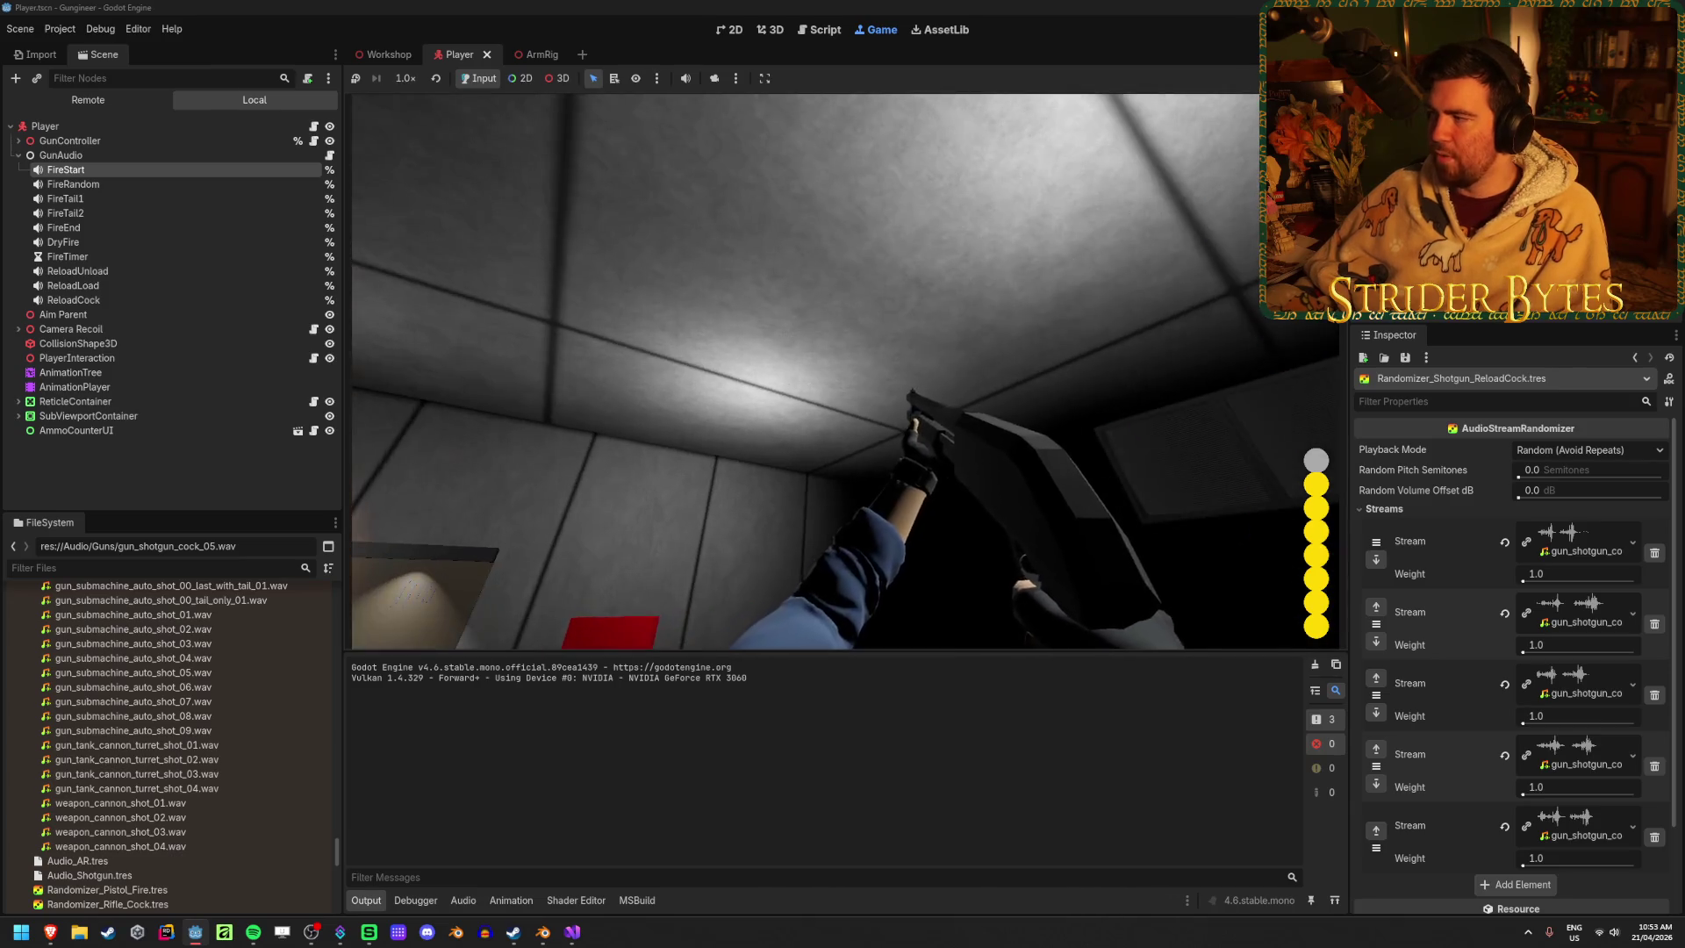
key(Escape)
click(88, 99)
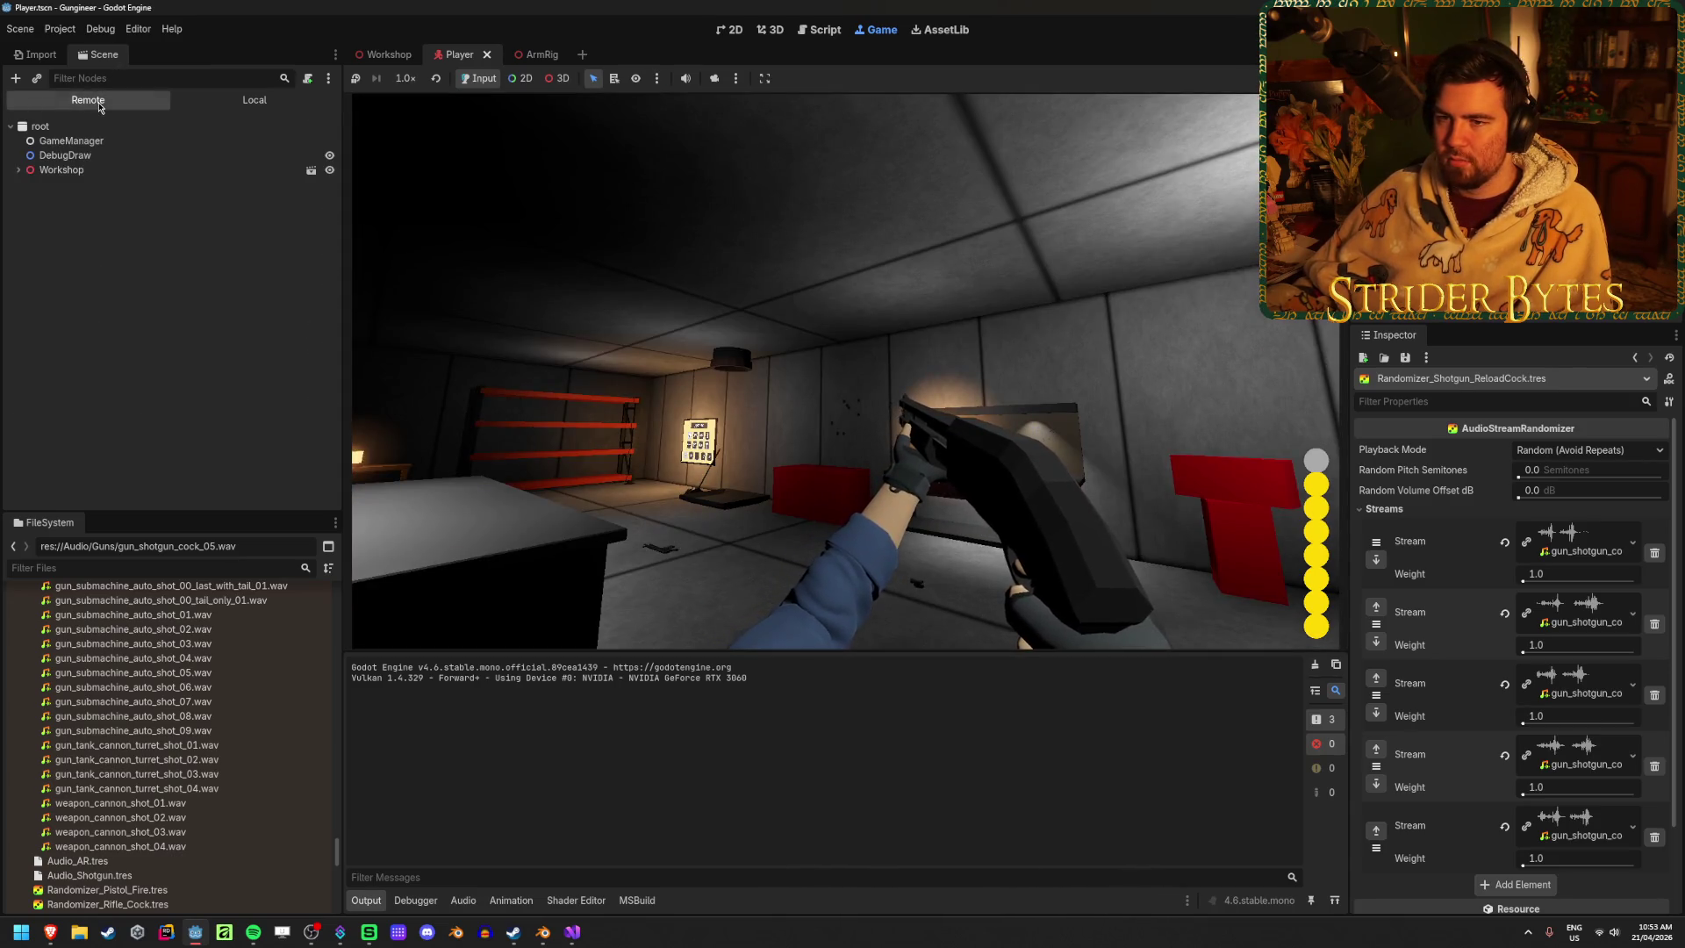
Inspect GunAudio's live FireStart, ReloadUnload and ReloadCock players in the remote scene tree
click(26, 344)
click(35, 372)
click(81, 387)
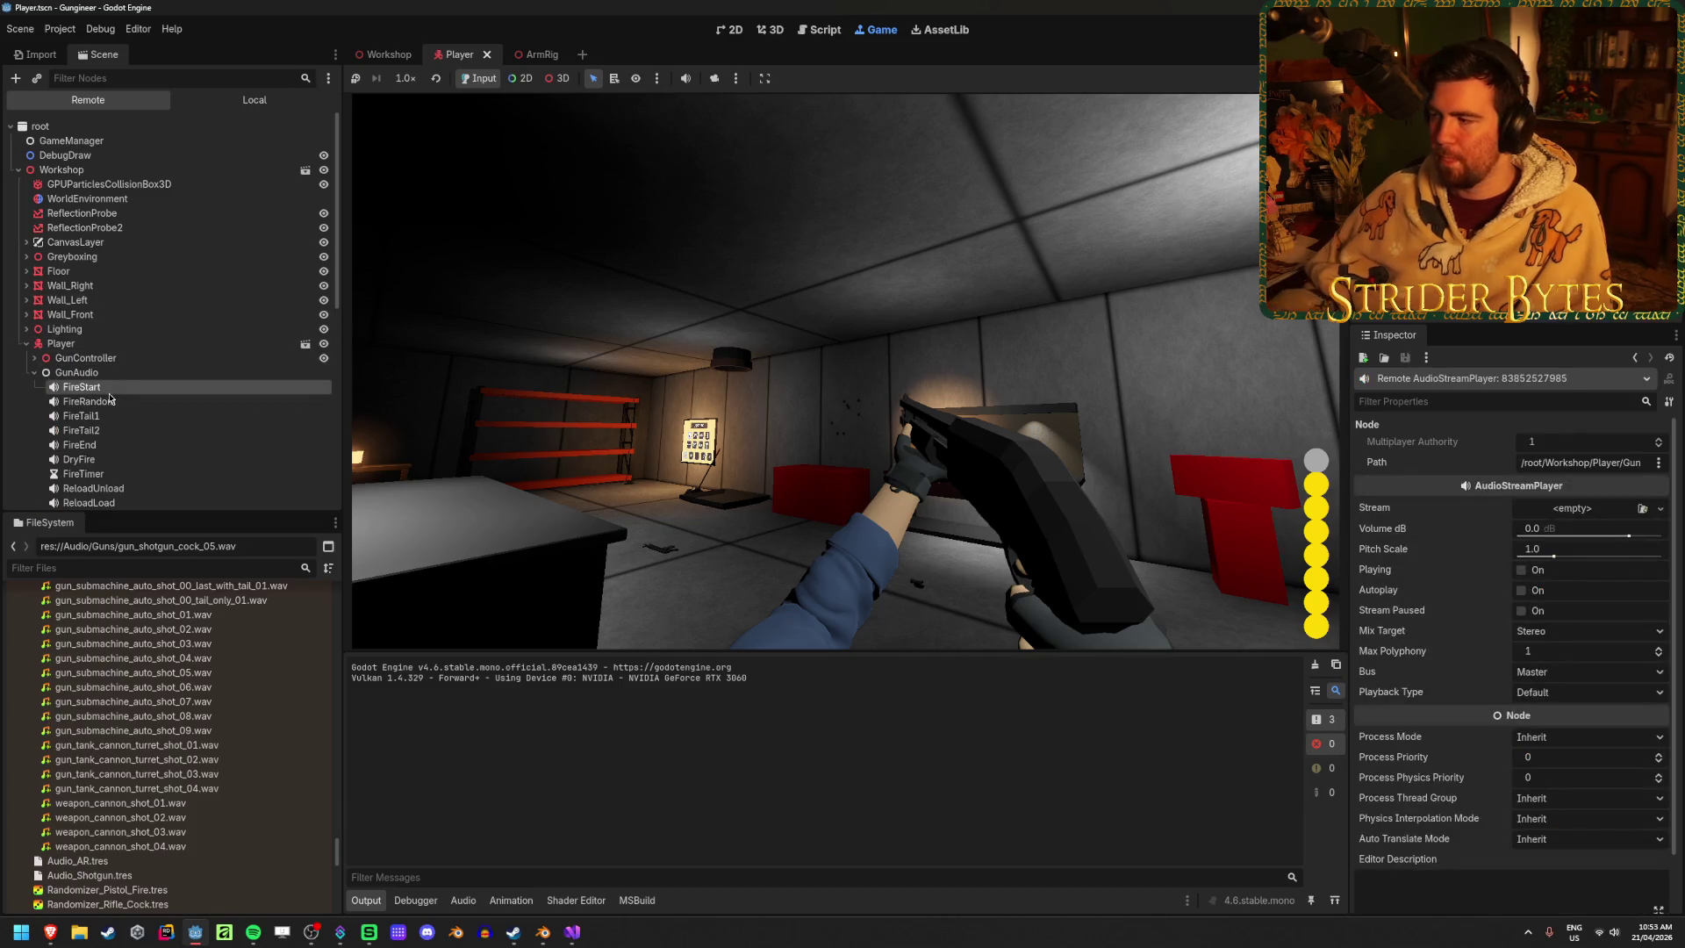
key(Down)
key(Down)
key(Down)
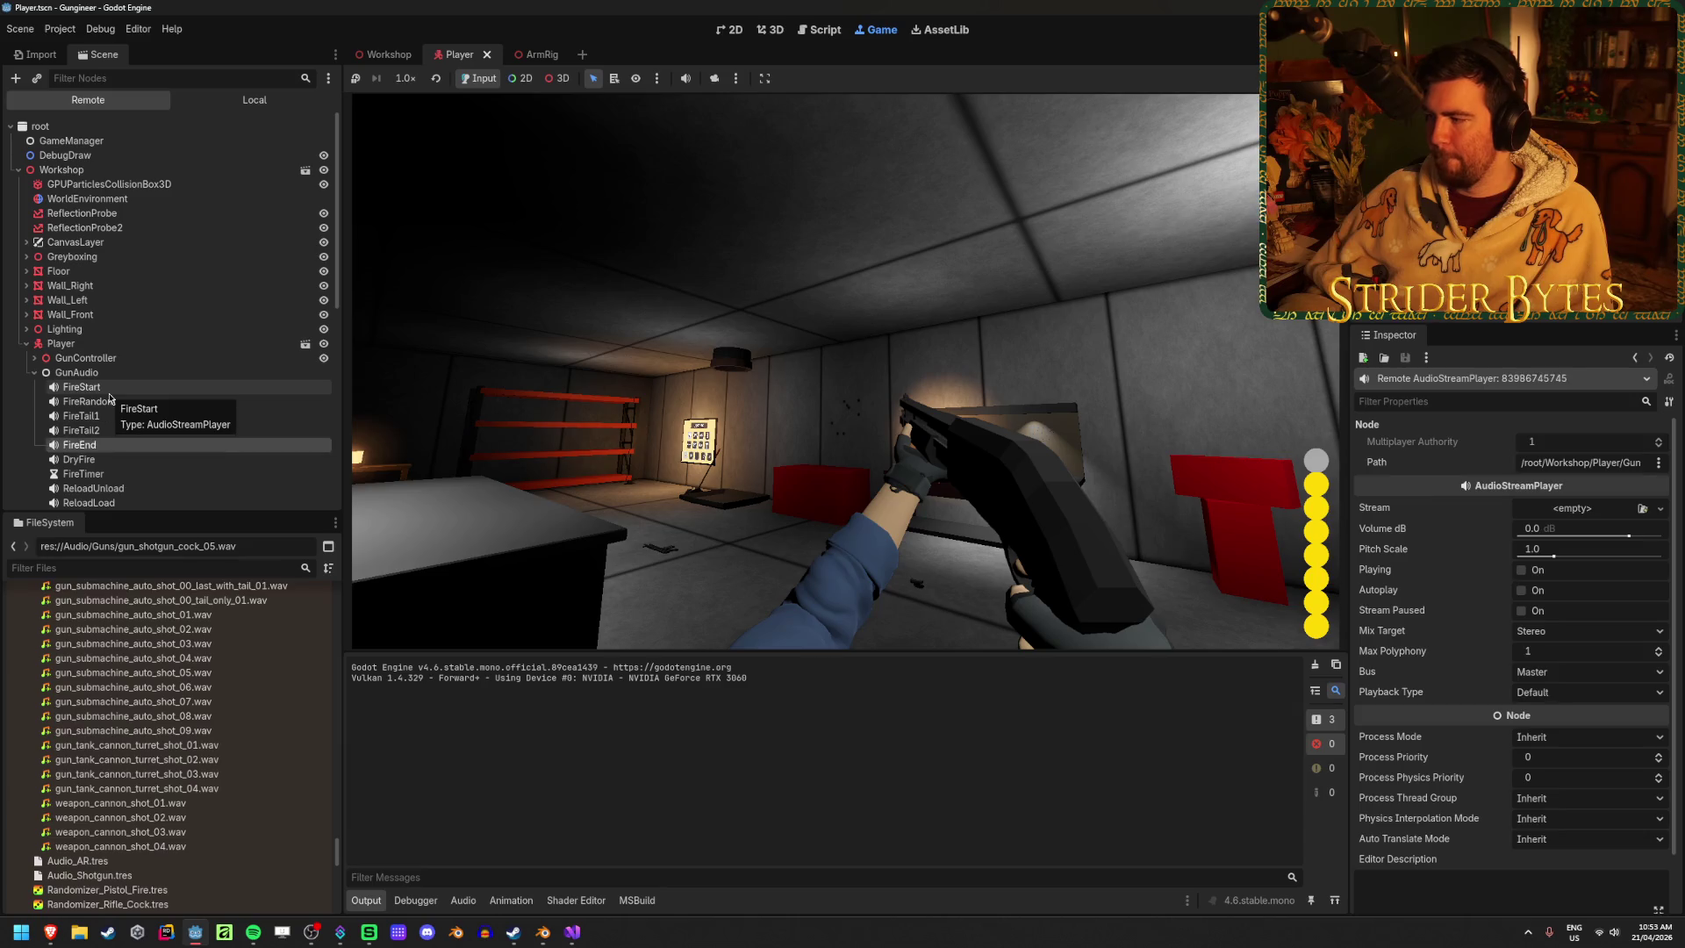
key(Down)
key(Down)
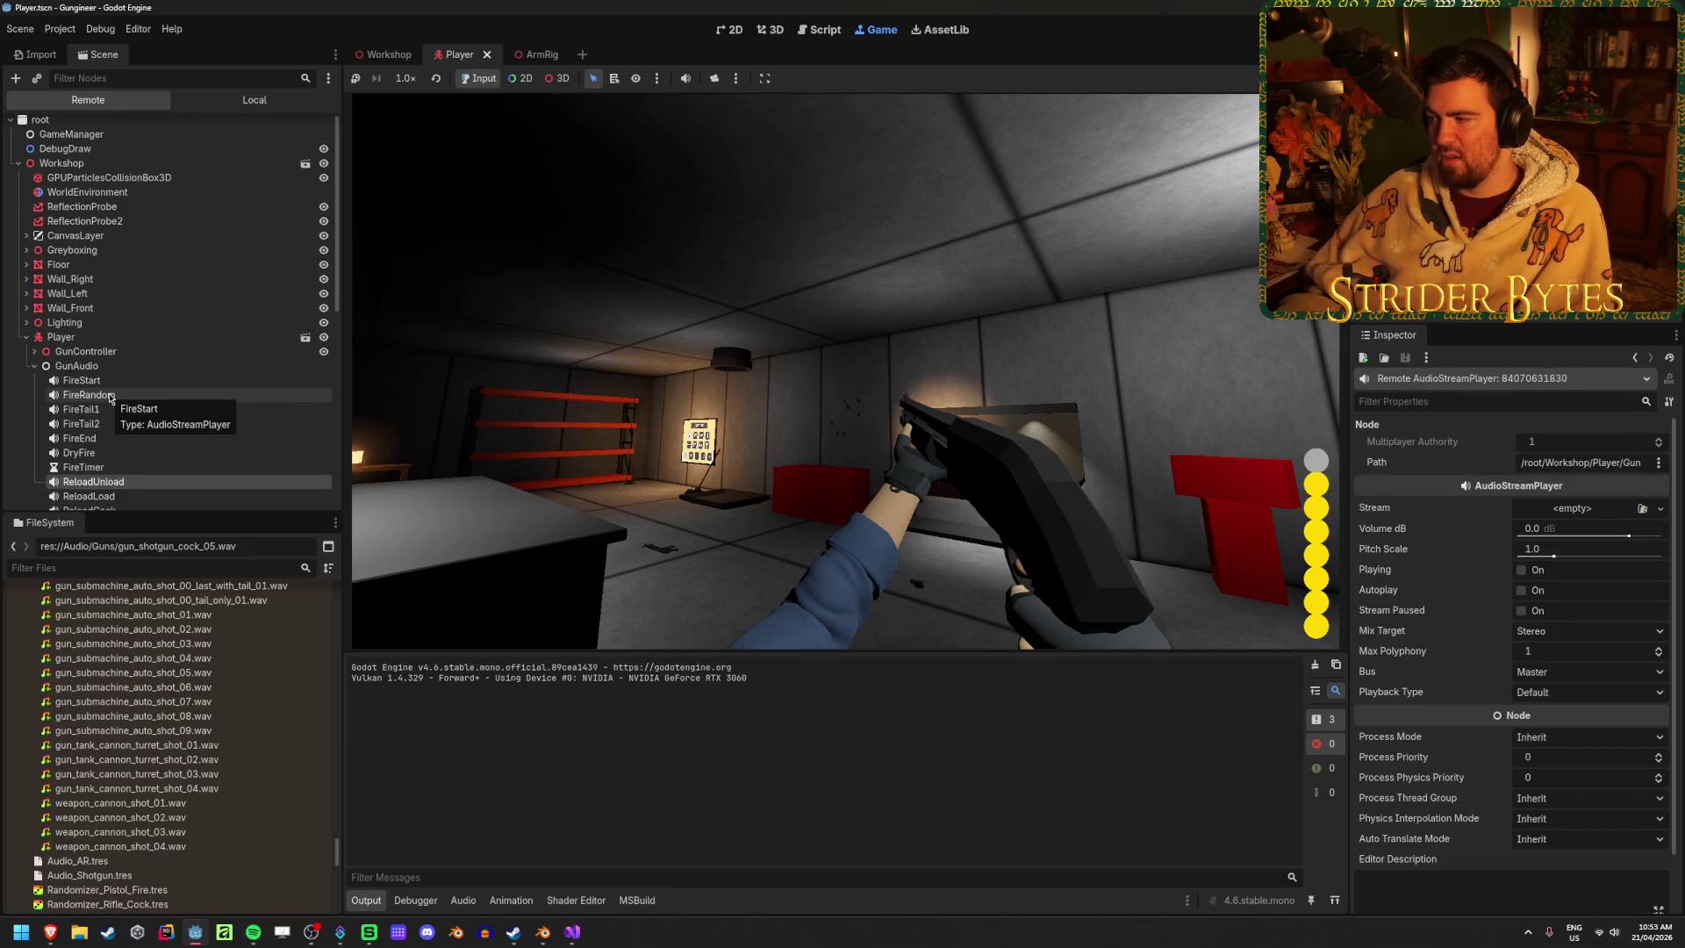
Stop the game and open the Audio_Shotgun.tres collection
key(F8)
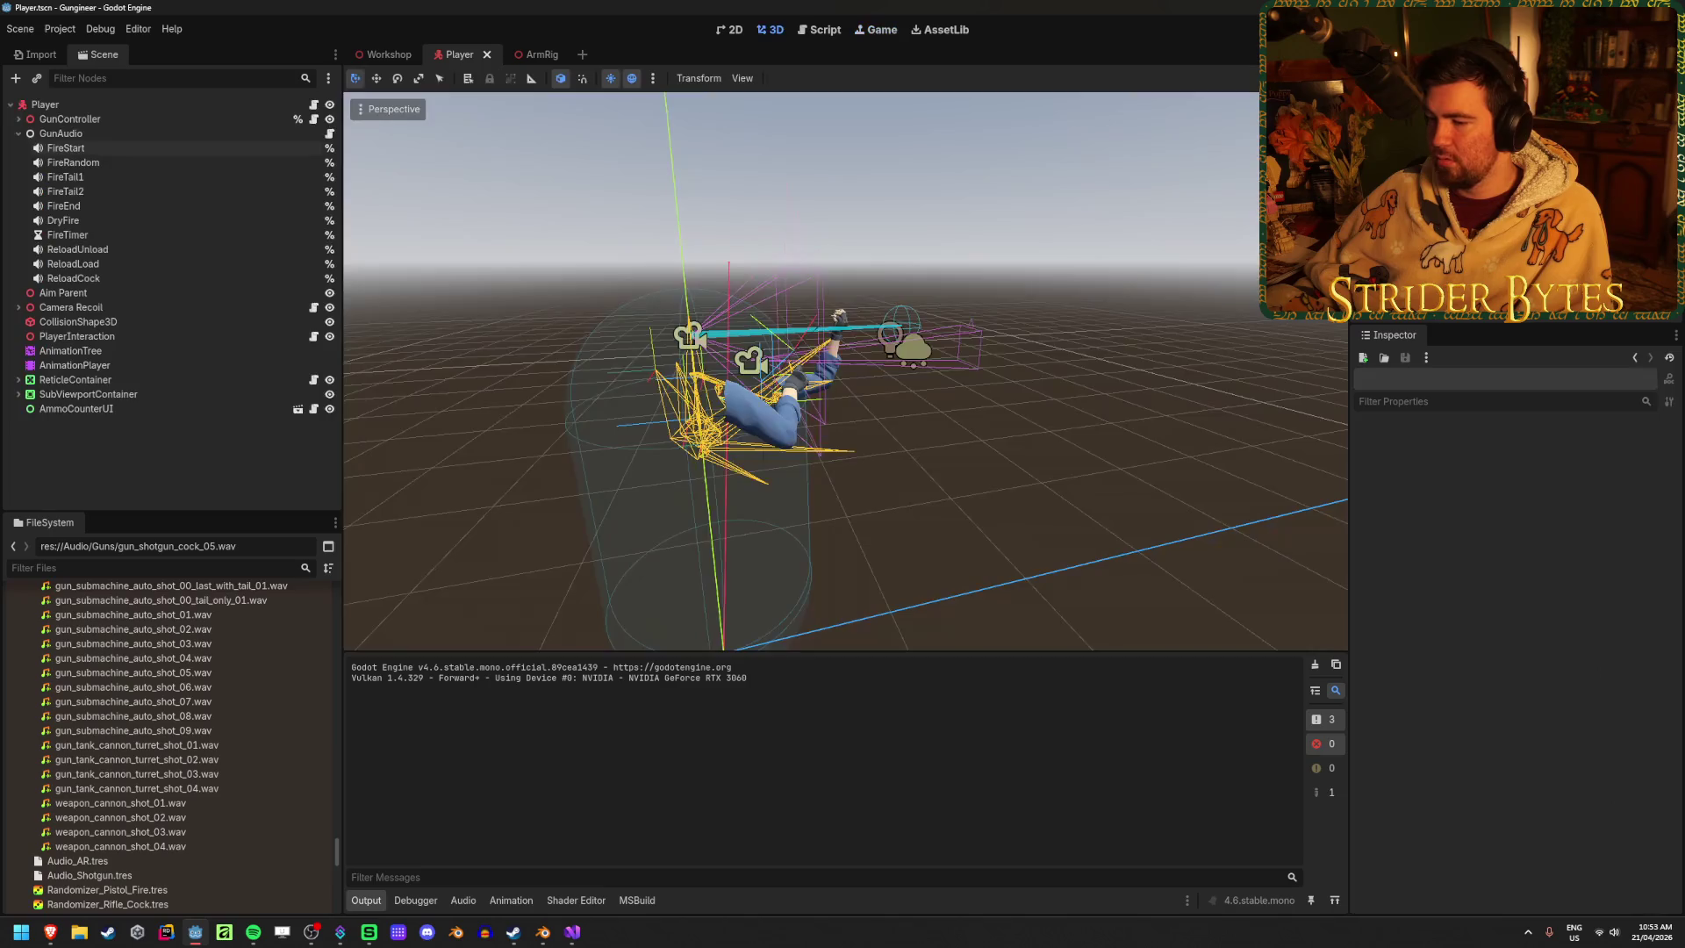
scroll(255, 699, down, 5)
click(175, 715)
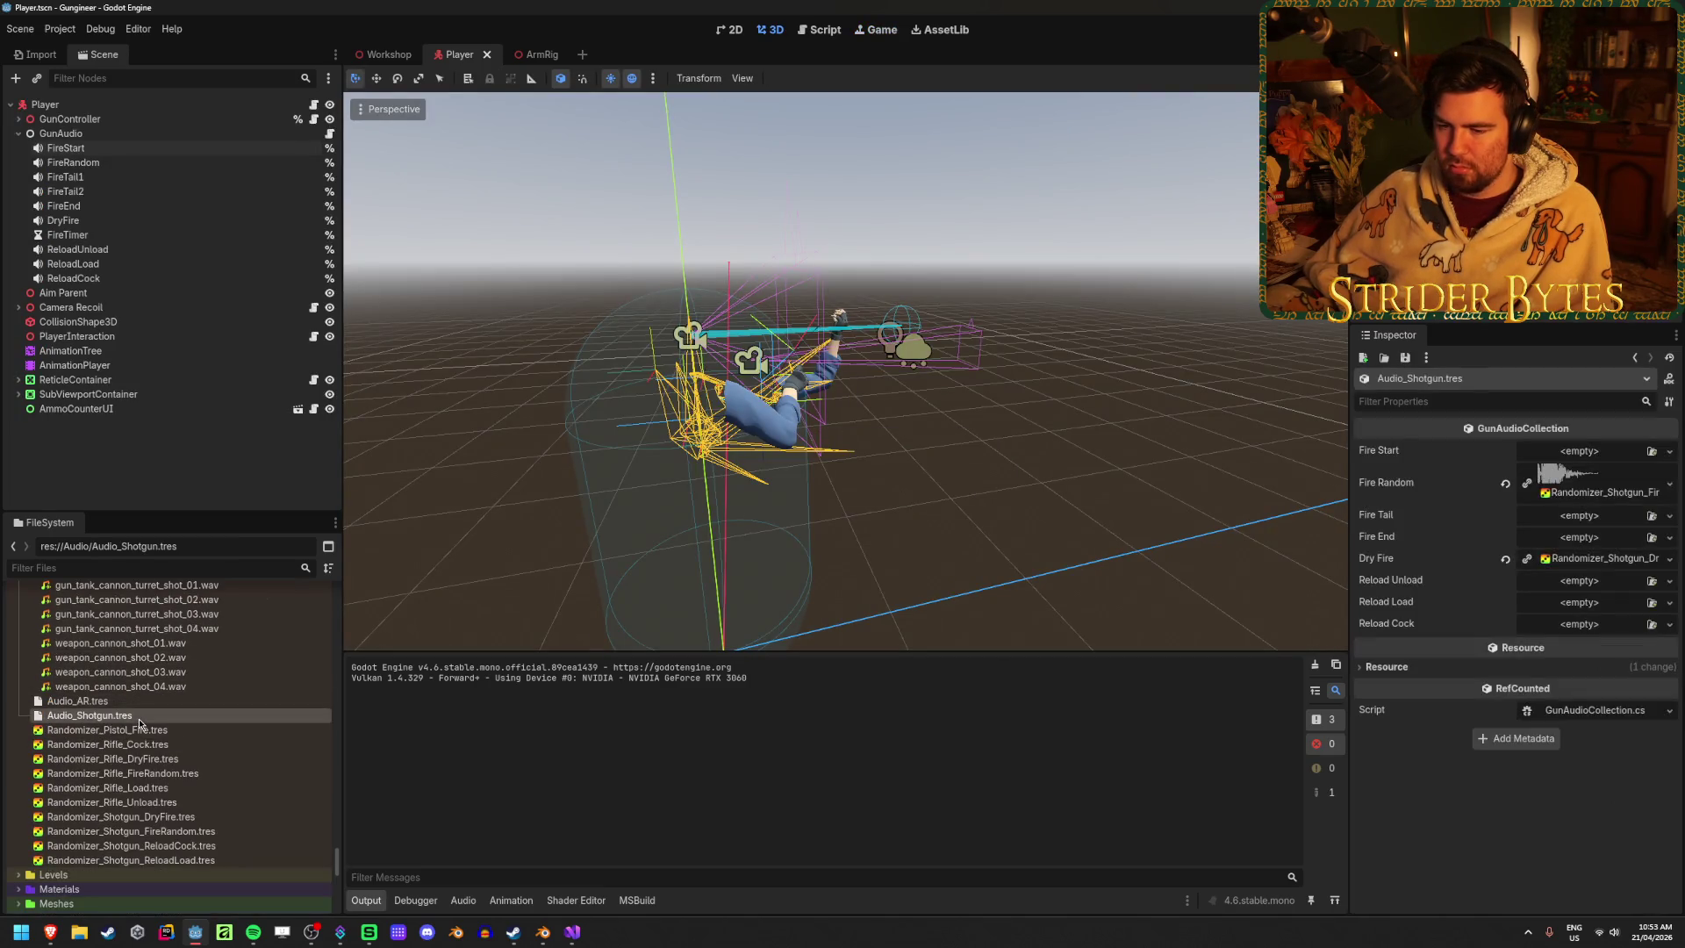
Assign the ReloadCock and ReloadLoad randomizers in Audio_Shotgun.tres, save, and run the game
drag(219, 845, 1624, 637)
mouse_move(132, 859)
mouse_down()
mouse_move(1014, 790)
mouse_move(1534, 605)
mouse_up()
key(ctrl+s)
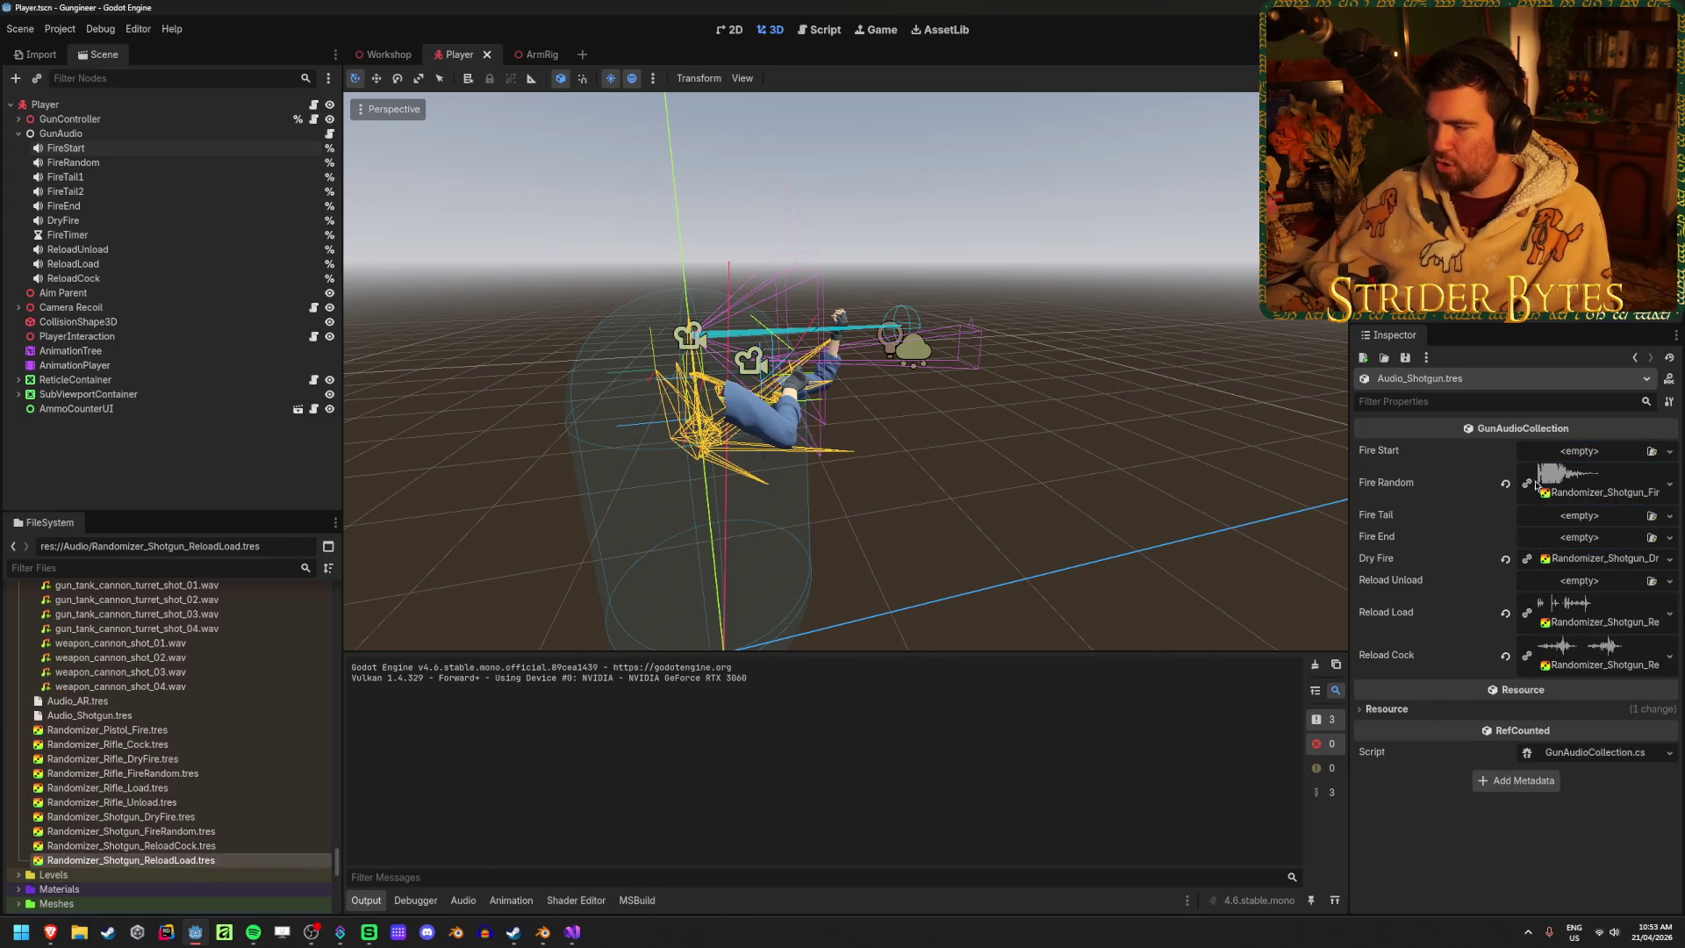
key(F5)
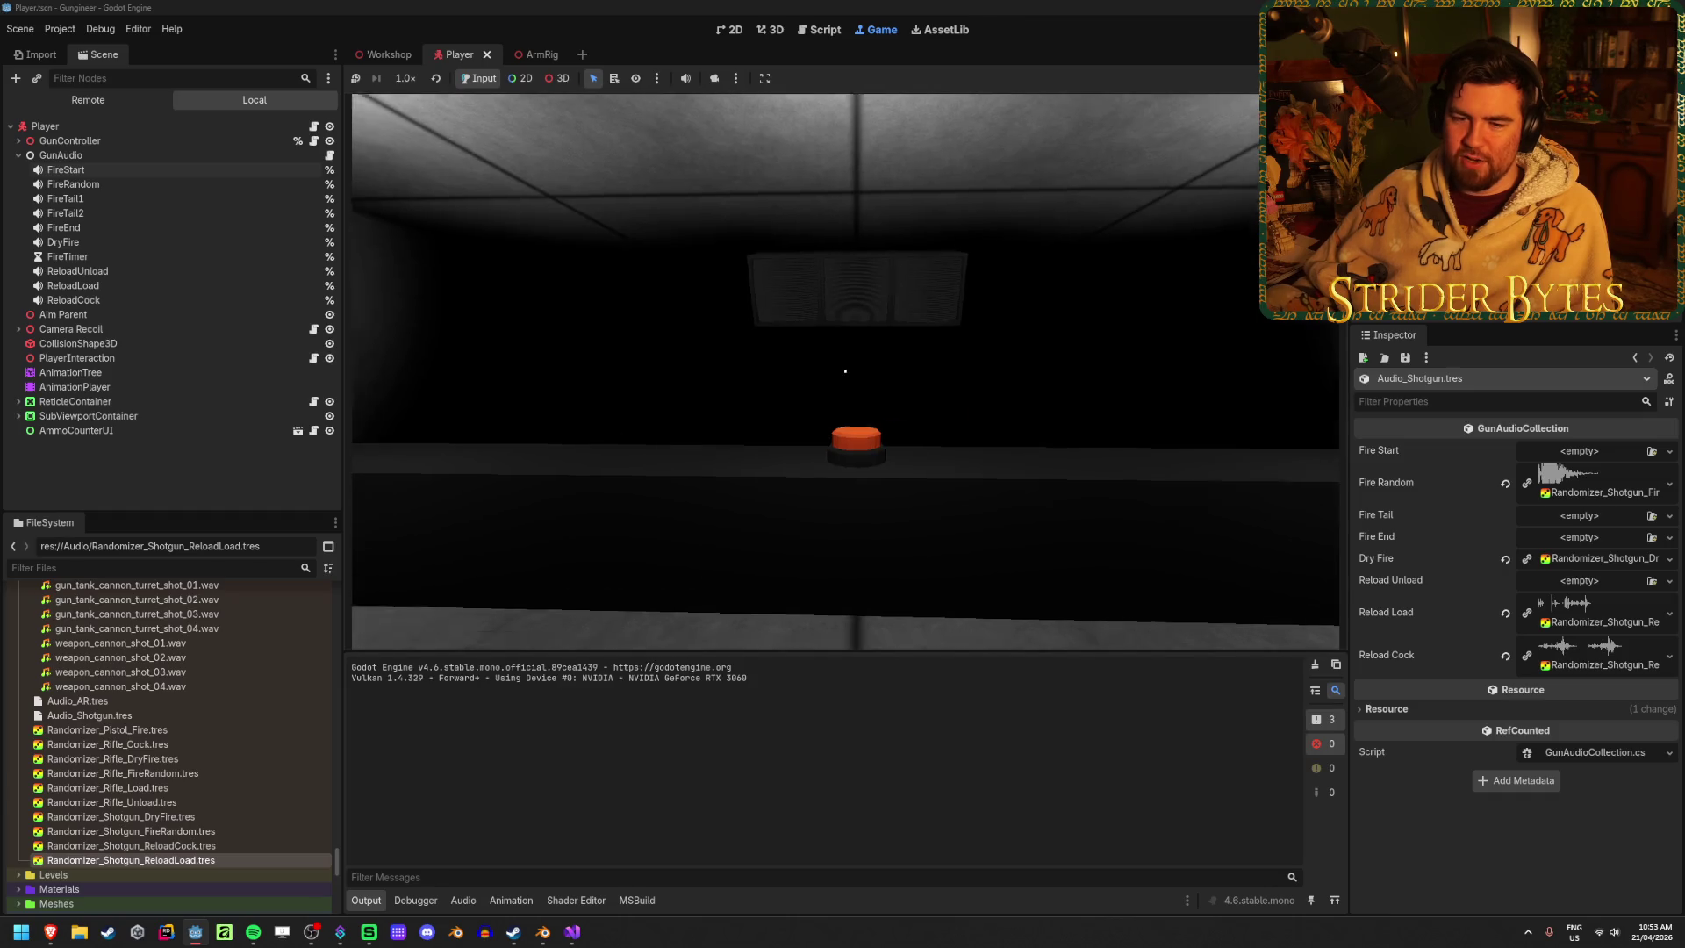
Walk to the workshop workbench and pick up the shotgun
key(w)
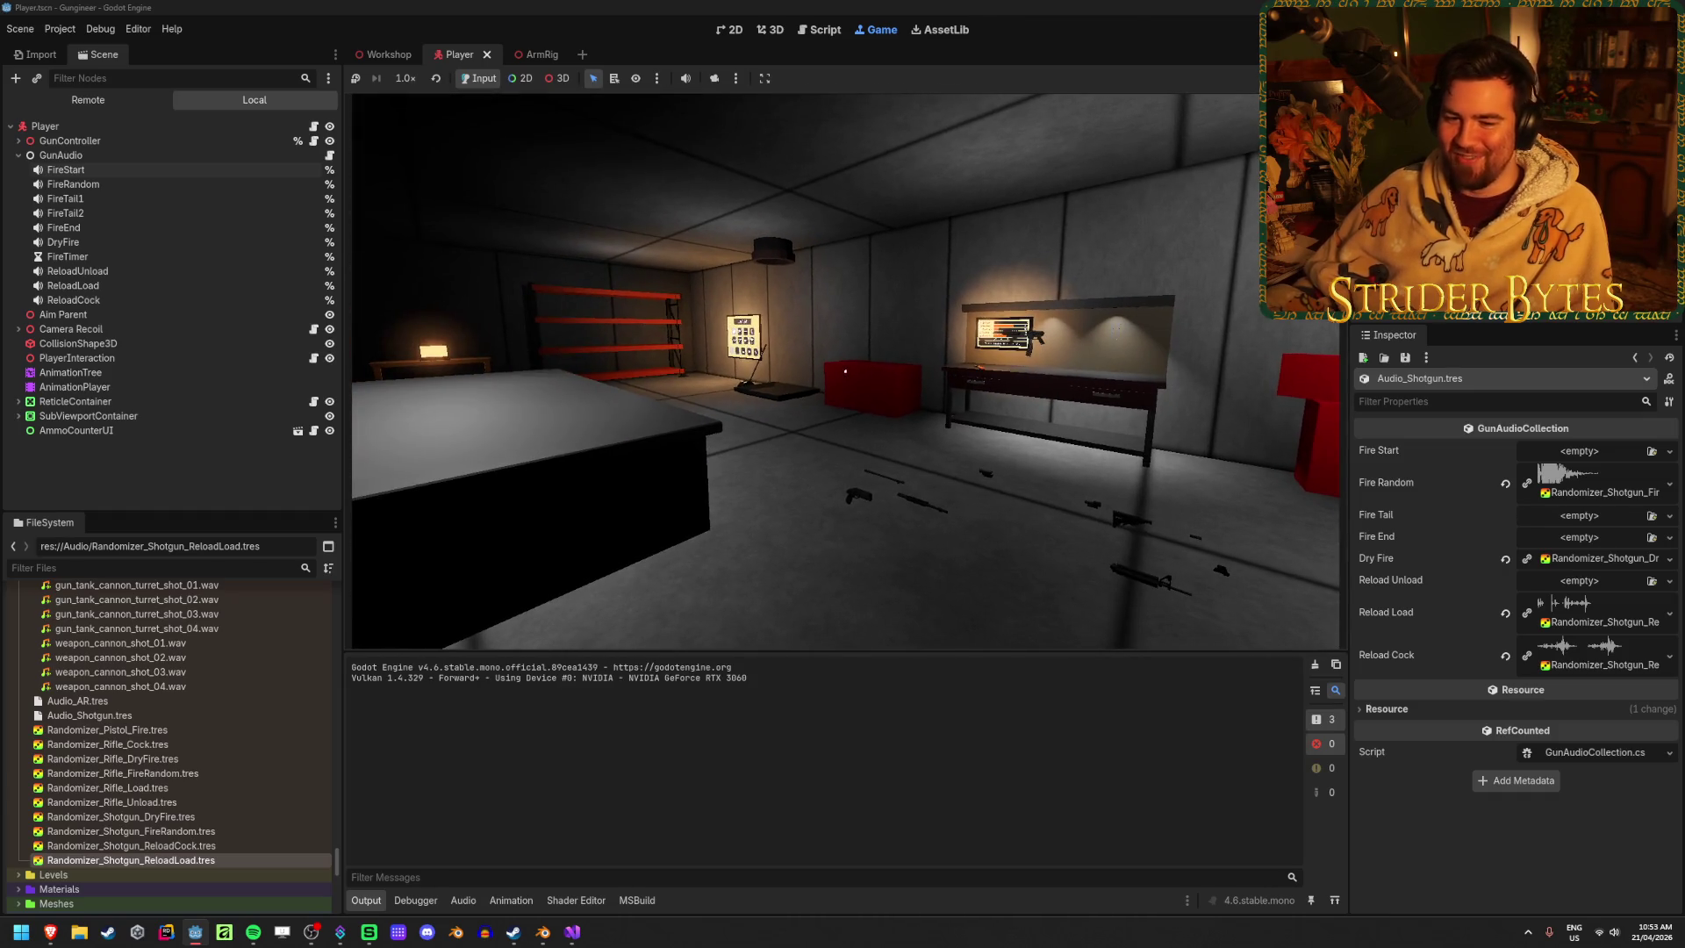
key(e)
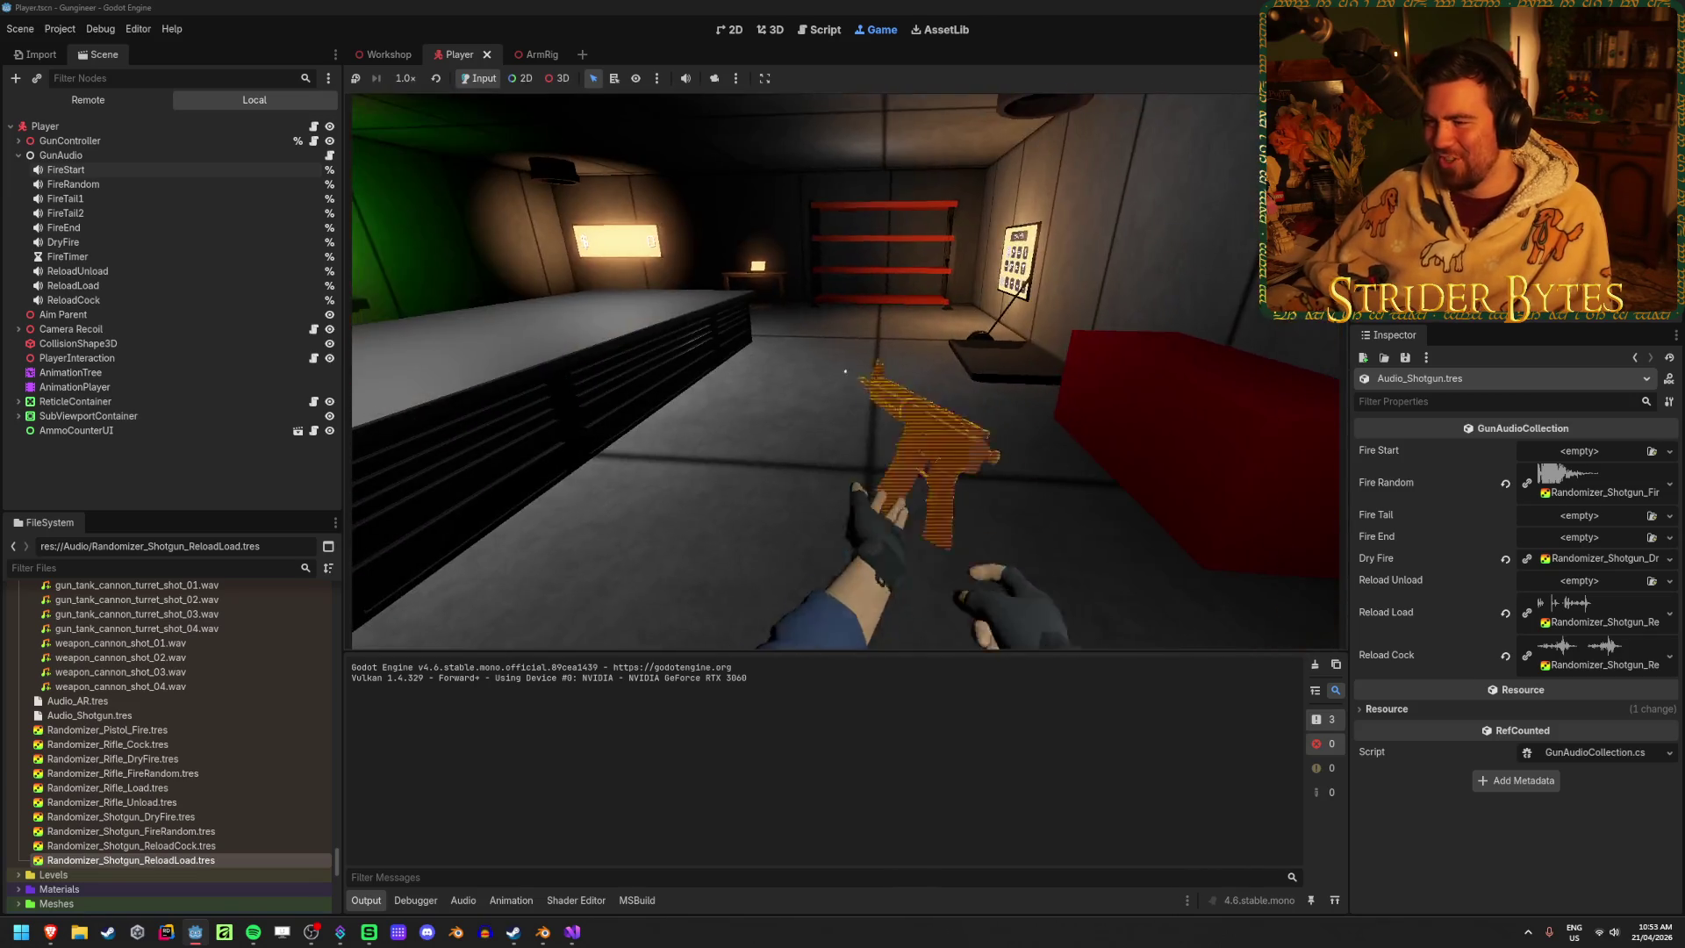
key(w)
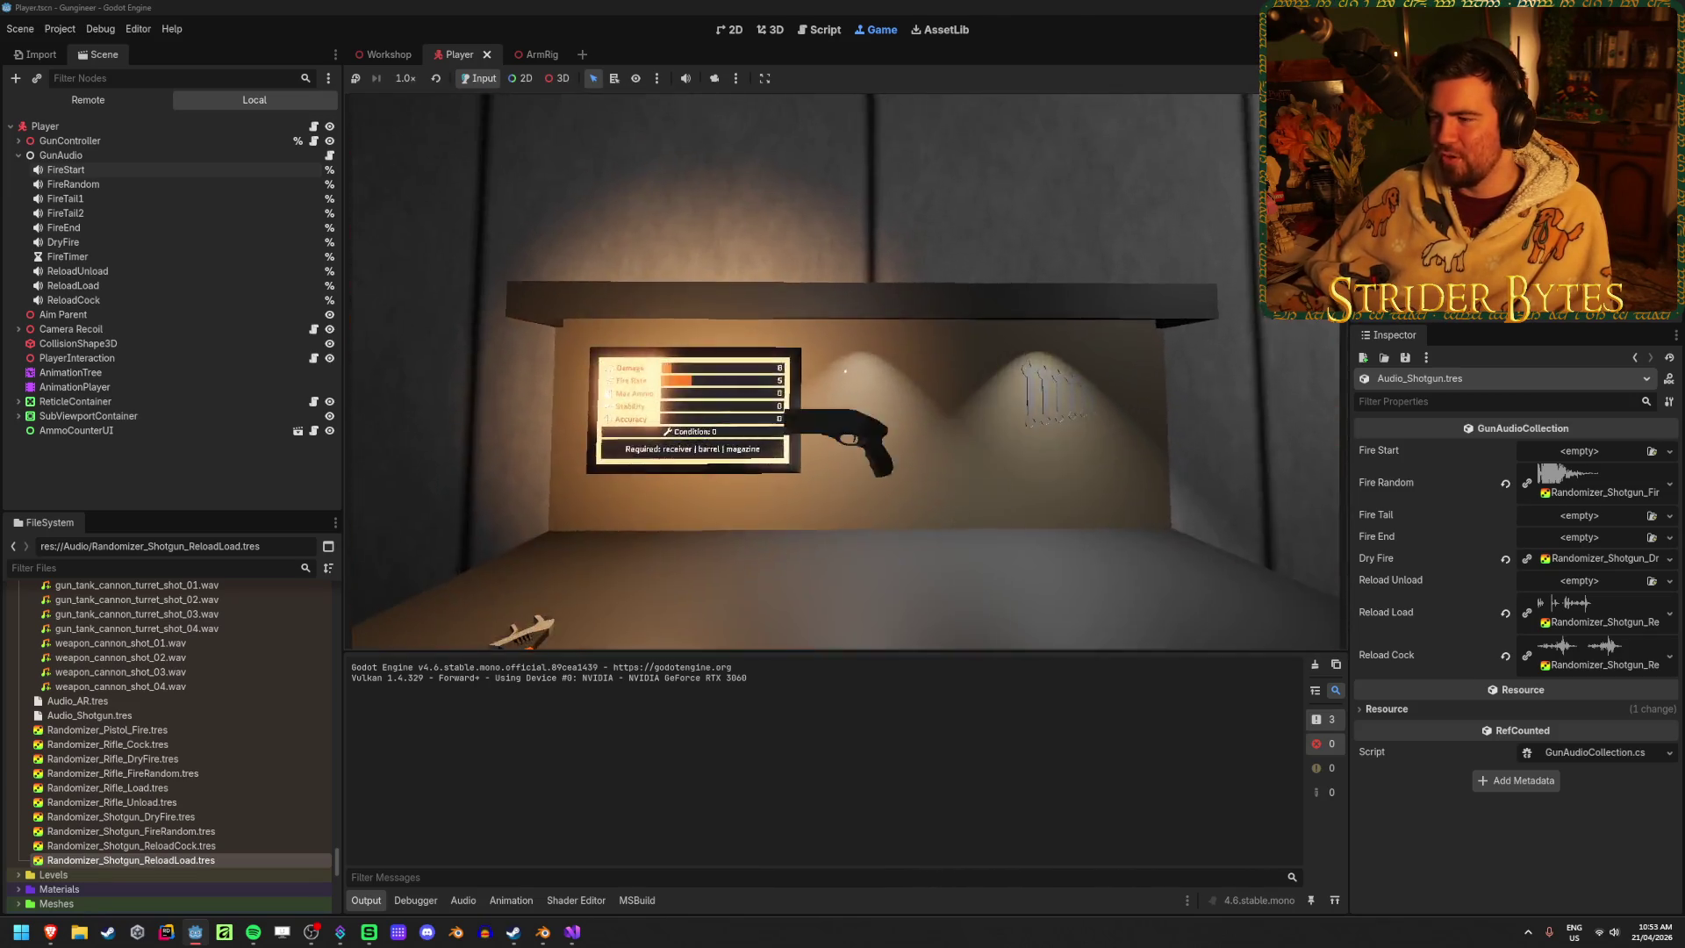
key(w)
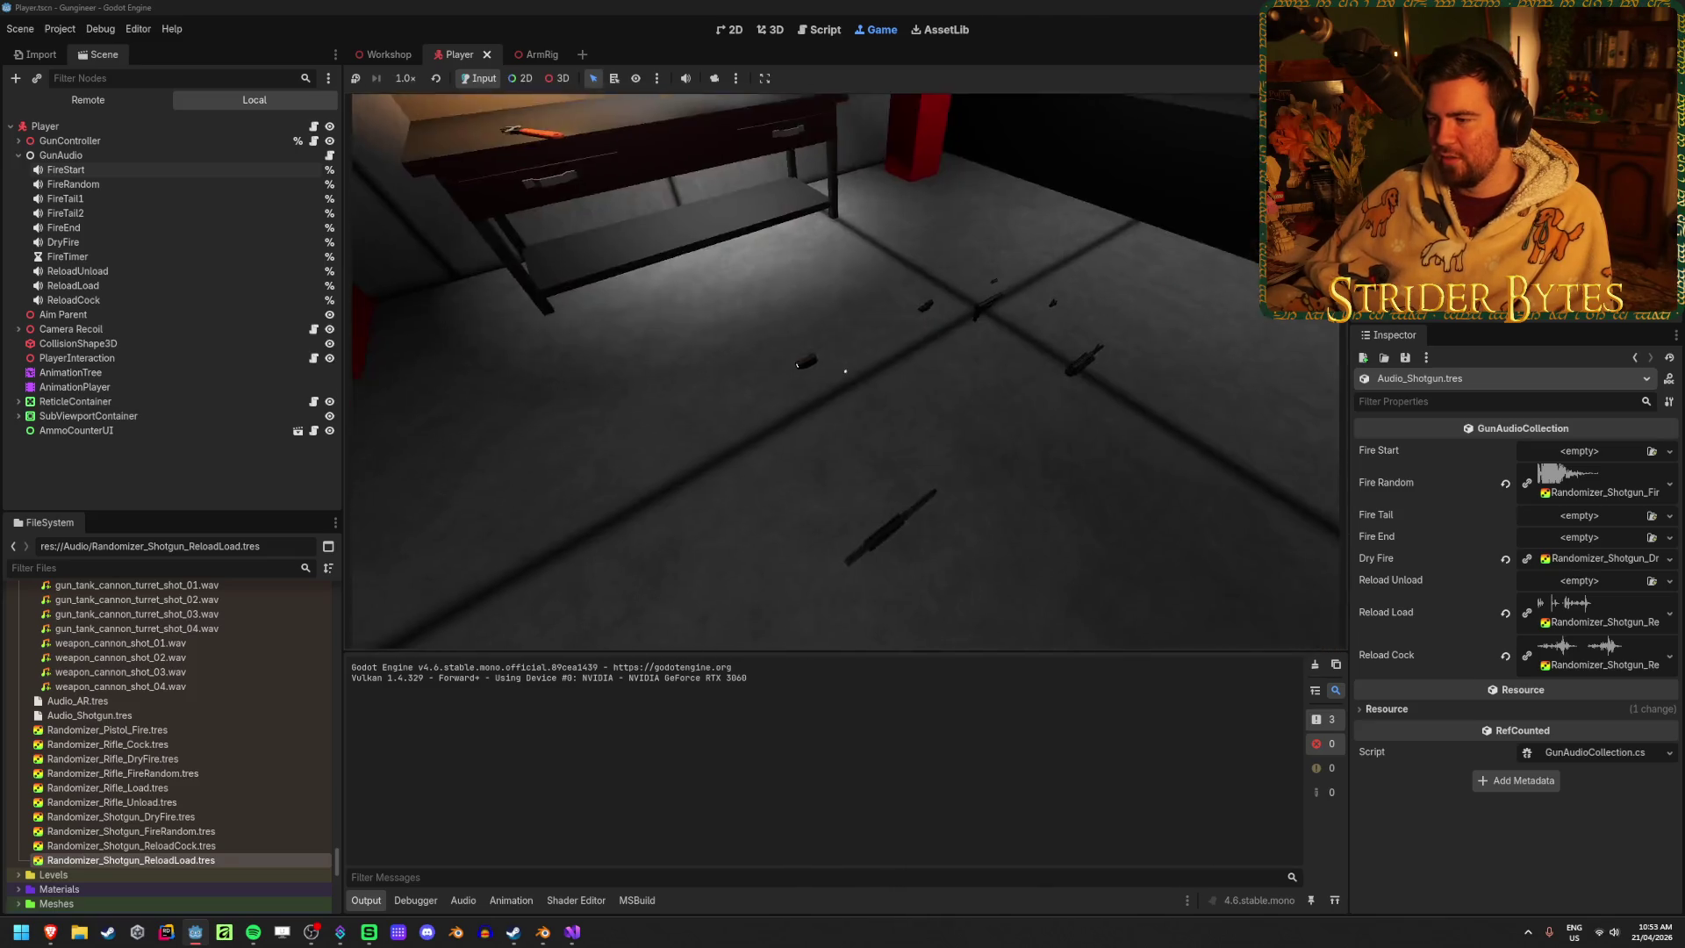
key(e)
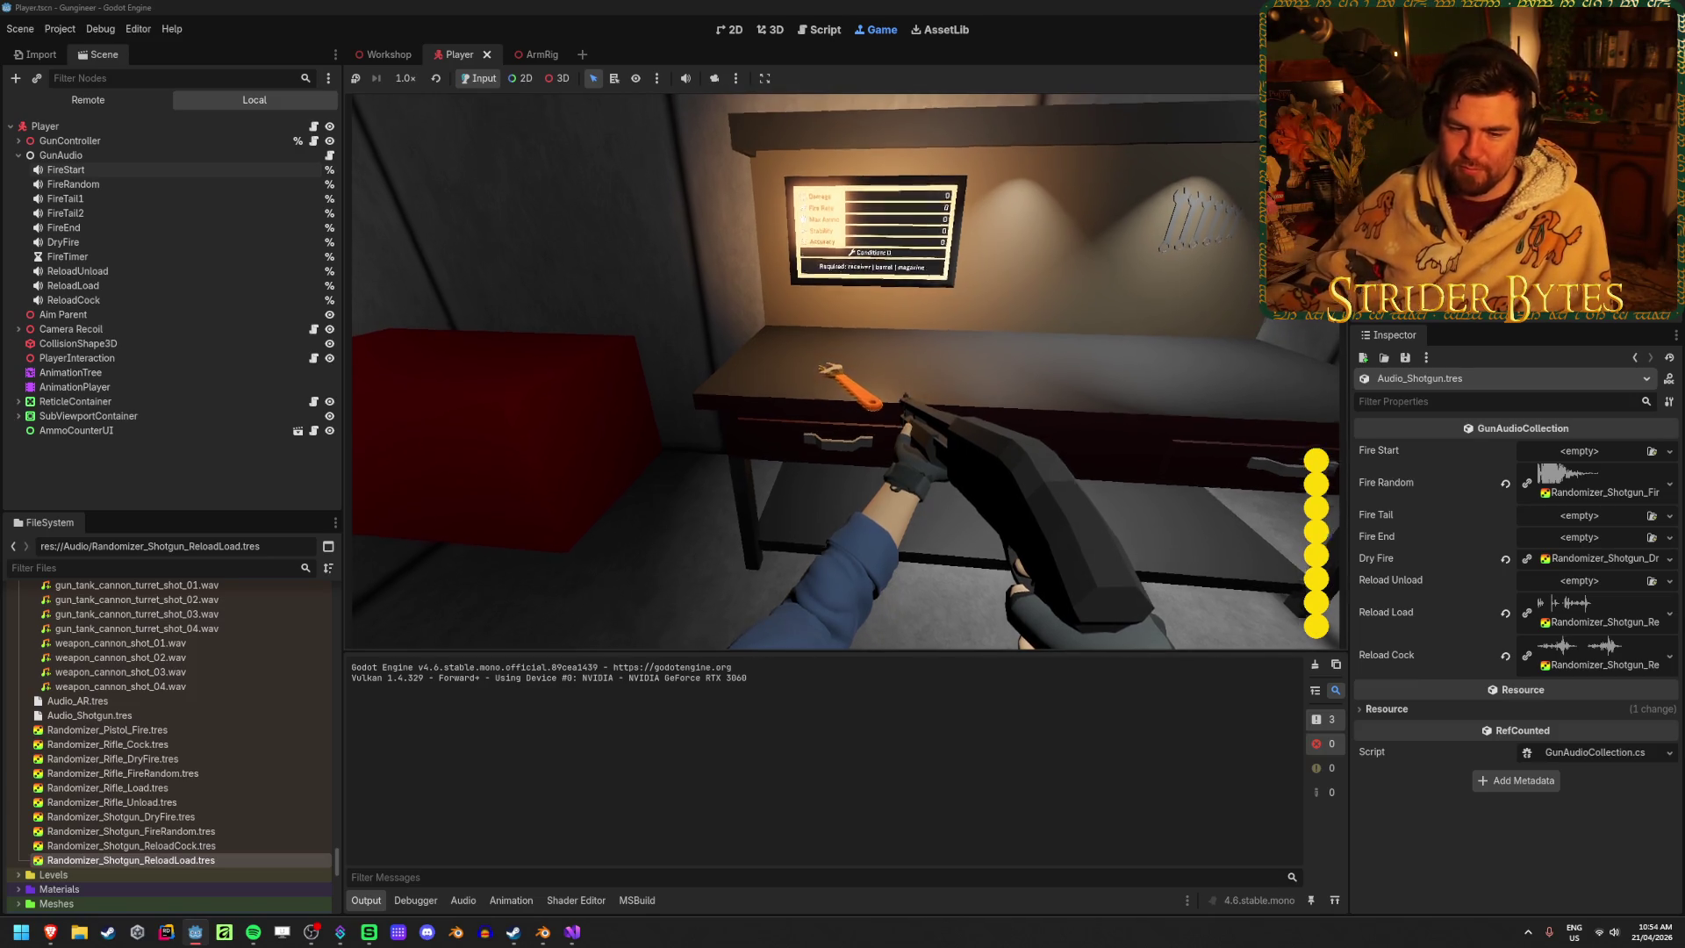
Reload the shotgun, fire one shot, and turn back toward the desk
key(r)
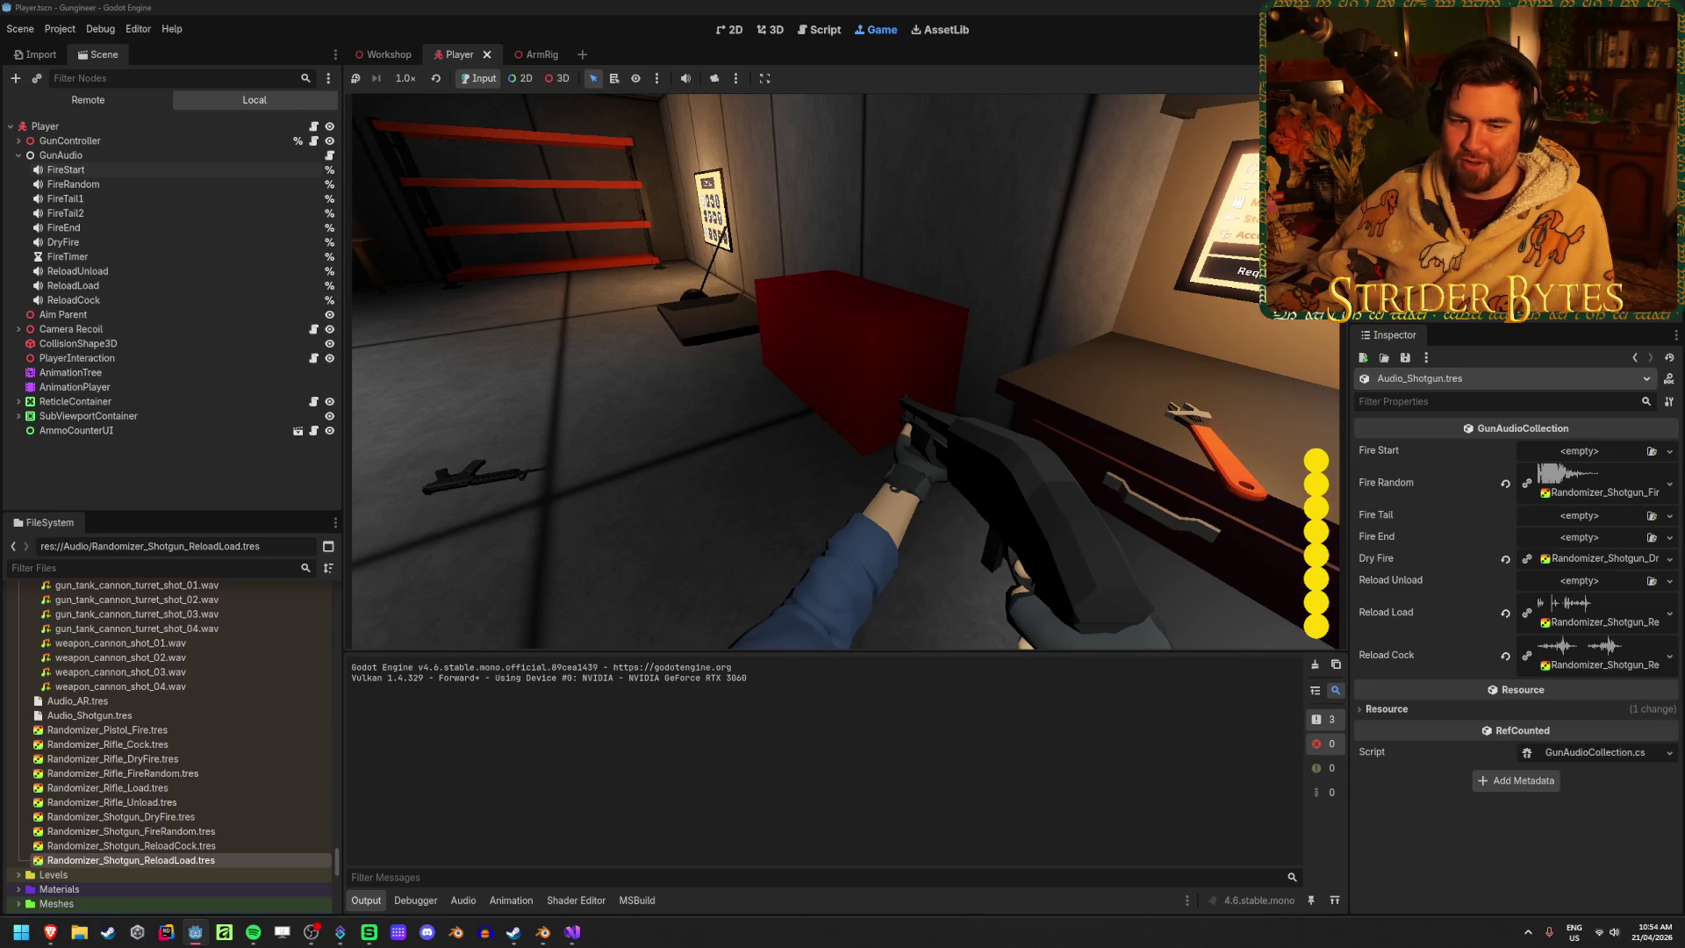
click(845, 371)
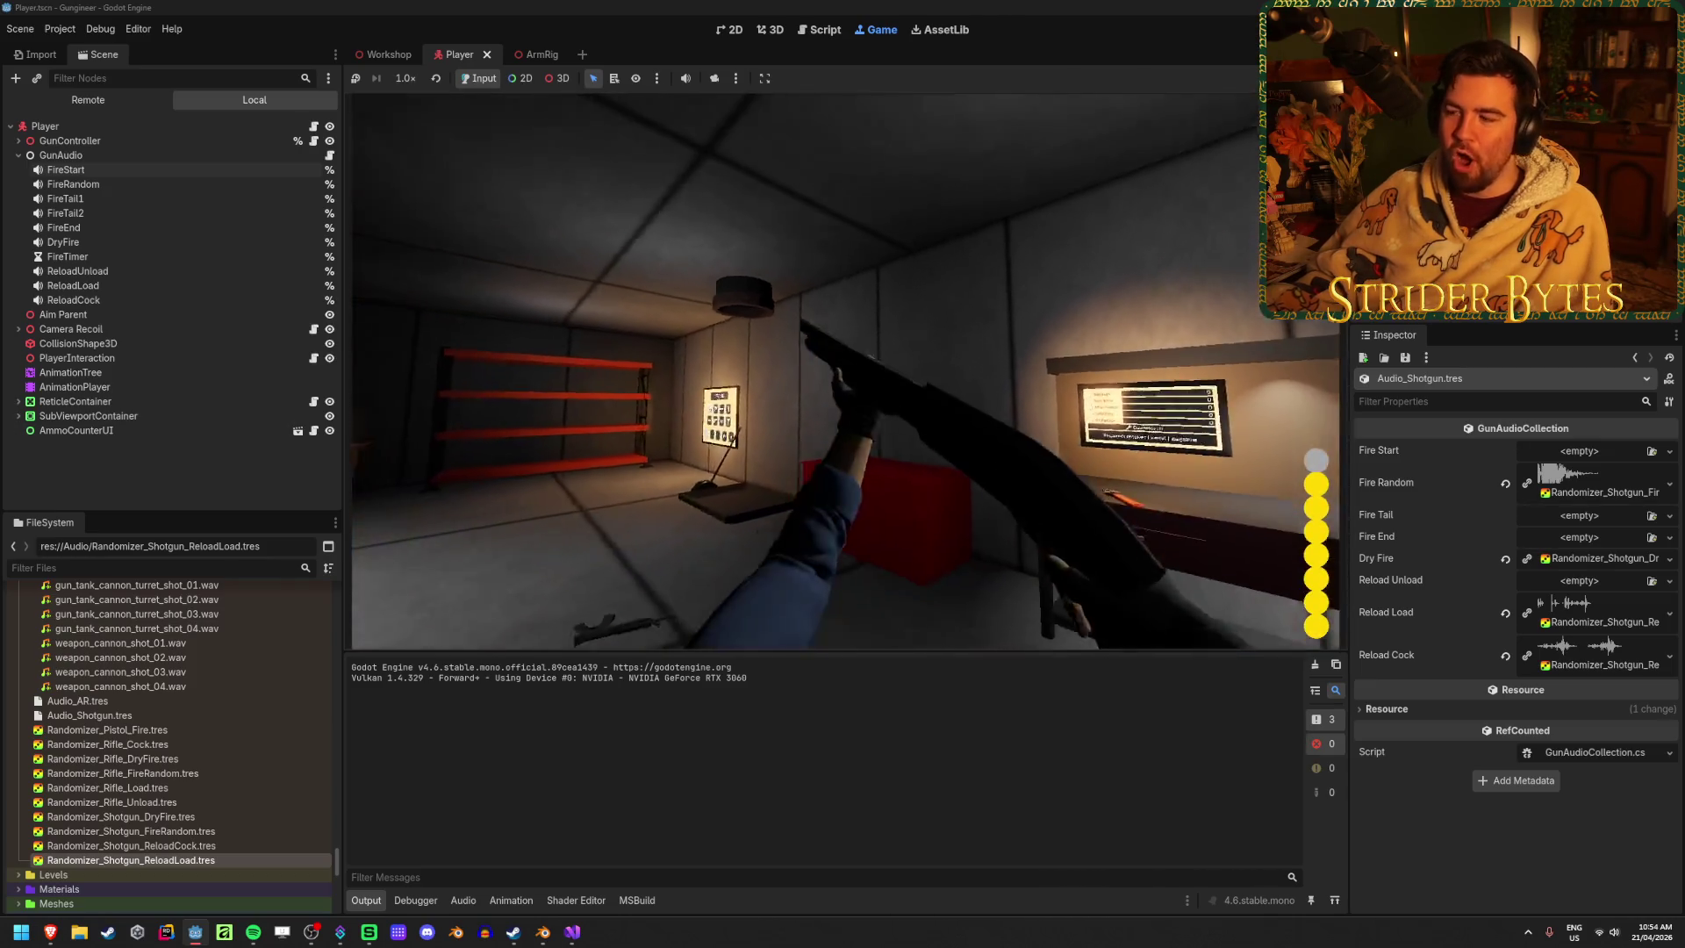
key(s)
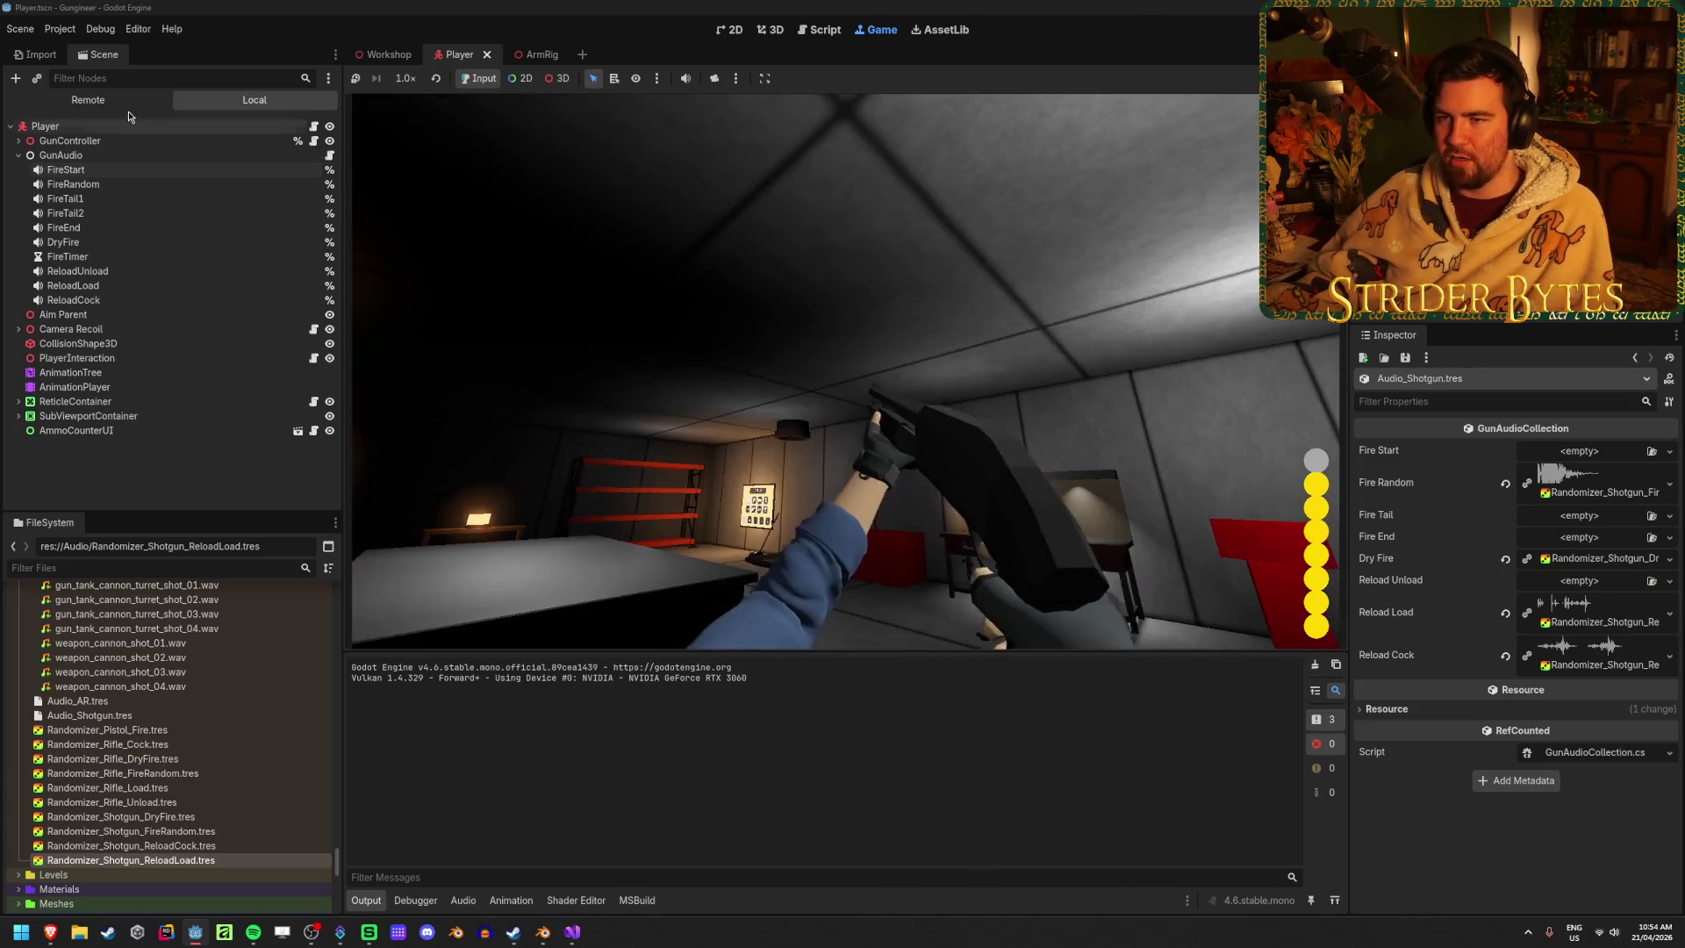
Inspect the live ReloadCock player in the Remote tree, fire and reload again, then stop the game
click(88, 99)
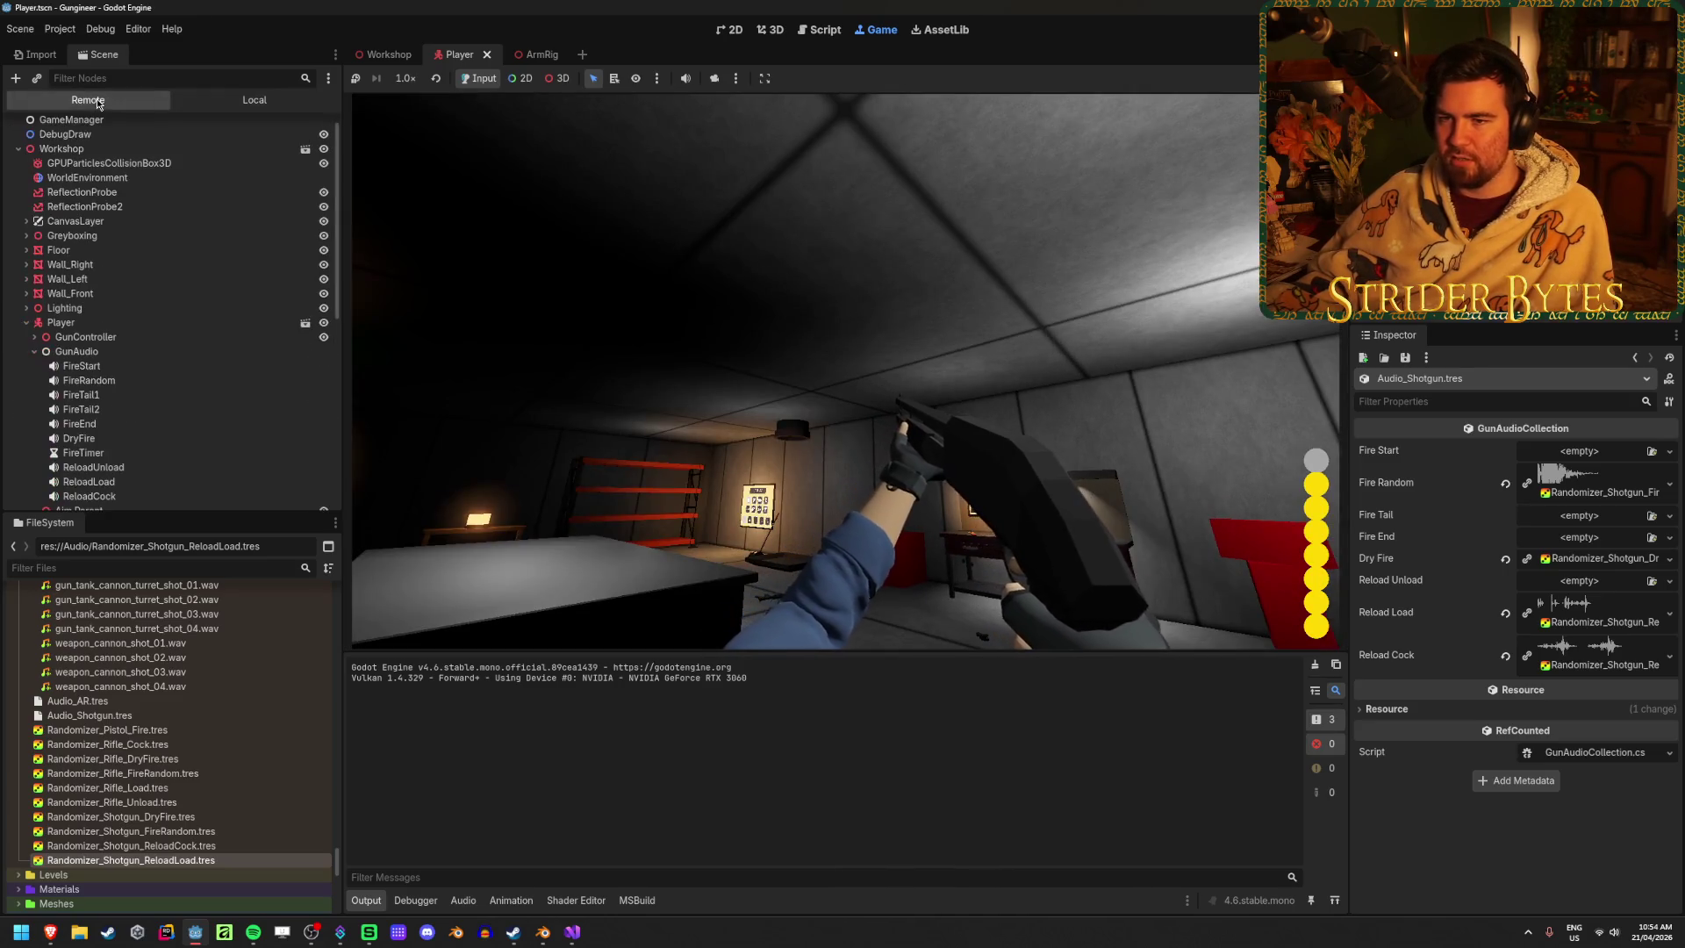
scroll(107, 378, down, 3)
click(112, 402)
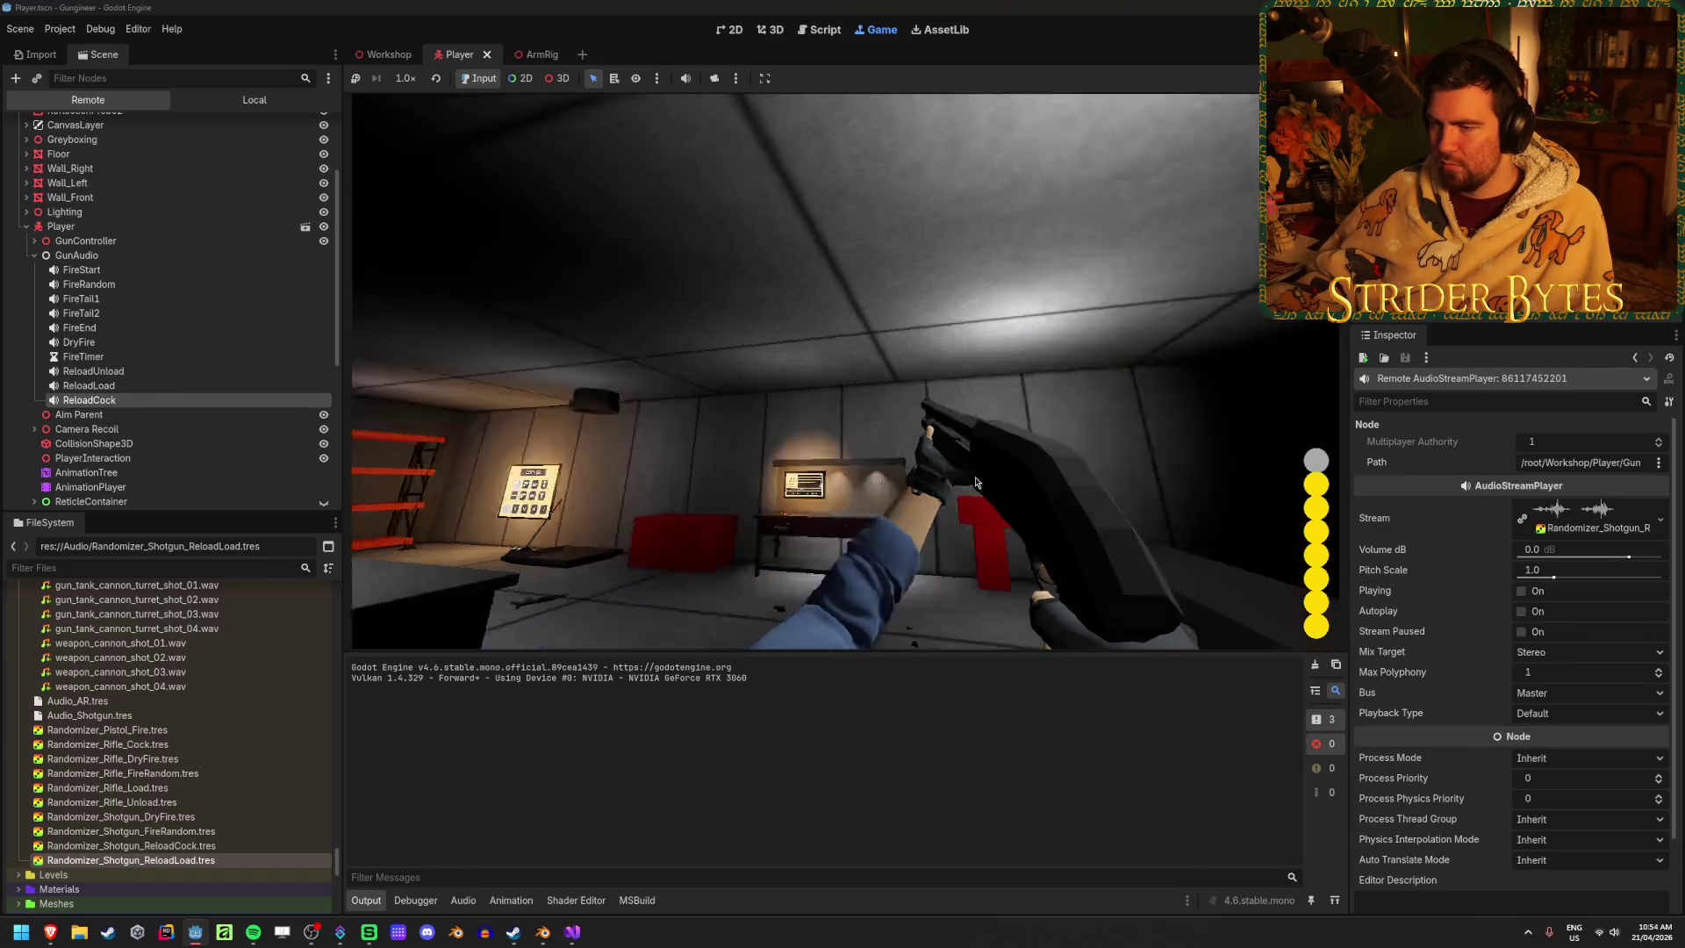
click(974, 482)
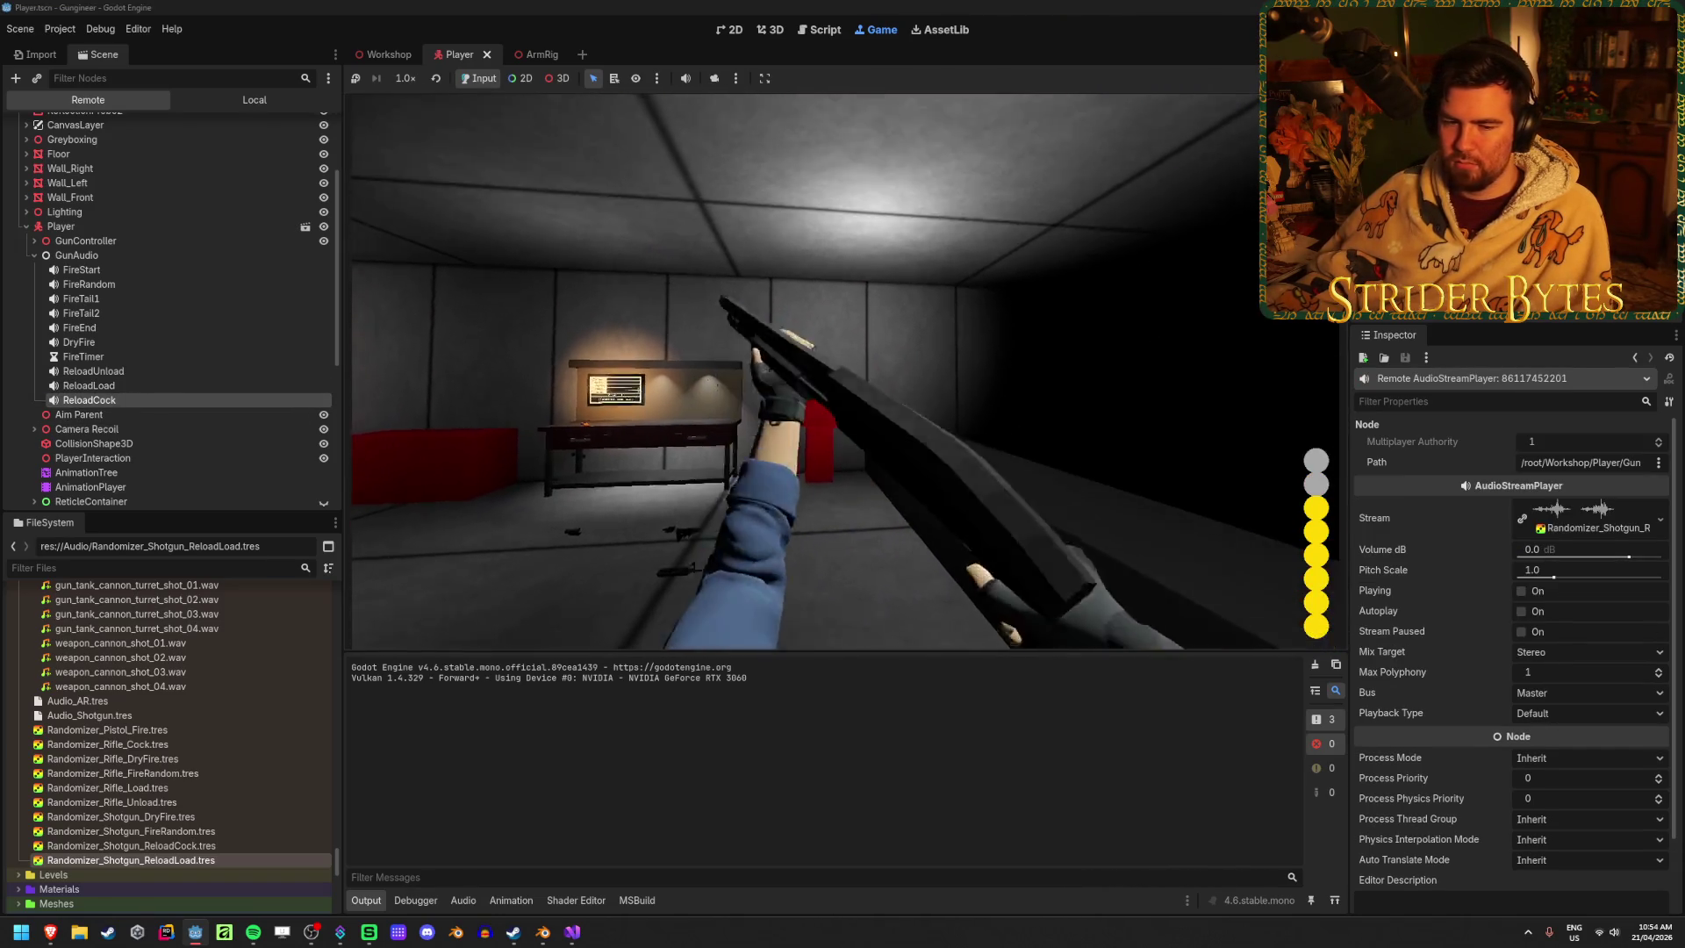
key(r)
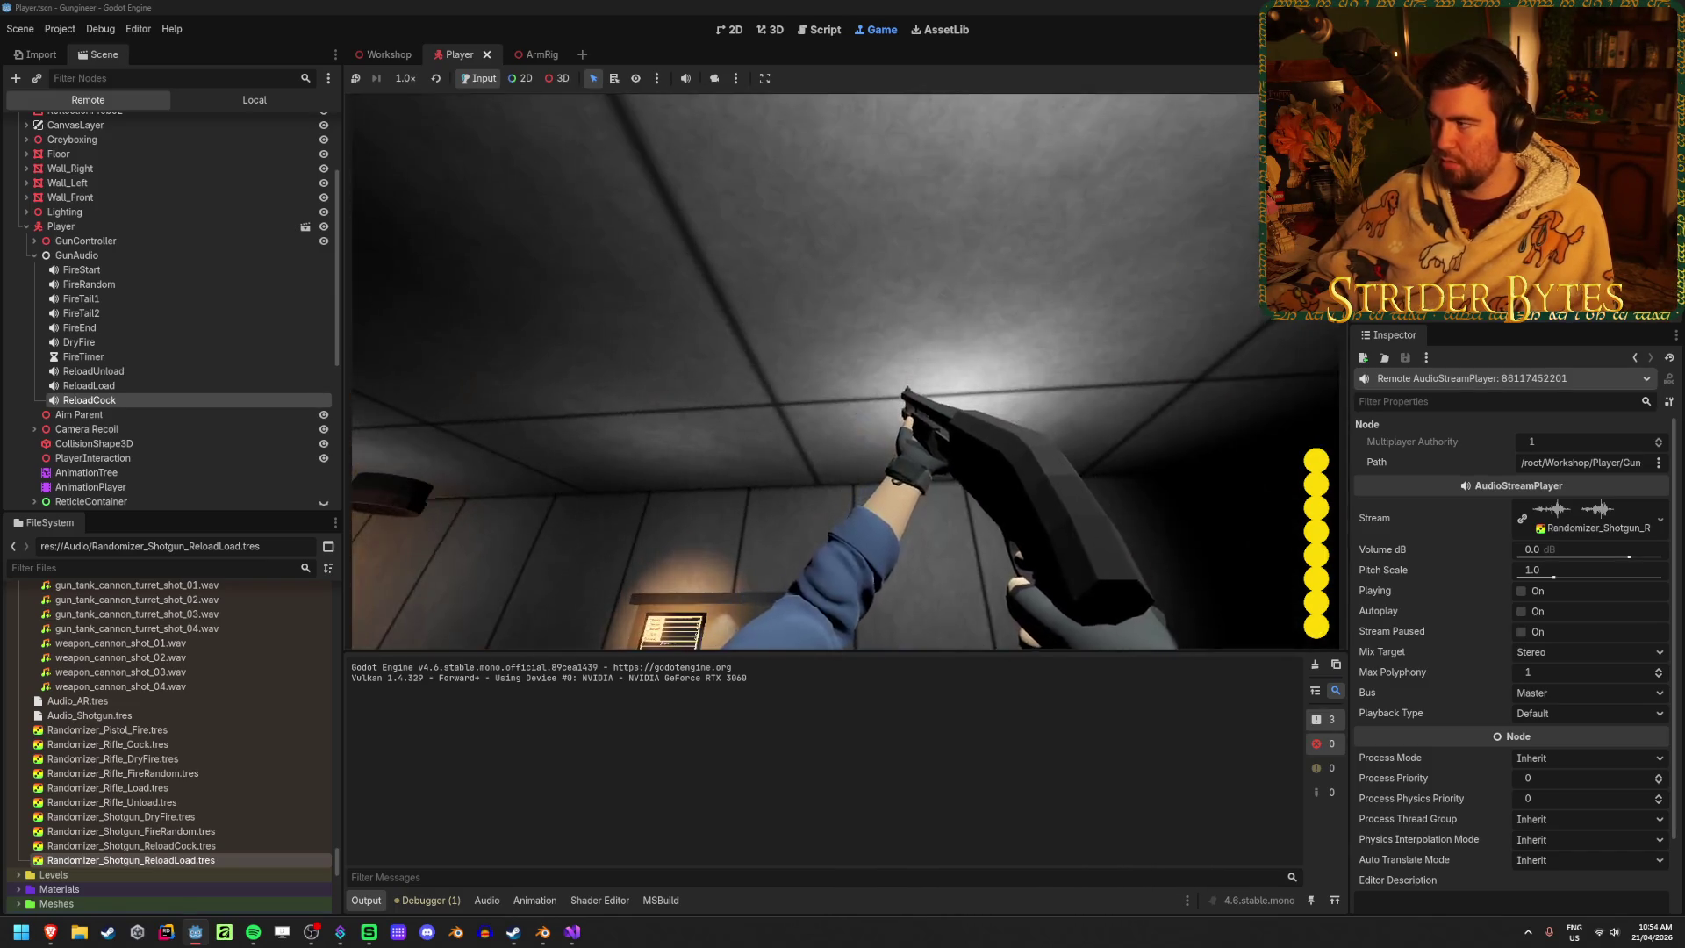
key(F8)
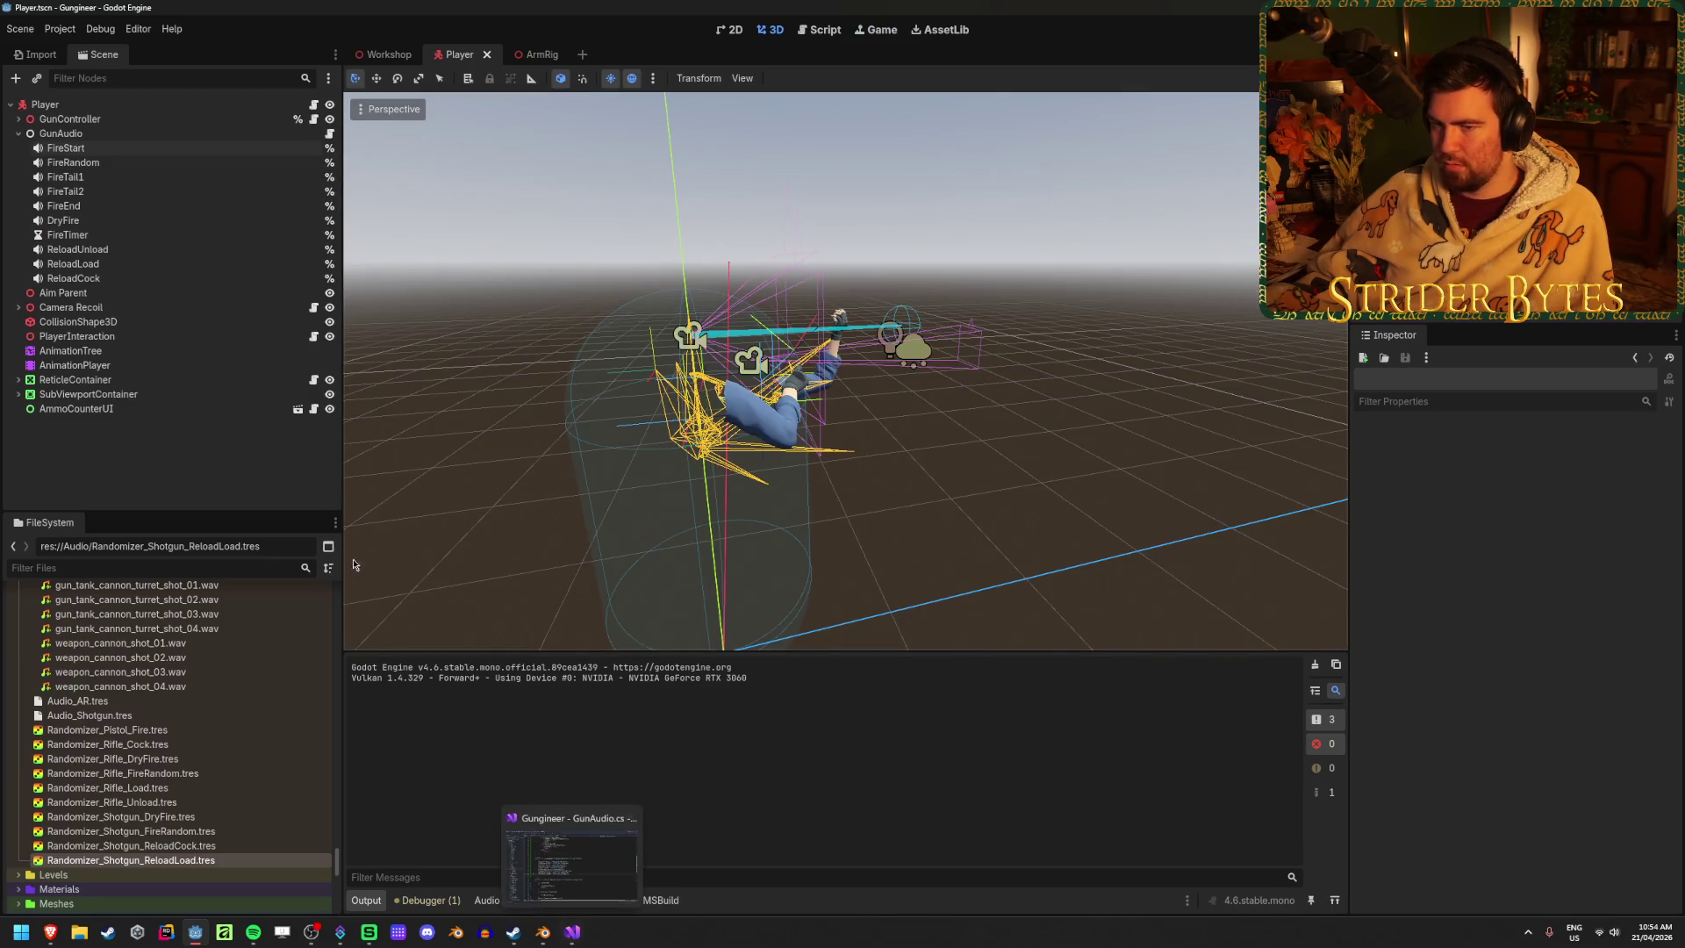
Glance at ReloadUnload and GunAudio.cs in Visual Studio, then save the Player scene
click(147, 250)
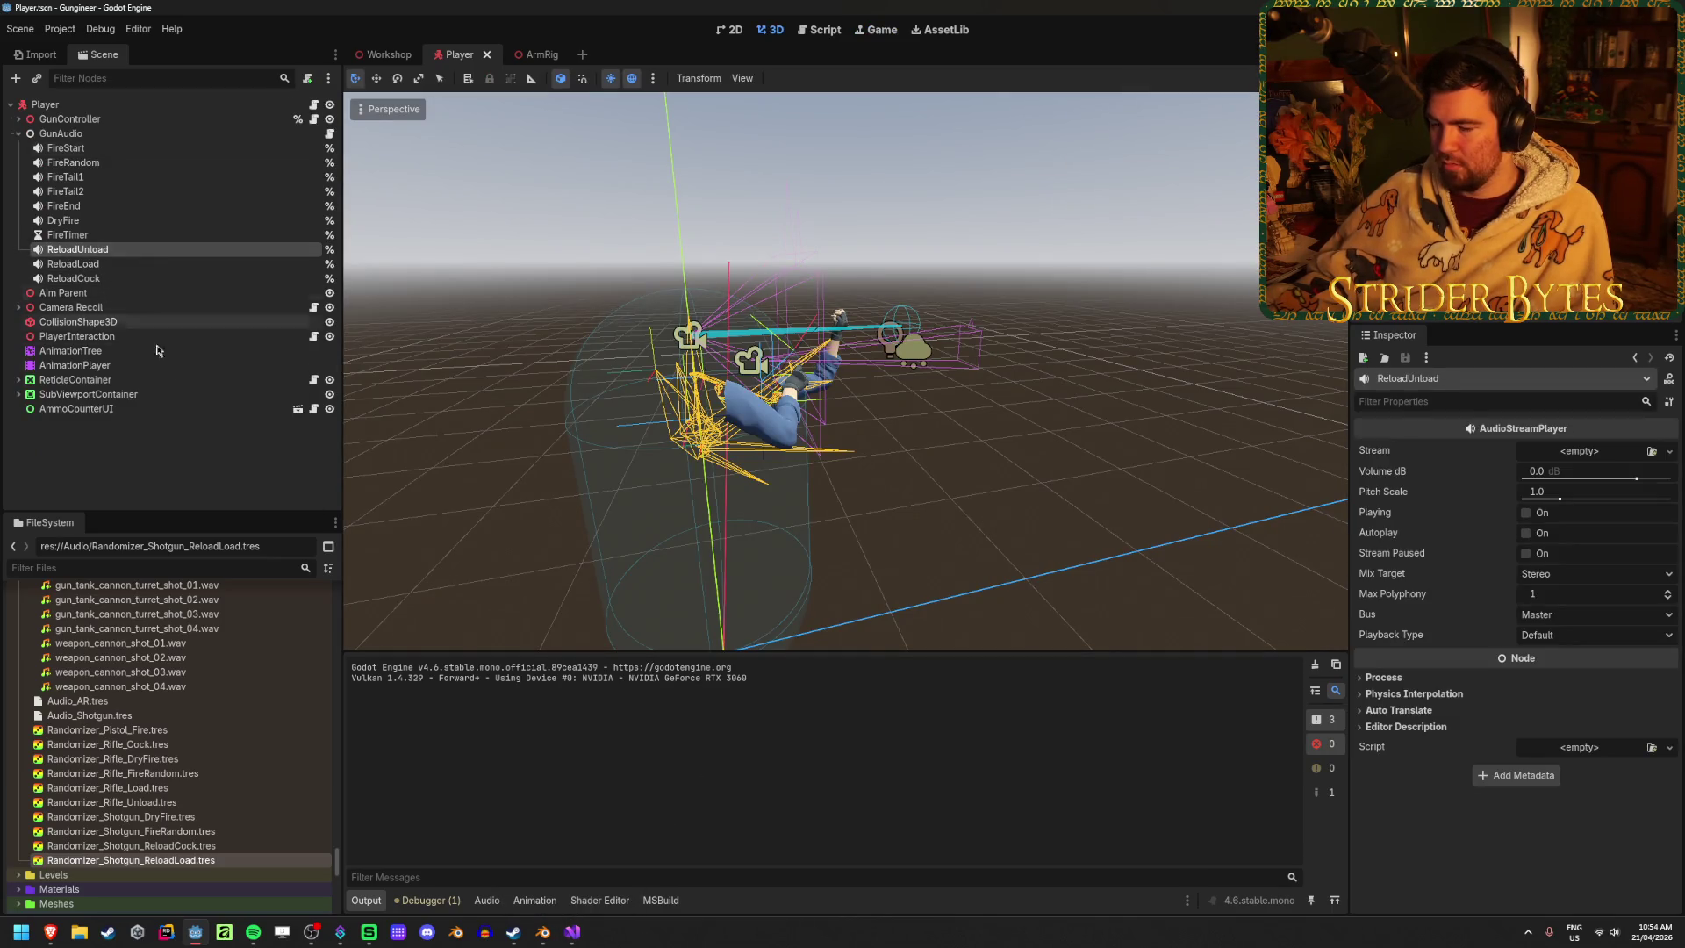
click(573, 935)
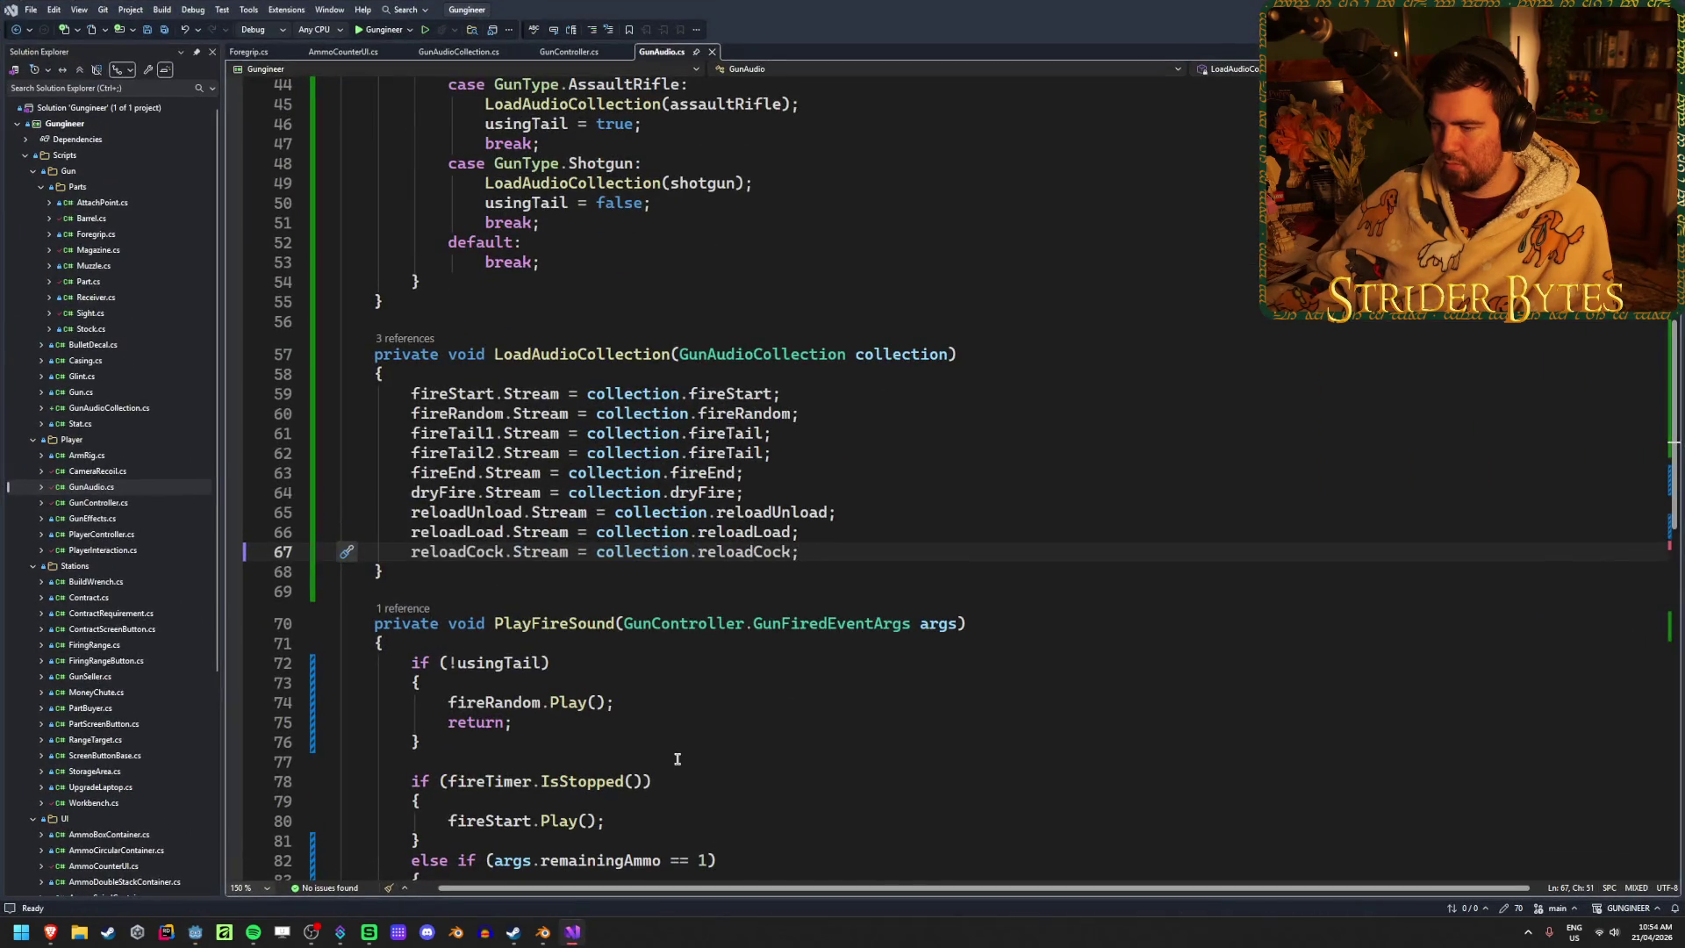
key(alt+Tab)
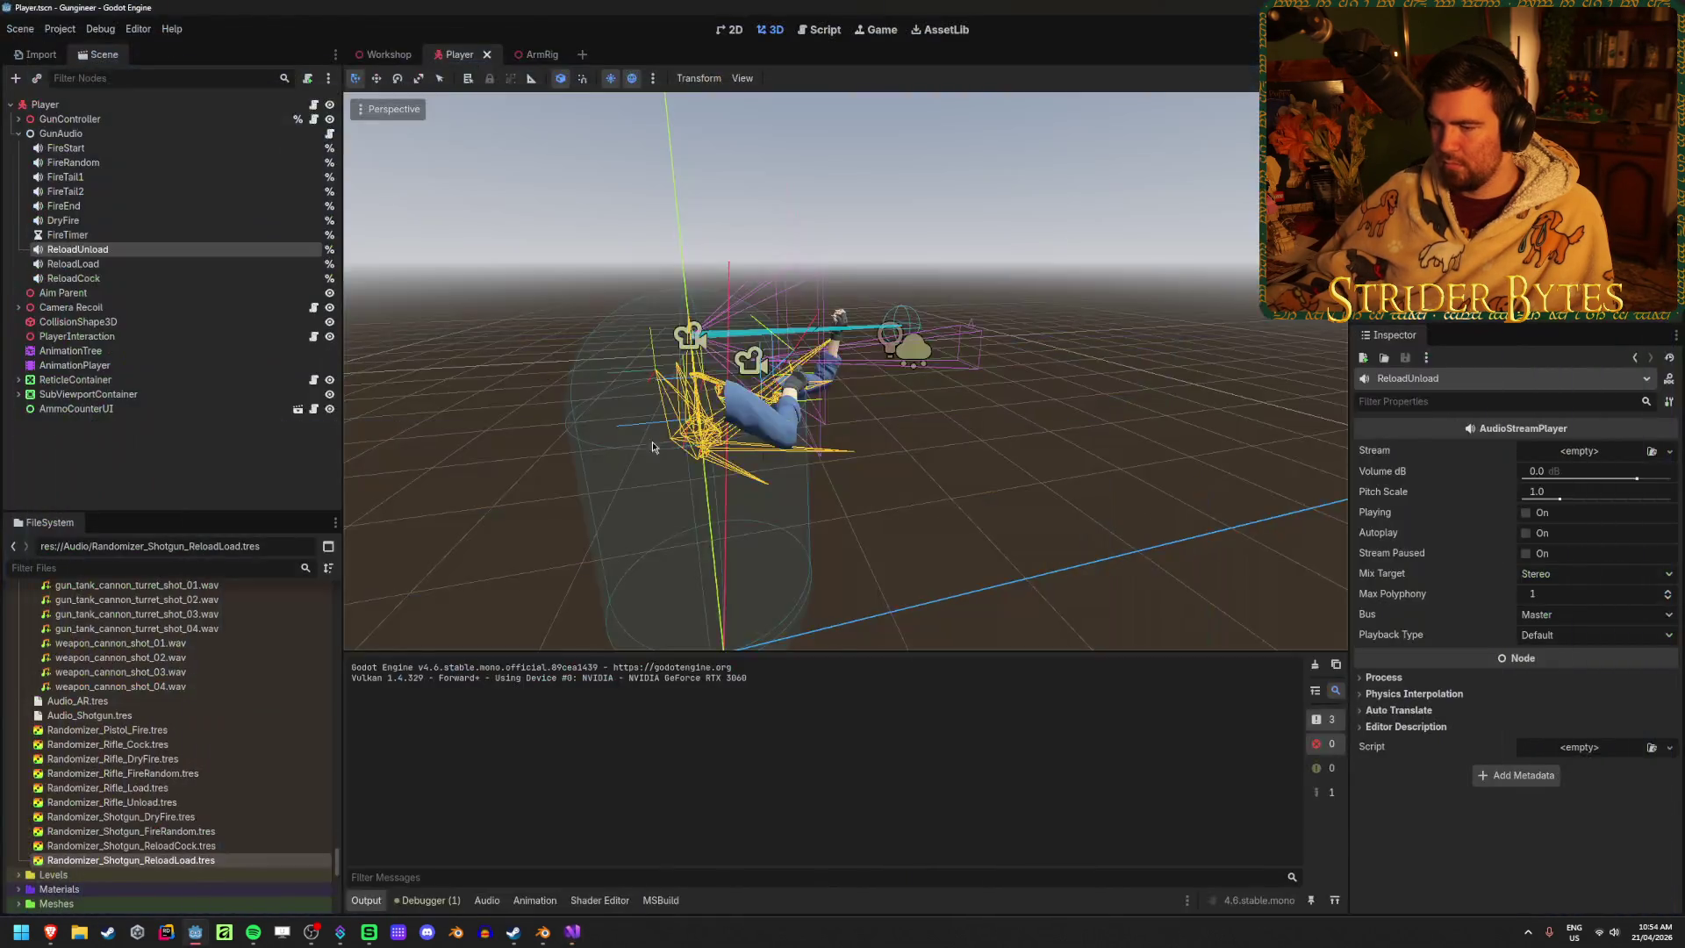
click(130, 430)
key(ctrl+s)
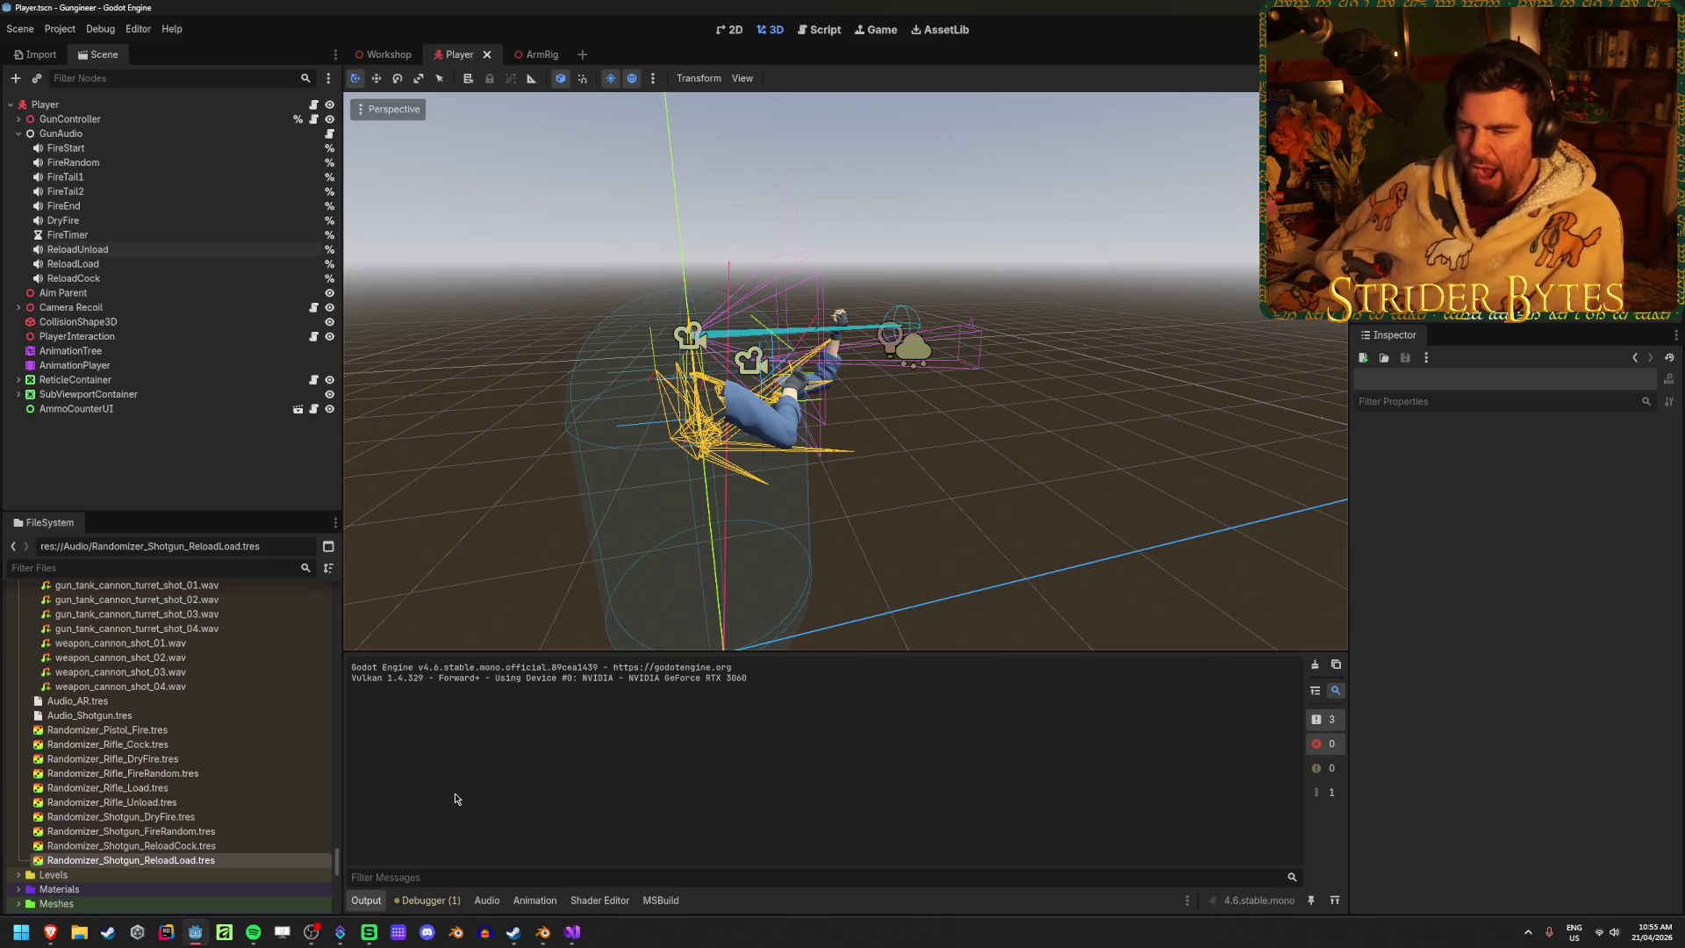
In Anim_Pump/Pump_Fire, select the ReloadCock audio key at 0.48 s and save the scene
click(88, 365)
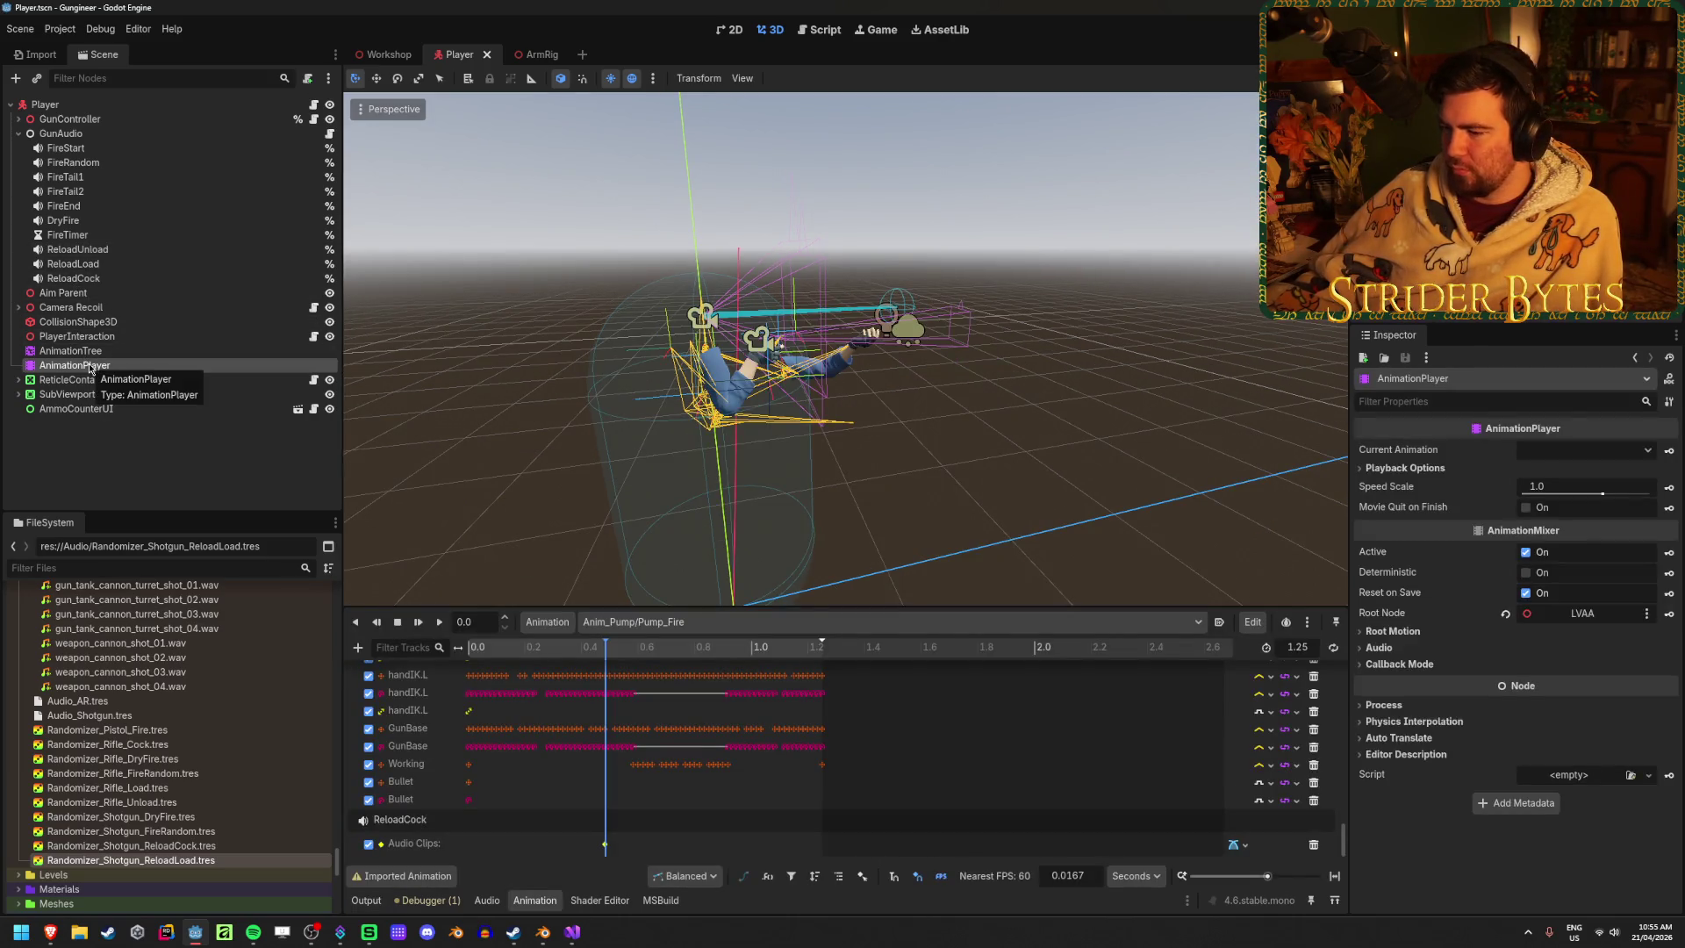
click(70, 351)
click(75, 365)
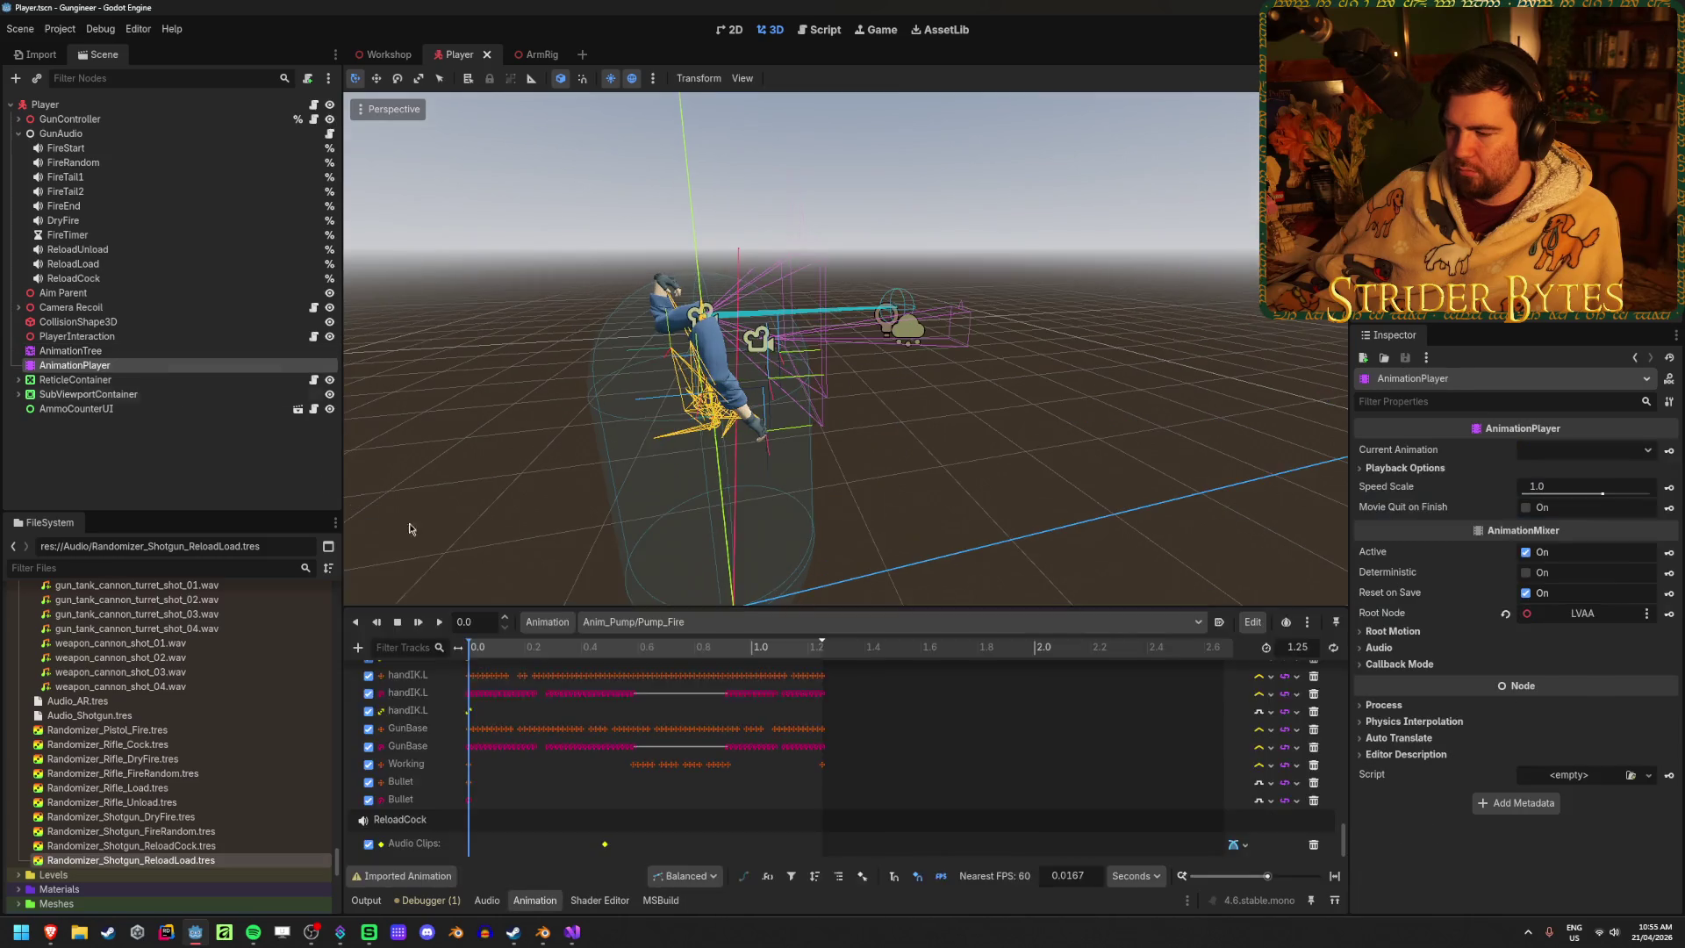
click(704, 619)
click(658, 821)
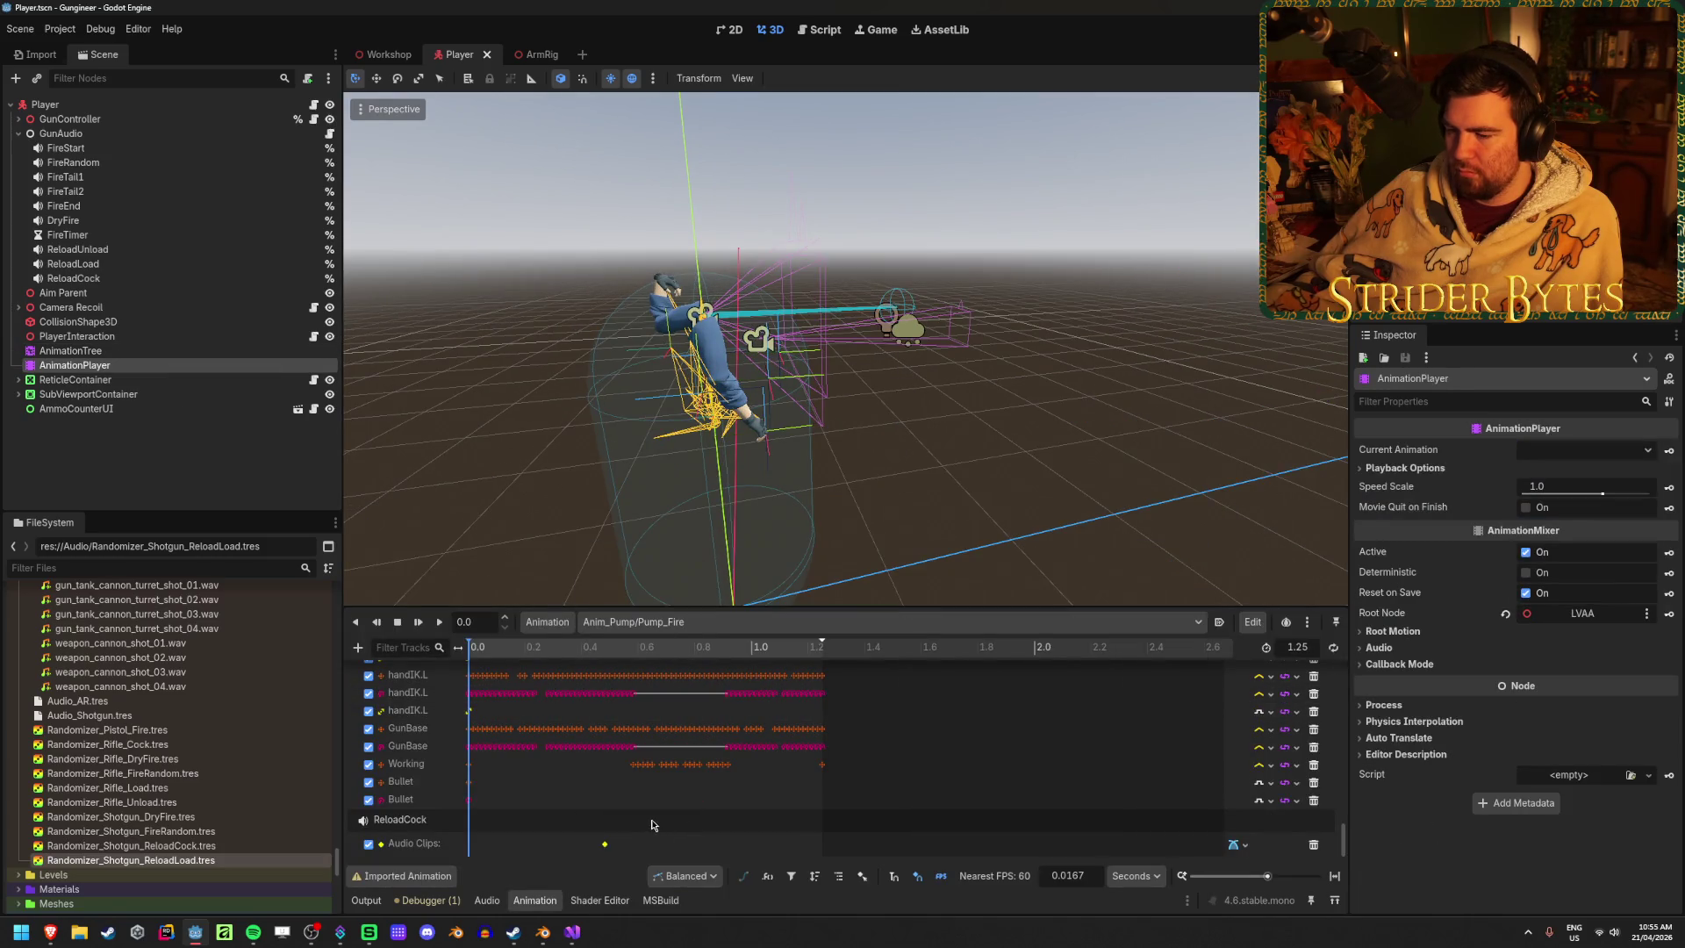
click(605, 844)
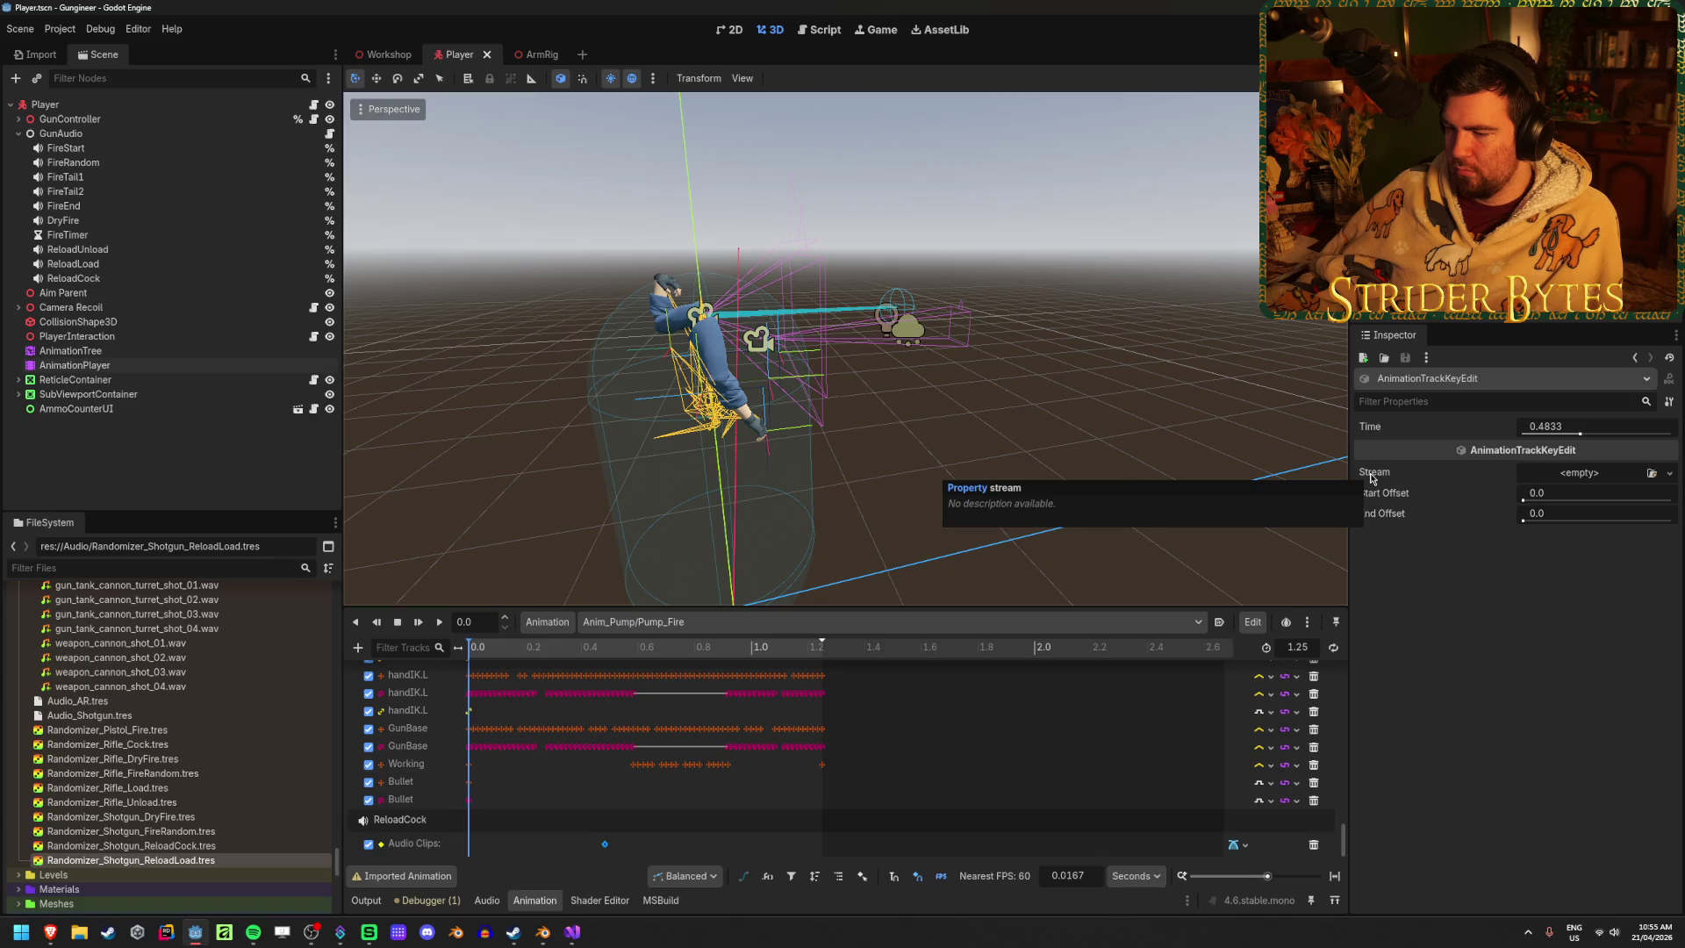
click(1652, 472)
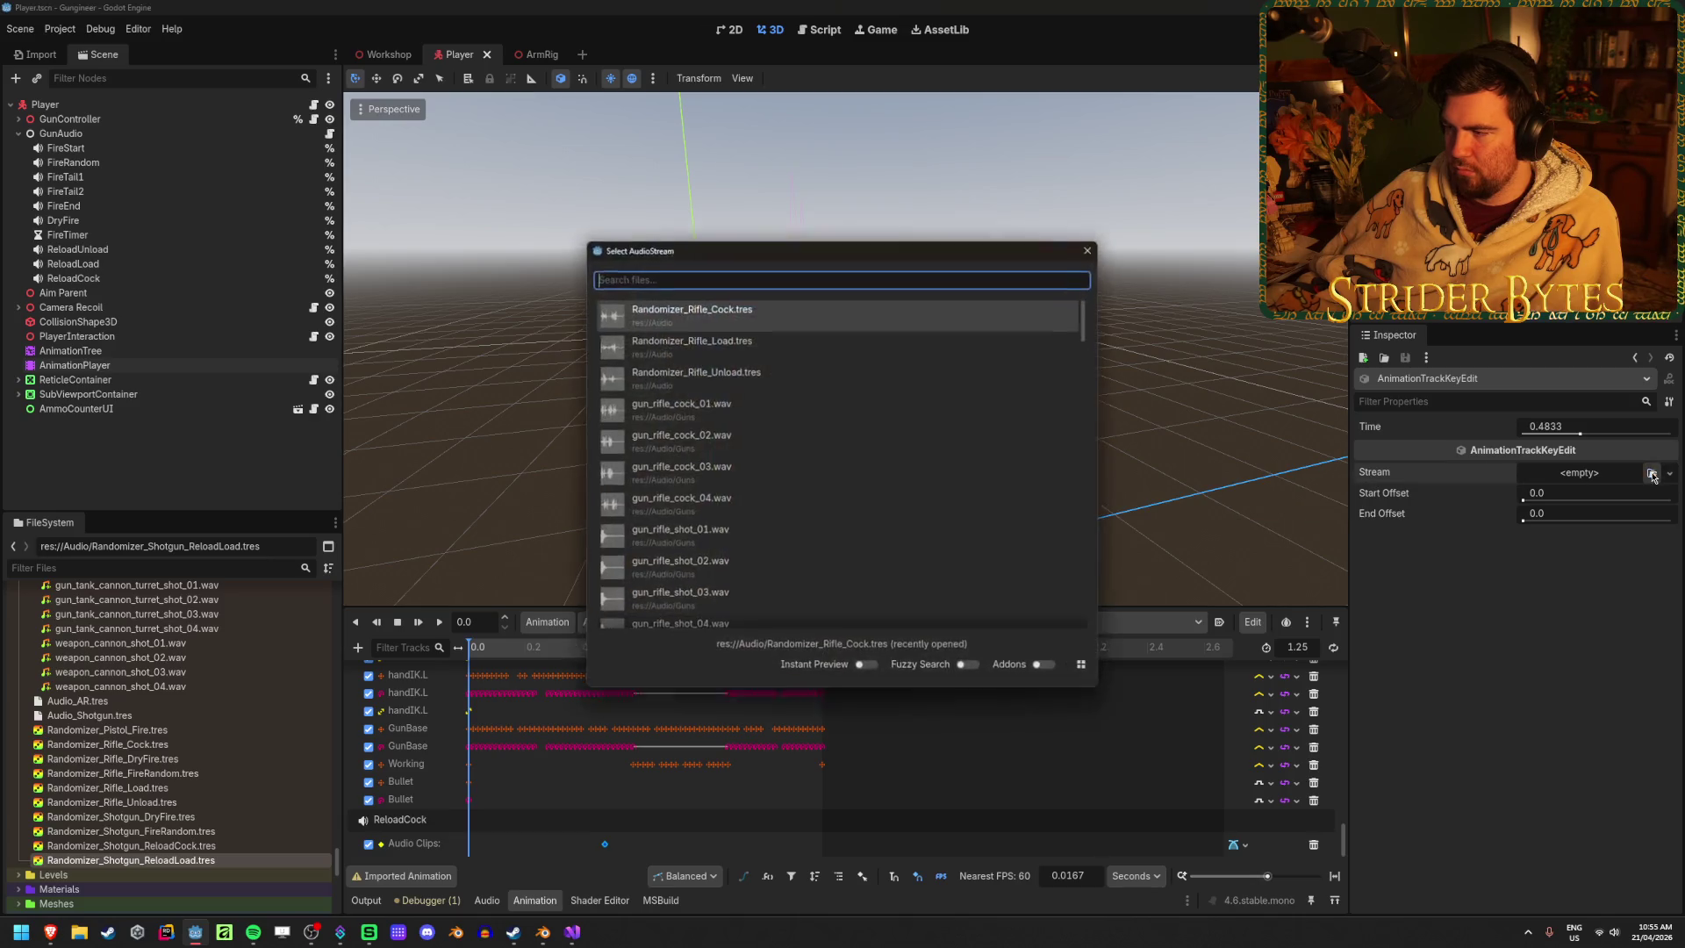
click(1093, 251)
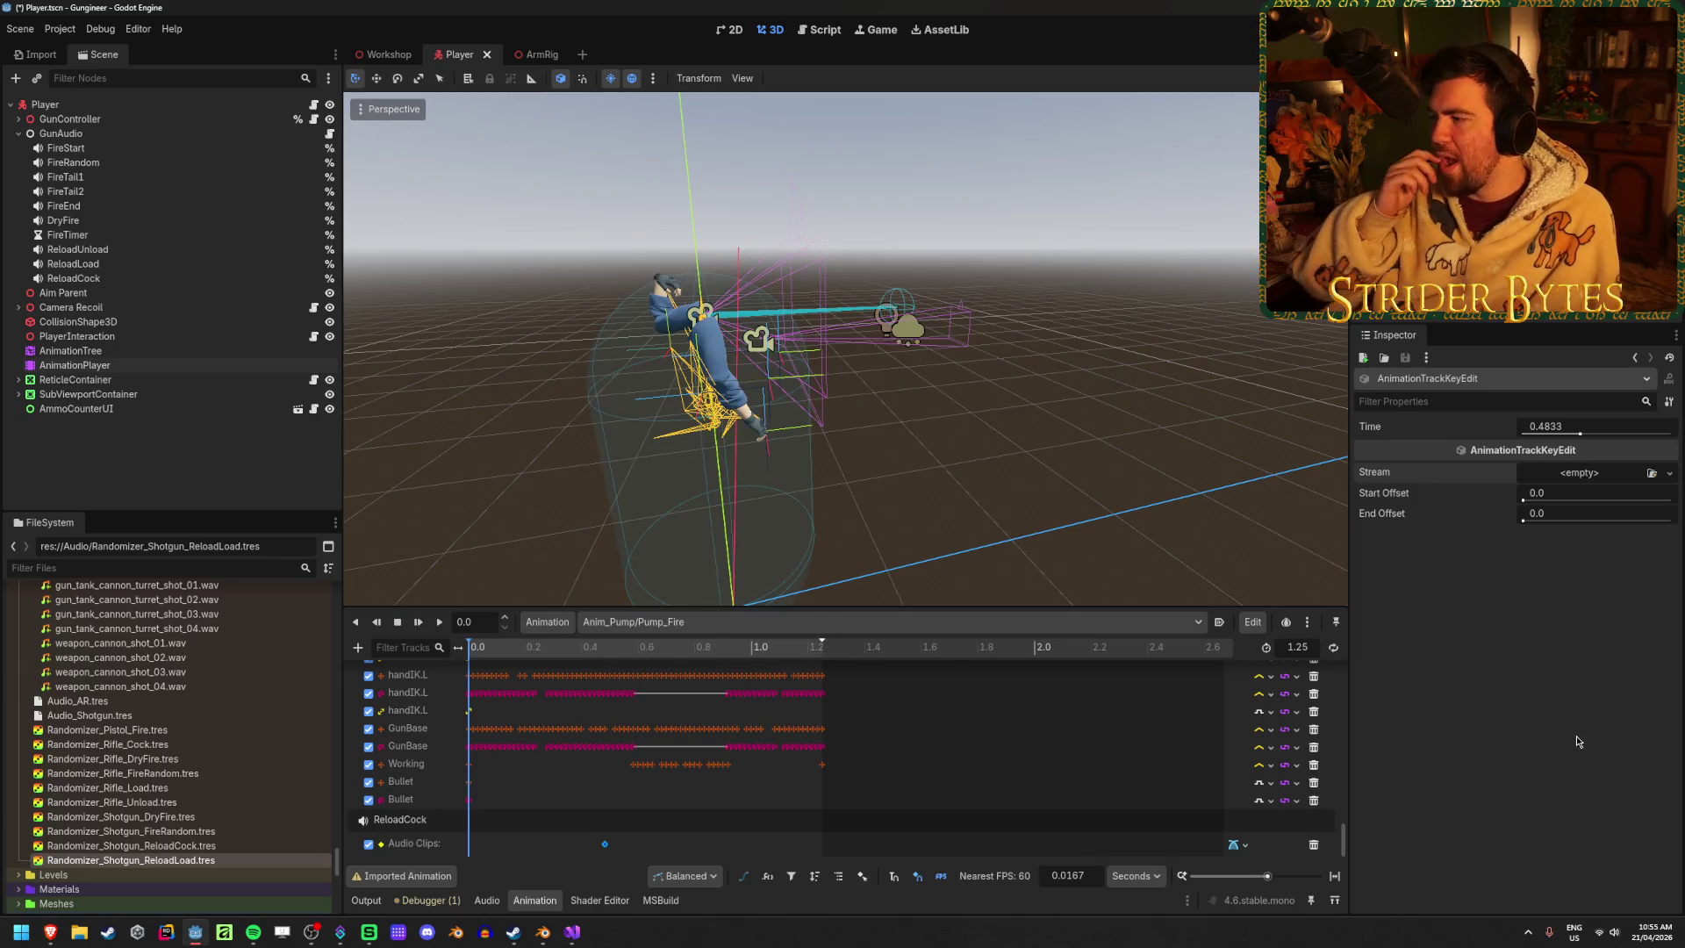
key(ctrl+s)
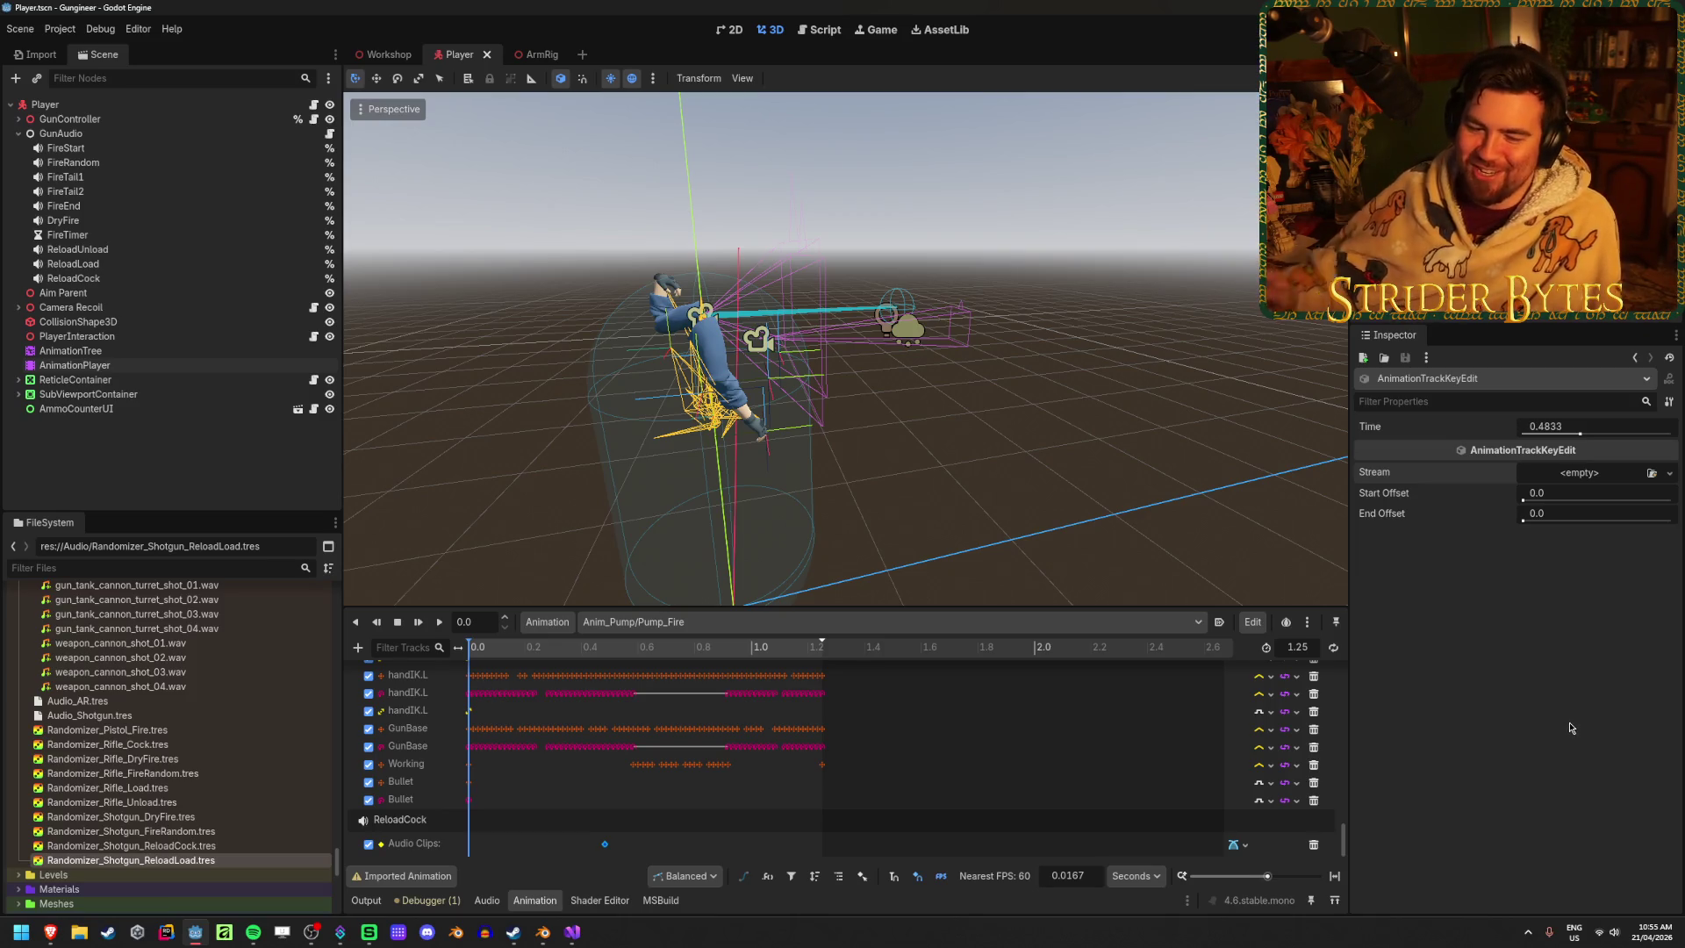
Reselect the 0.4833 s audio key after checking the ReloadCock player, and open its Stream choices
click(649, 840)
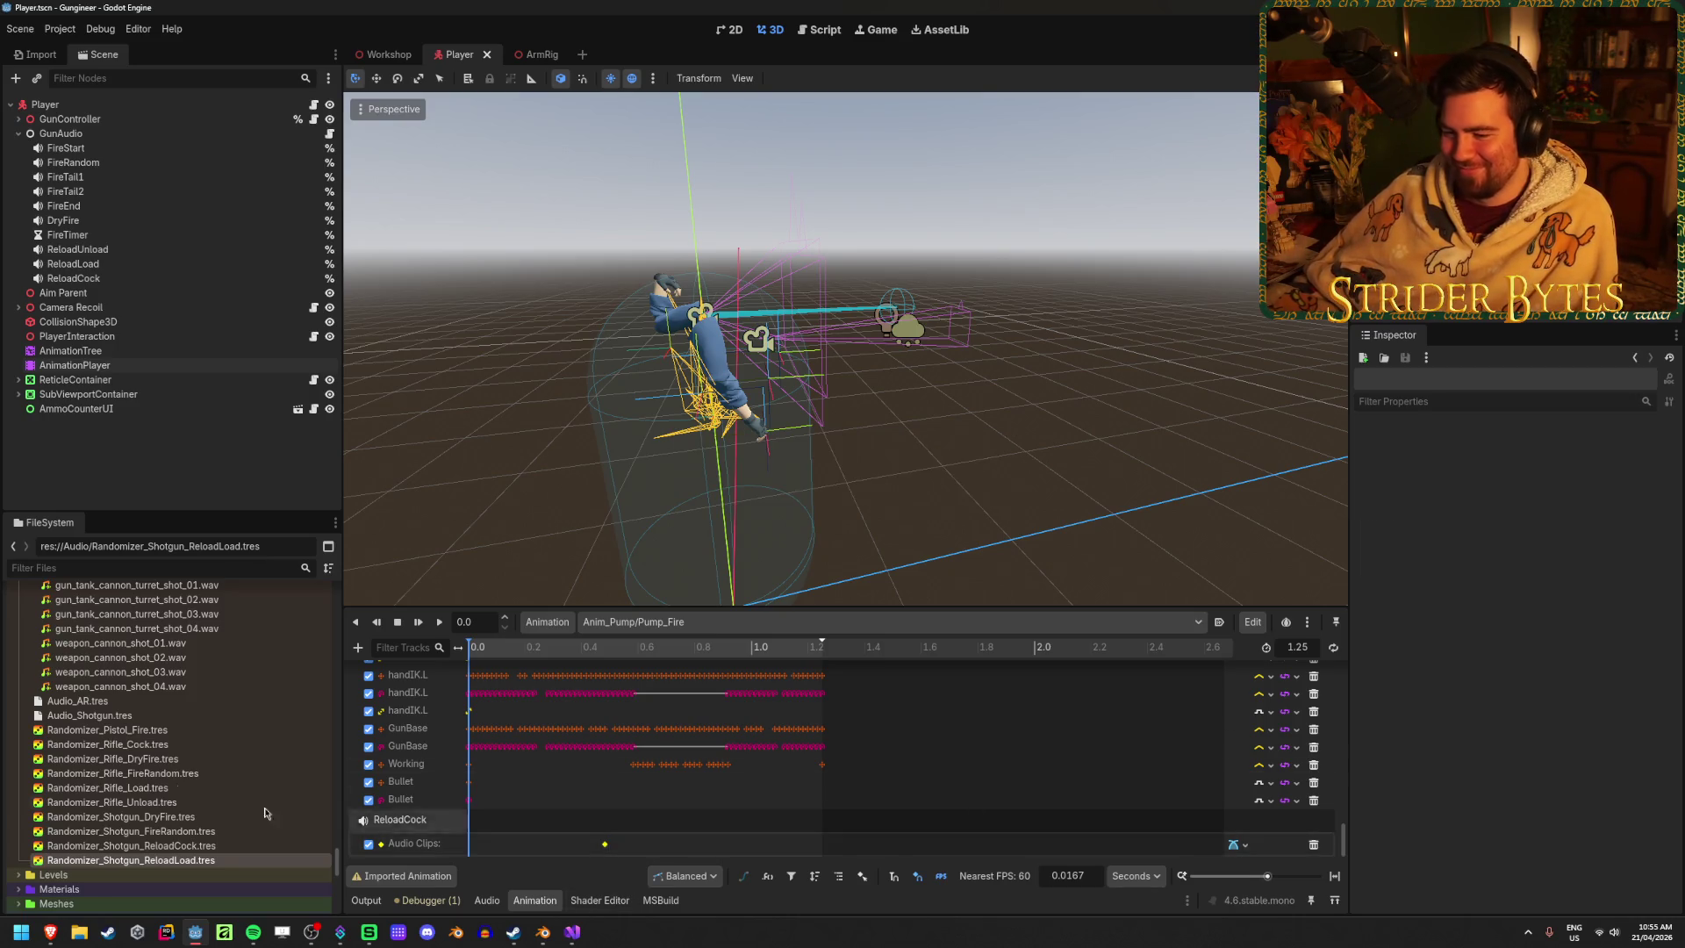
scroll(291, 738, down, 10)
scroll(291, 738, up, 10)
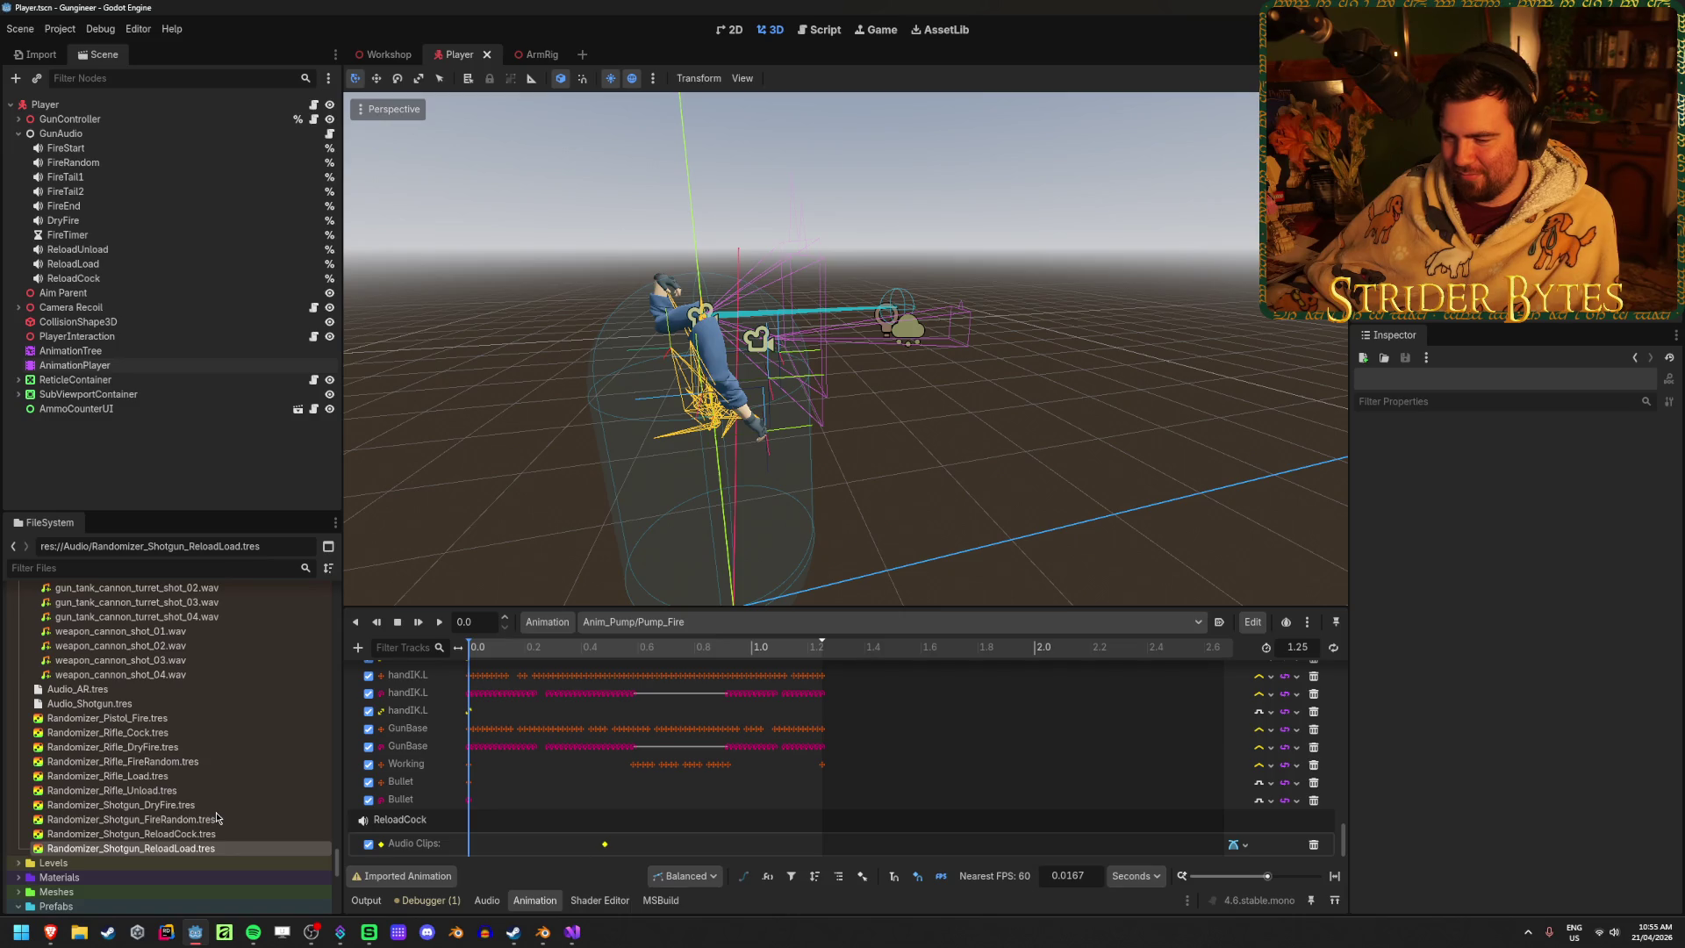
click(604, 843)
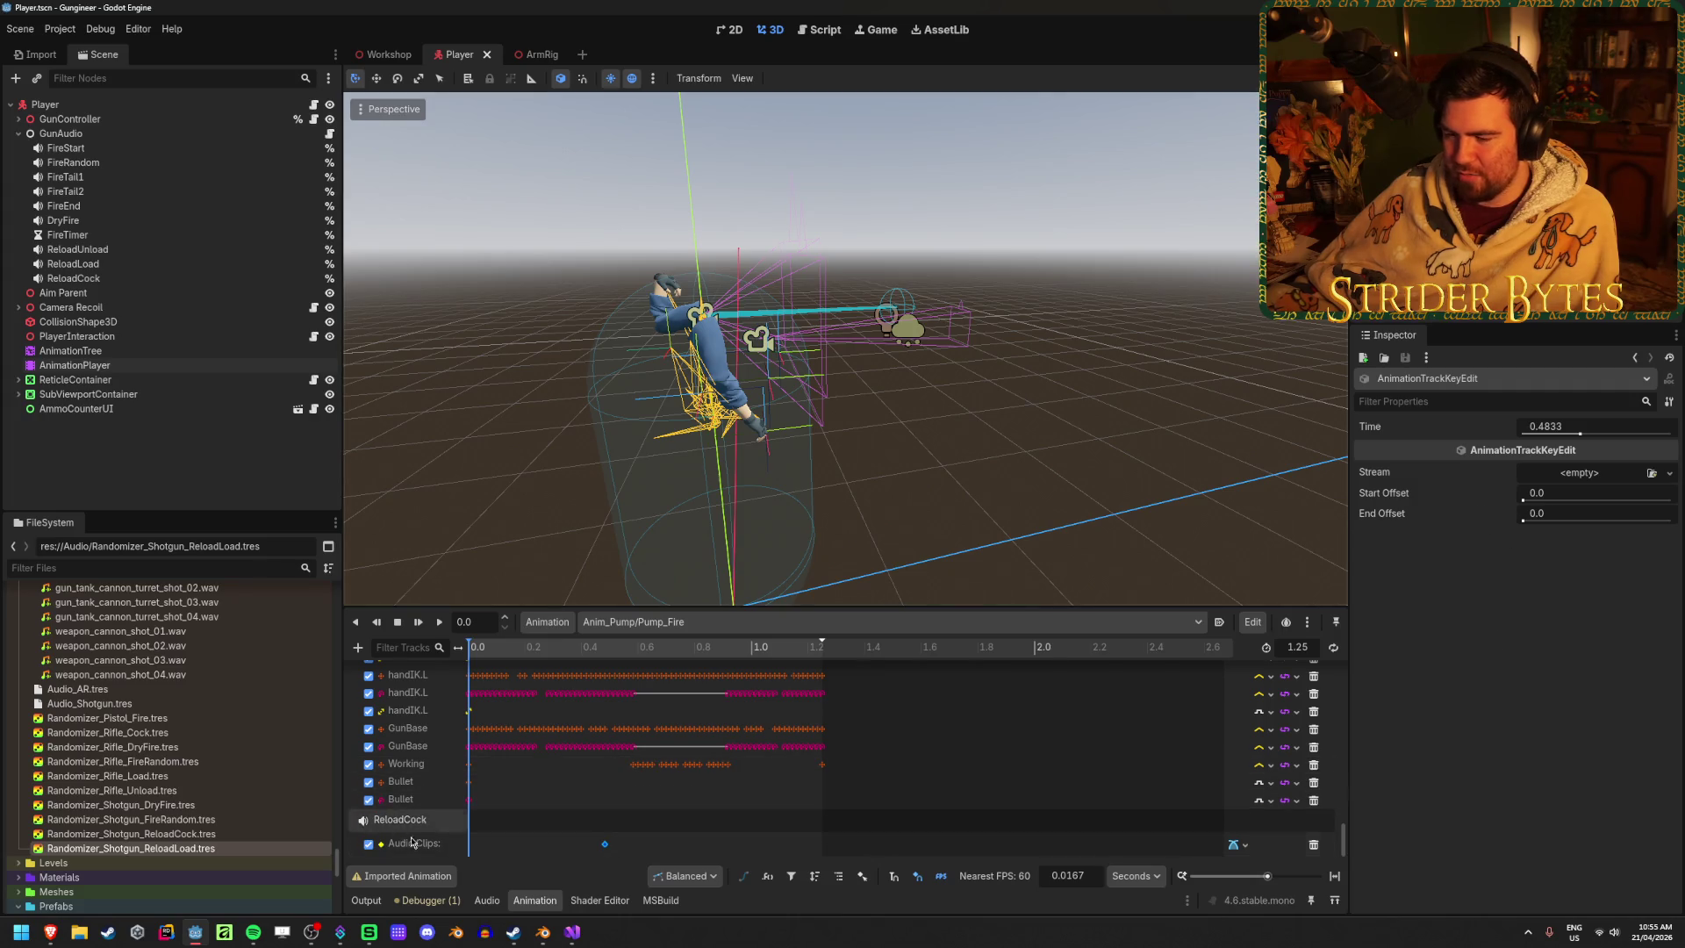
mouse_move(578, 944)
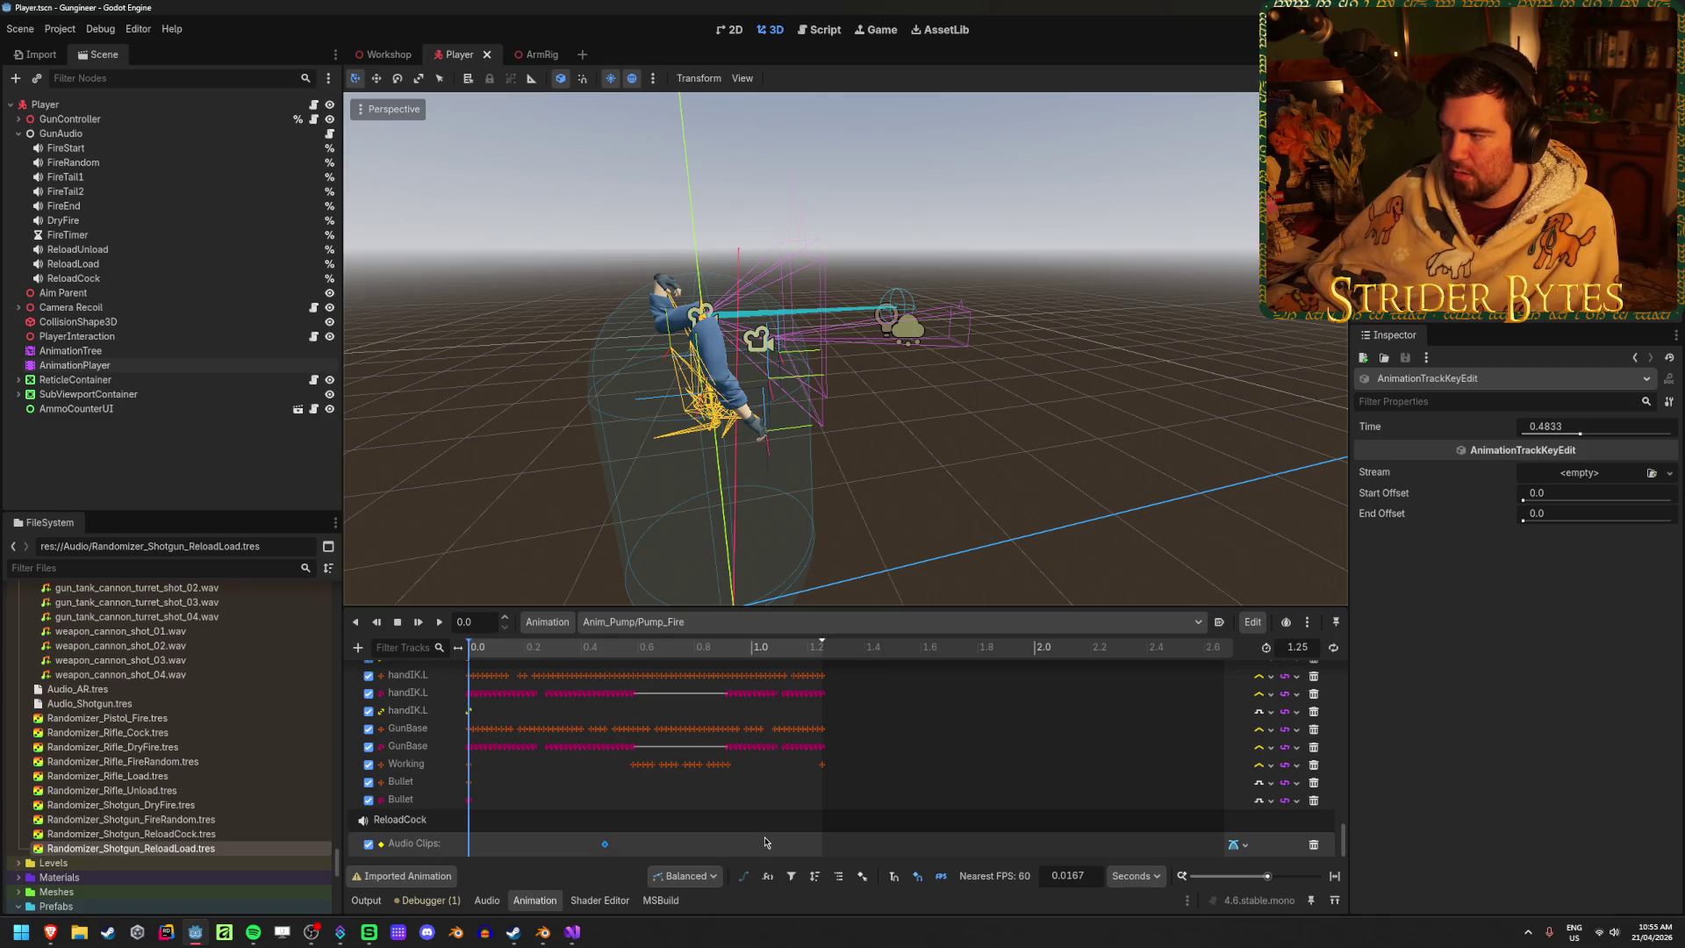
click(146, 279)
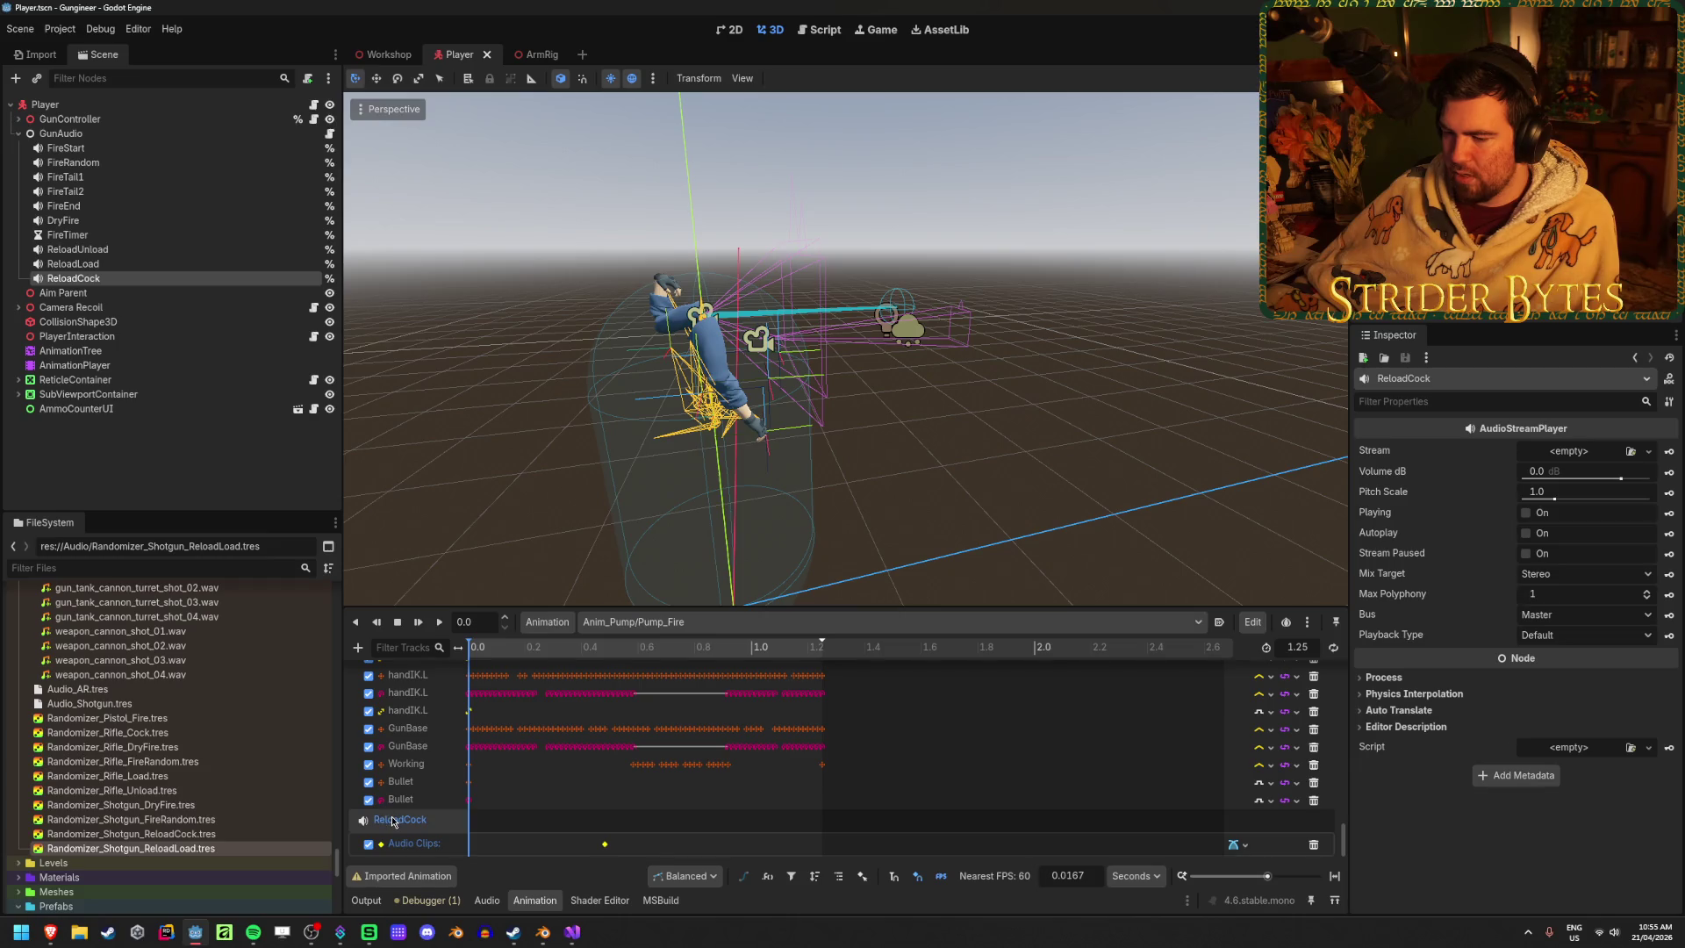
click(604, 846)
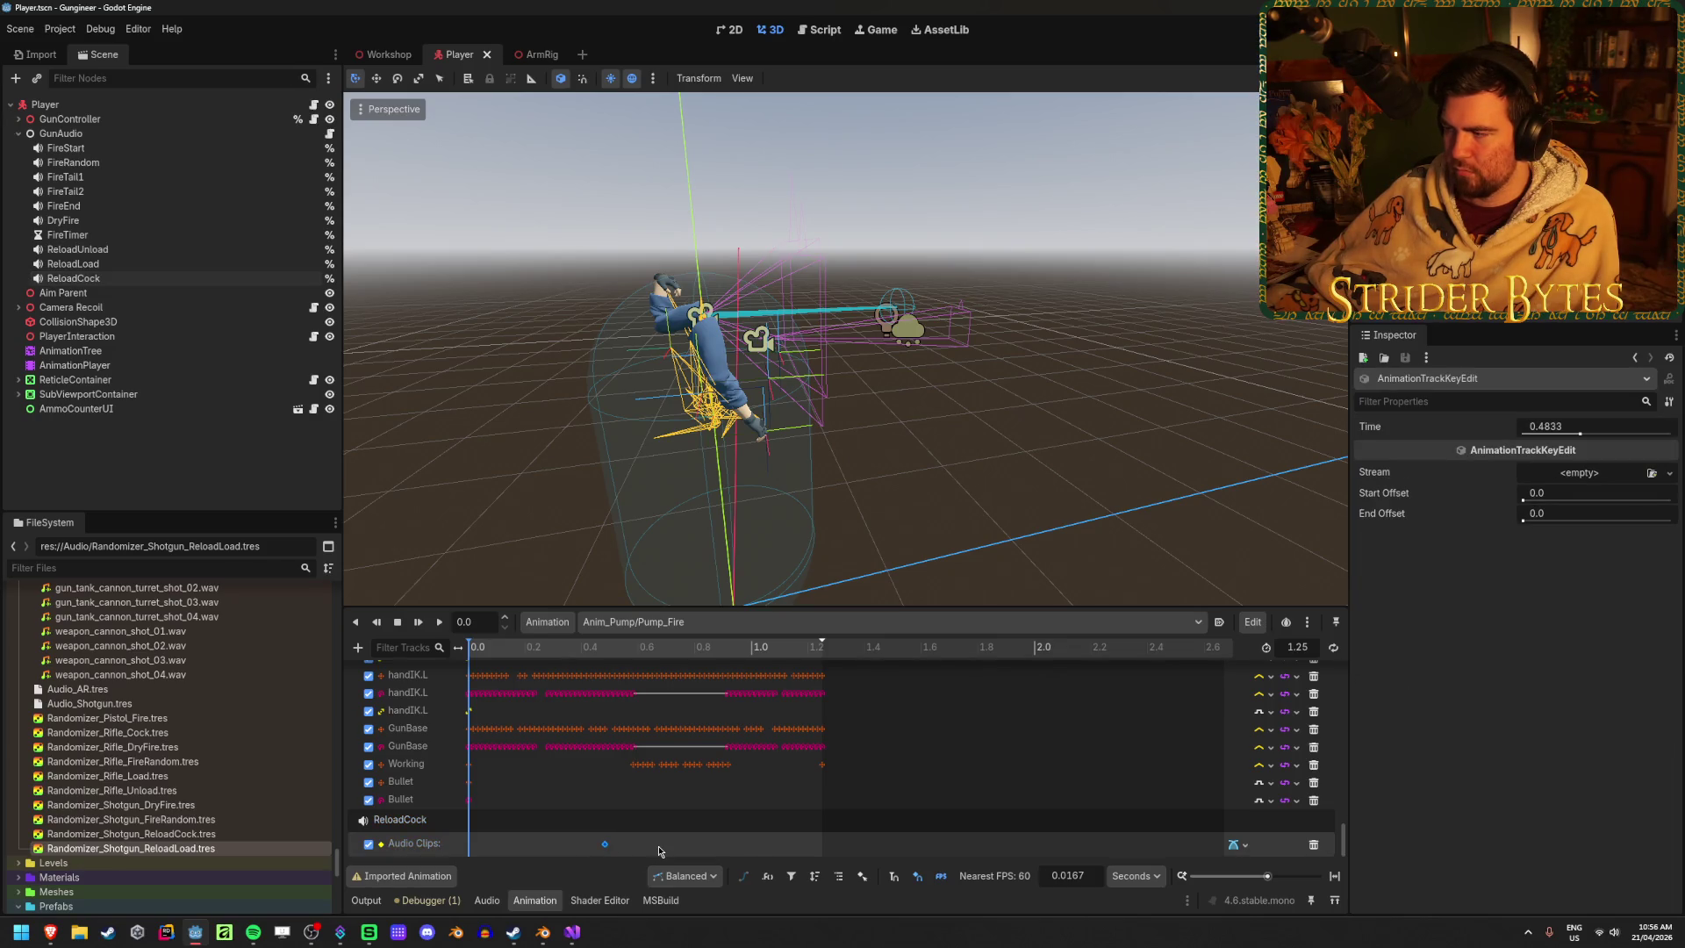
click(1671, 474)
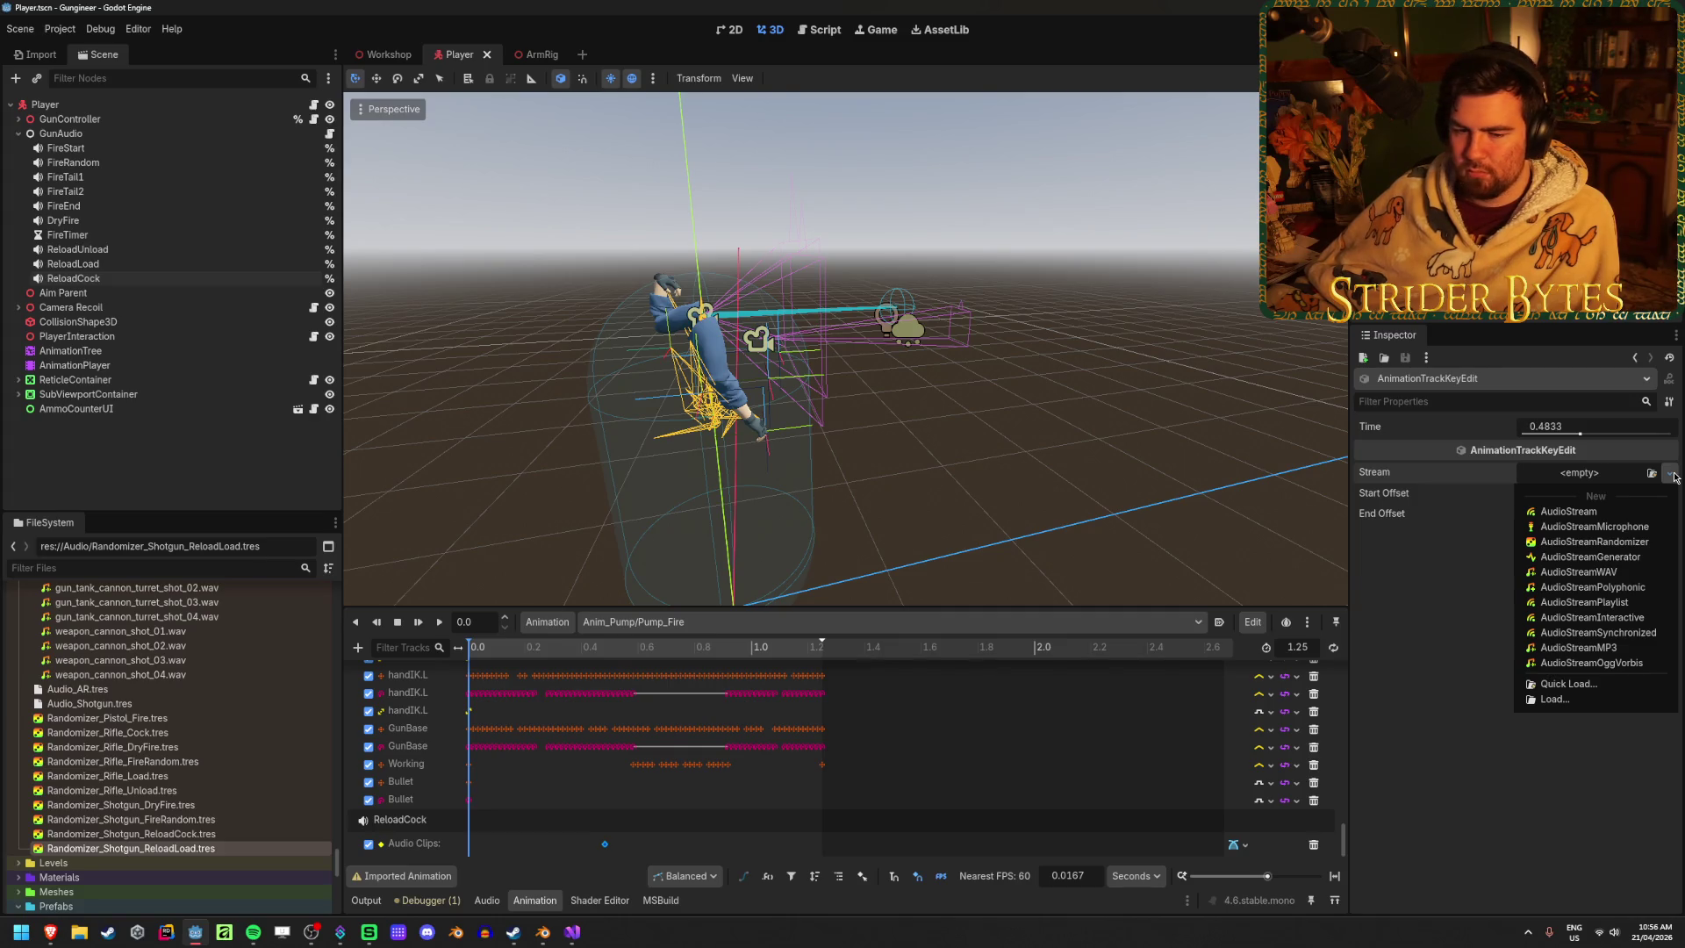
Give the cock key a new AudioStream, save, then equip and reload the shotgun in-game
click(1619, 513)
key(ctrl+s)
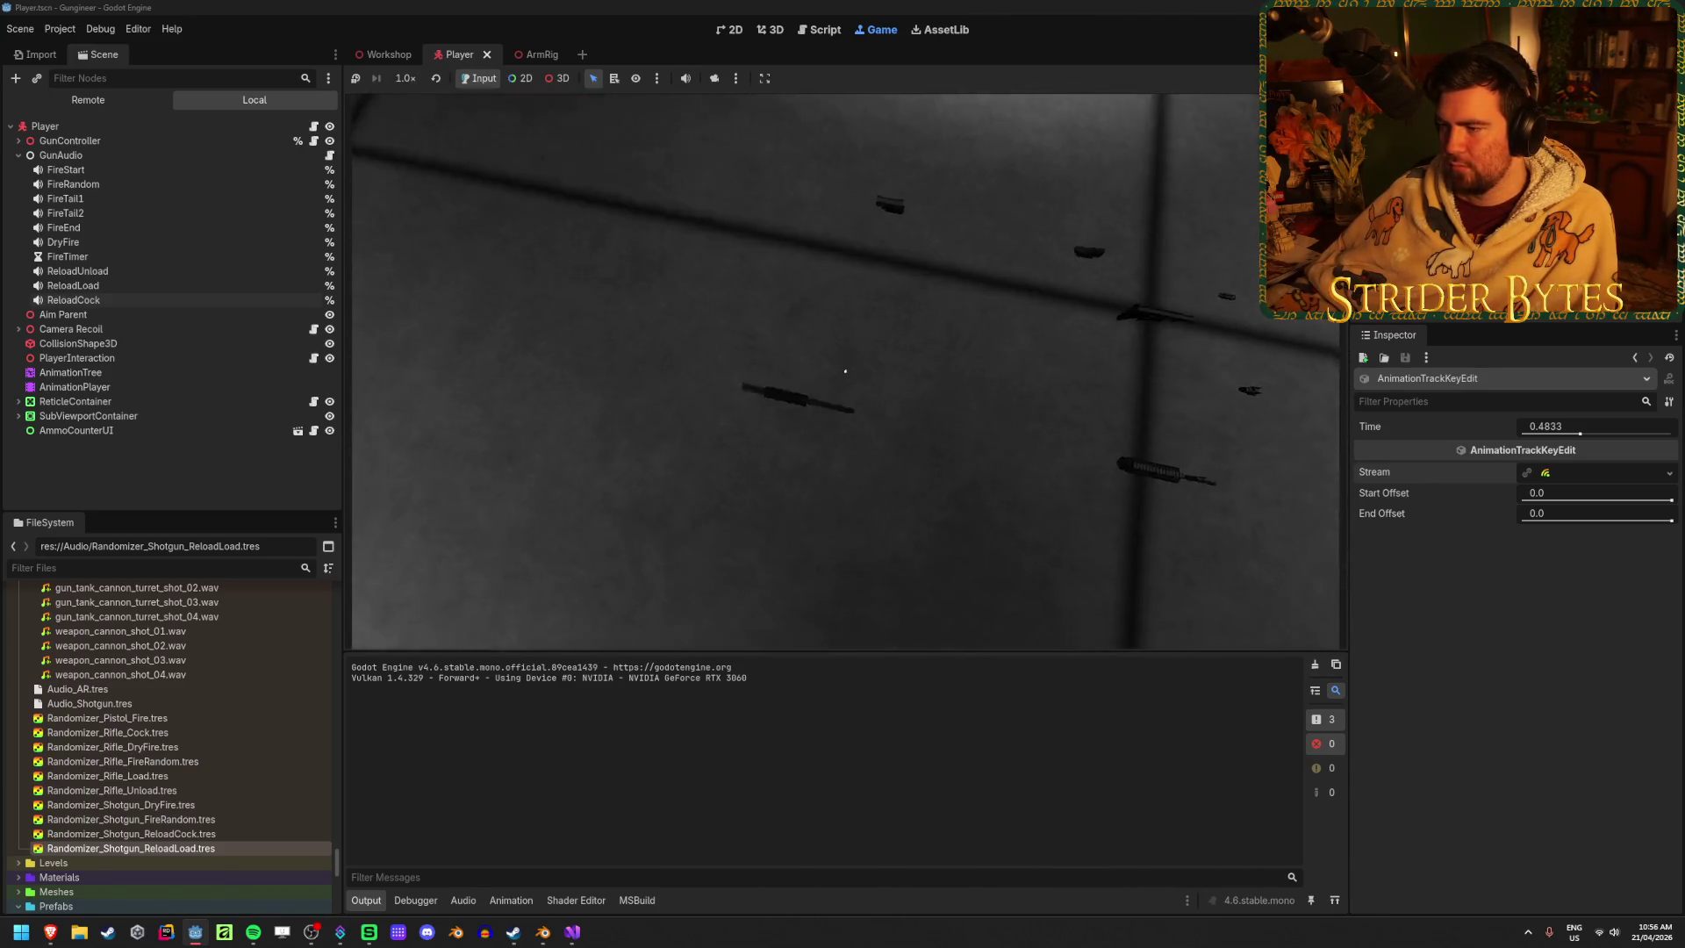
key(e)
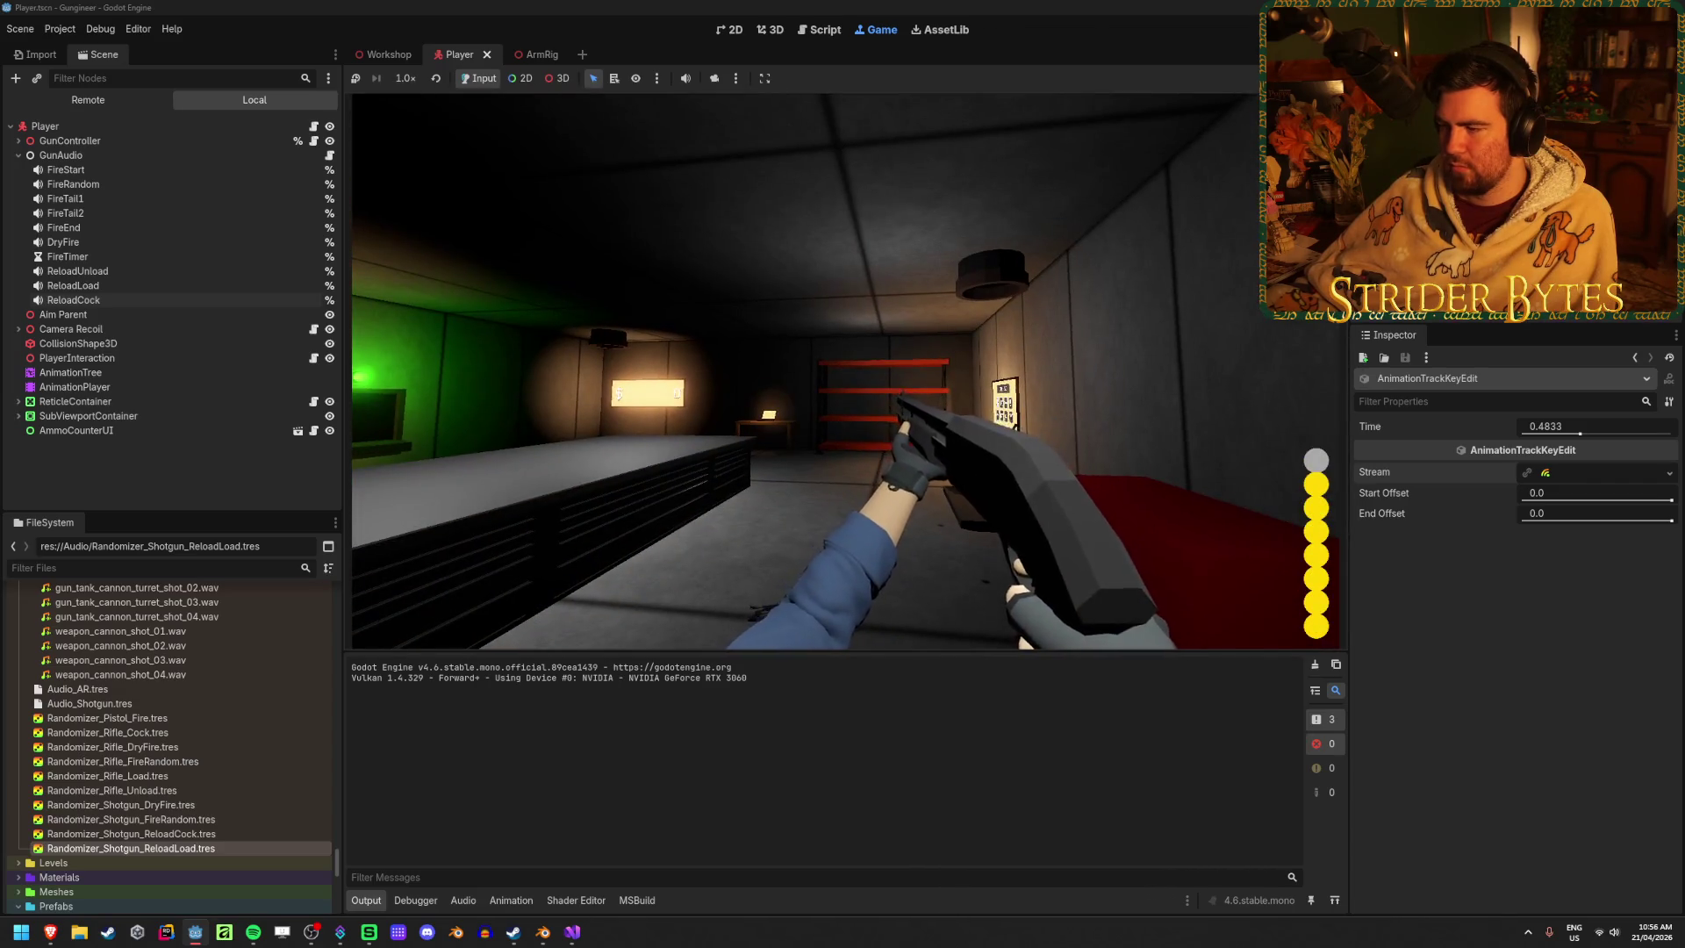
key(r)
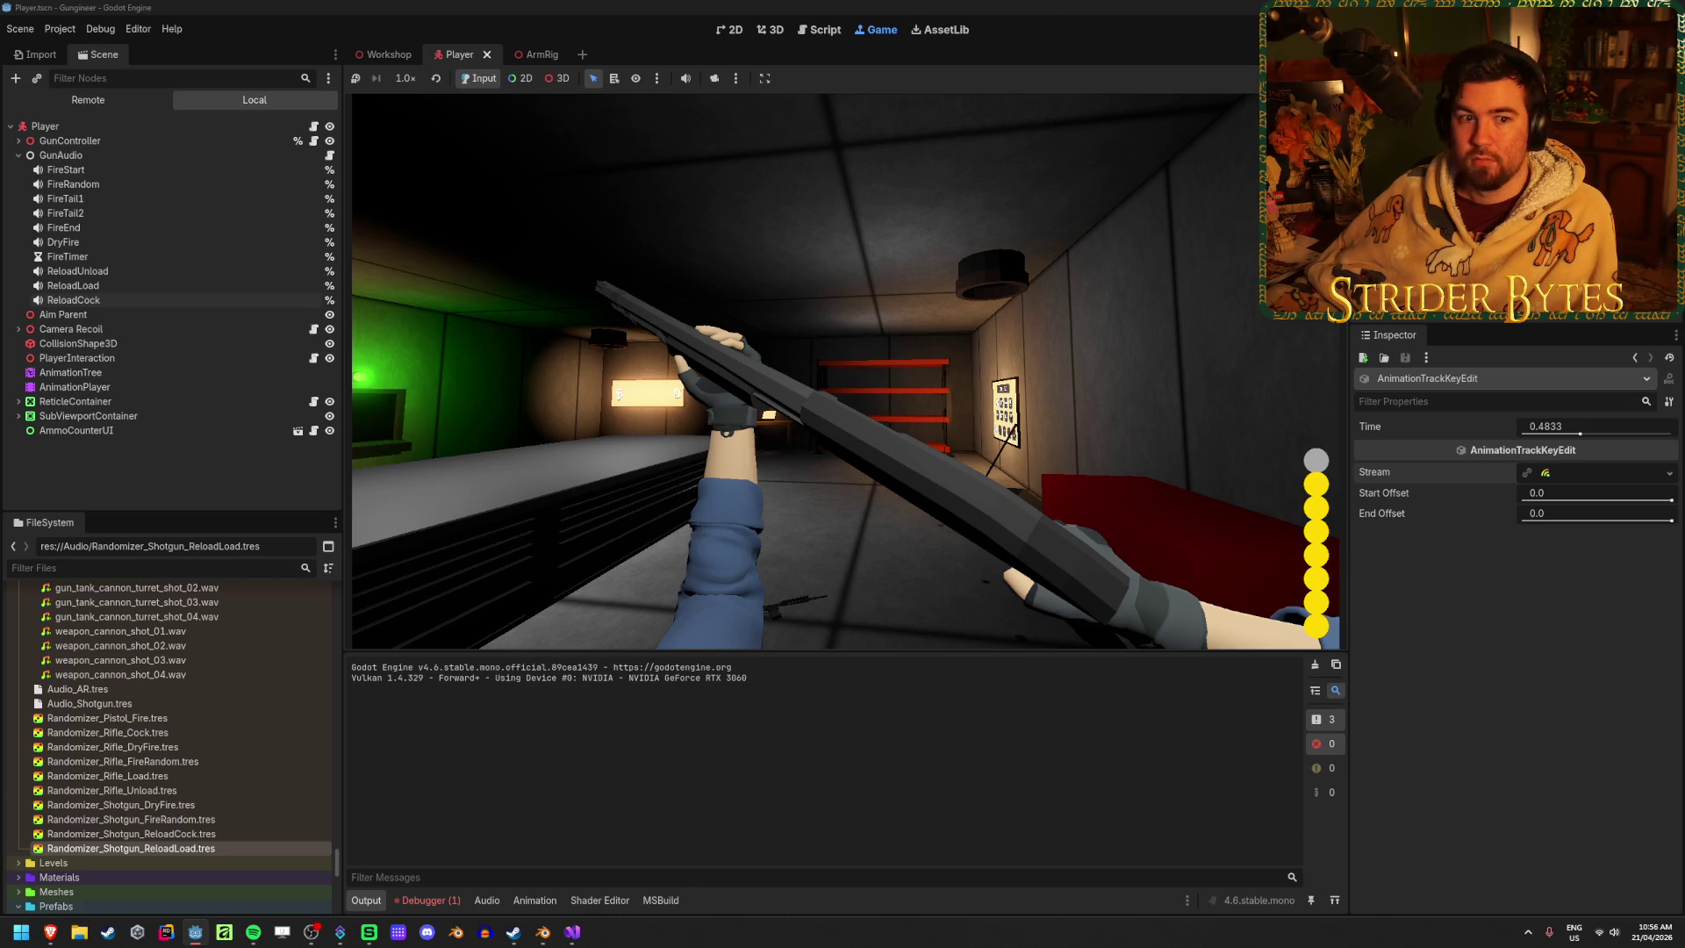
key(F8)
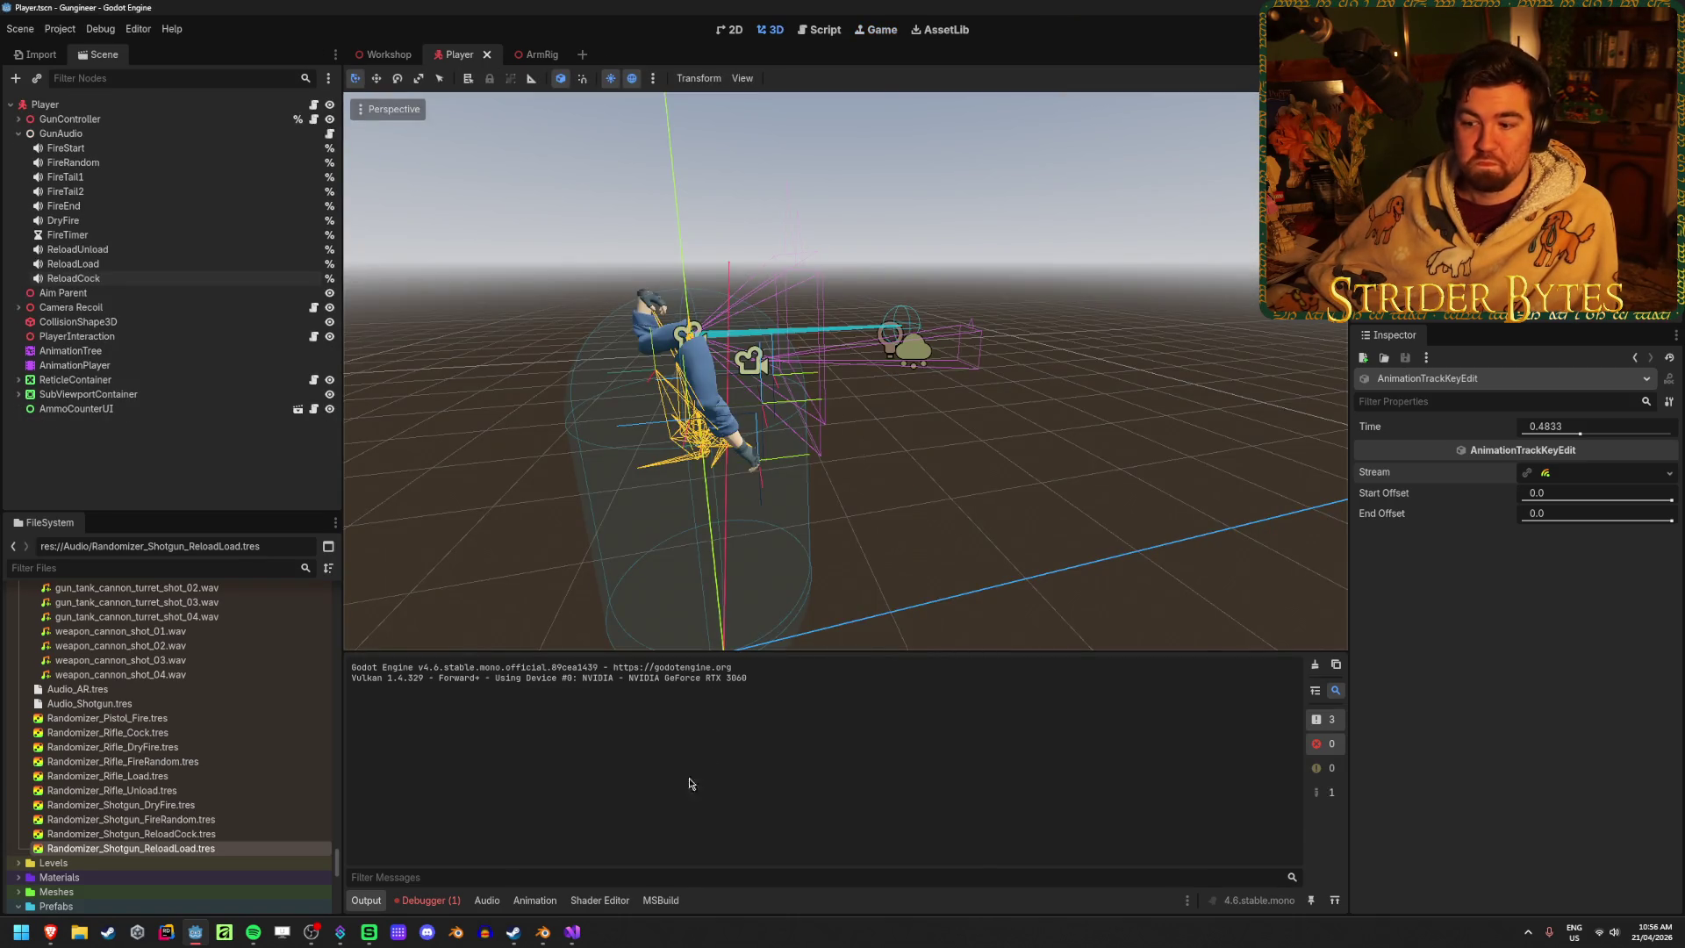
After reviewing the AudioStream error, clear the 0.4833 s key's Stream, save, and go to GunAudio.cs
click(426, 899)
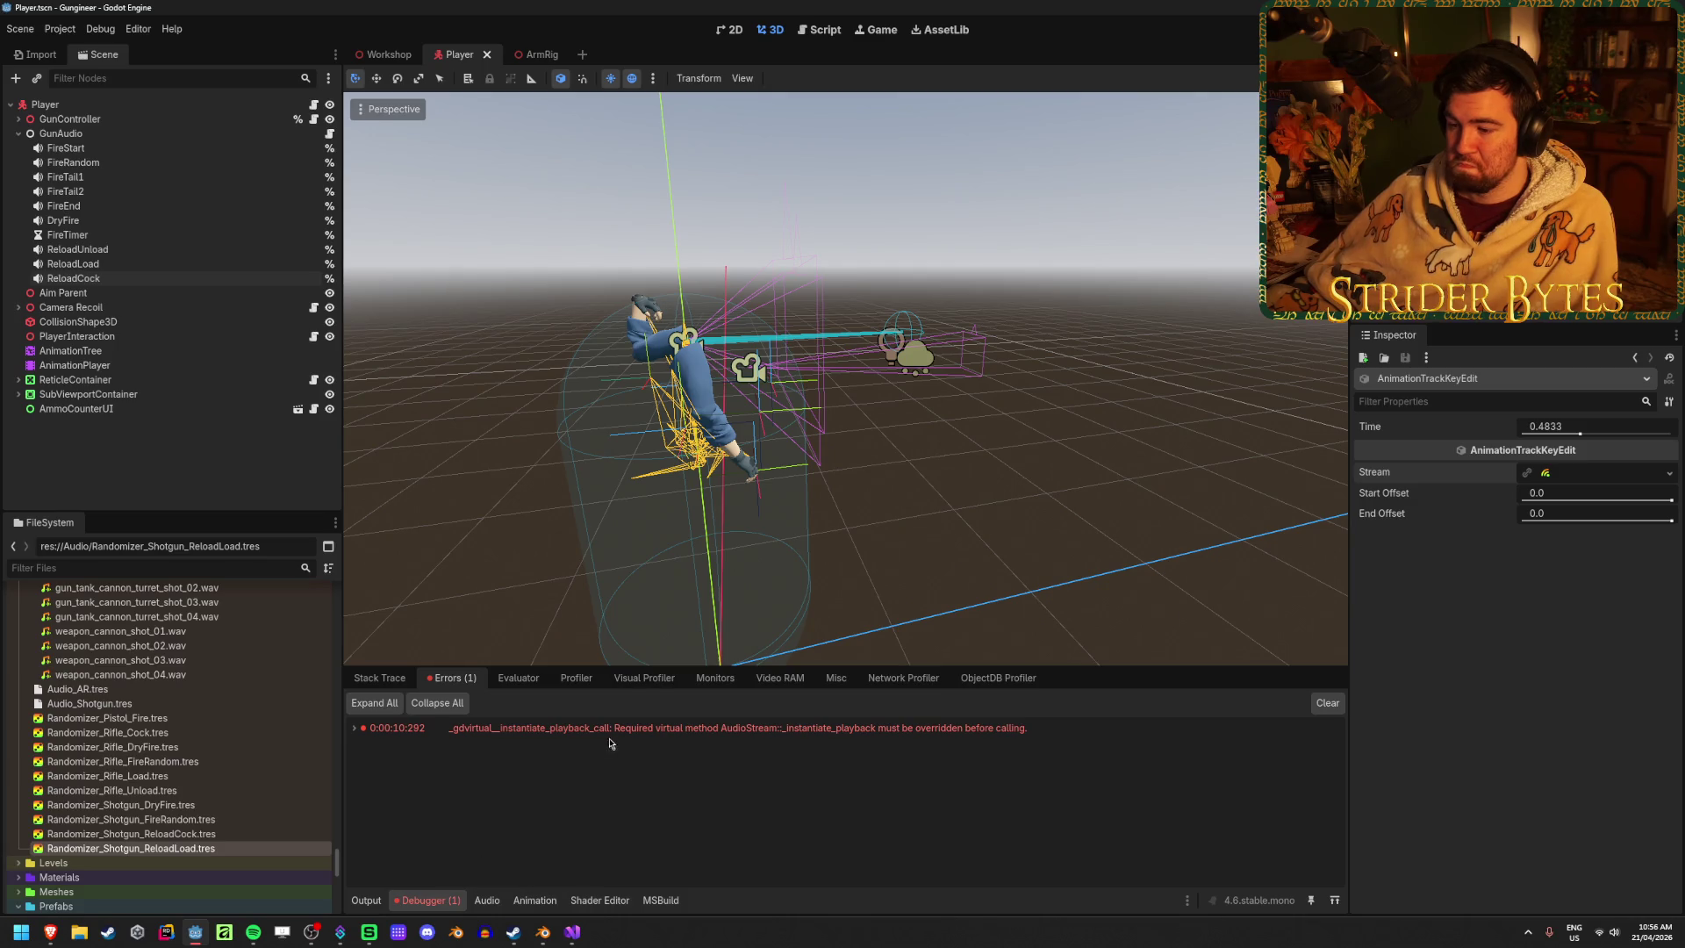
mouse_move(612, 737)
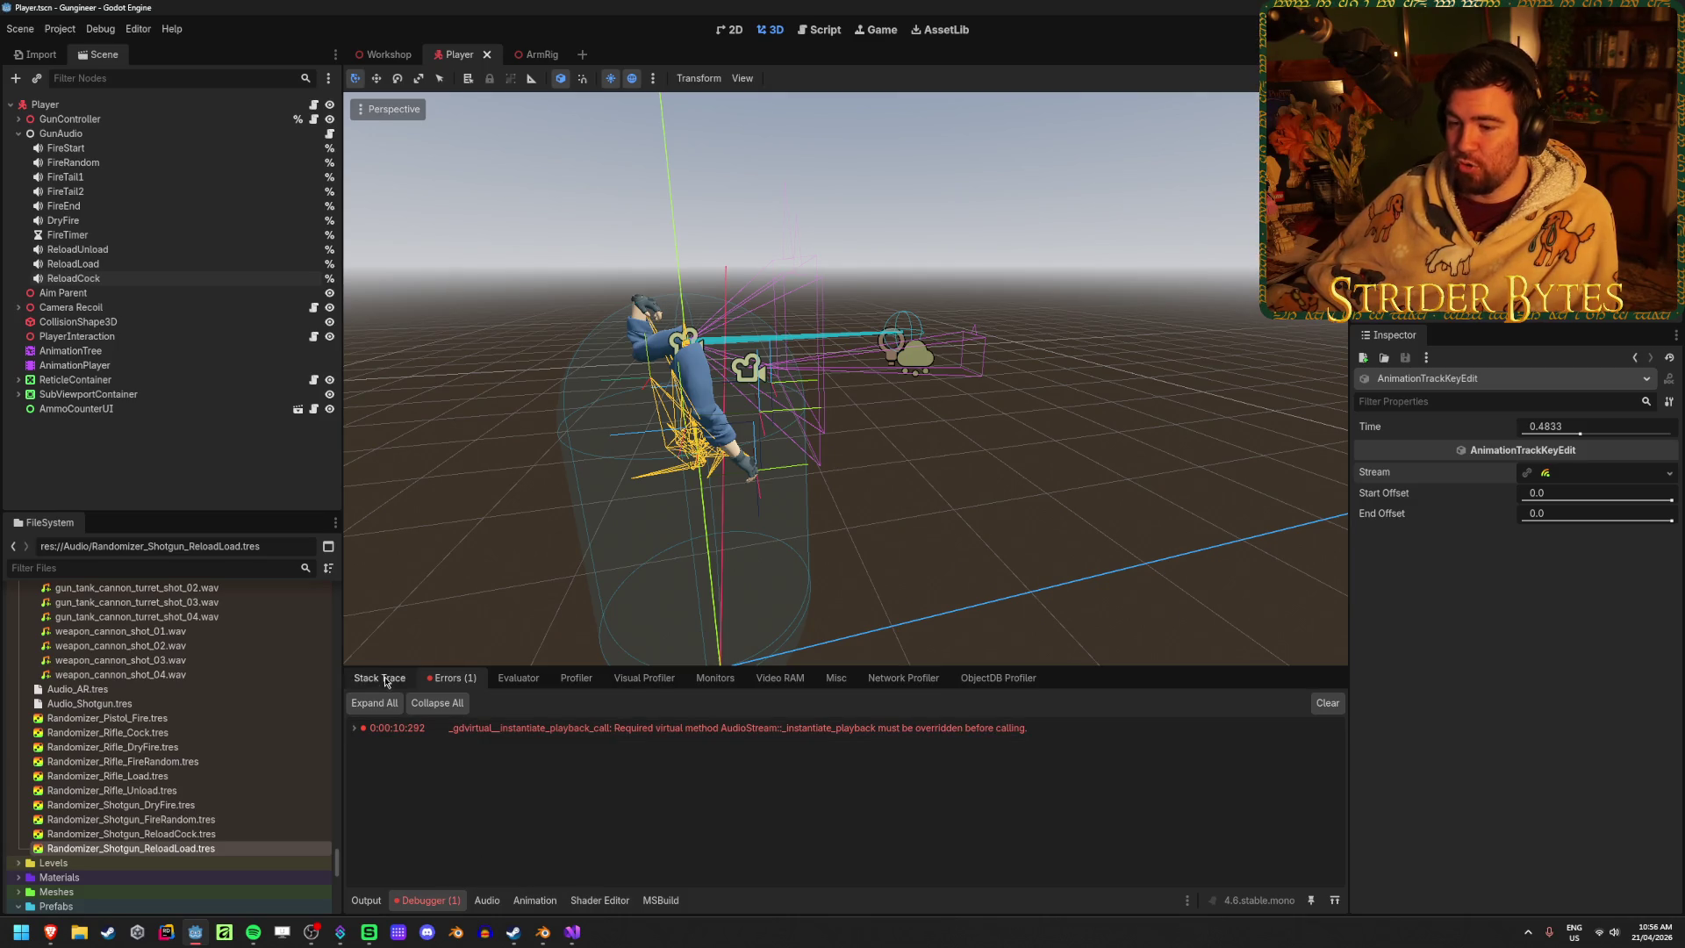
click(84, 365)
click(605, 845)
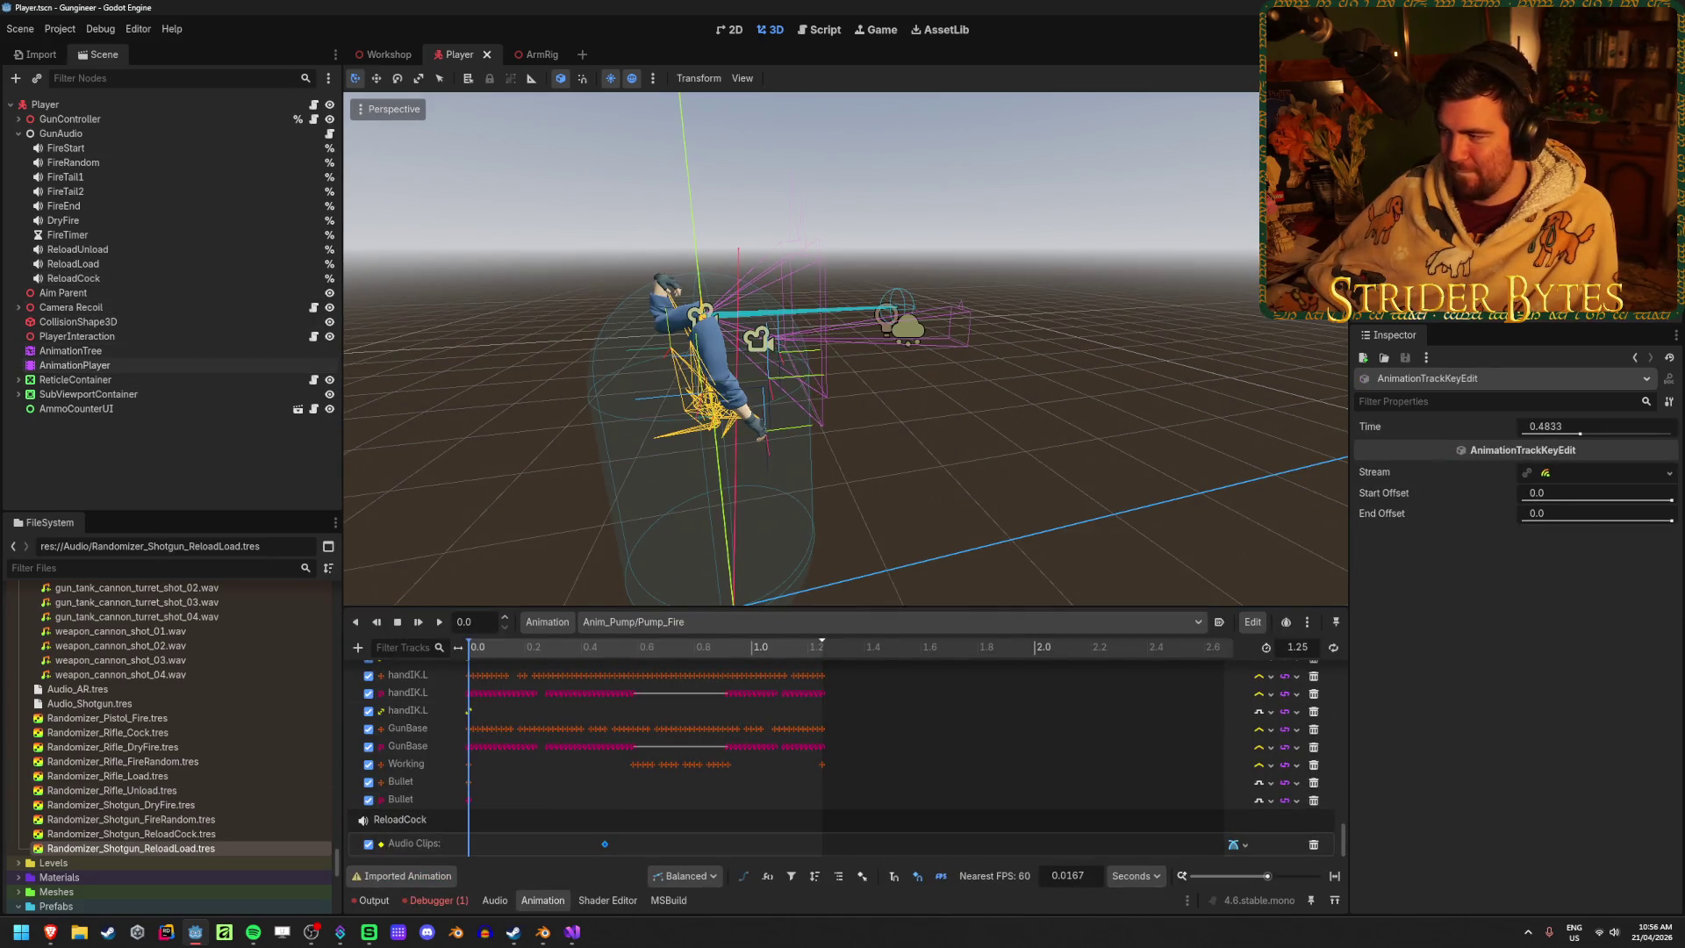
click(1669, 473)
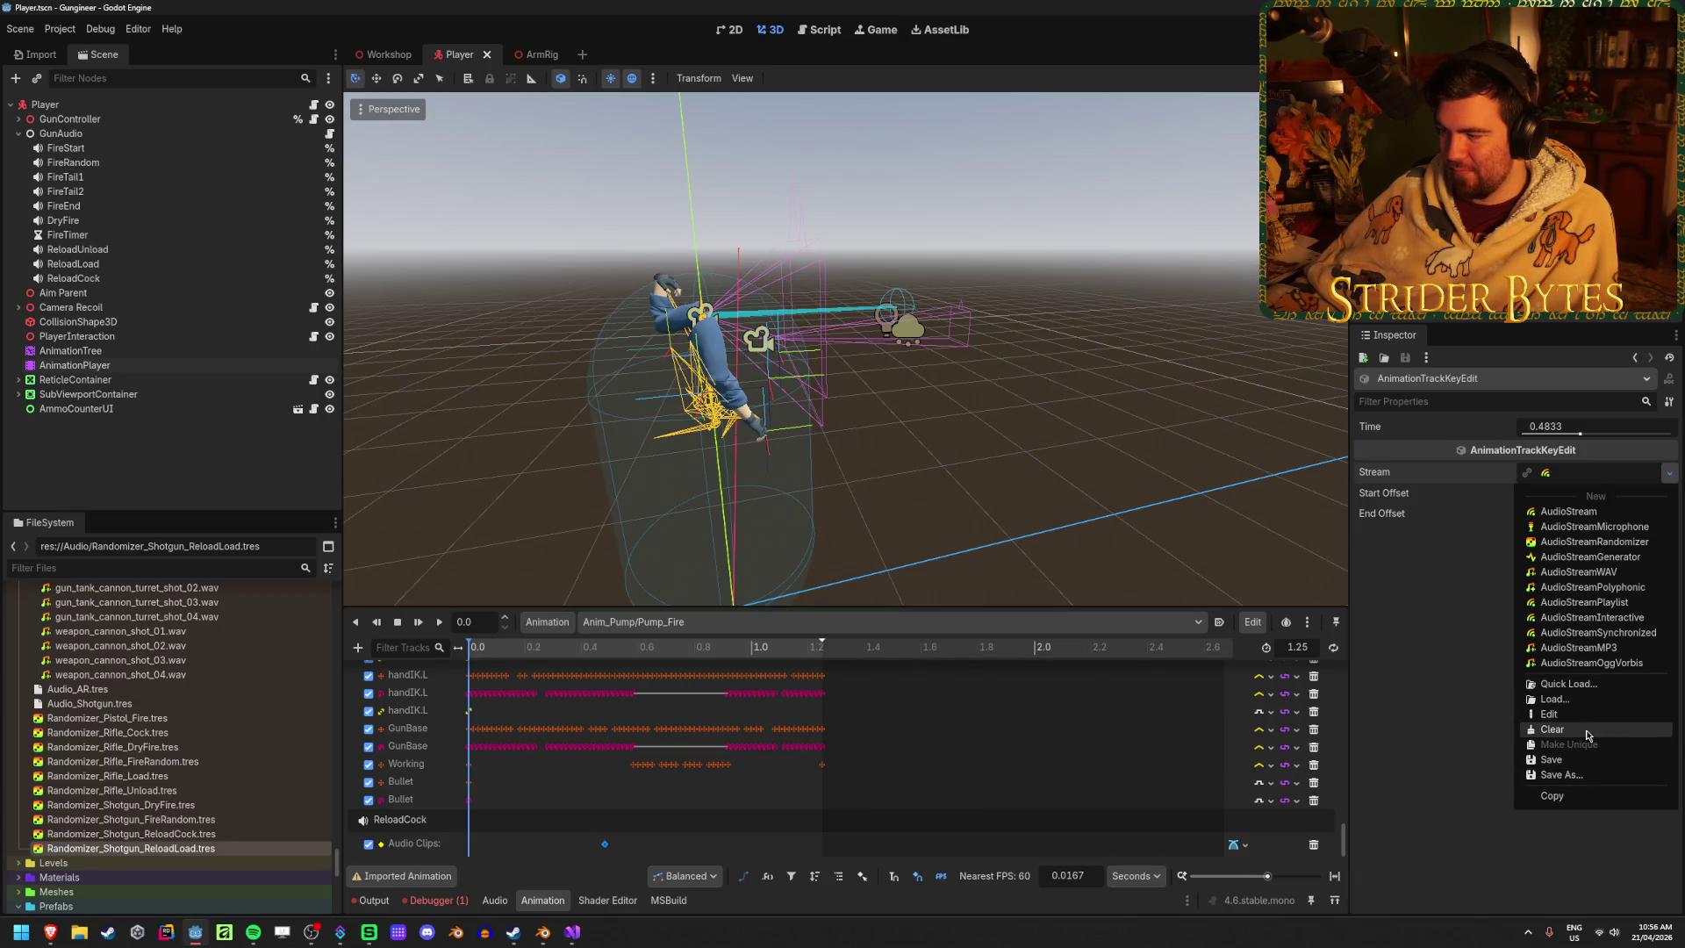
click(1562, 729)
key(ctrl+s)
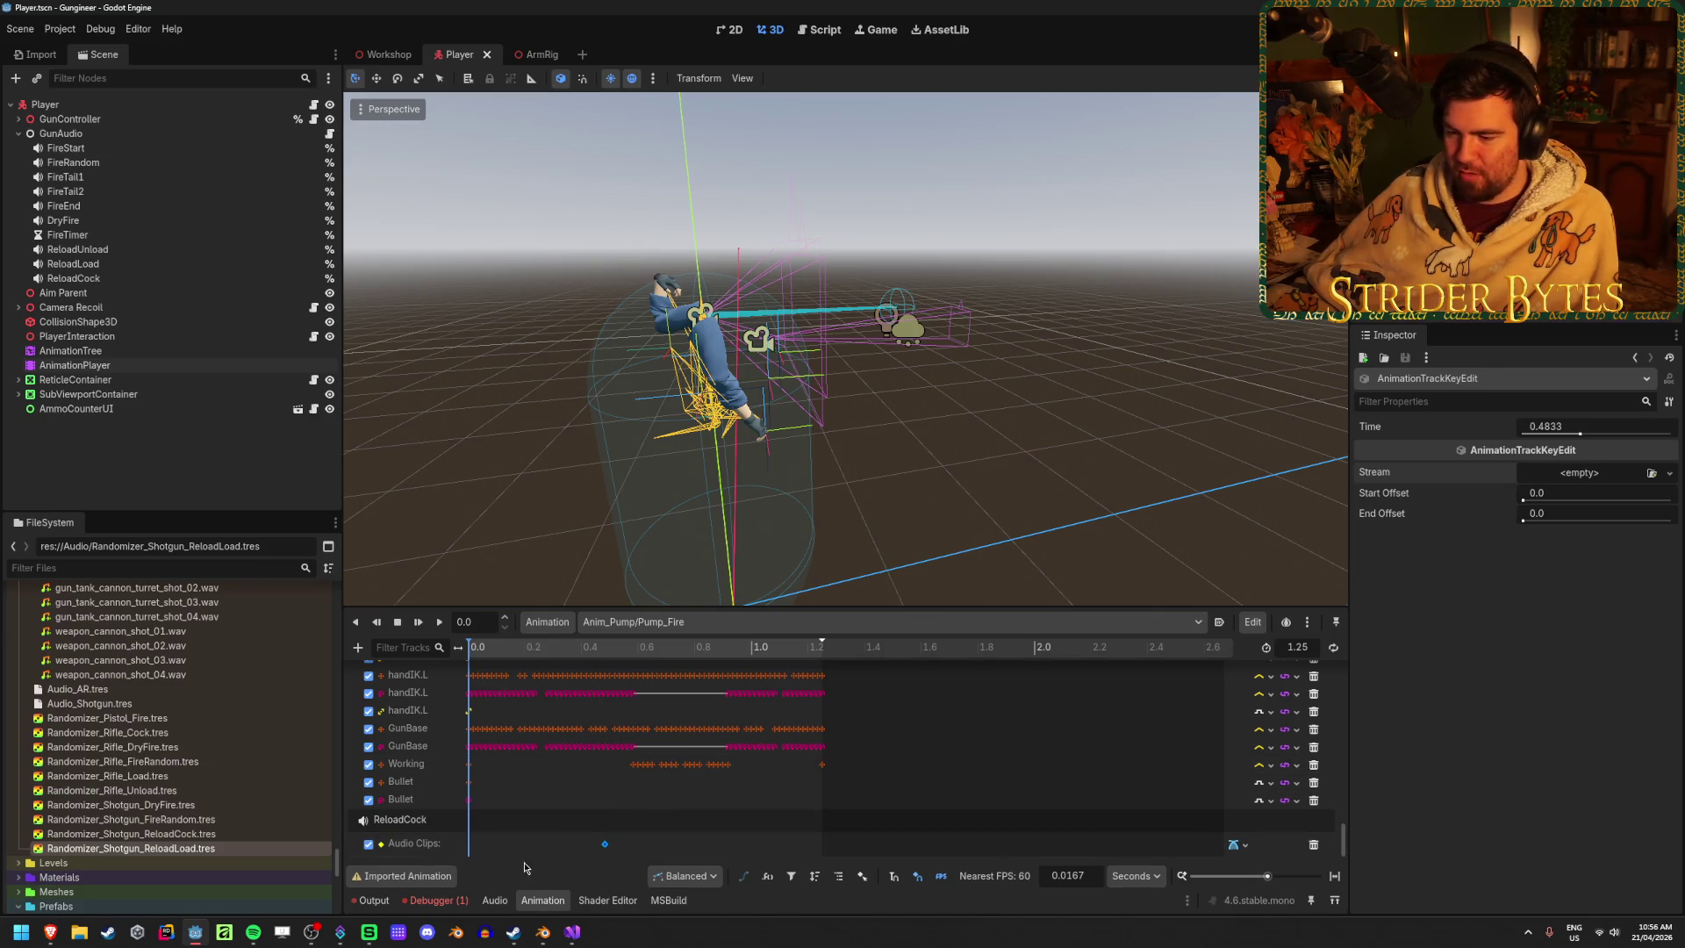
click(572, 931)
scroll(559, 677, up, 10)
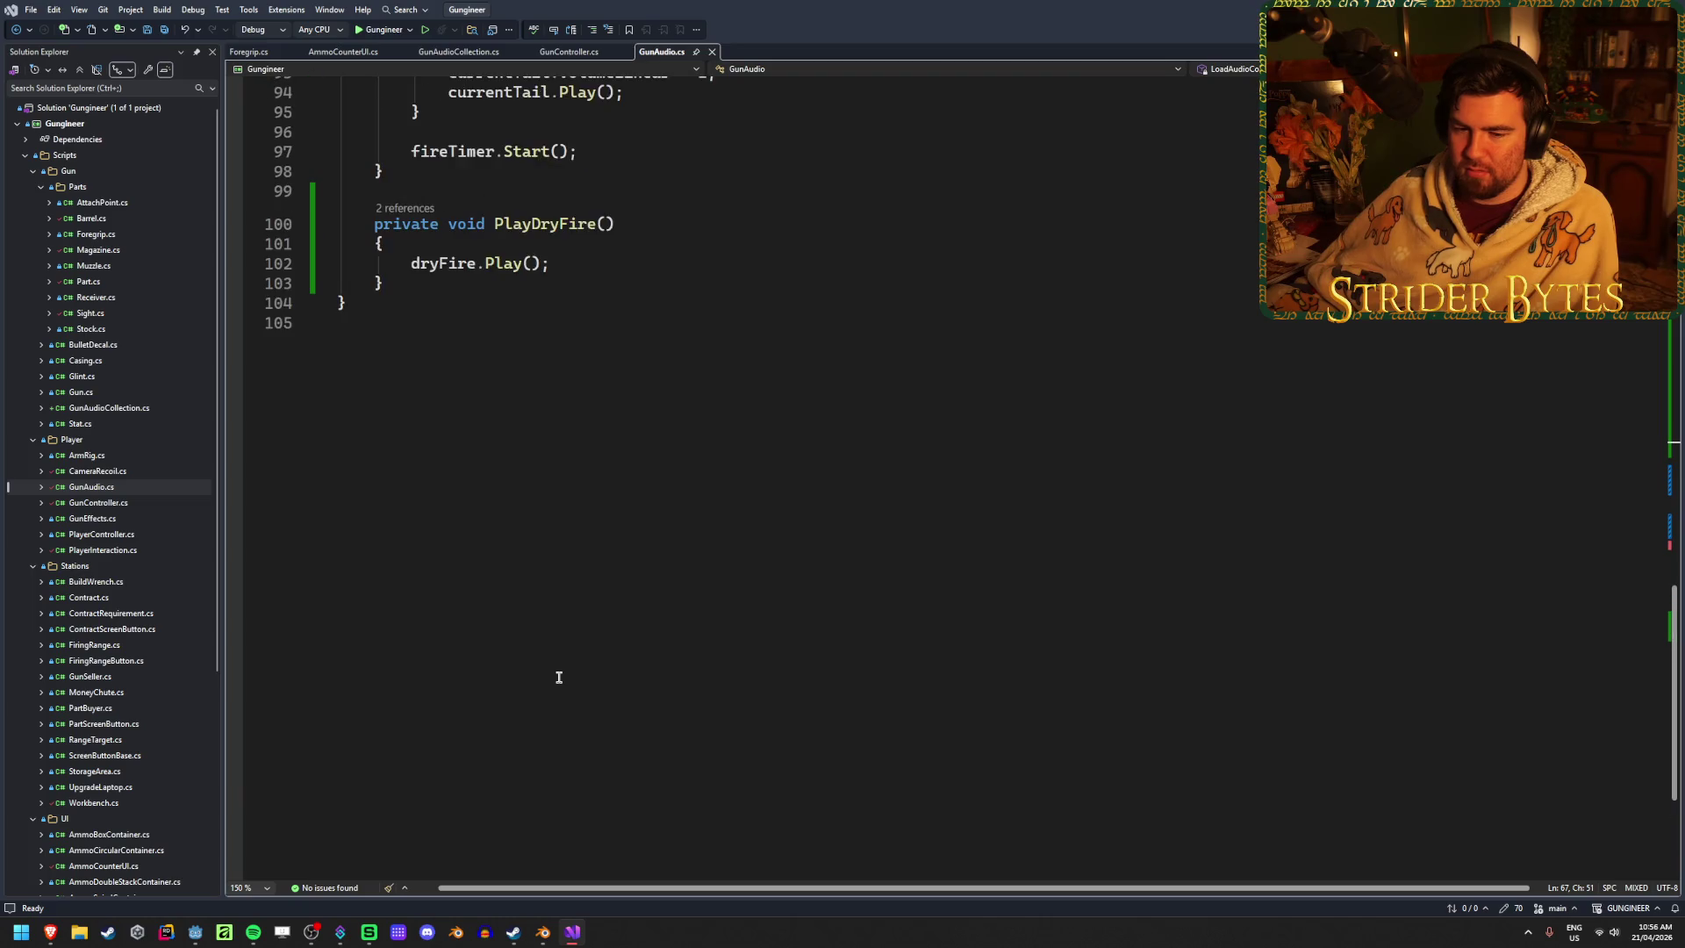
Open a new line below PlayDryFire for a public method, keeping PlayDryFire private, and save
click(755, 639)
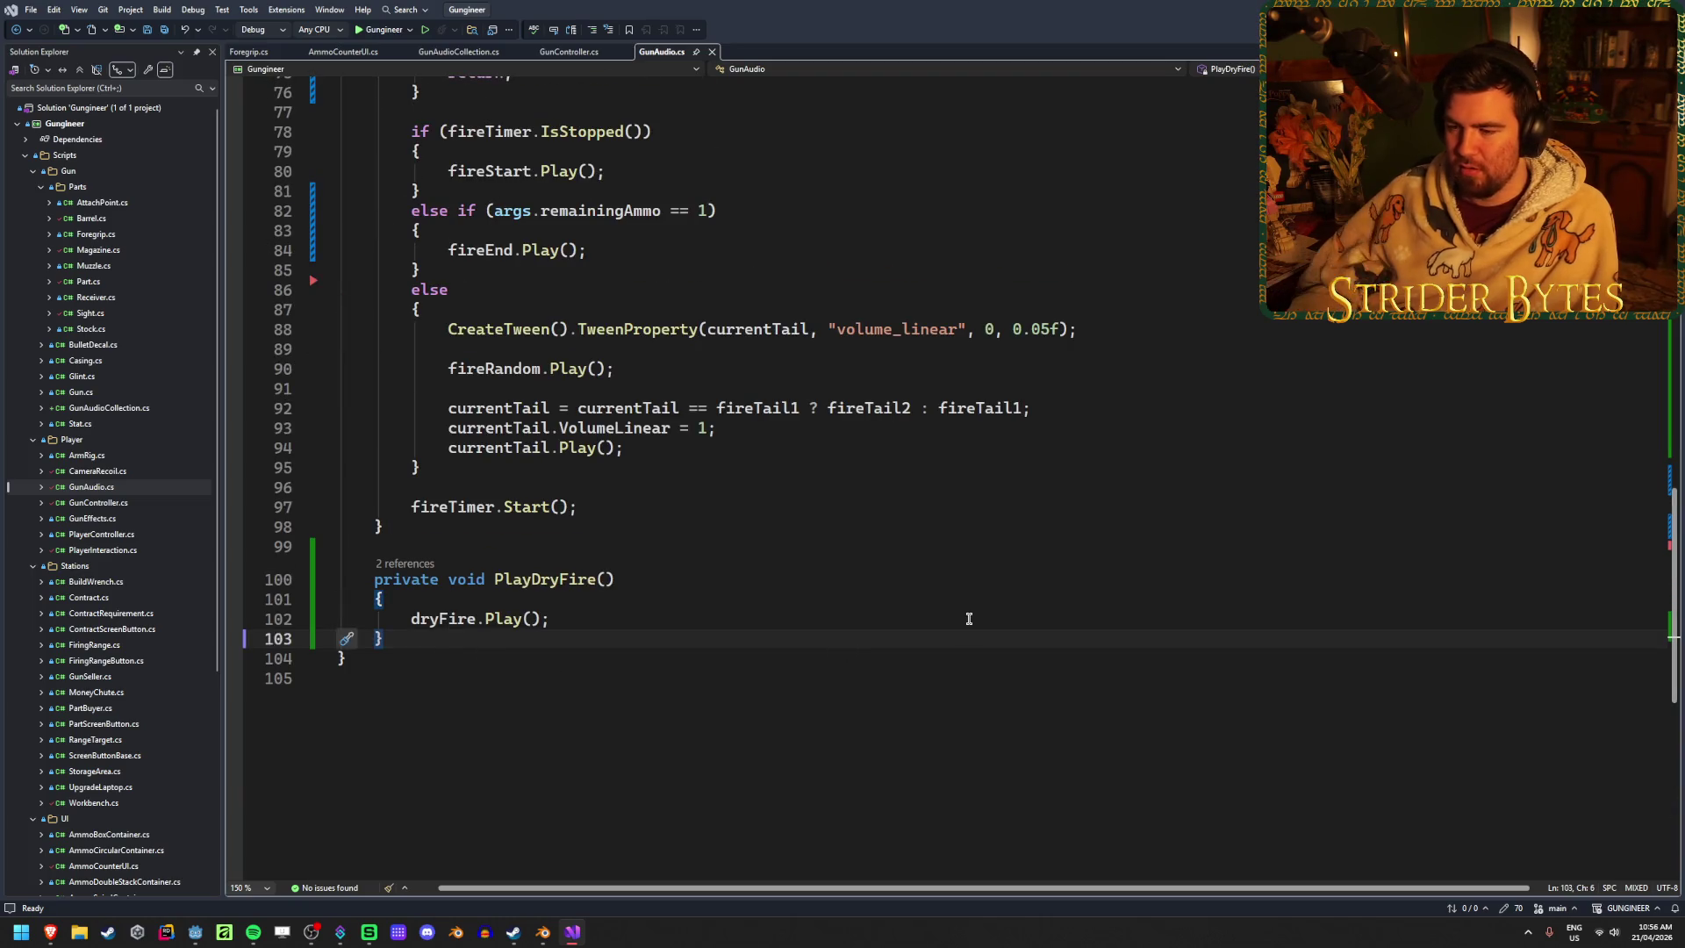
key(Return)
key(Return)
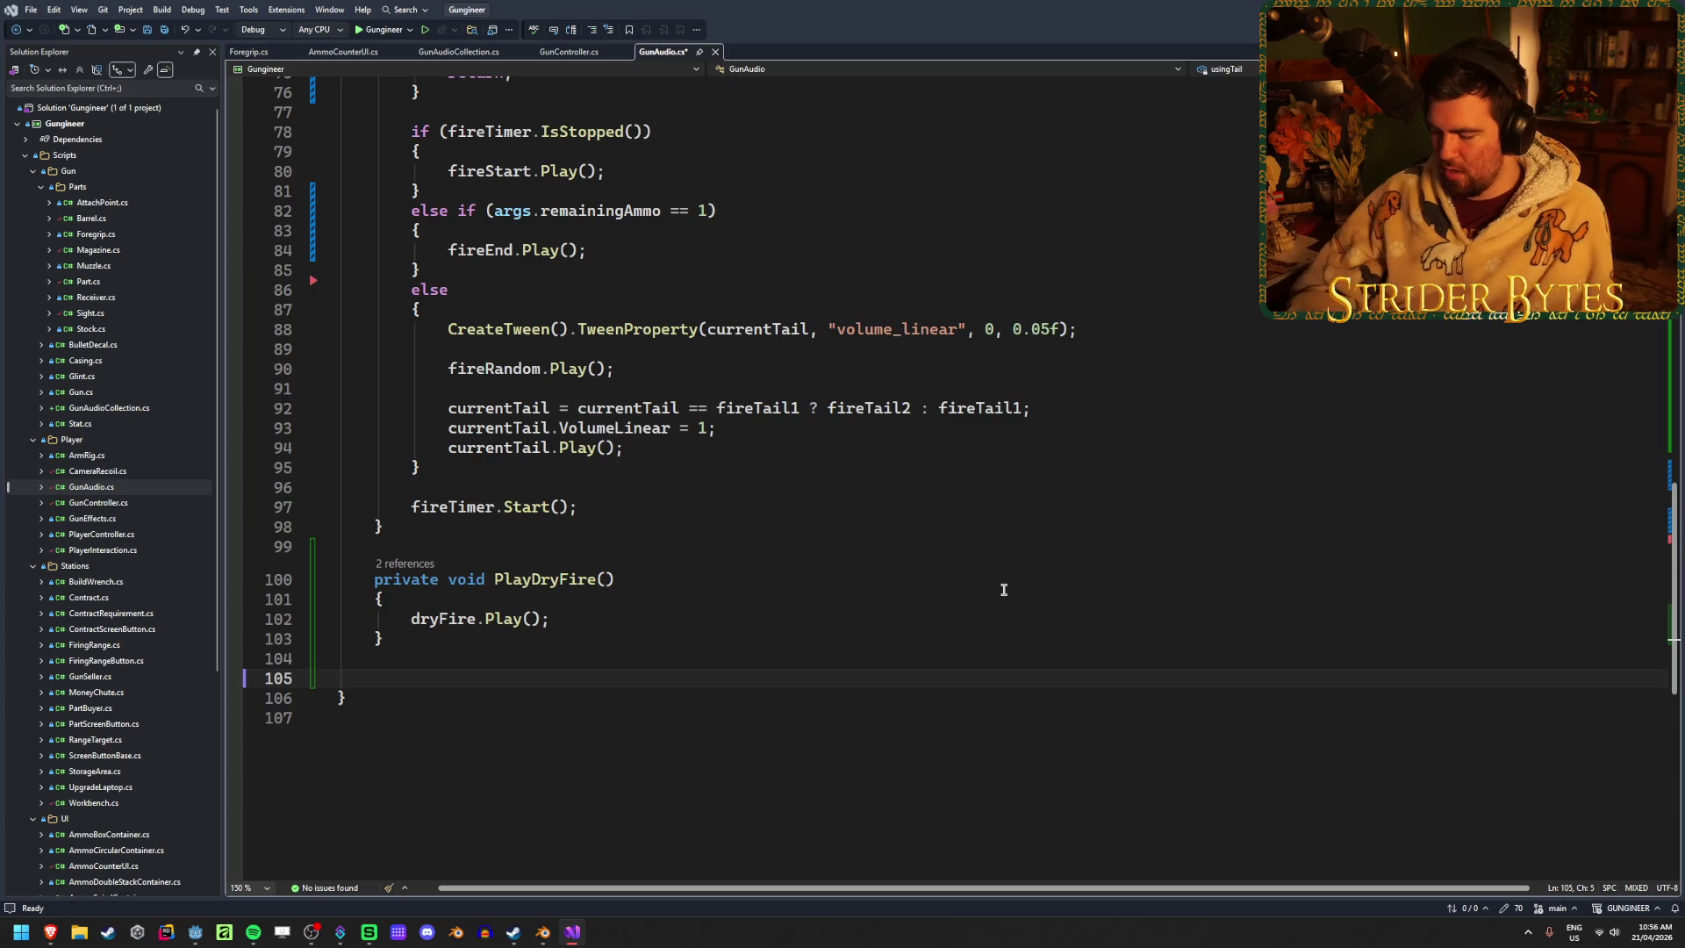
text(public)
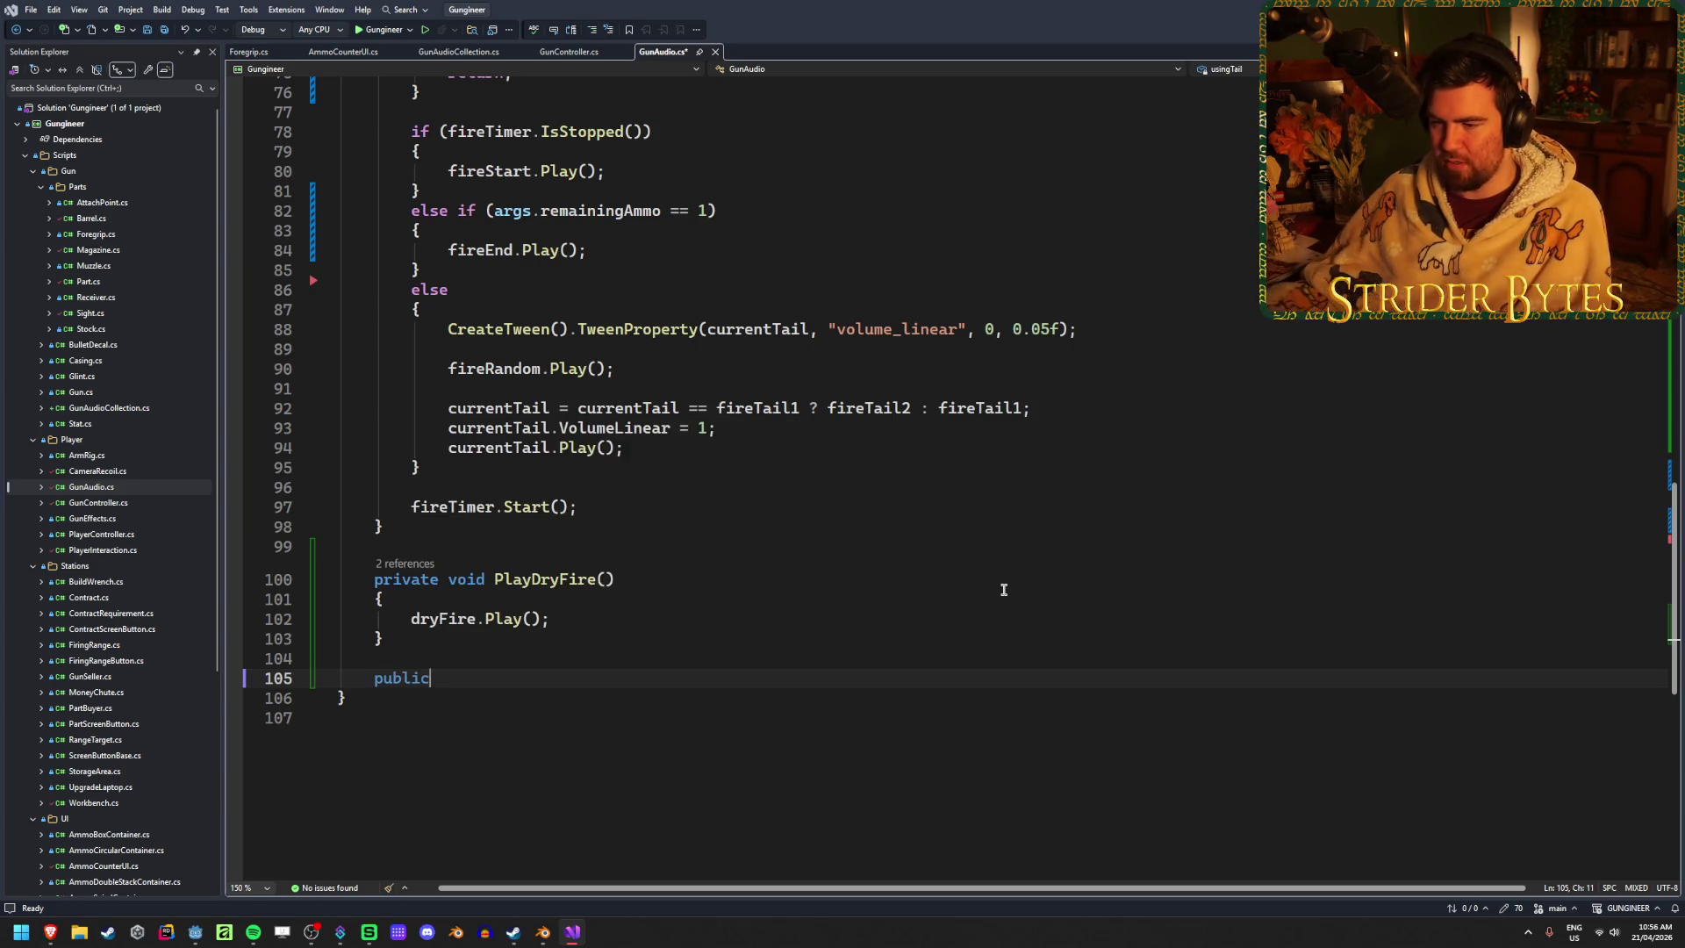
double_click(395, 579)
text(public)
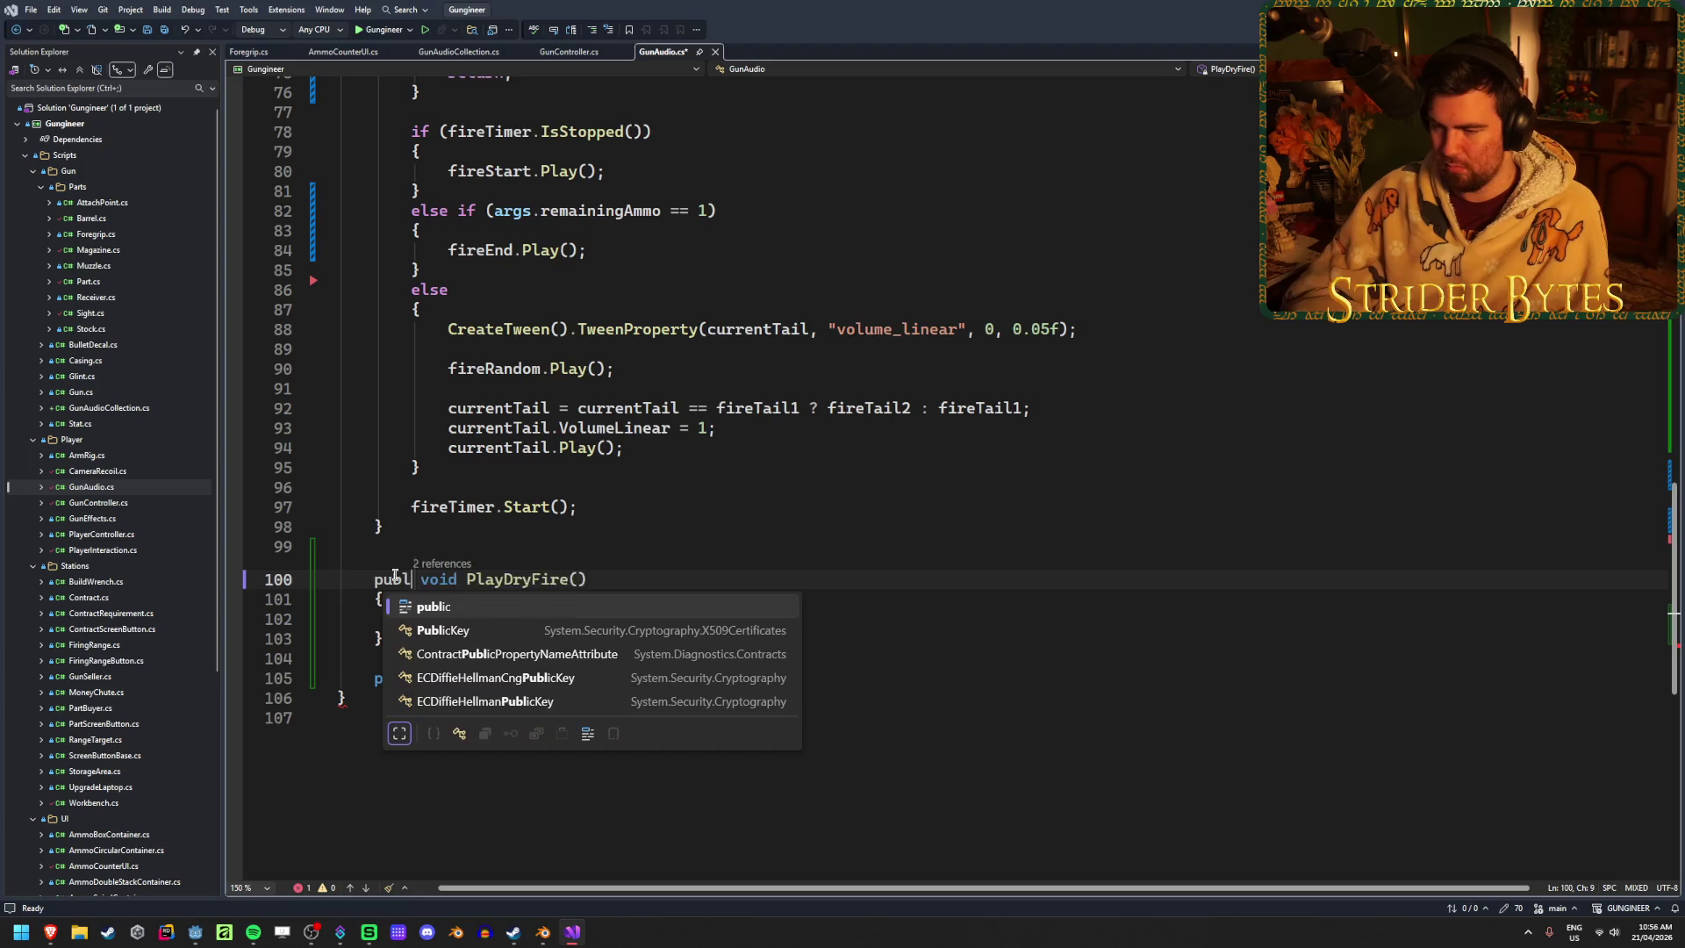
scroll(474, 650, up, 9)
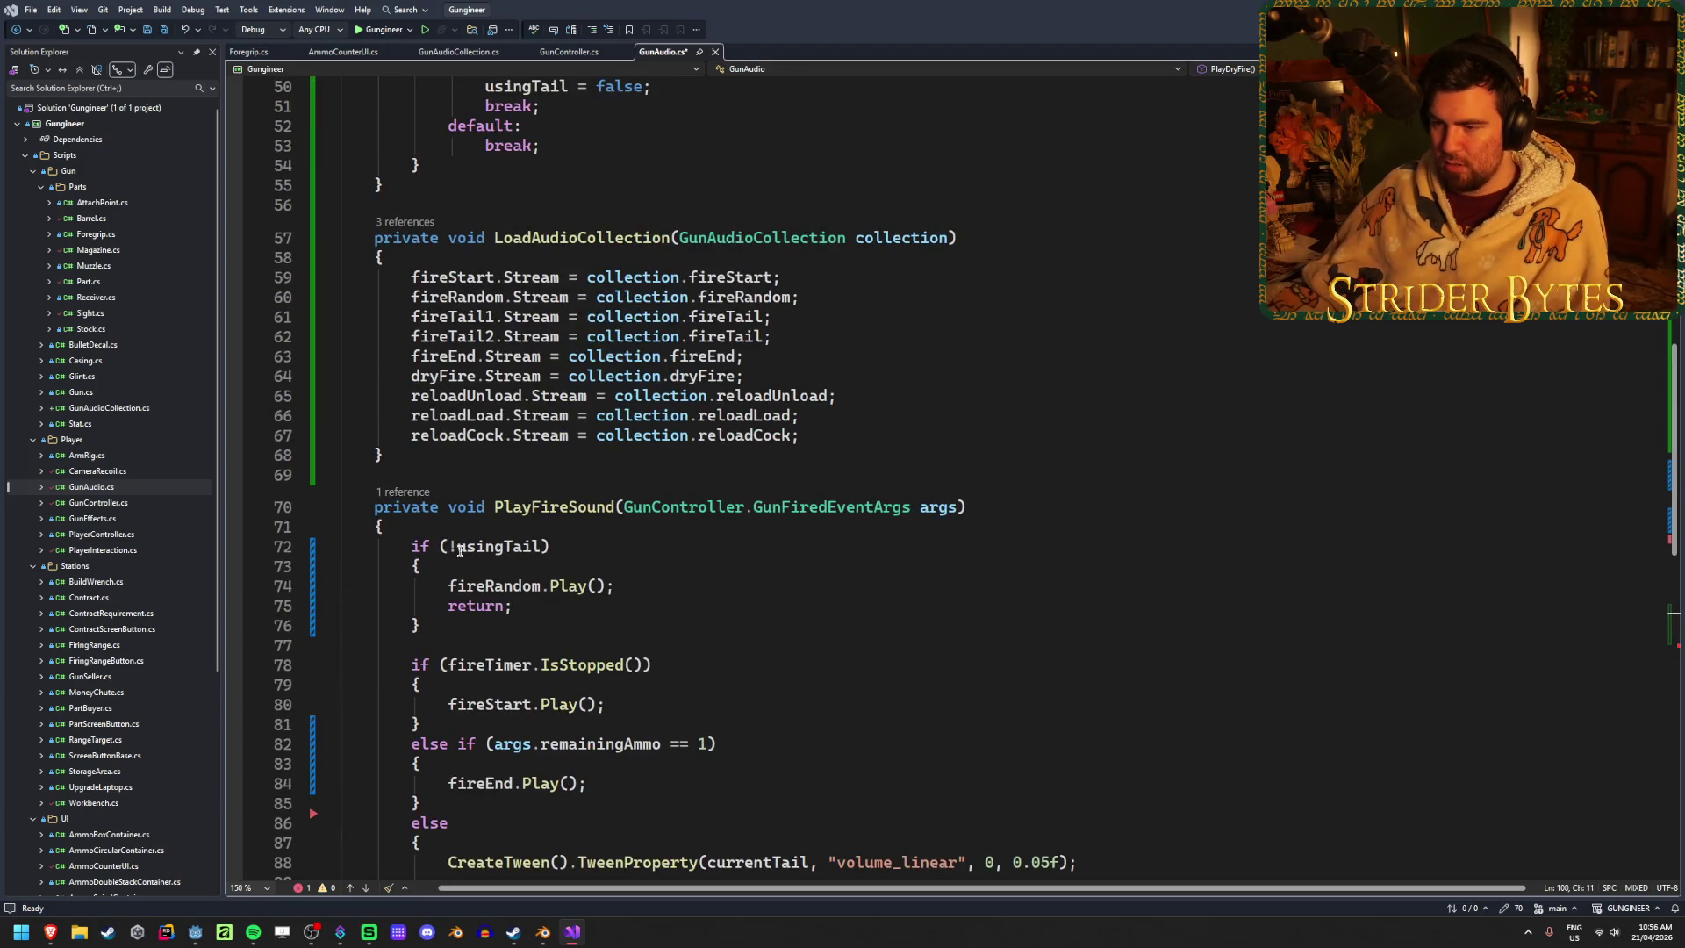
double_click(396, 507)
click(382, 507)
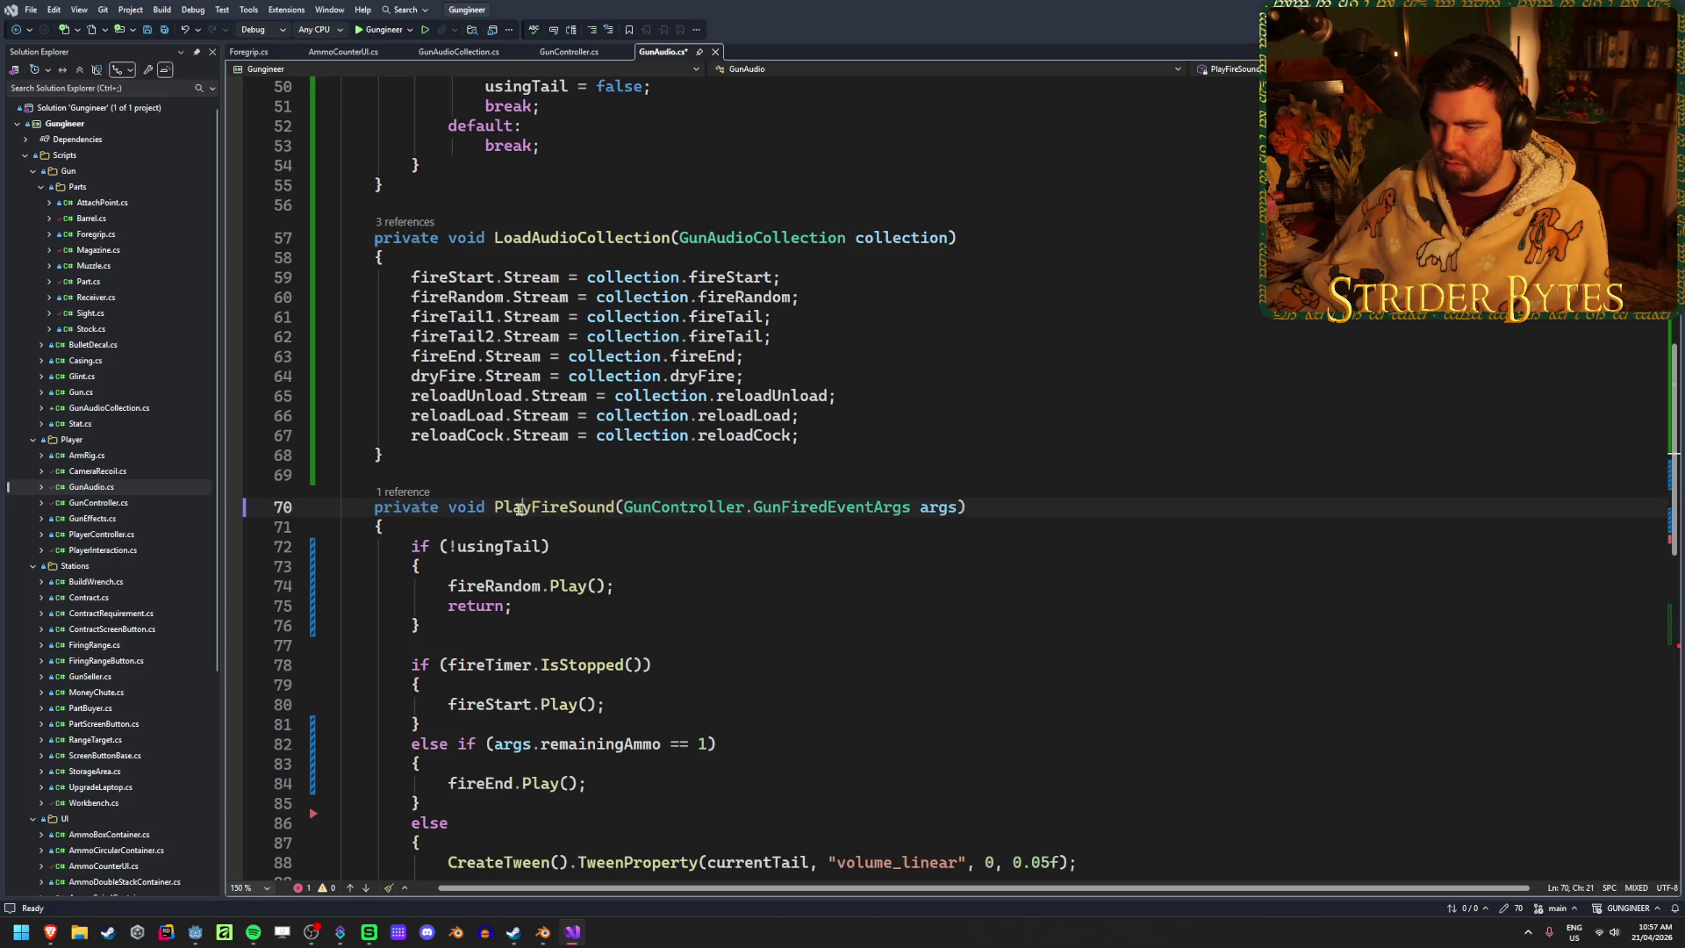
key(ctrl+minus)
text(public void)
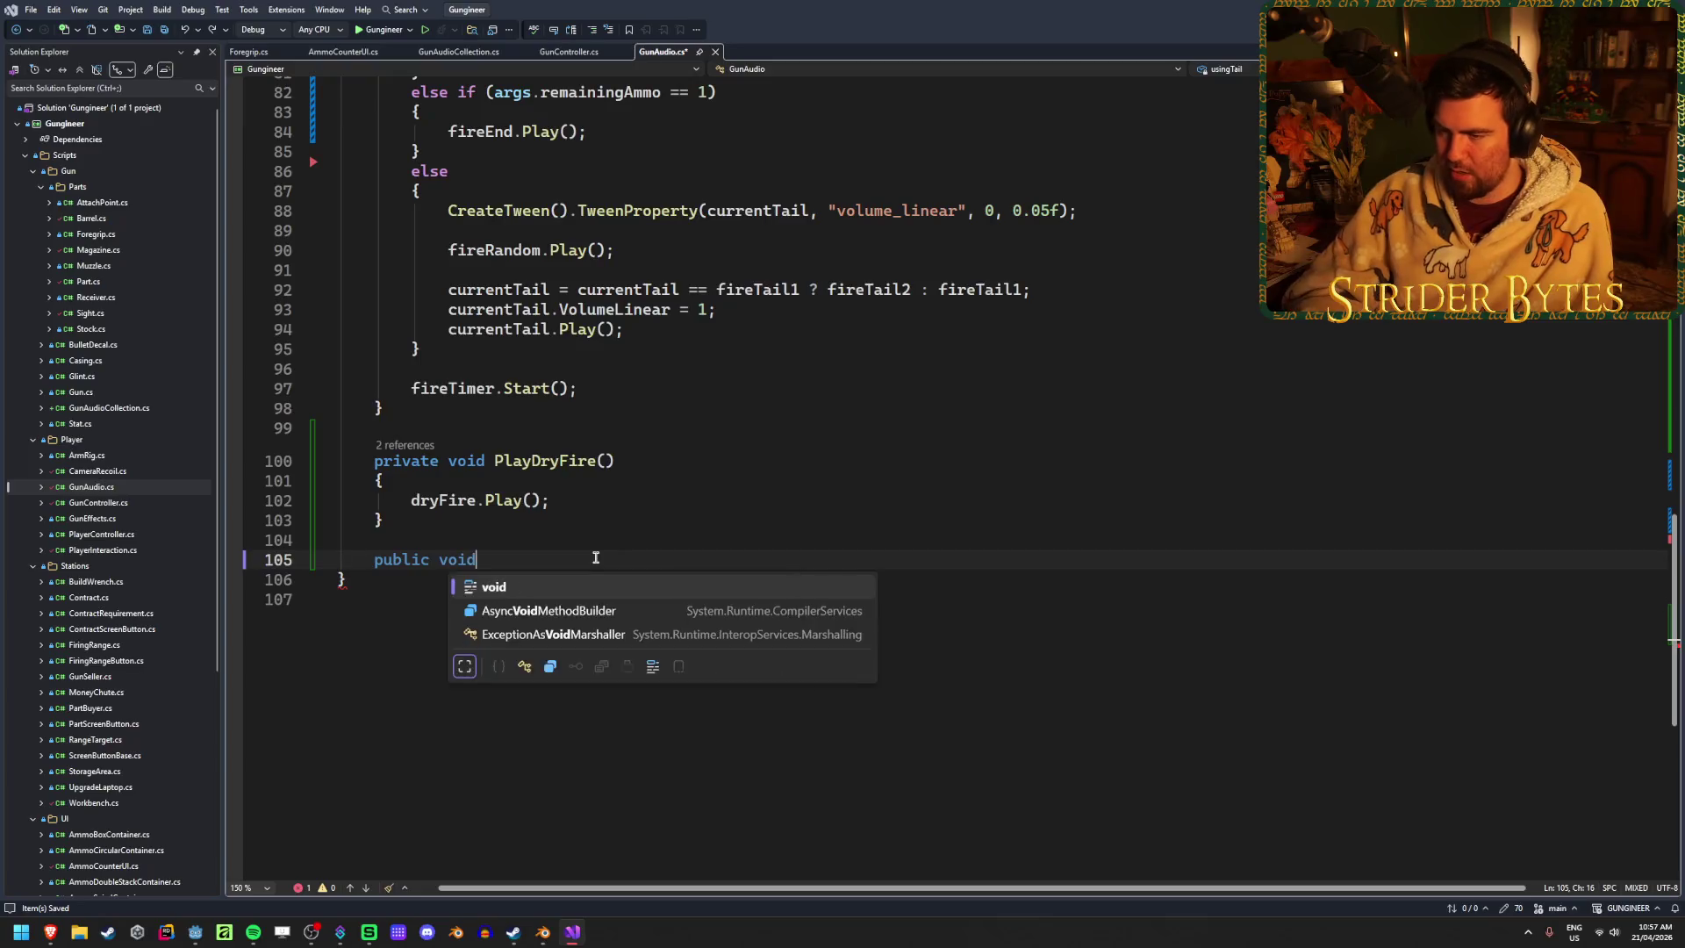
key(ctrl+s)
Write PlayReloadUnload() with a reloadUnload.Play() call
text( P)
text(layRe)
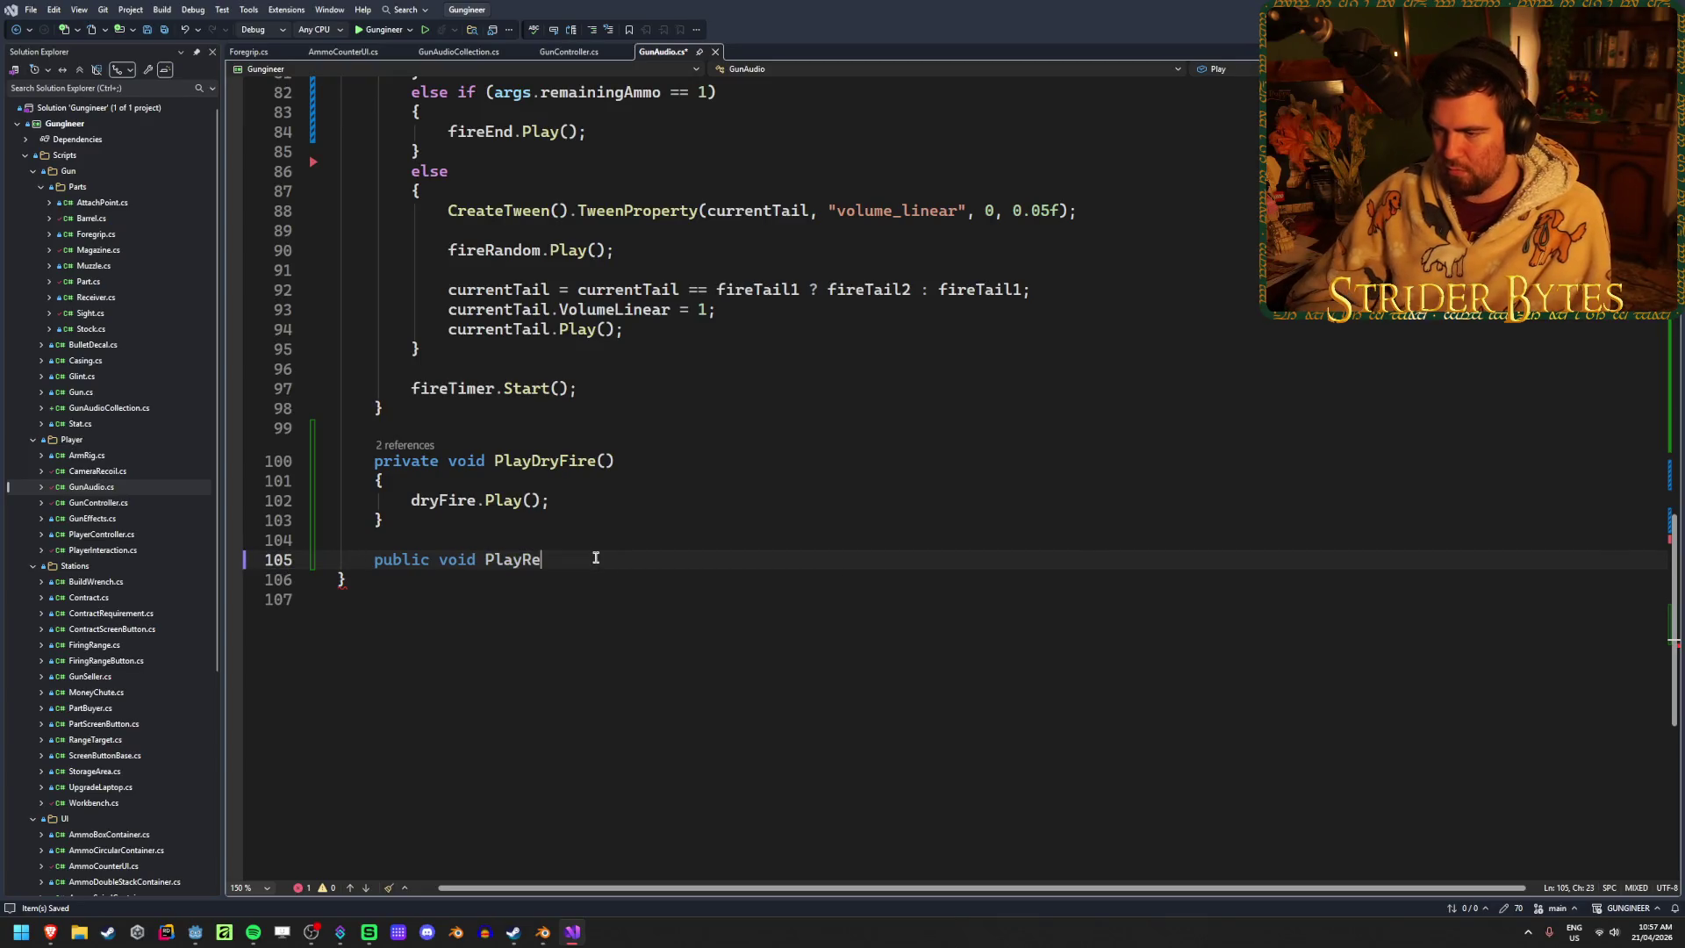
text(loadUnload)
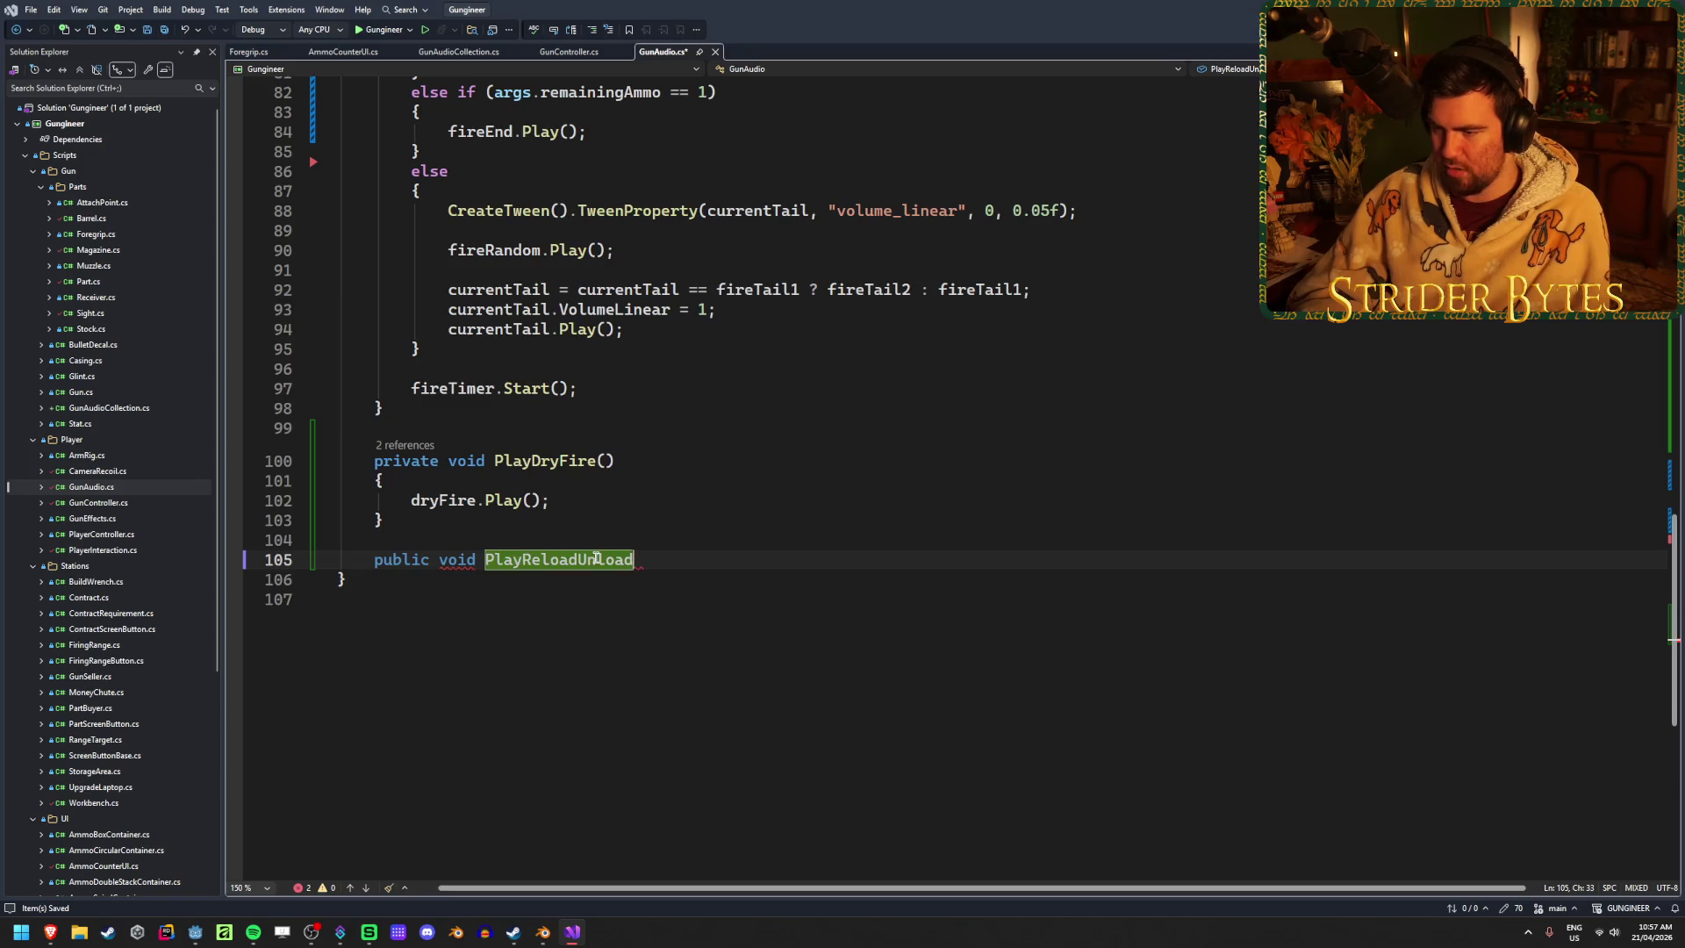
text((){)
key(Return)
key(Tab)
key(Down)
key(Return)
key(Return)
Add public void PlayReloadLoad() calling reloadLoad.Play()
text(pub)
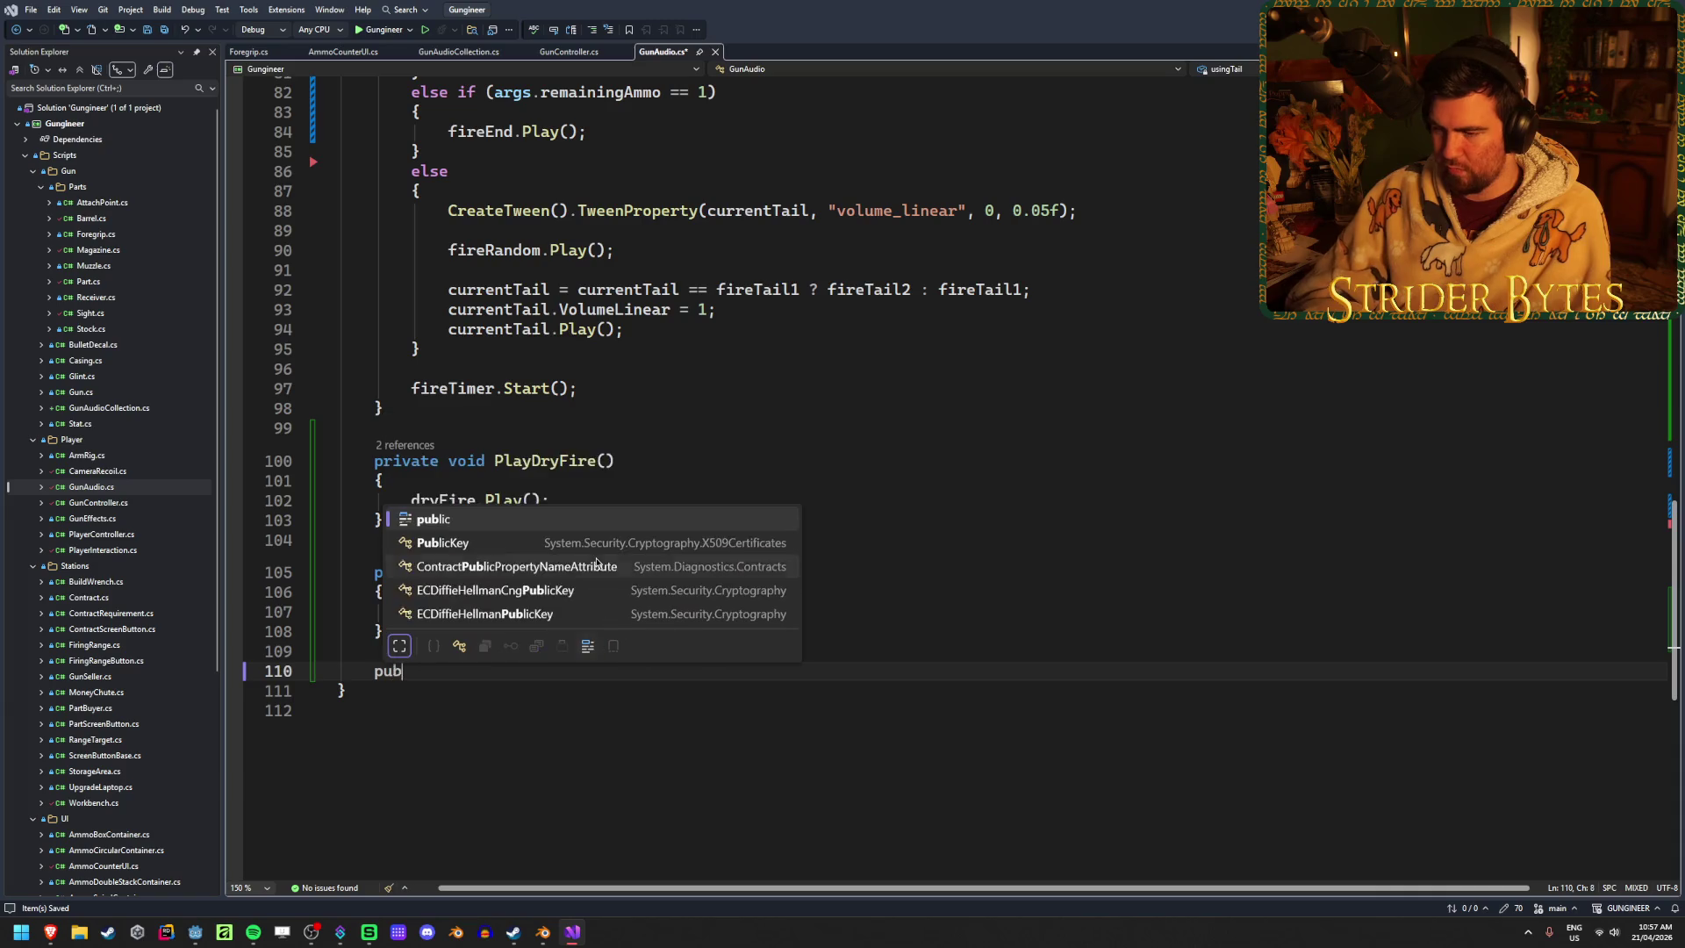
text(lic void P)
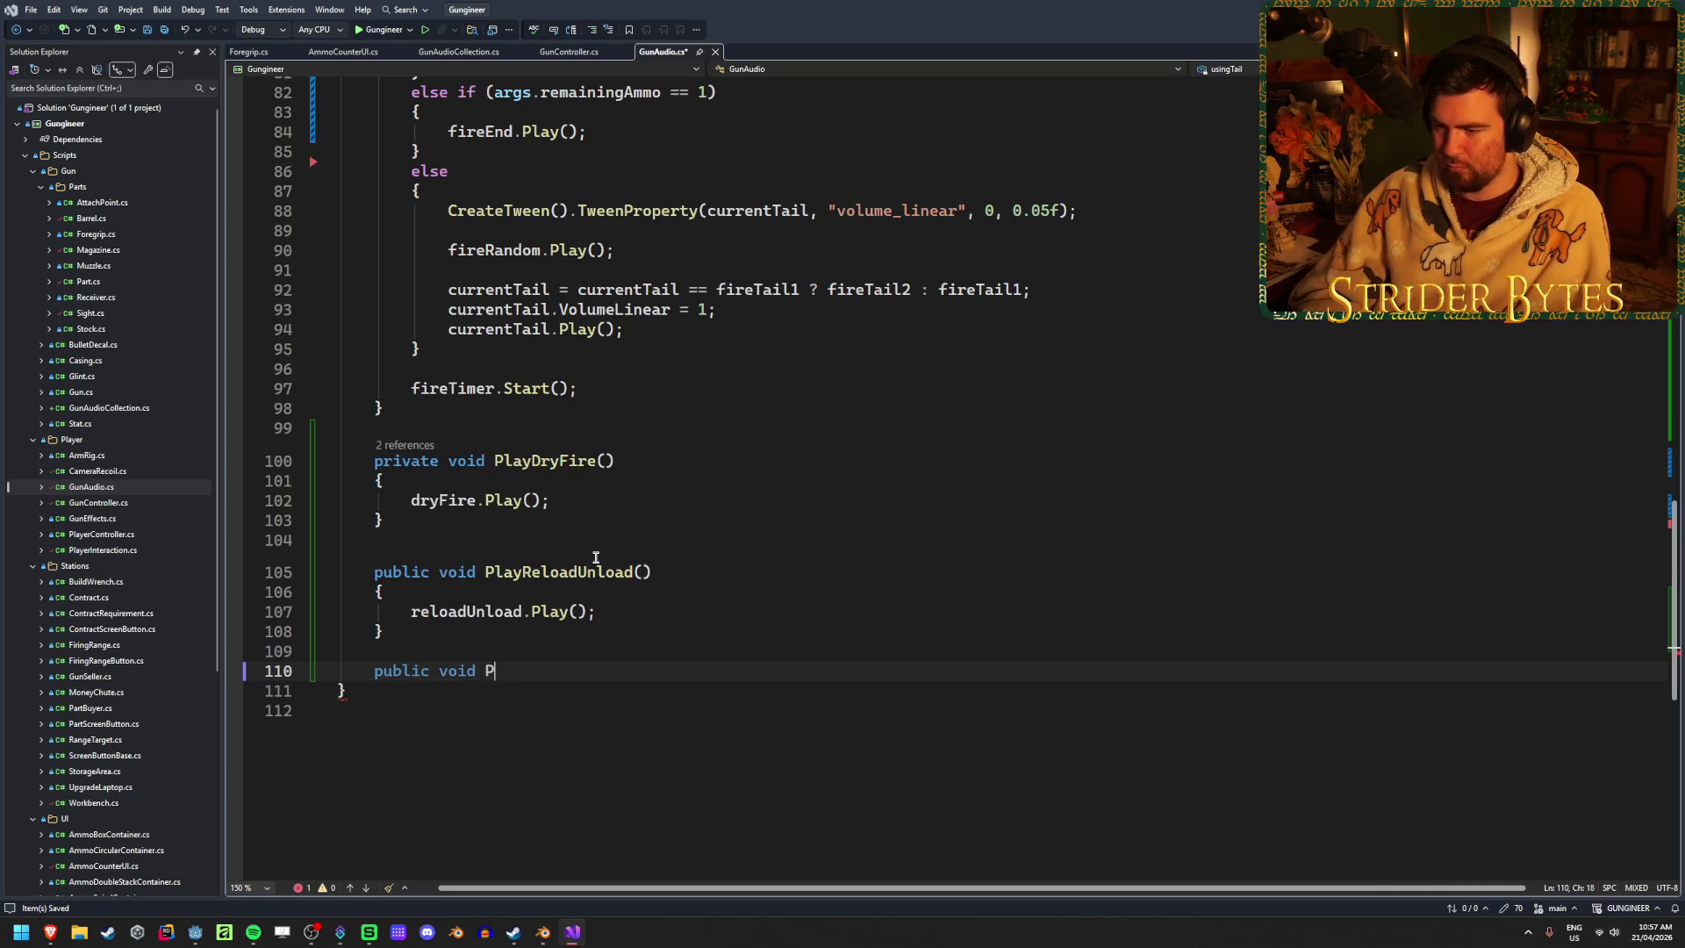
text(layReloadLoad())
key(Return)
text({)
key(Return)
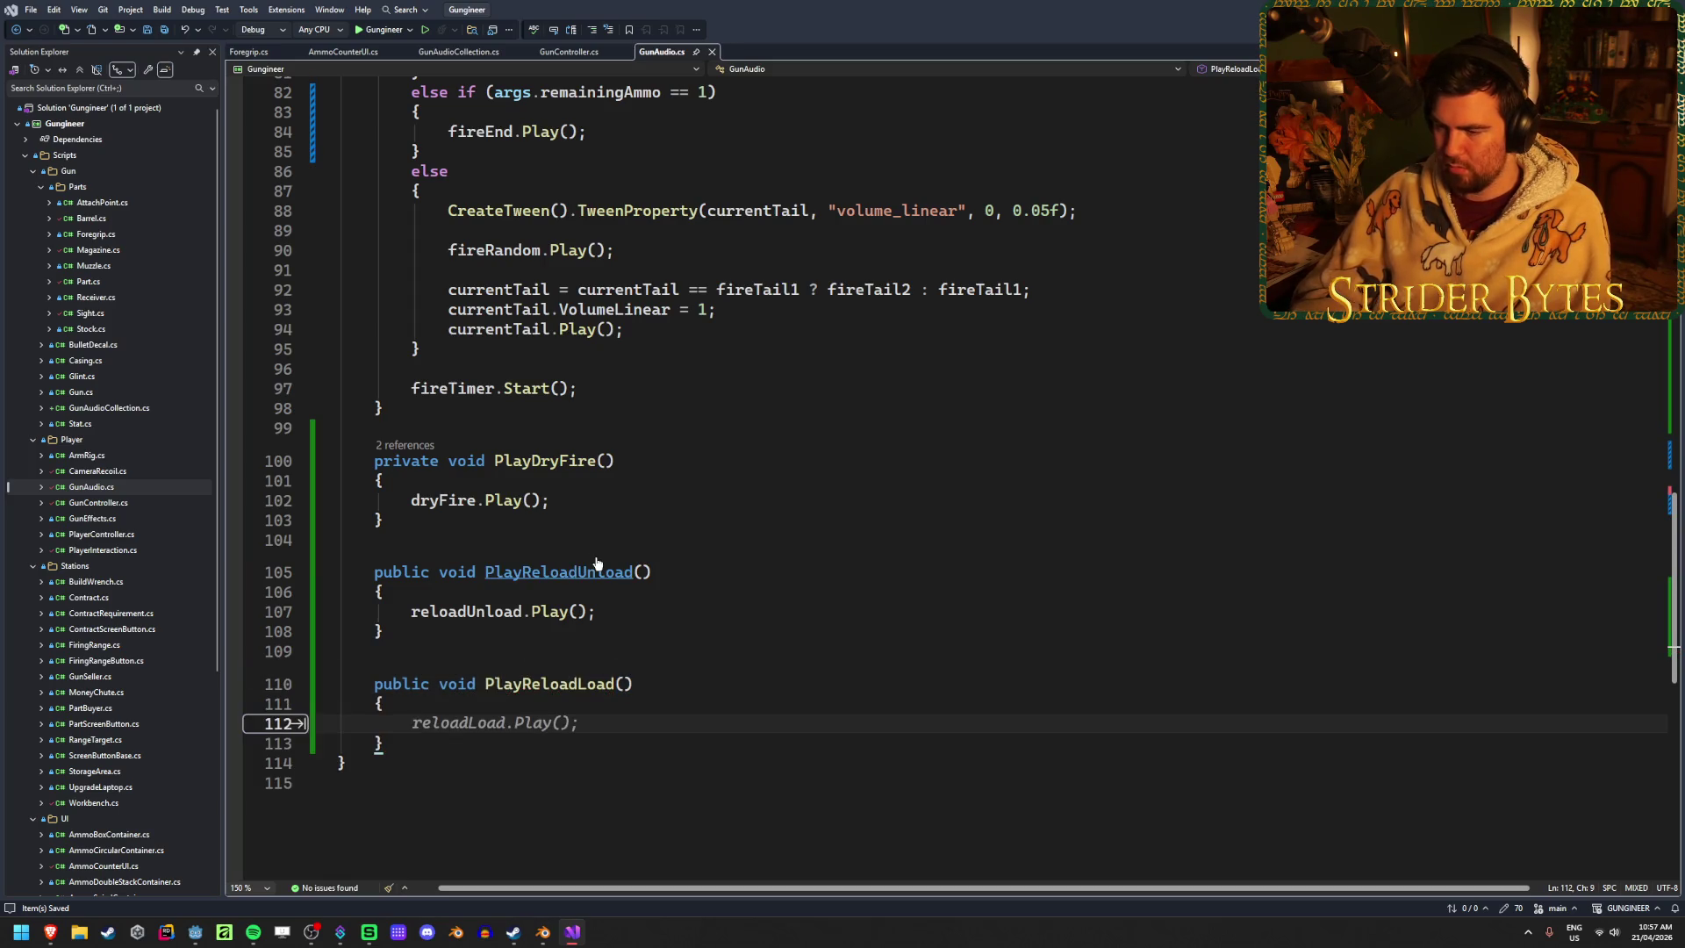
key(Tab)
key(Down)
key(Return)
key(Return)
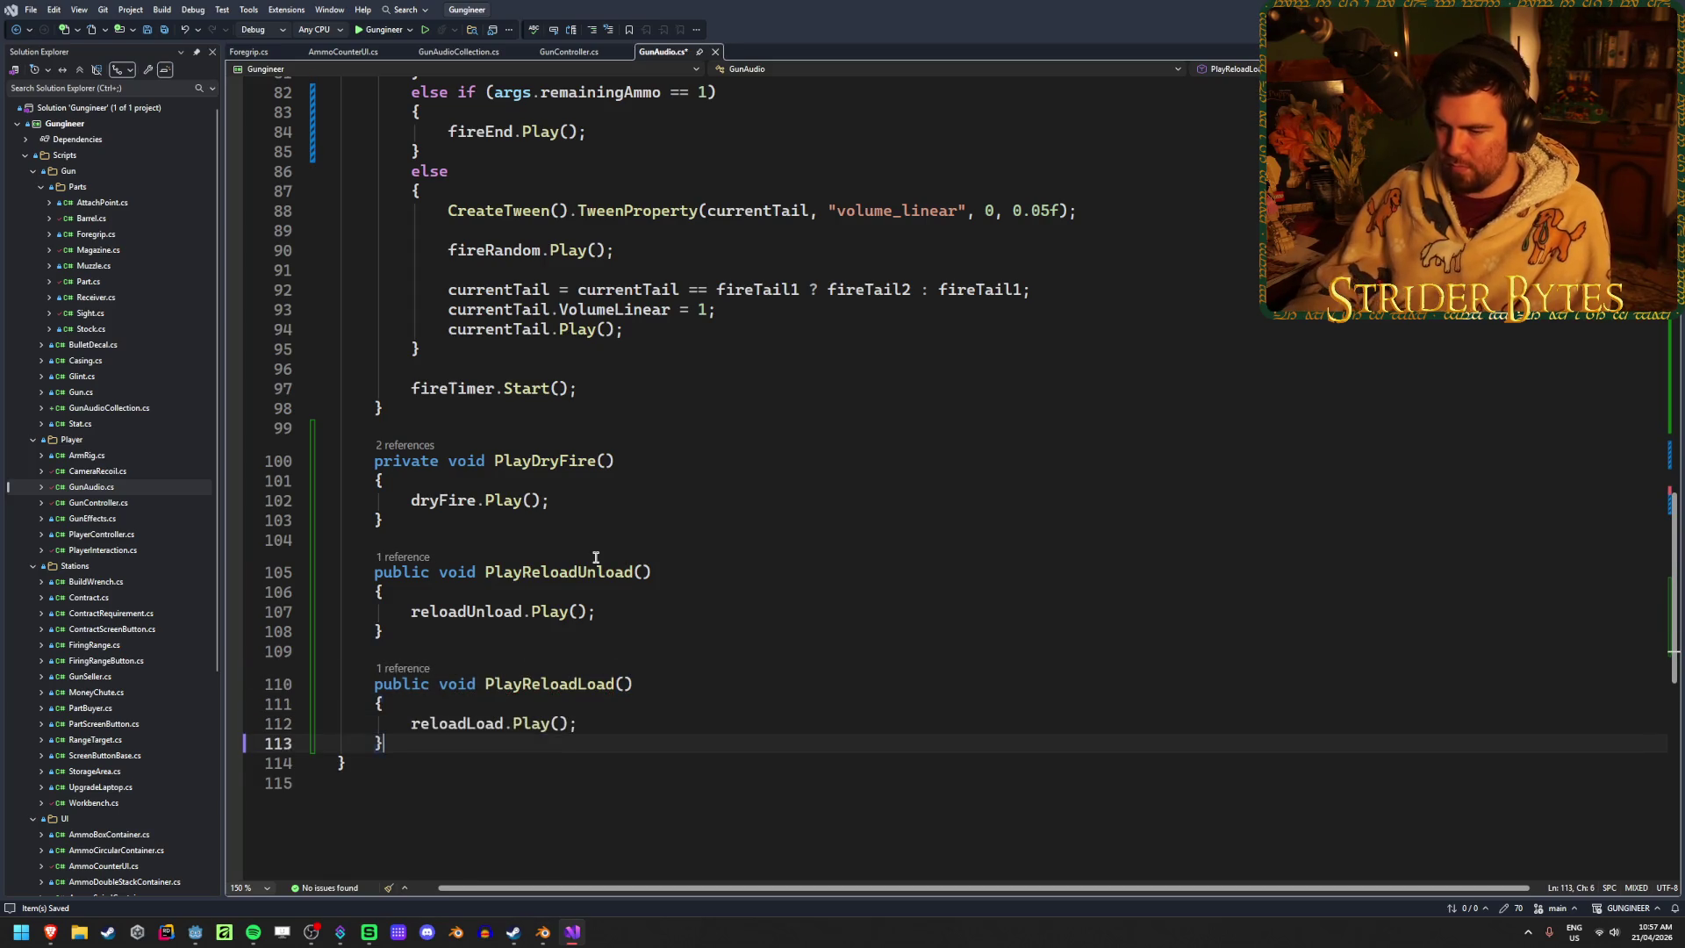
Add public void PlayReloadCock() calling reloadCock.Play() and save the script
text(public )
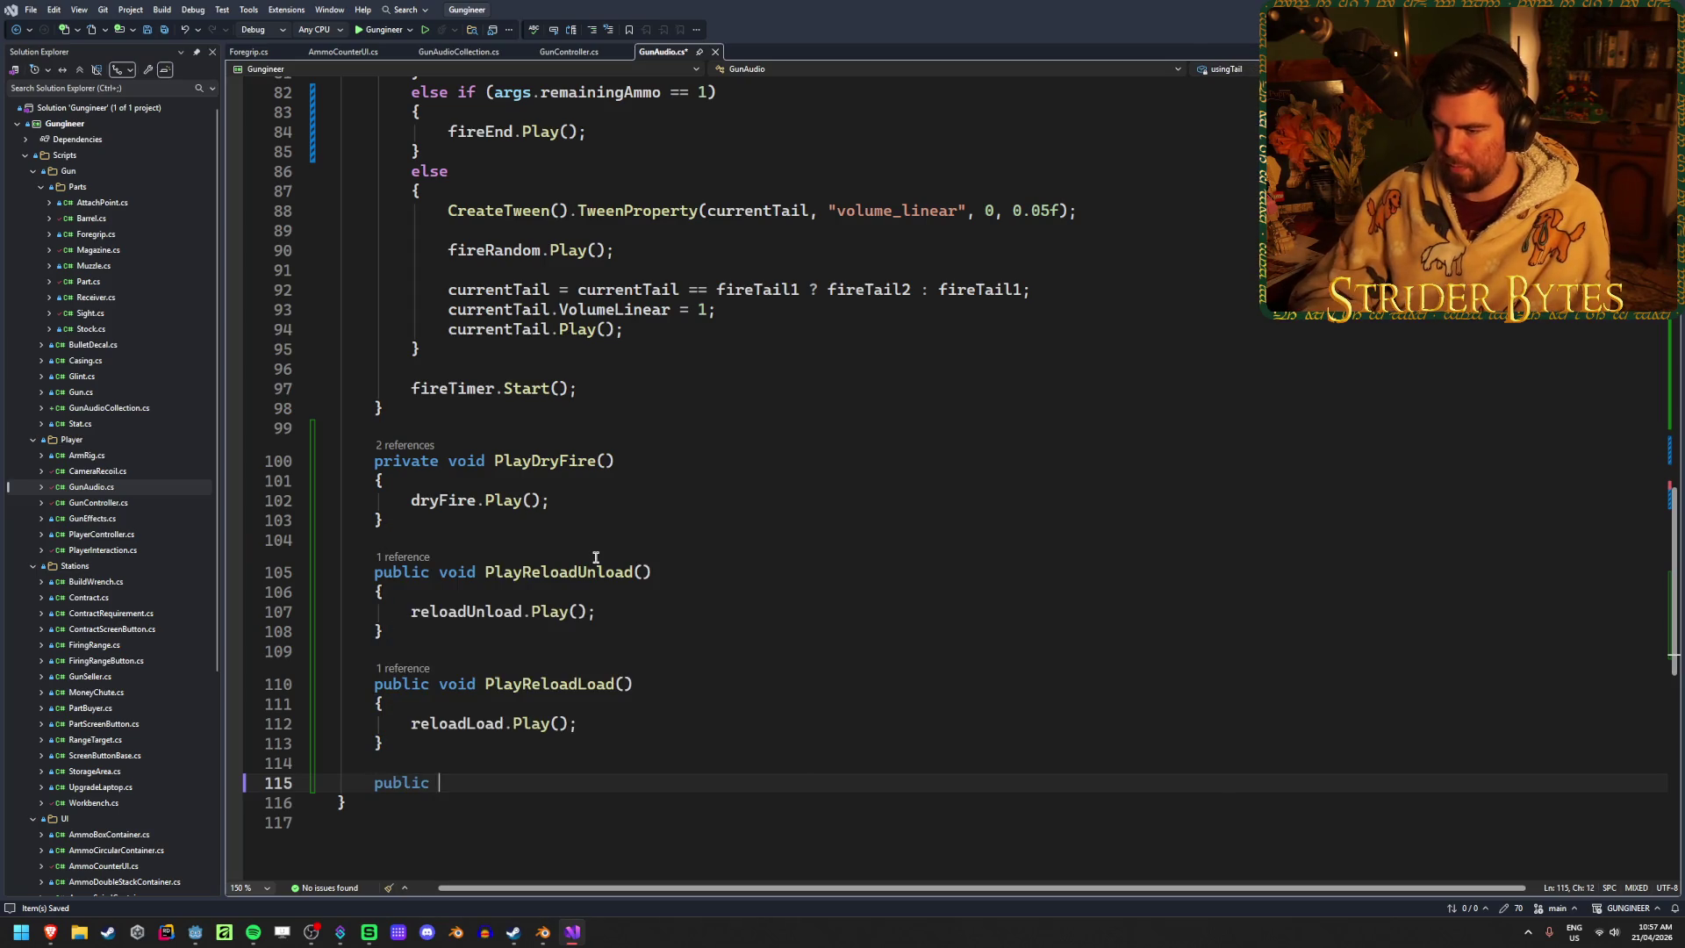
text(void Pla)
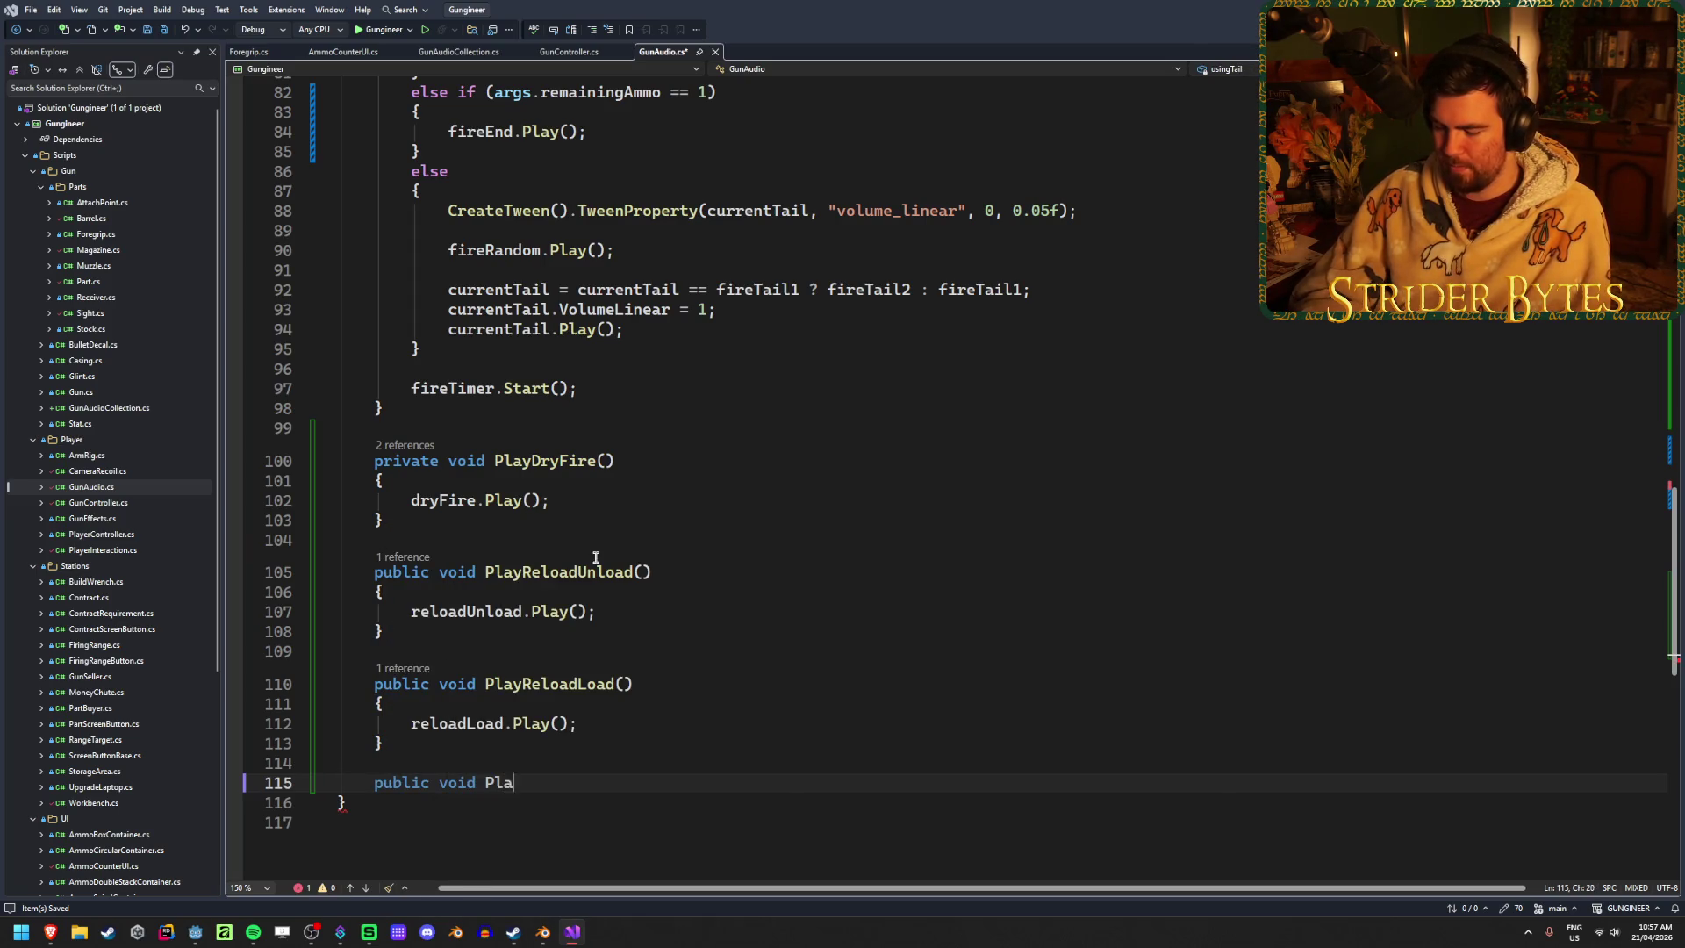
text(yReloadCock)
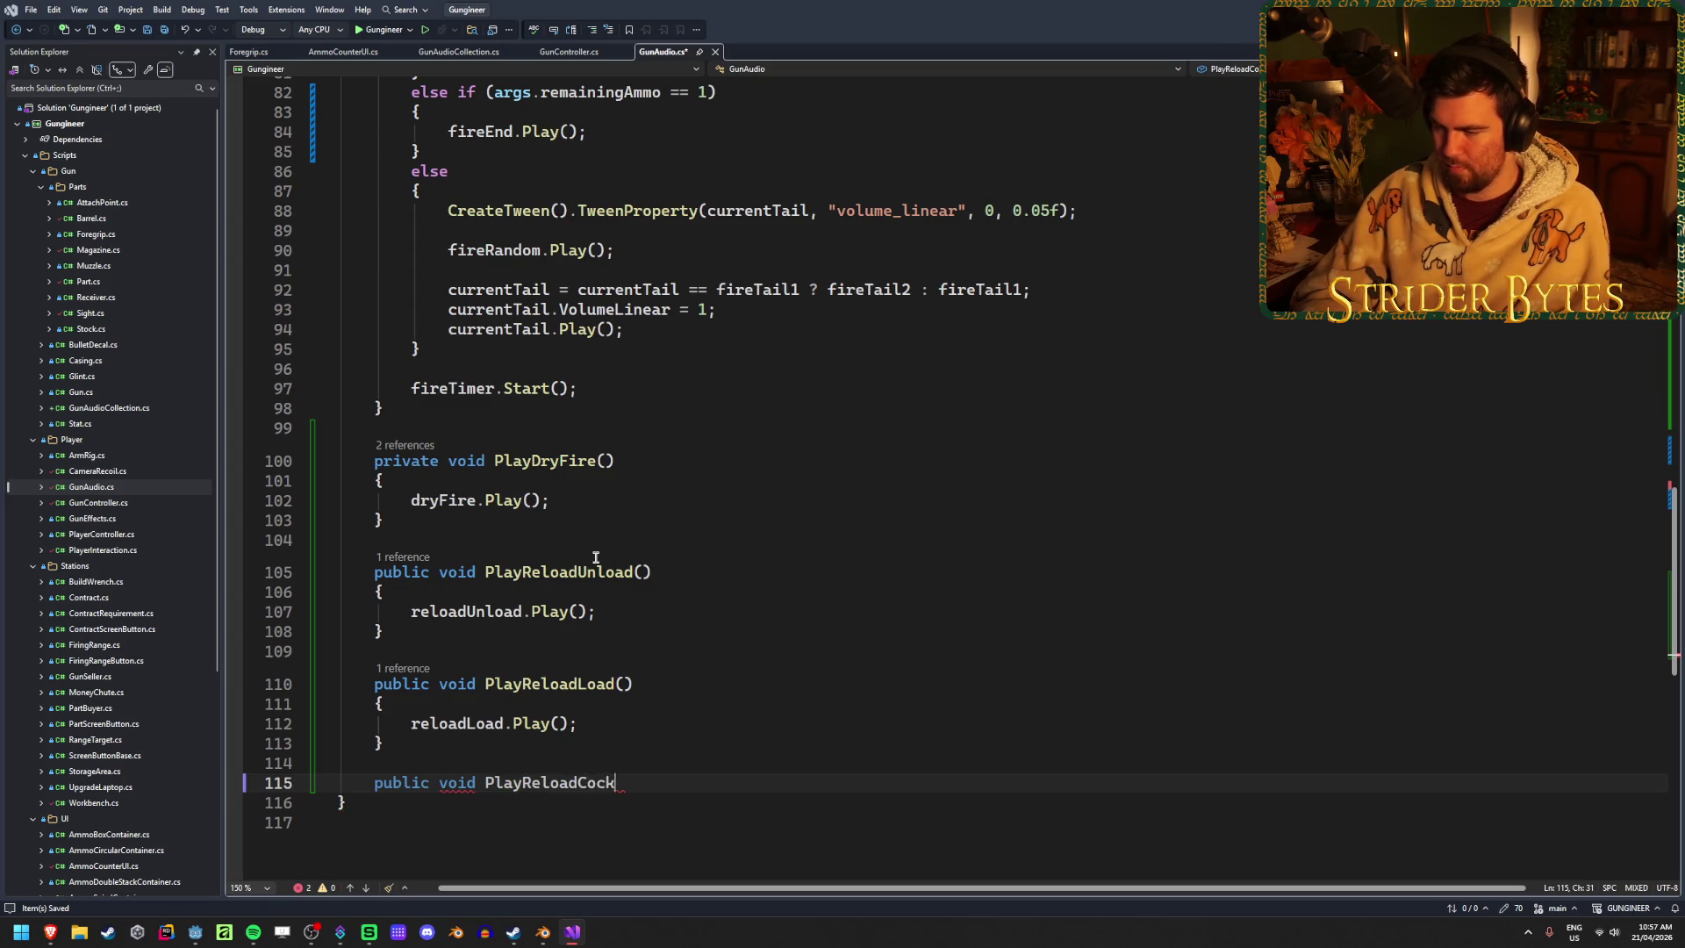
text(())
key(Return)
text({)
key(Return)
key(Tab)
key(ctrl+s)
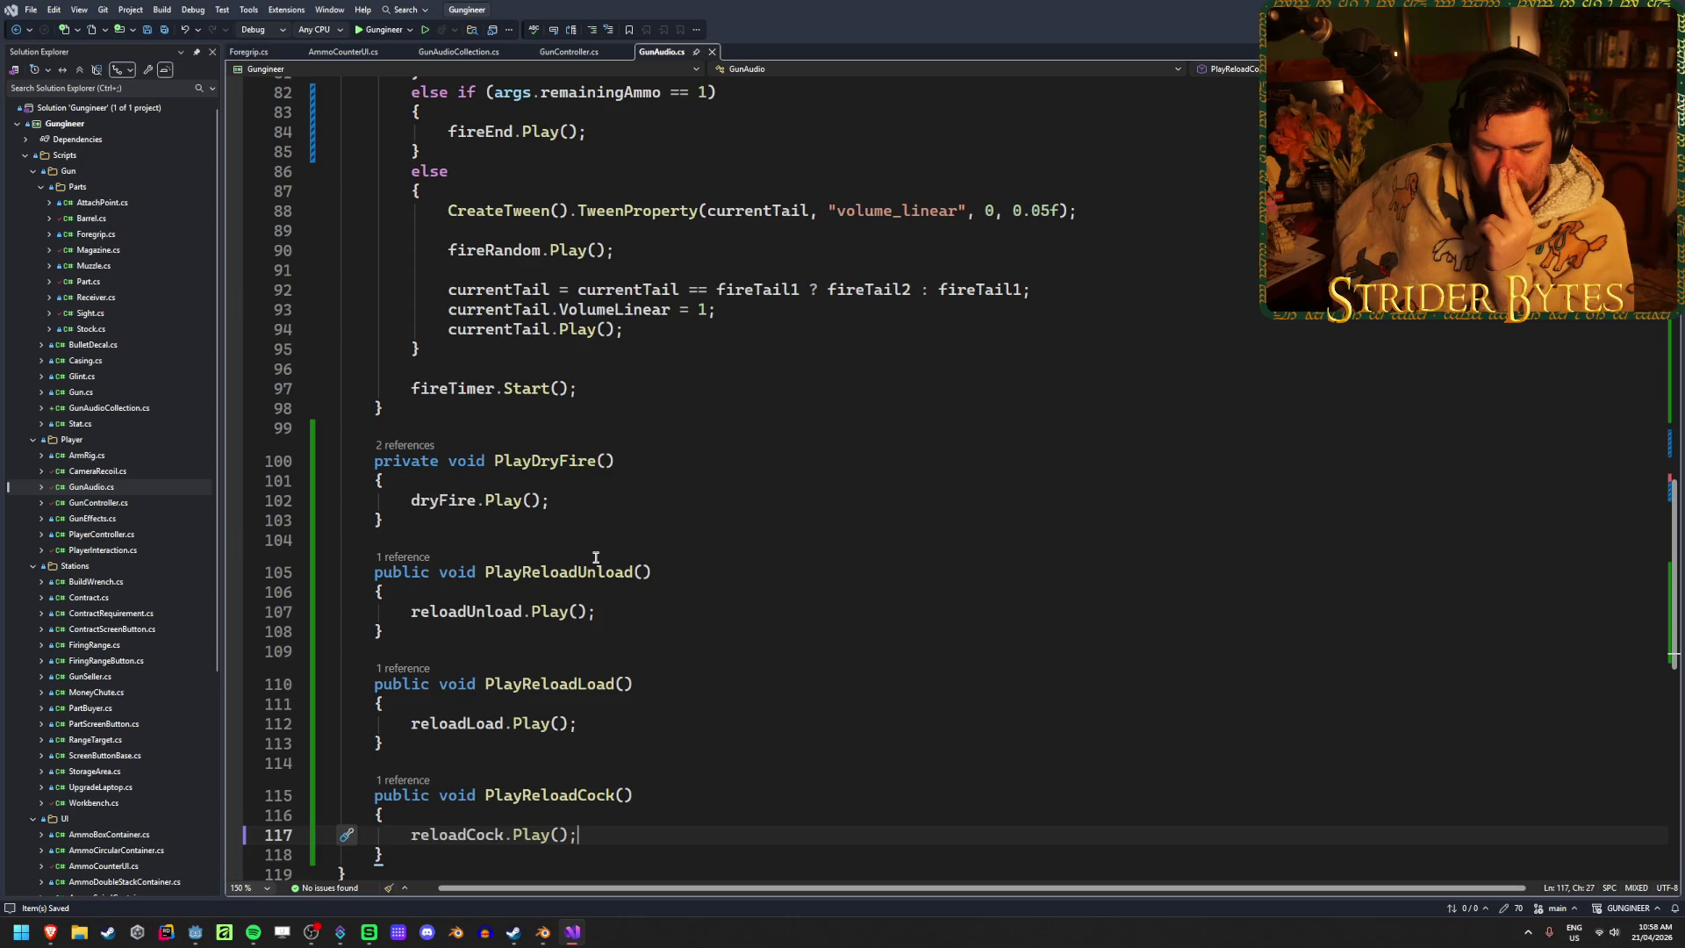
scroll(626, 583, down, 1)
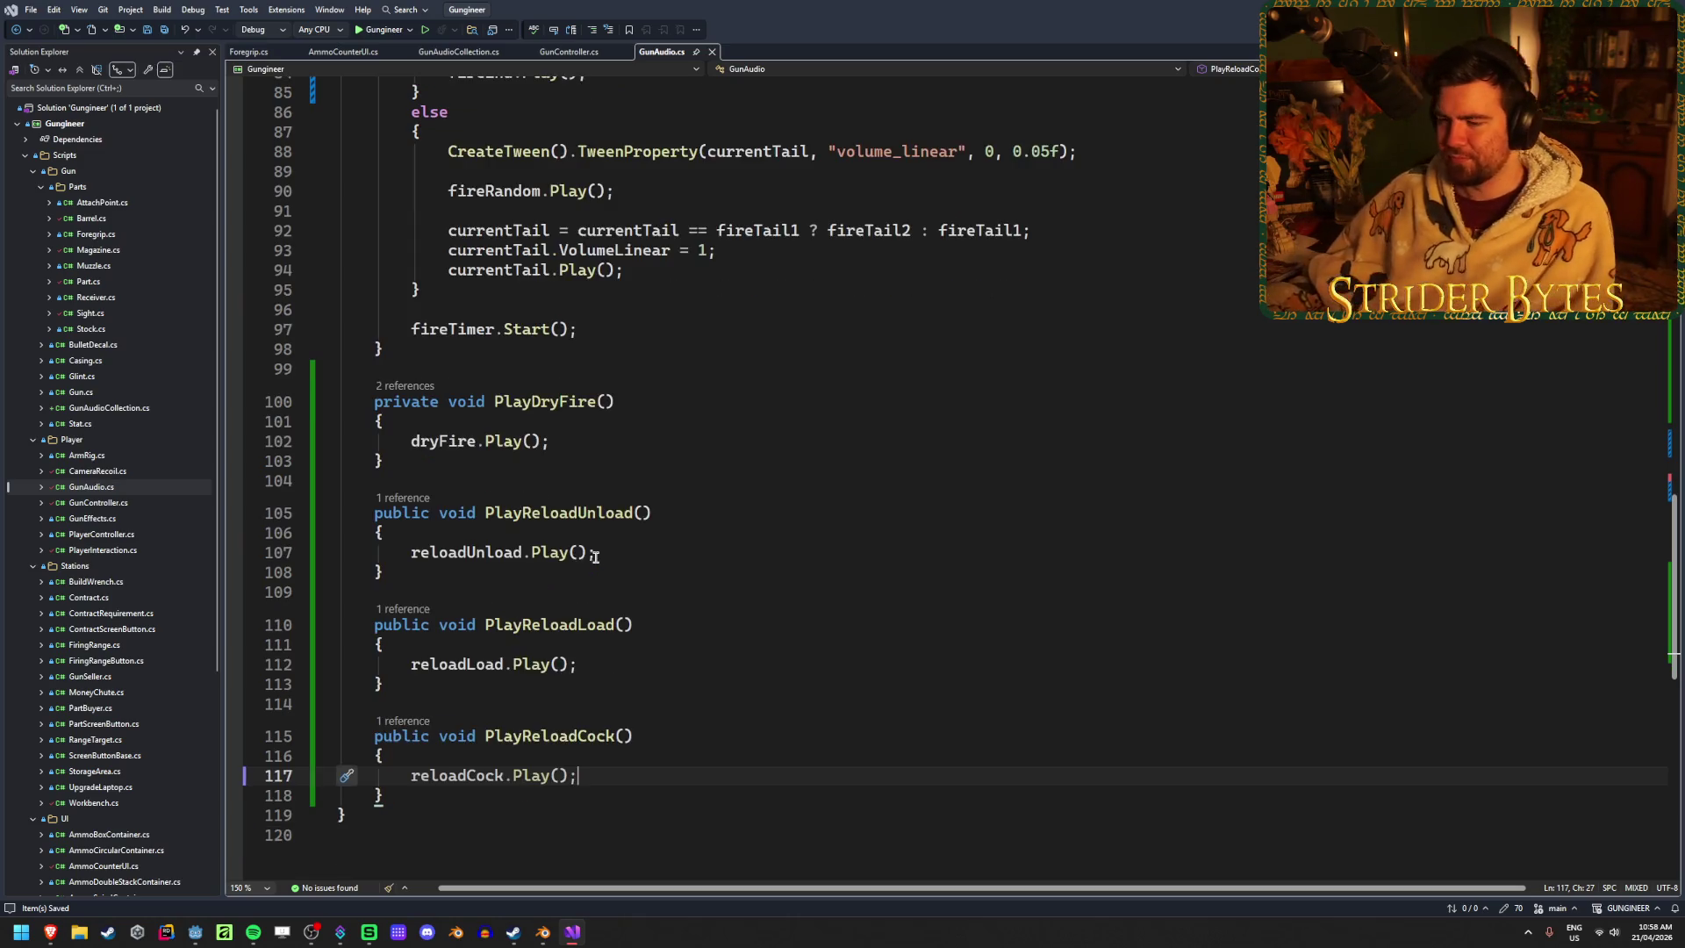
click(644, 618)
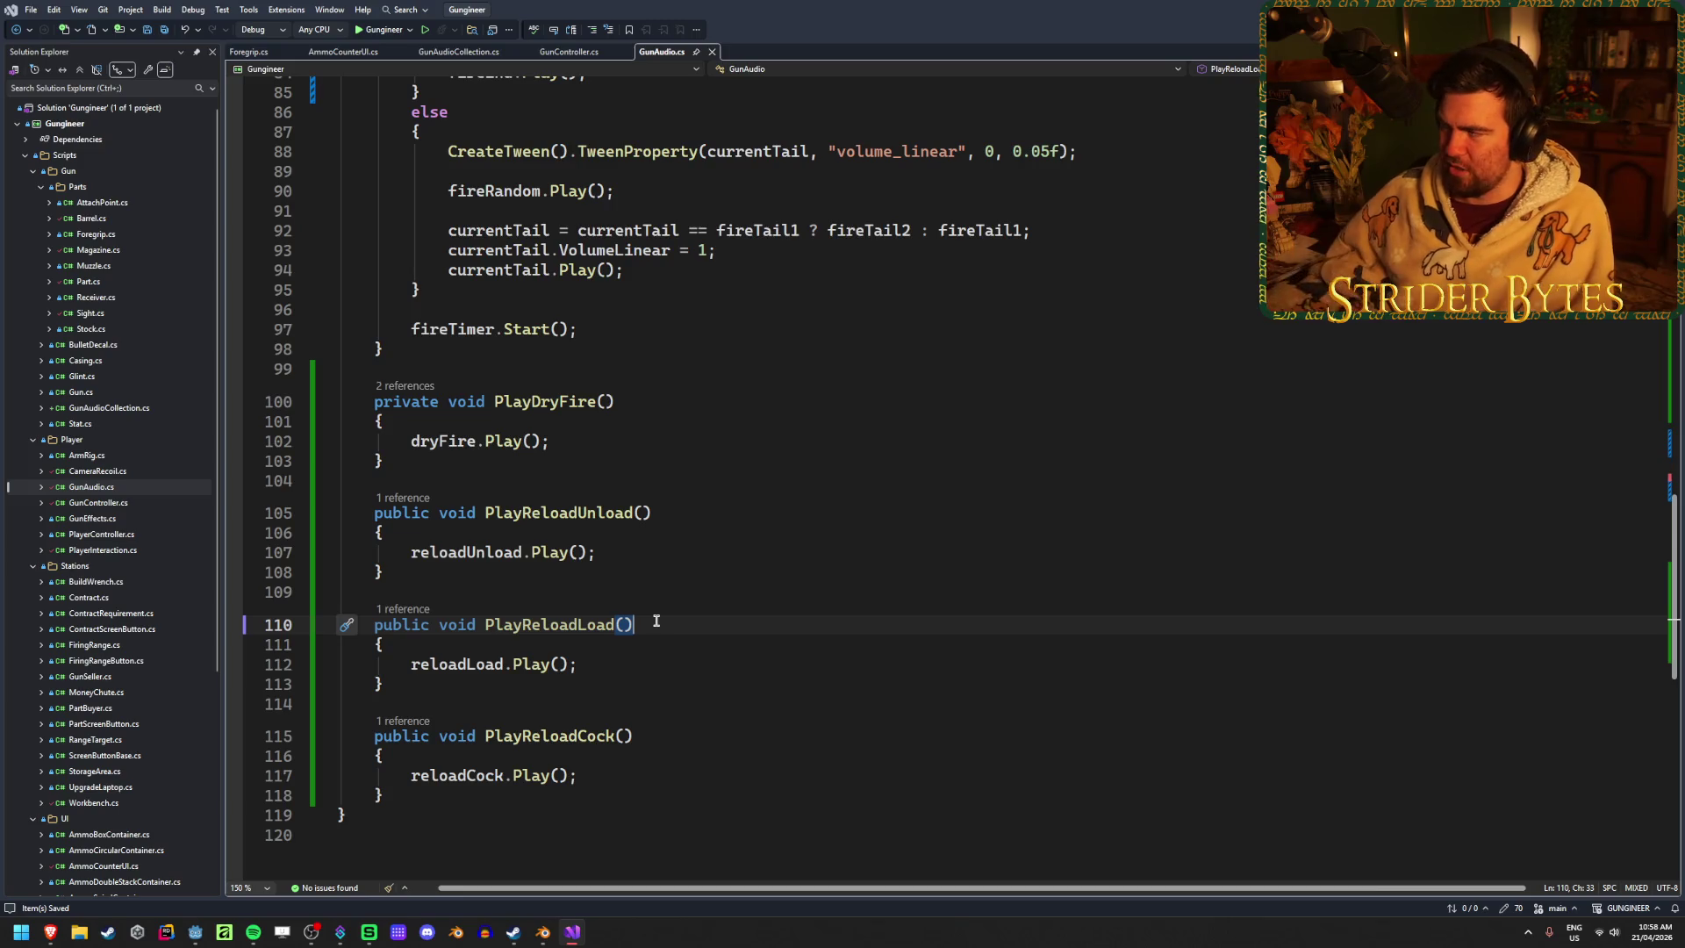
Delete Pump_Fire's ReloadCock audio clips track and add a Call Method Track on GunAudio
key(alt+Tab)
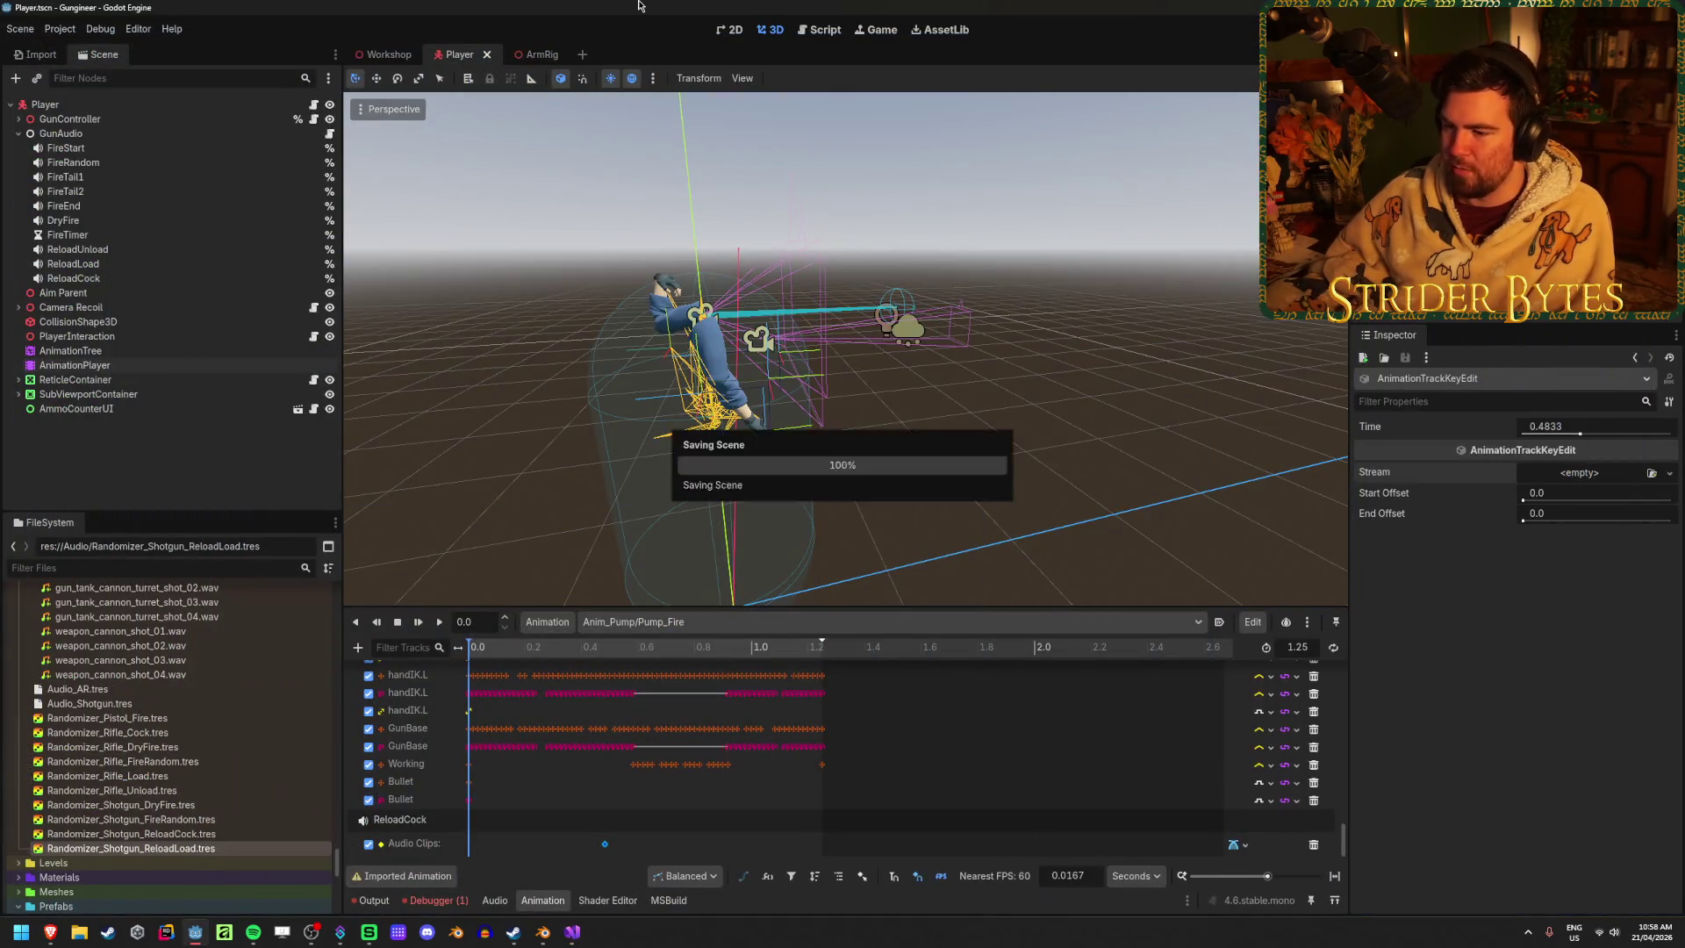
click(614, 847)
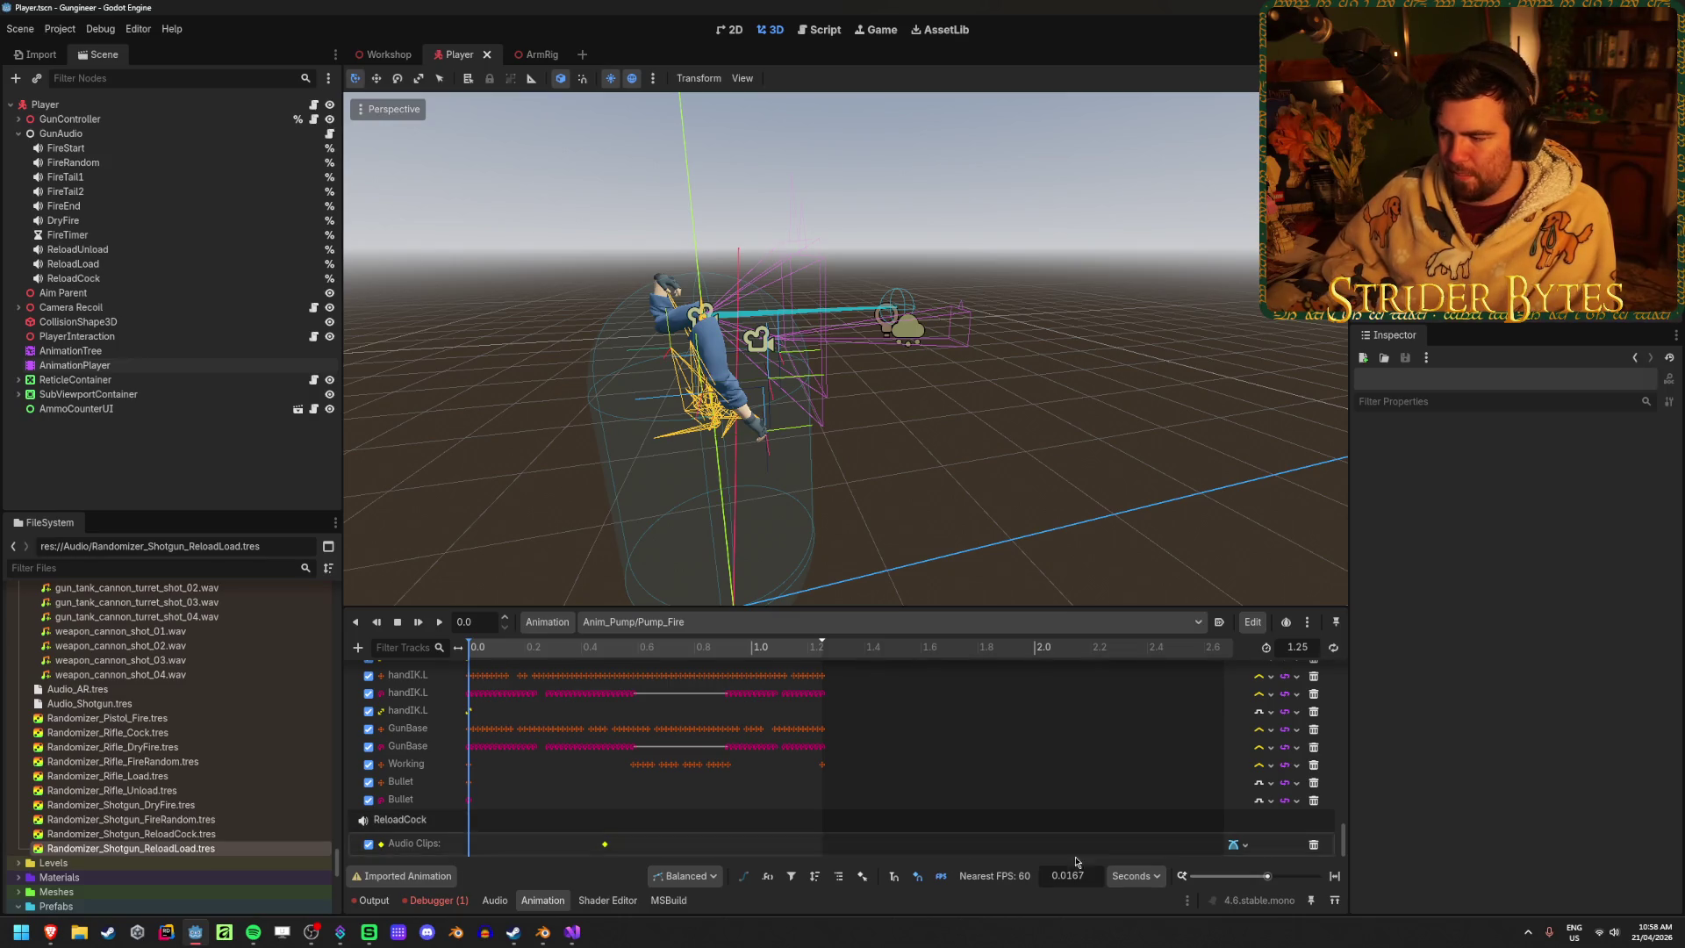
click(1313, 846)
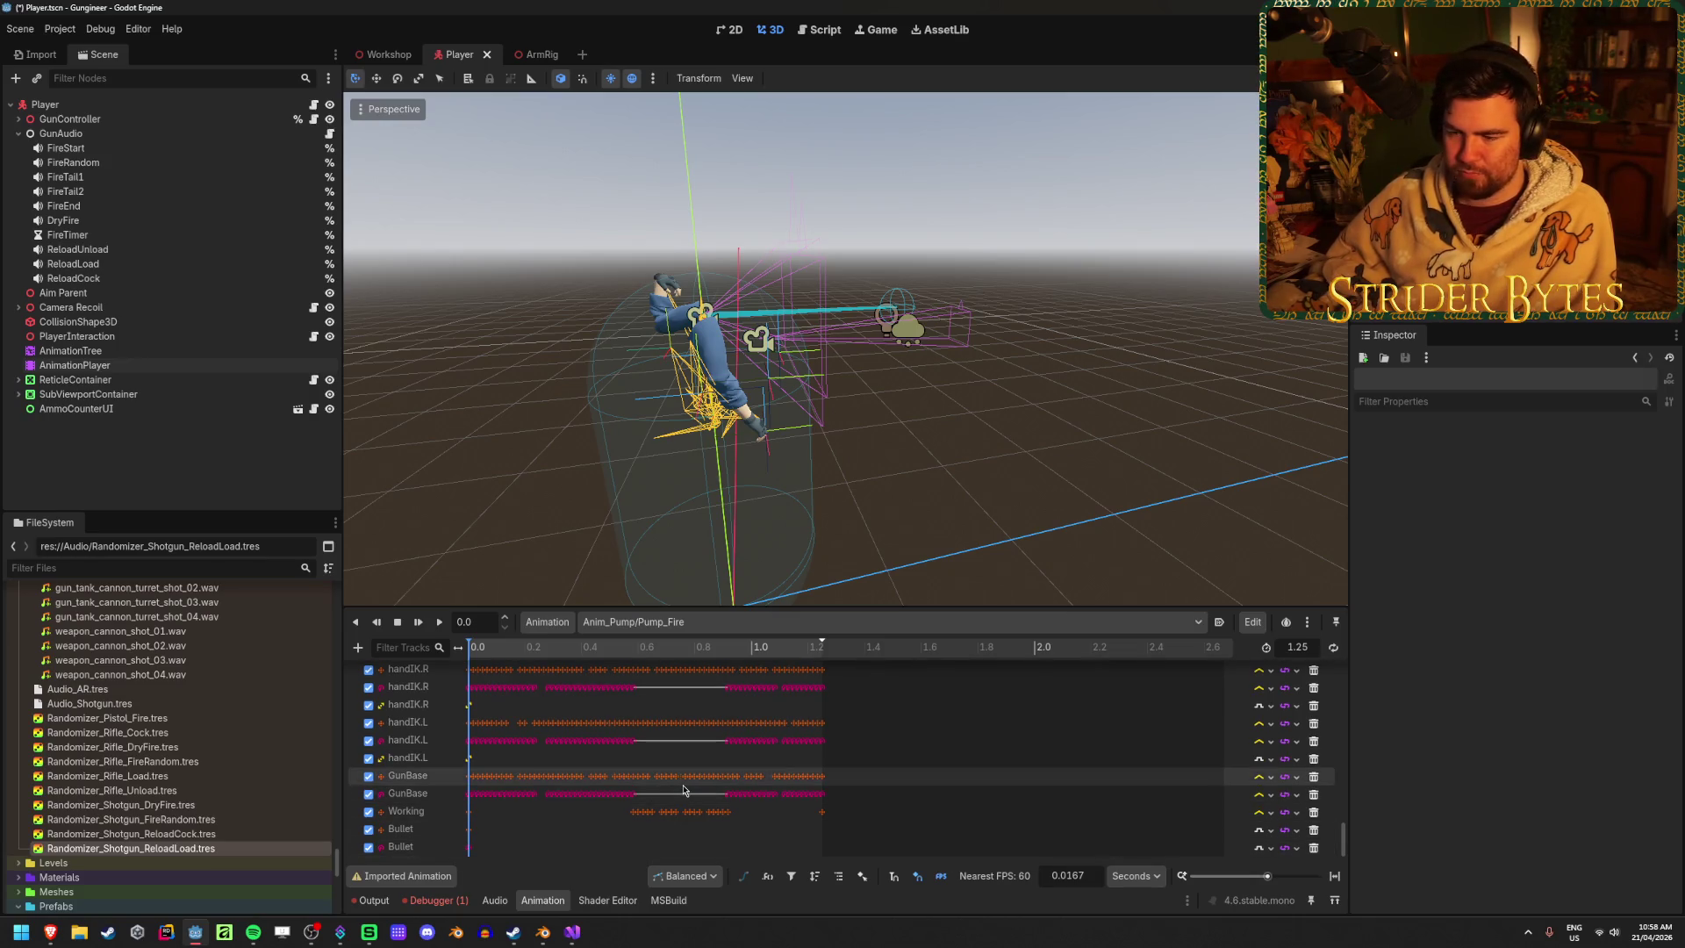
click(358, 647)
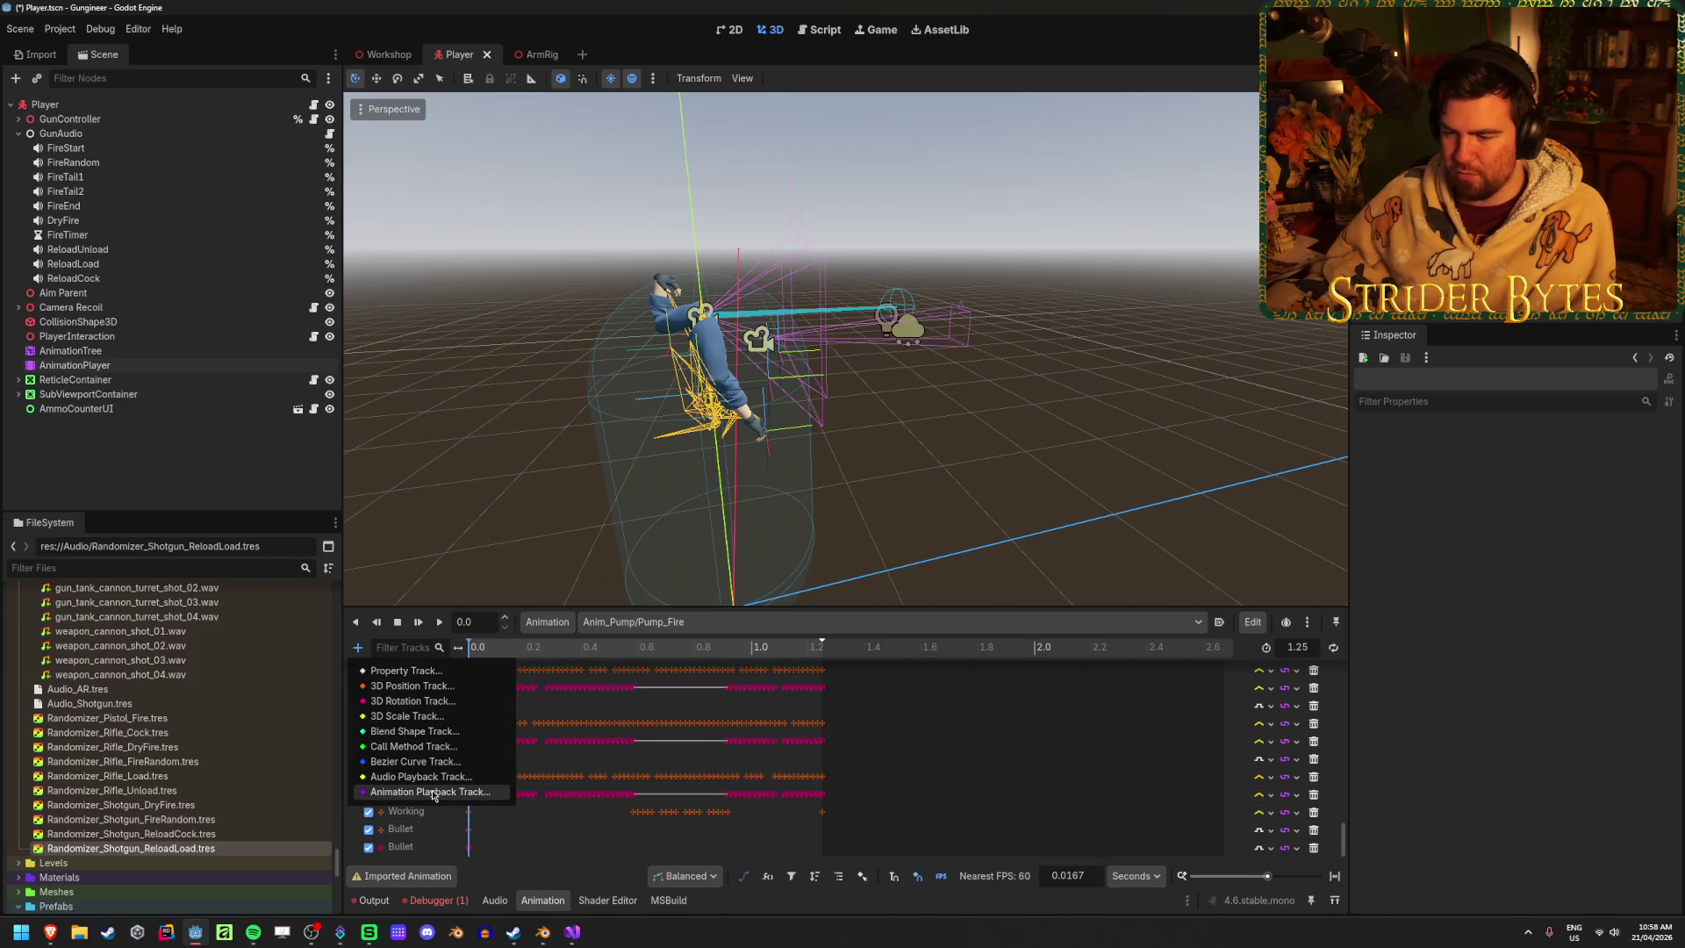
click(414, 746)
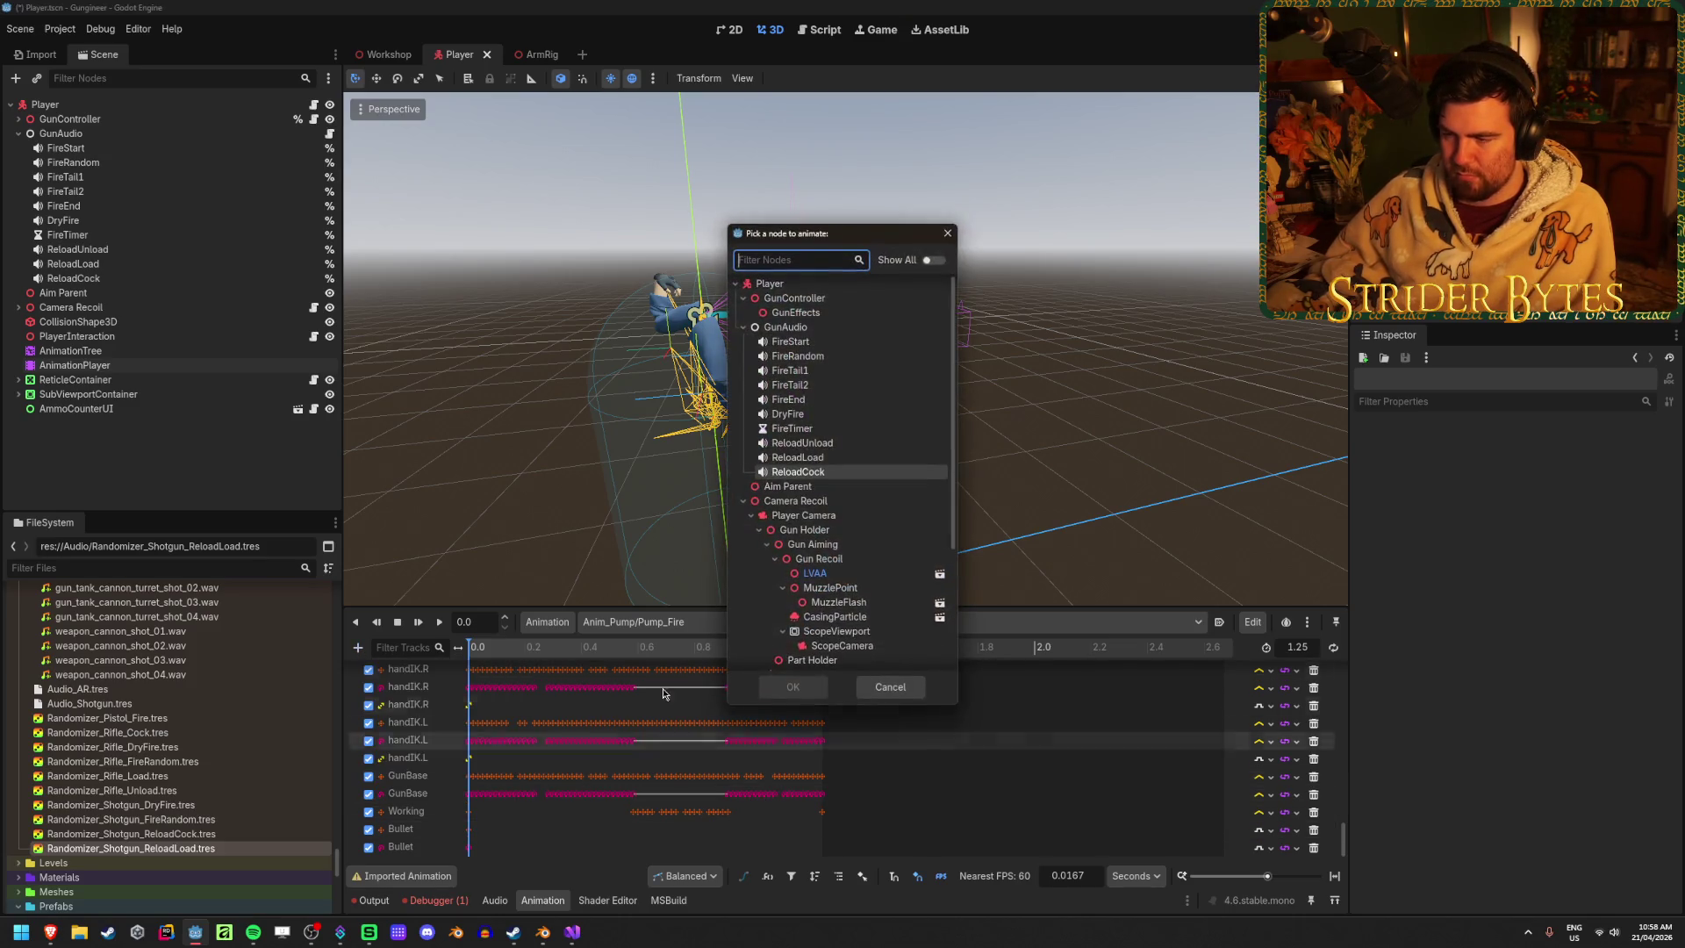
click(781, 327)
click(792, 687)
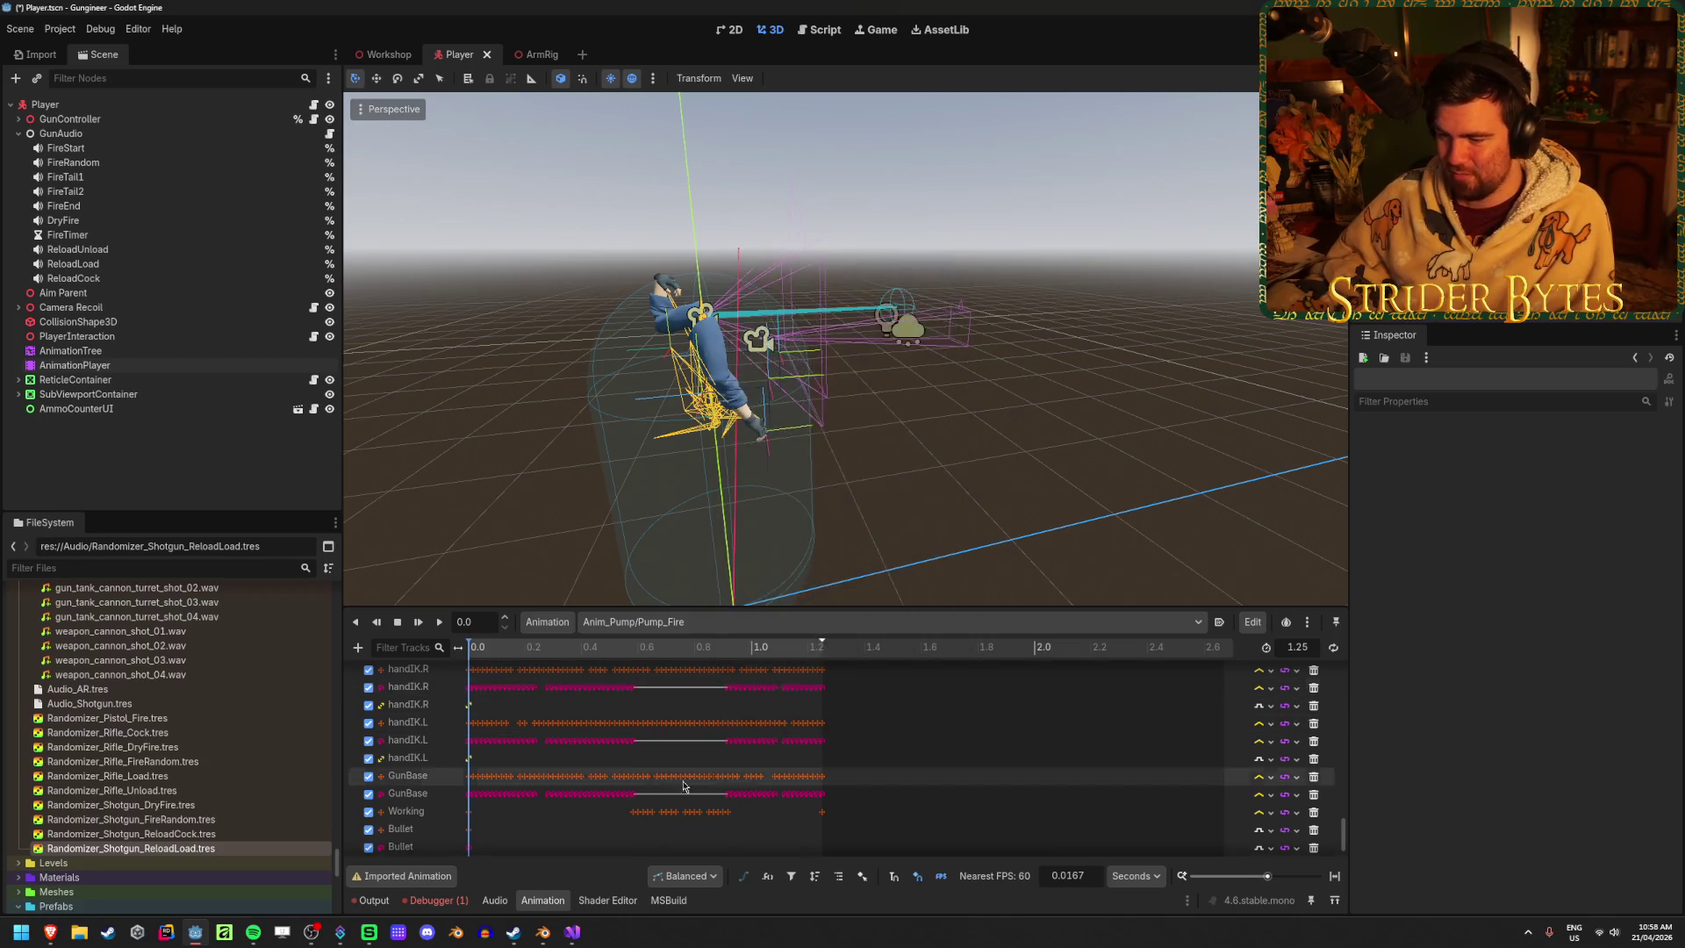
Place the playhead, try inserting a method key, then rebuild the project so new methods appear
mouse_move(500, 647)
mouse_down()
mouse_move(665, 651)
mouse_move(600, 662)
mouse_up()
click(163, 351)
click(161, 363)
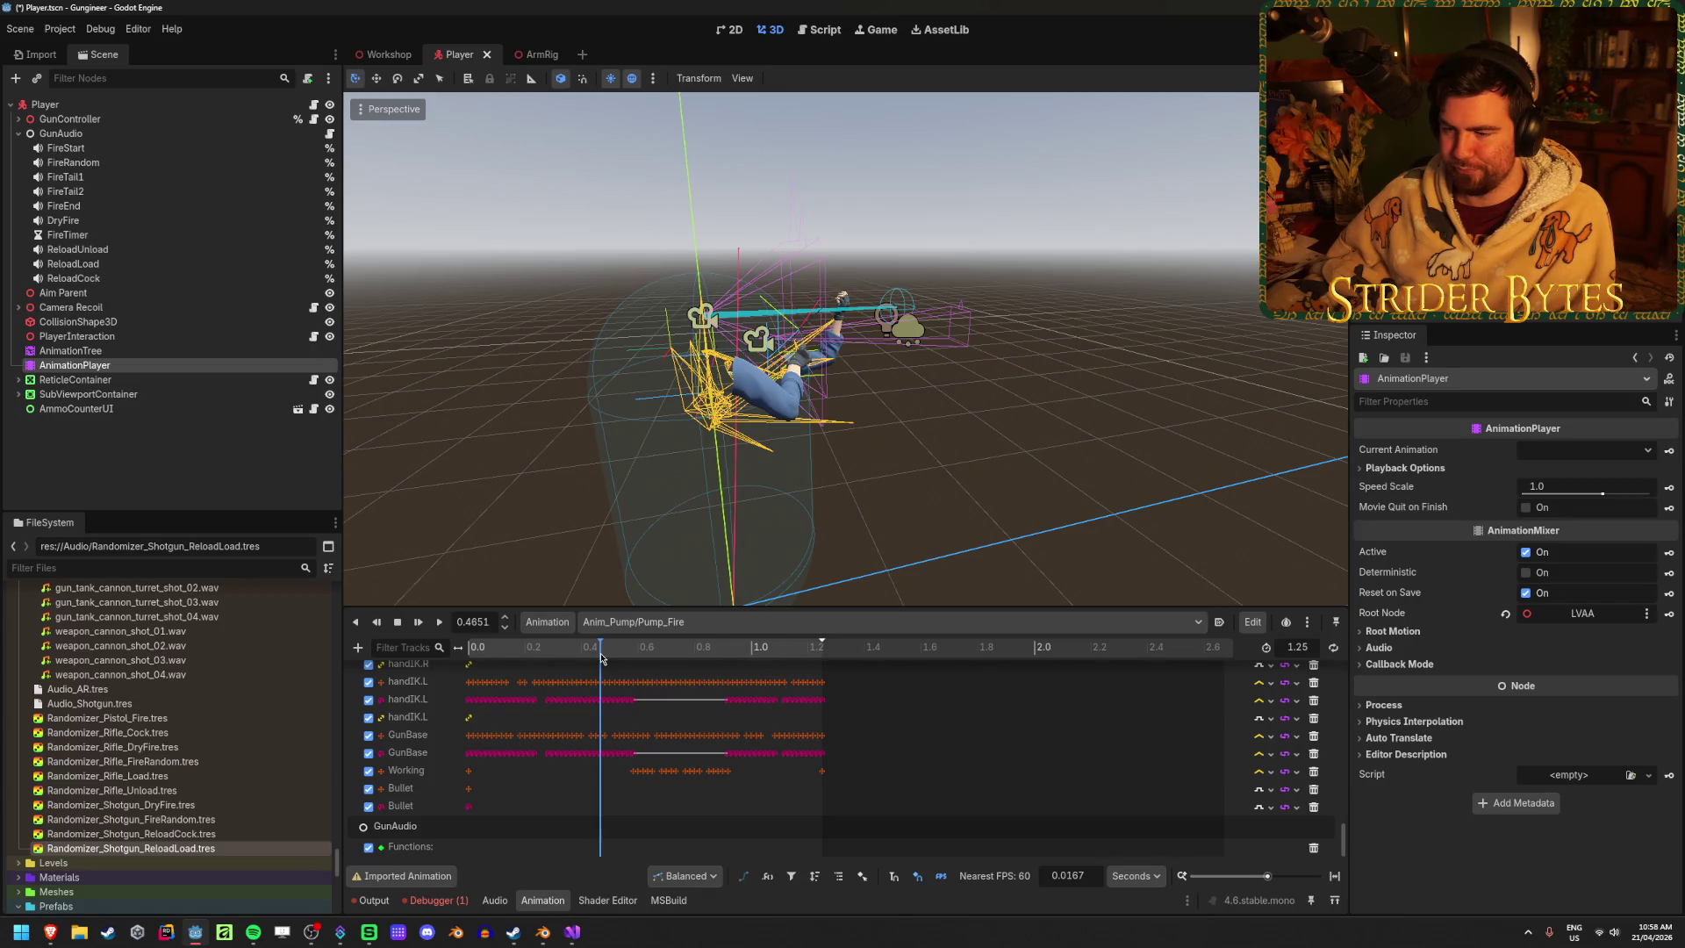
right_click(607, 849)
click(640, 858)
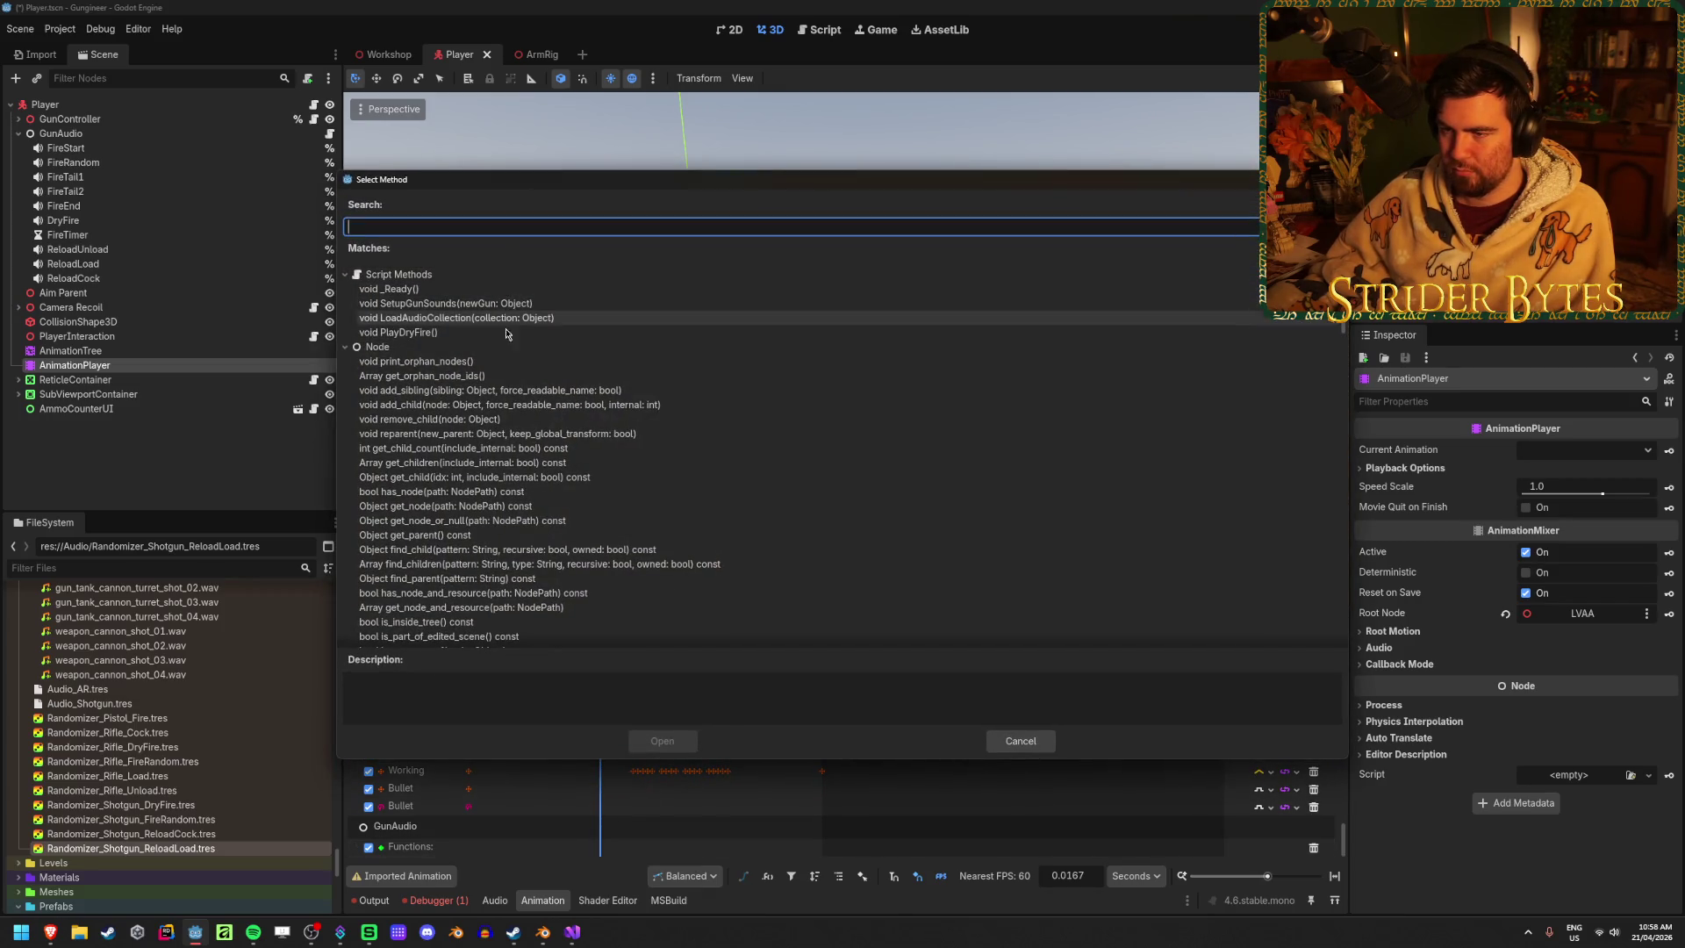
click(1021, 743)
click(1020, 742)
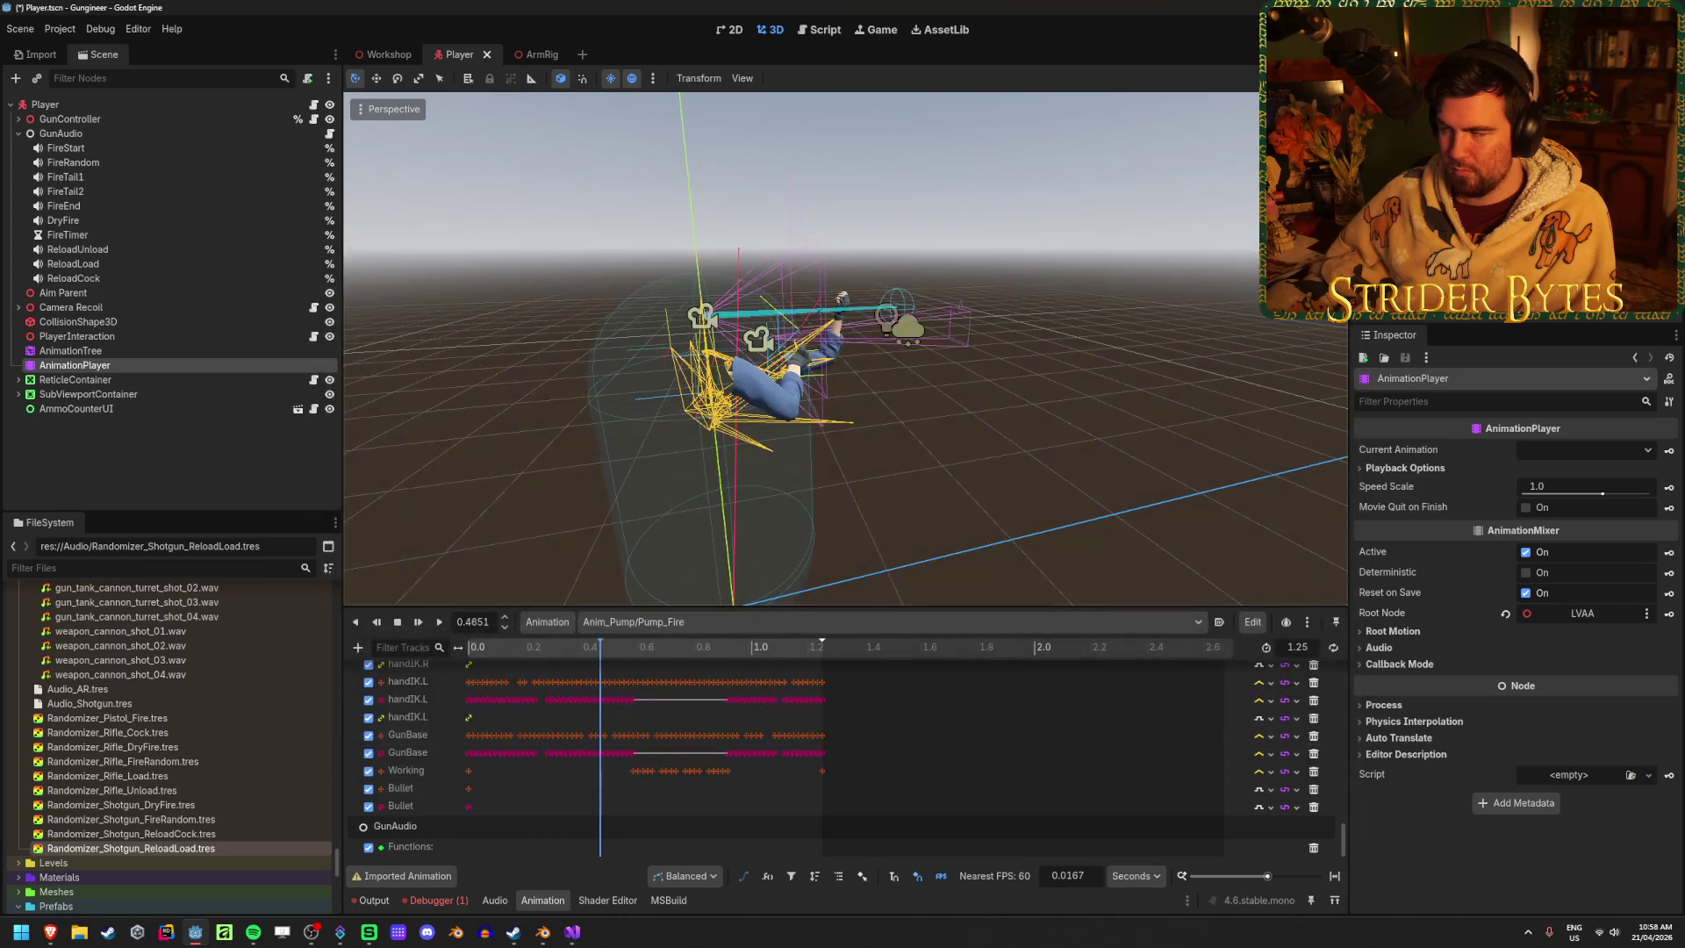
key(F5)
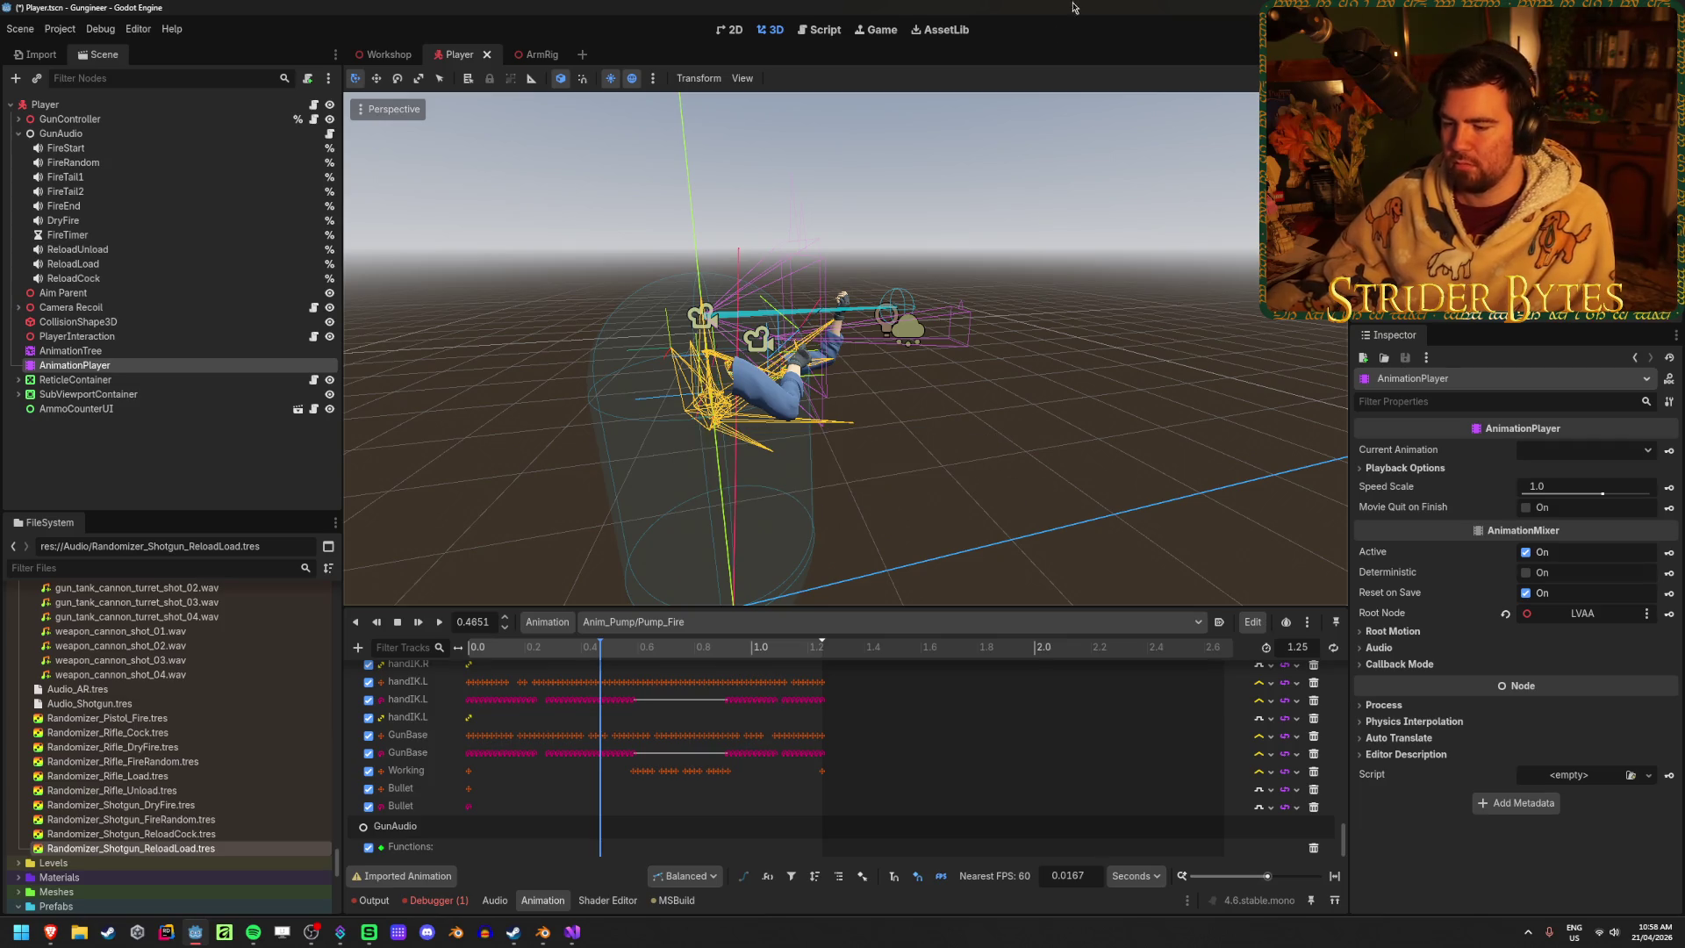
Insert a PlayReloadCock() key on the GunAudio Functions track and launch the game
right_click(600, 855)
click(645, 861)
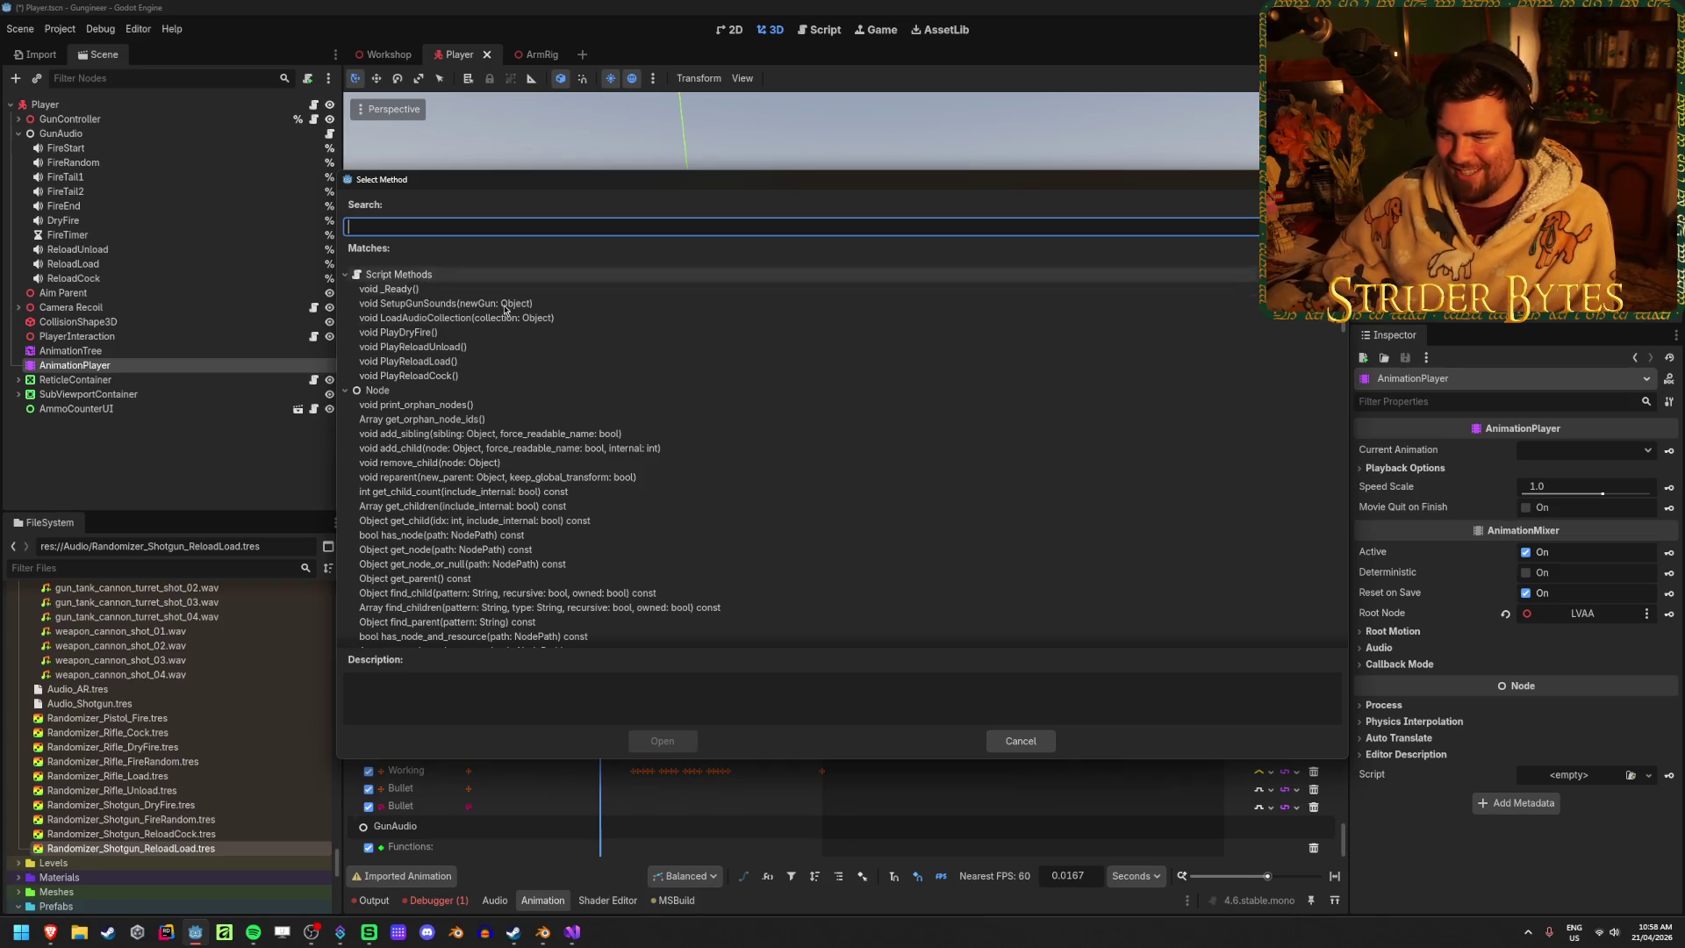
click(494, 380)
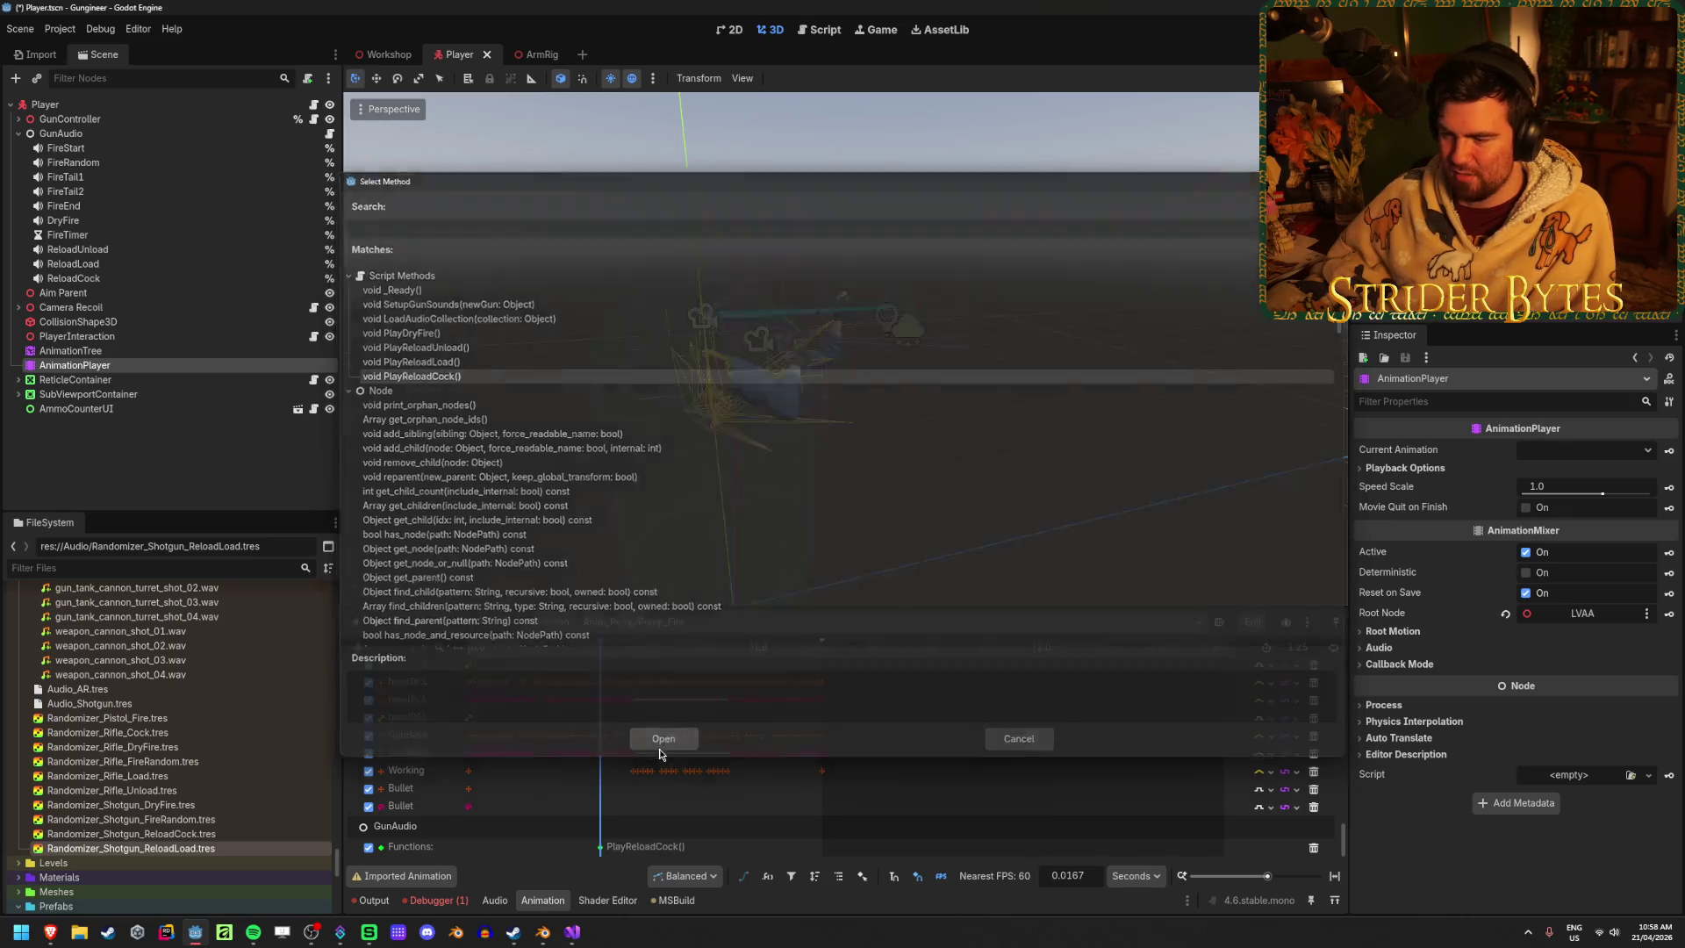
click(662, 740)
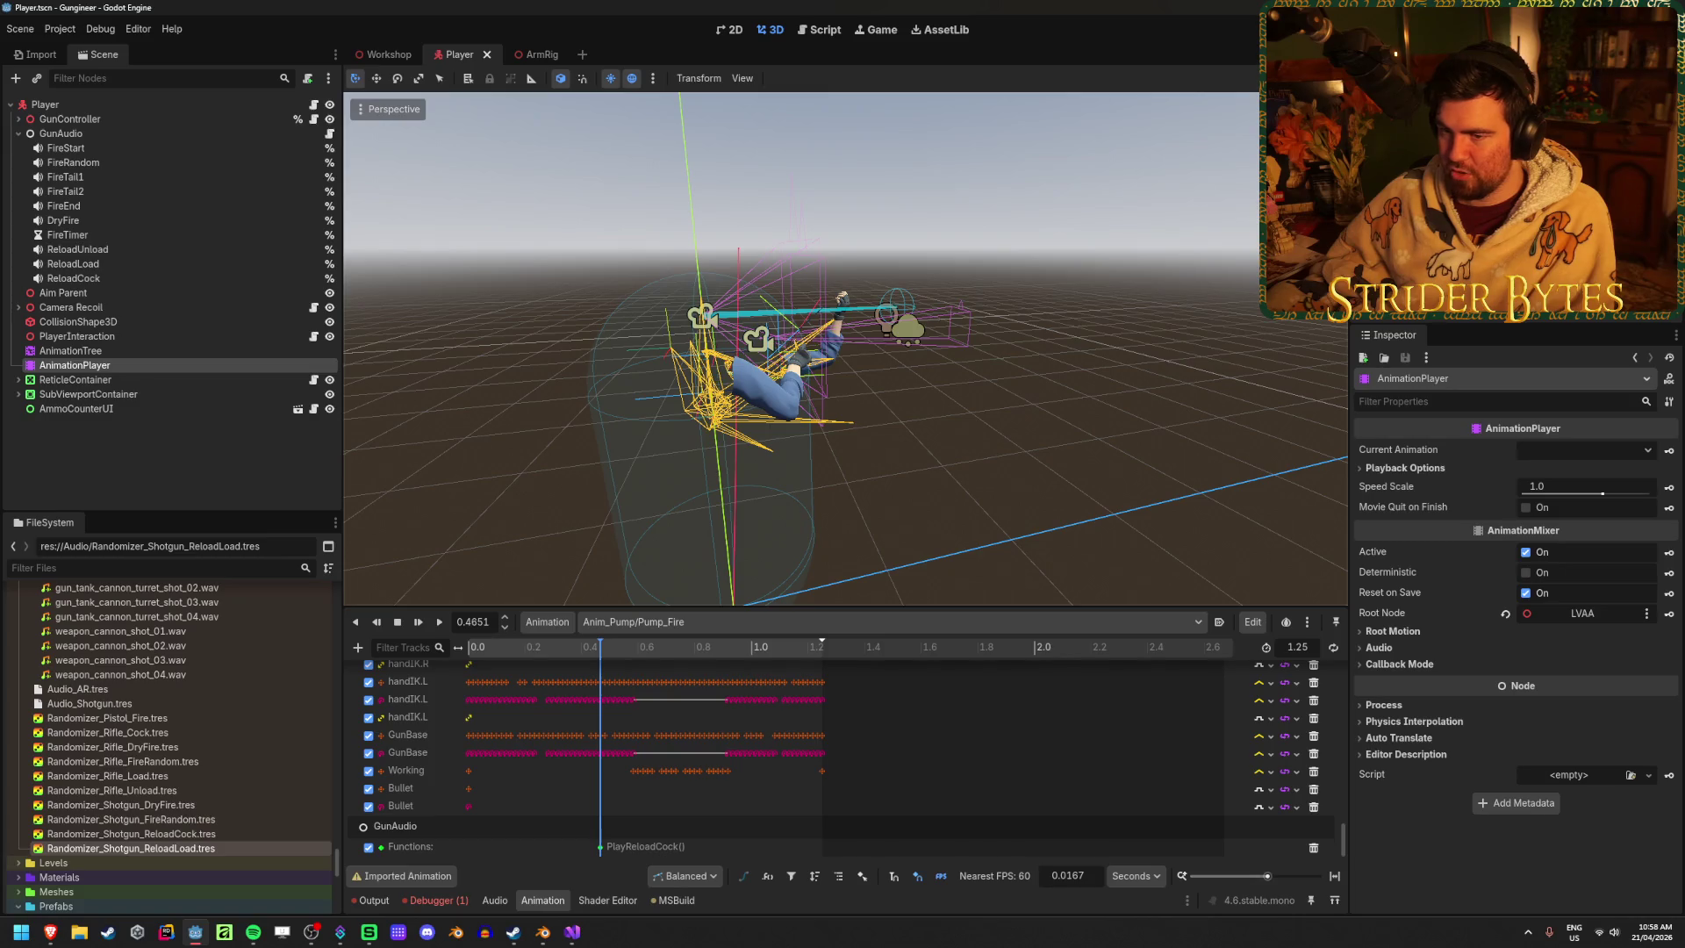
key(F5)
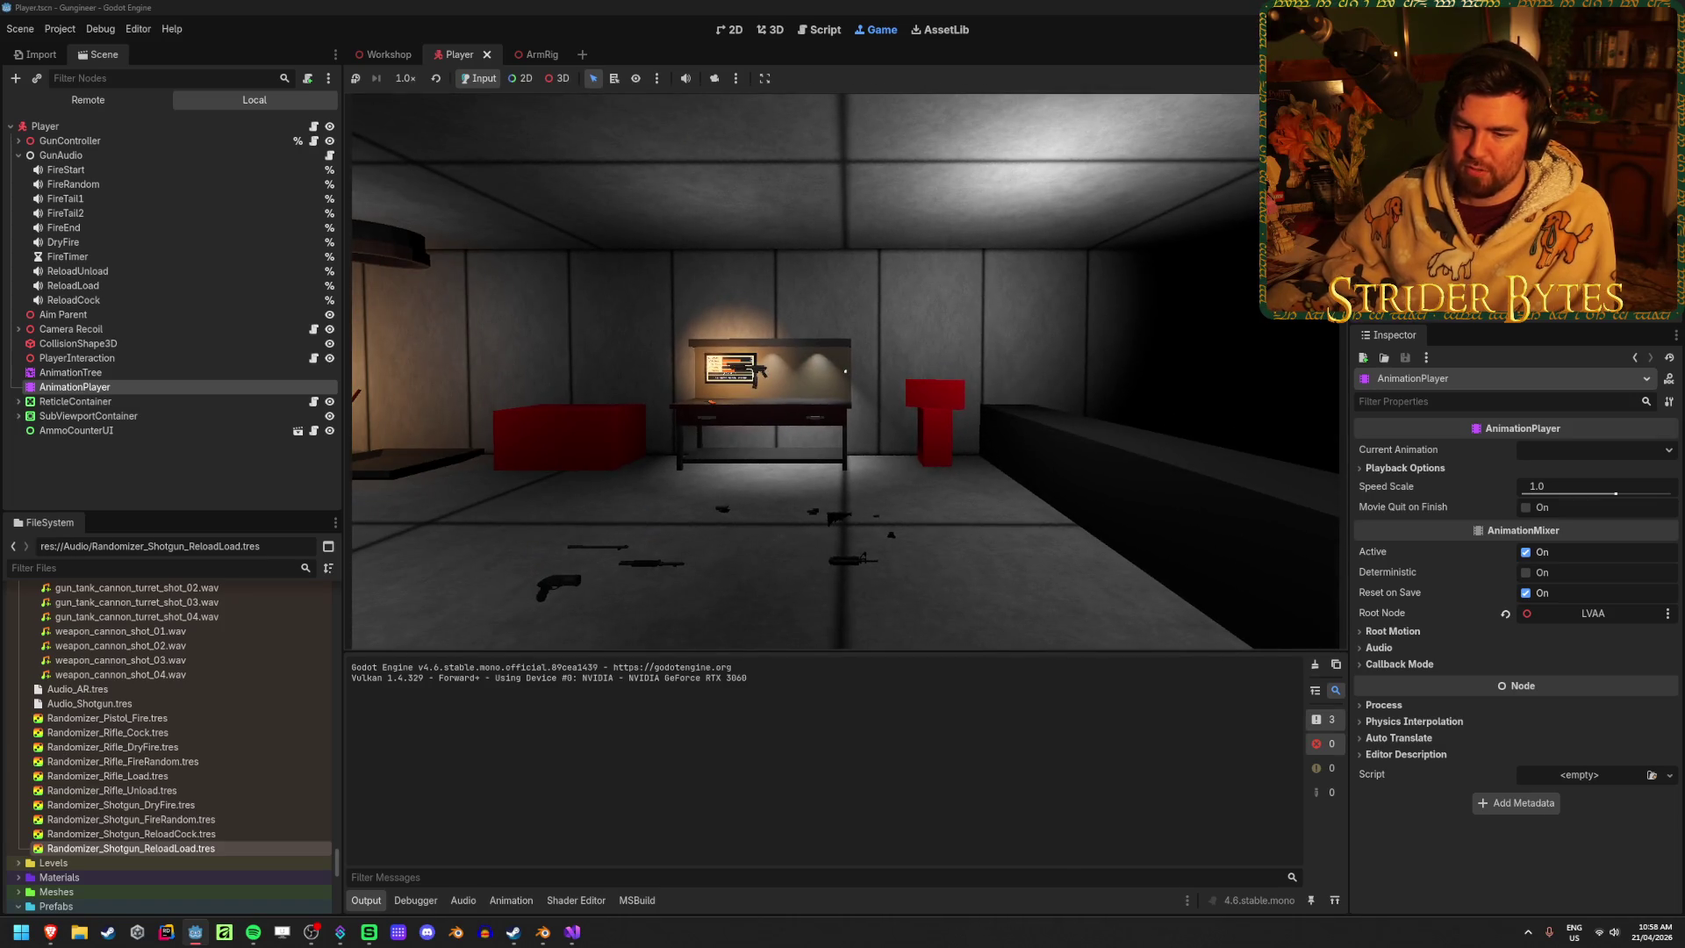
key(w)
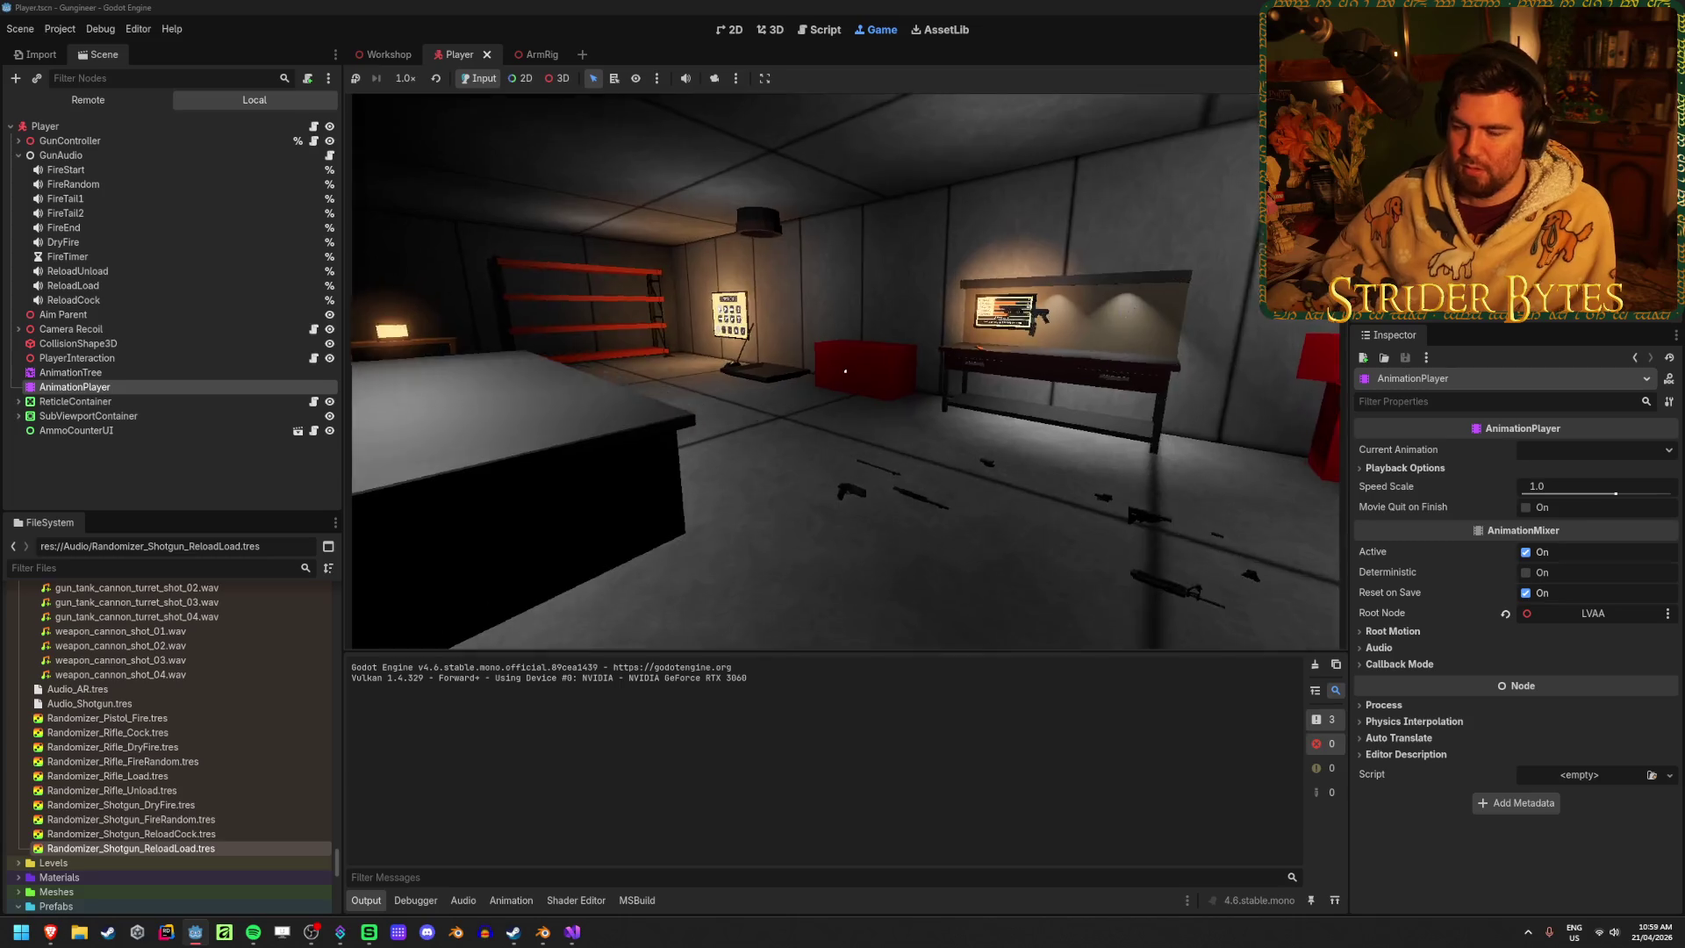
key(w)
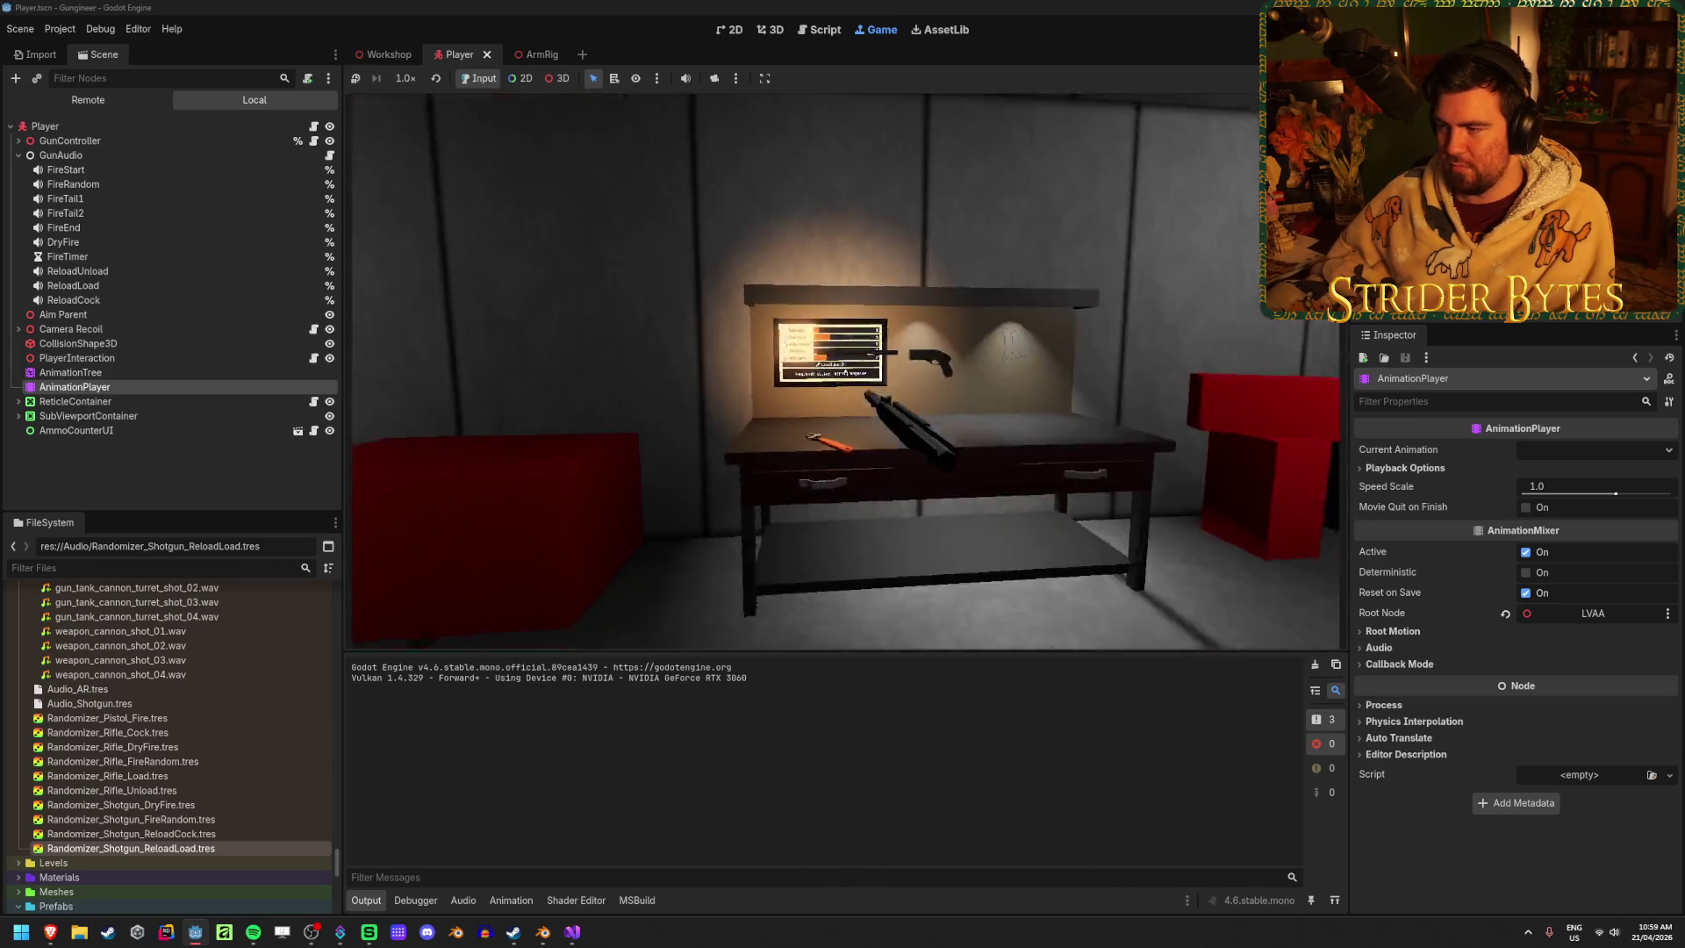
key(e)
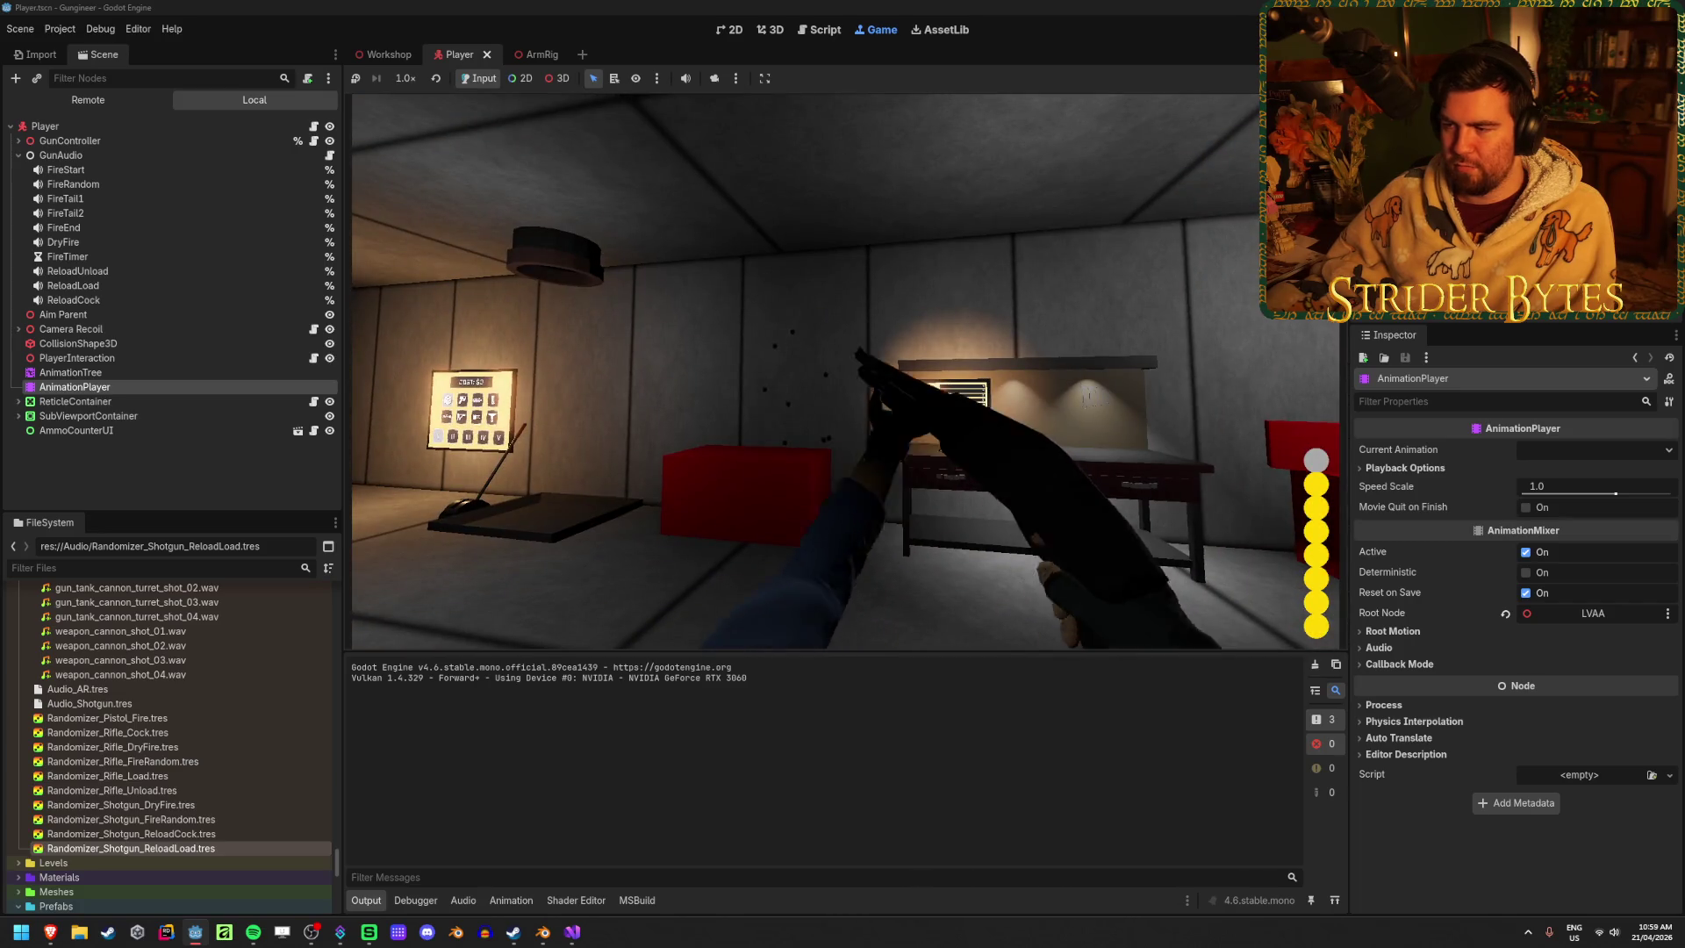
click(800, 403)
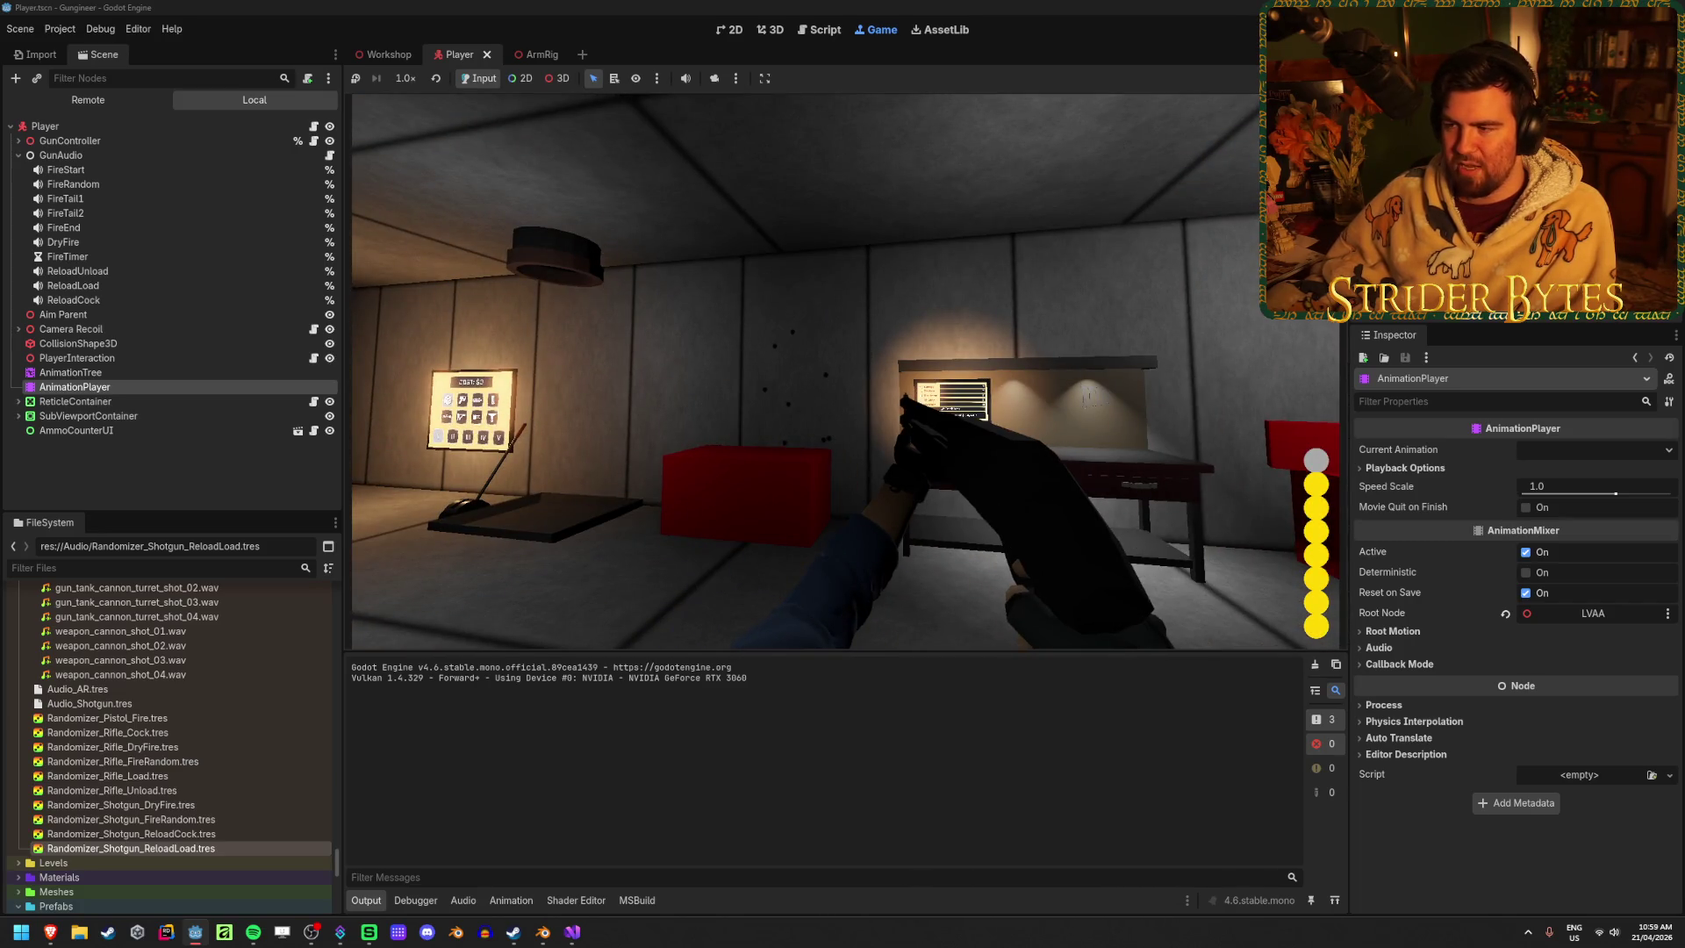
click(845, 371)
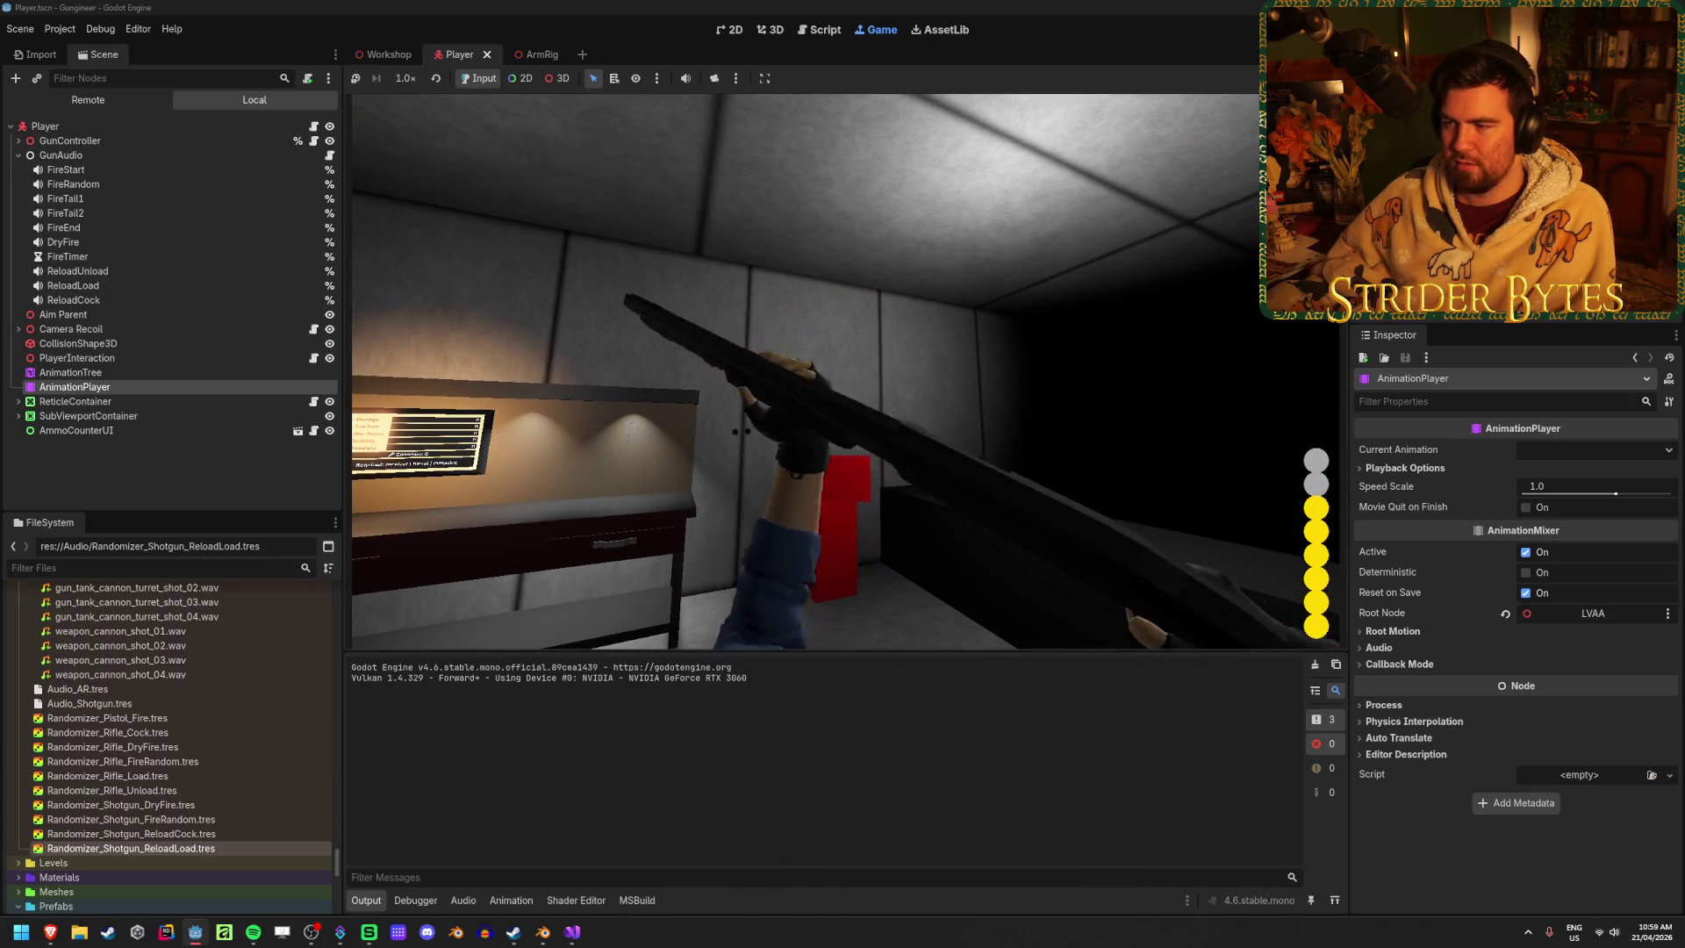
click(845, 371)
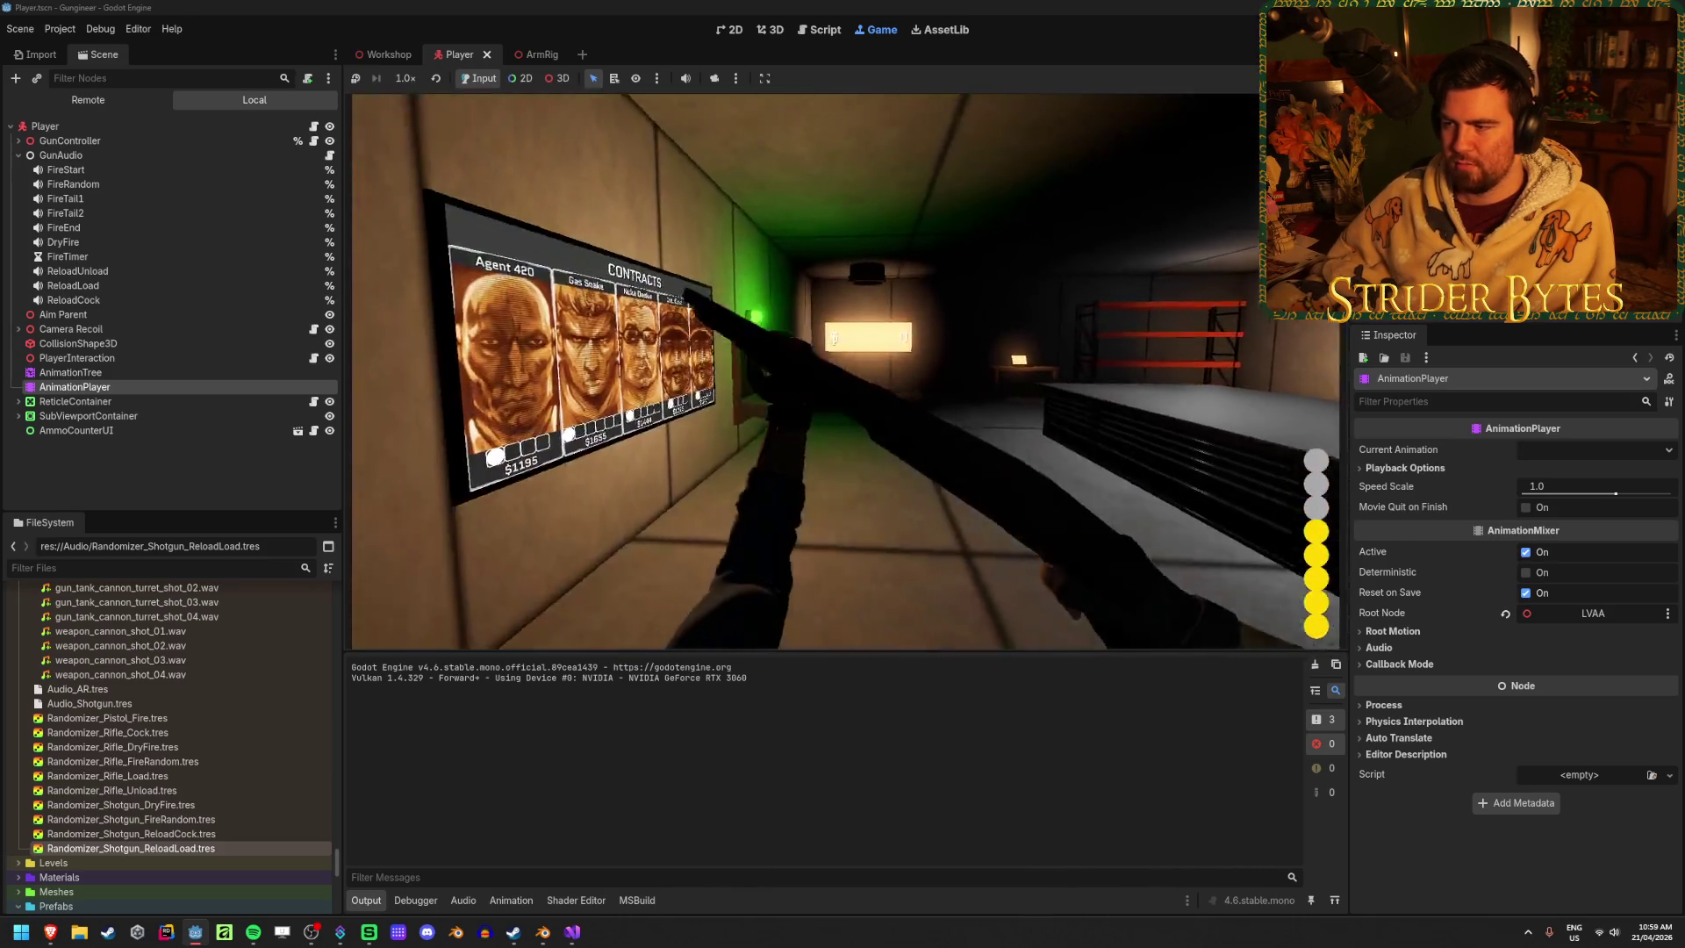
click(845, 372)
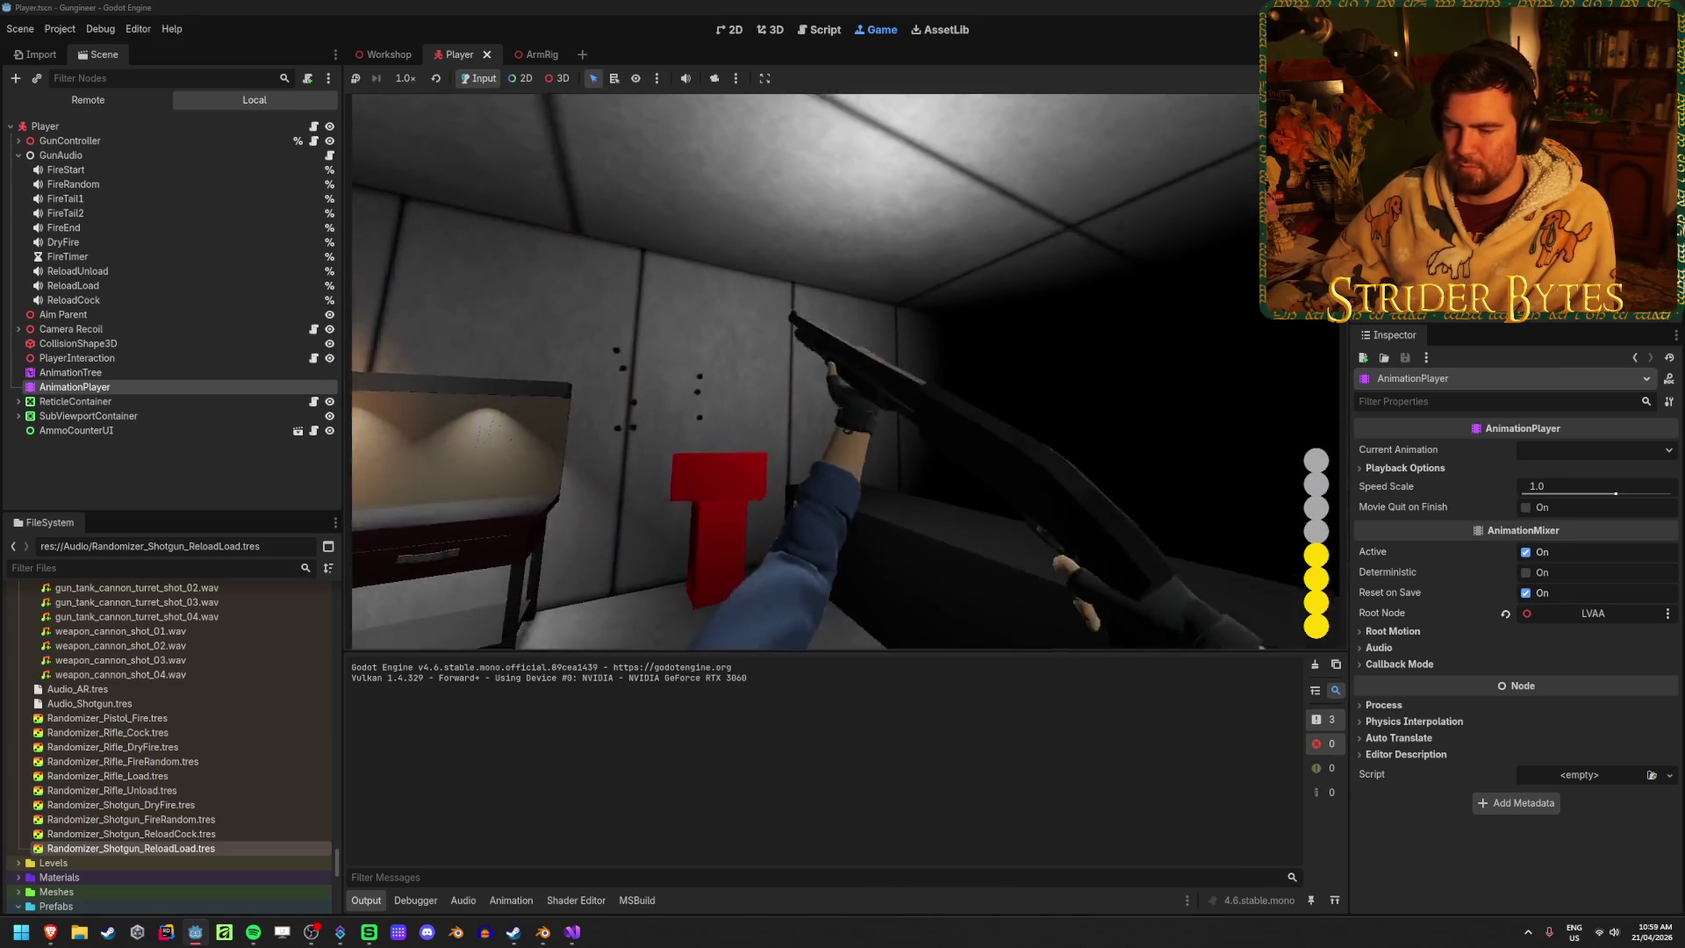
click(845, 371)
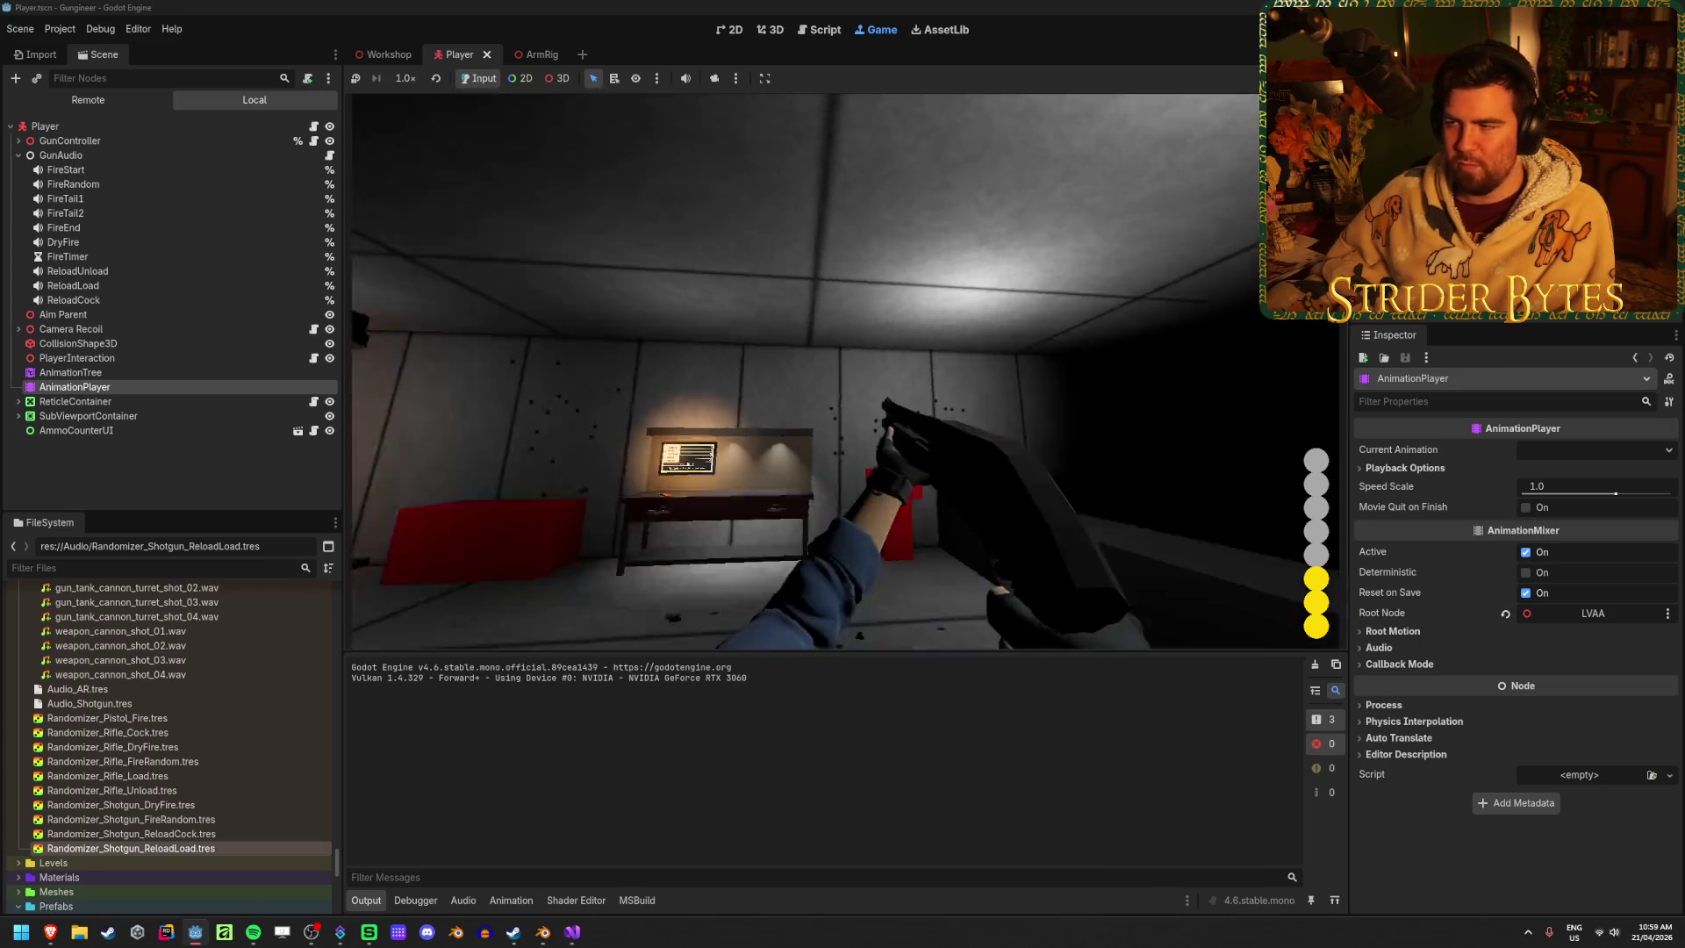
key(F8)
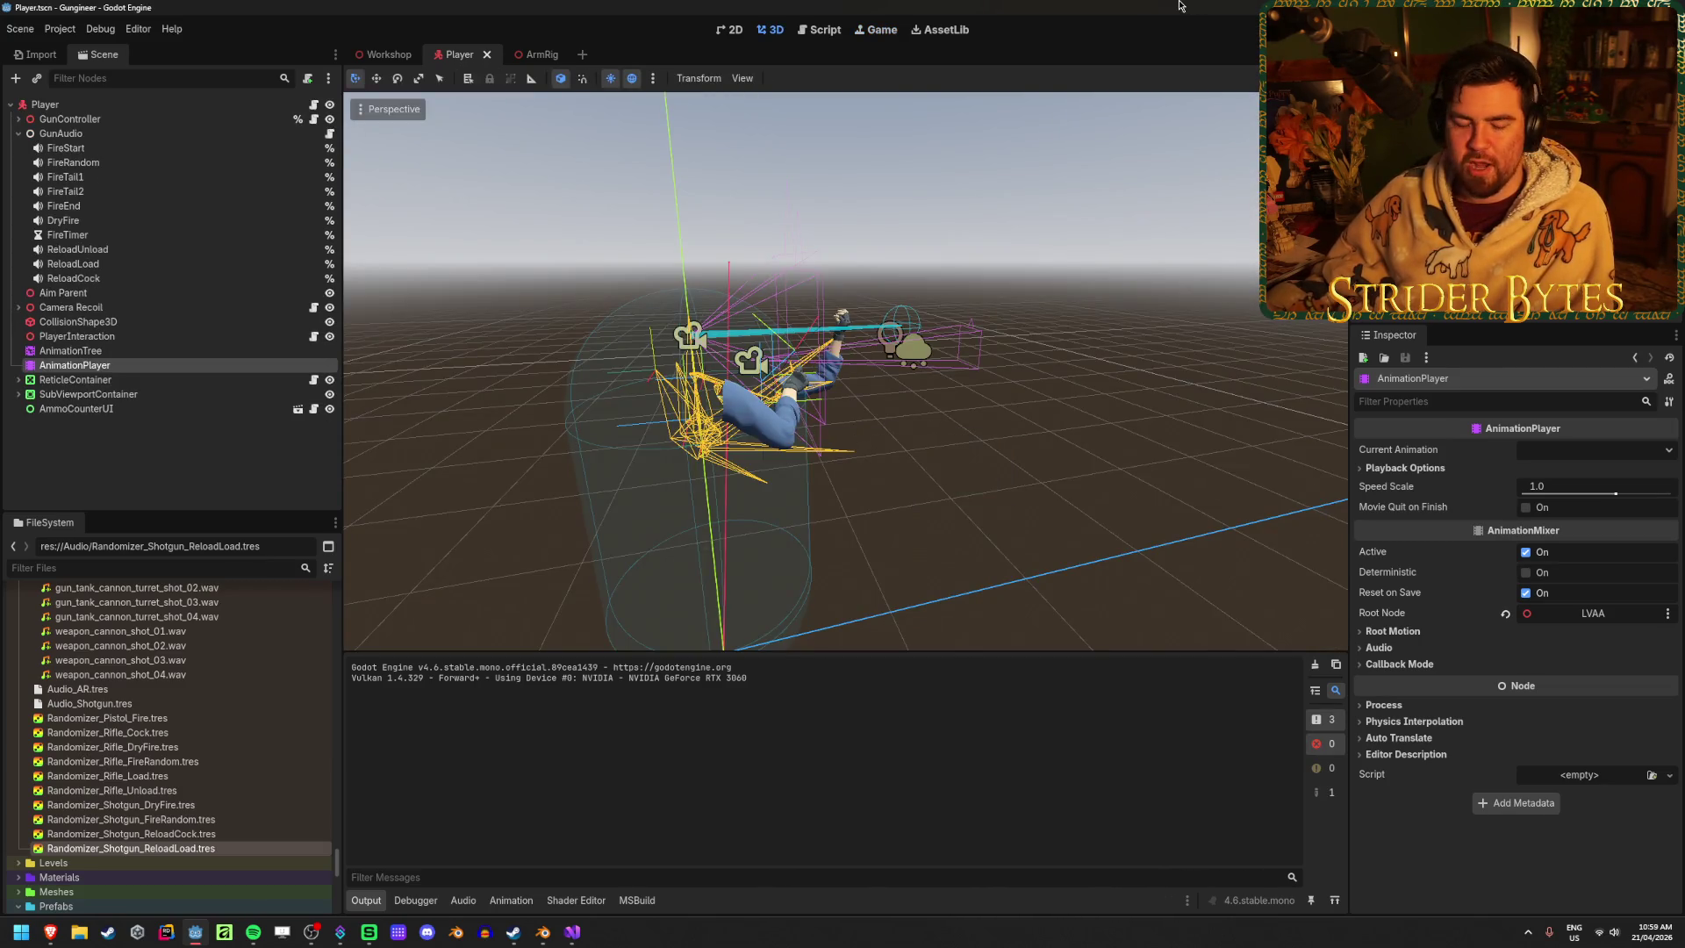
Check the GunAudio script in Visual Studio, shrink its window, and return to Godot
click(210, 458)
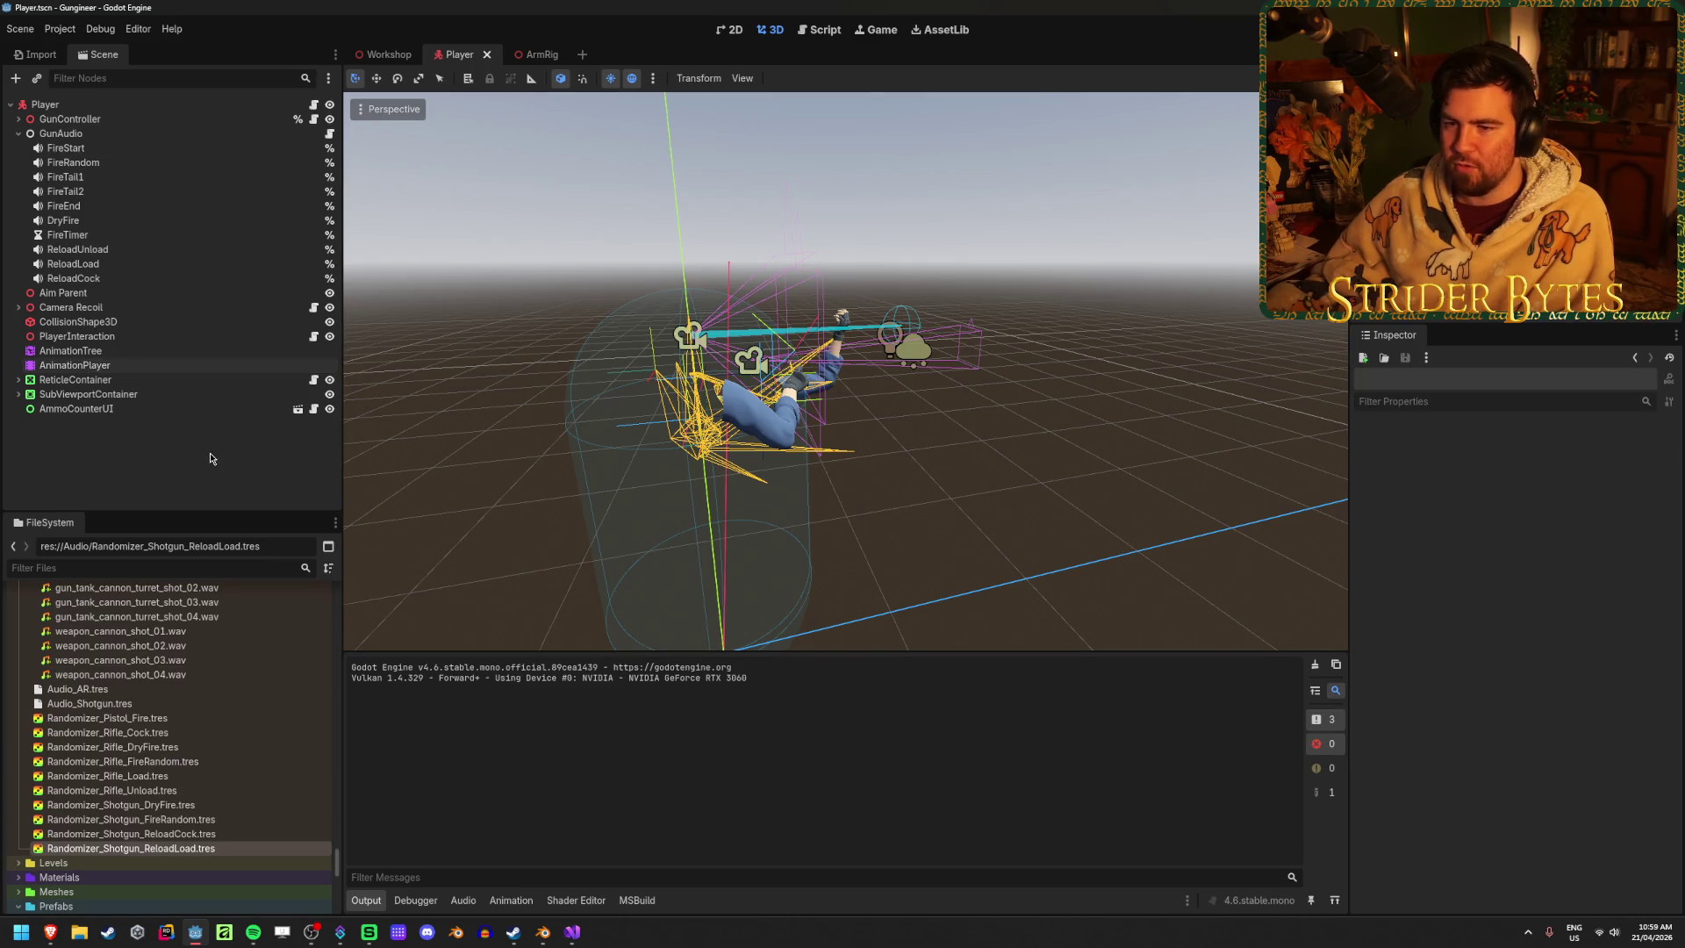
click(572, 932)
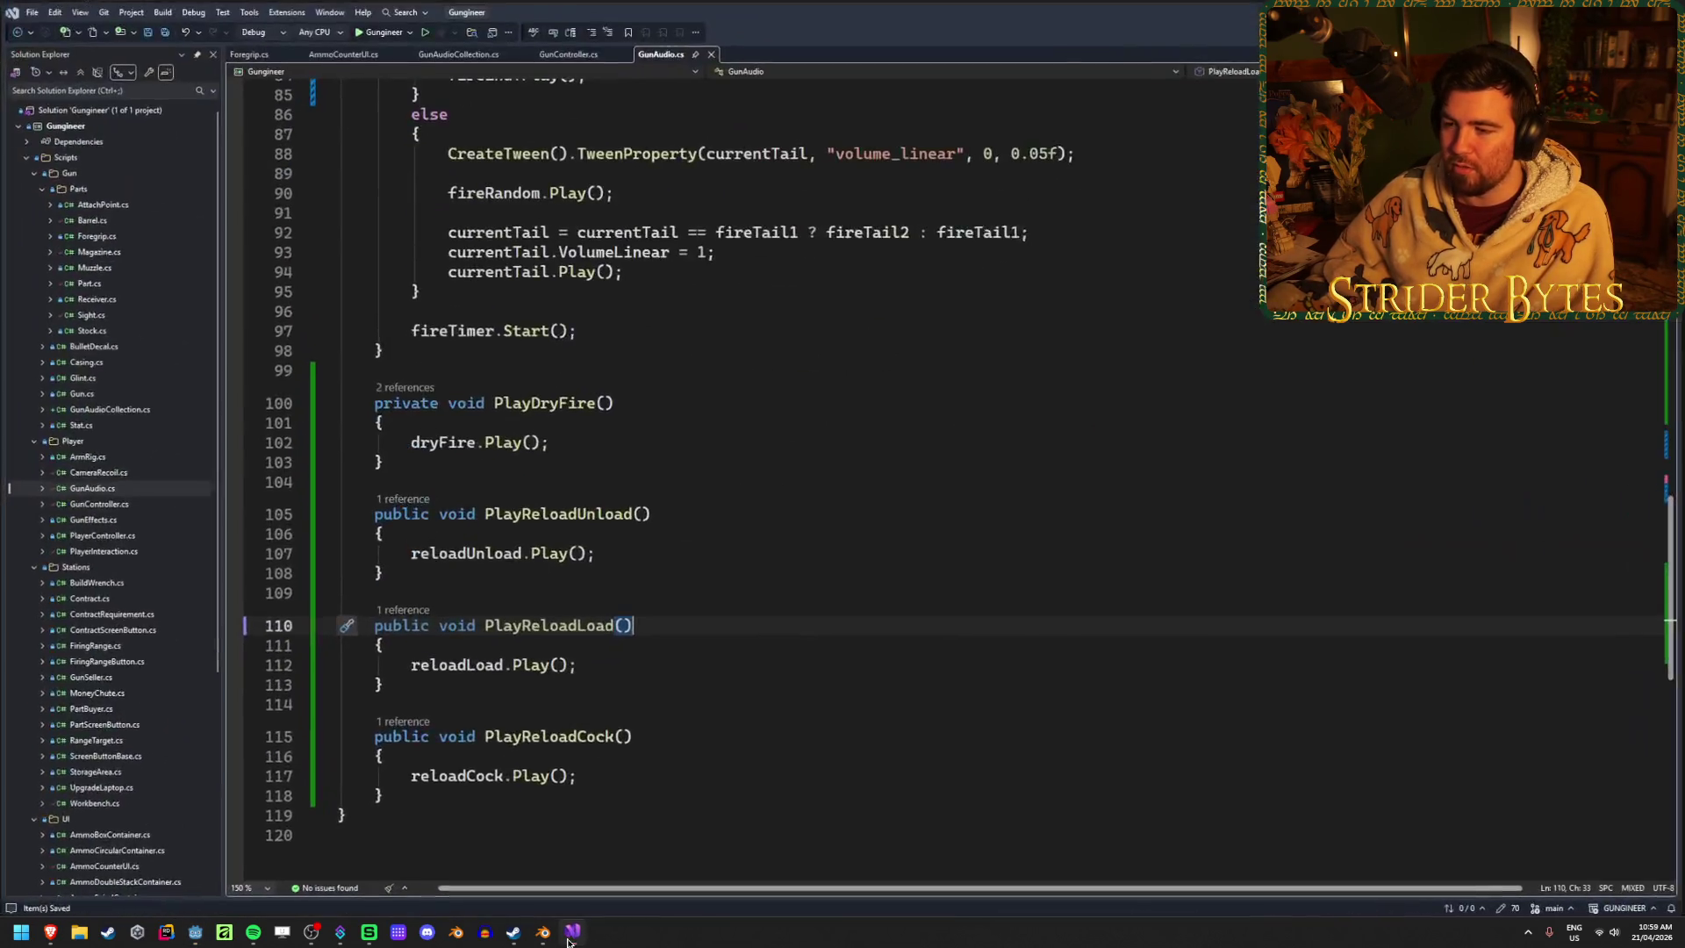
key(super+Down)
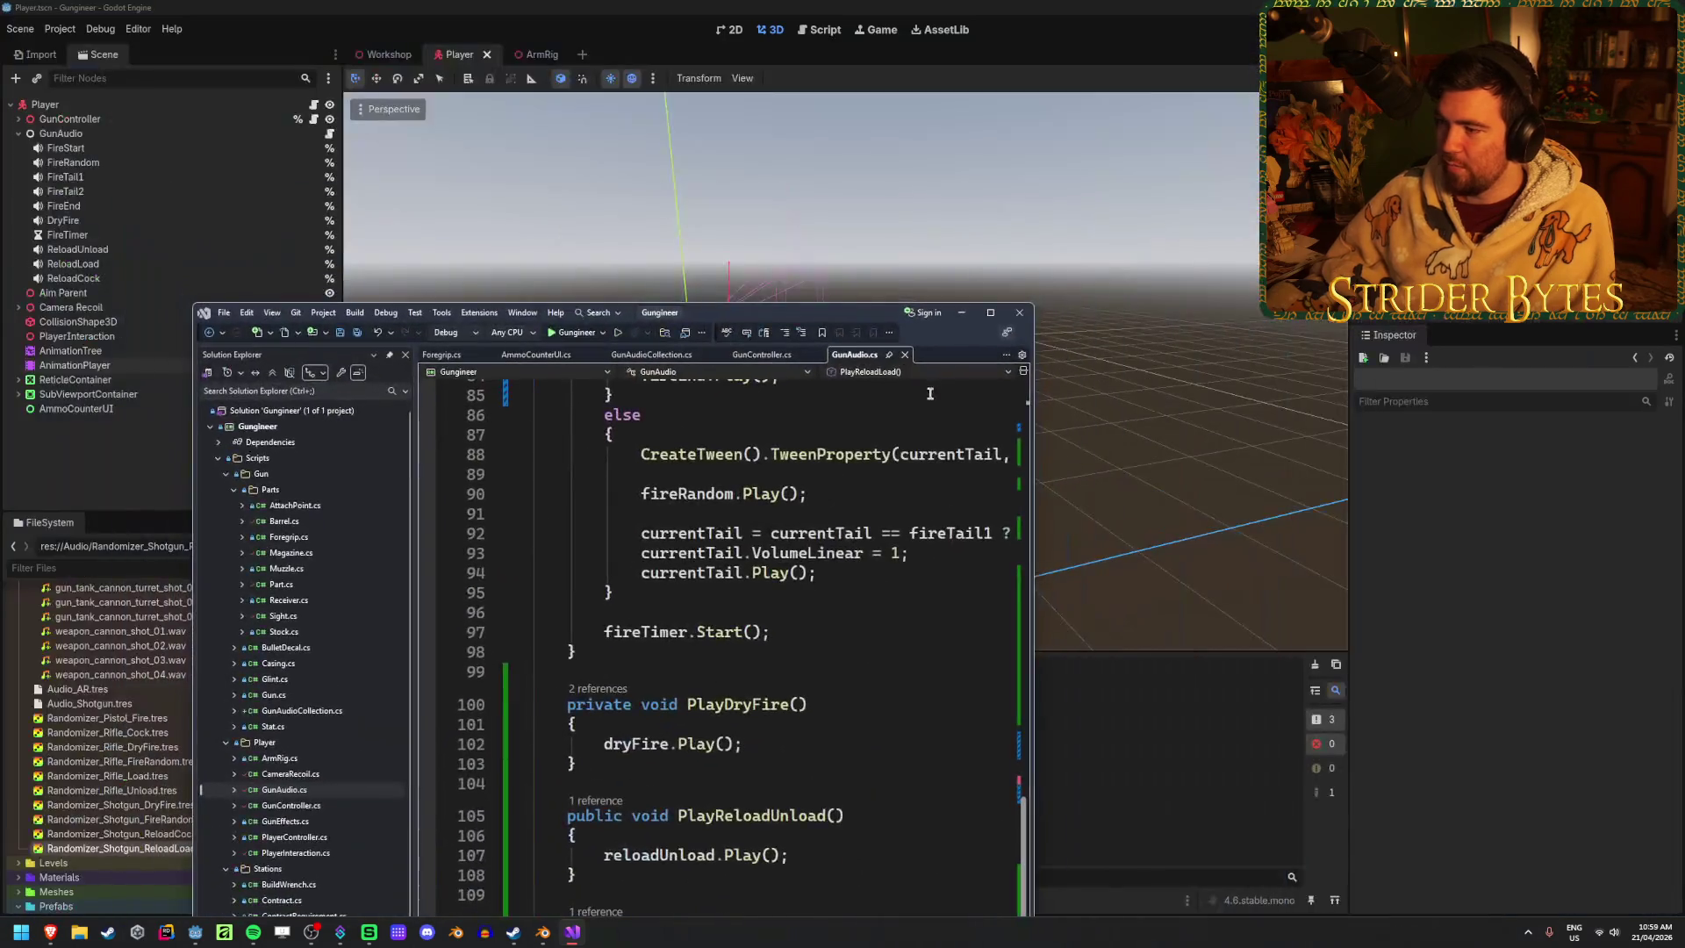
click(991, 312)
key(alt+Tab)
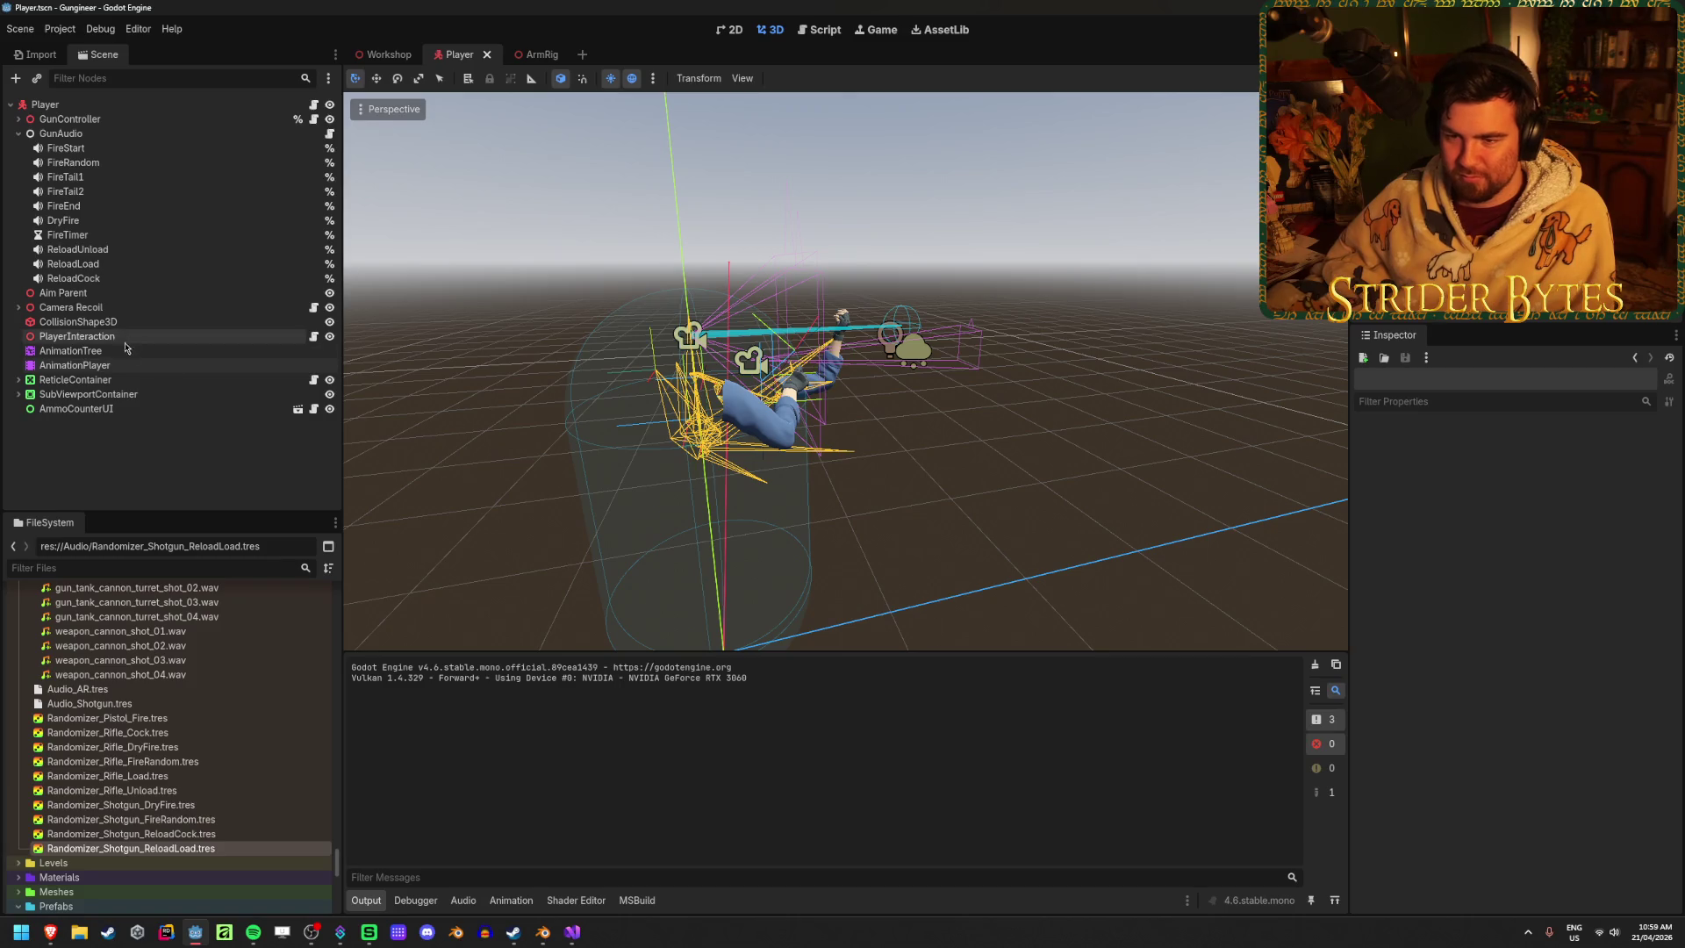
Scrub through Anim_Pump/Pump_Stage1, then switch the AnimationPlayer to Anim_Pump/Pump_Stage2_Fast
click(79, 365)
click(670, 621)
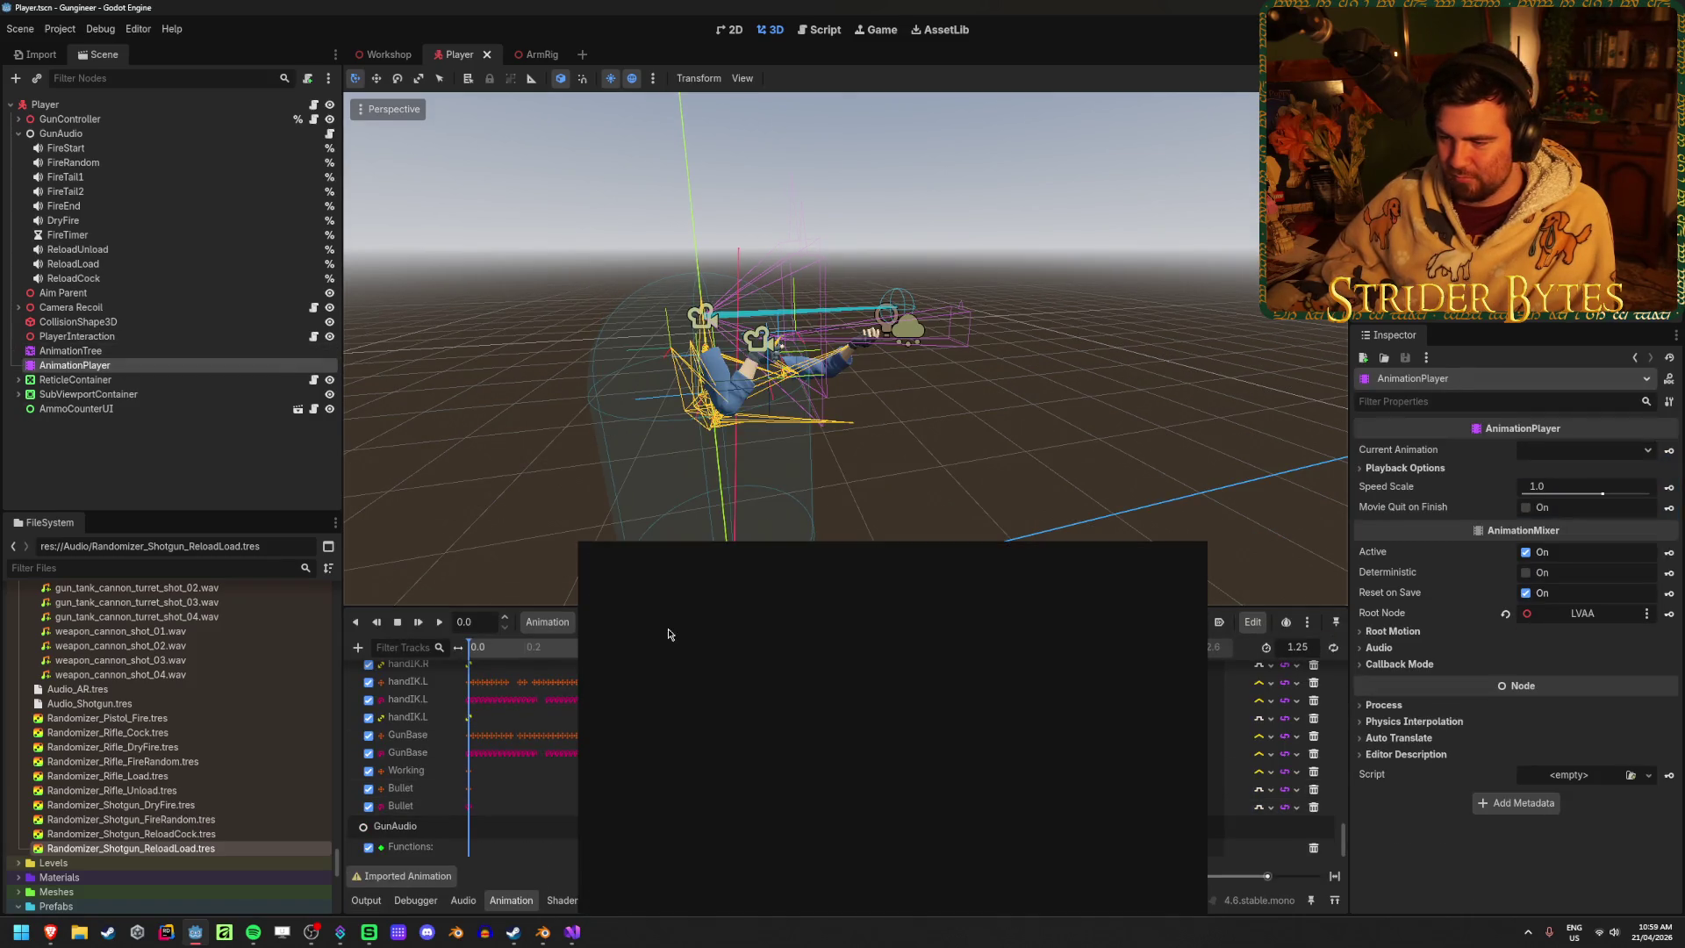
click(742, 848)
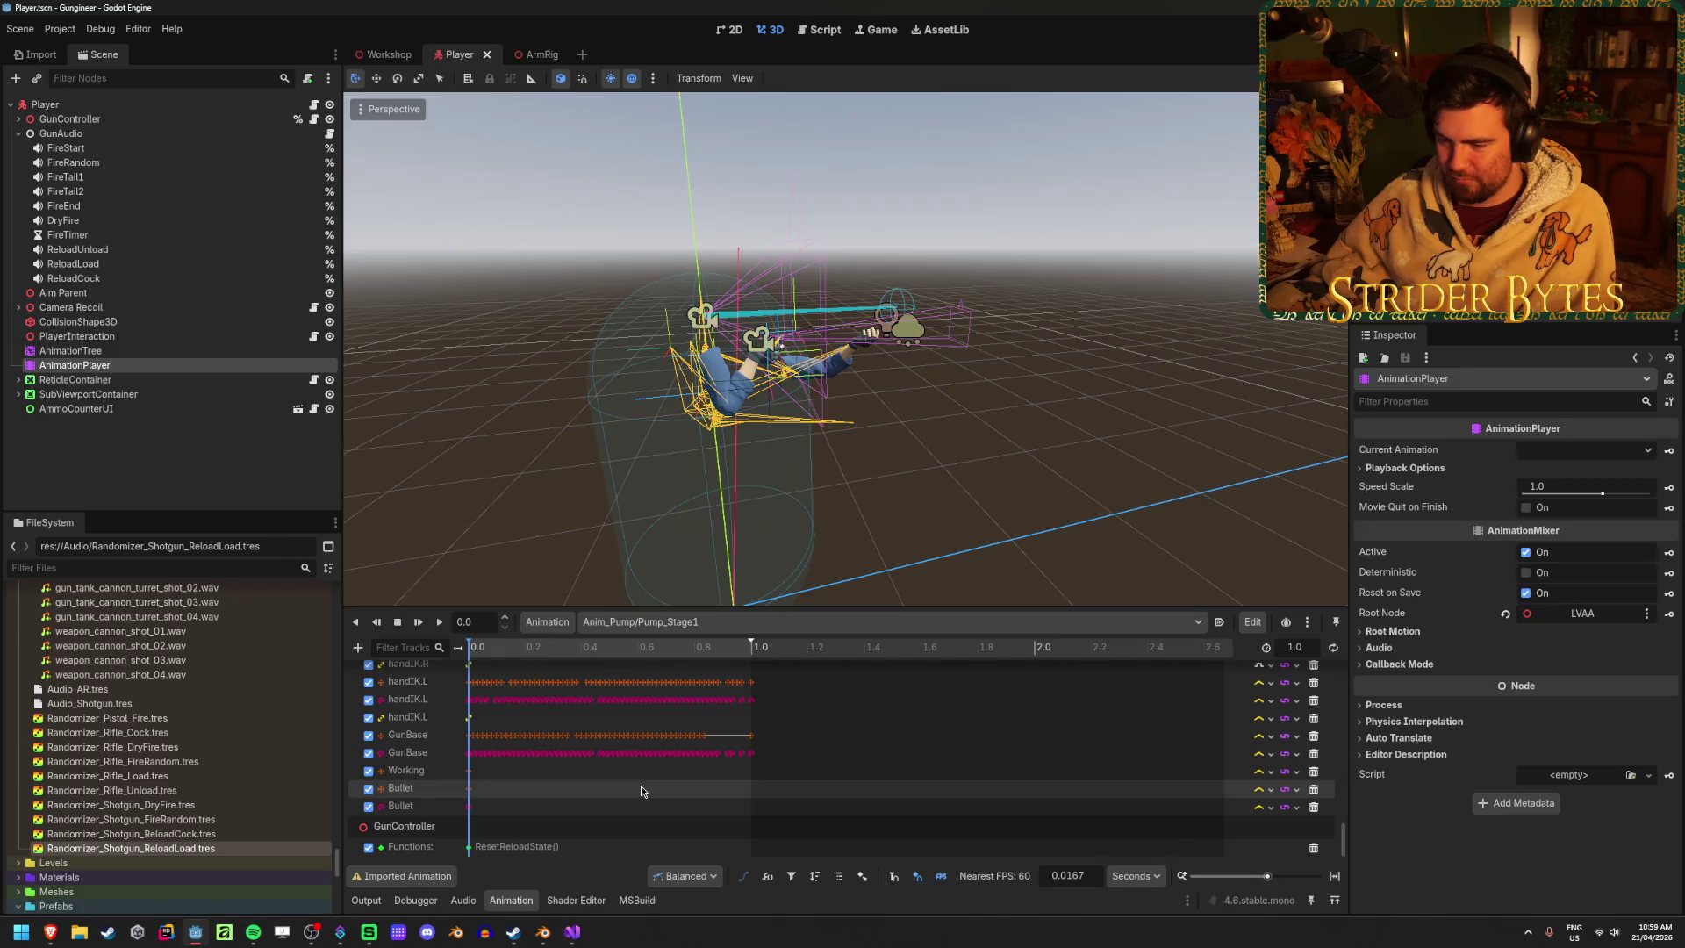
drag(505, 654, 583, 655)
click(667, 621)
click(741, 860)
scroll(571, 763, down, 3)
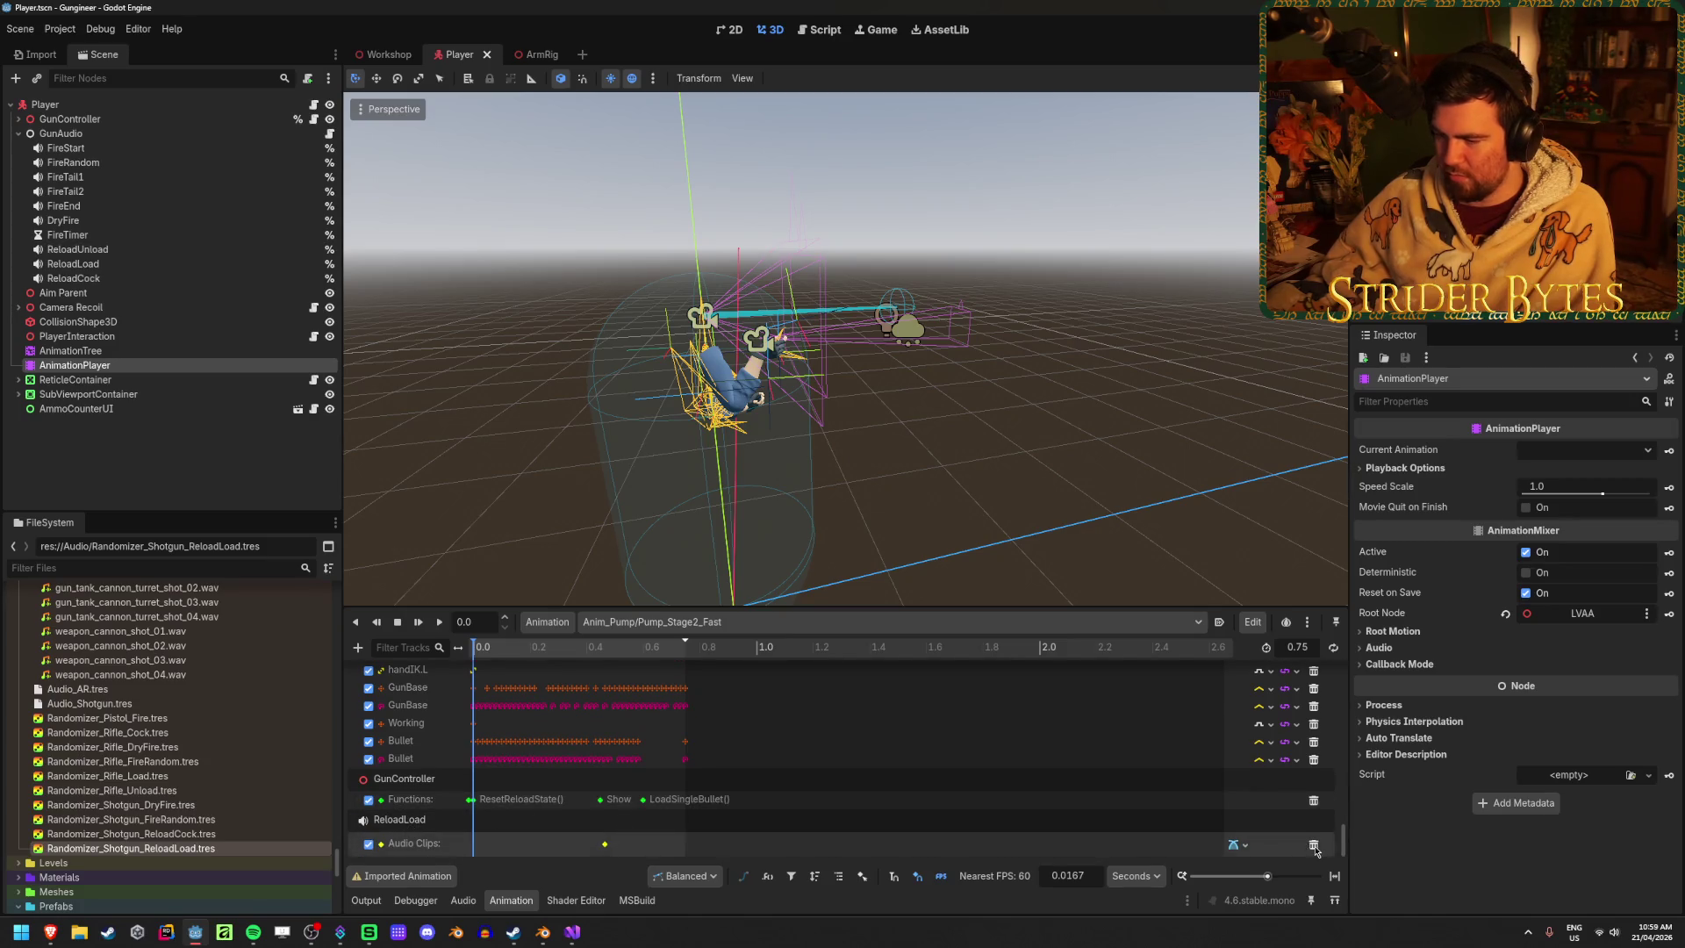
Add a Call Method Track targeting GunAudio to Pump_Stage2_Fast
scroll(565, 796, up, 3)
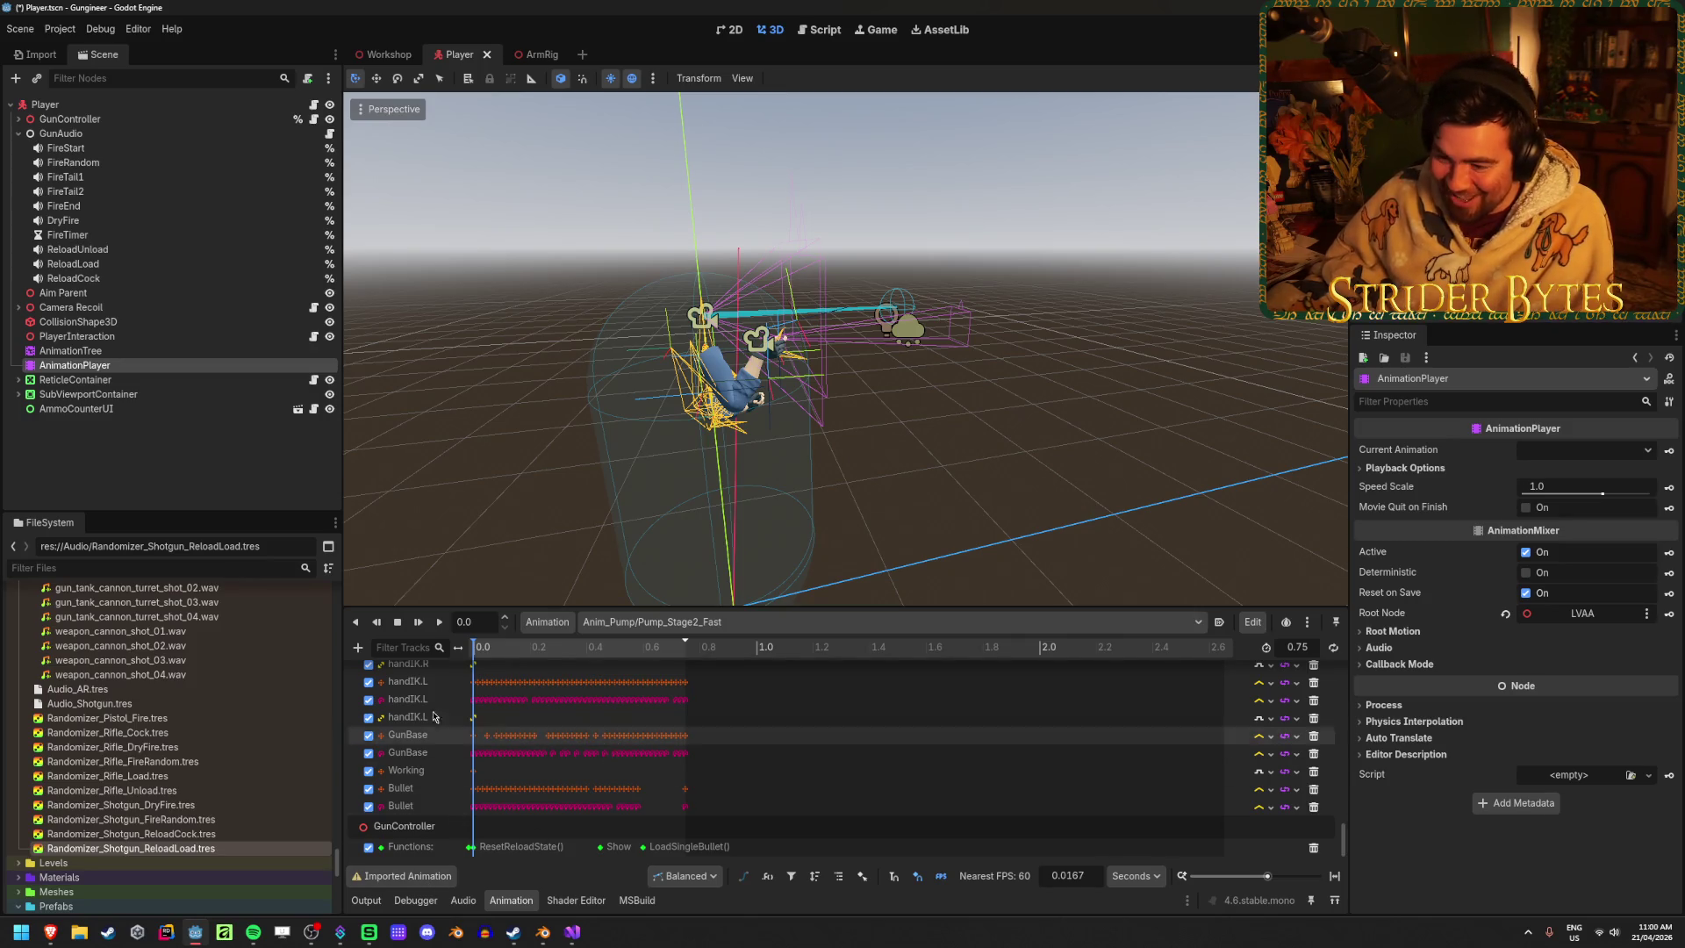
click(359, 647)
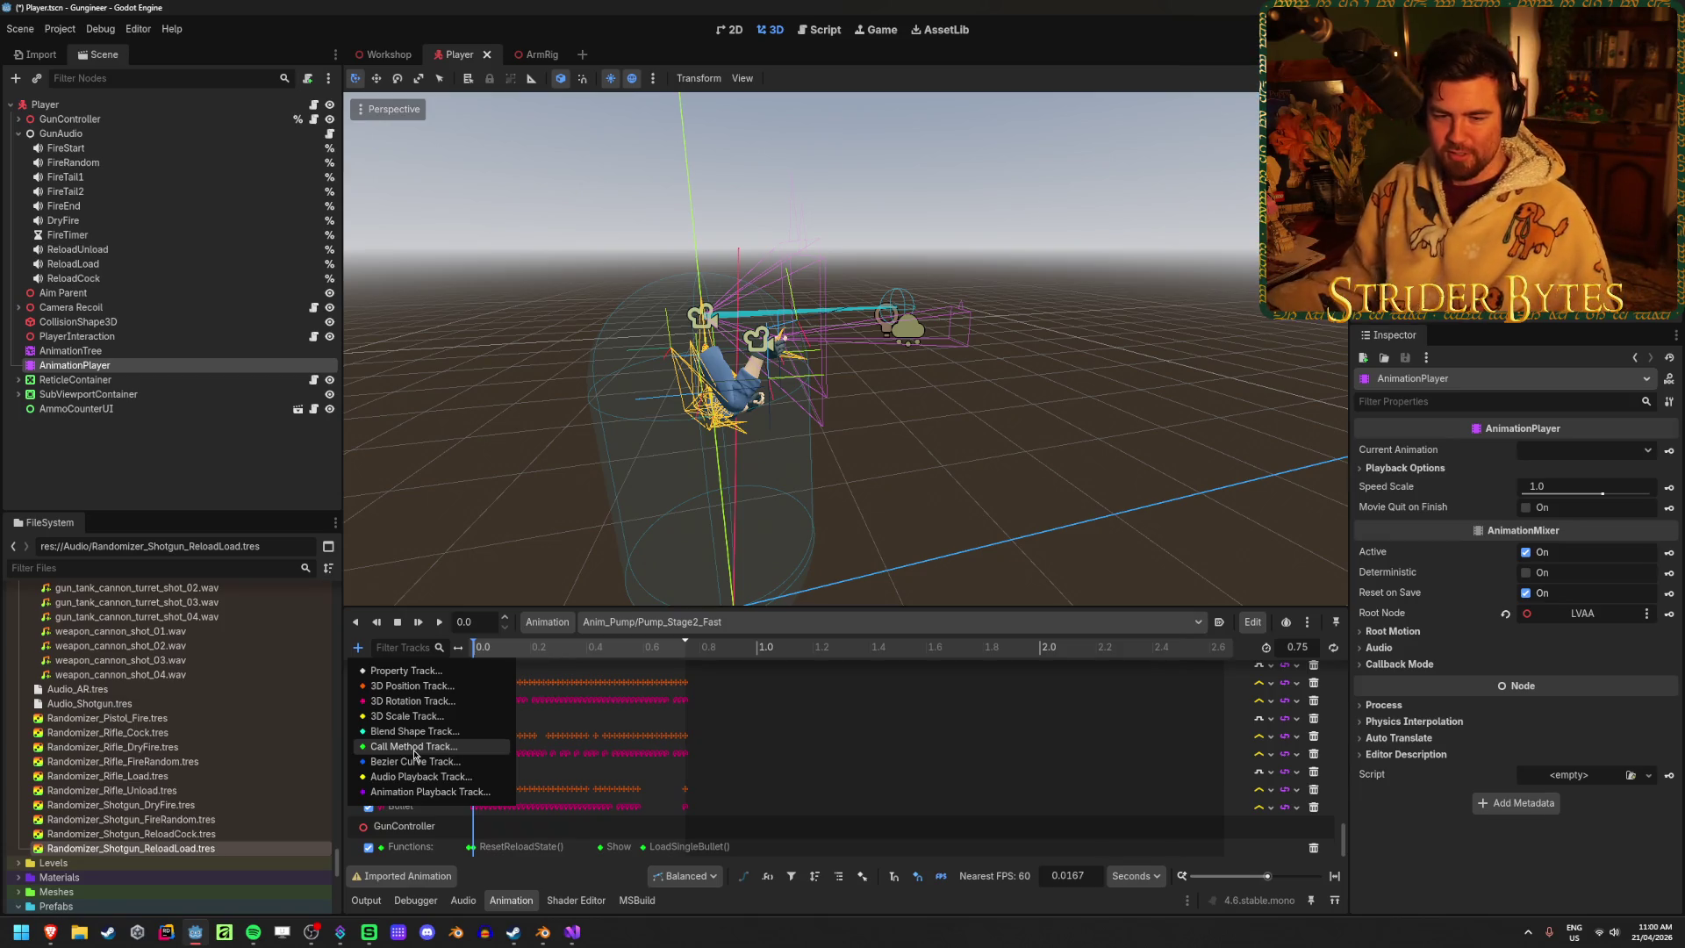
click(415, 753)
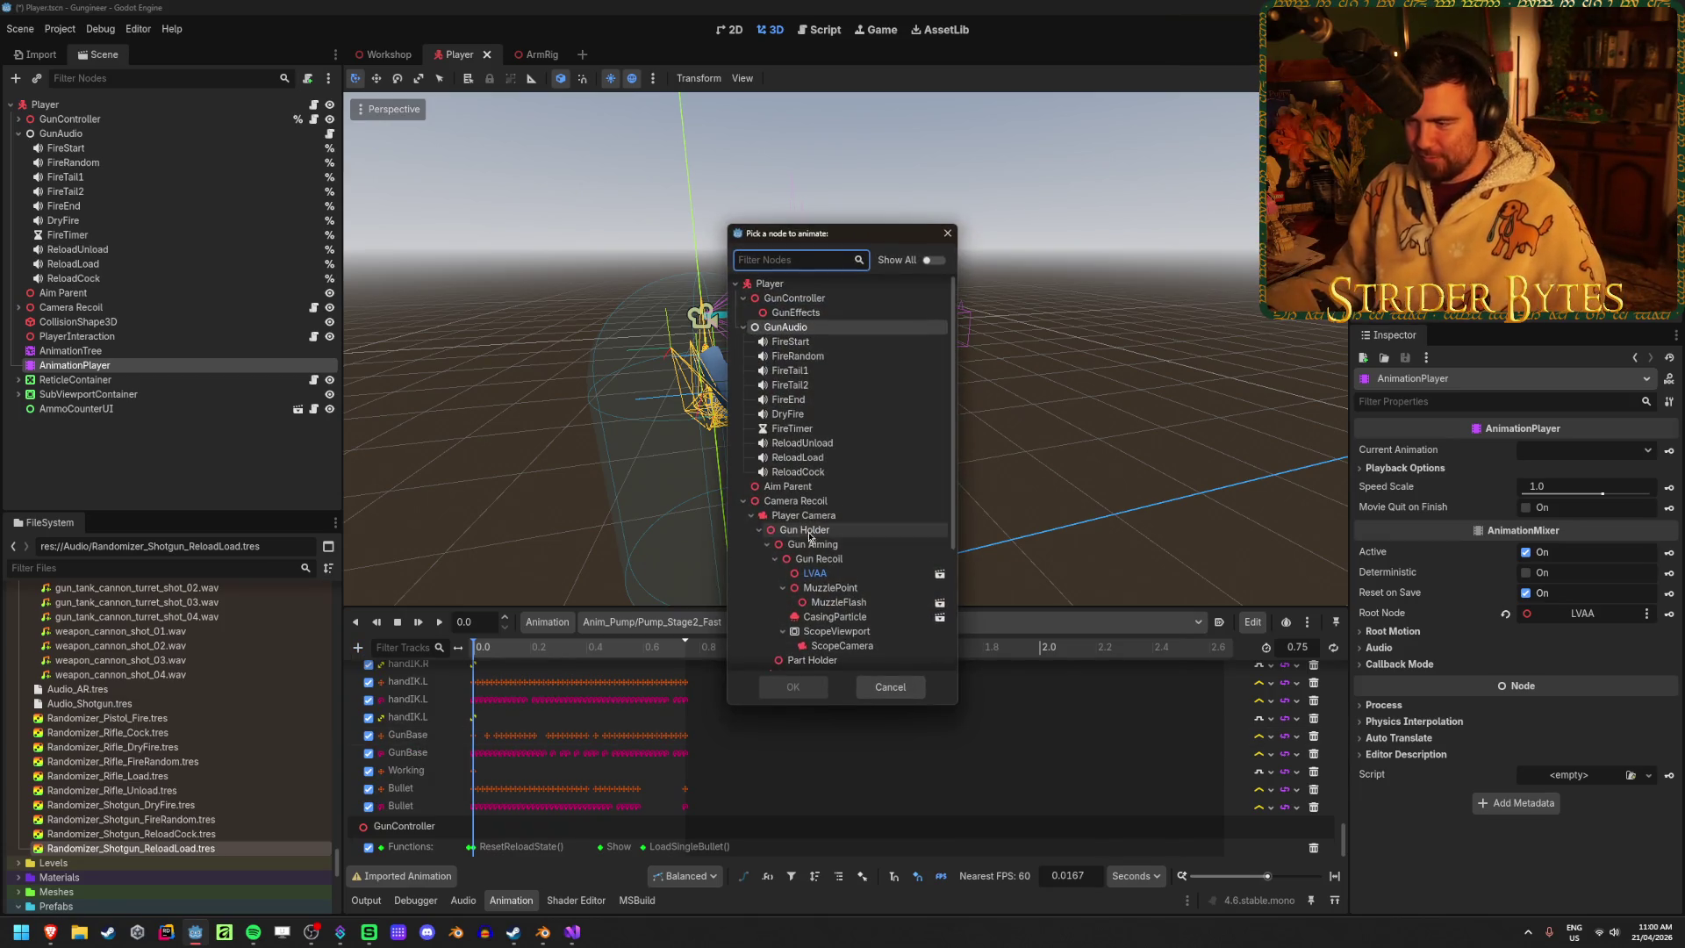
click(786, 328)
click(793, 687)
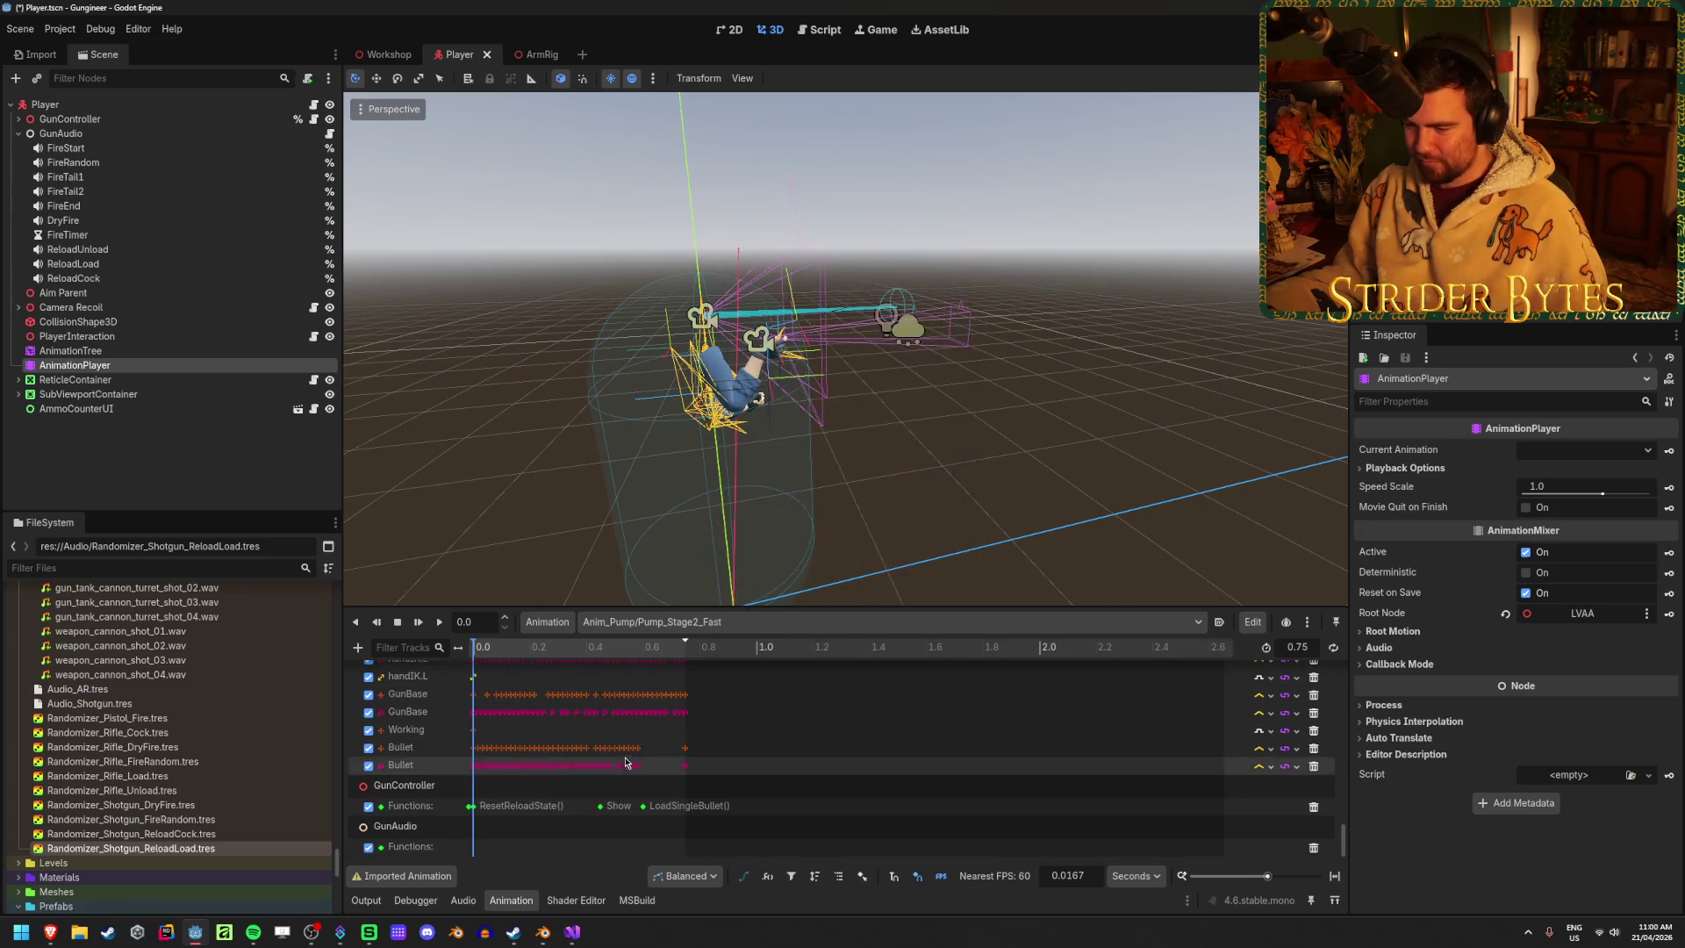
Key PlayReloadLoad() on the GunAudio track at about 0.45 s
mouse_move(489, 656)
mouse_down()
mouse_move(623, 644)
mouse_move(600, 645)
mouse_up()
right_click(600, 849)
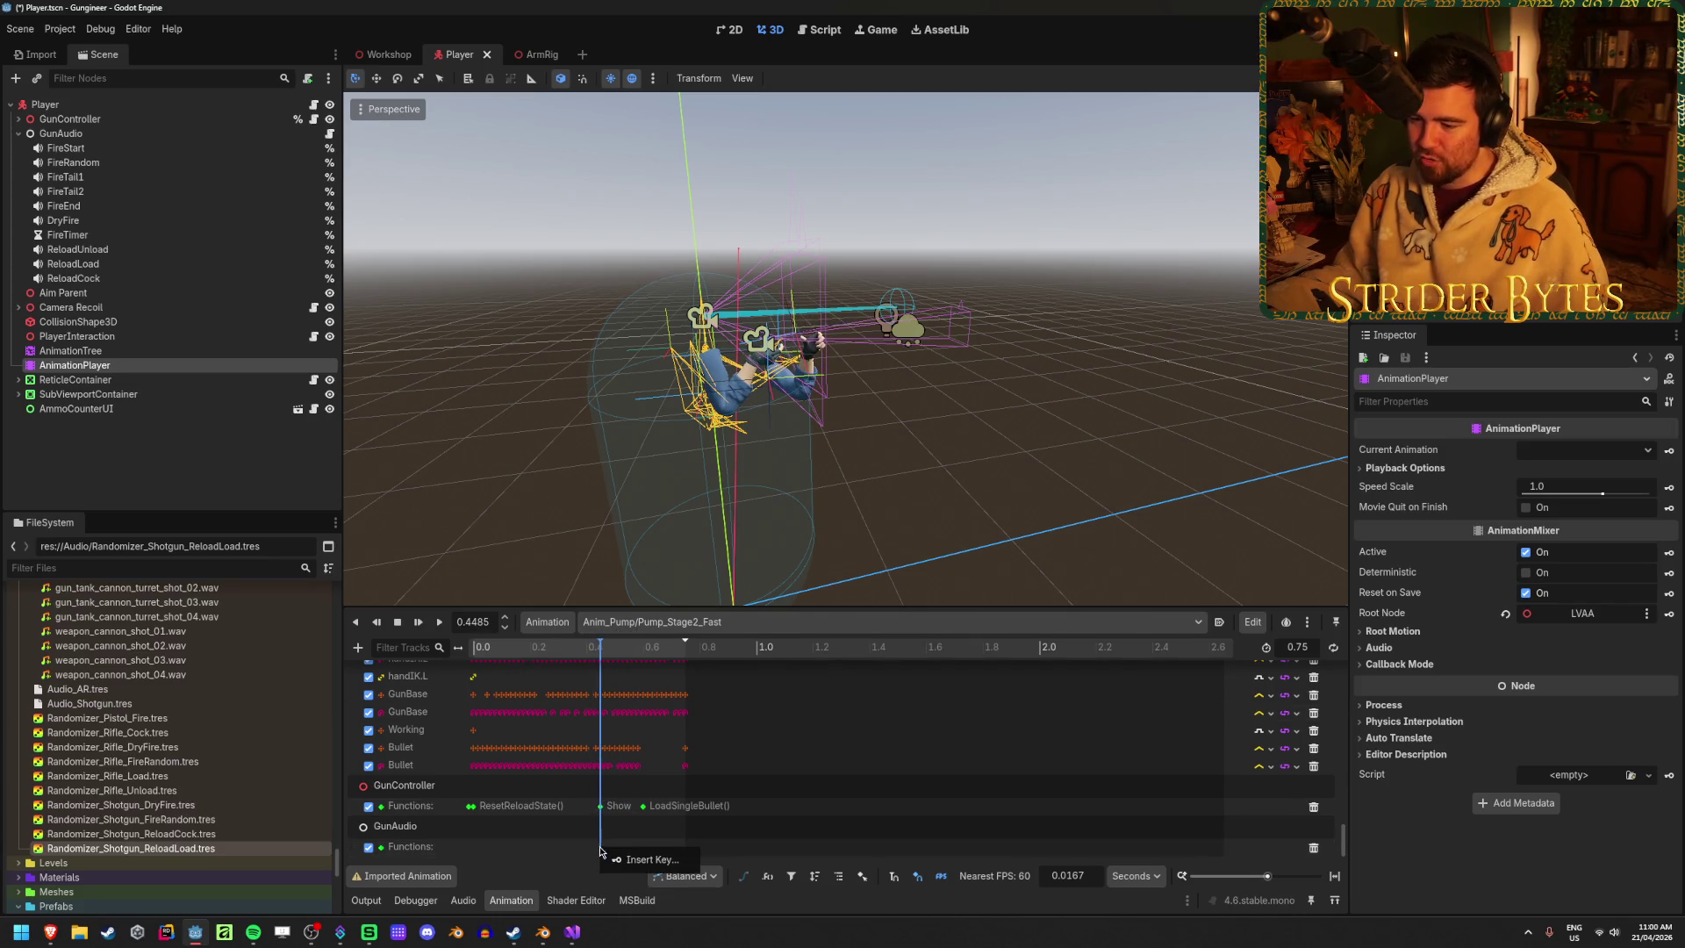
click(627, 859)
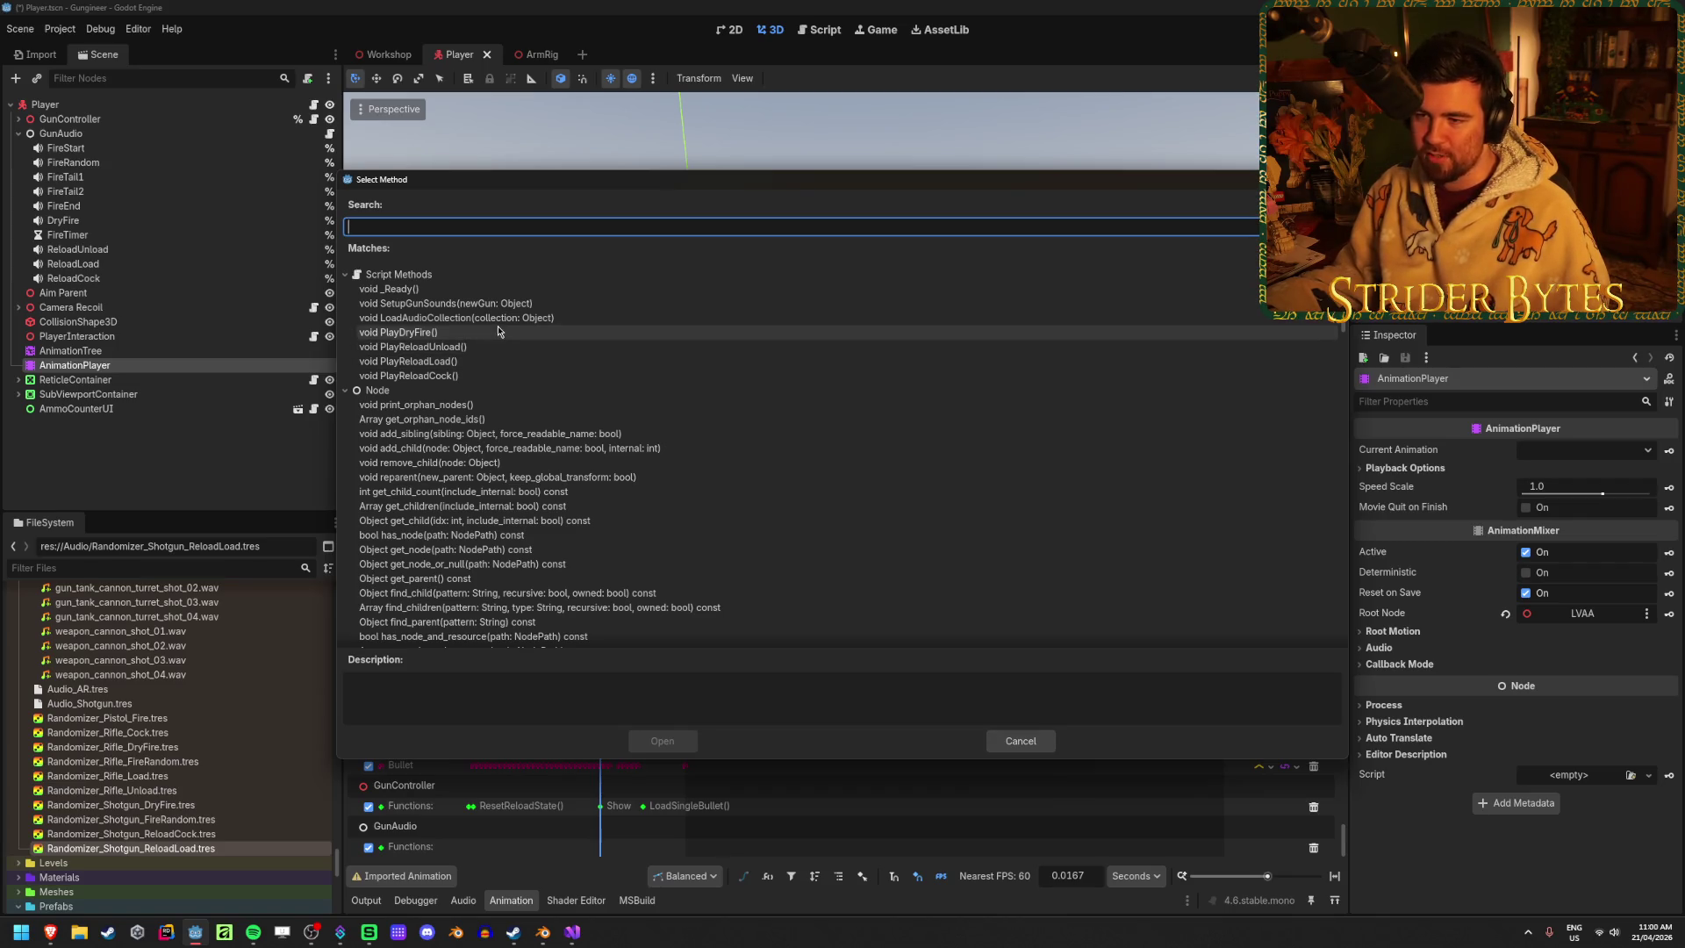
click(412, 361)
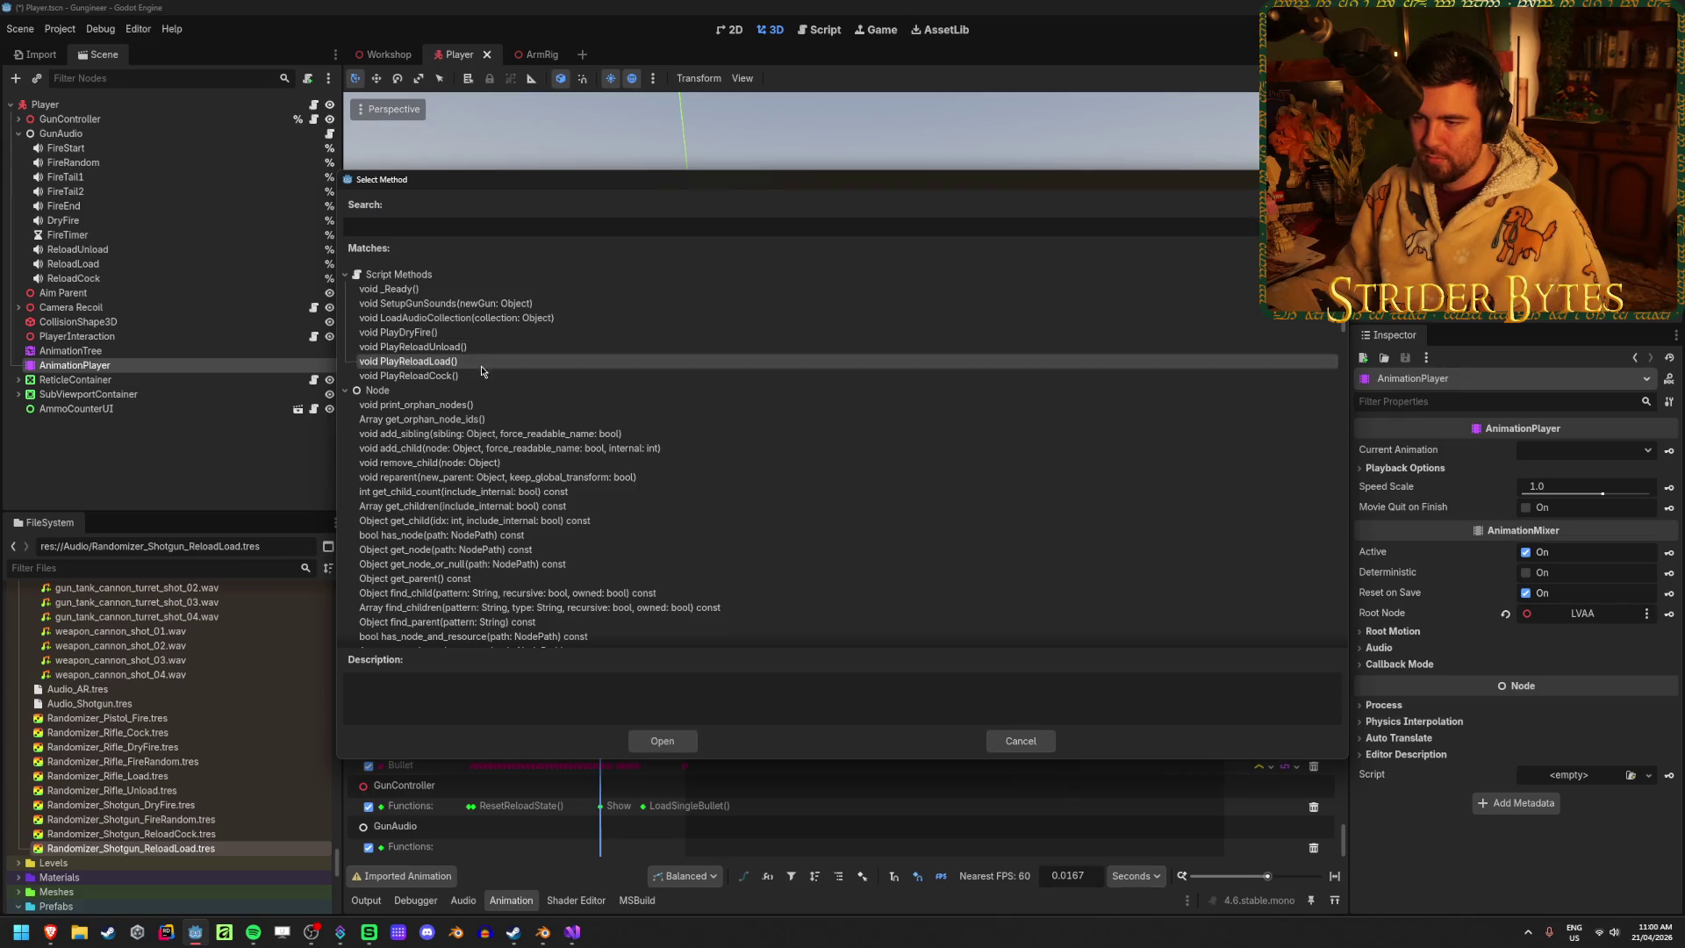
click(675, 739)
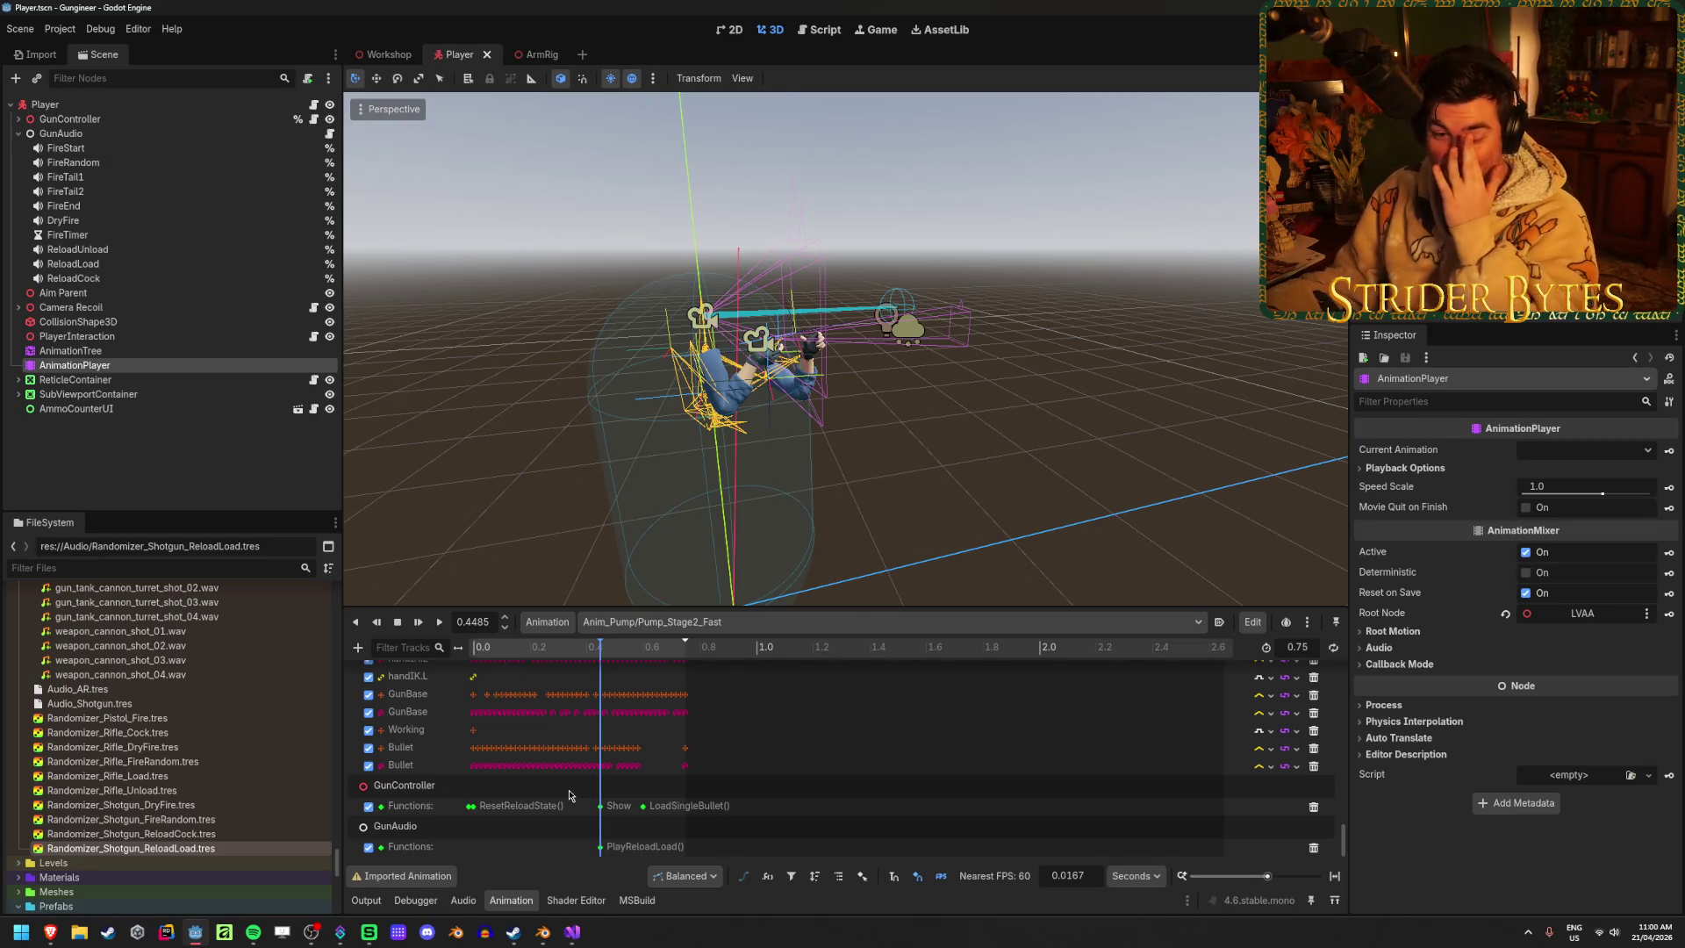
click(665, 623)
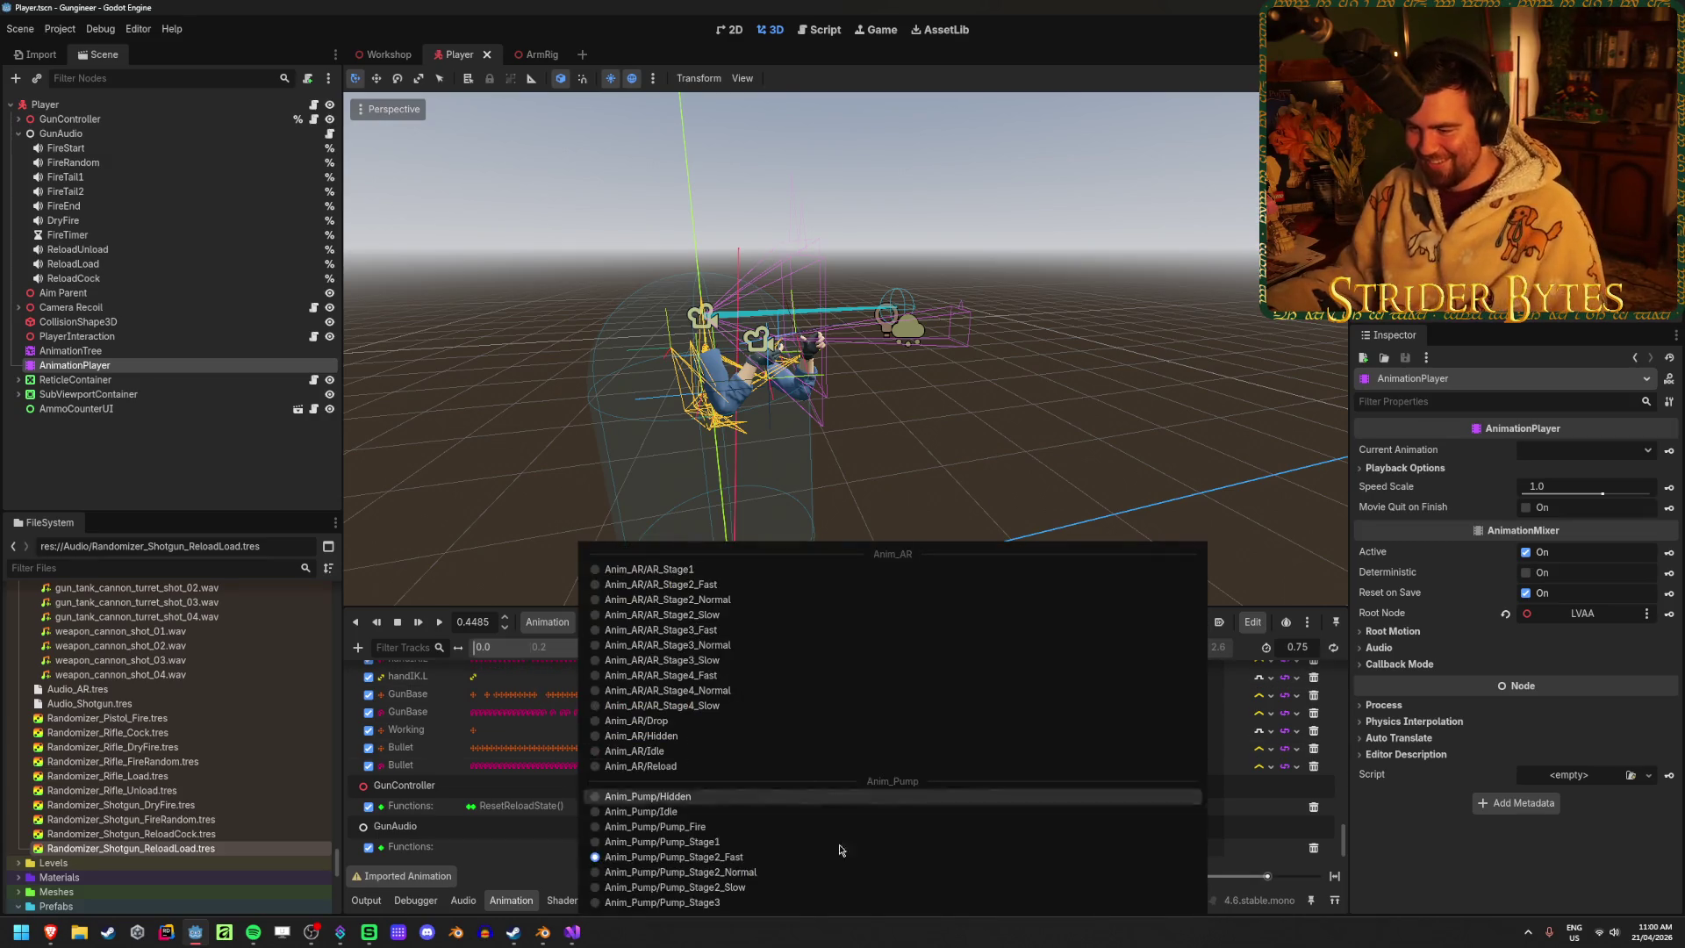
Switch to Pump_Stage2_Normal, set the playhead near 0.9 s, and delete the ReloadLoad audio track
click(790, 876)
drag(539, 650, 740, 649)
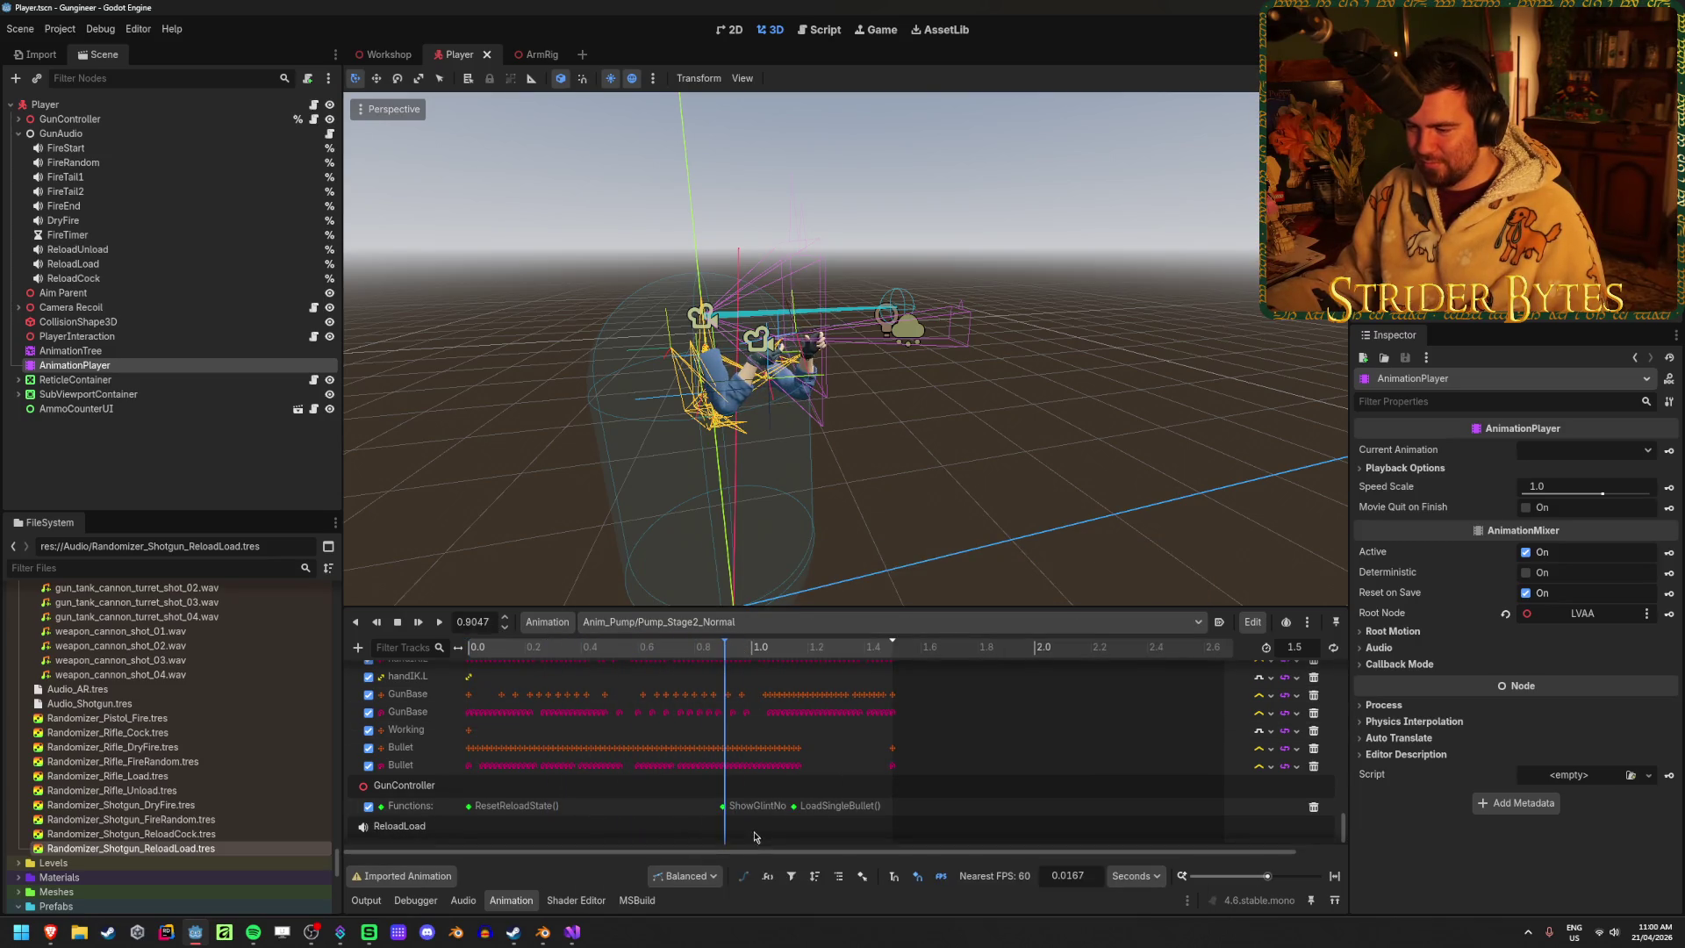
click(412, 829)
key(Delete)
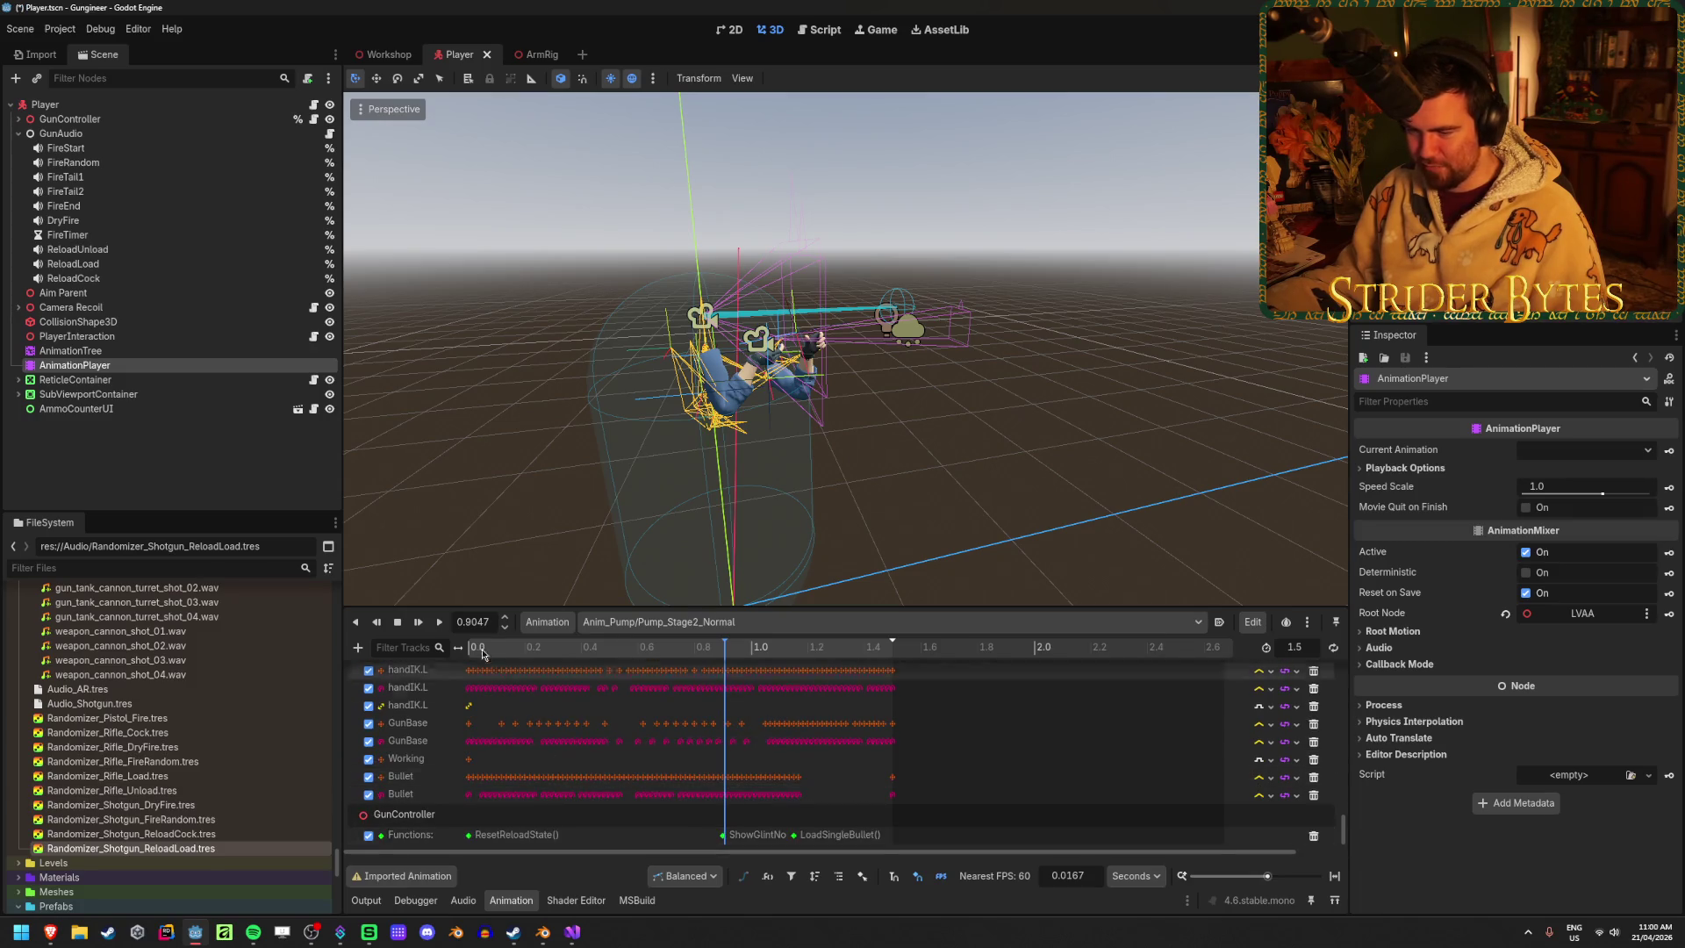
Add a GunAudio Call Method Track with a PlayReloadLoad() key at about 0.9 s
click(357, 646)
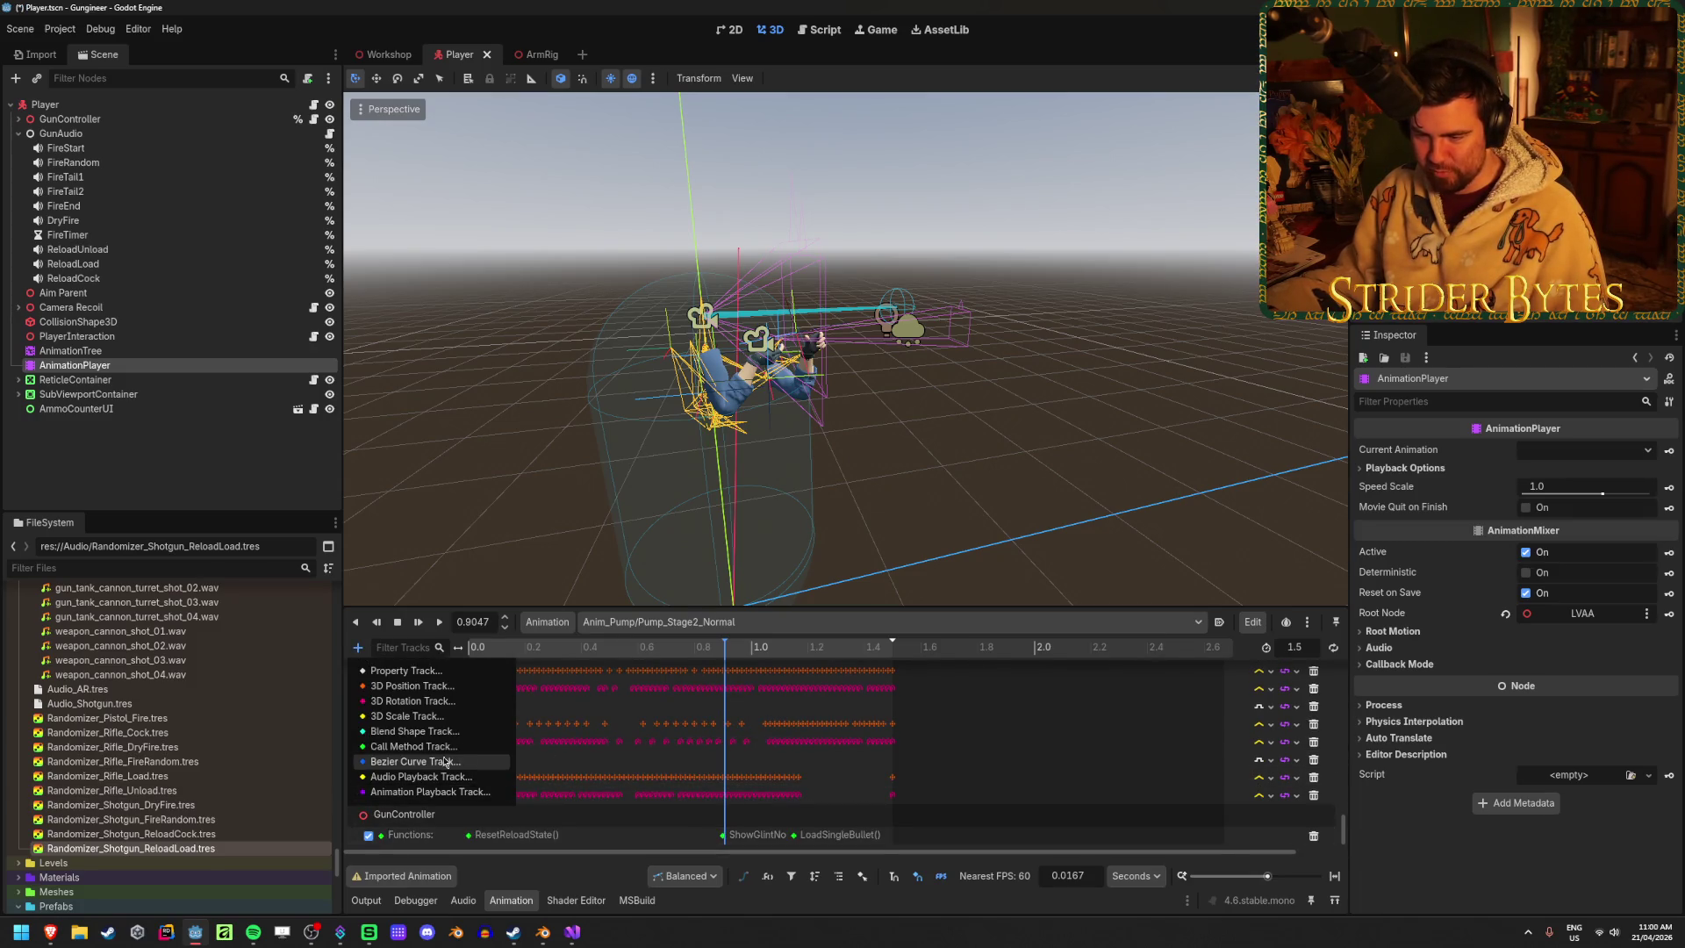
click(421, 745)
click(833, 327)
click(792, 686)
right_click(725, 839)
click(759, 848)
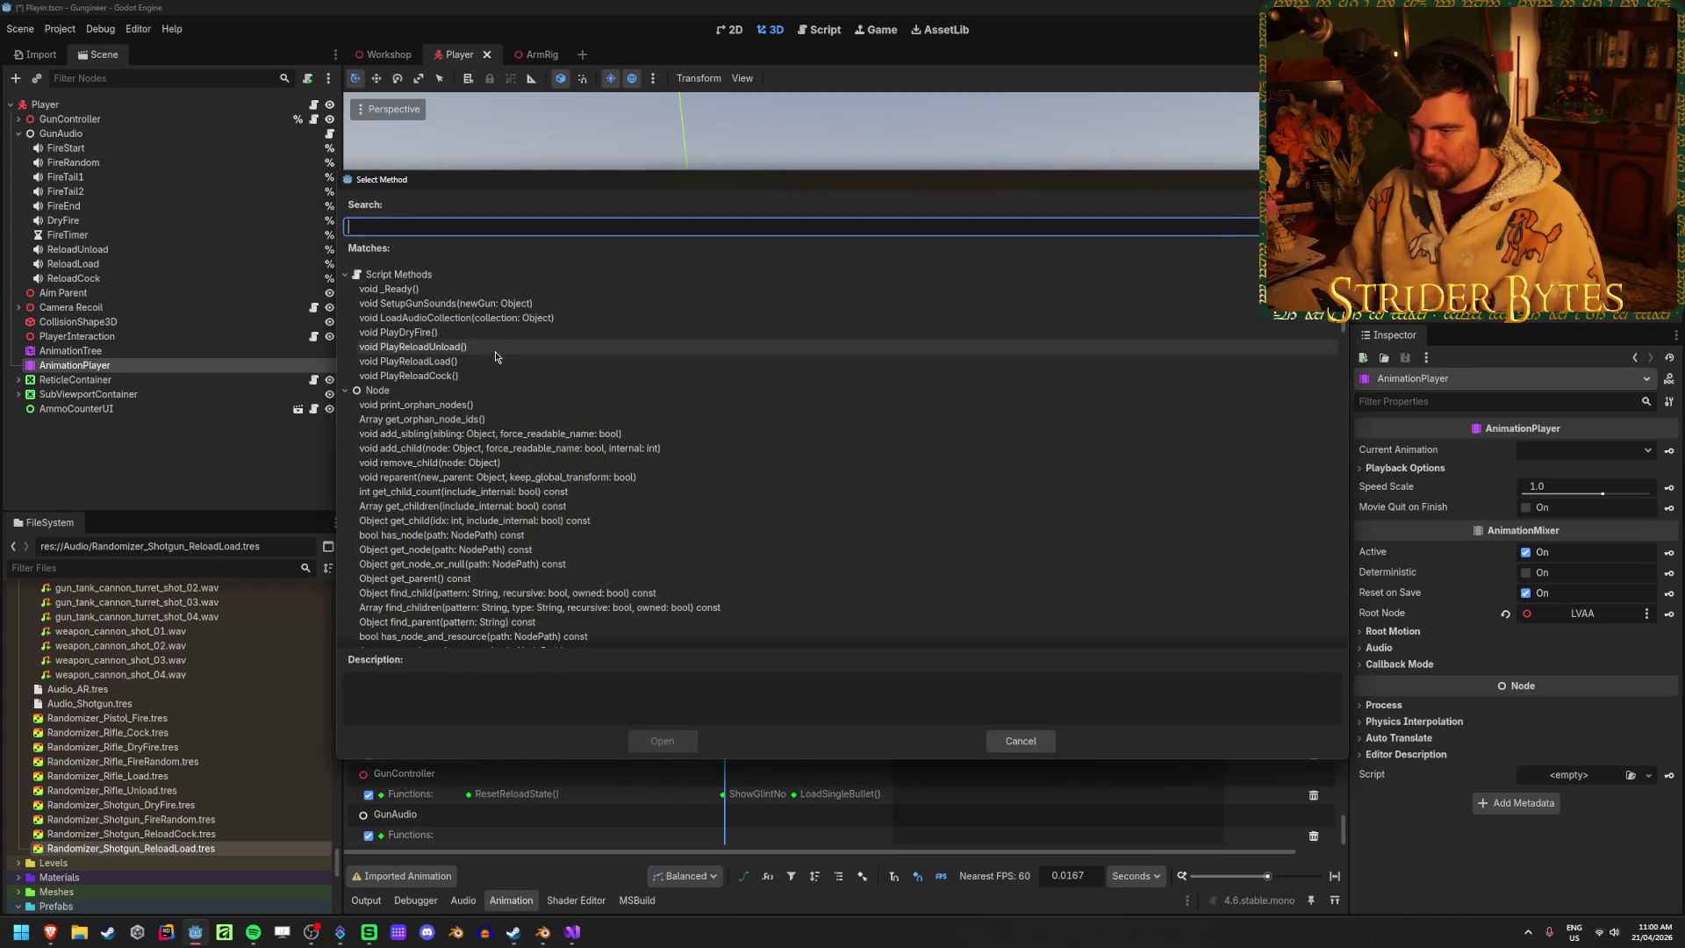
click(487, 361)
click(662, 740)
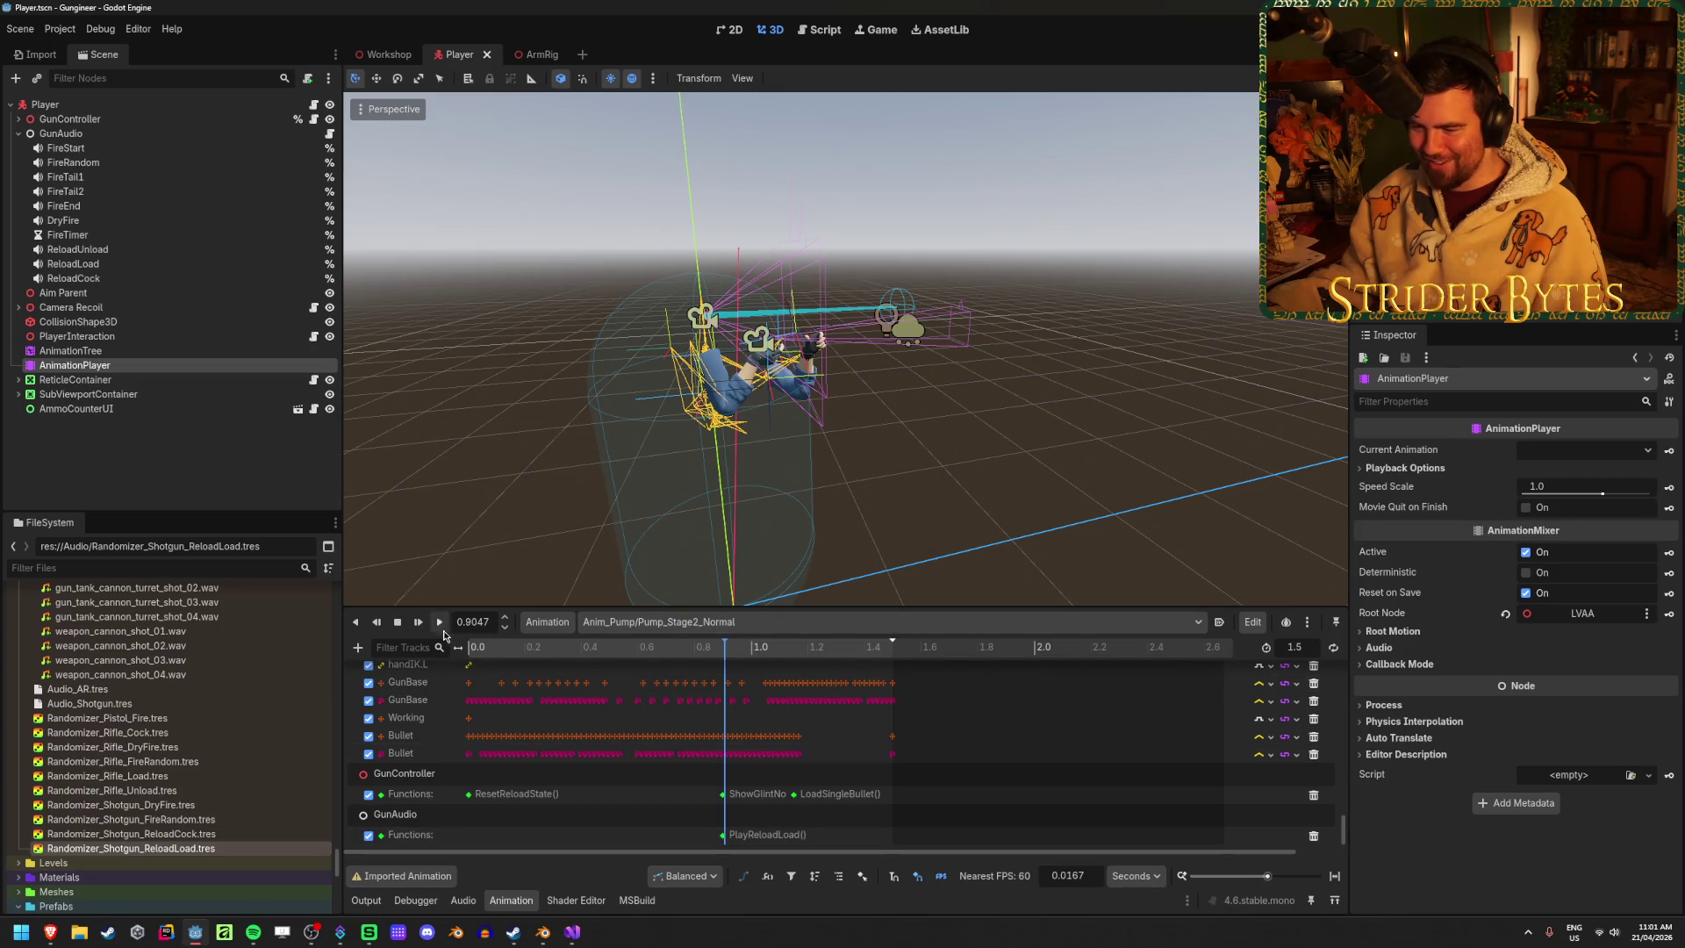
click(667, 625)
Switch to Pump_Stage2_Slow and add a Call Method track for the GunAudio node
click(667, 886)
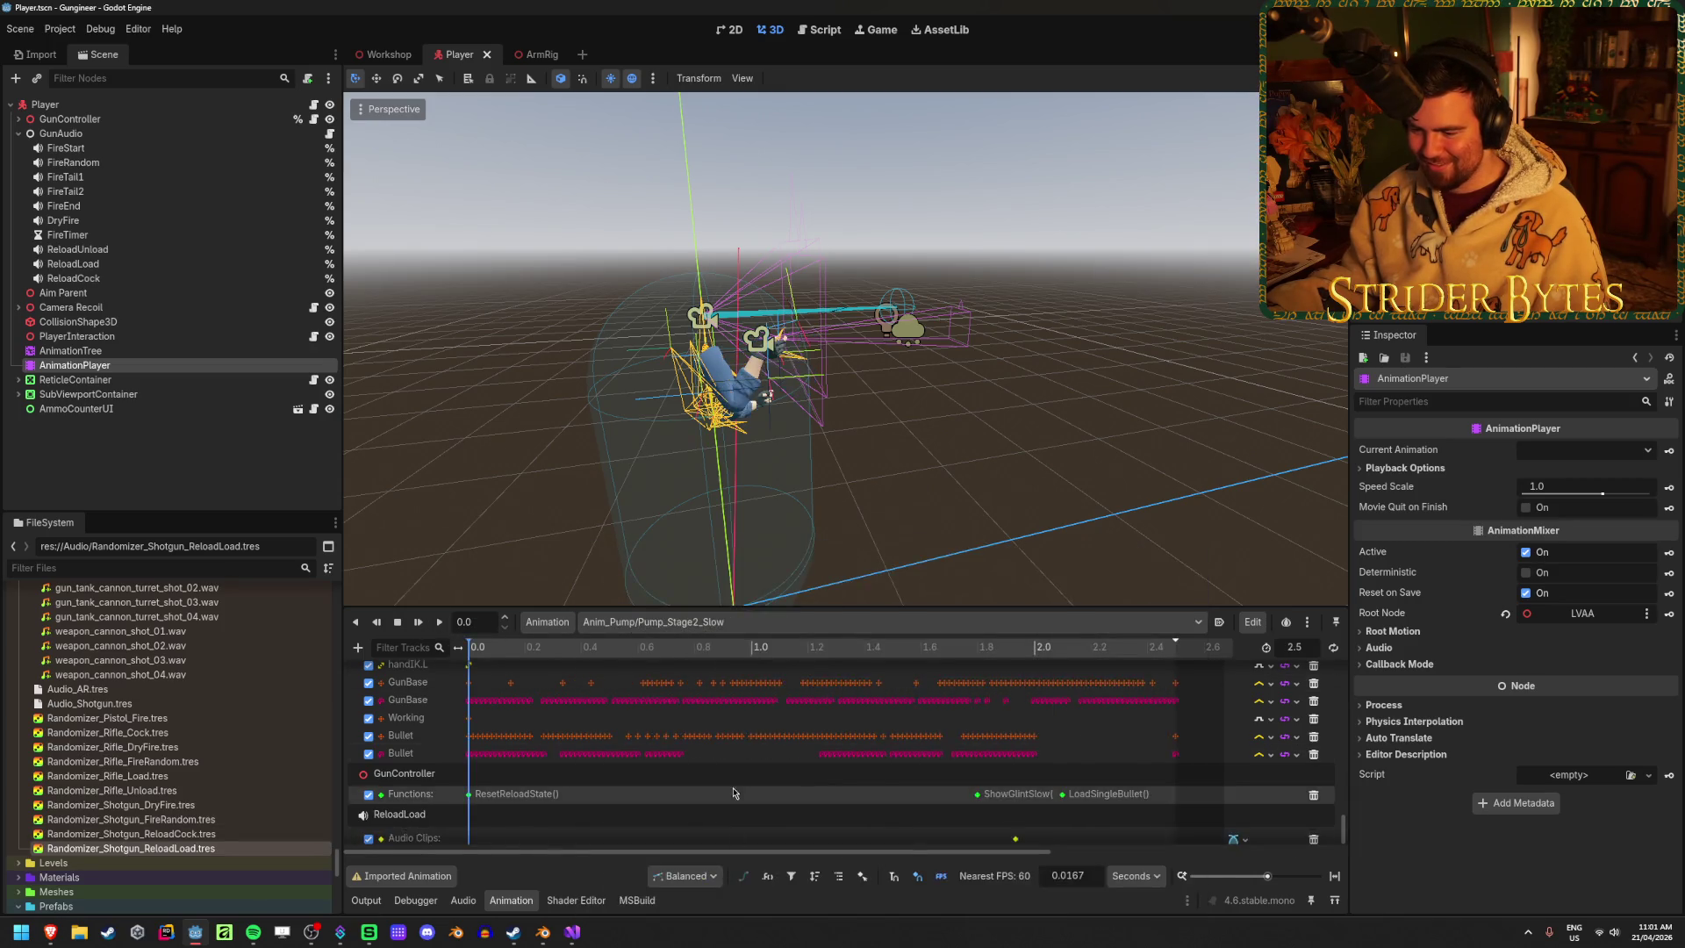
scroll(588, 788, up, 2)
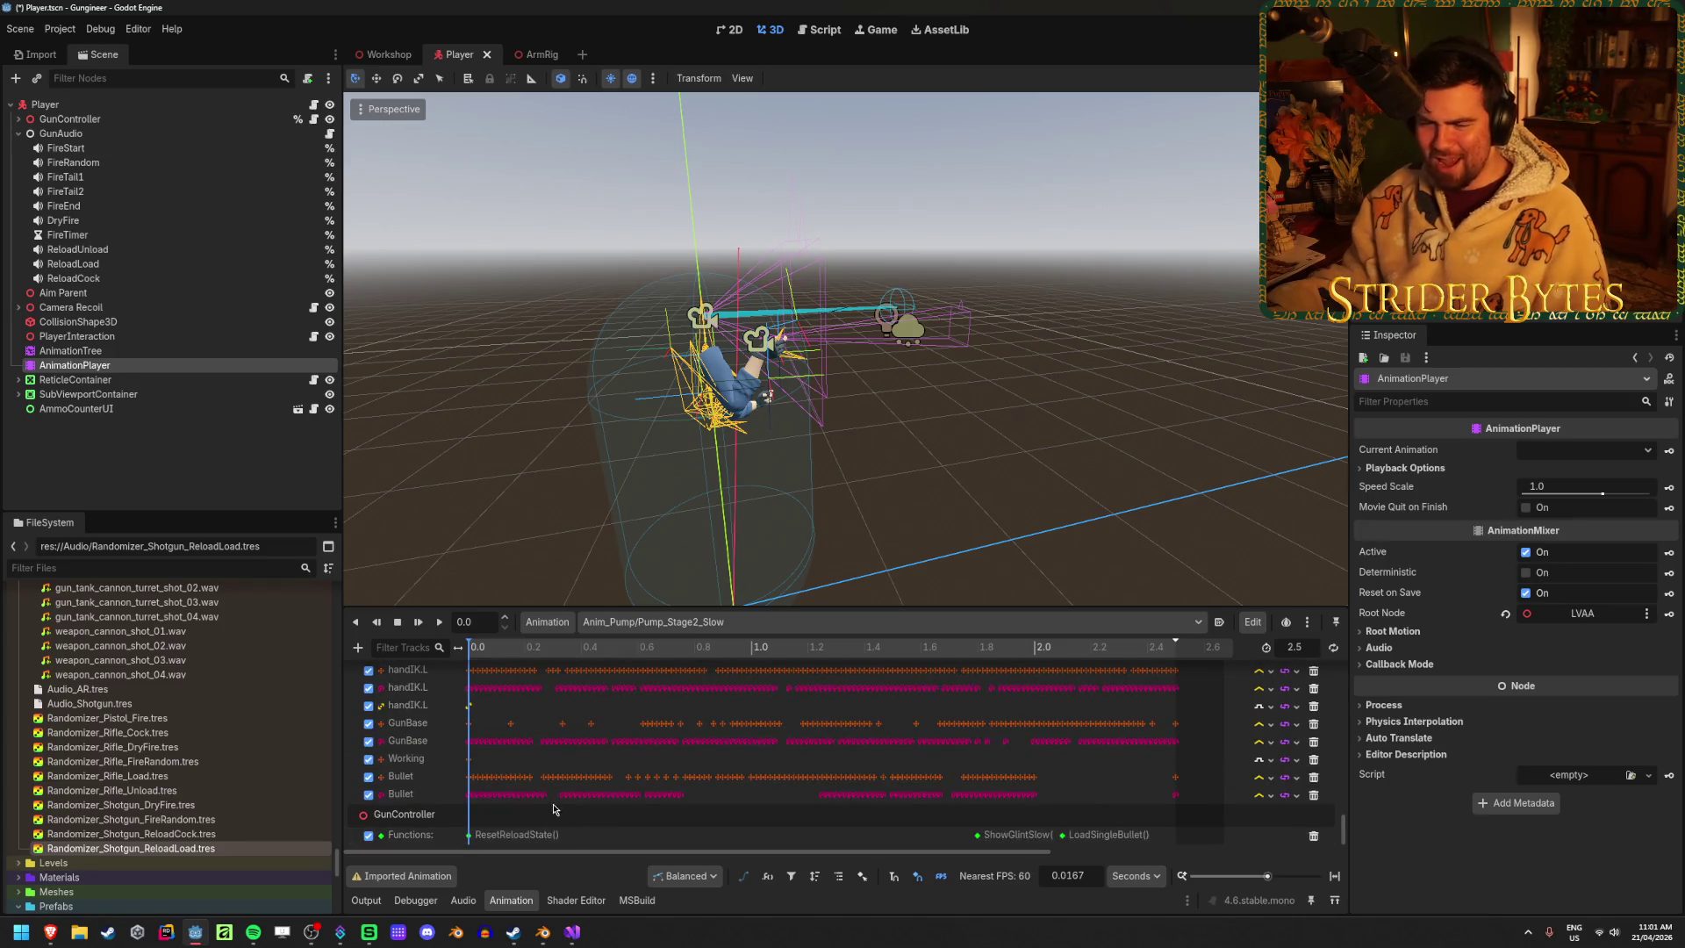
key(ctrl+s)
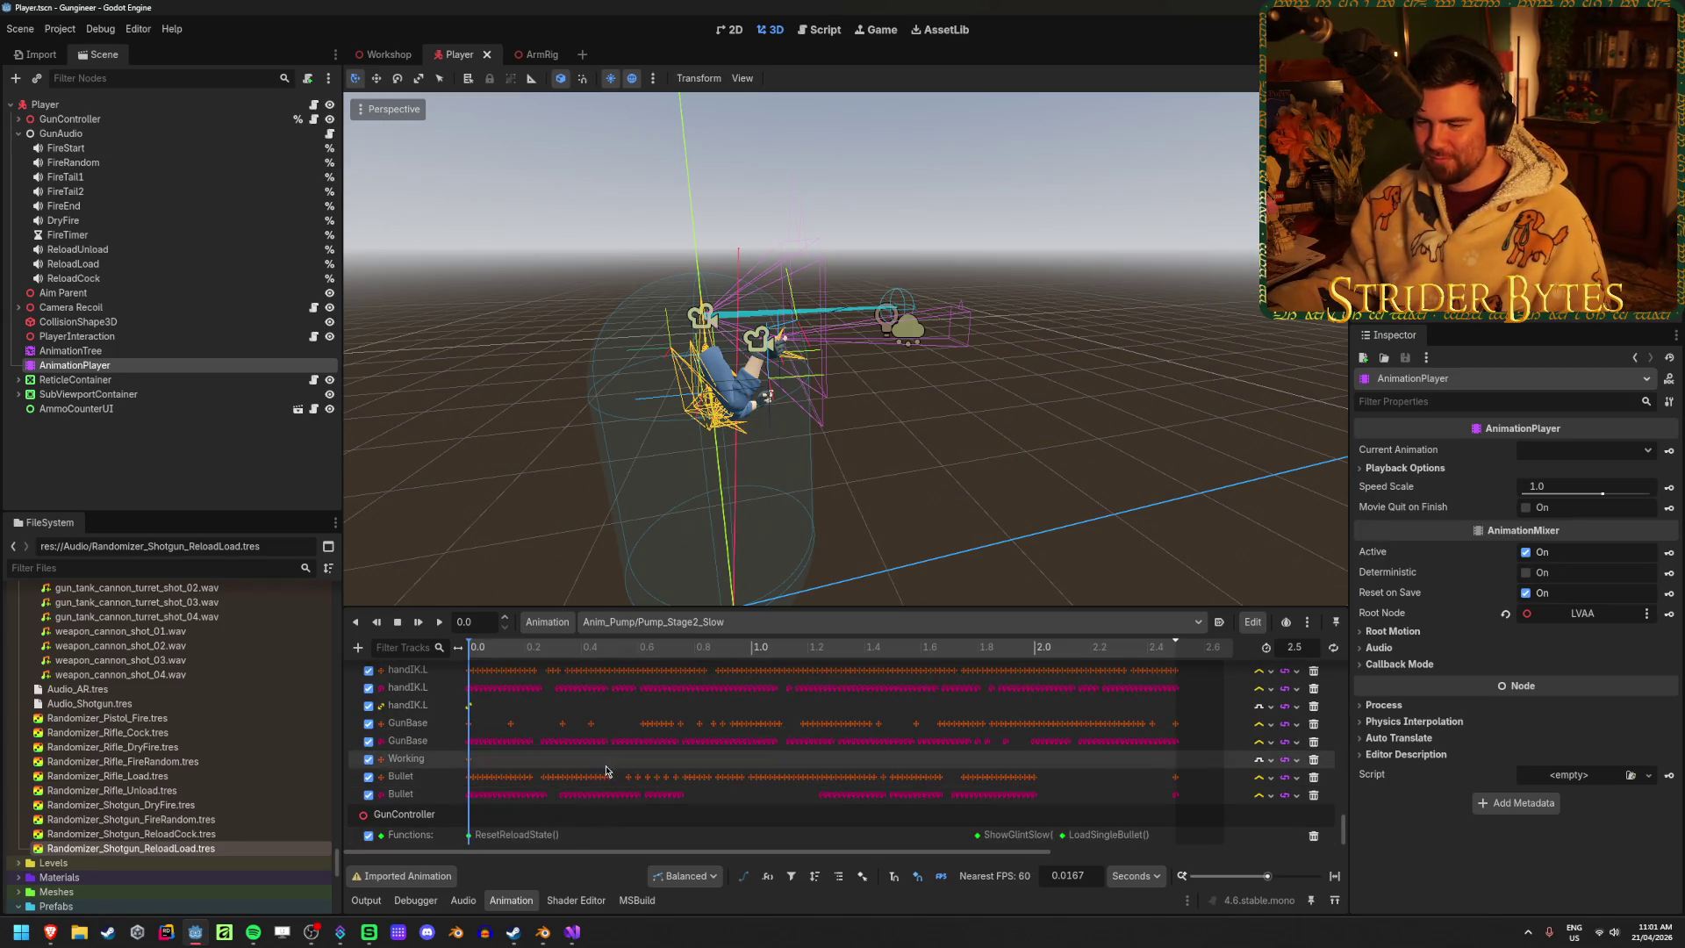
click(357, 648)
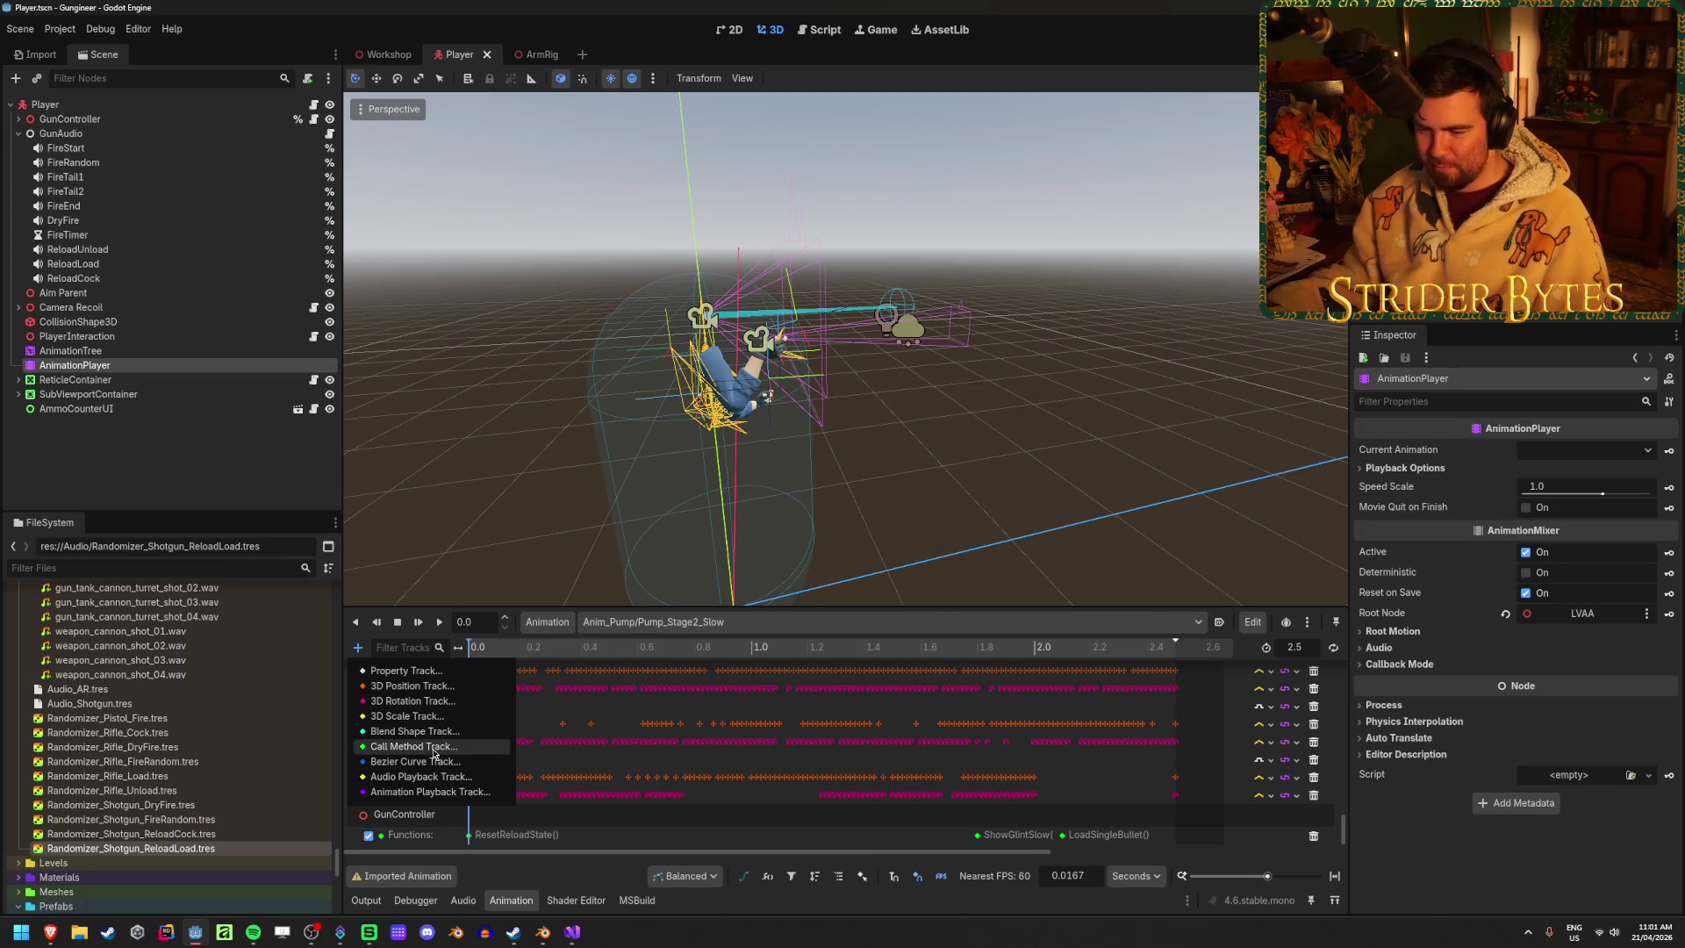
click(421, 747)
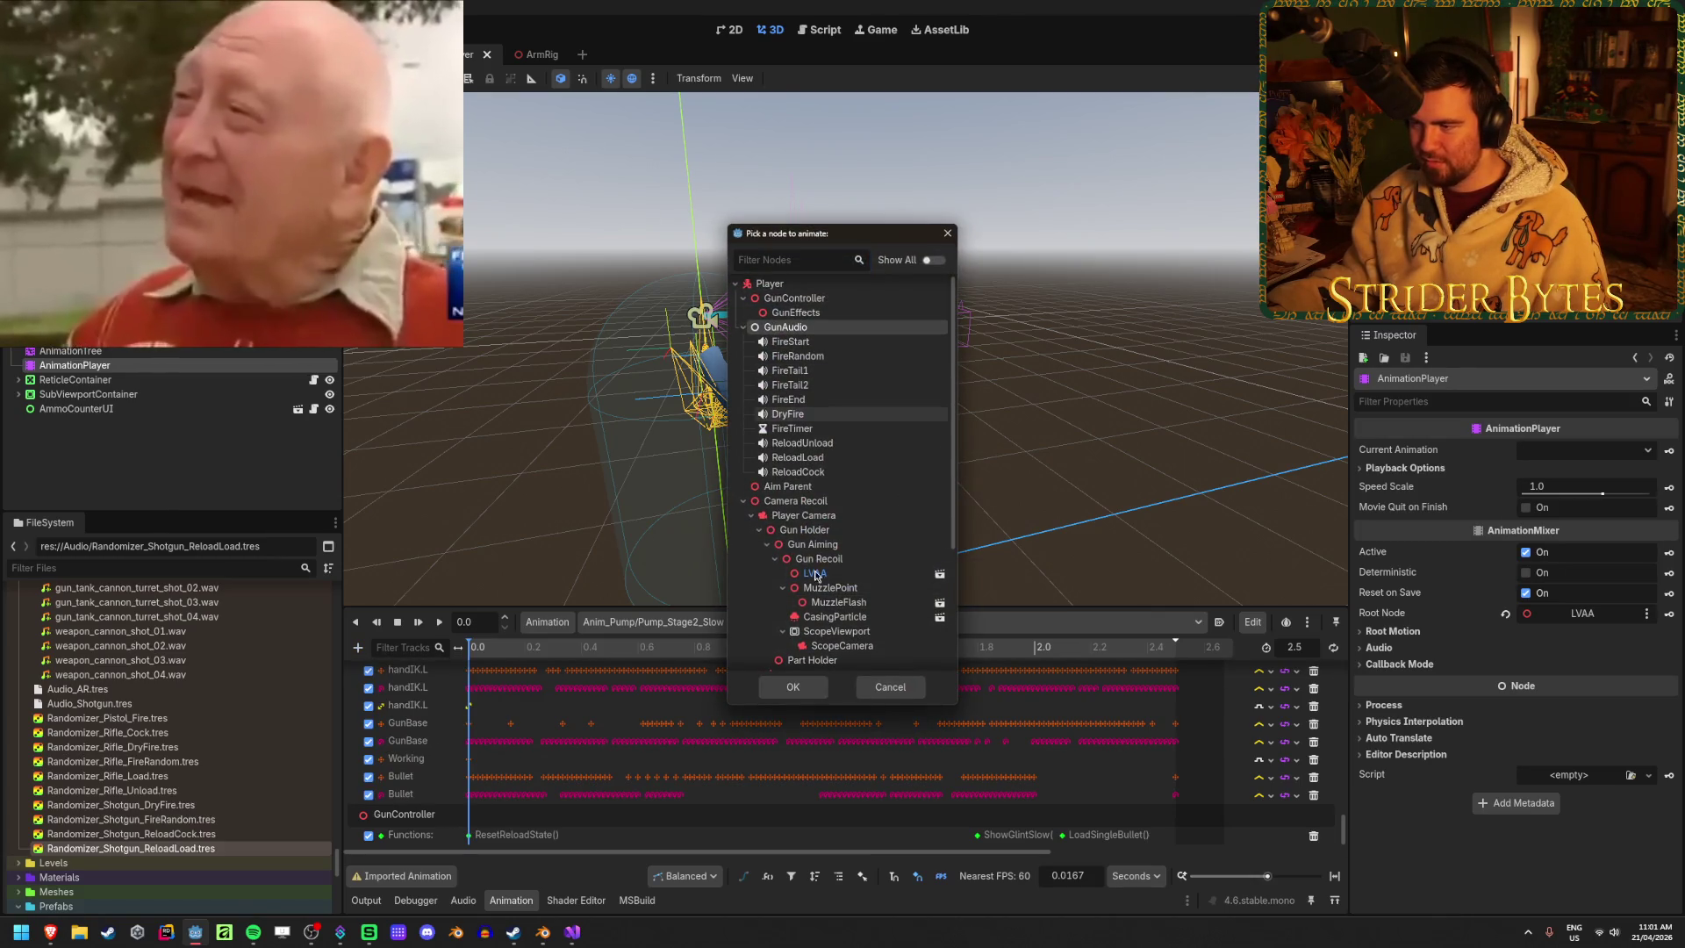
double_click(844, 327)
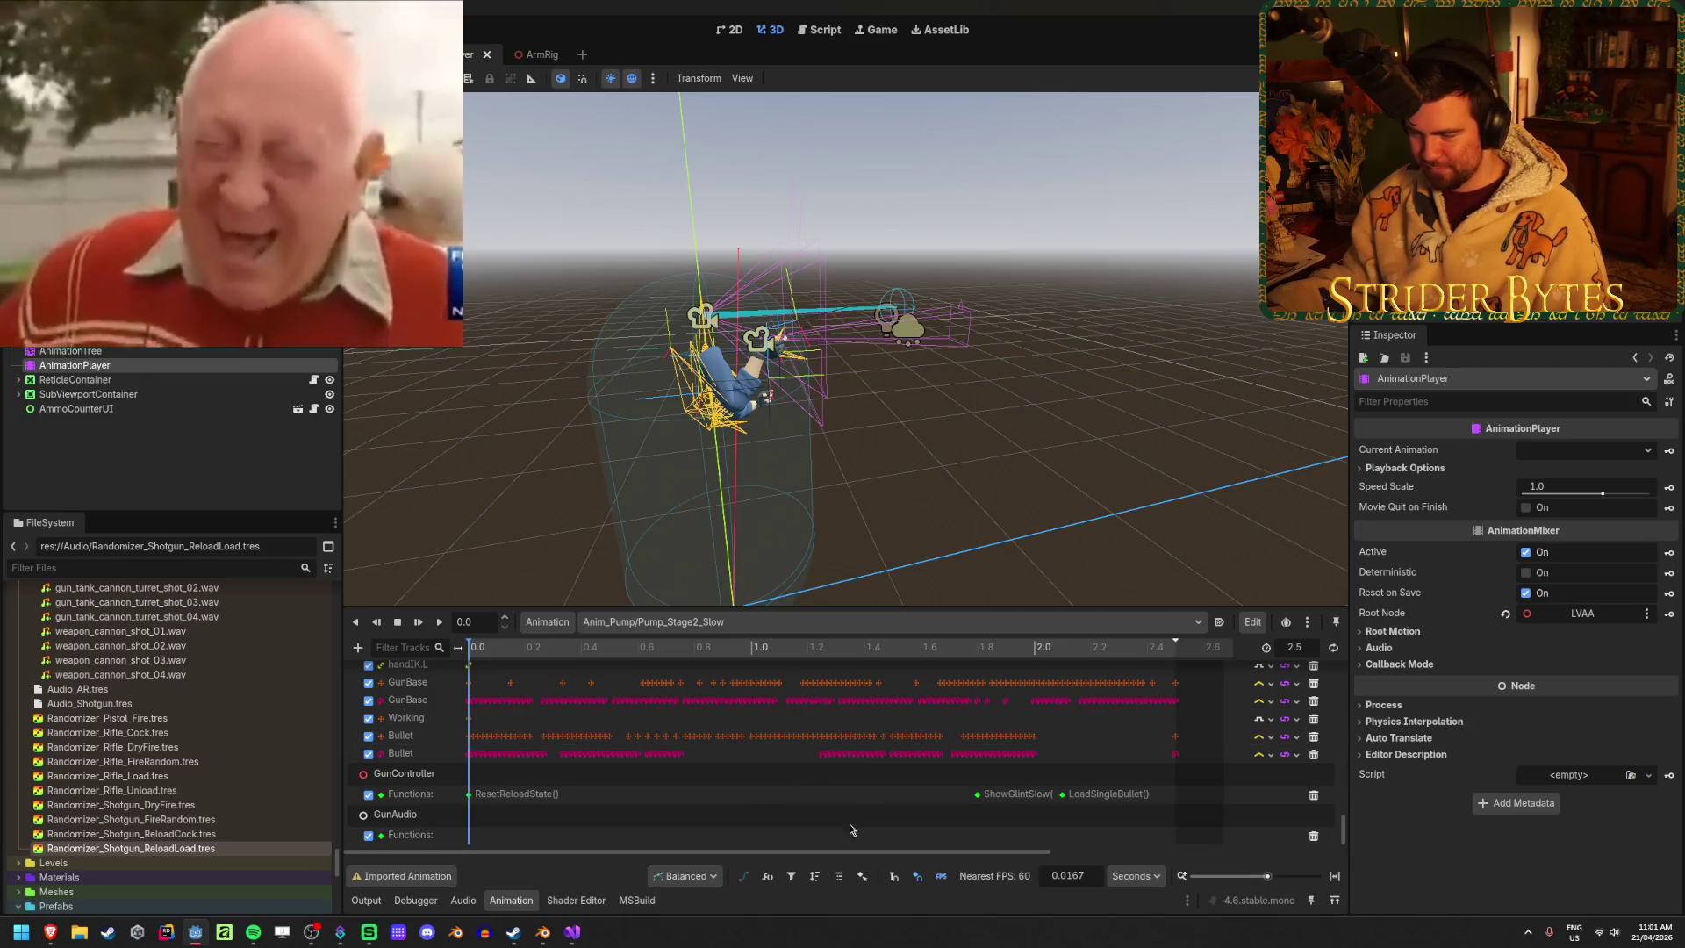
Insert a PlayReloadLoad() key near 1.9 s, save the scene and launch the game
mouse_move(794, 650)
mouse_down()
mouse_move(1064, 654)
mouse_move(1009, 659)
mouse_up()
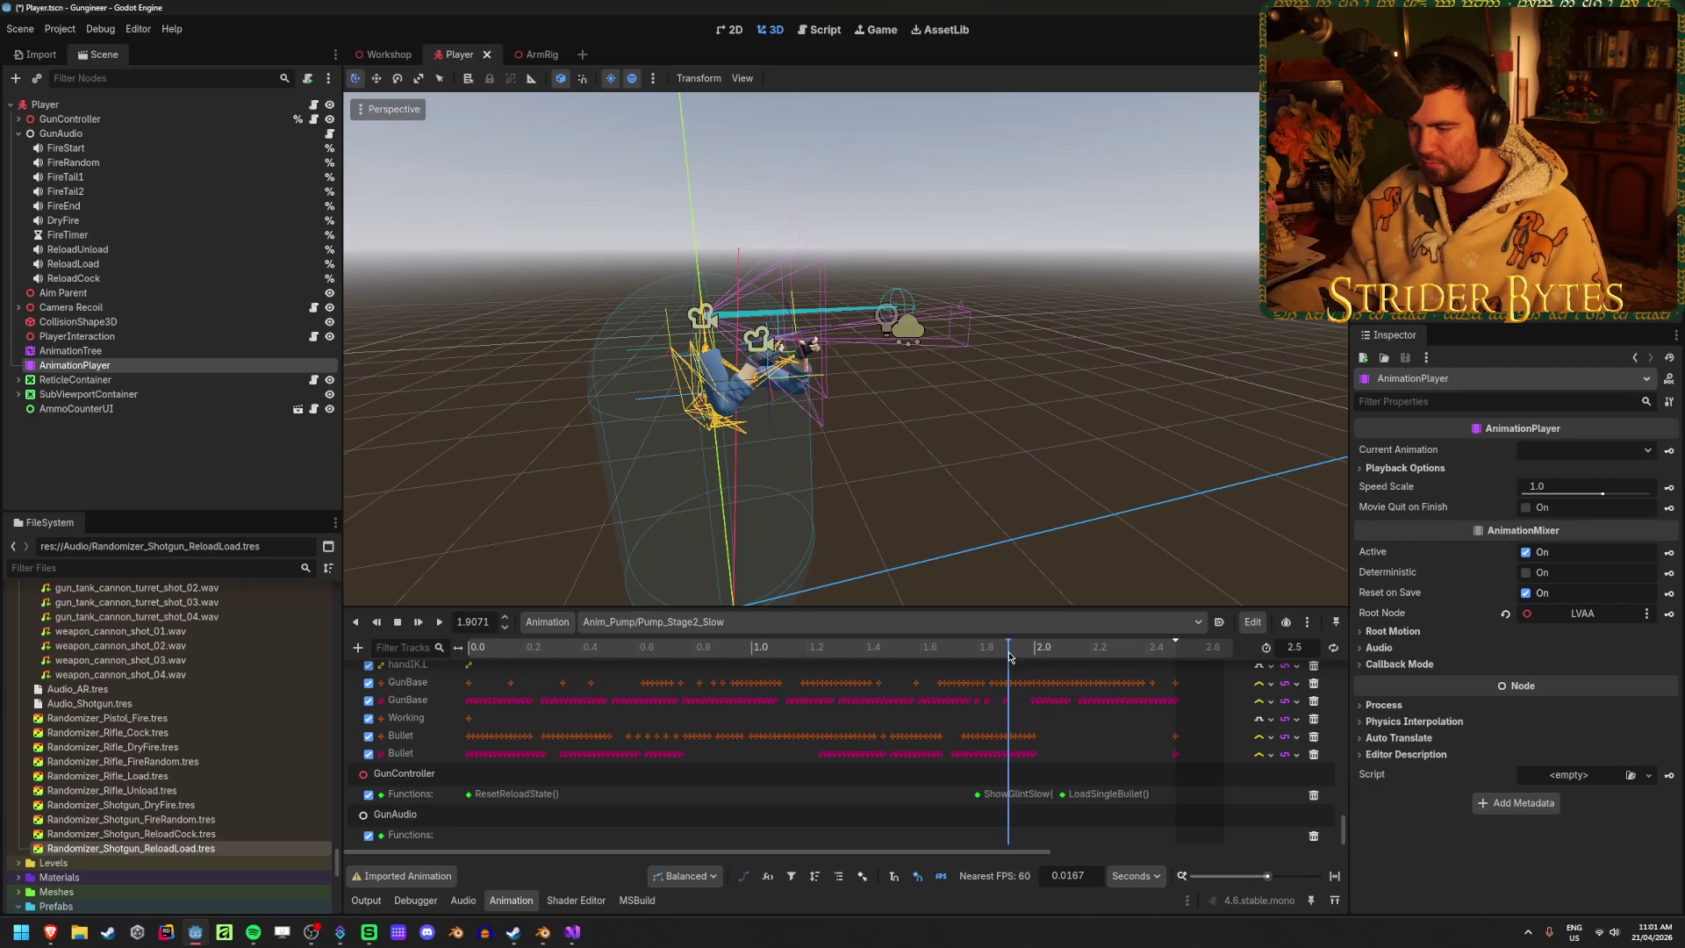
right_click(1009, 838)
click(1049, 848)
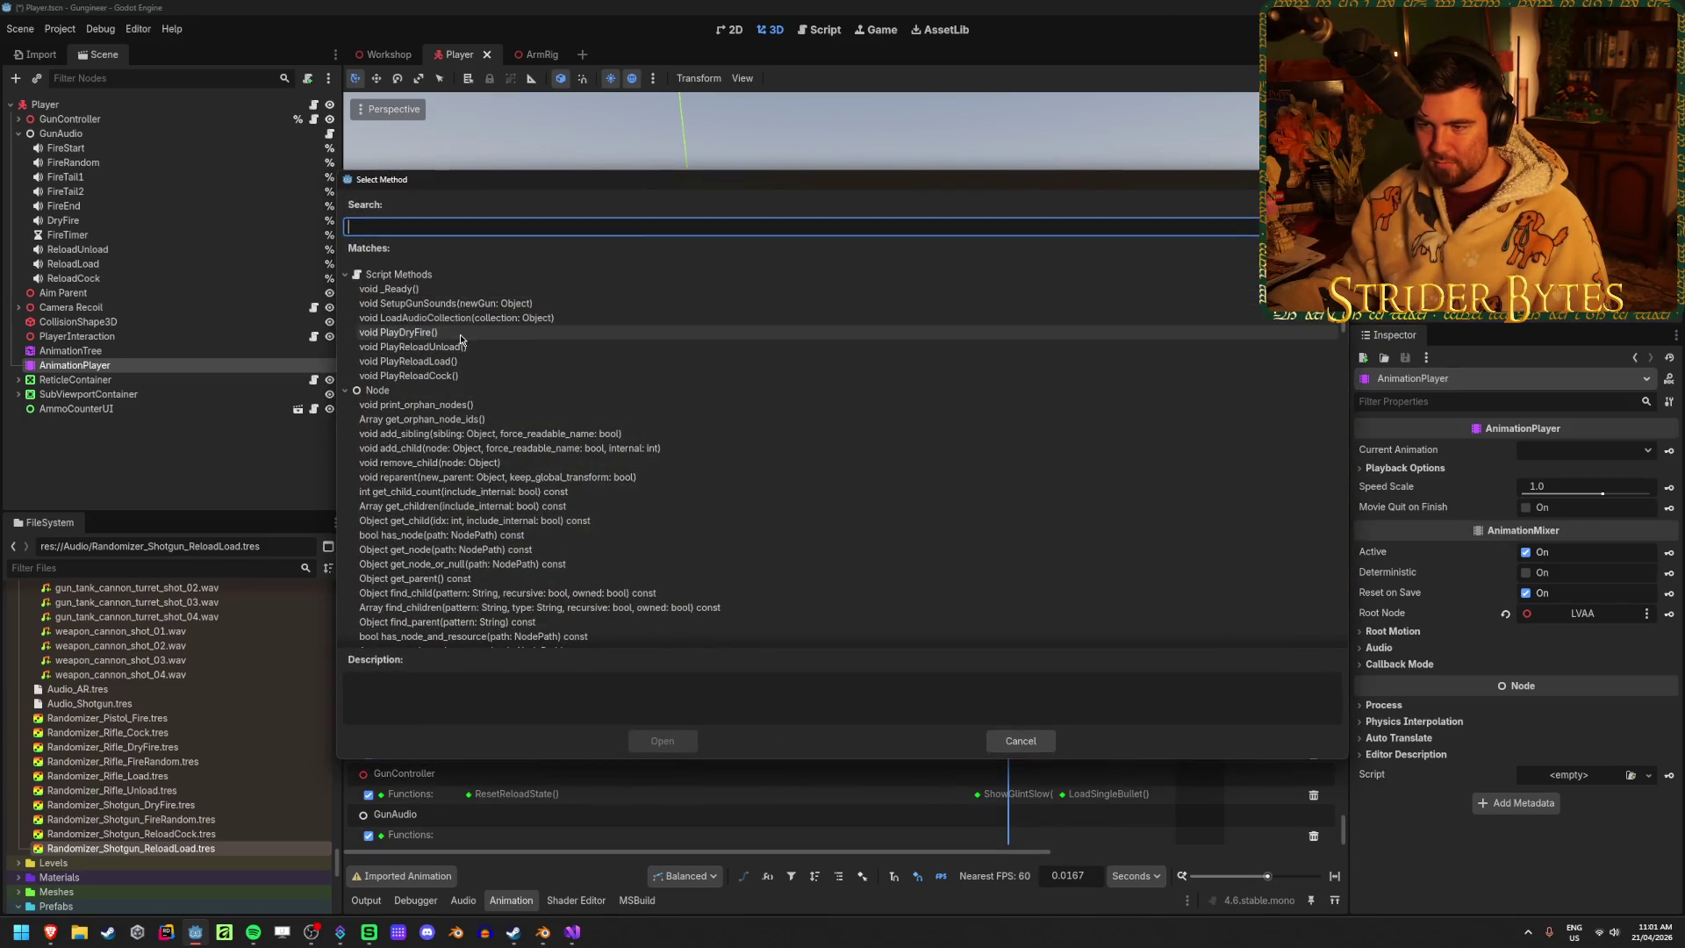
click(421, 360)
click(673, 749)
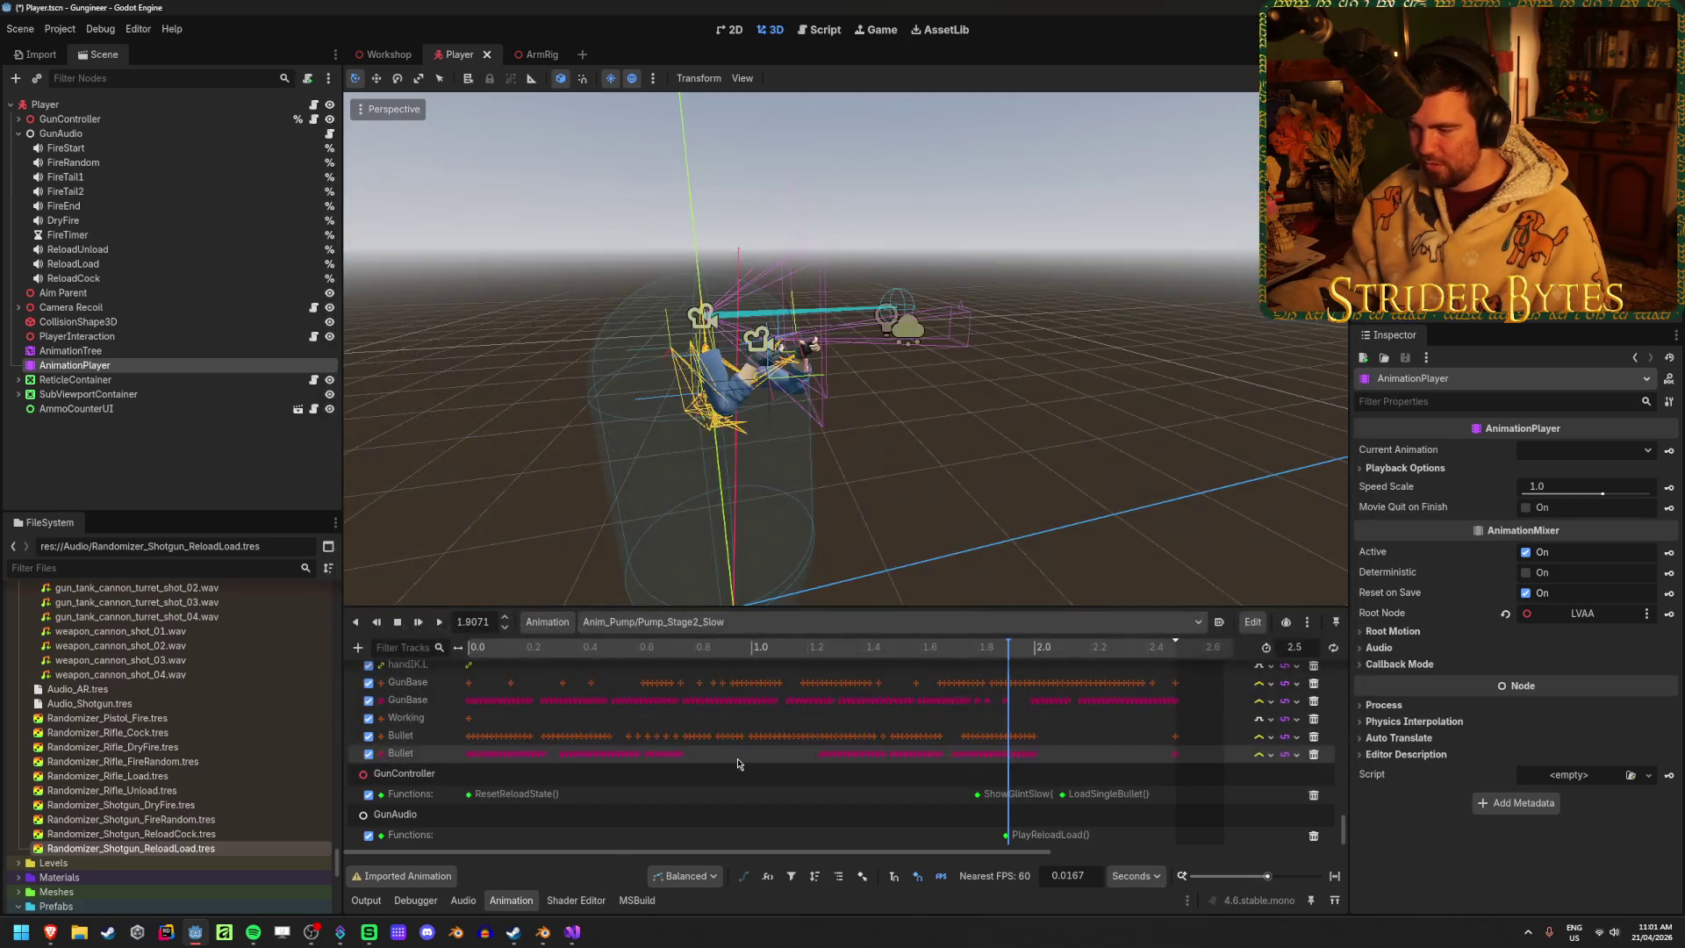
key(ctrl+s)
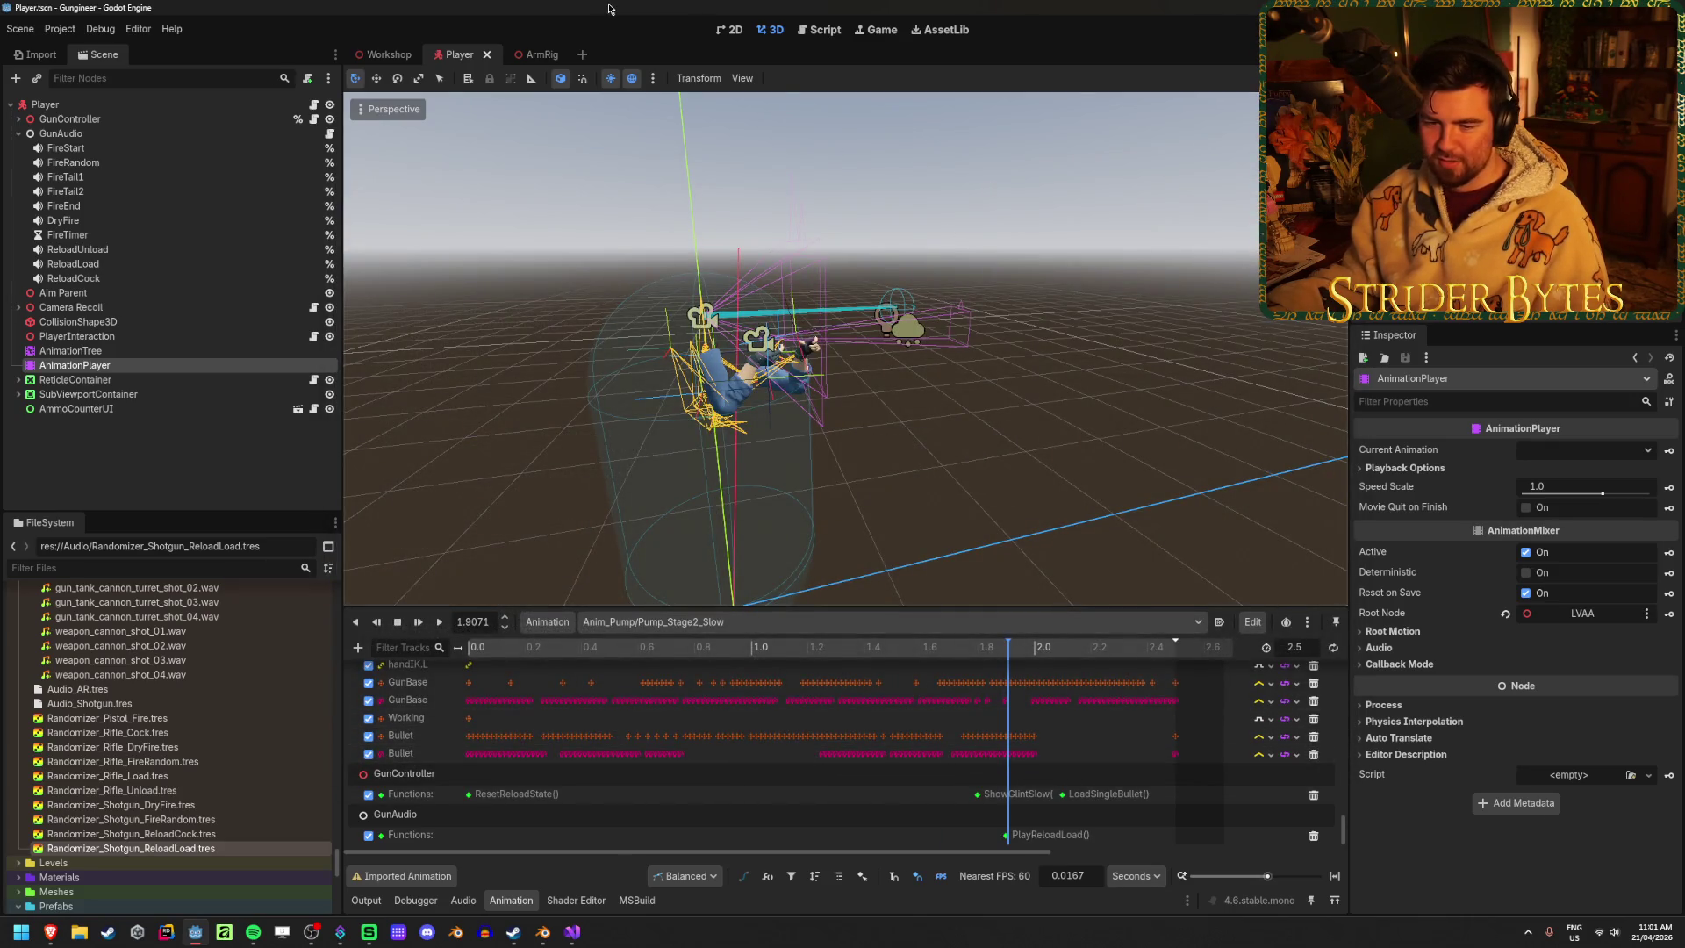
key(F5)
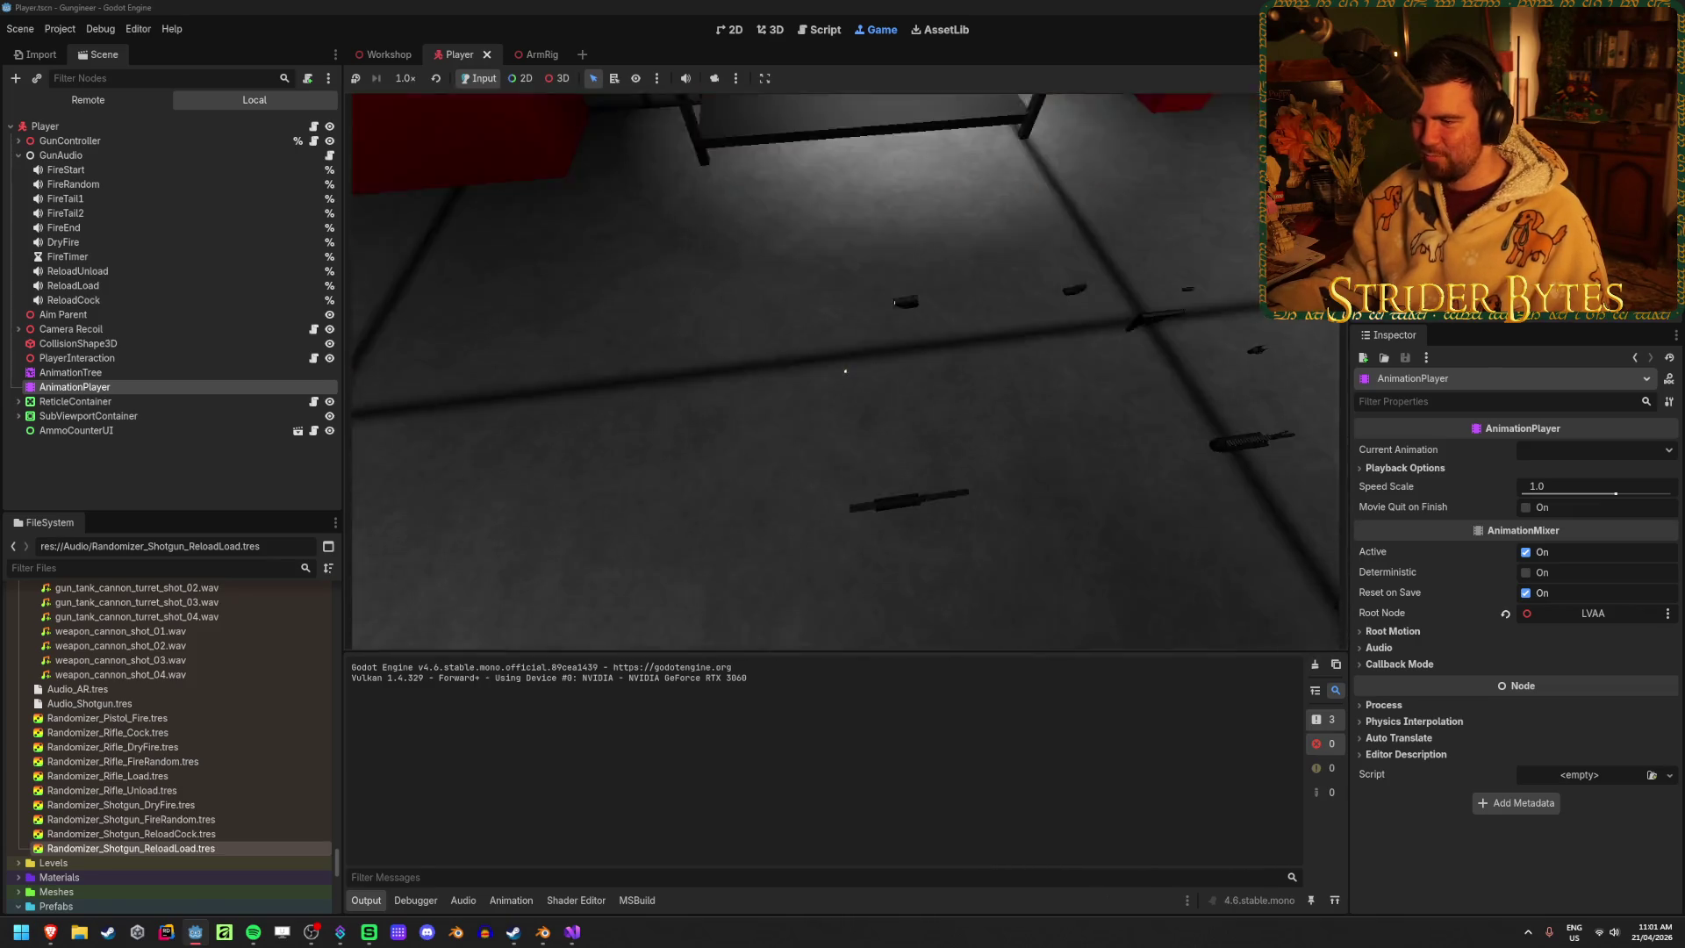
Equip the shotgun, fire and reload twice to hear the reload sounds, then stop the game
key(e)
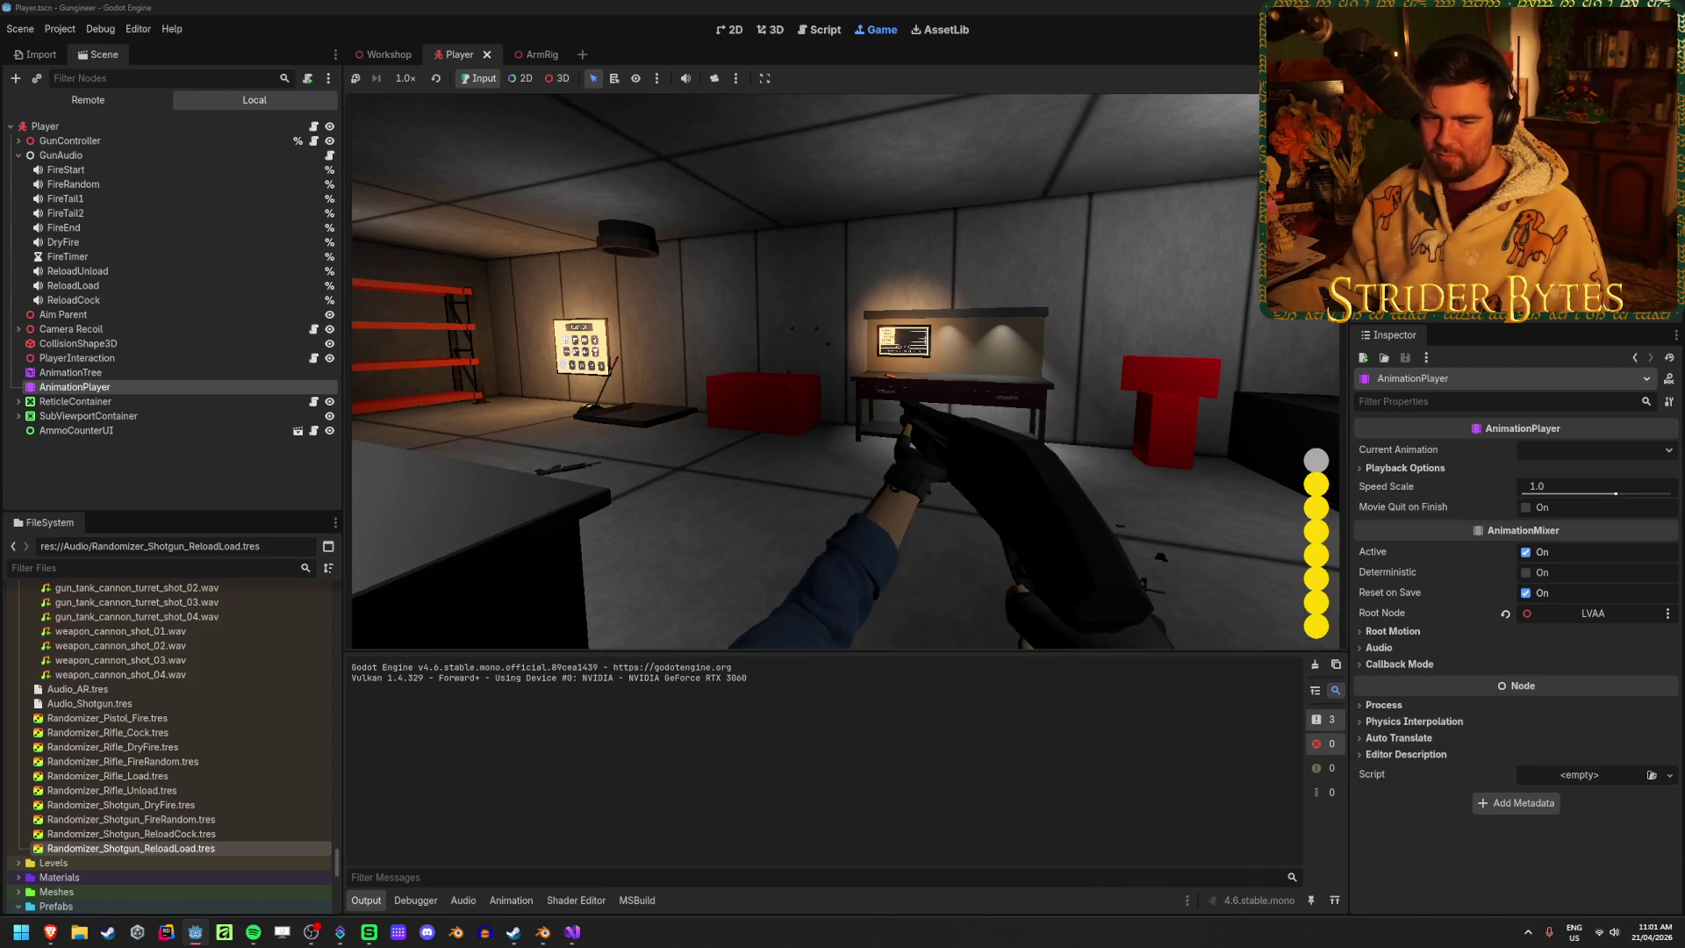
click(845, 371)
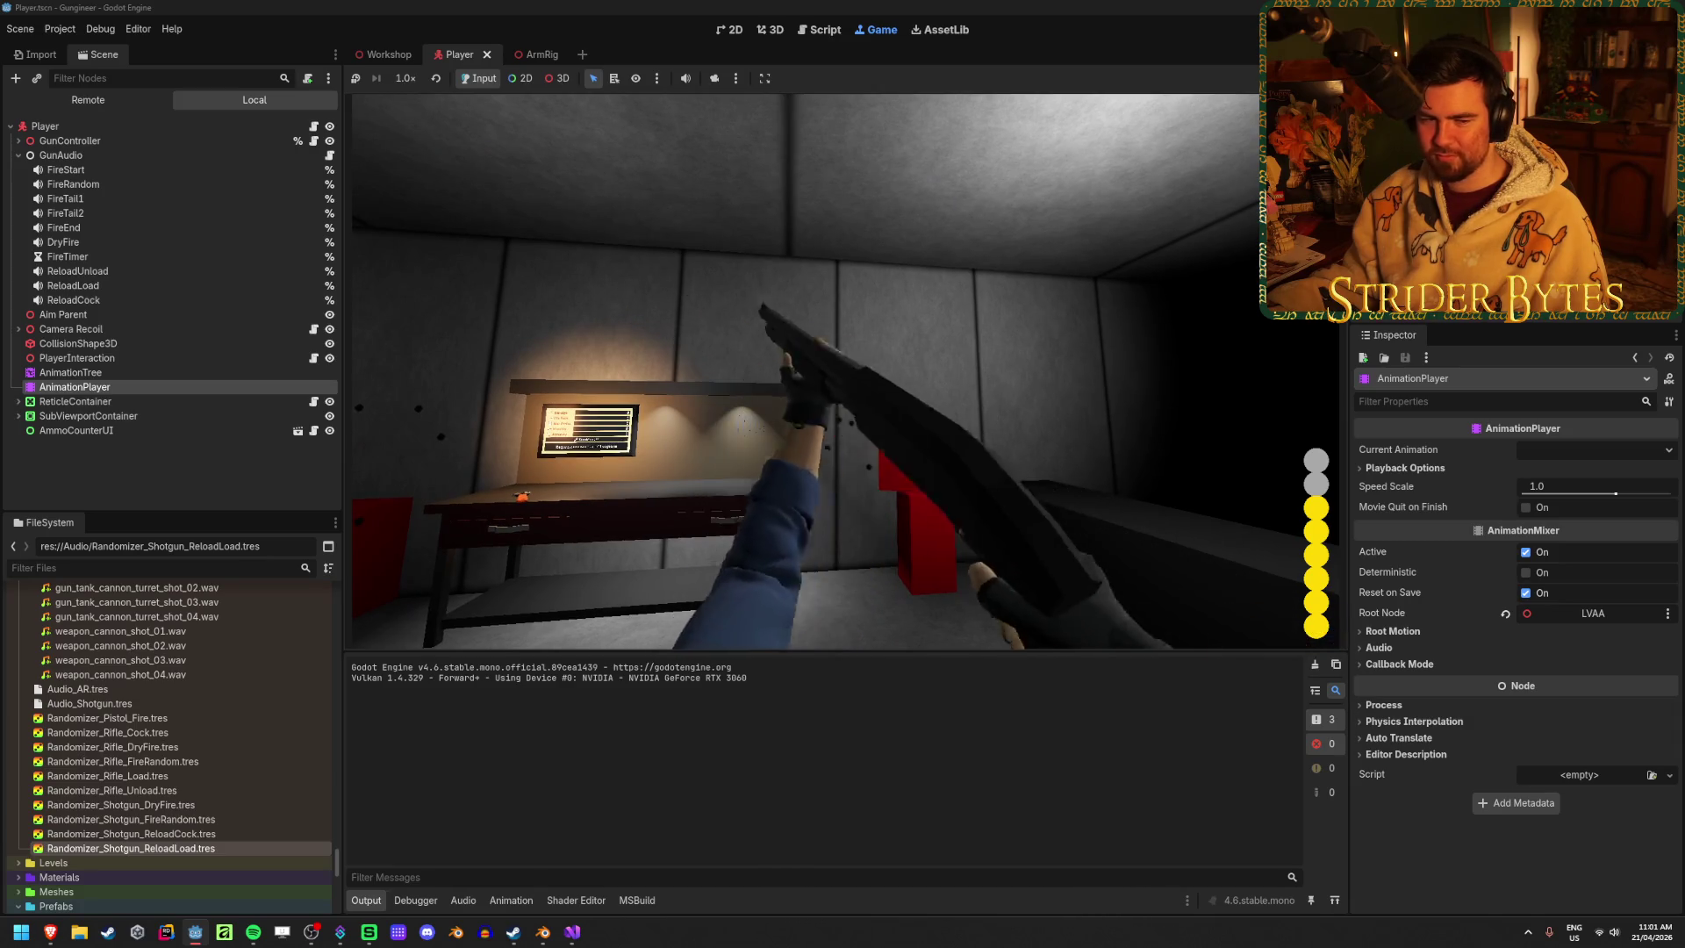
key(r)
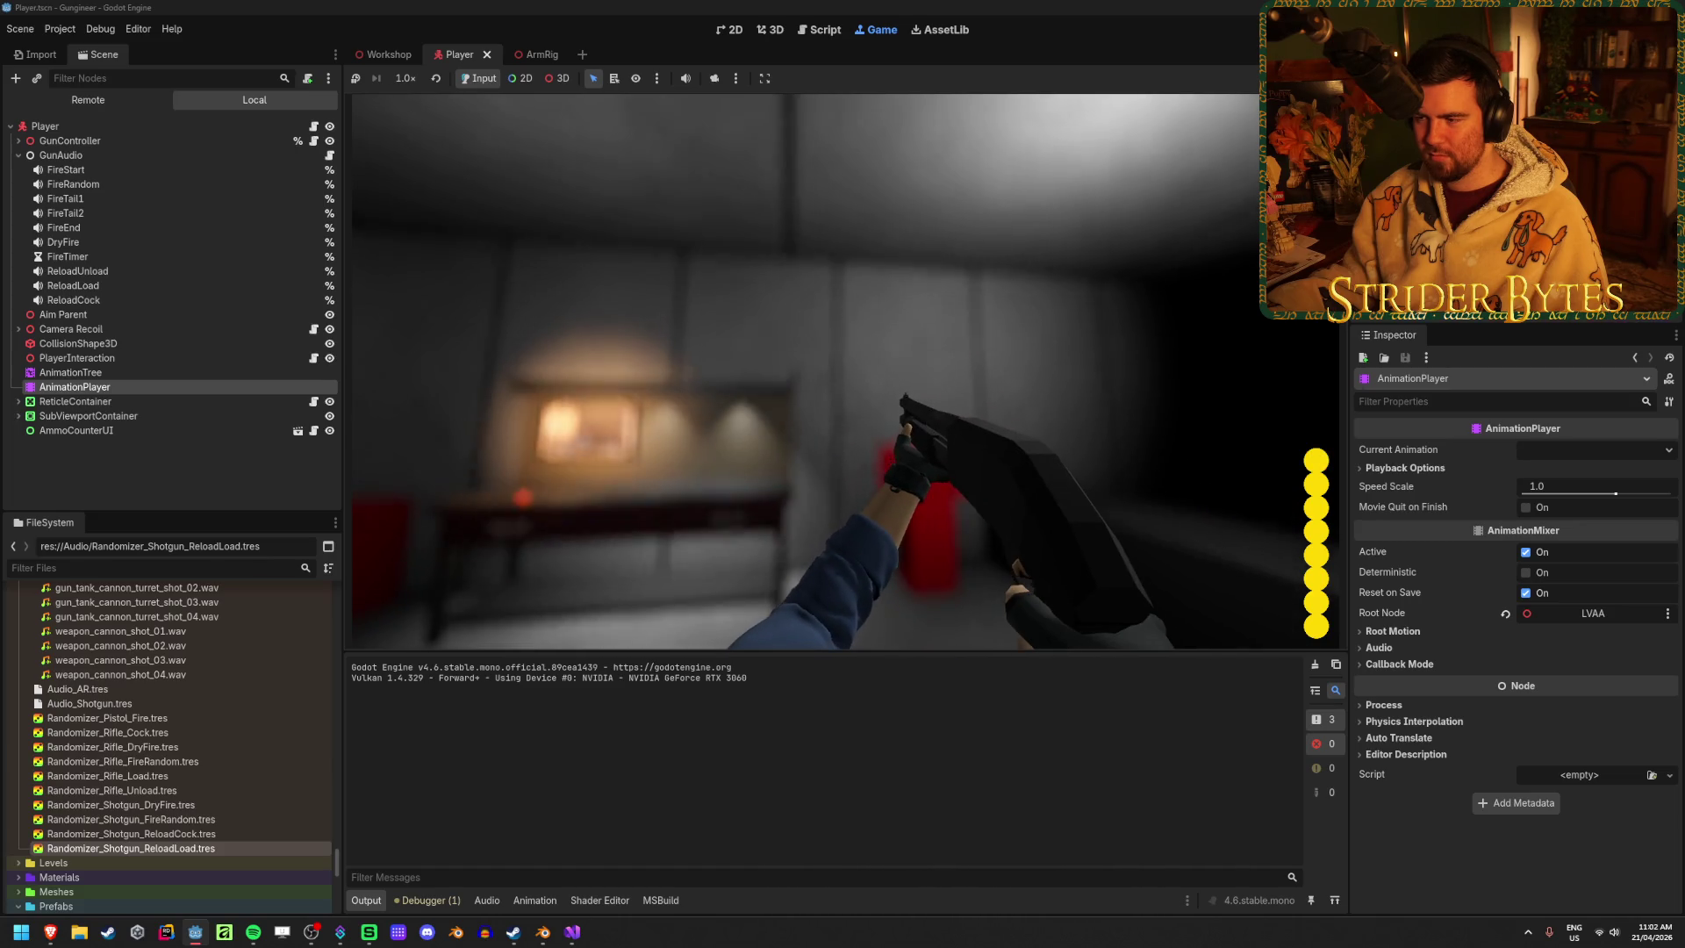
click(805, 372)
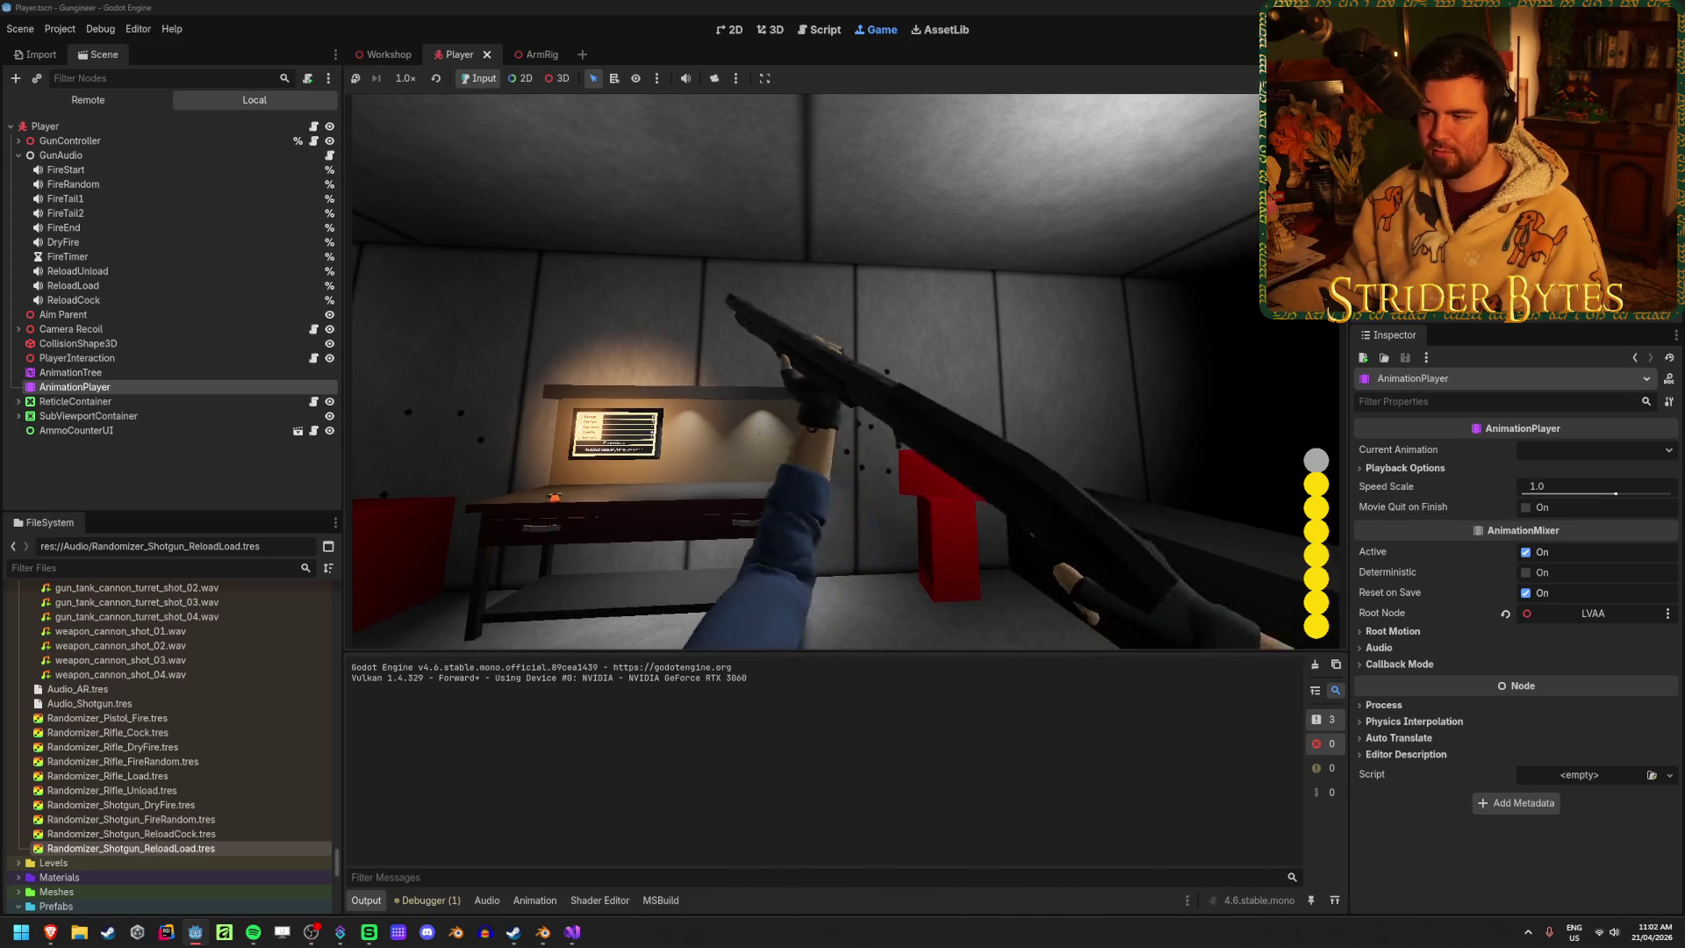
click(805, 371)
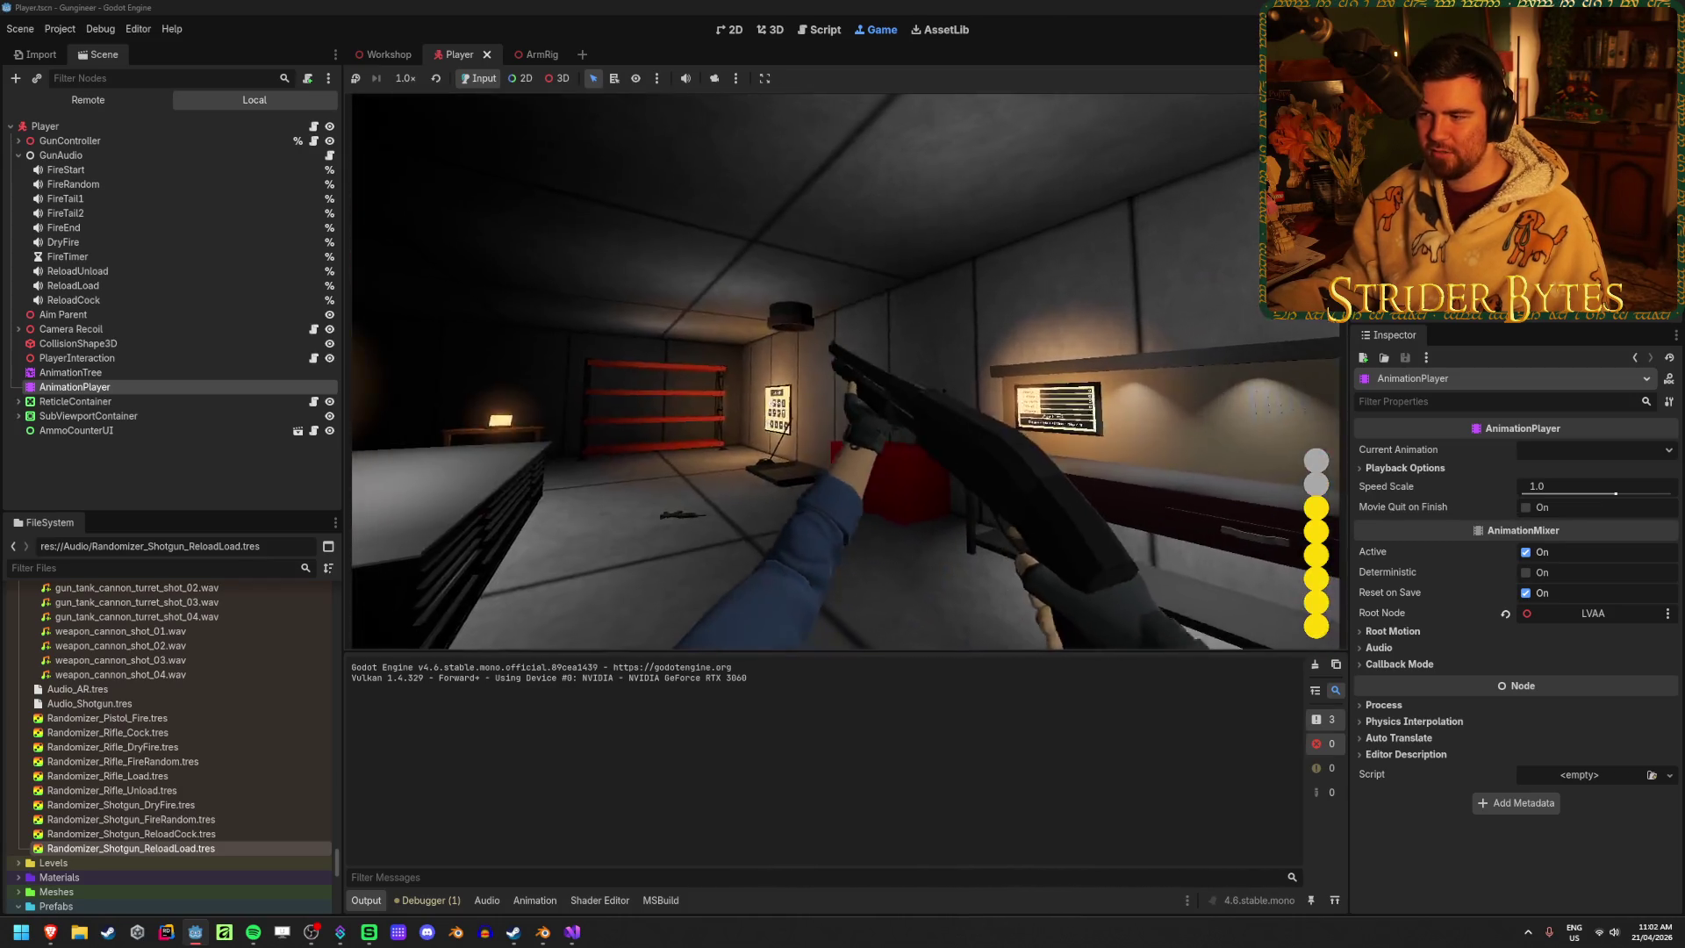
key(r)
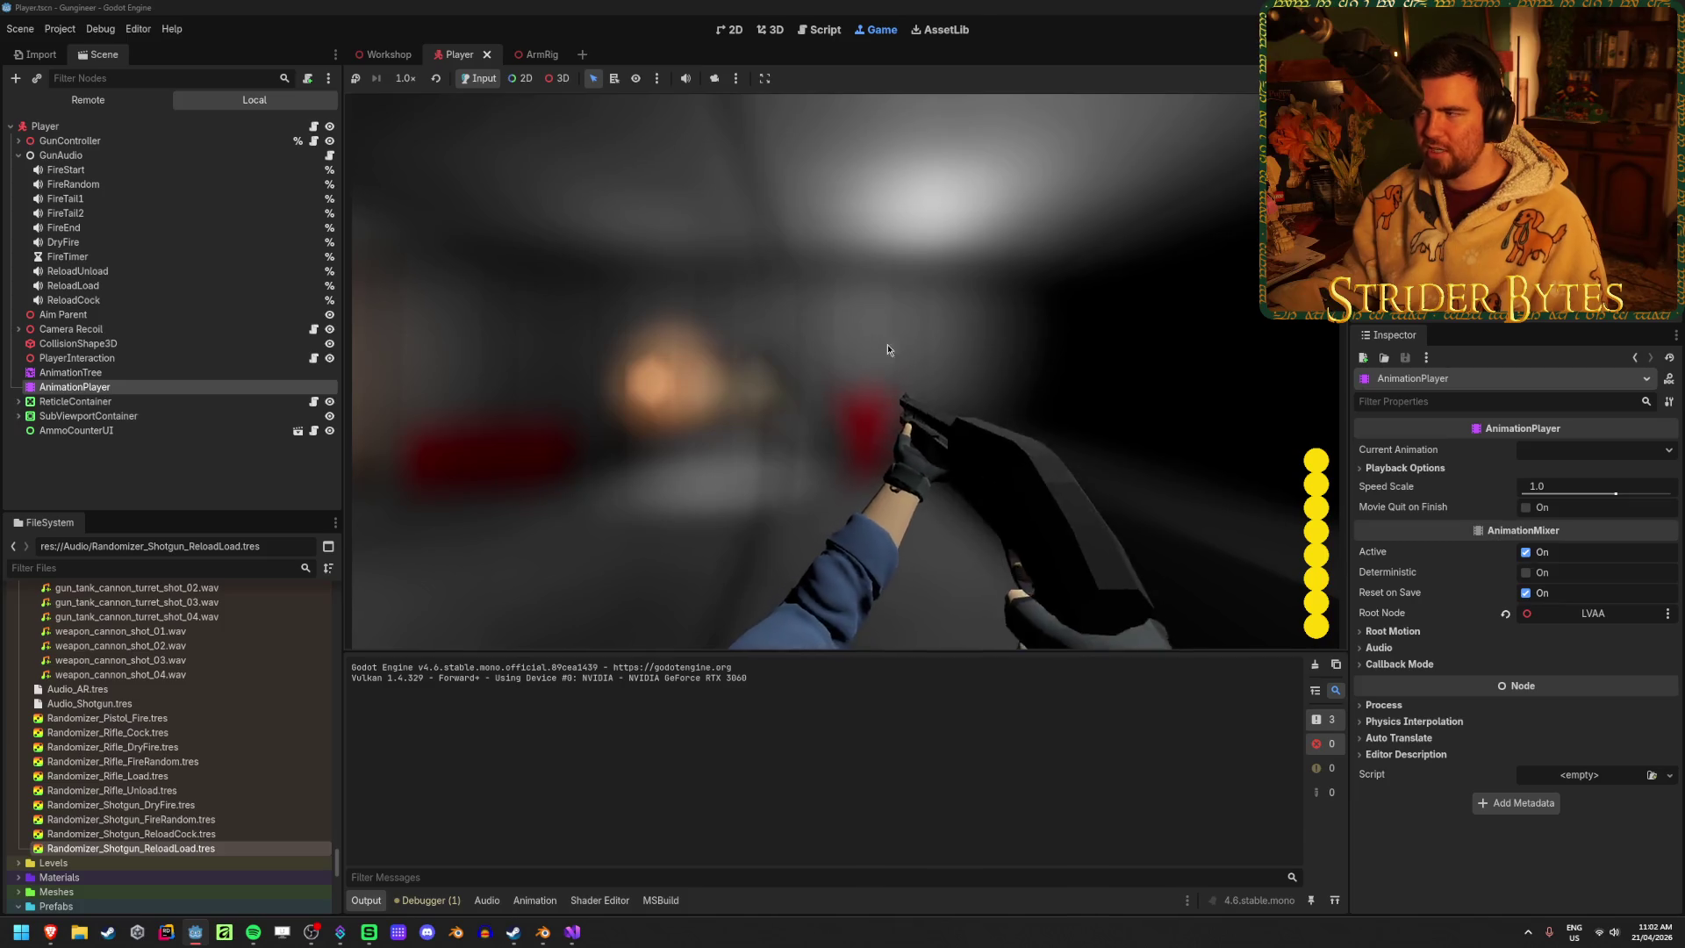
key(F8)
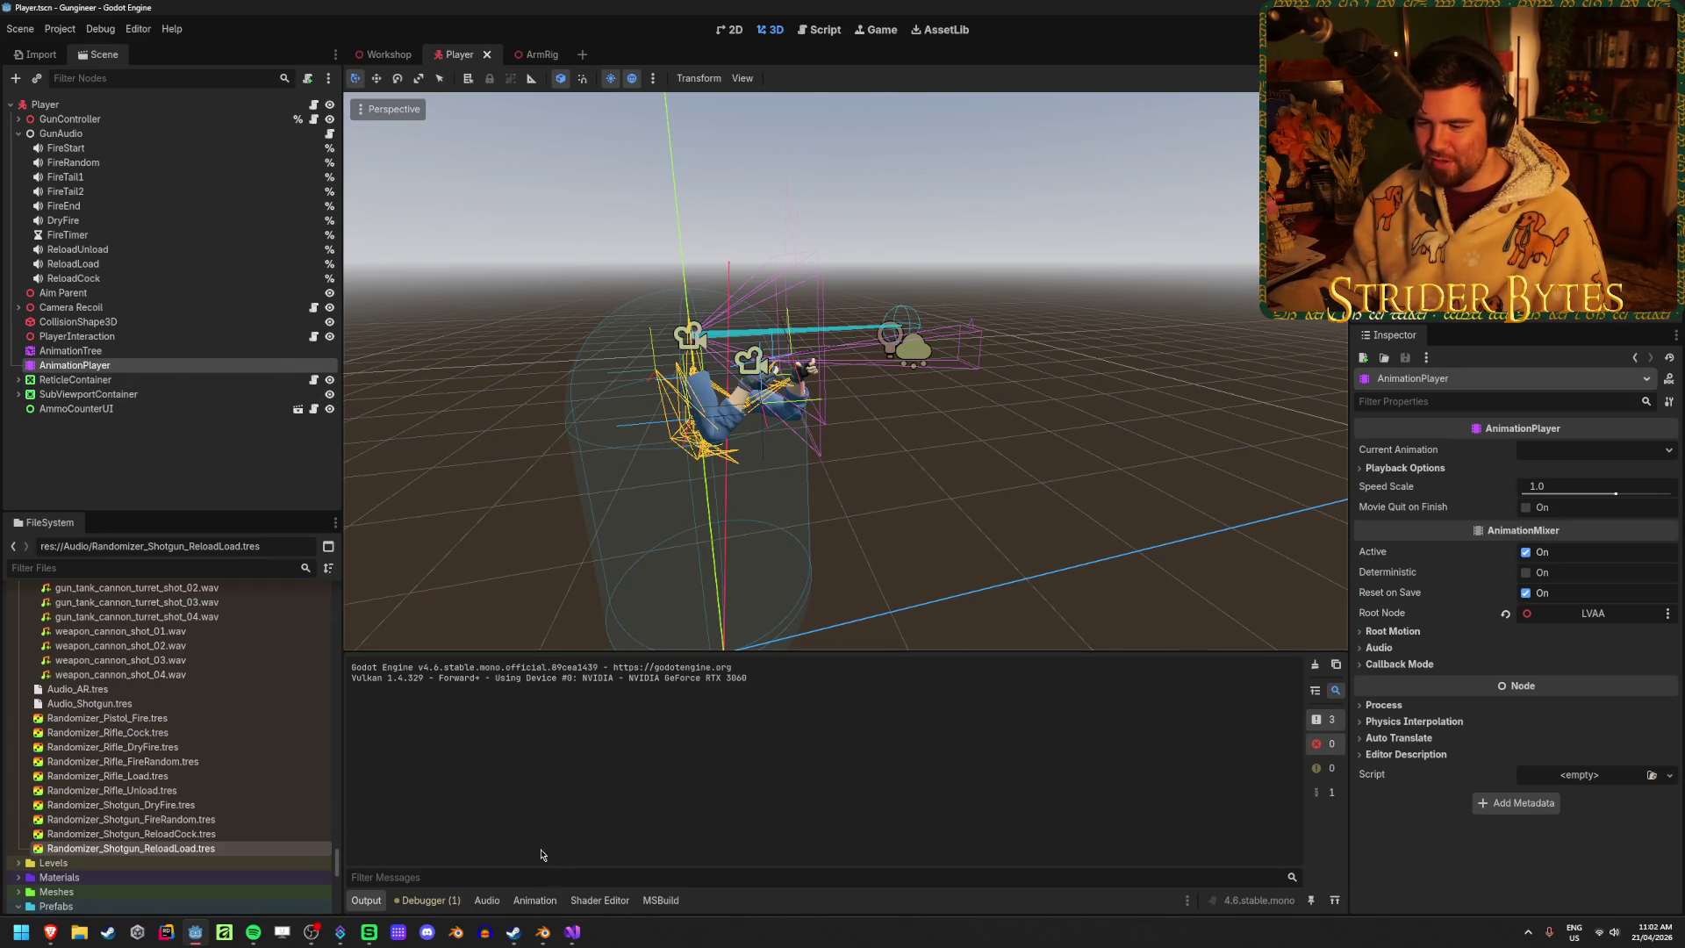
Switch to the Pump_Stage3 animation and delete its ReloadCock audio clip track
key(Up)
key(Down)
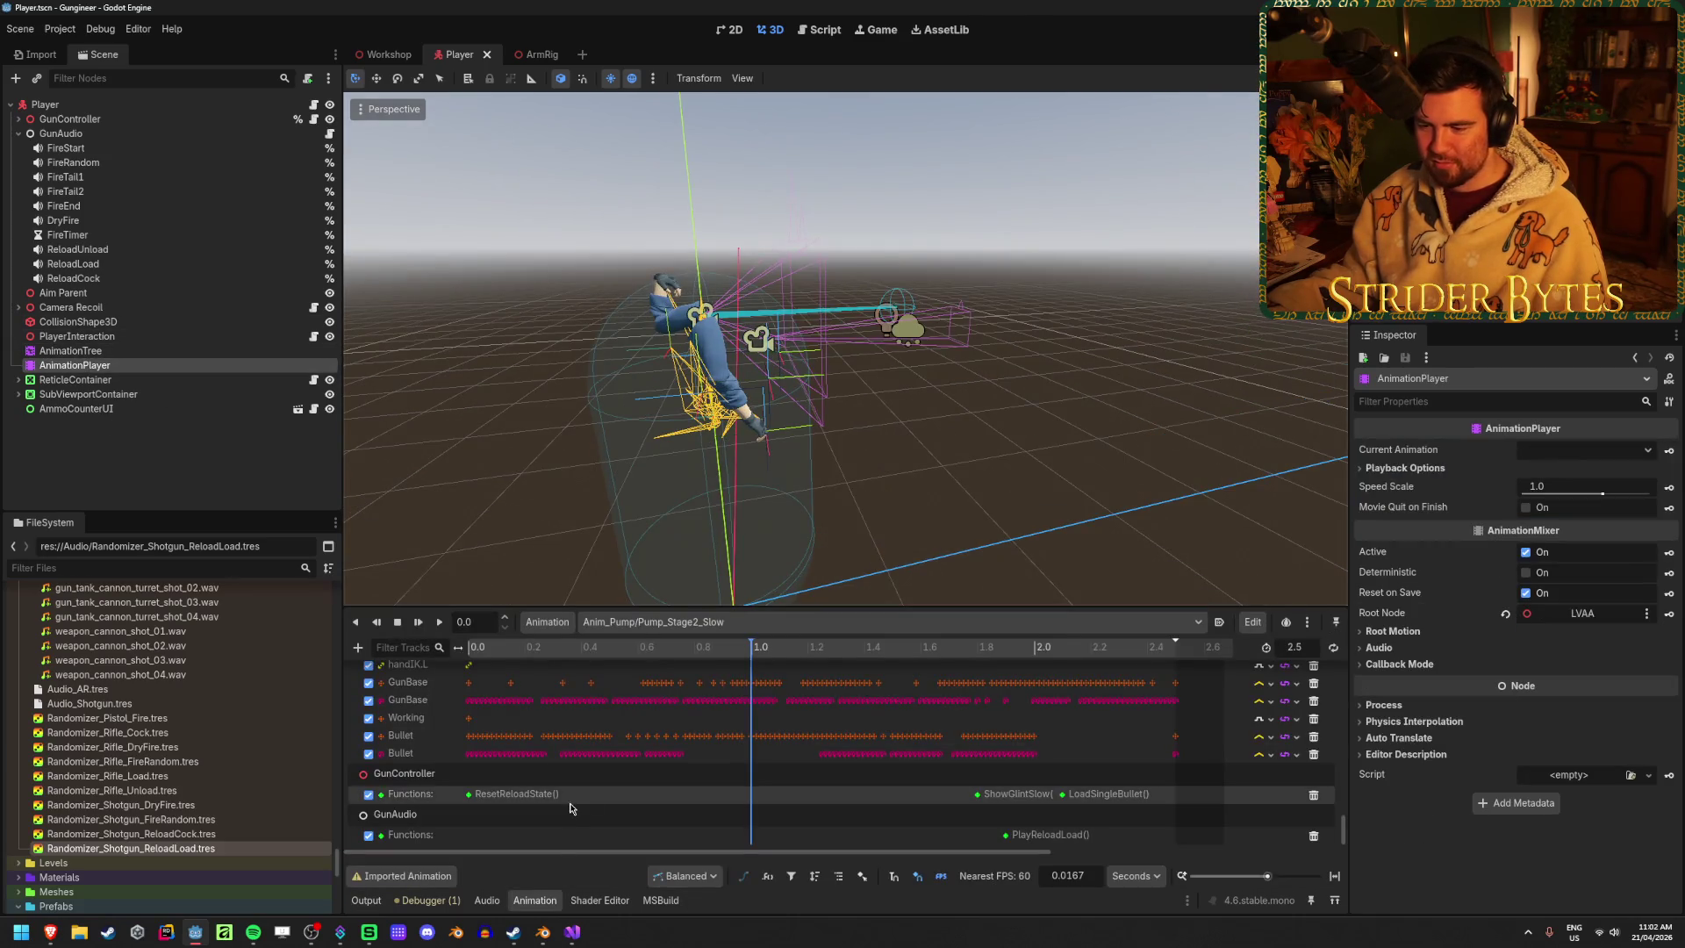
click(720, 621)
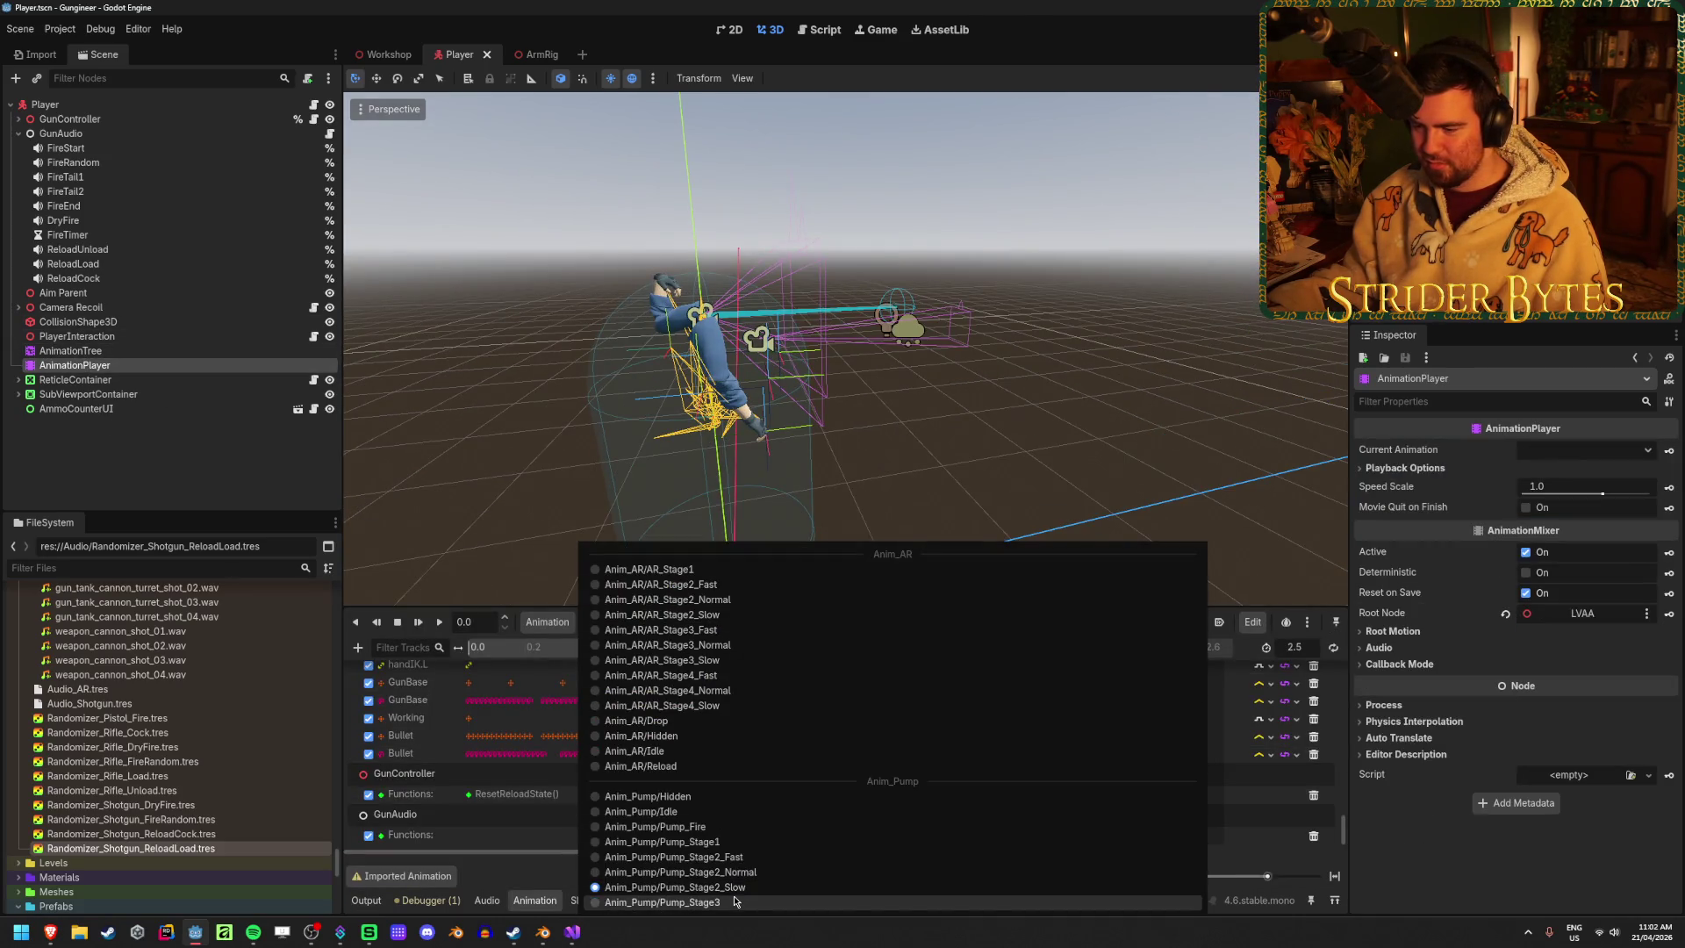
click(736, 902)
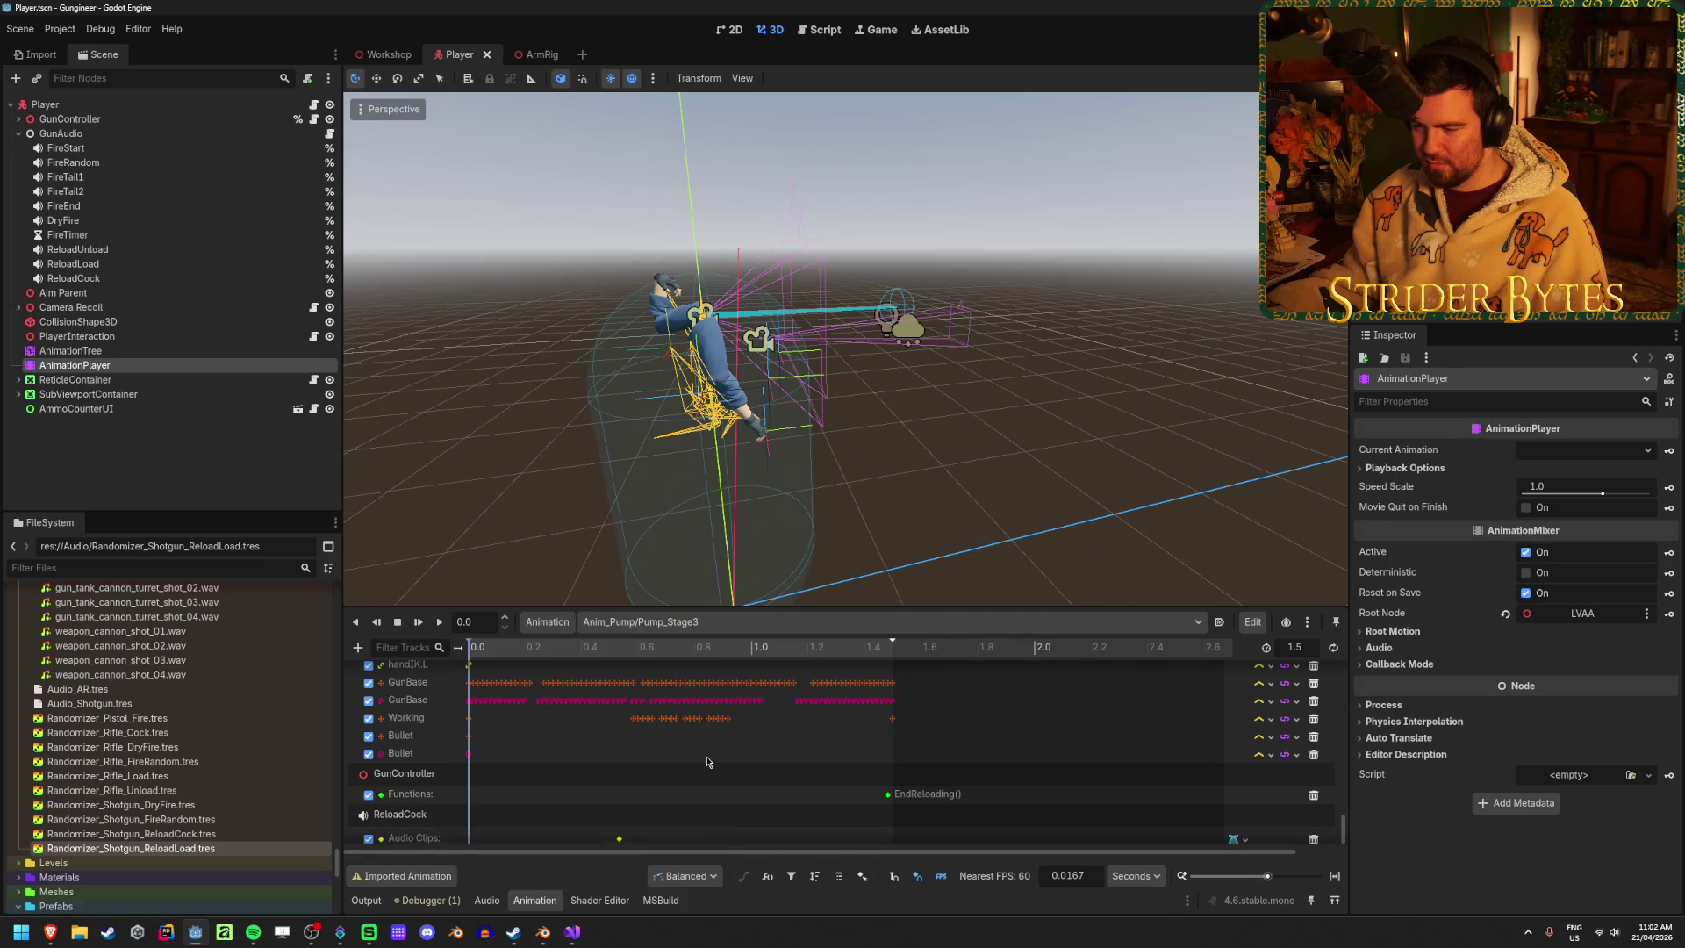
click(1314, 832)
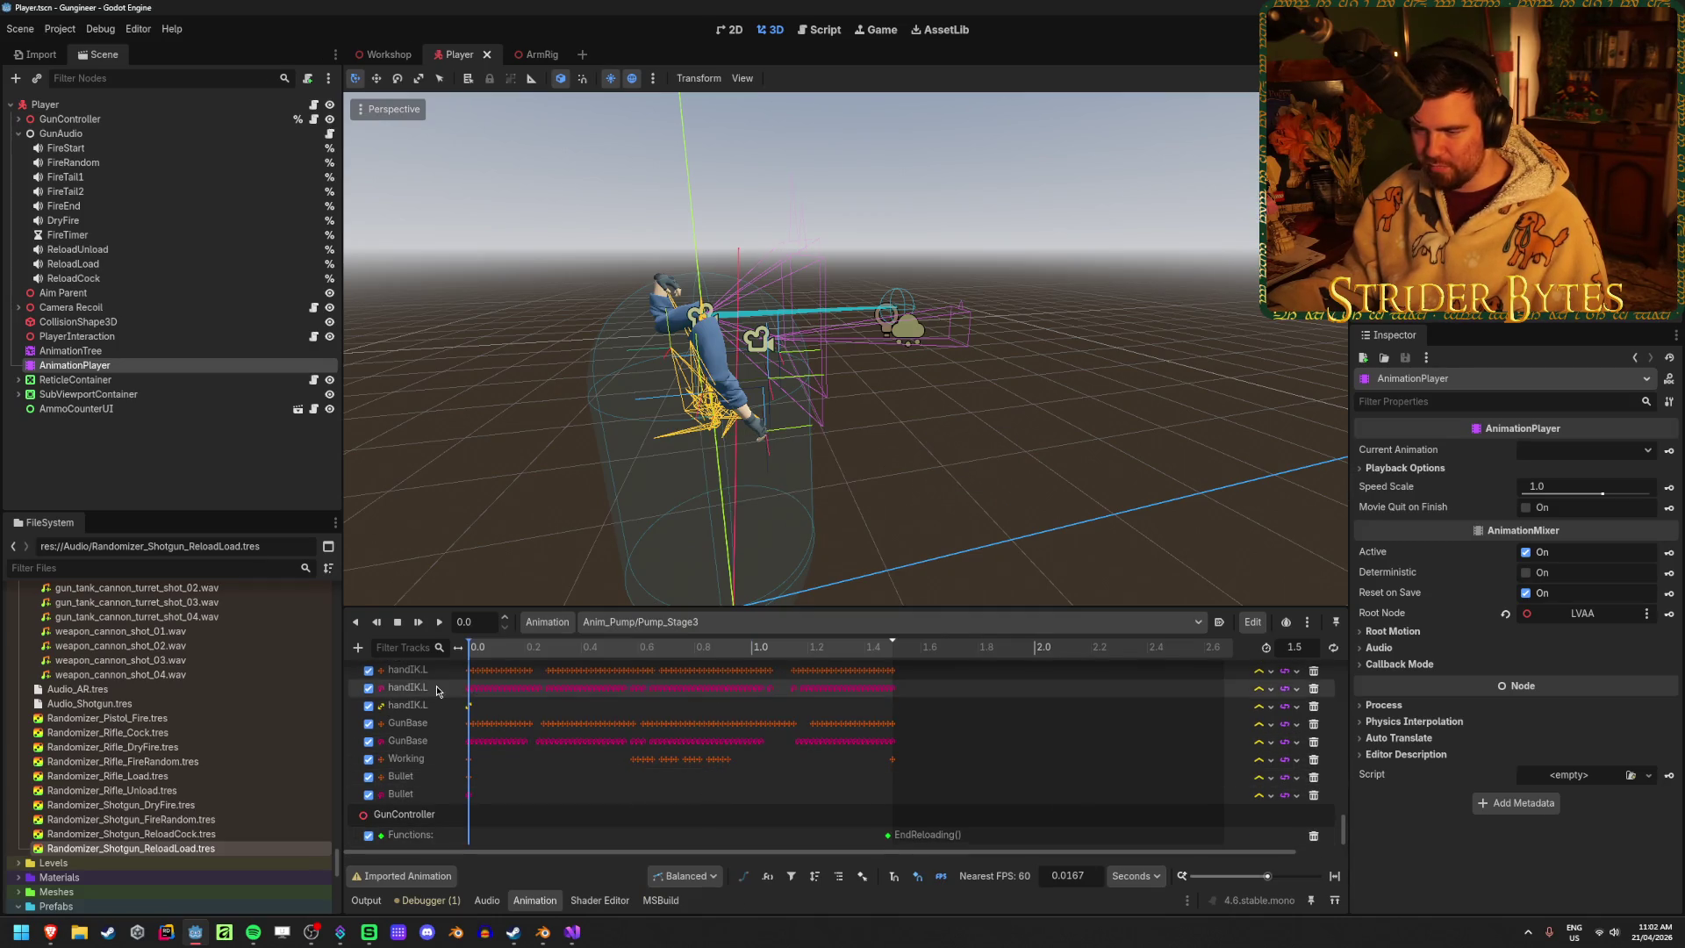
Add a Call Method track targeting the GunAudio node
click(358, 648)
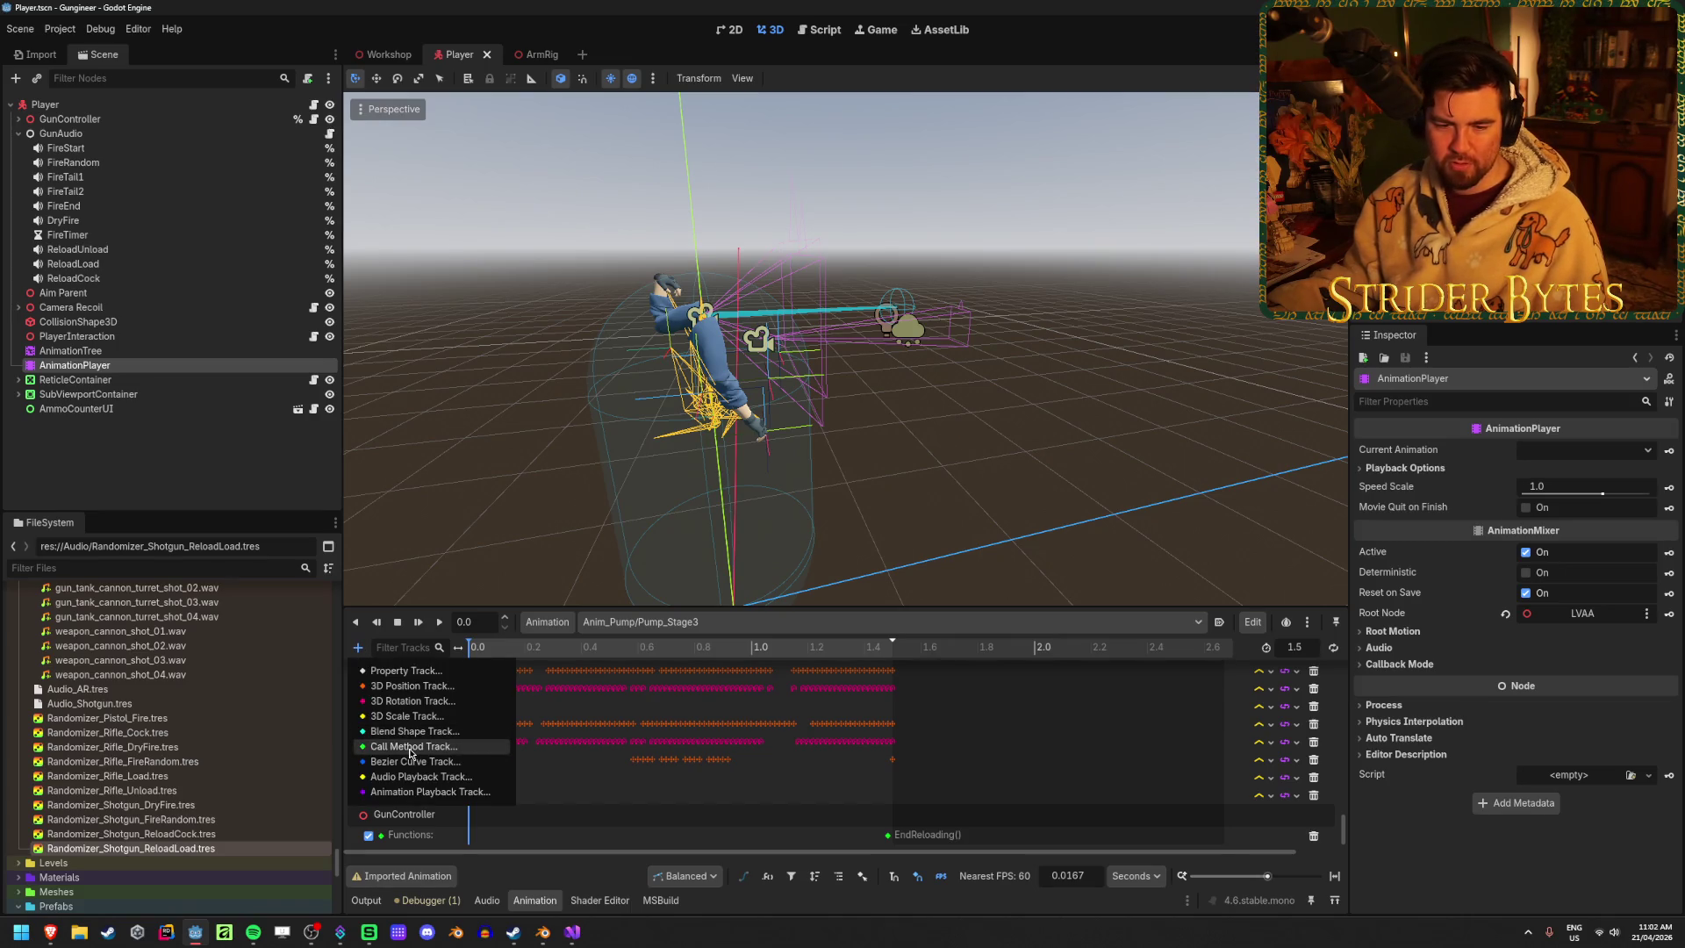
click(410, 745)
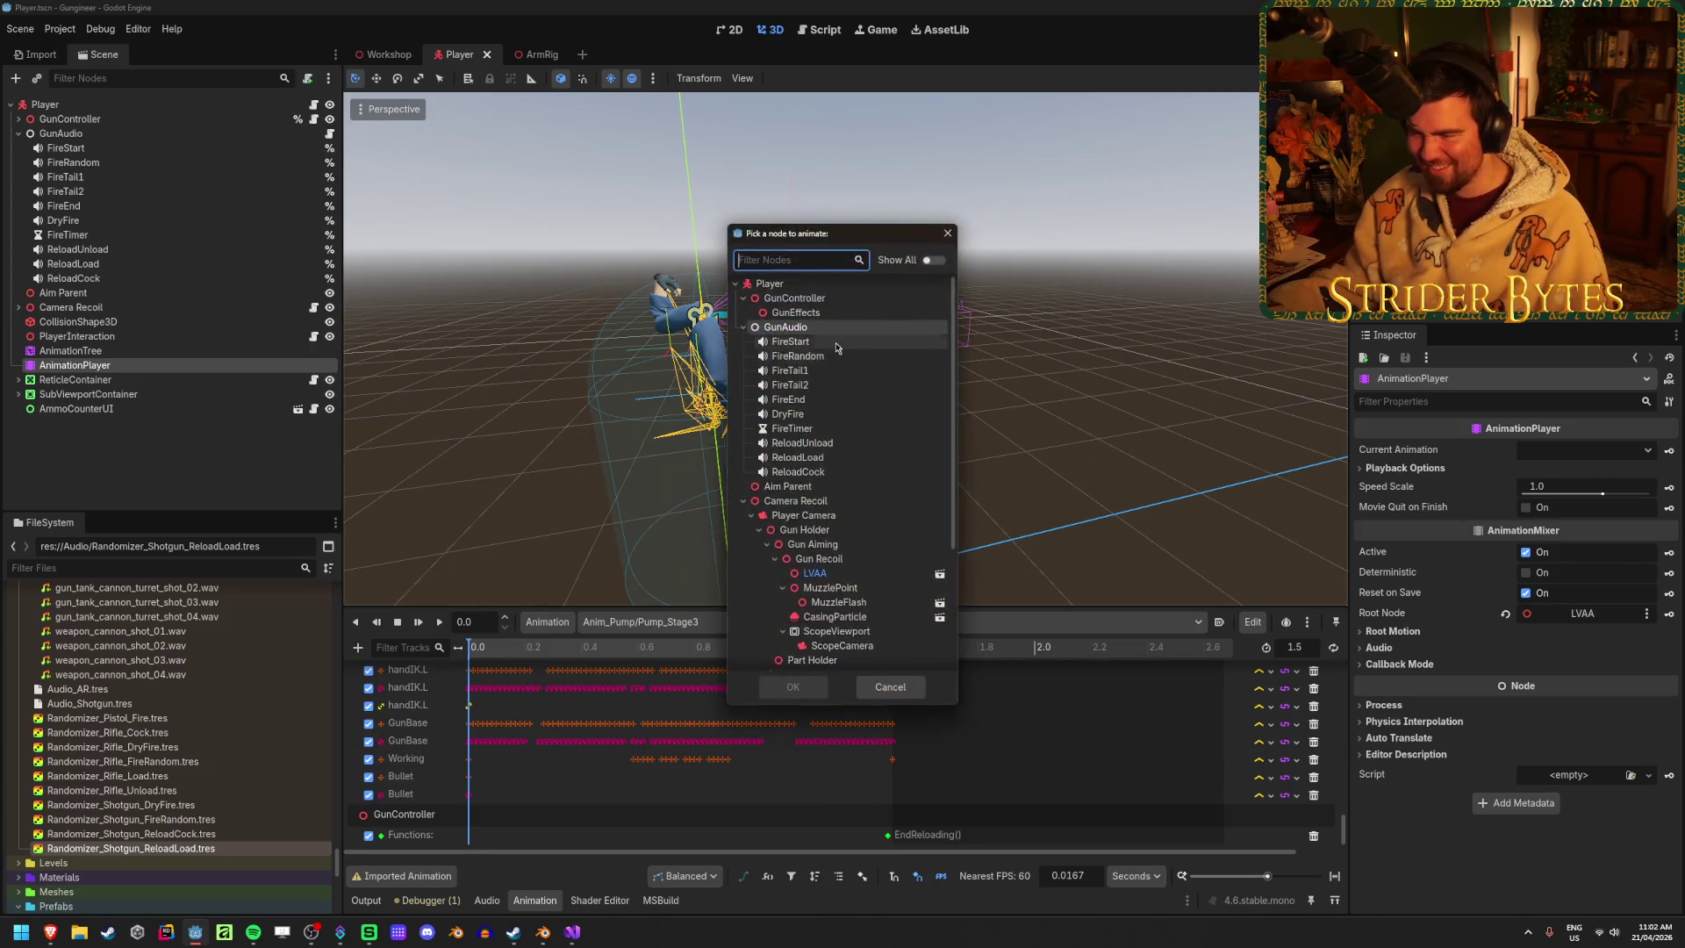
click(838, 337)
click(797, 687)
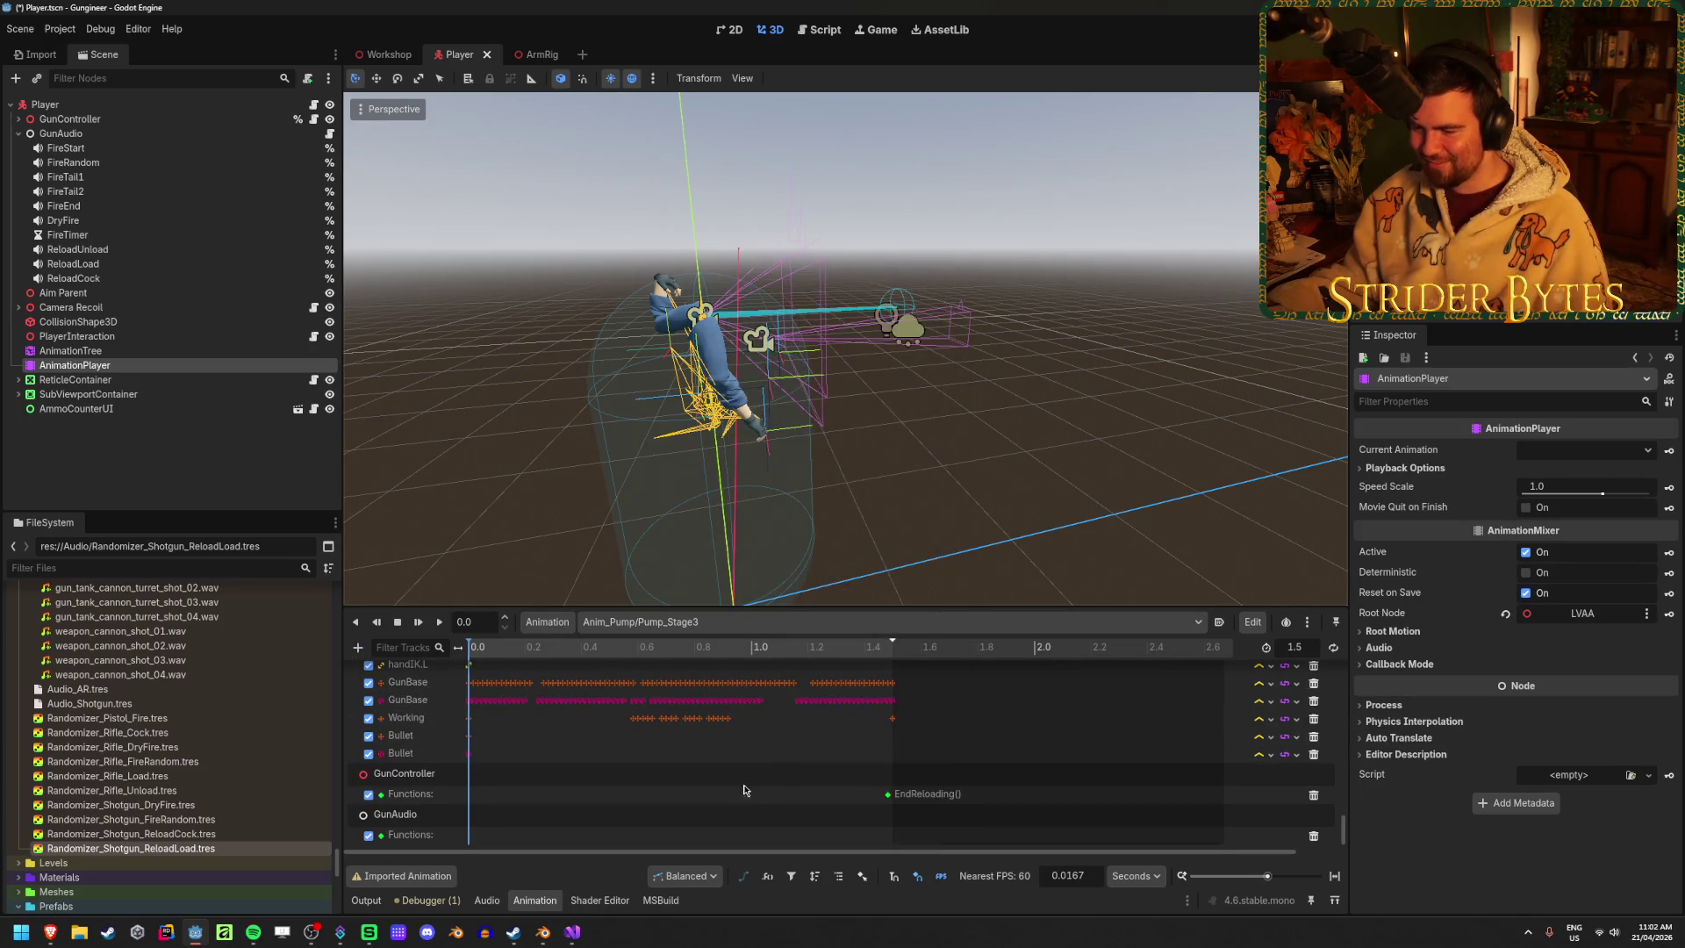
Scrub Pump_Stage3 to the cock moment and insert a PlayReloadCock() key near 0.64 s
drag(496, 649, 568, 648)
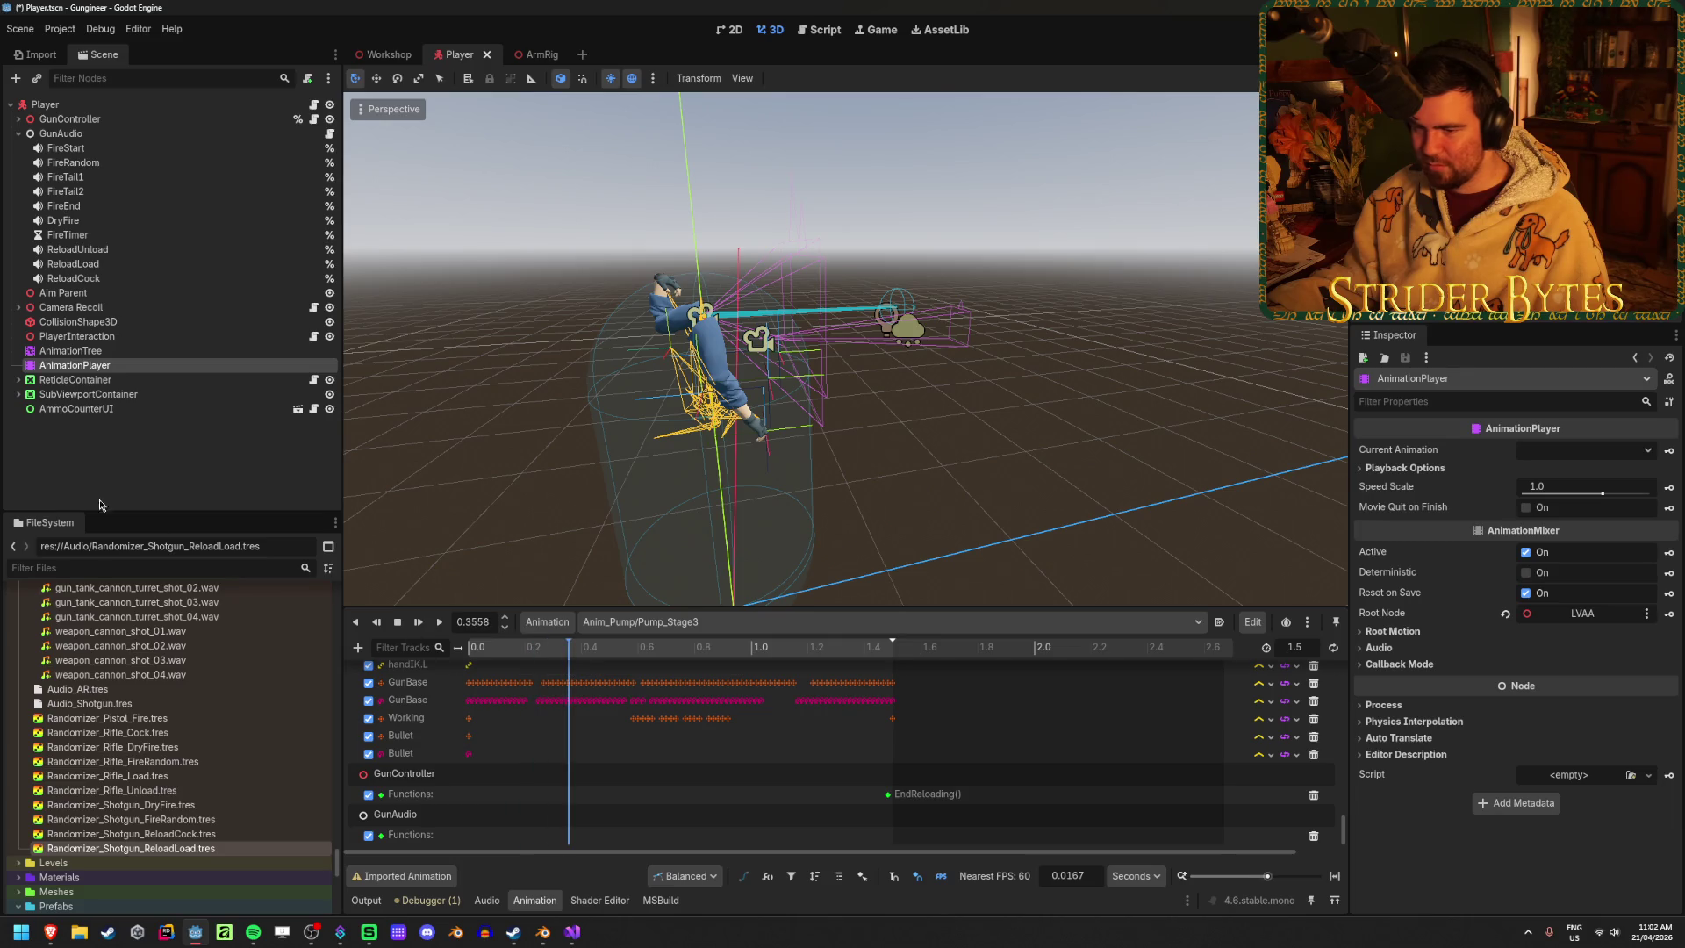
click(88, 351)
click(79, 365)
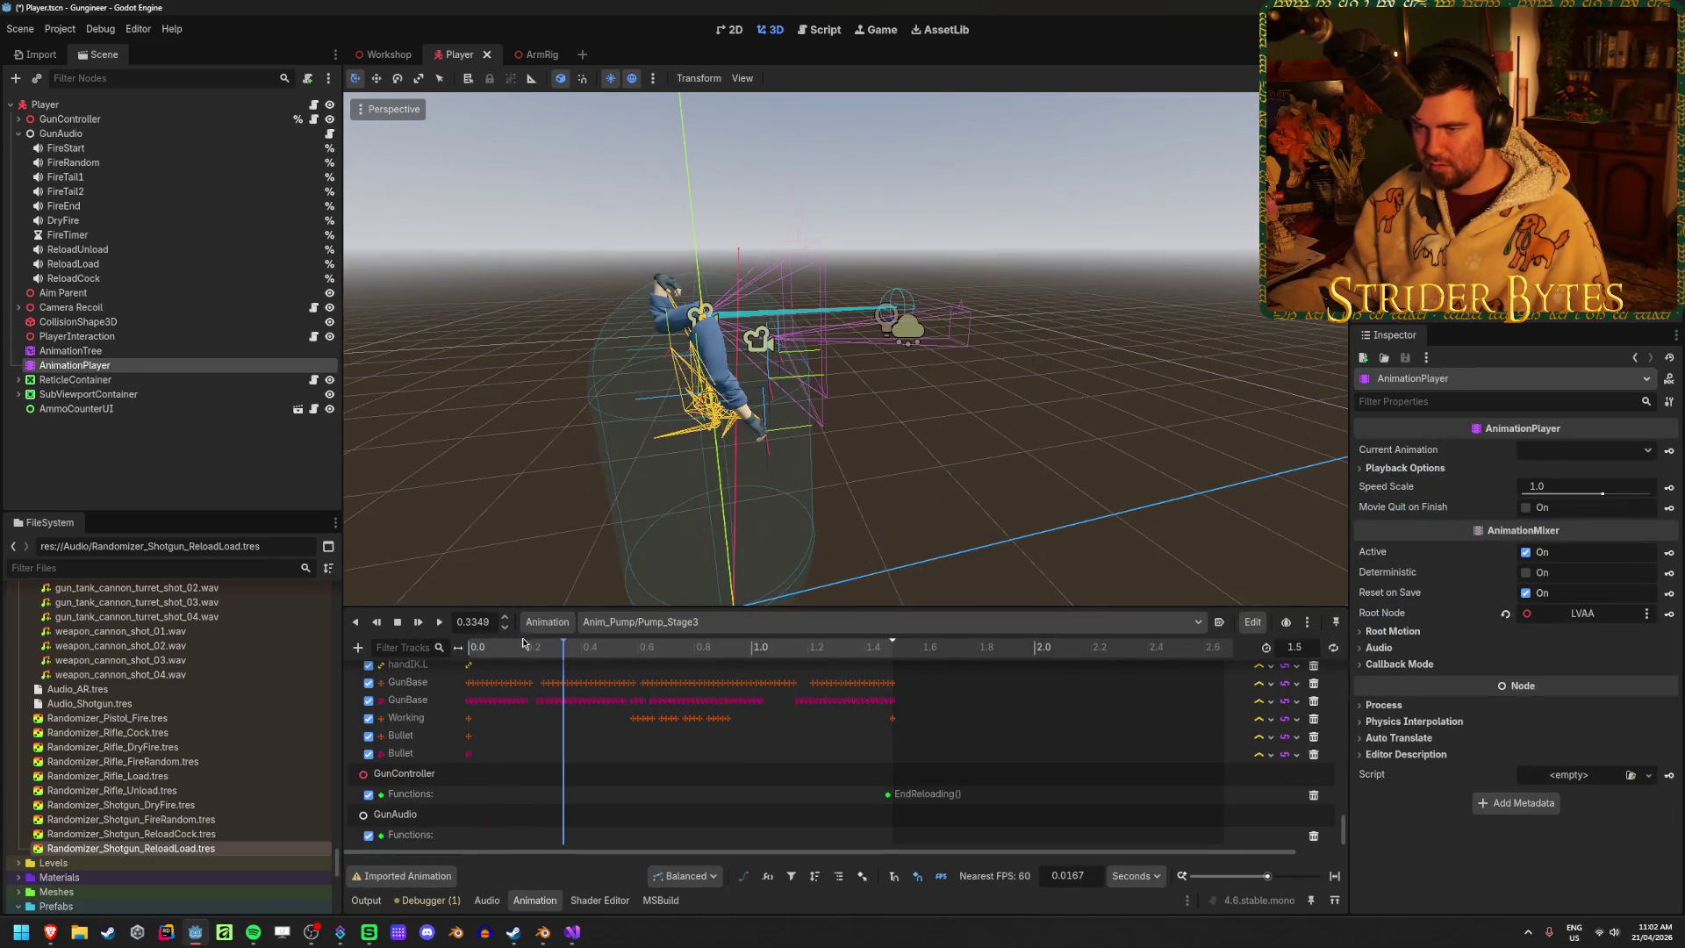
click(70, 351)
click(537, 899)
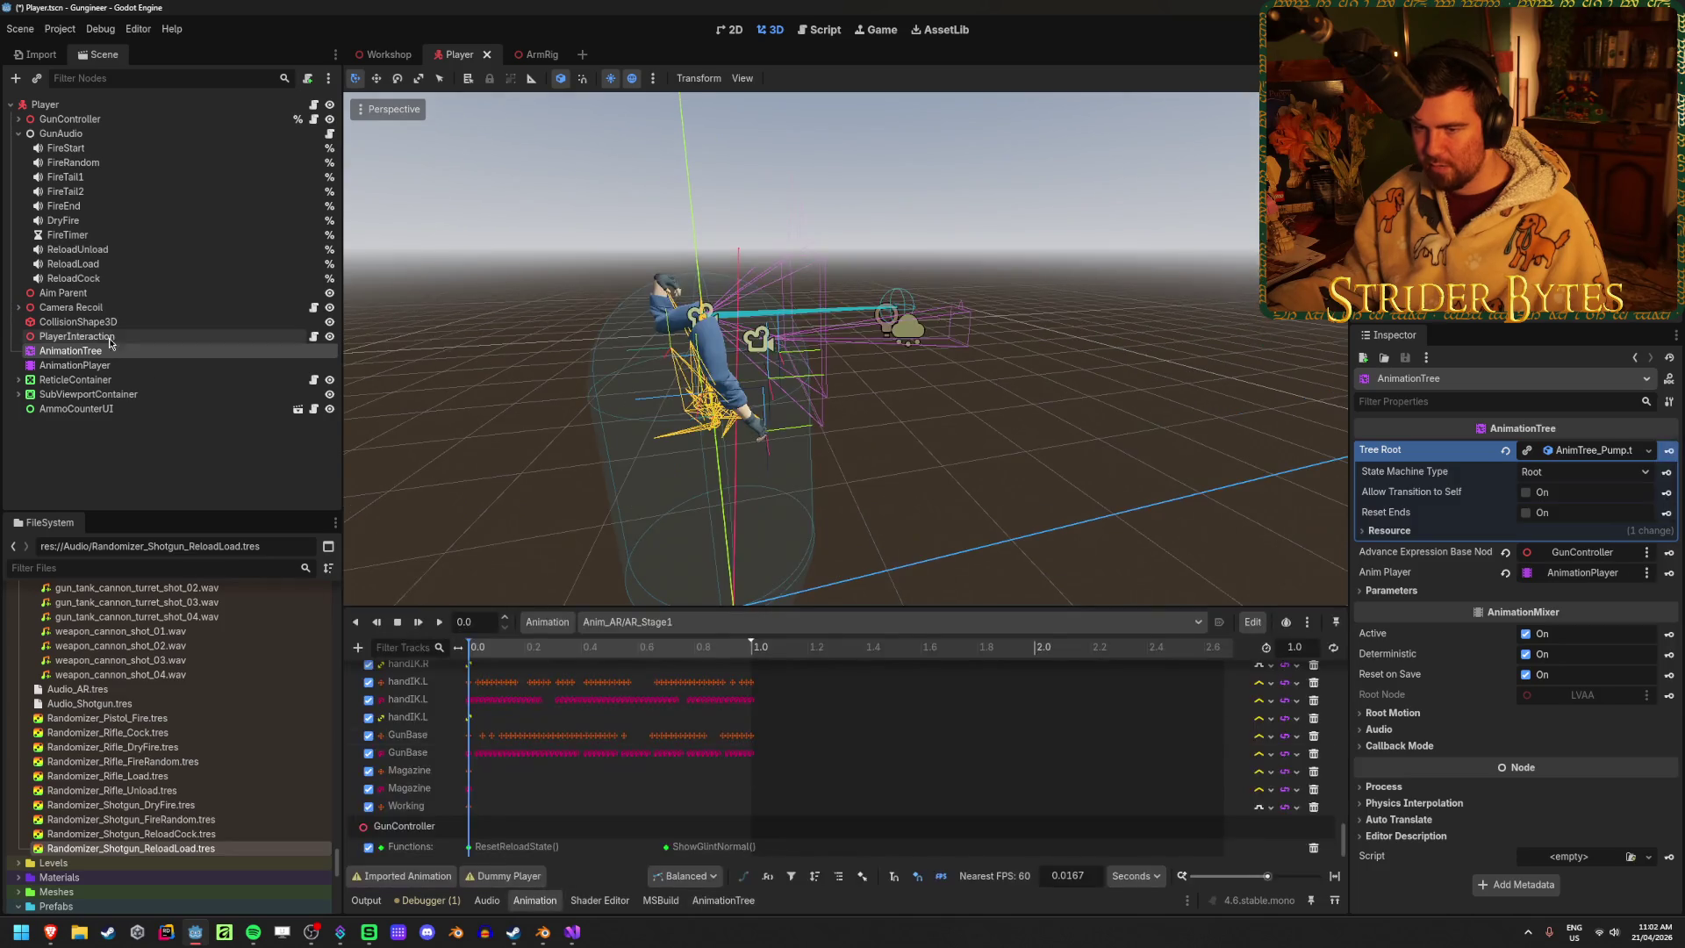
click(517, 646)
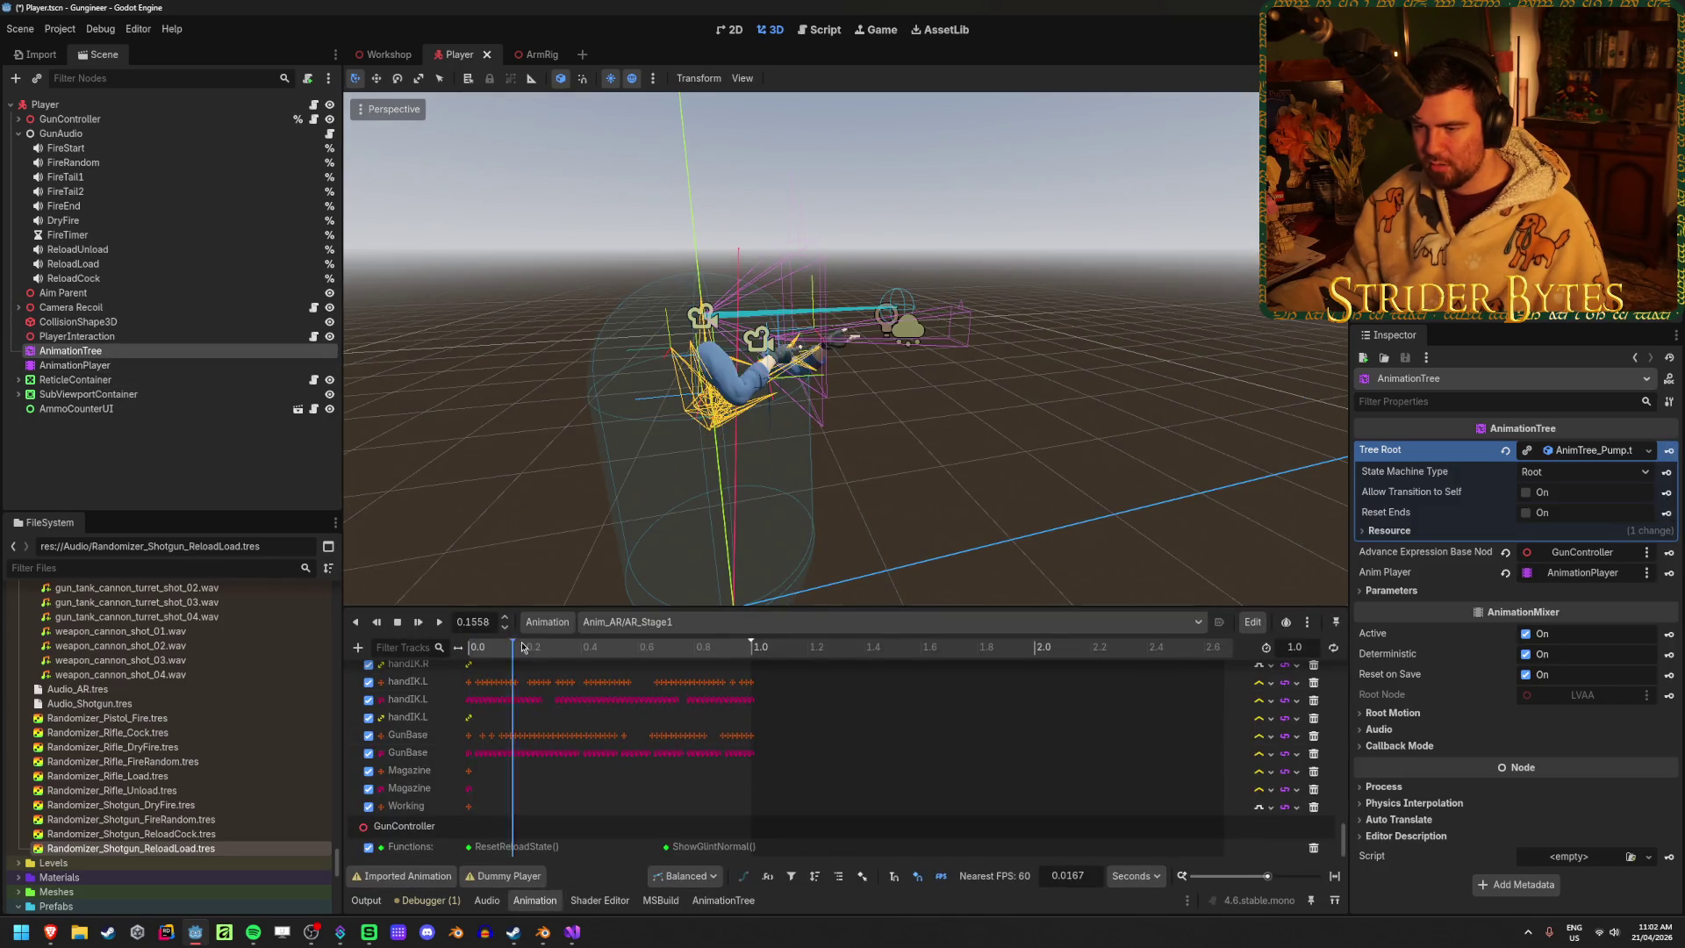
click(75, 365)
mouse_move(544, 654)
mouse_down()
mouse_move(688, 720)
mouse_move(653, 746)
mouse_up()
scroll(653, 764, down, 2)
right_click(652, 834)
click(684, 845)
click(412, 376)
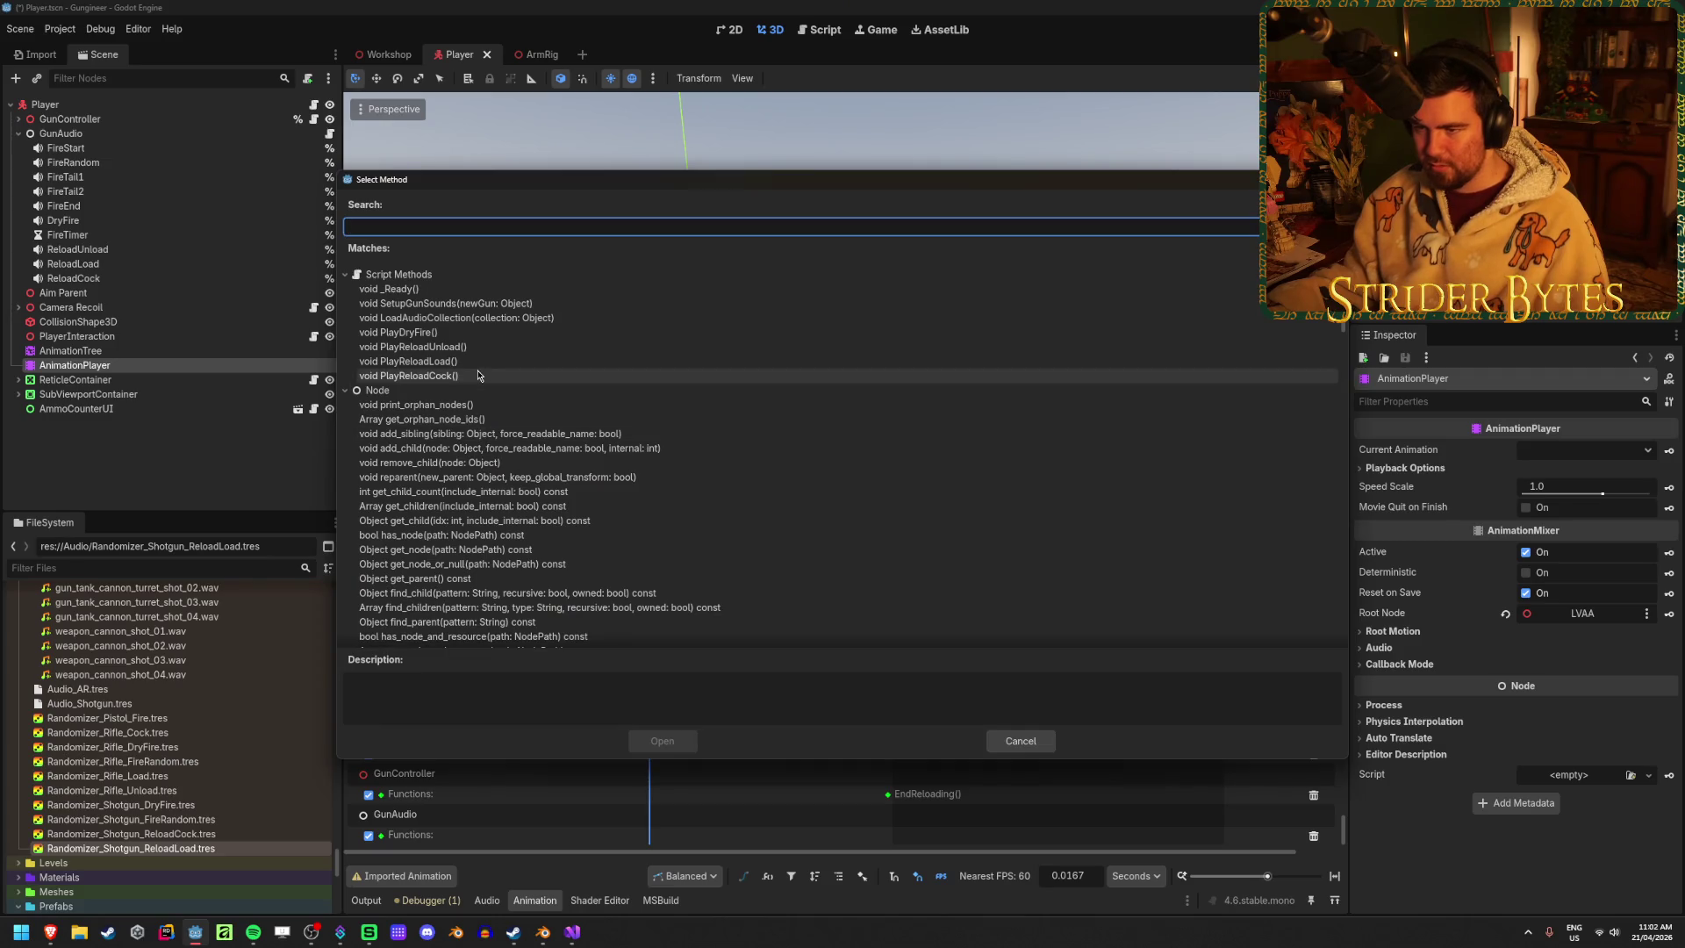
click(665, 742)
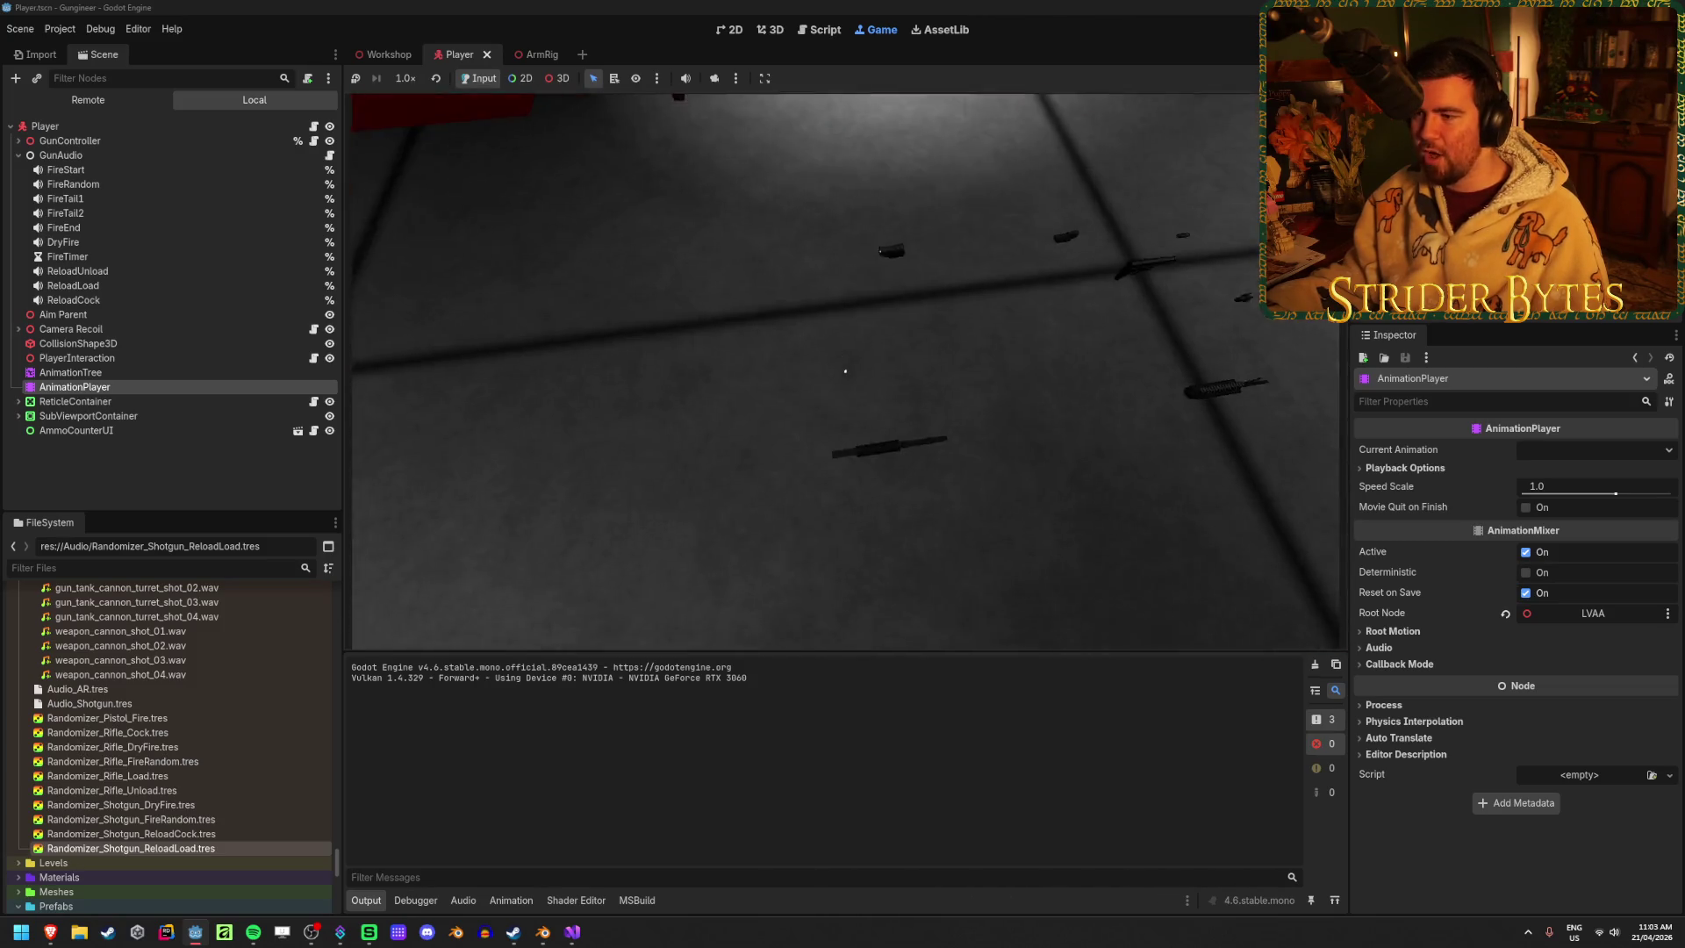
Take the shotgun, fire three shots, reload, fire again, then stop the game
key(w)
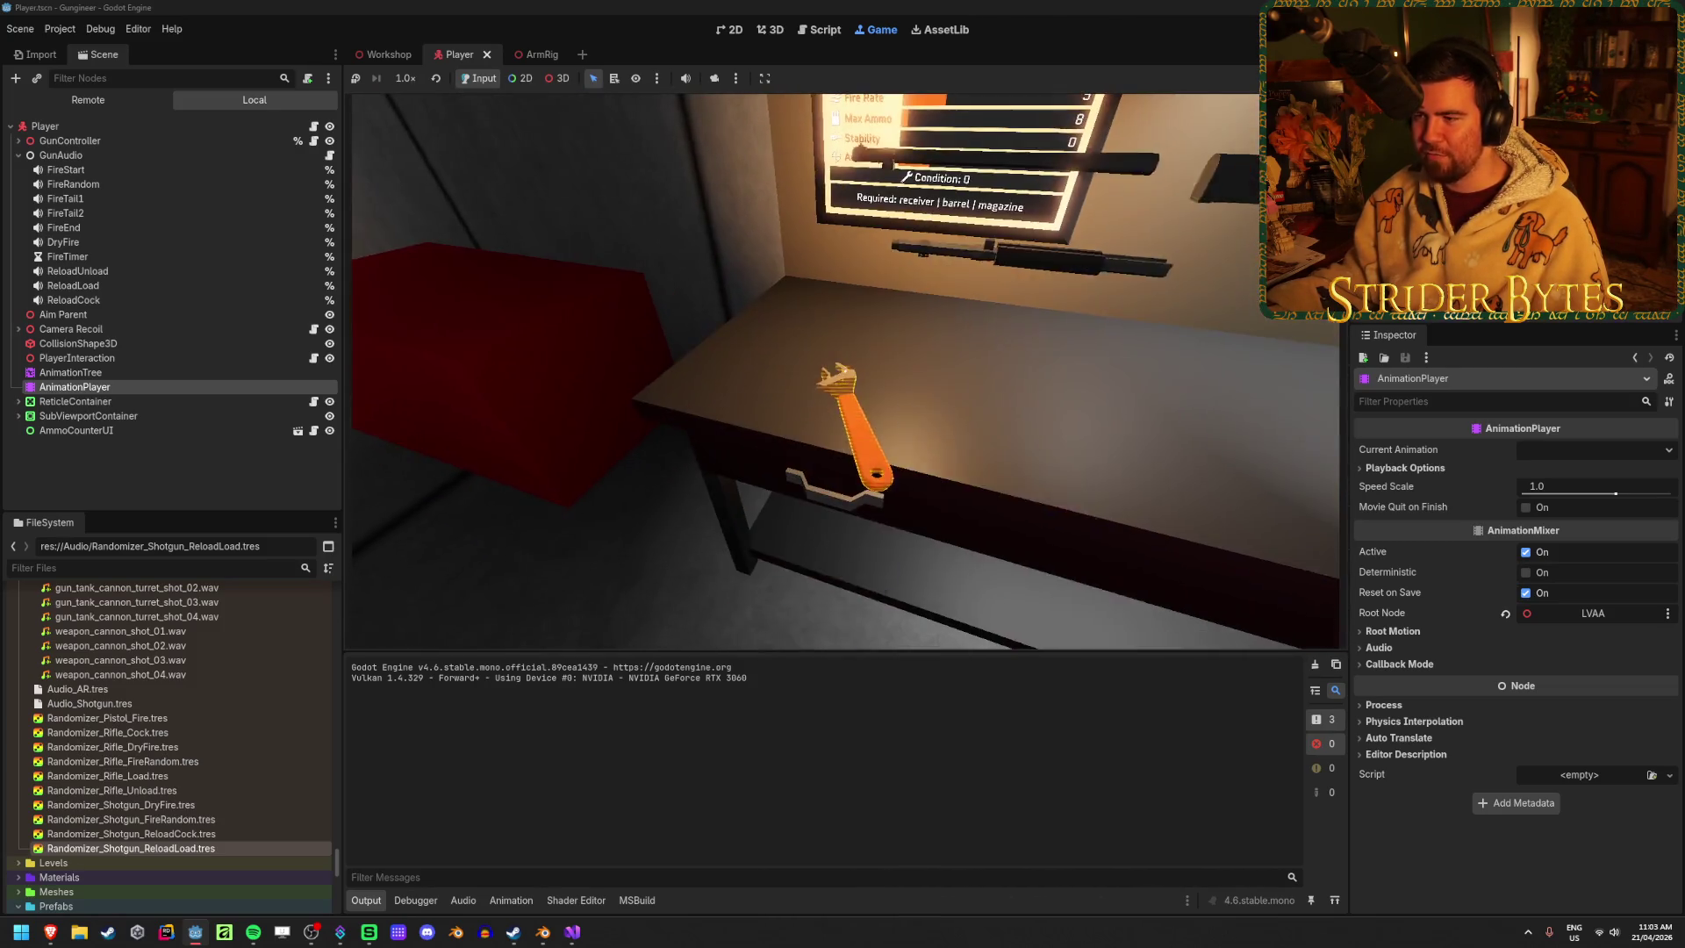
key(s)
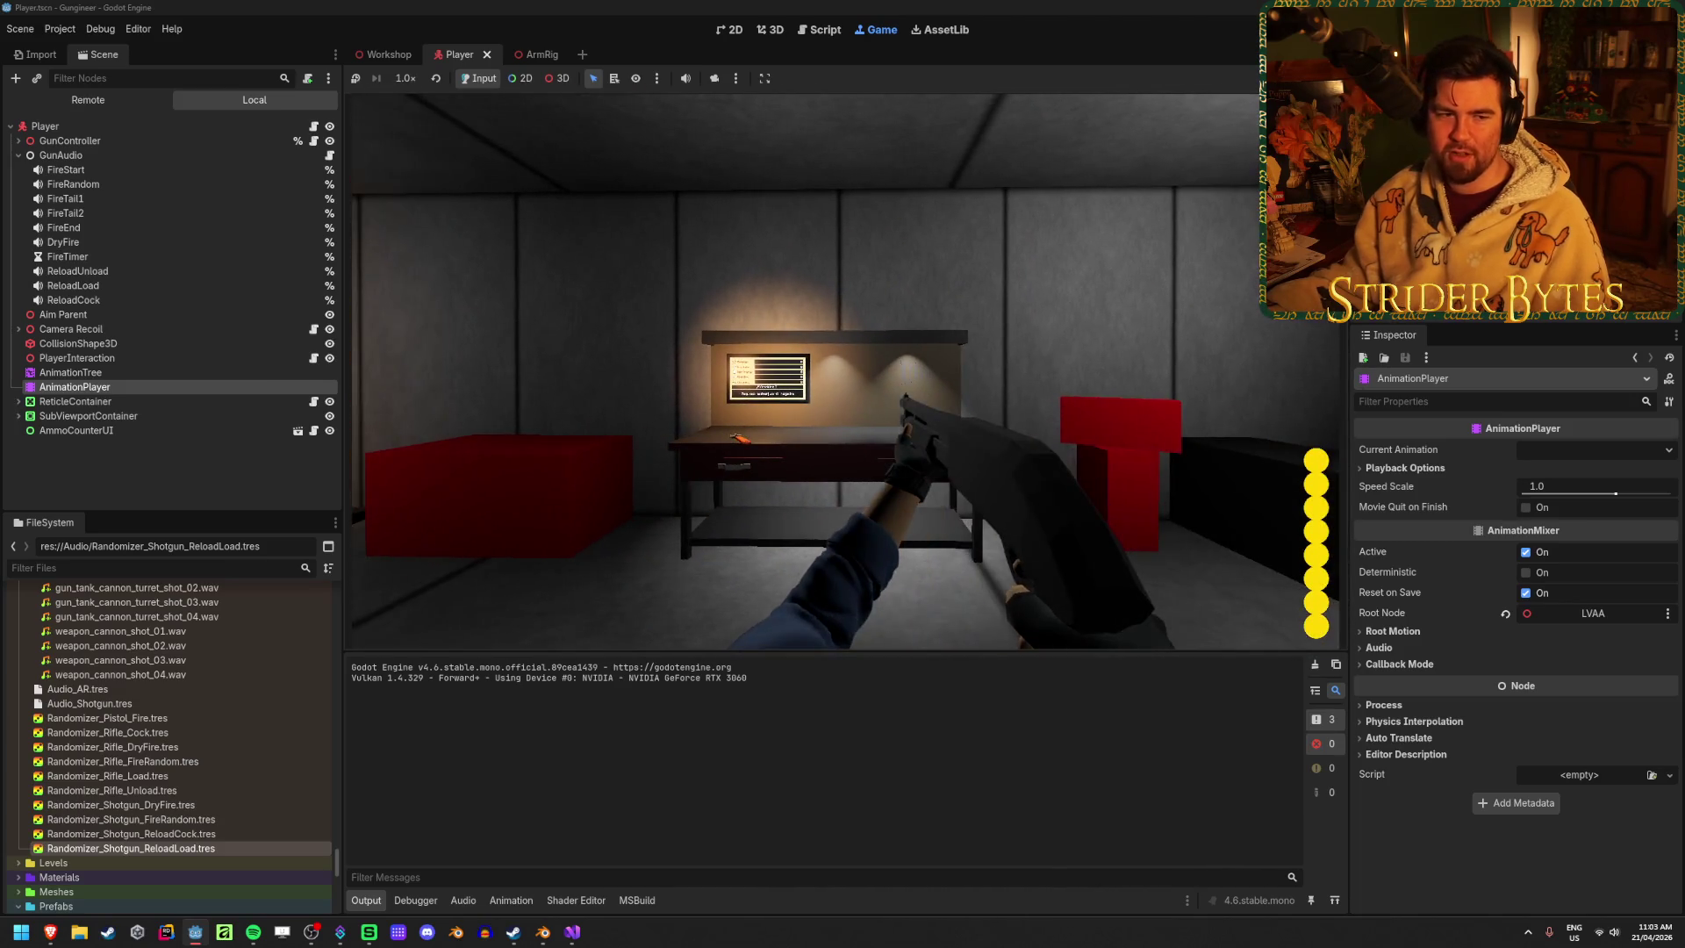
click(845, 371)
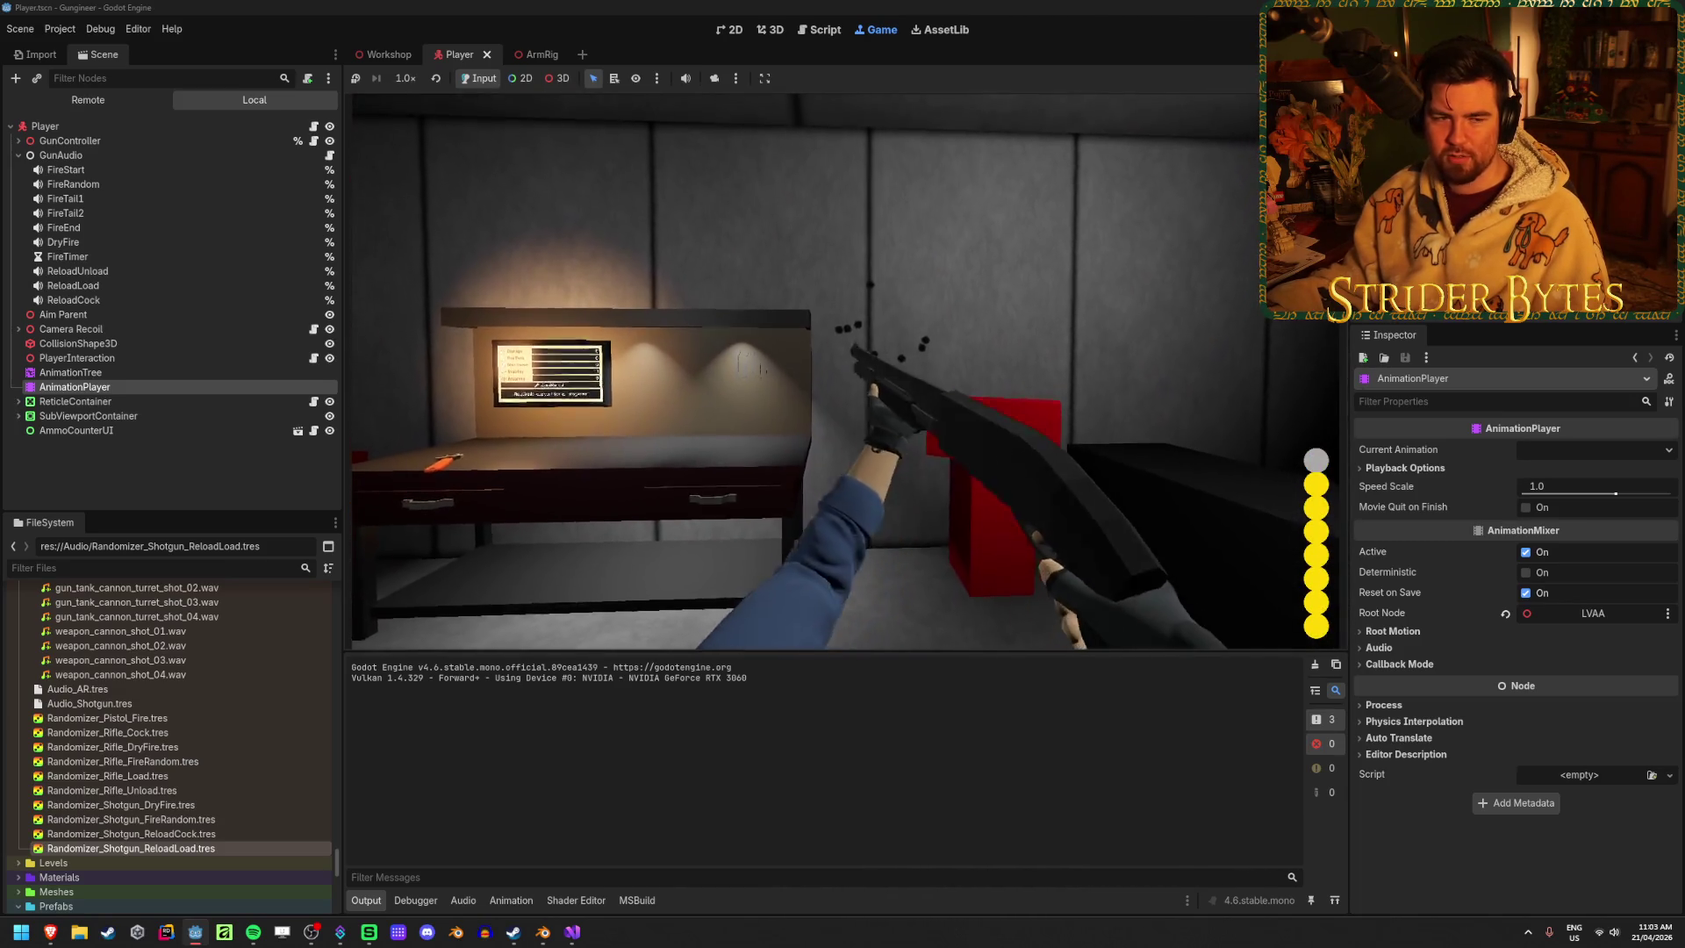
click(845, 371)
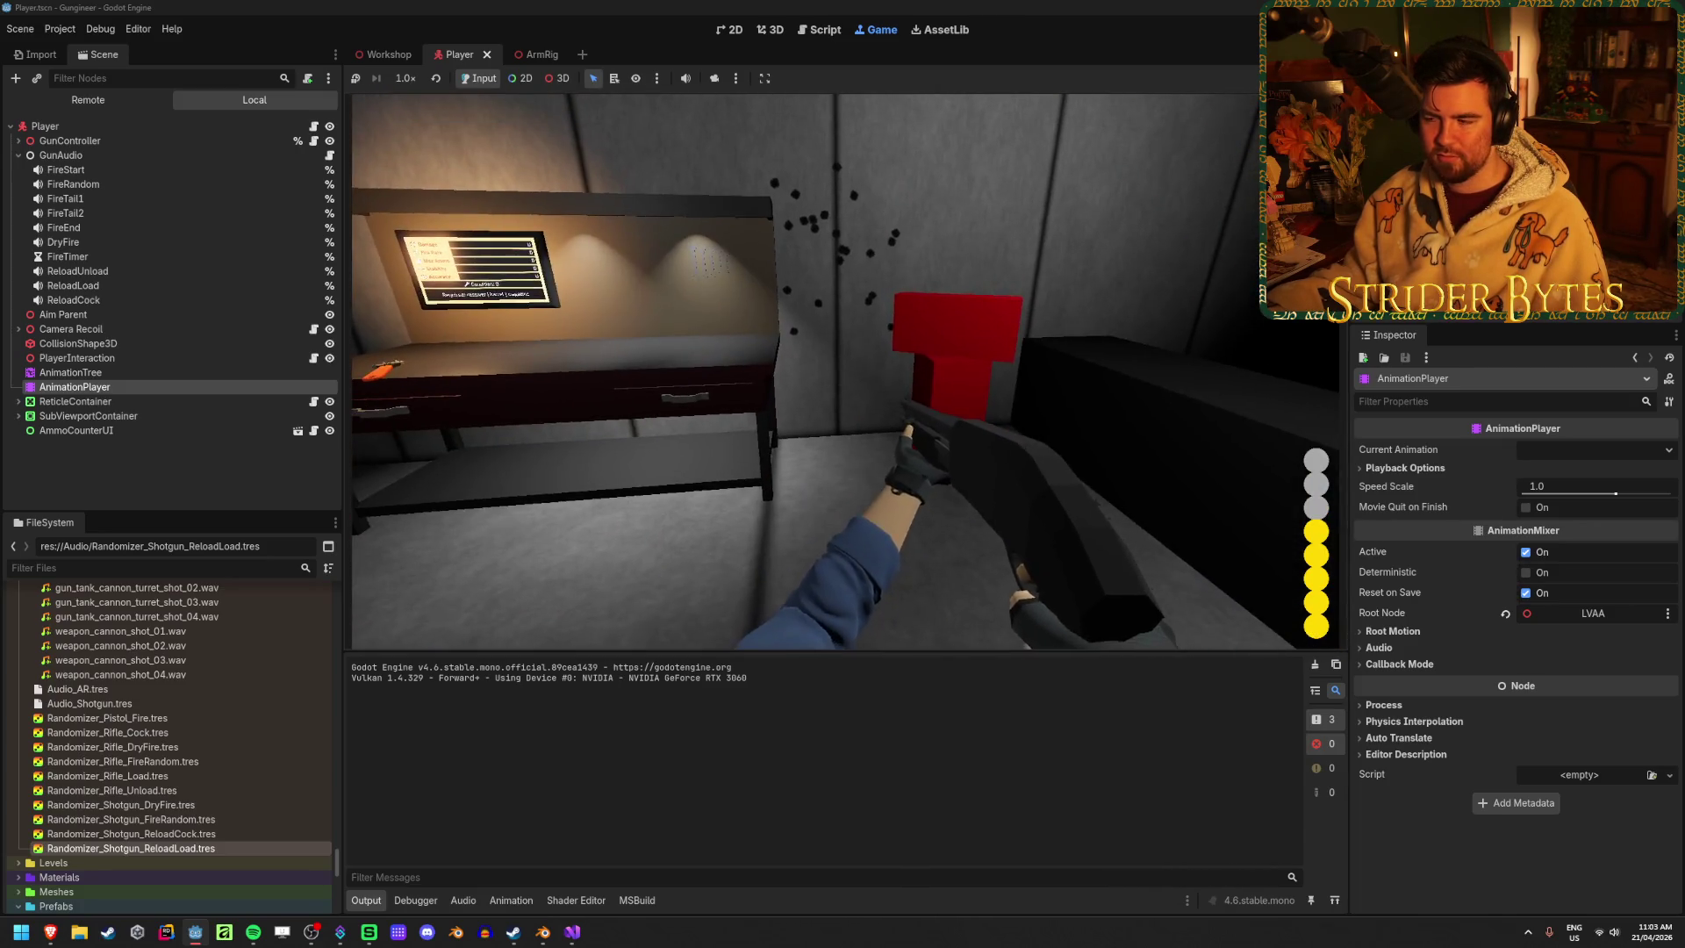
click(845, 371)
key(r)
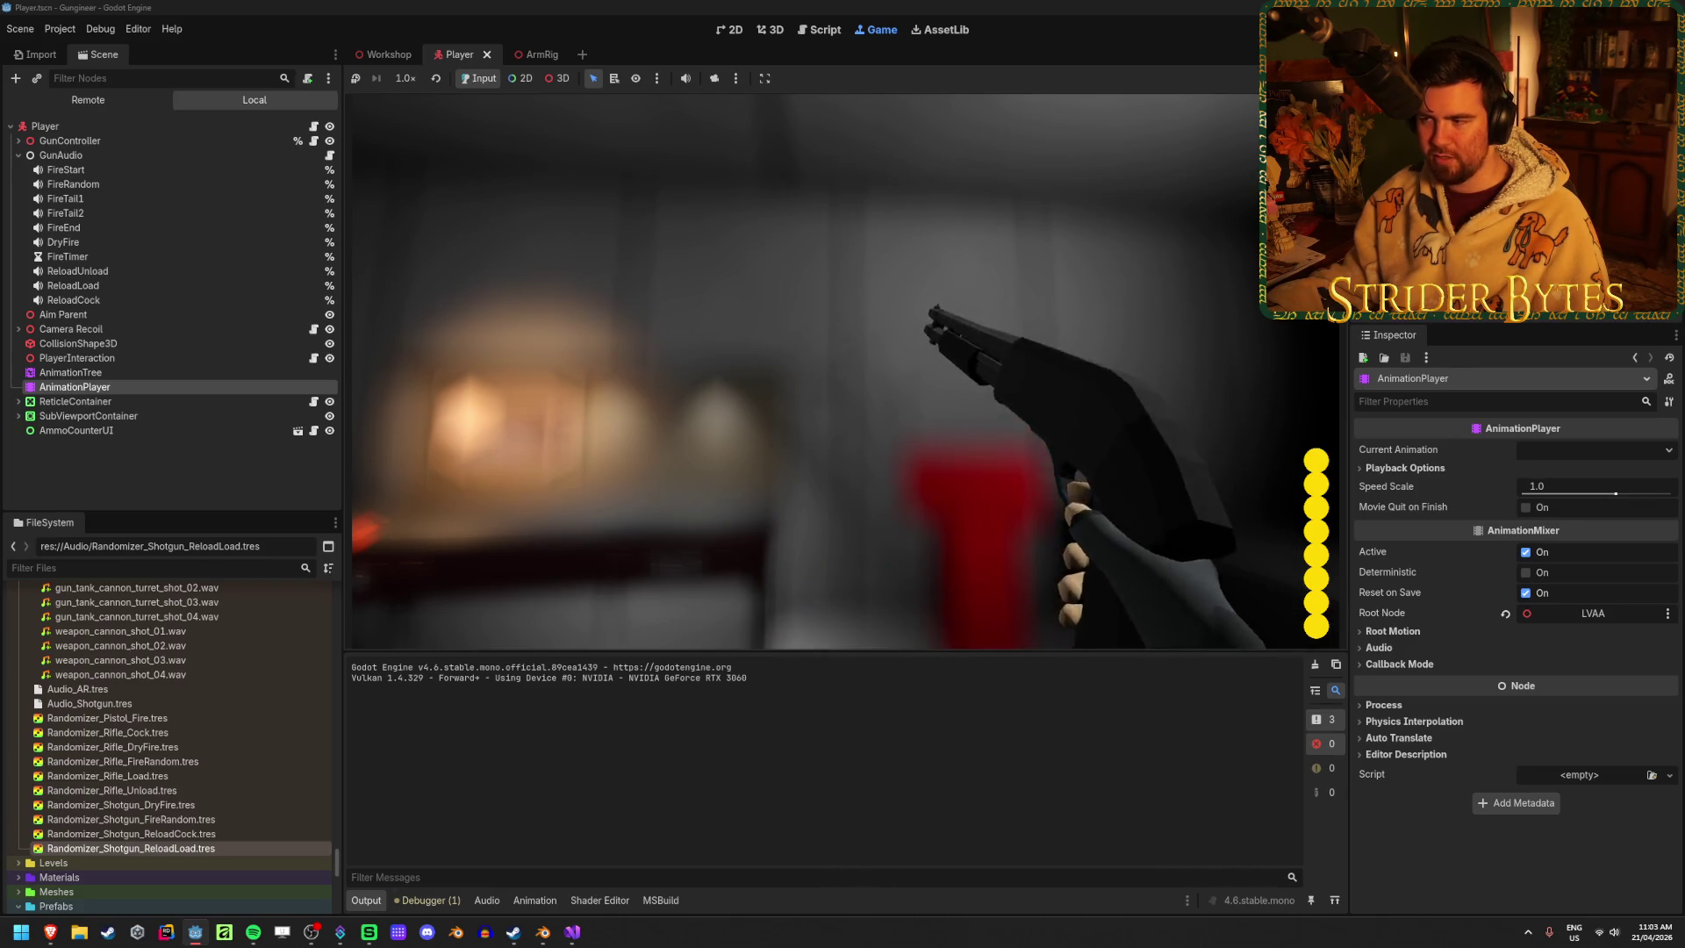
click(844, 372)
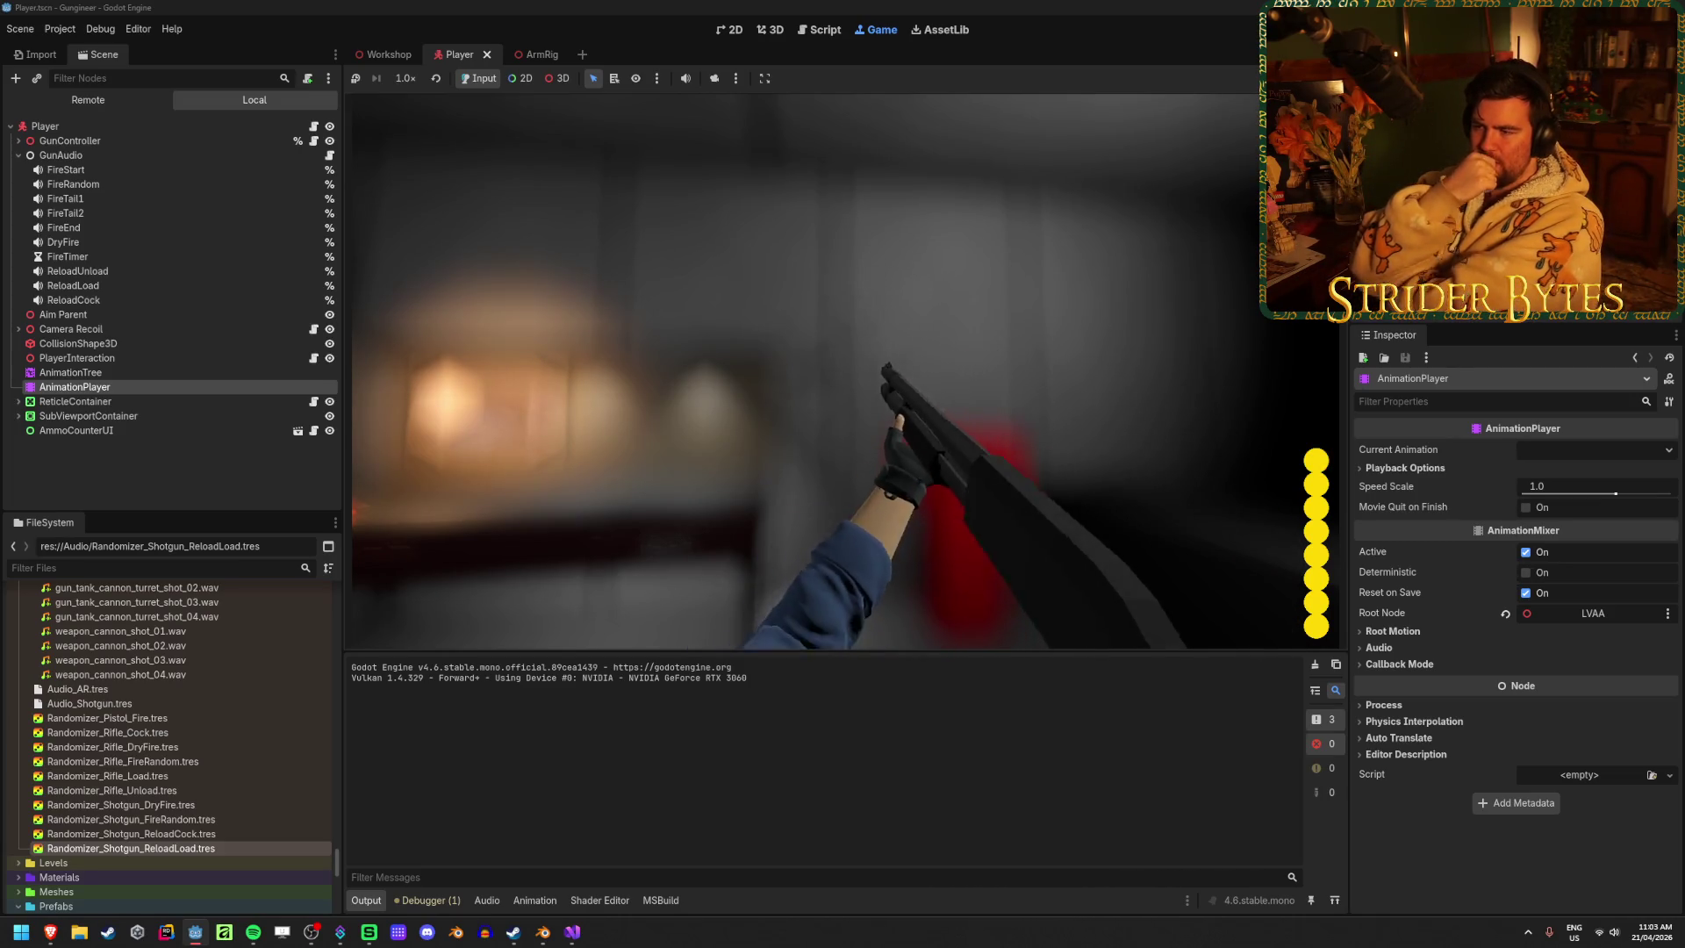
key(F8)
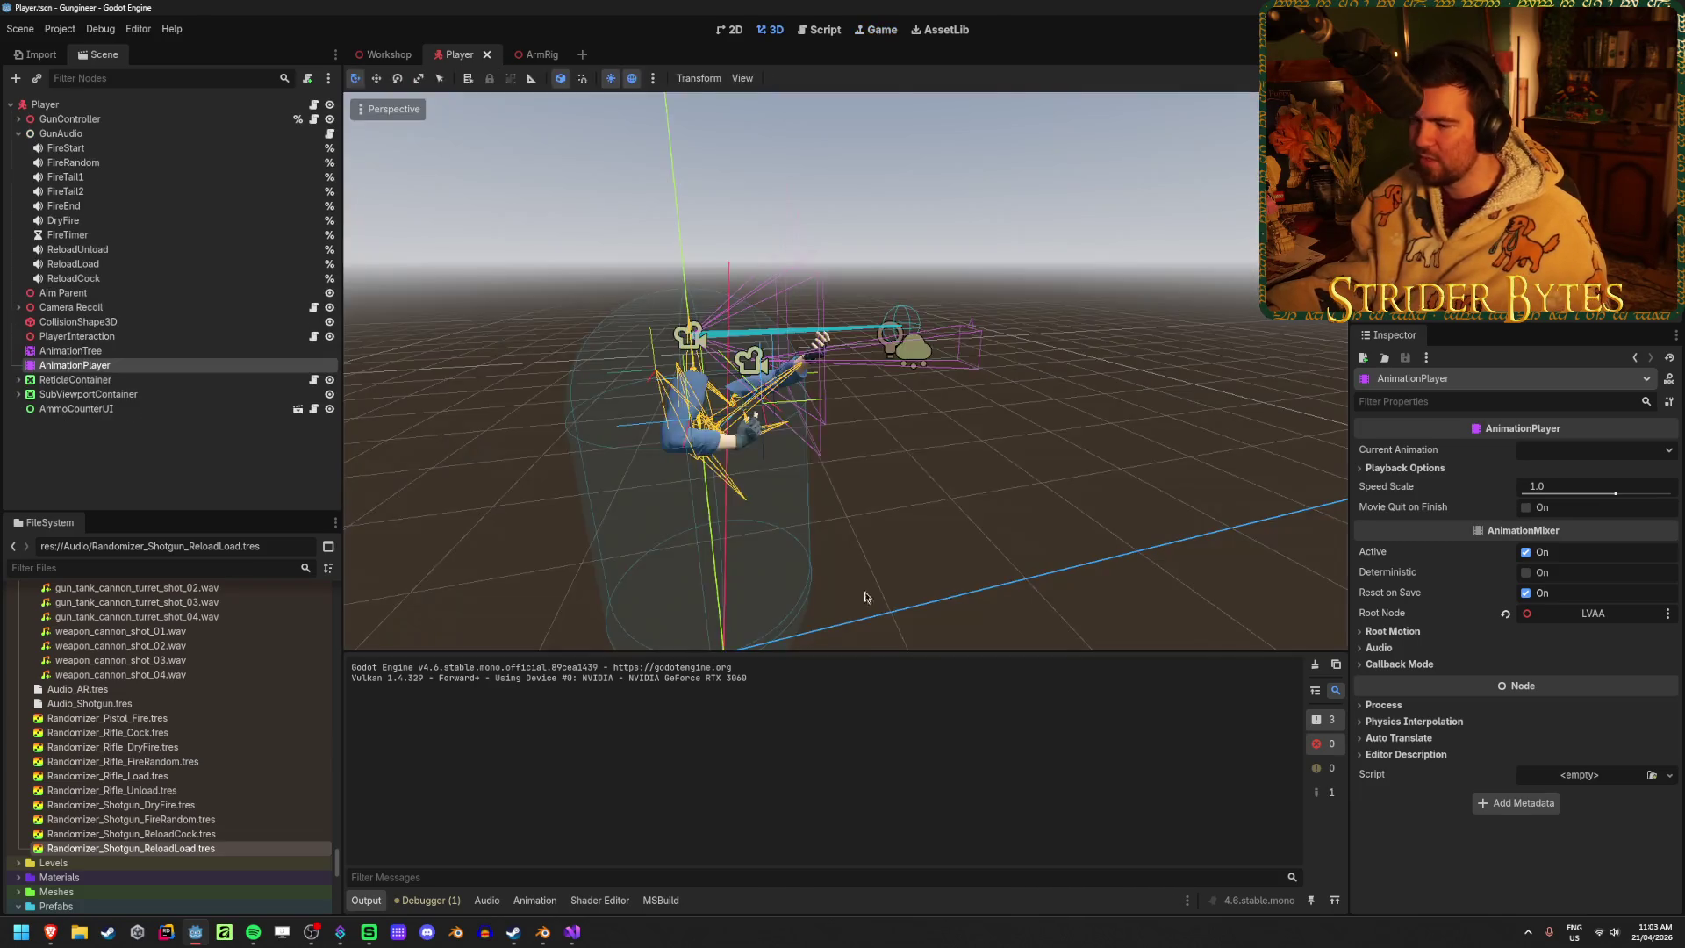
Drag Pump_Stage3's PlayReloadCock() key earlier to about 0.53 s and scrub to check it
click(96, 350)
click(100, 365)
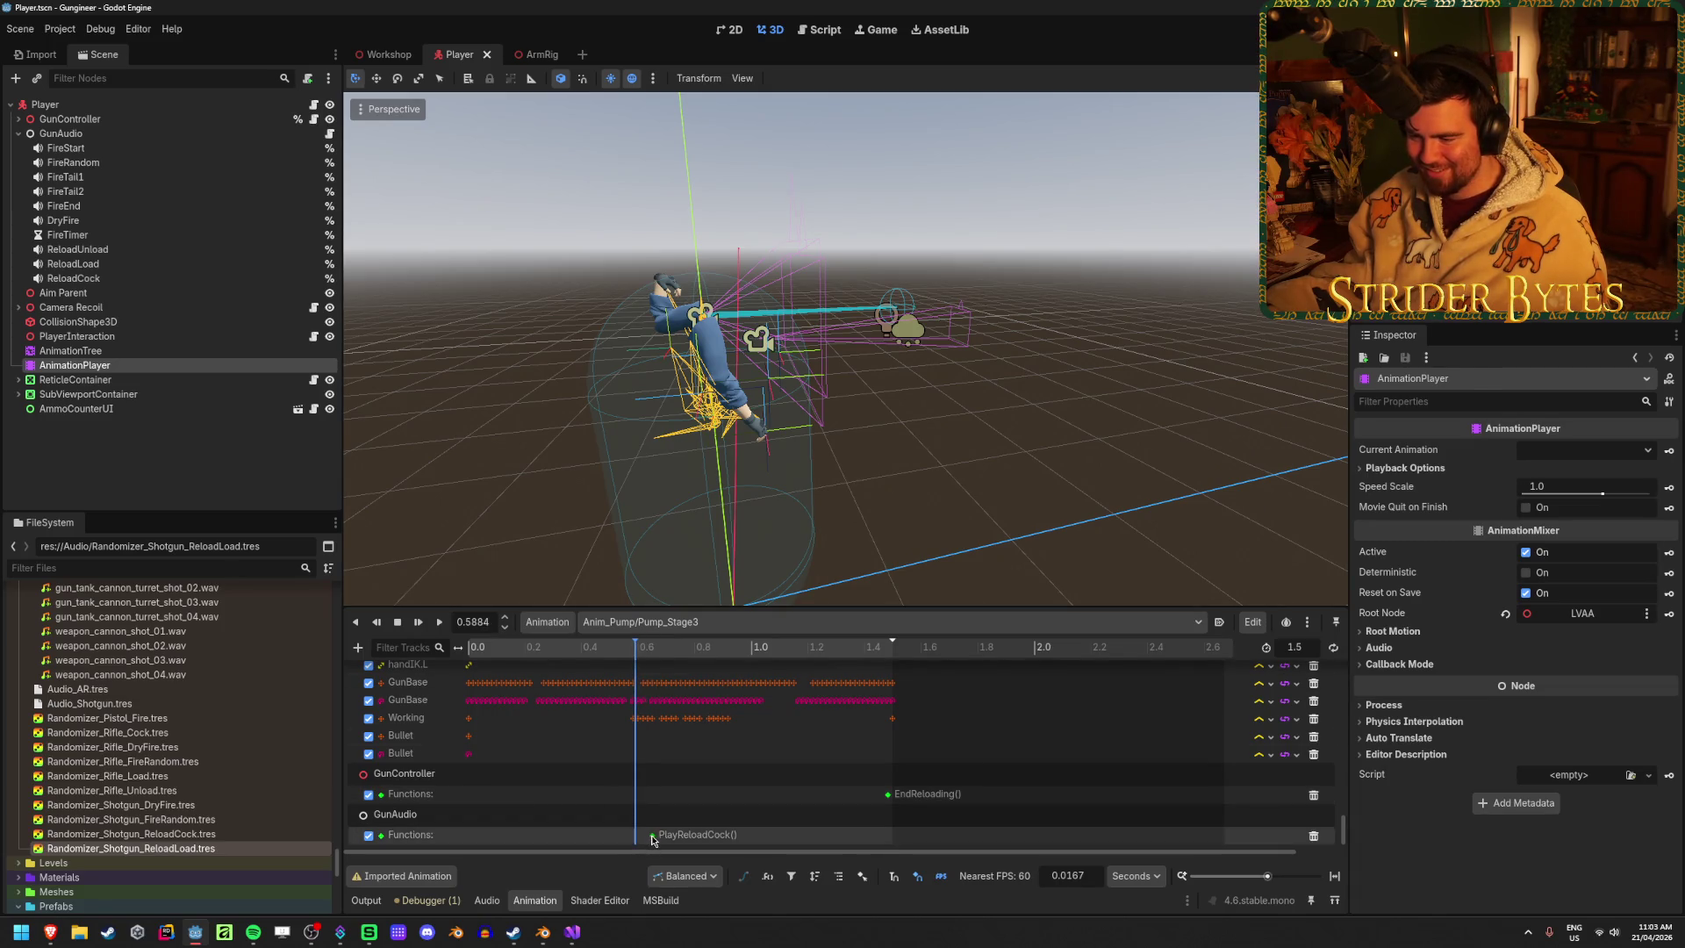
drag(652, 834, 627, 839)
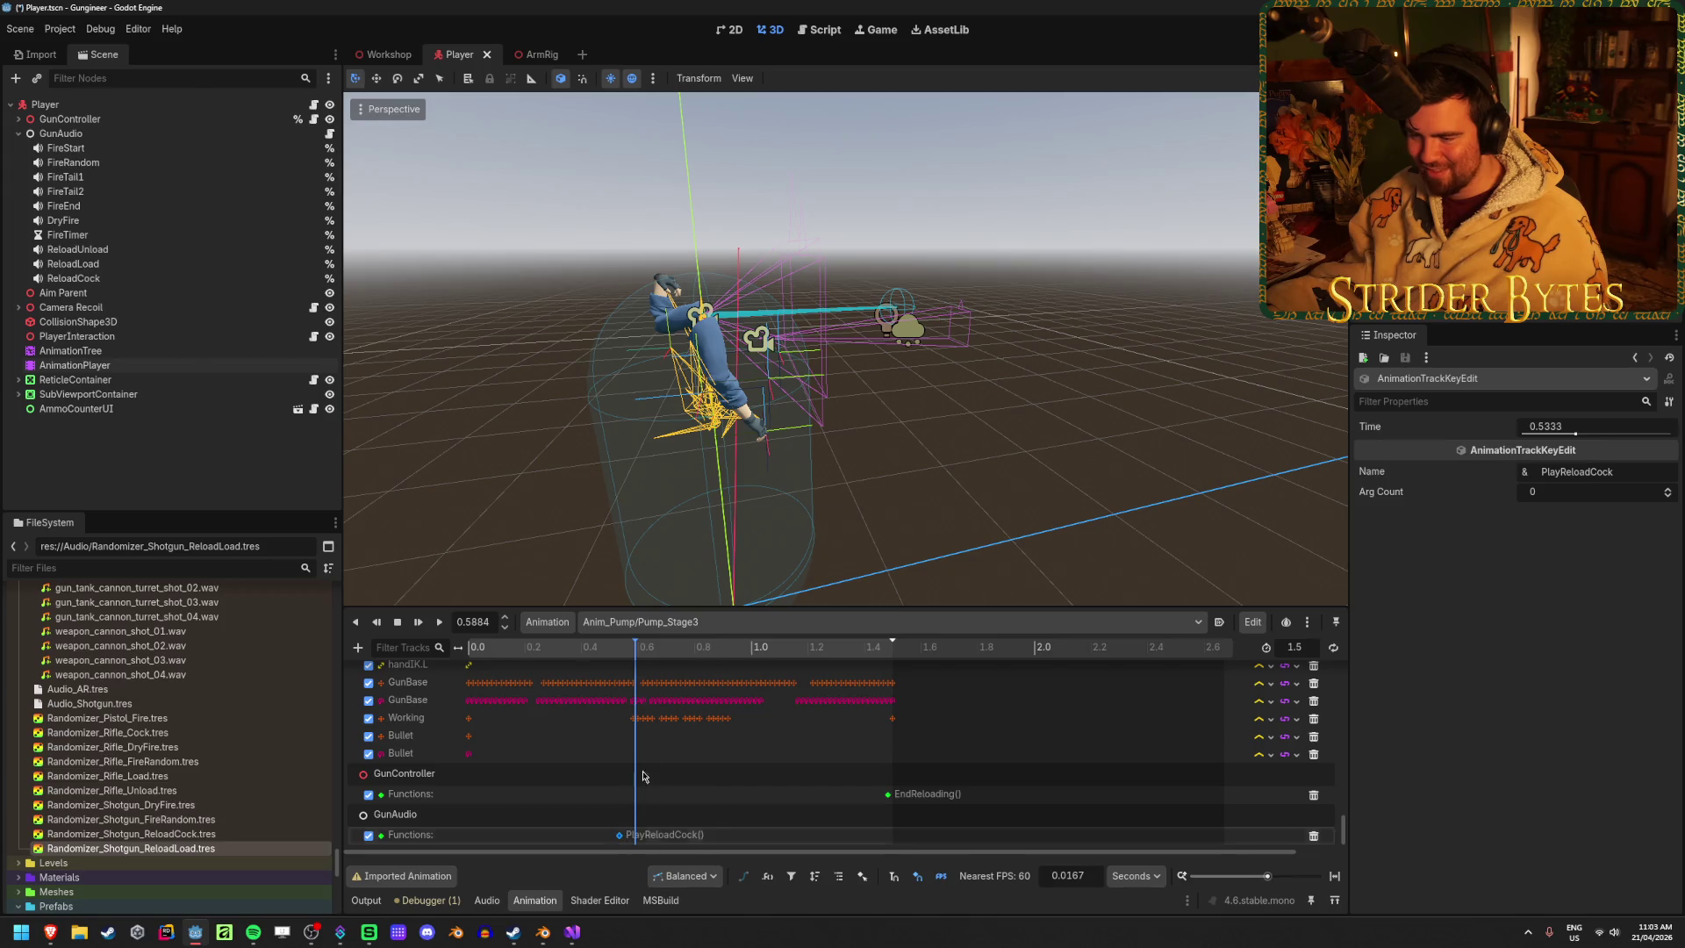
click(71, 350)
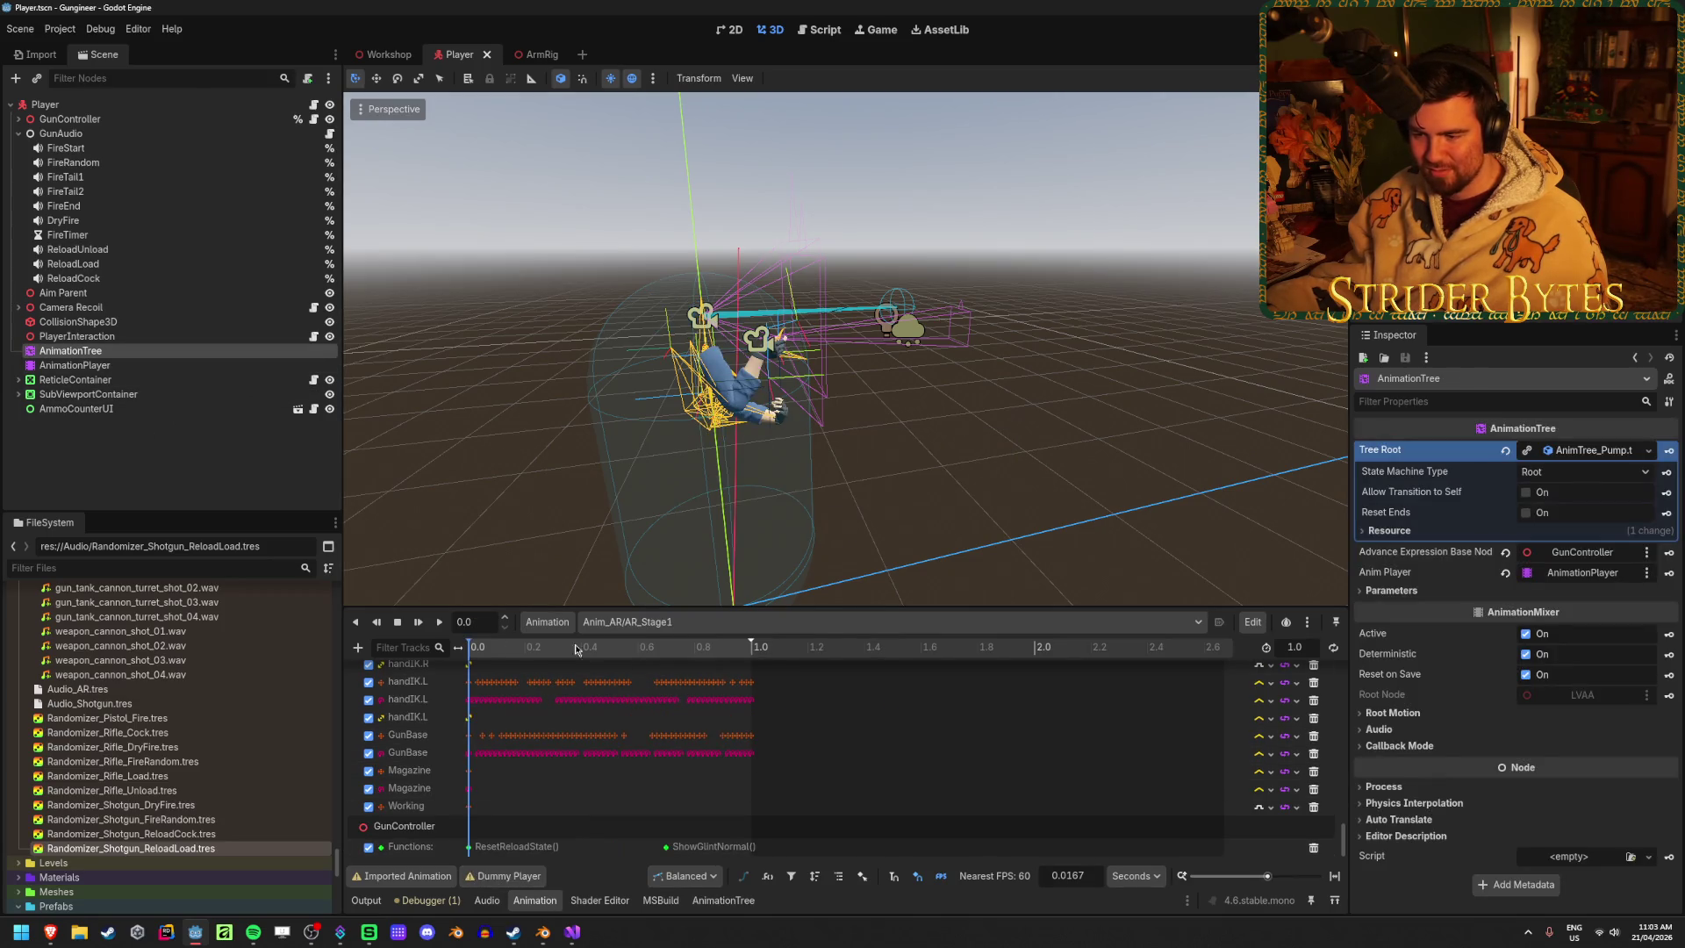
click(74, 365)
click(519, 650)
drag(518, 649, 666, 656)
scroll(576, 653, down, 2)
Launch the game and pick up the shotgun at the workbench
key(F5)
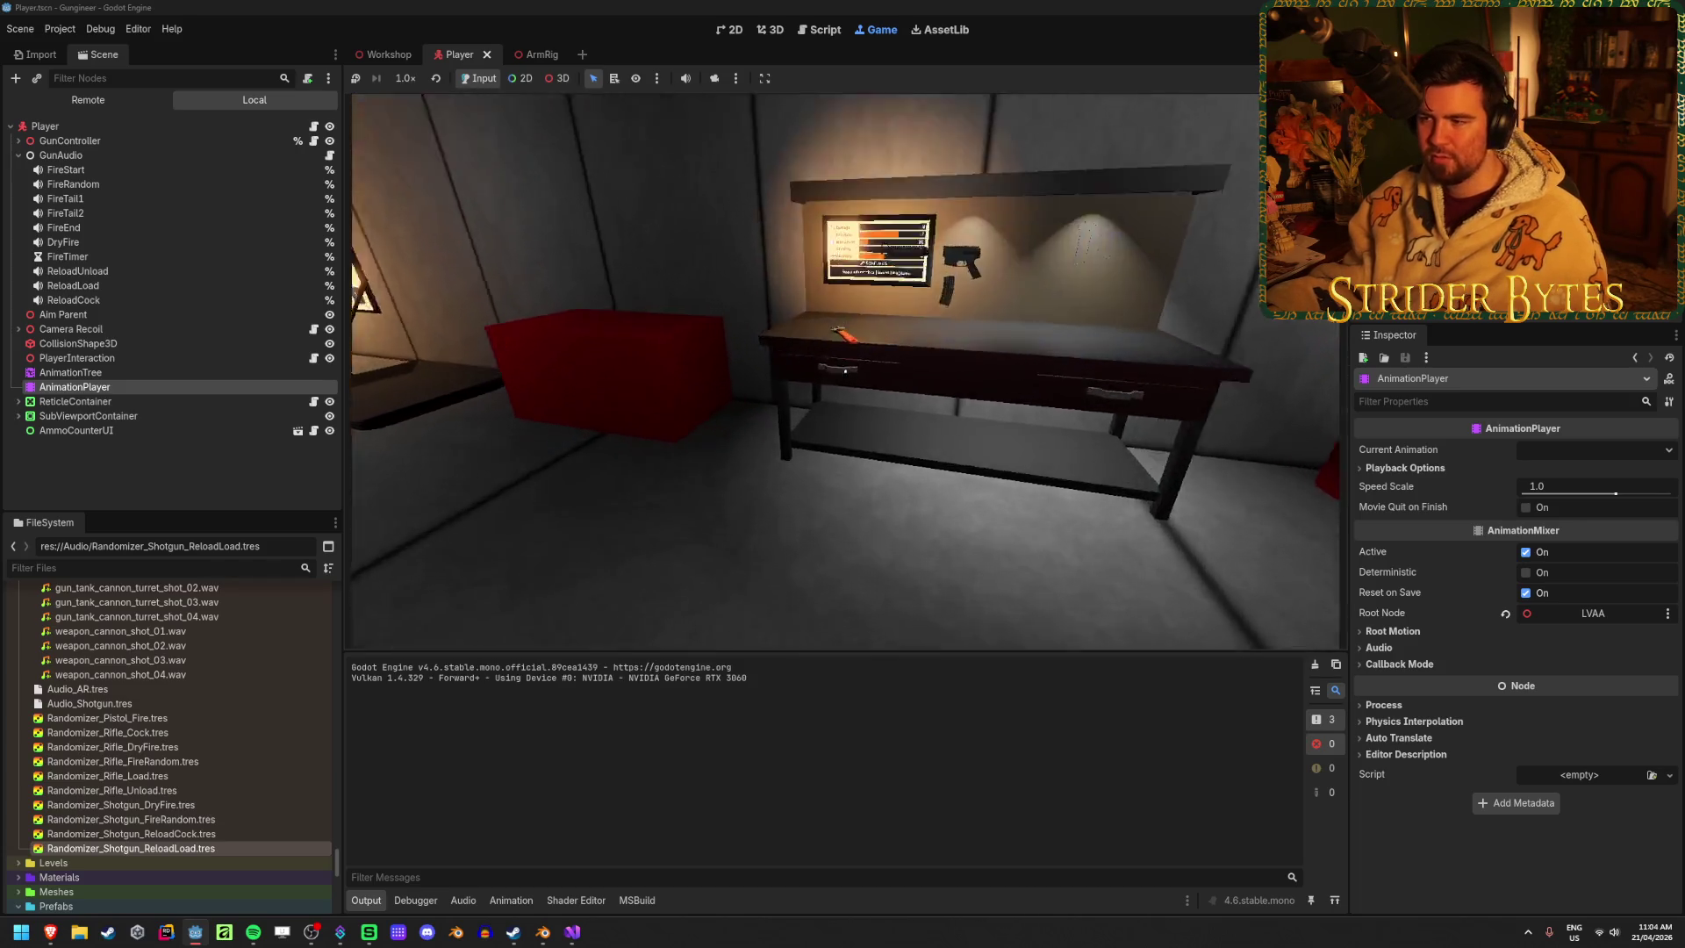
key(e)
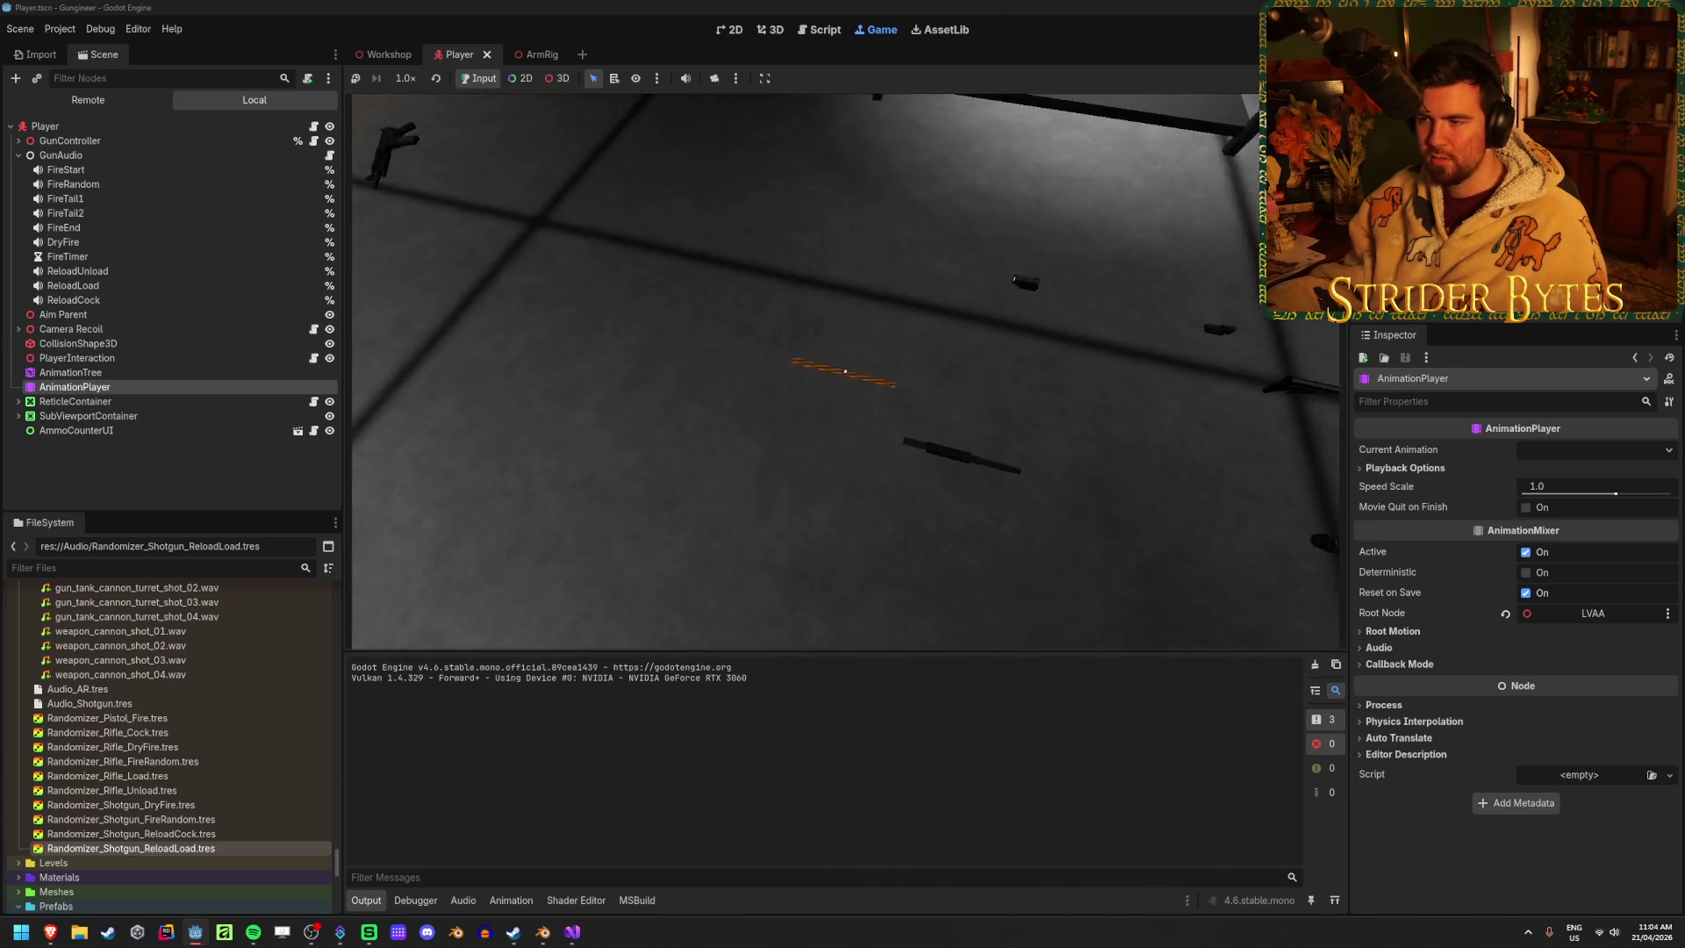
key(e)
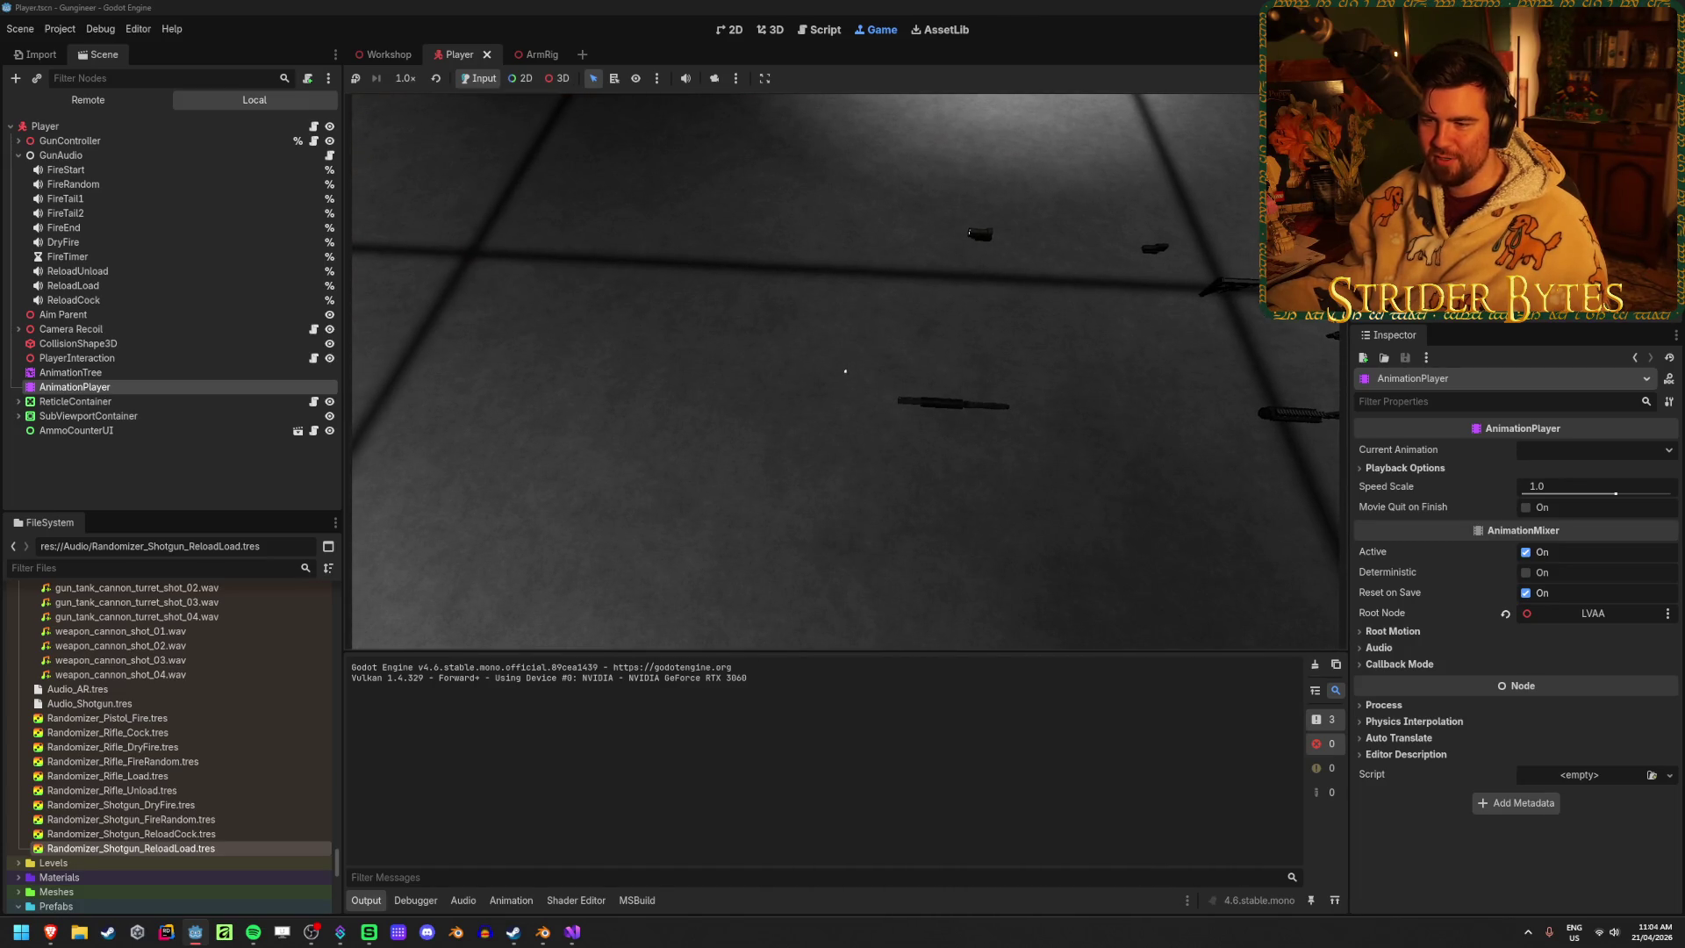
key(e)
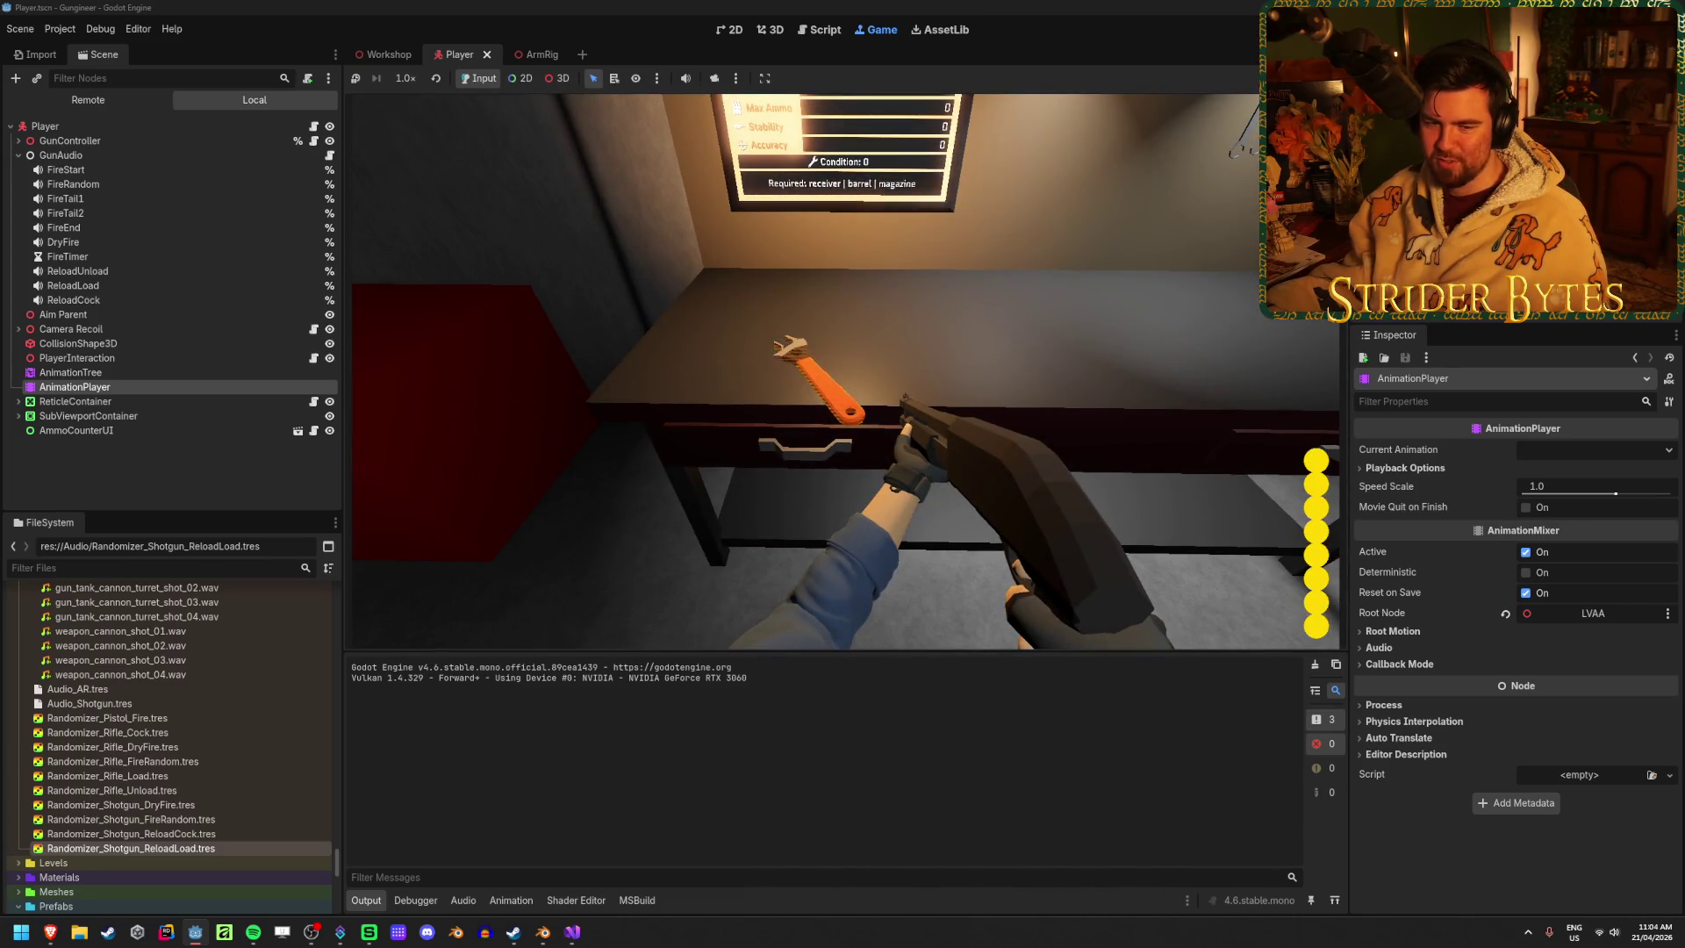
key(e)
key(s)
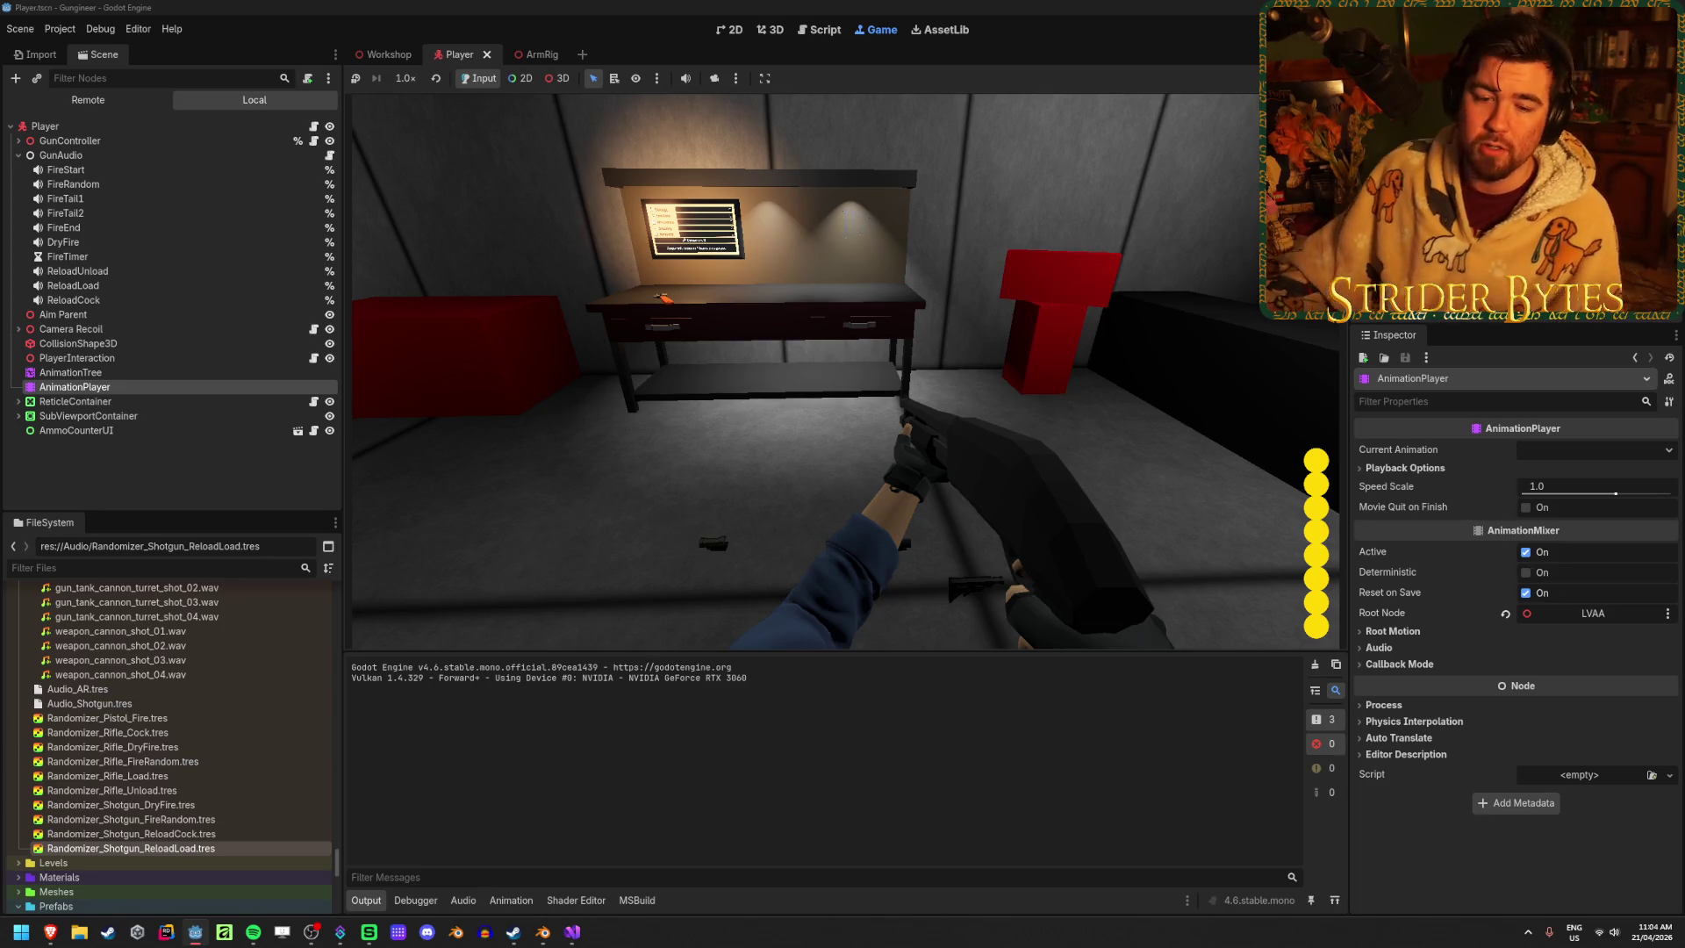
Fire the shotgun five times, then switch over to Visual Studio
click(845, 371)
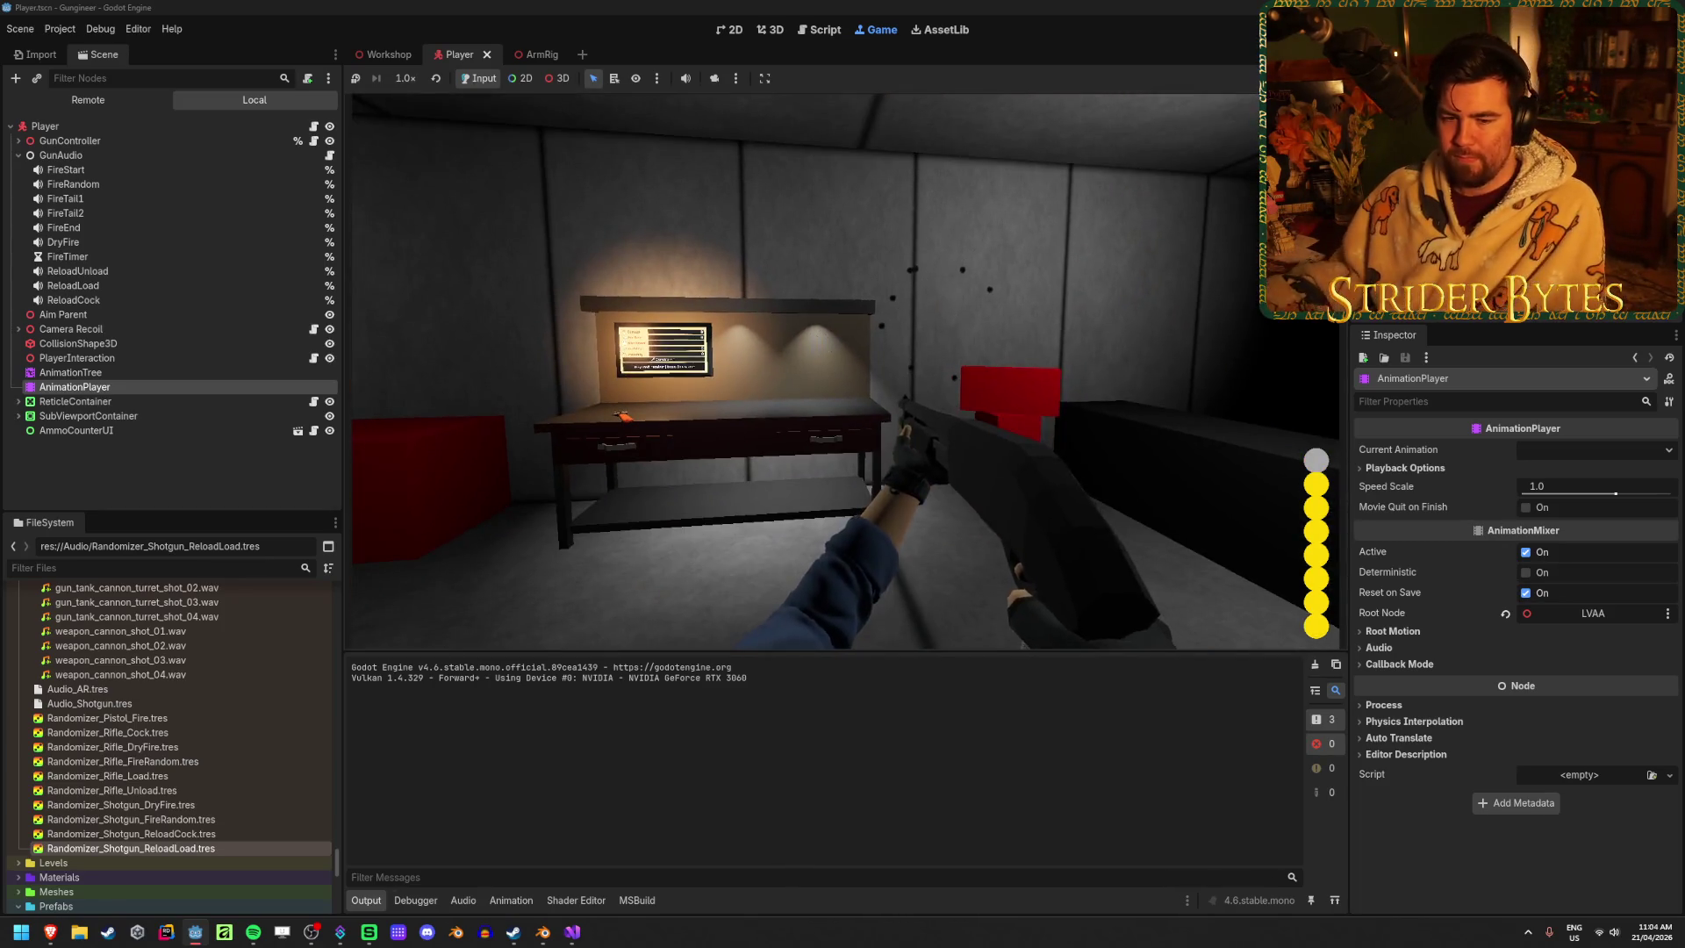
click(845, 371)
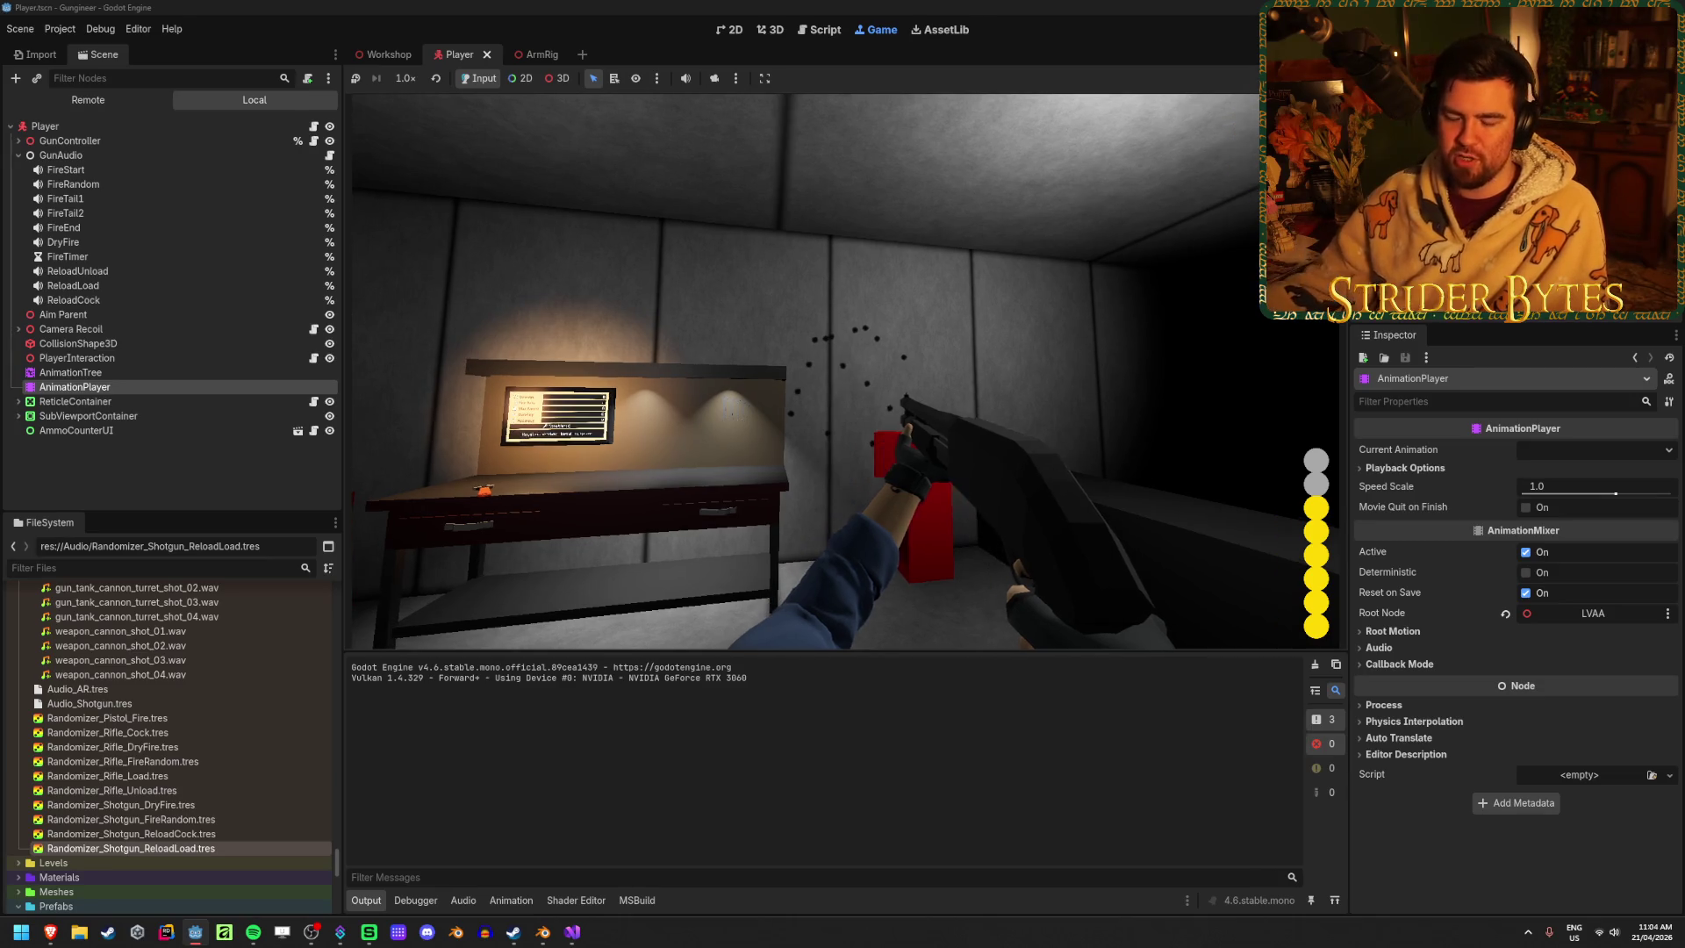
click(845, 371)
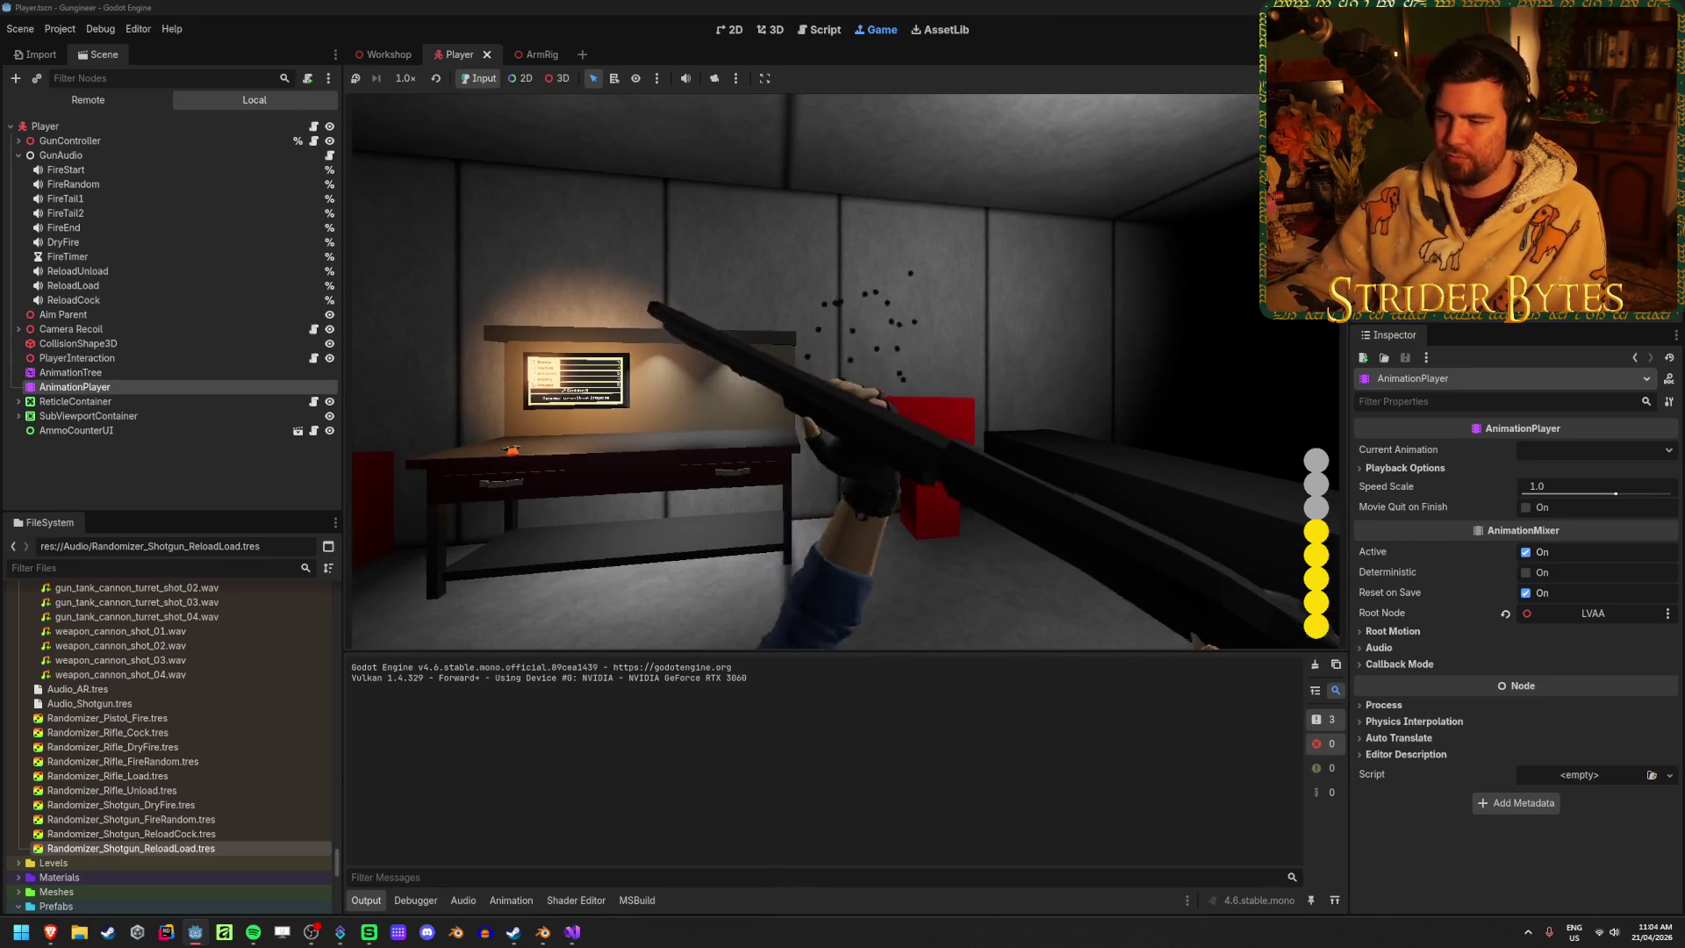
click(845, 371)
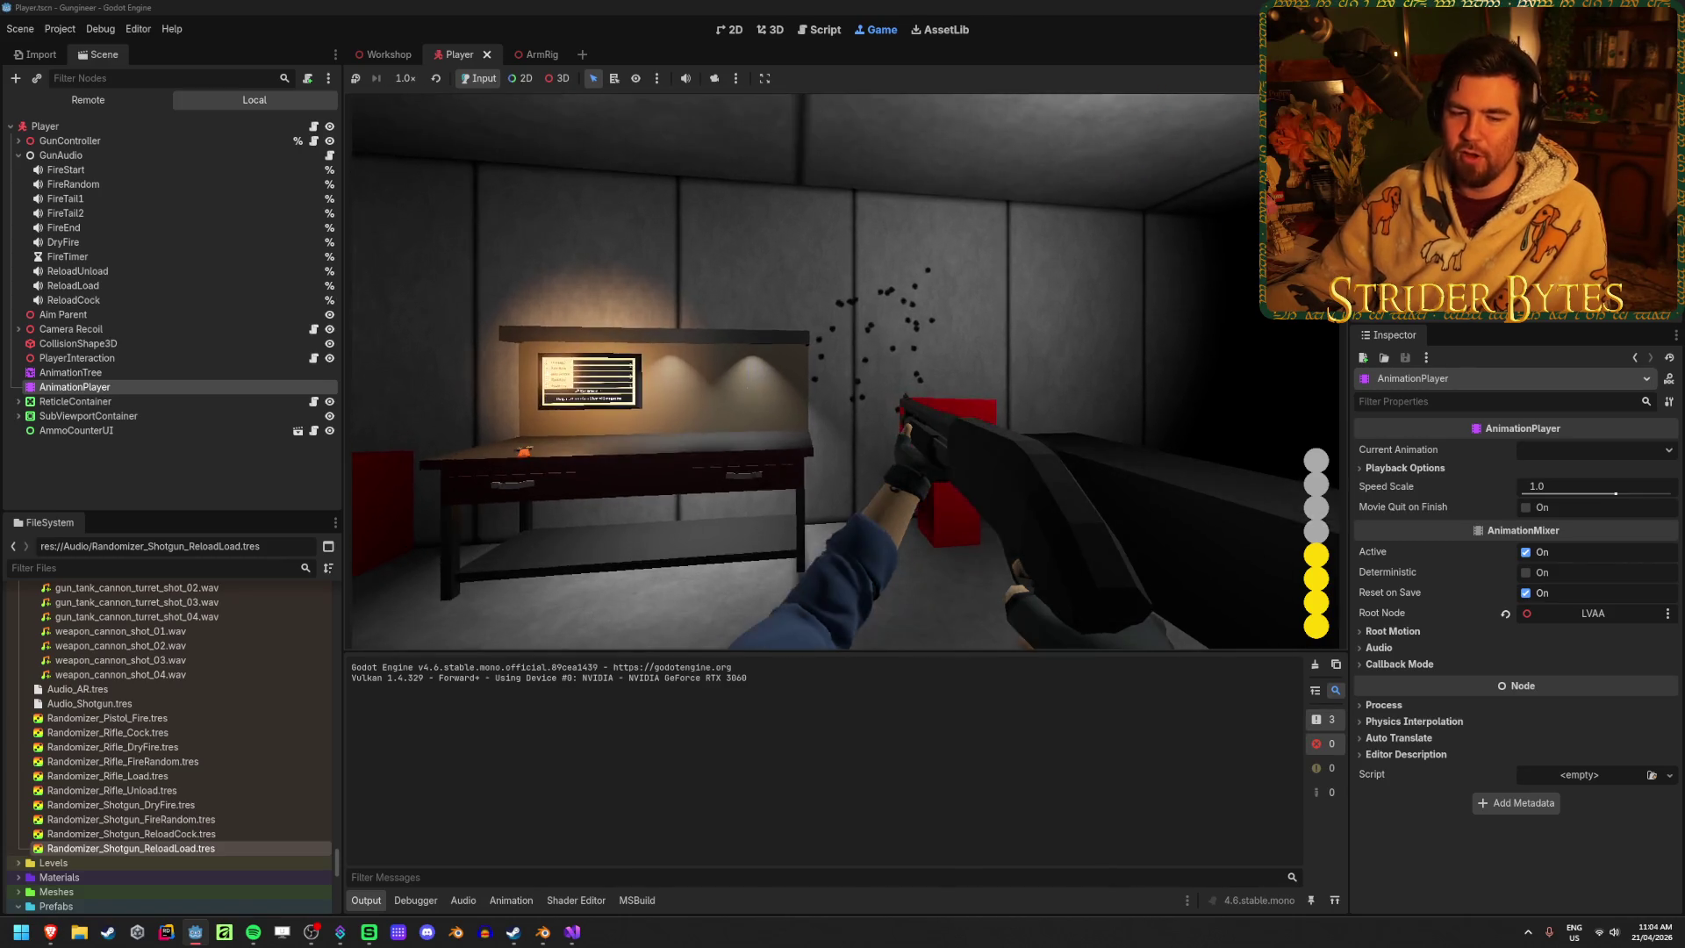
click(845, 371)
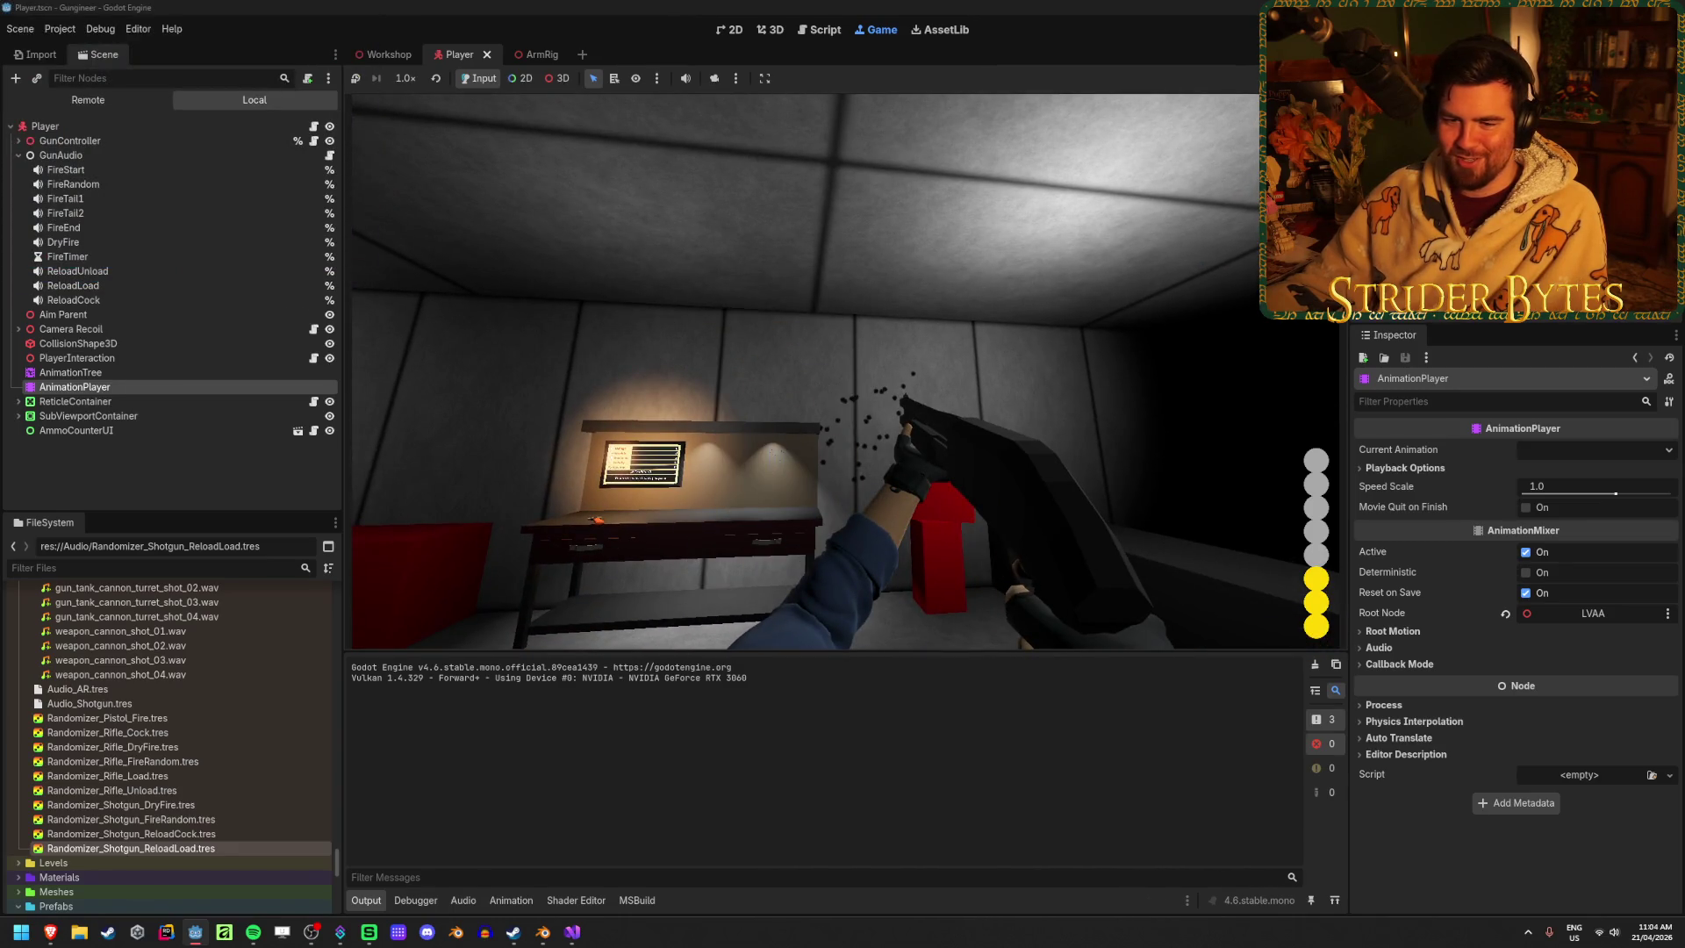
key(alt+Tab)
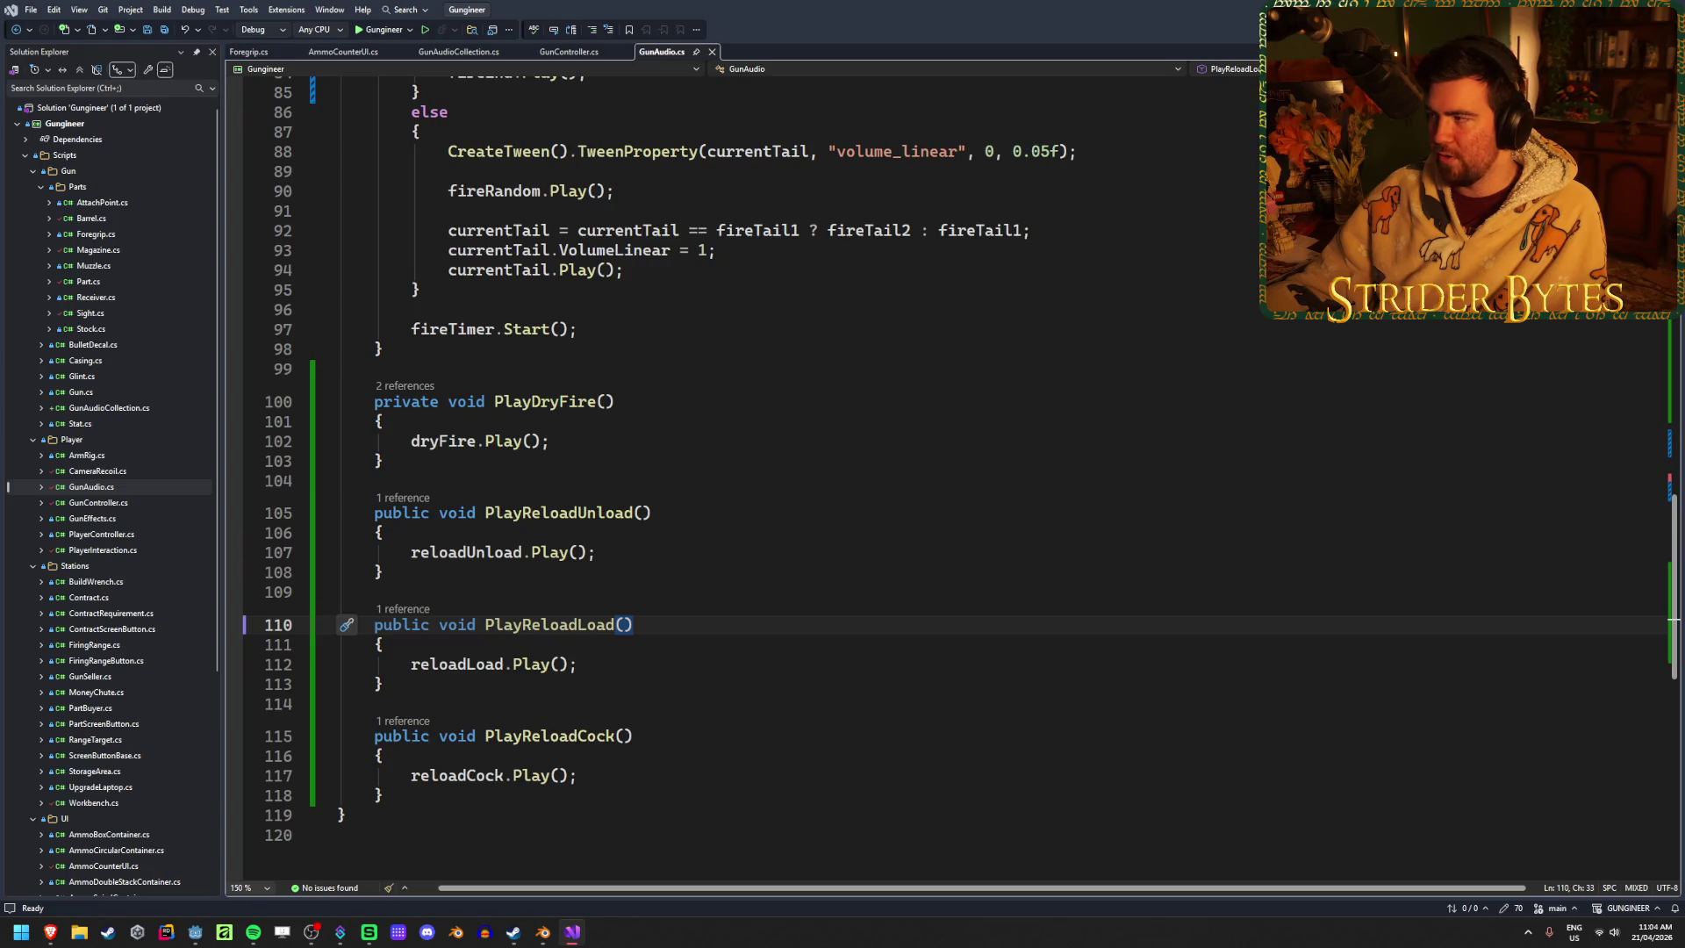
key(alt+Tab)
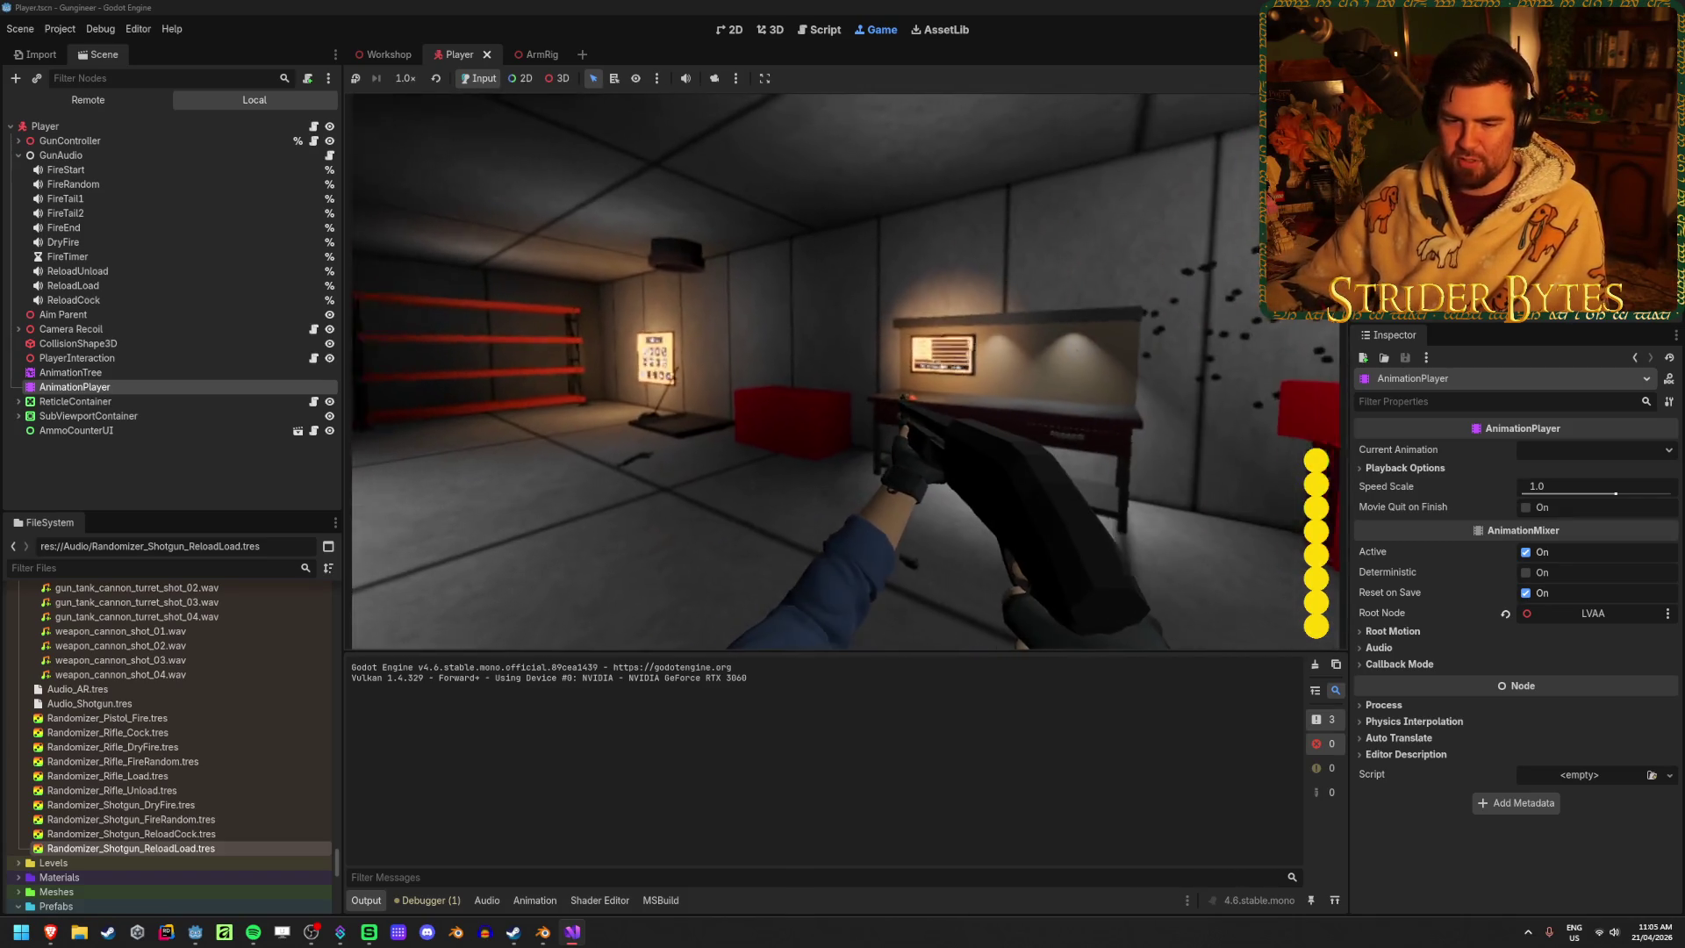
Fire and reload the shotgun twice to hear the reload sounds, then stop the game
click(845, 371)
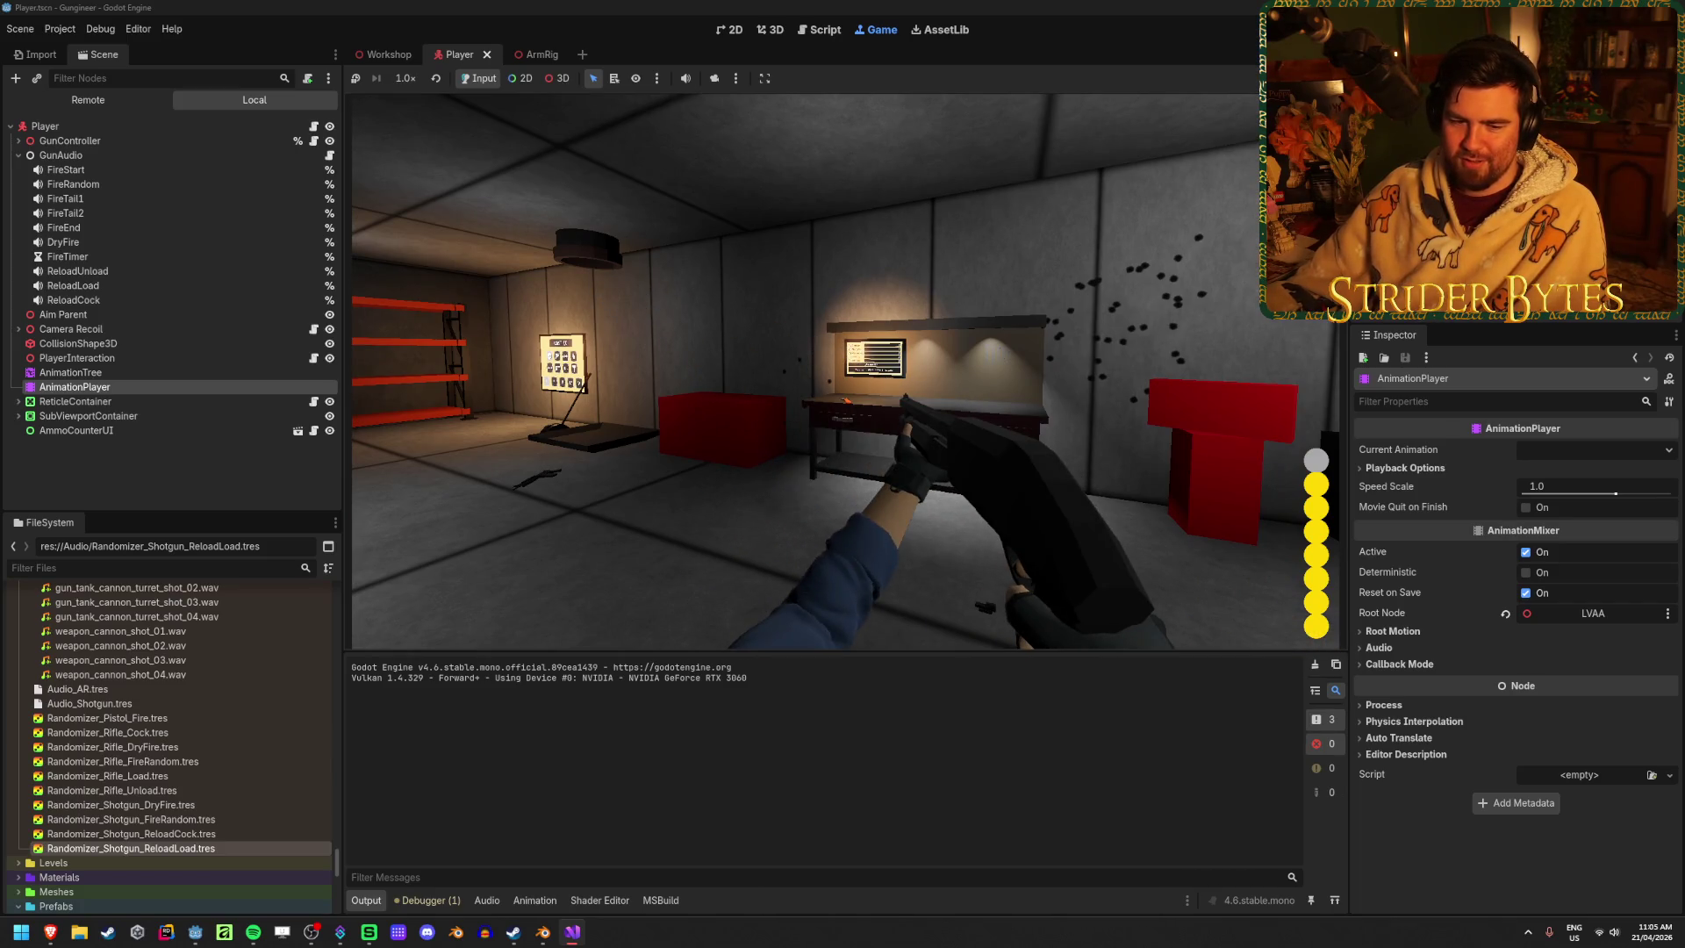
key(Escape)
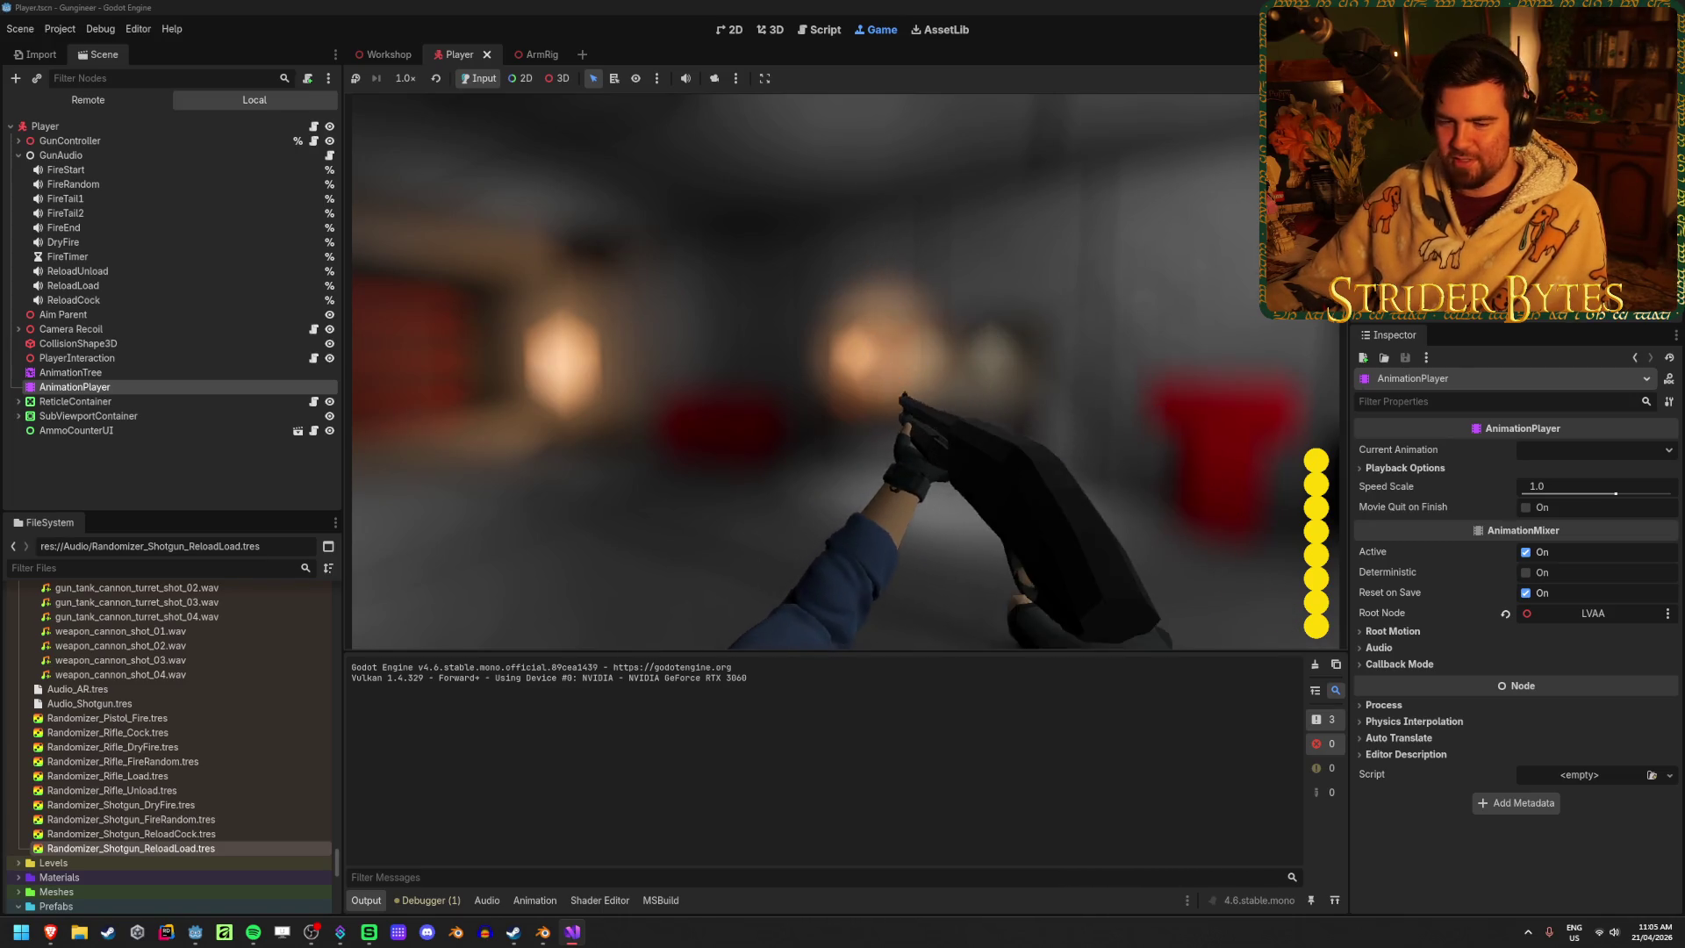
key(Escape)
click(845, 372)
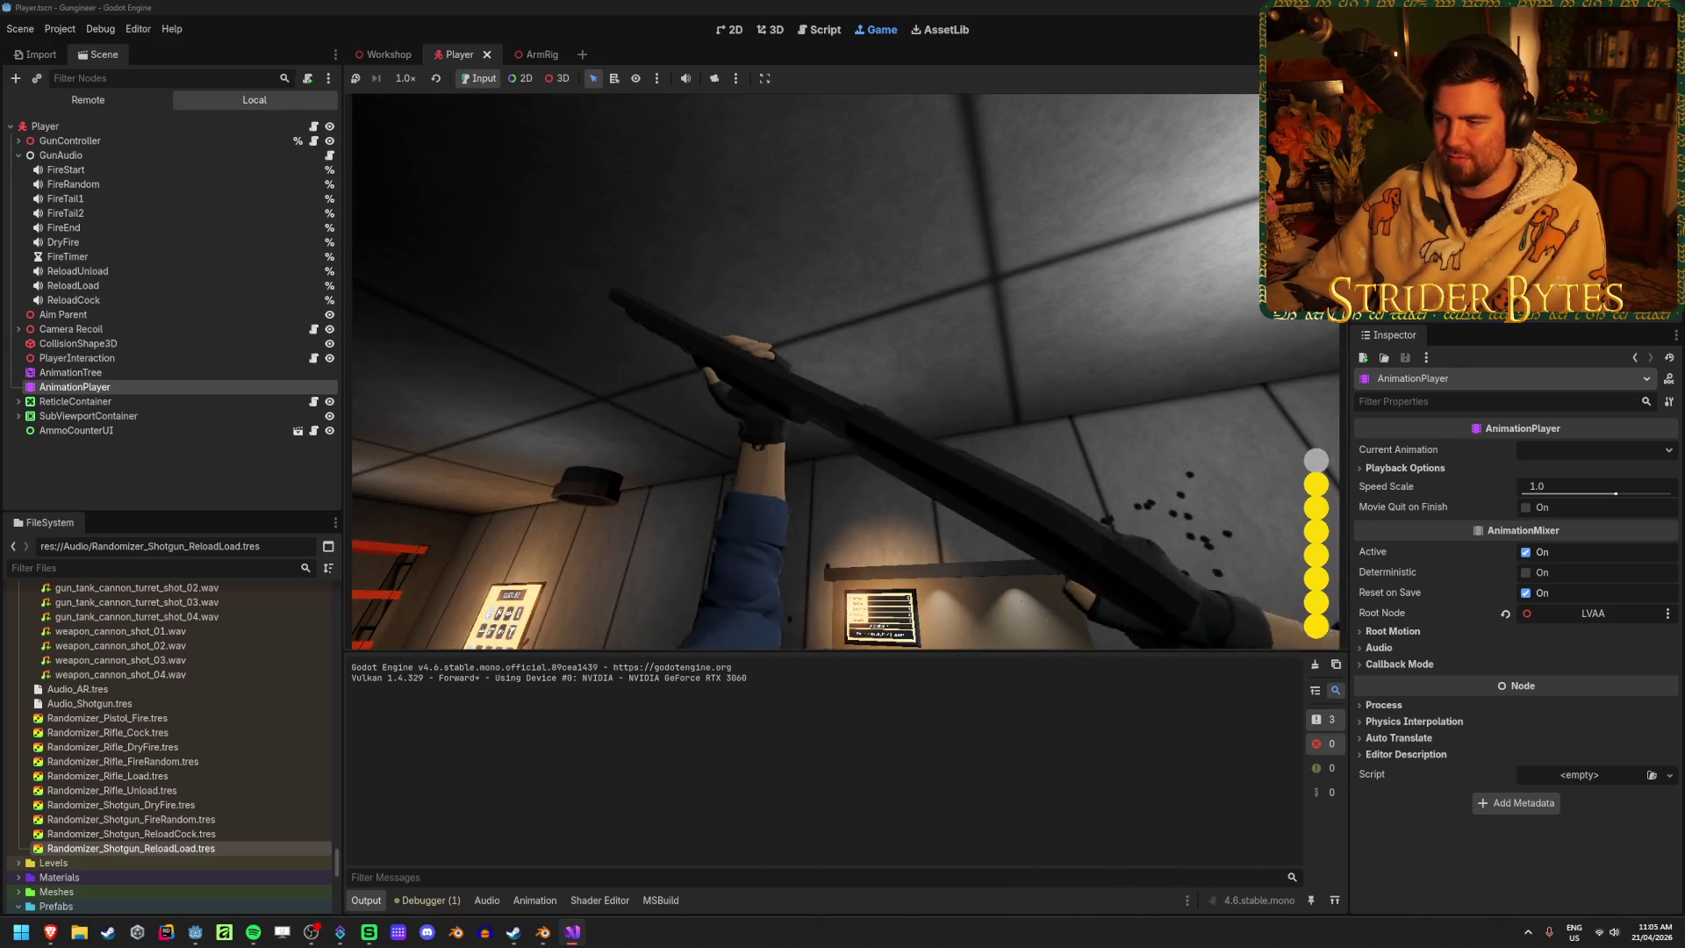
key(Escape)
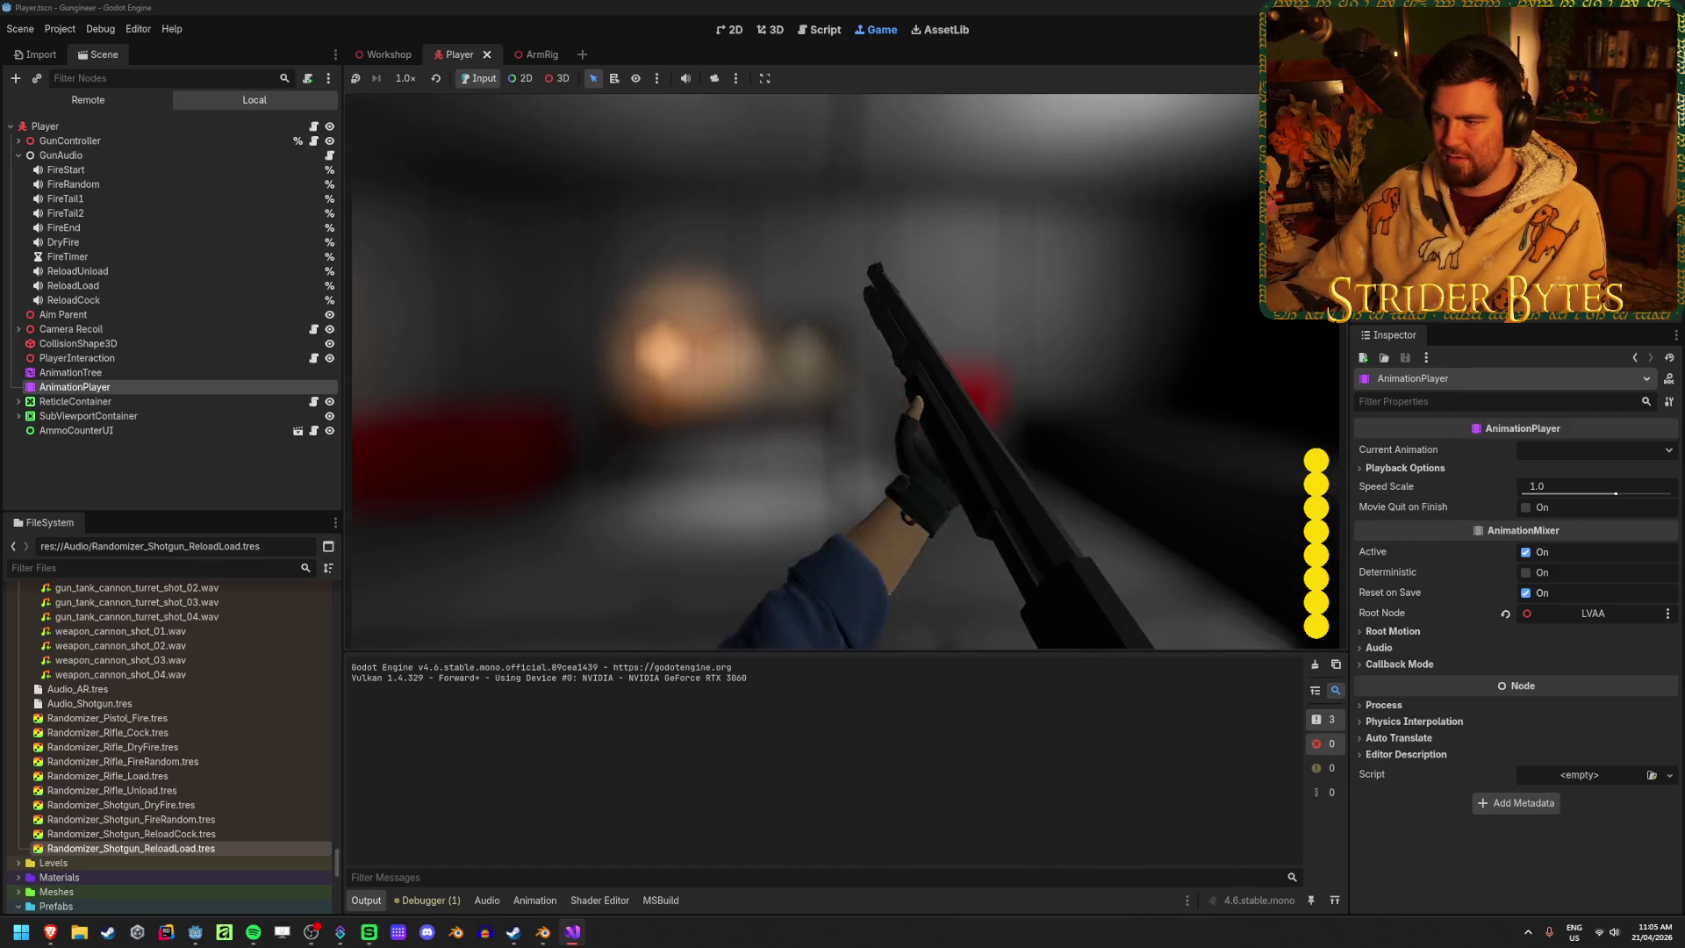
key(Escape)
key(F8)
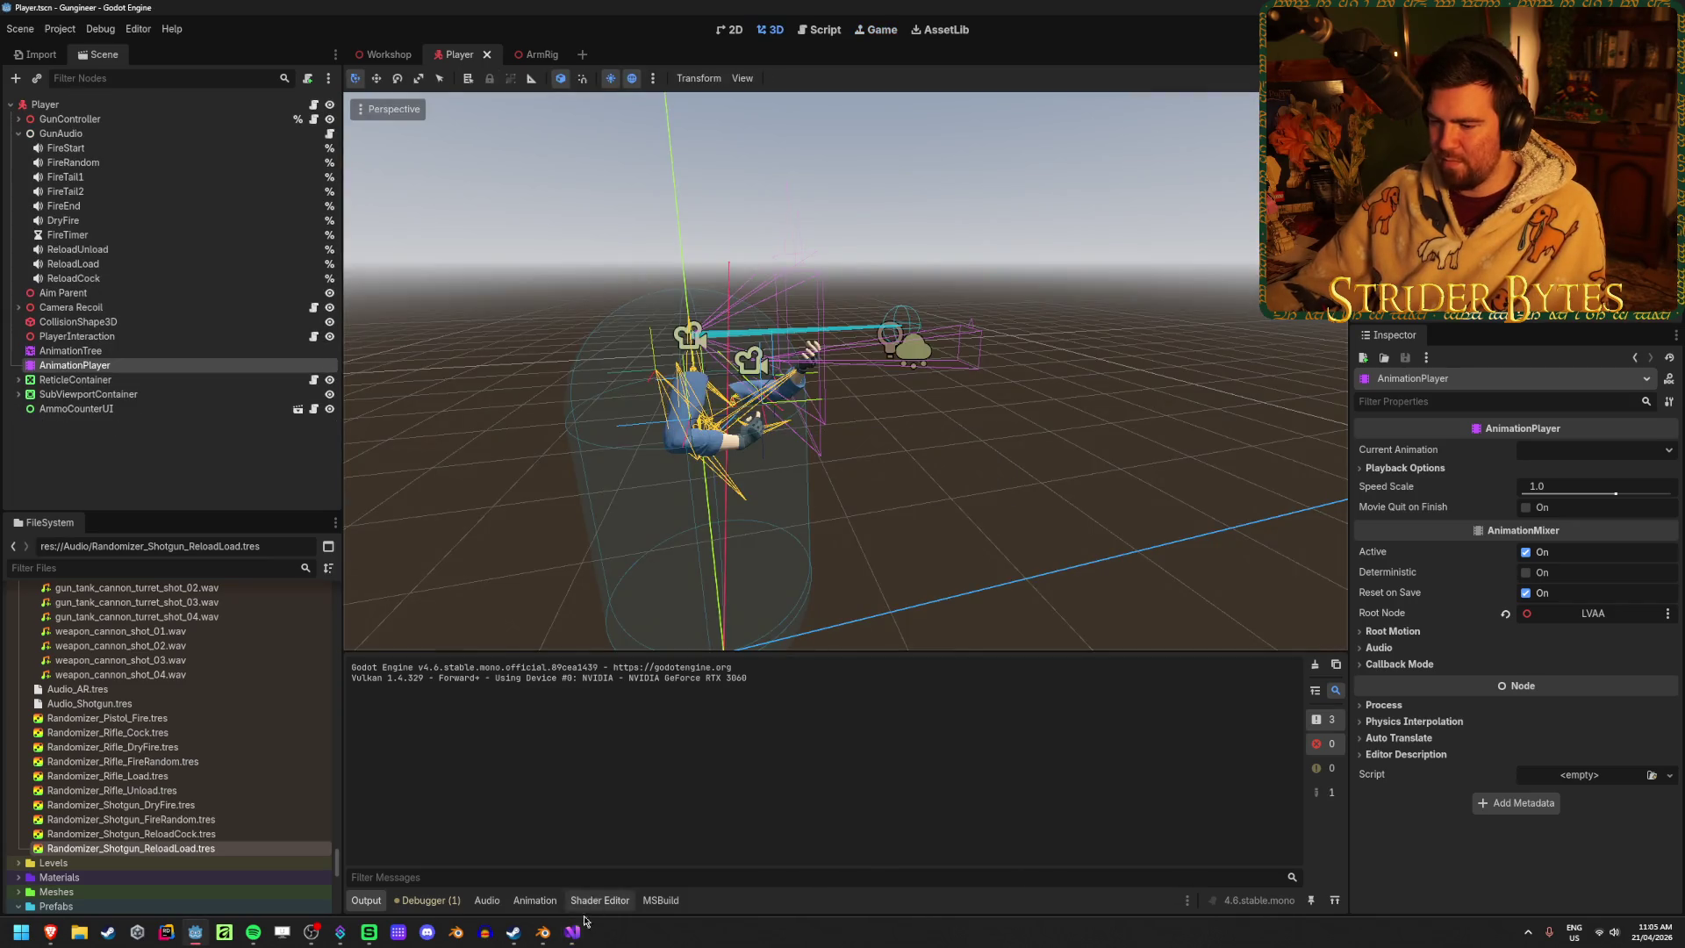
Return to Godot, select AnimationPlayer and scrub the Pump_Stage3 timeline to about 0.53 s
click(585, 921)
key(alt+Tab)
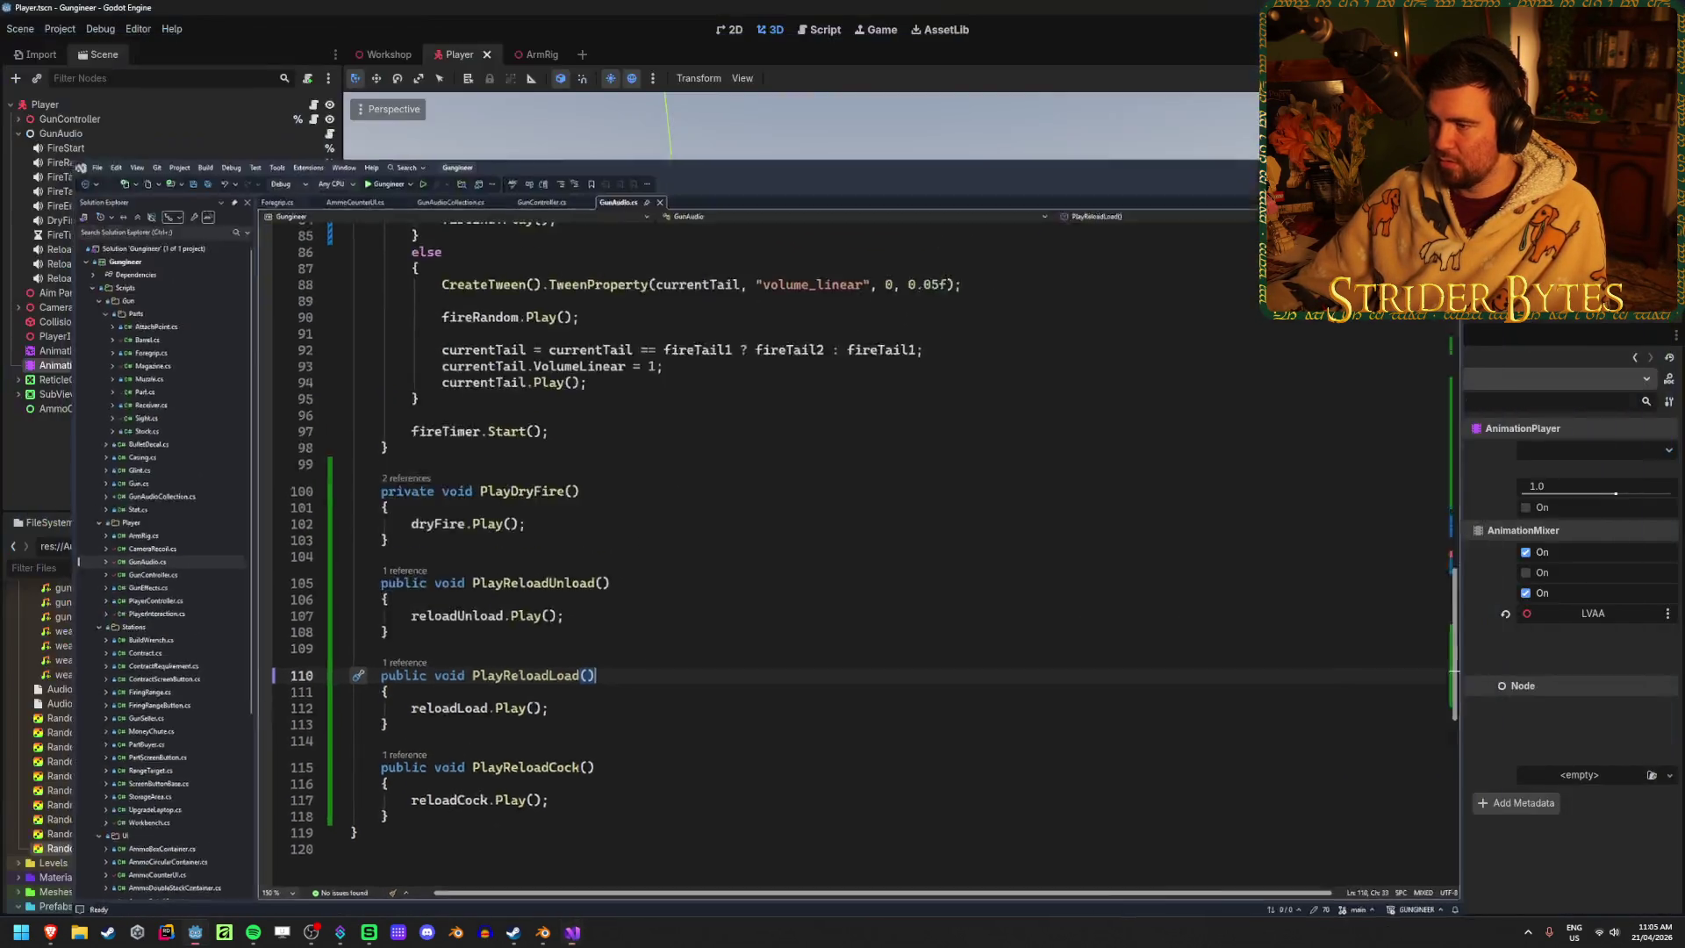
click(118, 355)
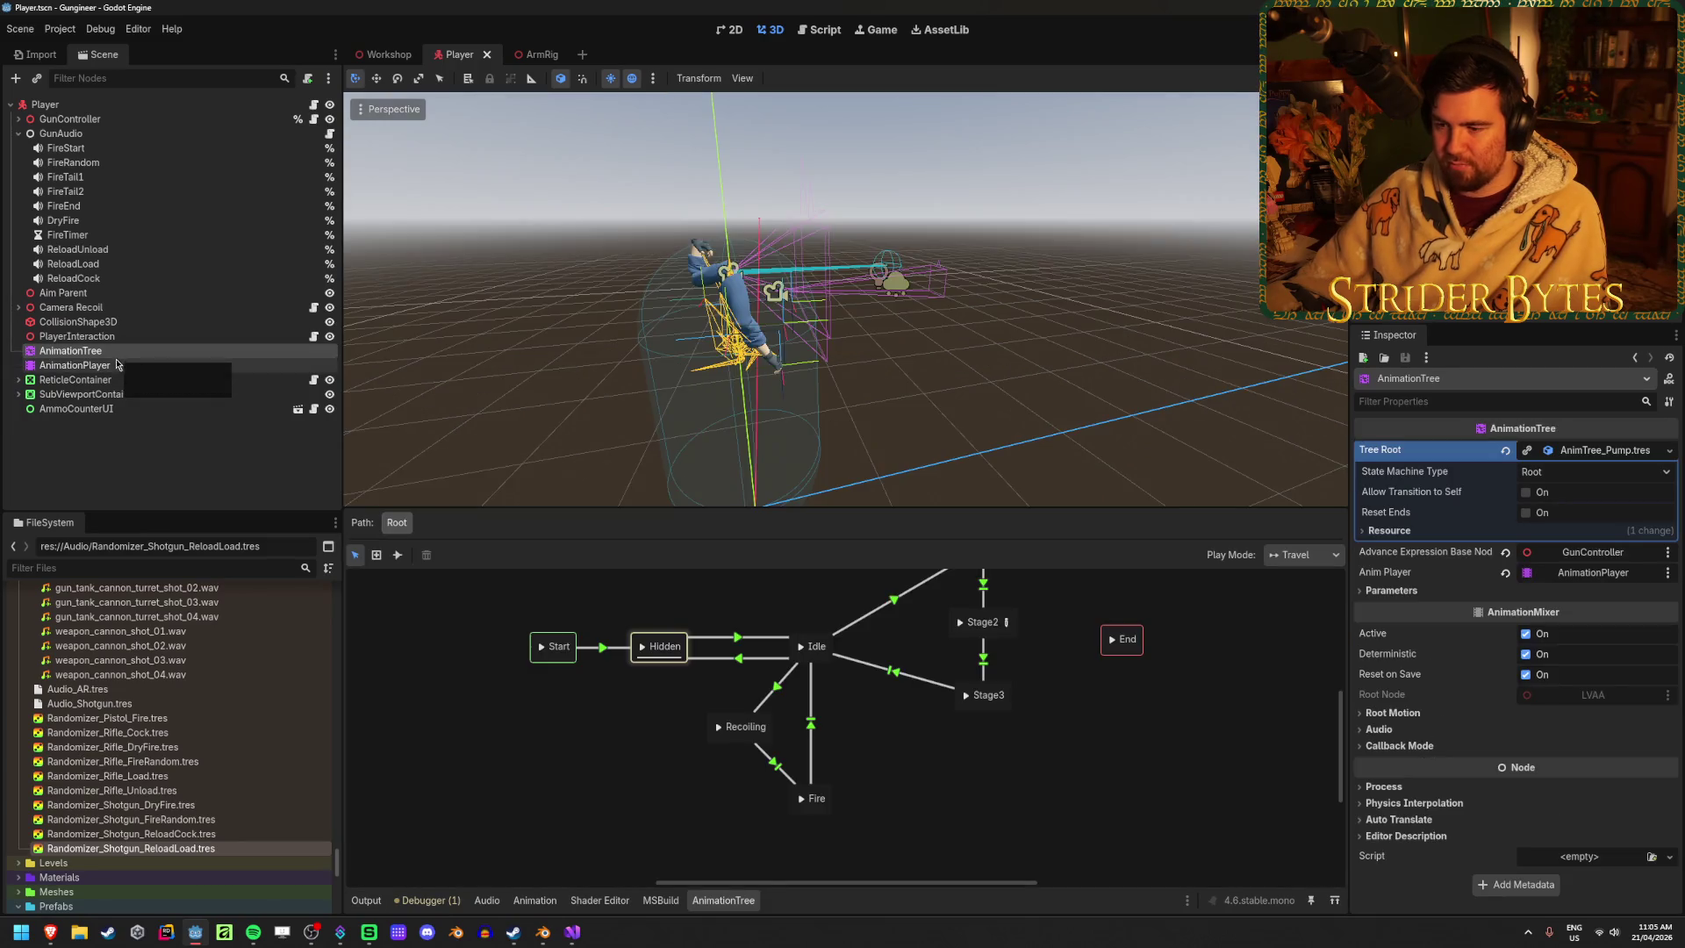
click(526, 903)
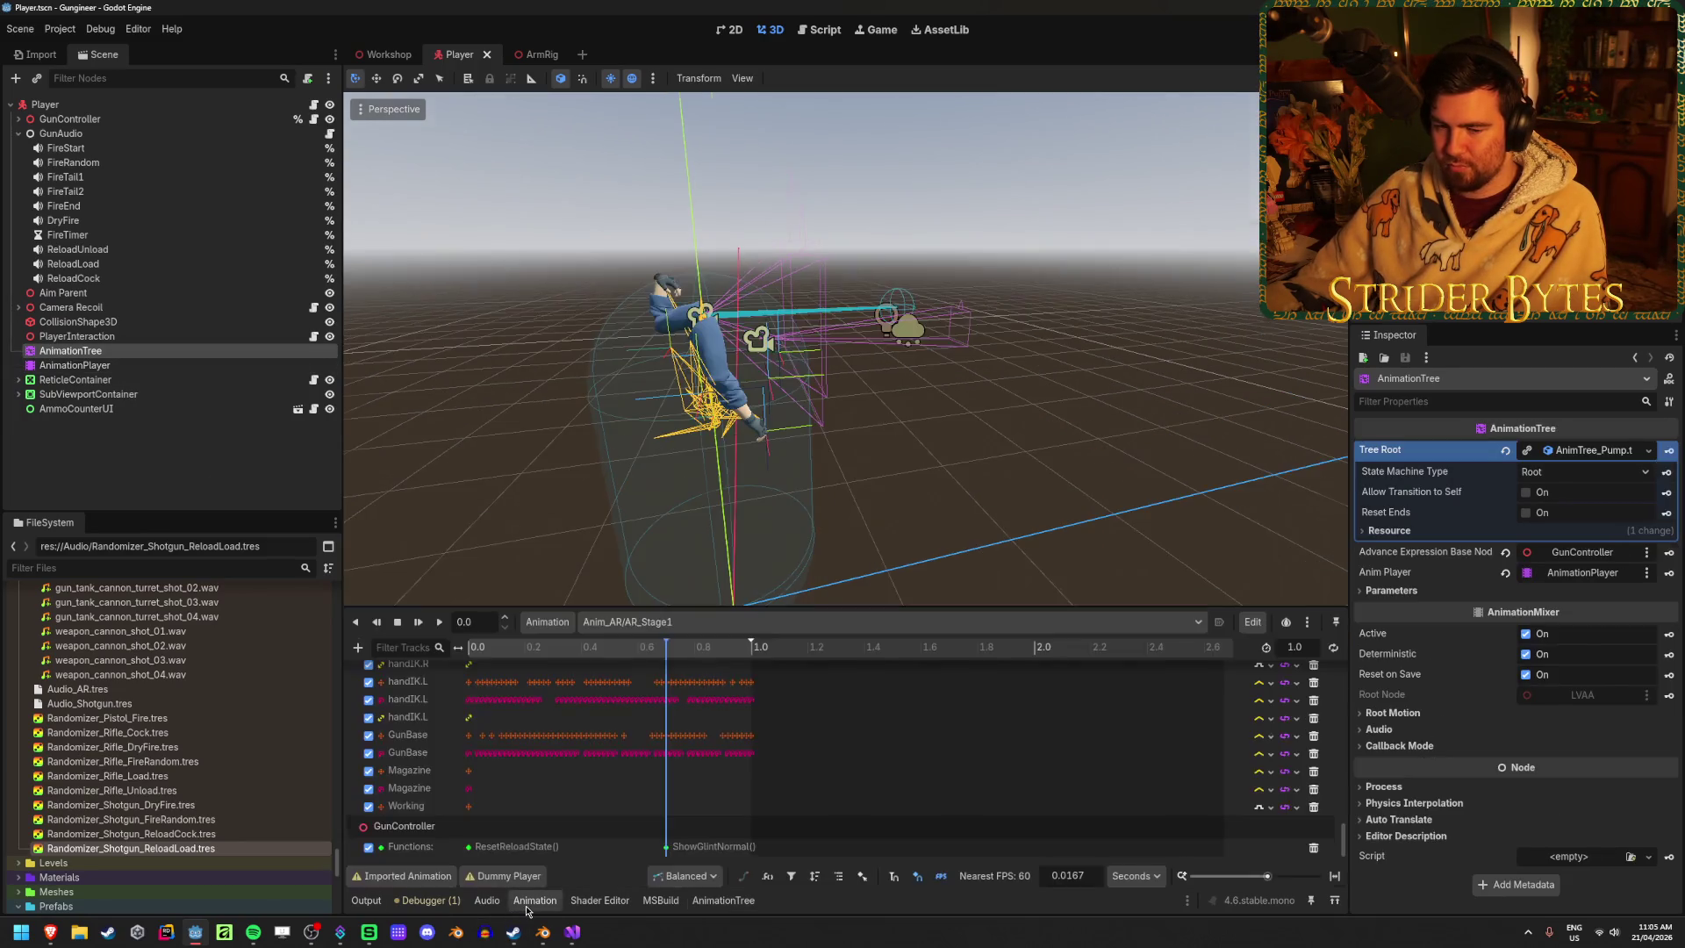
click(187, 366)
click(579, 648)
drag(581, 649, 625, 649)
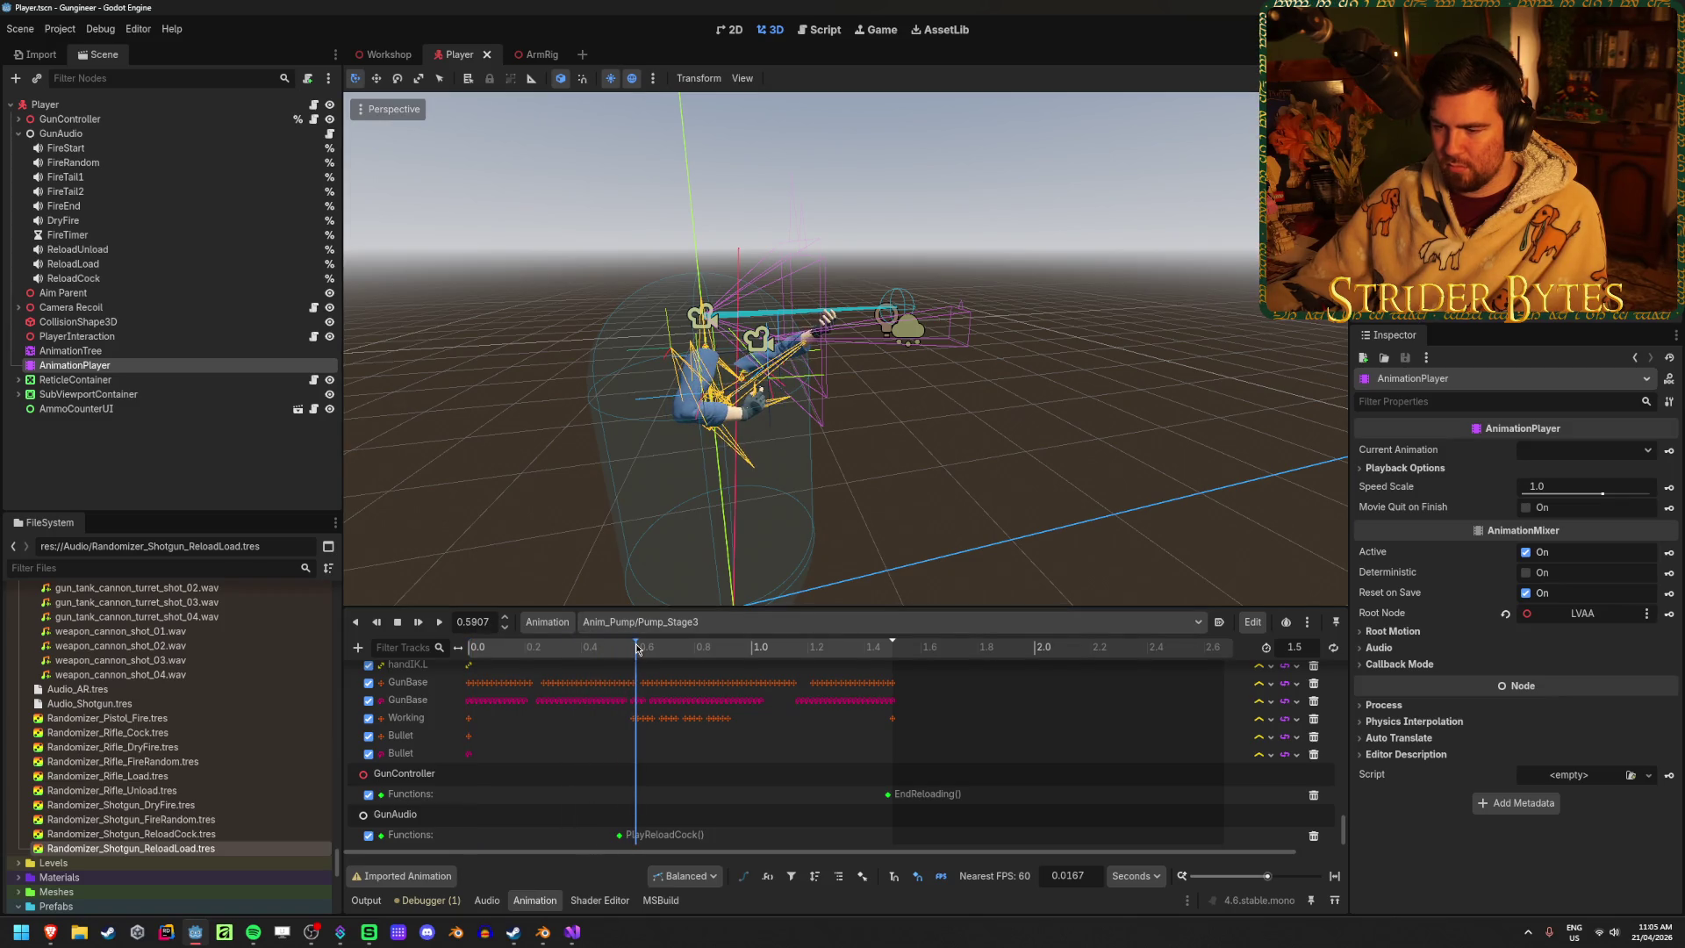
Retime the PlayReloadCock() key to 0.55 s after trying 0.6, then launch and reload
click(619, 834)
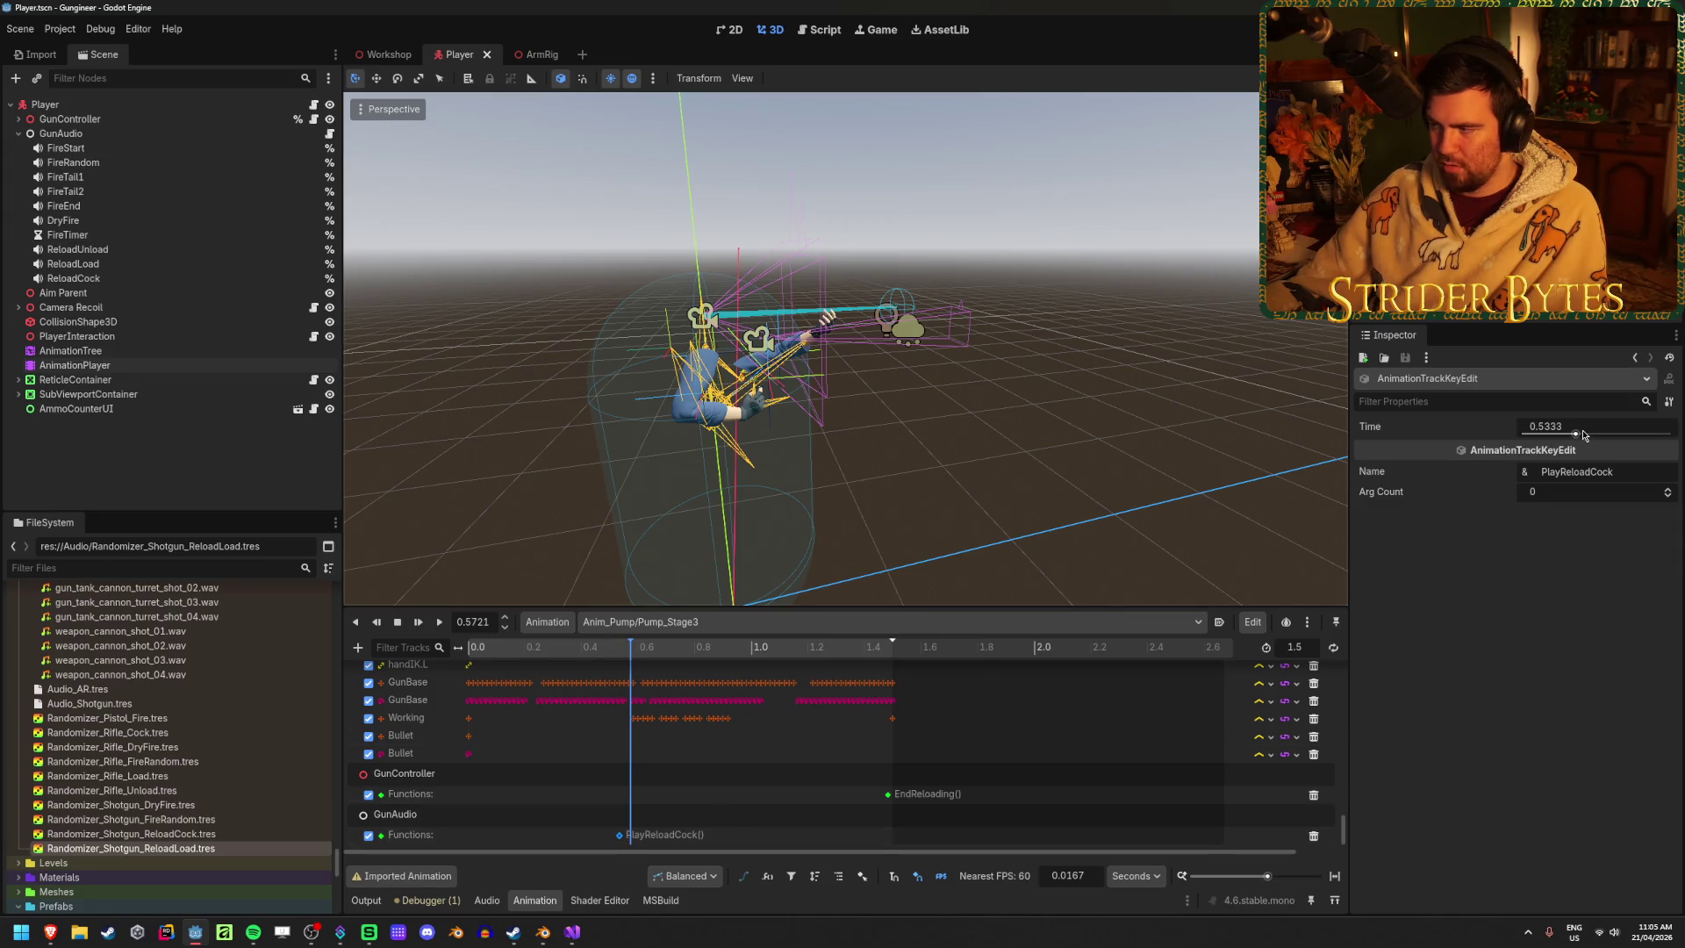
text(0.55)
key(Return)
text(0.6)
key(Return)
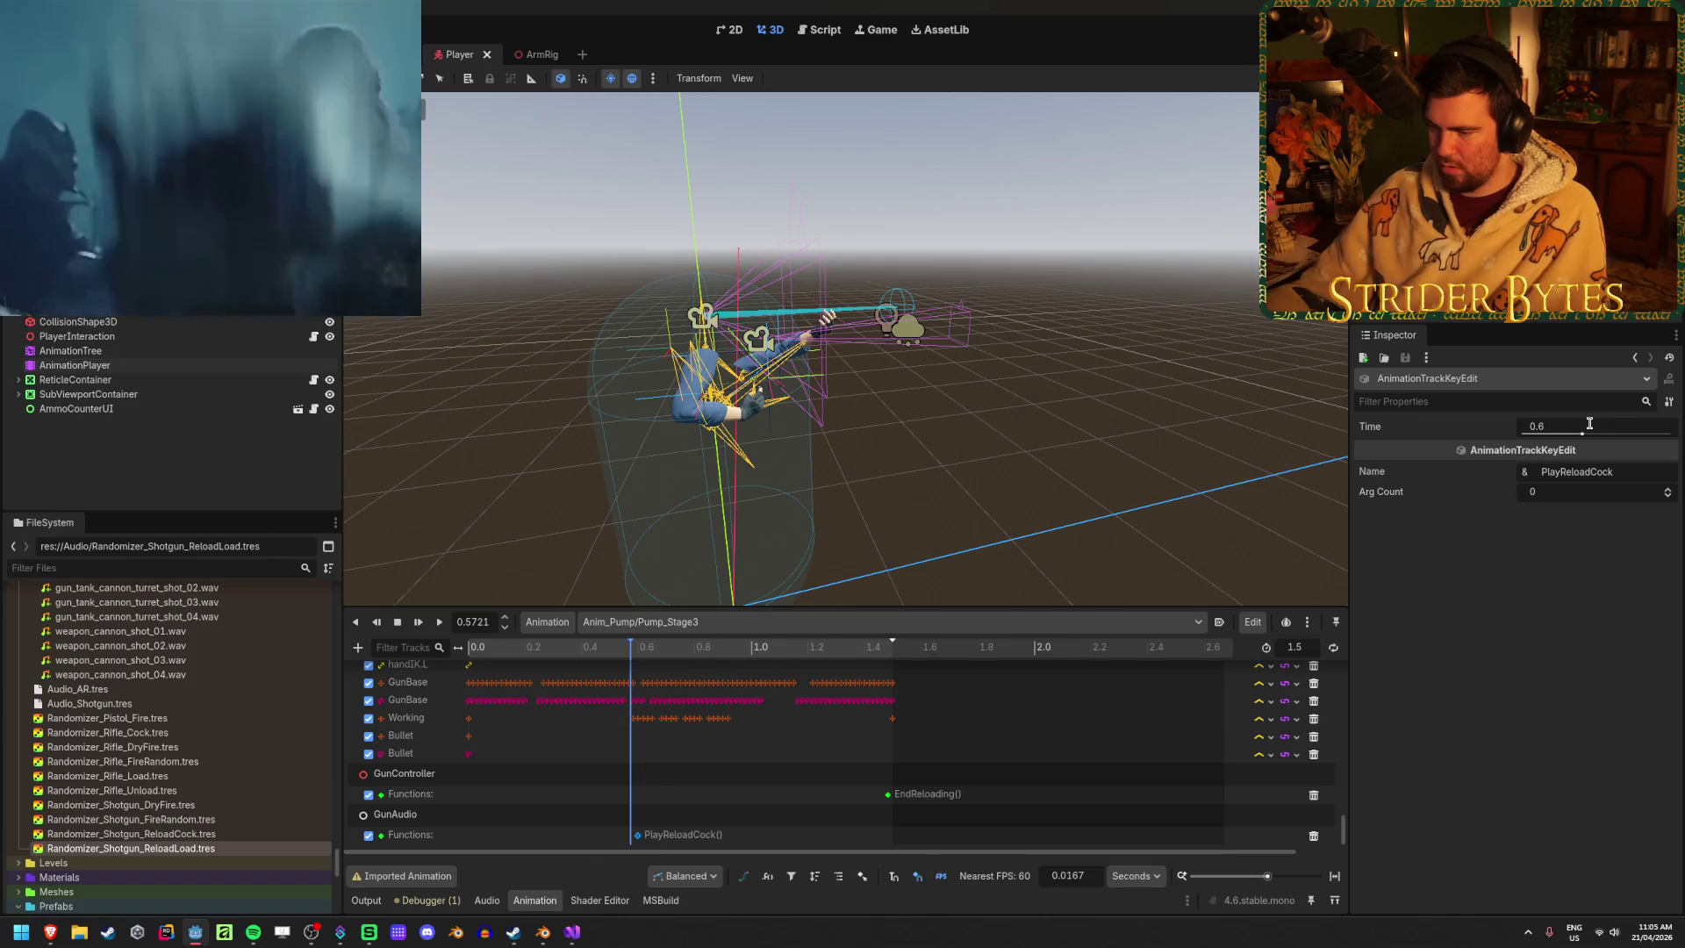
click(648, 650)
drag(648, 653, 650, 654)
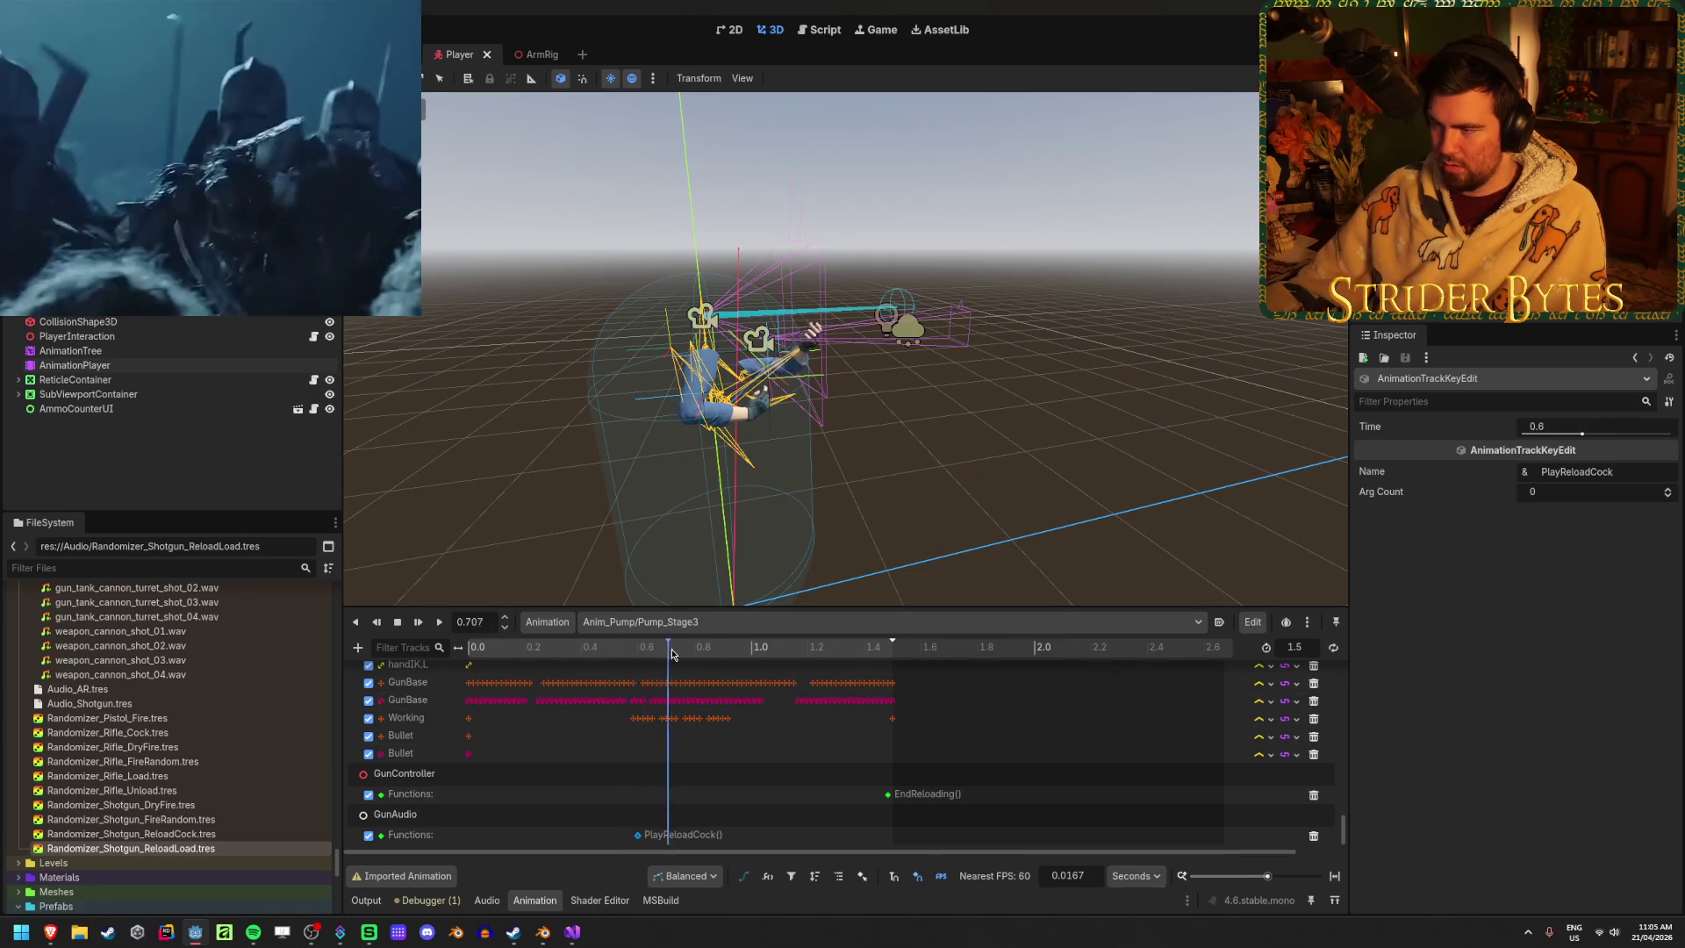
click(1560, 425)
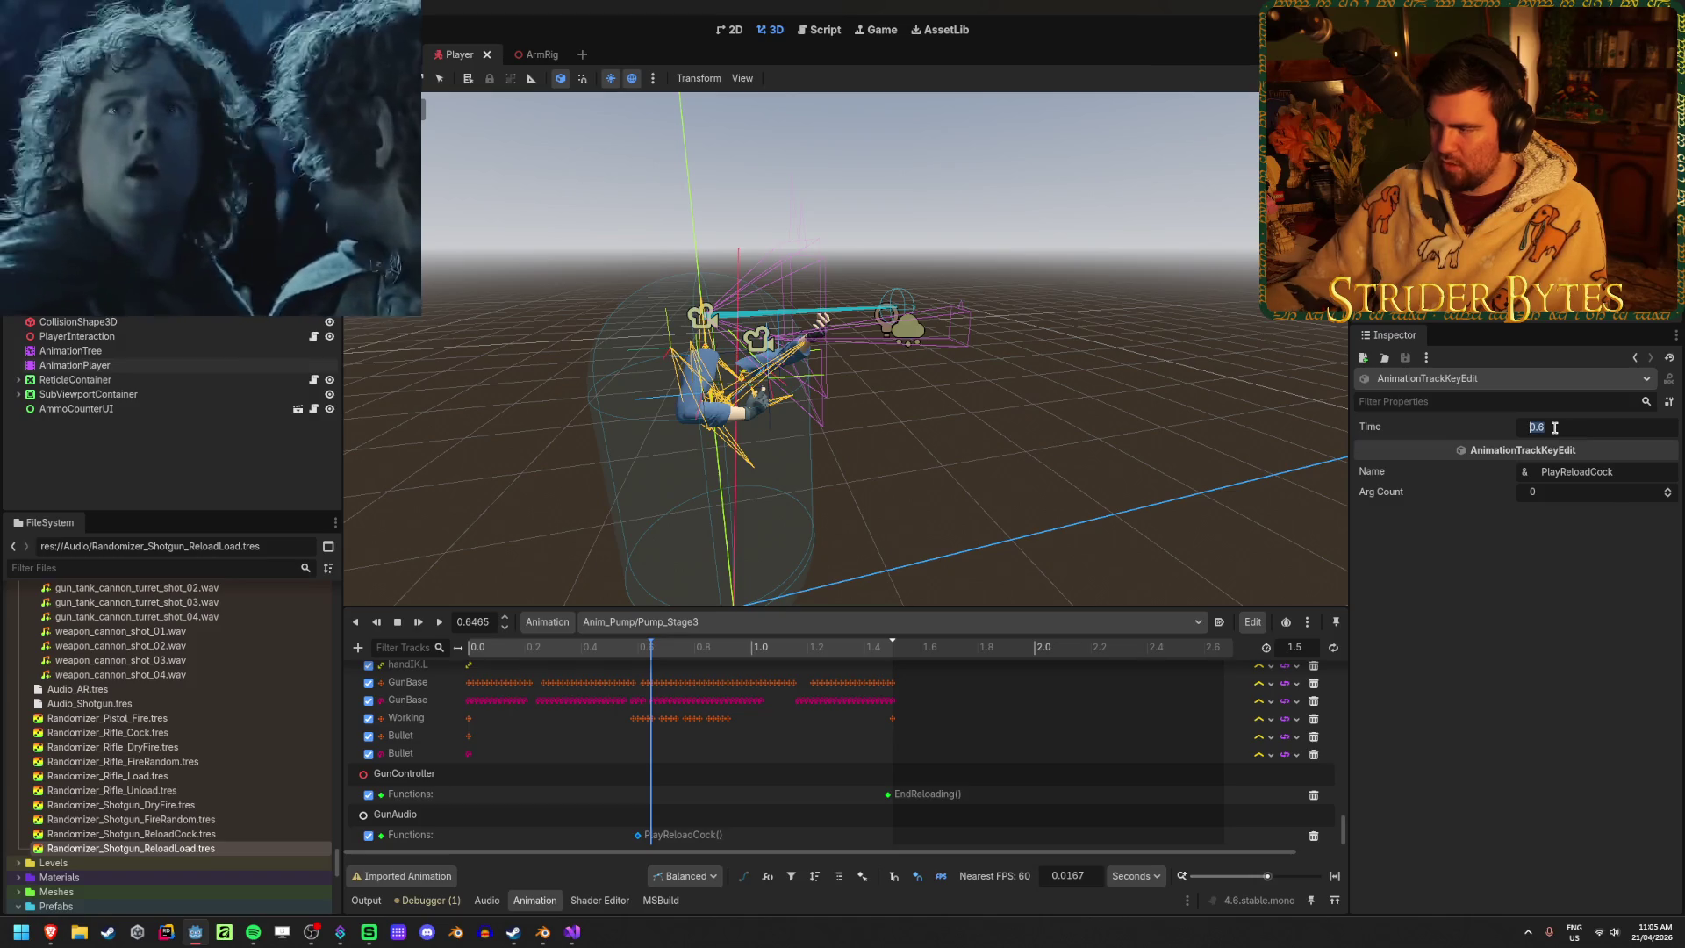
text(0.55)
key(Return)
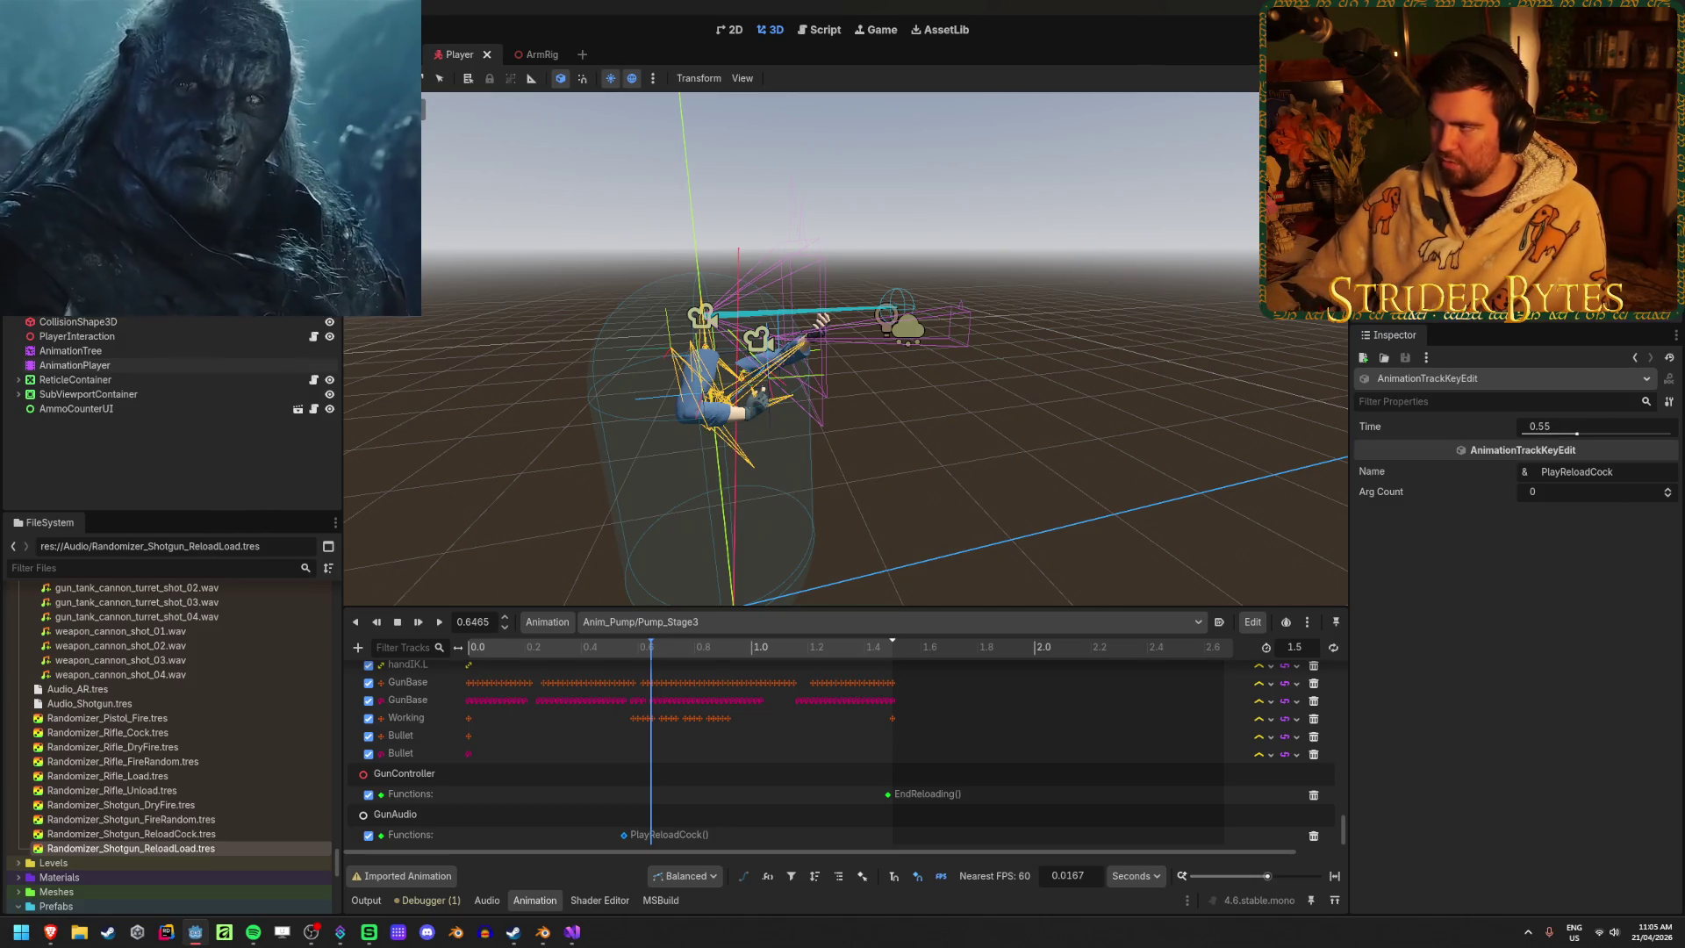
key(F5)
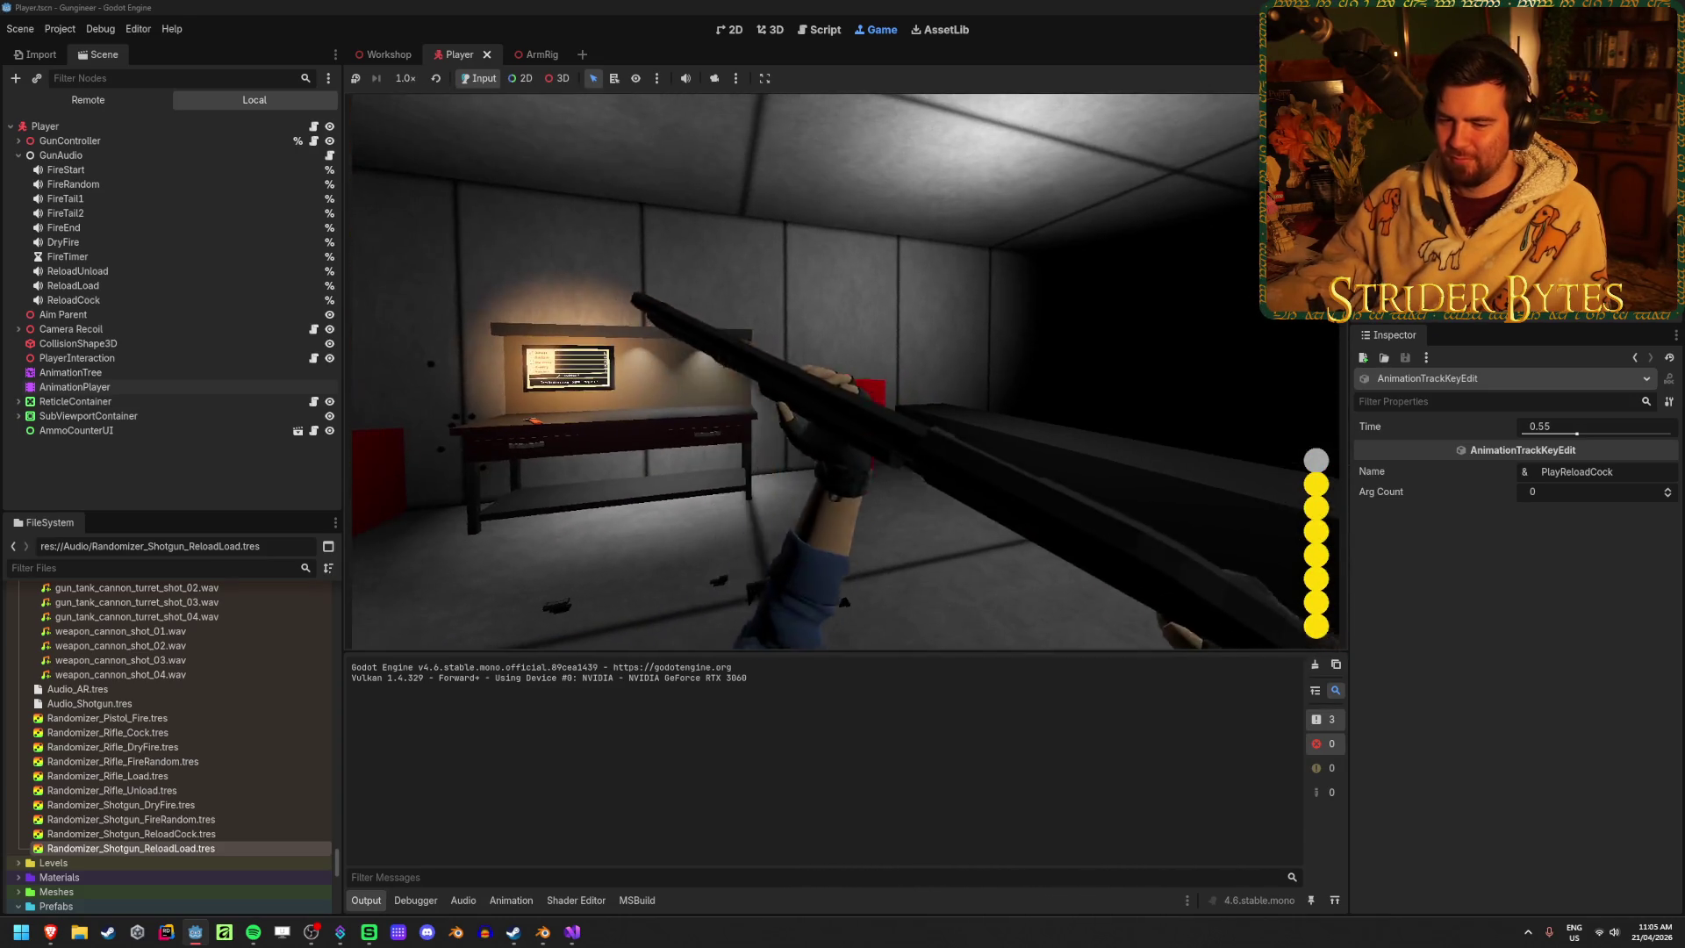
key(r)
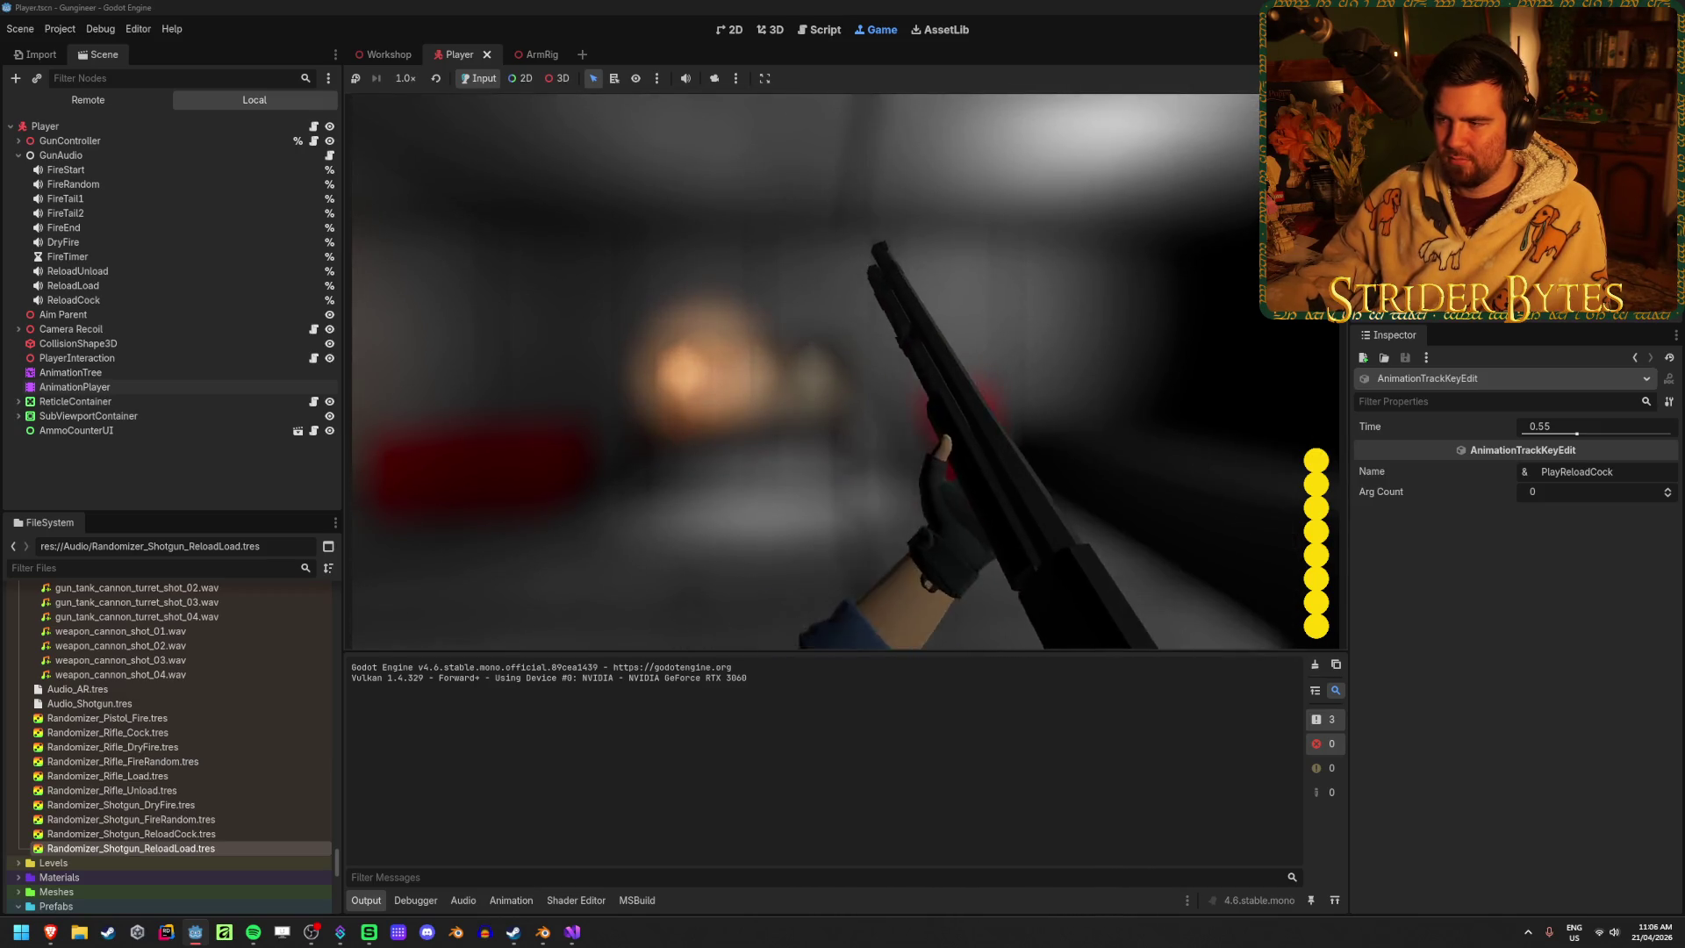
Stop the game and reselect AnimationPlayer to bring Pump_Stage3's function tracks into view
key(F8)
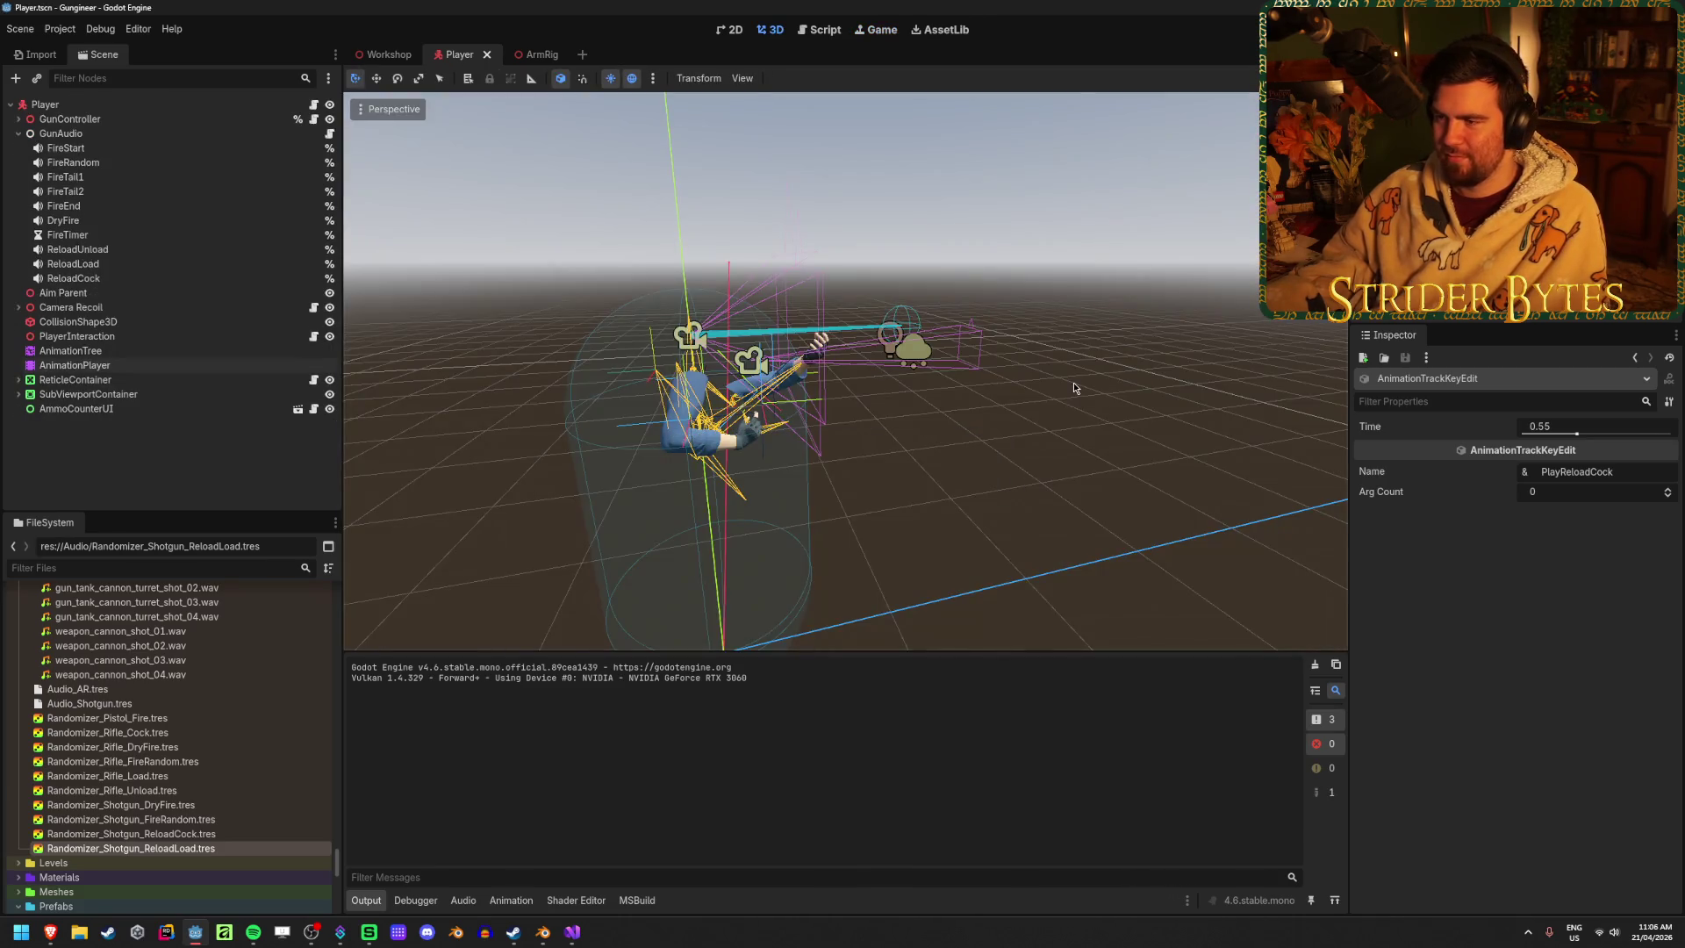
click(207, 365)
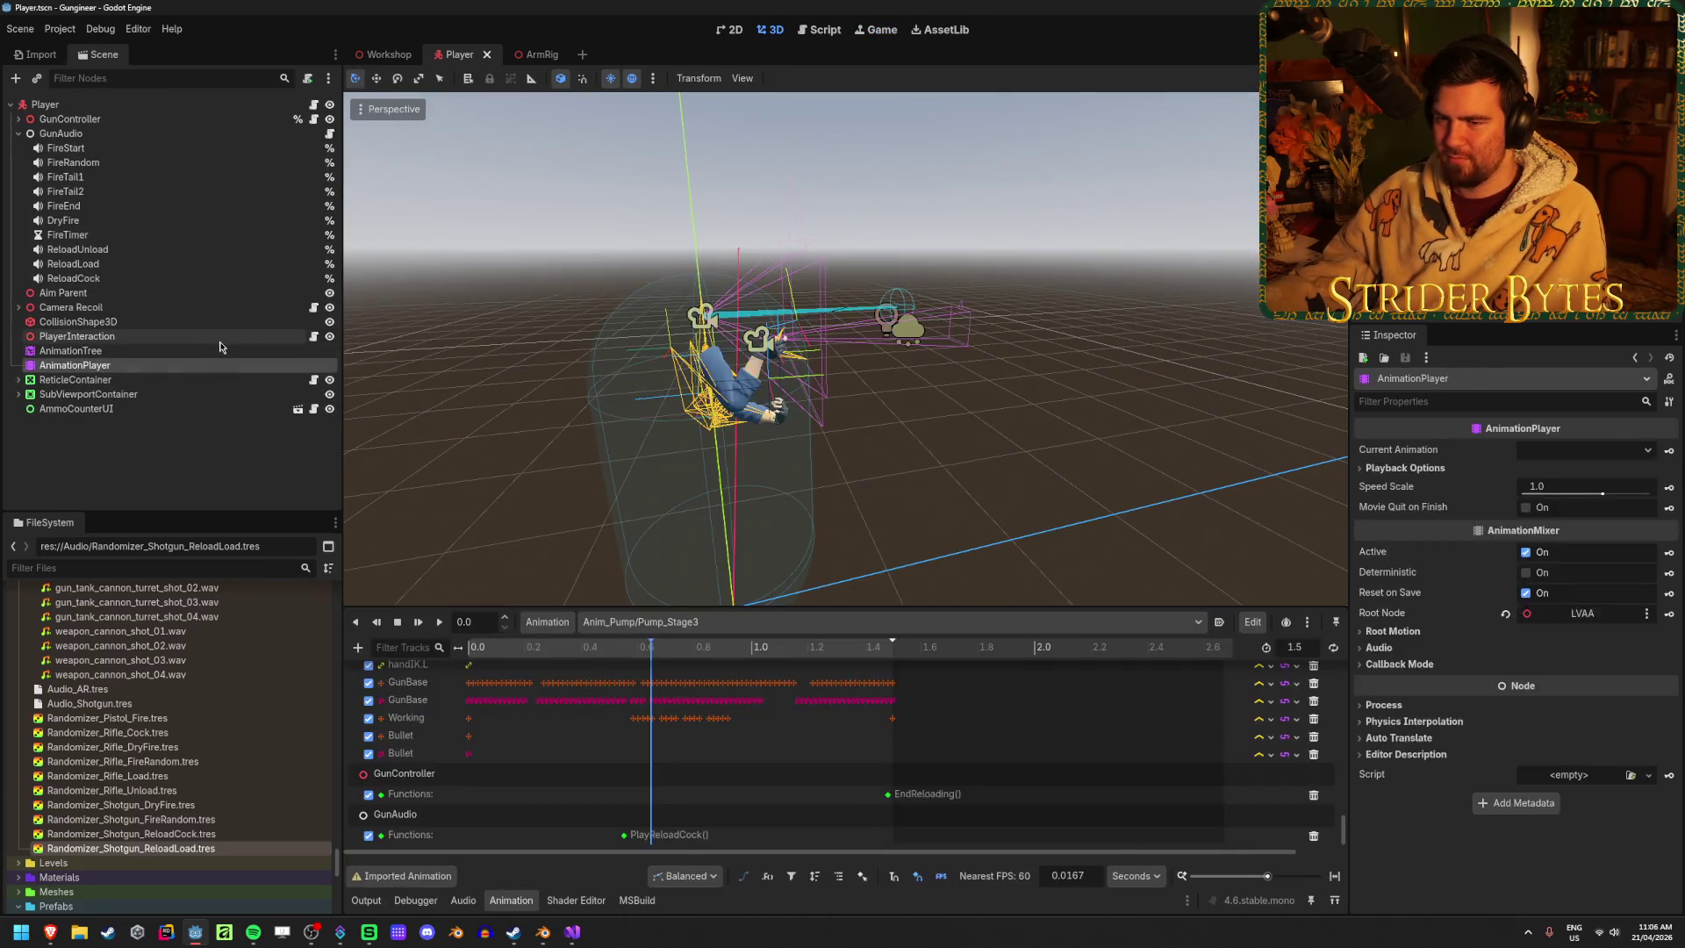
click(179, 493)
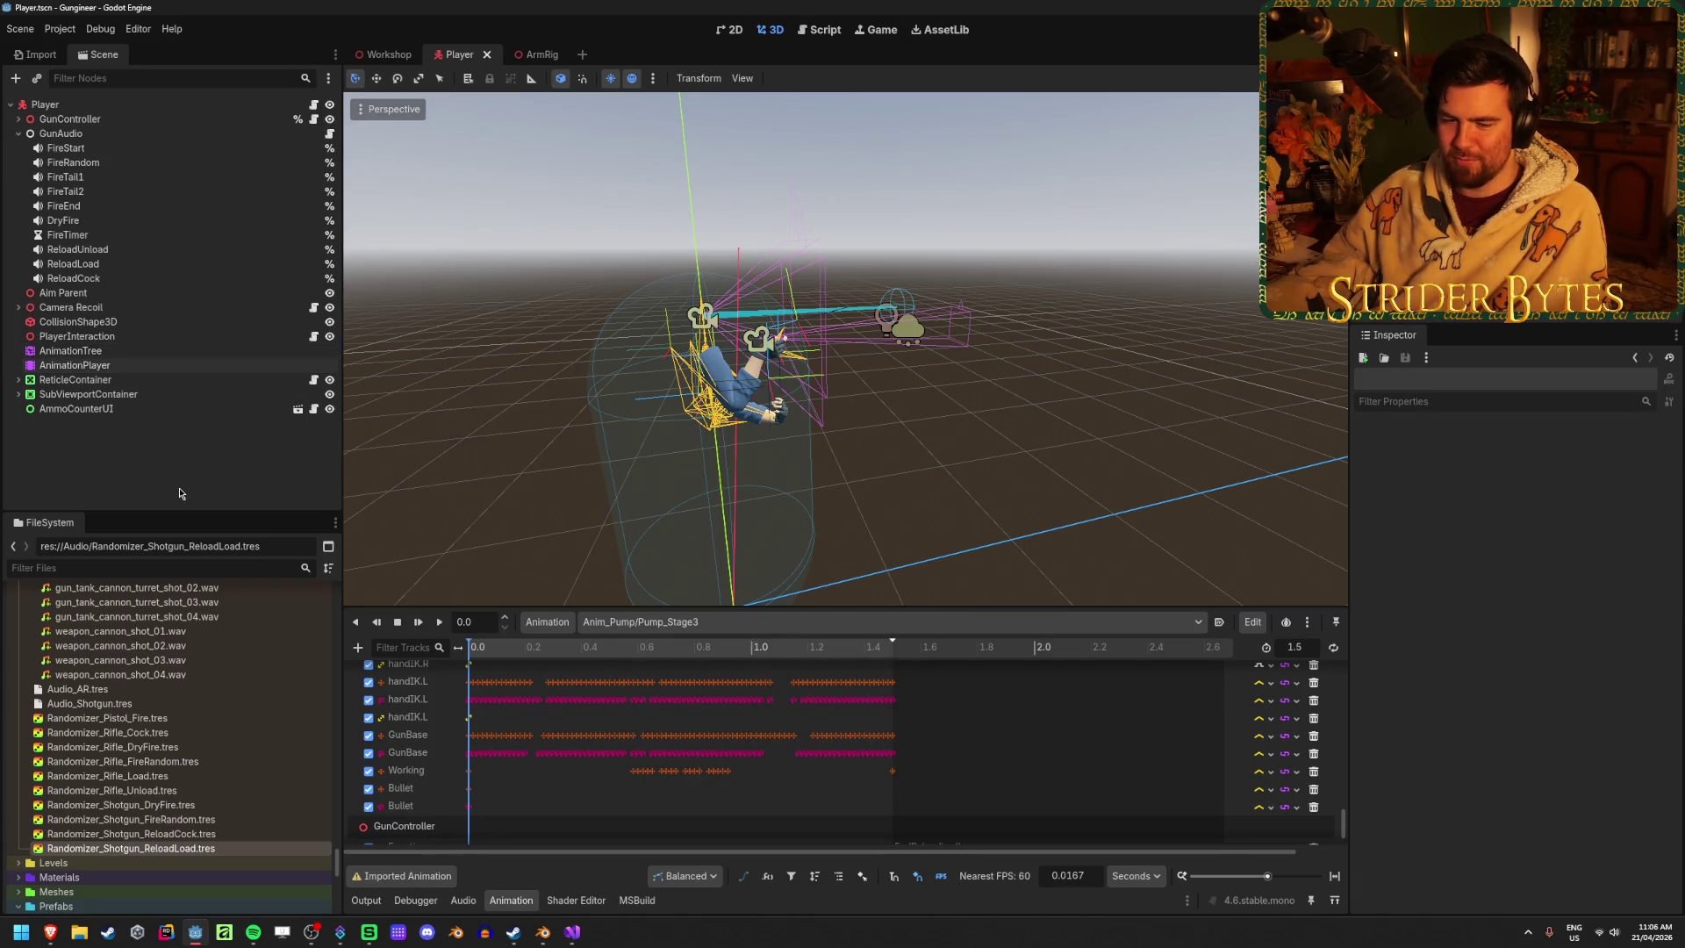
scroll(600, 737, down, 2)
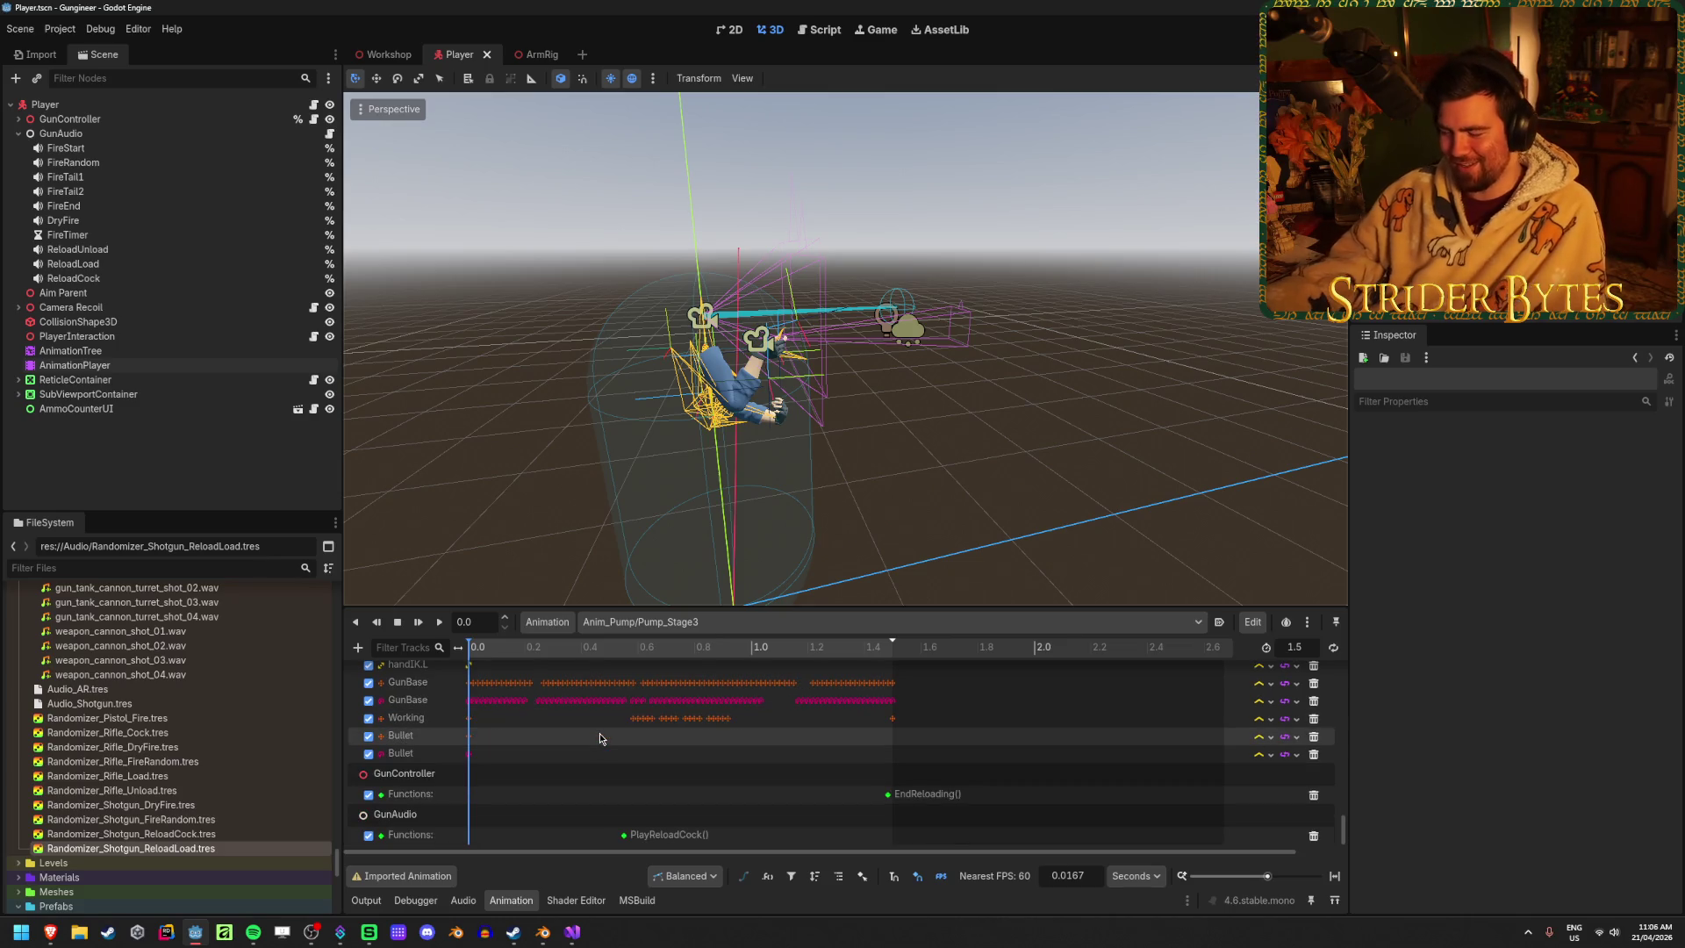
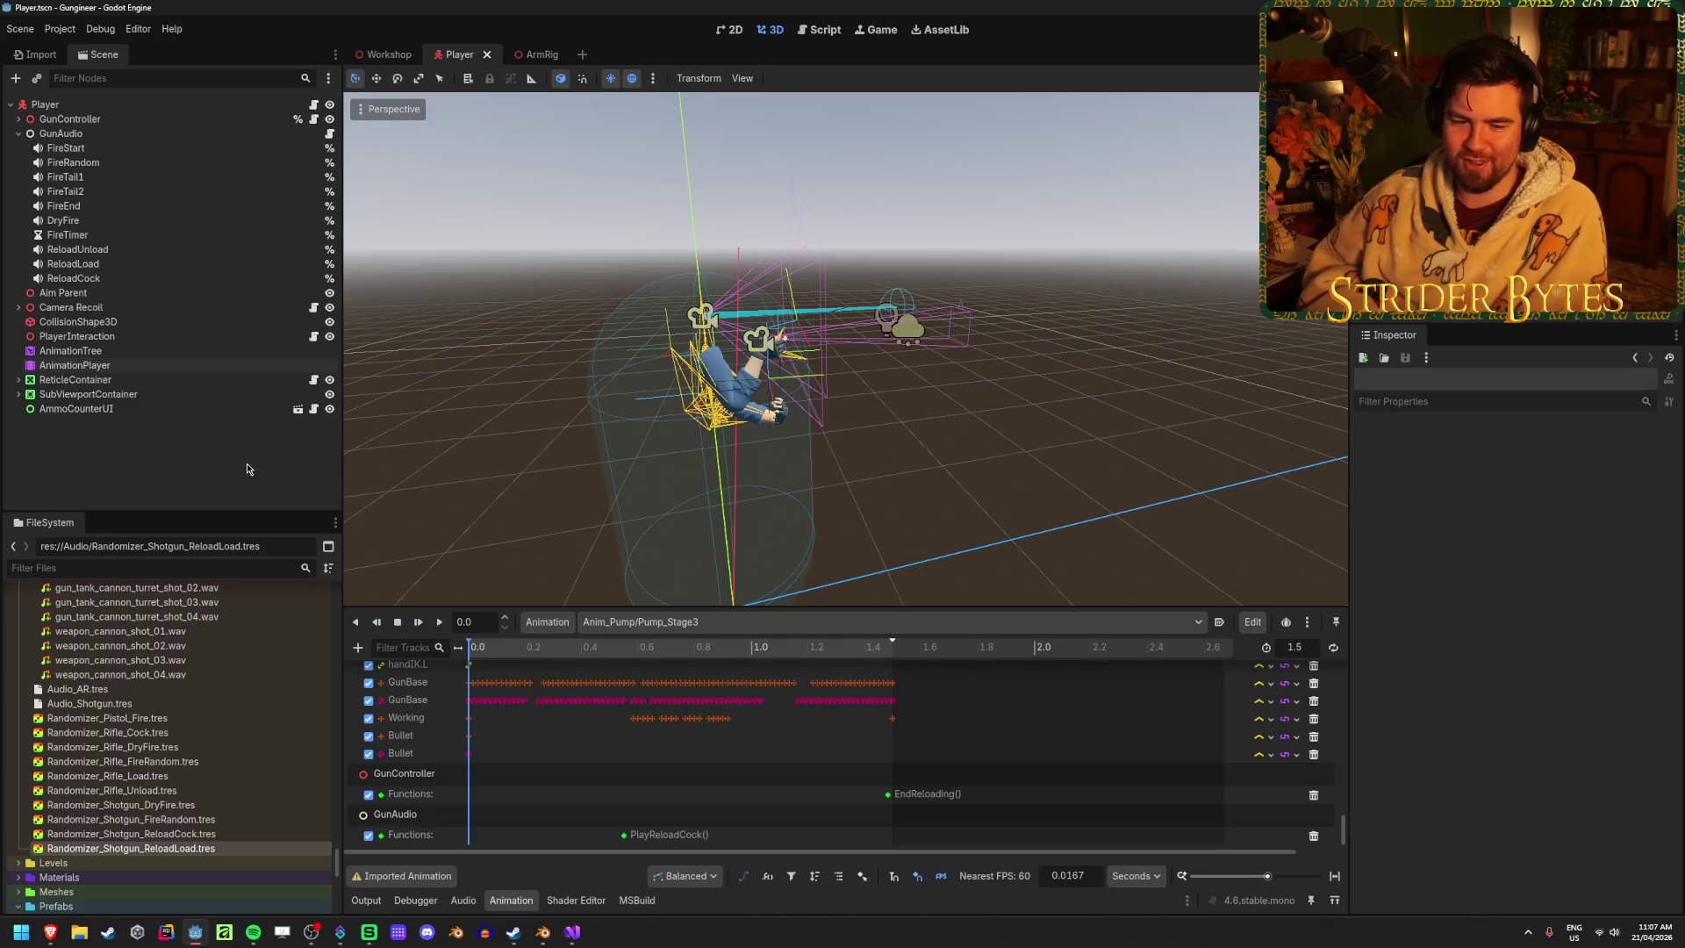
Save the Player scene and load gun_chamber_jammed_01.wav for preview in the Inspector
key(ctrl+s)
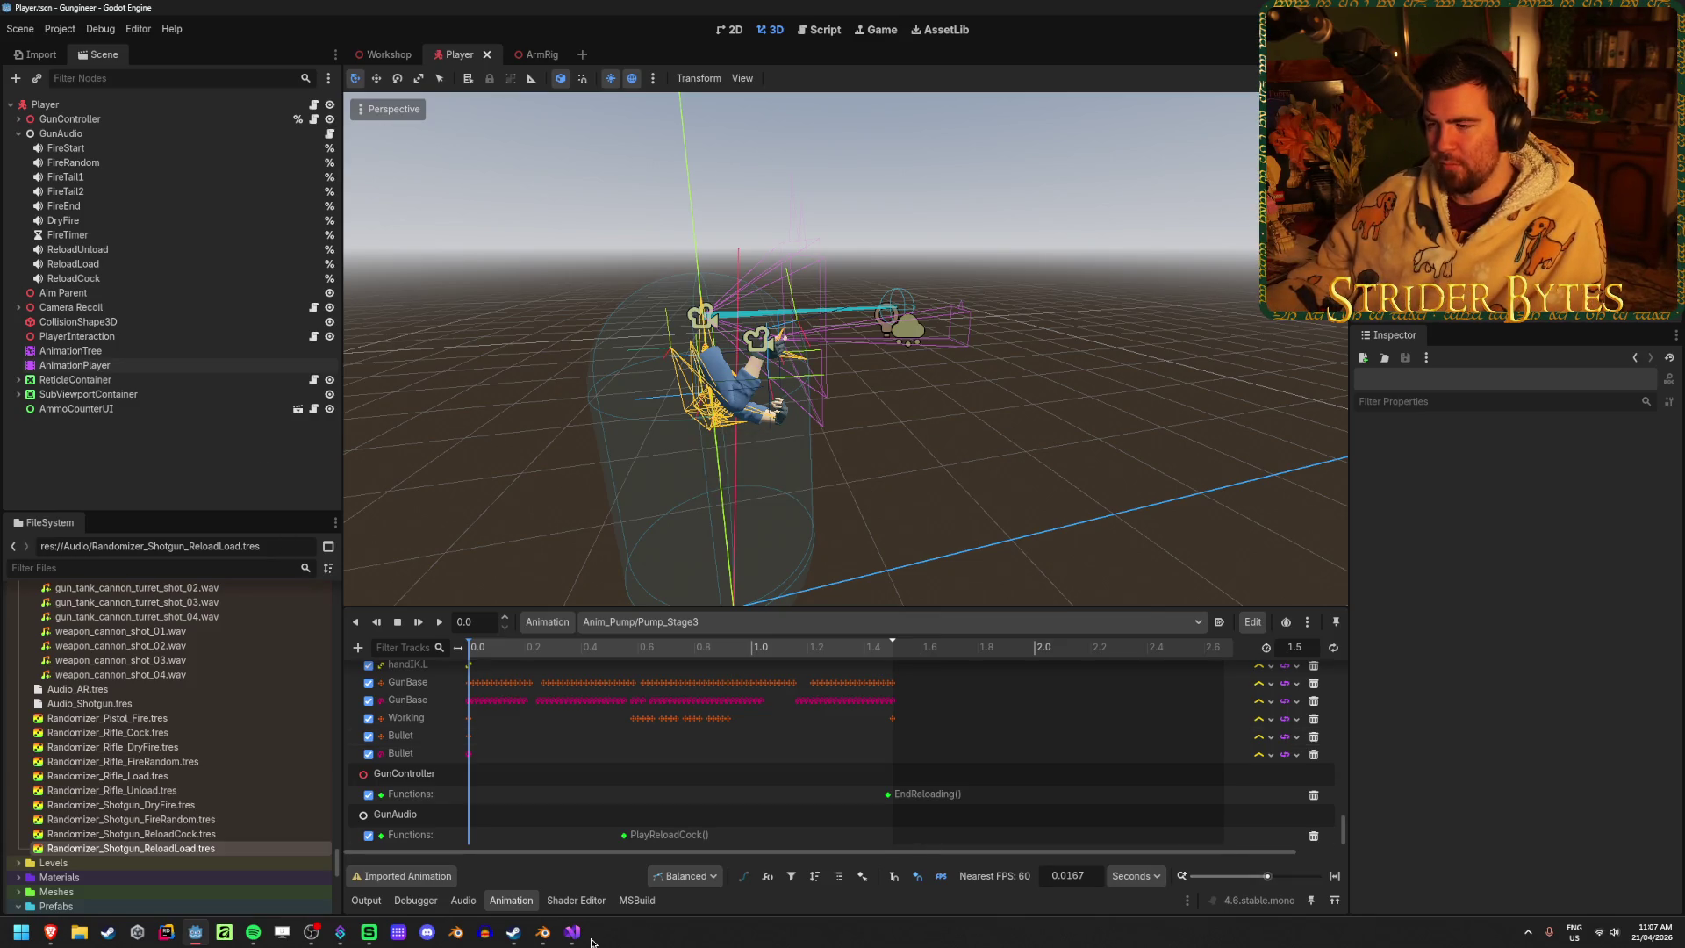
scroll(260, 761, up, 10)
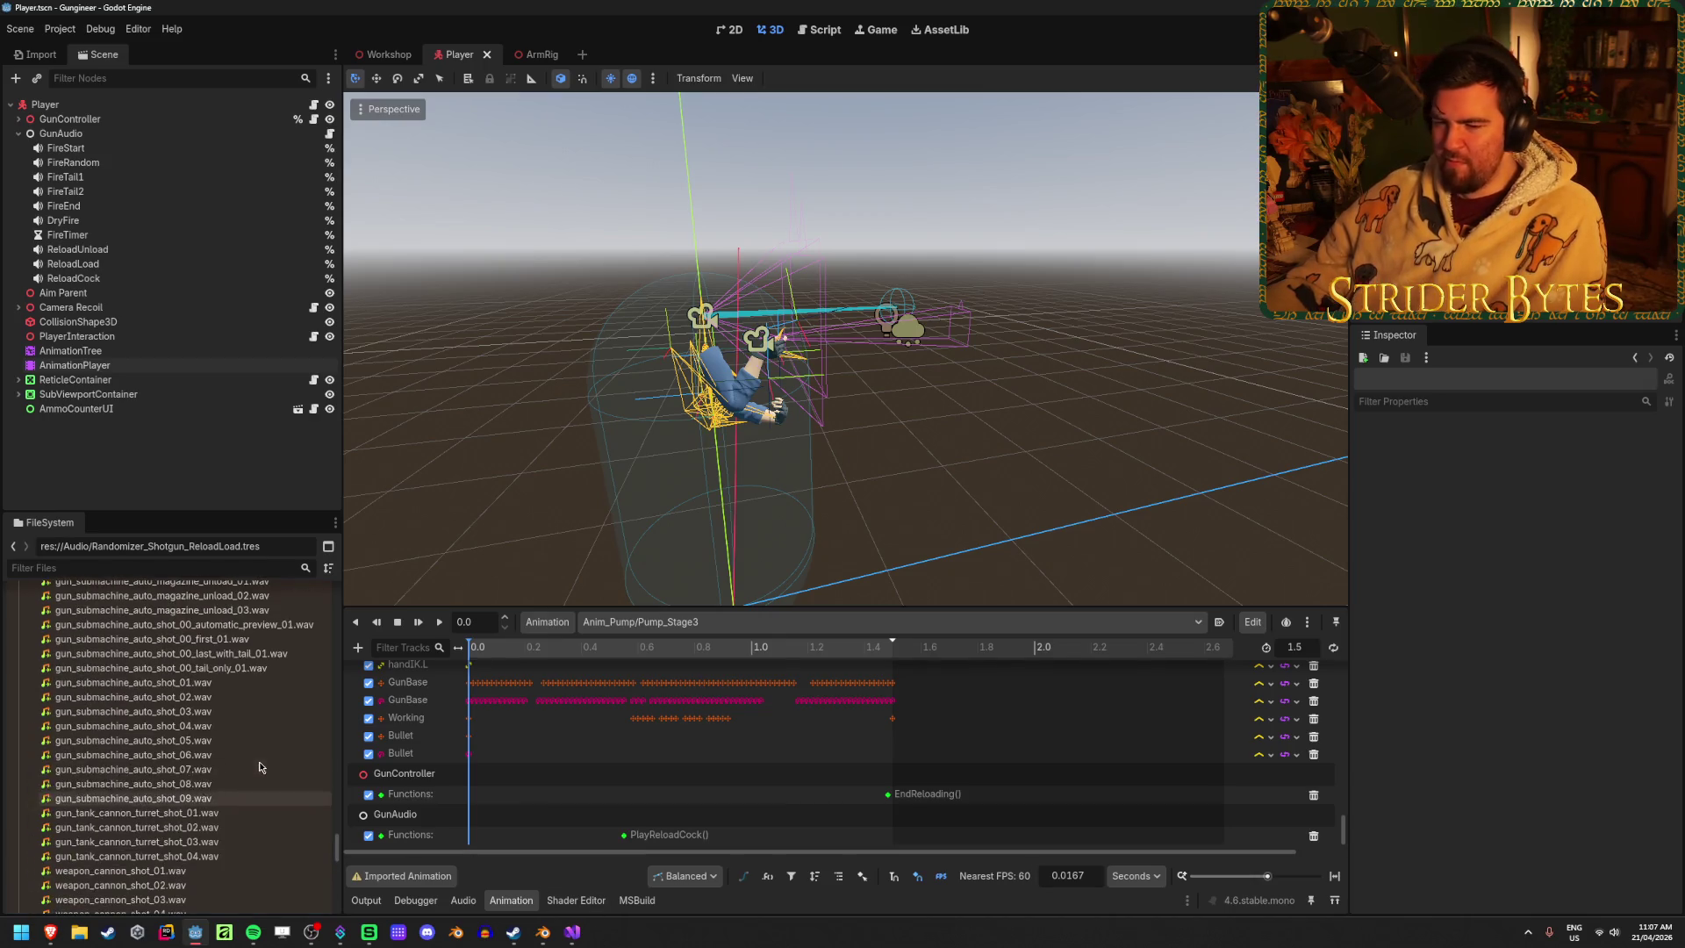
scroll(258, 798, up, 15)
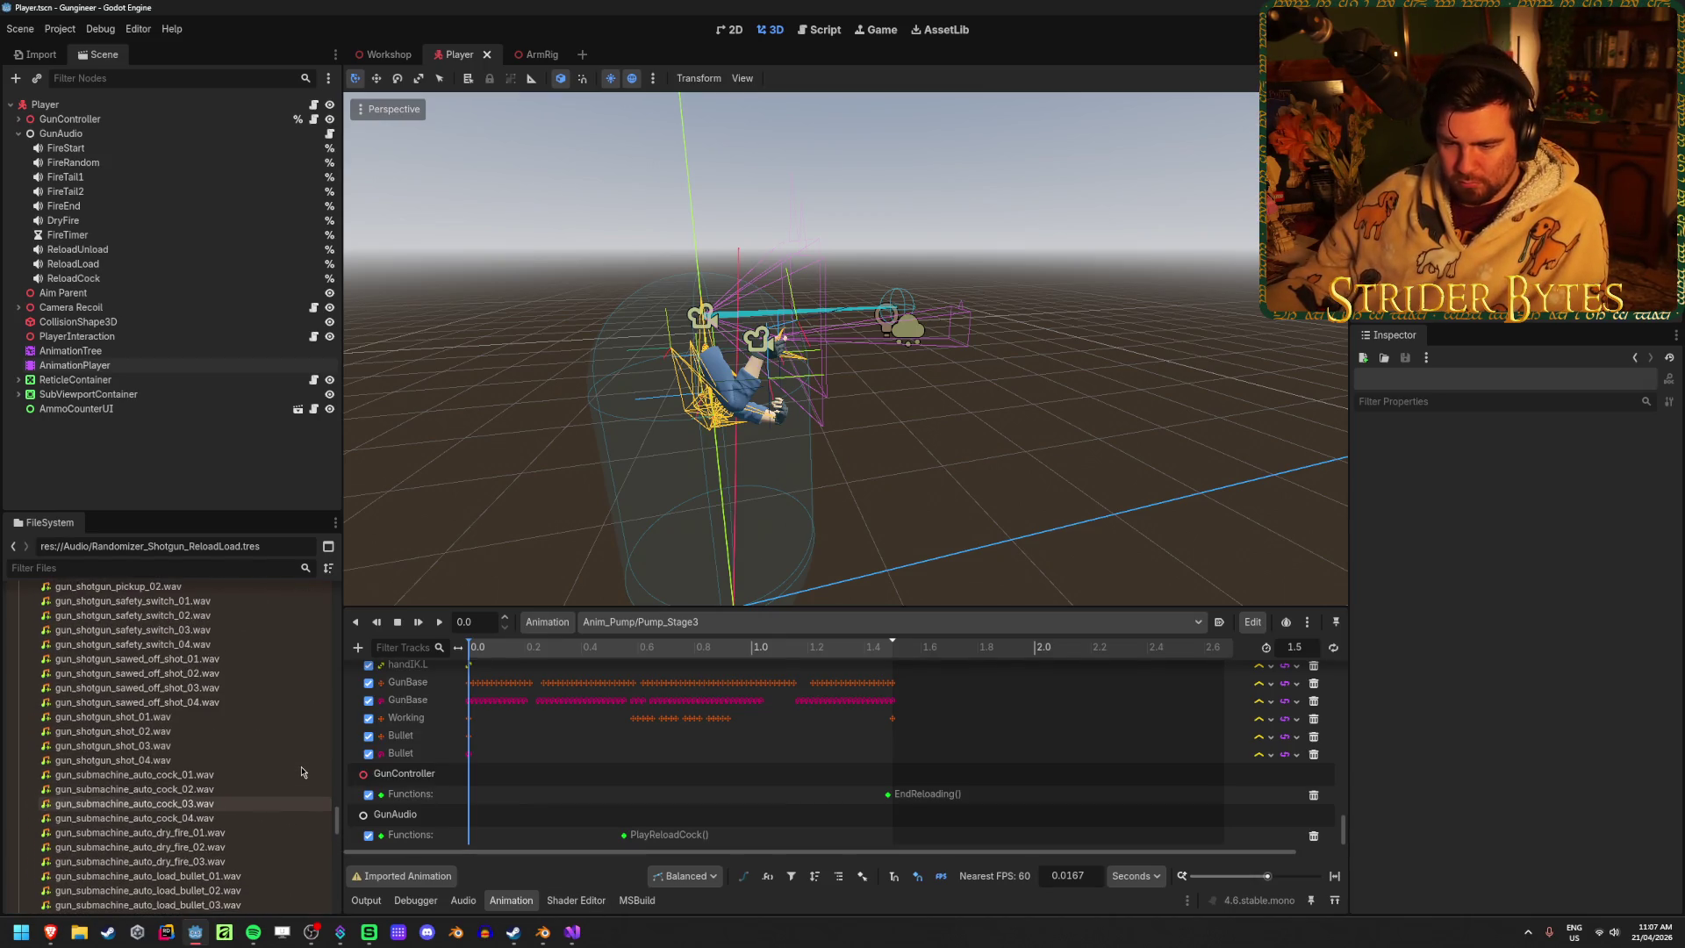
scroll(302, 772, up, 15)
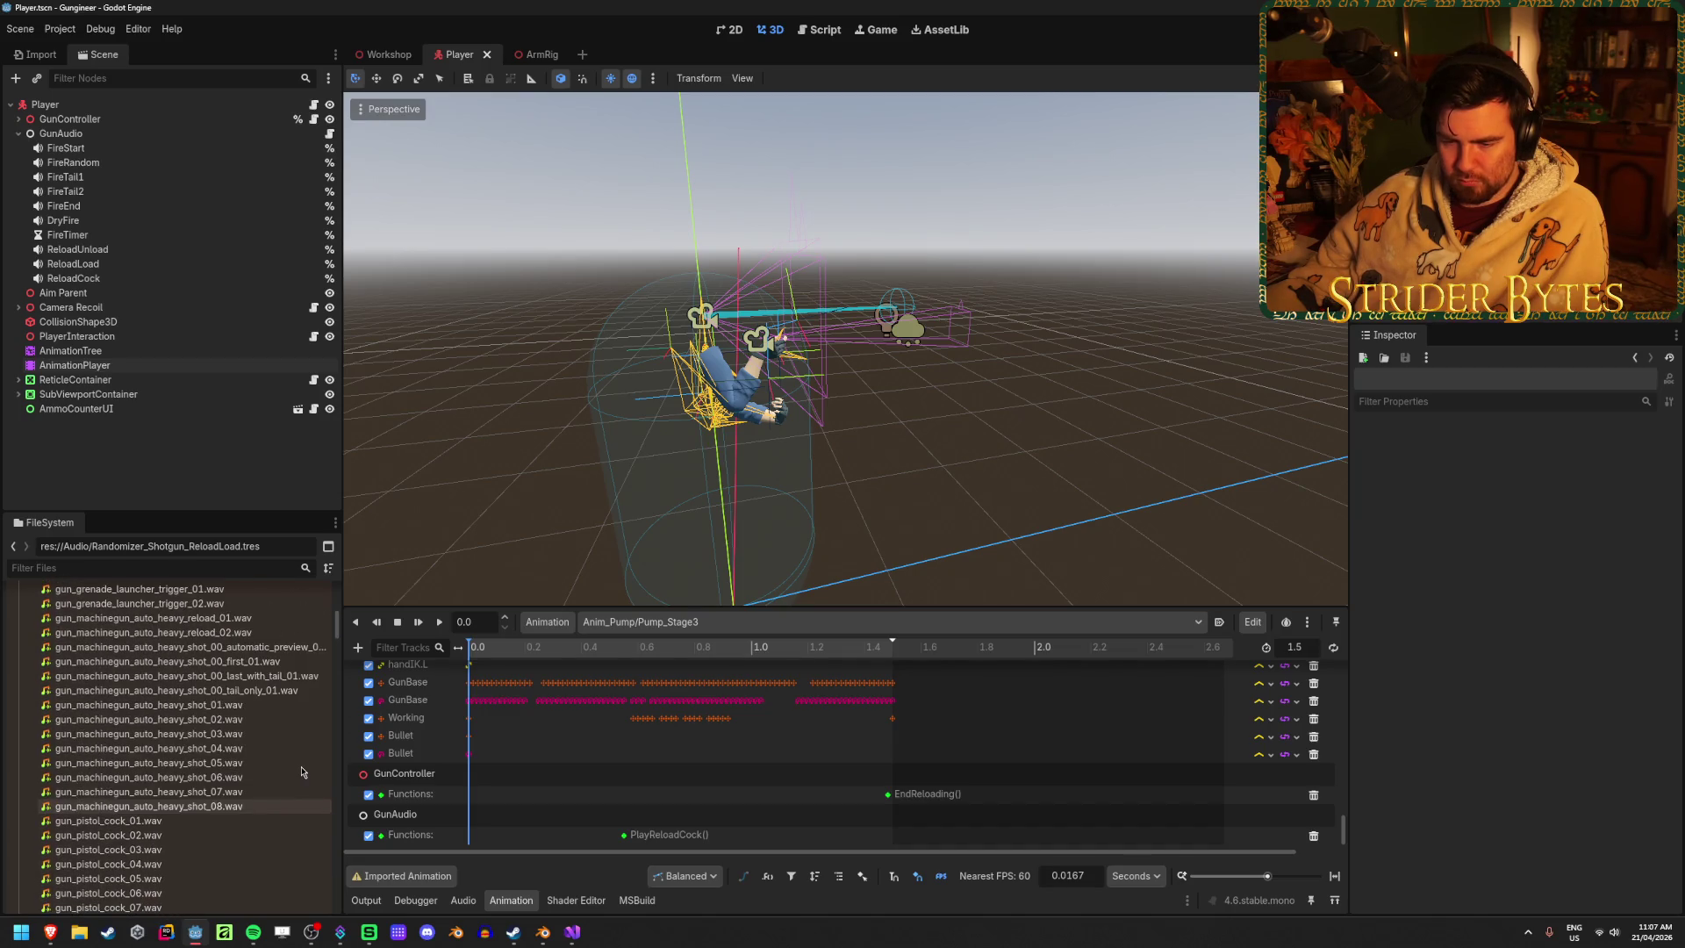
scroll(301, 772, down, 5)
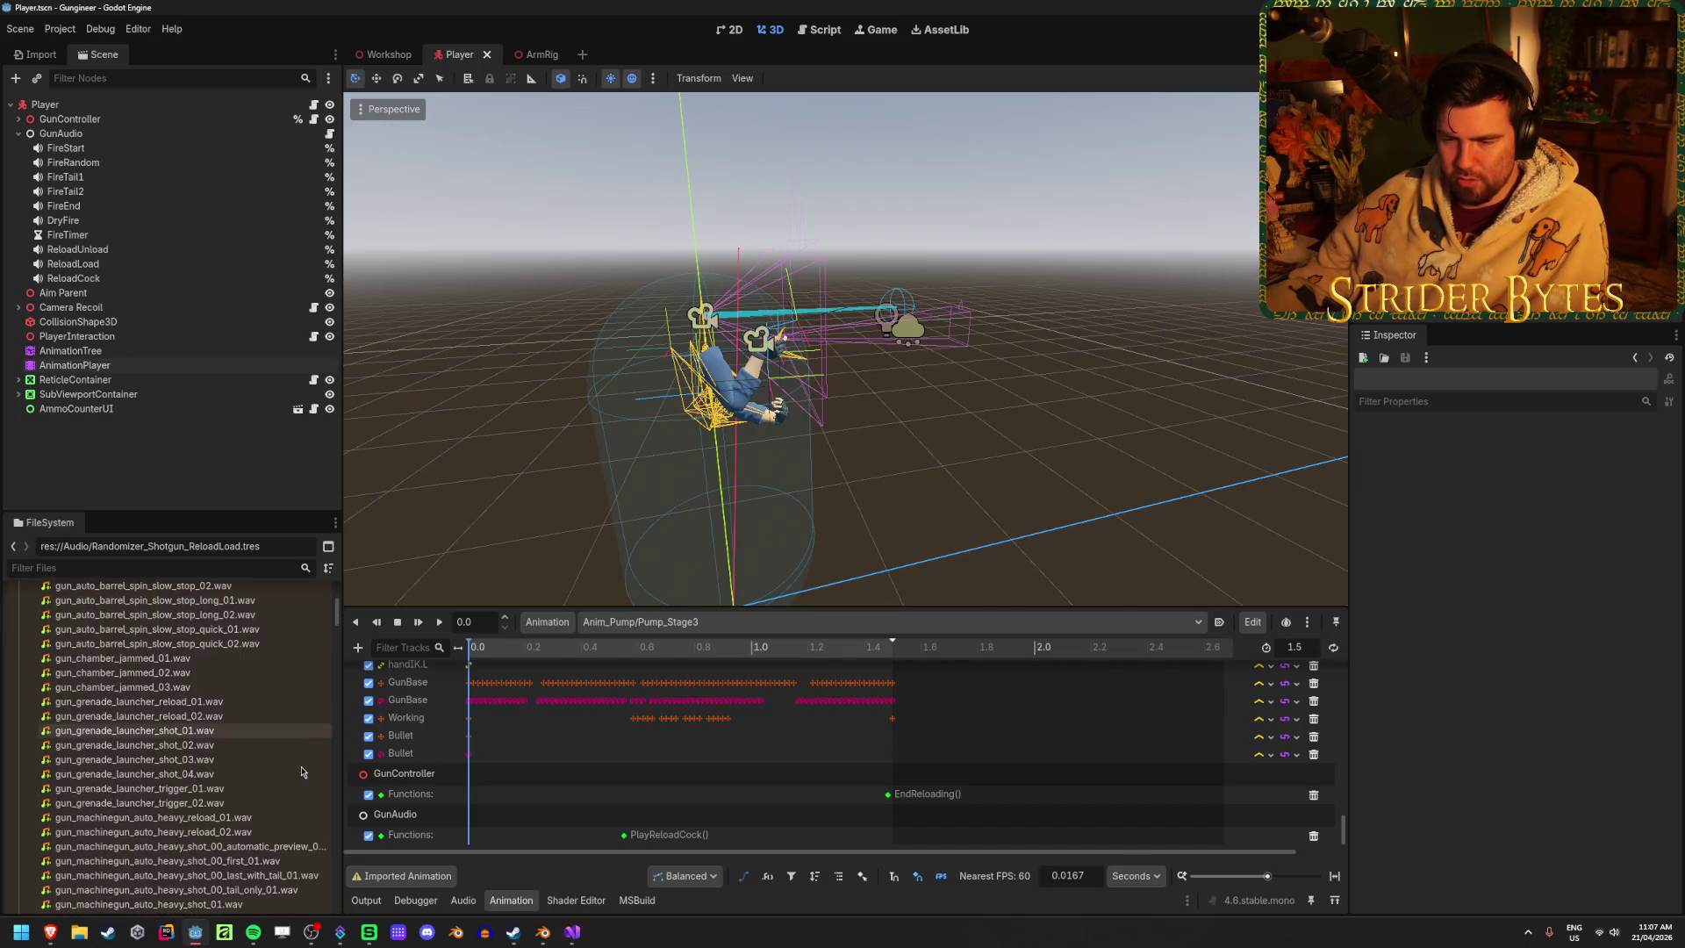
click(221, 659)
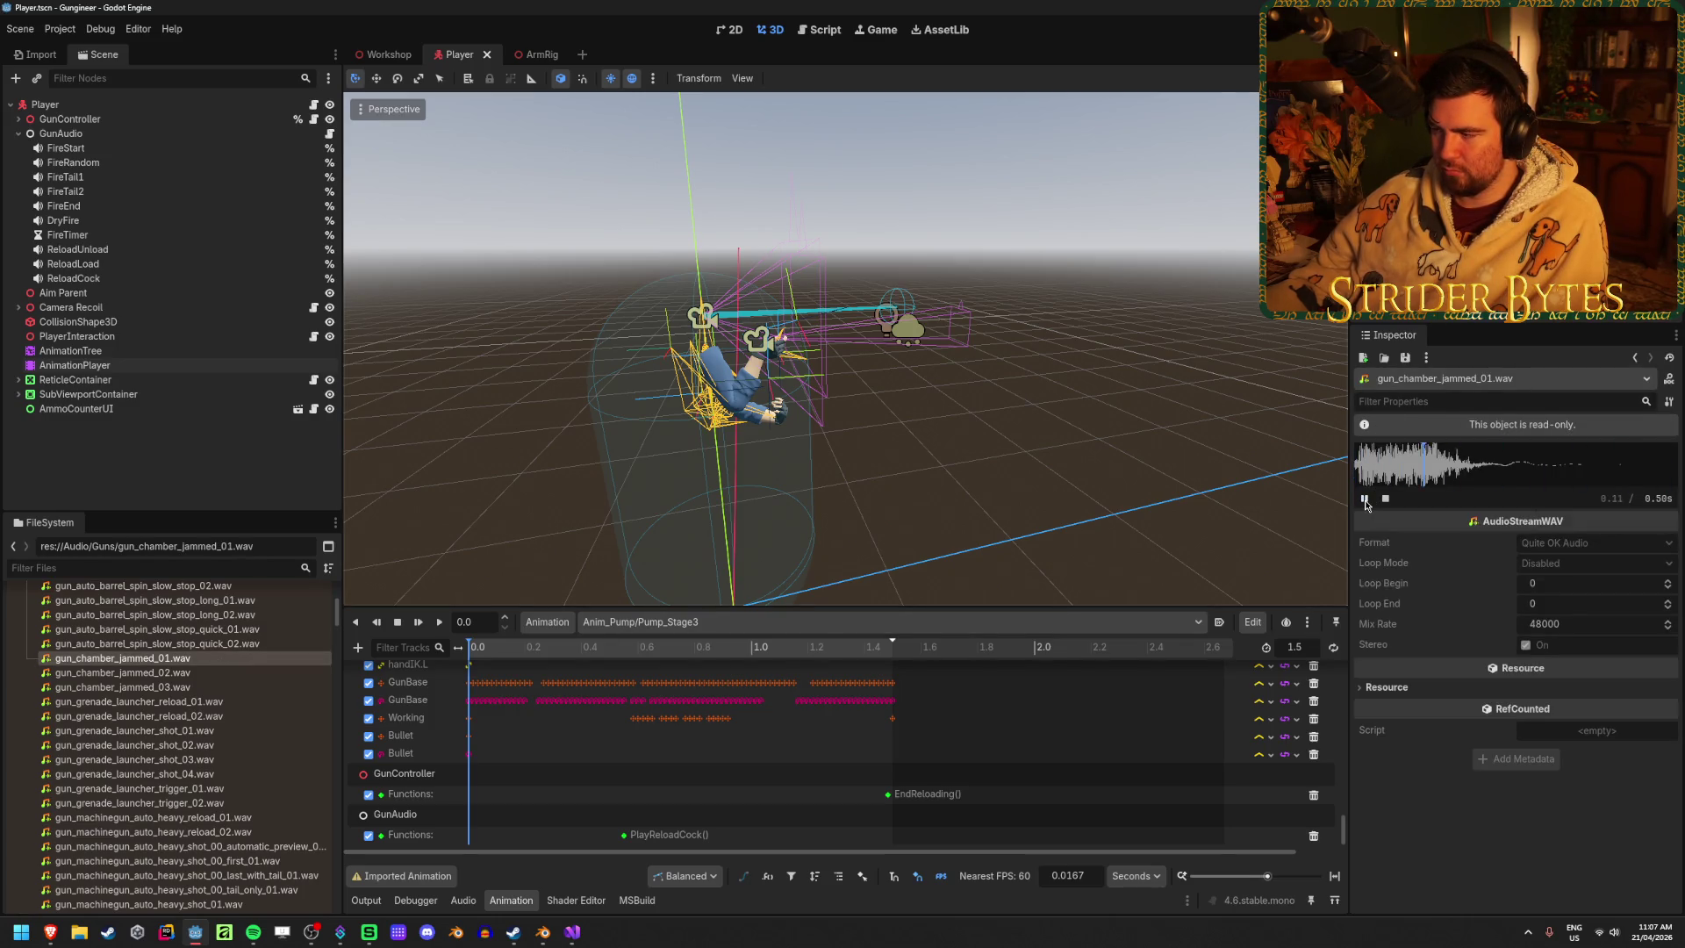
Play gun_chamber_jammed_02.wav and gun_chamber_jammed_03.wav in the Inspector audio preview
click(231, 675)
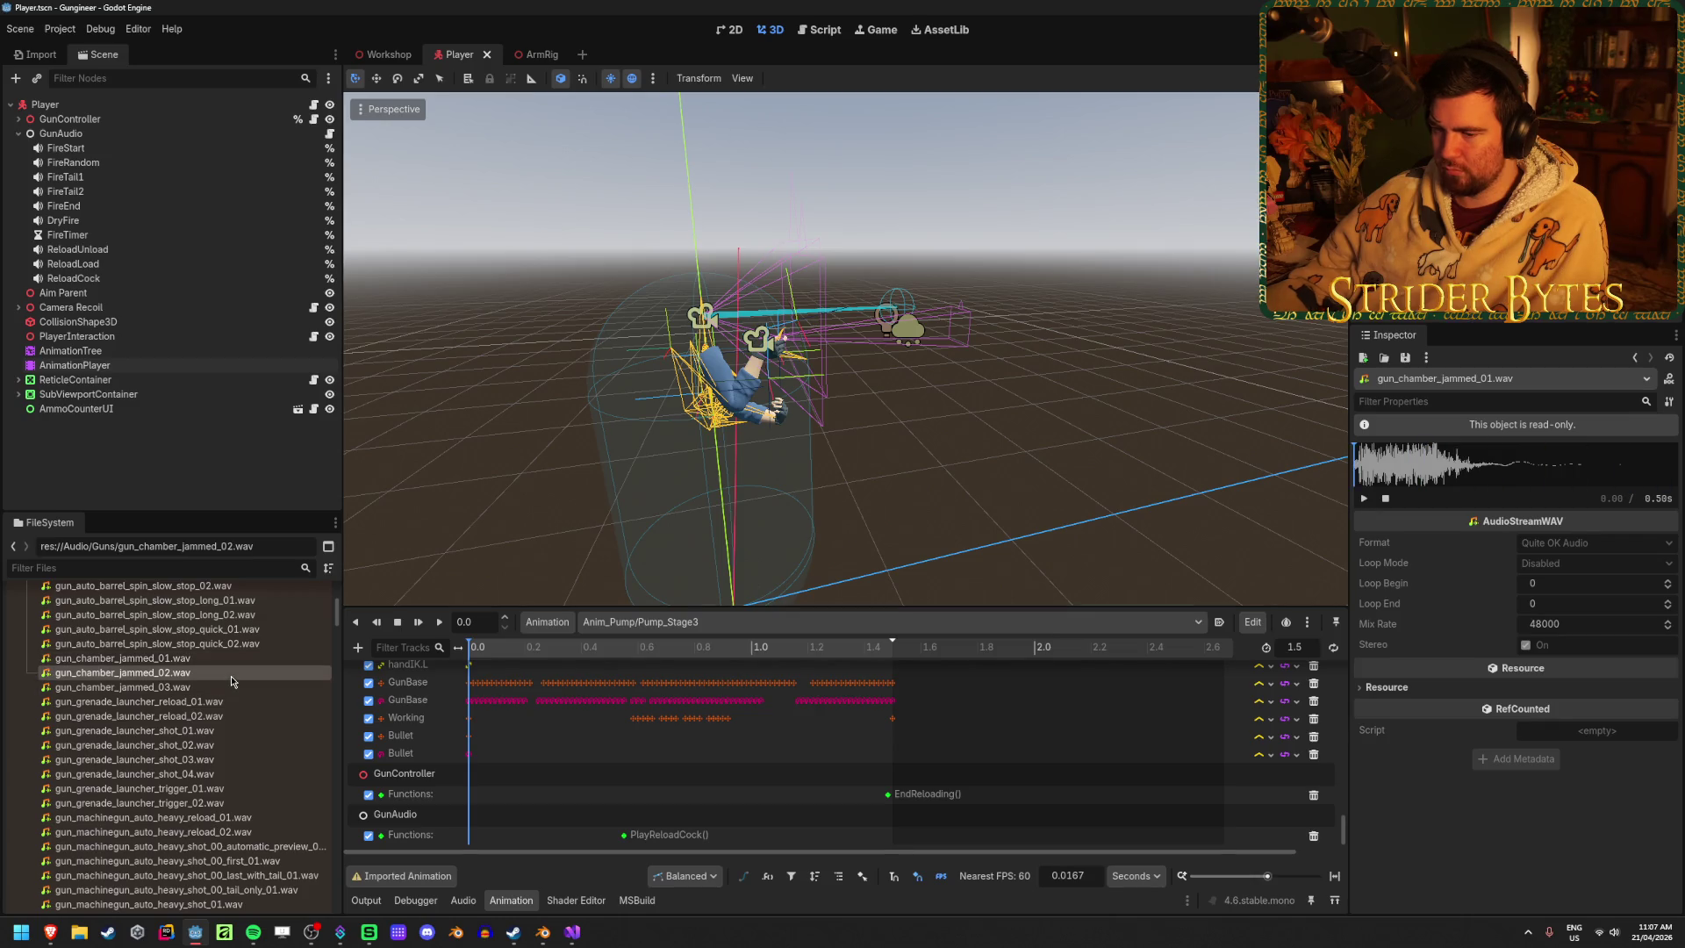
click(1364, 498)
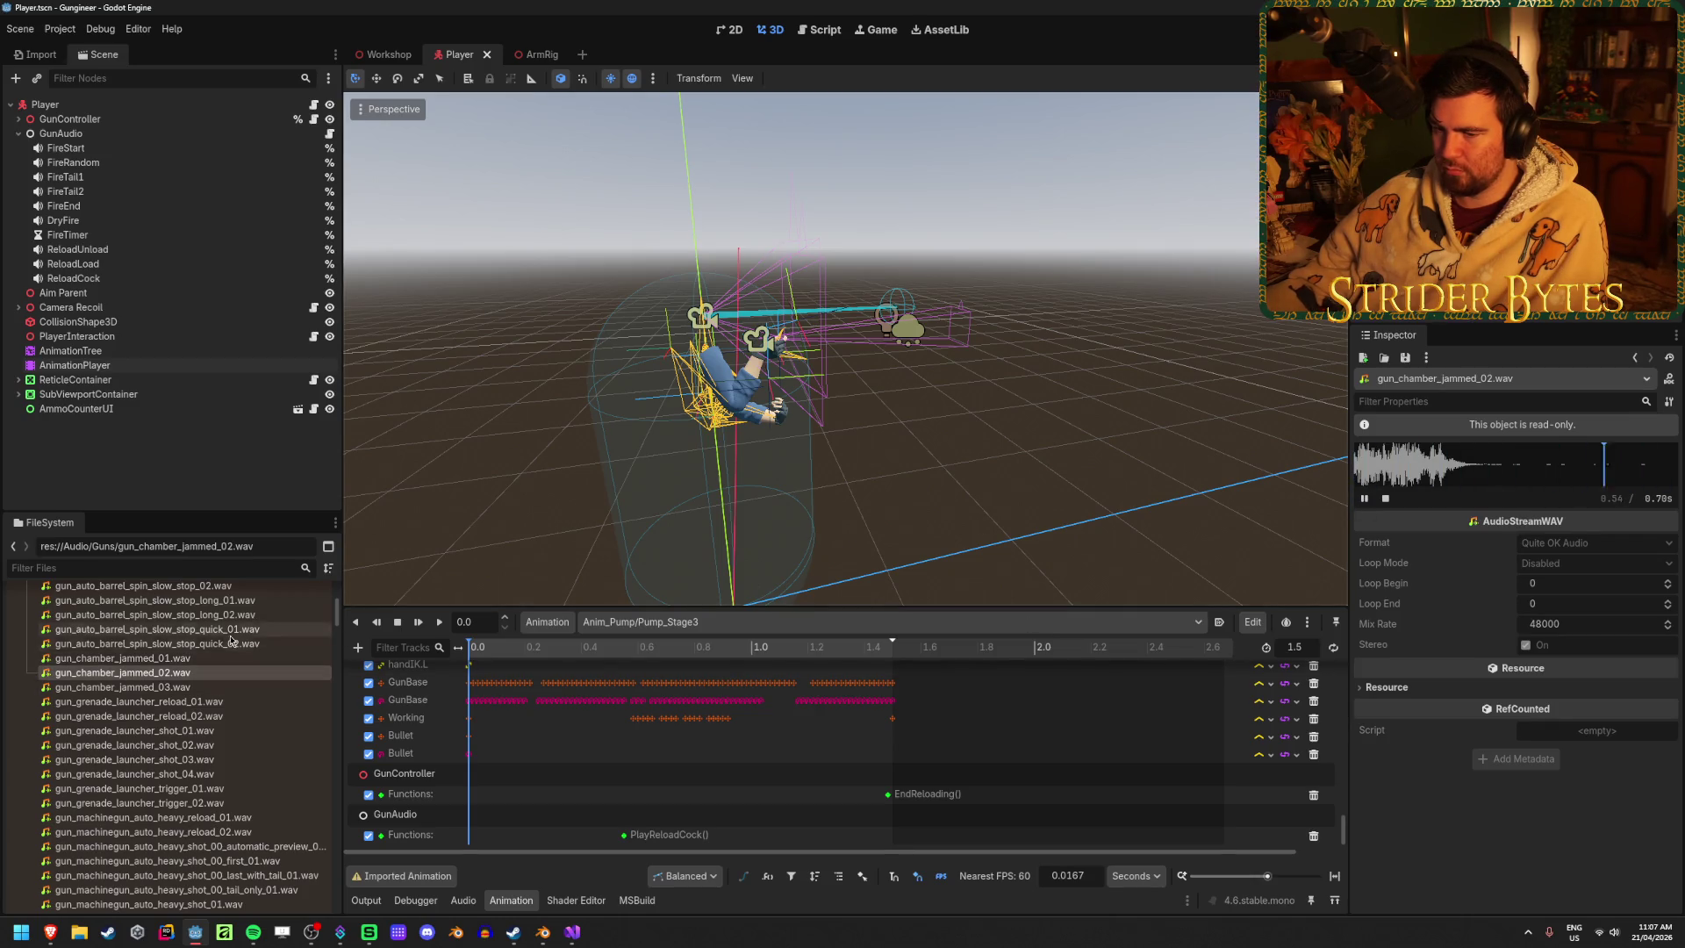
click(233, 687)
click(1365, 498)
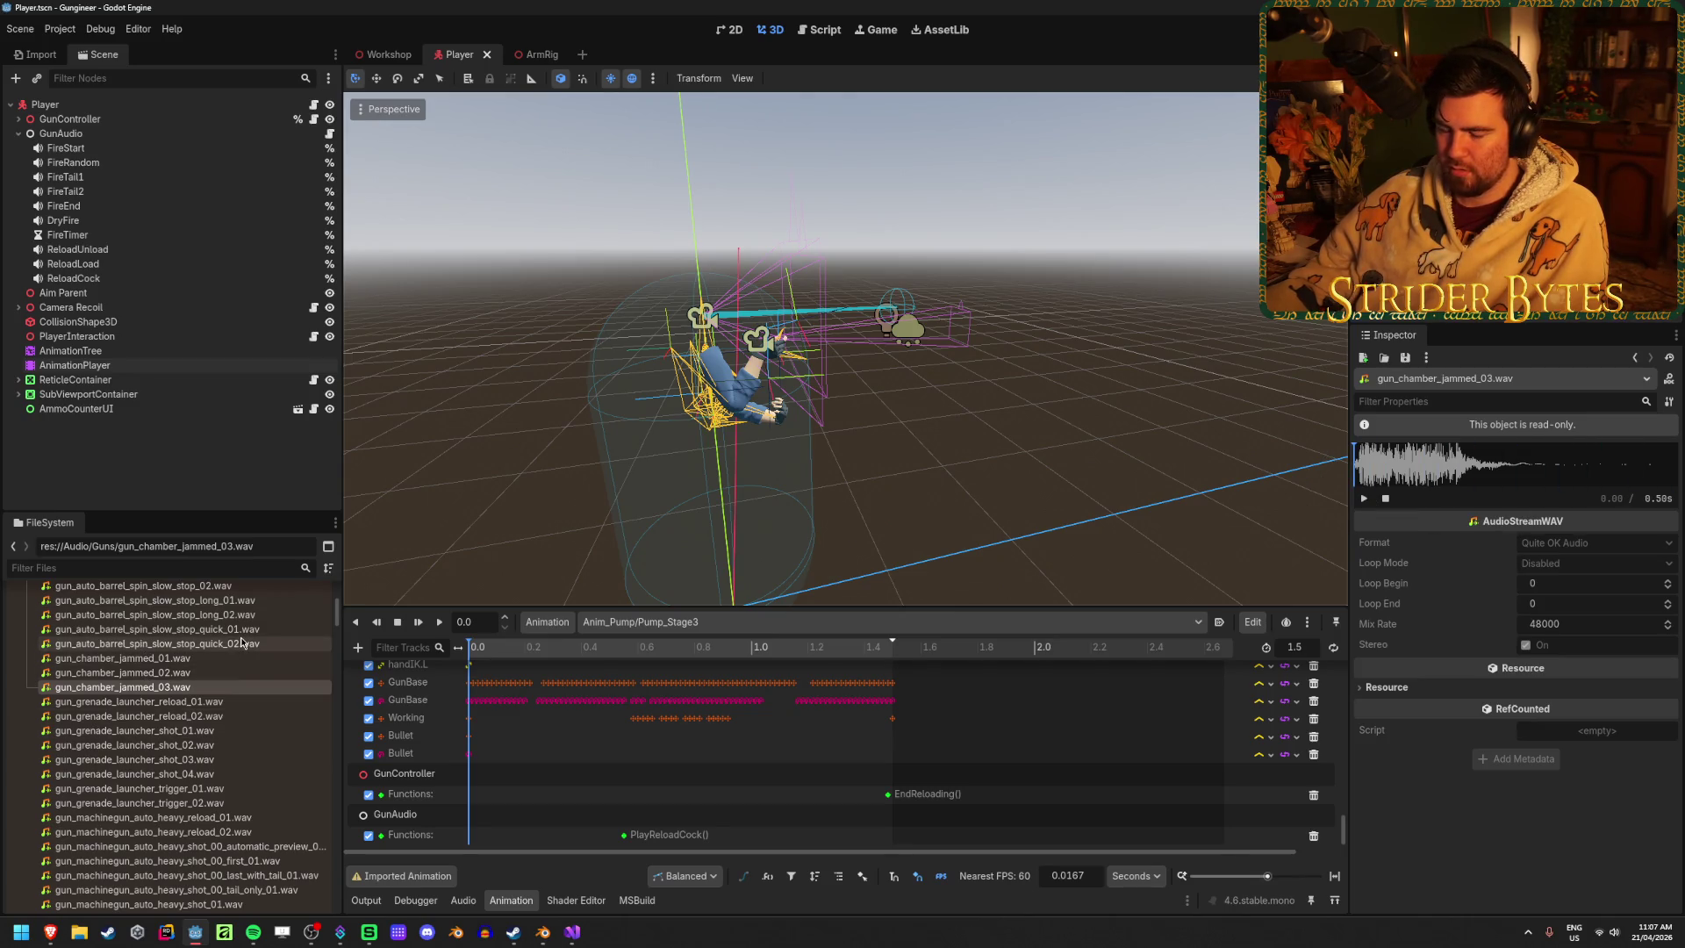
mouse_move(241, 643)
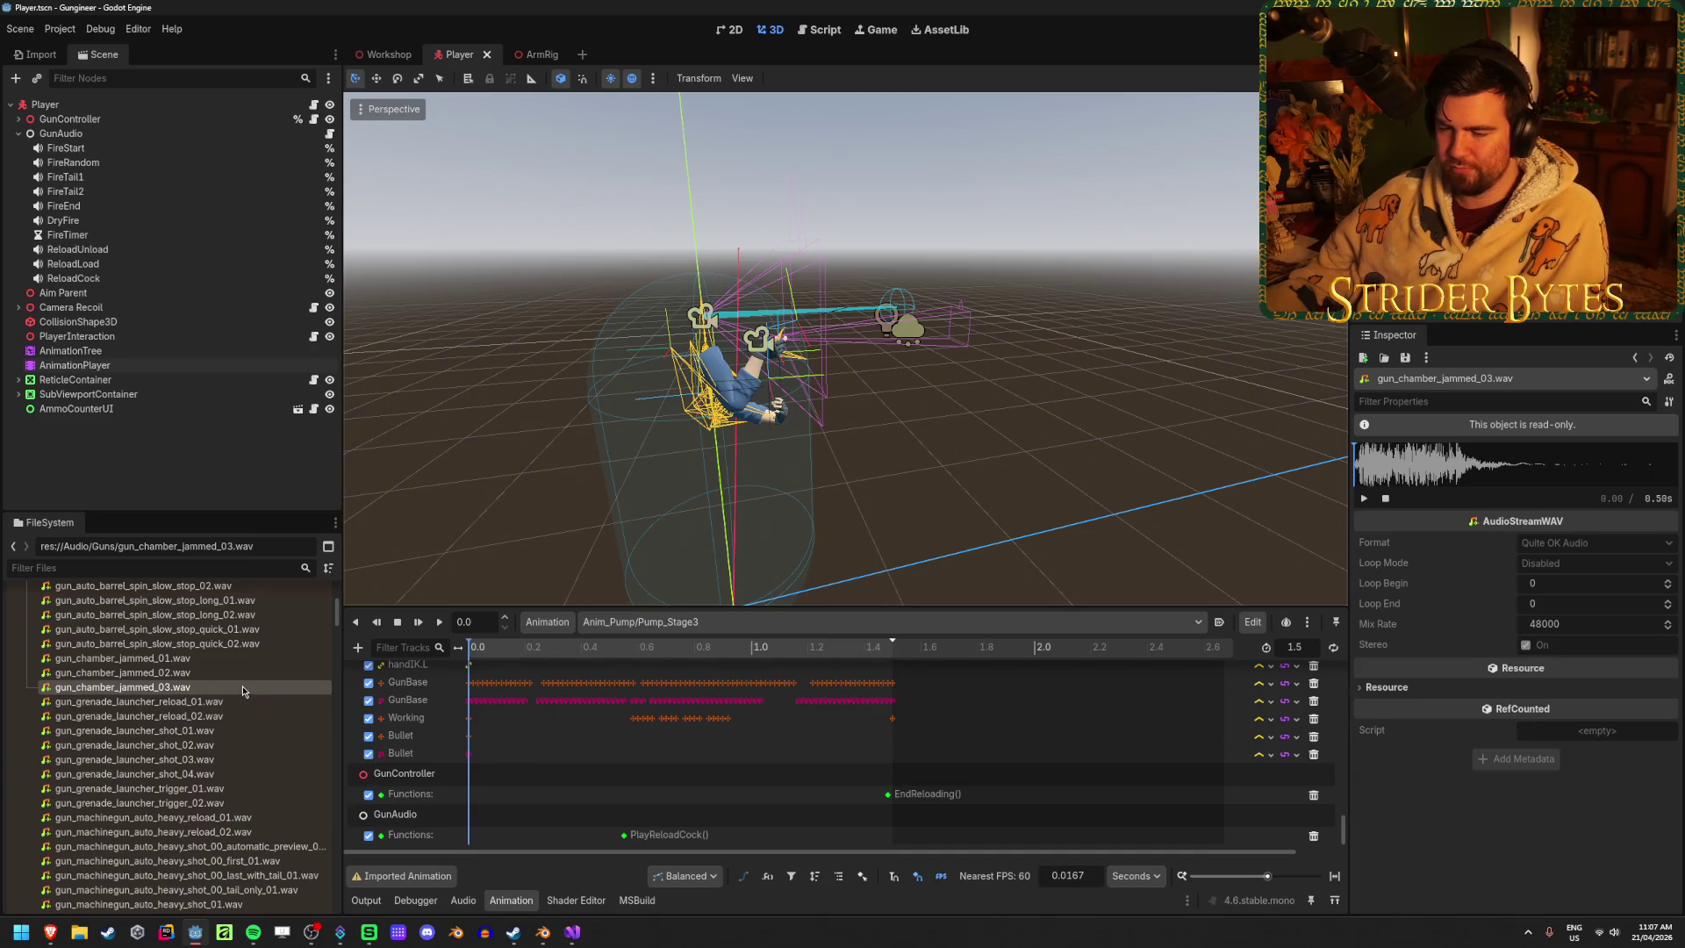
scroll(242, 686, up, 2)
scroll(244, 702, up, 1)
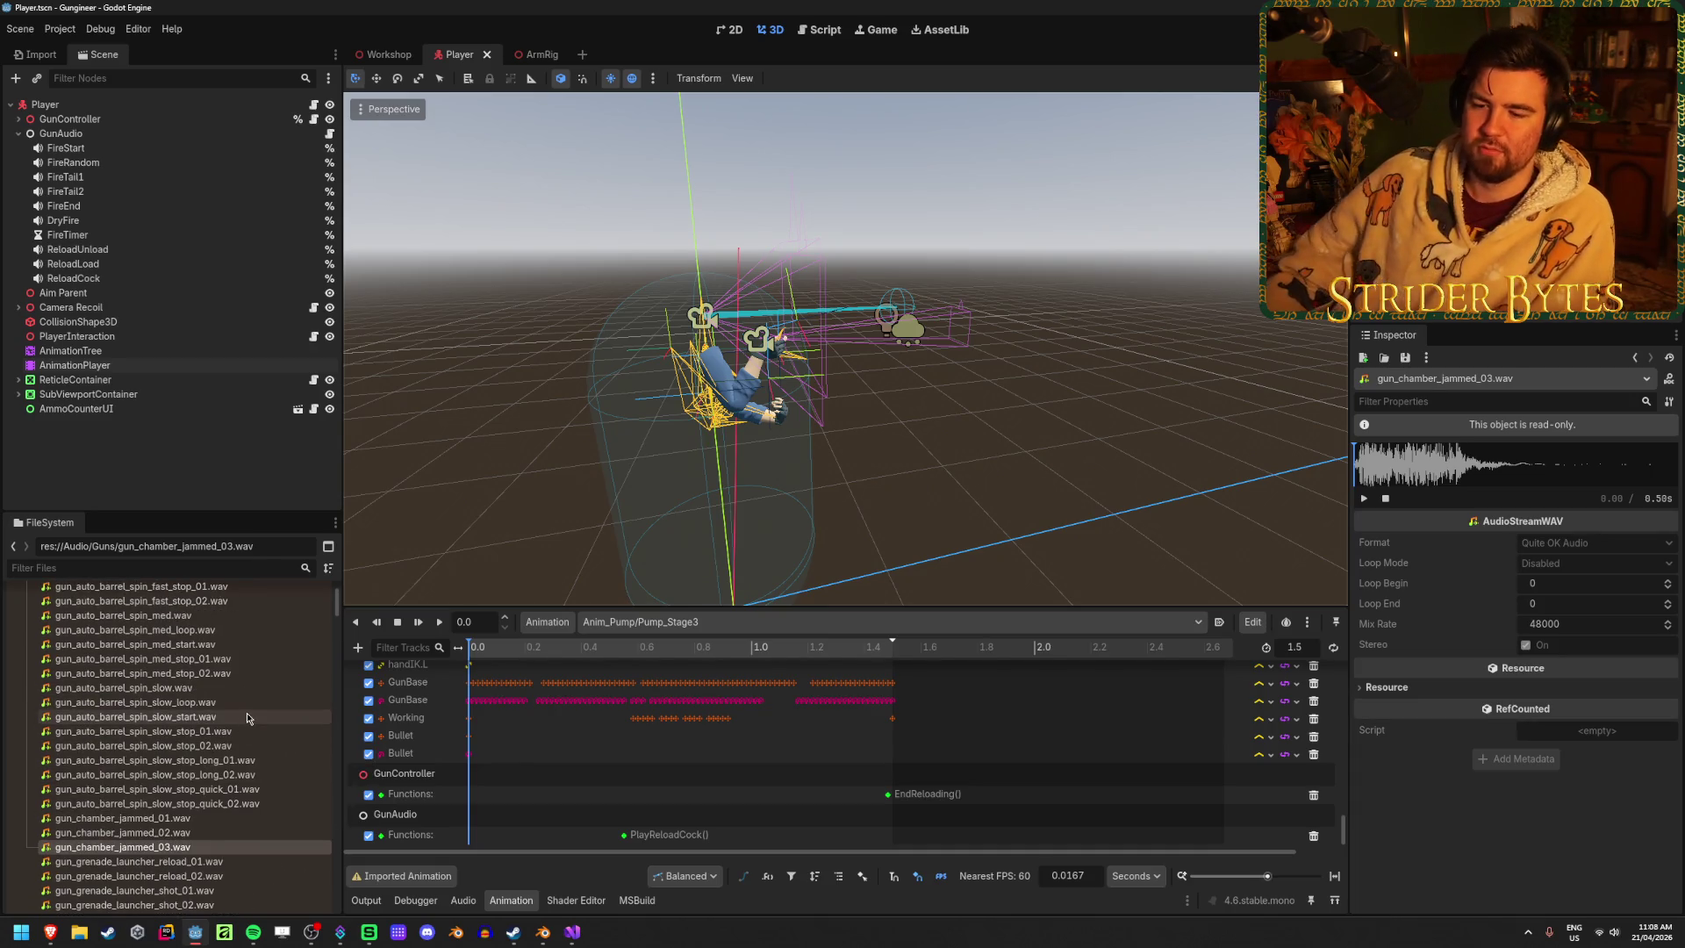
scroll(250, 715, down, 3)
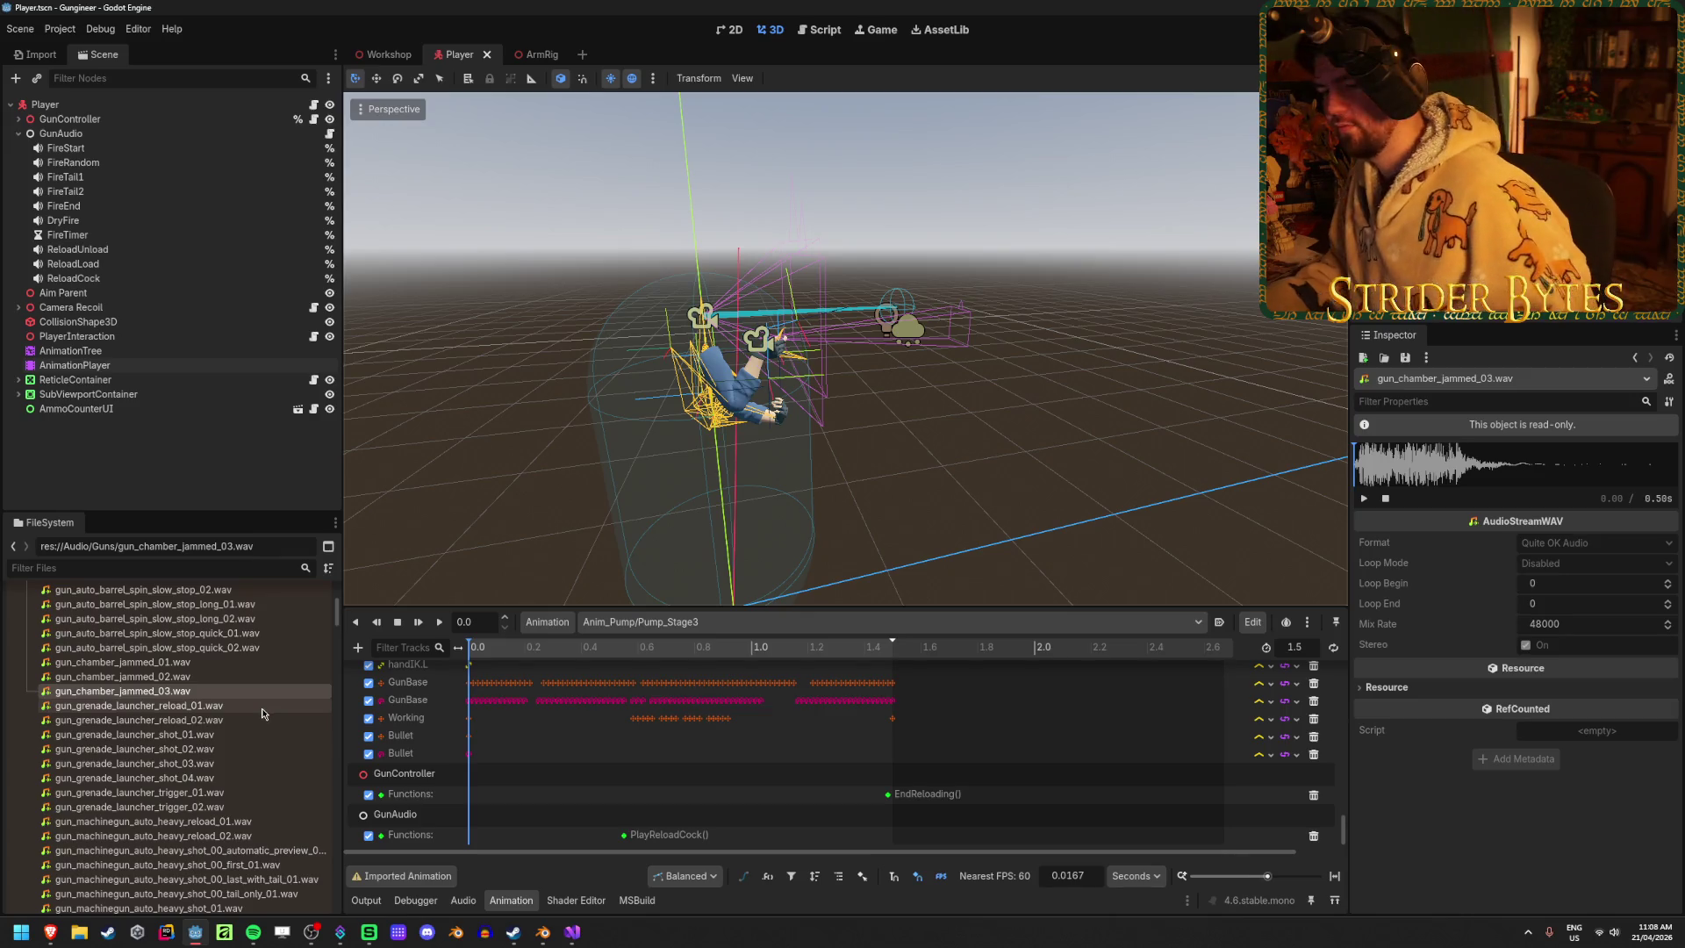
scroll(262, 713, down, 7)
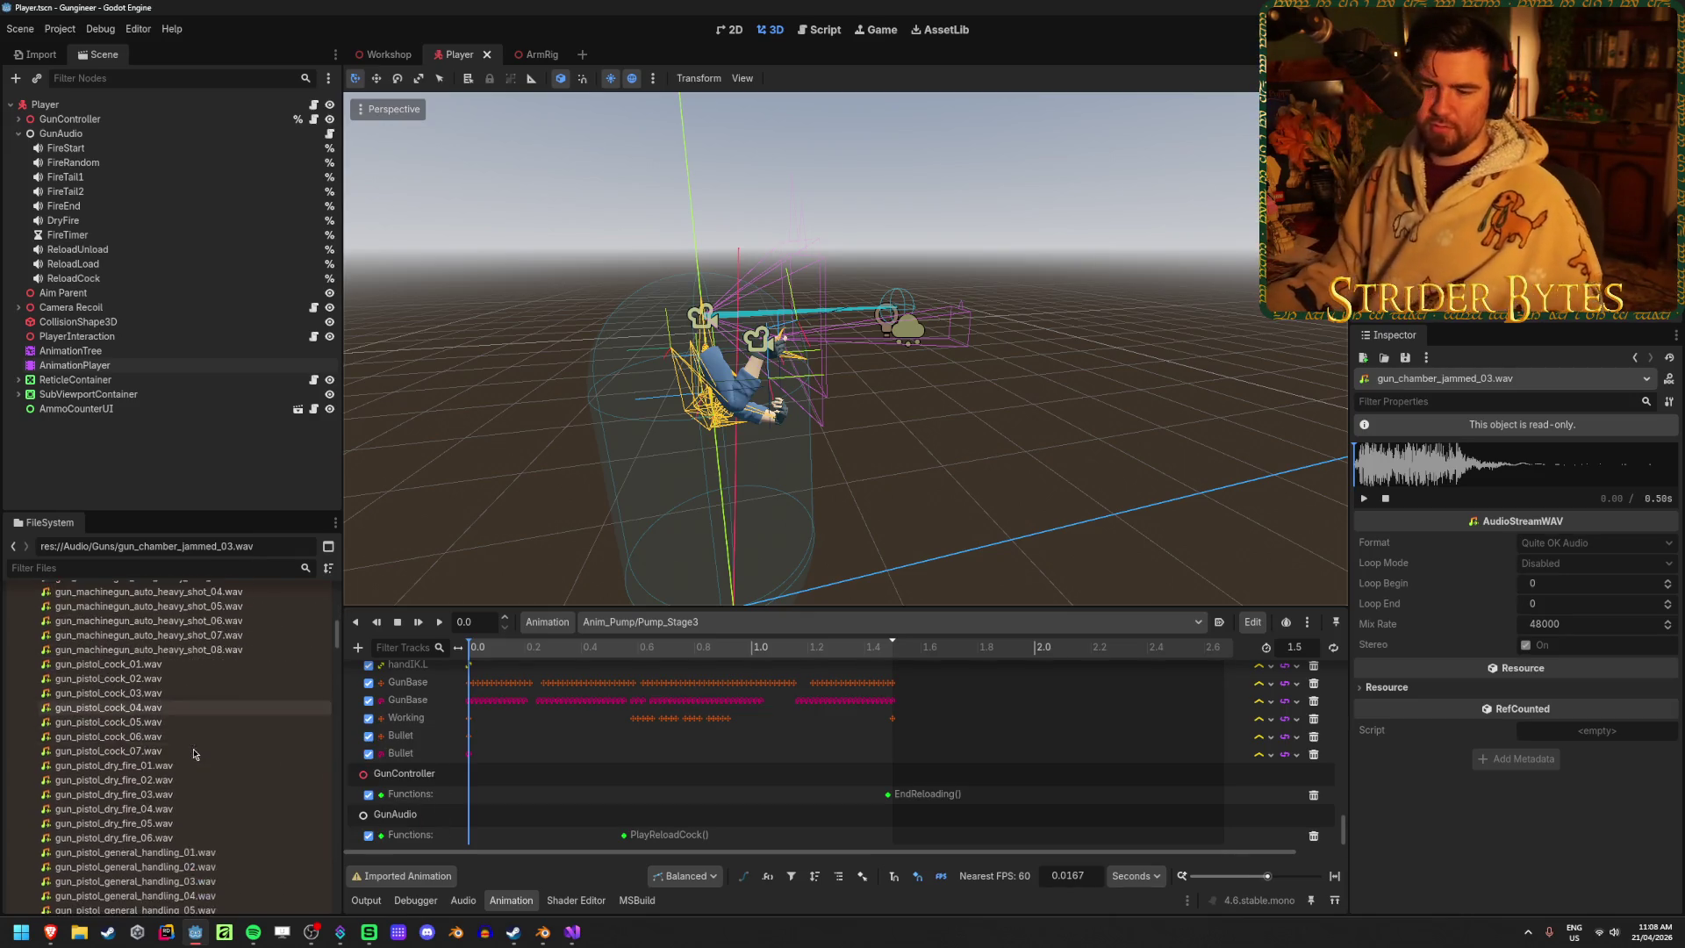
Audition gun_pistol_general_handling_01 through _05.wav, playing _03 in the Inspector
scroll(193, 753, down, 3)
click(131, 692)
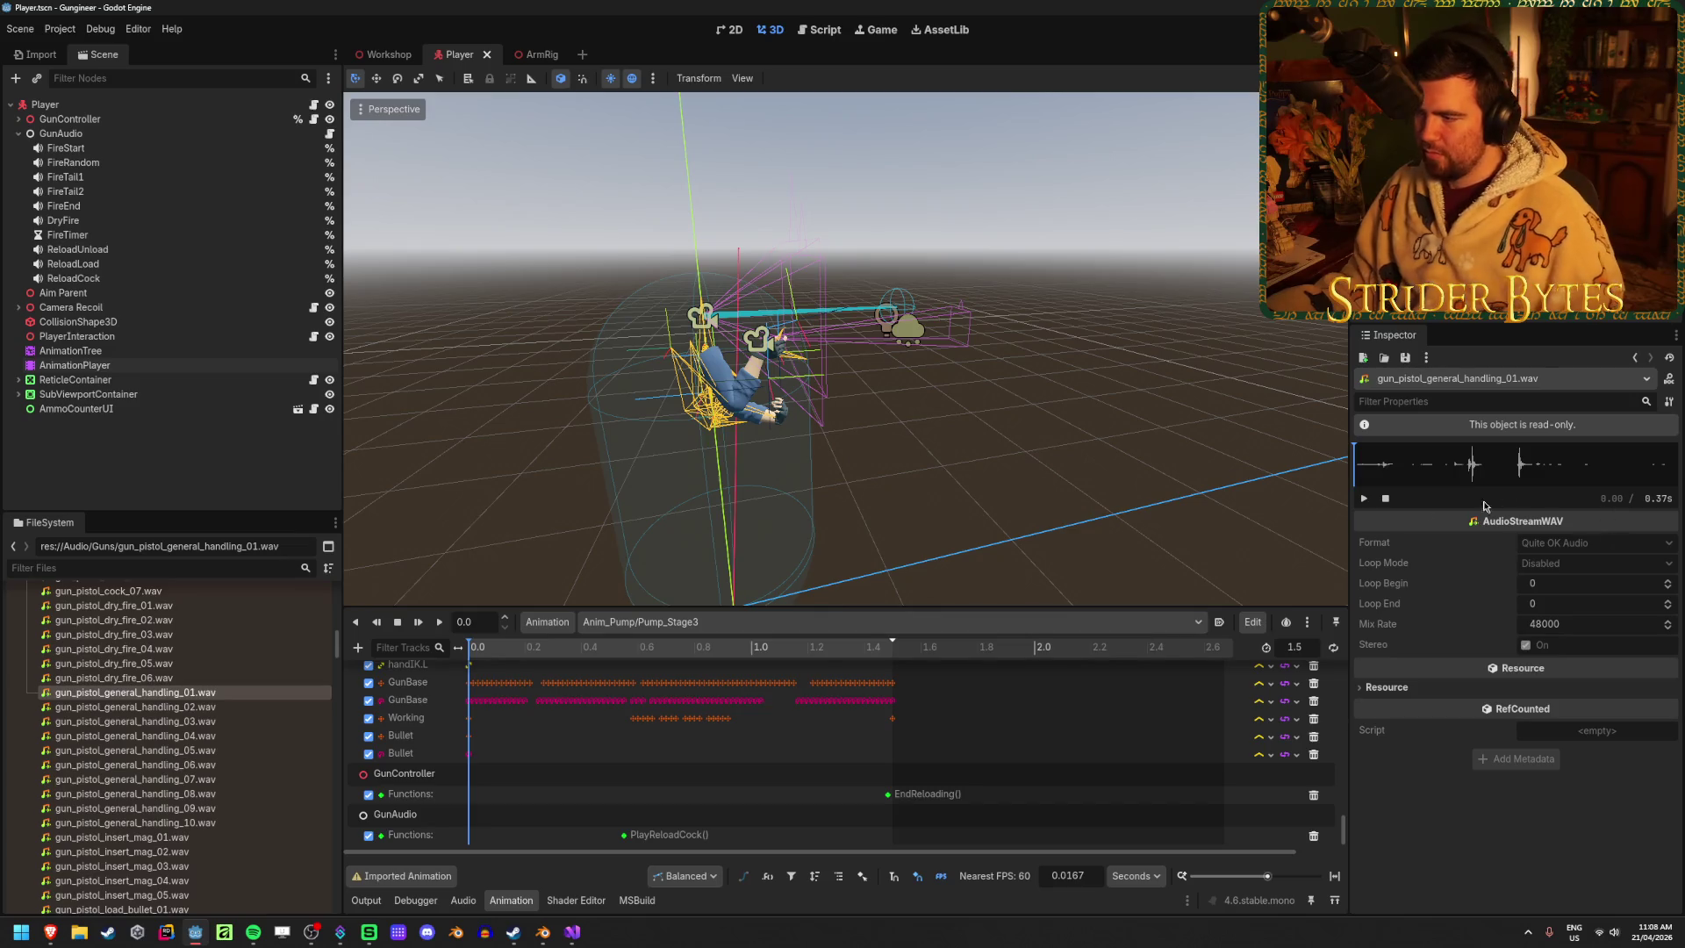
click(258, 709)
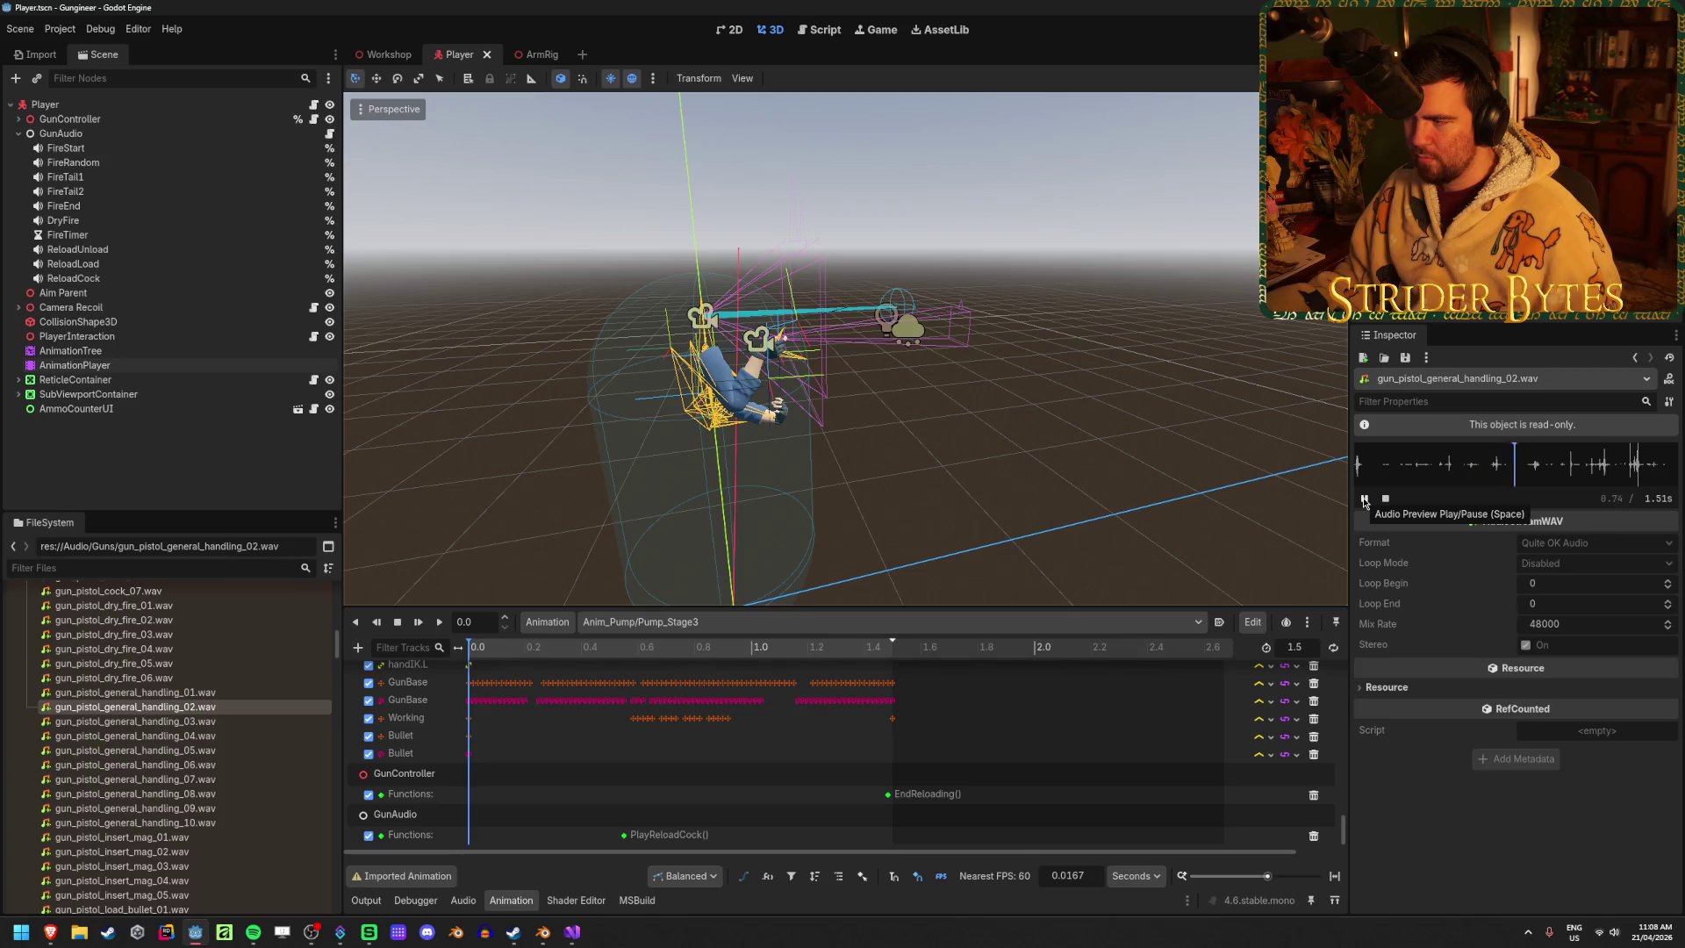
click(189, 721)
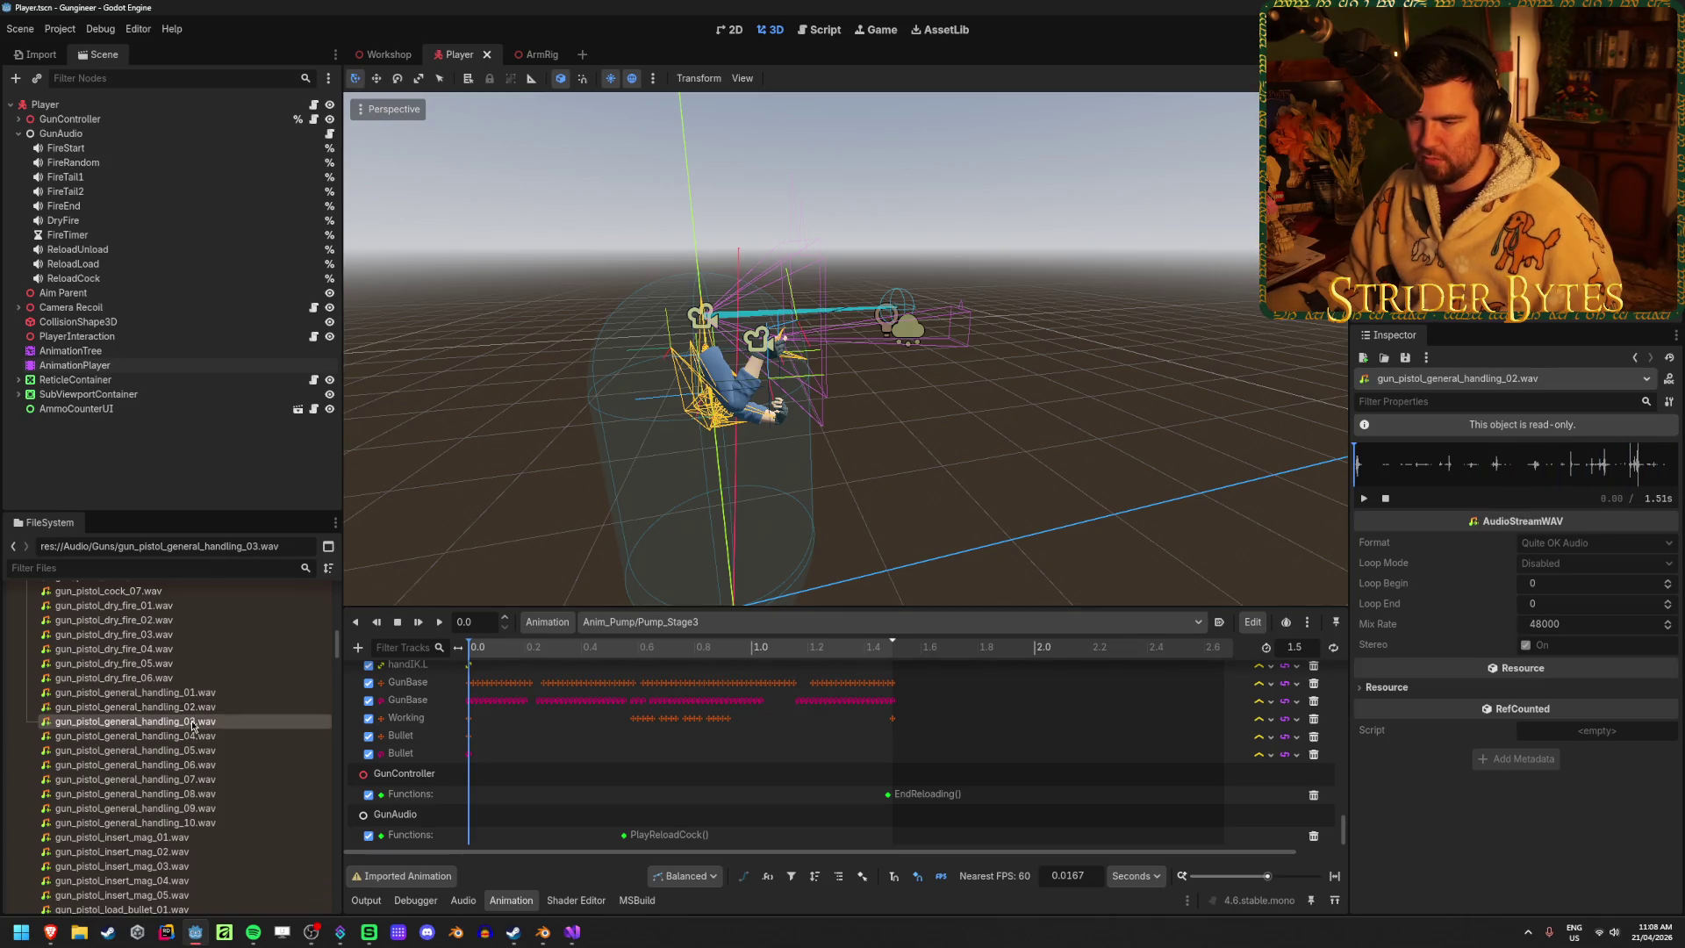
click(1364, 499)
key(Down)
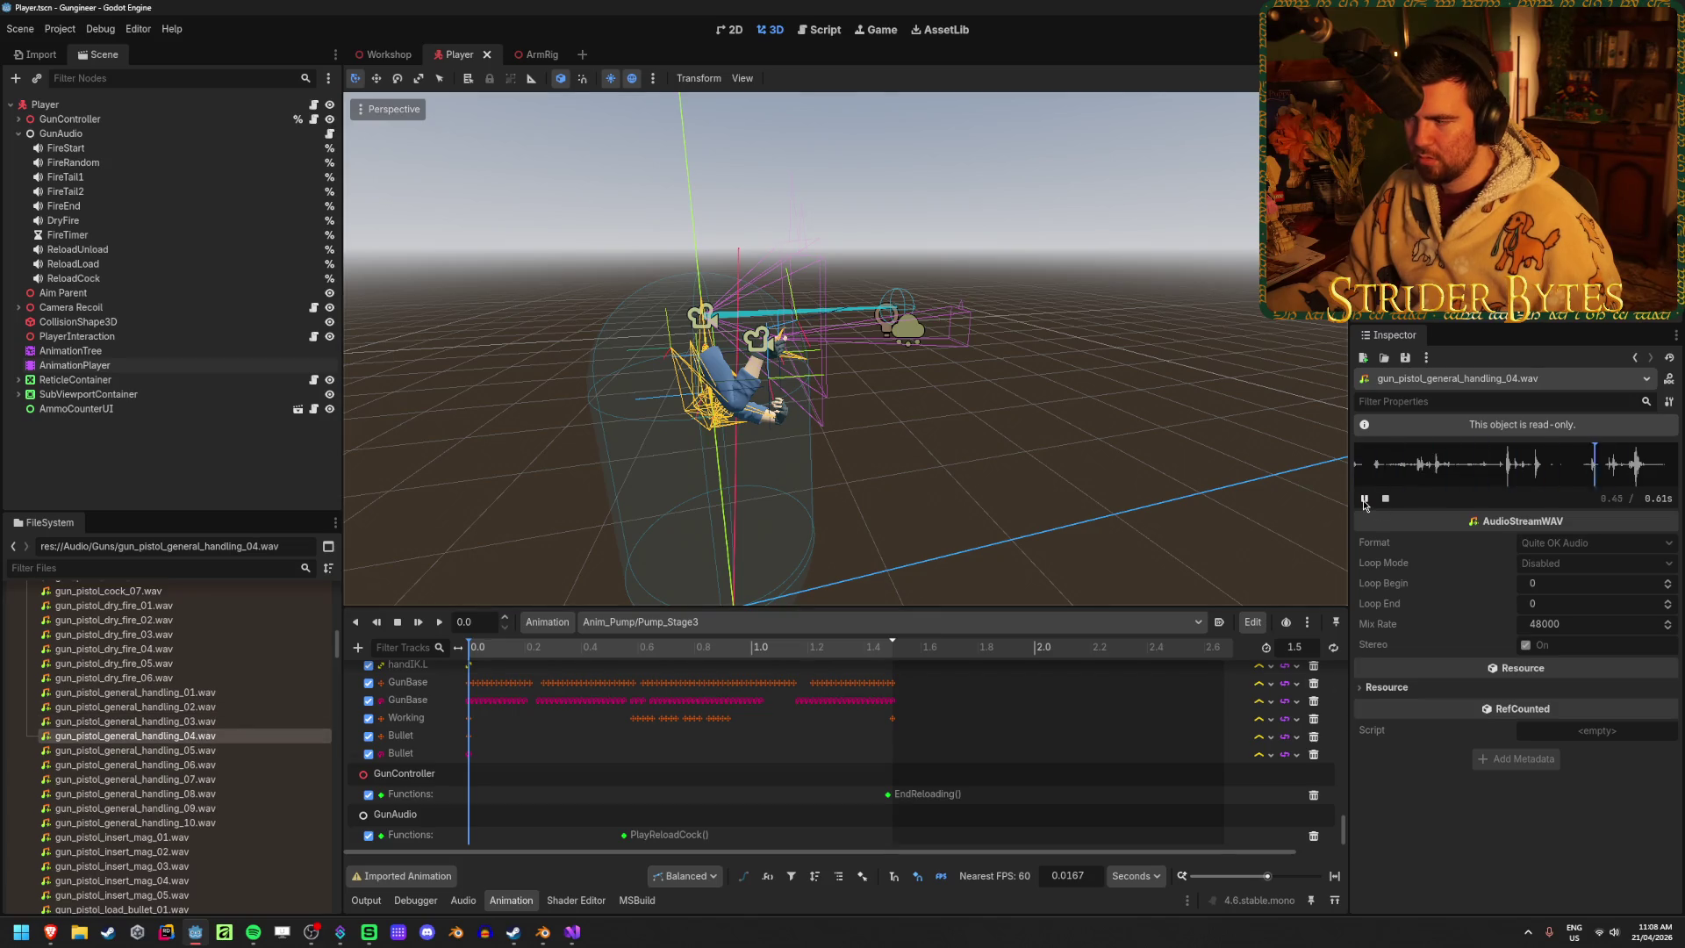
key(Down)
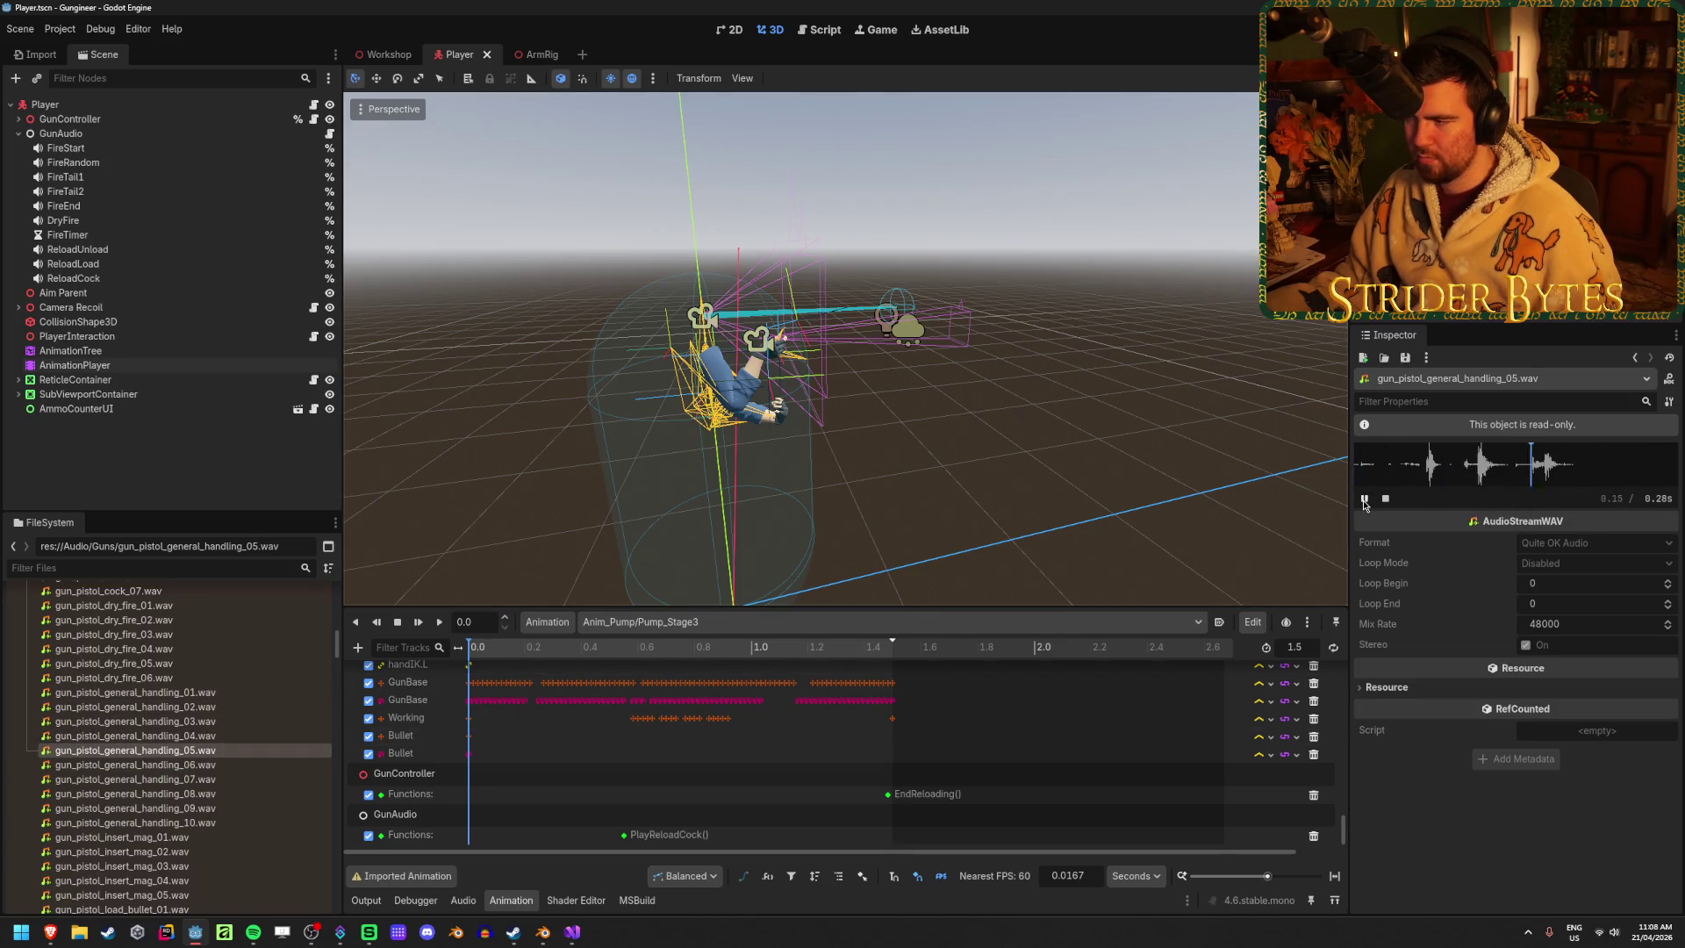
Audition gun_pistol_general_handling_06 through _10.wav, playing _06 in the Inspector
click(263, 764)
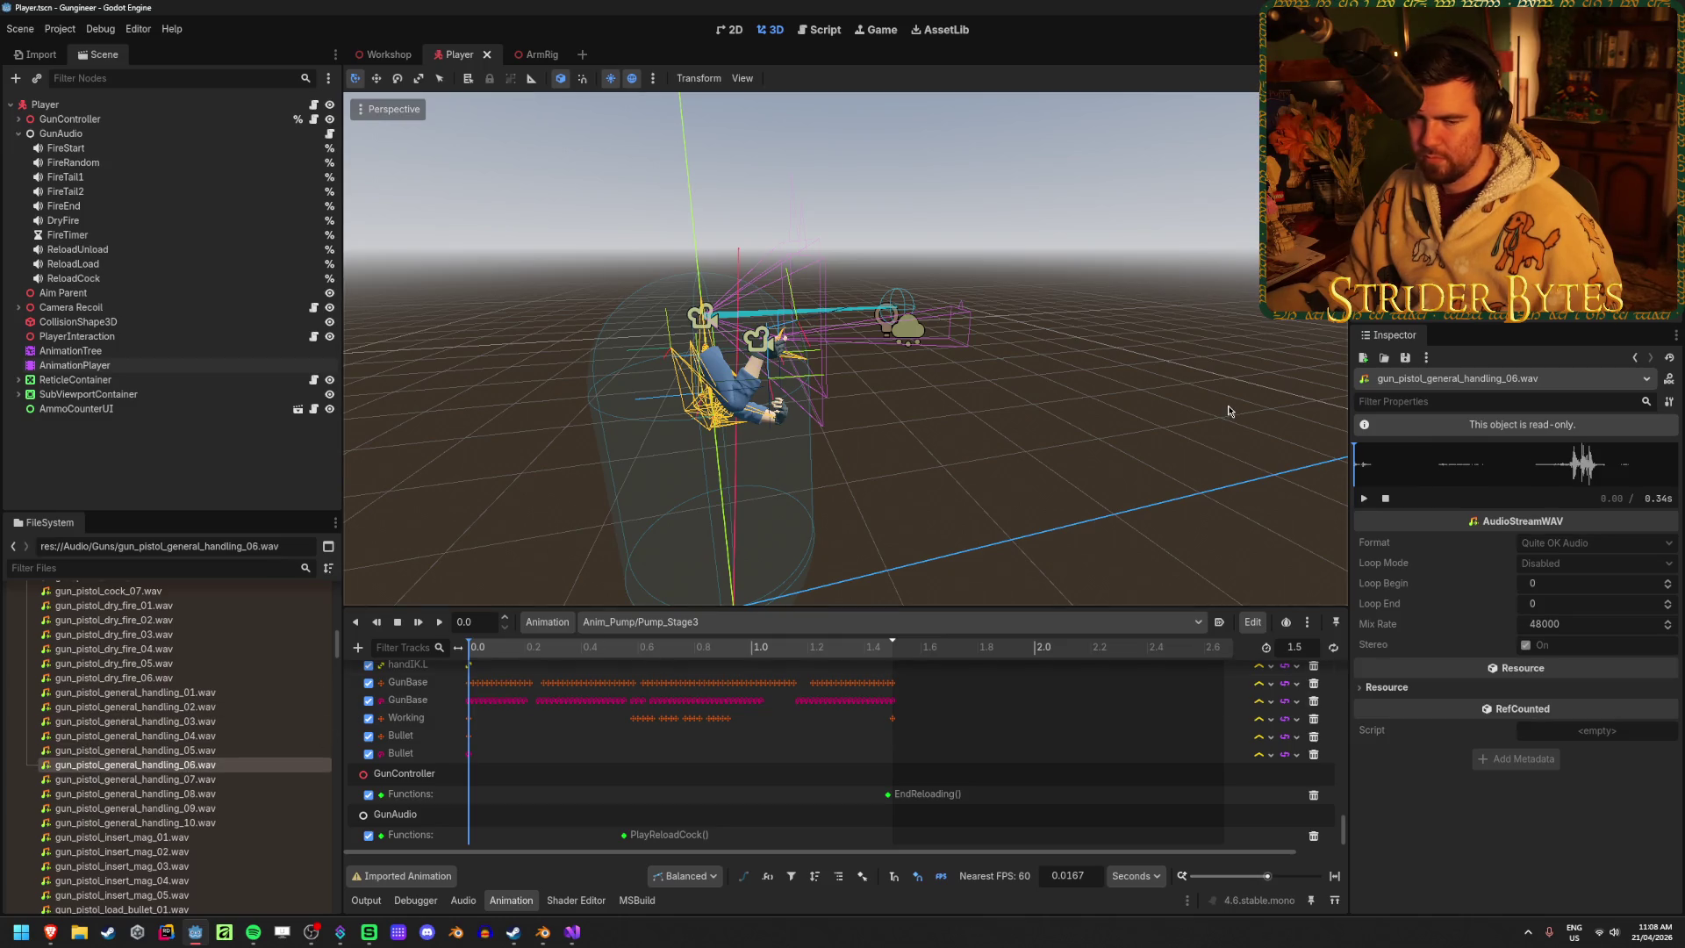
click(1365, 499)
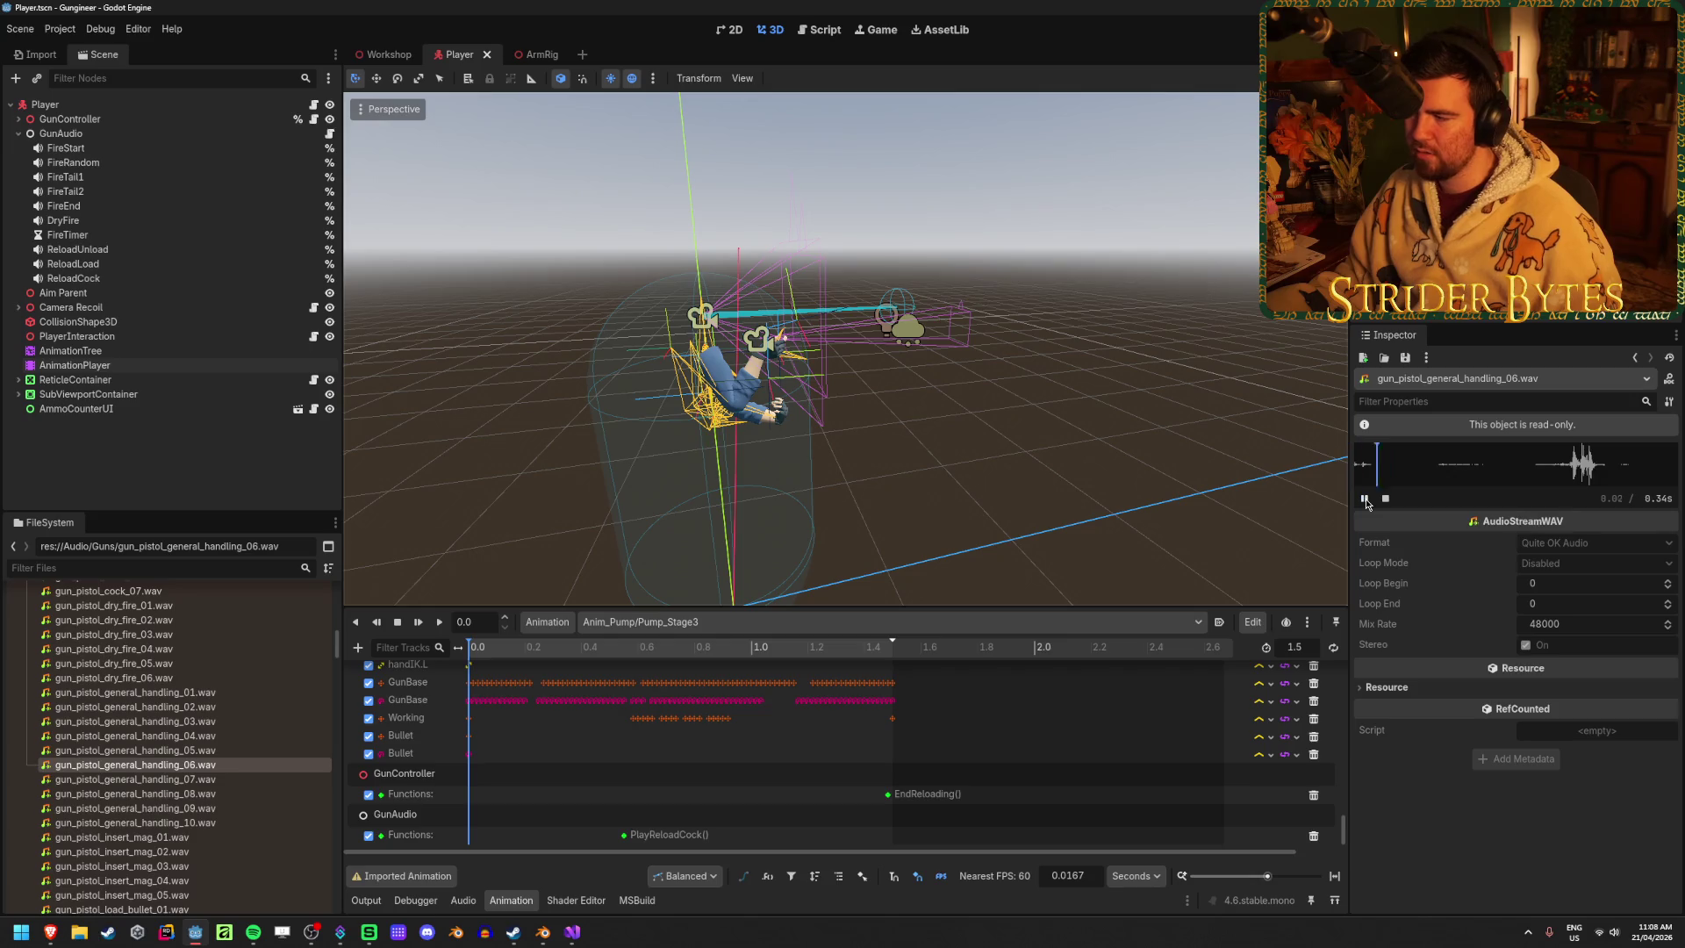
click(237, 780)
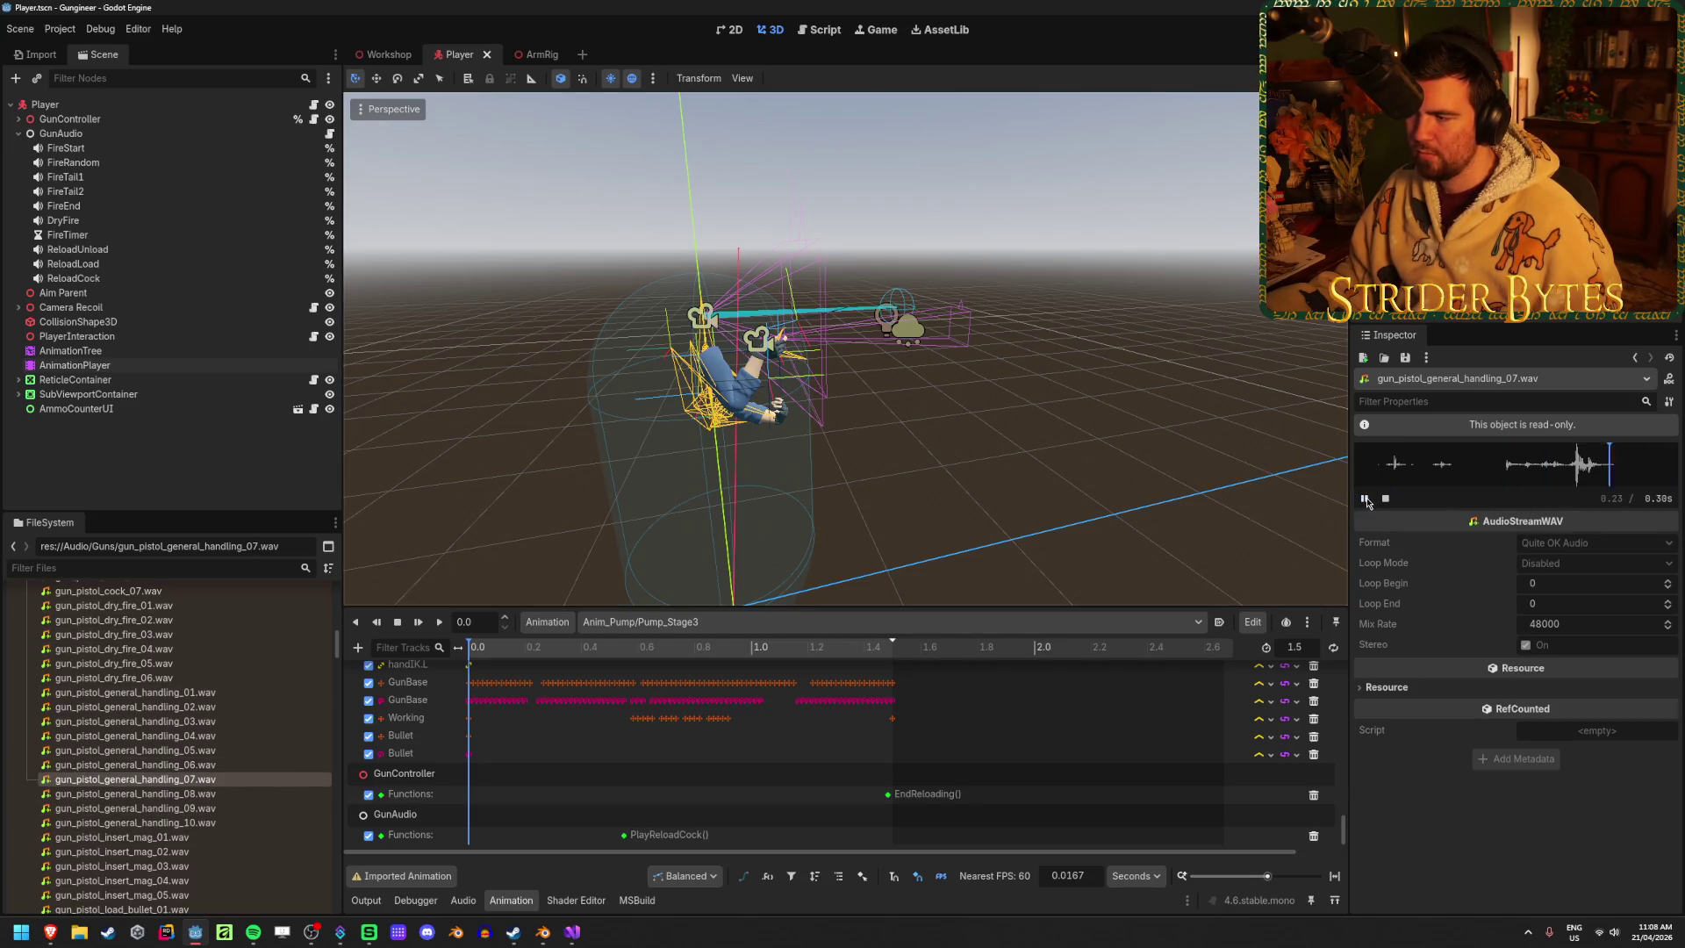
key(Down)
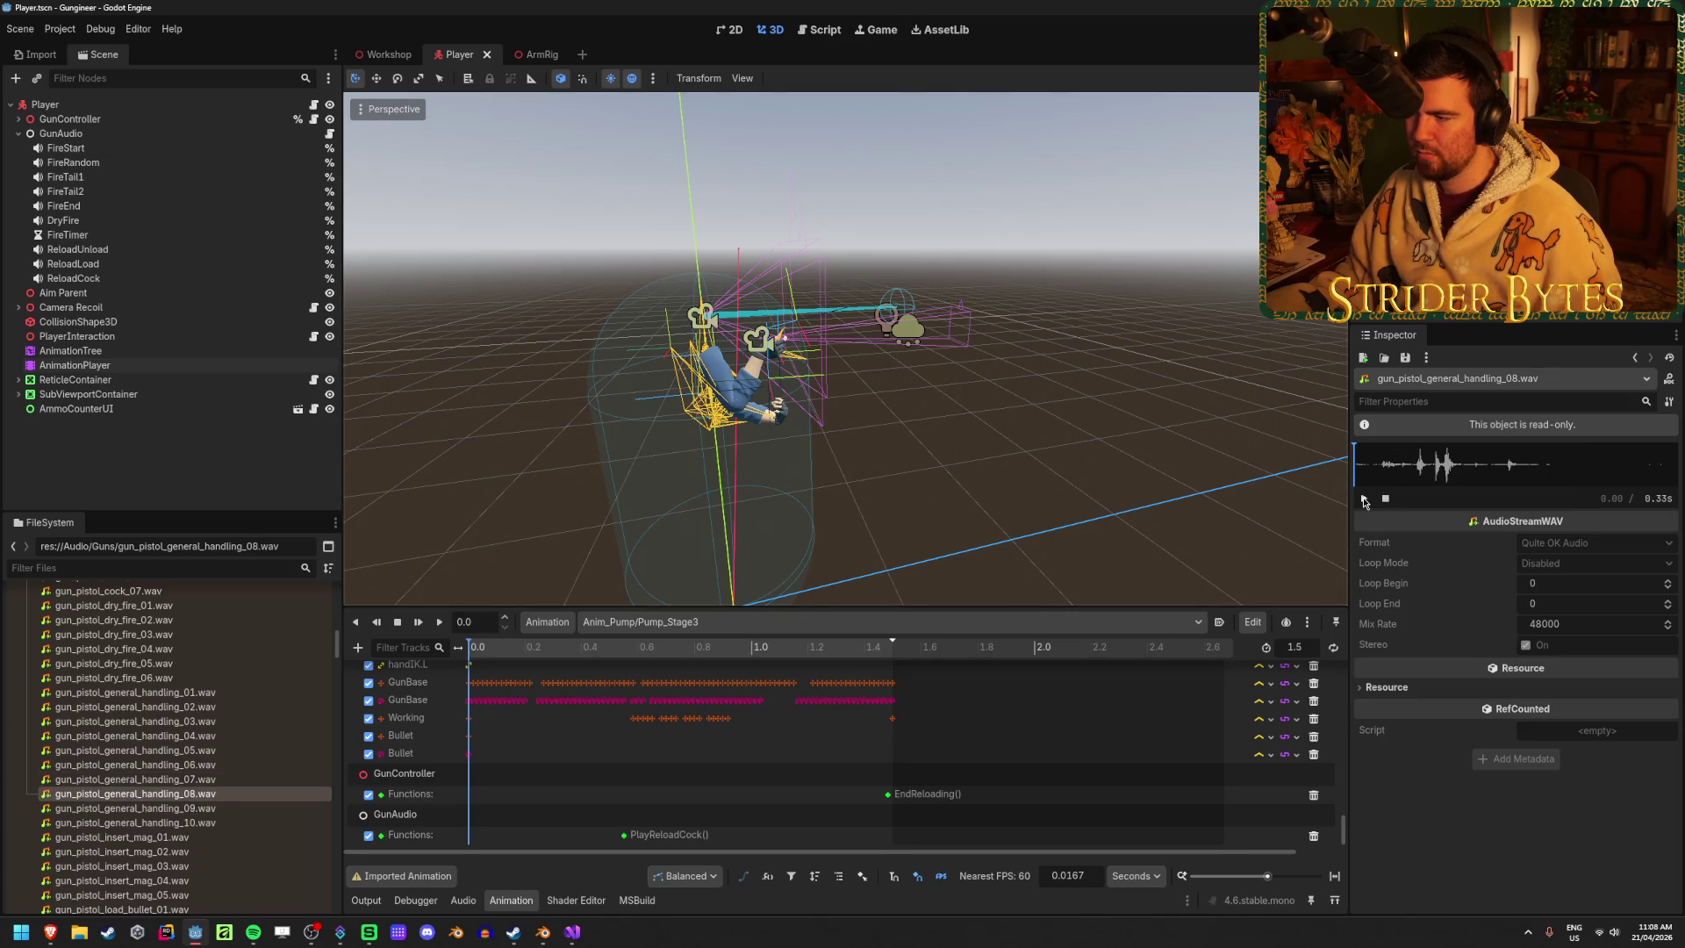
key(Down)
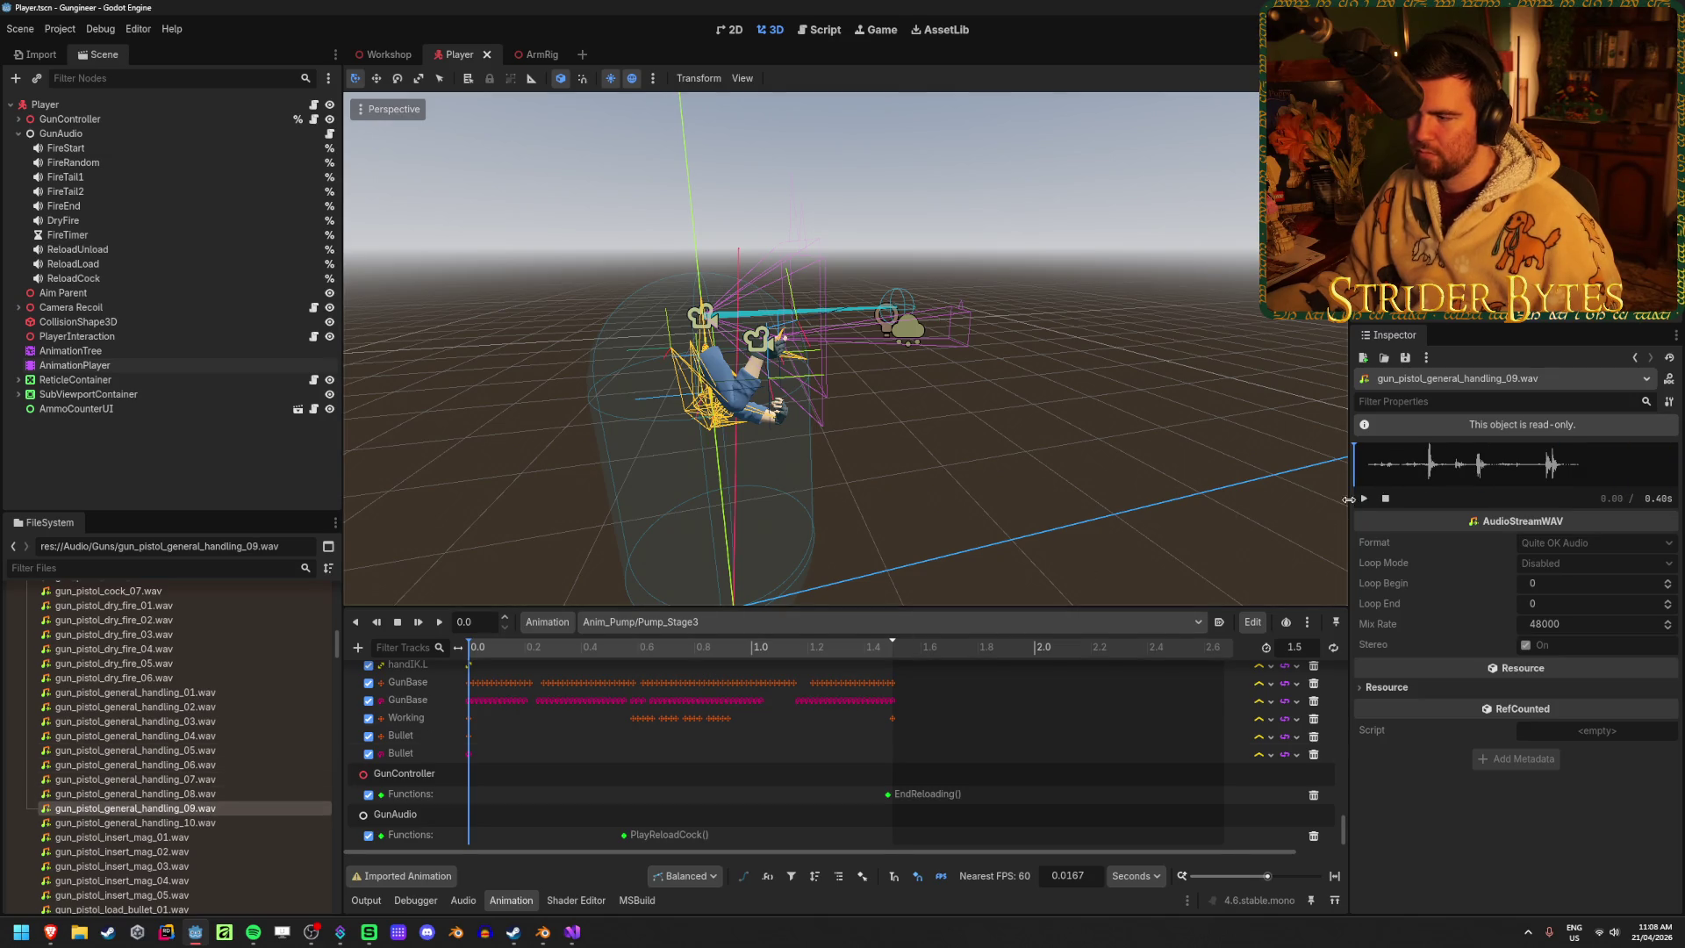
click(201, 822)
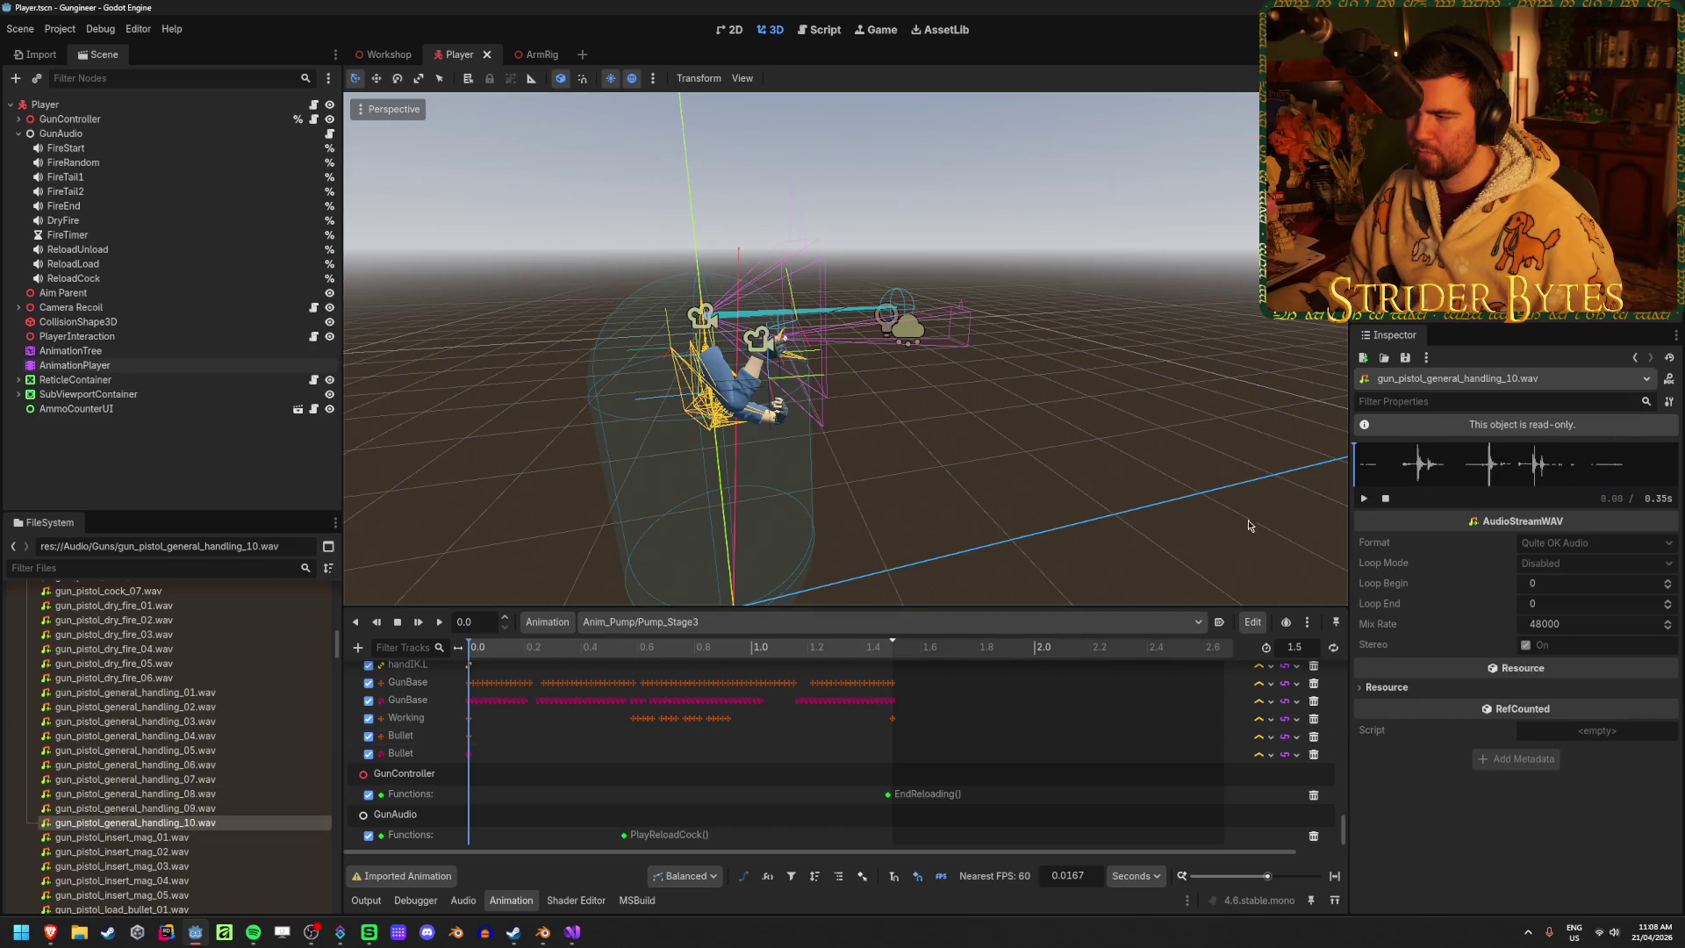
scroll(268, 733, down, 3)
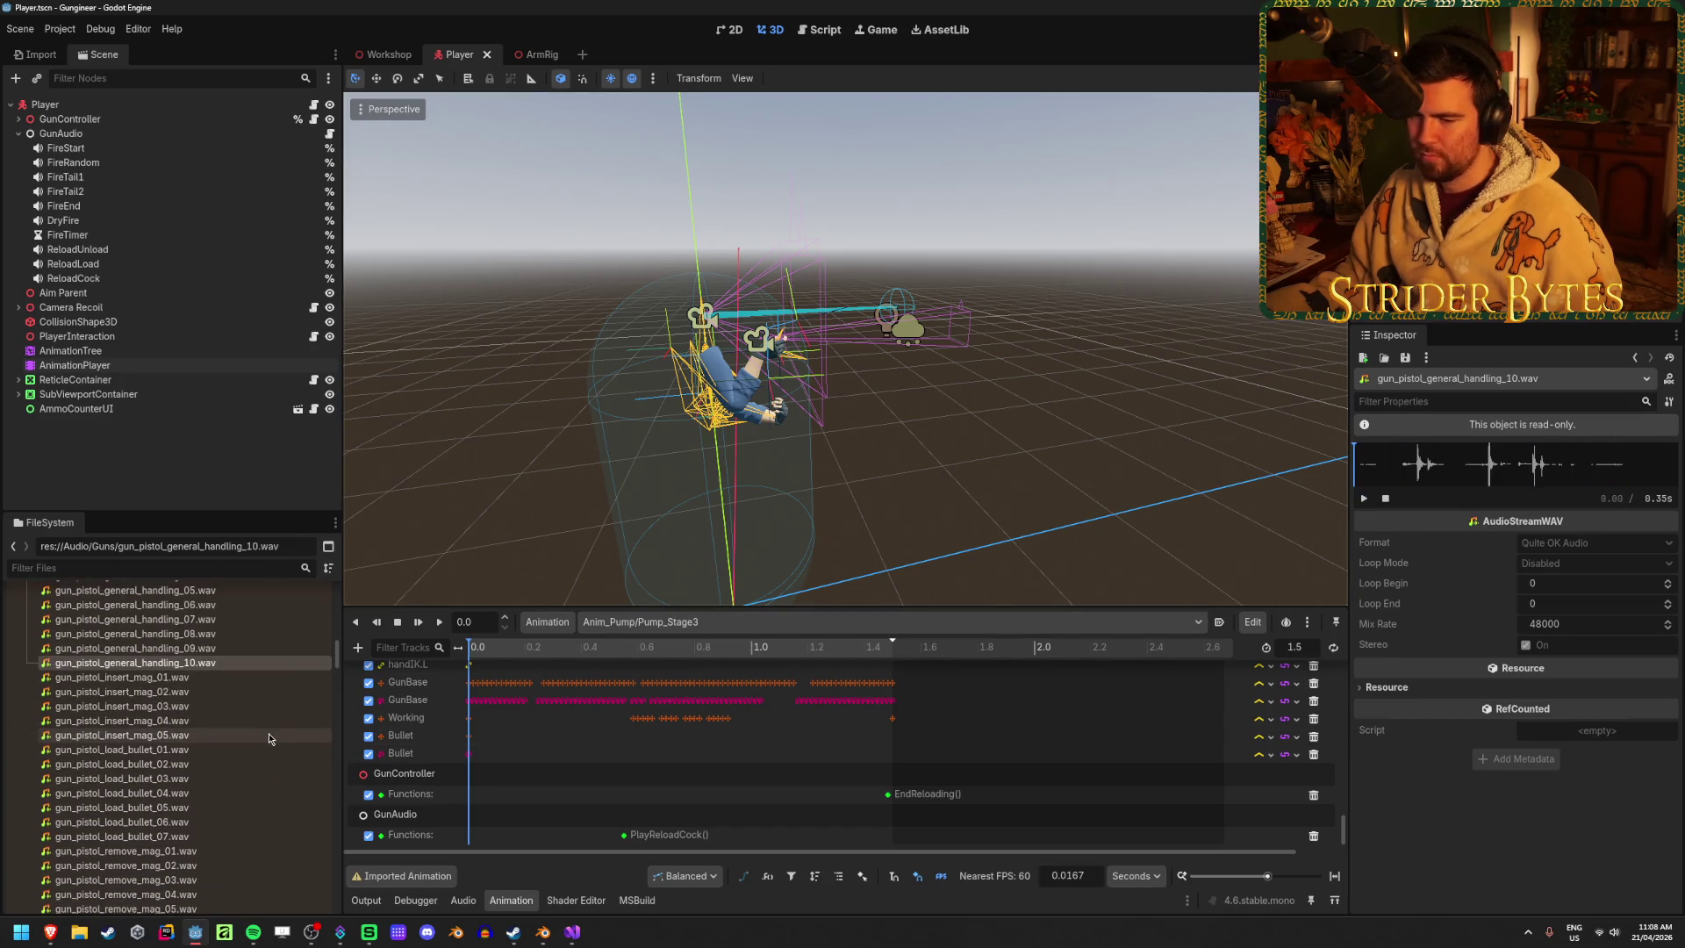
Step through gun_pistol_load_bullet_01 to _03.wav, playing _02, then scroll toward the rifle files
scroll(213, 678, down, 3)
scroll(214, 678, up, 1)
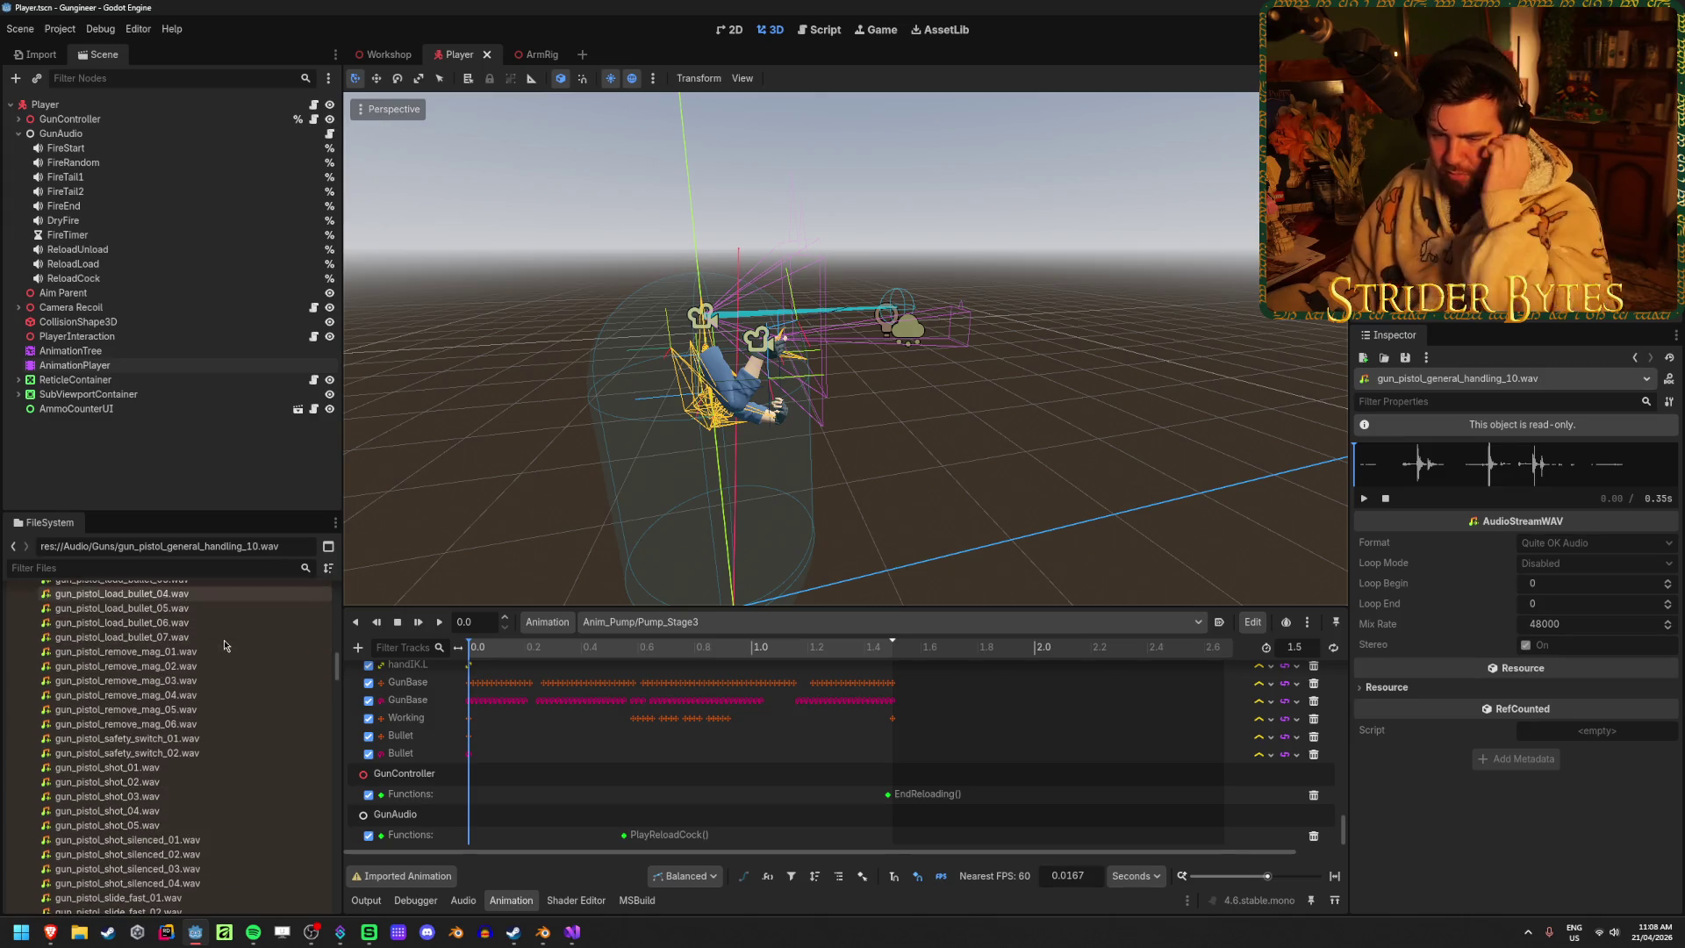
scroll(156, 689, up, 1)
click(123, 670)
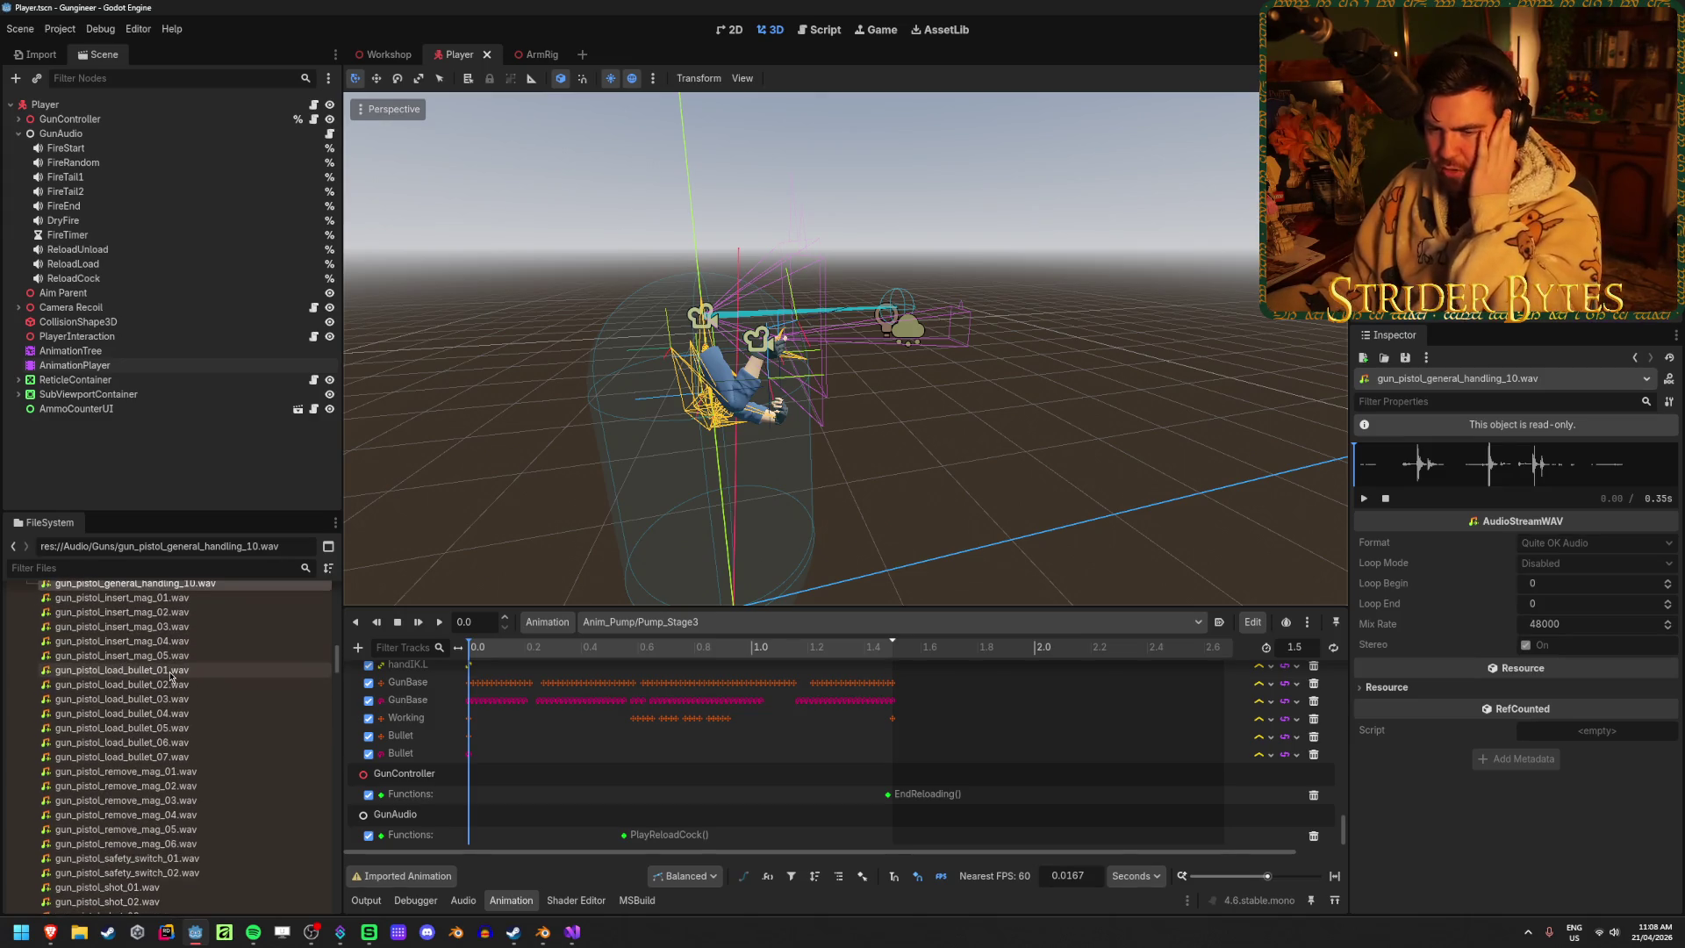
key(Down)
click(1362, 498)
key(Down)
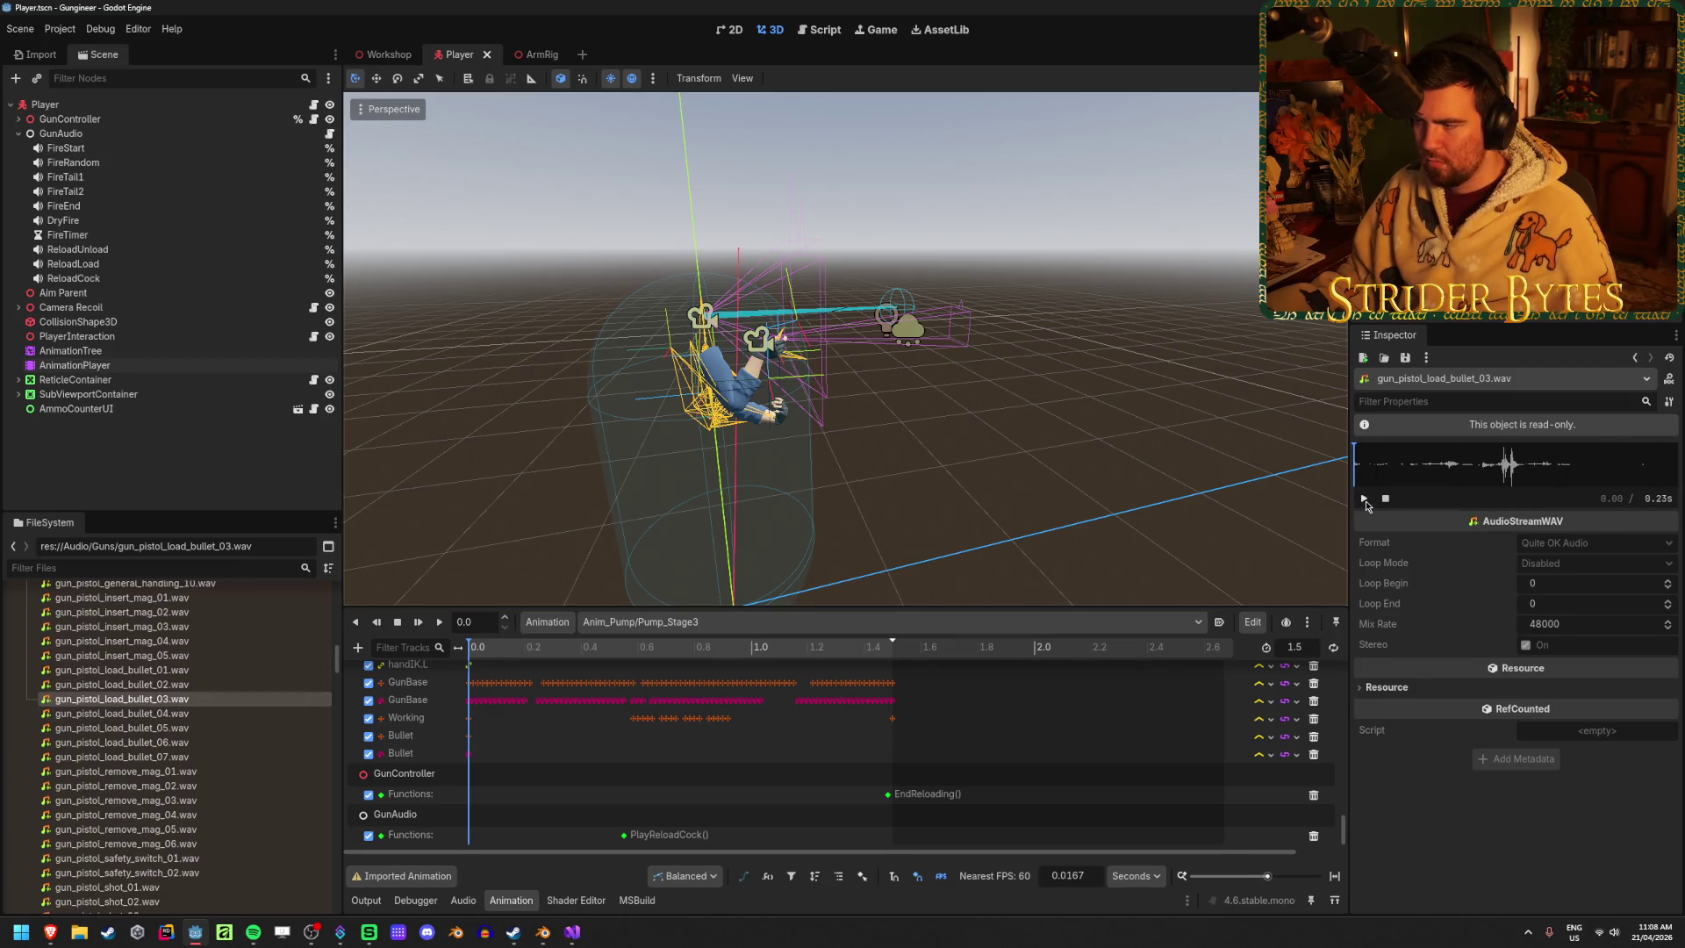
scroll(272, 737, down, 15)
scroll(272, 737, up, 5)
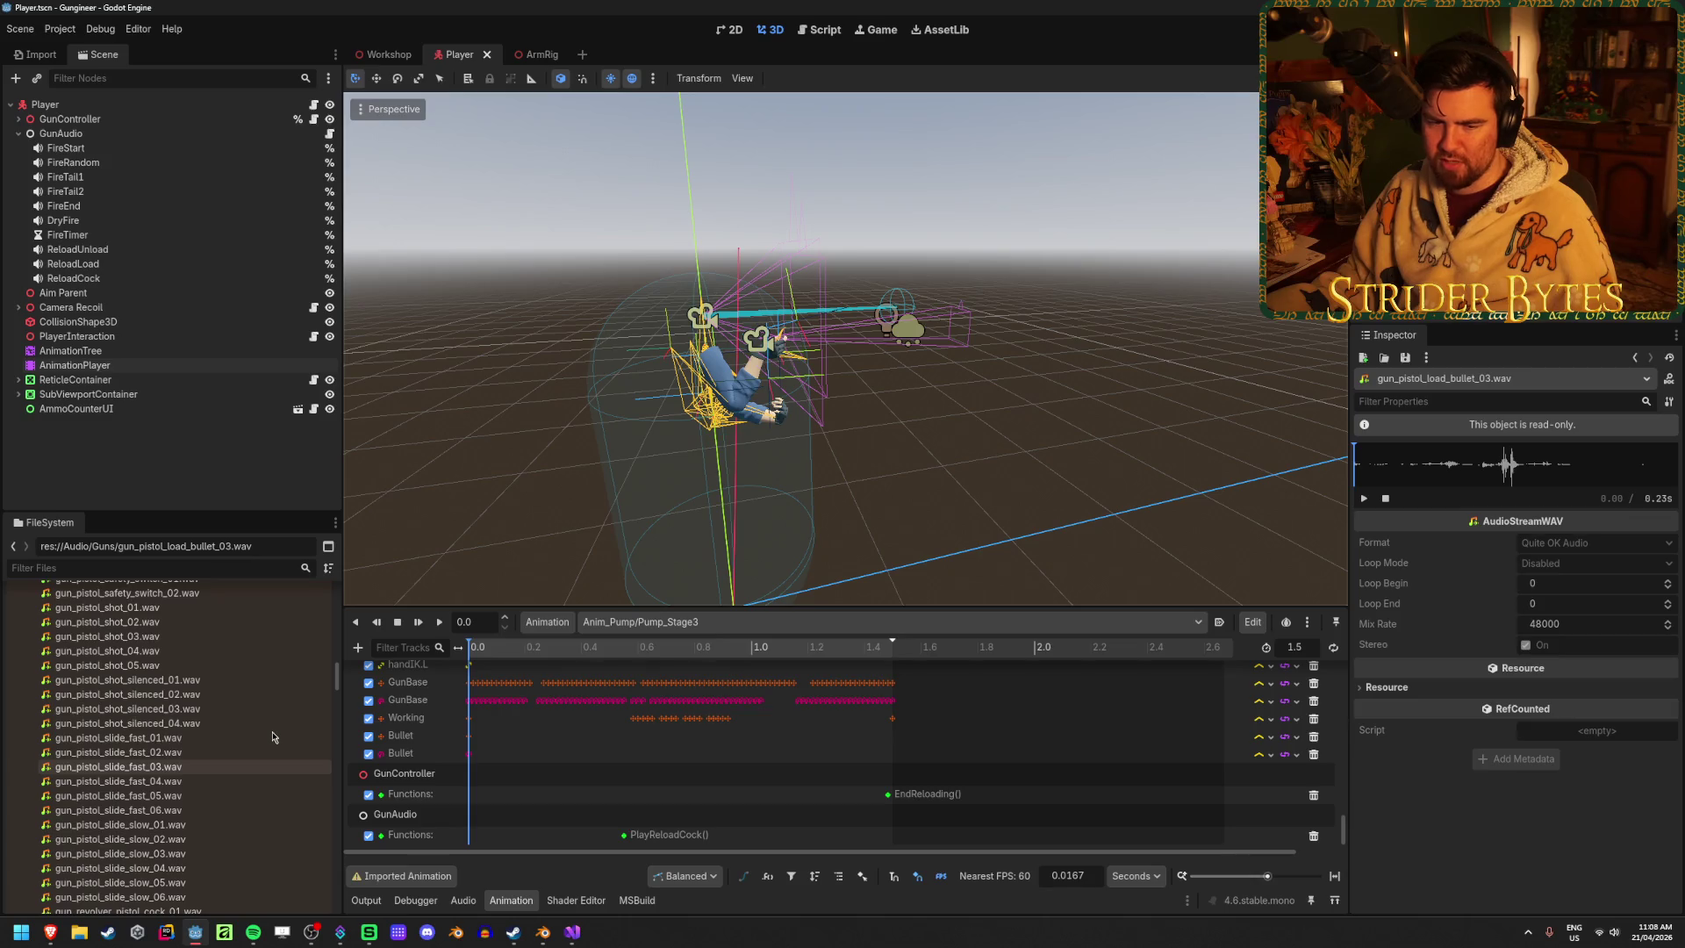
scroll(272, 737, down, 3)
scroll(272, 737, up, 3)
scroll(272, 737, down, 10)
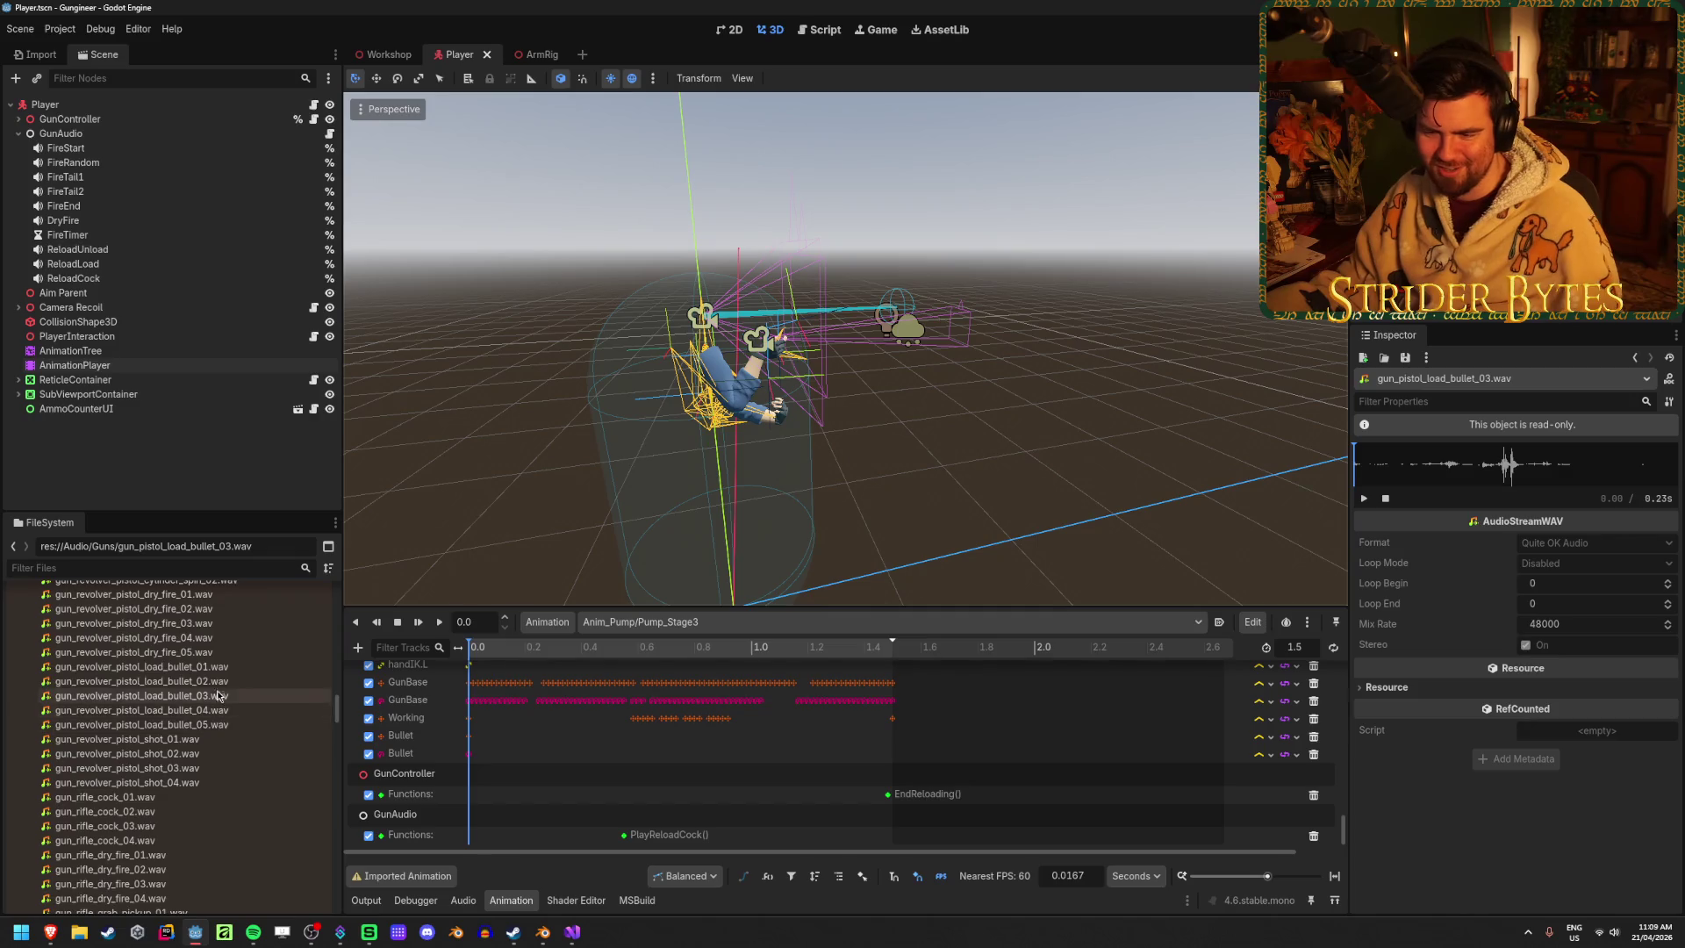
Inspect the five gun_rifle_sniper_load_bullet sounds, 01 through 05
scroll(226, 685, down, 10)
scroll(225, 686, down, 4)
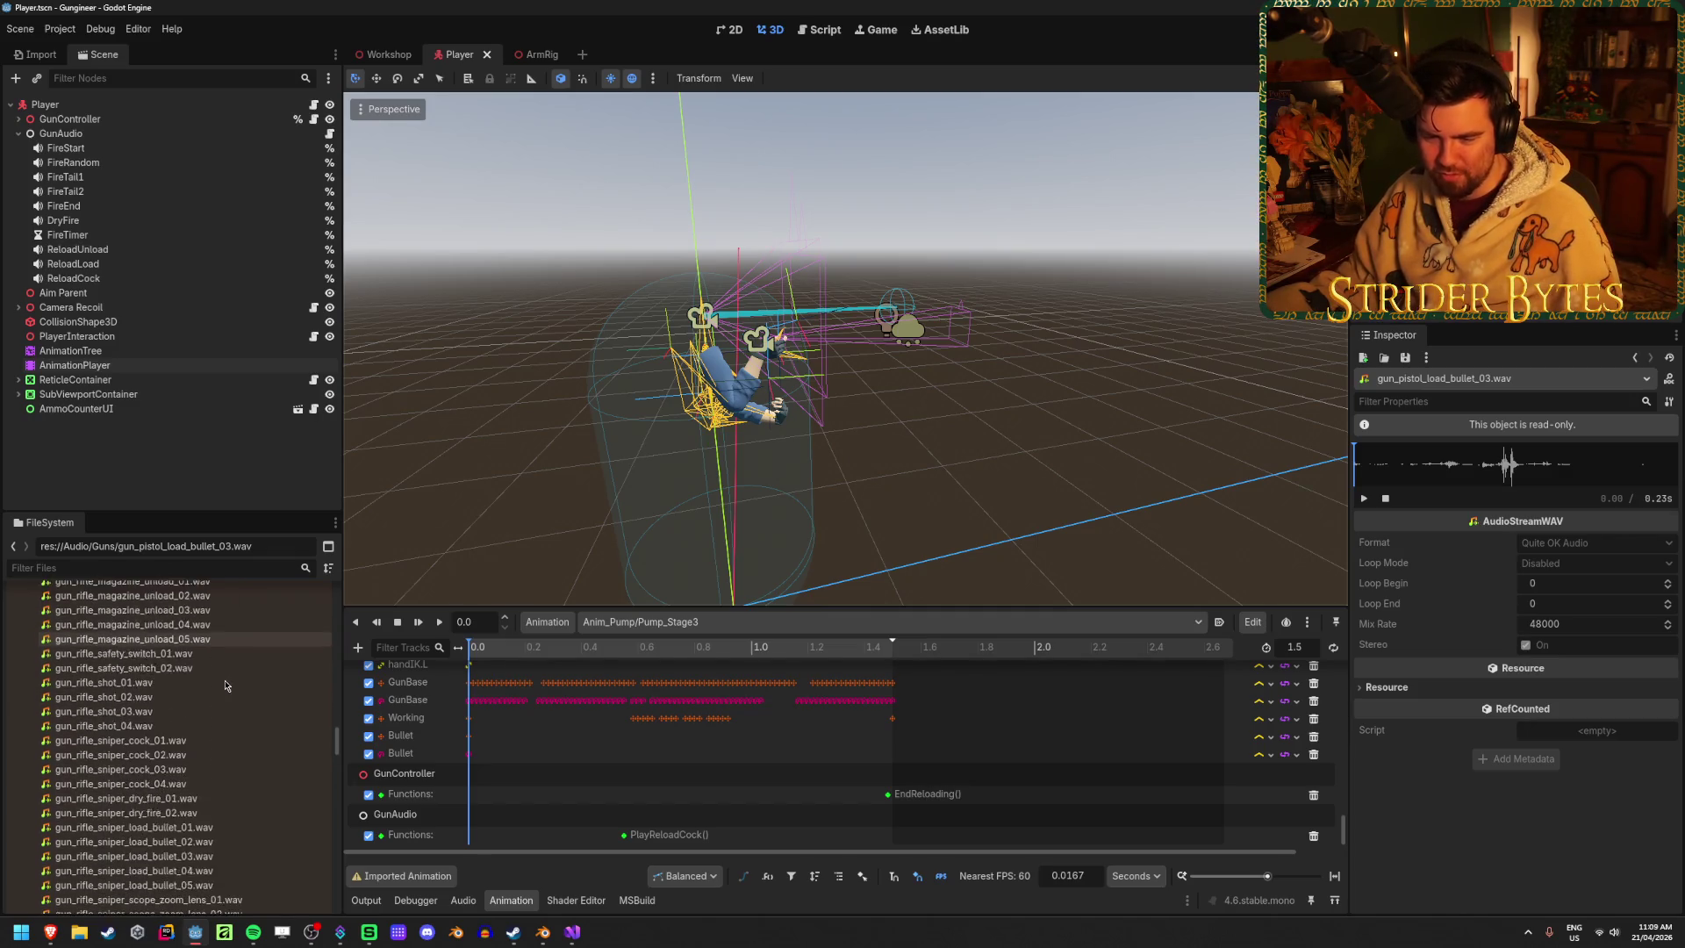
click(210, 788)
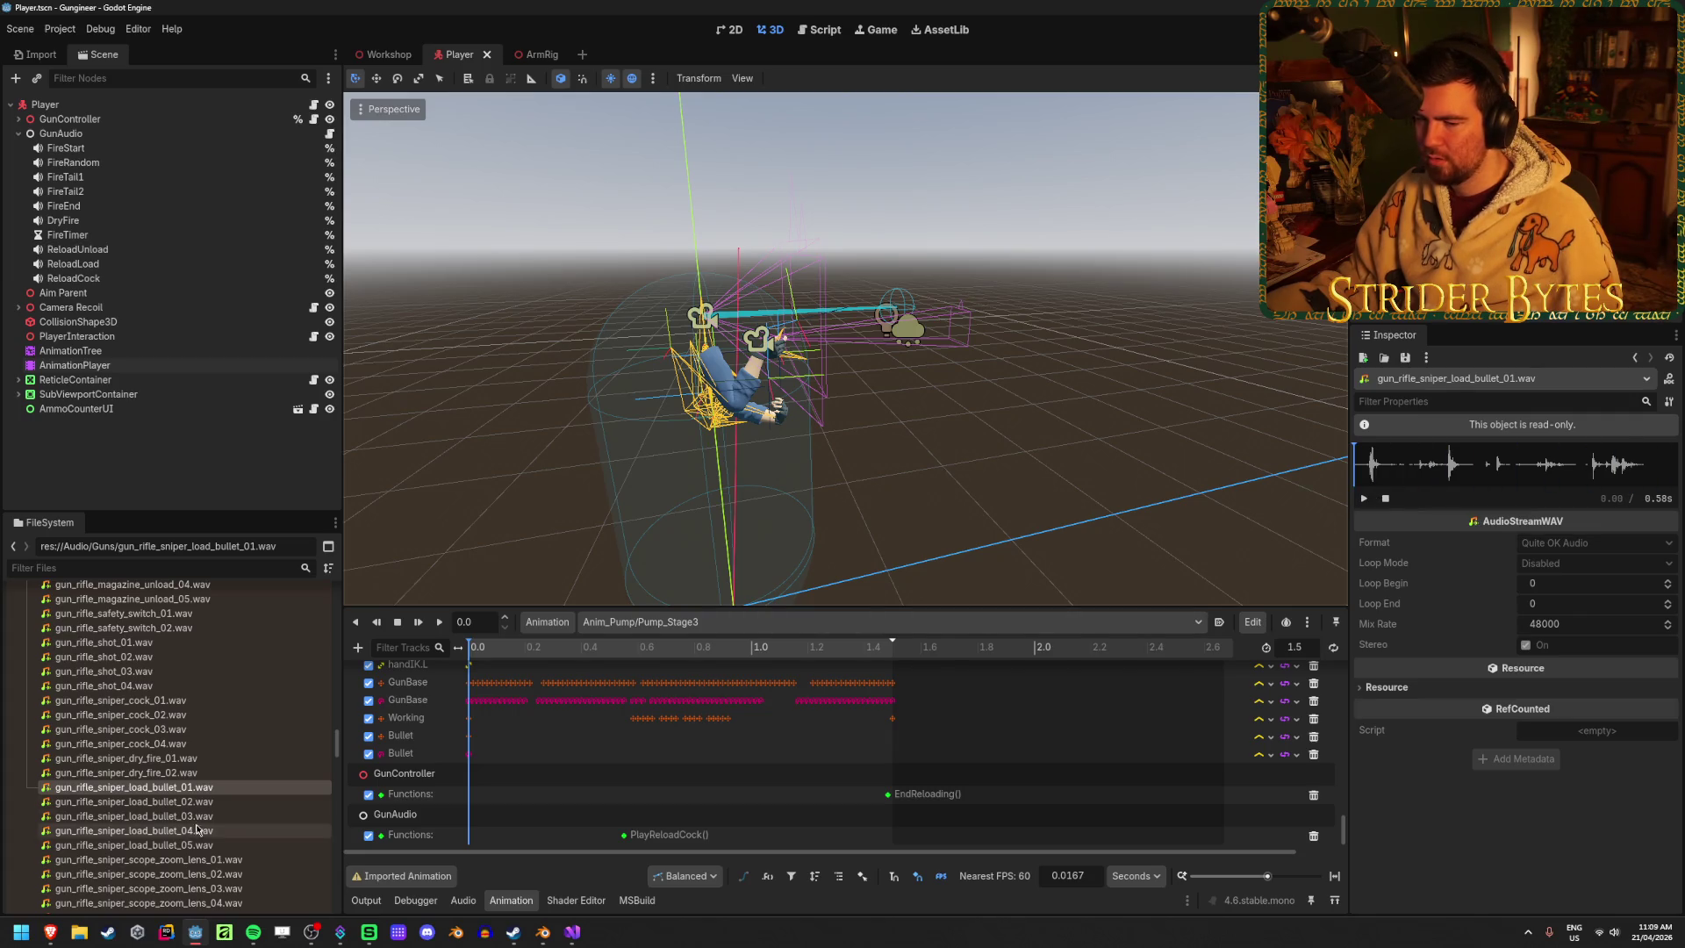
click(219, 802)
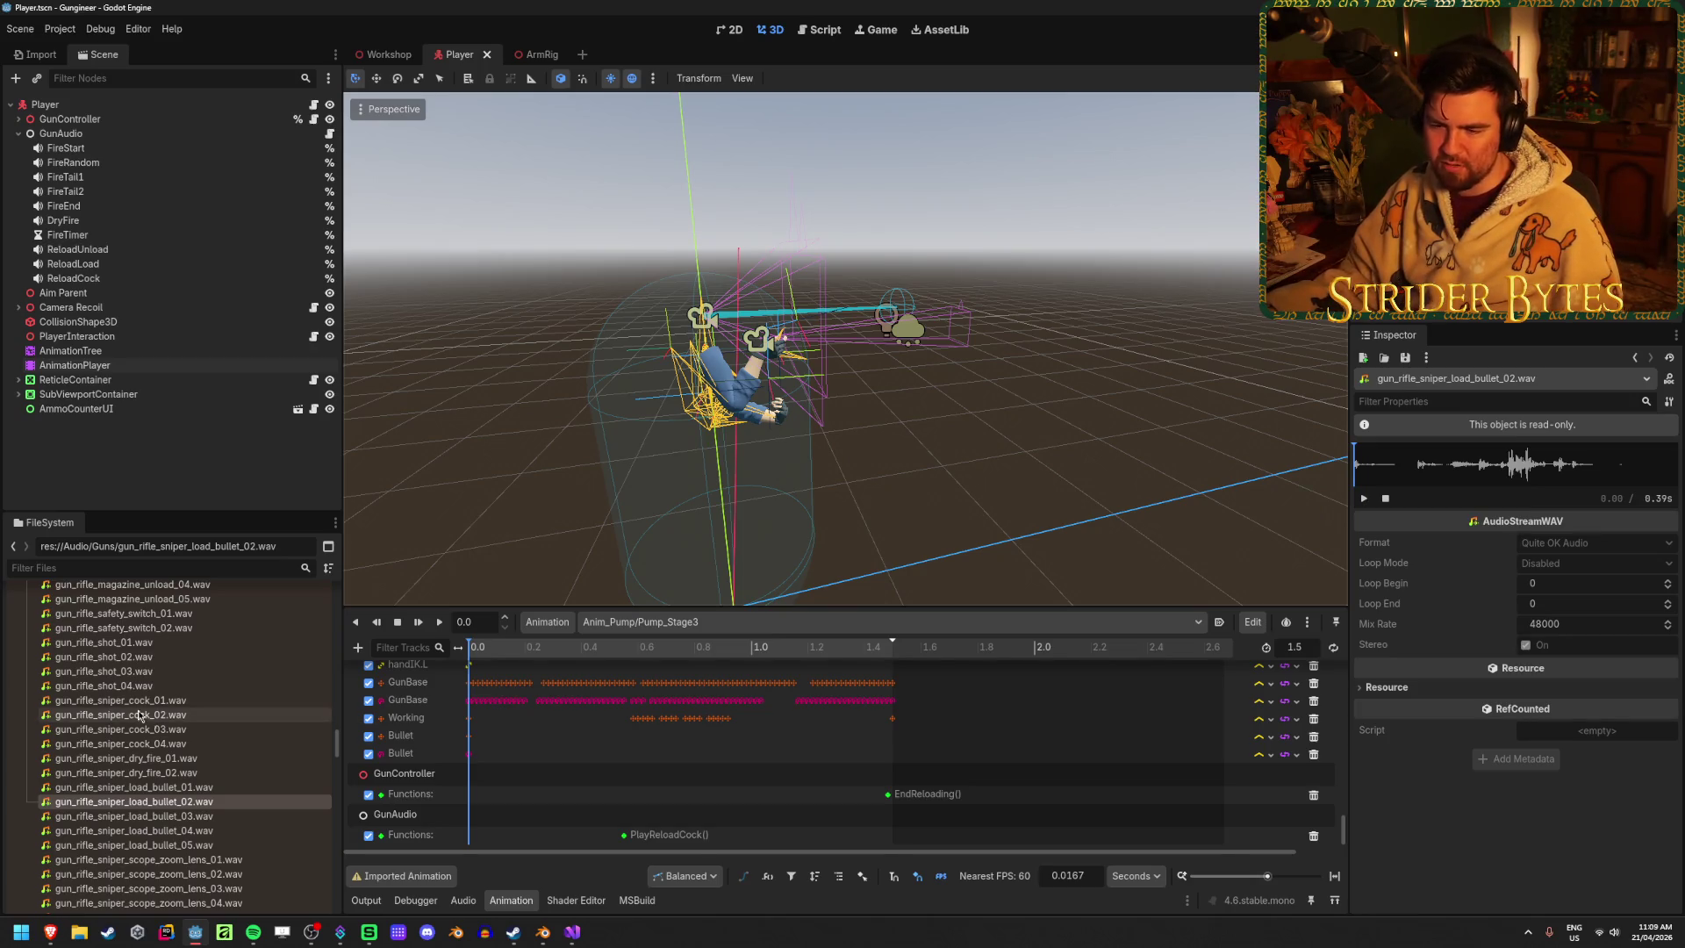
key(Down)
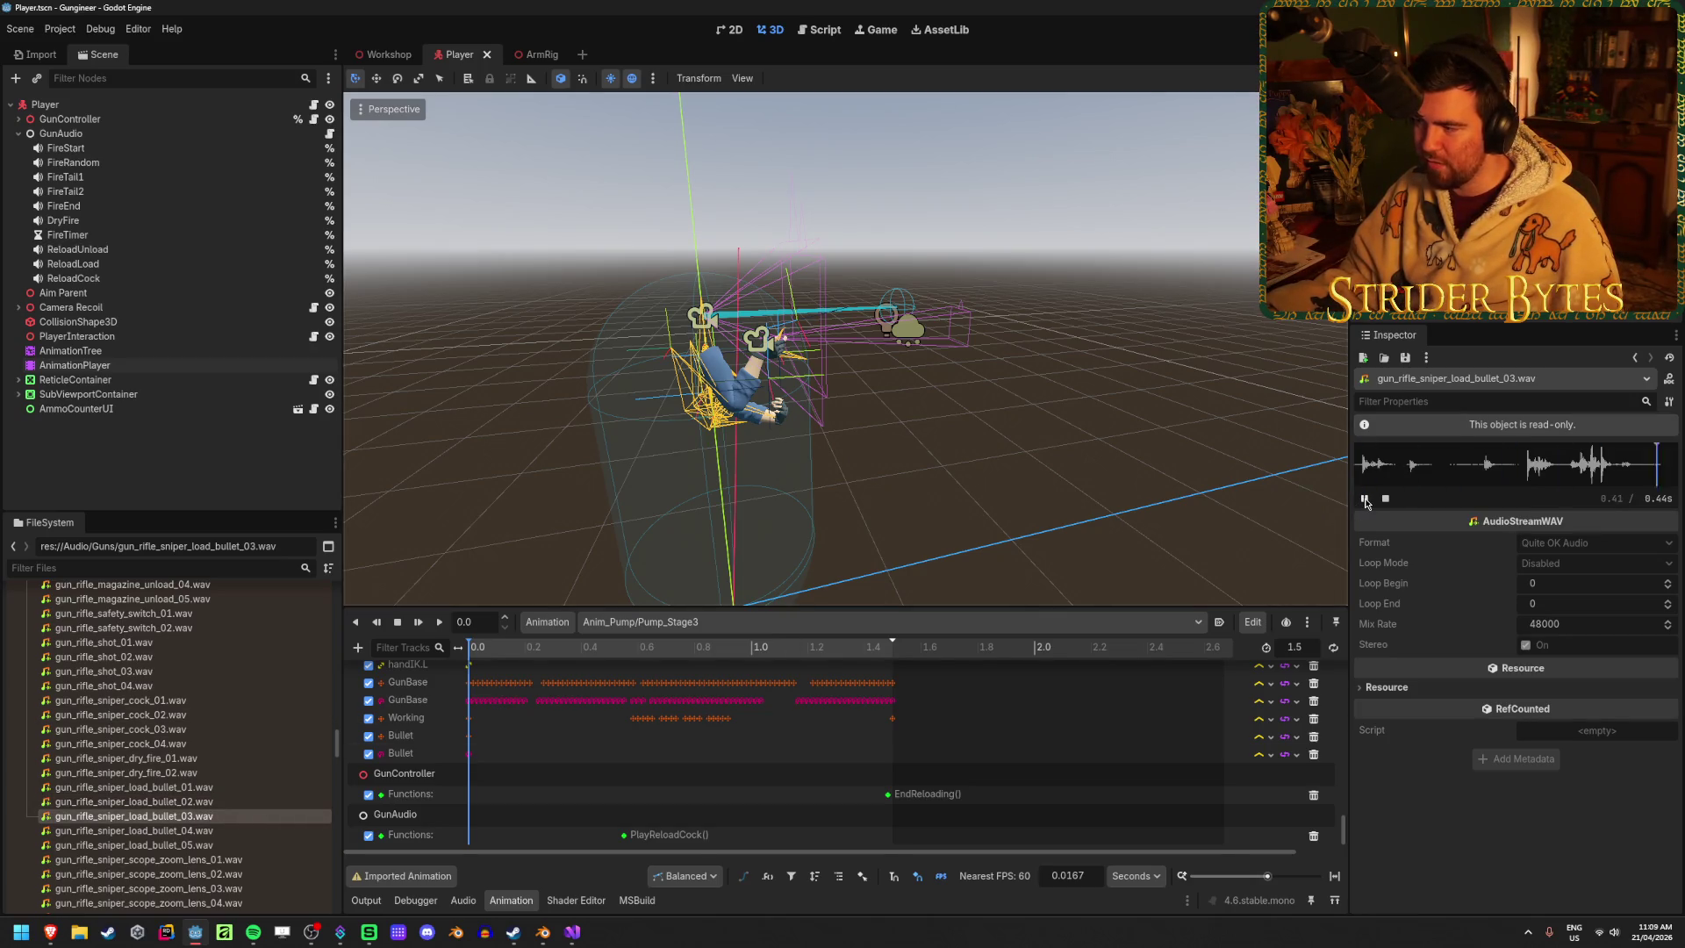
click(210, 830)
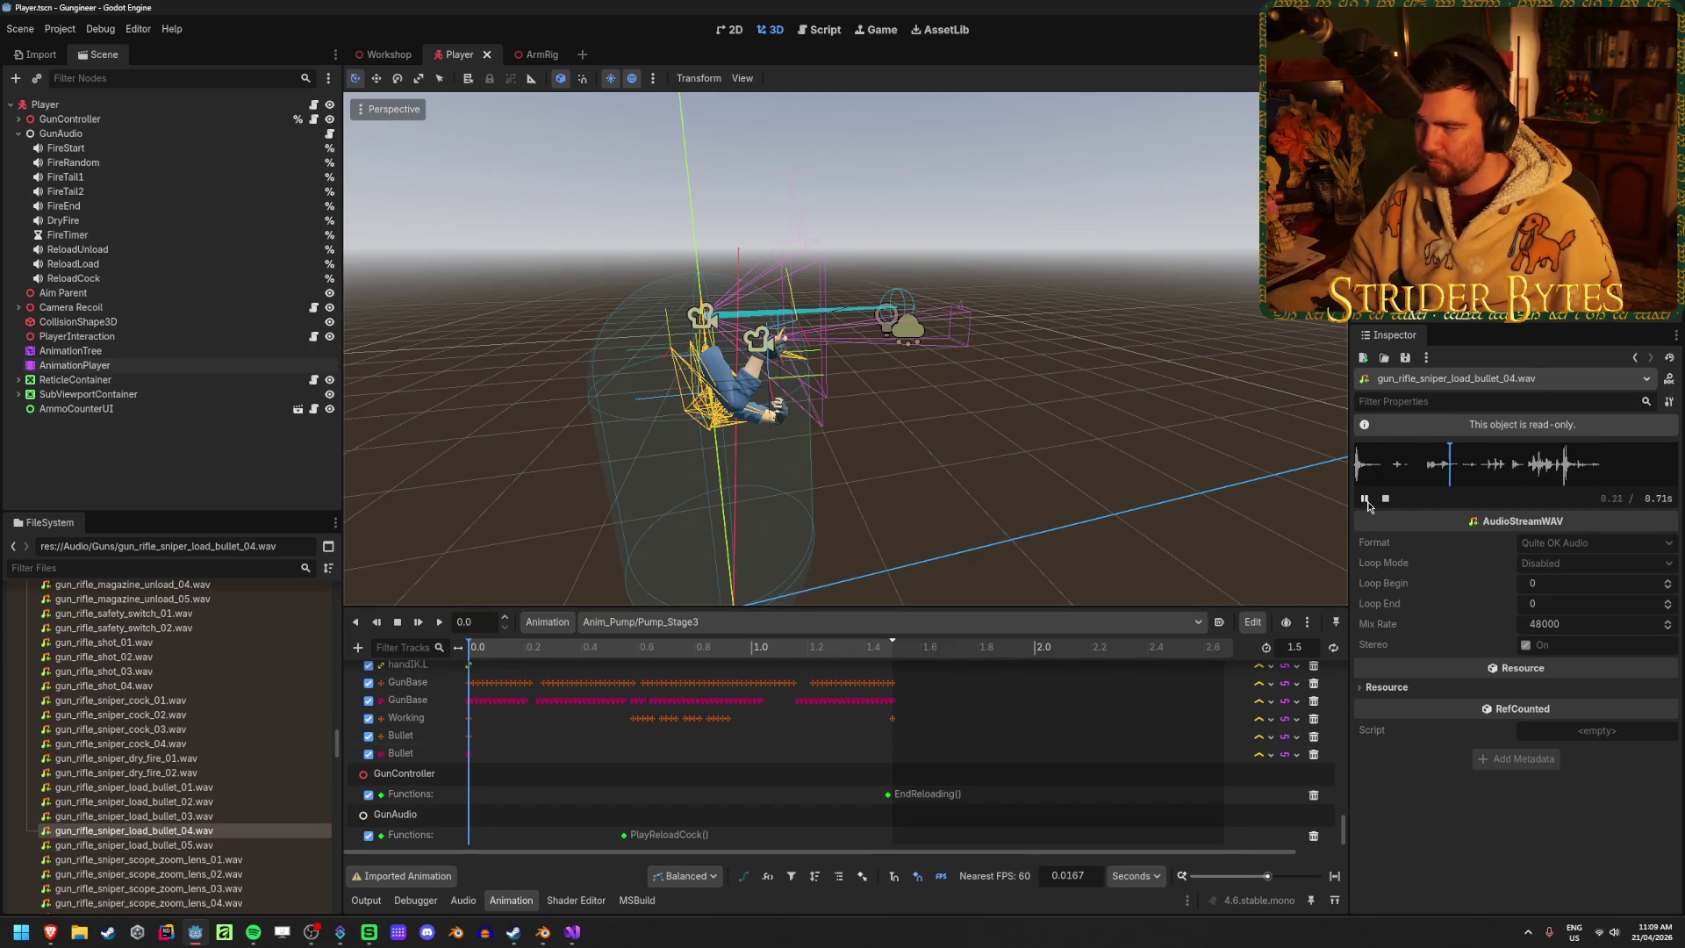
click(243, 839)
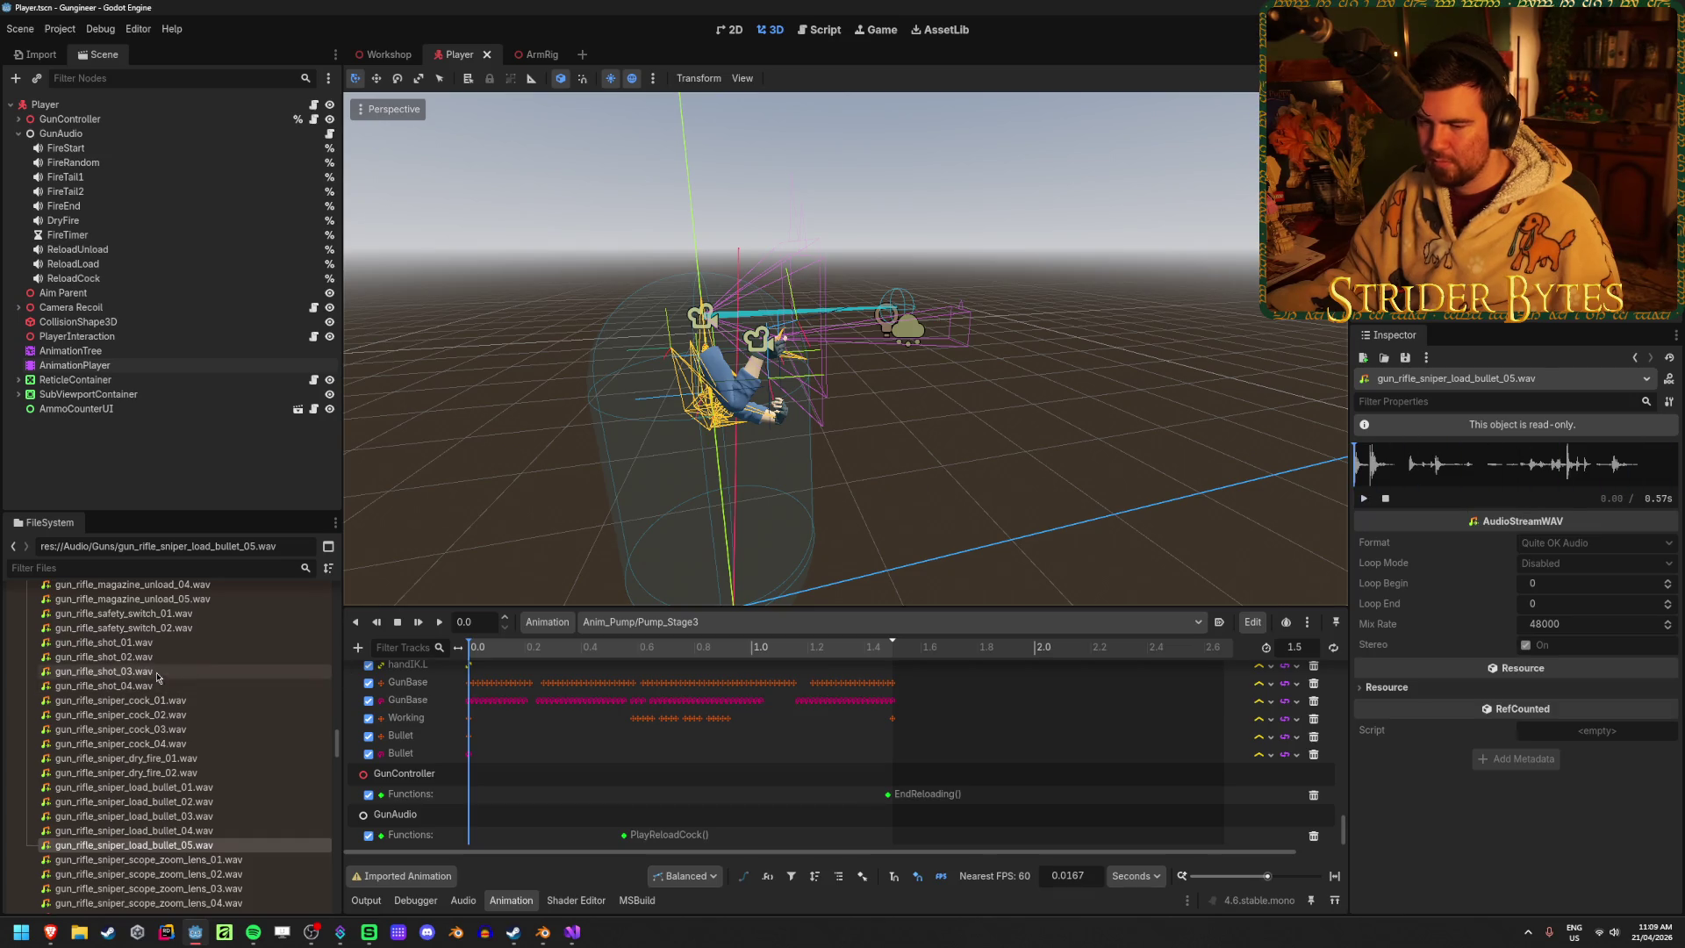
Return to the pistol handling files and play gun_pistol_general_handling_01 and _02.wav
scroll(158, 675, down, 5)
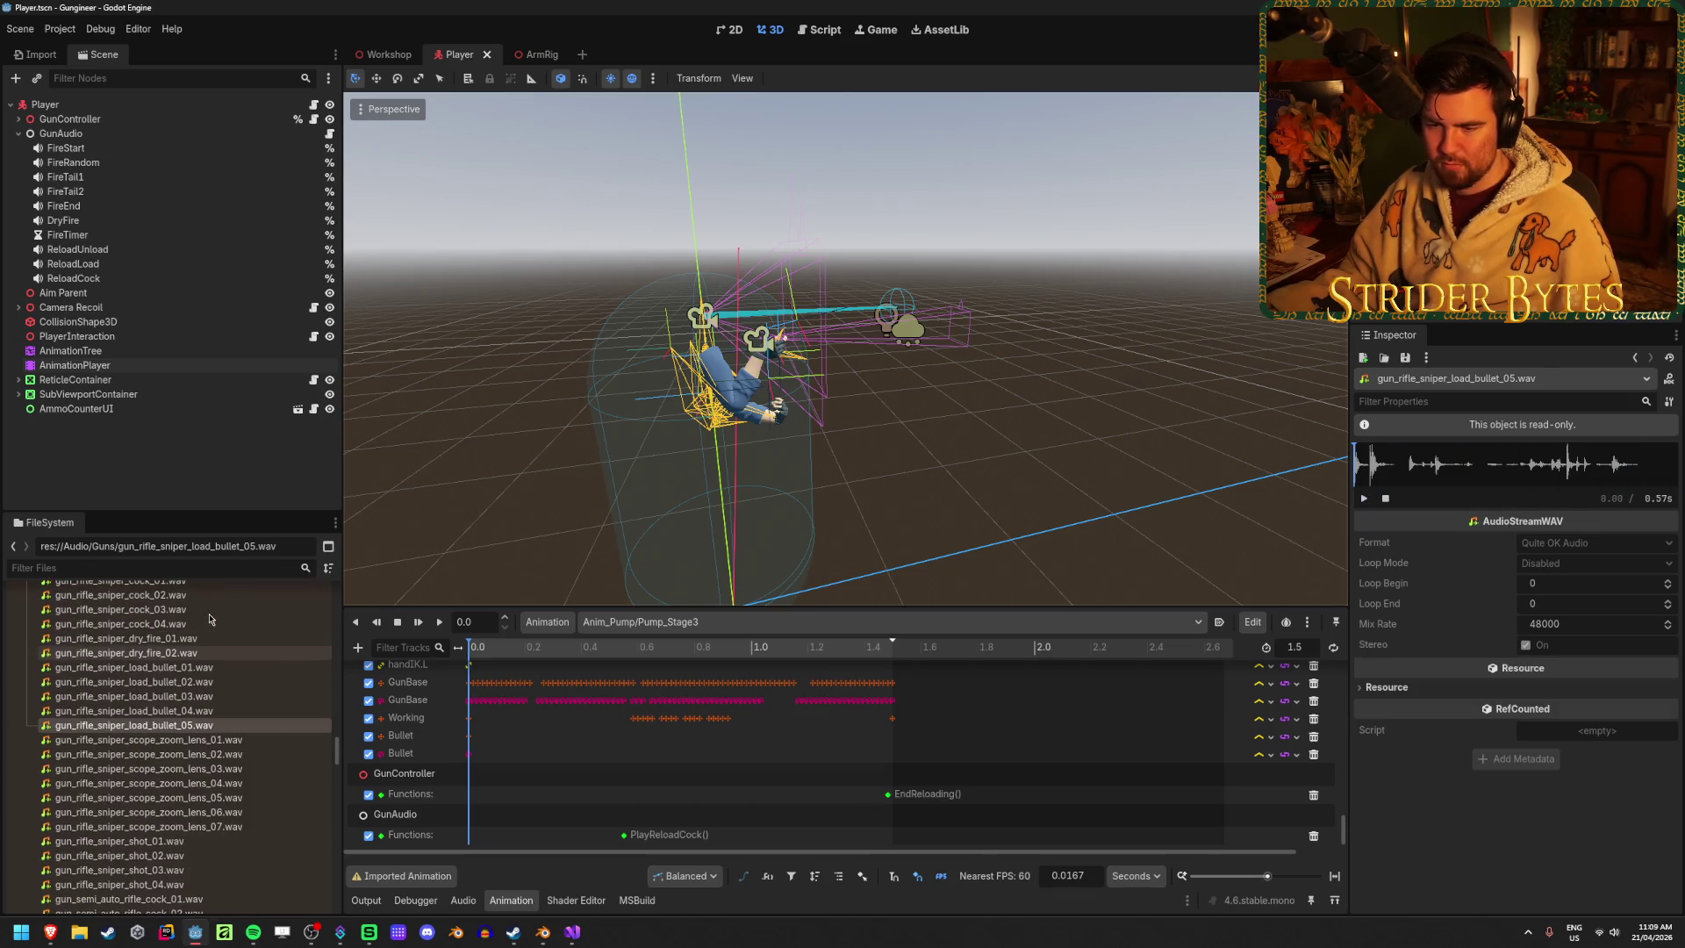
scroll(211, 620, down, 4)
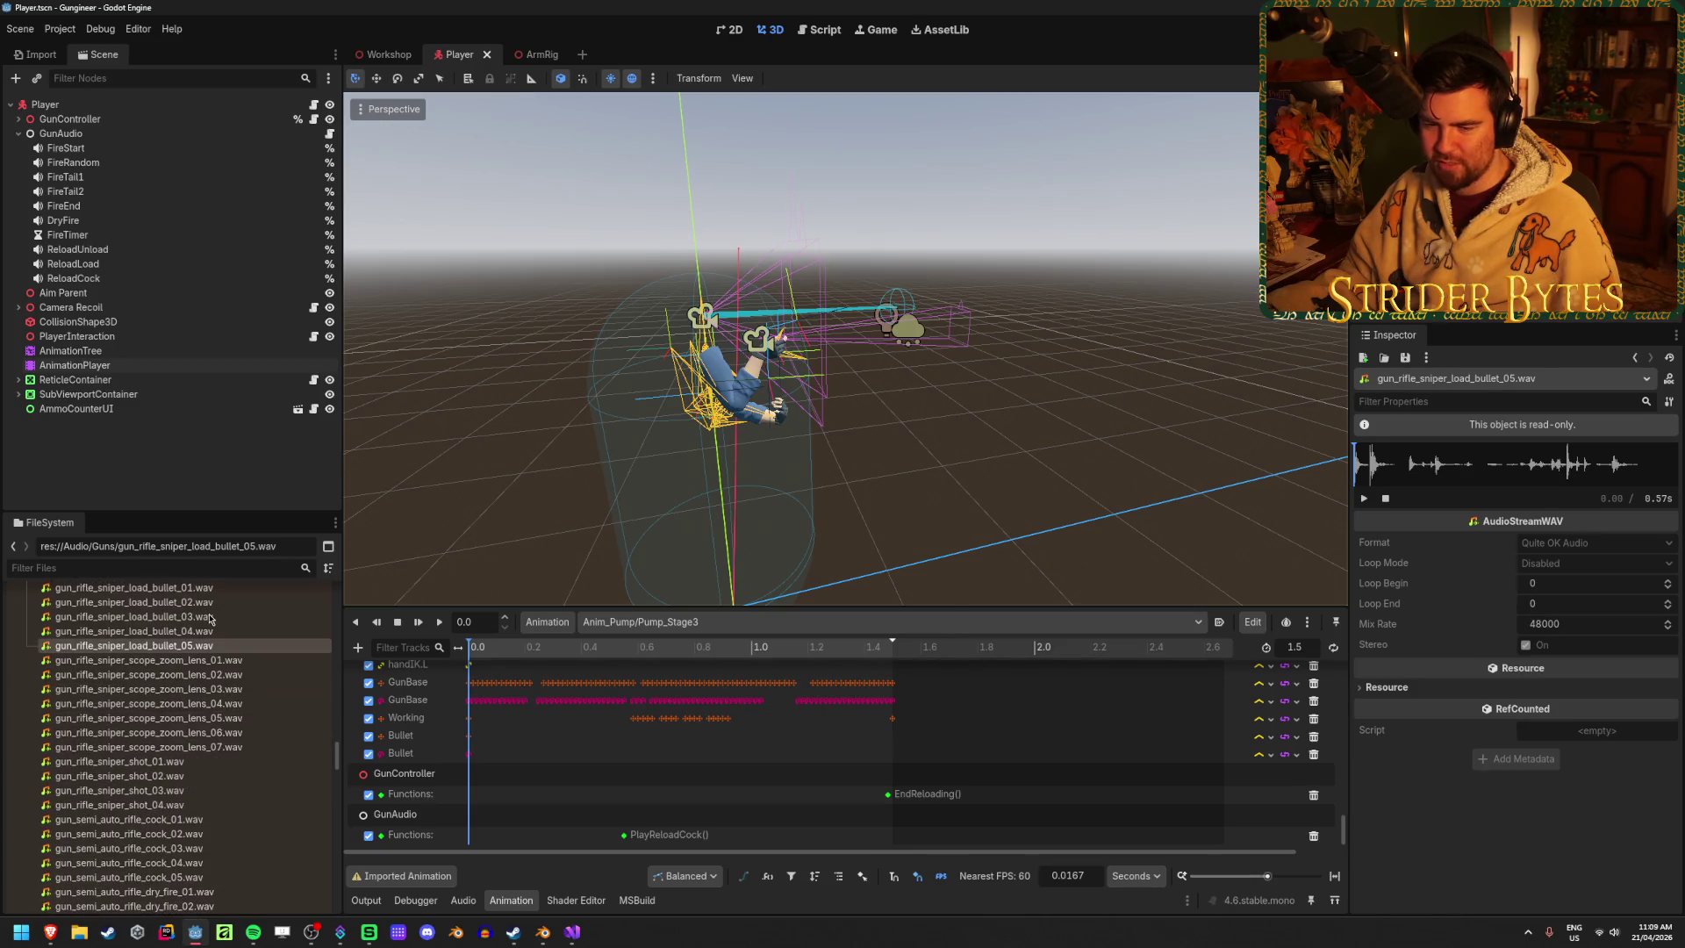
scroll(210, 619, up, 7)
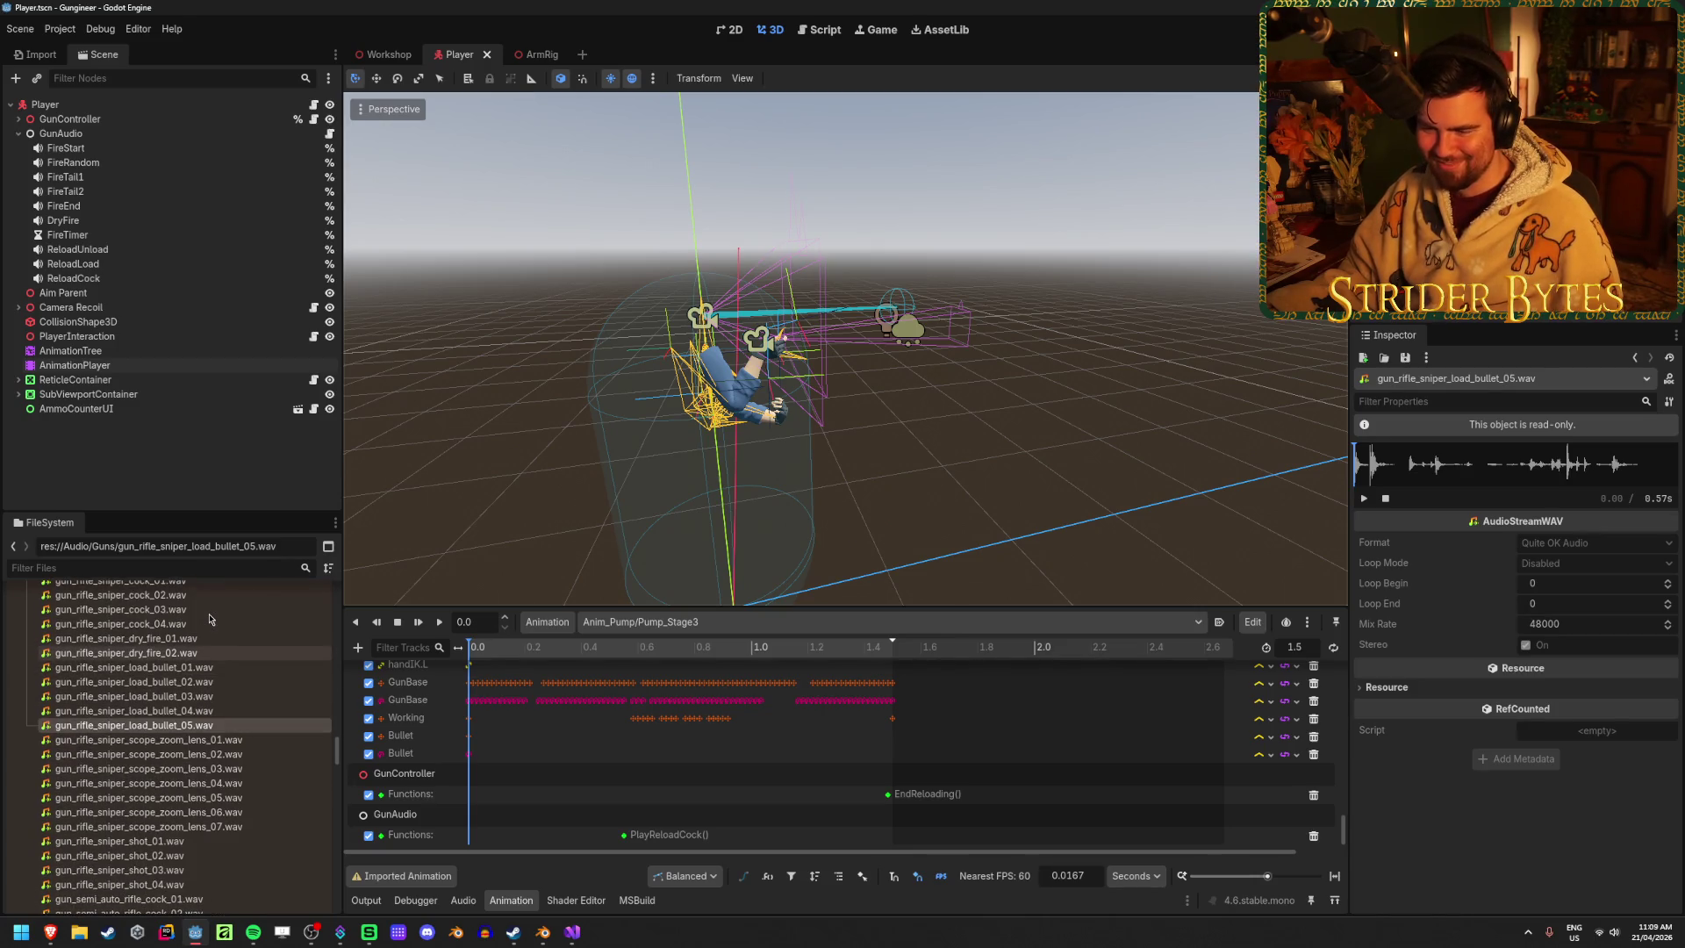
scroll(209, 619, down, 5)
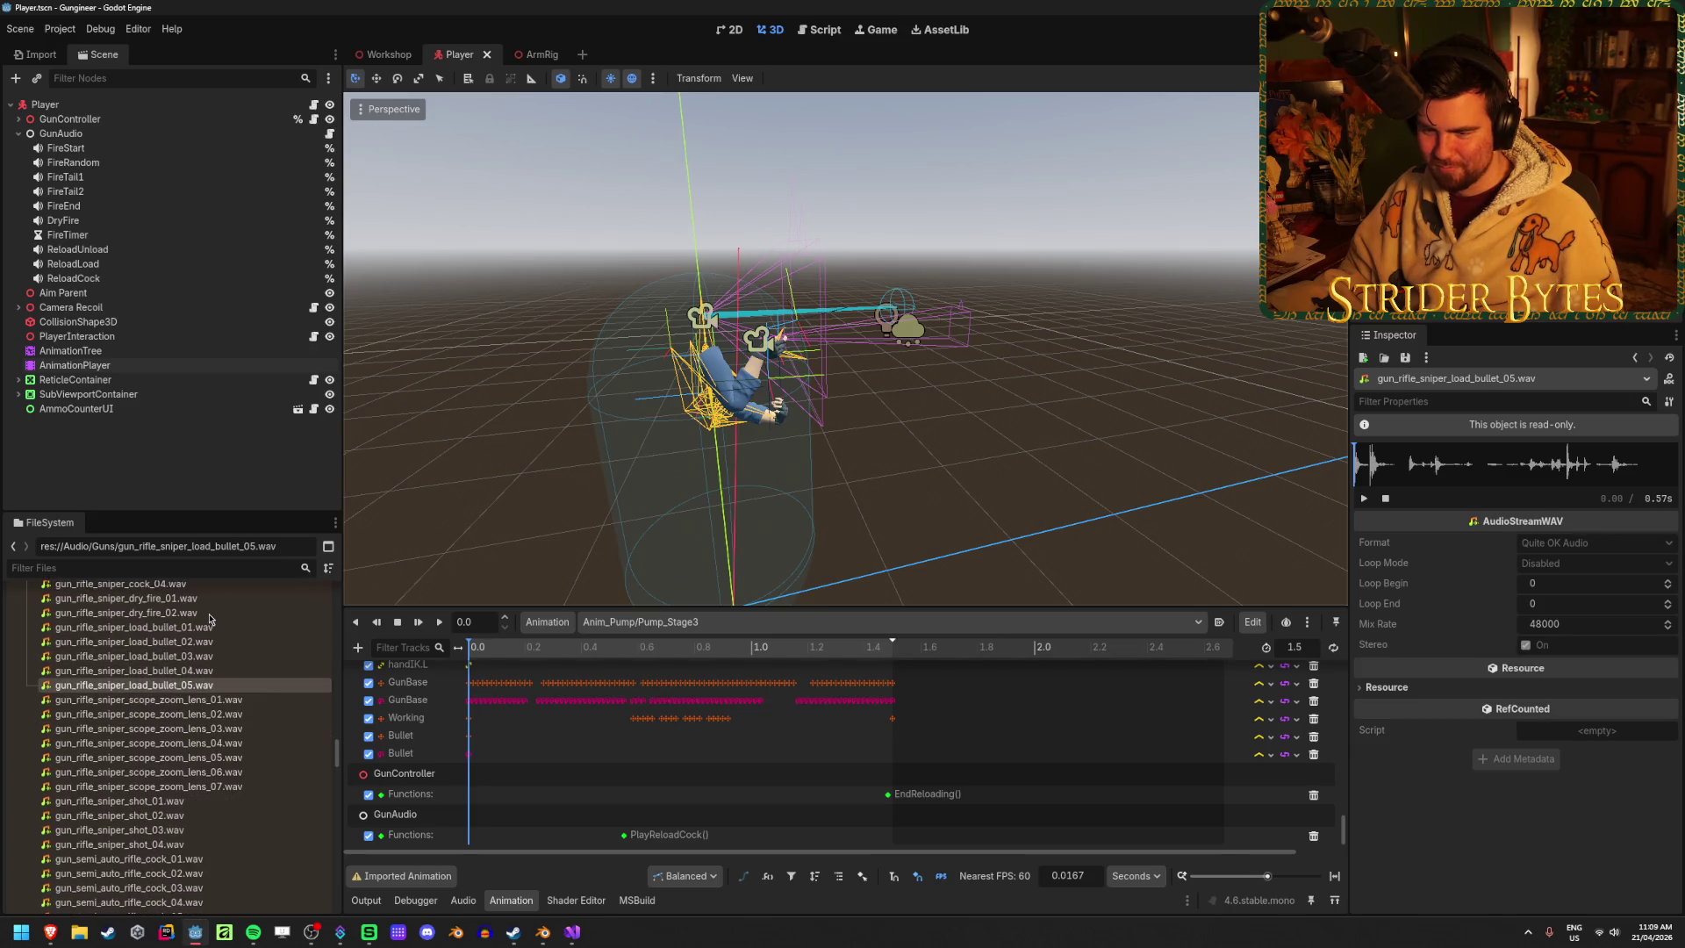
scroll(129, 605, down, 2)
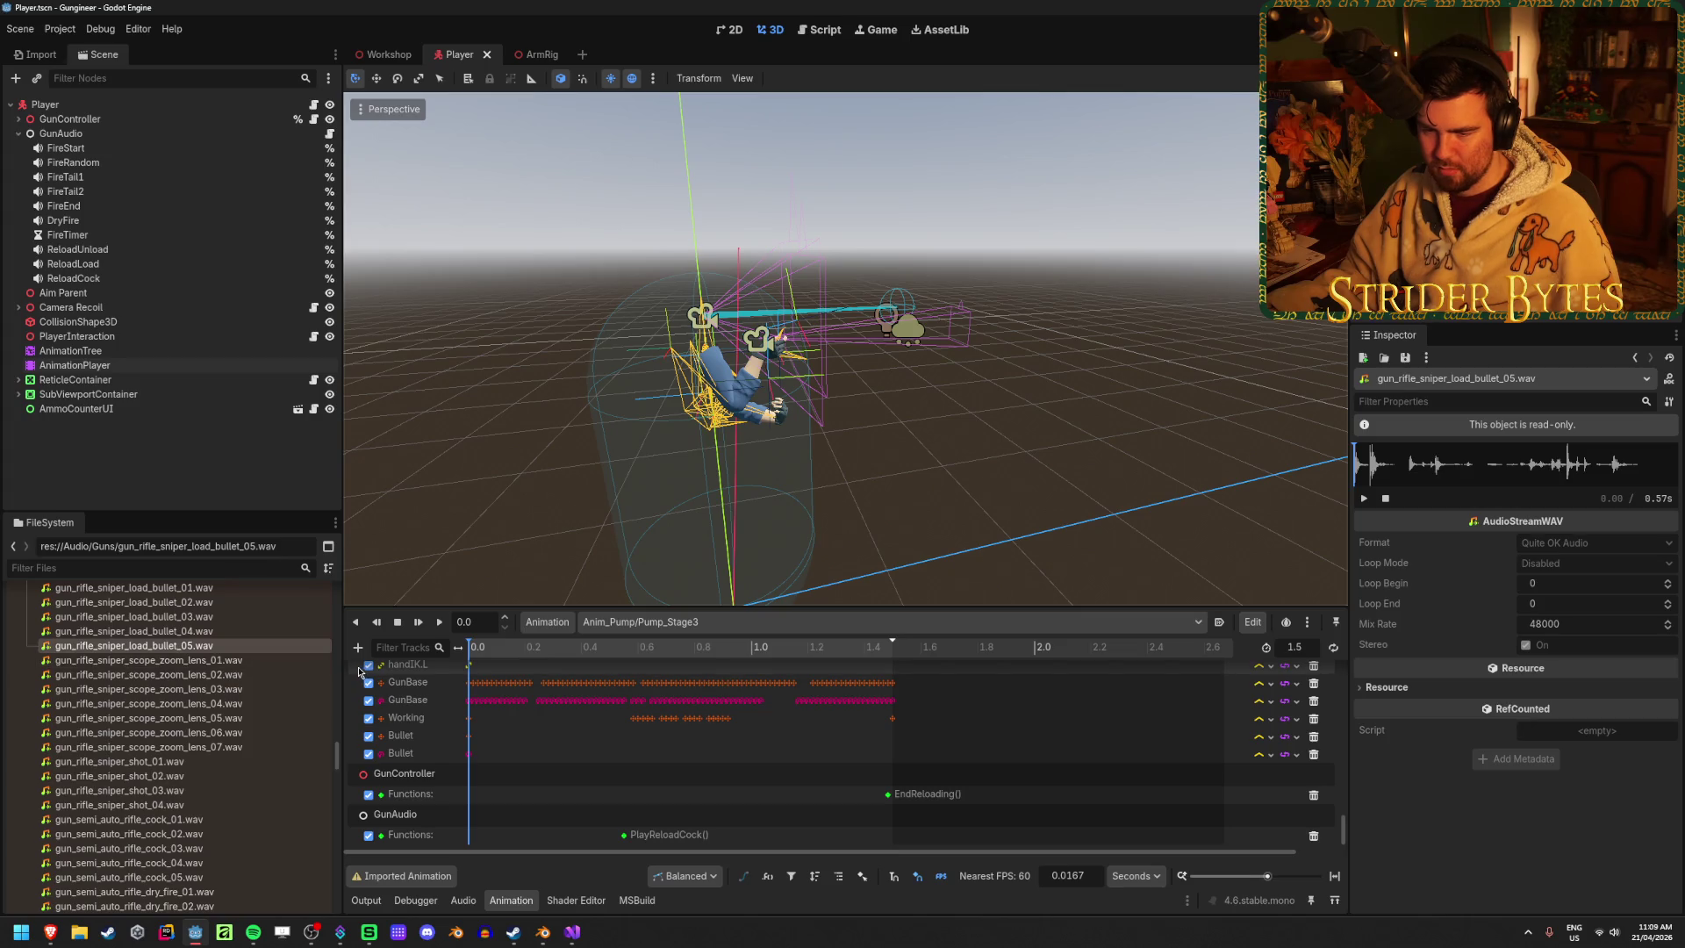
scroll(316, 662, up, 10)
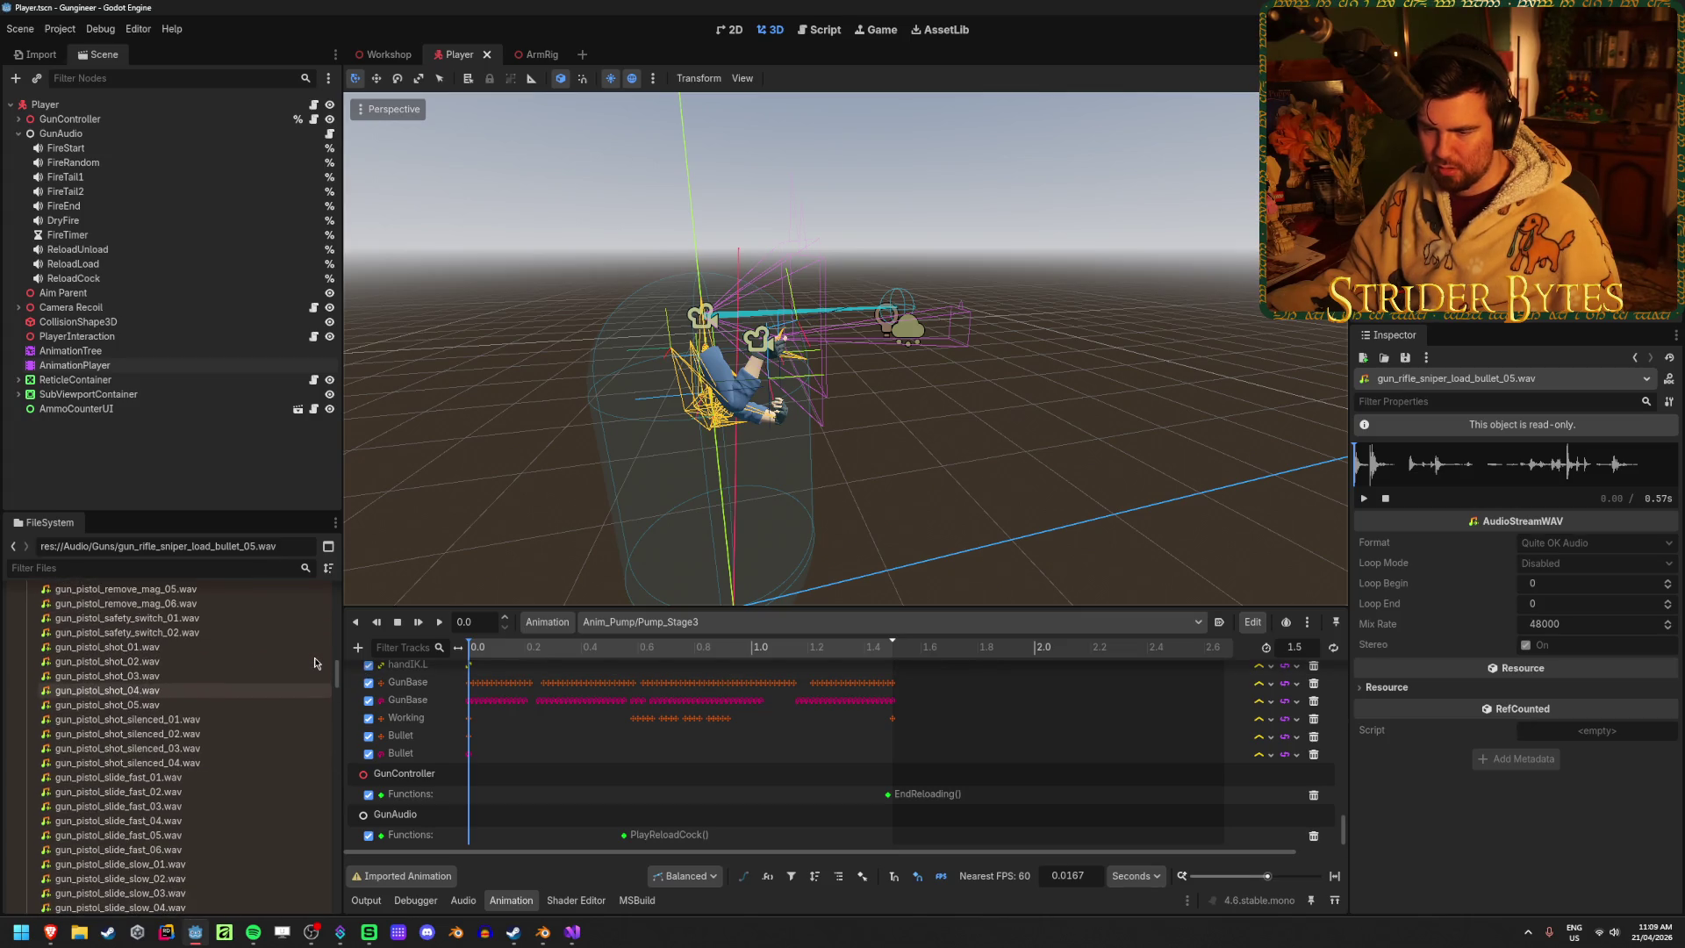
scroll(315, 662, up, 10)
scroll(316, 663, down, 3)
click(245, 692)
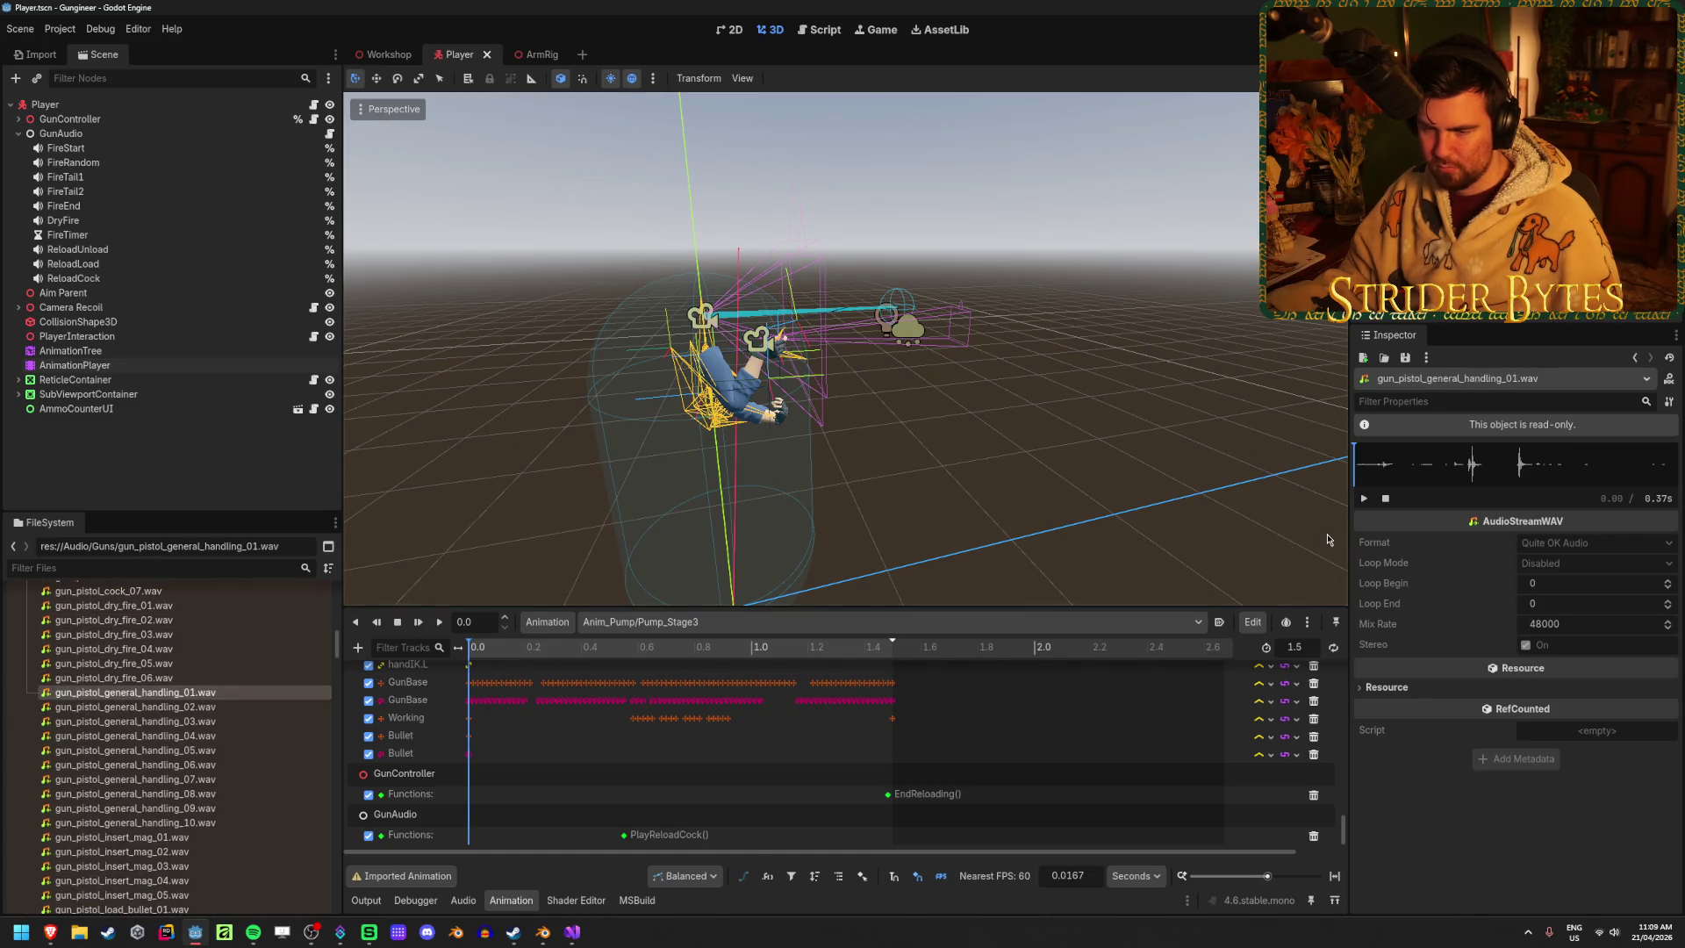
click(1363, 498)
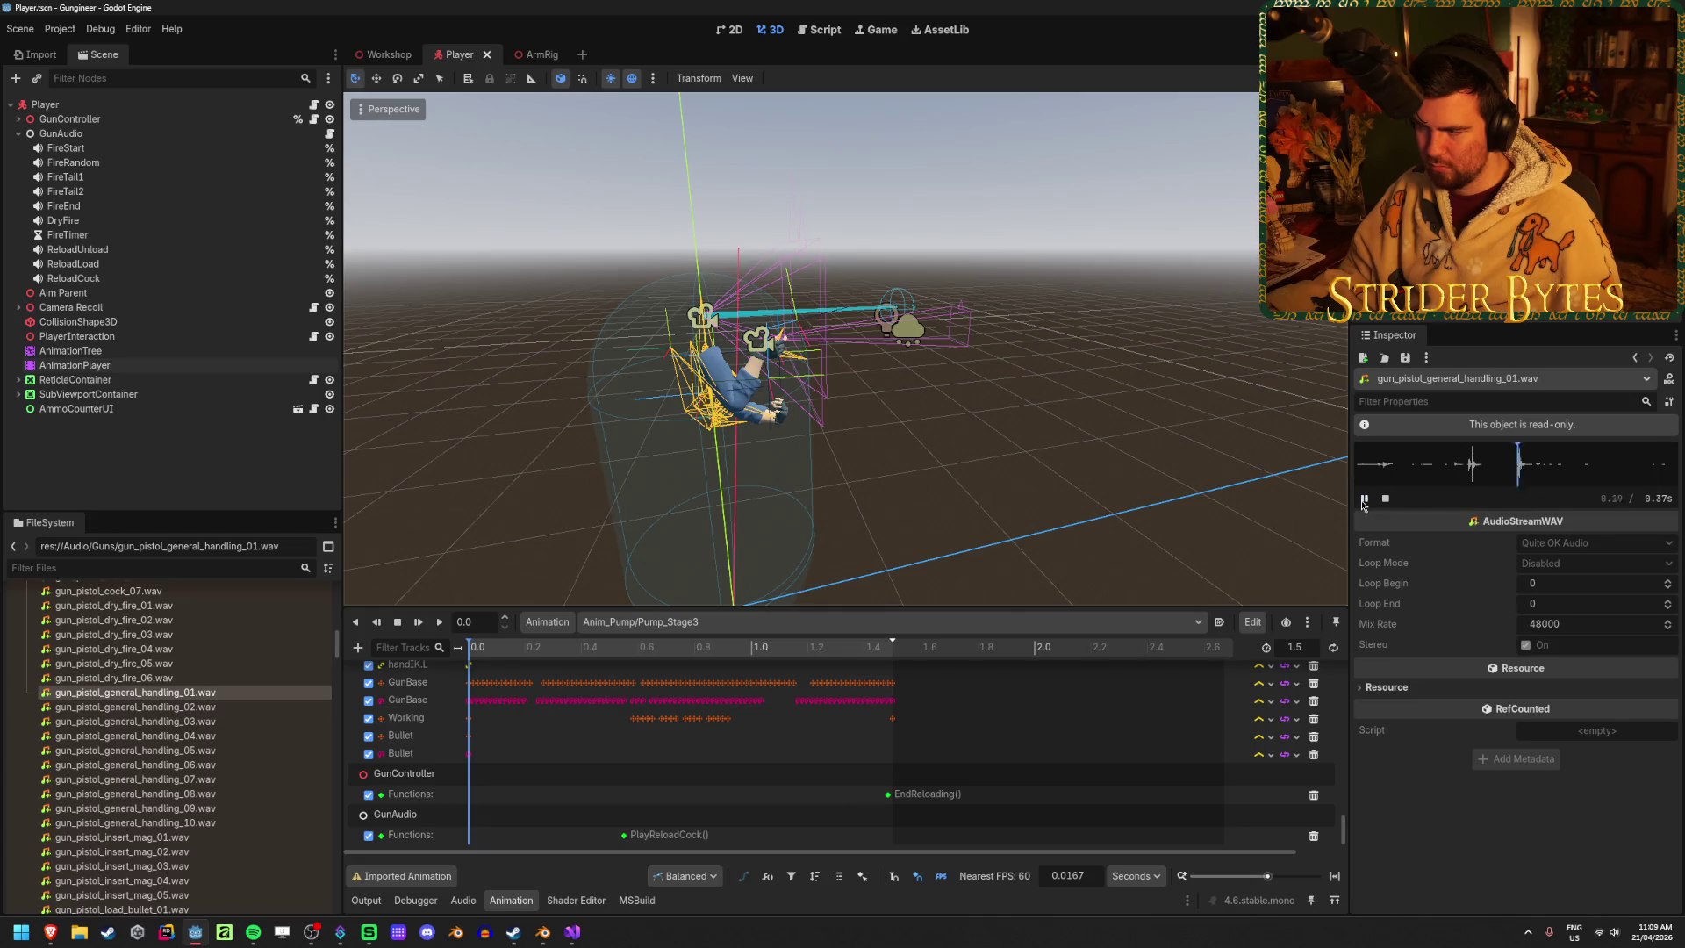
click(213, 708)
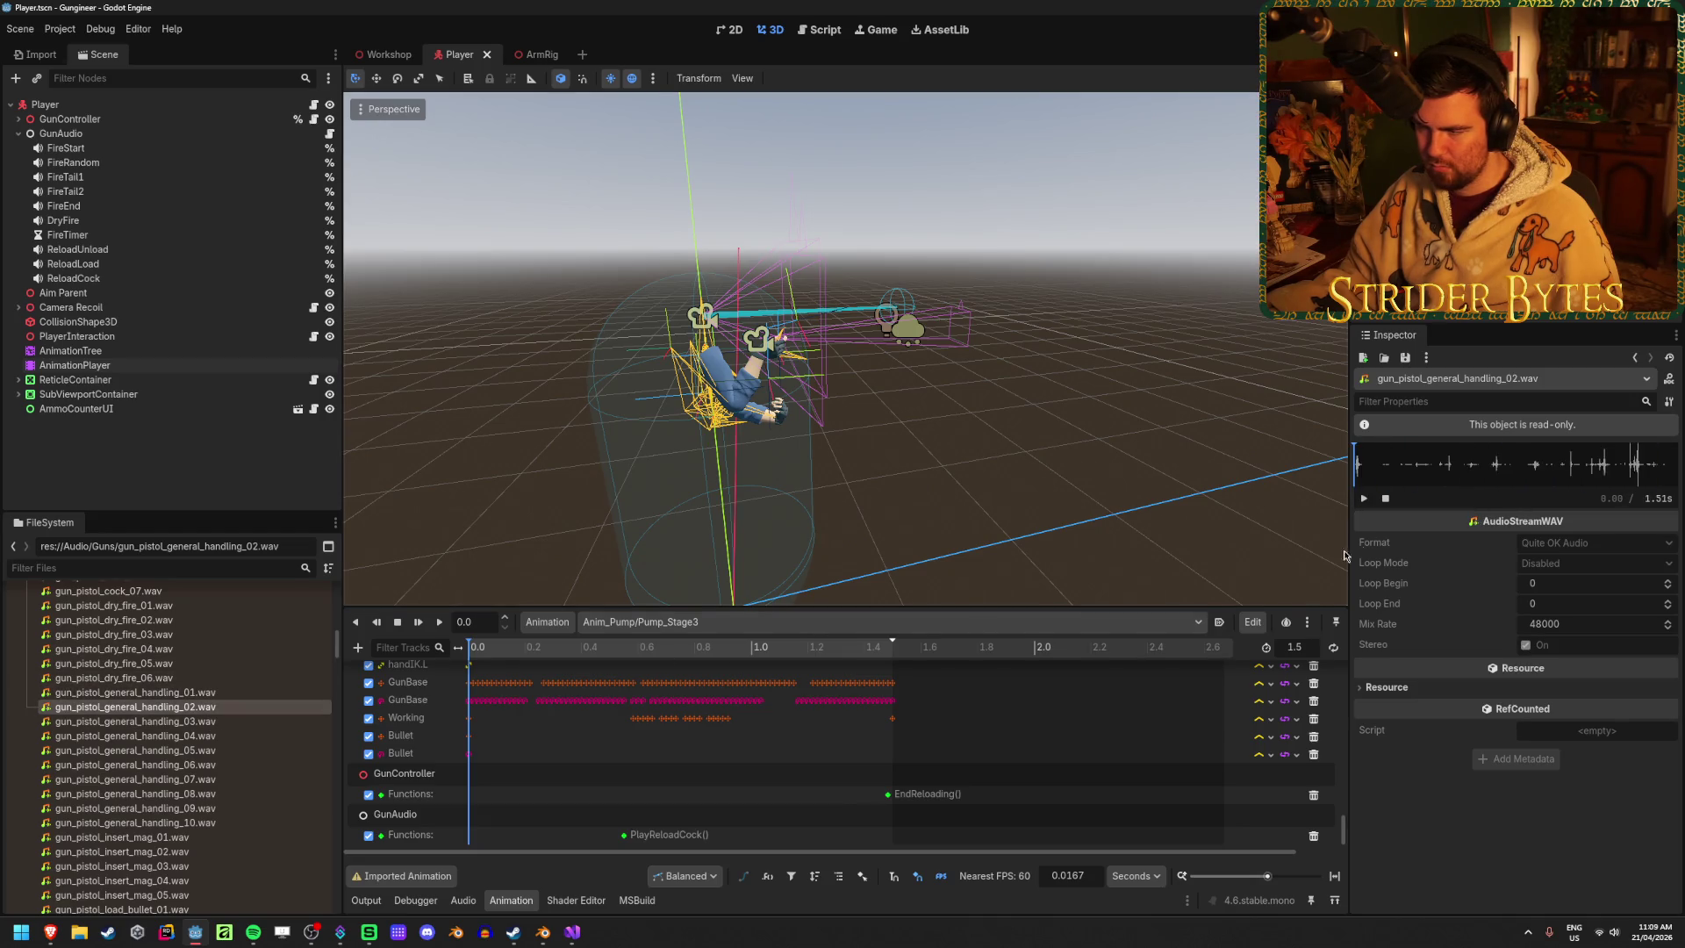
click(1365, 500)
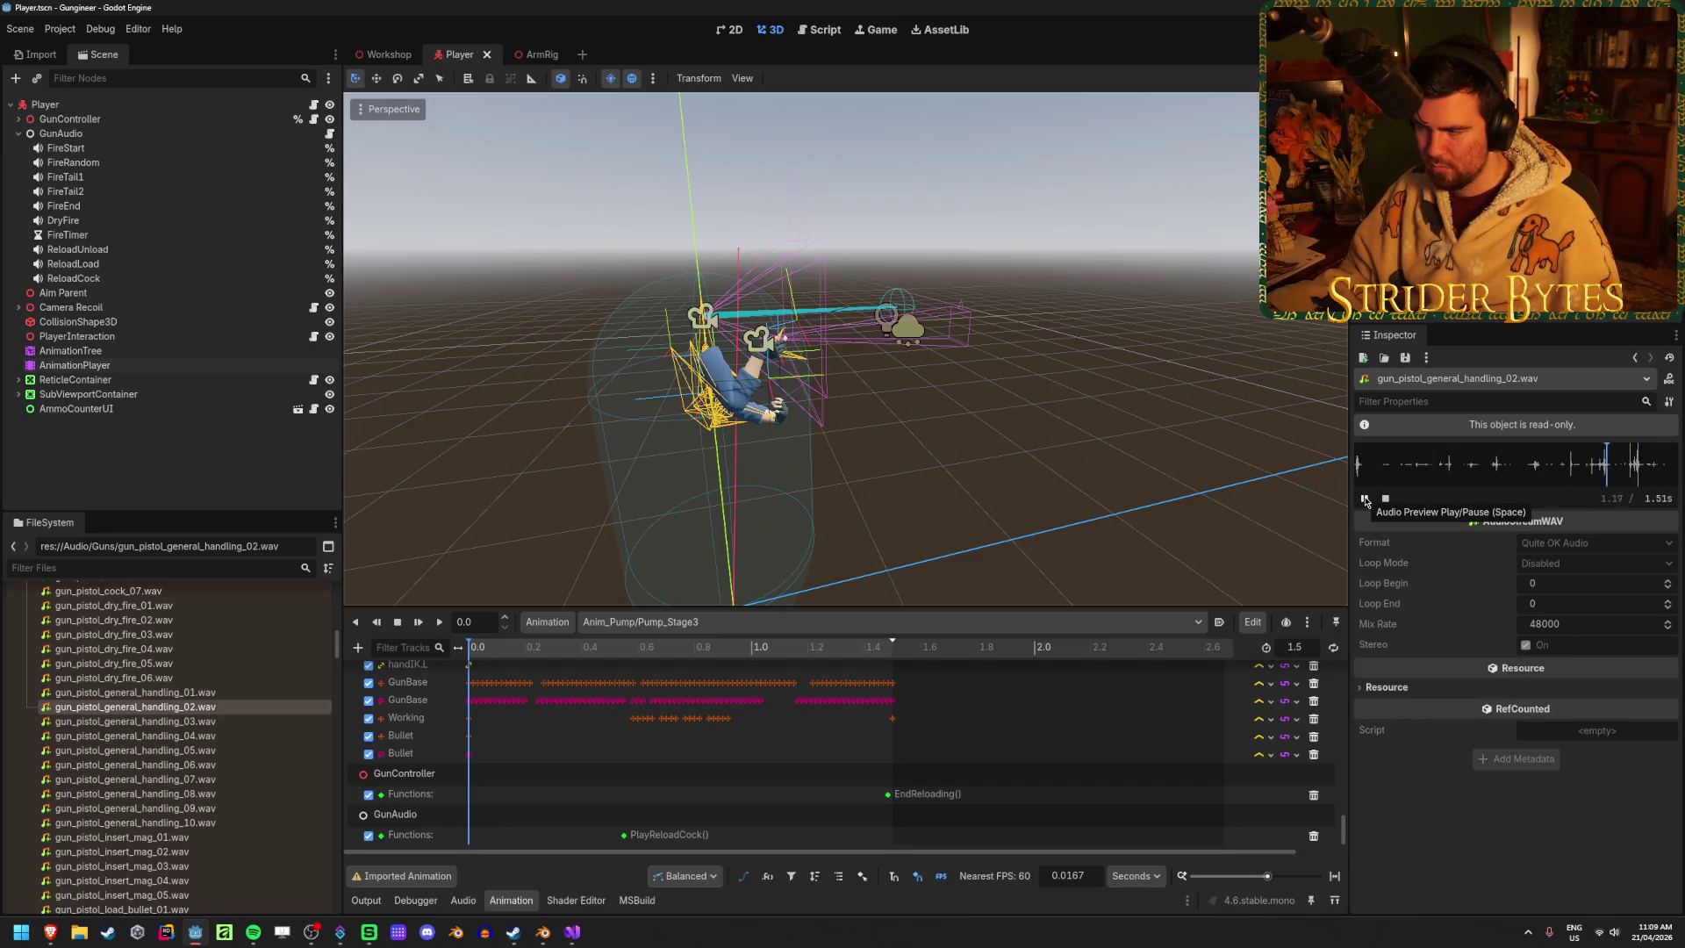
Audition gun_pistol_general_handling_03 through _09.wav, playing _03
click(175, 721)
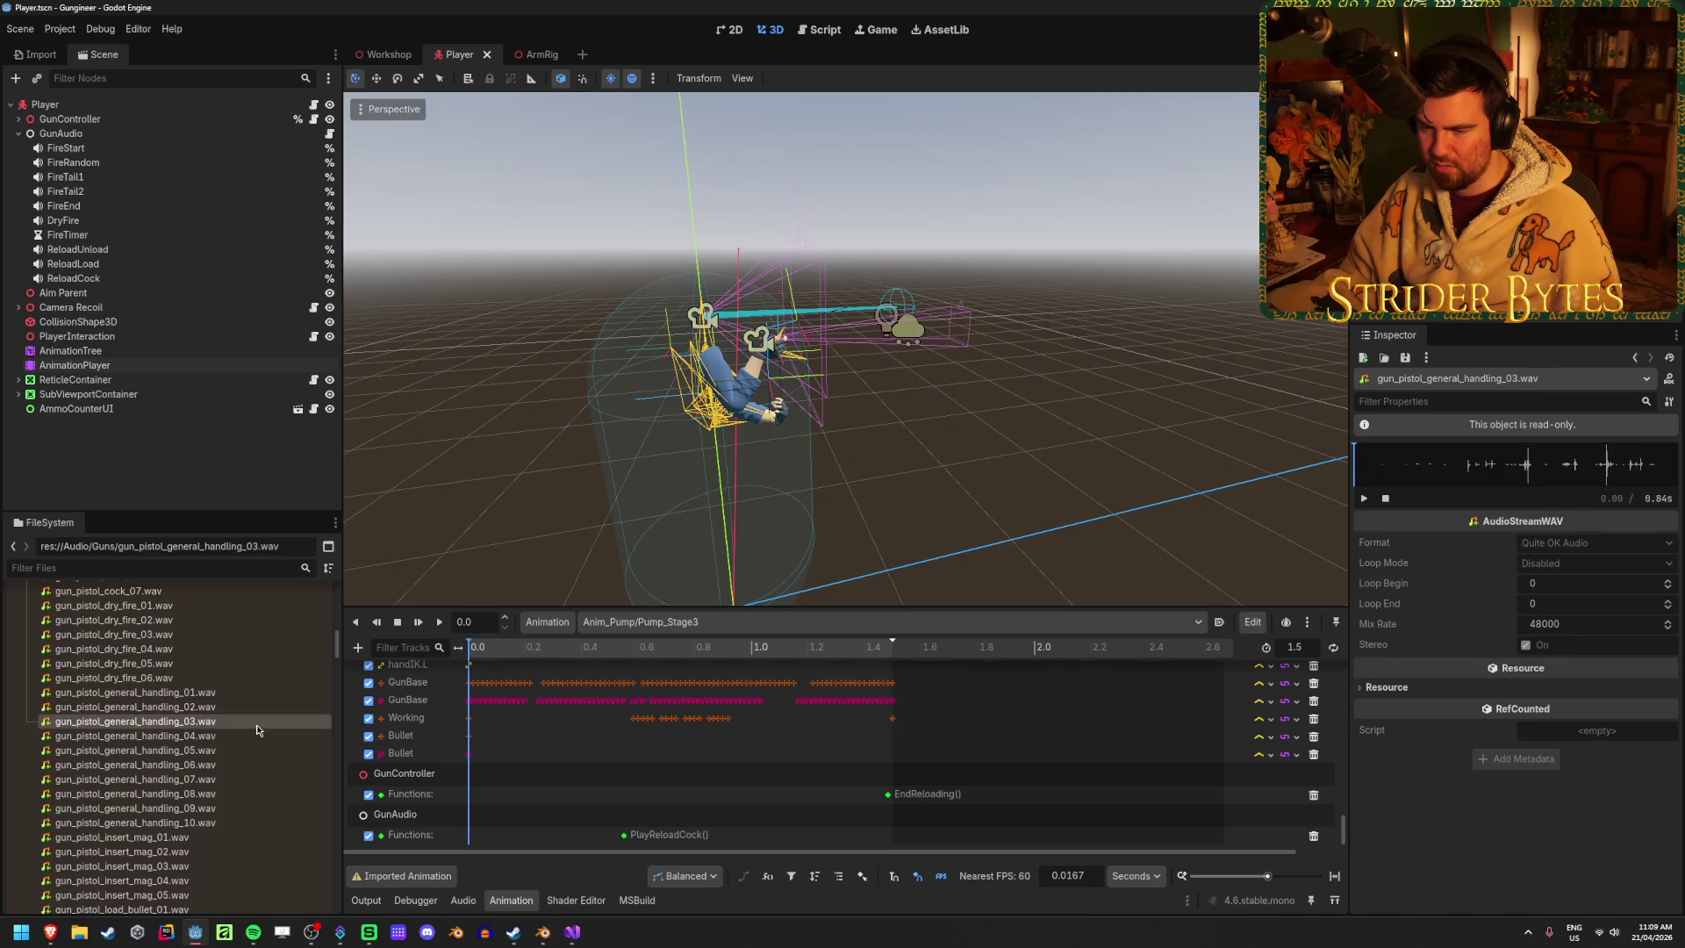
click(1364, 500)
click(216, 737)
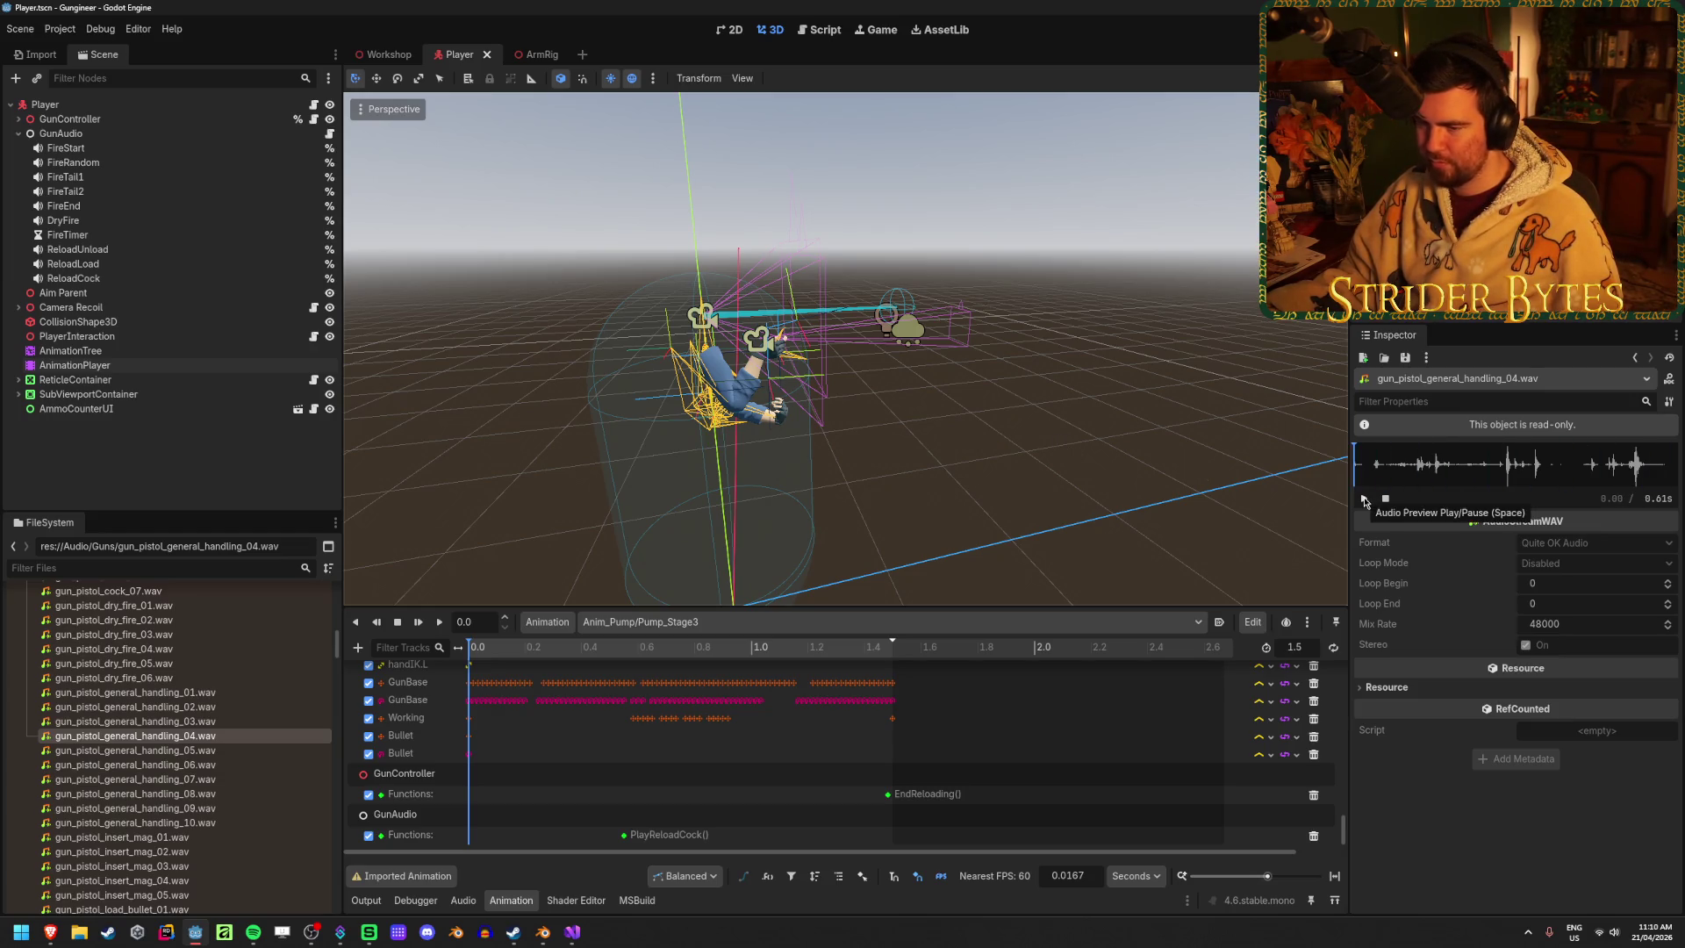
click(203, 754)
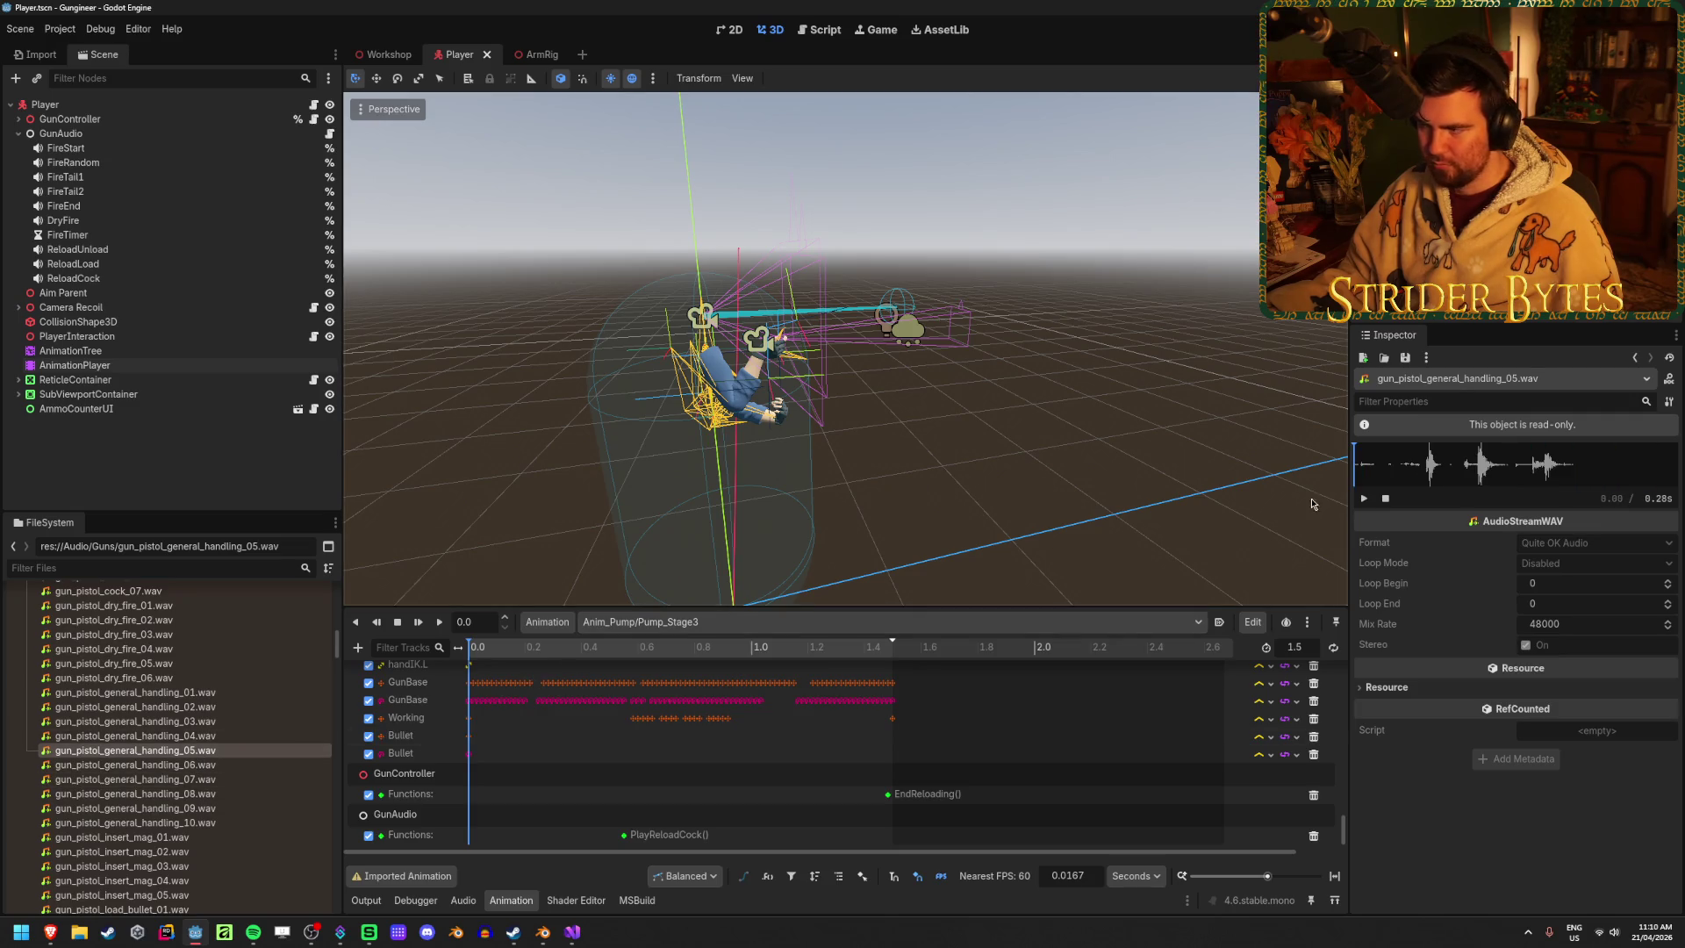
click(210, 767)
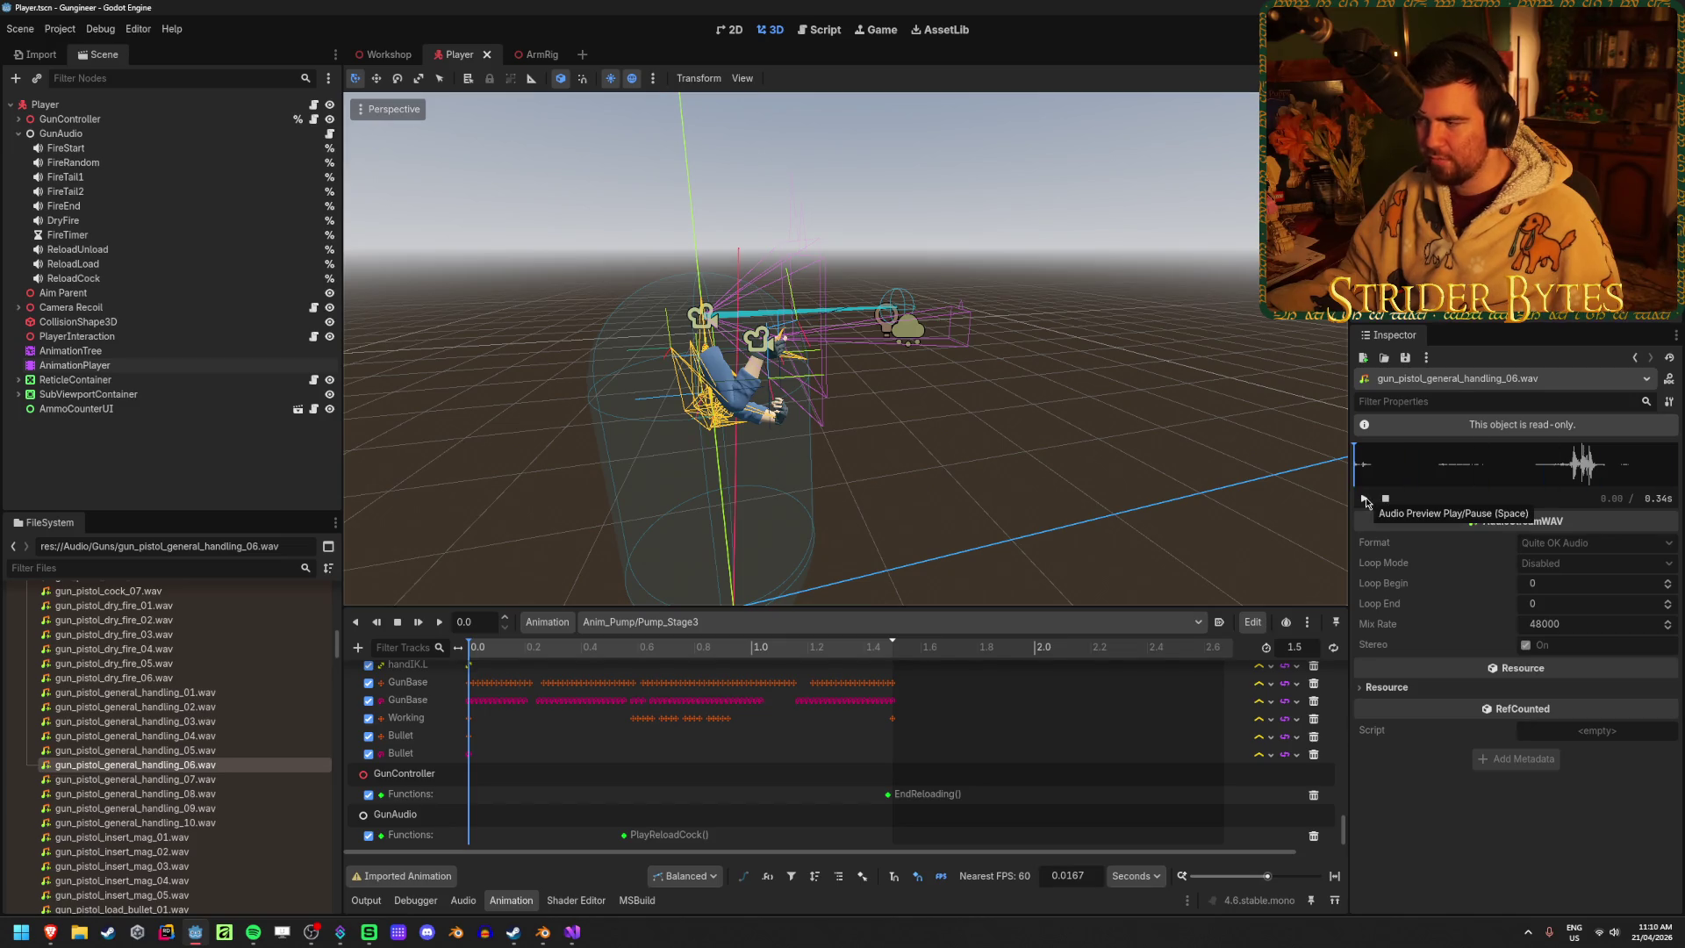
click(260, 778)
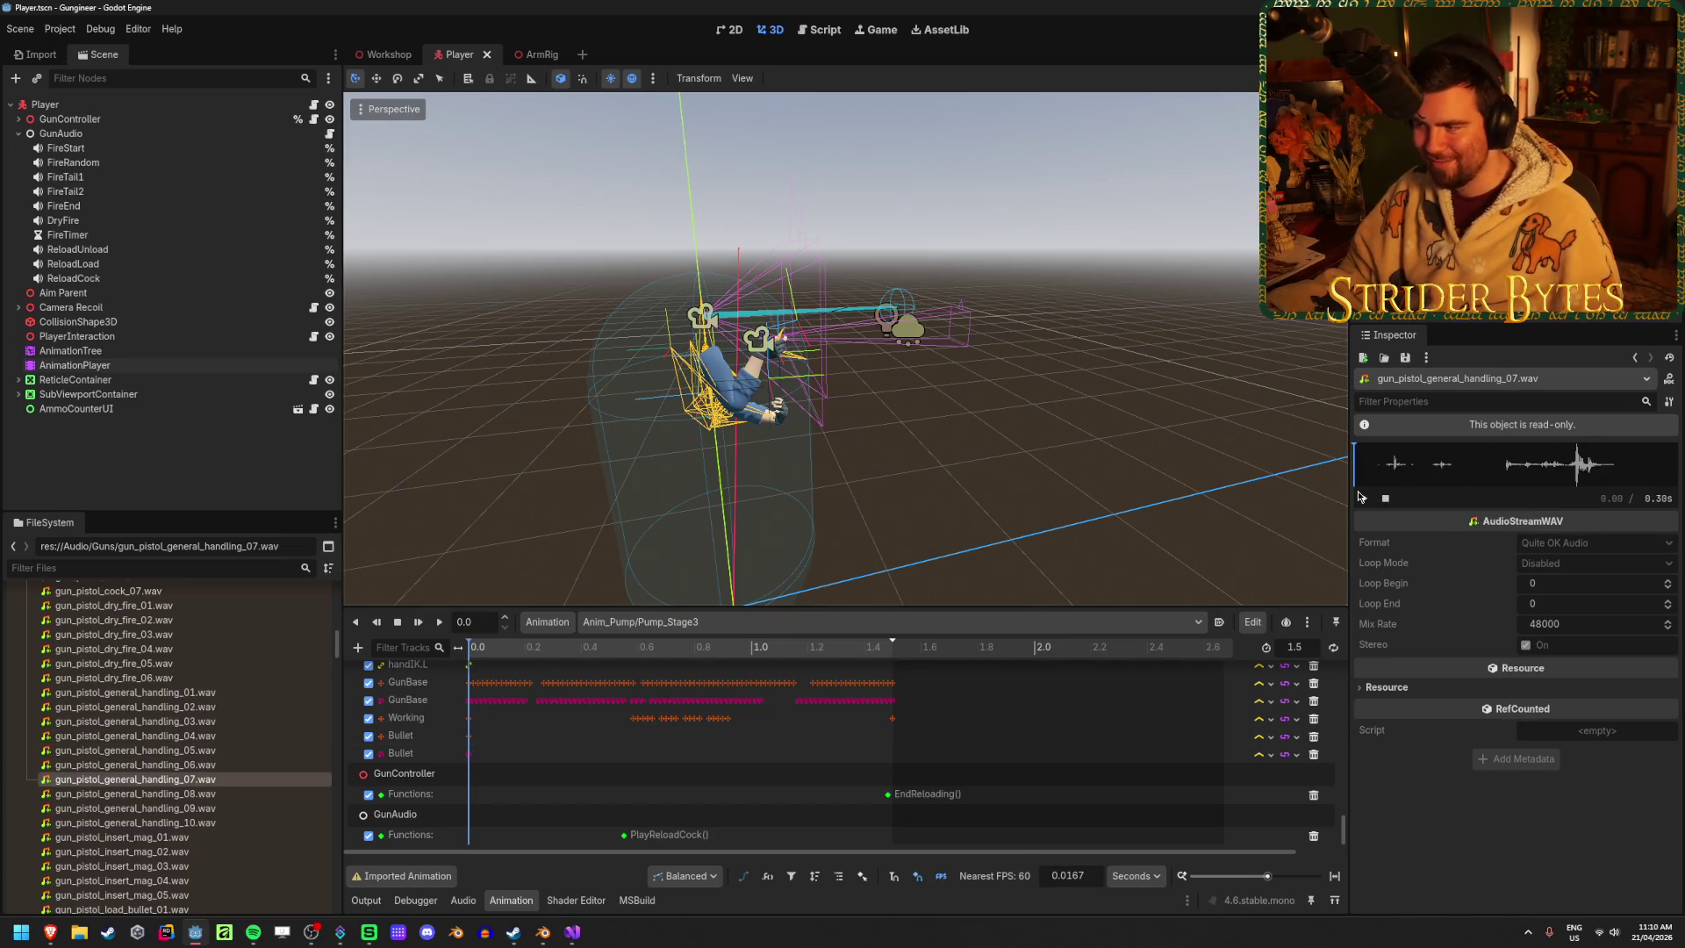
click(246, 793)
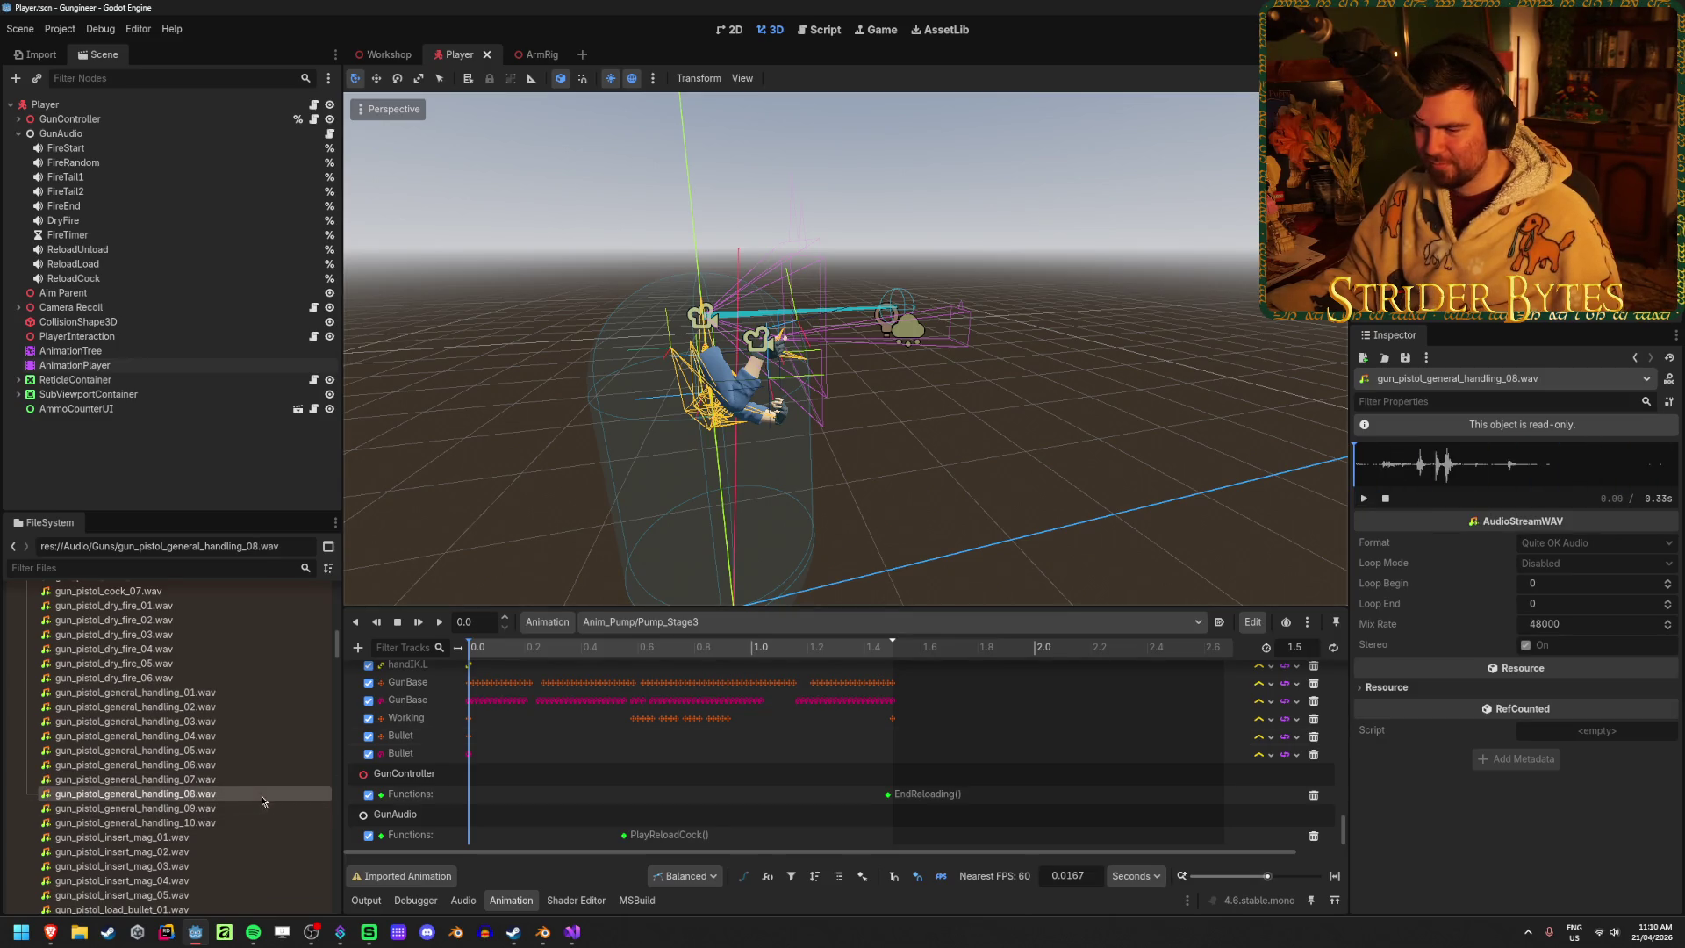
click(260, 807)
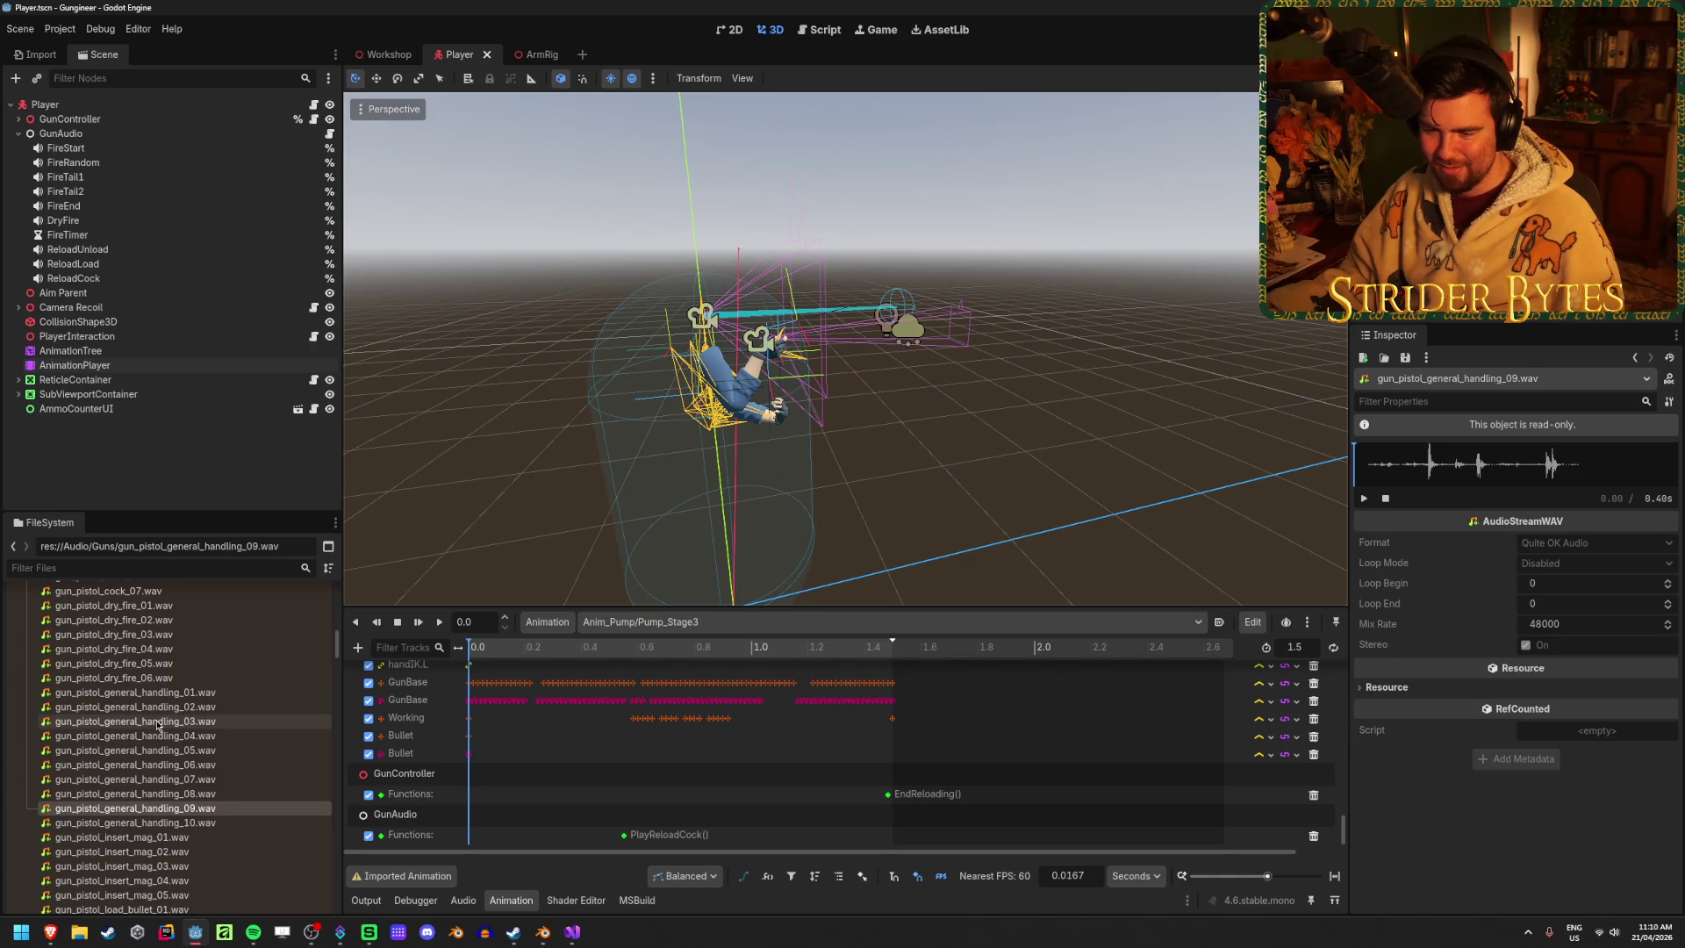
scroll(163, 723, up, 2)
scroll(161, 722, down, 1)
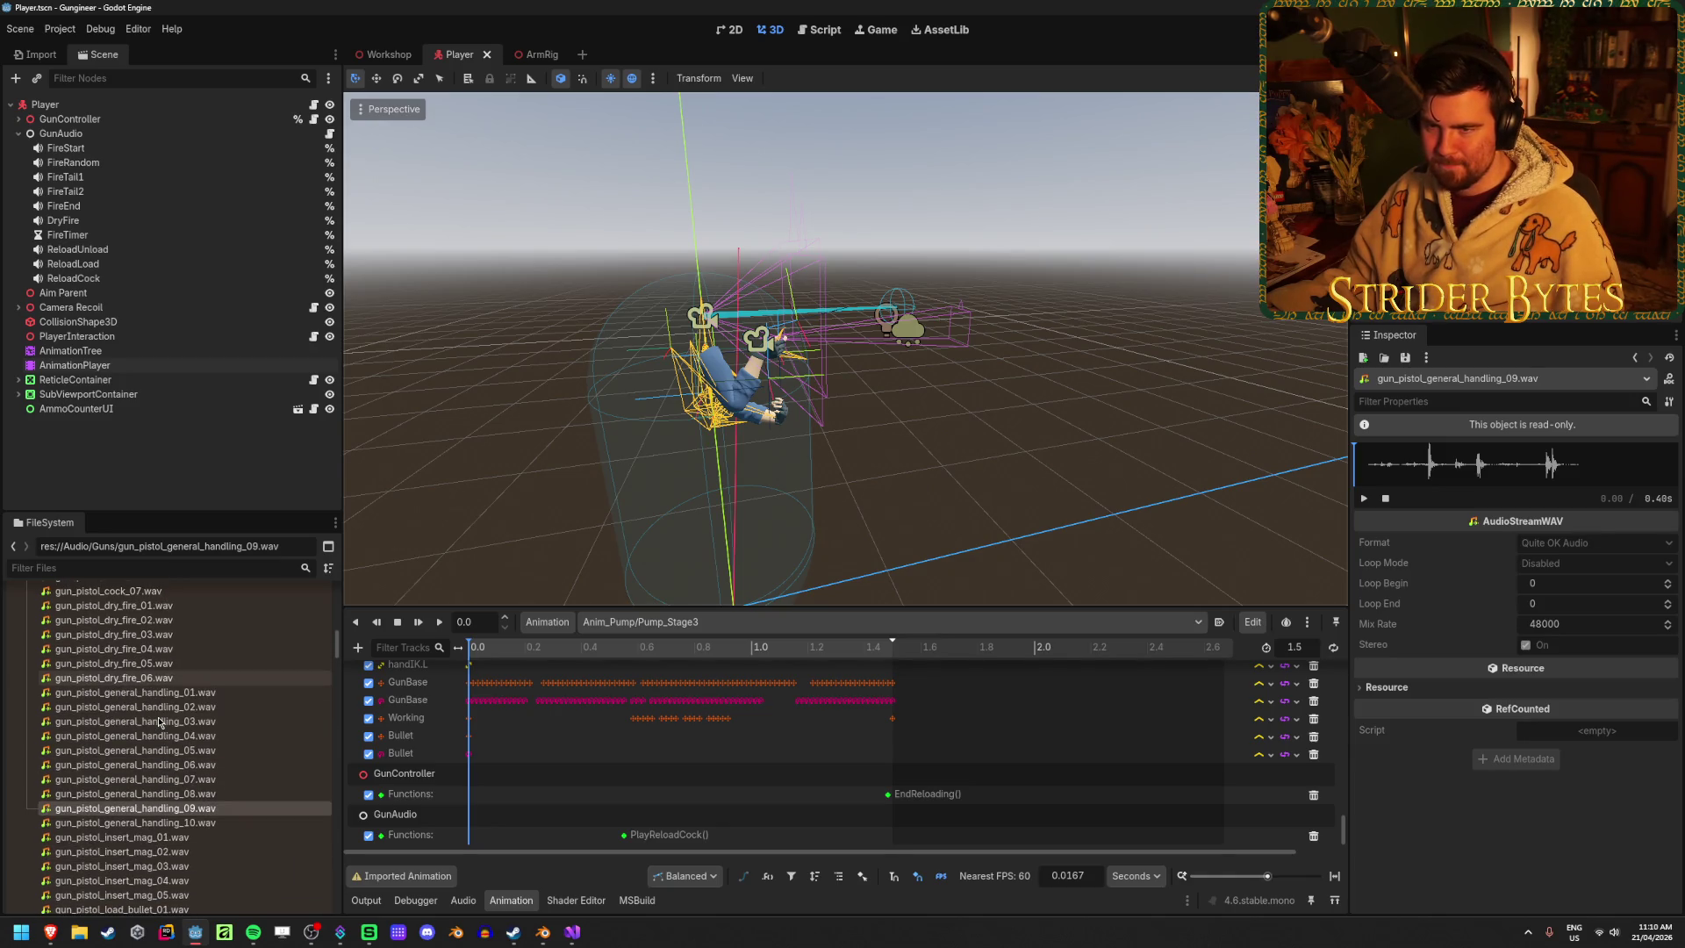
Add a positional 3D audio player under GunAudio, then undo it
right_click(103, 133)
click(205, 165)
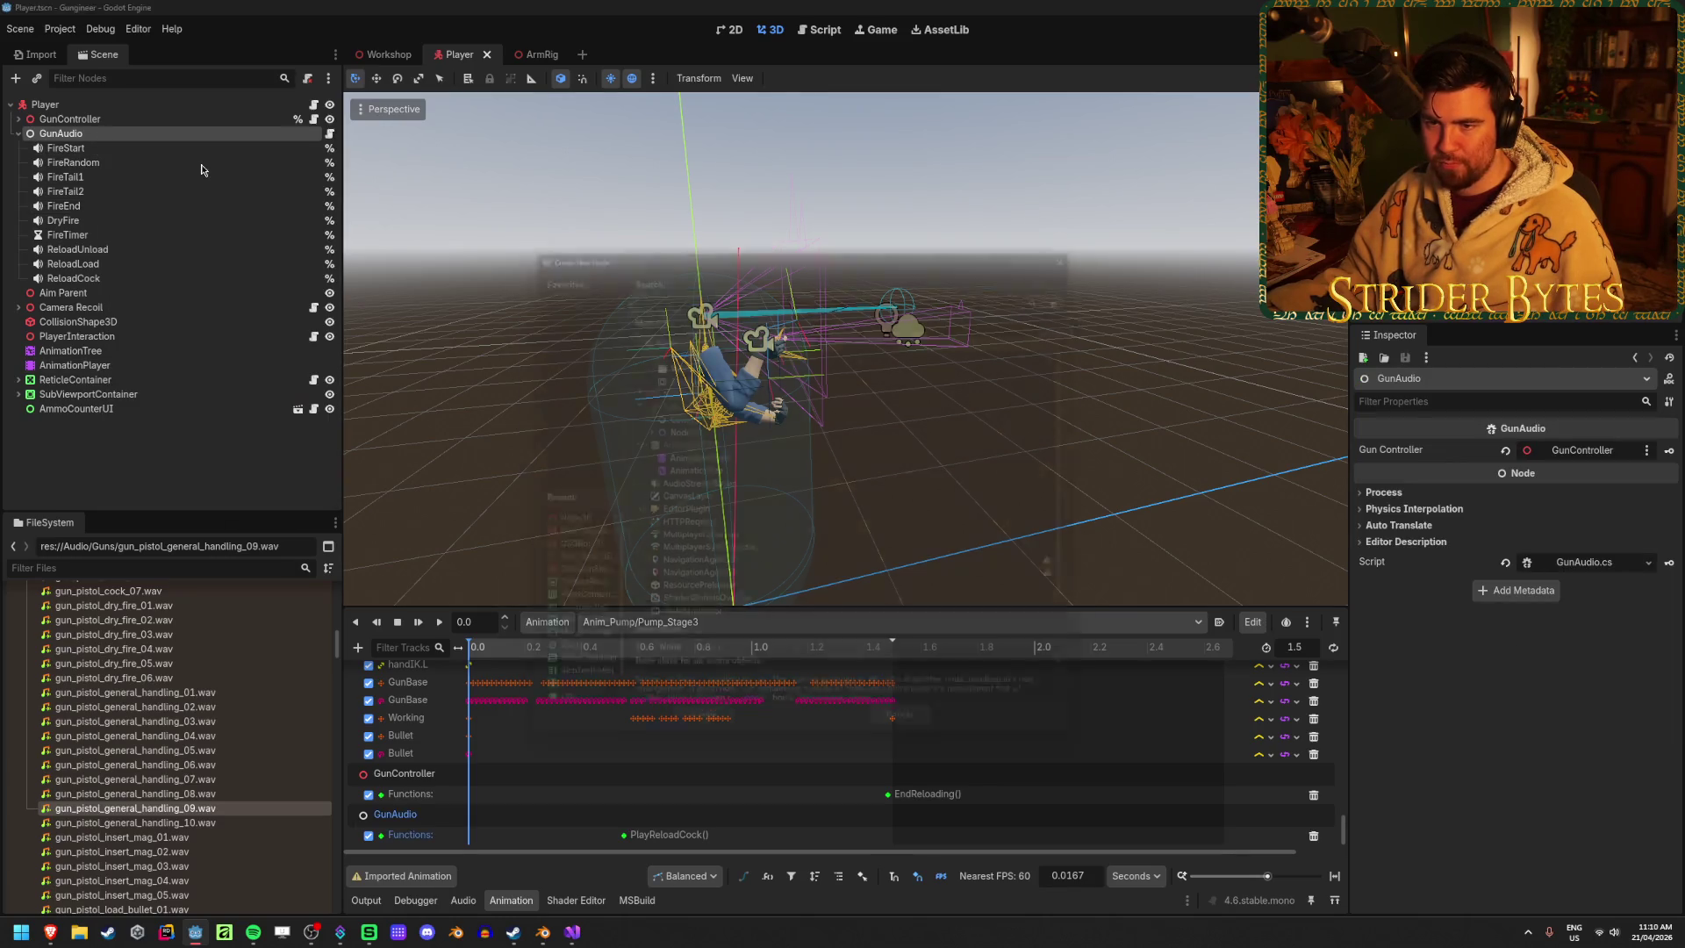
text(audiostream)
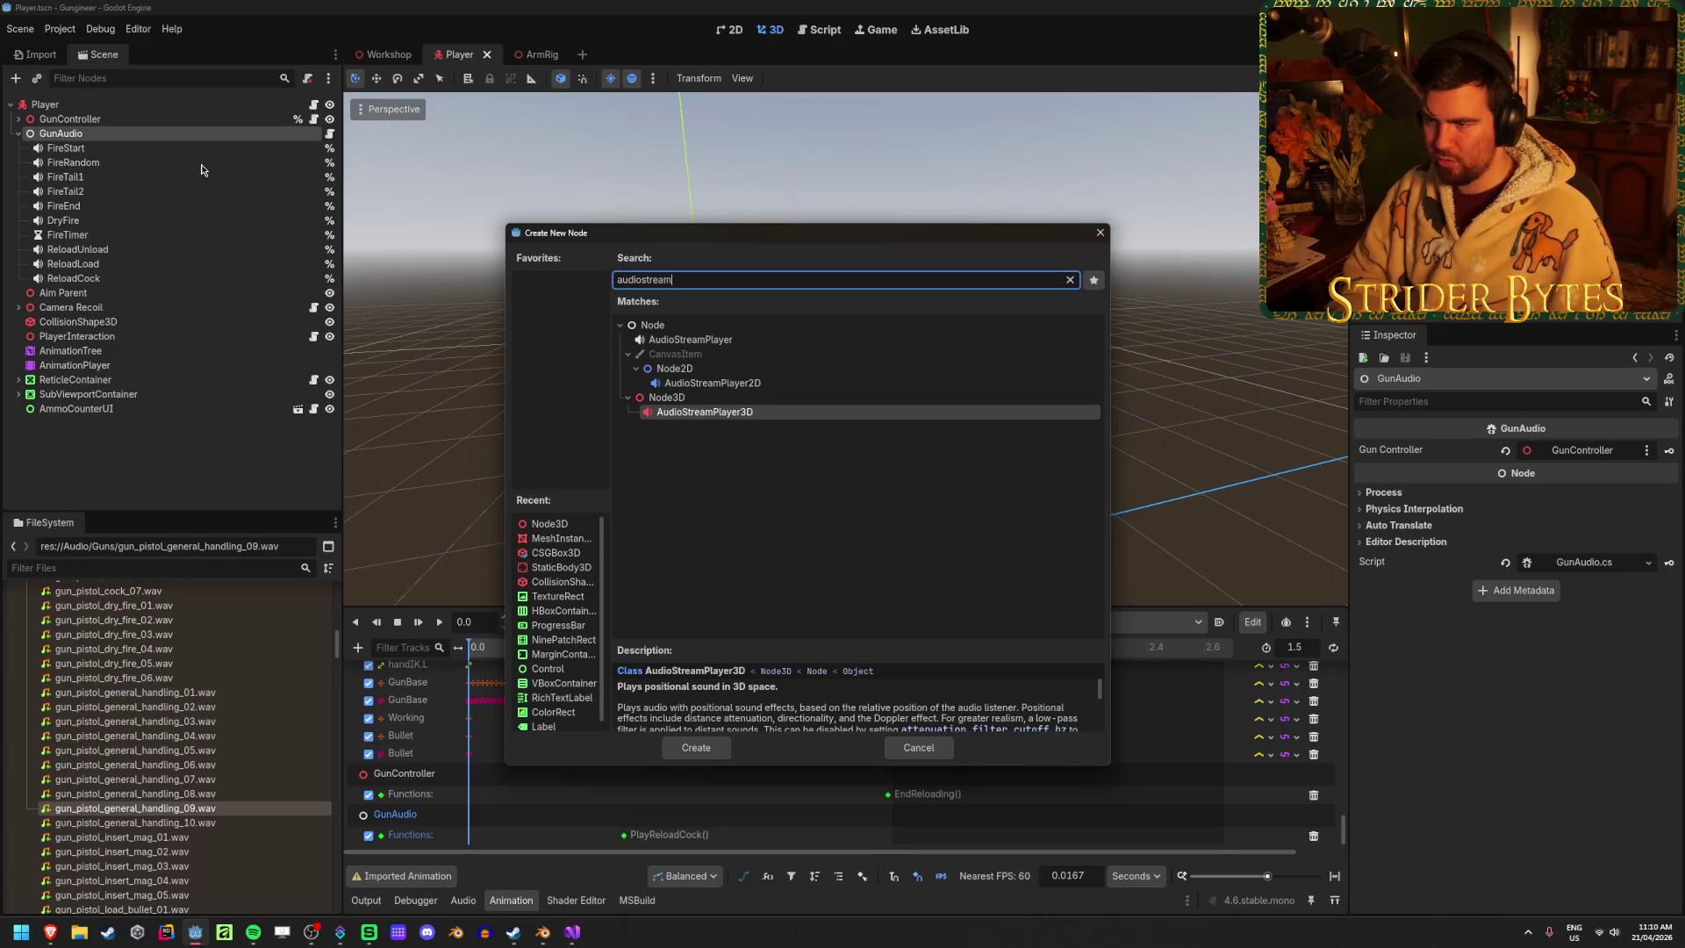
key(Return)
key(ctrl+z)
Create an AudioStreamPlayer child of GunAudio and rename it GeneralHandling
right_click(158, 133)
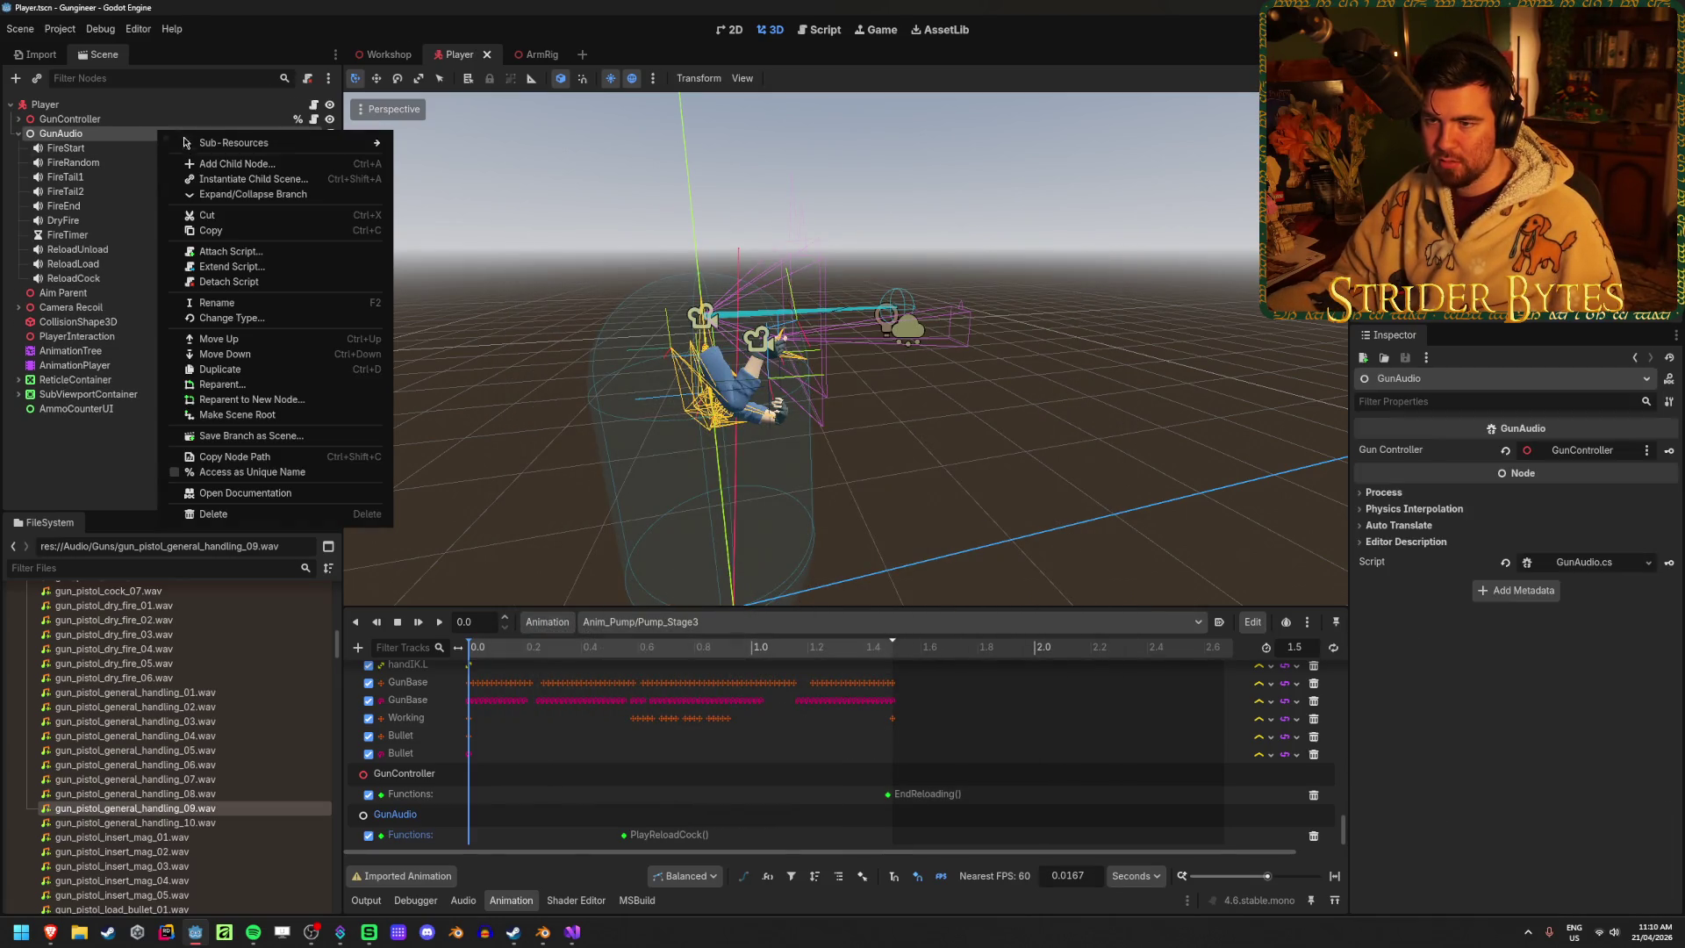
click(229, 165)
text(audio)
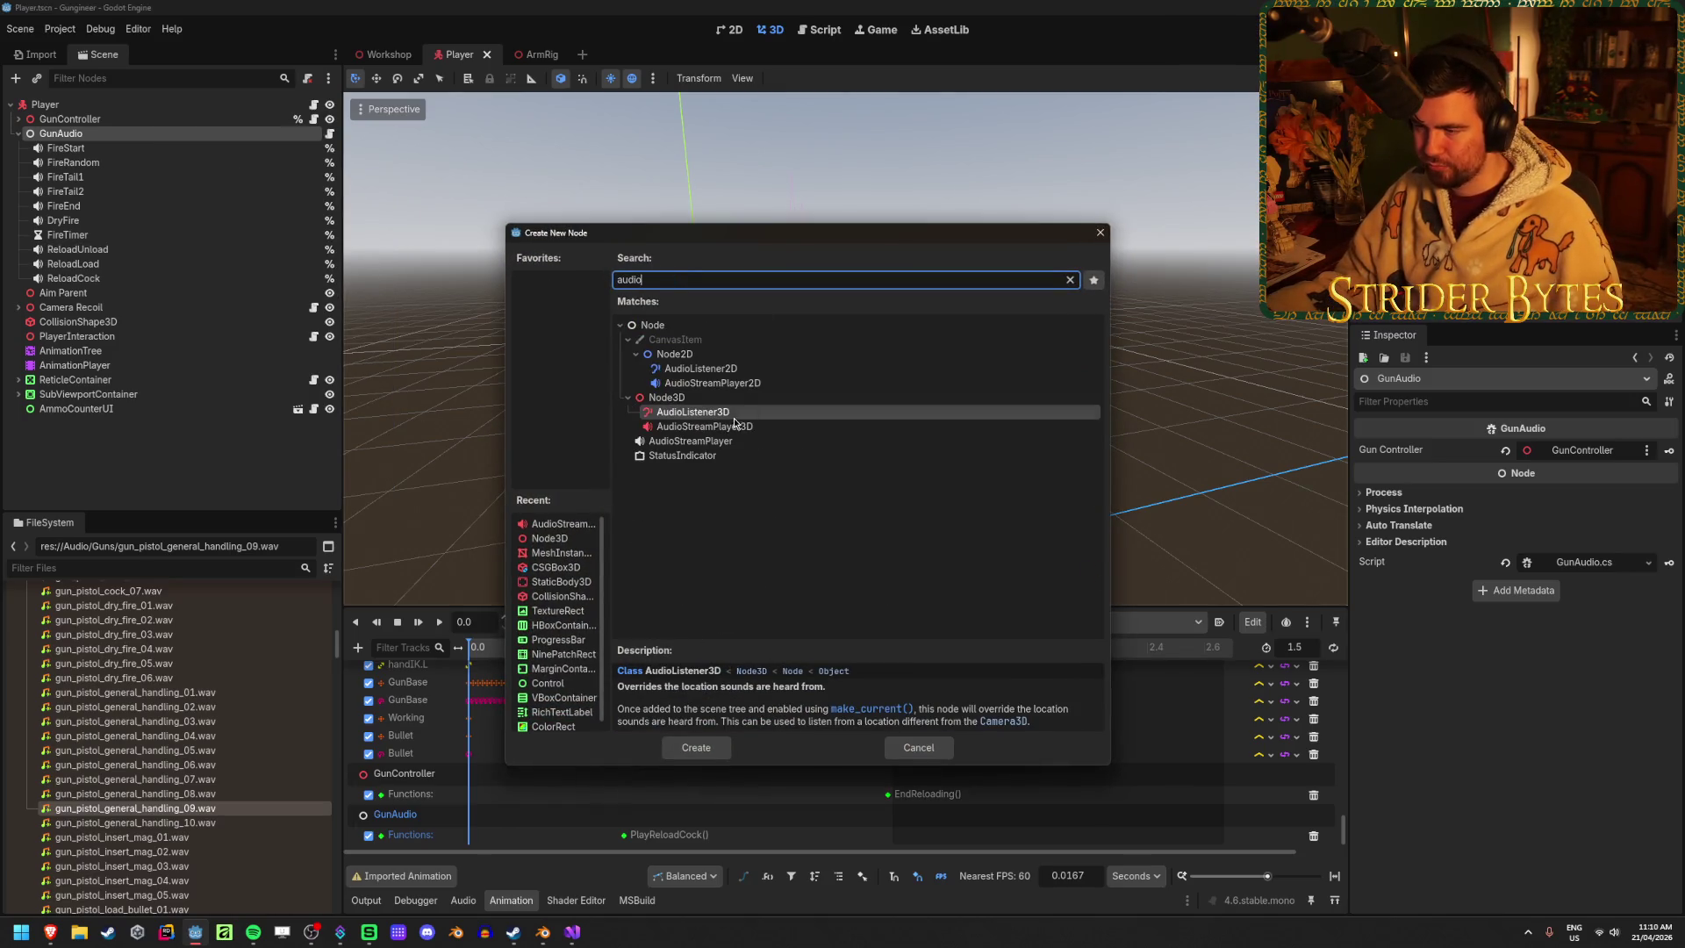
click(693, 440)
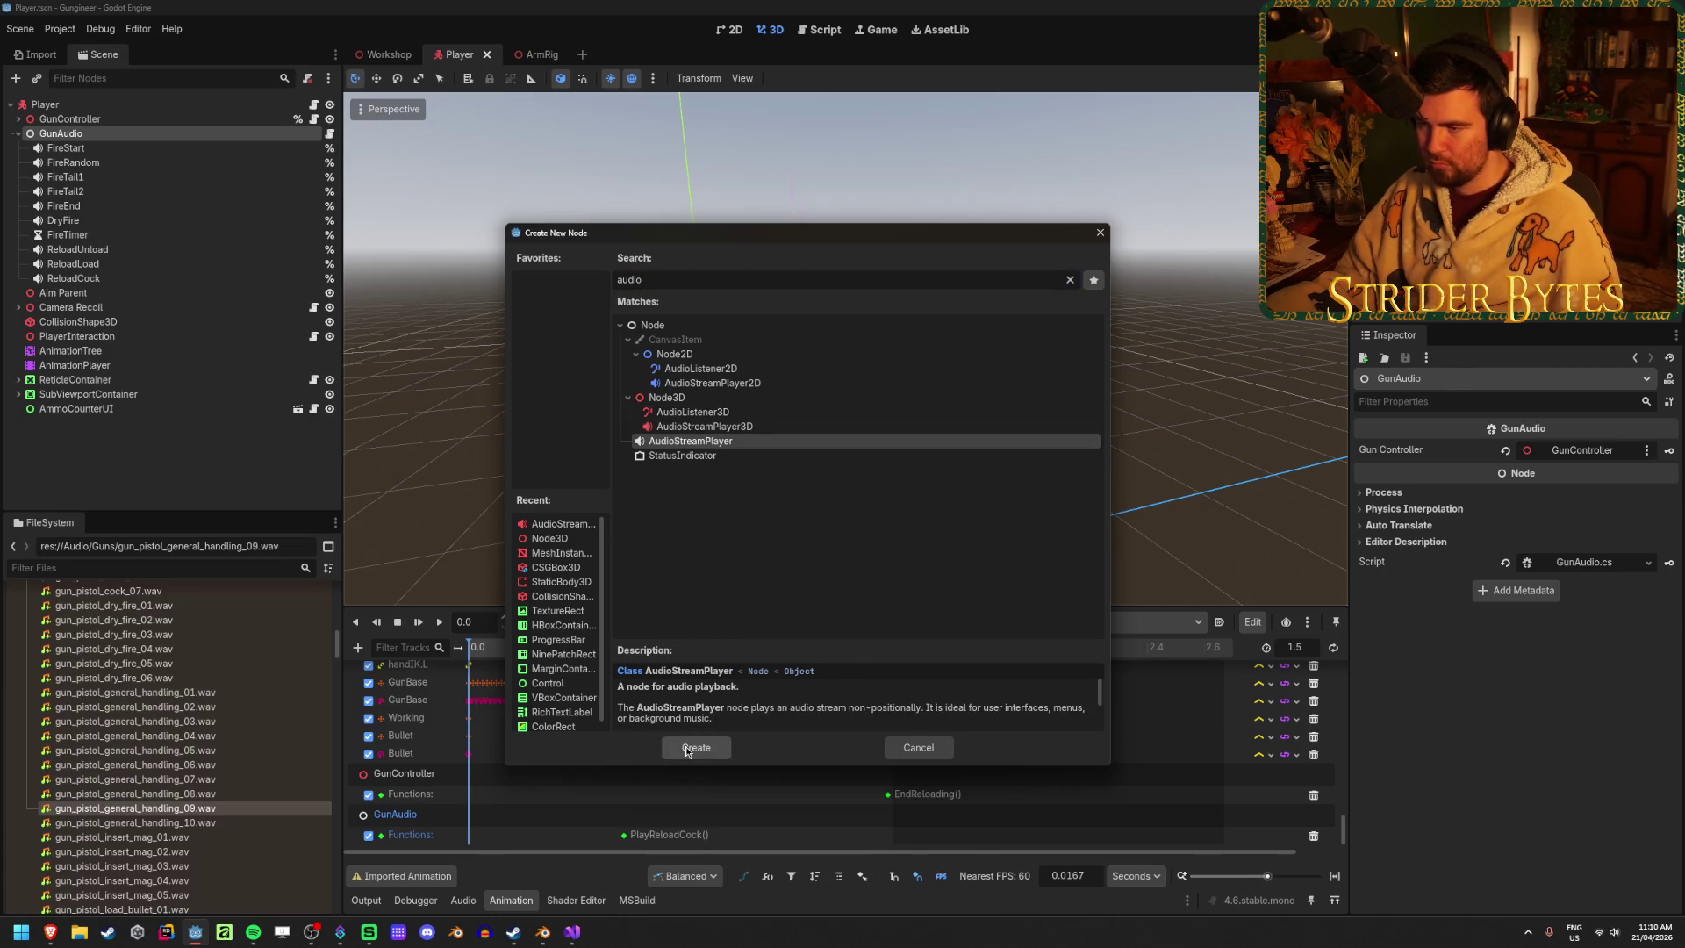
click(687, 747)
double_click(162, 295)
text(GeneralHandl)
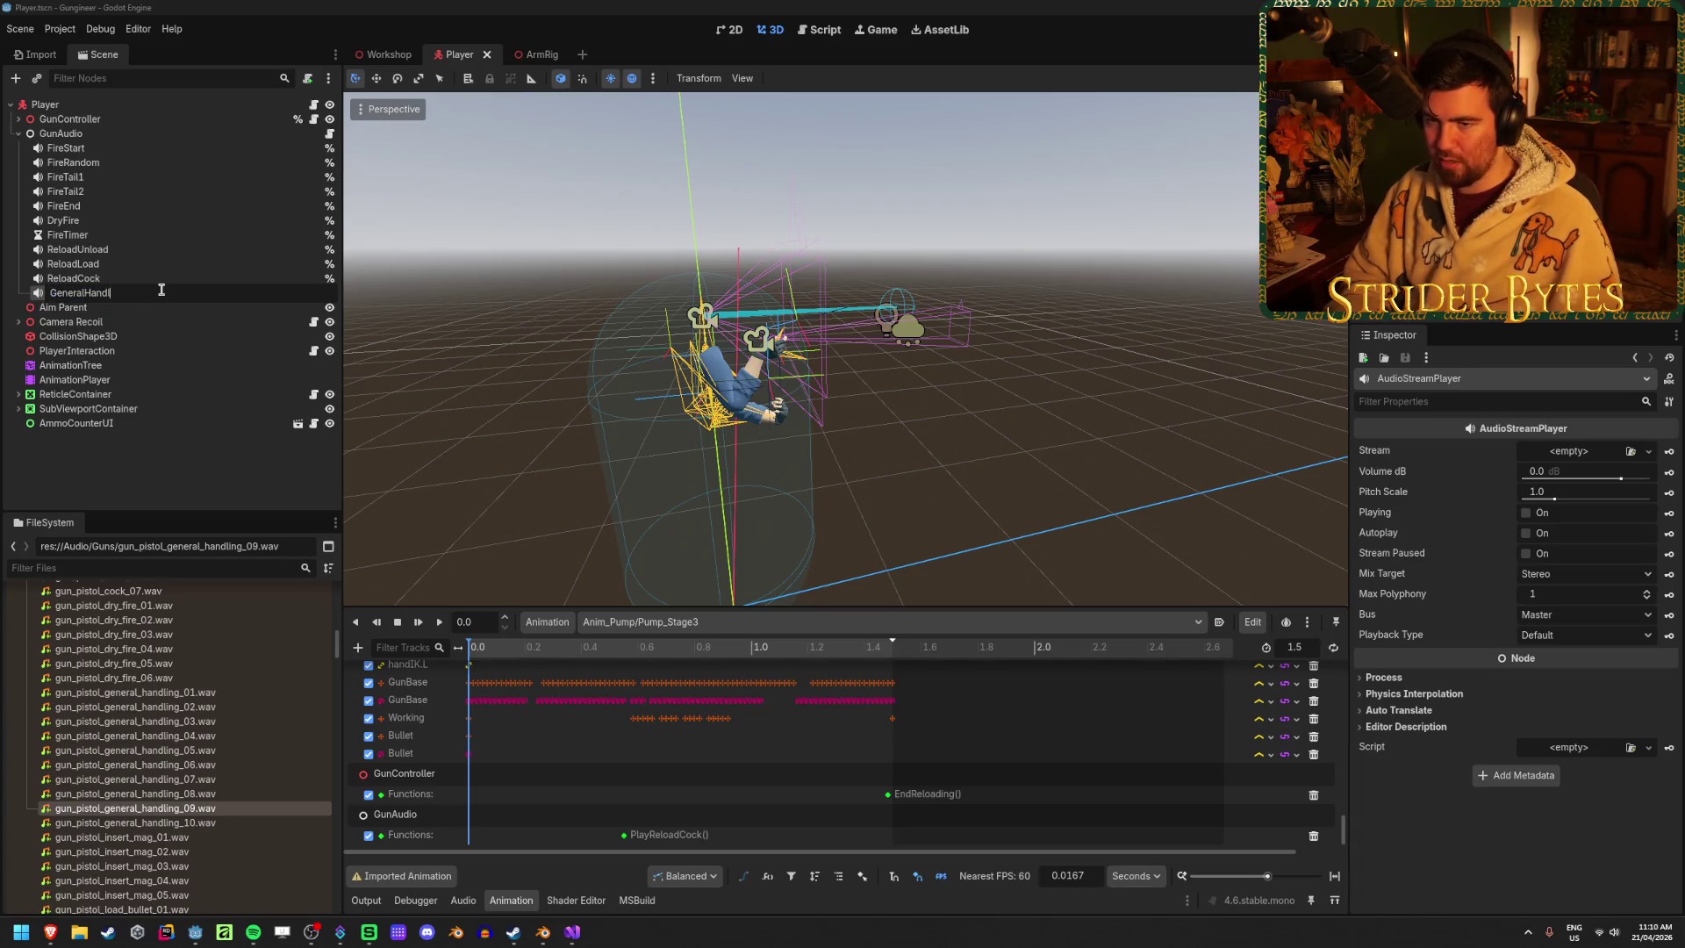
text(ing)
key(Return)
click(180, 468)
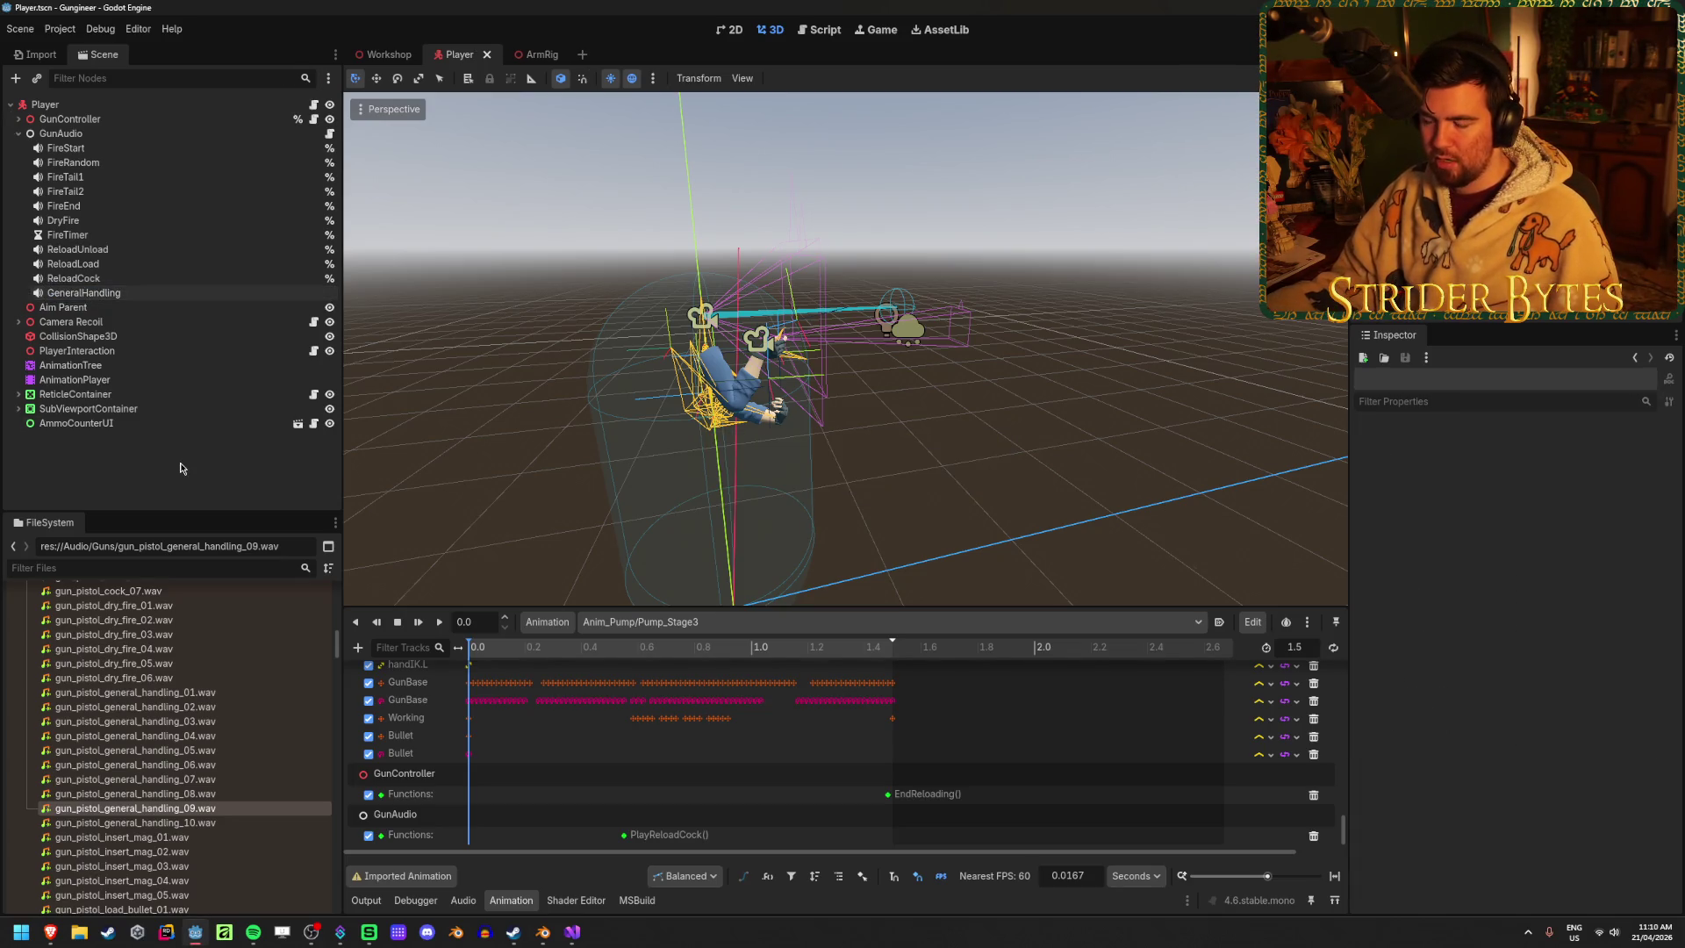
Switch the animation player to Anim_Pump/Pump_Stage1 and scrub partway in
drag(470, 649, 820, 664)
click(654, 622)
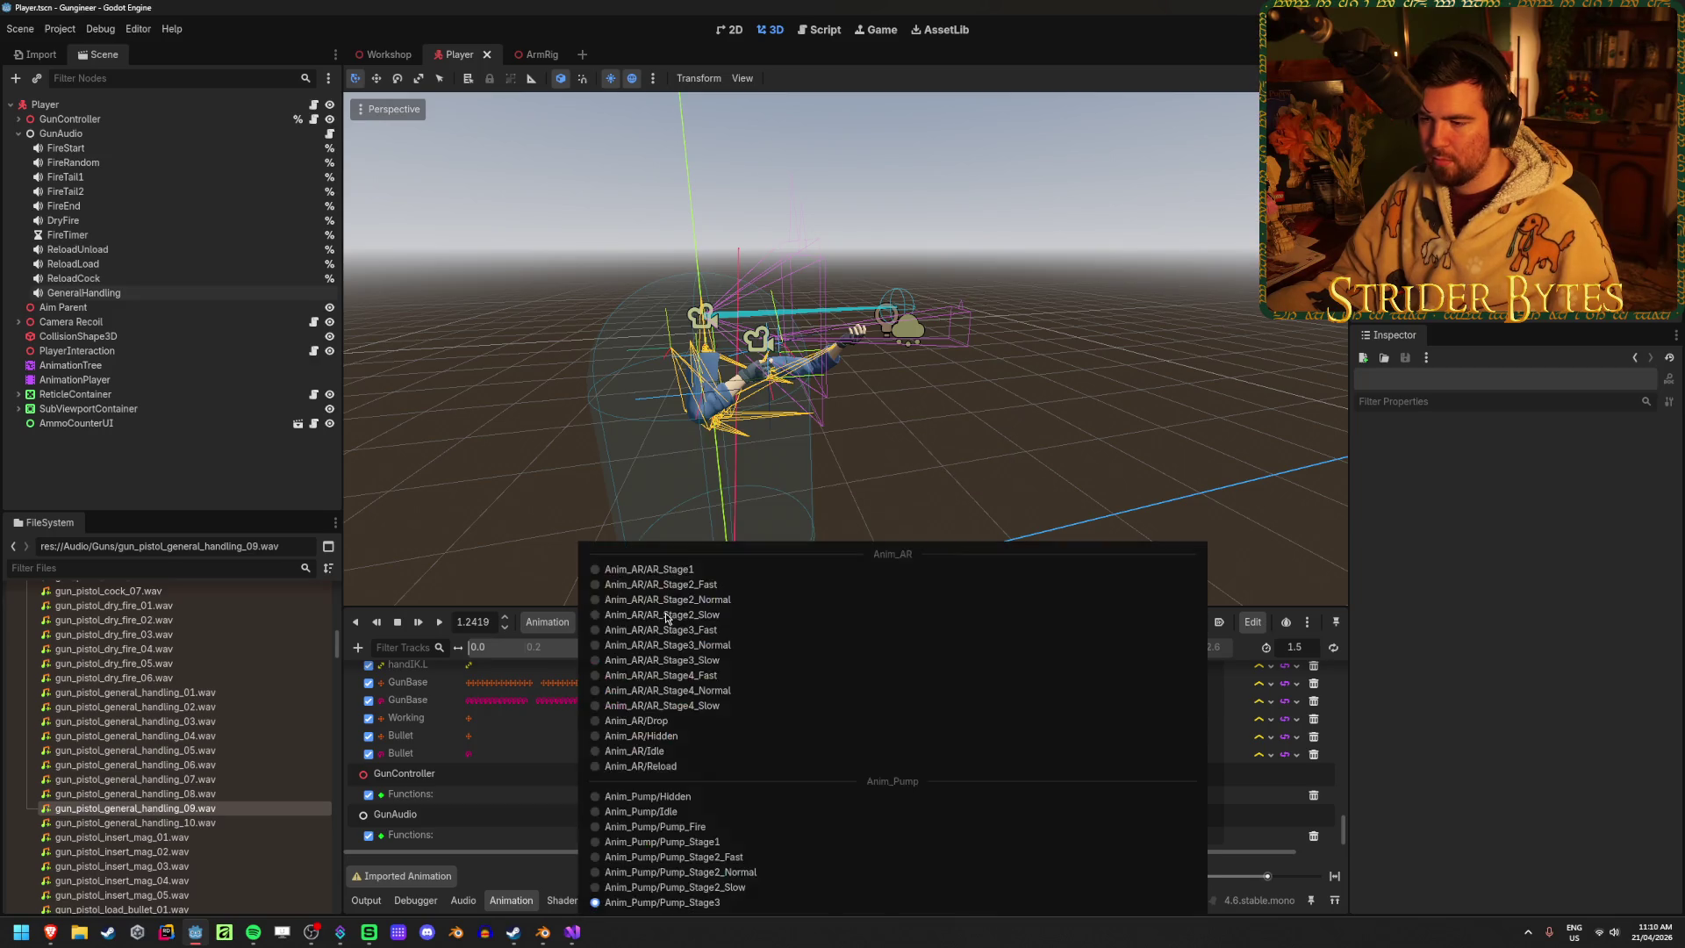
click(725, 843)
mouse_move(478, 649)
mouse_down()
mouse_move(639, 651)
mouse_move(616, 651)
mouse_up()
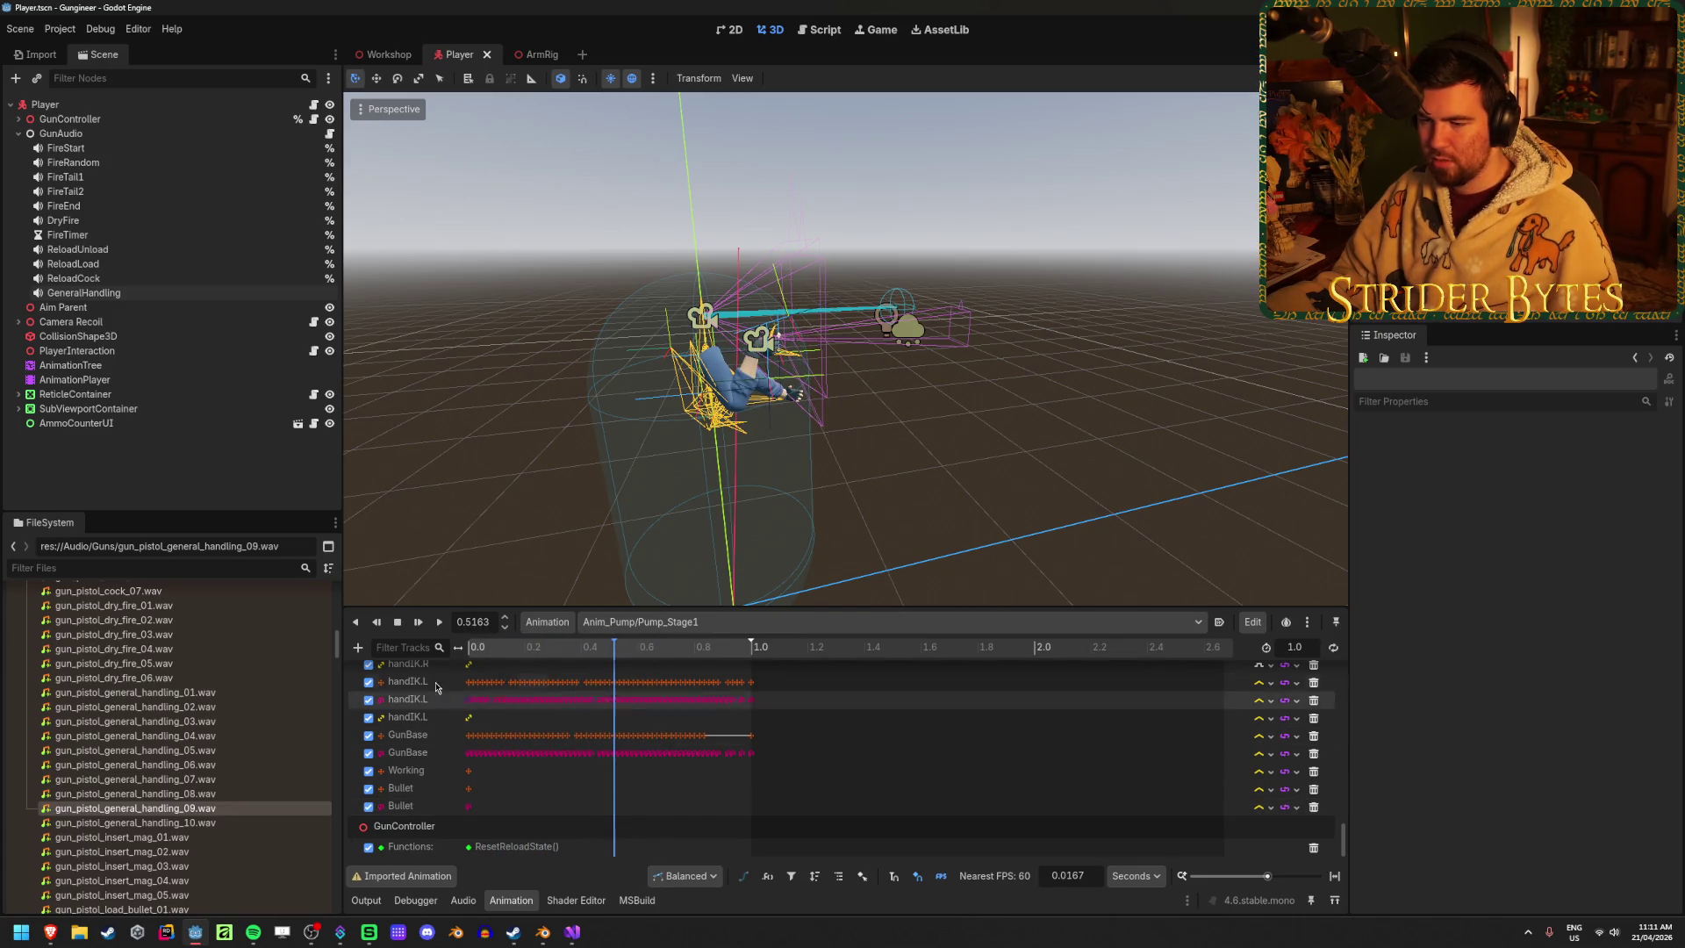
Add a GeneralHandling audio playback track keyed at 0.5 s and save the scene
click(357, 647)
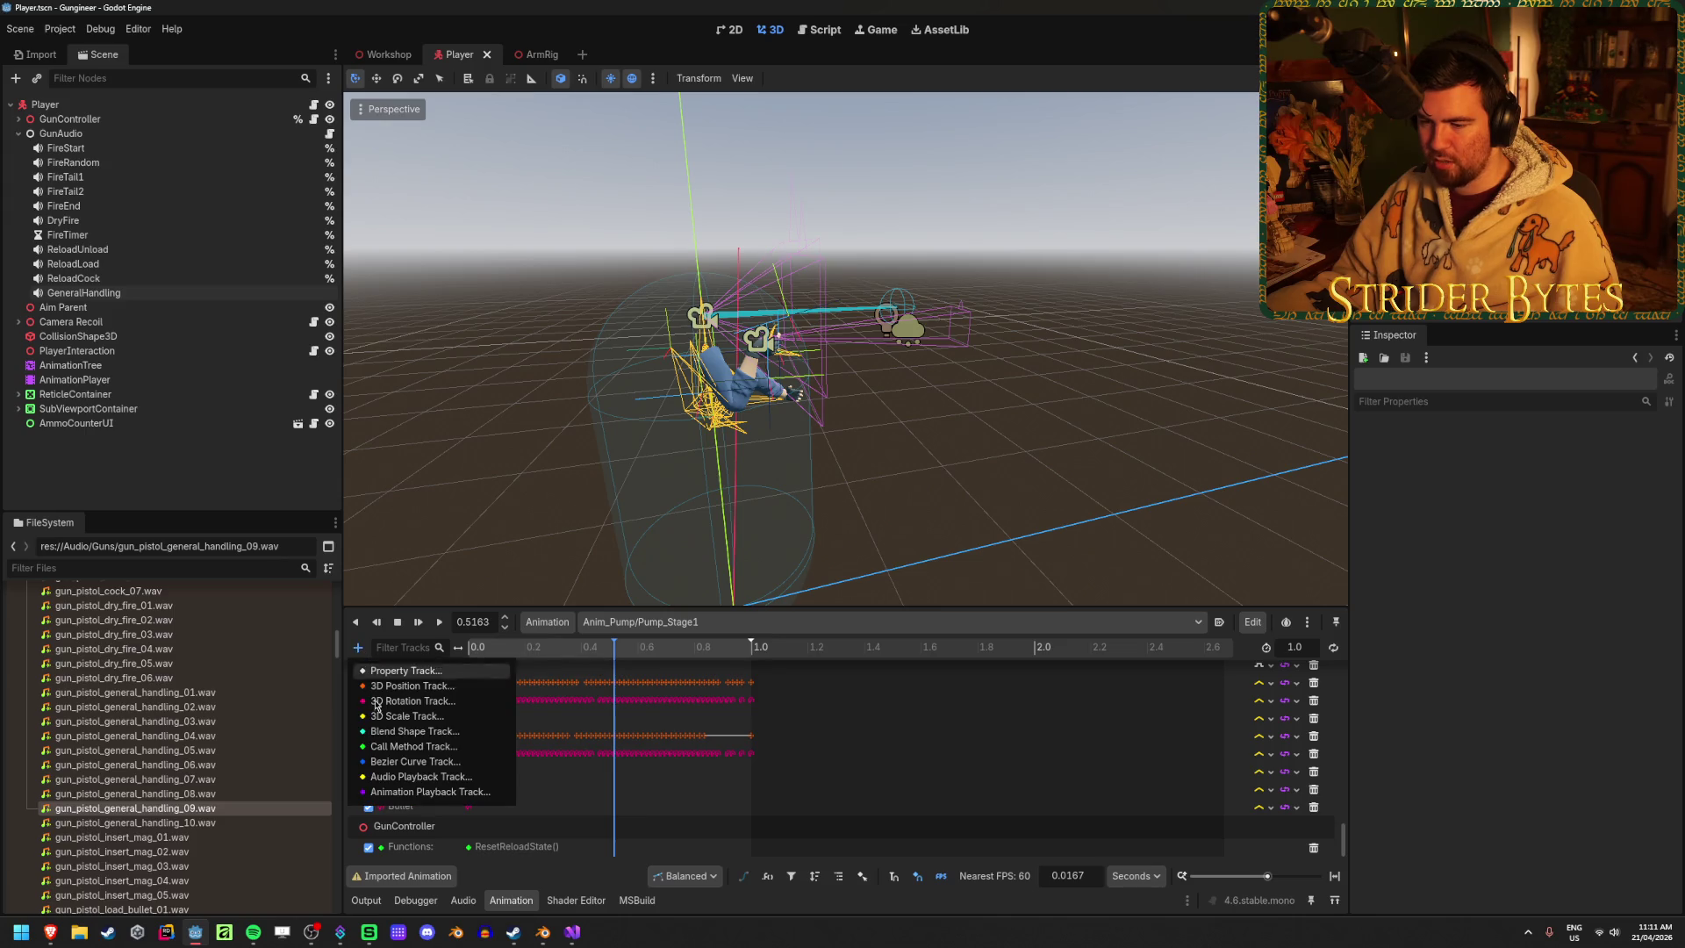
click(421, 776)
click(833, 511)
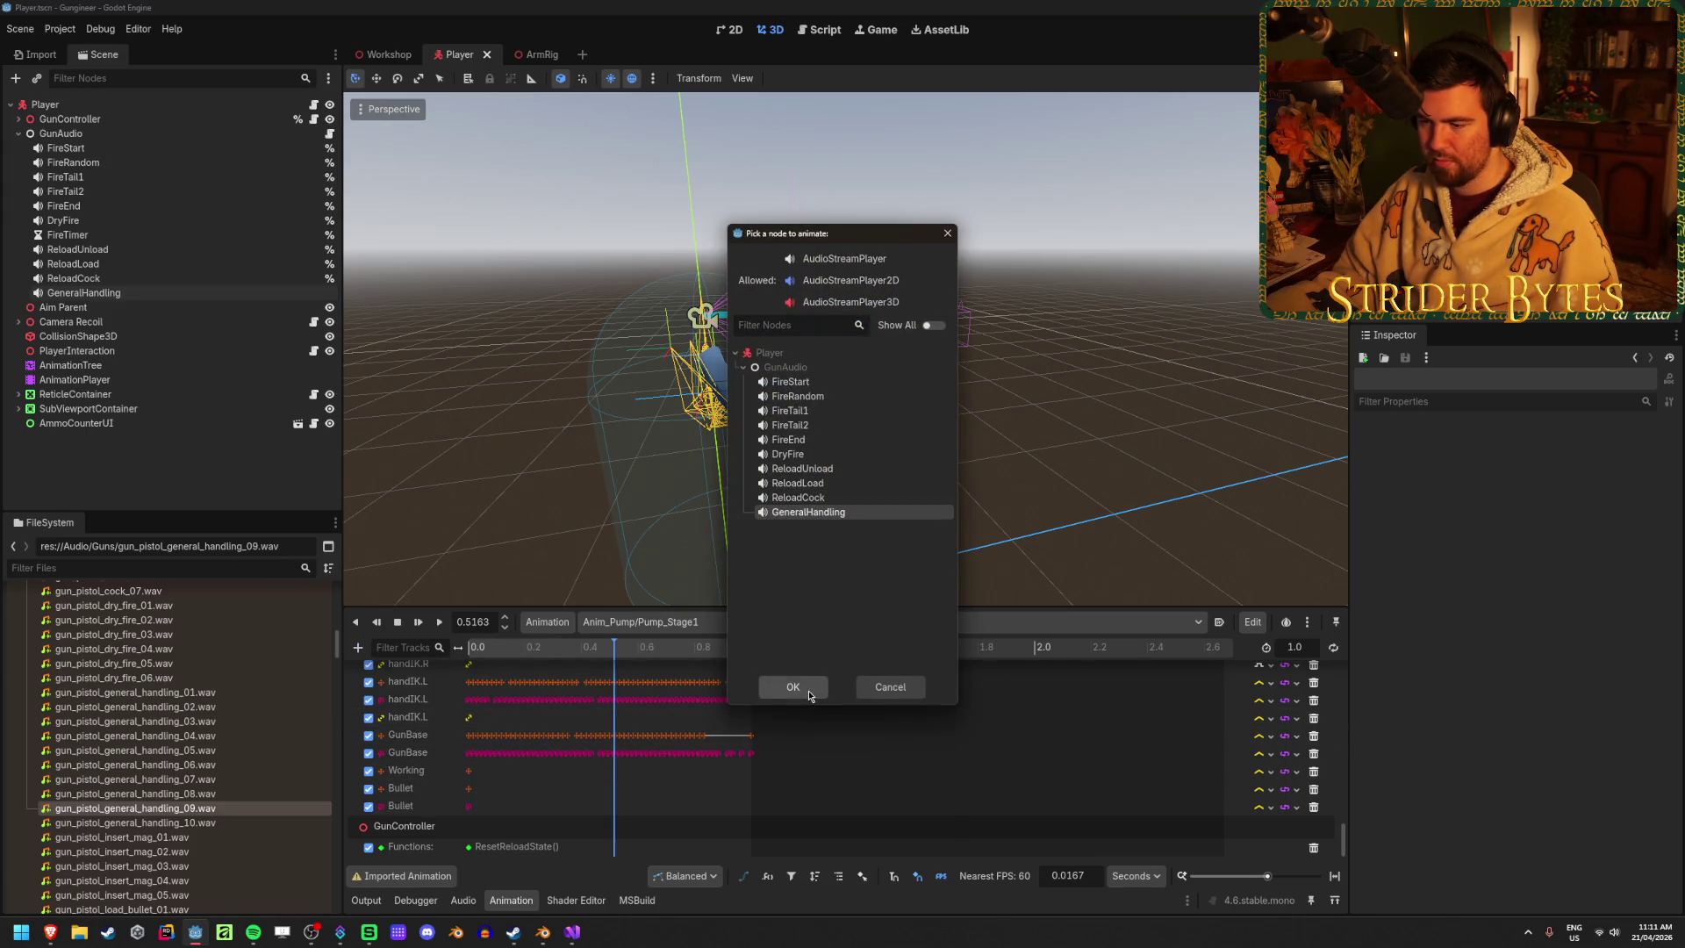
click(792, 686)
right_click(615, 844)
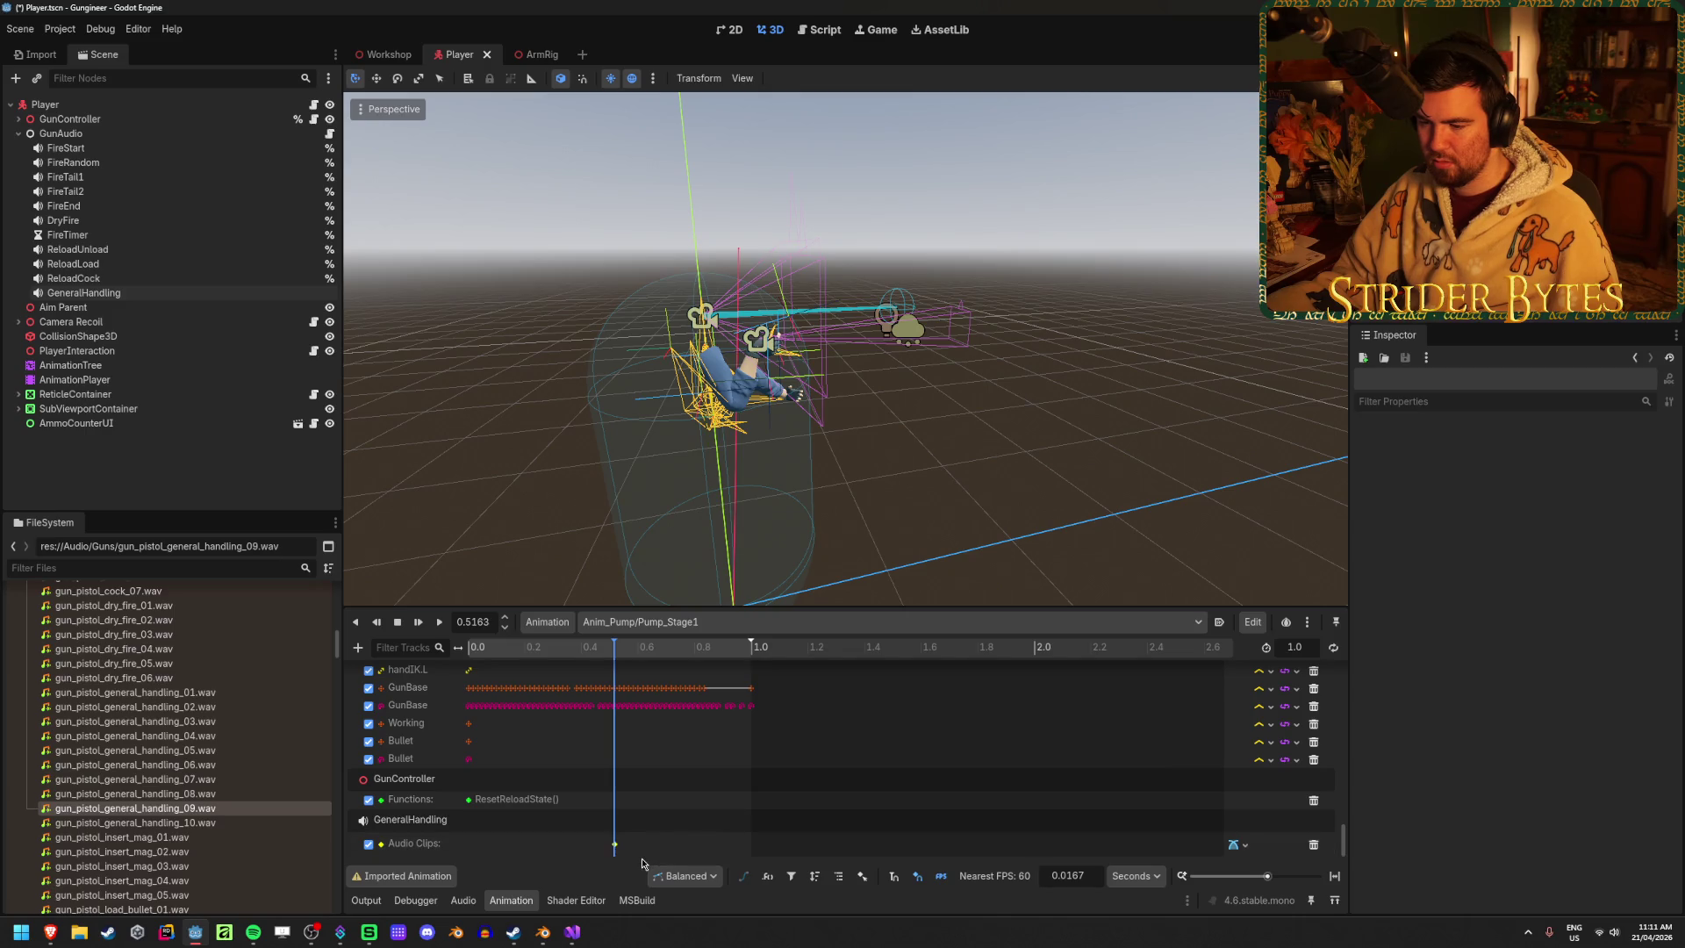
click(614, 844)
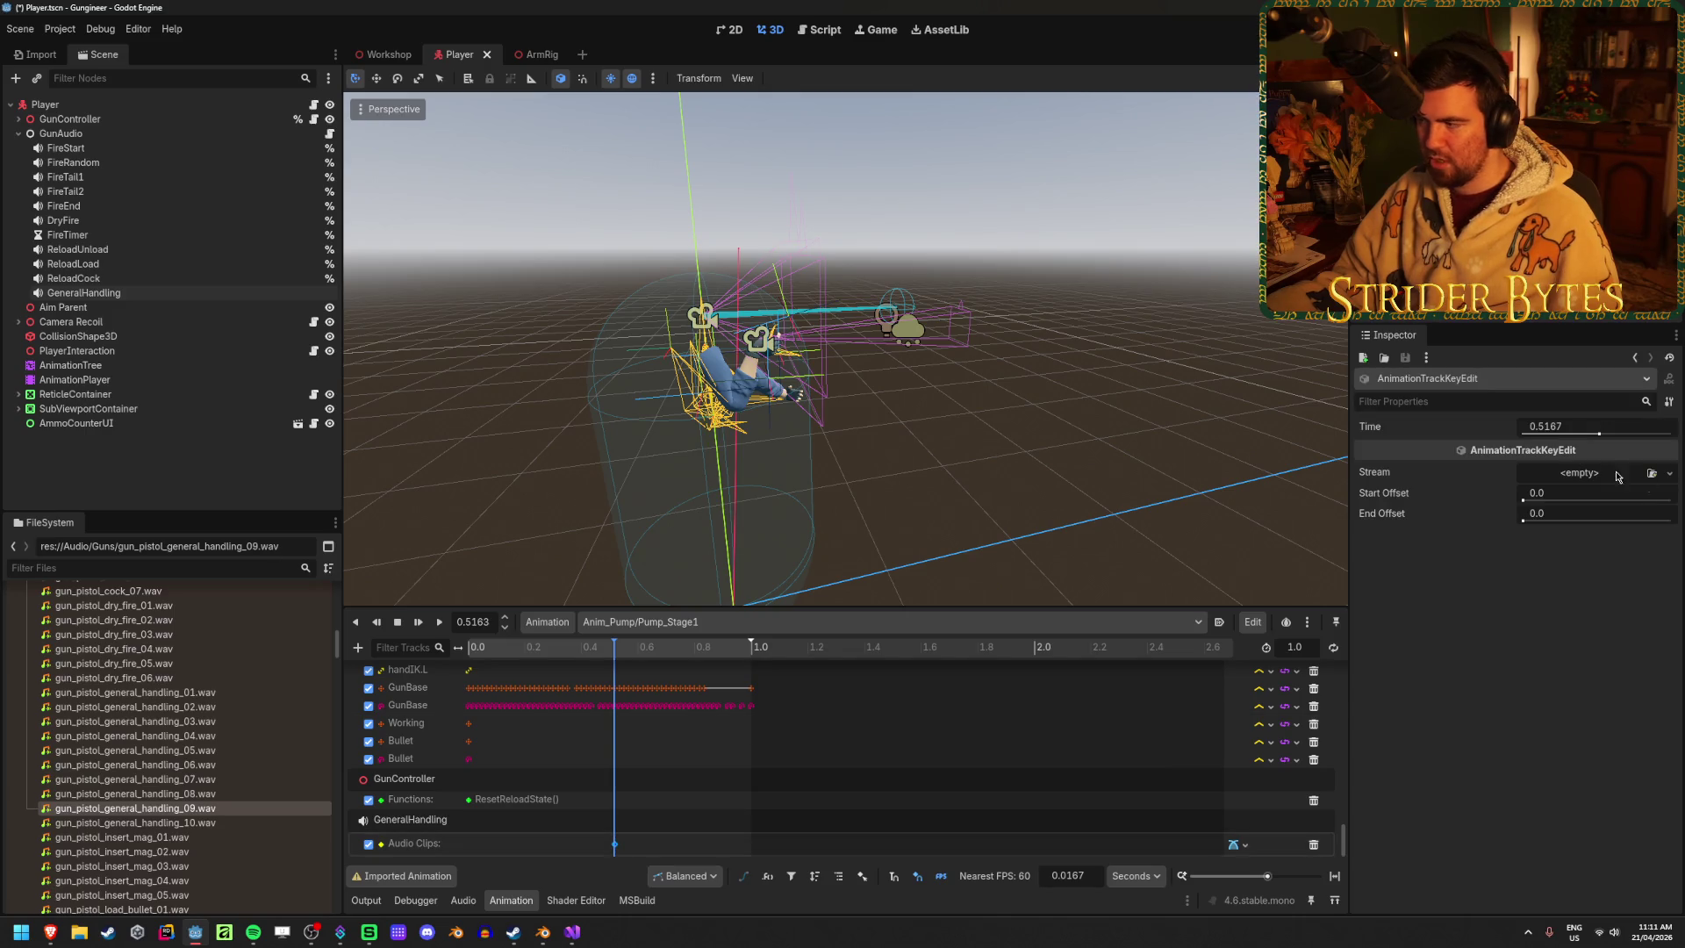
click(1558, 428)
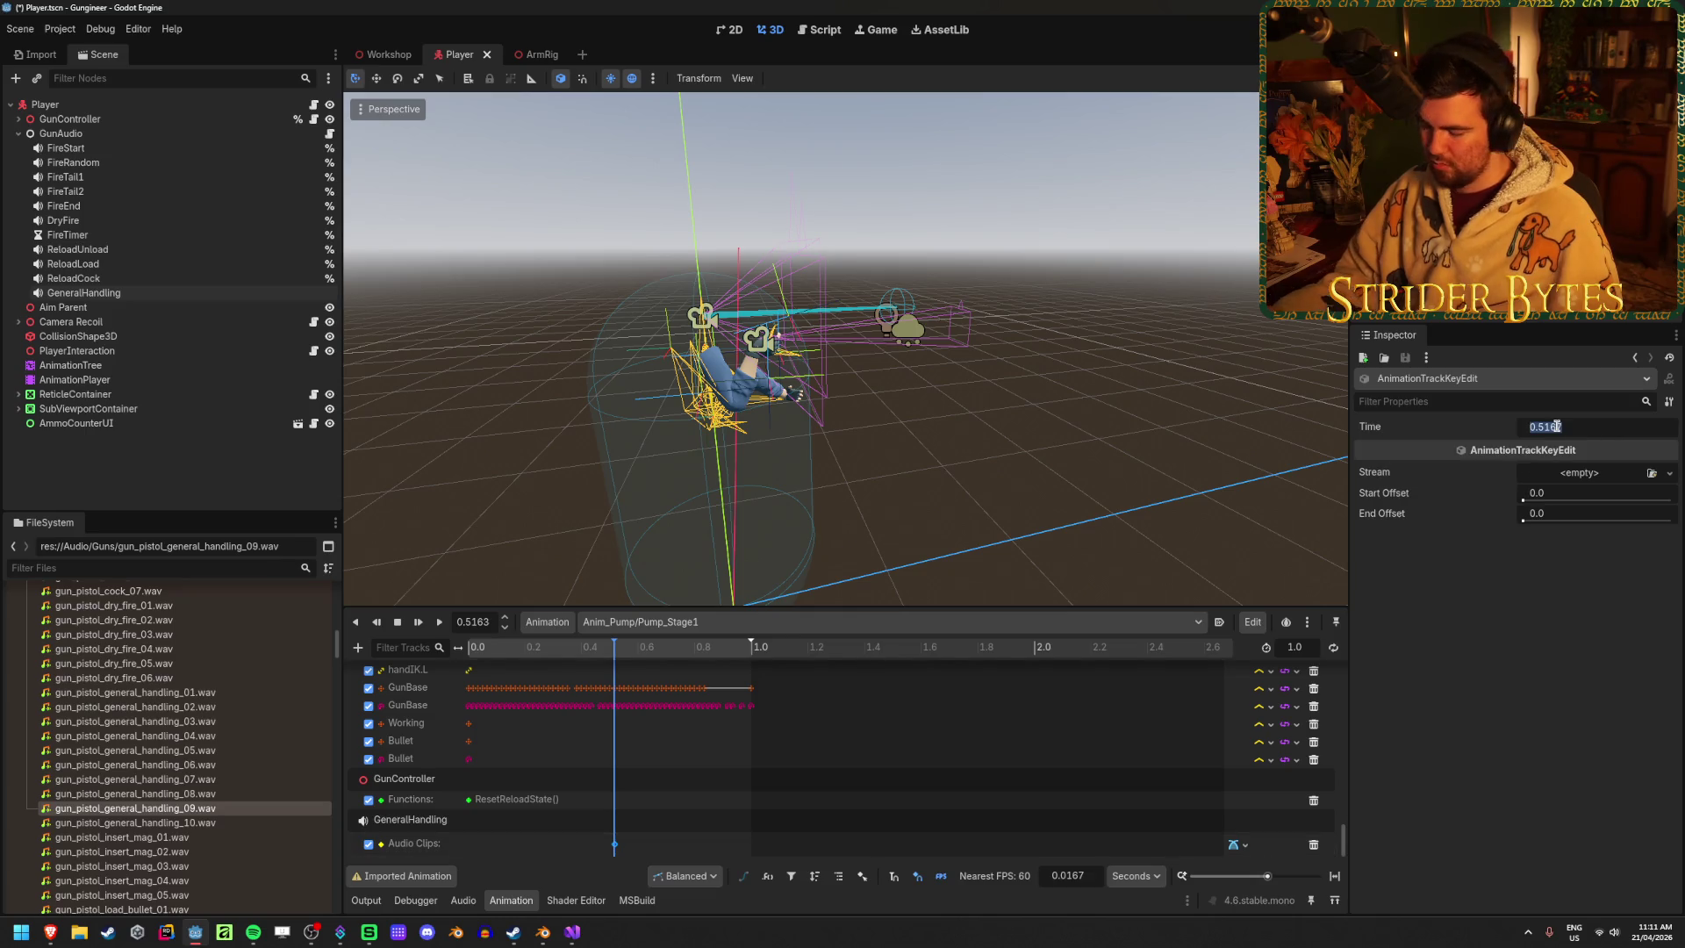
text(.5)
key(Return)
key(ctrl+s)
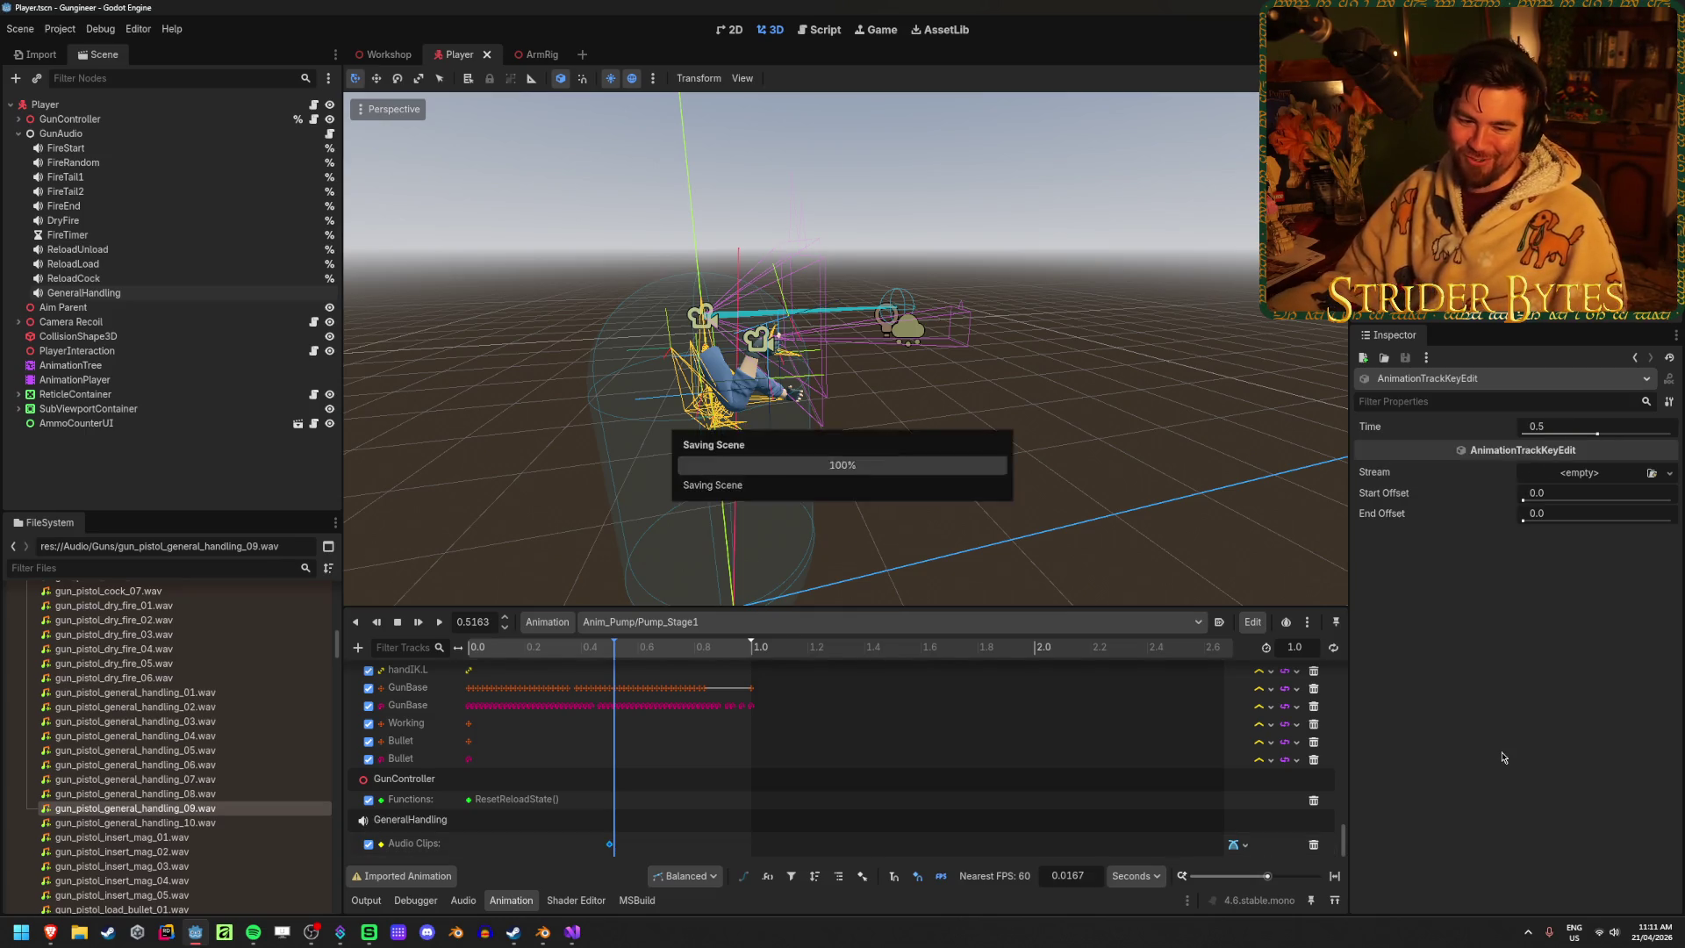
click(1661, 475)
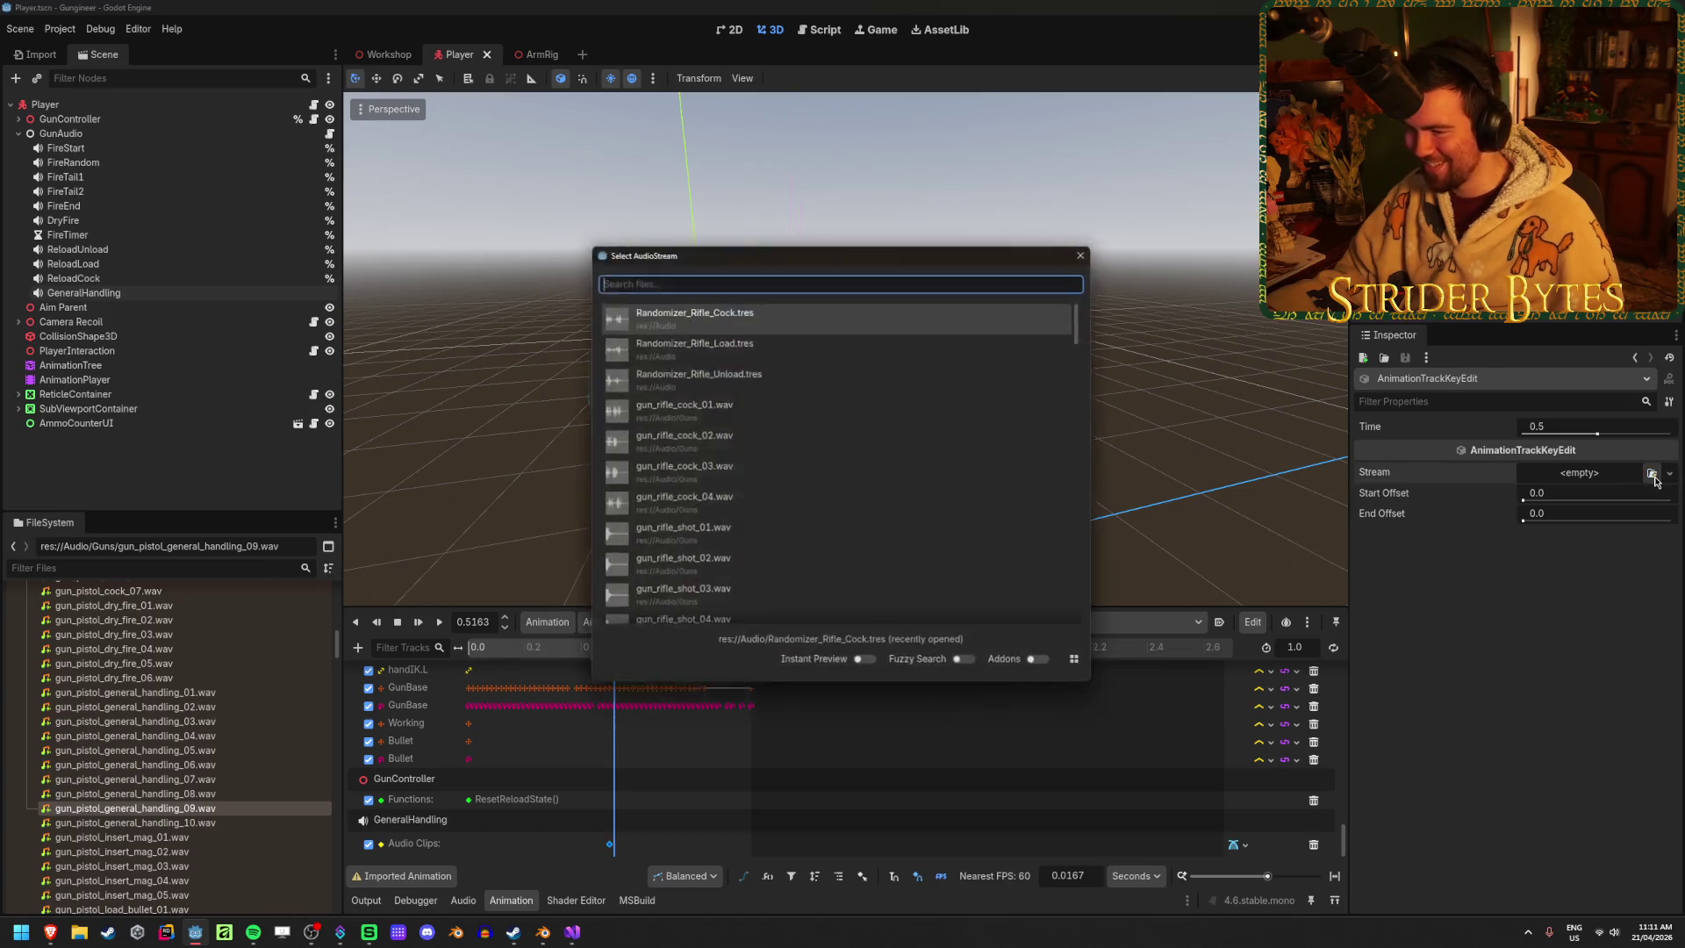
Assign a pistol general-handling sound to the audio key and play the pump animation
scroll(763, 500, down, 5)
text(general)
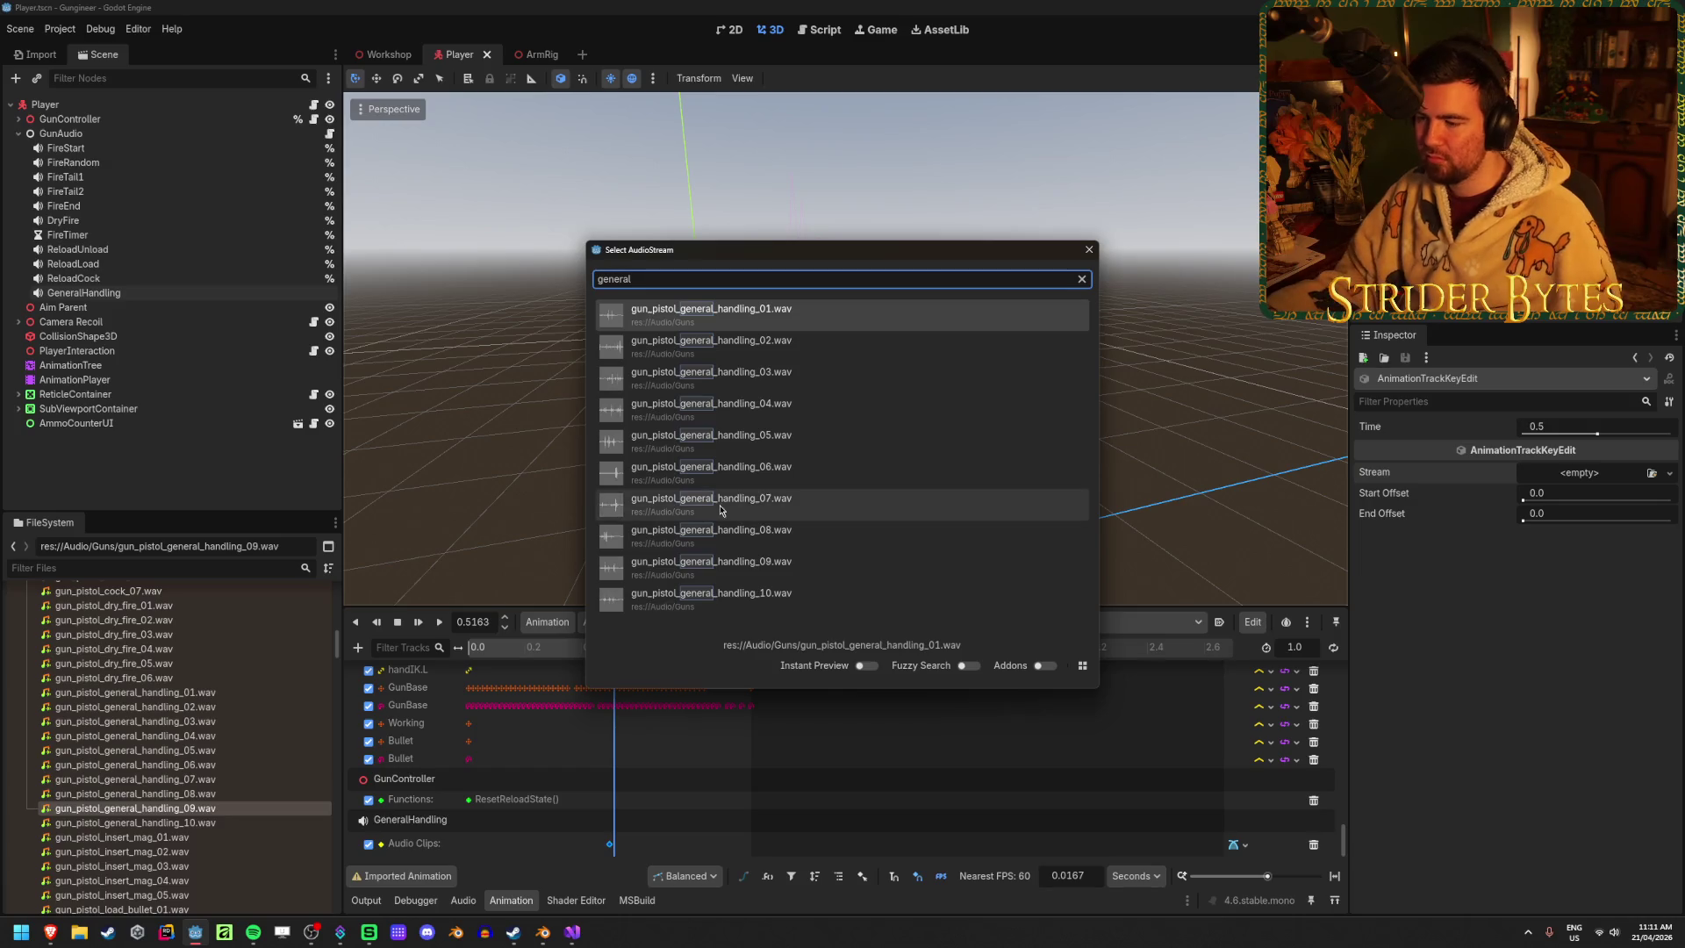
double_click(718, 374)
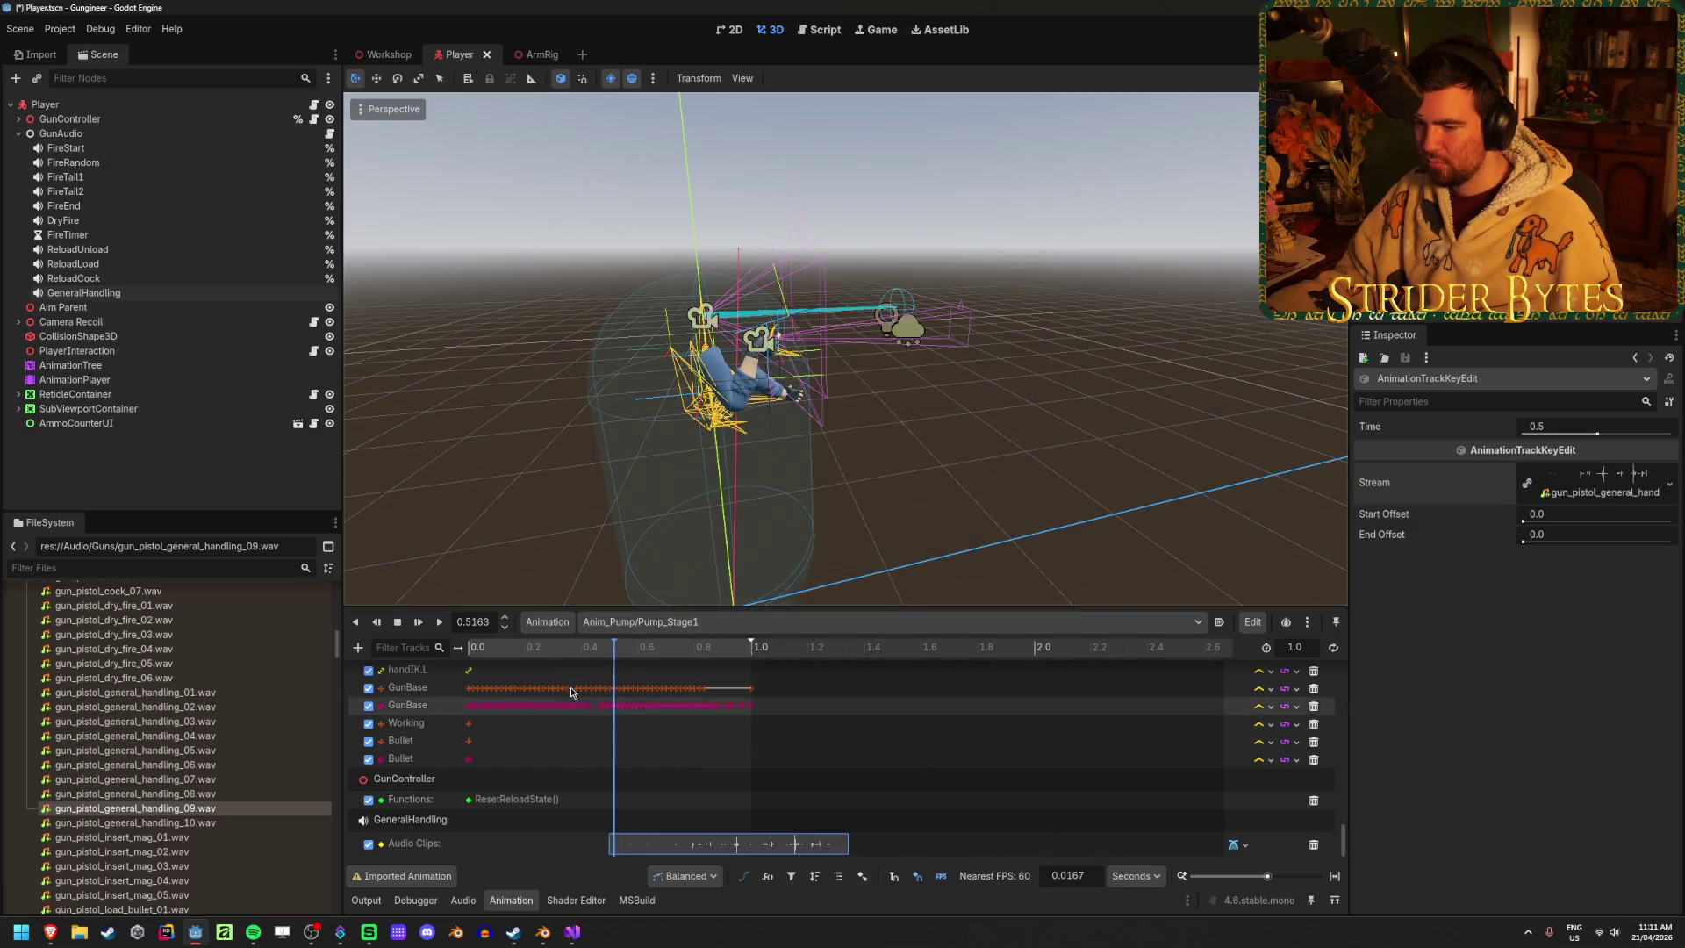
click(439, 622)
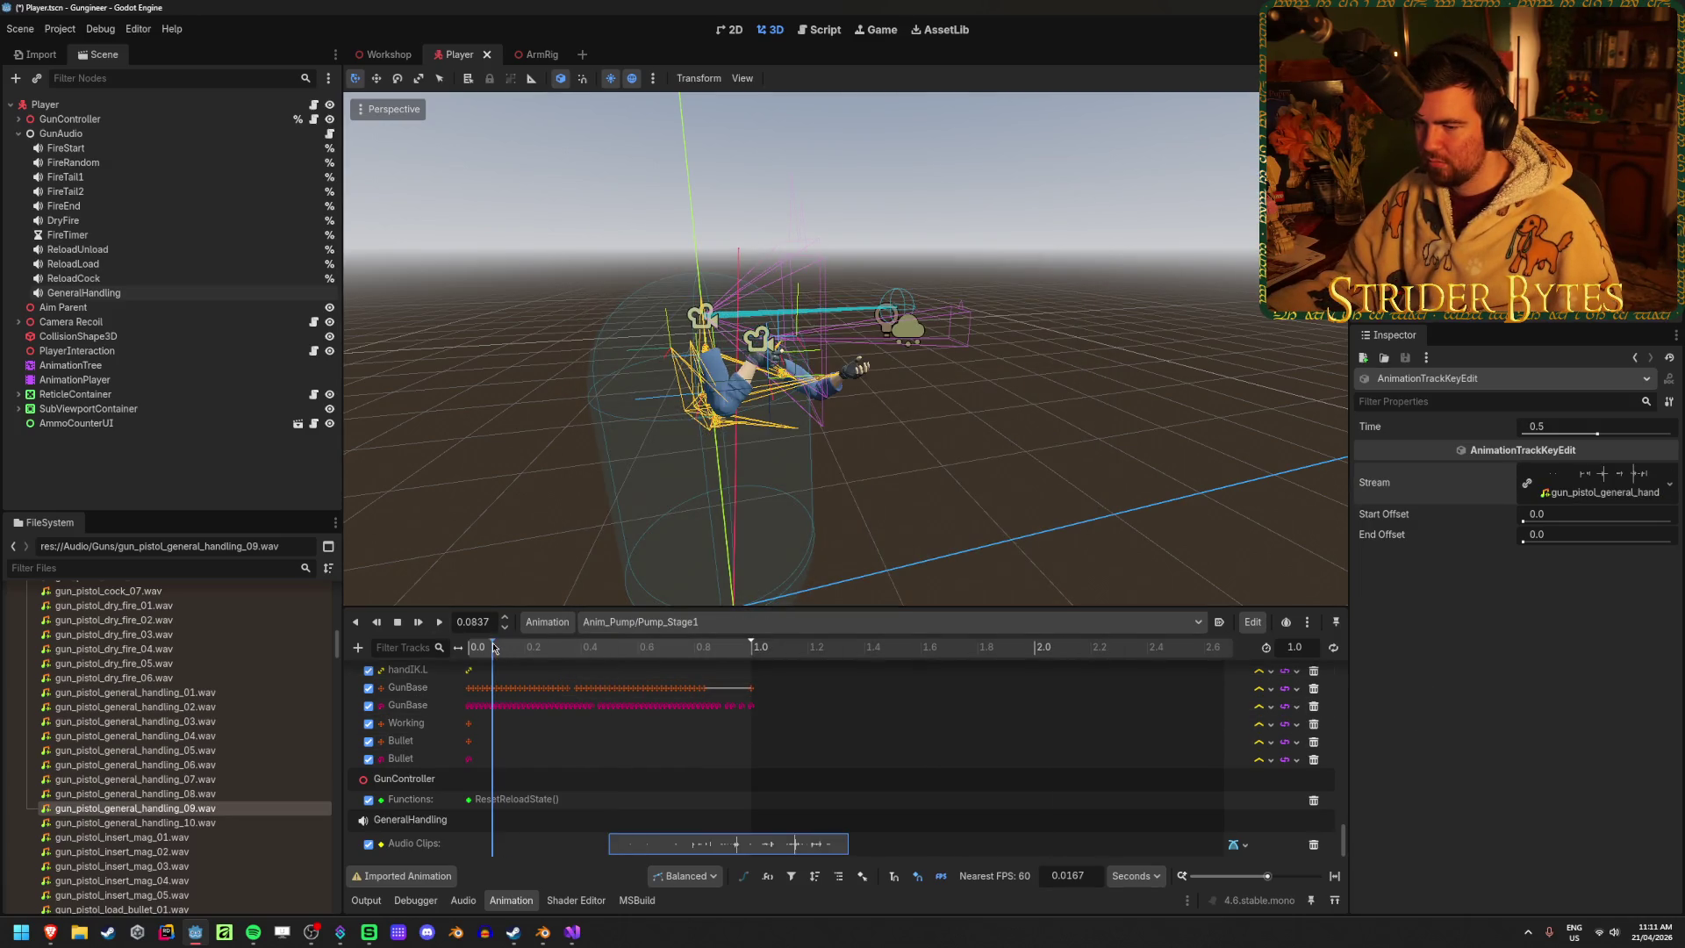
click(440, 621)
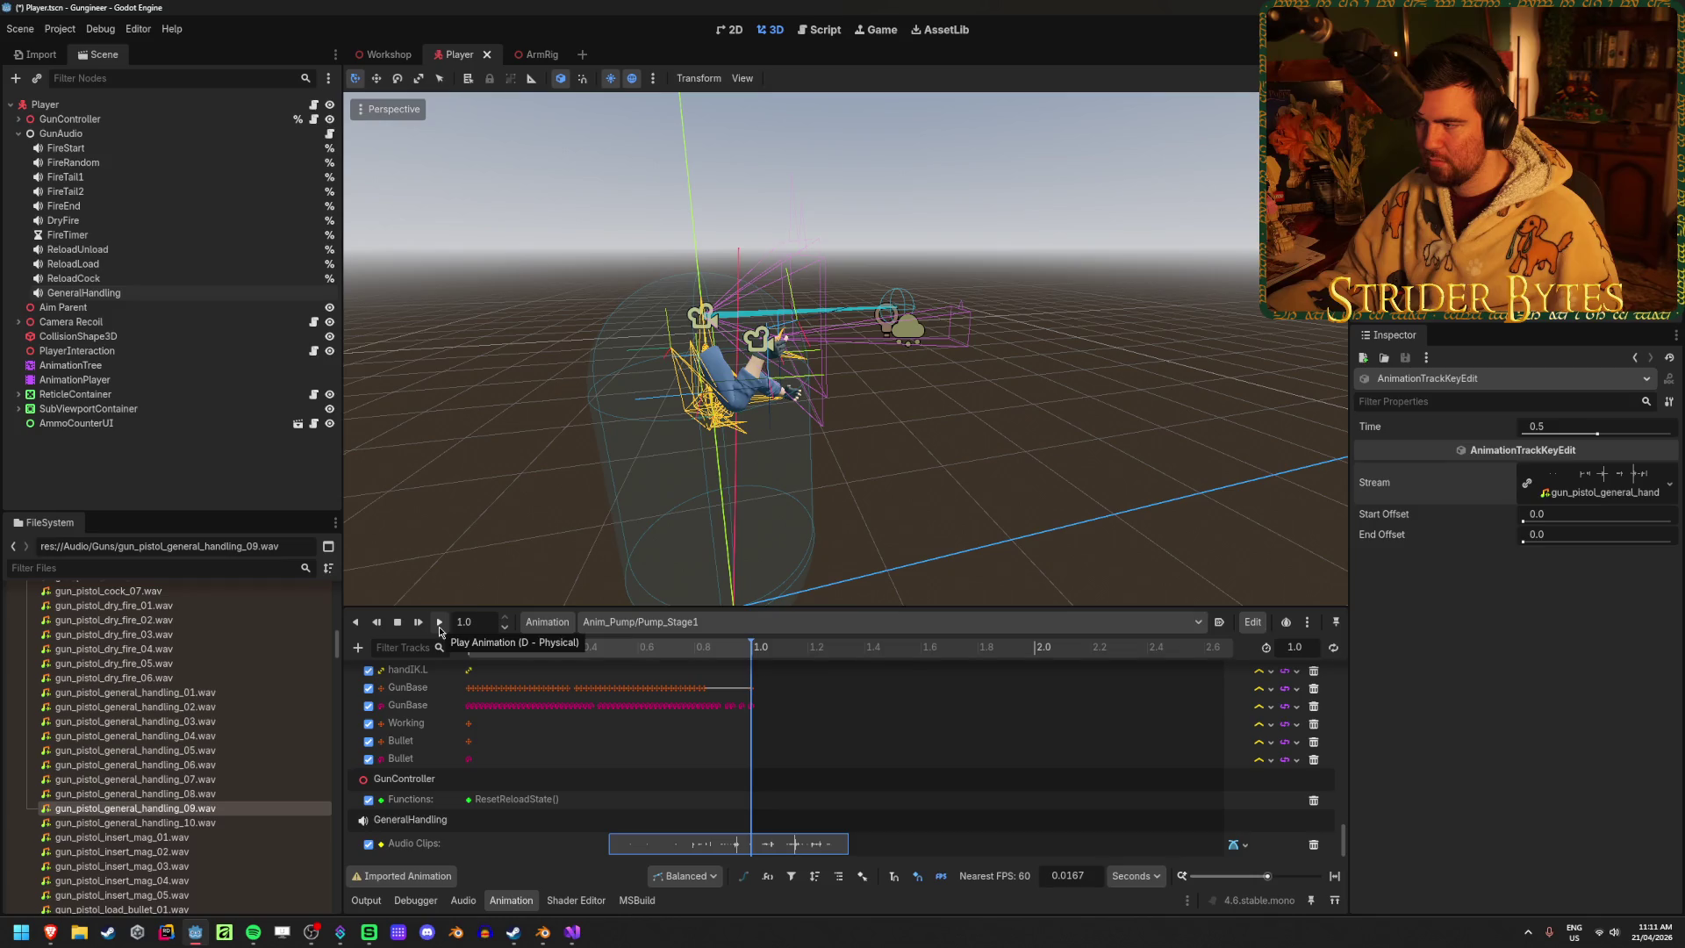
drag(575, 649, 458, 648)
click(439, 621)
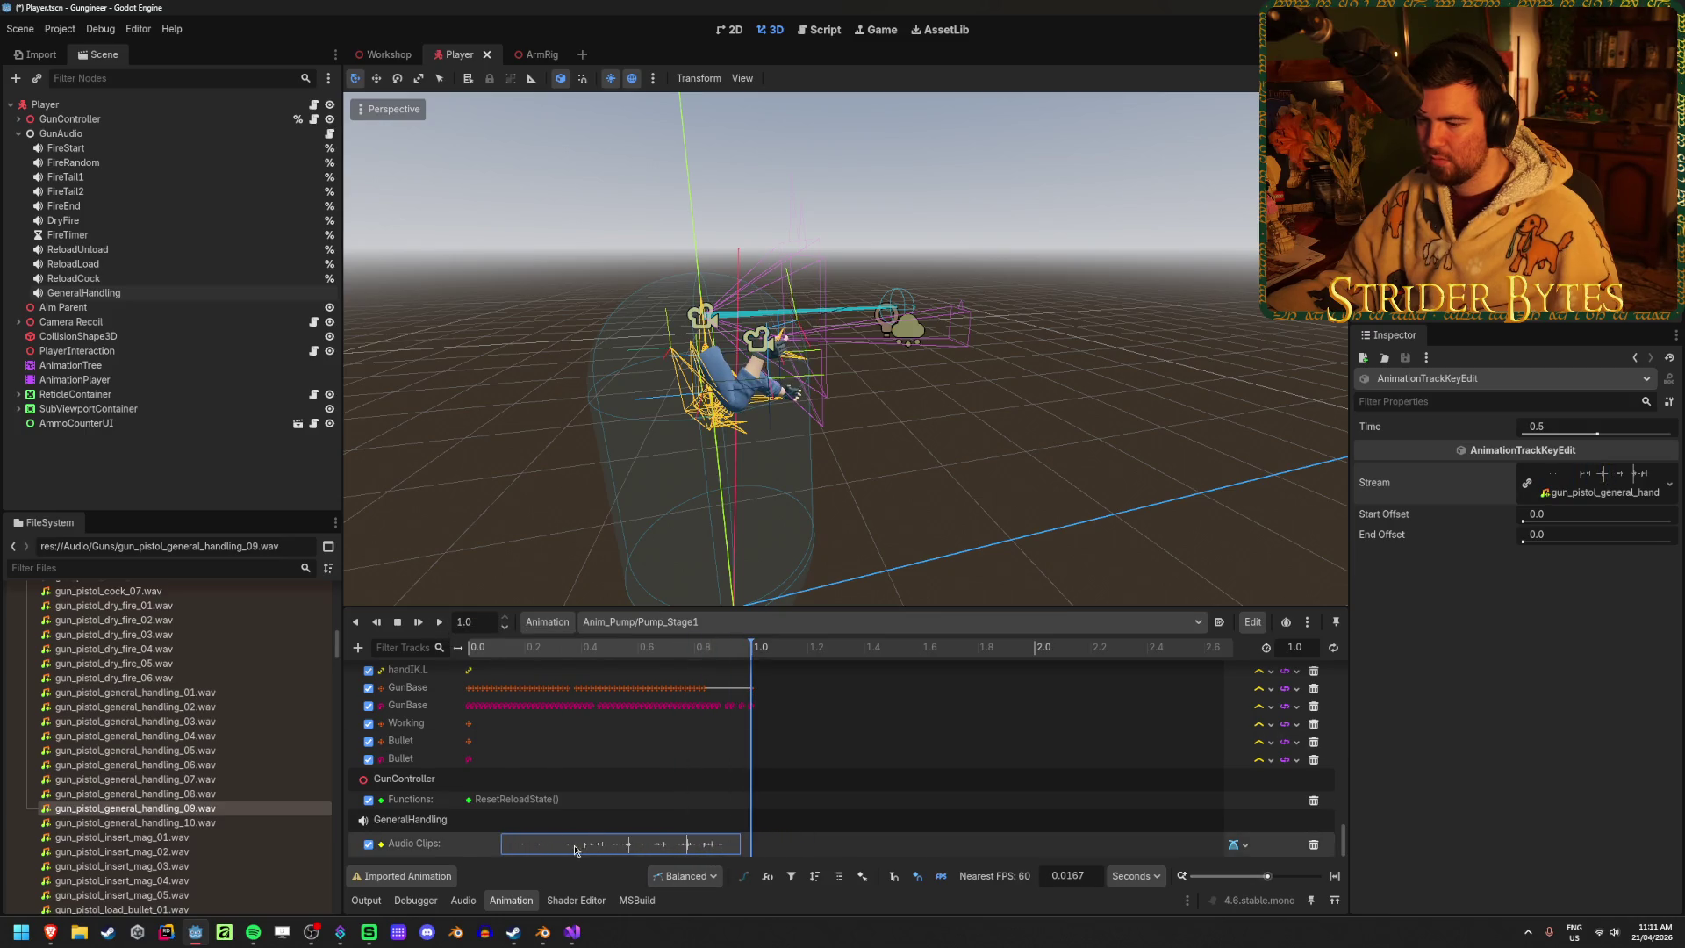
Move the handling key to 0.1 s, check the timing, save, and run the game
drag(575, 849, 570, 849)
click(439, 623)
click(439, 623)
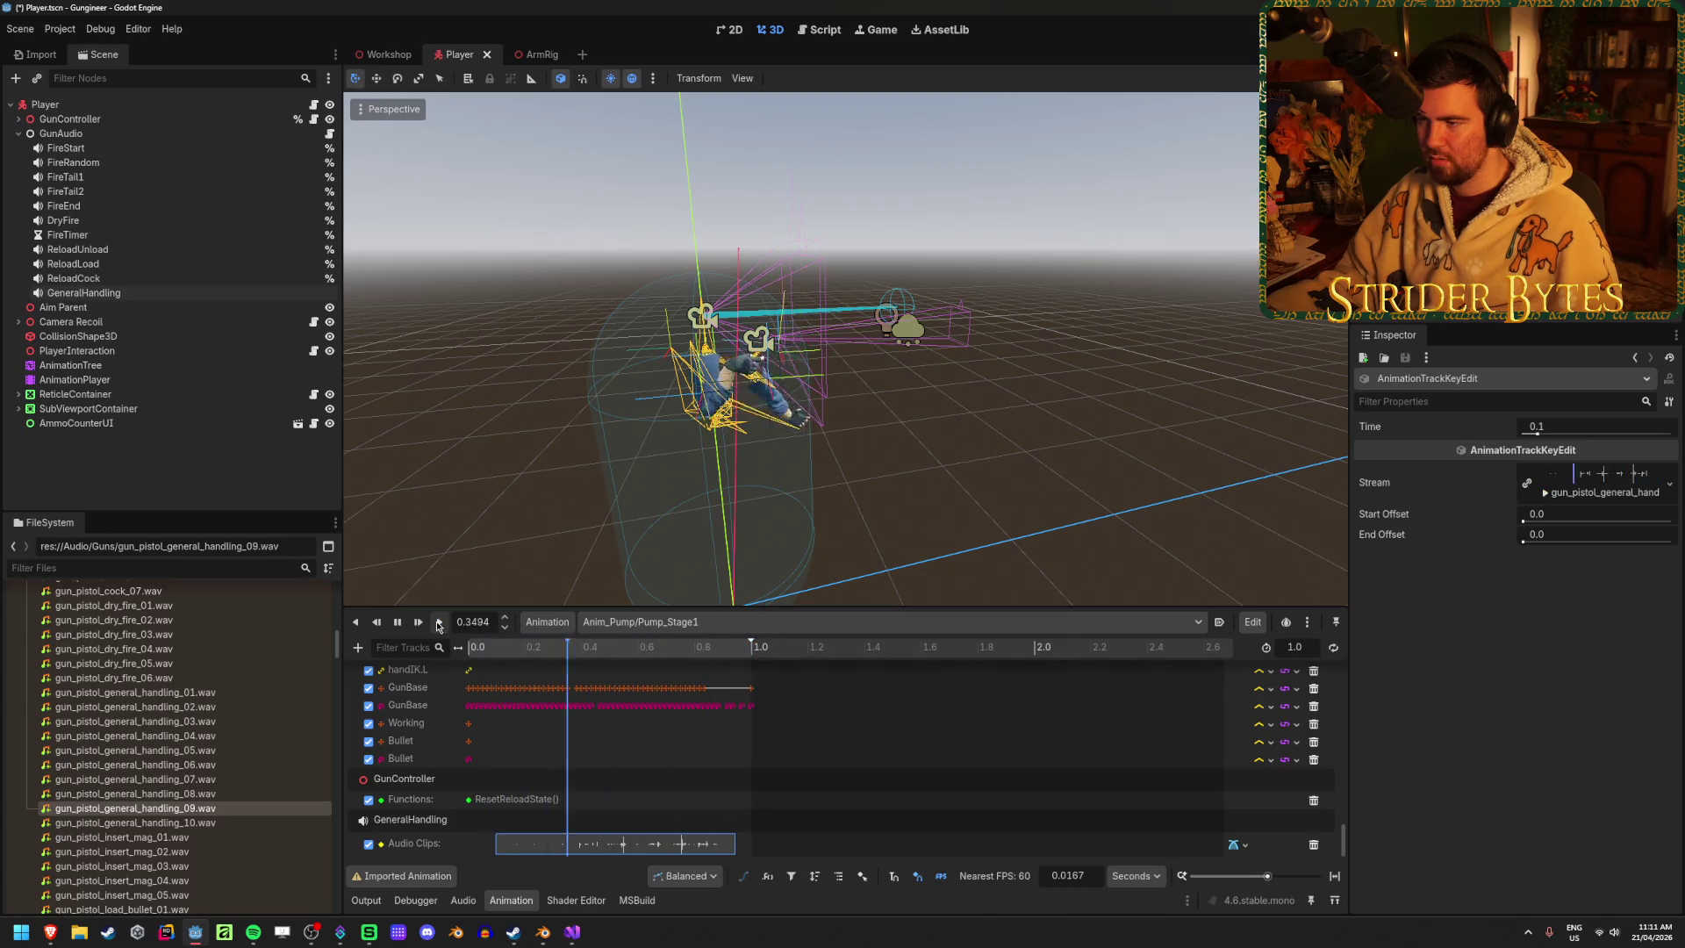
click(439, 623)
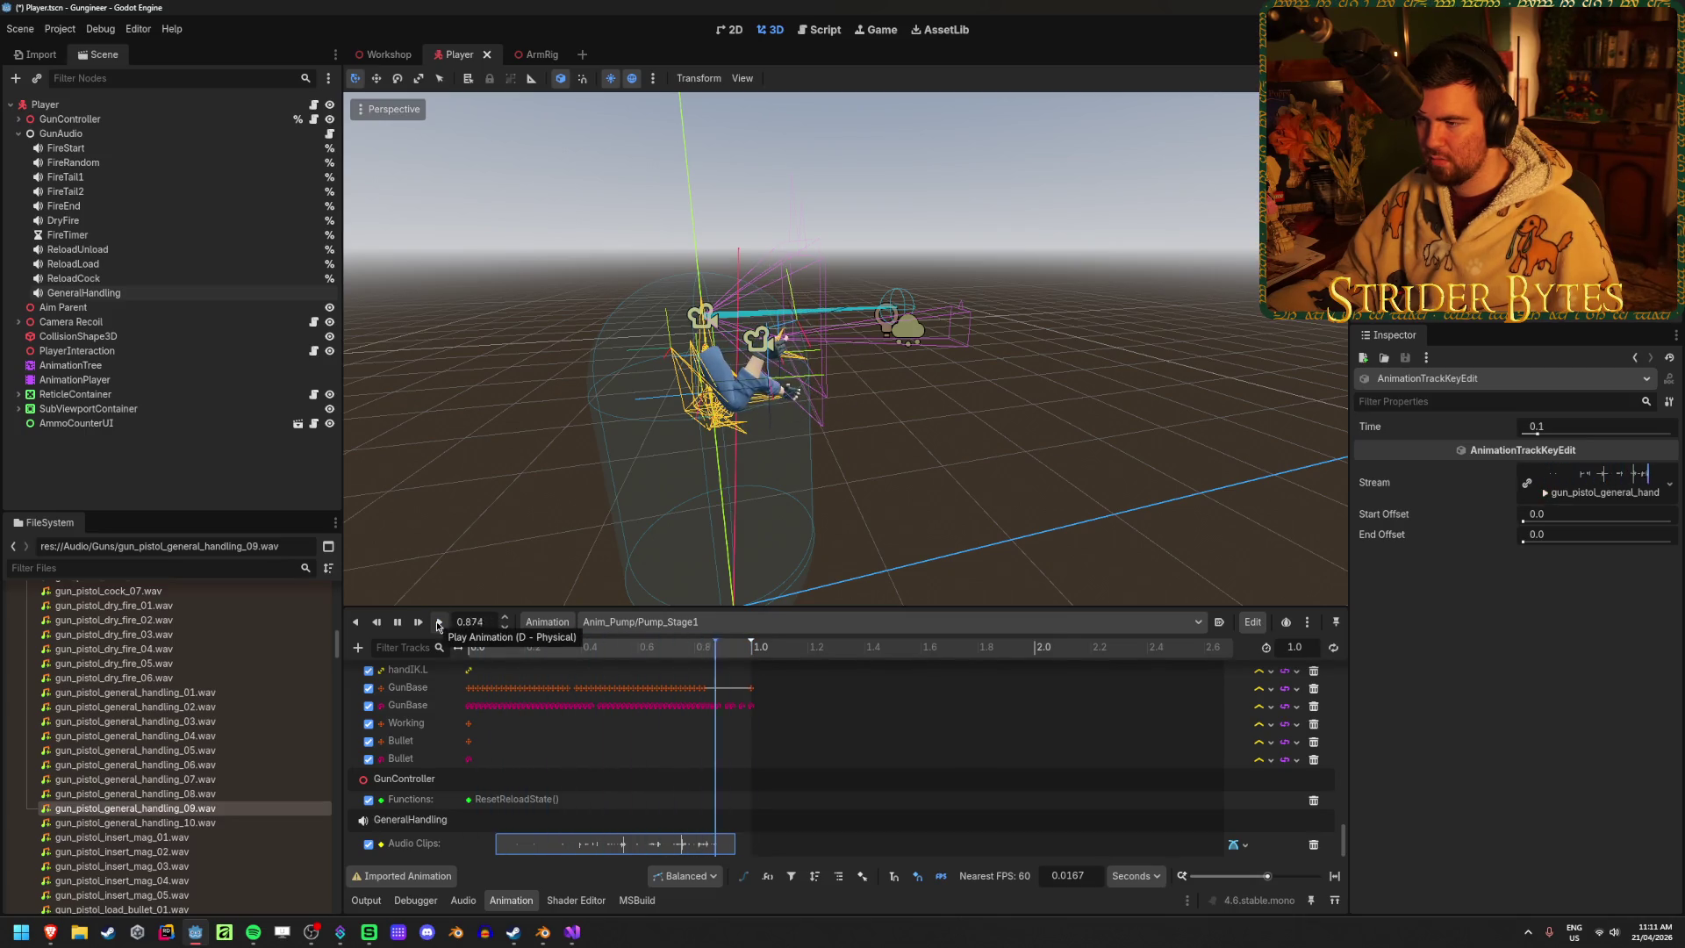
key(ctrl+s)
key(F5)
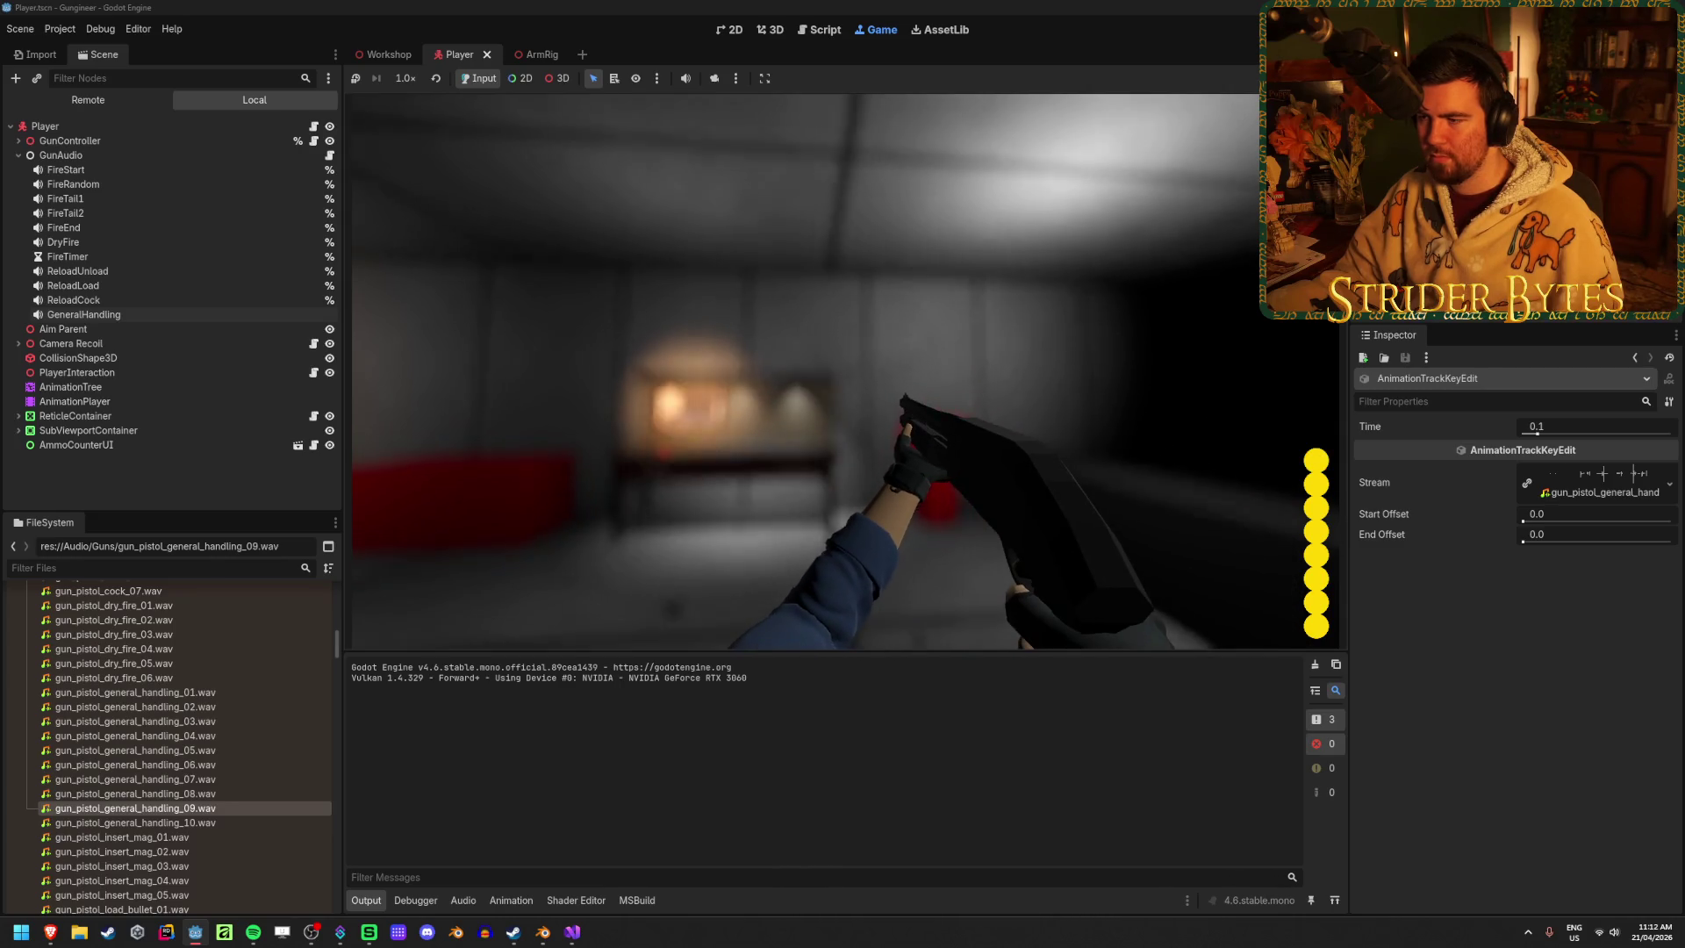
Stop the test run, return to Pump_Stage1 in AnimationPlayer, and delete the handling clip
key(F8)
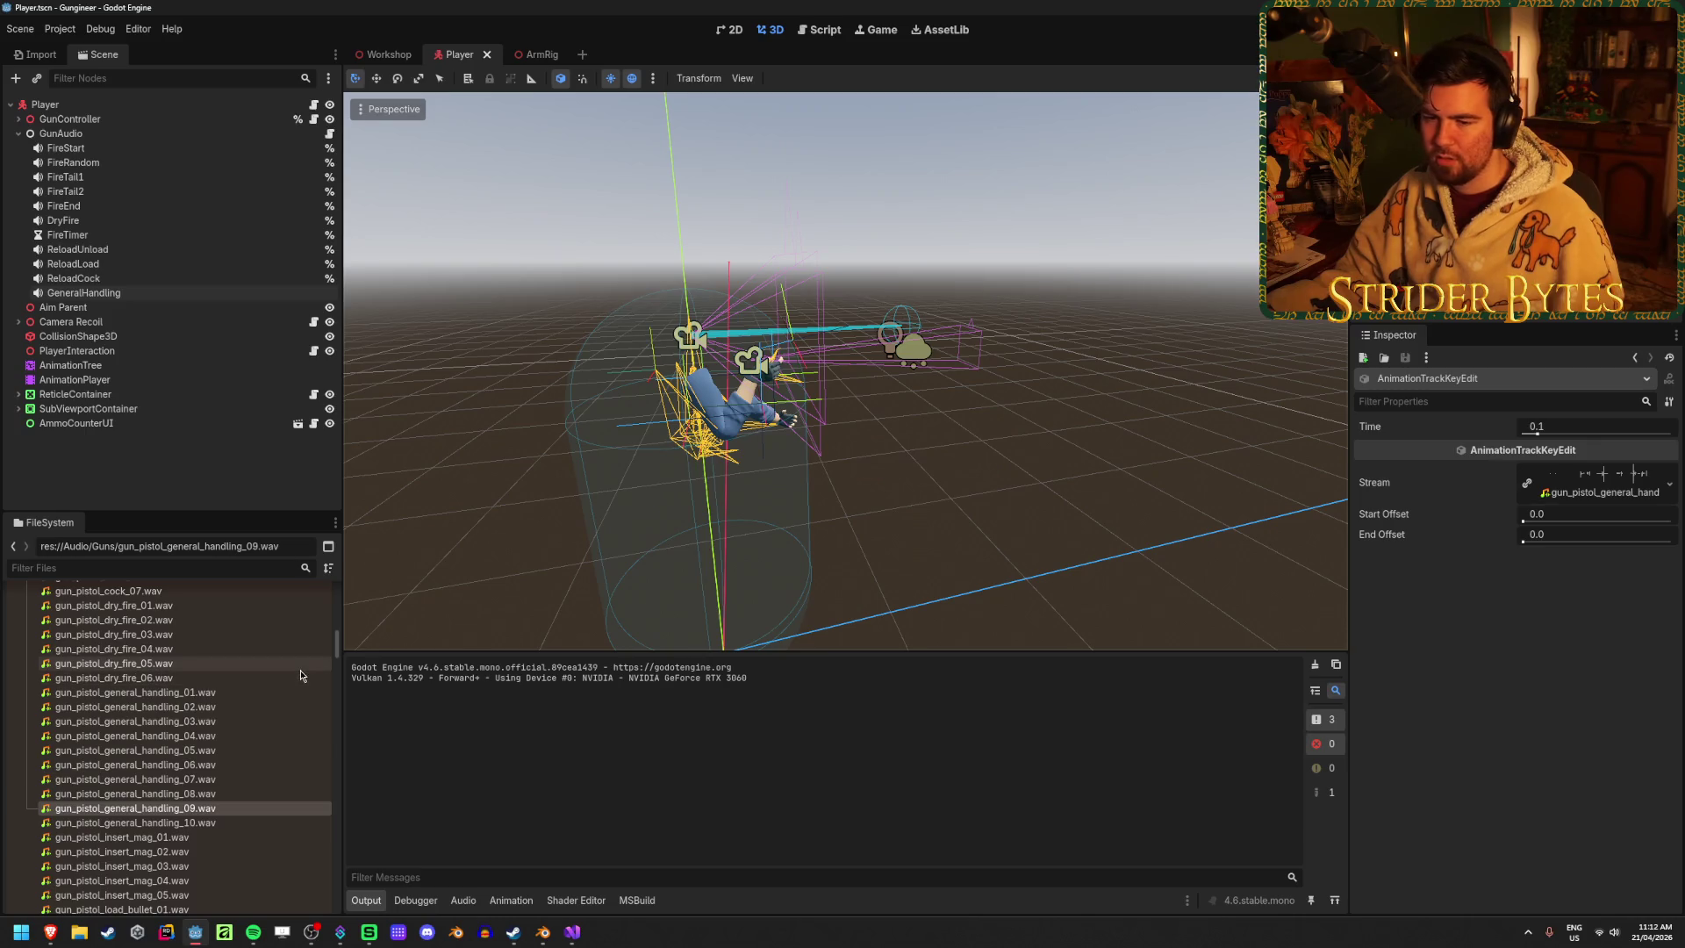
click(112, 366)
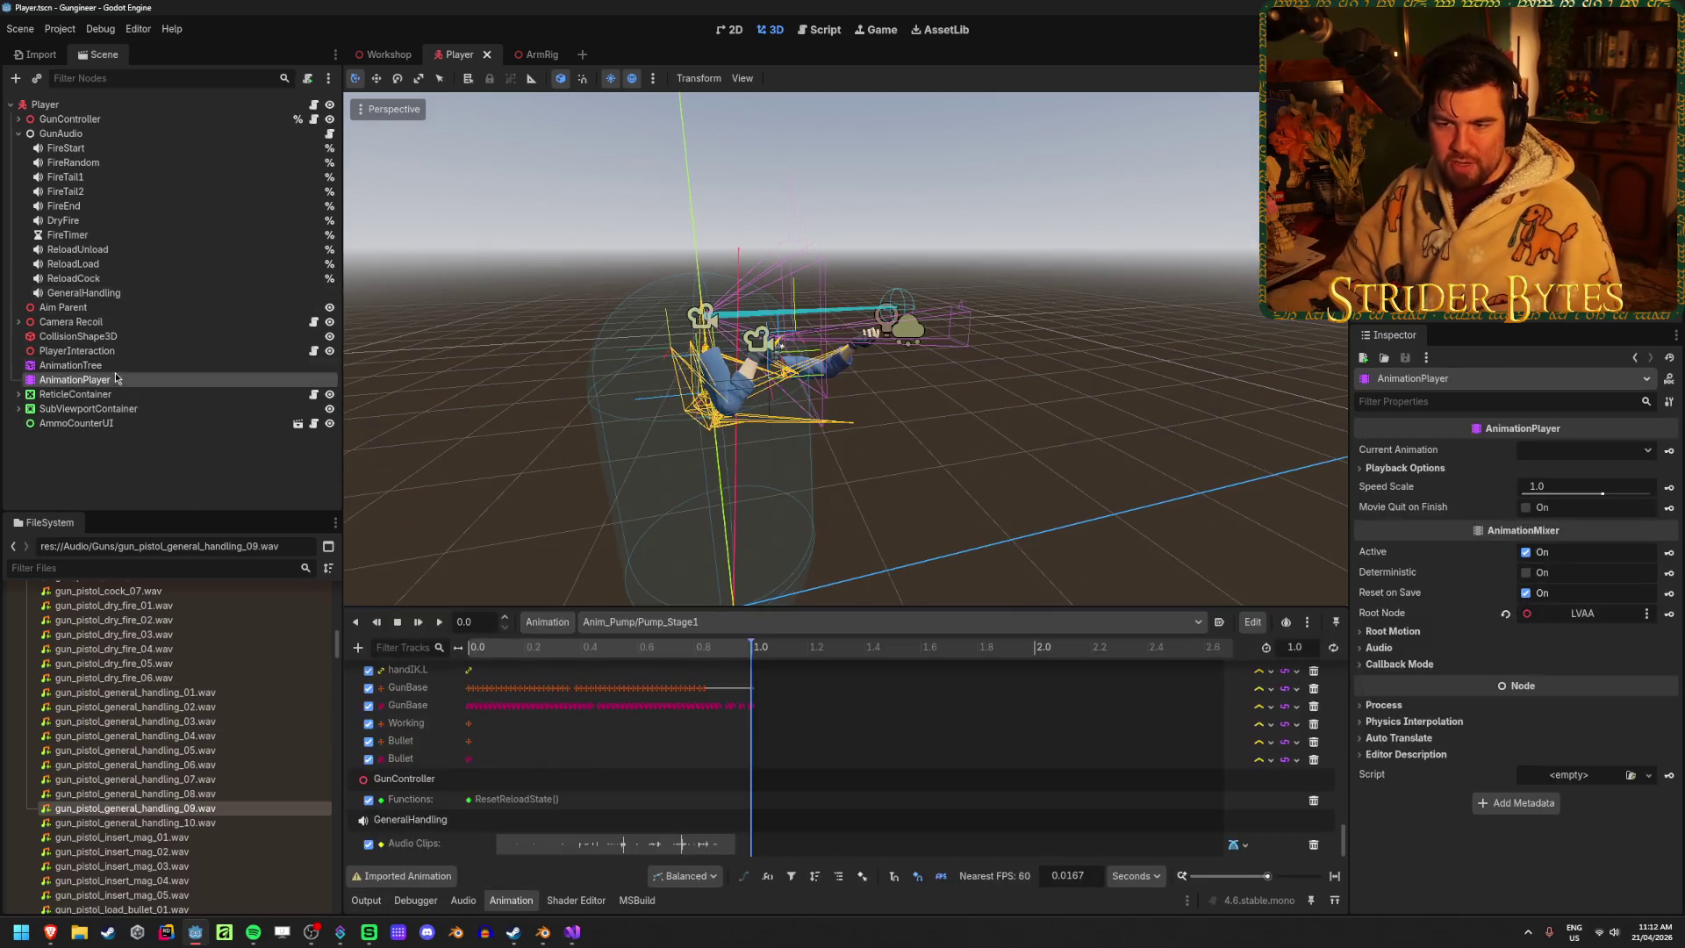
click(115, 383)
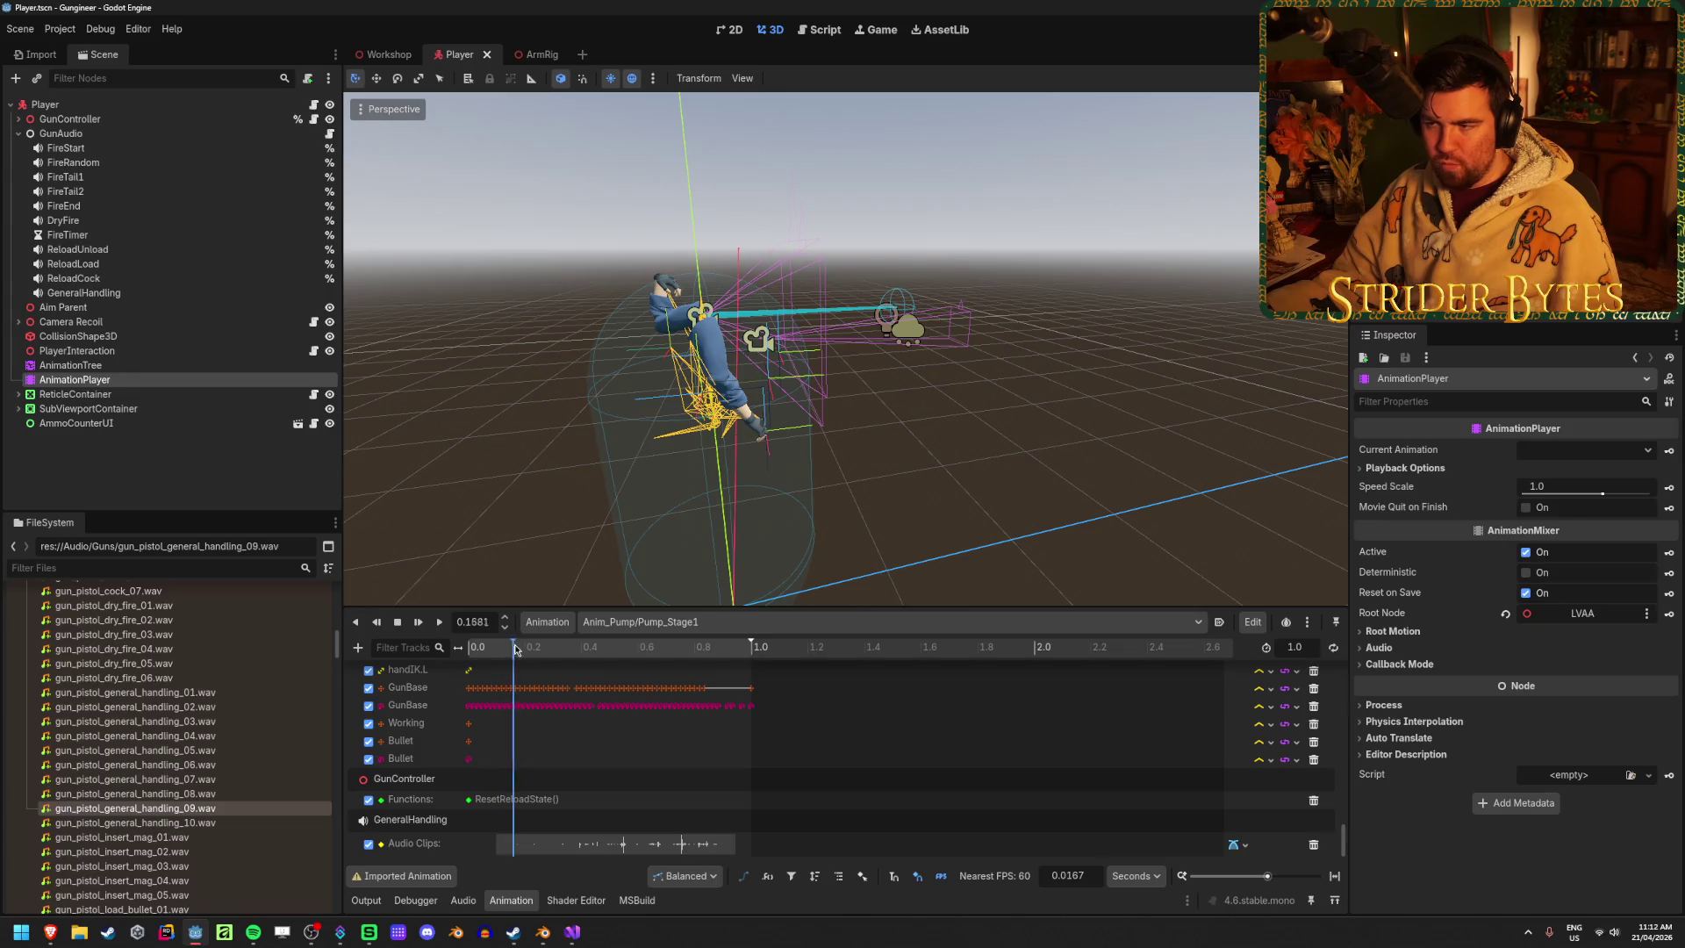
click(70, 365)
click(511, 900)
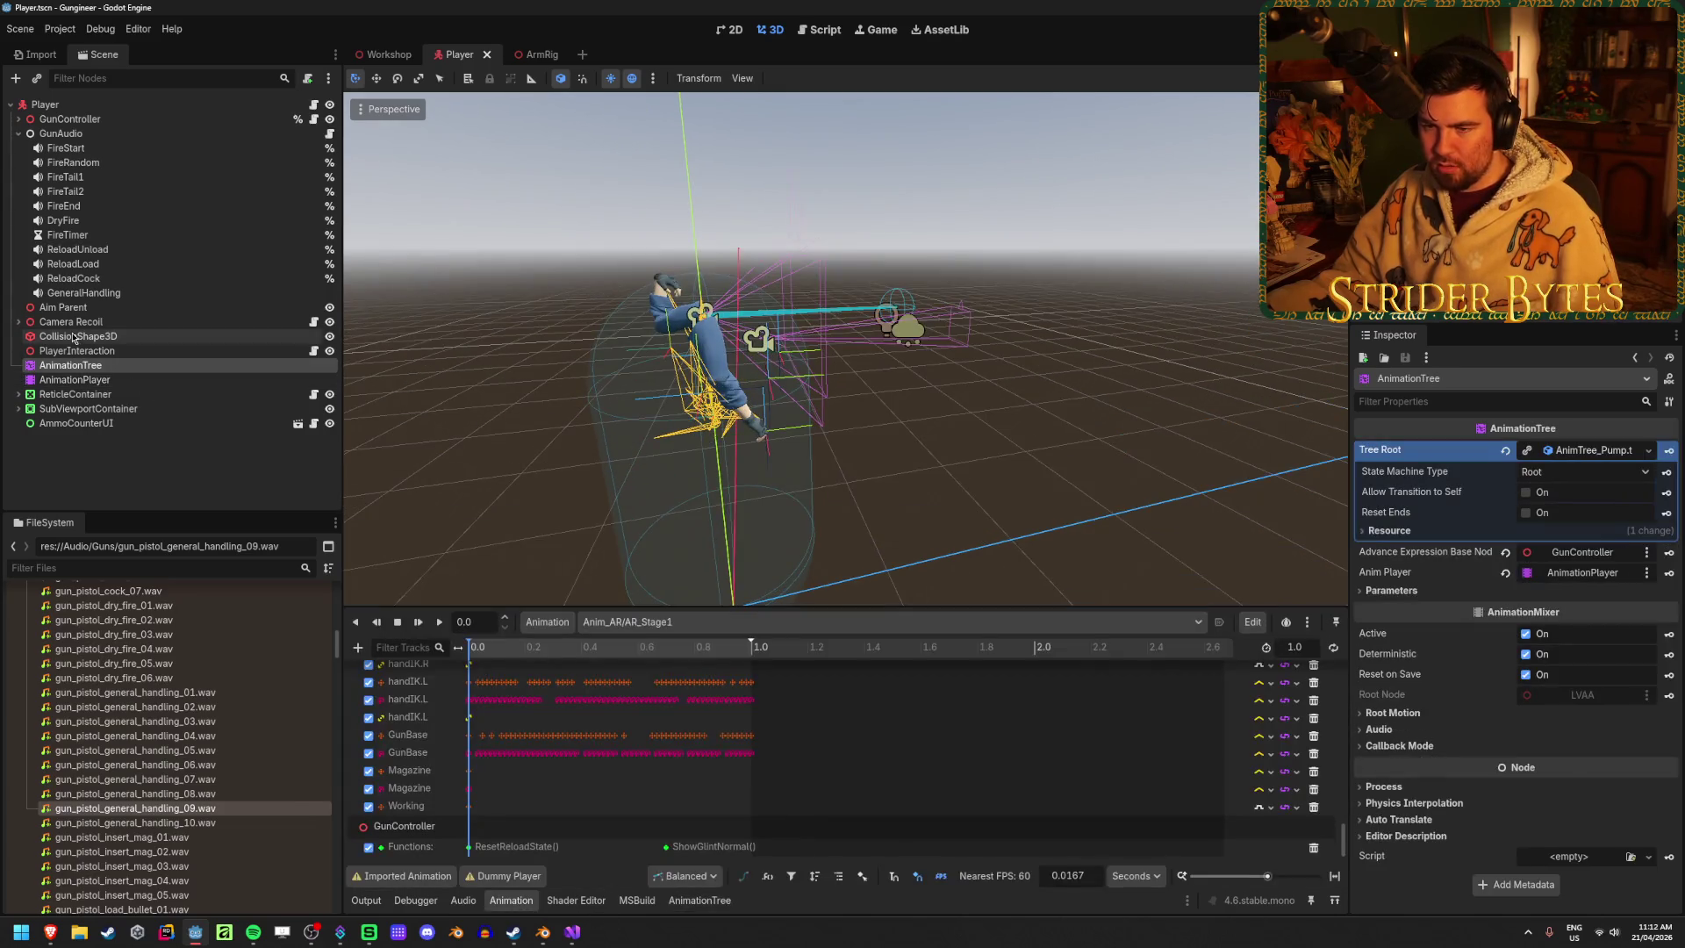
click(95, 382)
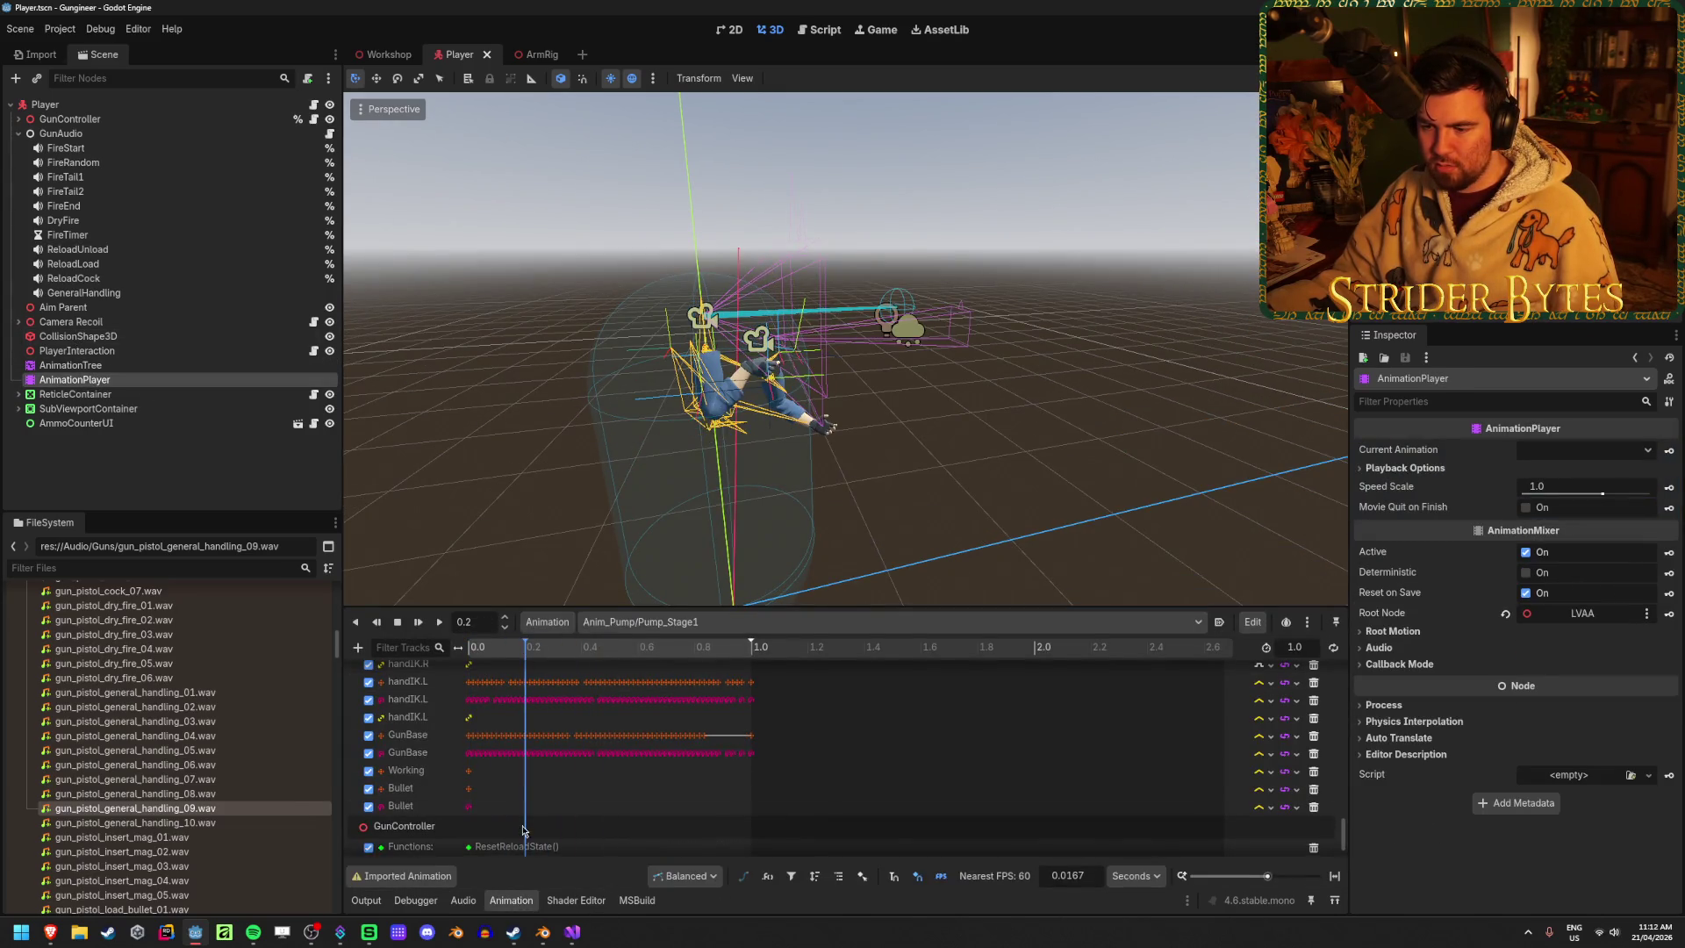
scroll(523, 830, down, 2)
click(578, 844)
key(Delete)
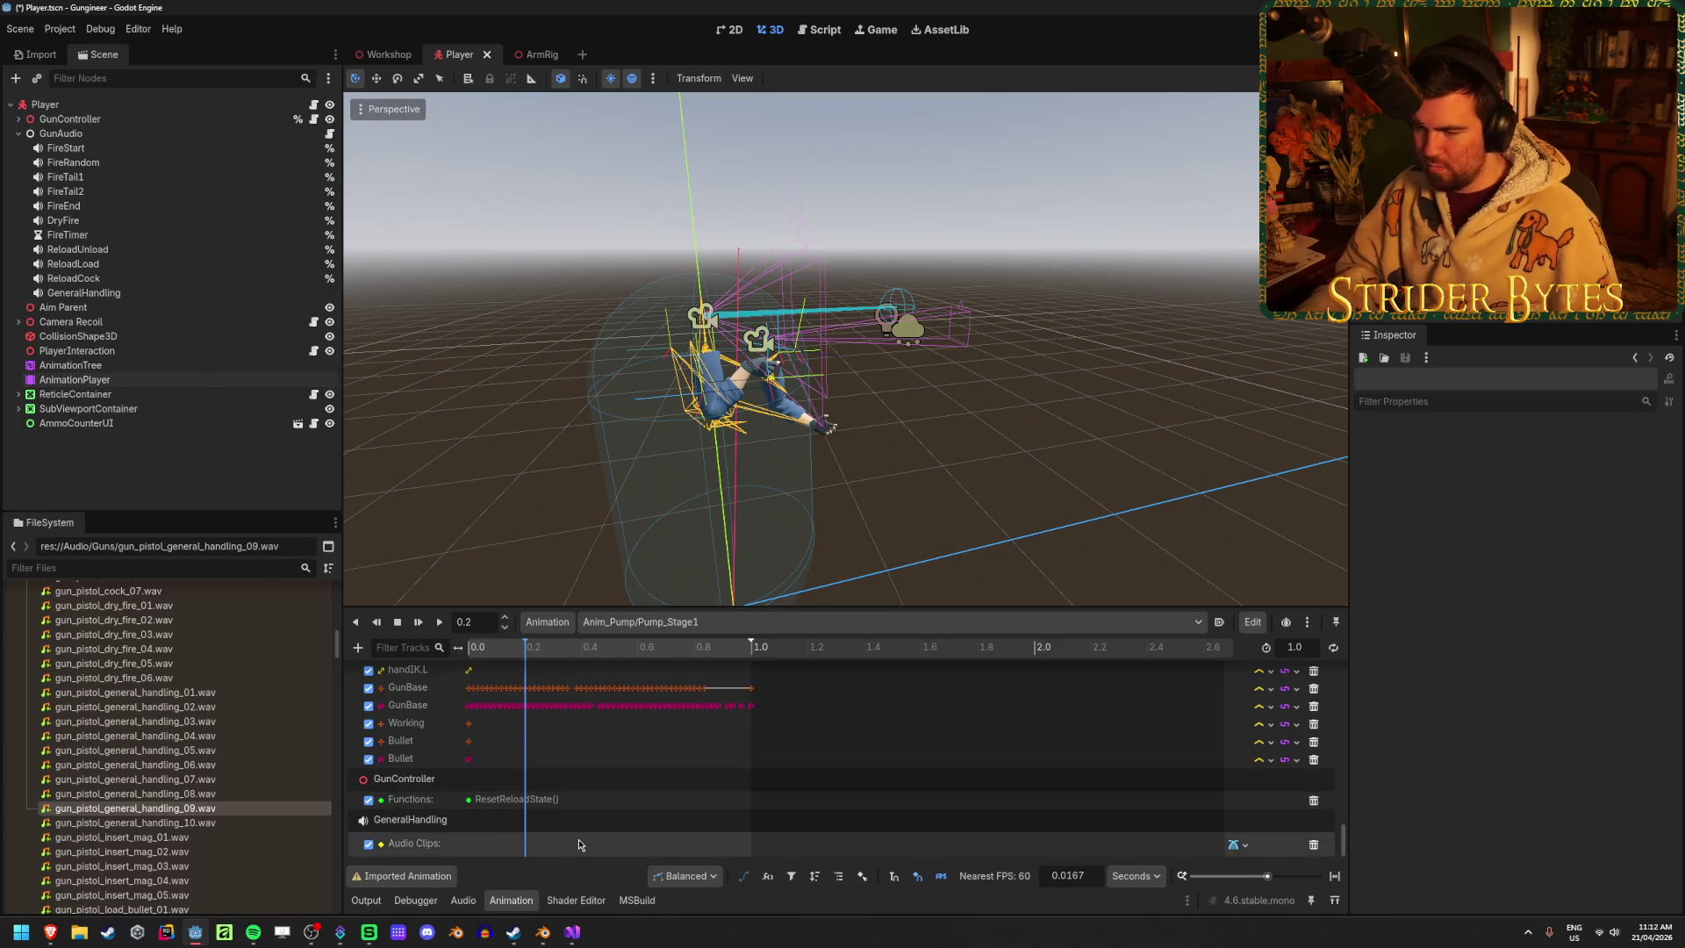
Insert a new audio key at 0.15 s and load gun_pistol_general_handling_10.wav into it
right_click(510, 849)
click(548, 857)
click(1651, 474)
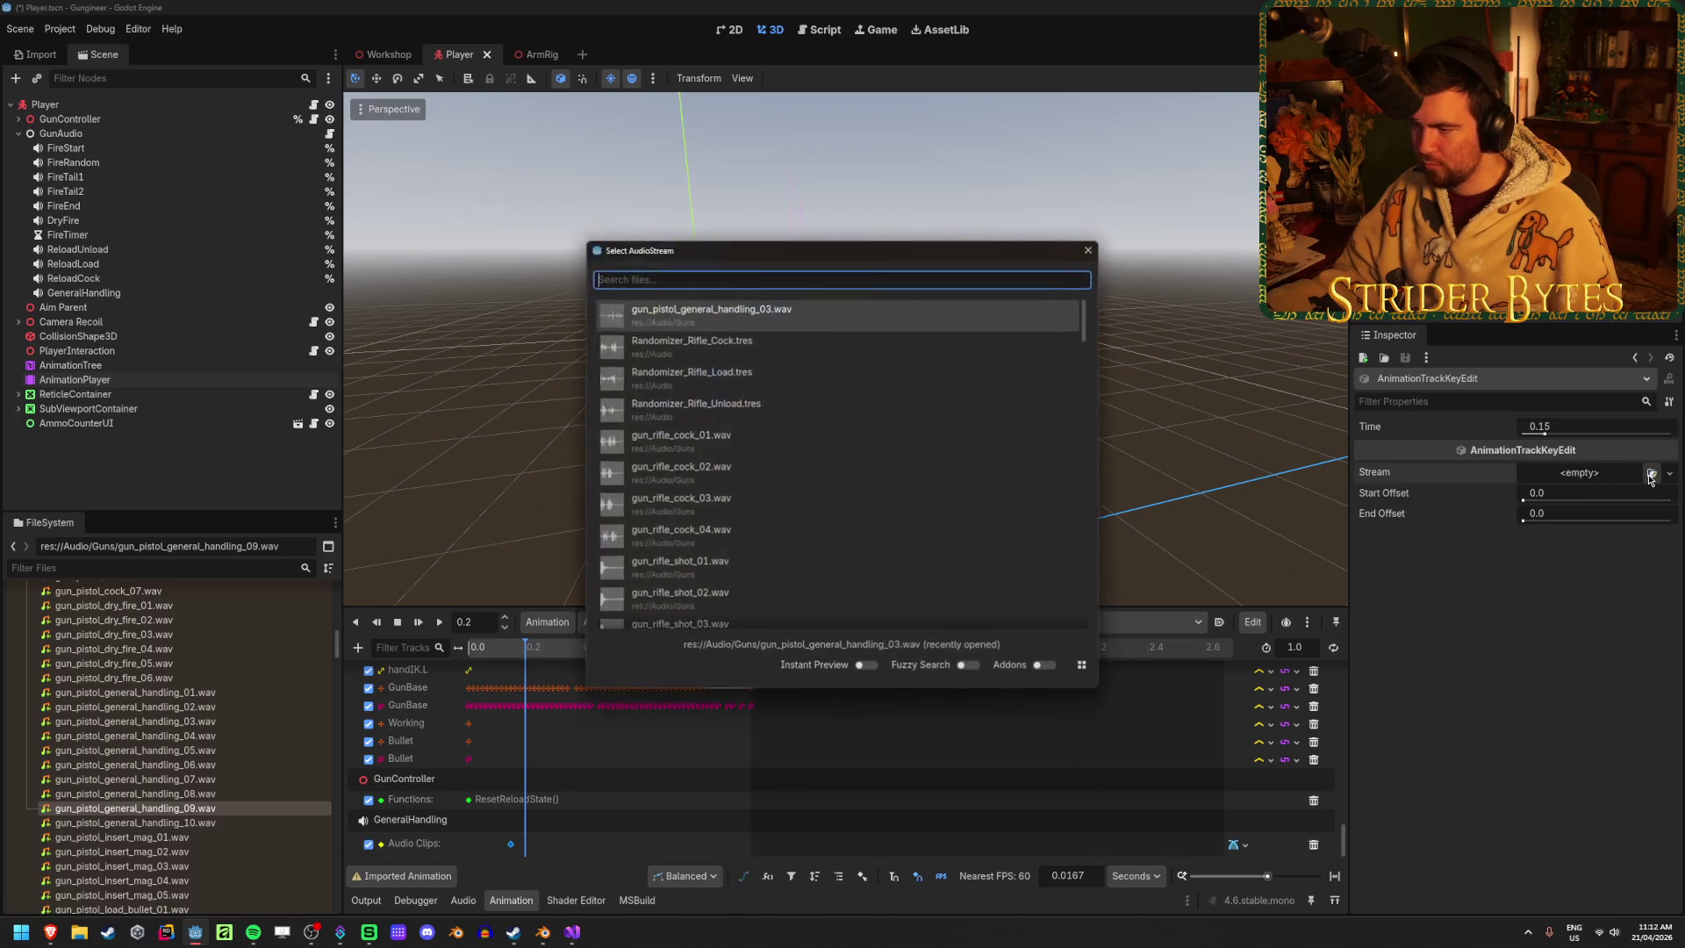
text(gener)
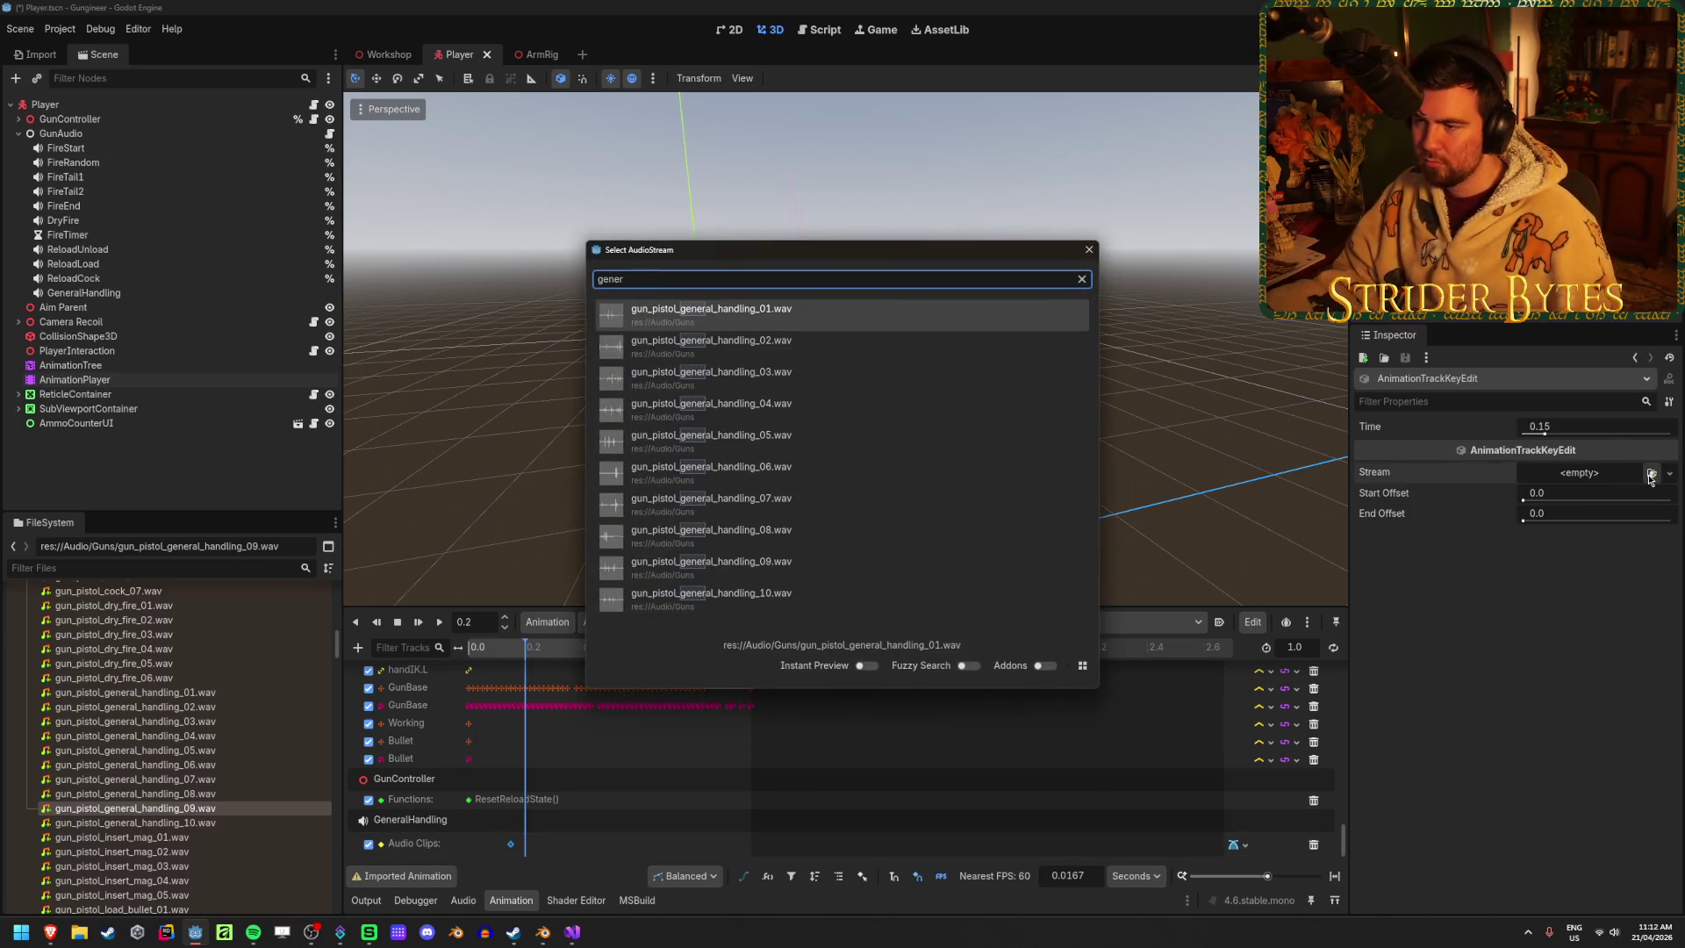
double_click(838, 597)
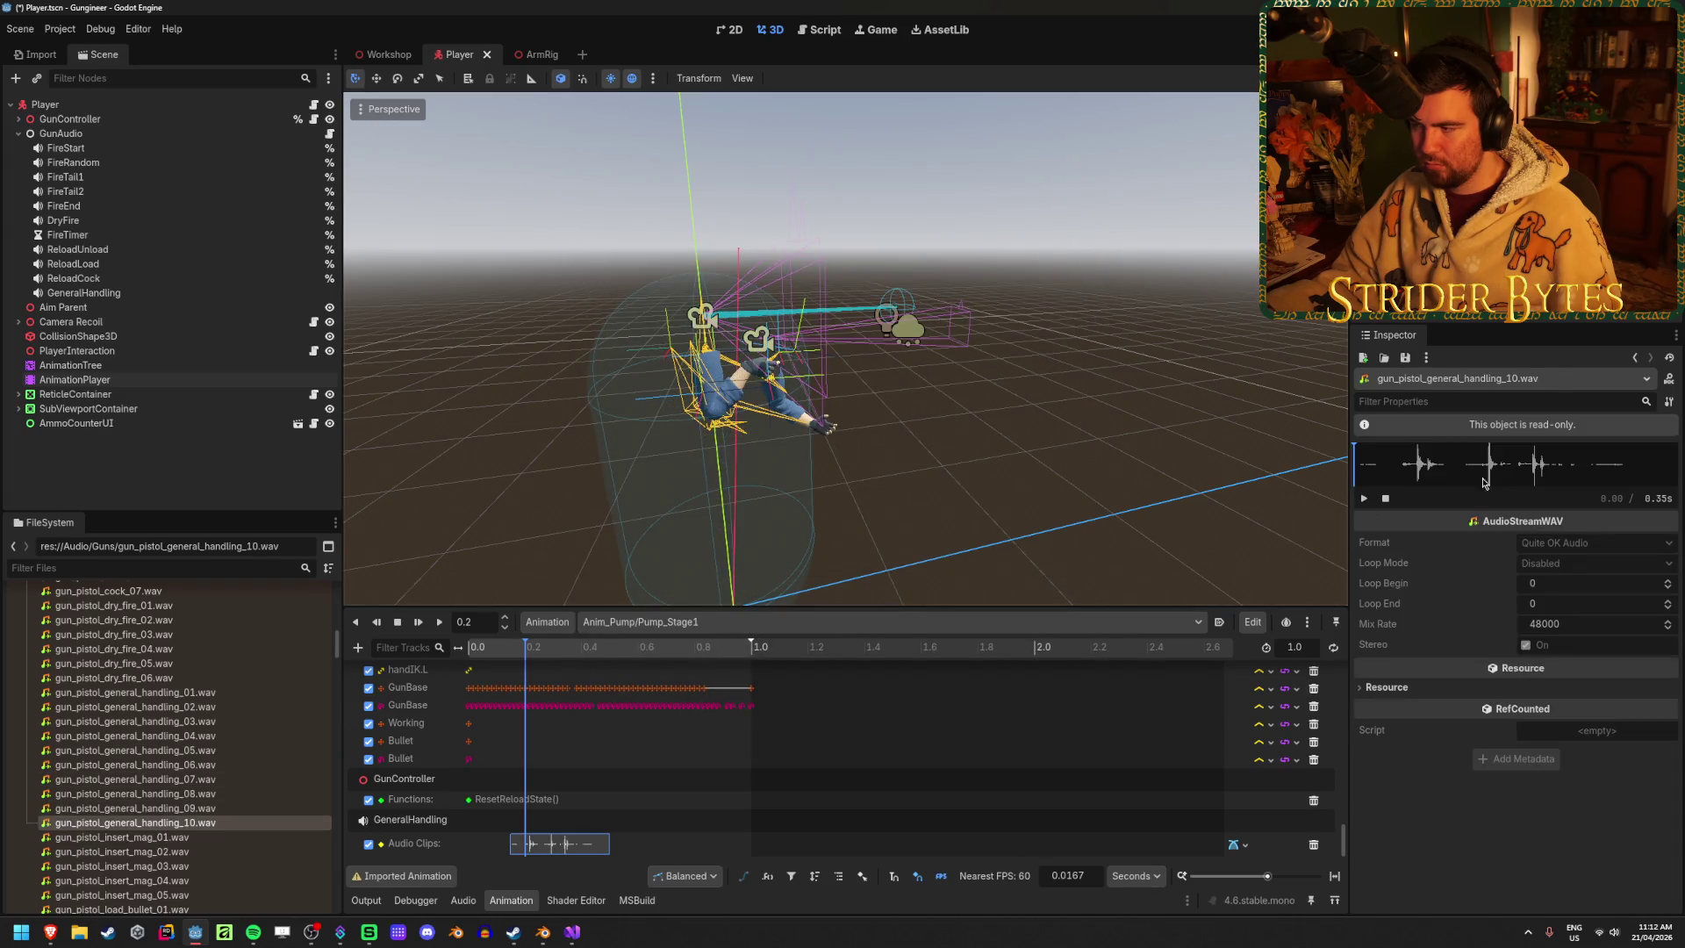
Audition general_handling clips 09, 08, 10, then 07 down to 04, and select the GeneralHandling key
click(261, 809)
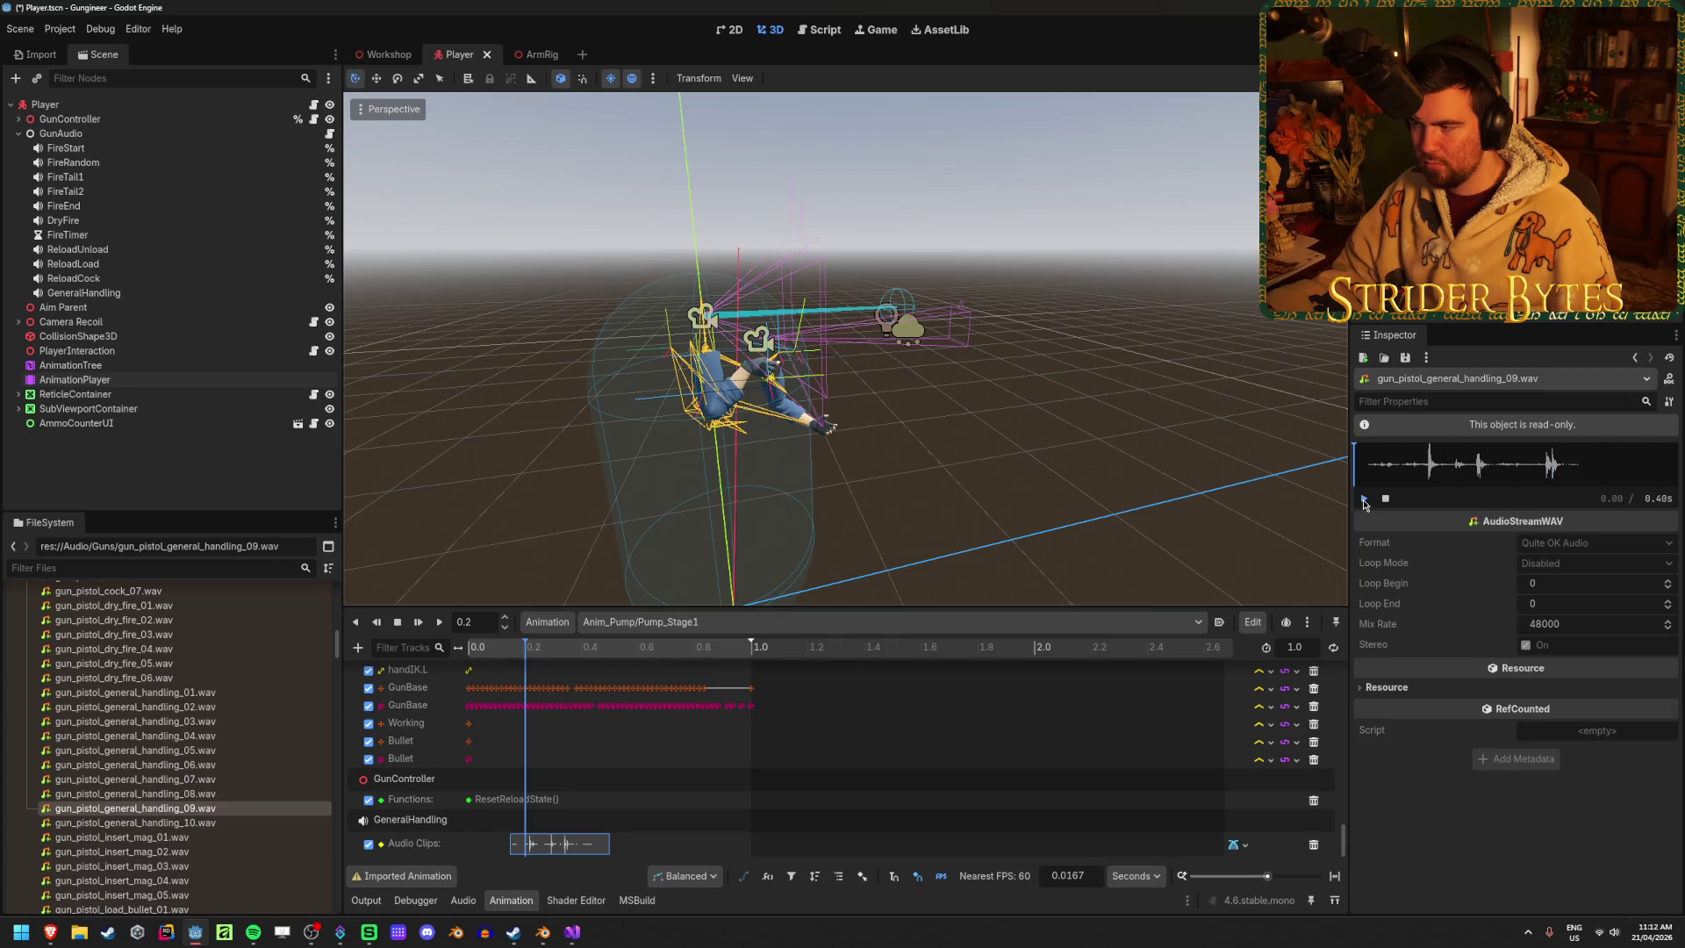
key(Up)
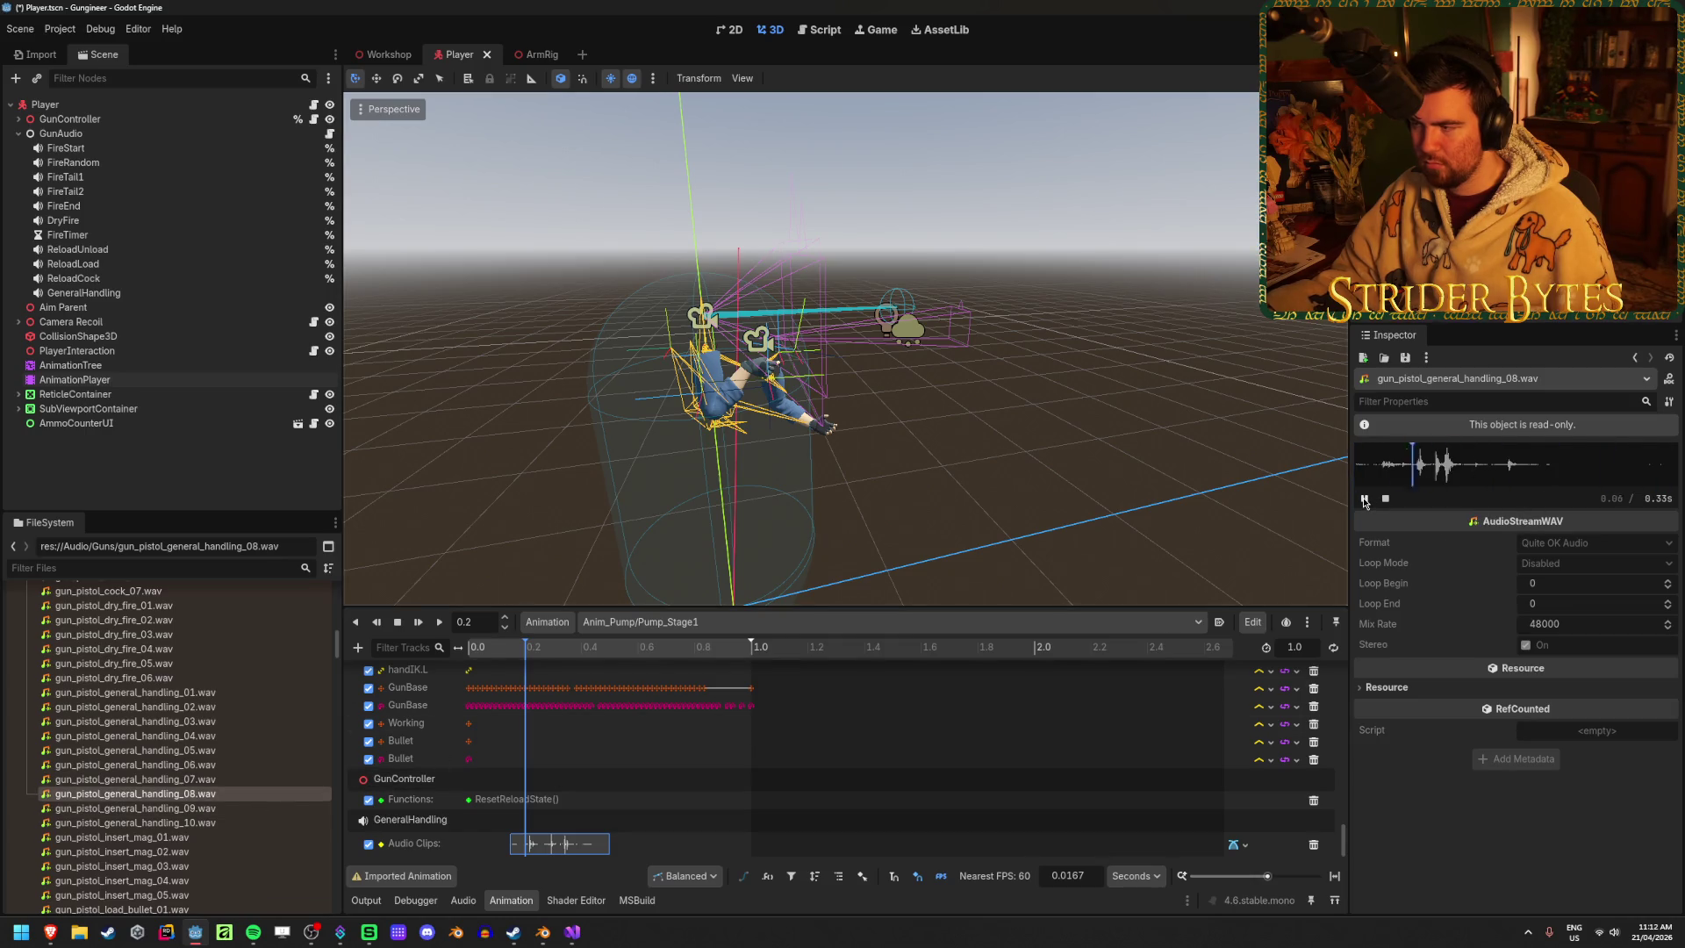
key(Down)
key(Down)
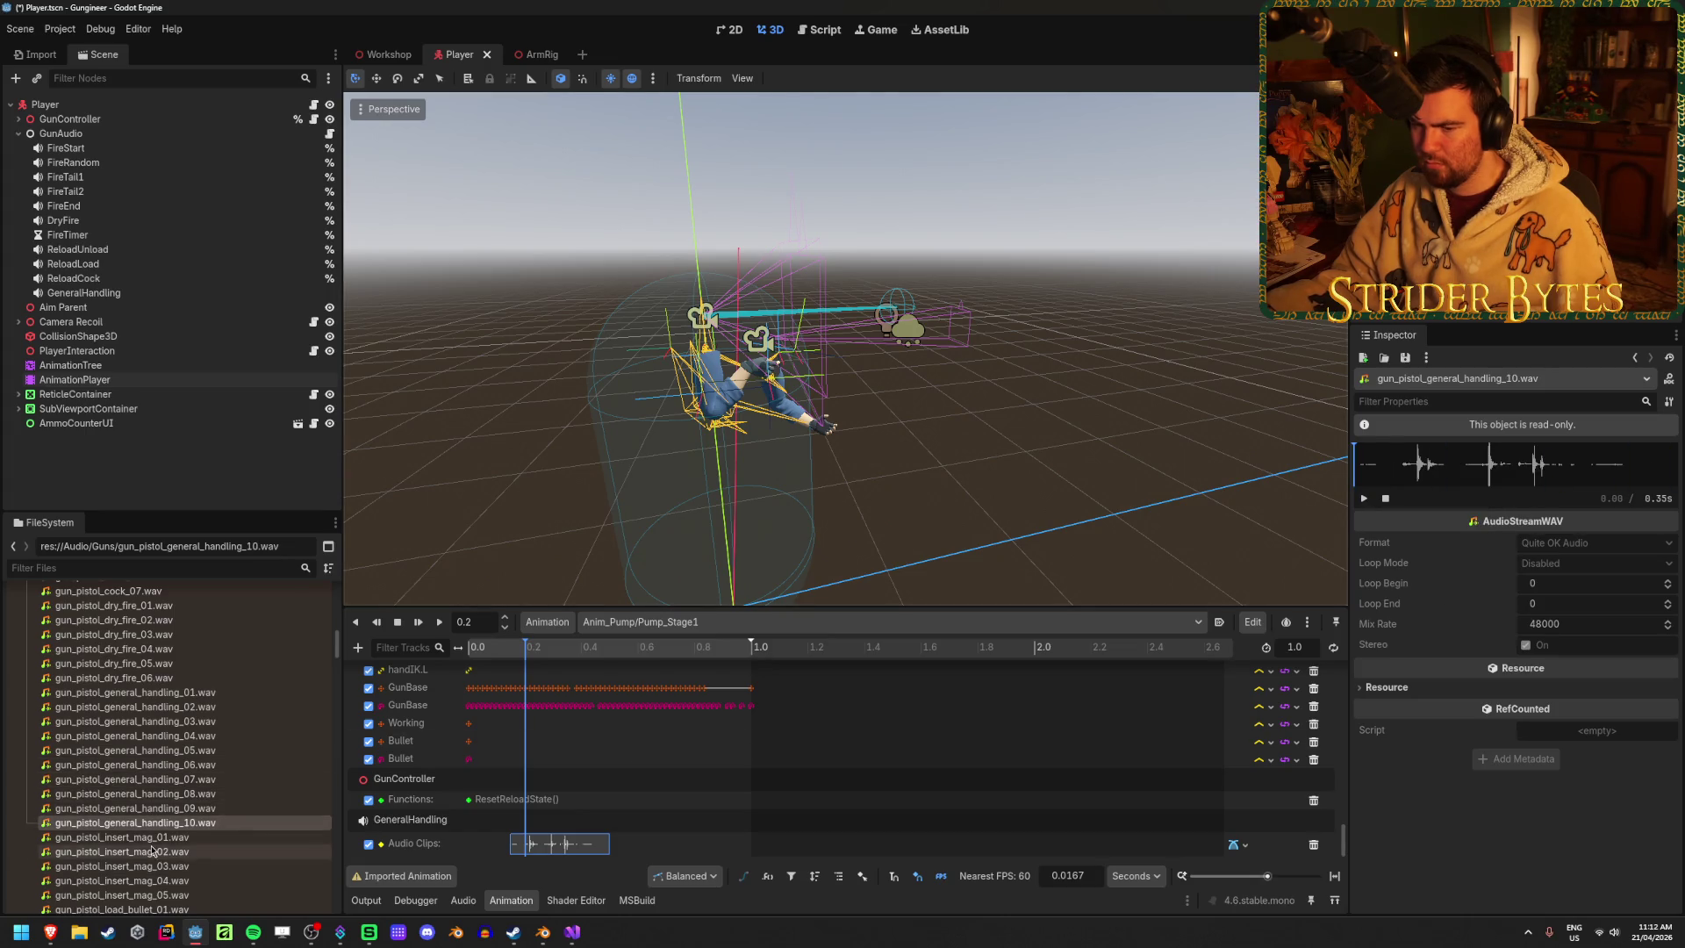
click(210, 780)
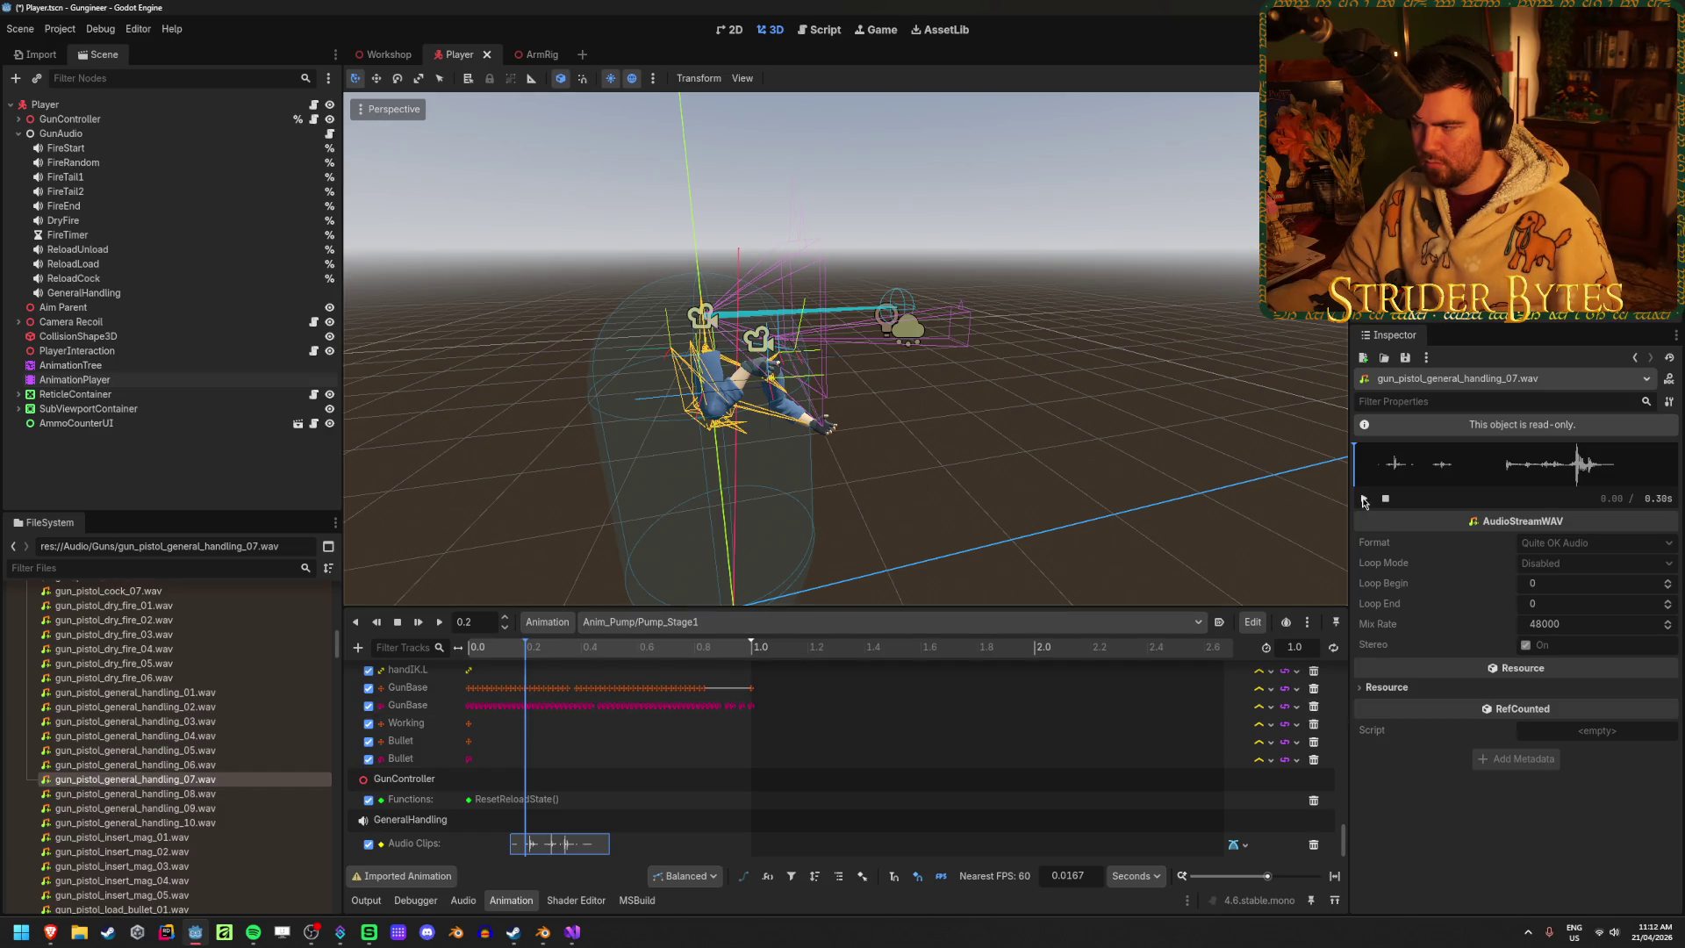
click(221, 767)
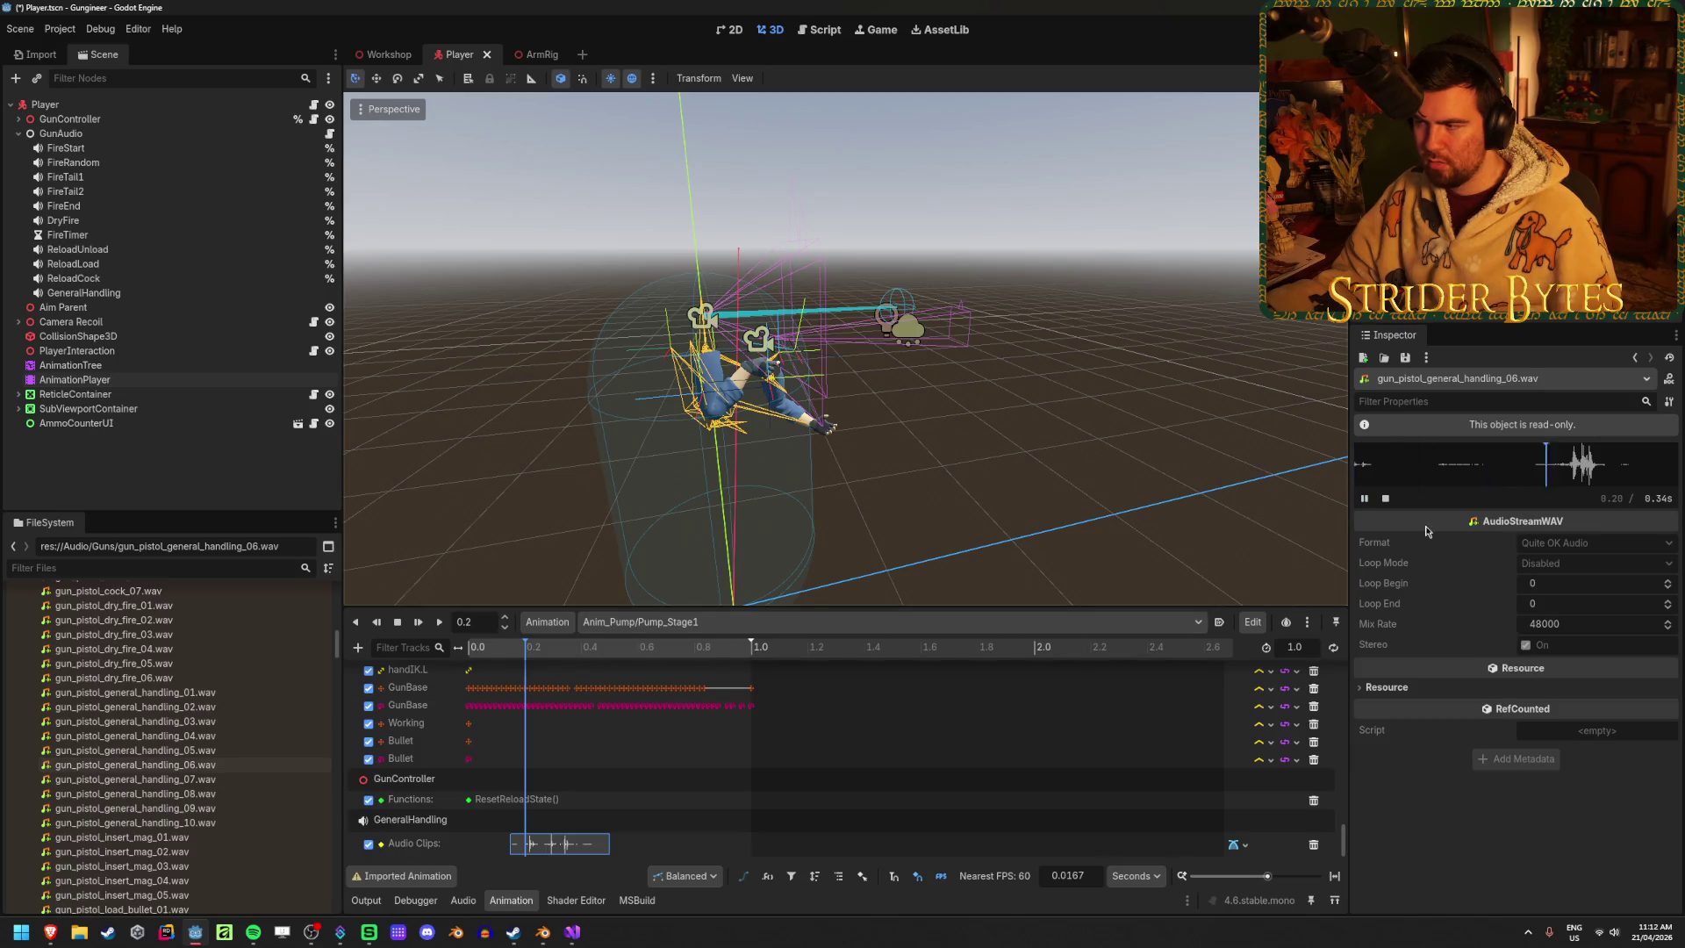
click(252, 750)
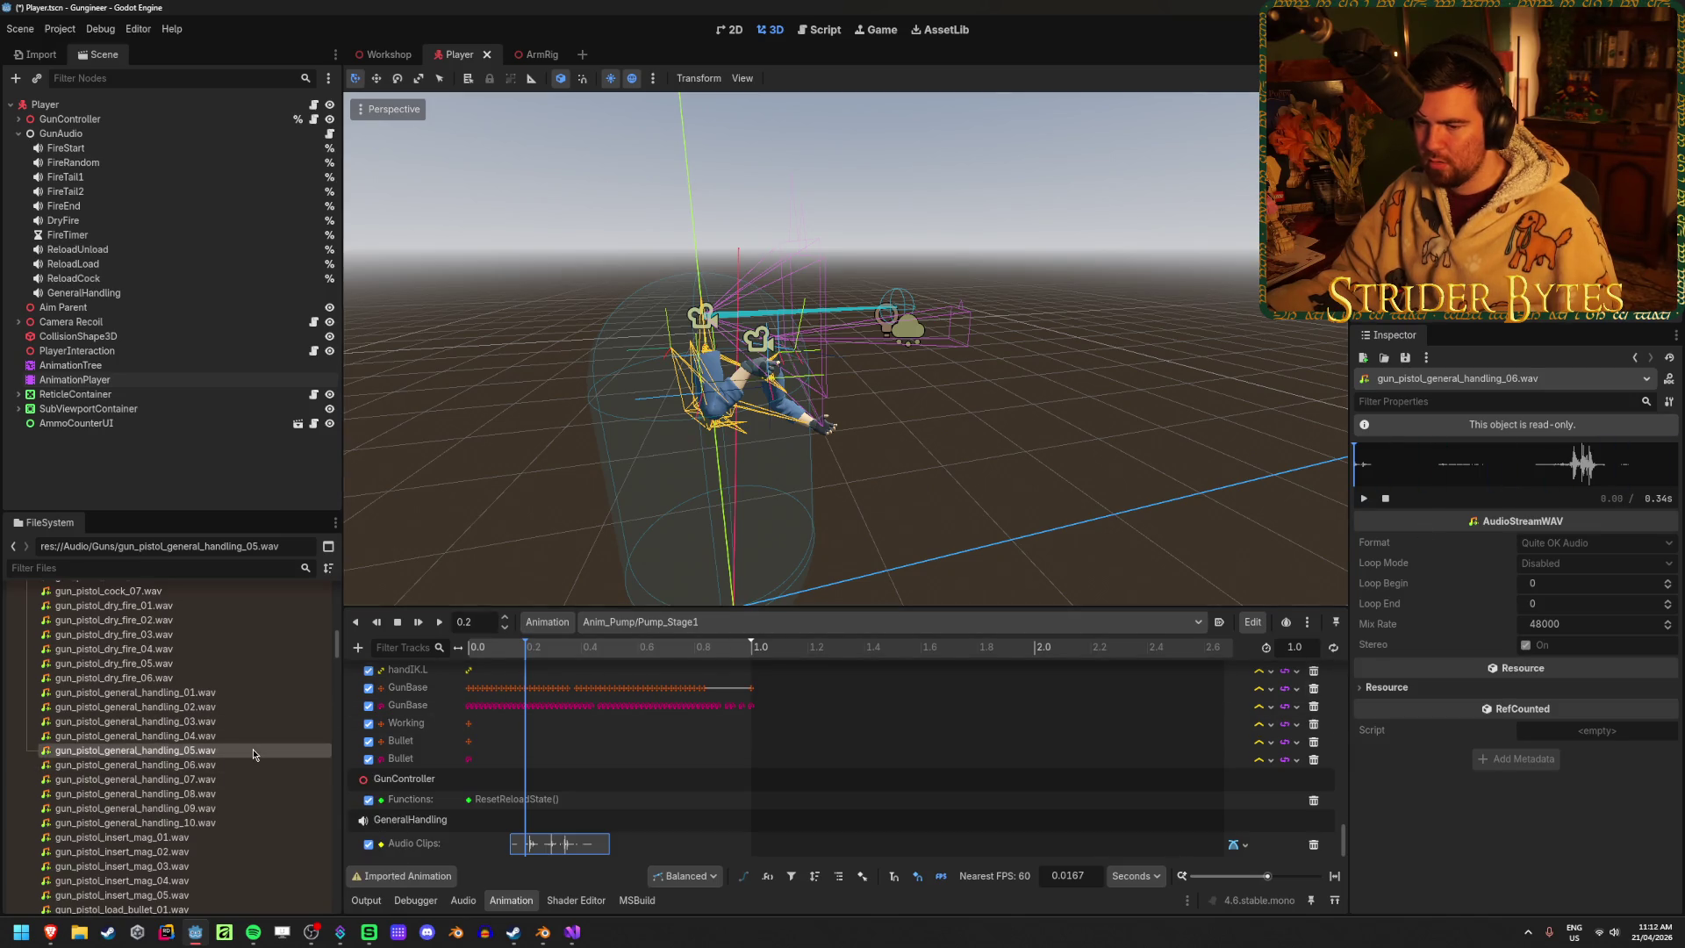
click(216, 739)
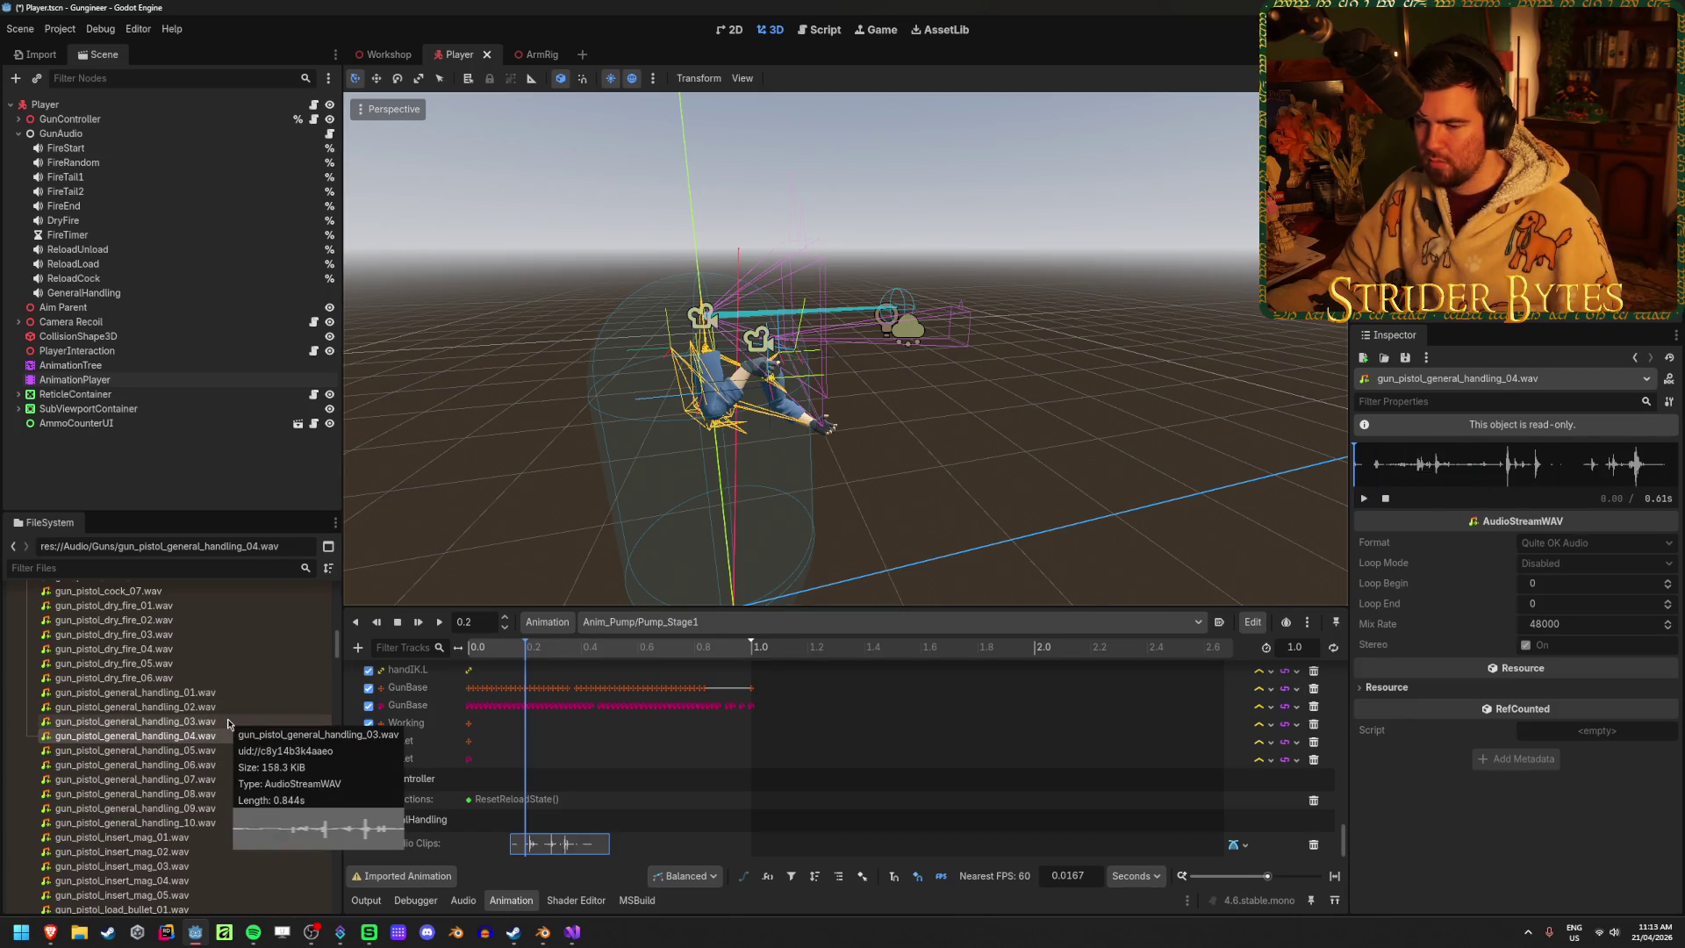
click(562, 843)
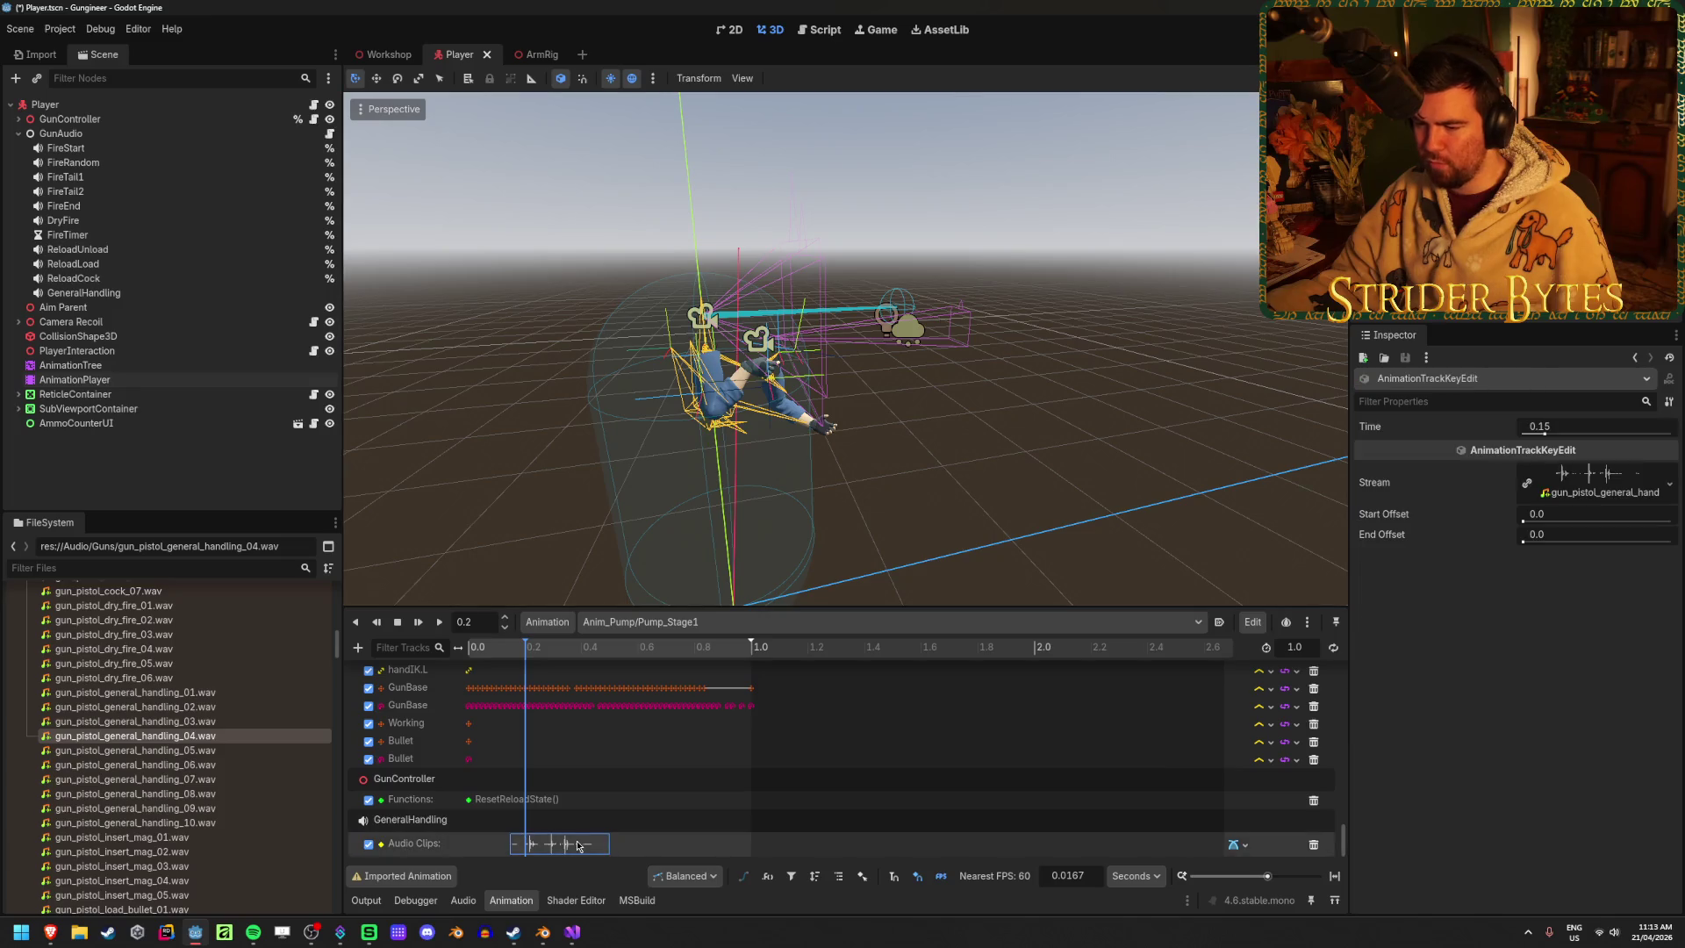
Quick Load a longer 0.61 s general_handling sound into the key, move it to 0.3667 s, and play it
click(571, 845)
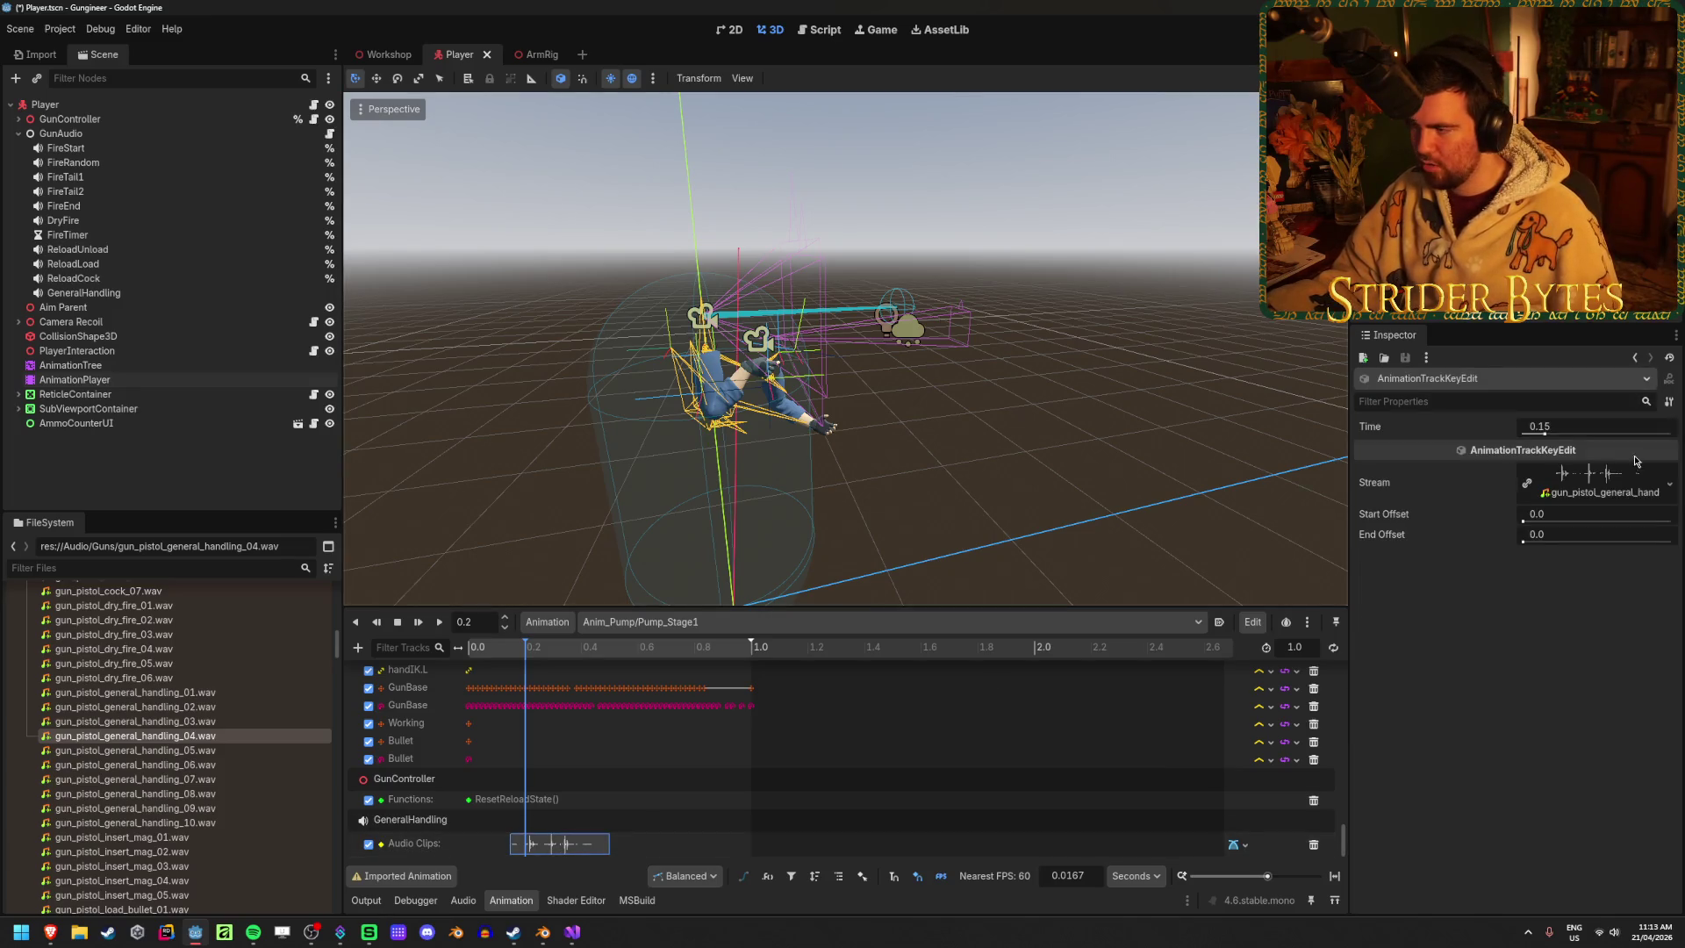
click(1599, 500)
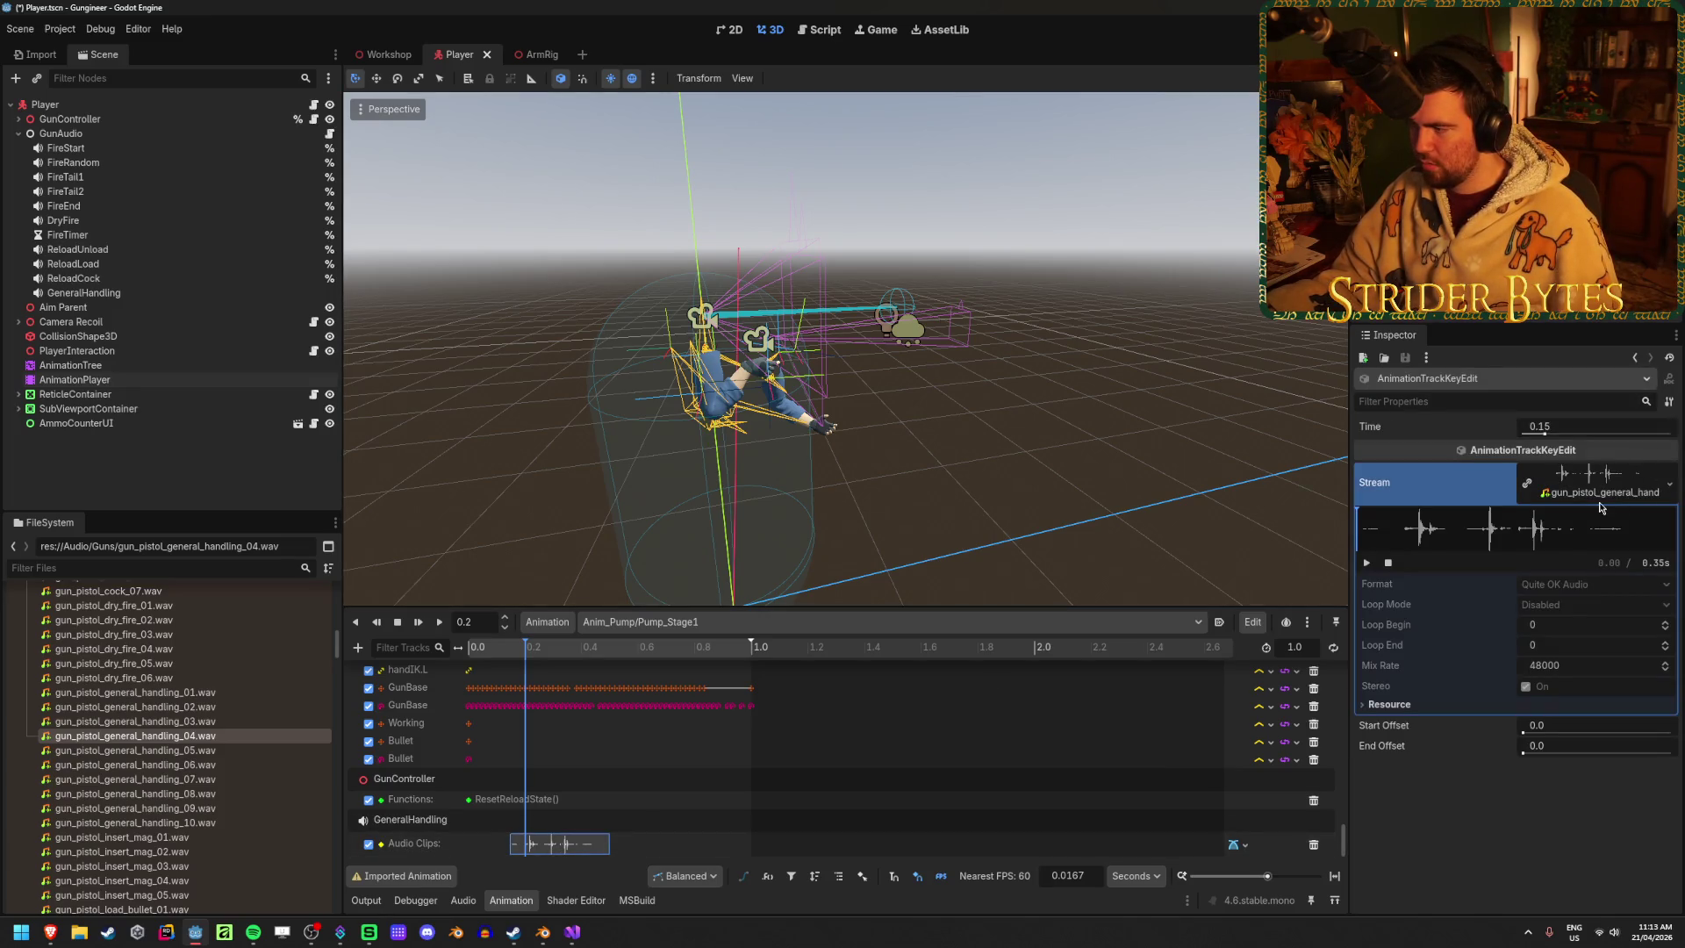
click(1669, 483)
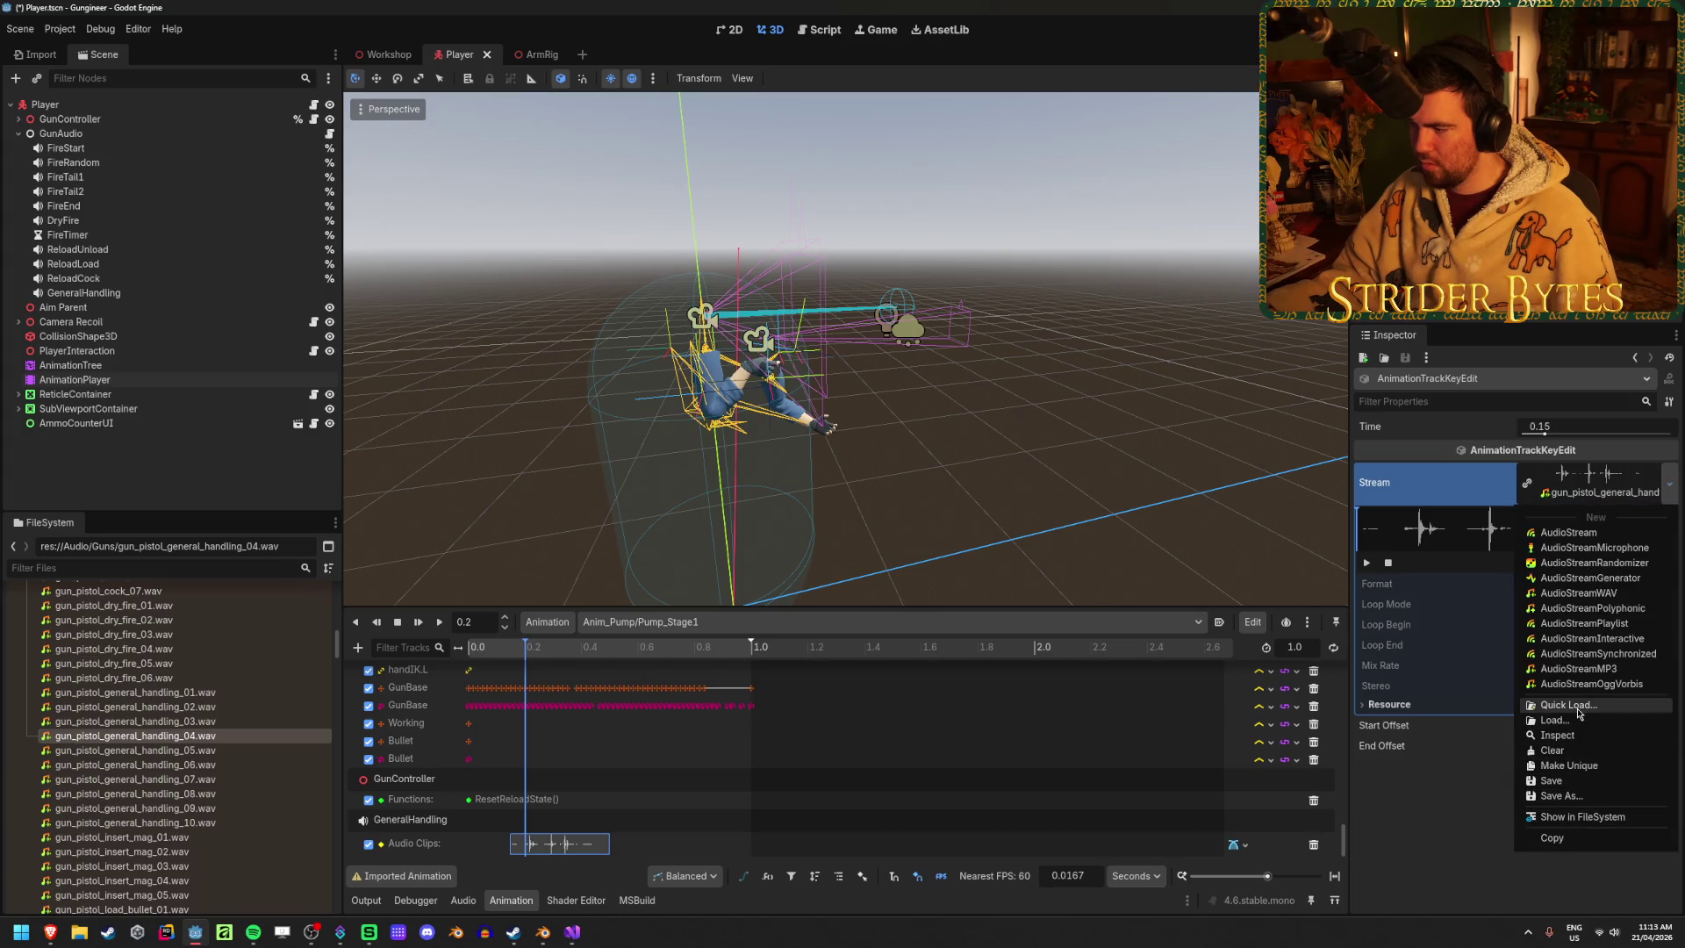
click(1571, 705)
text(general_handling)
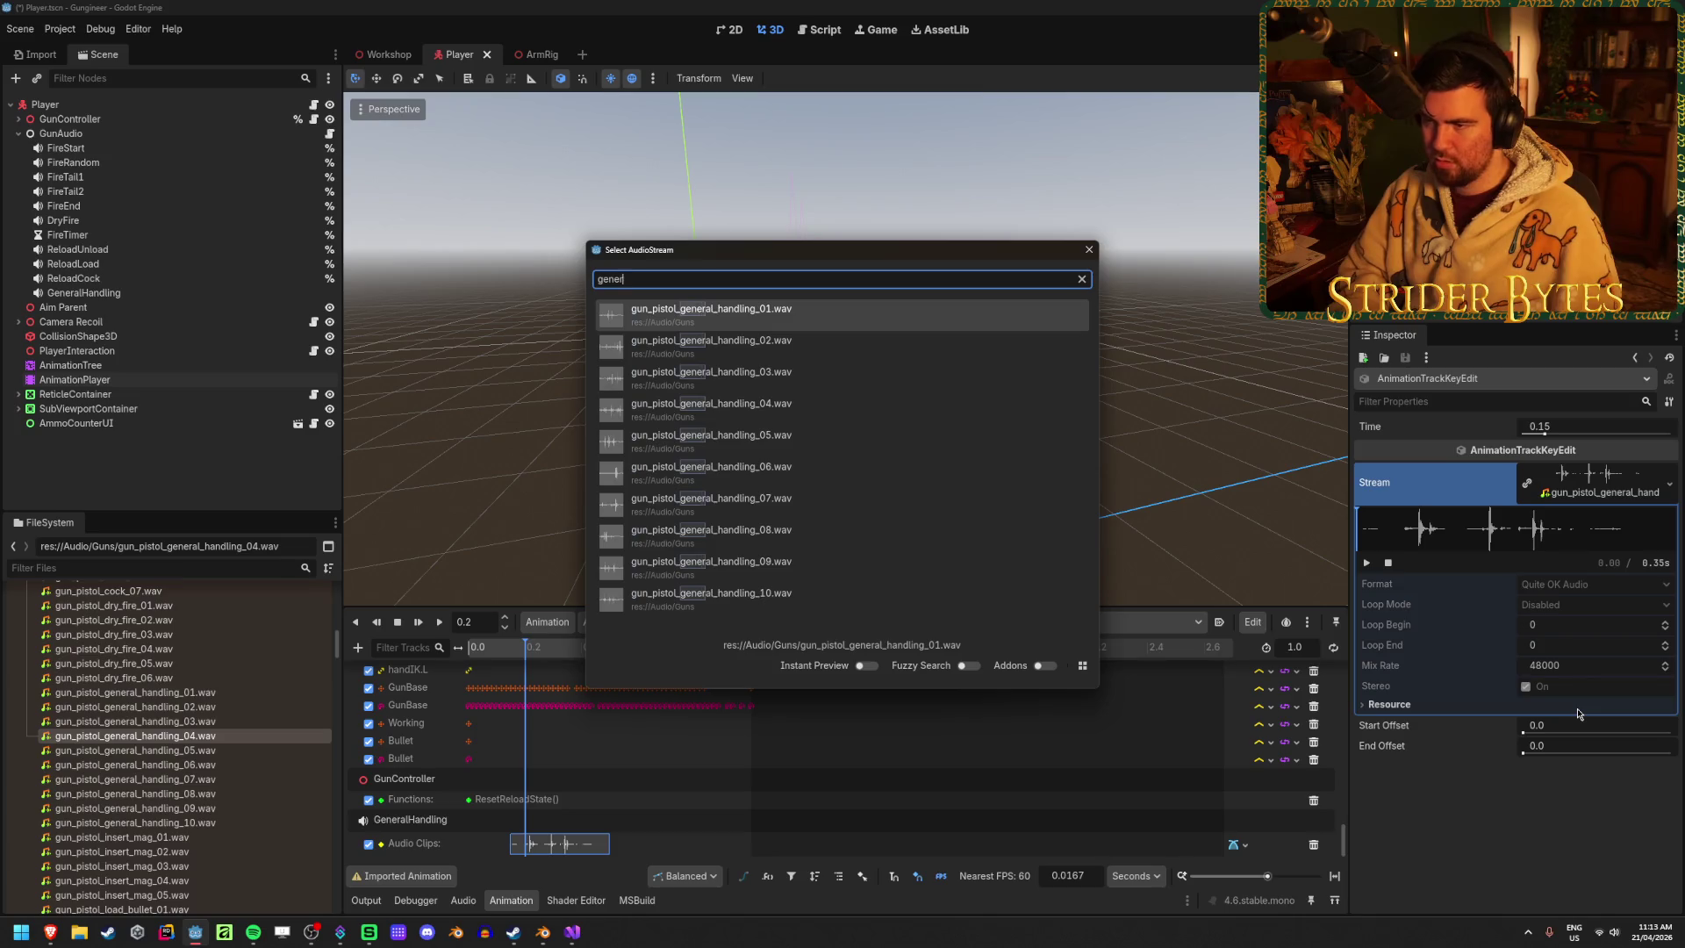
double_click(867, 418)
mouse_move(590, 844)
mouse_down()
mouse_move(641, 840)
mouse_move(652, 811)
mouse_up()
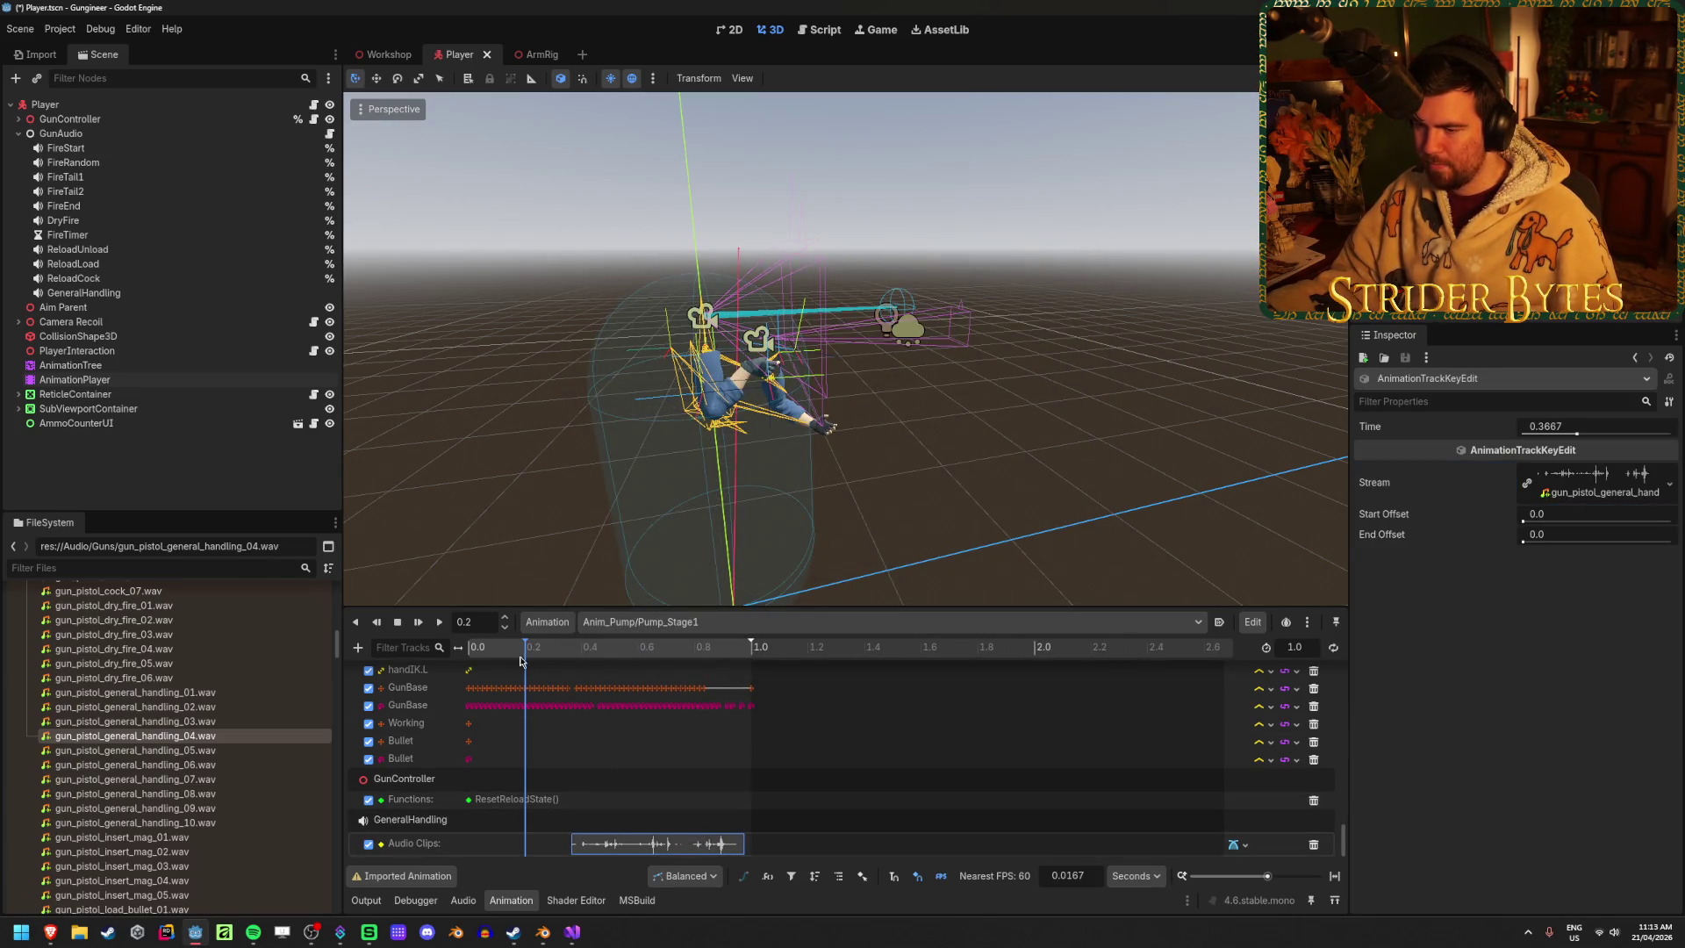
click(439, 622)
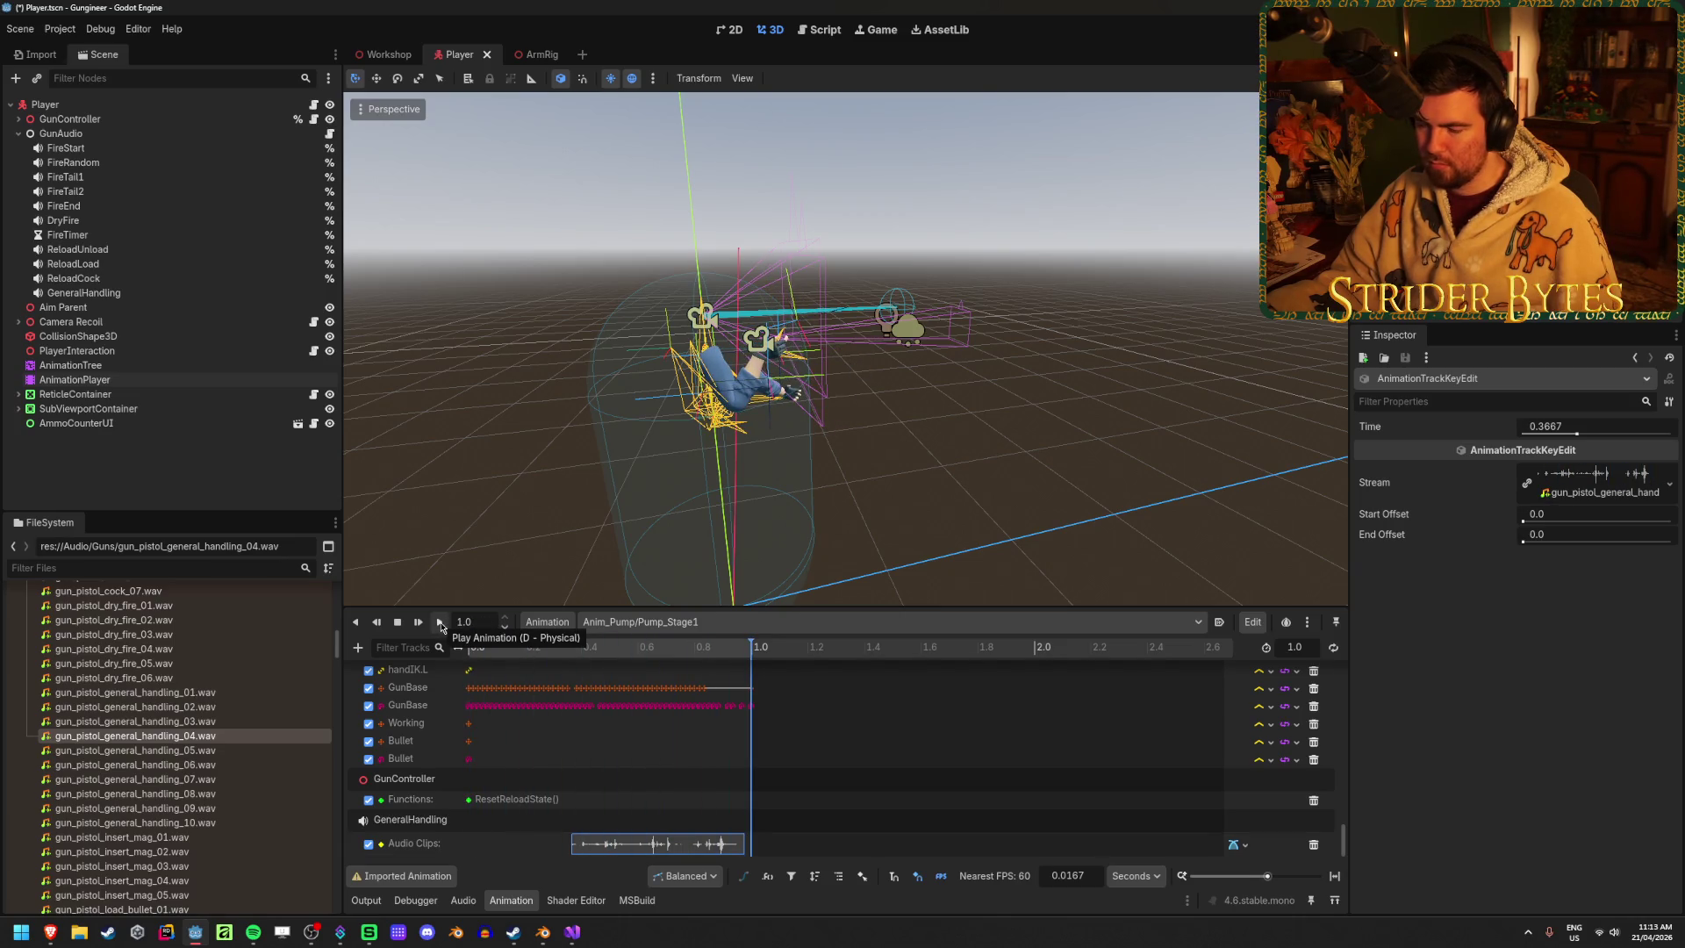
Try the handling sound earlier at 0.1167 s and 0.0667 s, replaying each time, then save
click(439, 622)
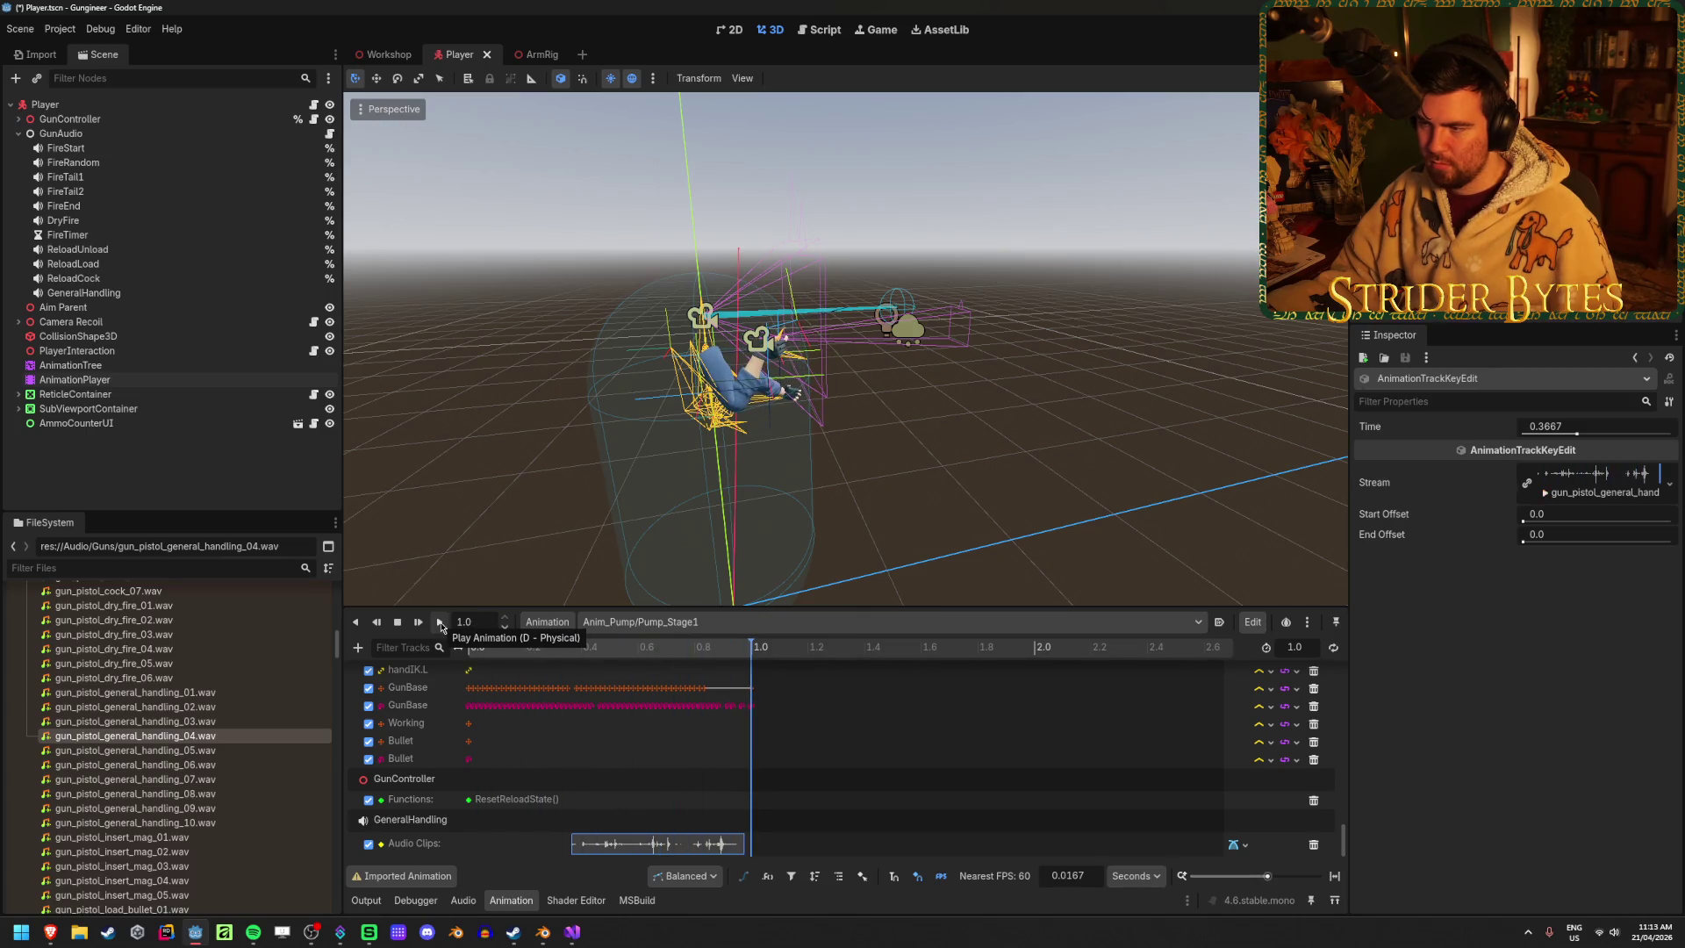
drag(650, 843, 579, 843)
click(440, 622)
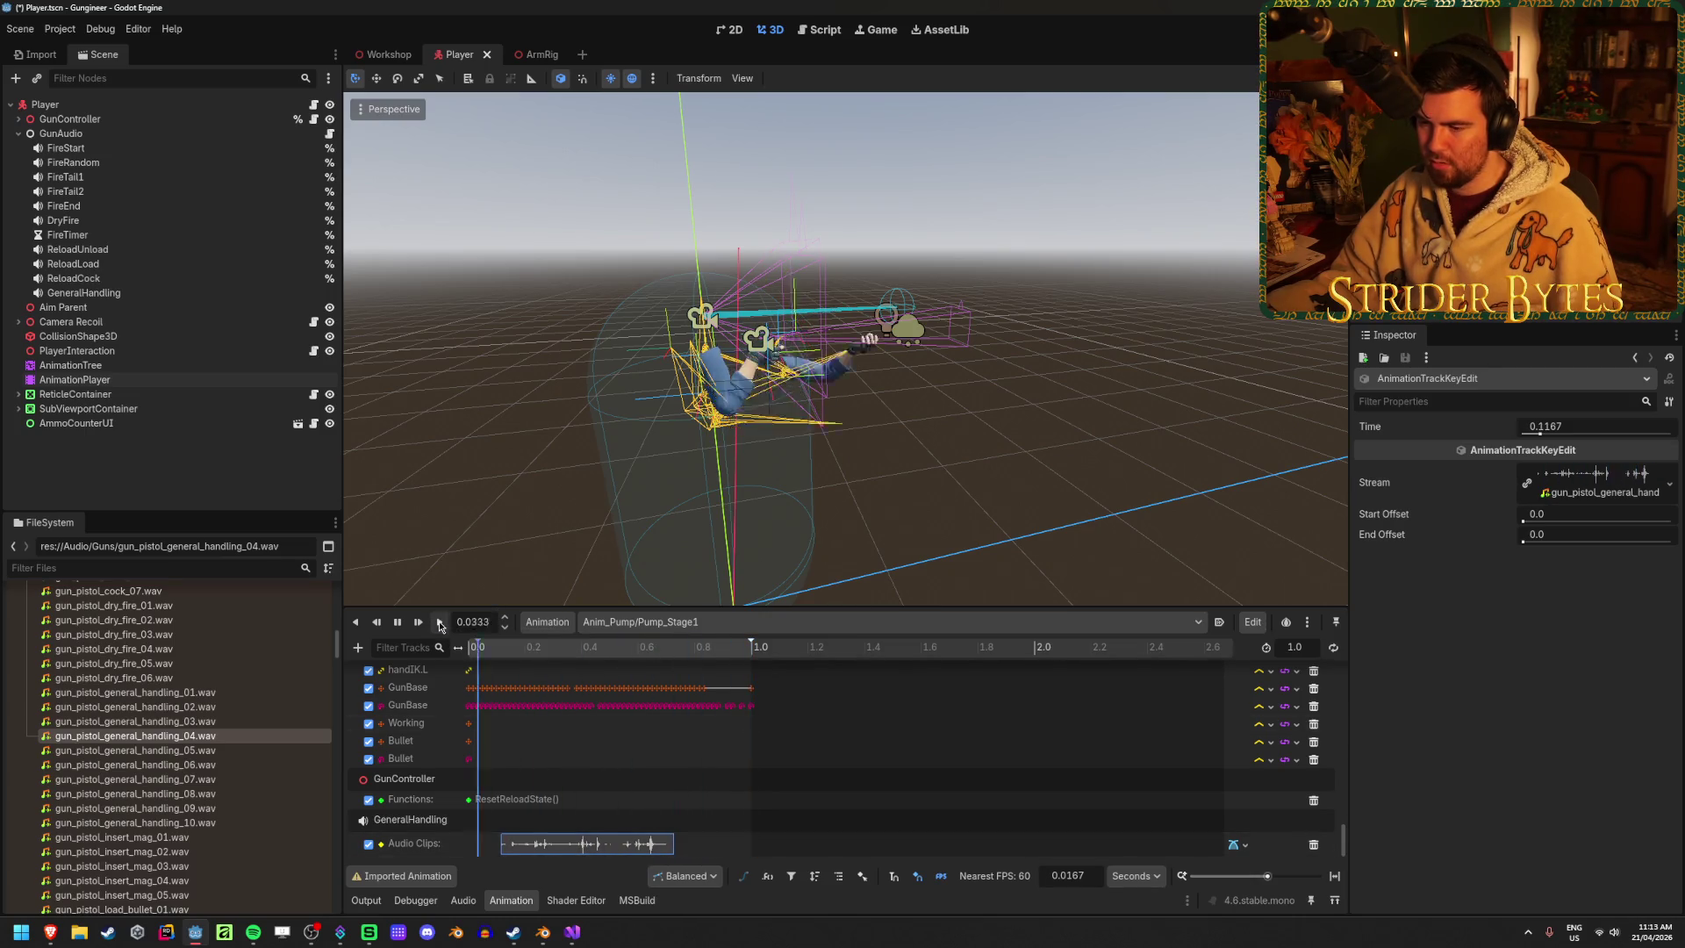
click(440, 622)
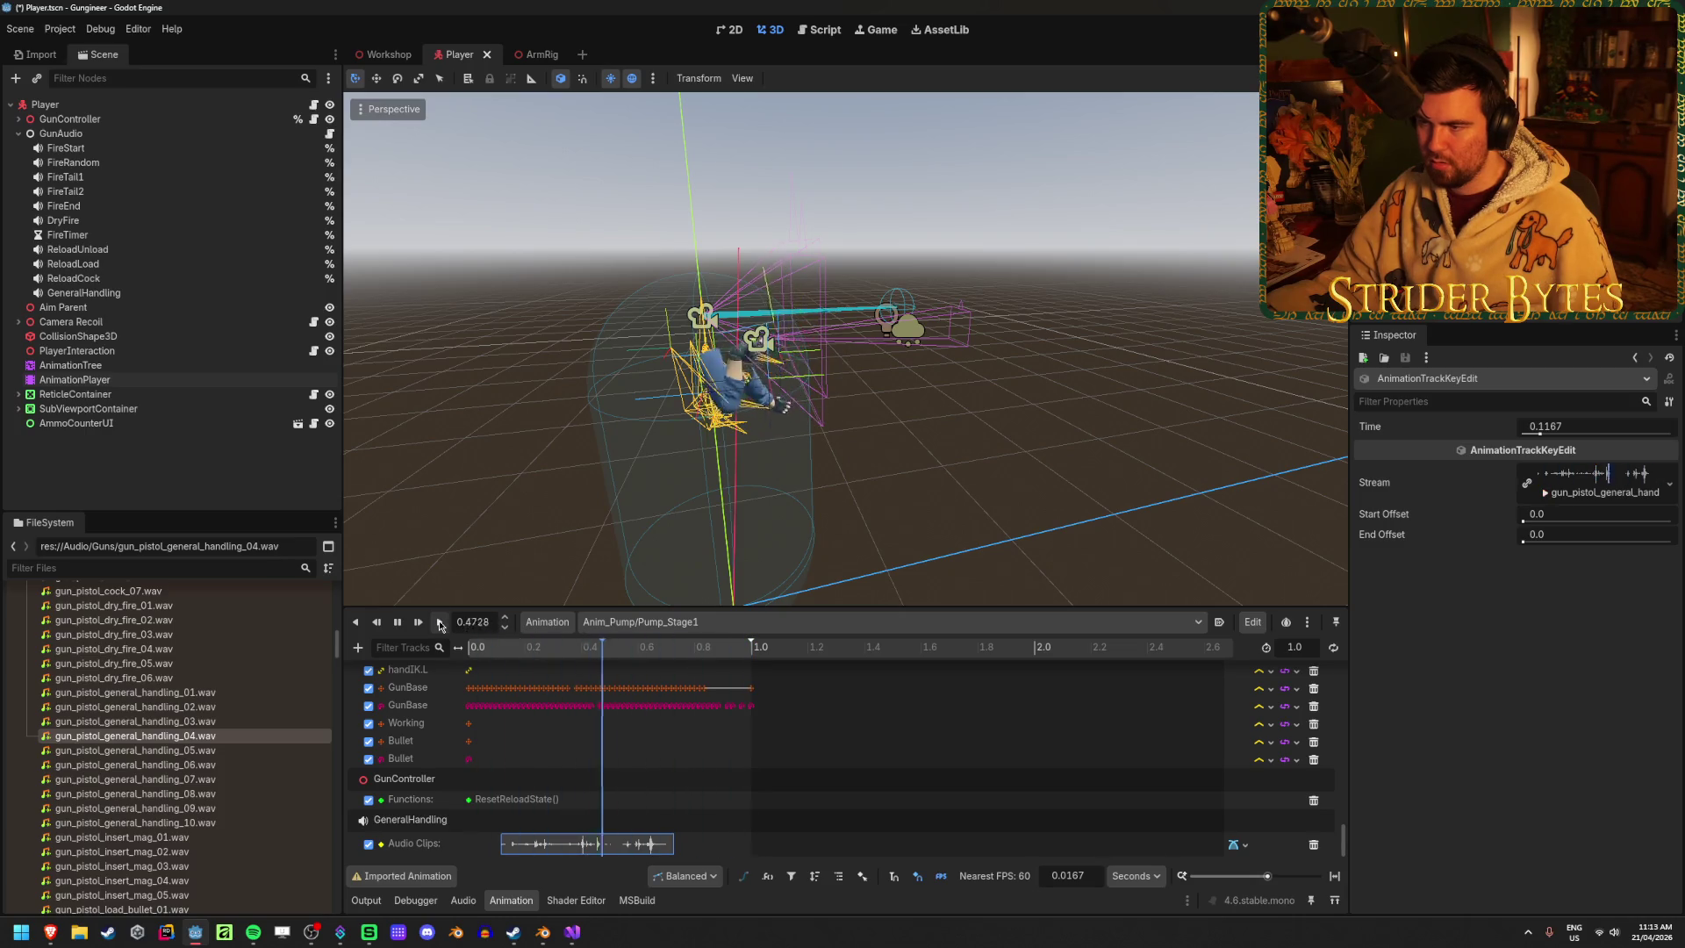
drag(609, 847, 594, 846)
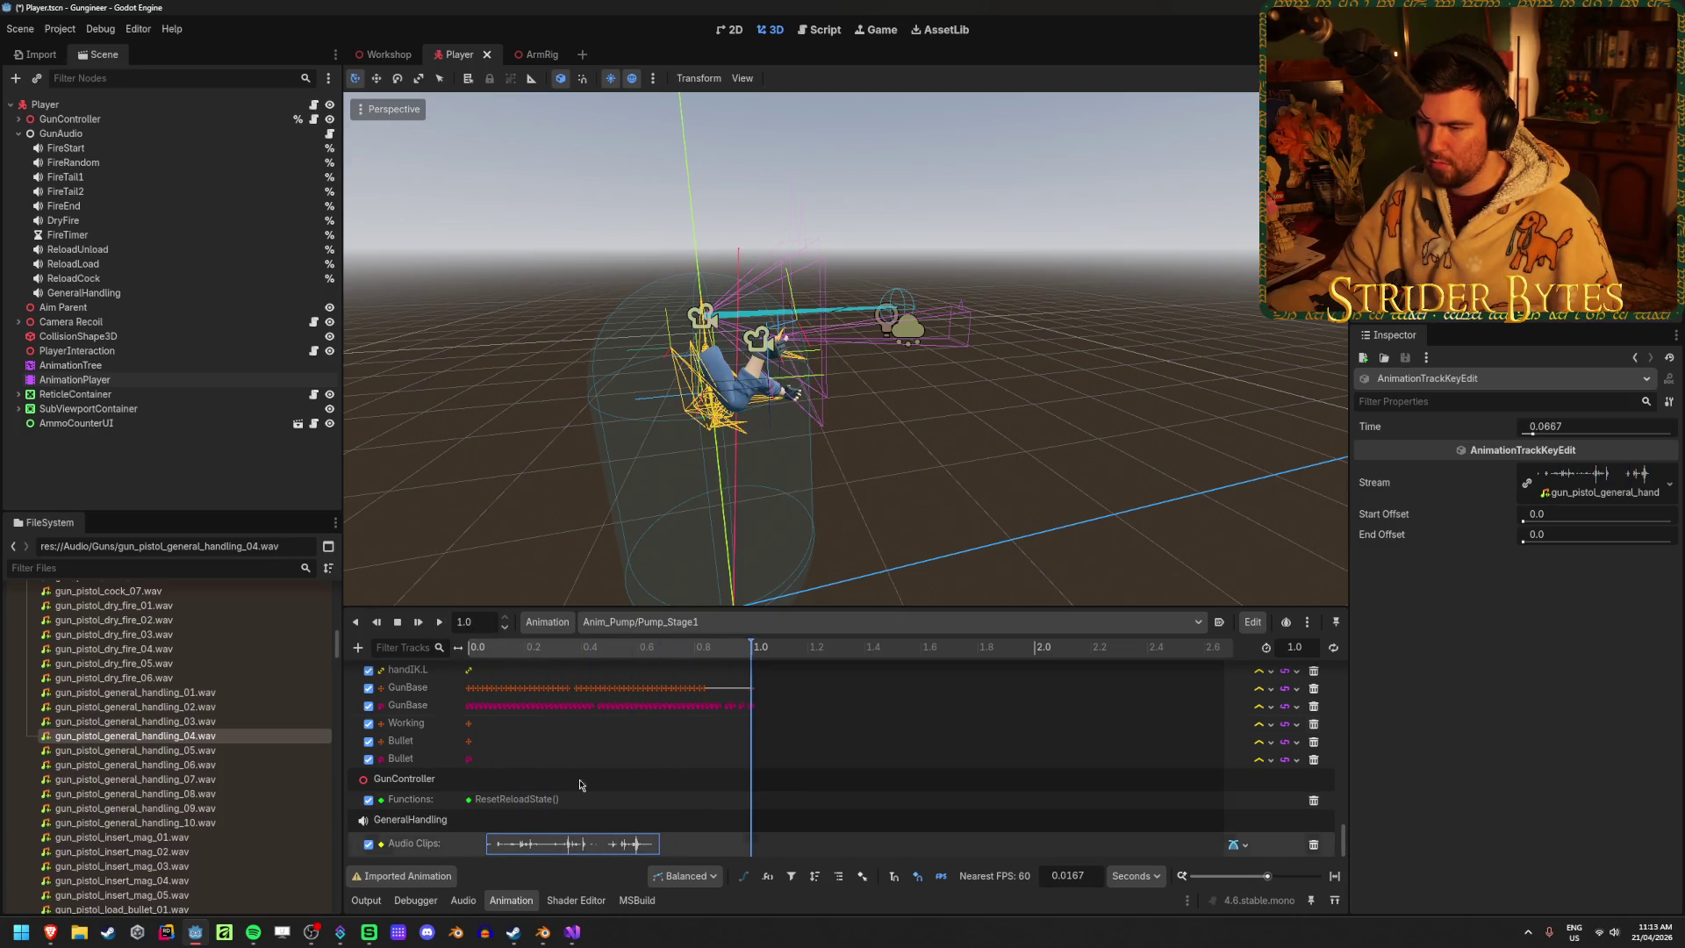
click(438, 623)
click(437, 623)
key(ctrl+s)
Move the handling sound to 0.2 s, then nudge it to 0.1333 s and save Player
drag(496, 647, 685, 647)
drag(629, 849, 666, 848)
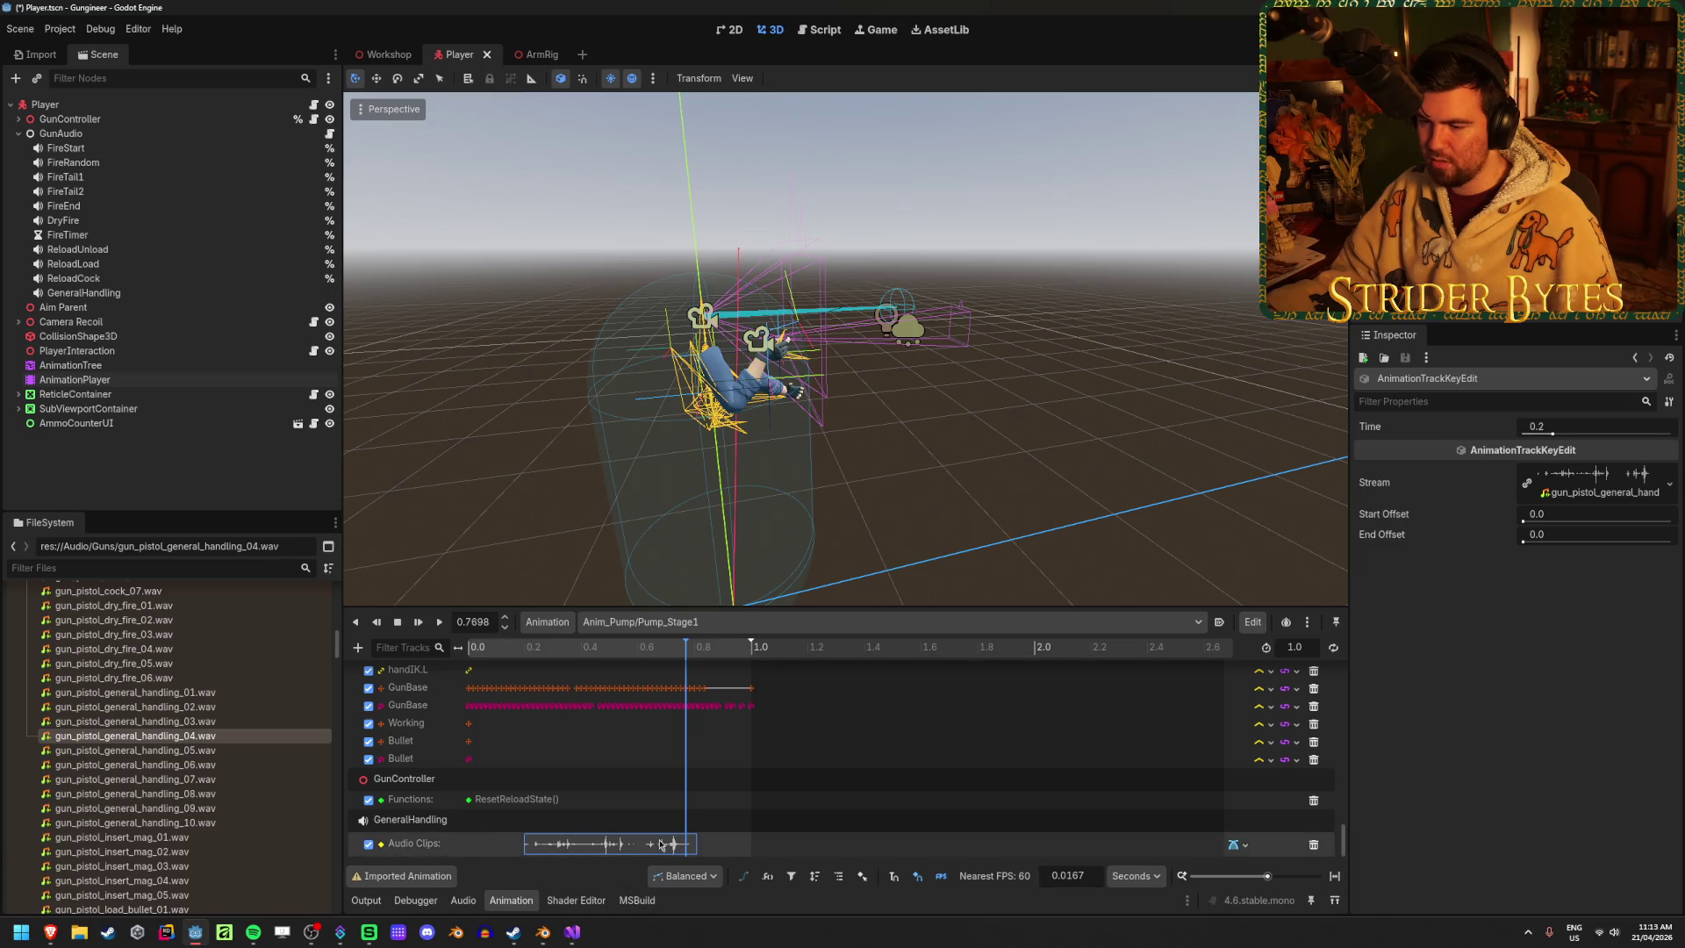
click(438, 621)
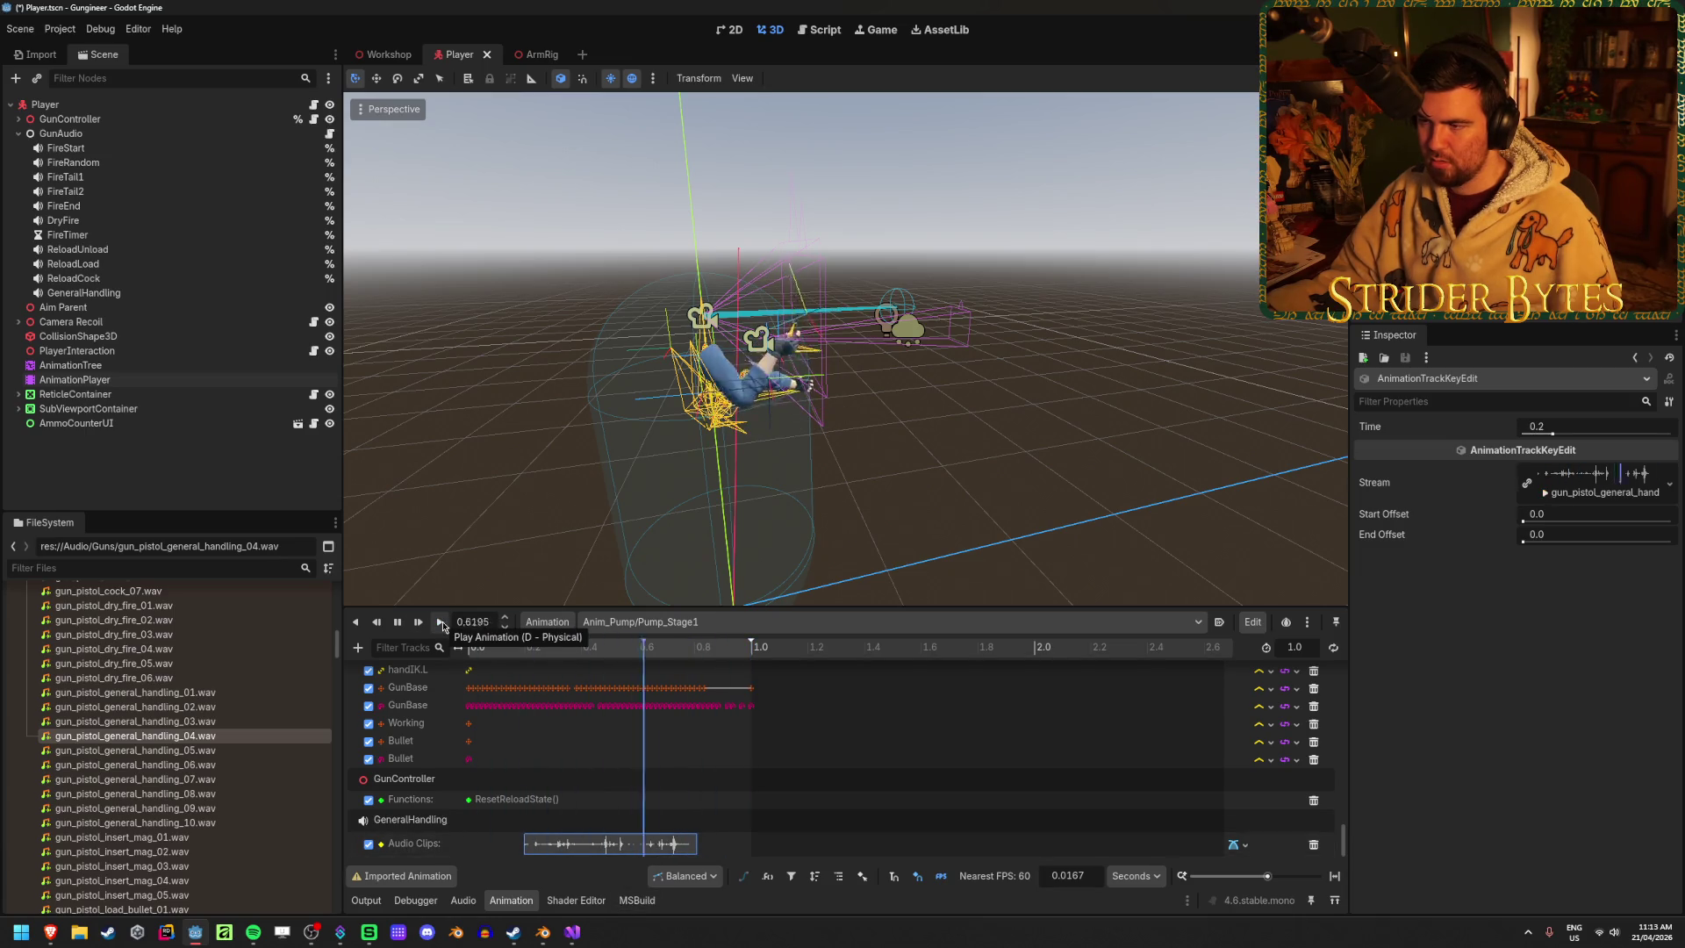
drag(621, 848, 603, 849)
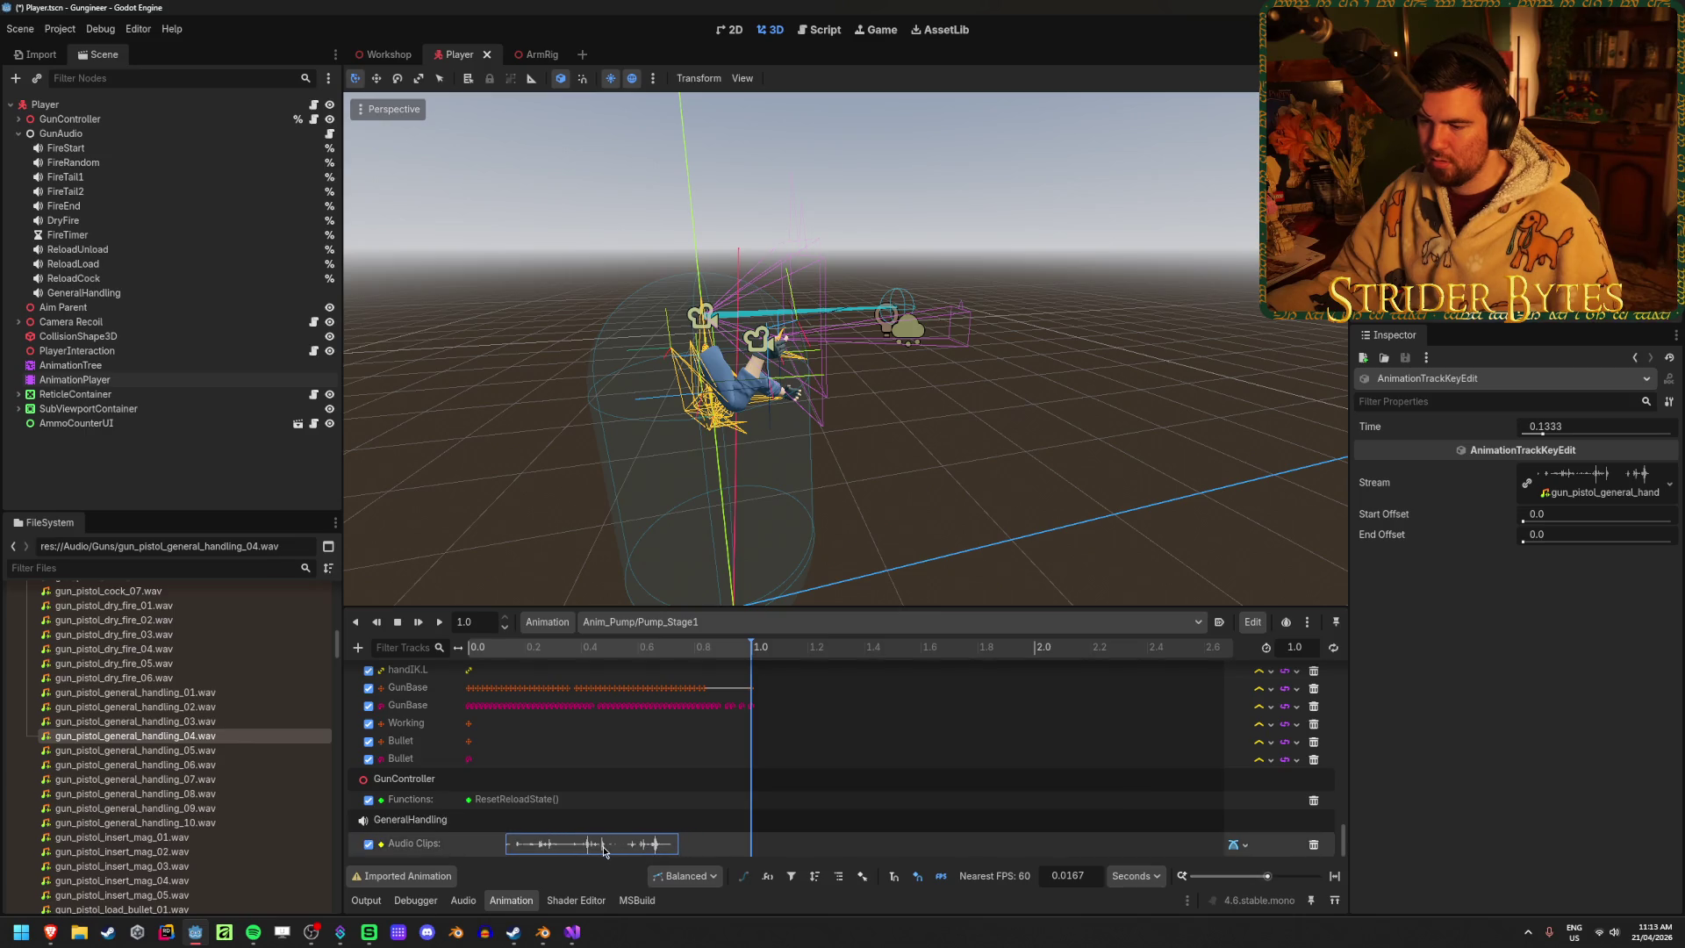
click(439, 621)
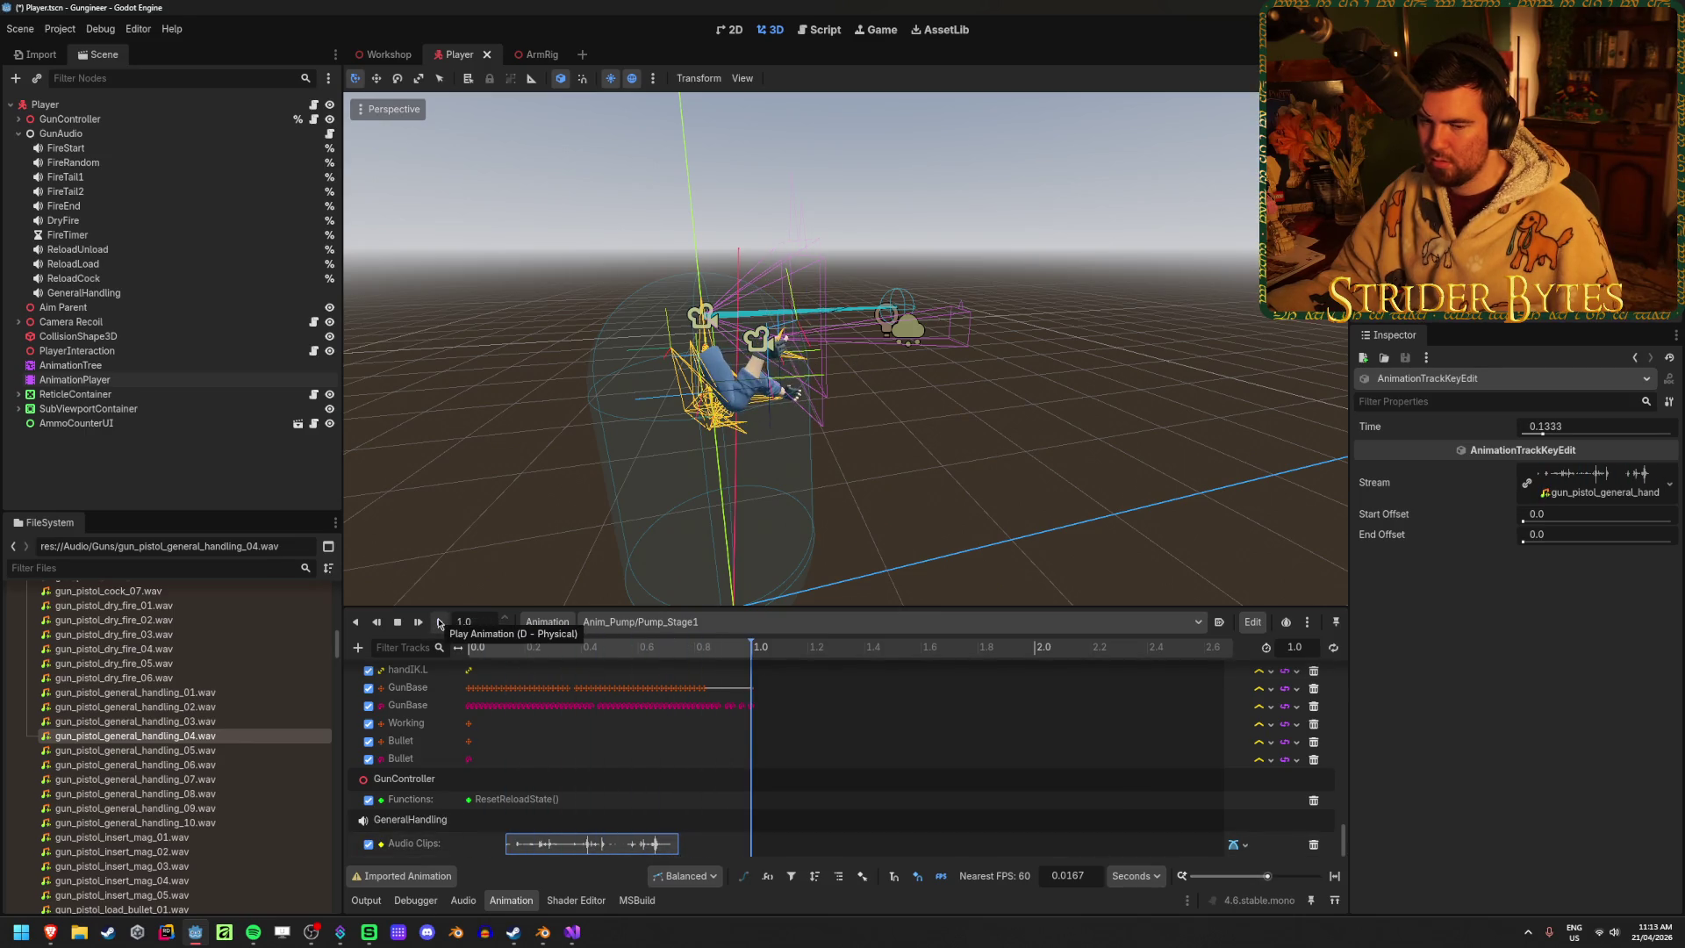
key(ctrl+s)
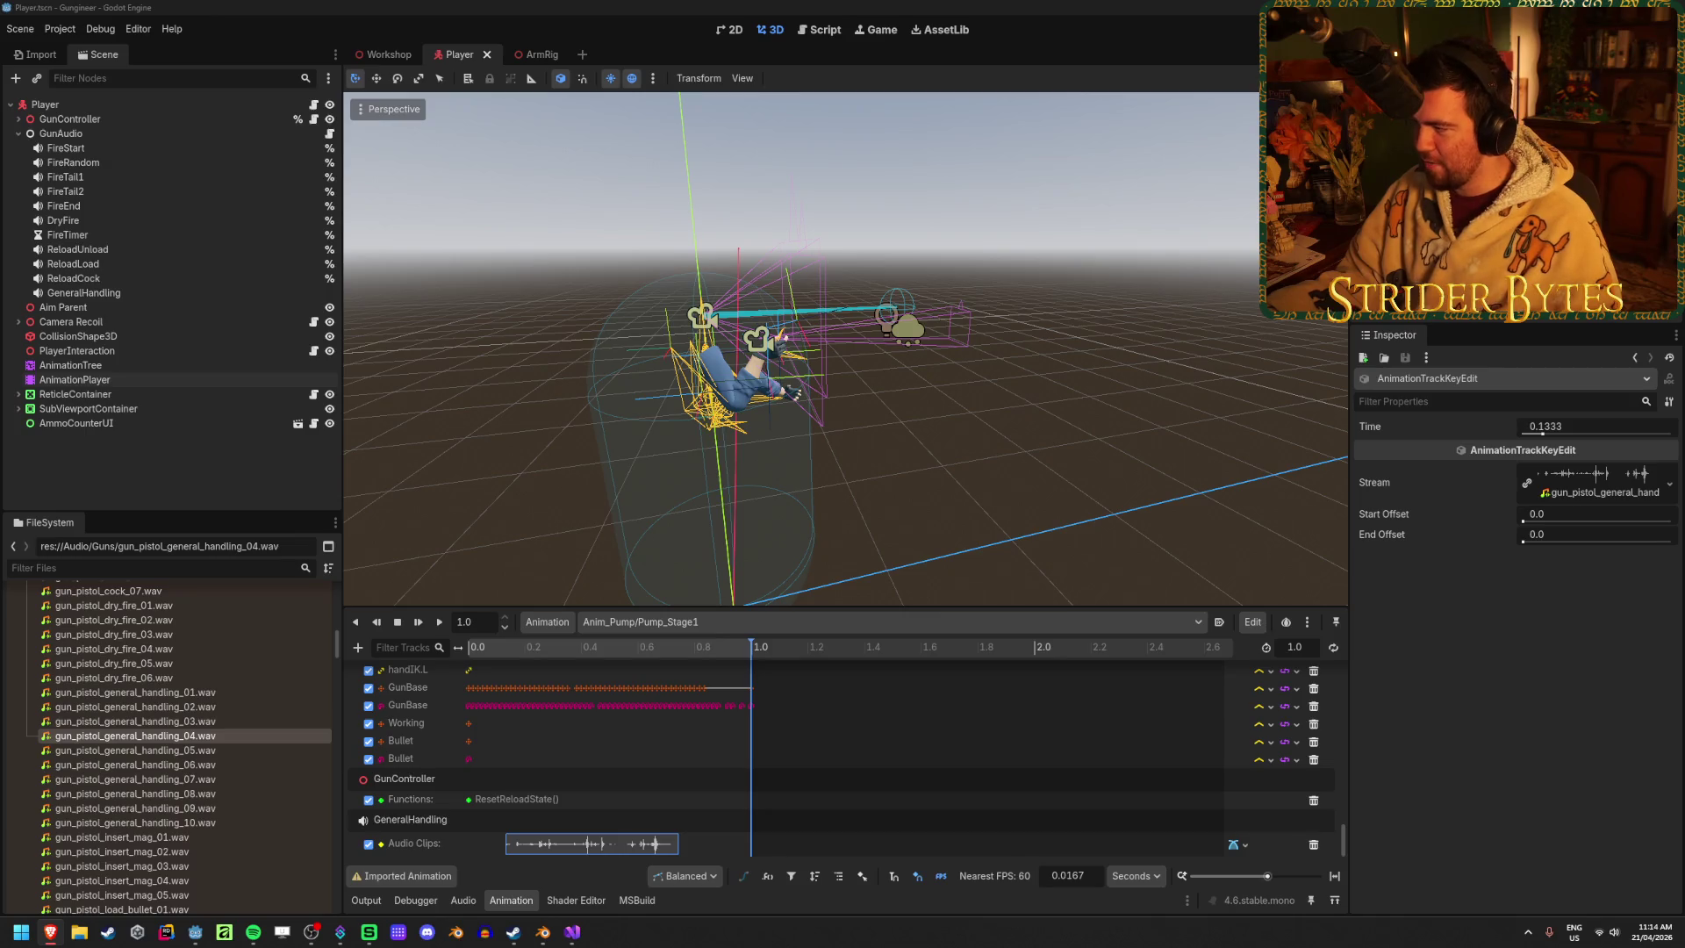
Replay the pump animation from near its start, then build and run the game with F5
click(496, 5)
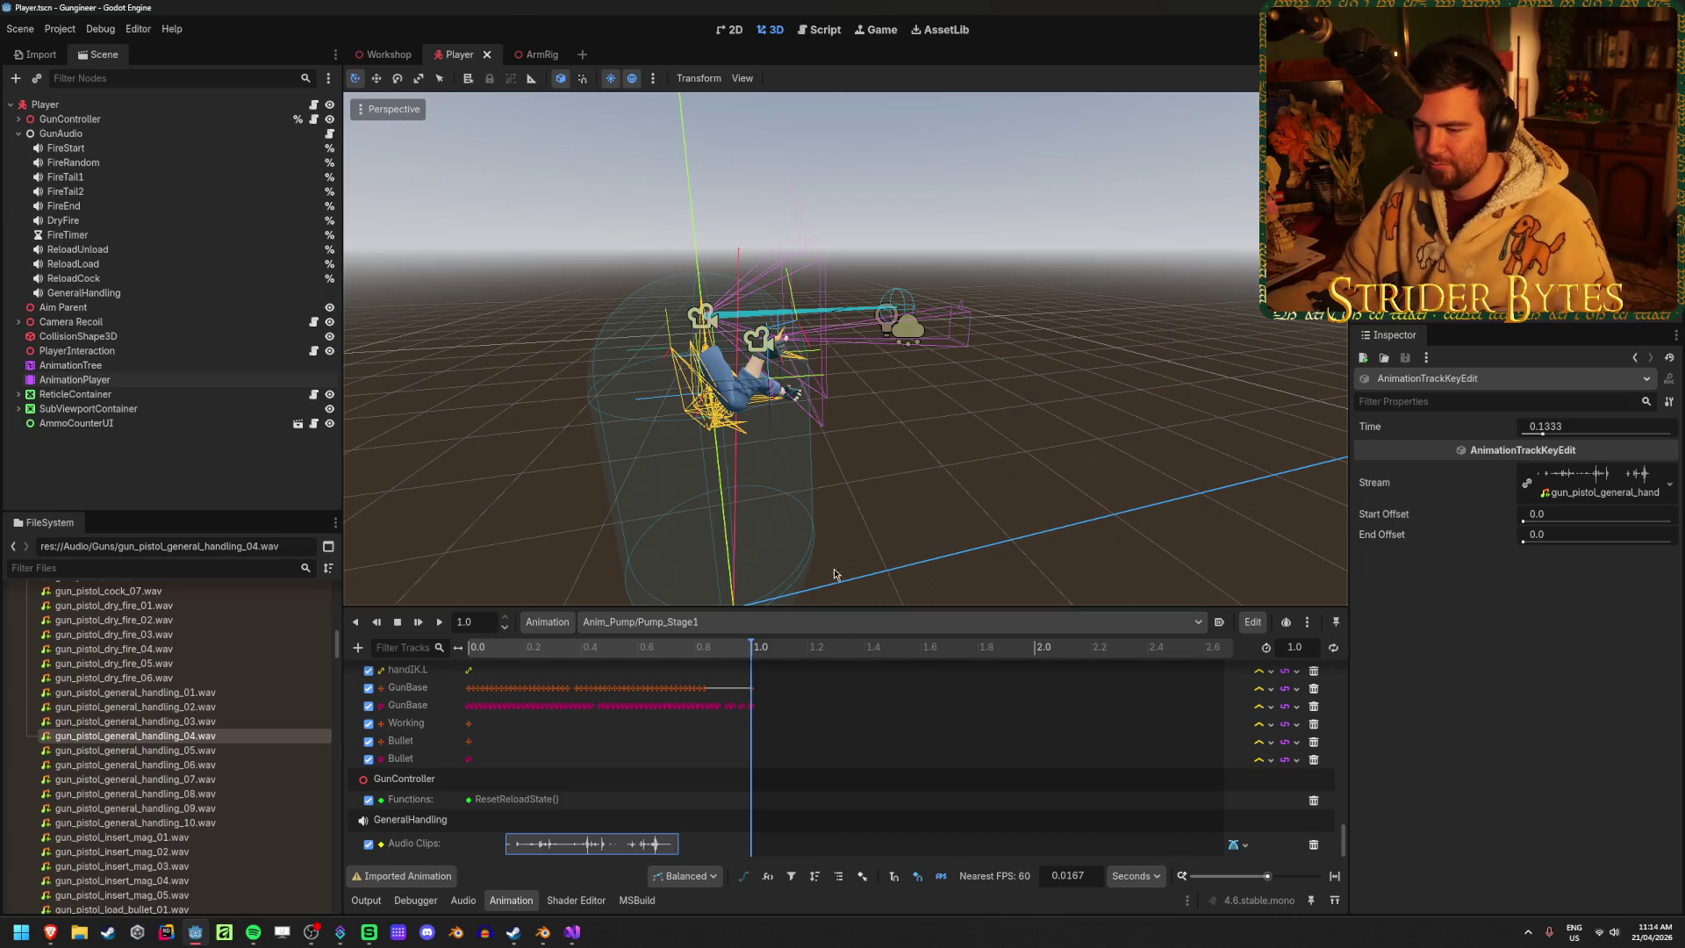
click(828, 760)
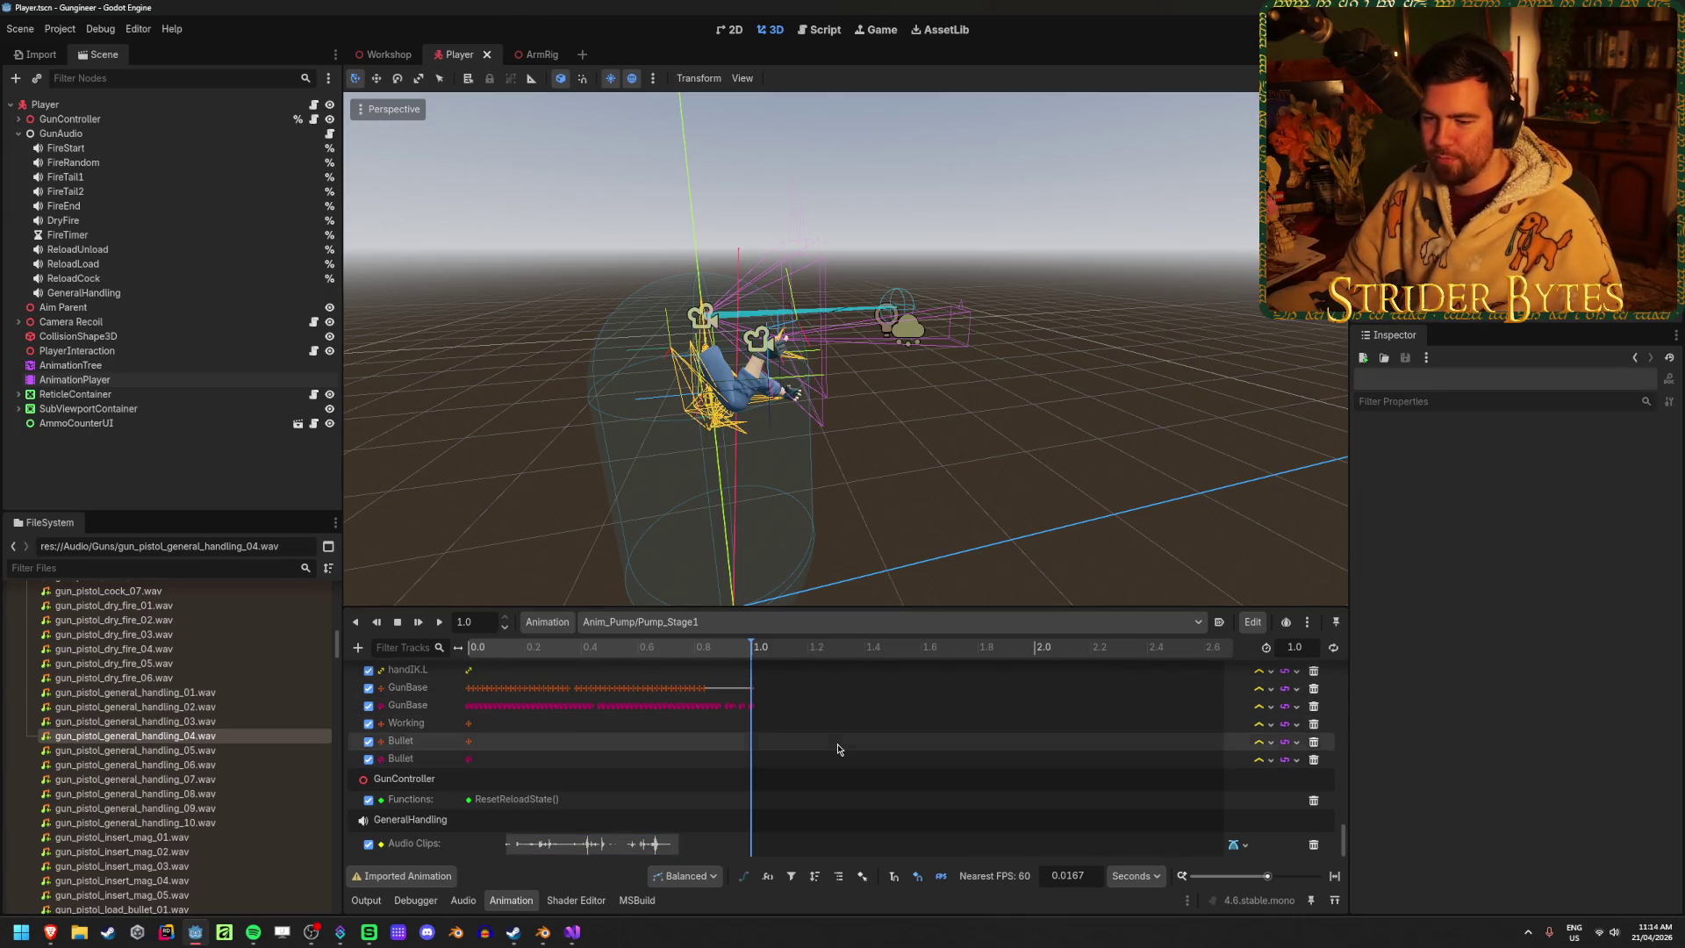
click(488, 651)
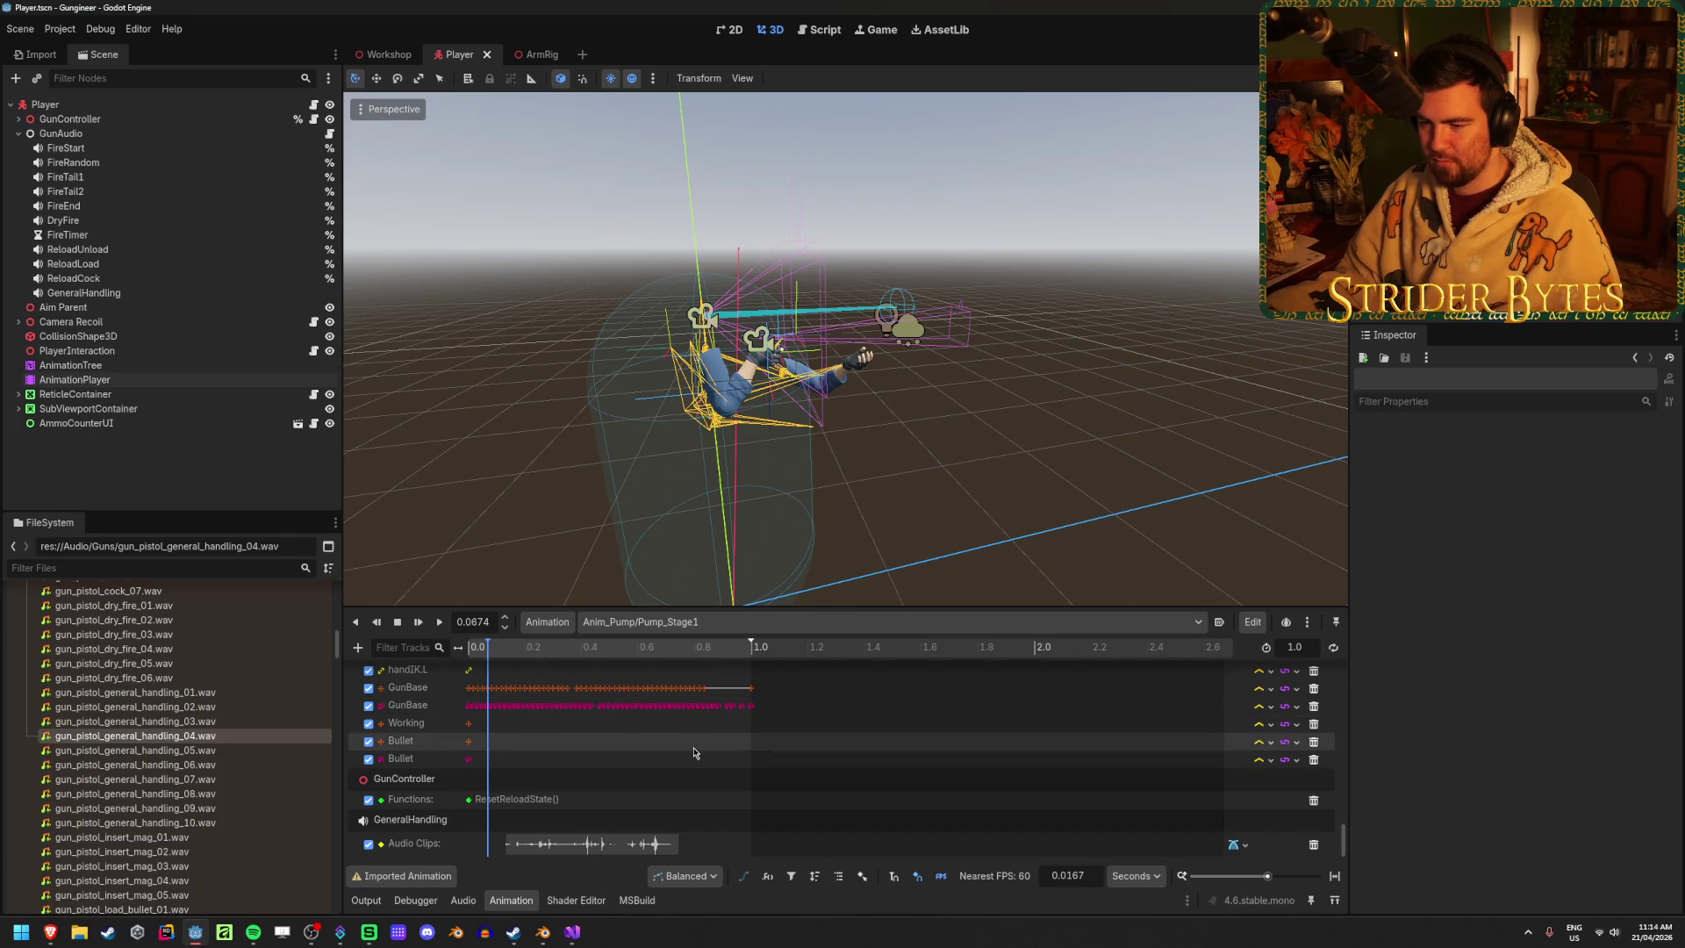
click(440, 622)
click(440, 622)
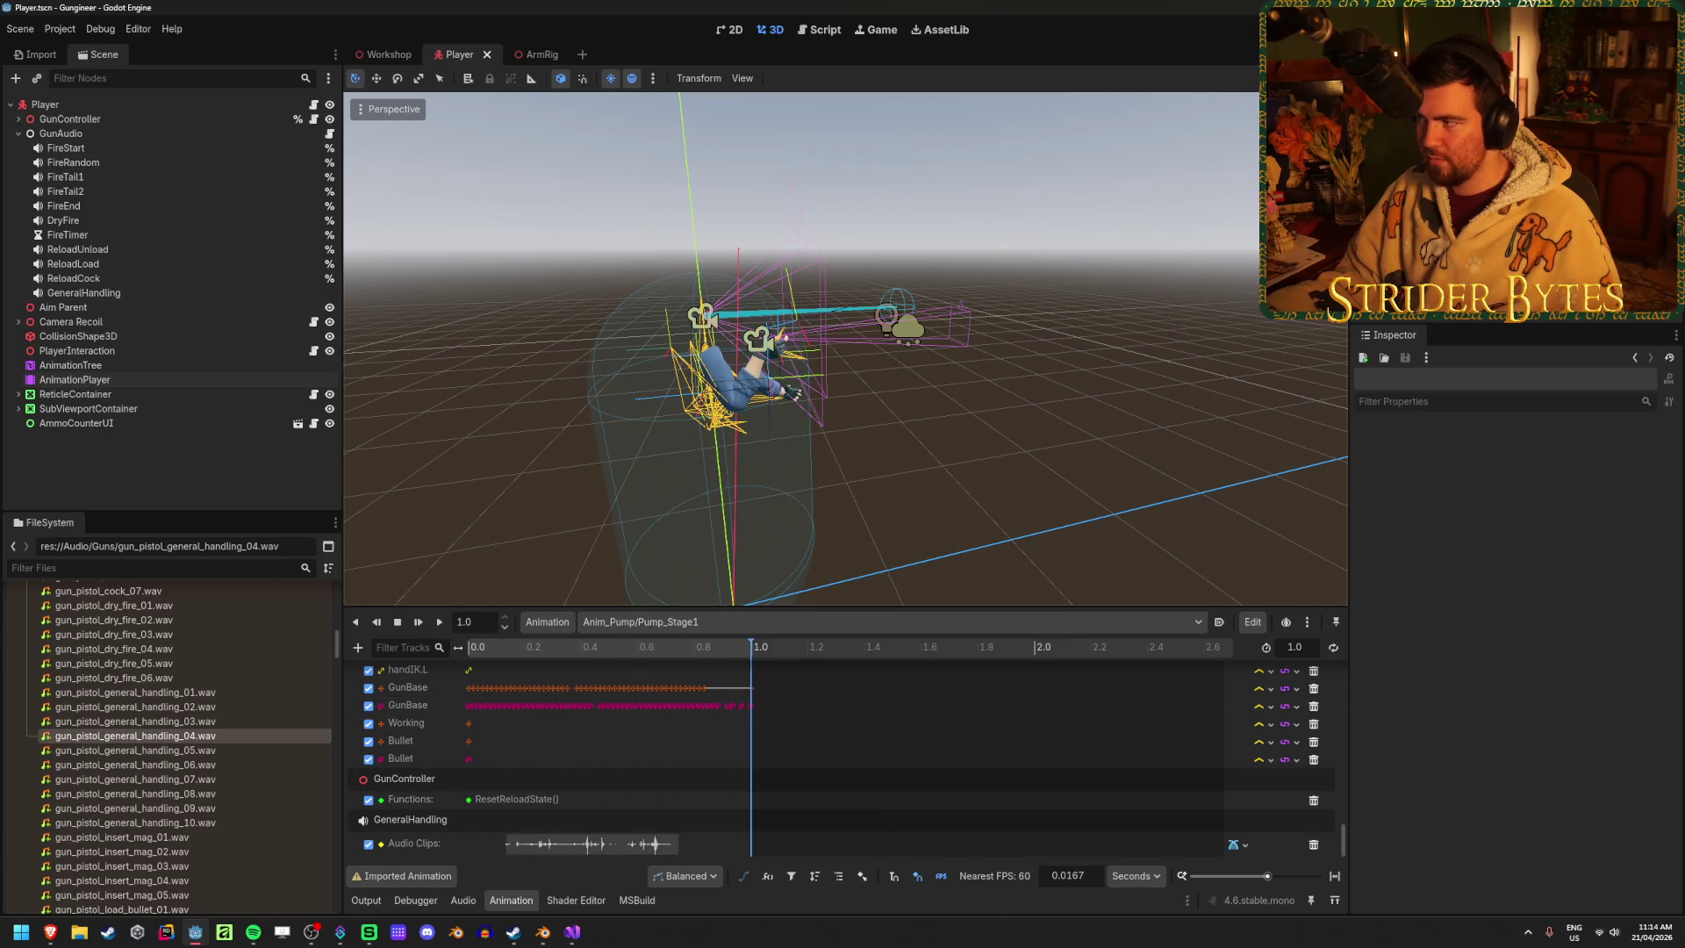
key(F5)
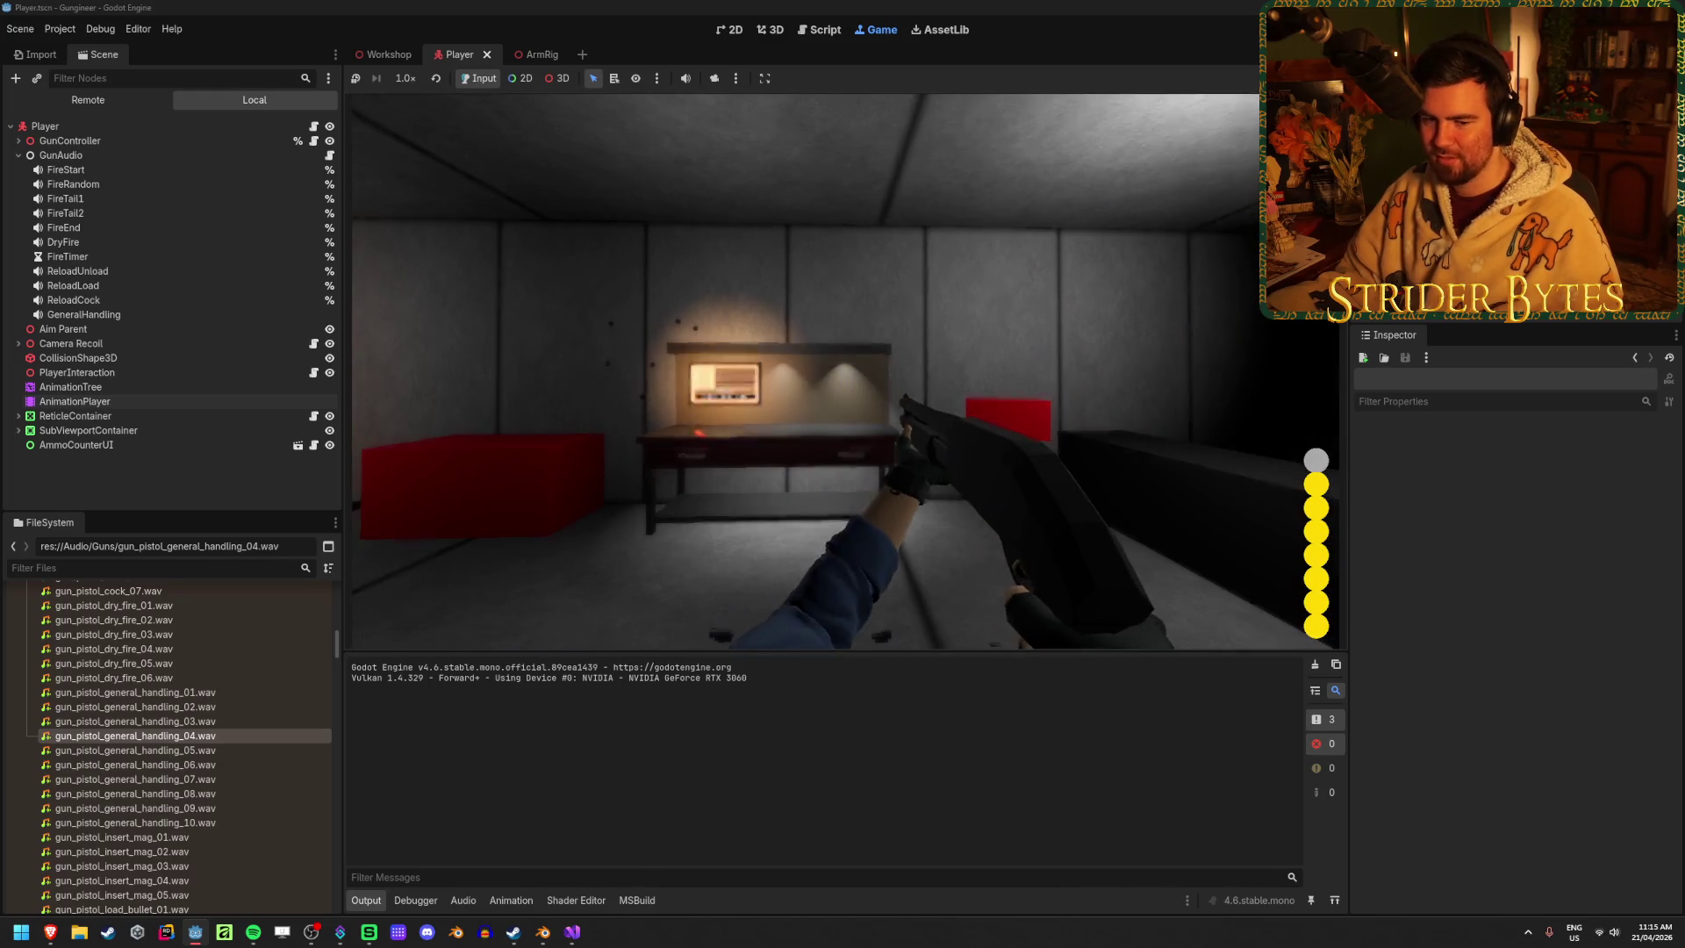
Reload the shotgun with R in the running game, then stop it with F8
key(r)
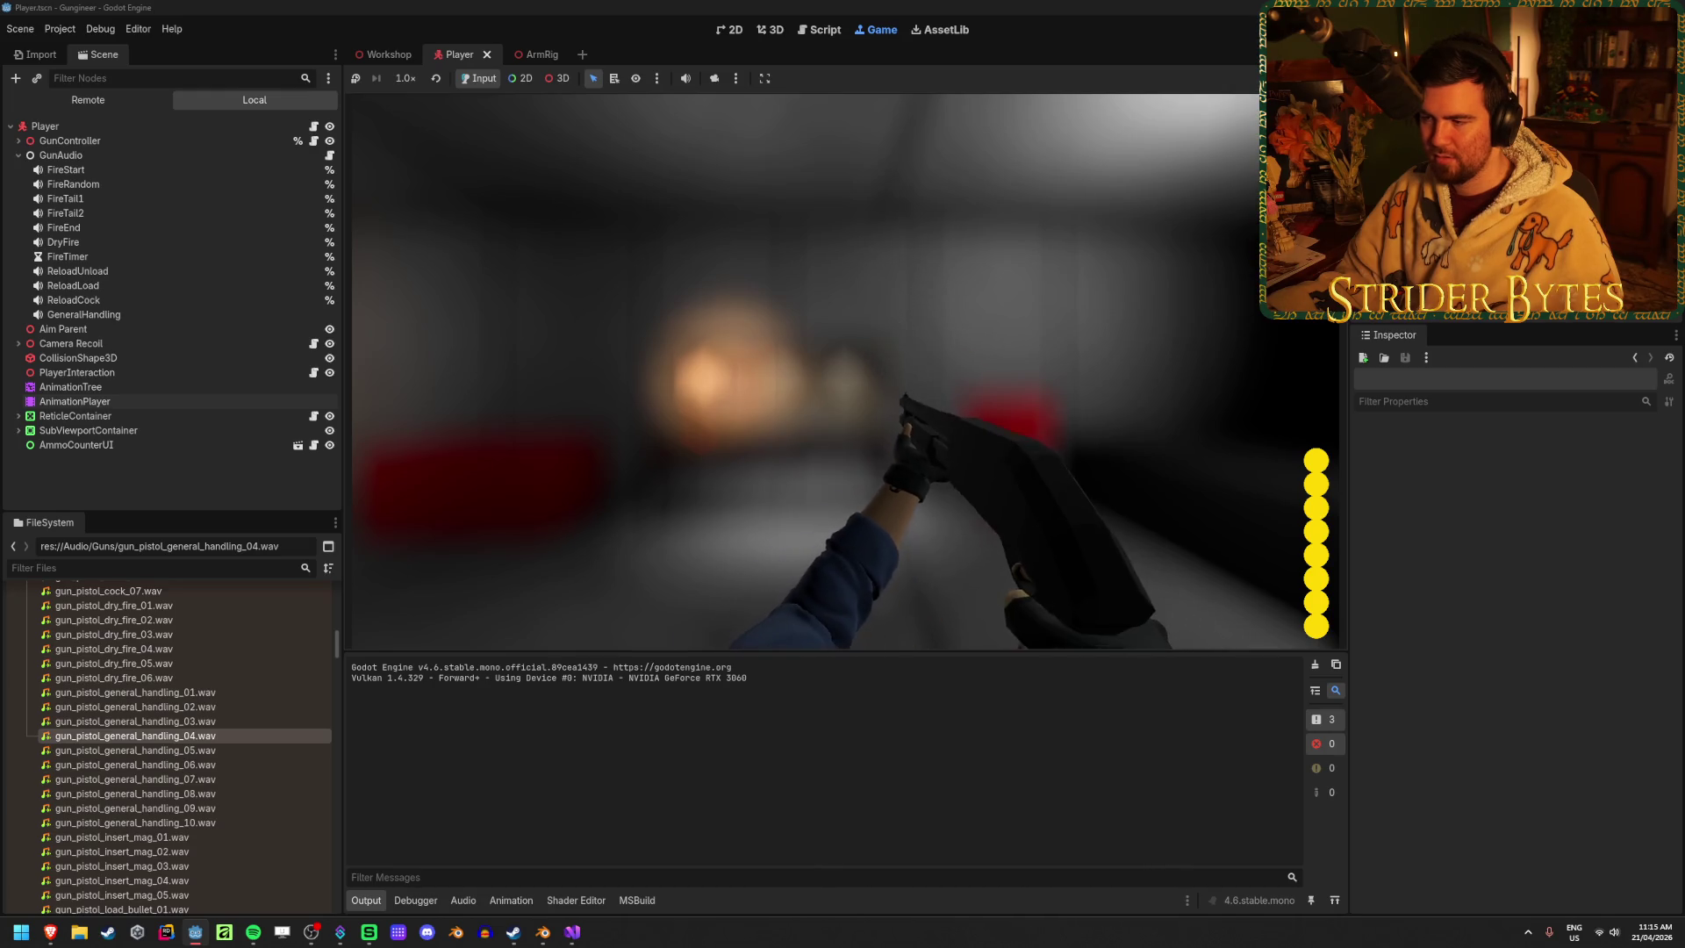
key(F8)
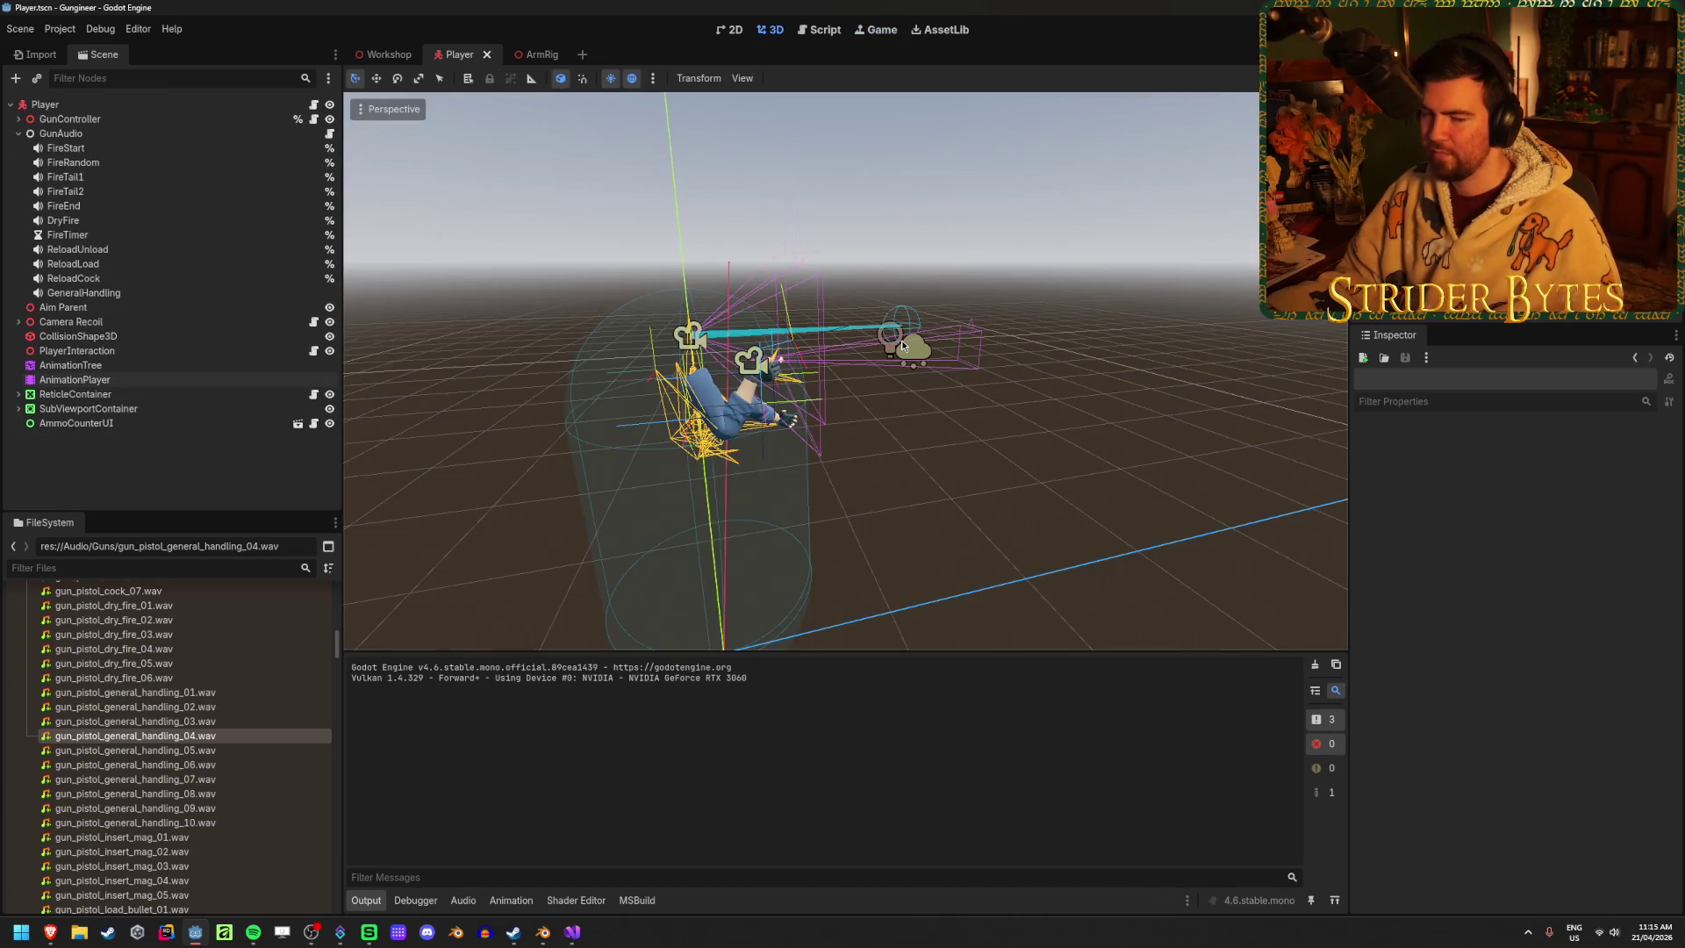
click(572, 932)
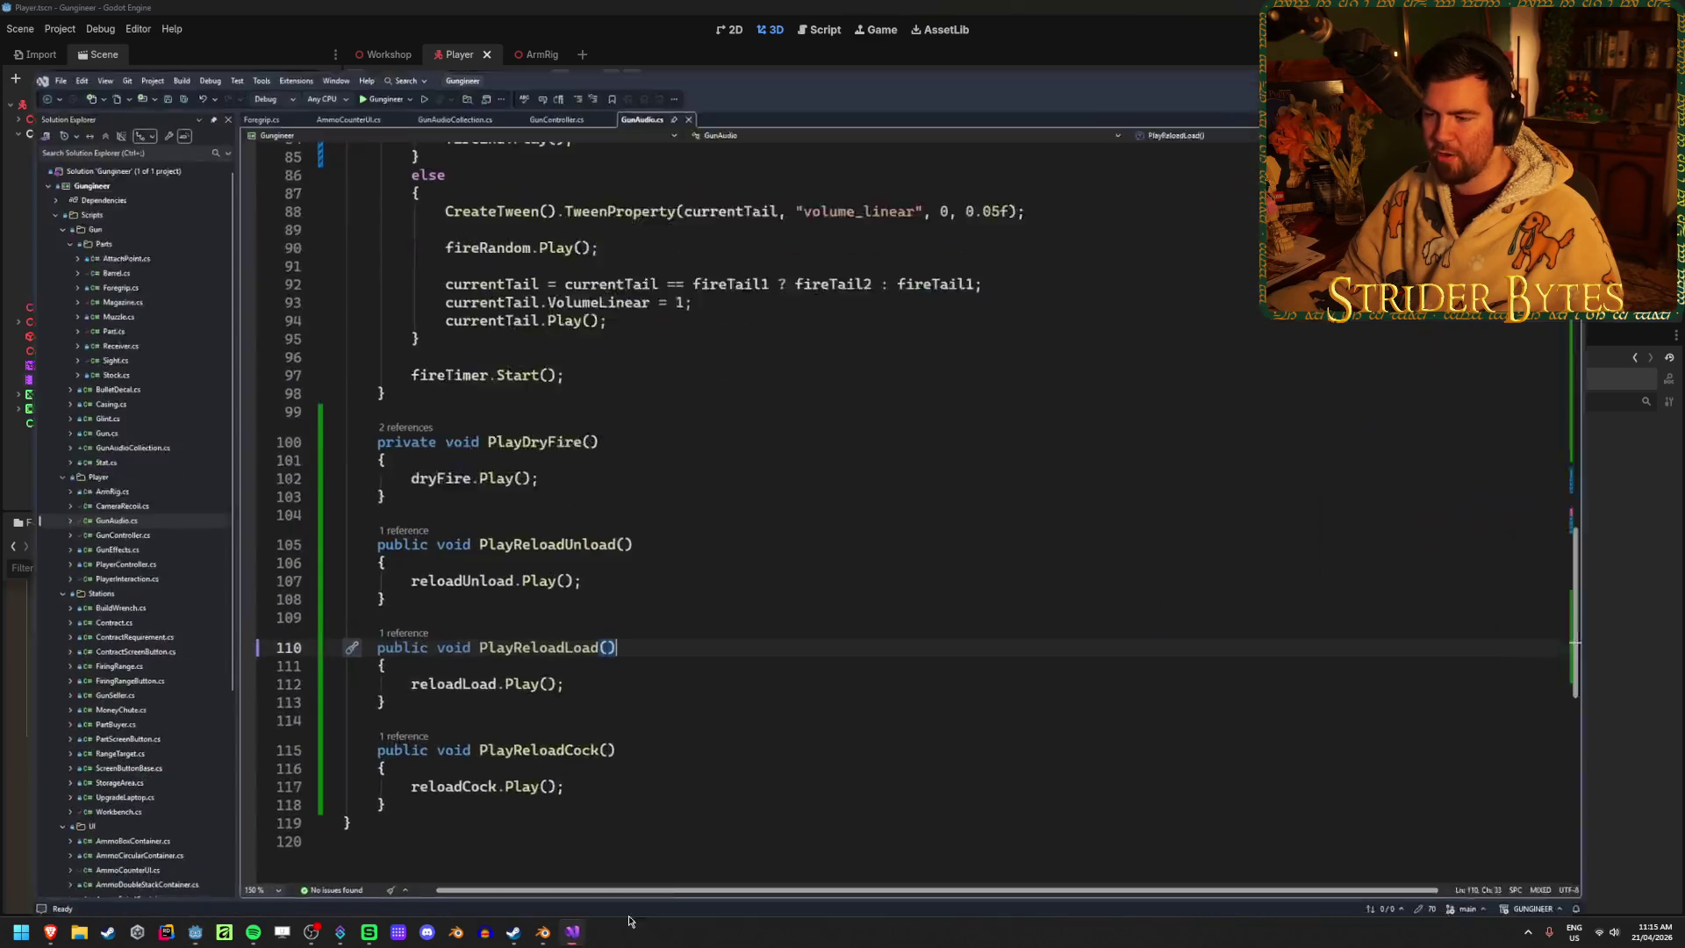
key(alt+Tab)
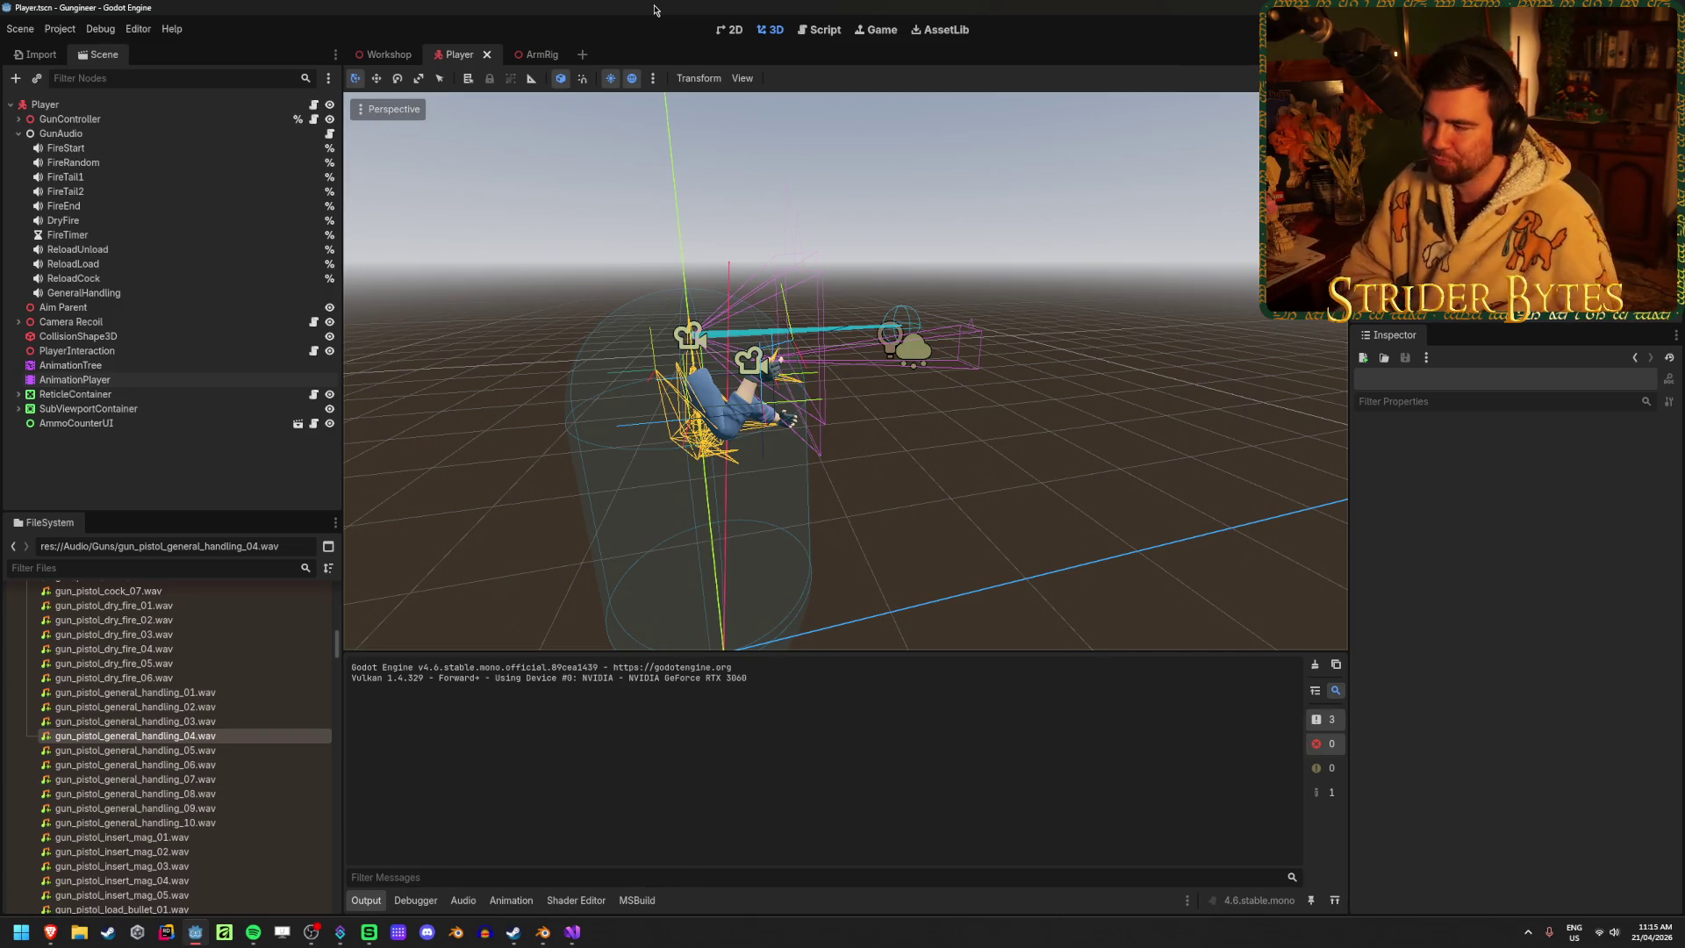
Save Player.tscn, select the AnimationPlayer, and save again after browsing the FileSystem
key(ctrl+s)
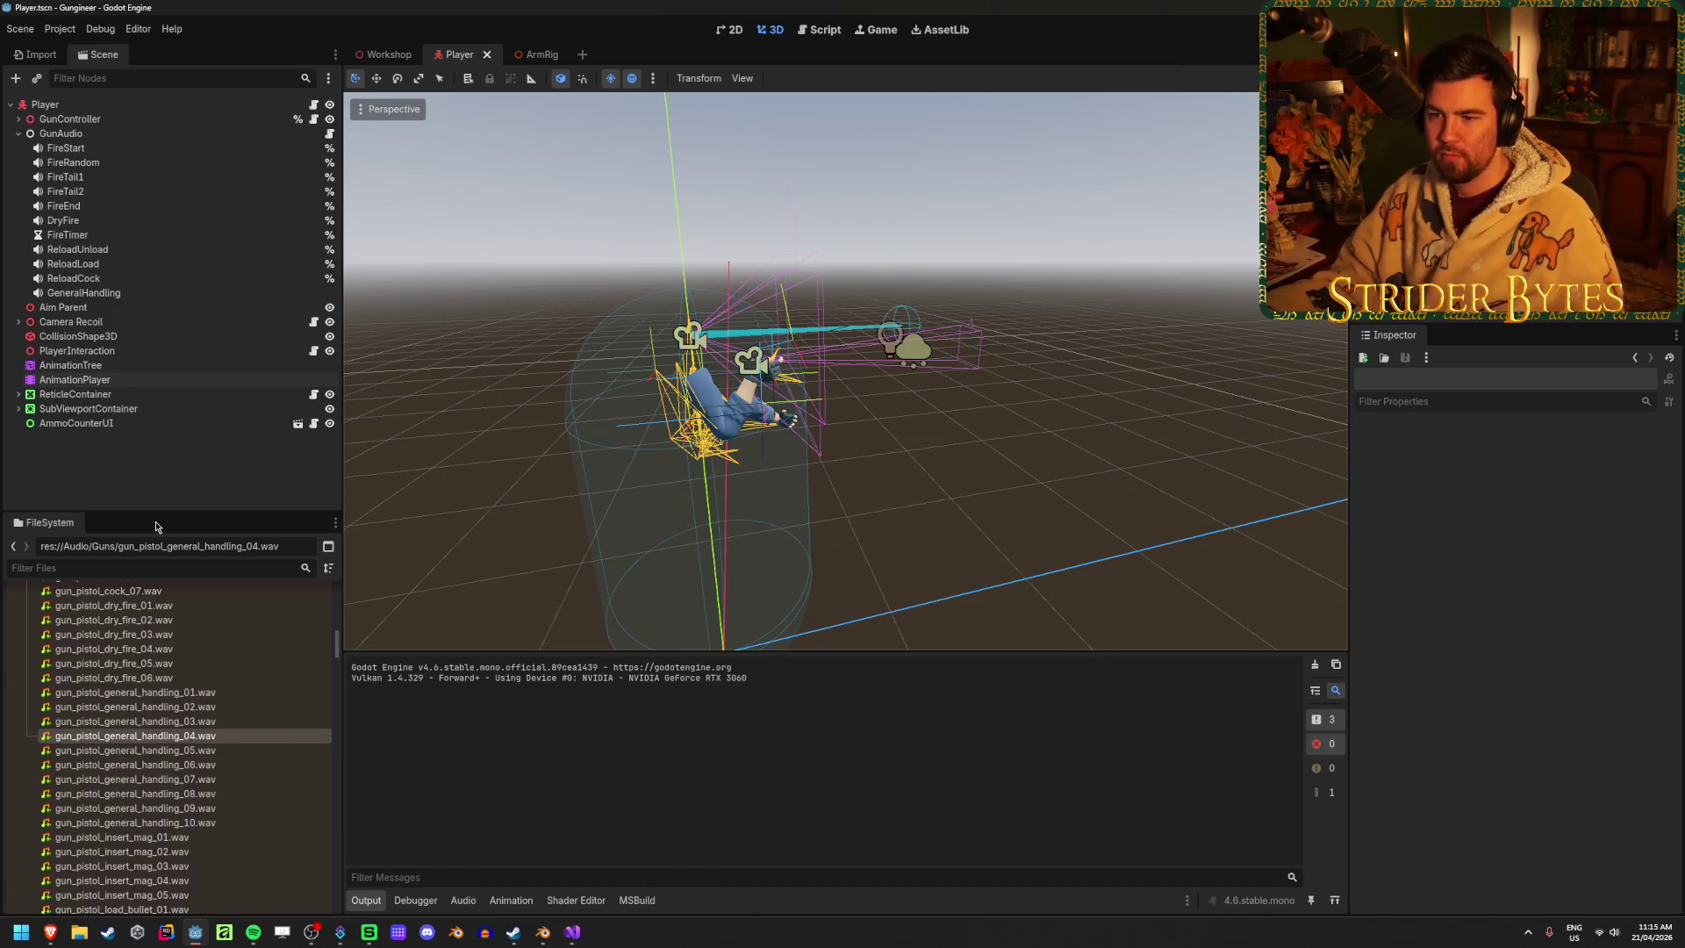
click(150, 379)
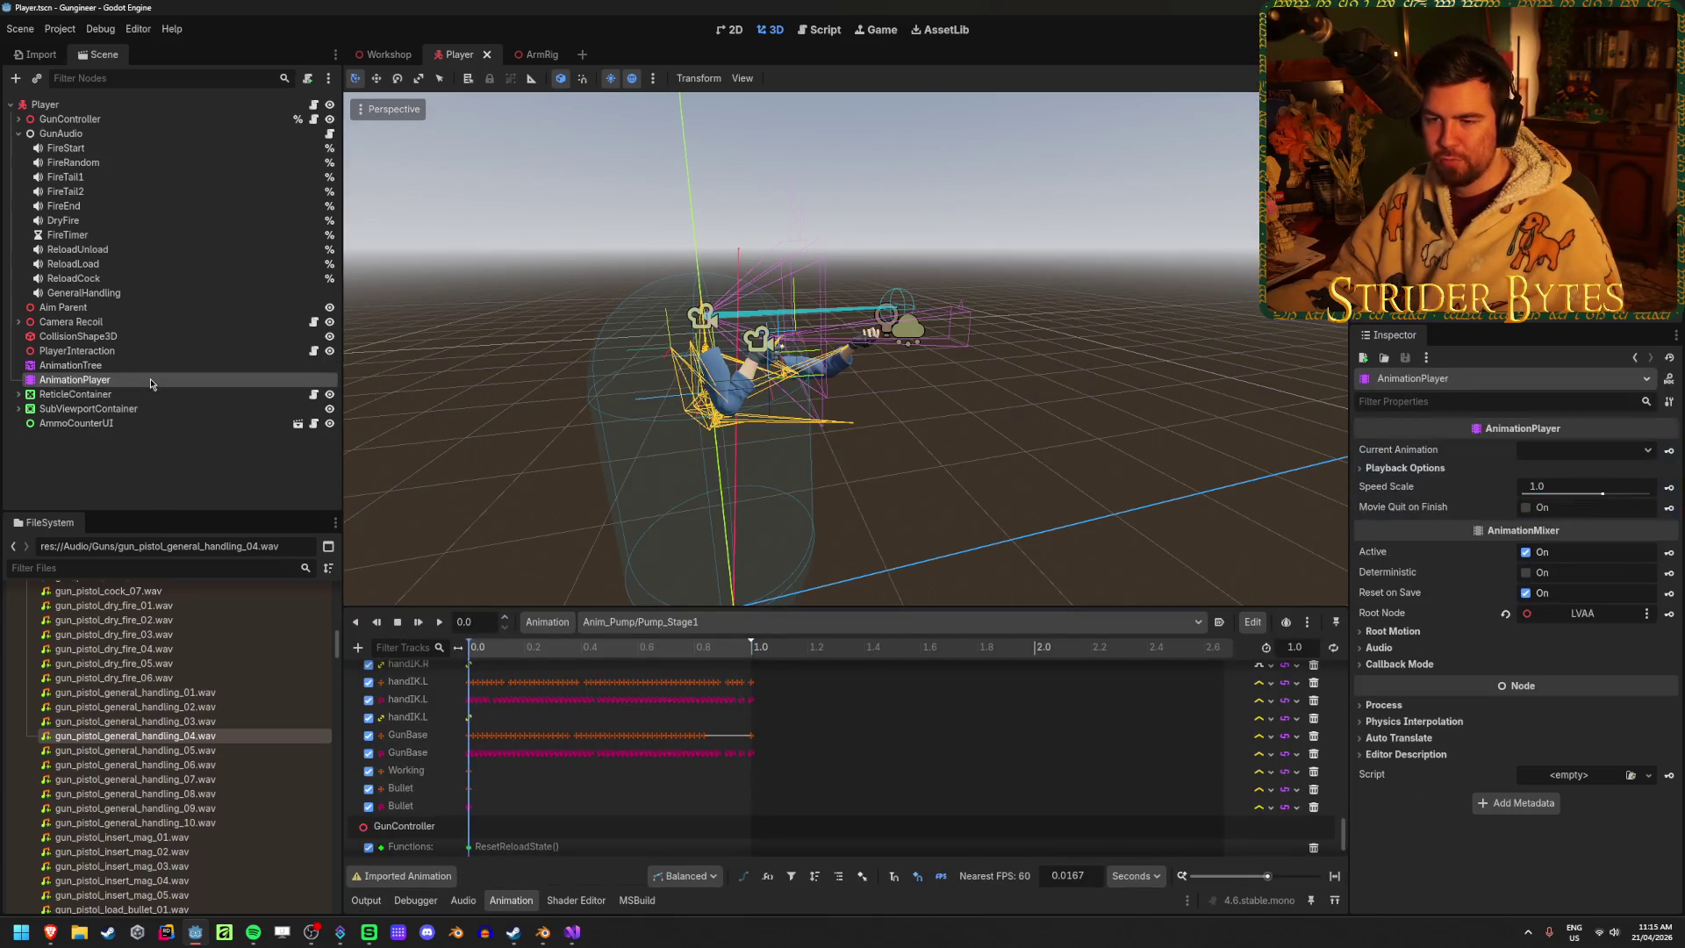
click(125, 467)
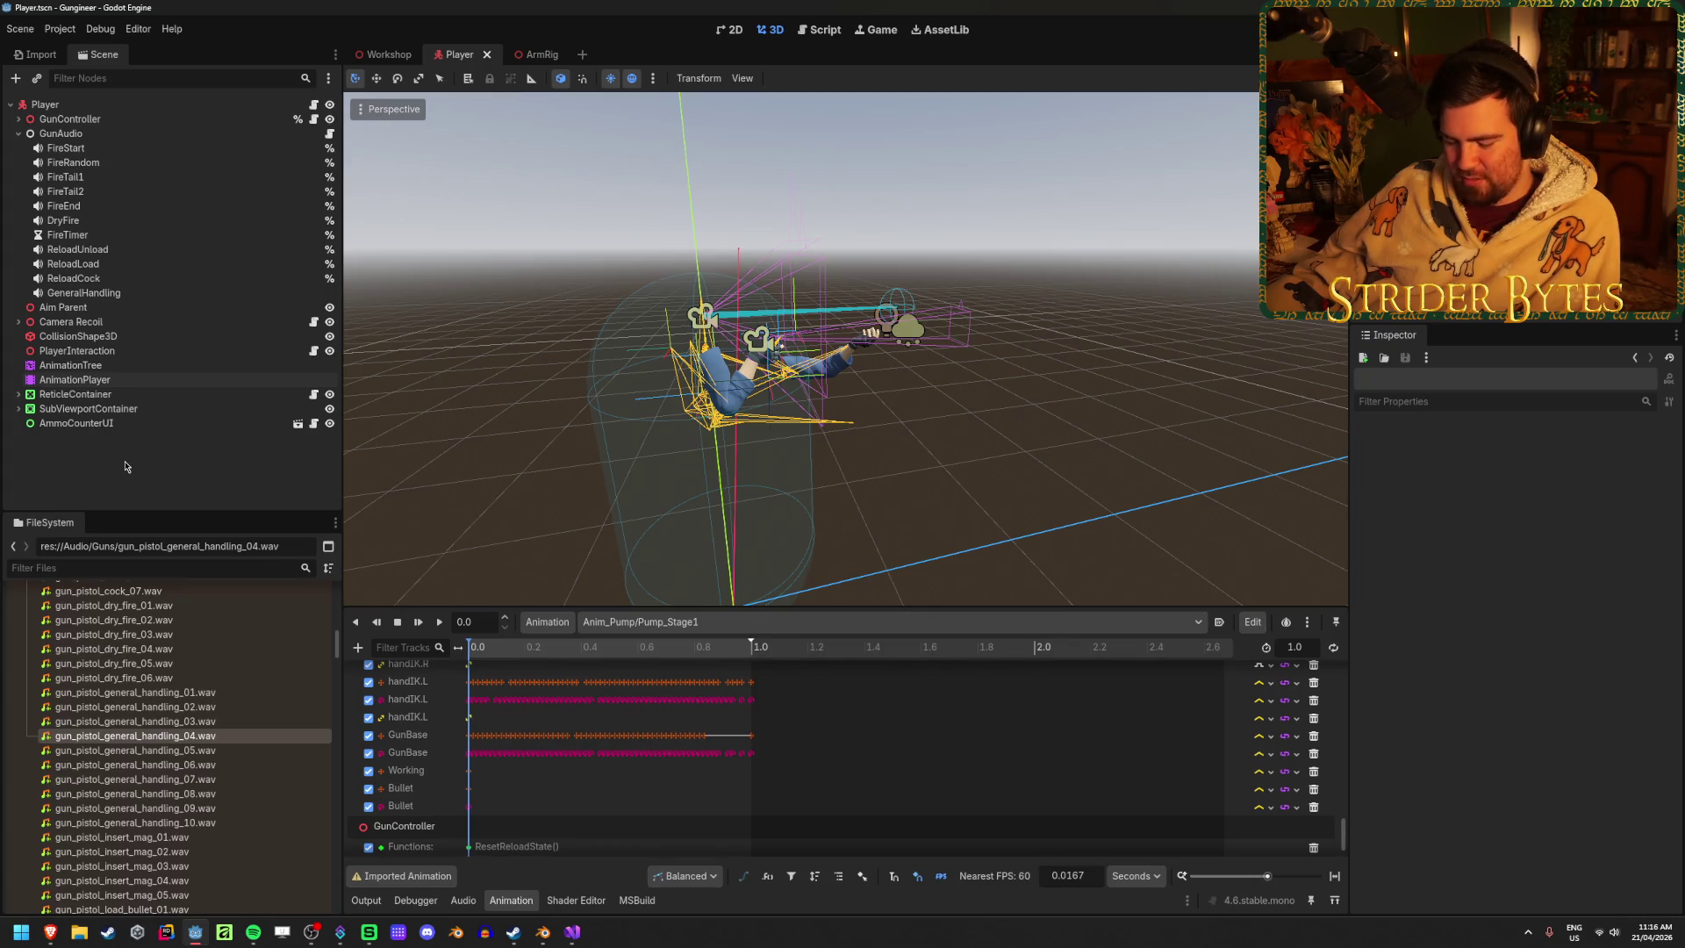
scroll(244, 752, down, 6)
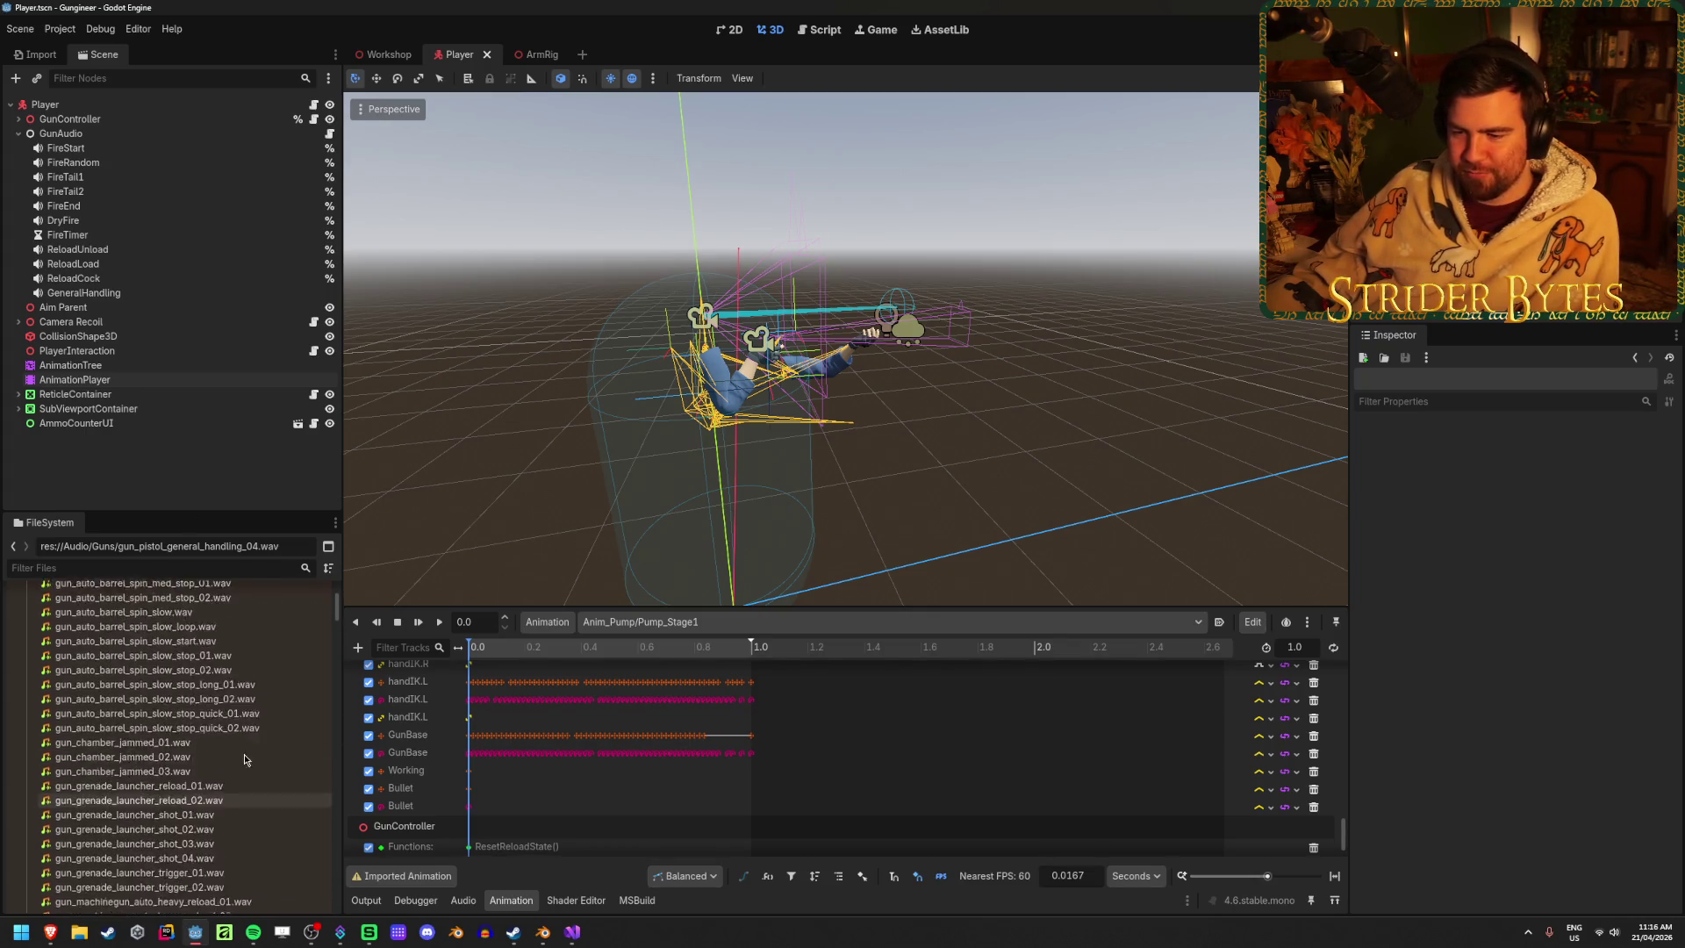
scroll(768, 776, down, 1)
key(ctrl+s)
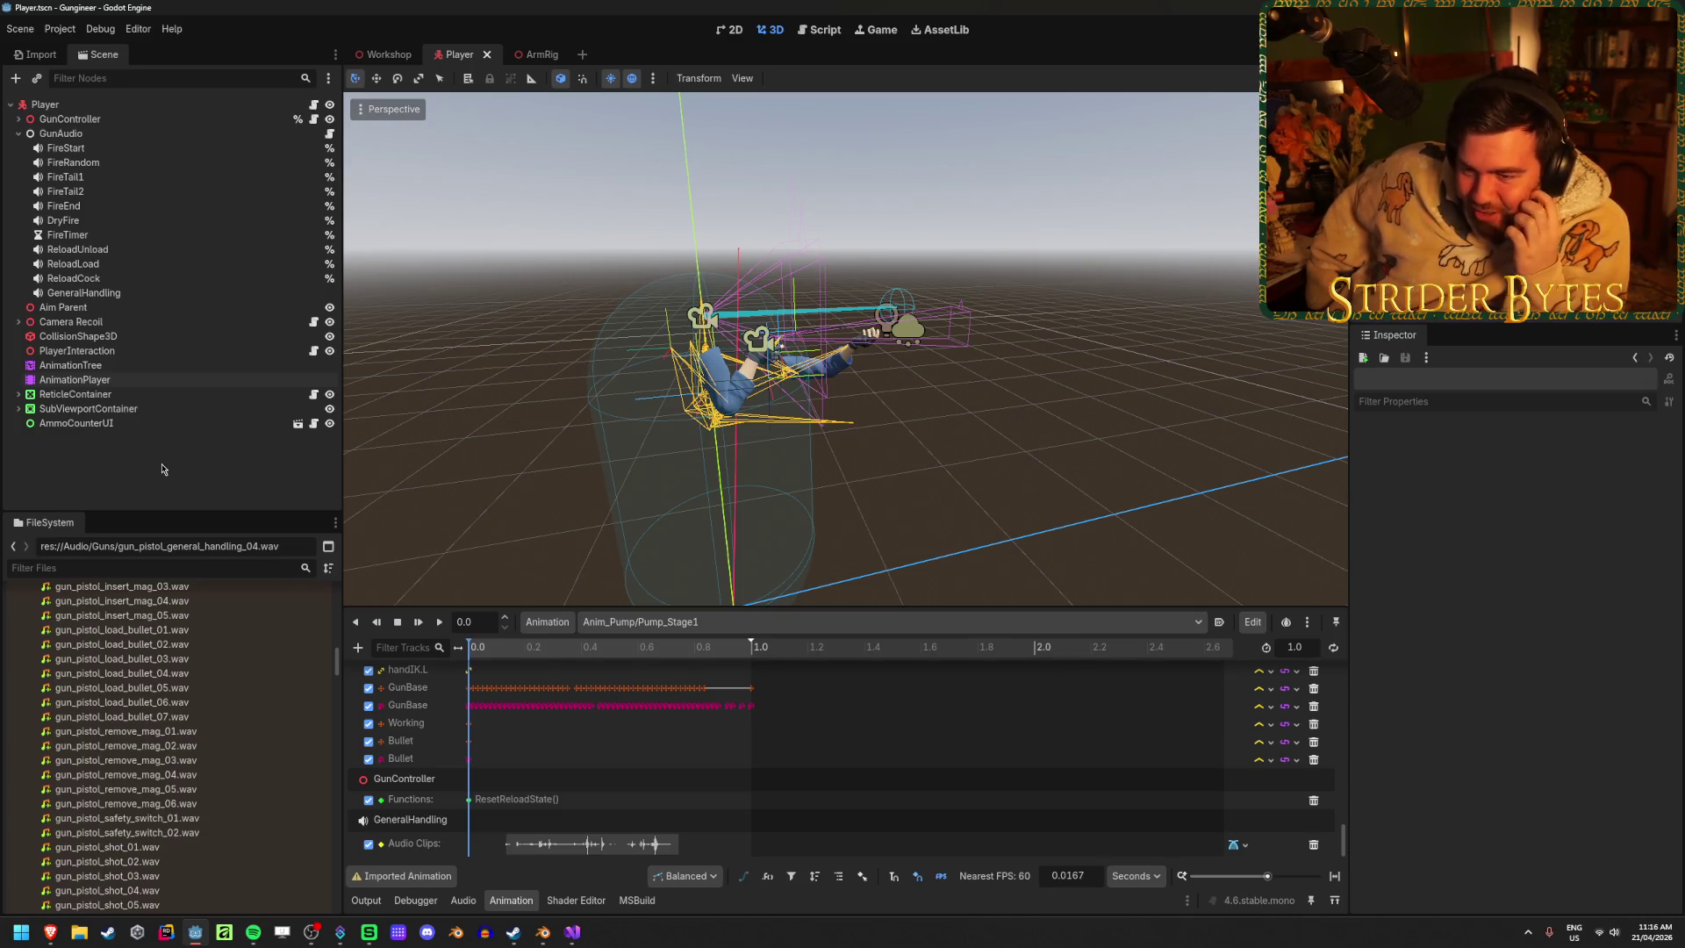
key(ctrl+s)
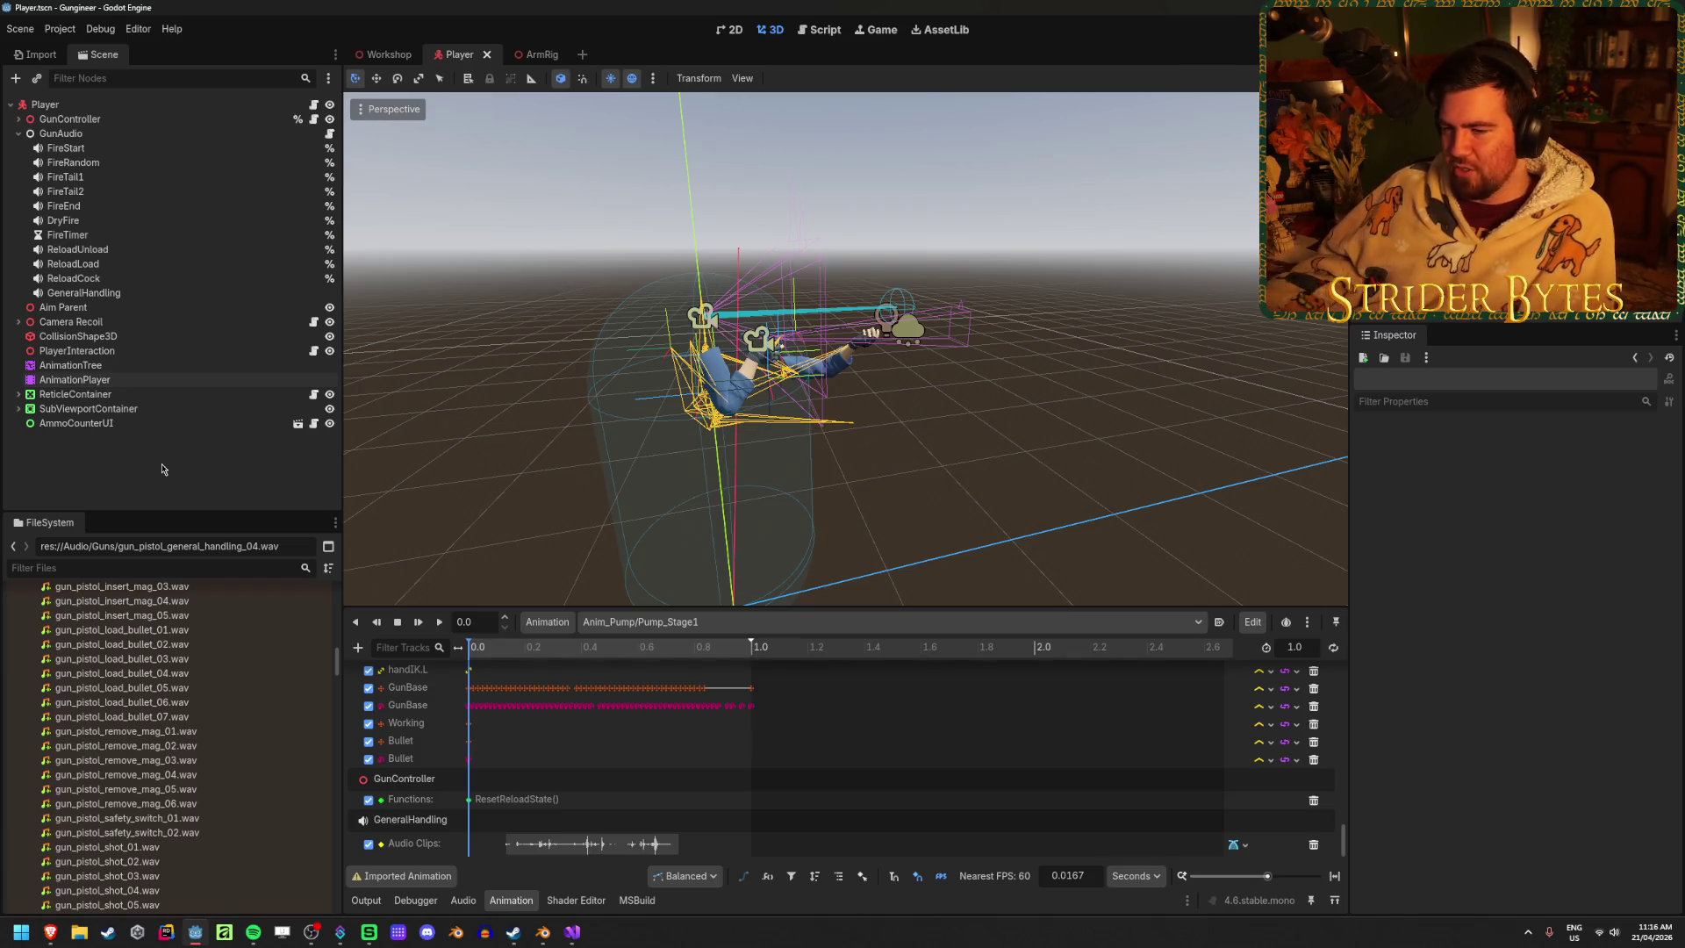
Orbit around the rig, check AnimationTree and AnimationPlayer, browse audio files, and launch with F5
drag(713, 427, 864, 404)
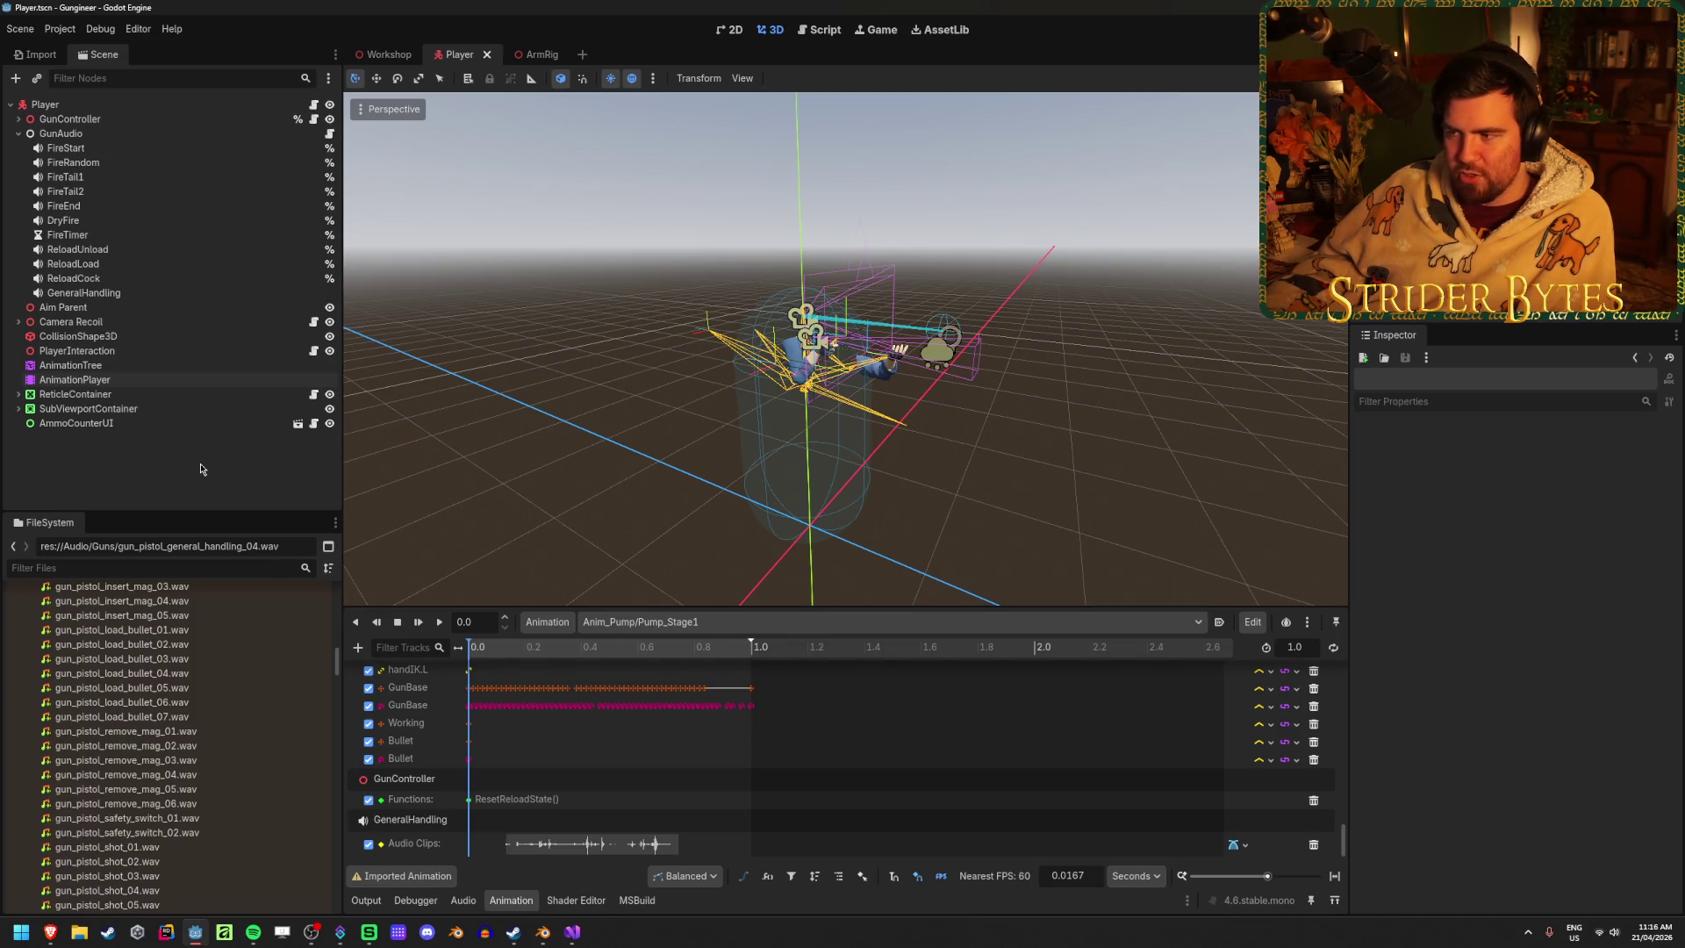
click(149, 366)
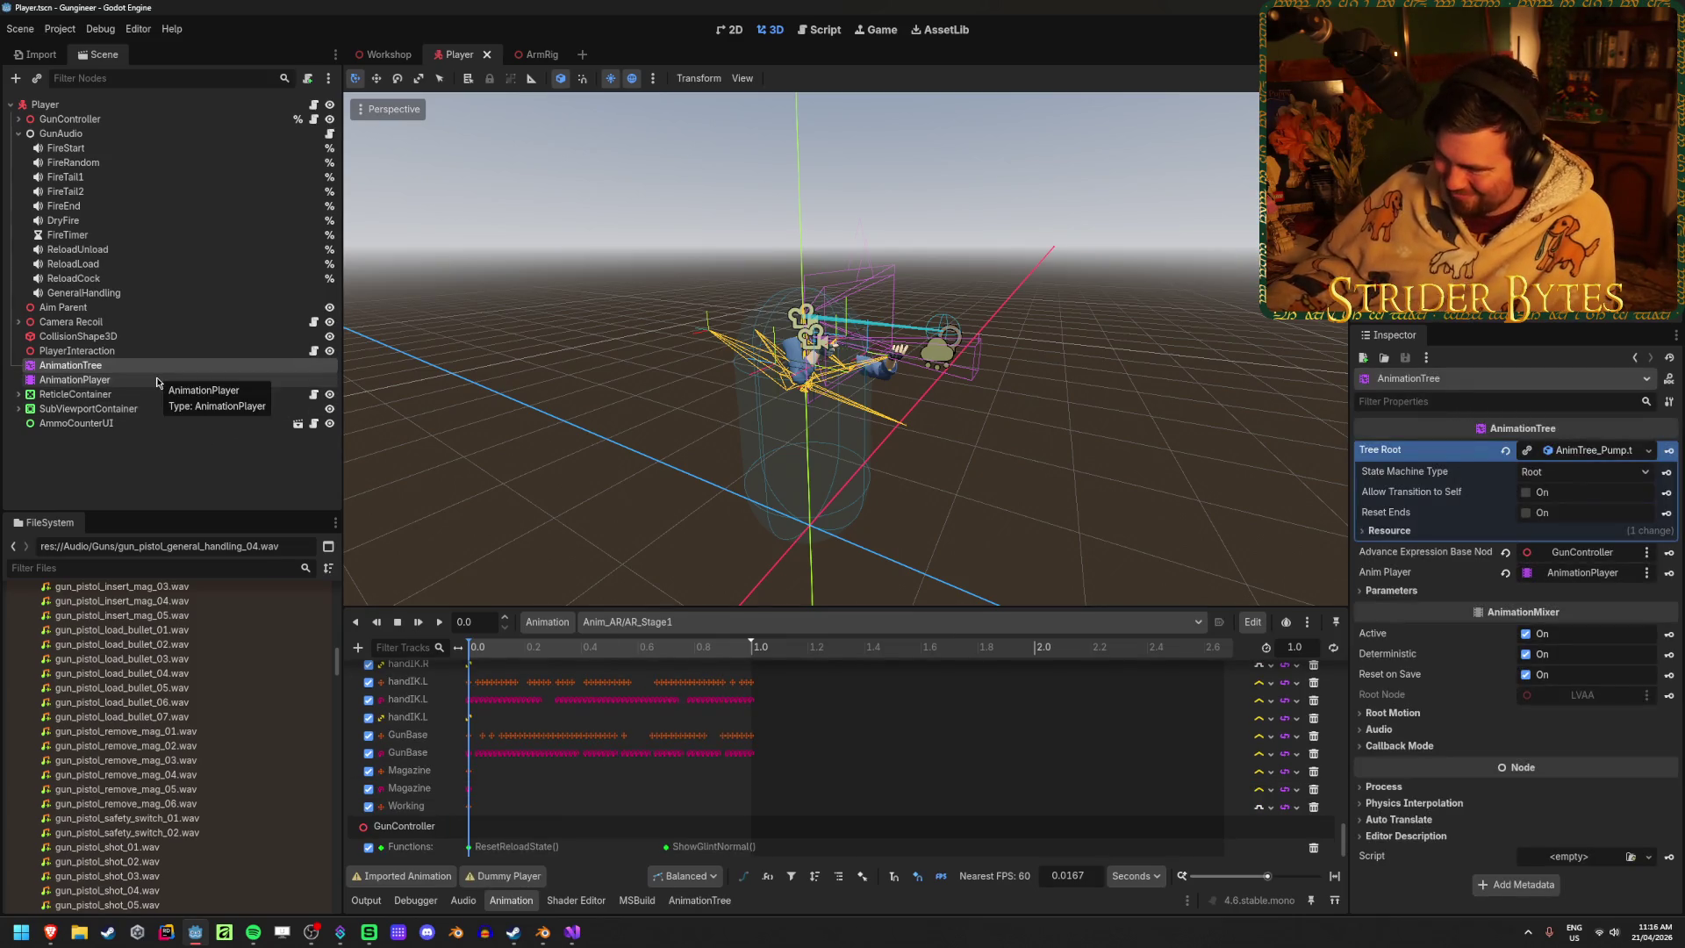
click(156, 380)
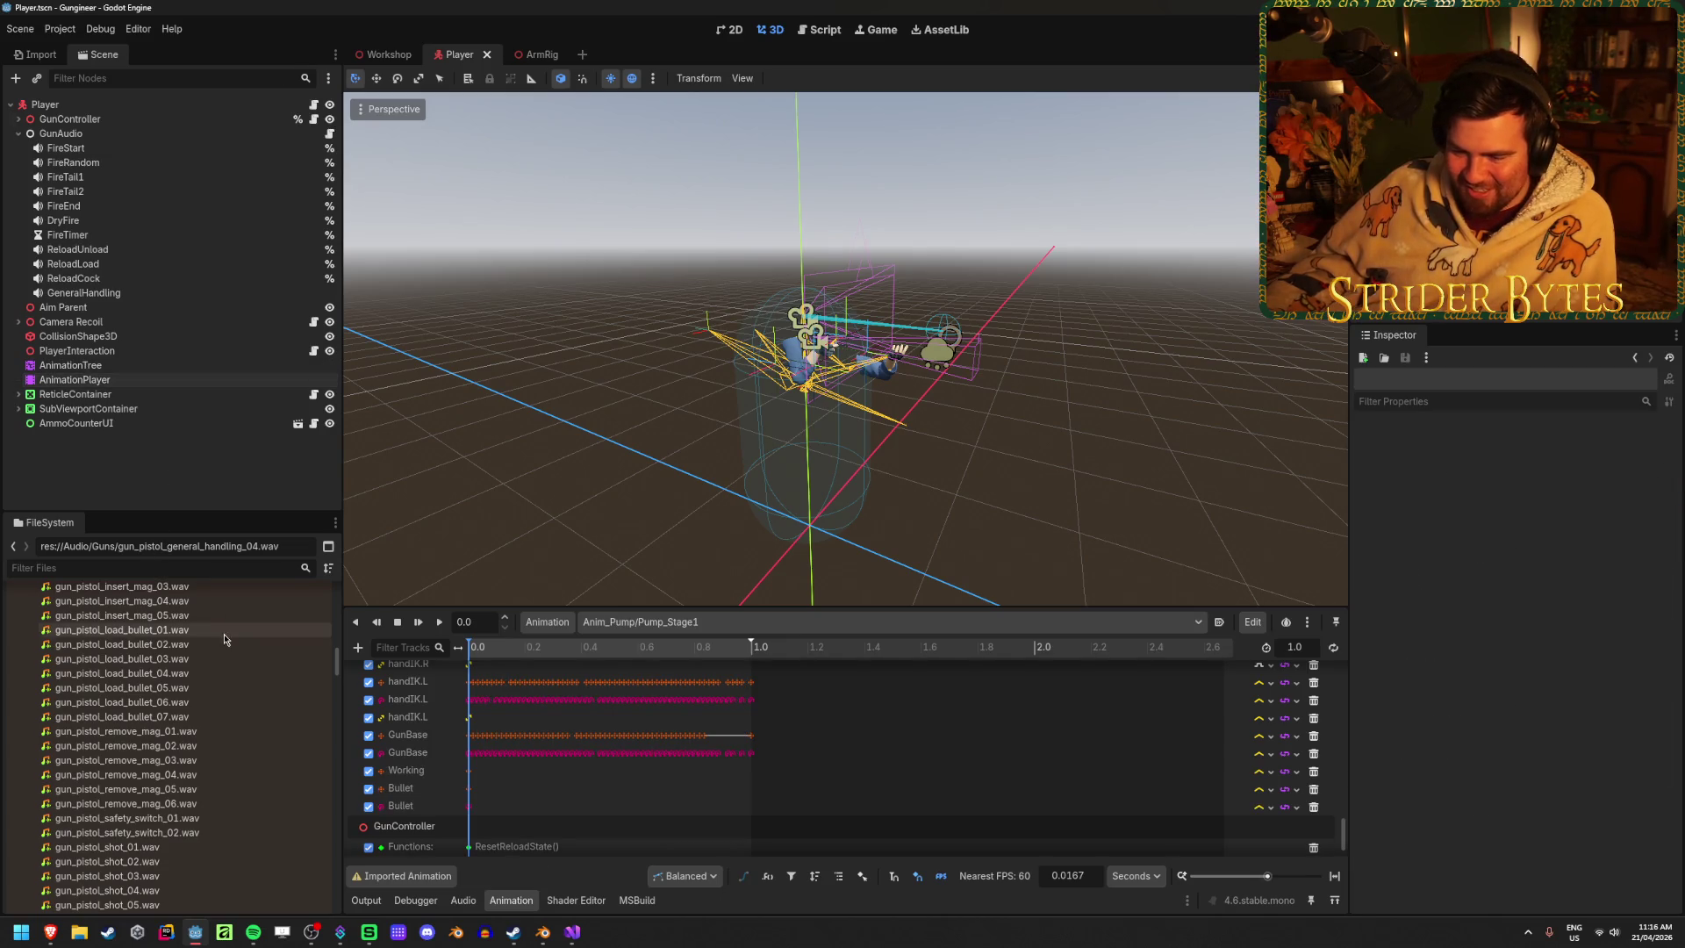
scroll(228, 650, up, 10)
scroll(242, 690, down, 15)
scroll(242, 691, down, 10)
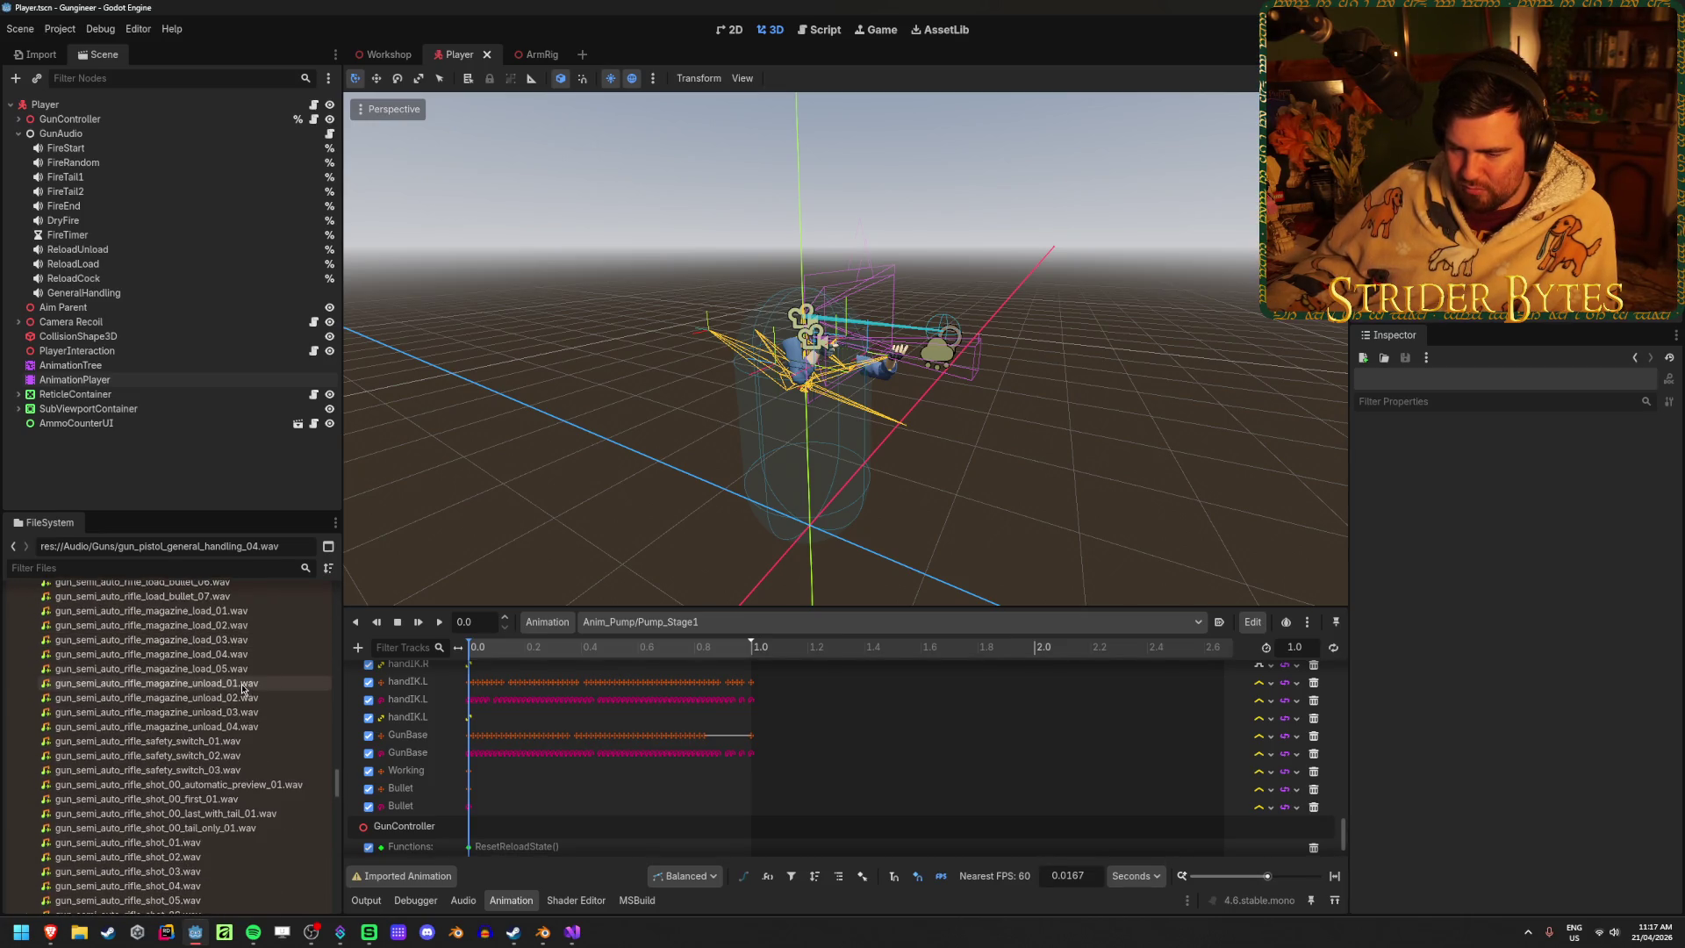
scroll(240, 682, up, 10)
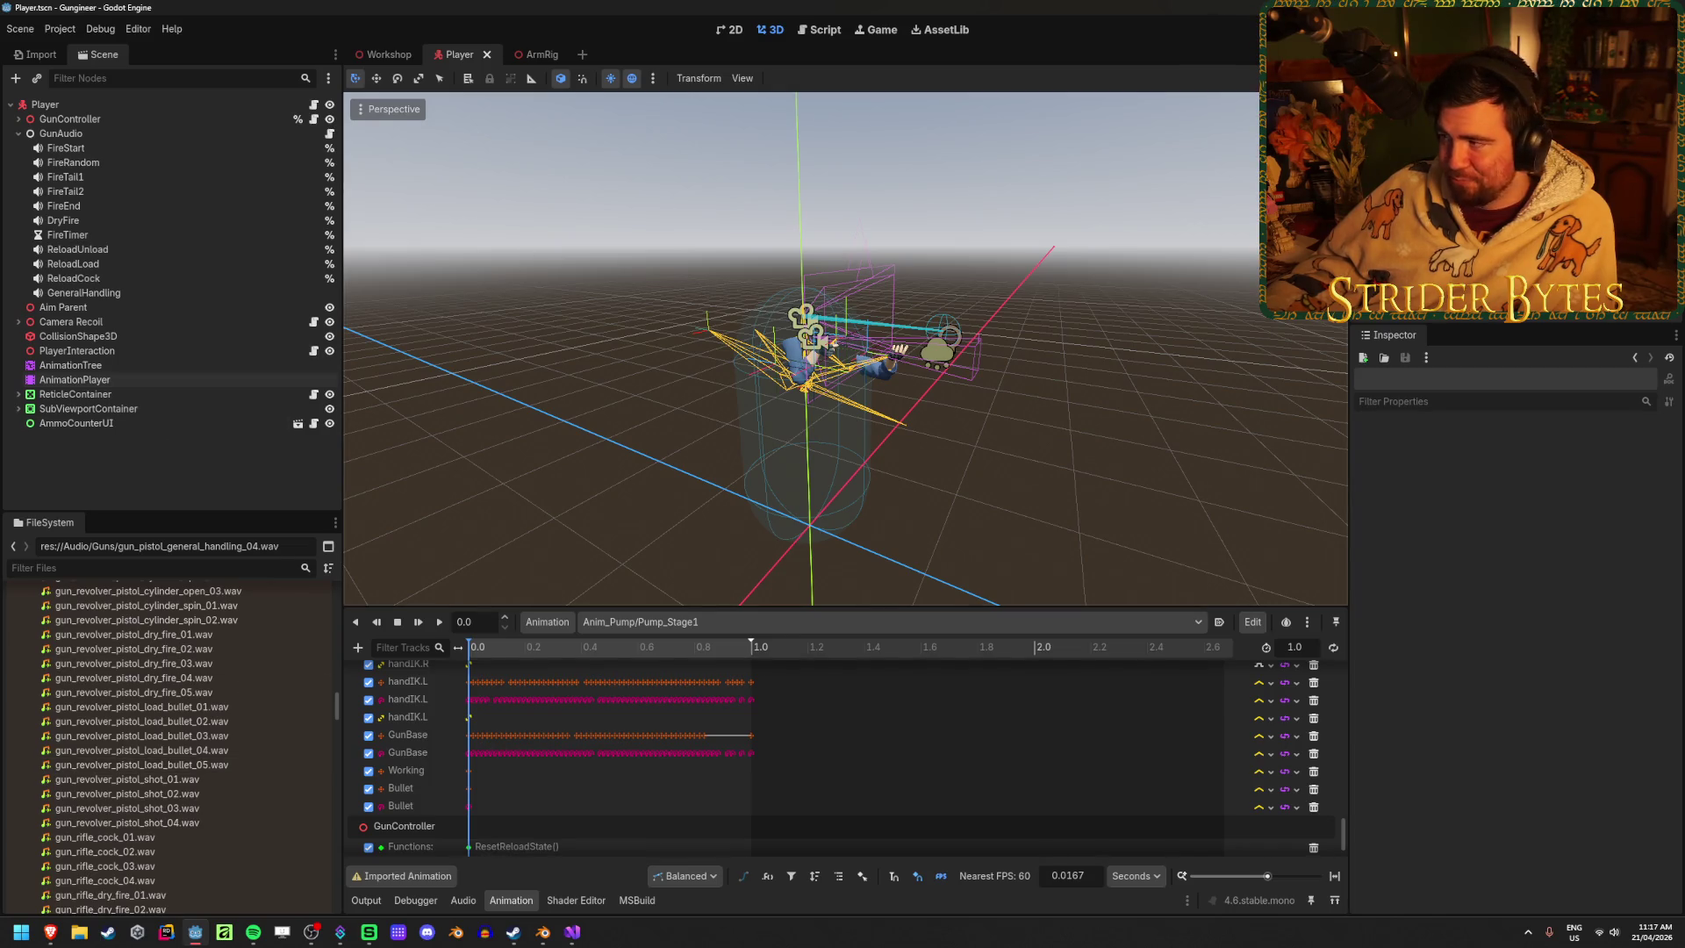
key(F5)
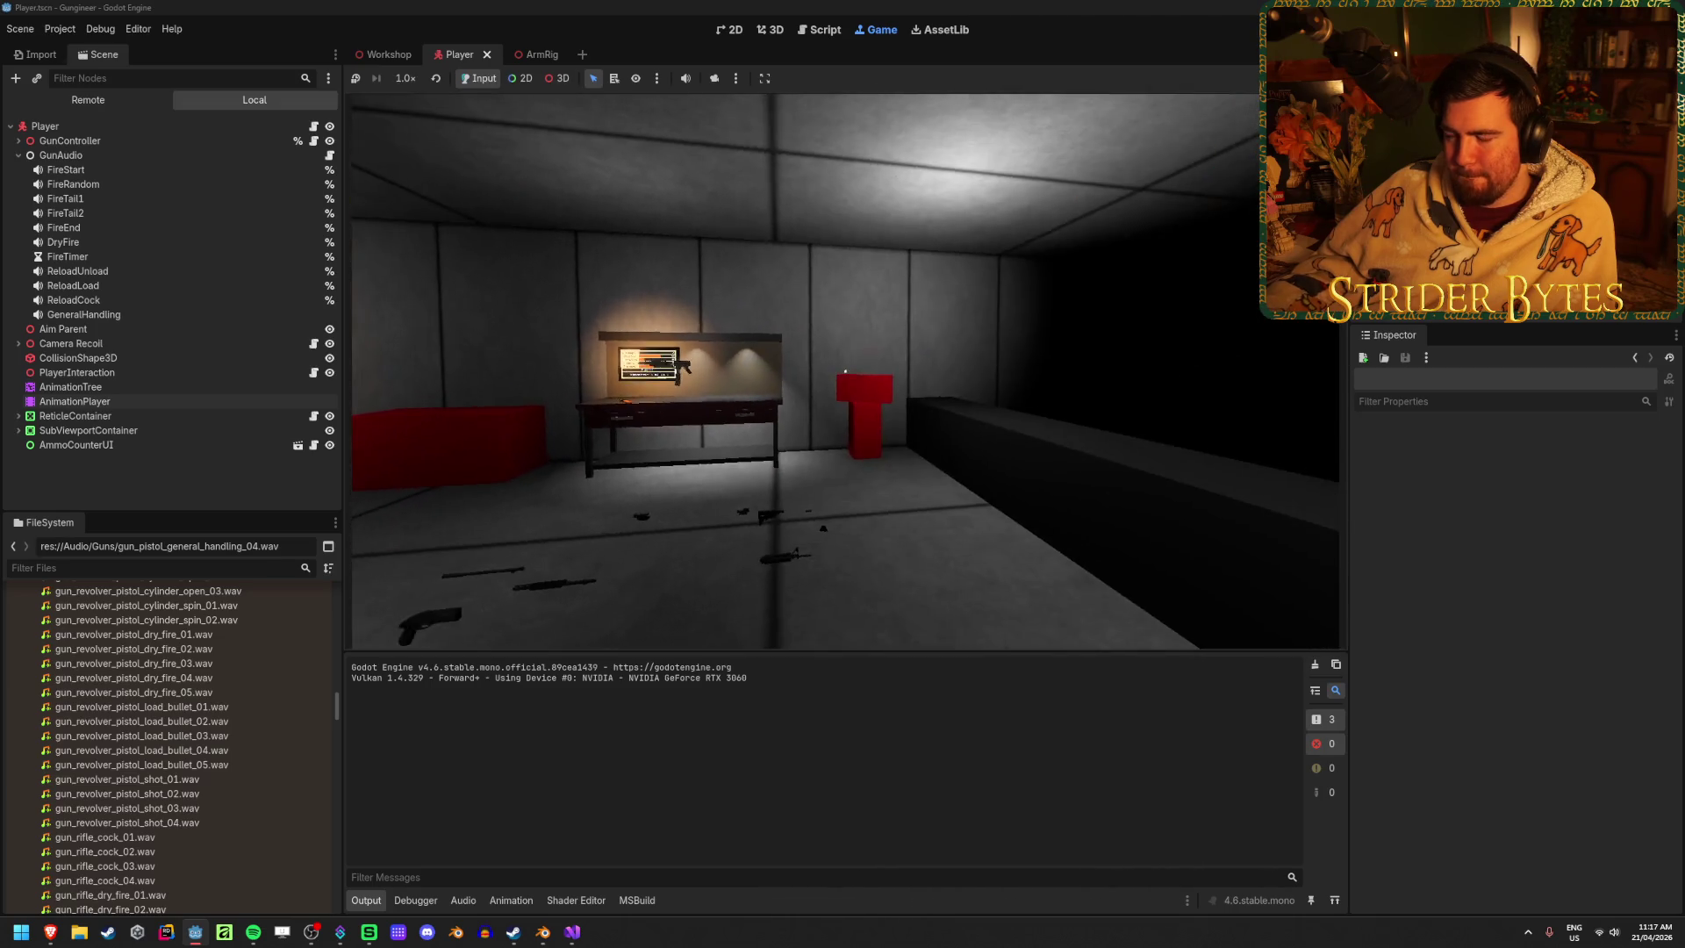
Pick up the rifle from the desk, mount it on the workbench display, and take it again
key(w)
key(w)
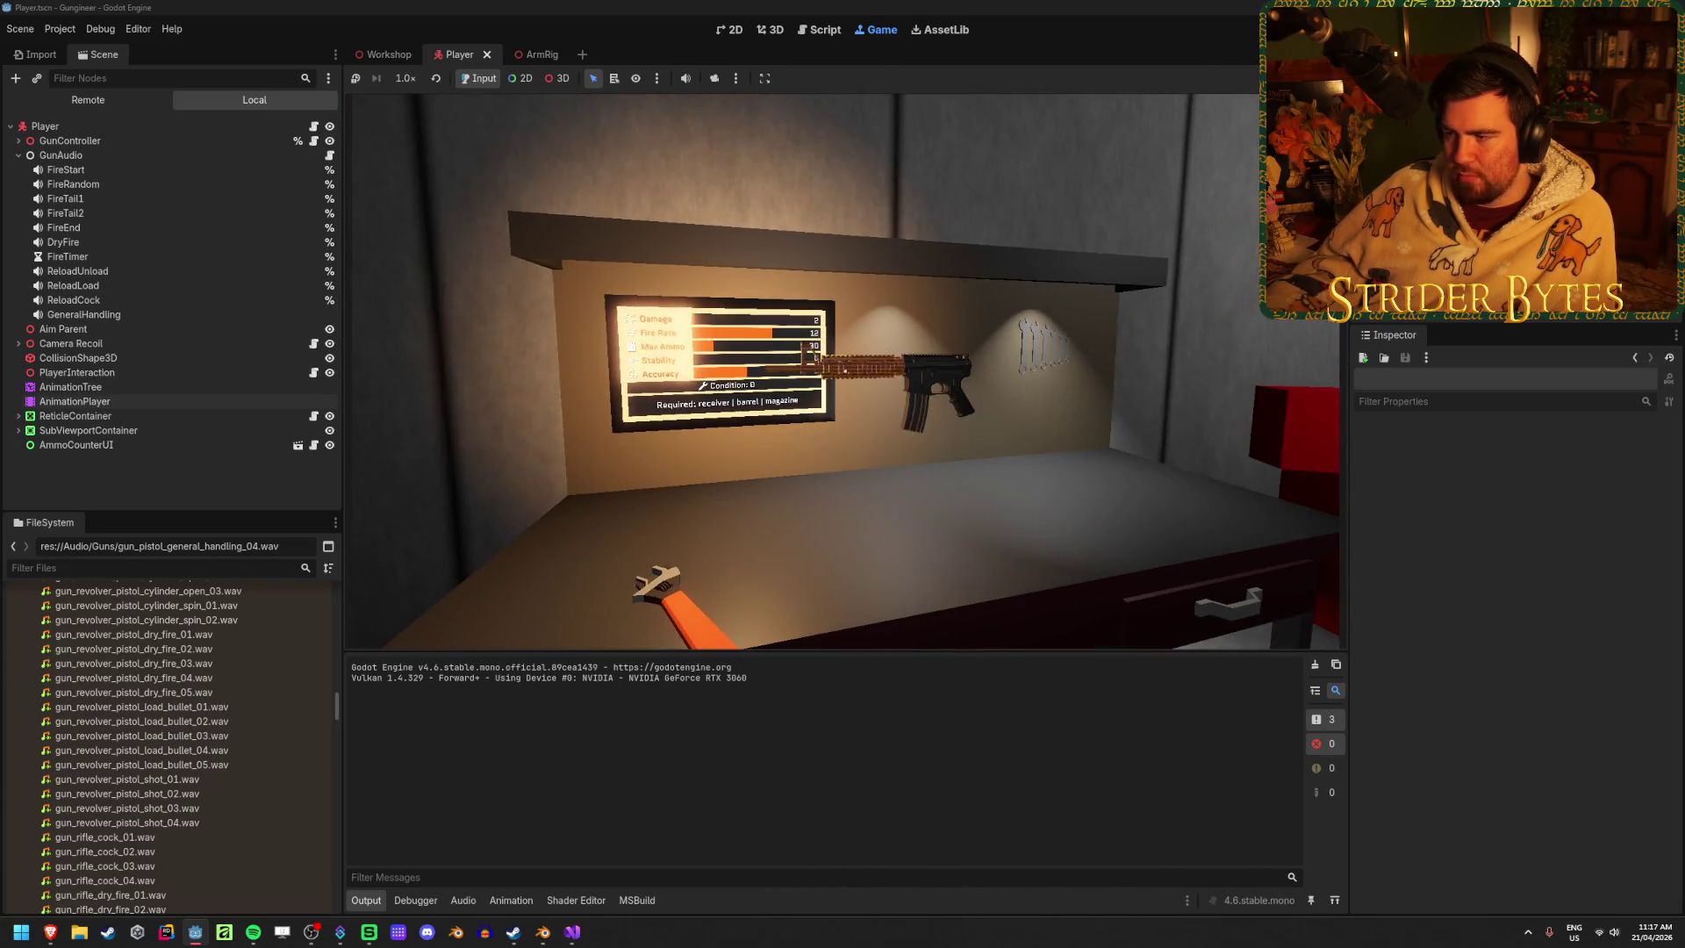
key(e)
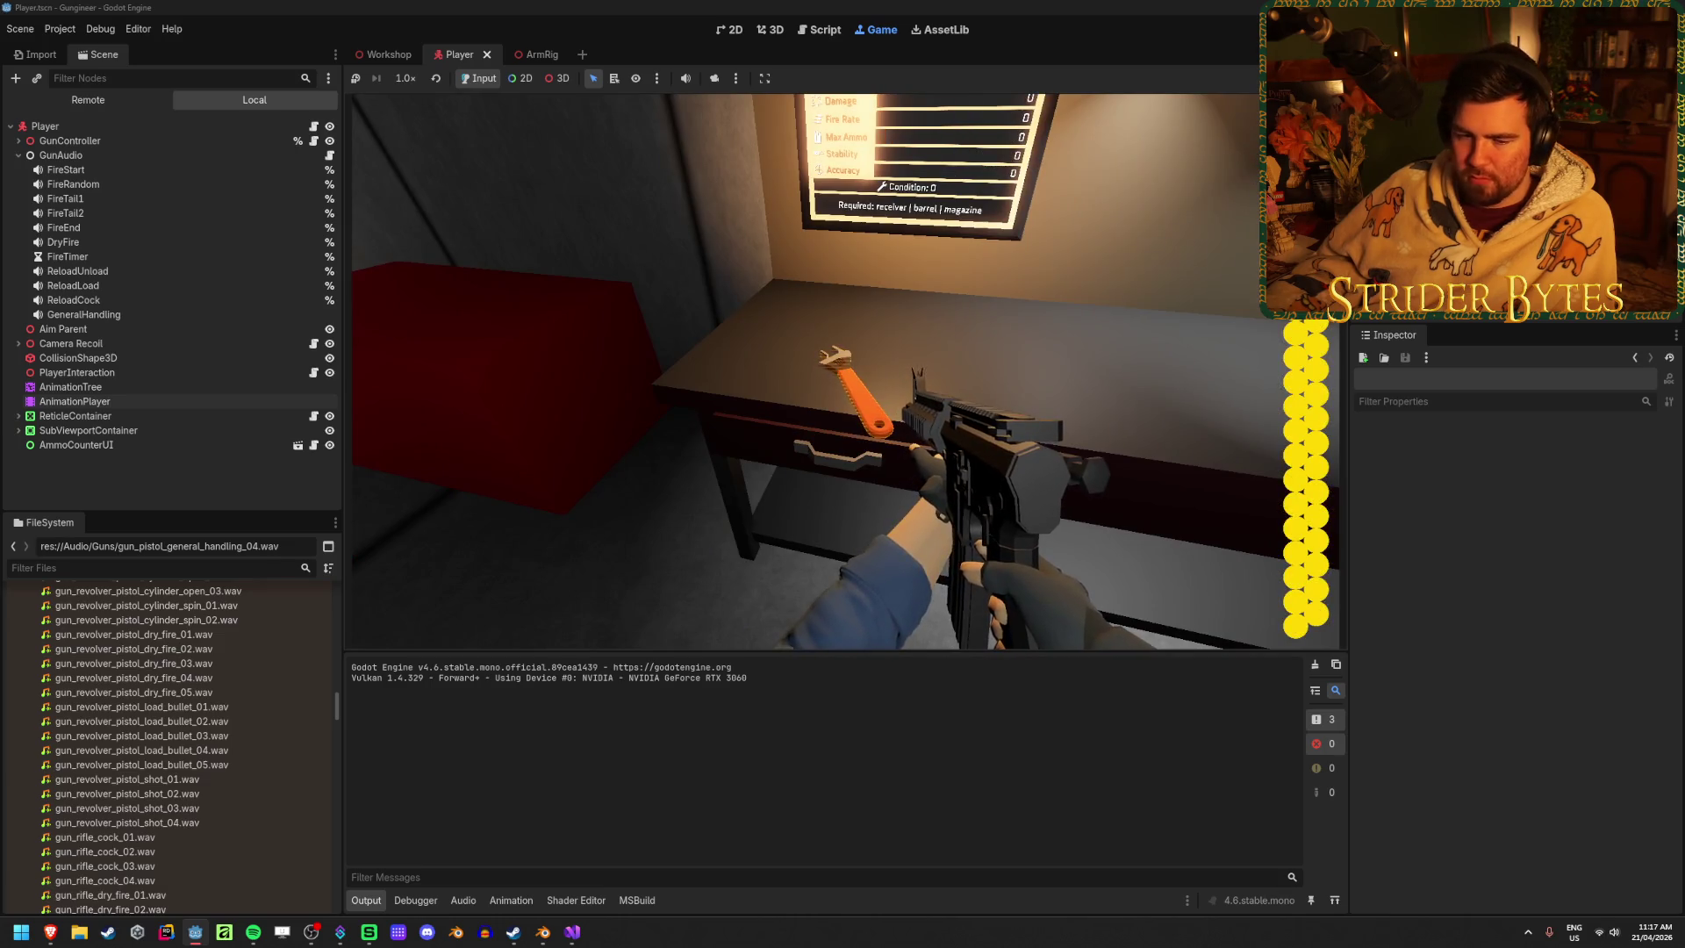
key(s)
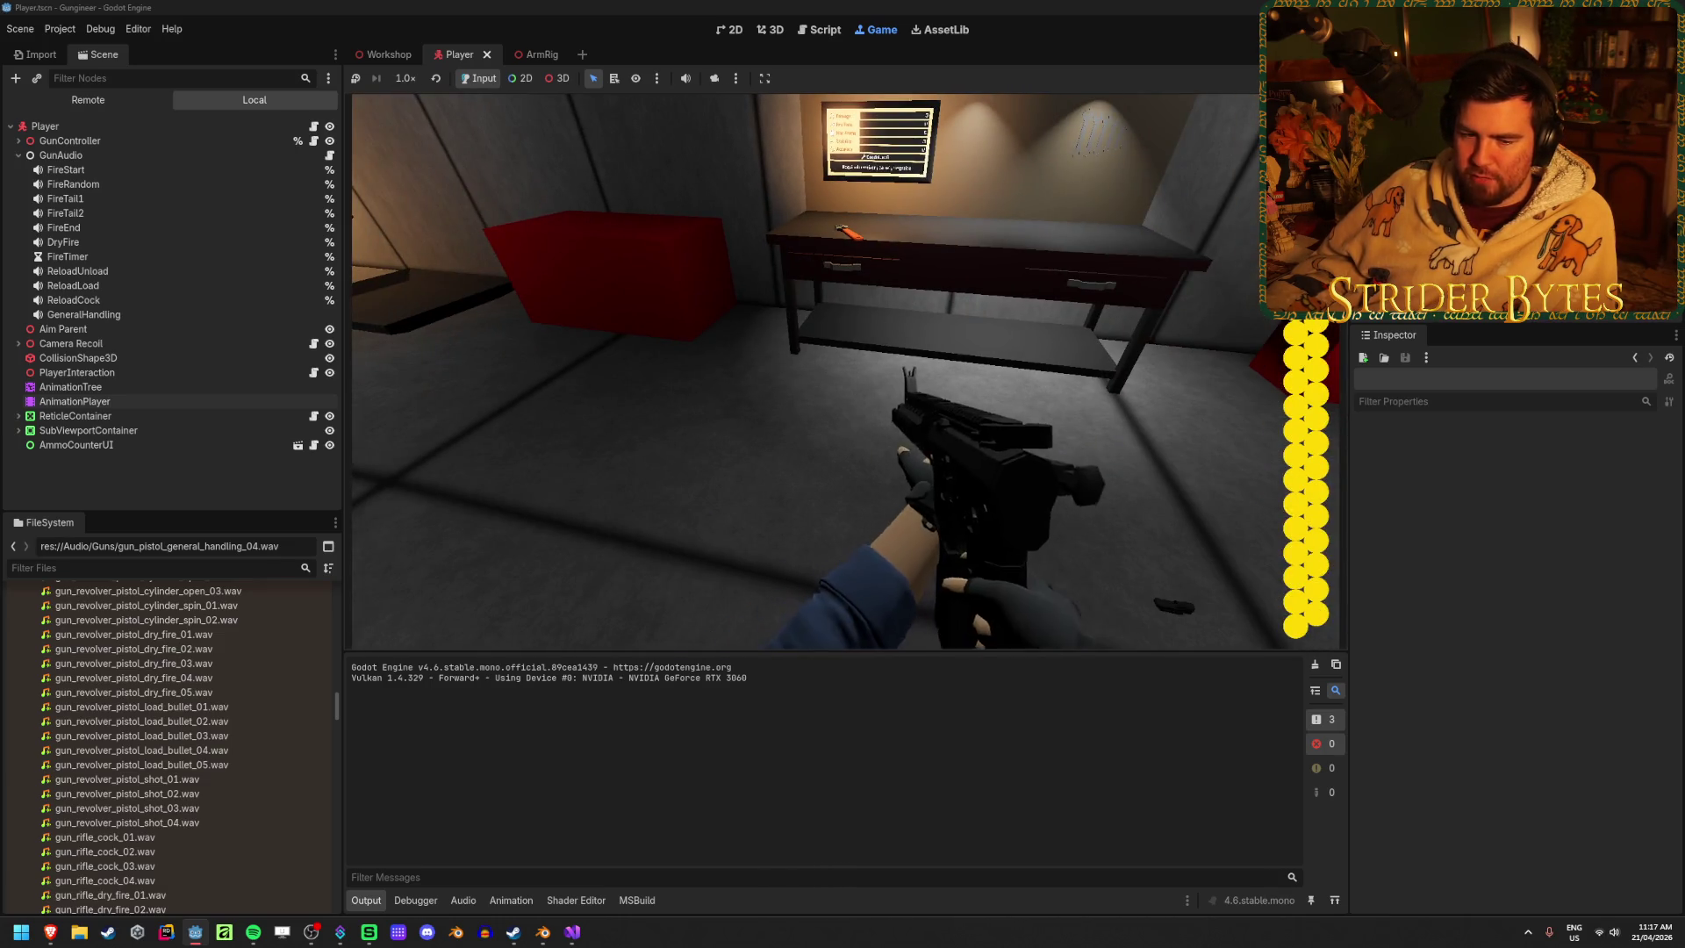
key(w)
key(e)
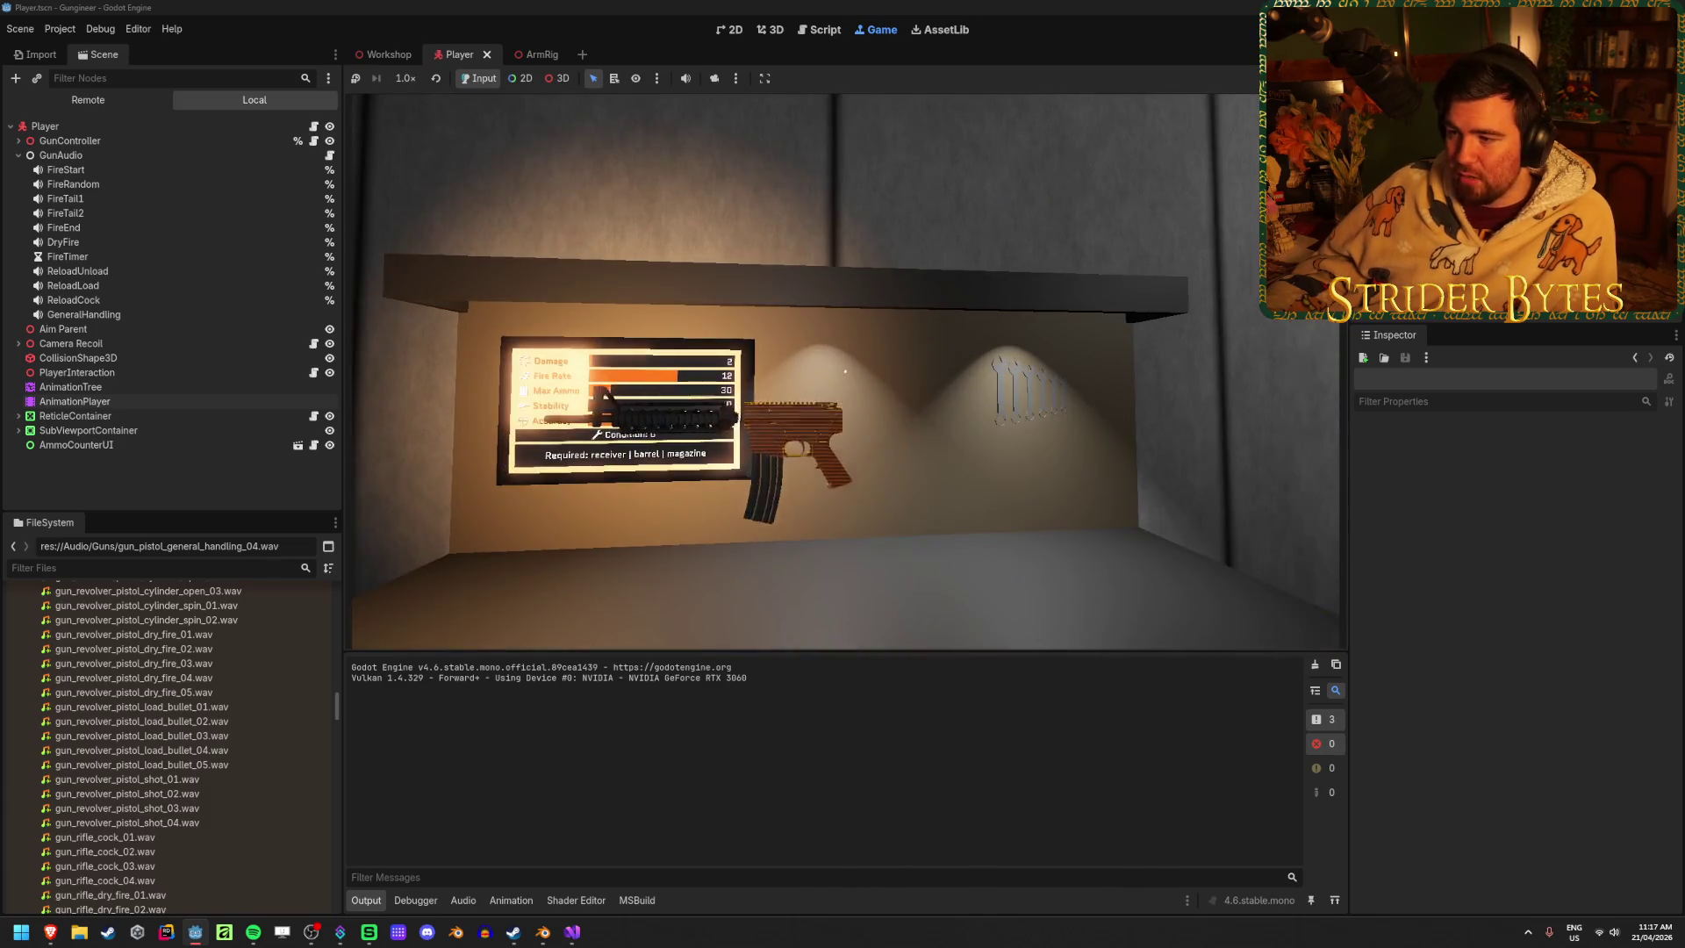
key(s)
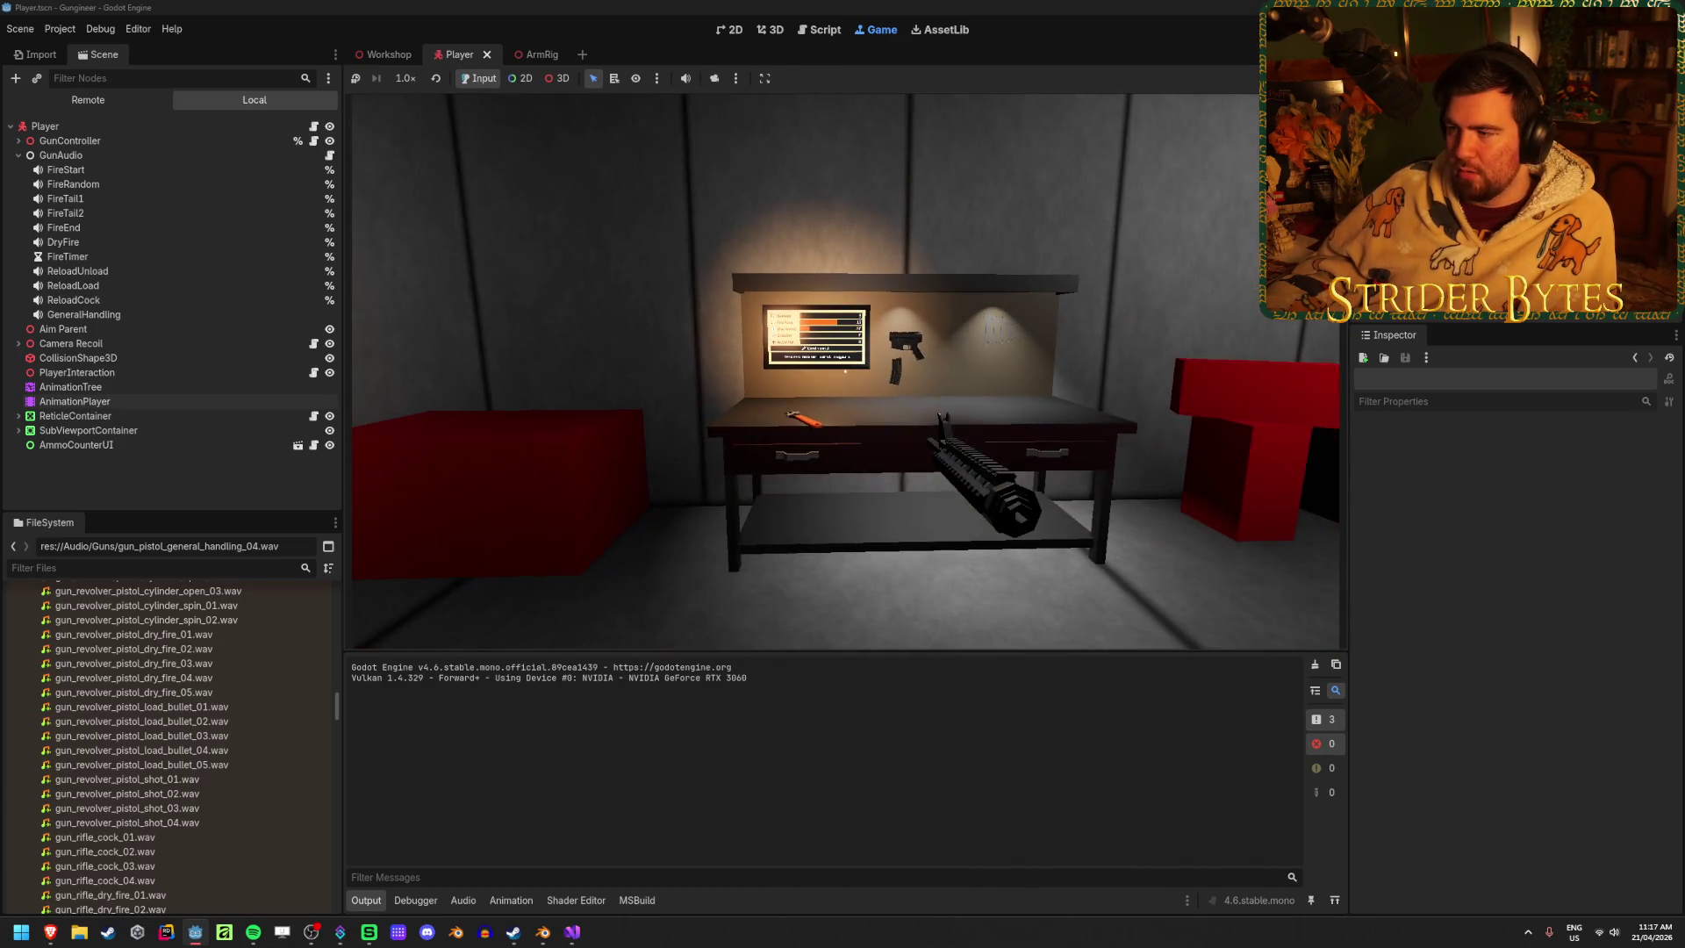
key(w)
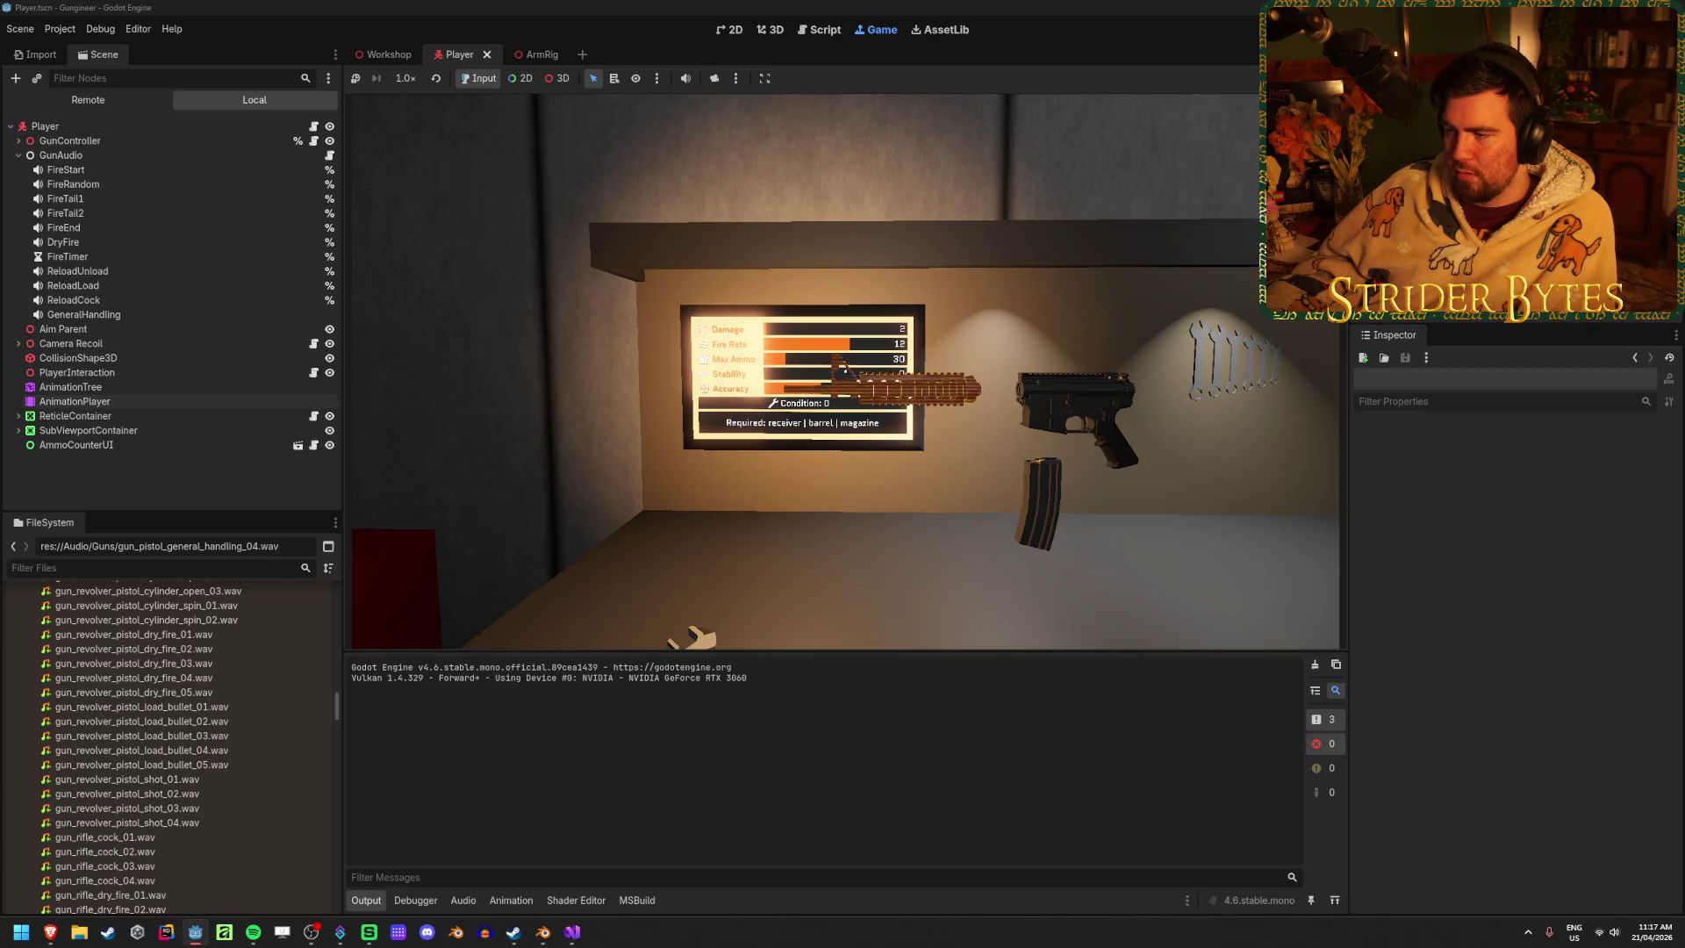
key(w)
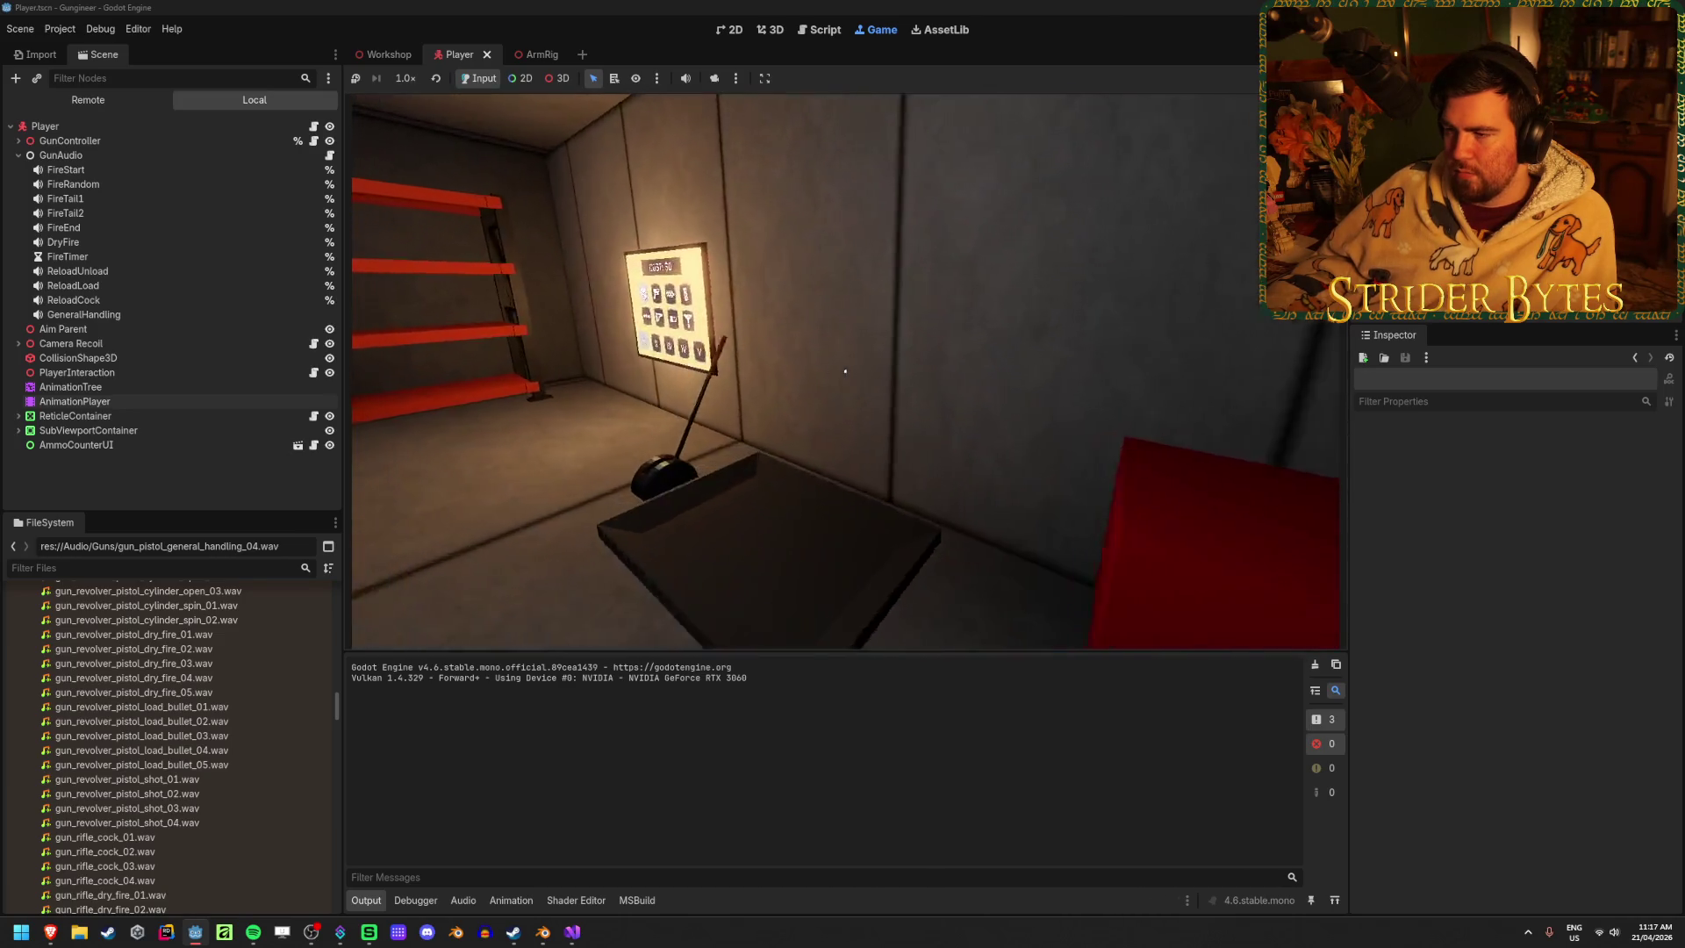
key(w)
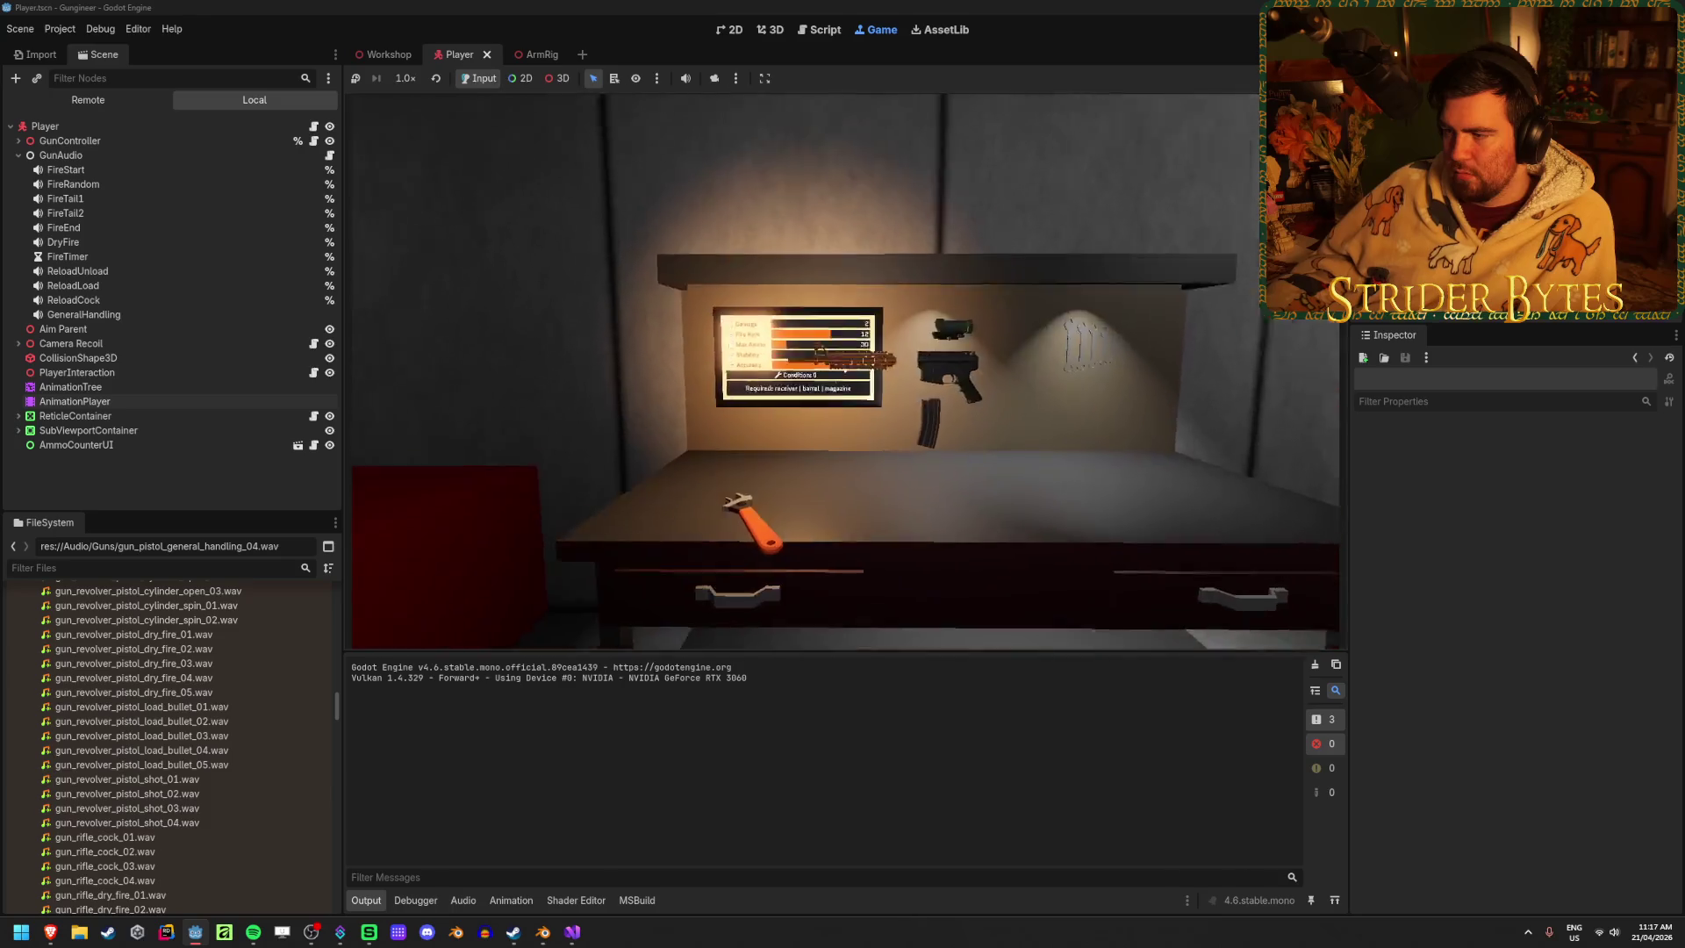
Aim down the rifle scope, holster and re-equip it, then show the Remote scene tree
key(1)
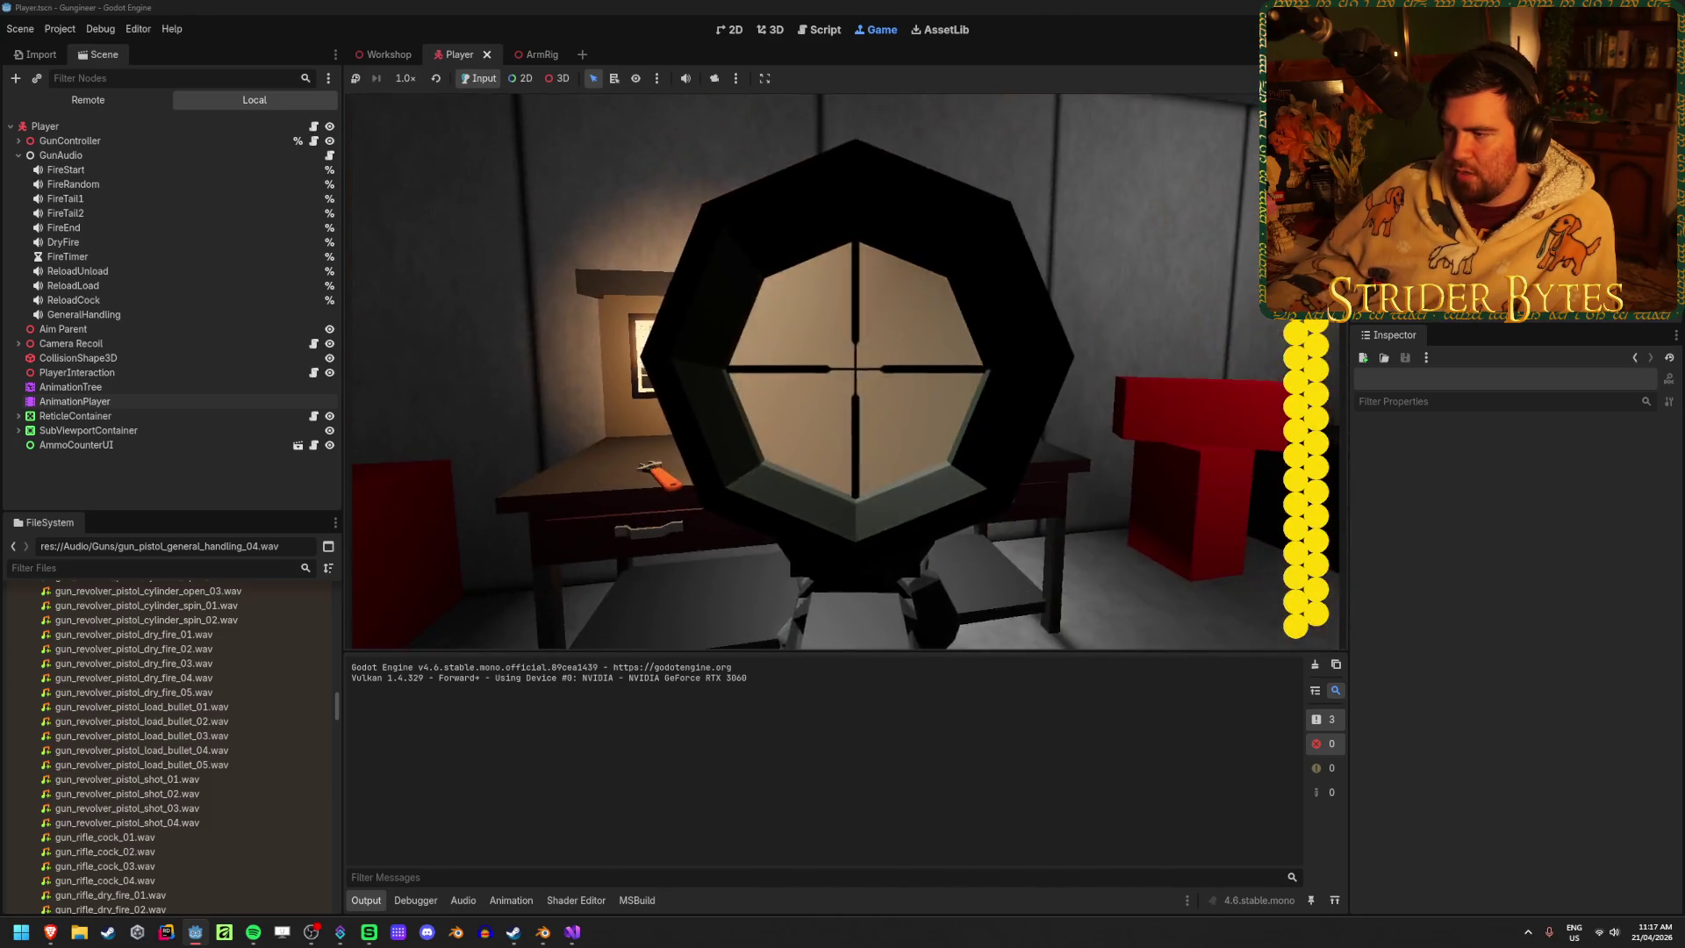
key(1)
key(w)
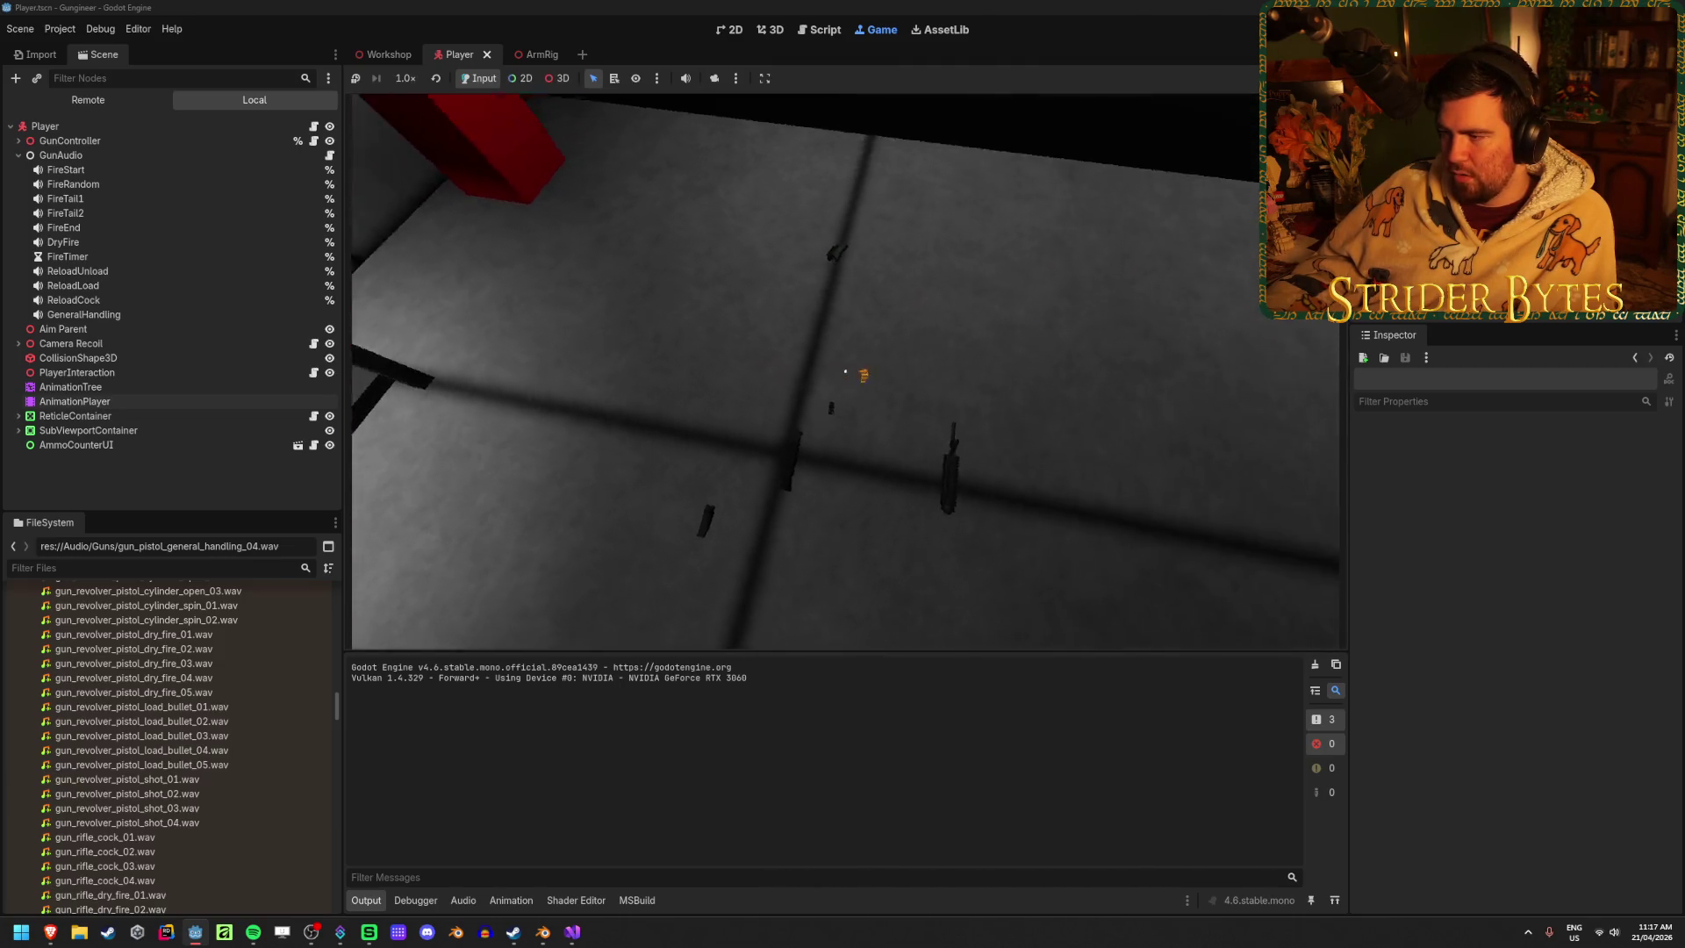
key(w)
key(1)
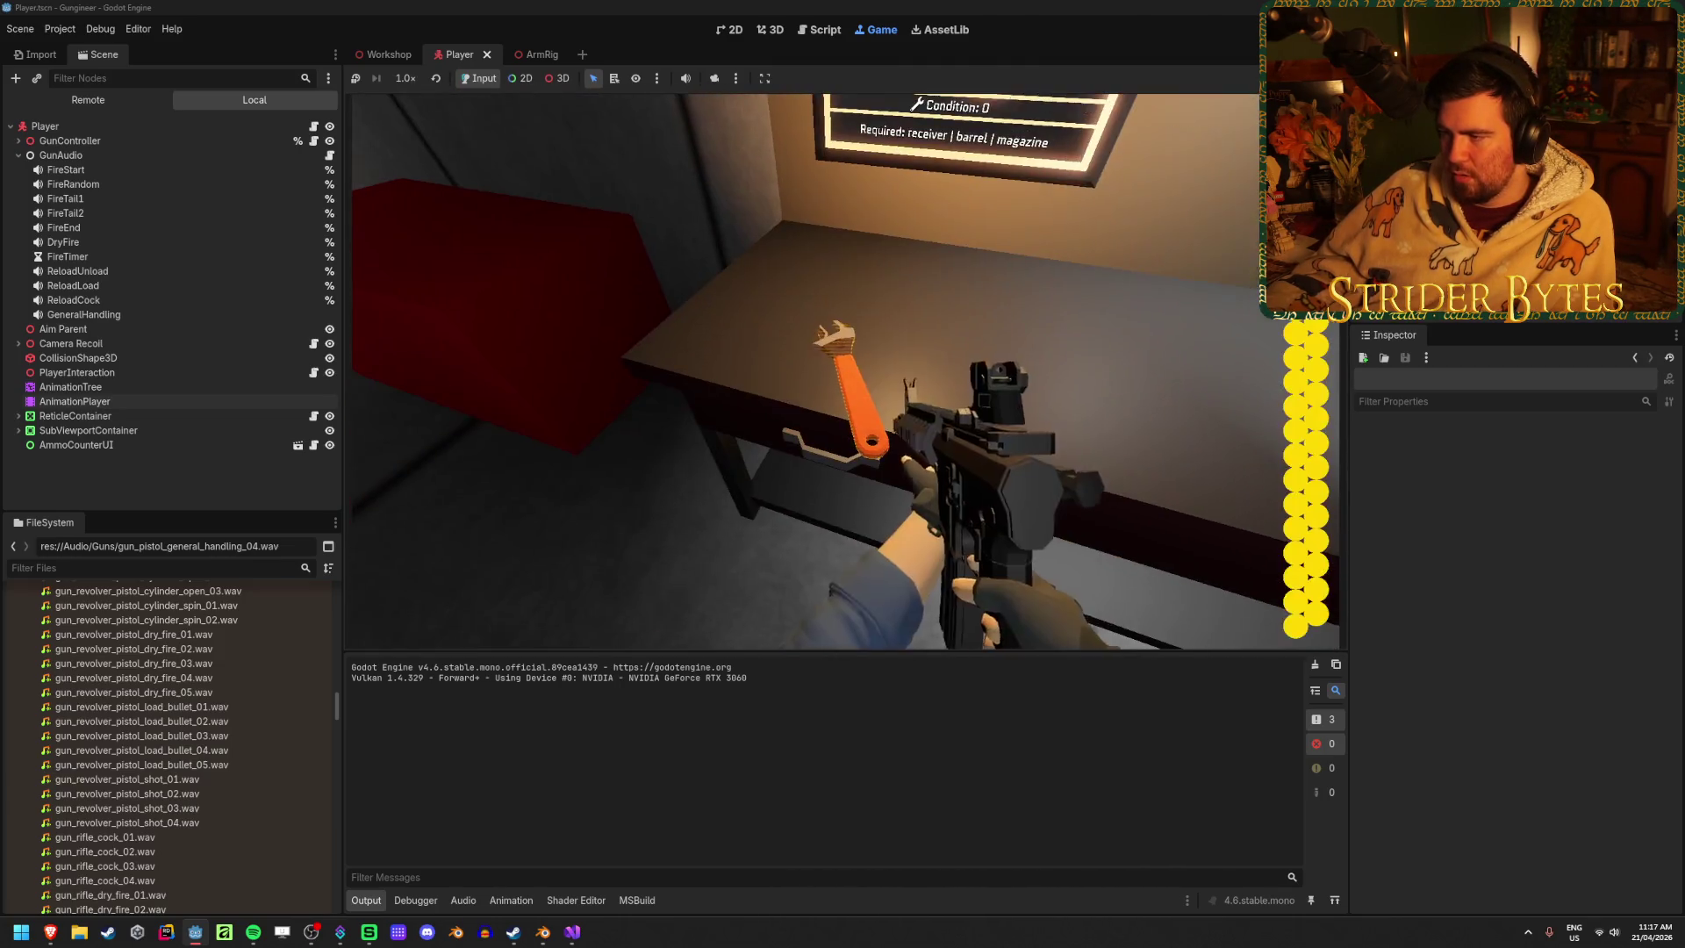
key(s)
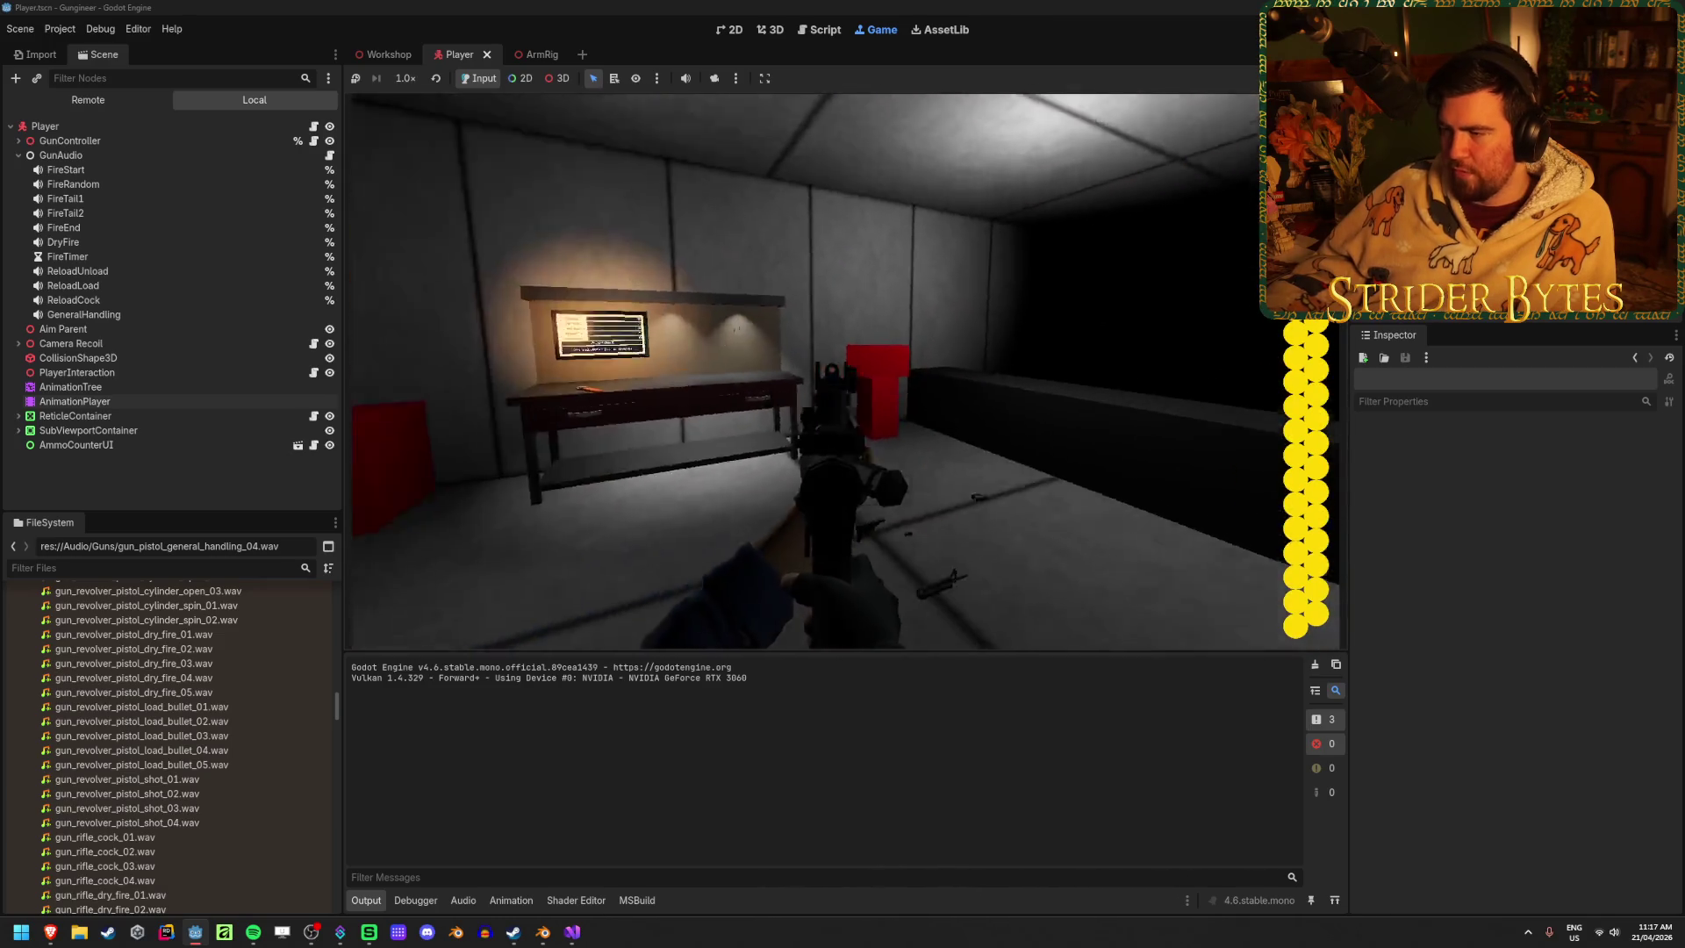
key(s)
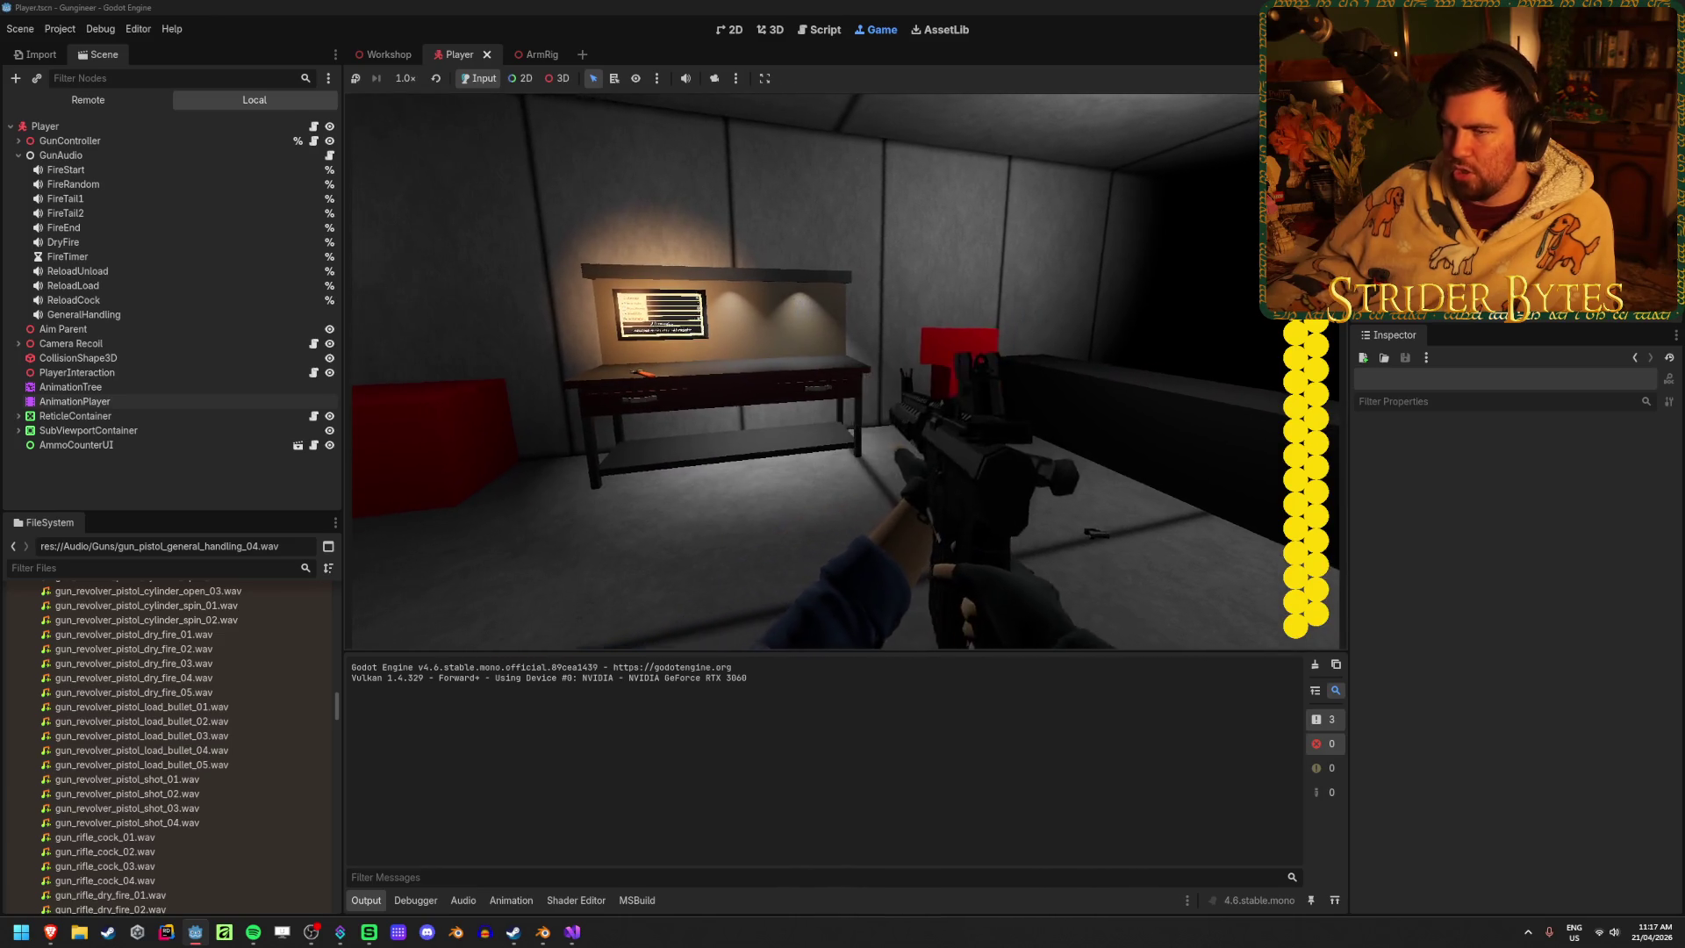
key(Escape)
click(151, 106)
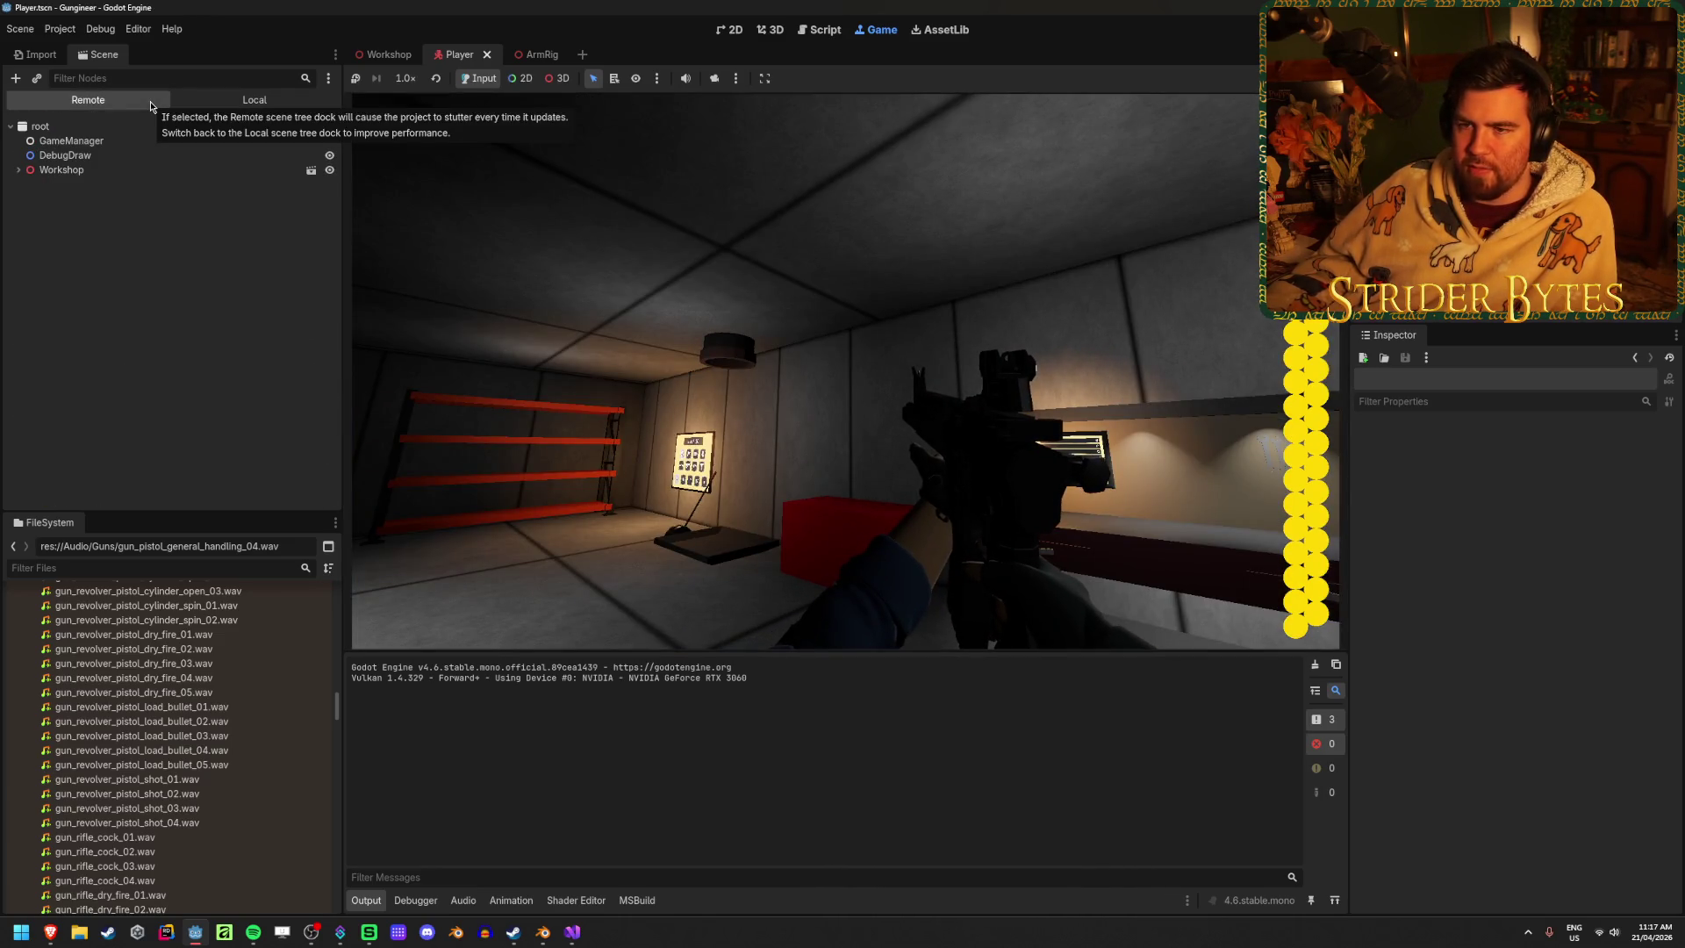
Expand the Workshop node in the live scene tree and scroll through its contents
click(20, 170)
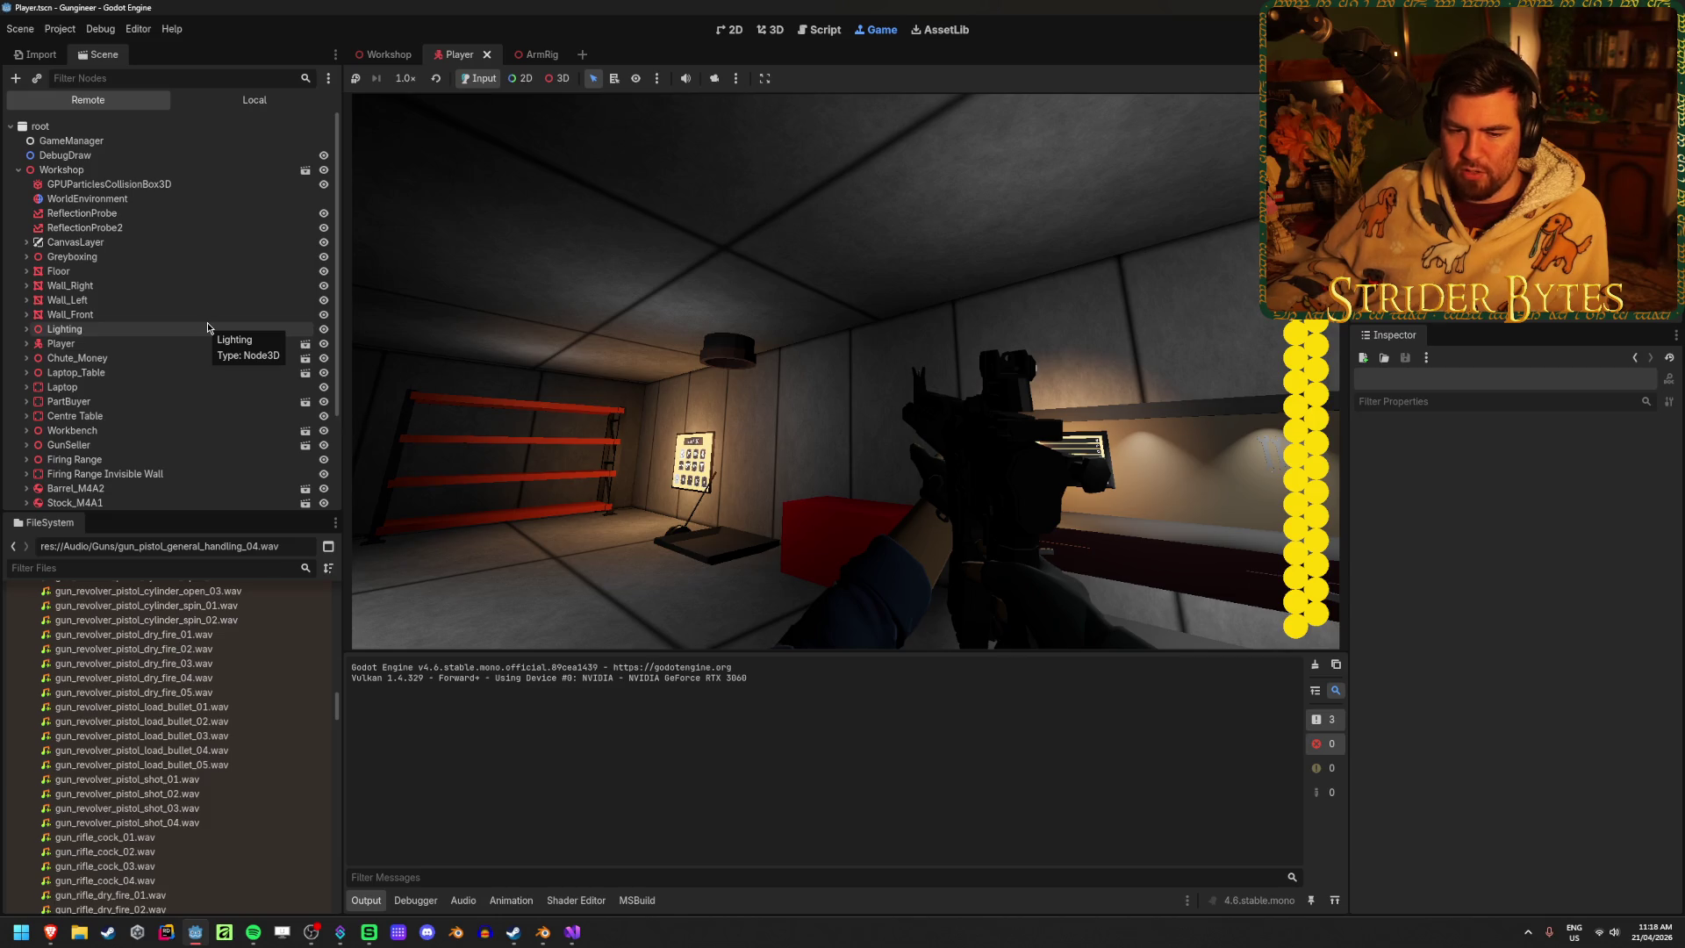
scroll(215, 290, down, 4)
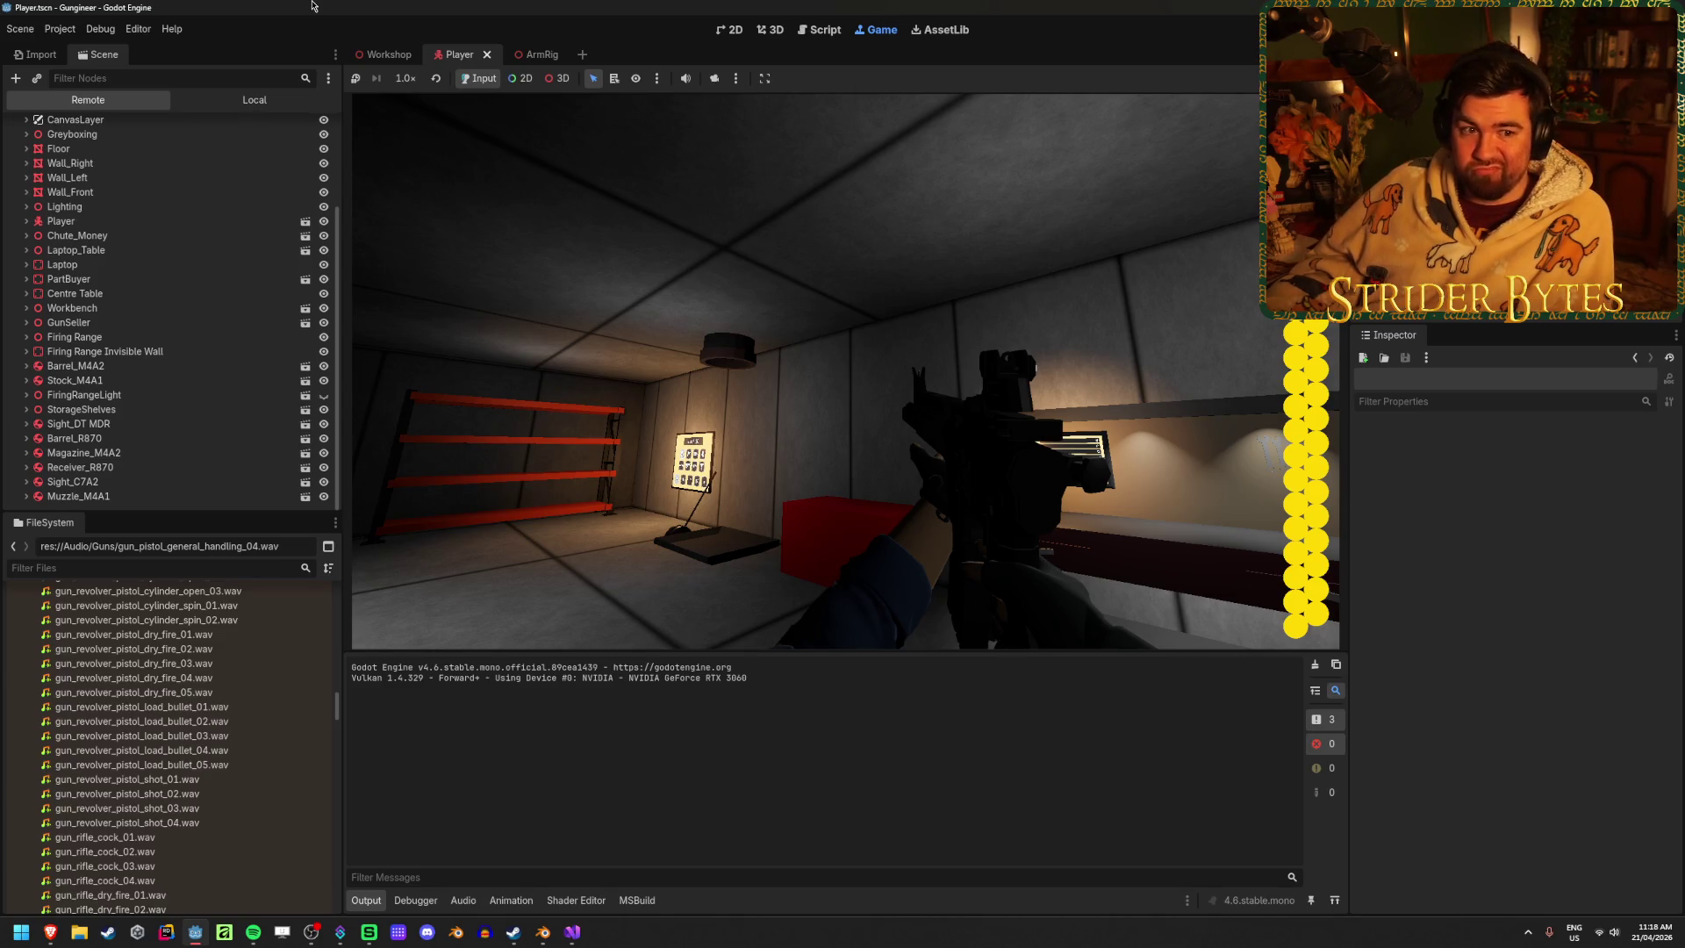
scroll(167, 720, down, 4)
scroll(168, 719, down, 3)
scroll(169, 711, up, 20)
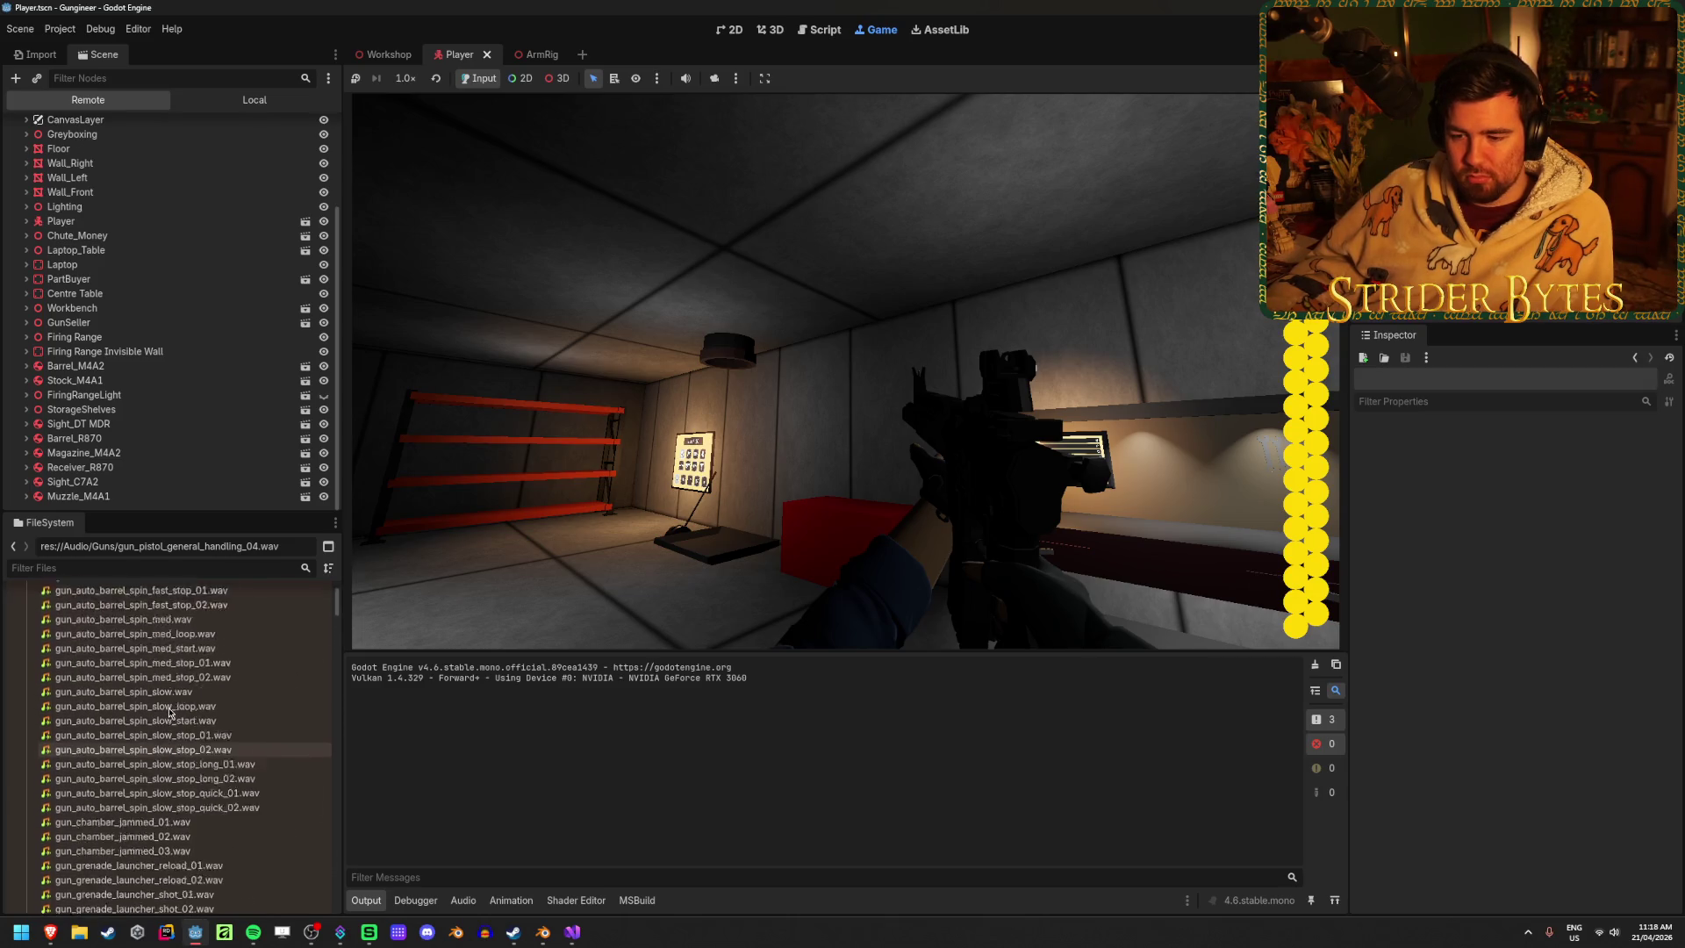
scroll(171, 708, down, 20)
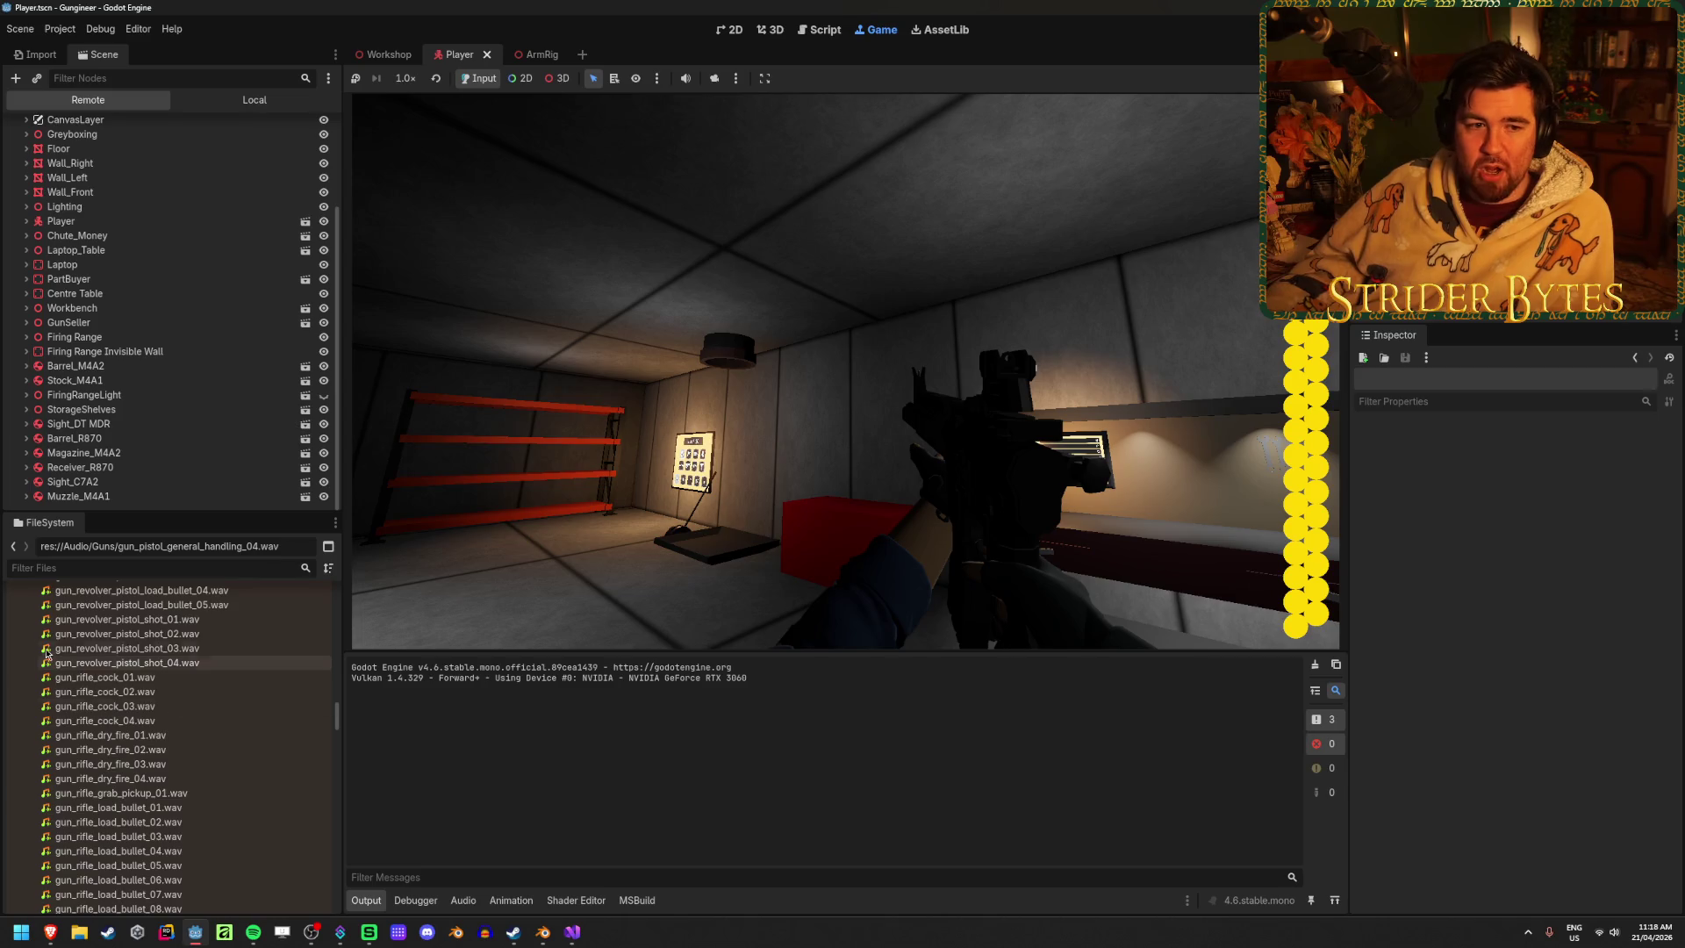
Collapse the Audio/Guns sound folder and then the Audio folder in the FileSystem dock
mouse_move(45, 651)
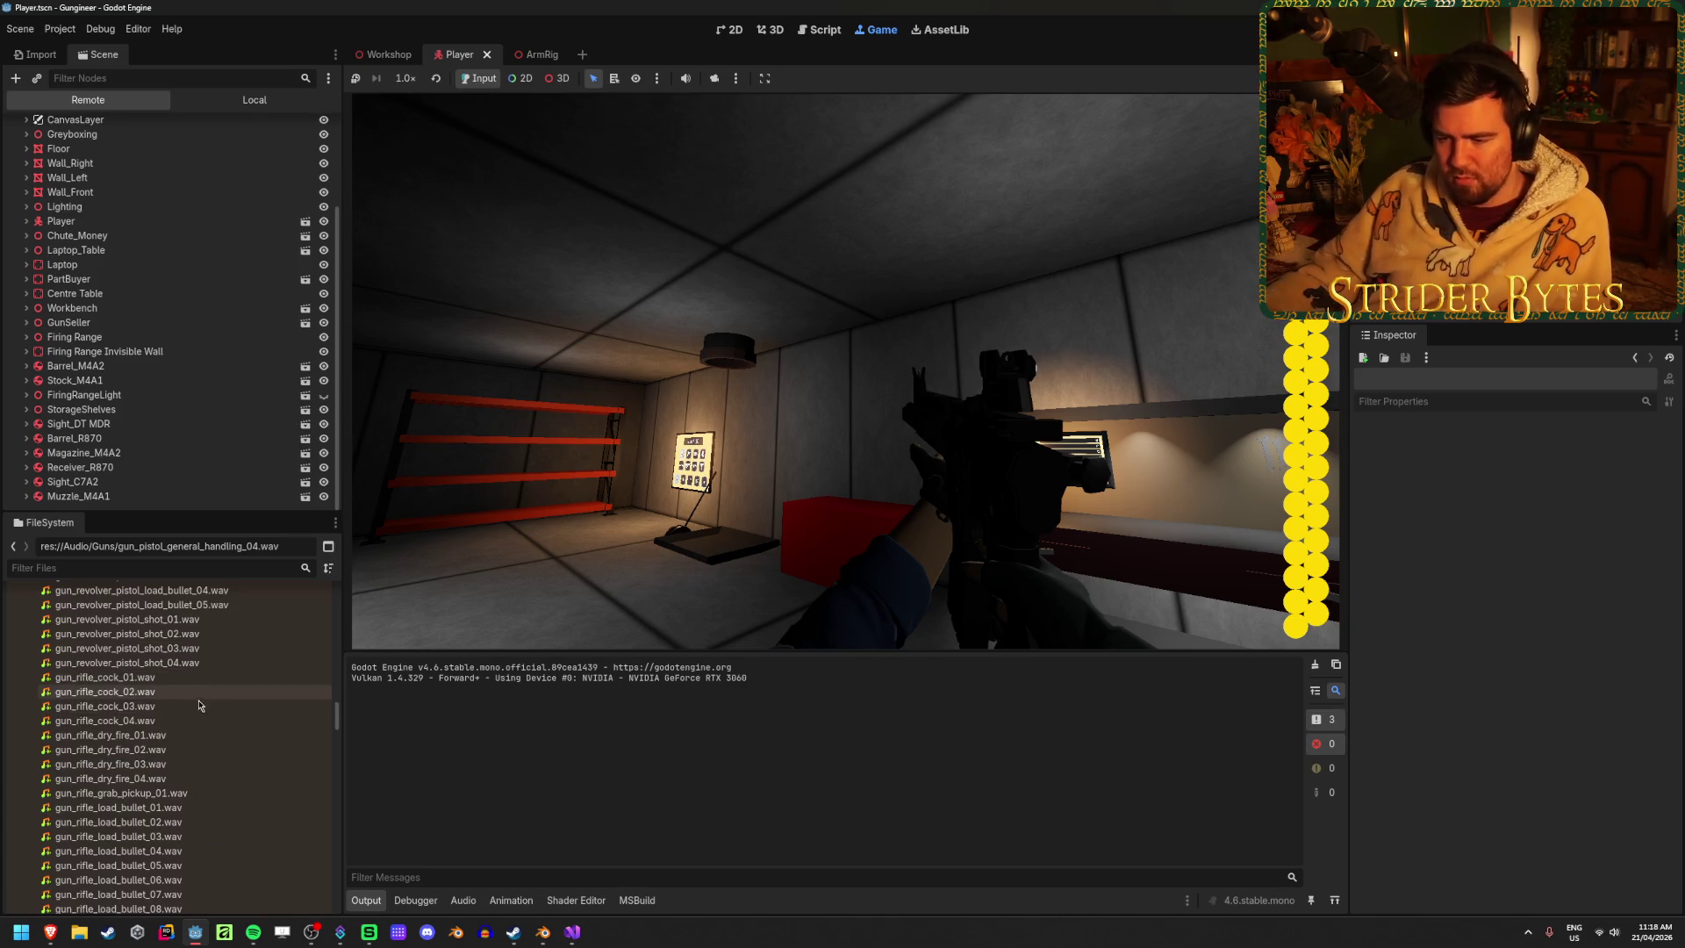
scroll(220, 730, down, 5)
scroll(219, 730, down, 15)
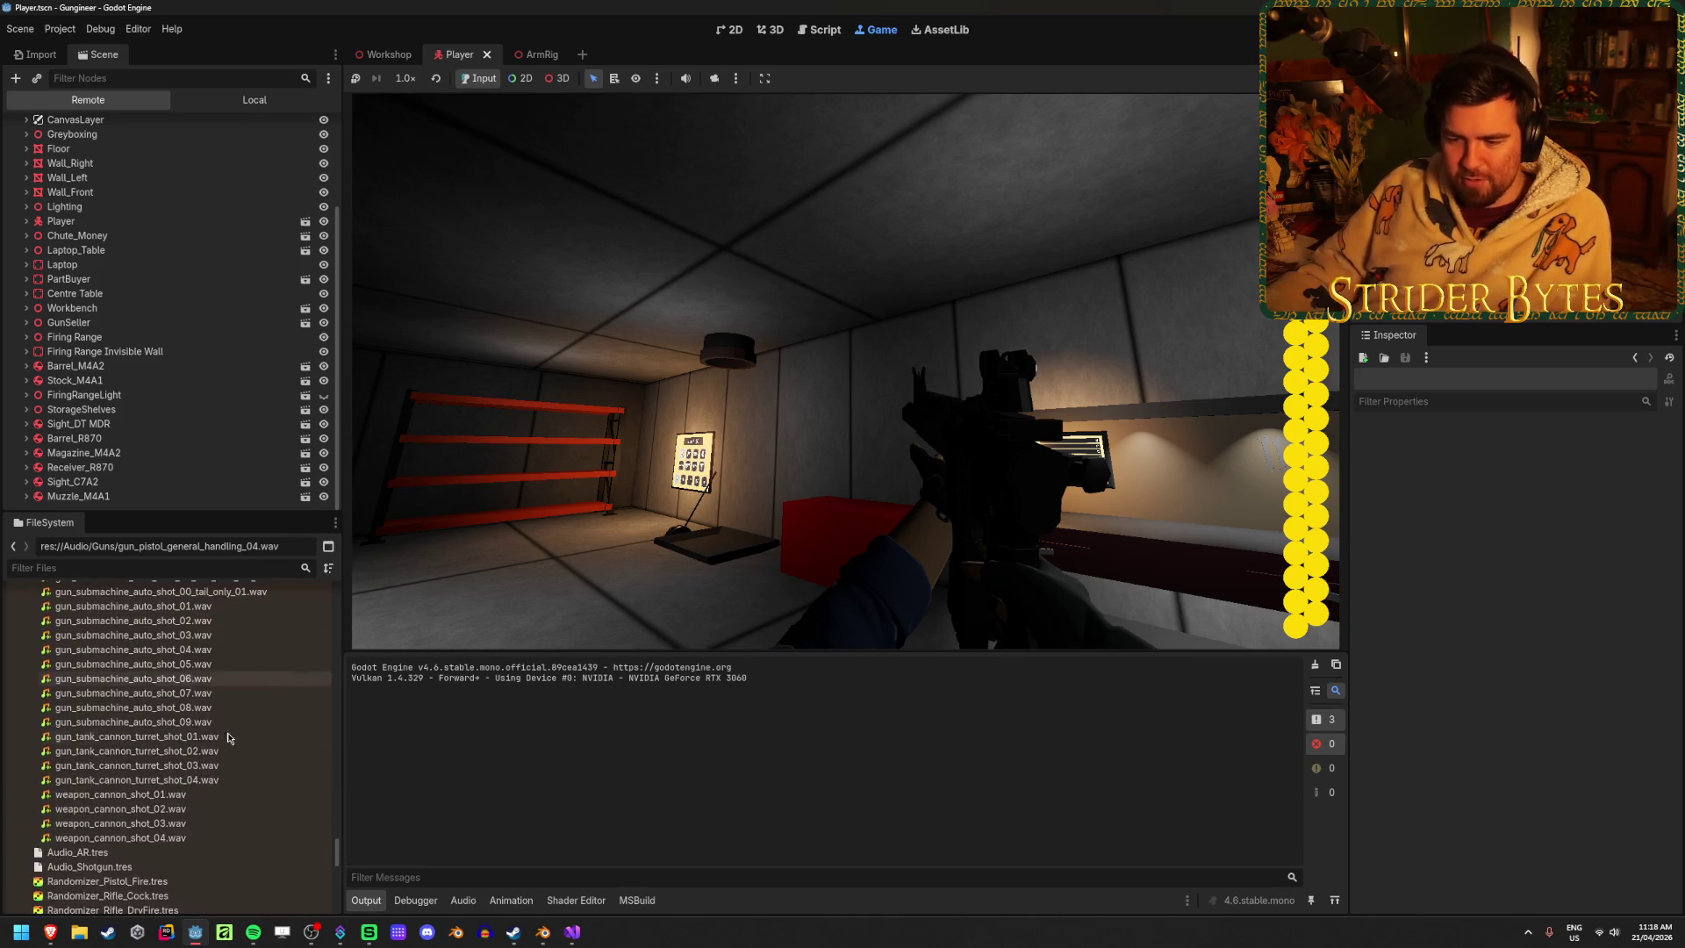
scroll(279, 834, up, 5)
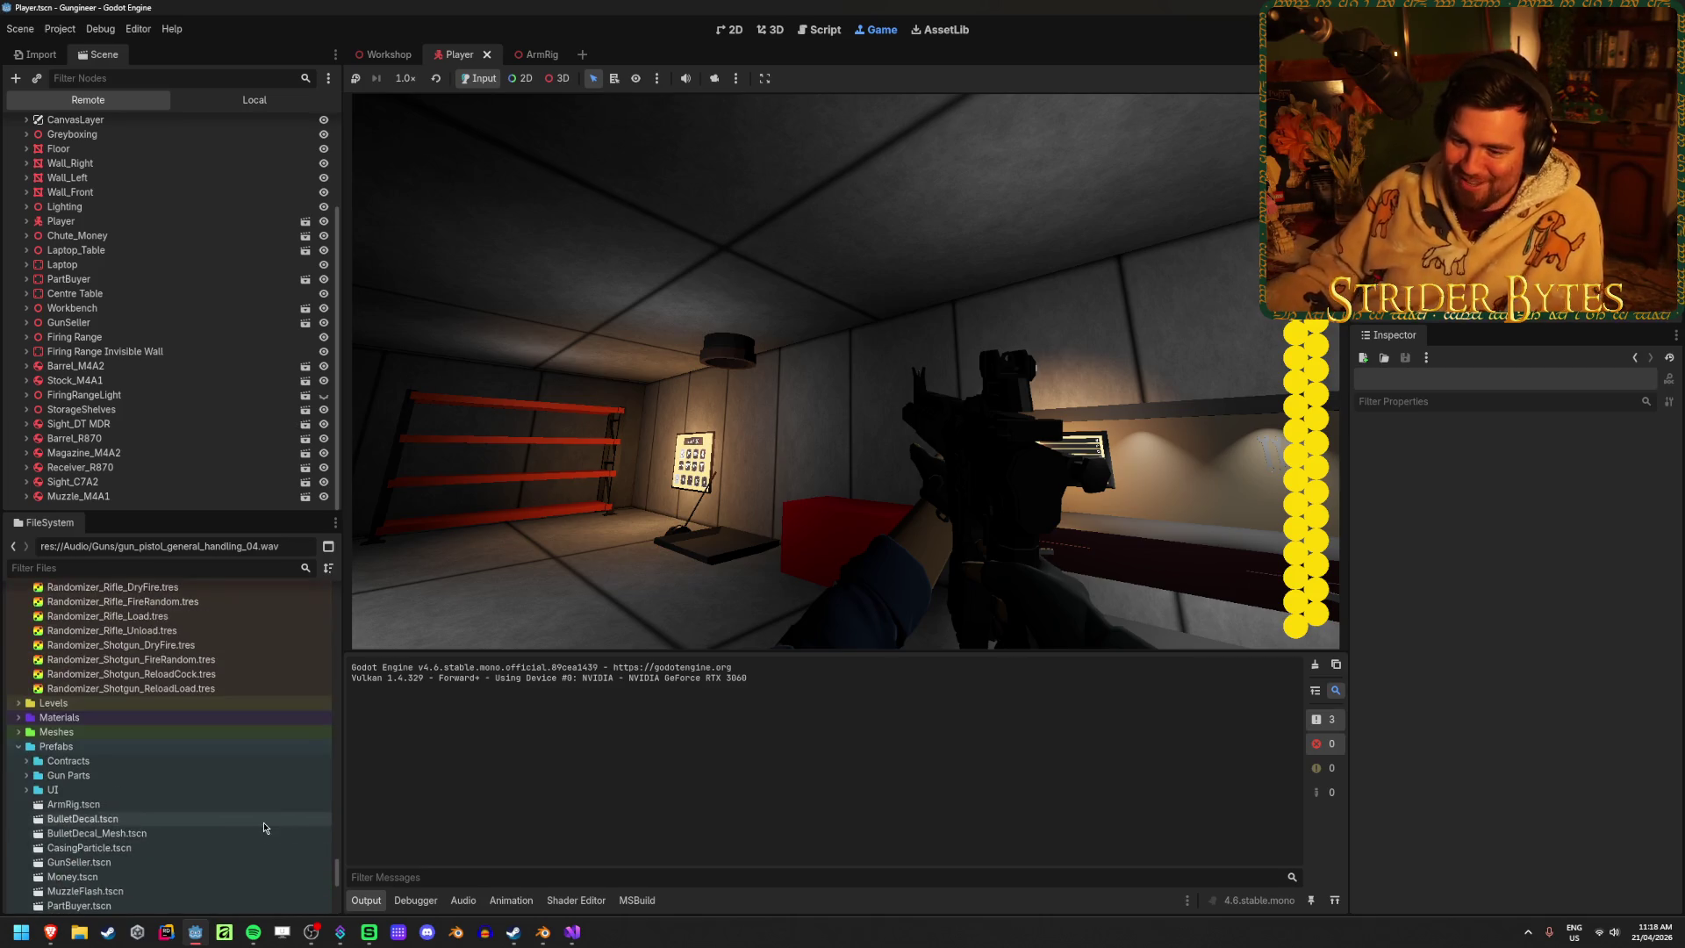
scroll(264, 827, up, 3)
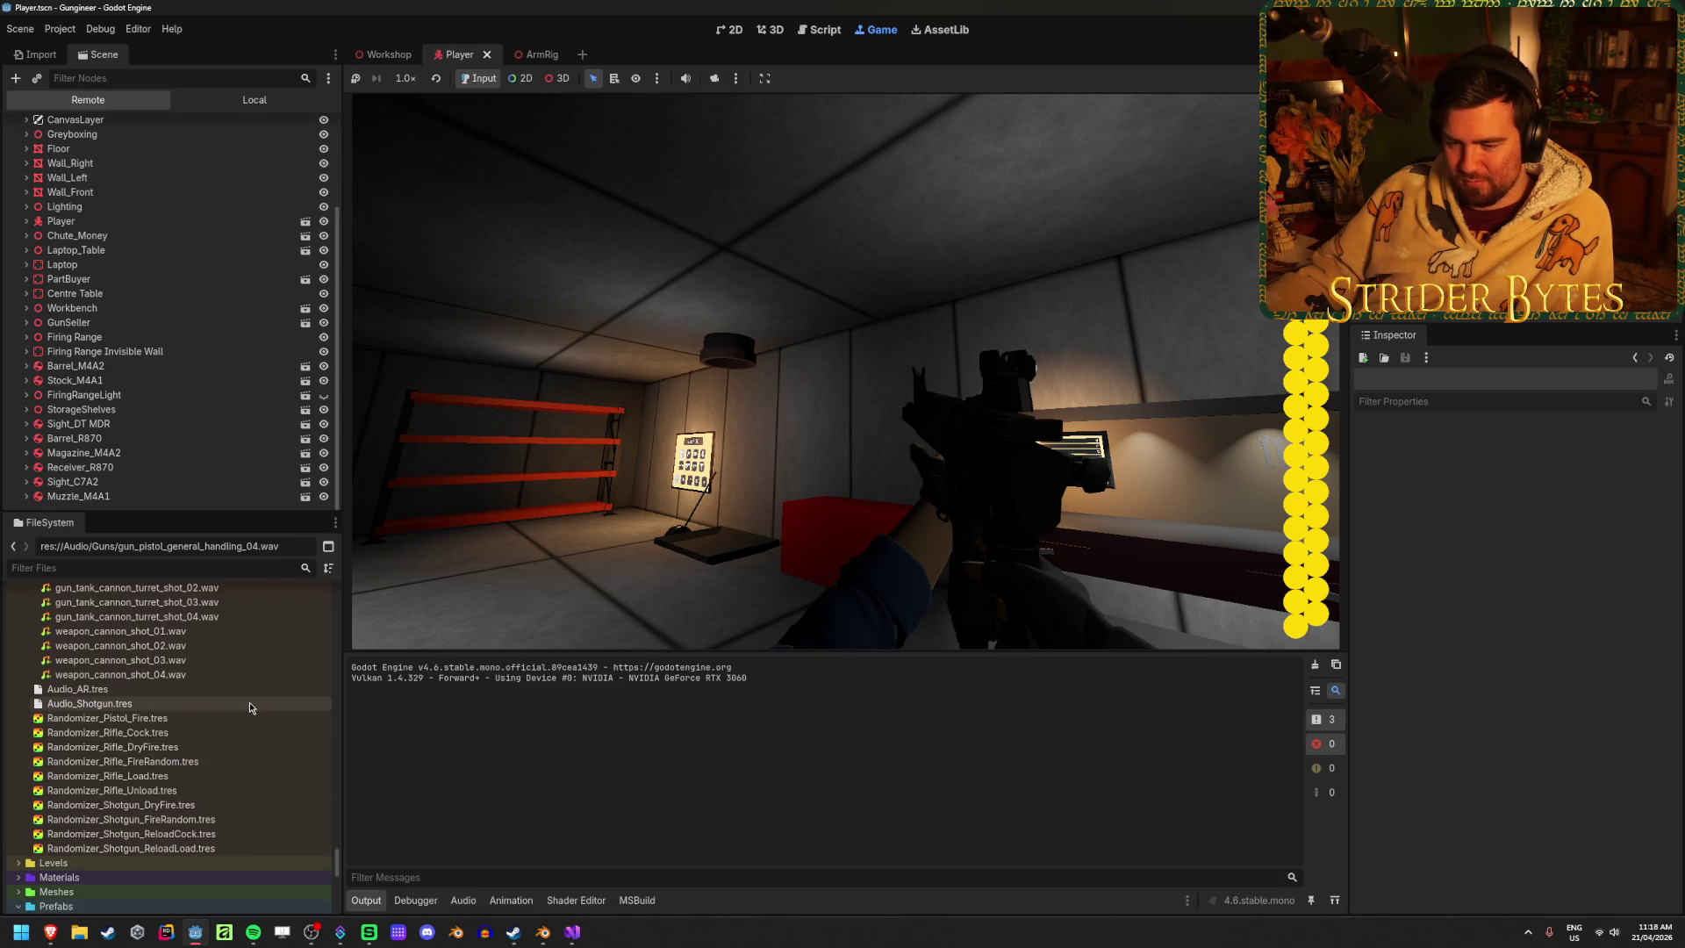
scroll(211, 844, up, 3)
scroll(224, 803, down, 8)
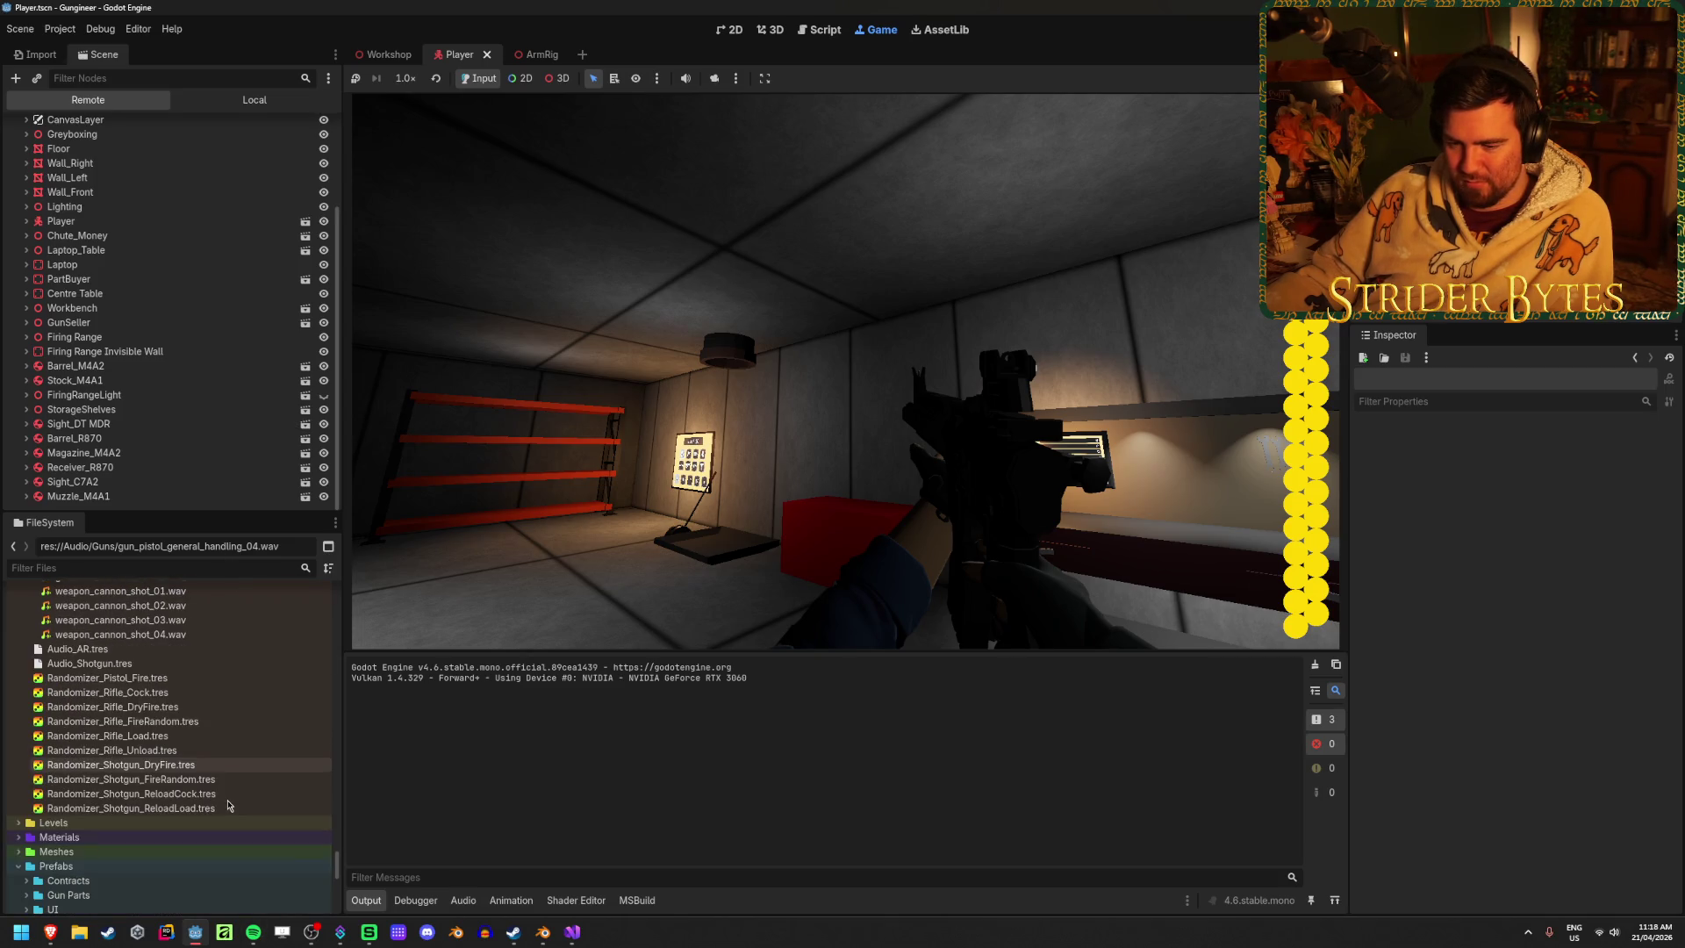
scroll(233, 791, up, 4)
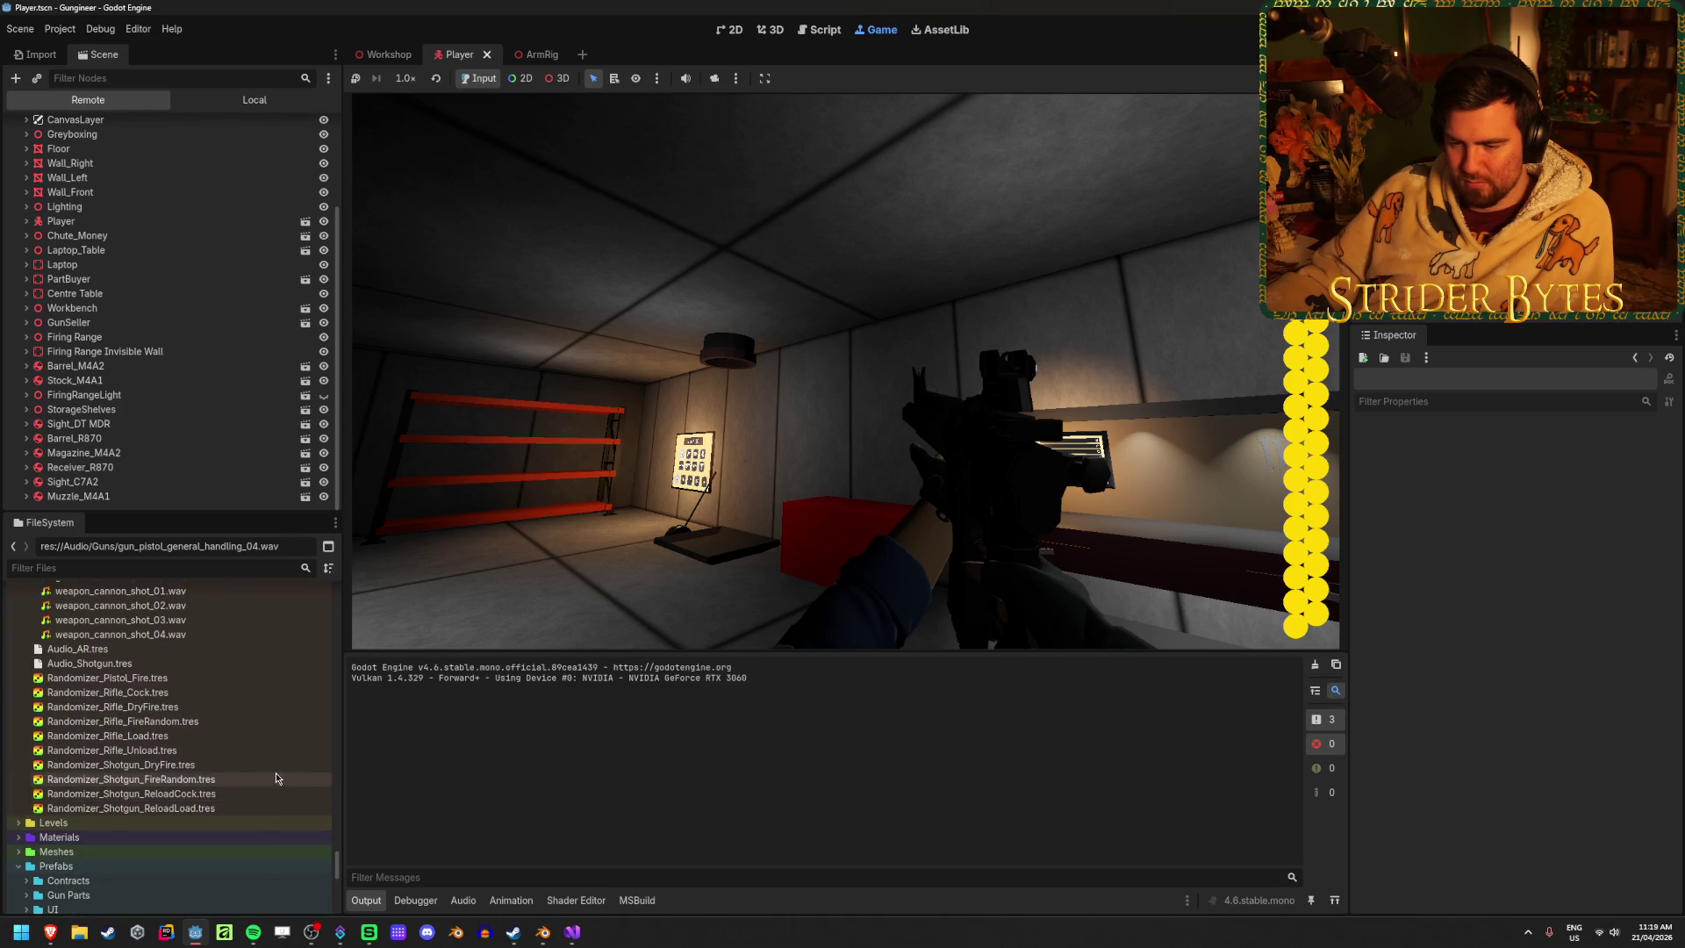
scroll(252, 763, up, 2)
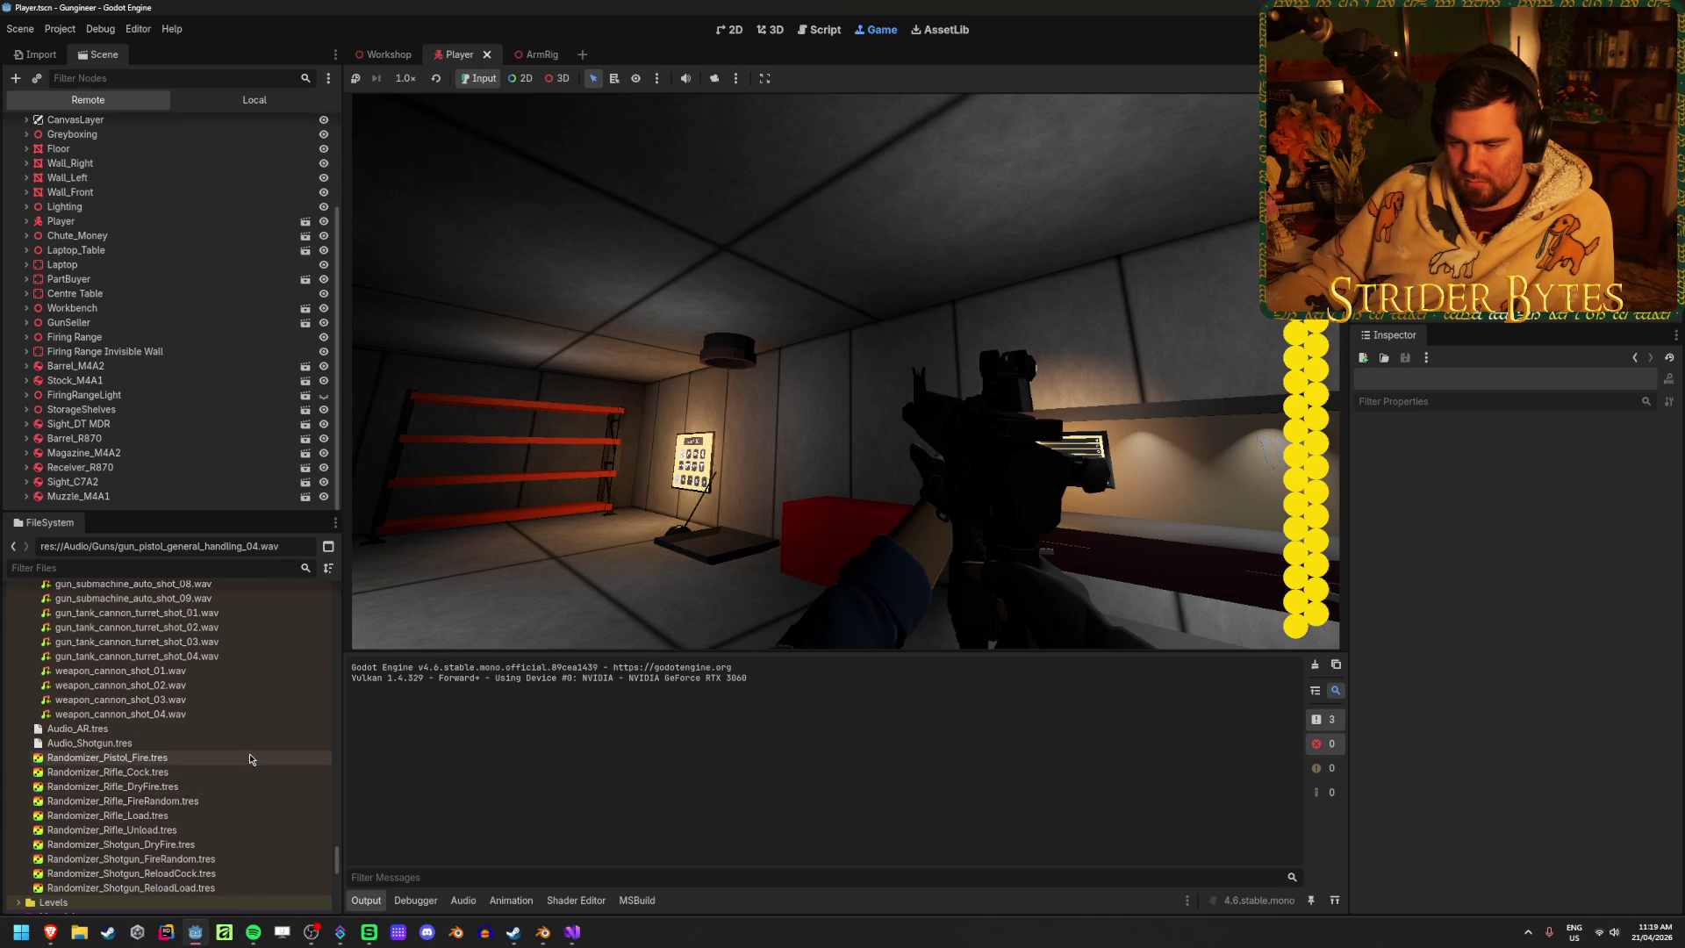
scroll(250, 752, up, 10)
scroll(250, 752, up, 15)
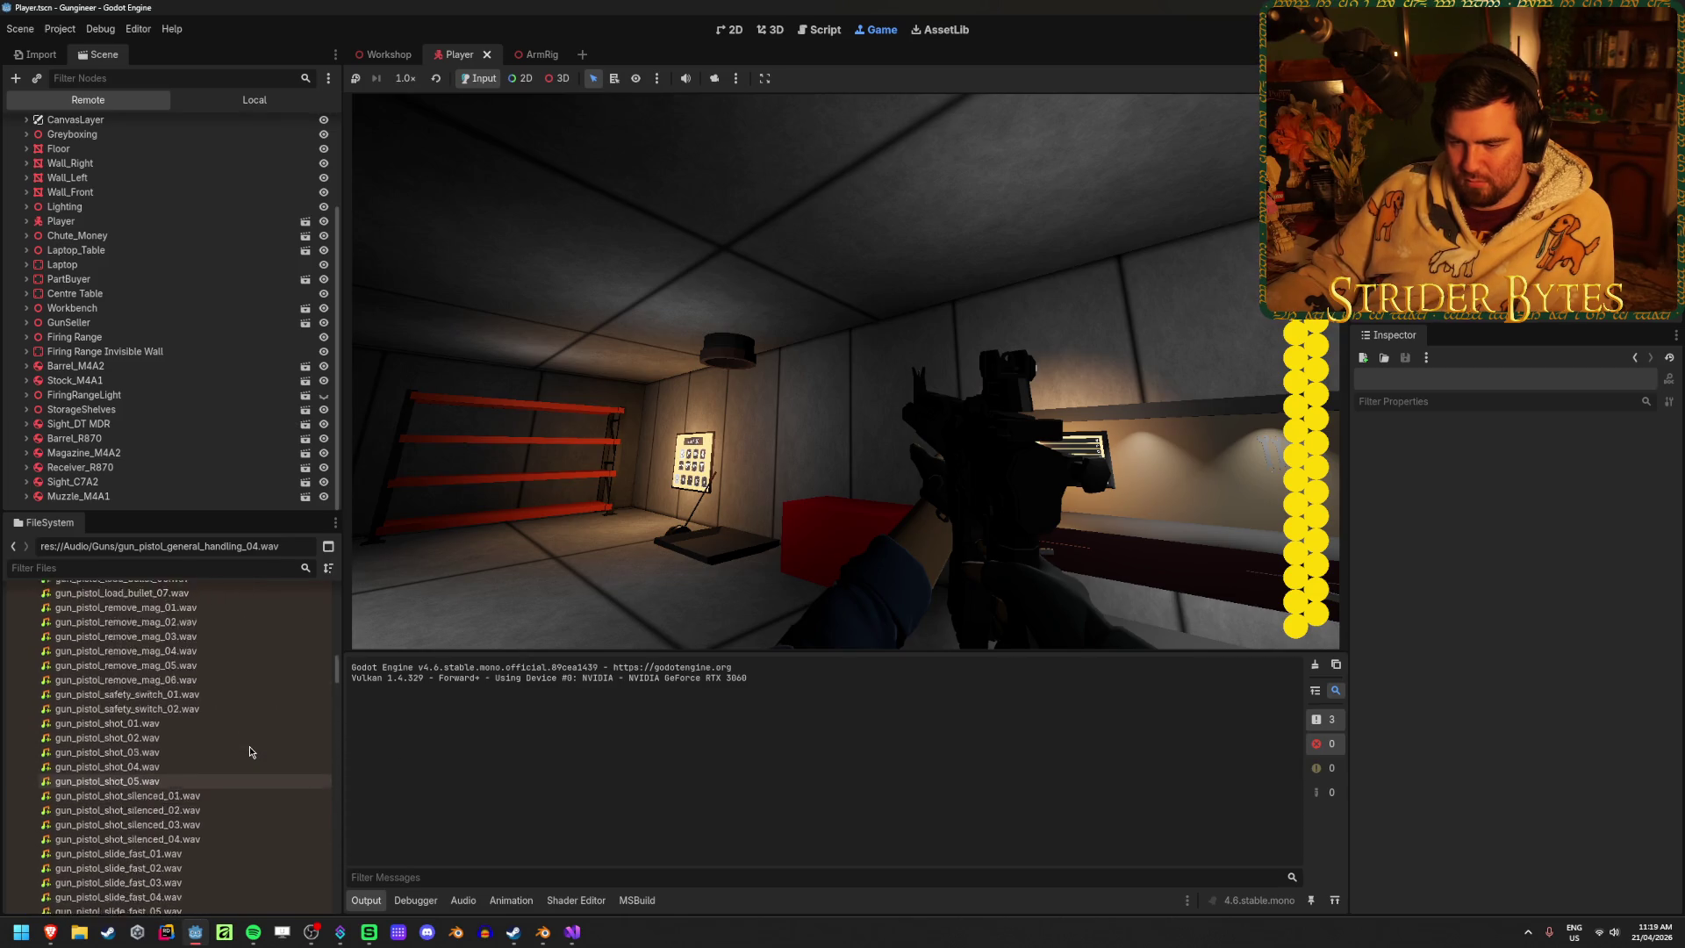
scroll(249, 746, up, 15)
click(24, 653)
click(18, 637)
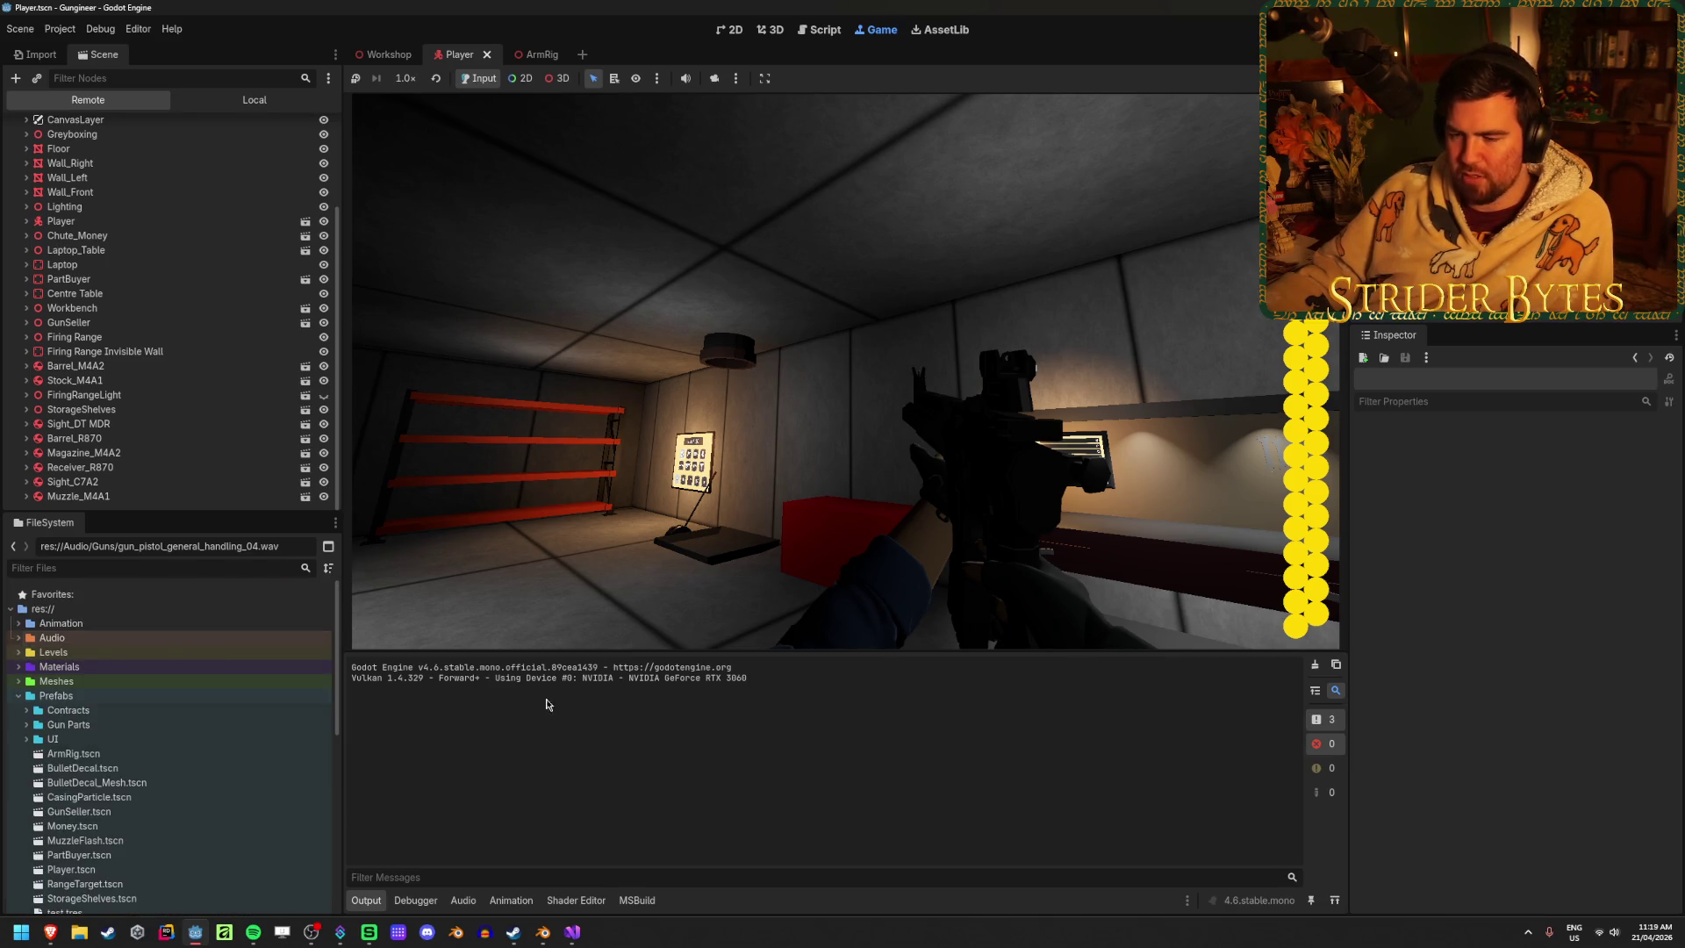
Fire two test shots at the walls, then stop, relaunch with F5, and stop again
click(789, 438)
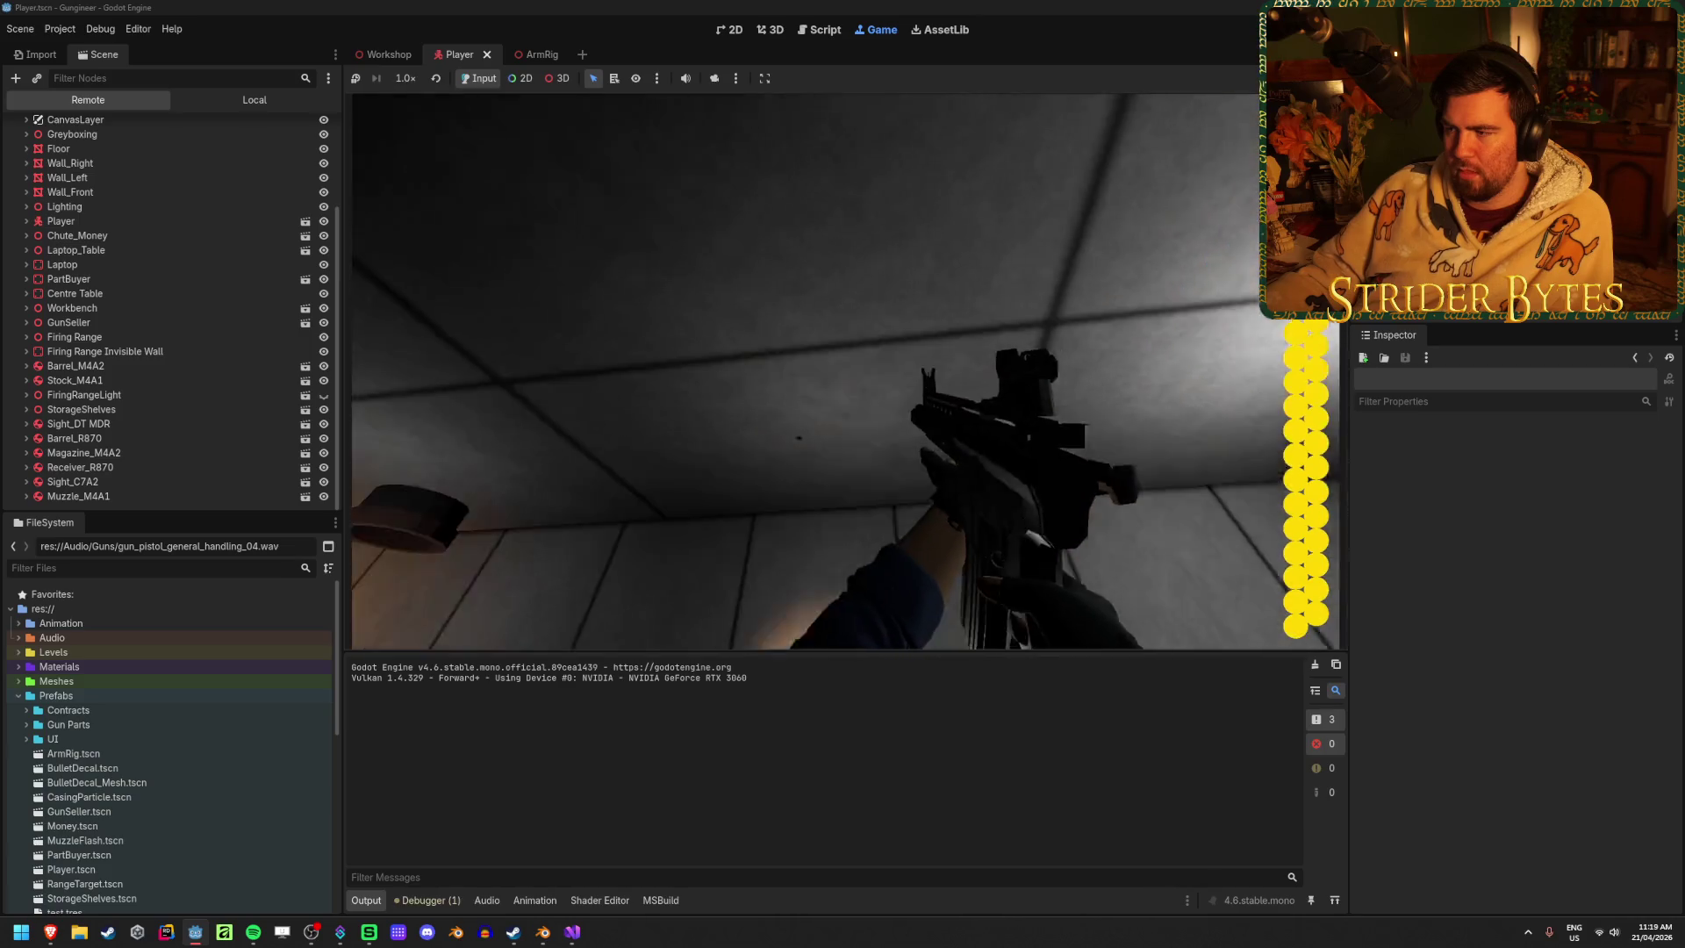
key(F8)
key(ctrl+s)
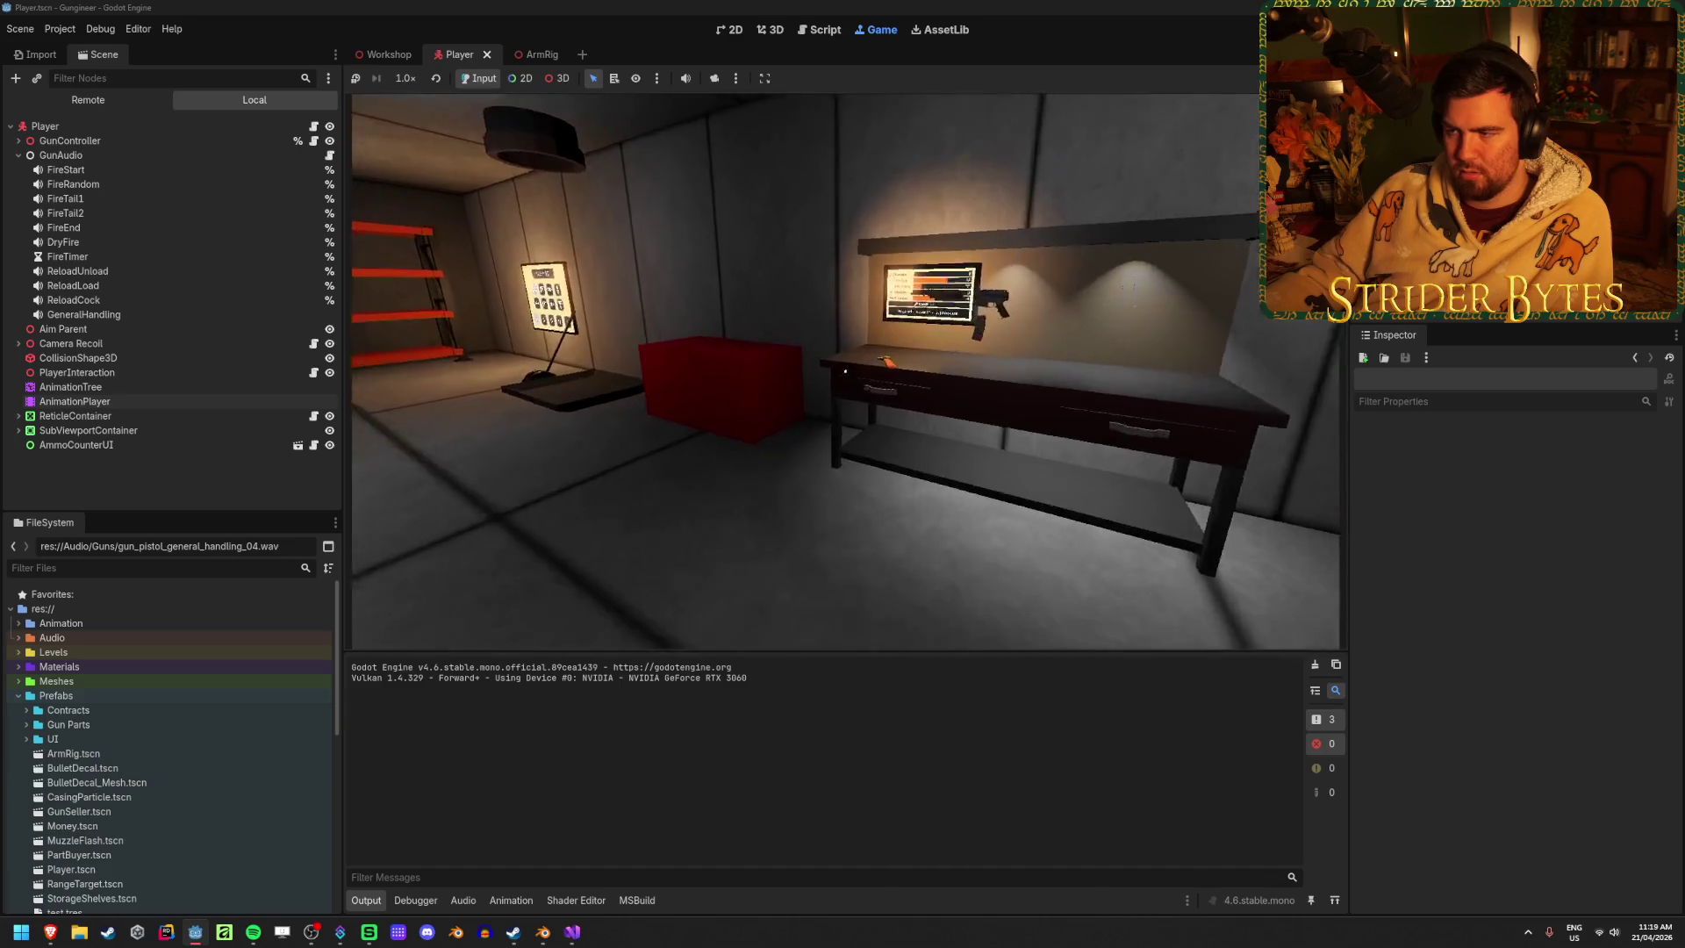
click(845, 371)
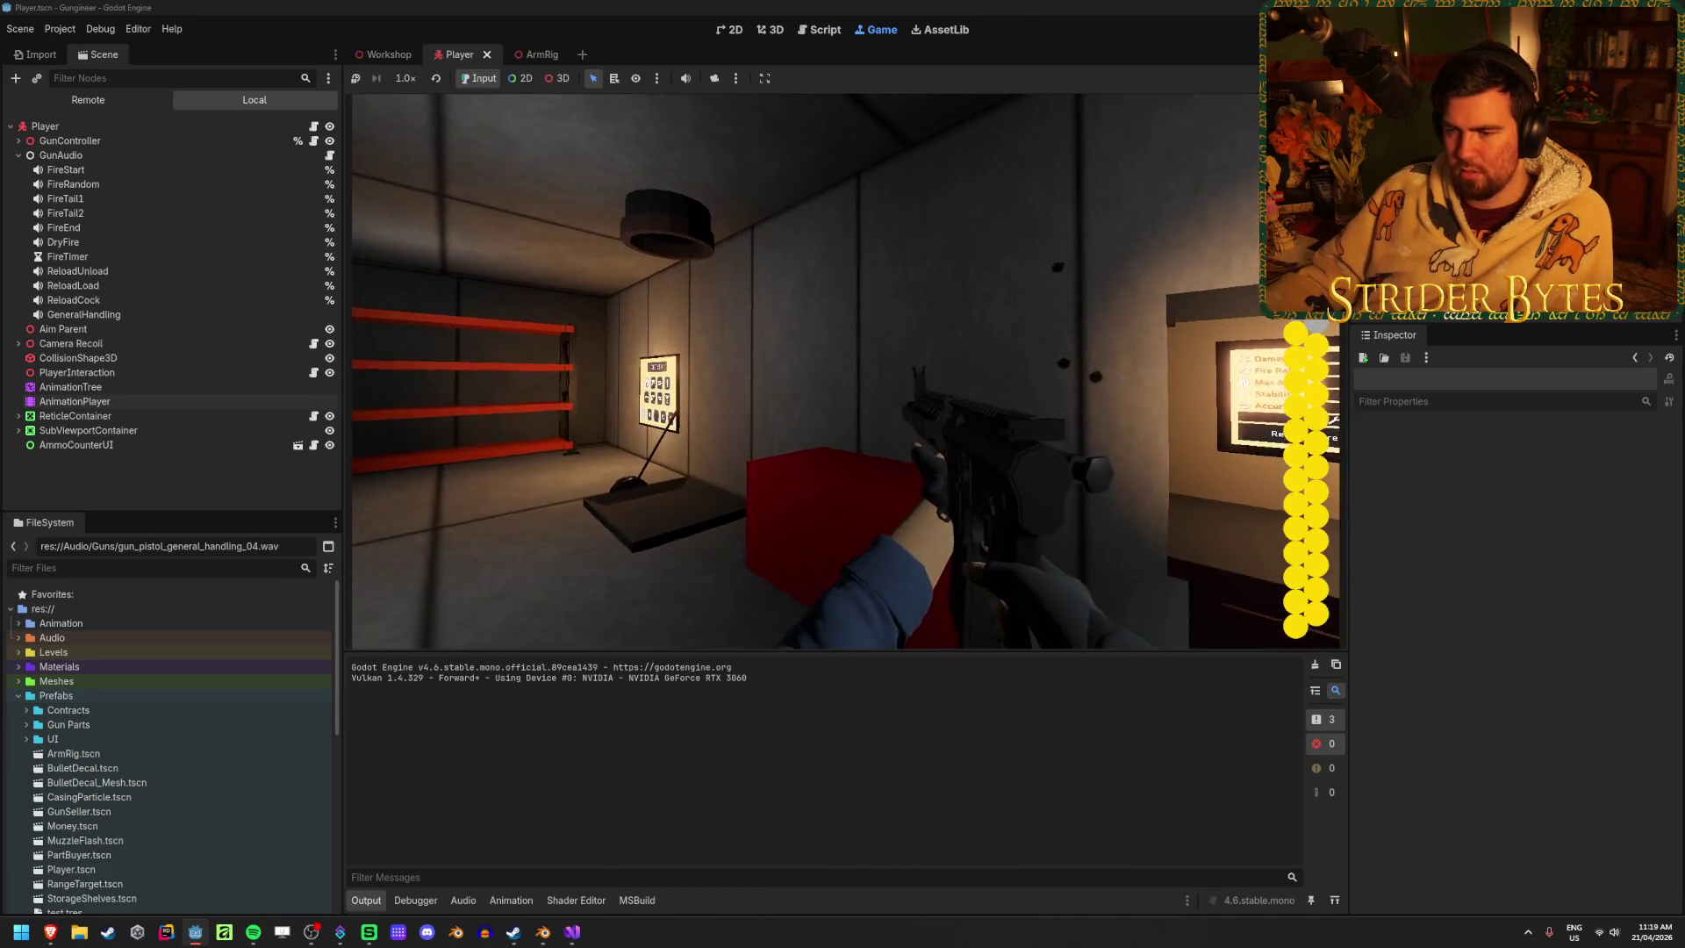
click(844, 371)
key(F5)
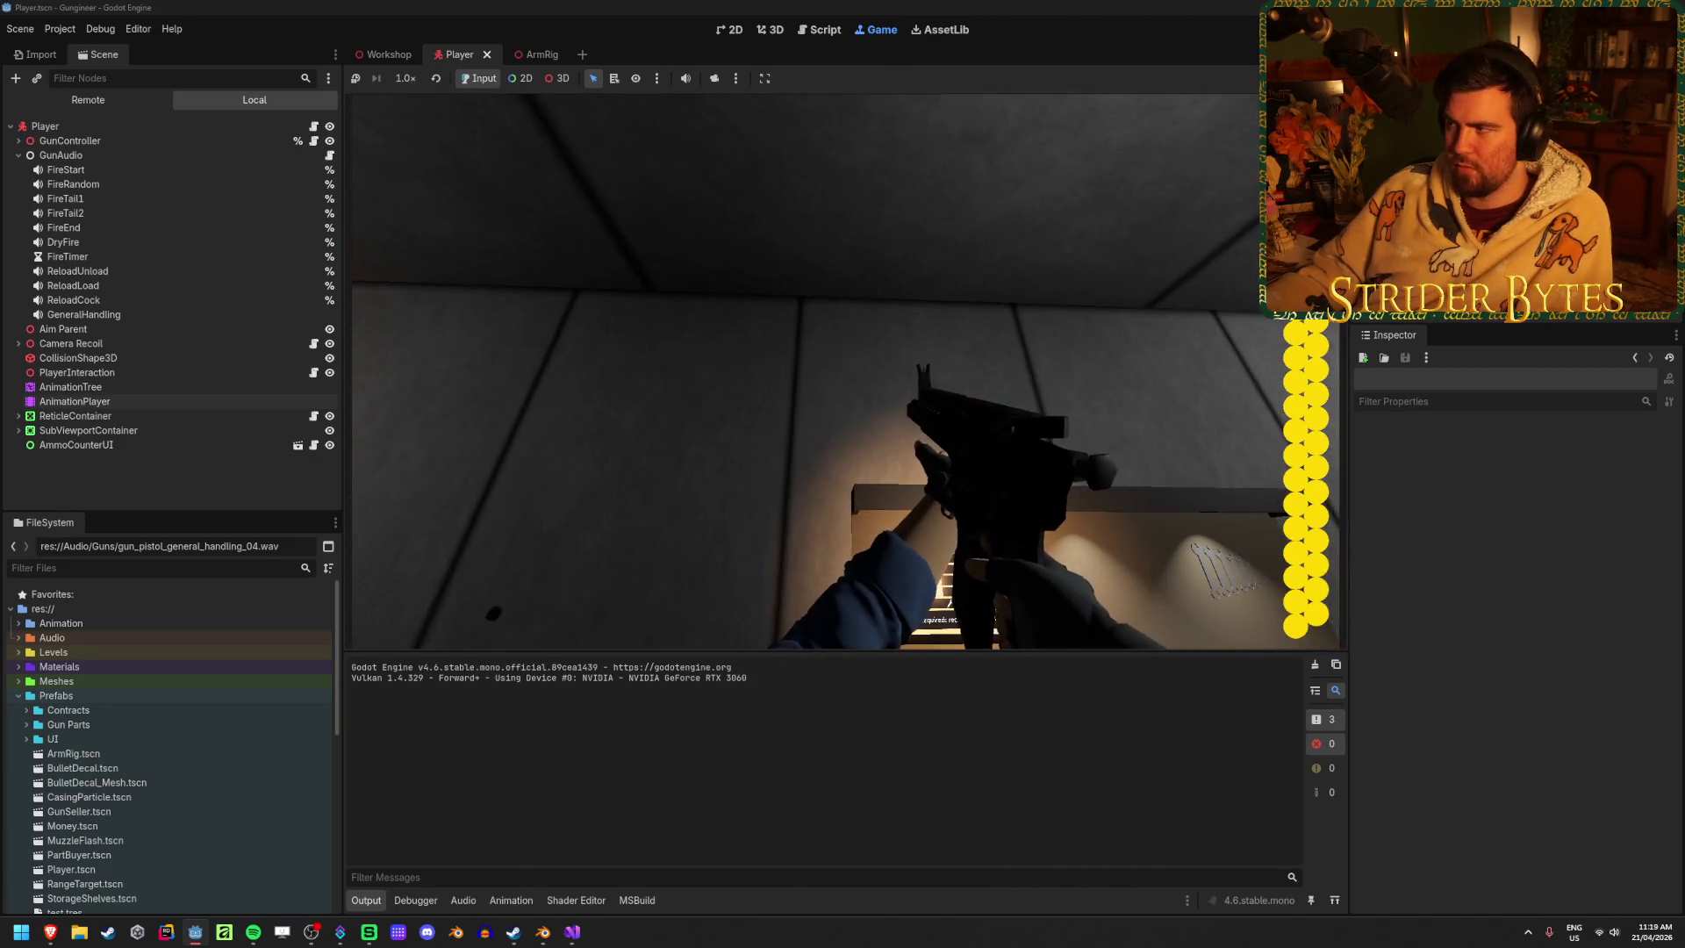
key(F8)
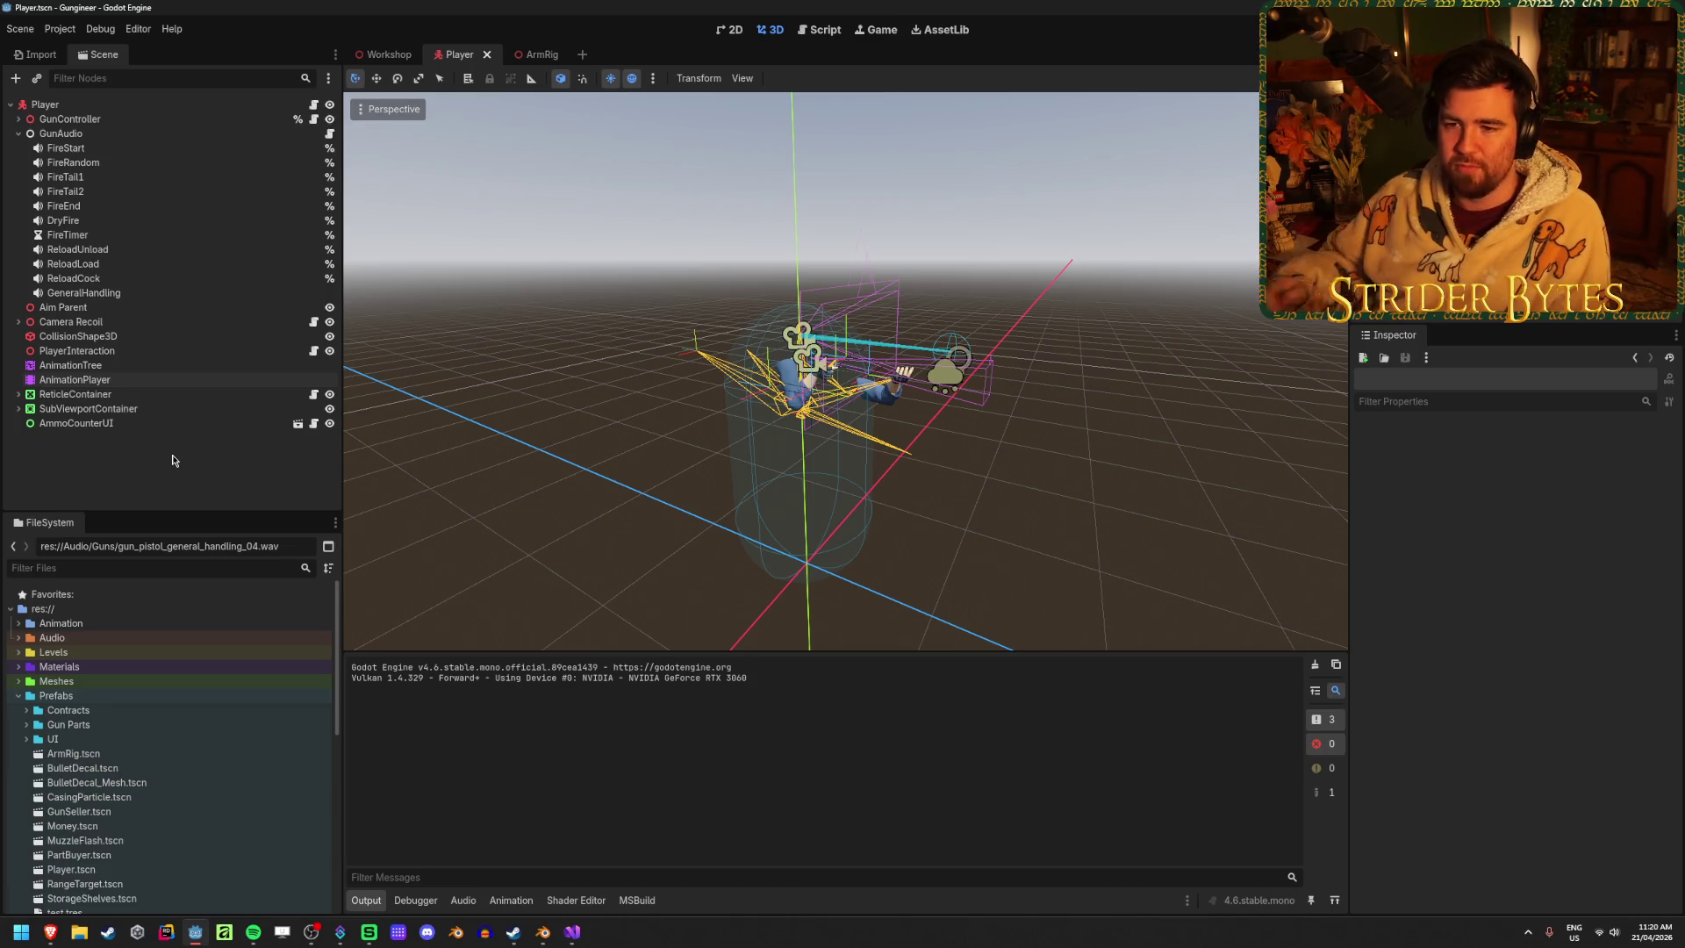
Switch between AnimationTree and AnimationPlayer, ending on AnimationPlayer with Anim_Pump/Pump_Stage1 shown
click(169, 379)
click(169, 353)
click(163, 365)
click(161, 378)
click(162, 365)
click(159, 377)
click(162, 474)
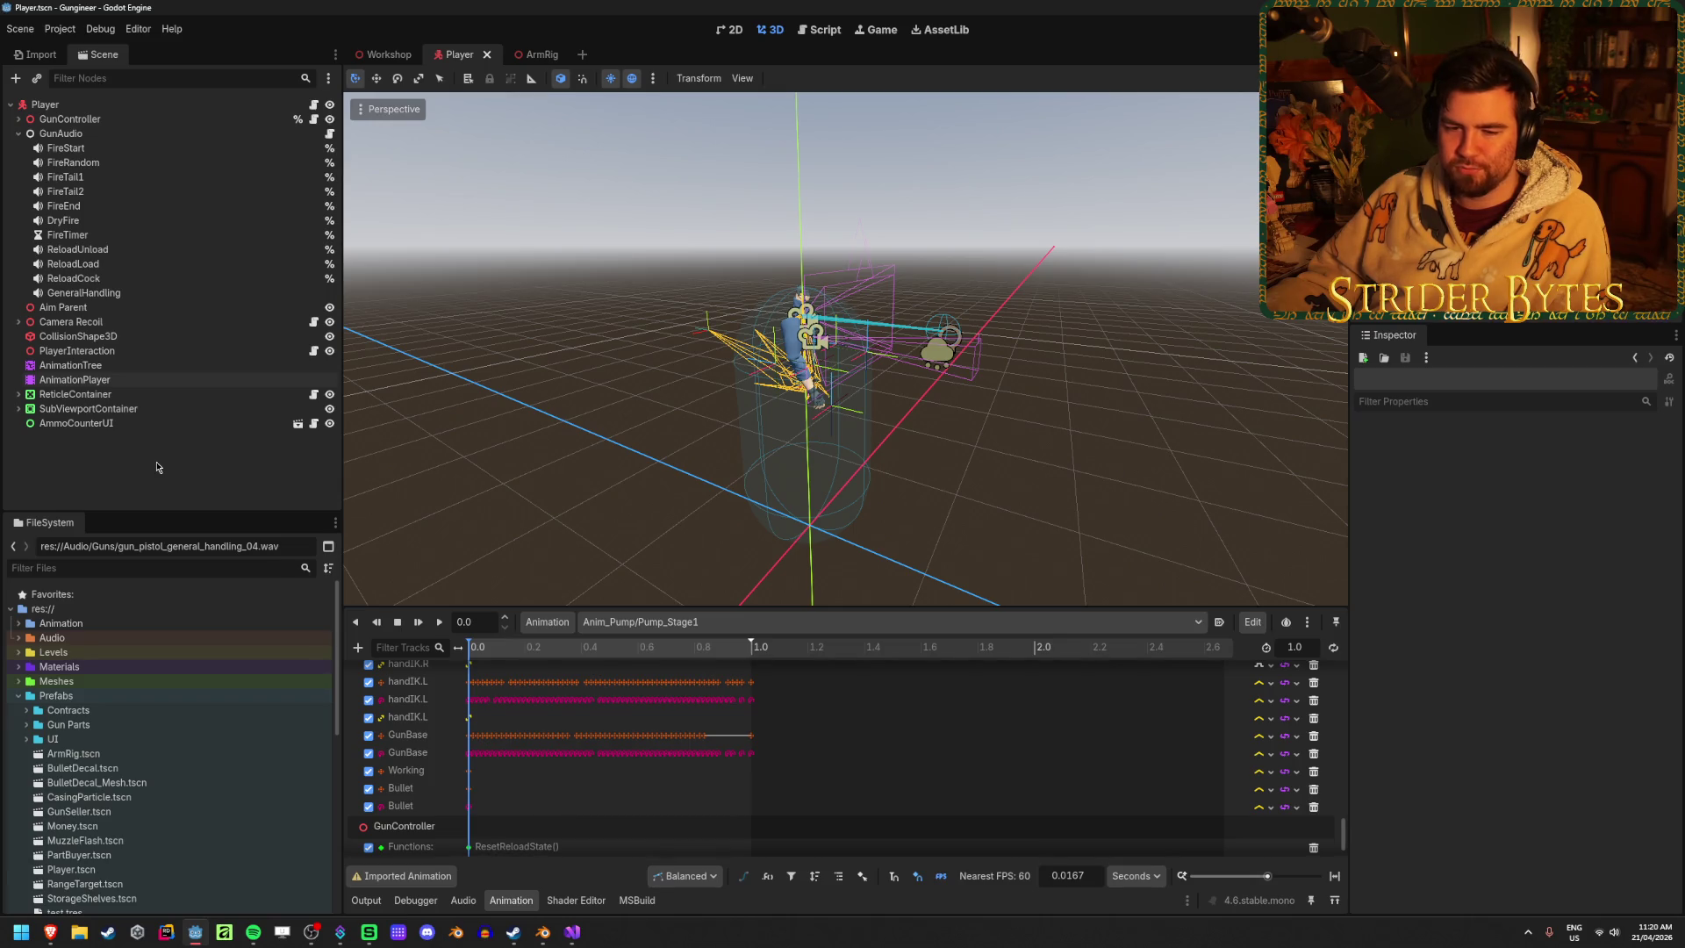
Check the AnimationPlayer and AnimationTree nodes, then scrub the rifle animation to about 0.5 s
click(123, 379)
click(121, 365)
click(120, 379)
click(119, 367)
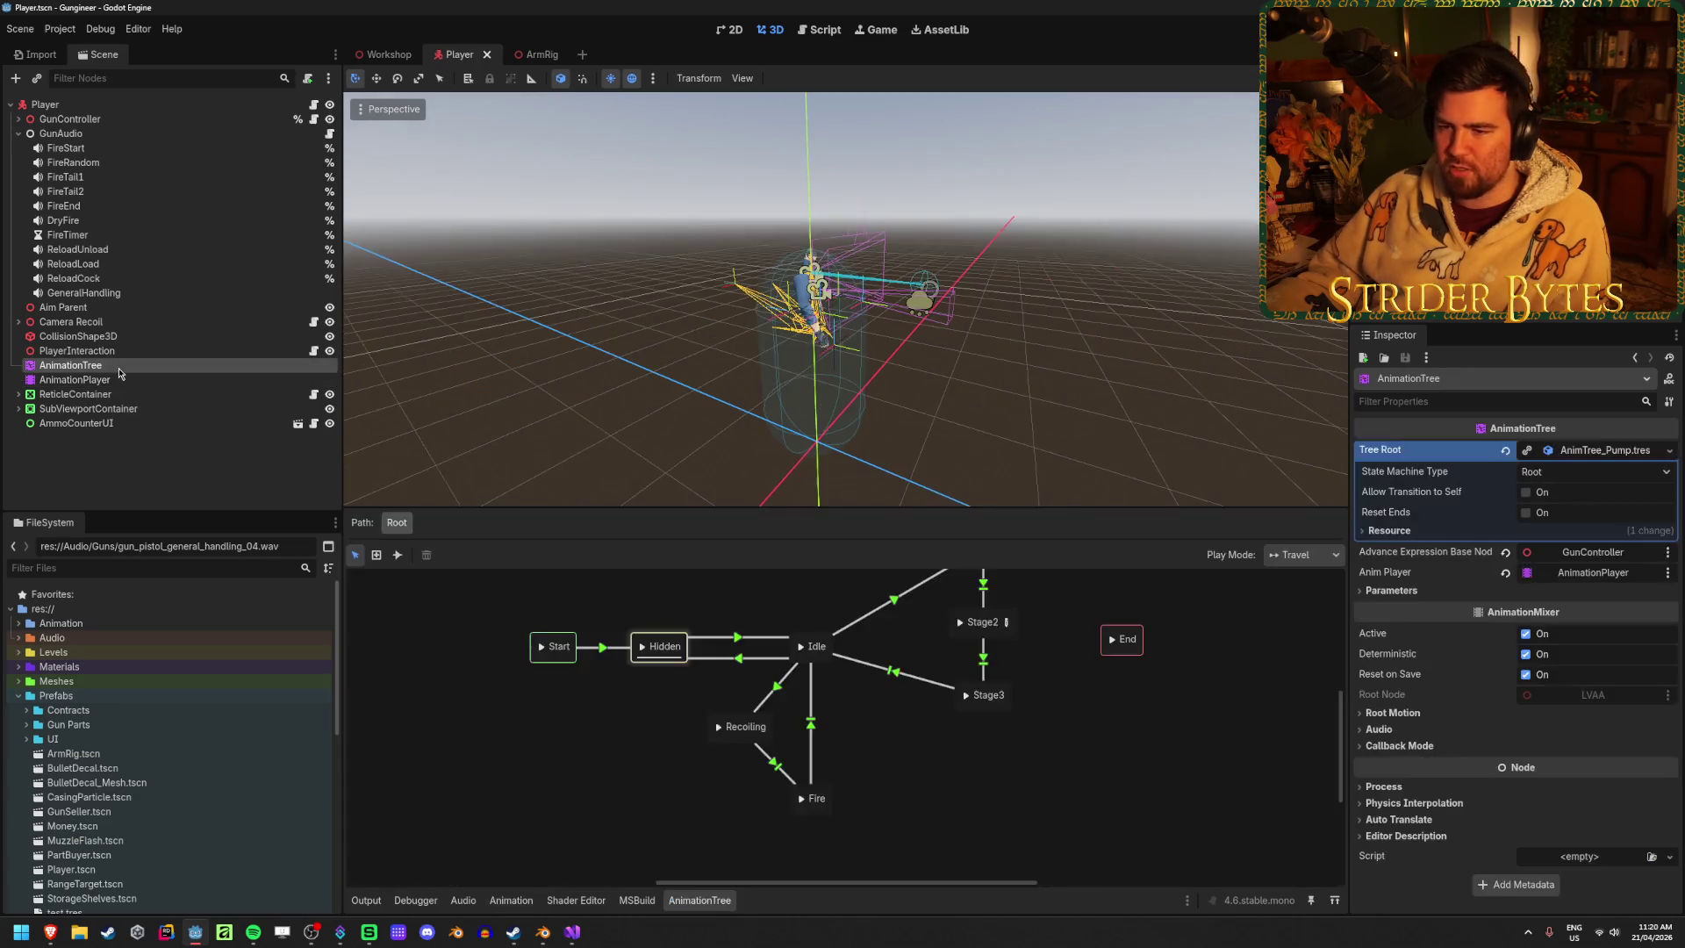
click(511, 900)
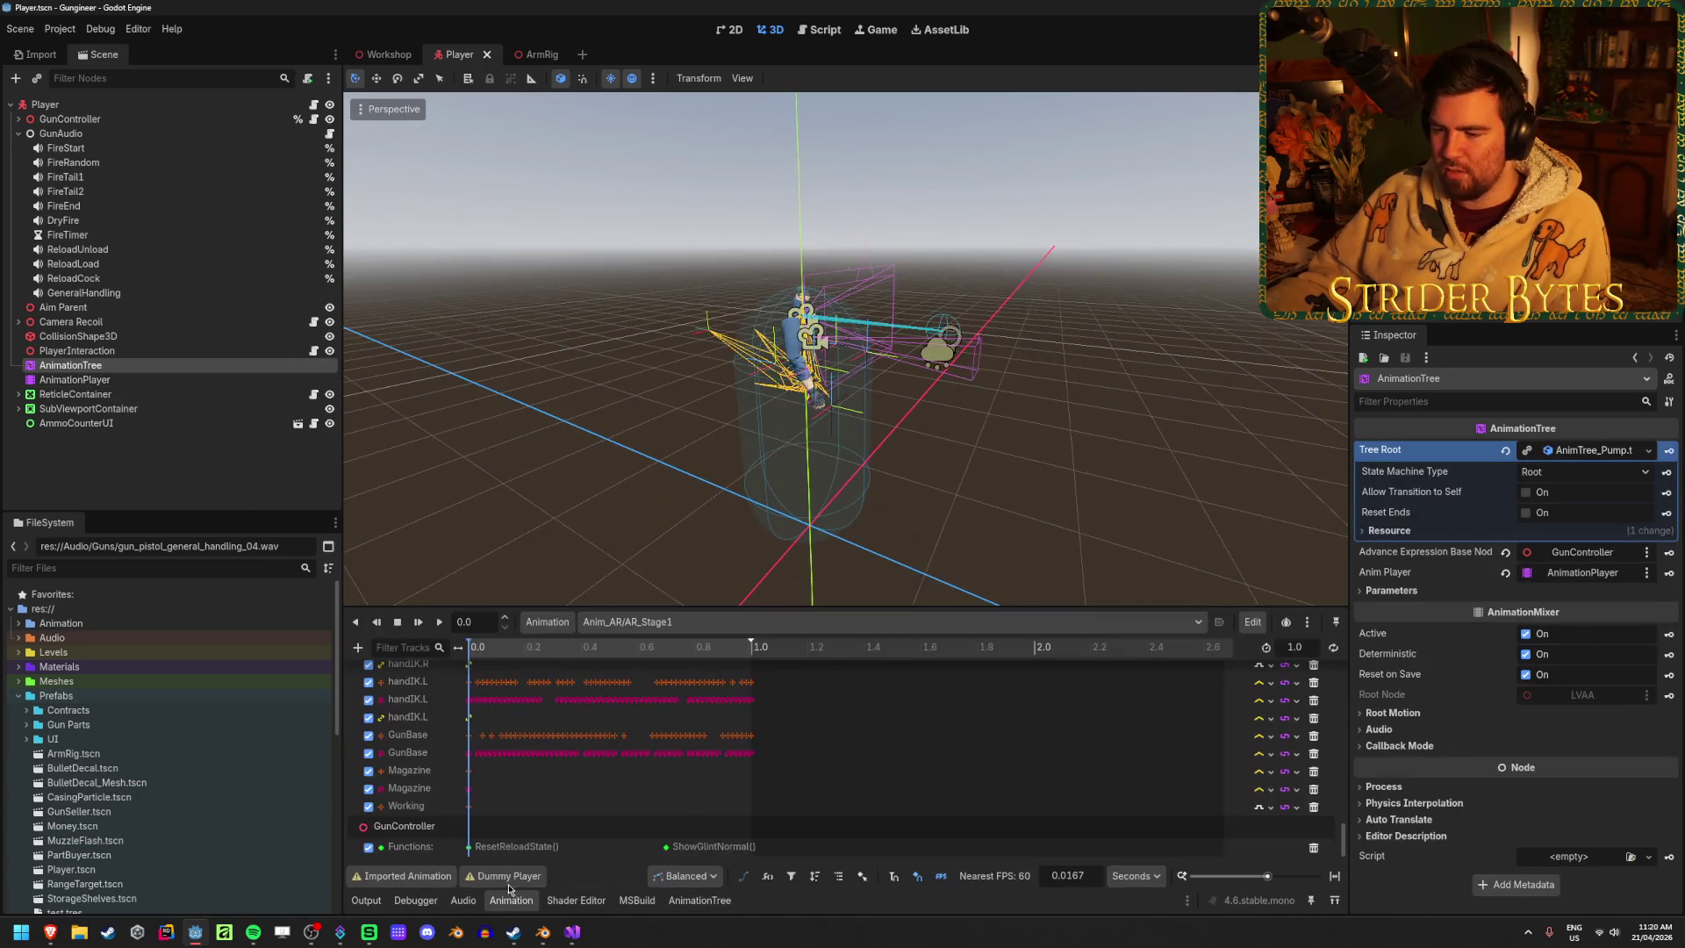
click(220, 459)
mouse_move(562, 649)
mouse_down()
mouse_move(752, 651)
mouse_move(472, 651)
mouse_move(636, 650)
mouse_move(560, 650)
mouse_move(611, 650)
mouse_up()
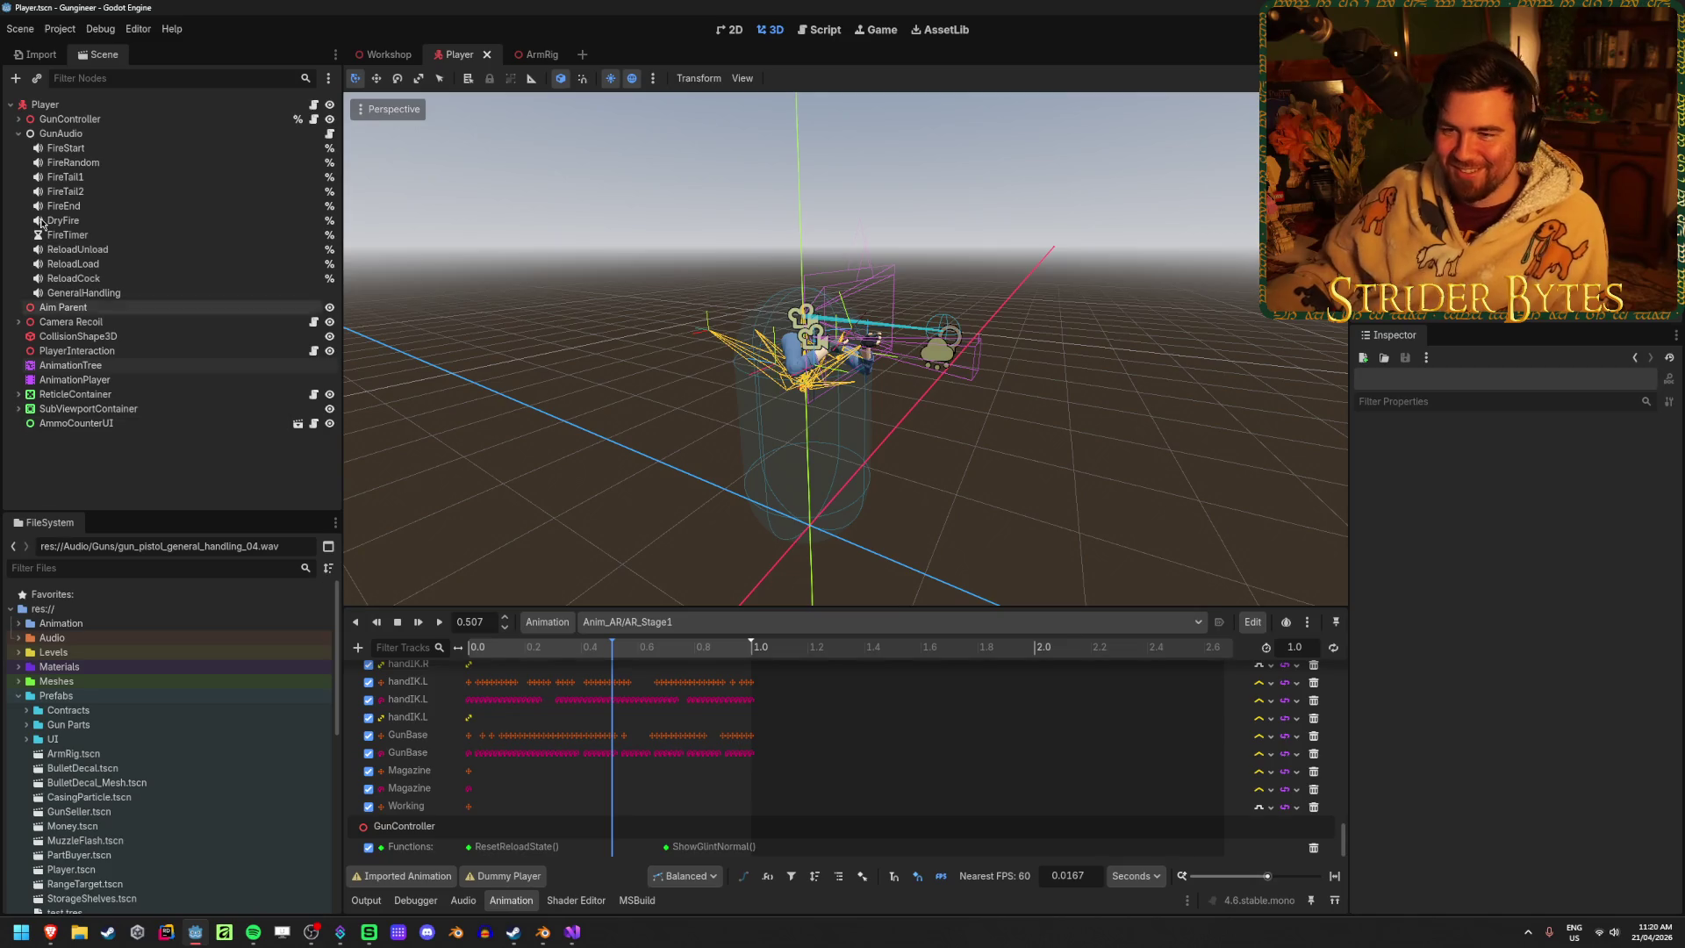
Collapse the GunAudio node's children and bring up the Workshop scene
click(19, 134)
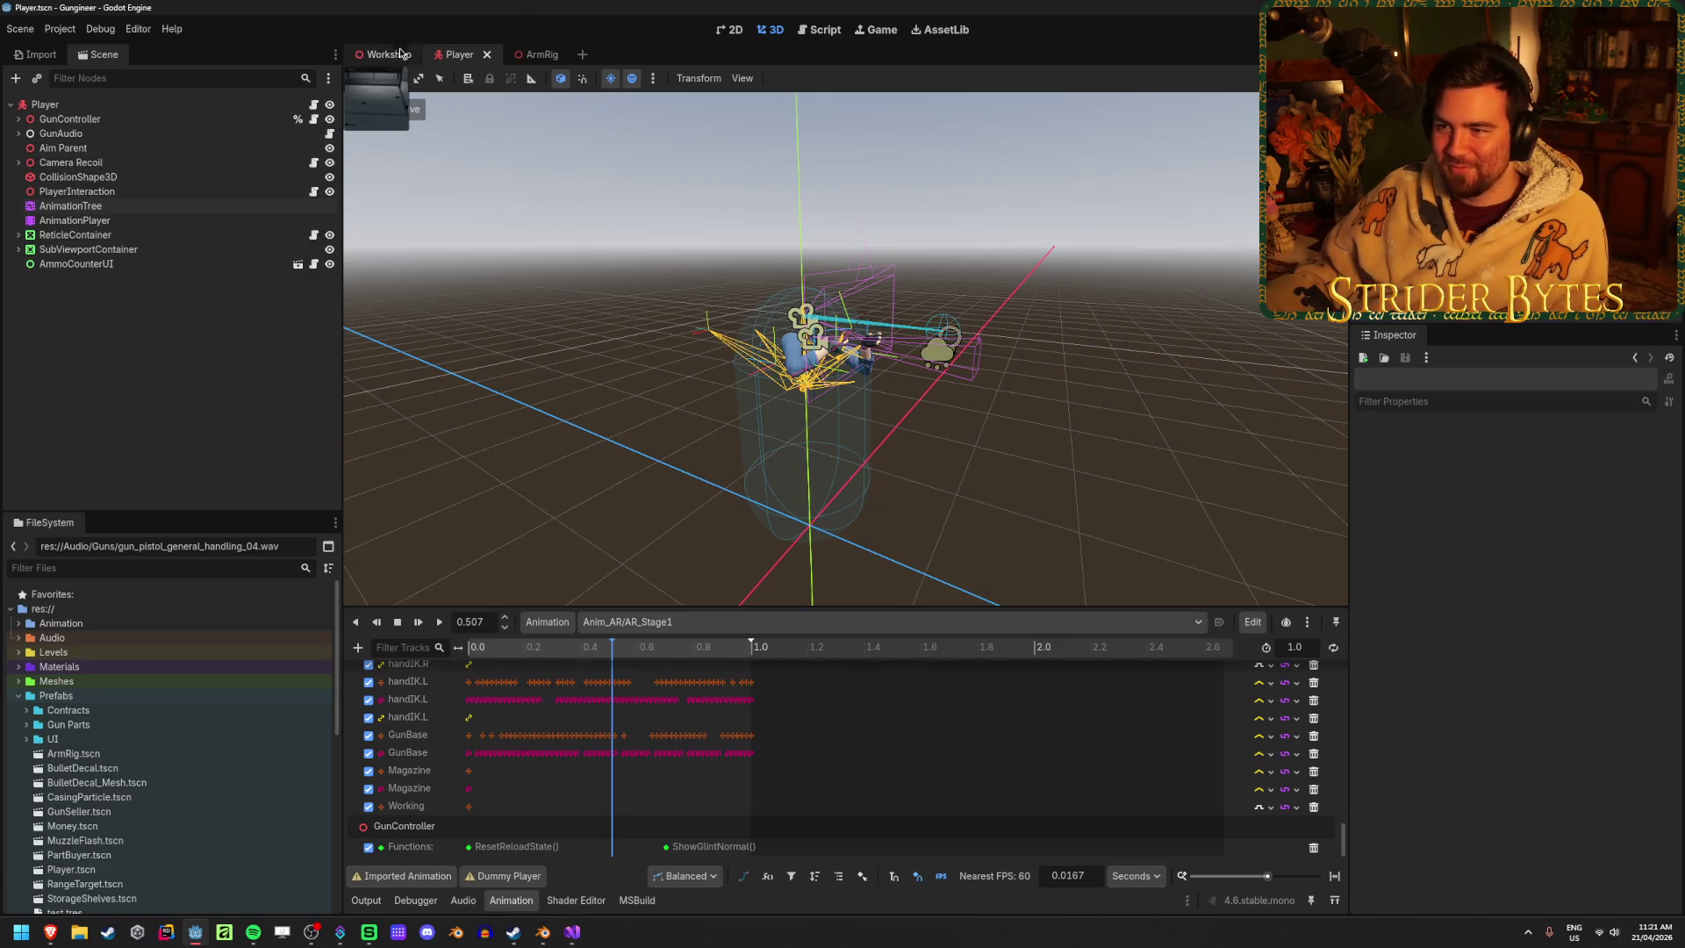
click(383, 55)
scroll(223, 362, up, 3)
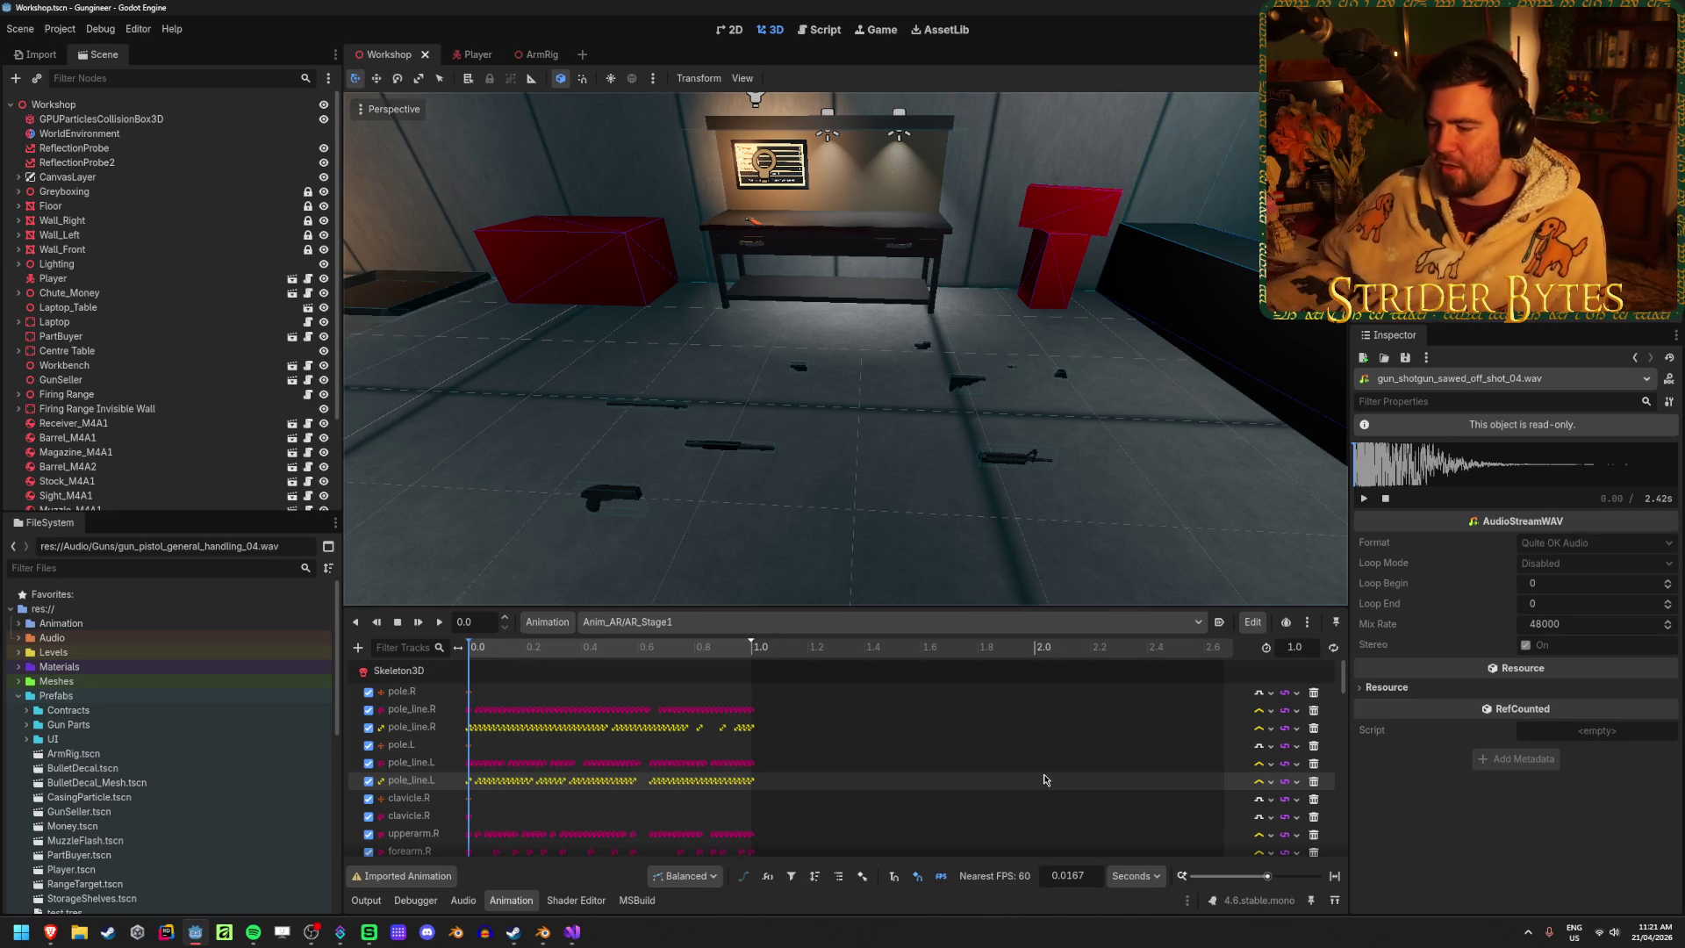
scroll(201, 364, down, 3)
scroll(201, 364, up, 3)
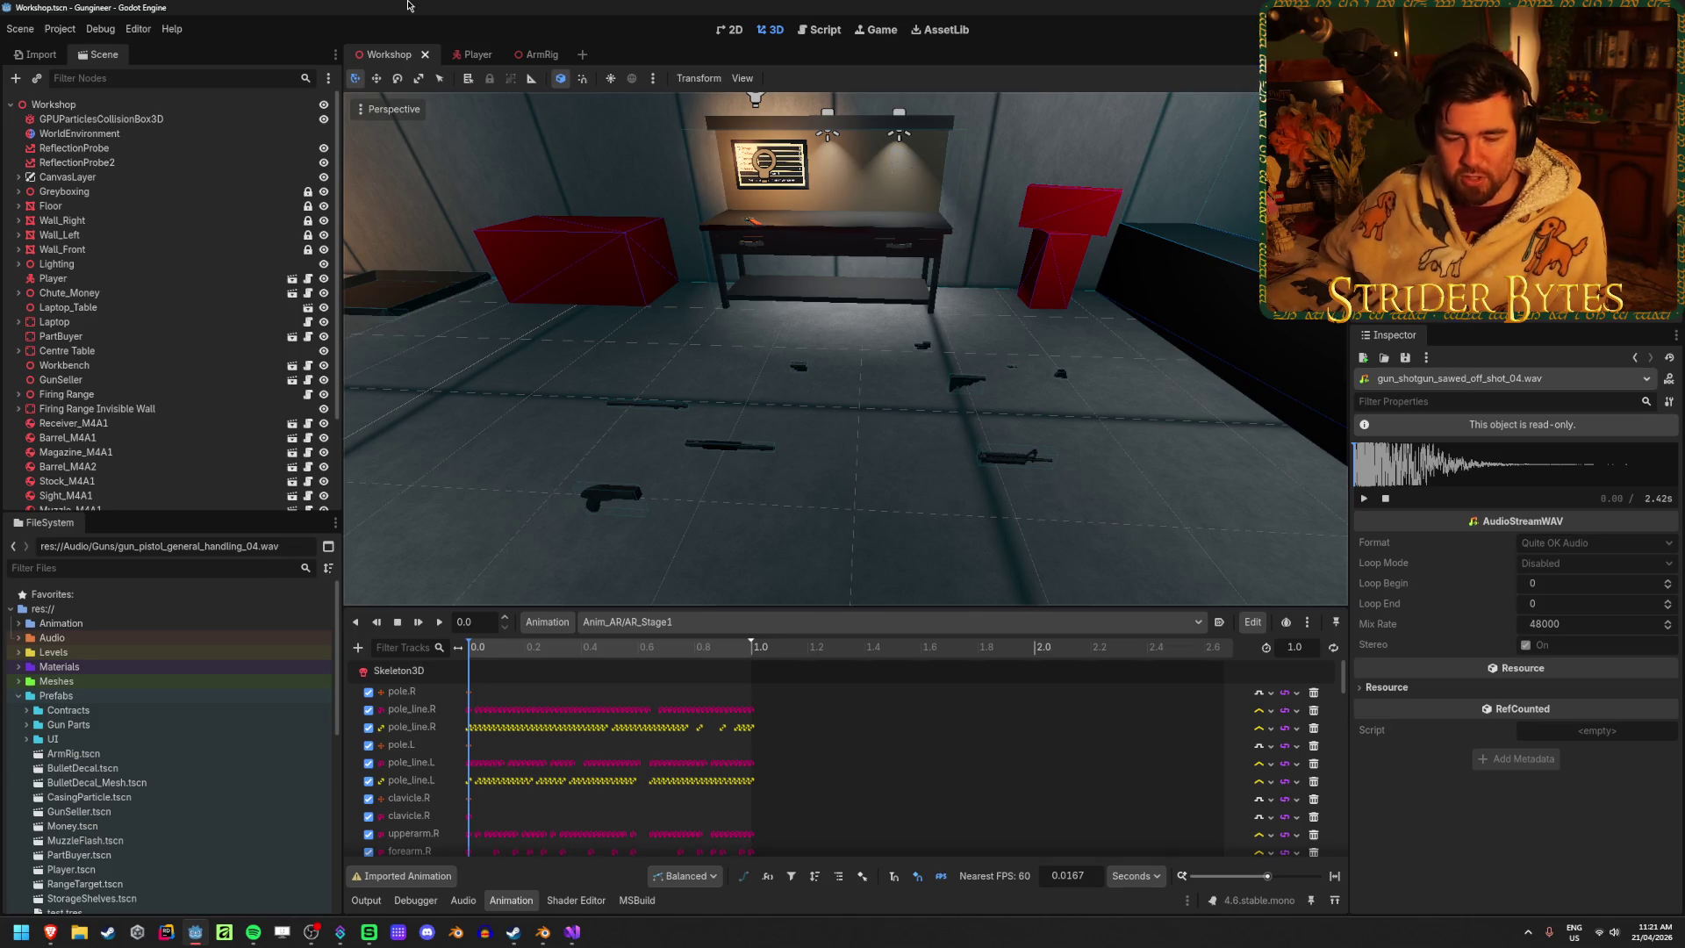
scroll(215, 728, down, 5)
scroll(215, 728, up, 1)
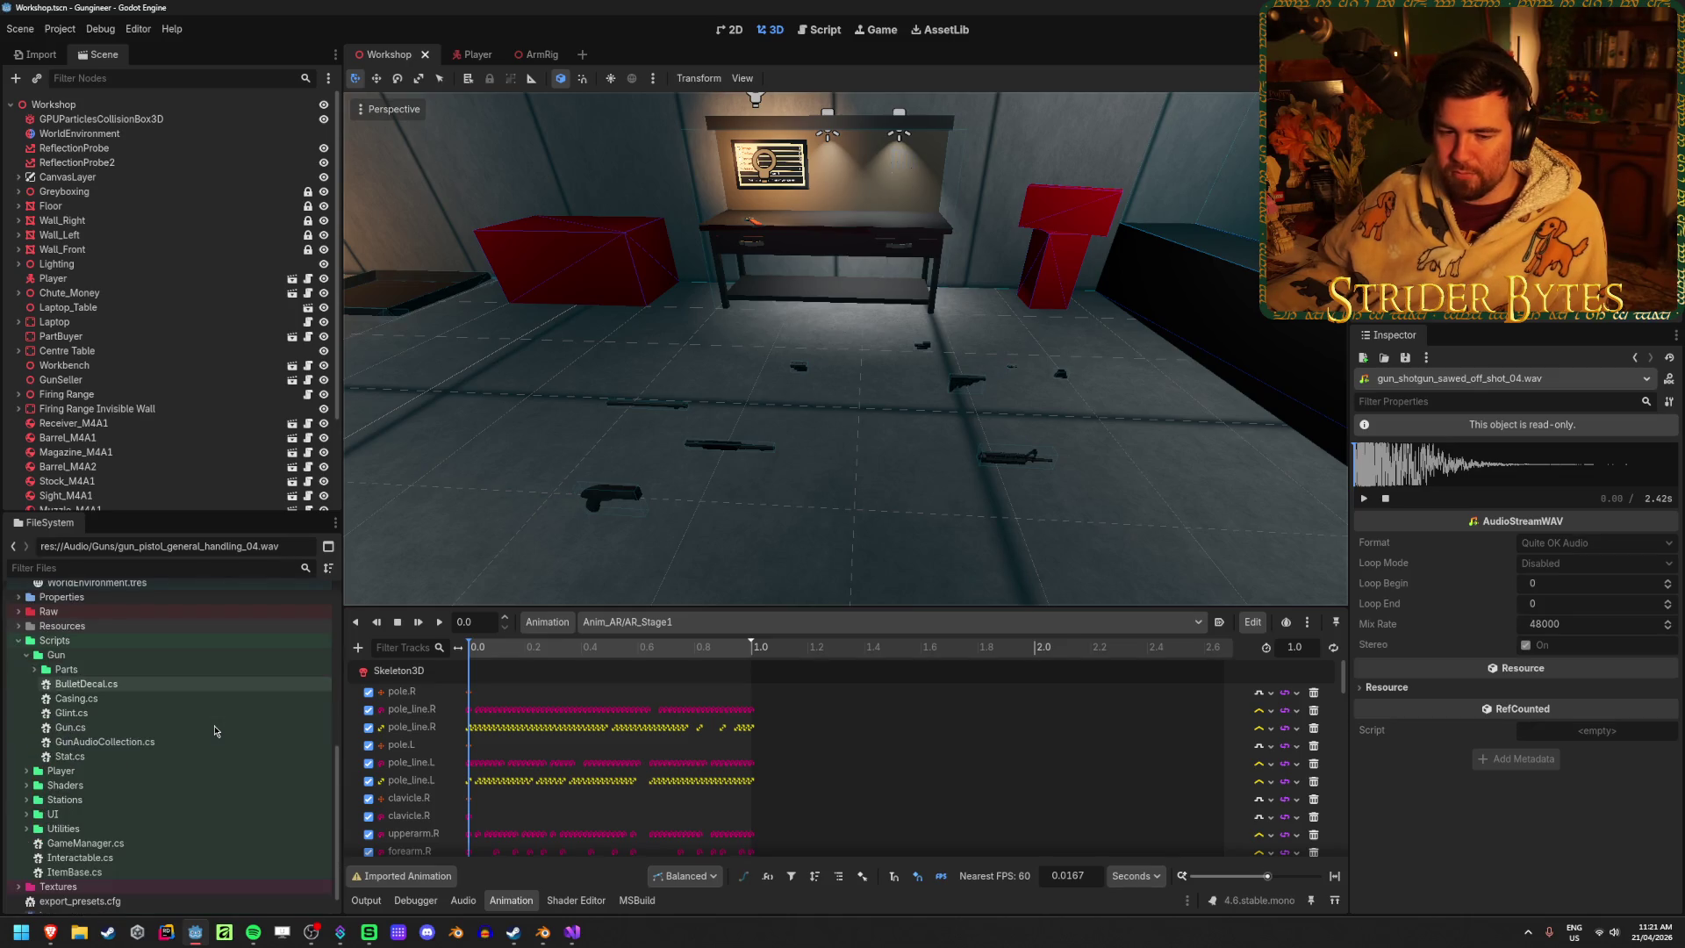
scroll(215, 720, up, 5)
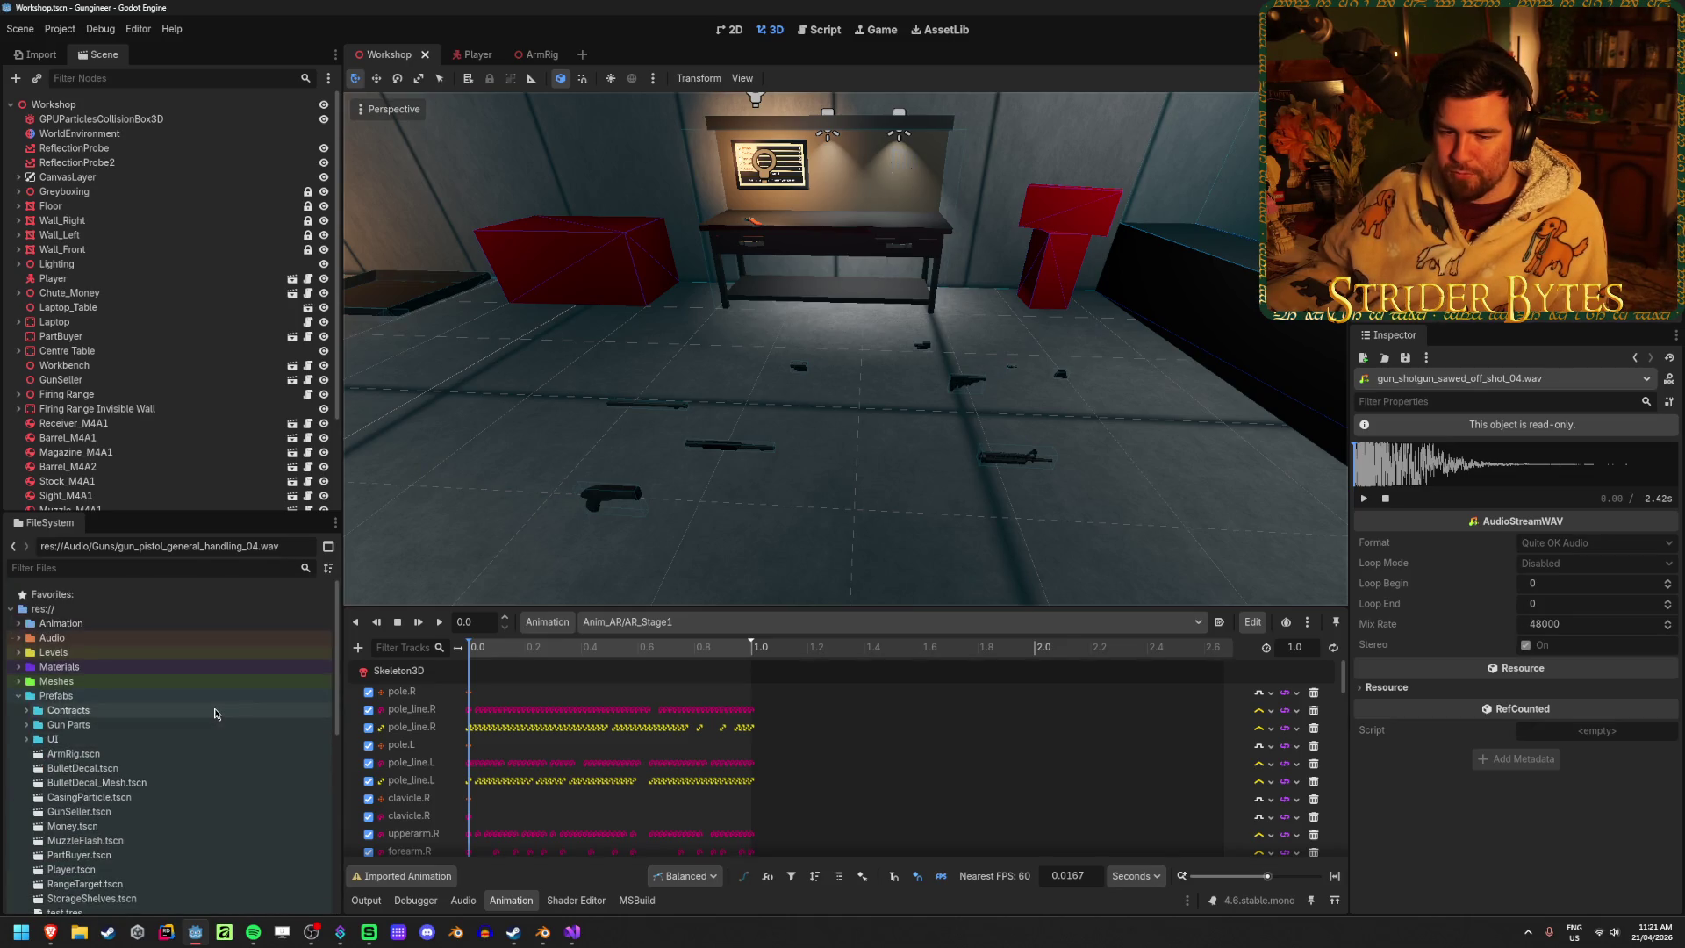
scroll(215, 709, down, 2)
scroll(215, 709, up, 2)
scroll(215, 707, down, 10)
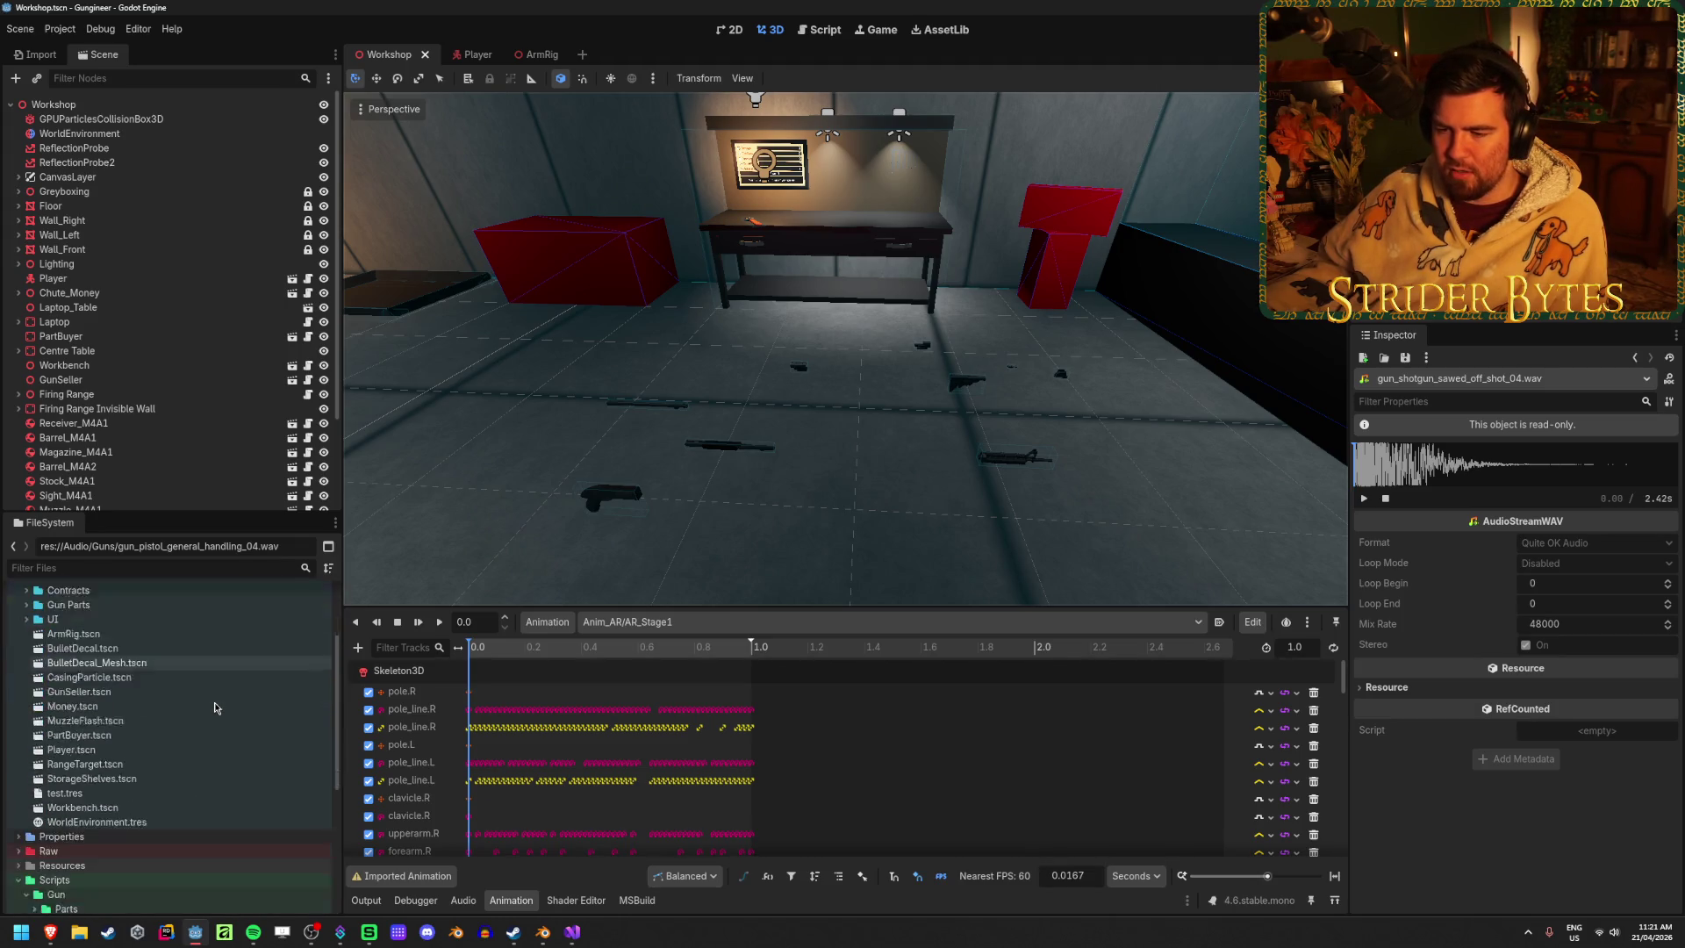
scroll(215, 707, down, 2)
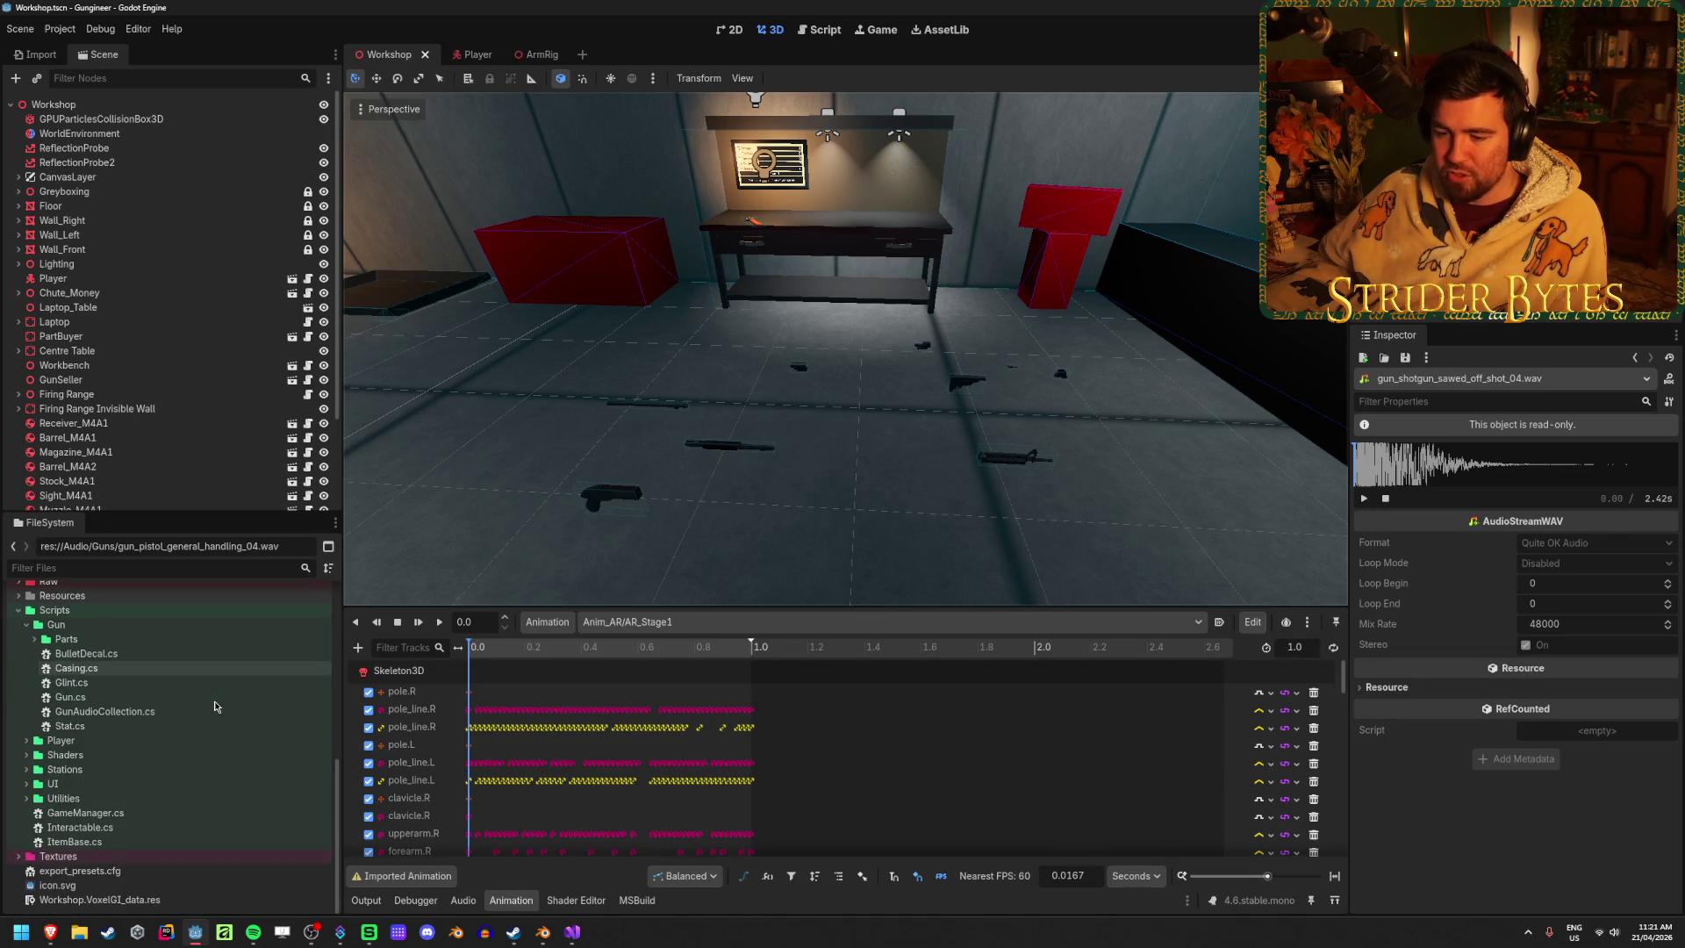
scroll(215, 707, up, 3)
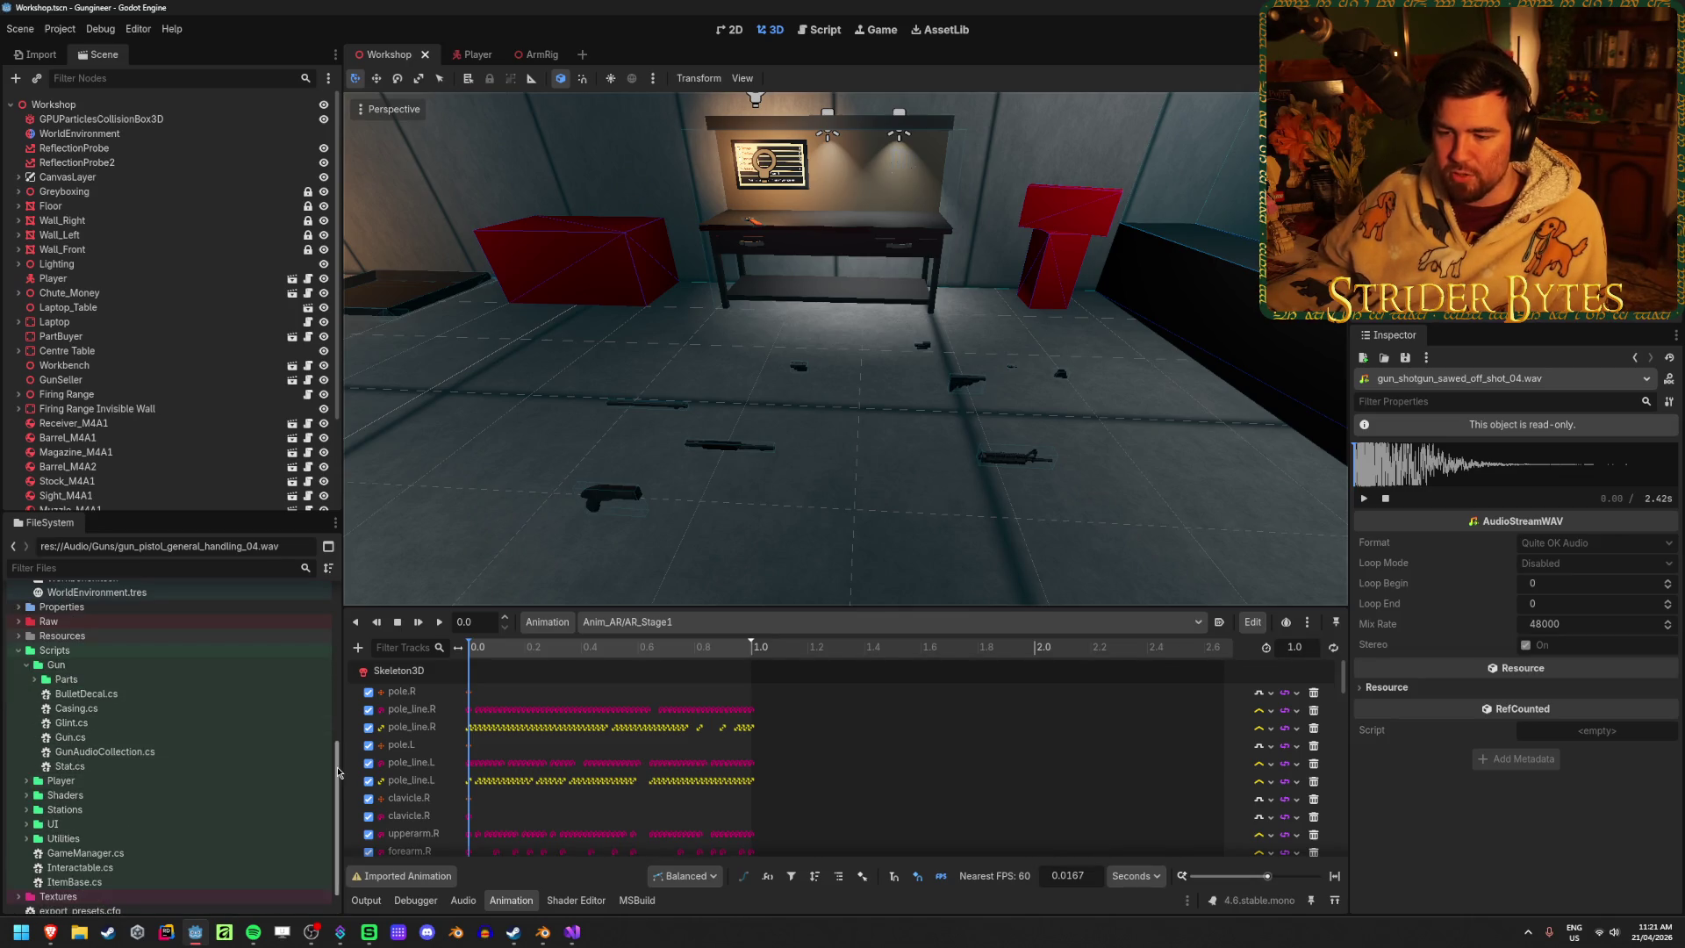
scroll(337, 770, up, 1)
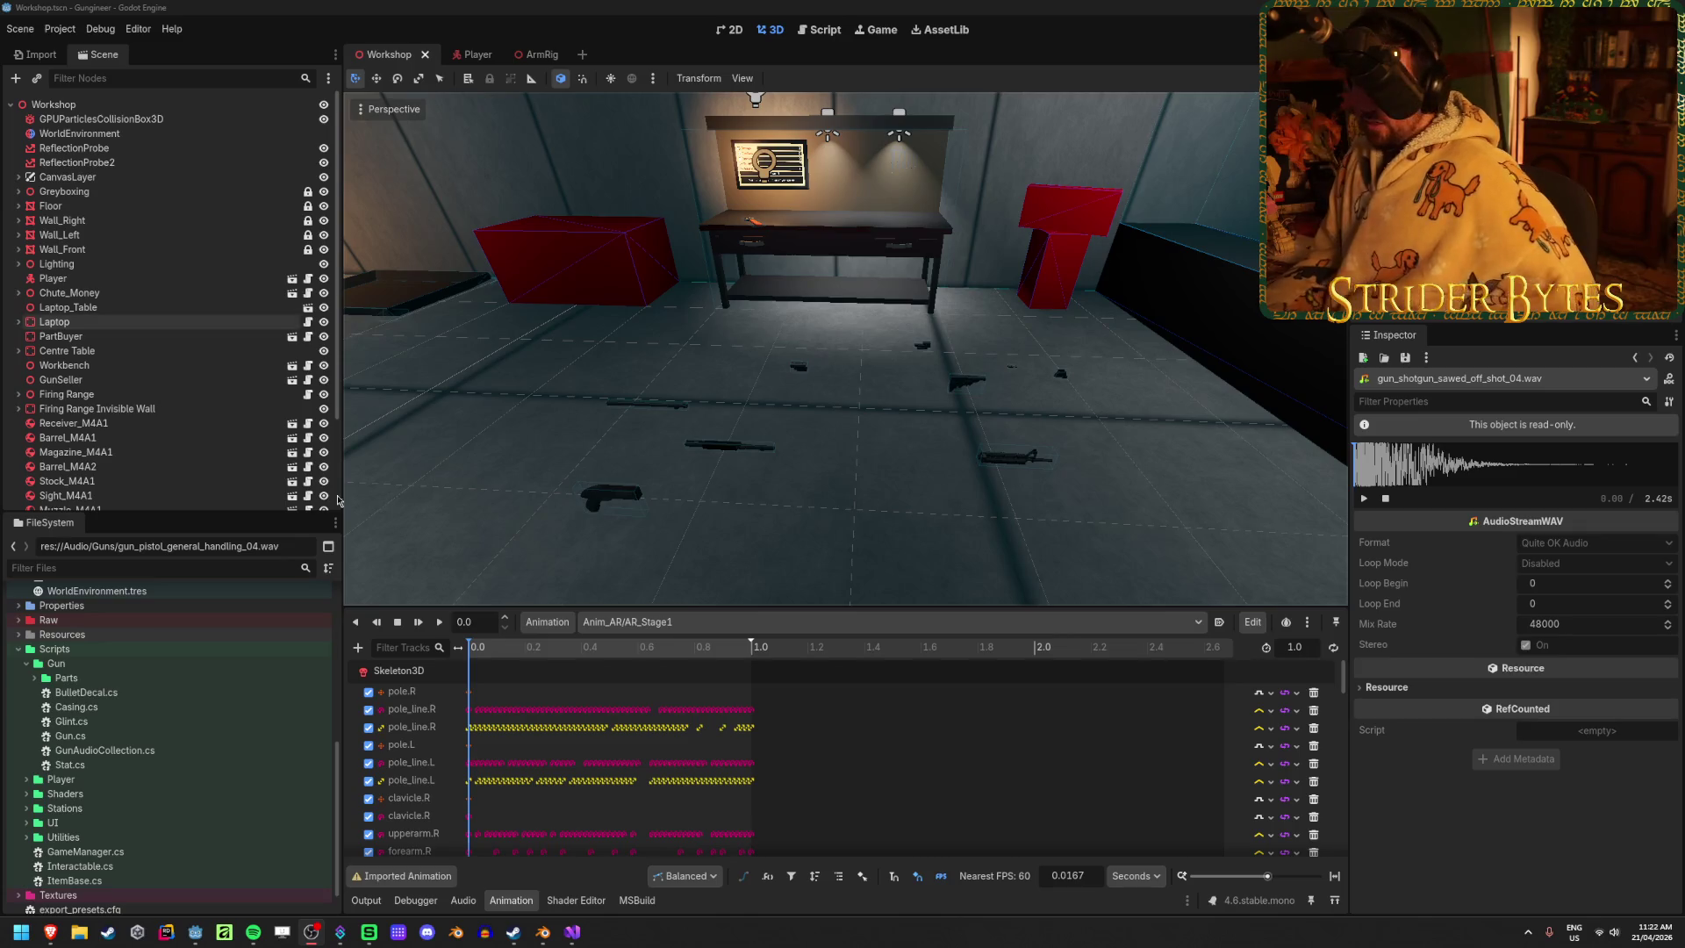
click(604, 6)
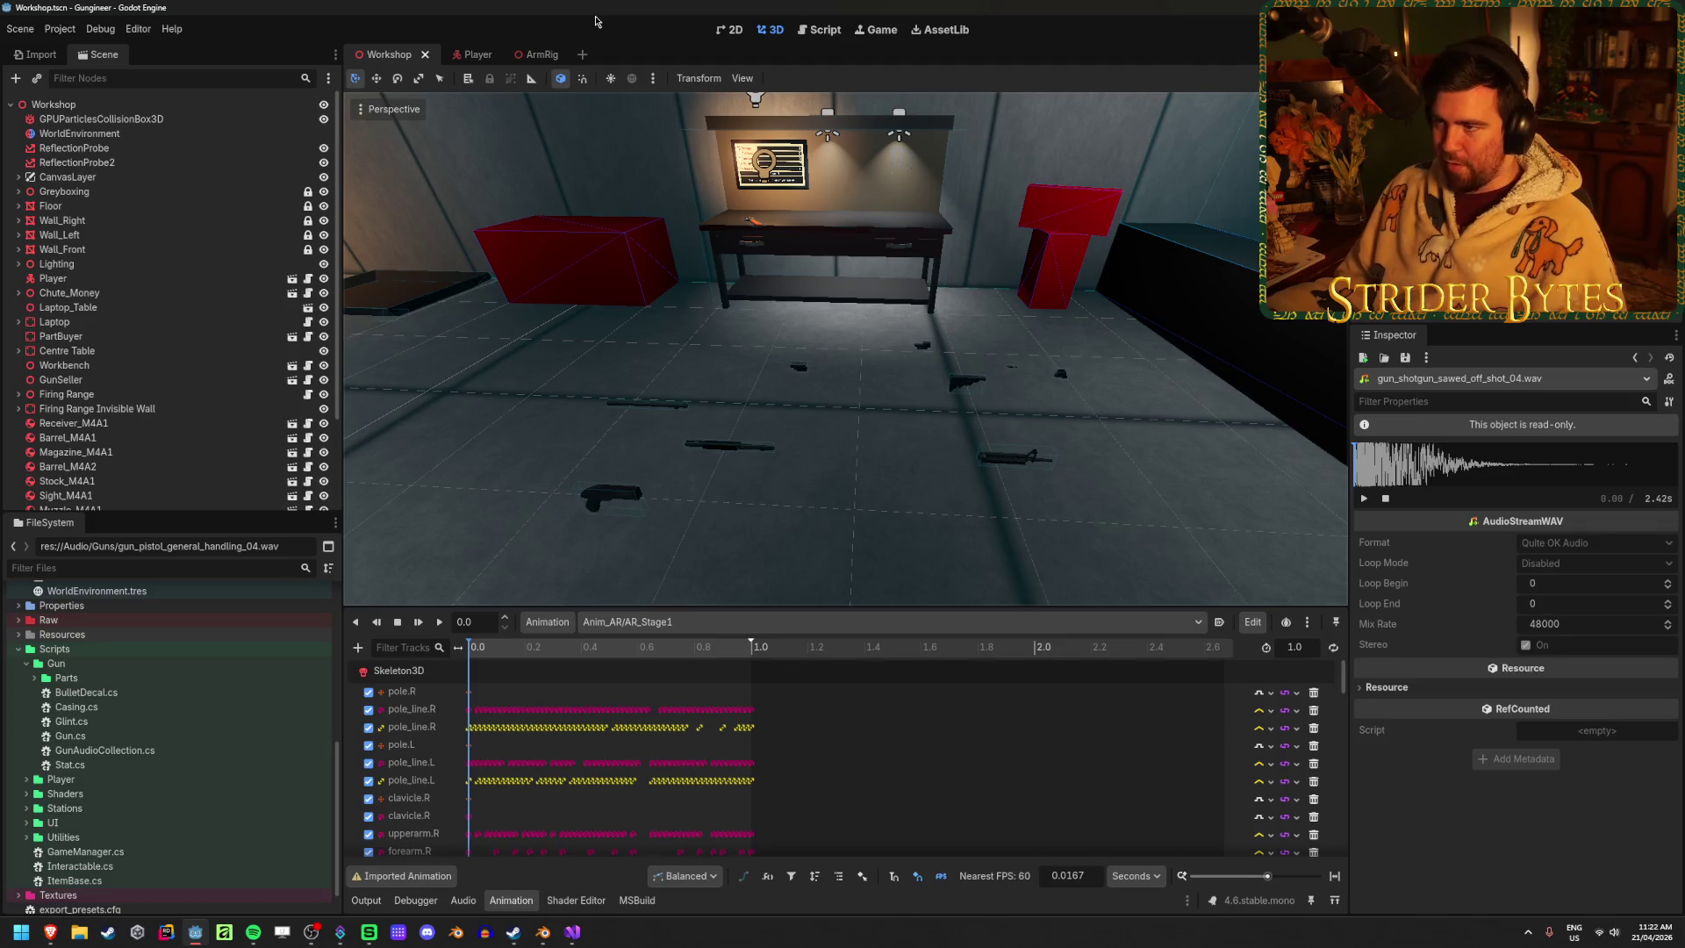
Save the Workshop scene and collapse the Prefabs folder in the FileSystem dock
key(ctrl+s)
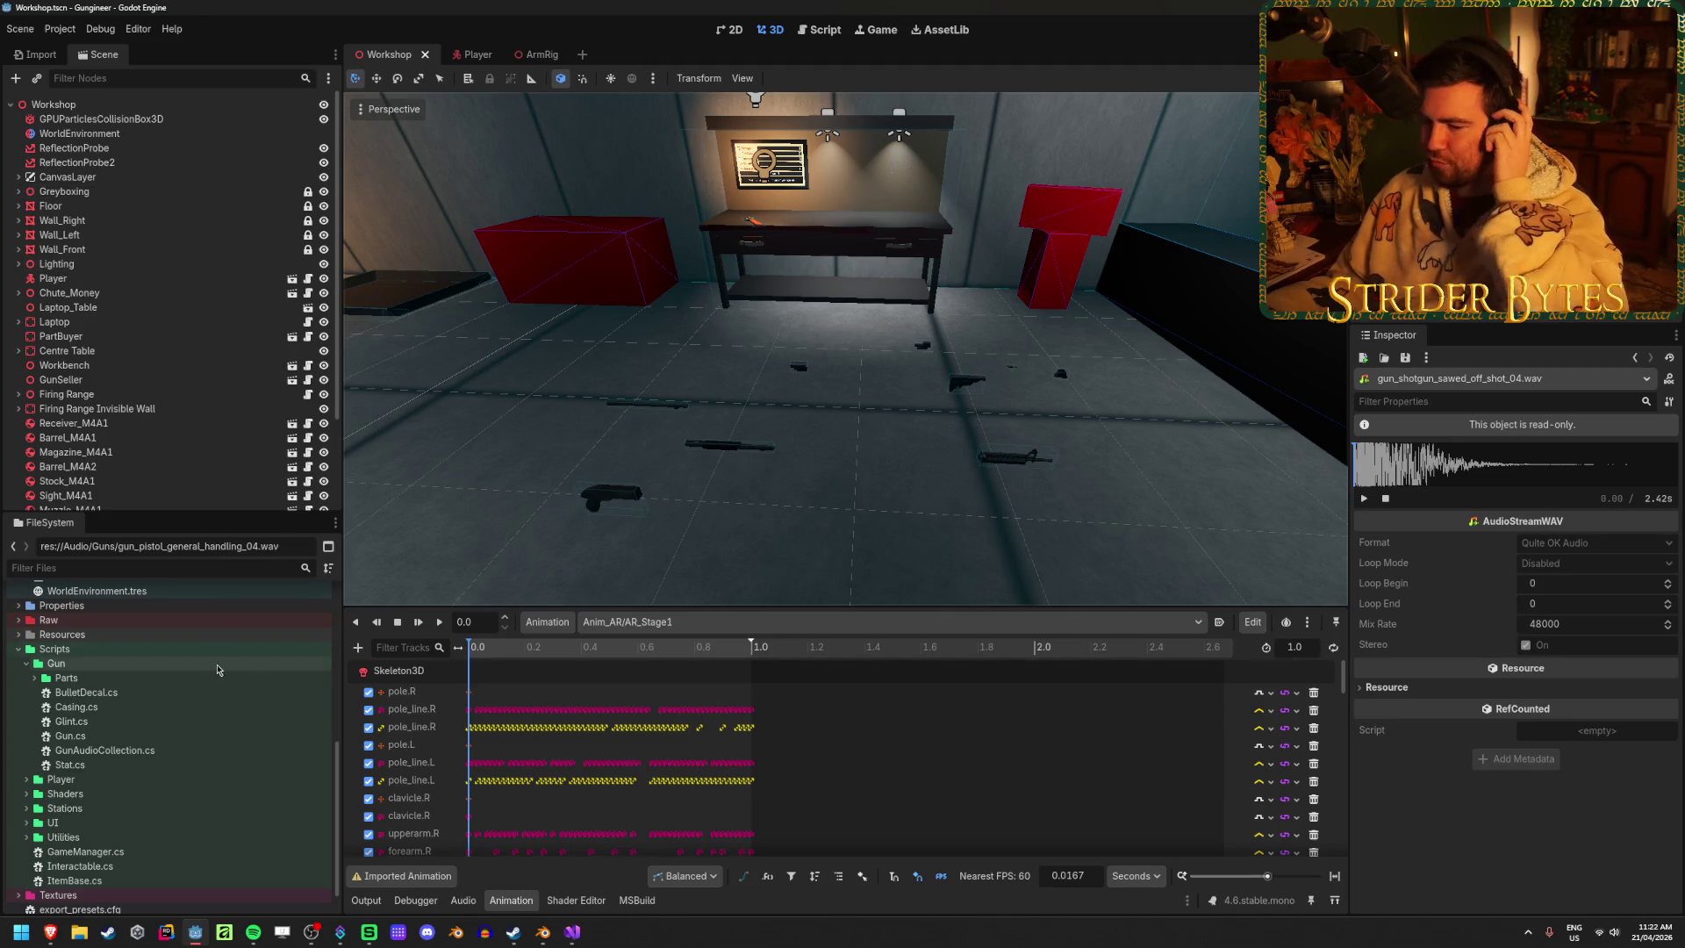
scroll(186, 740, up, 10)
scroll(186, 740, down, 2)
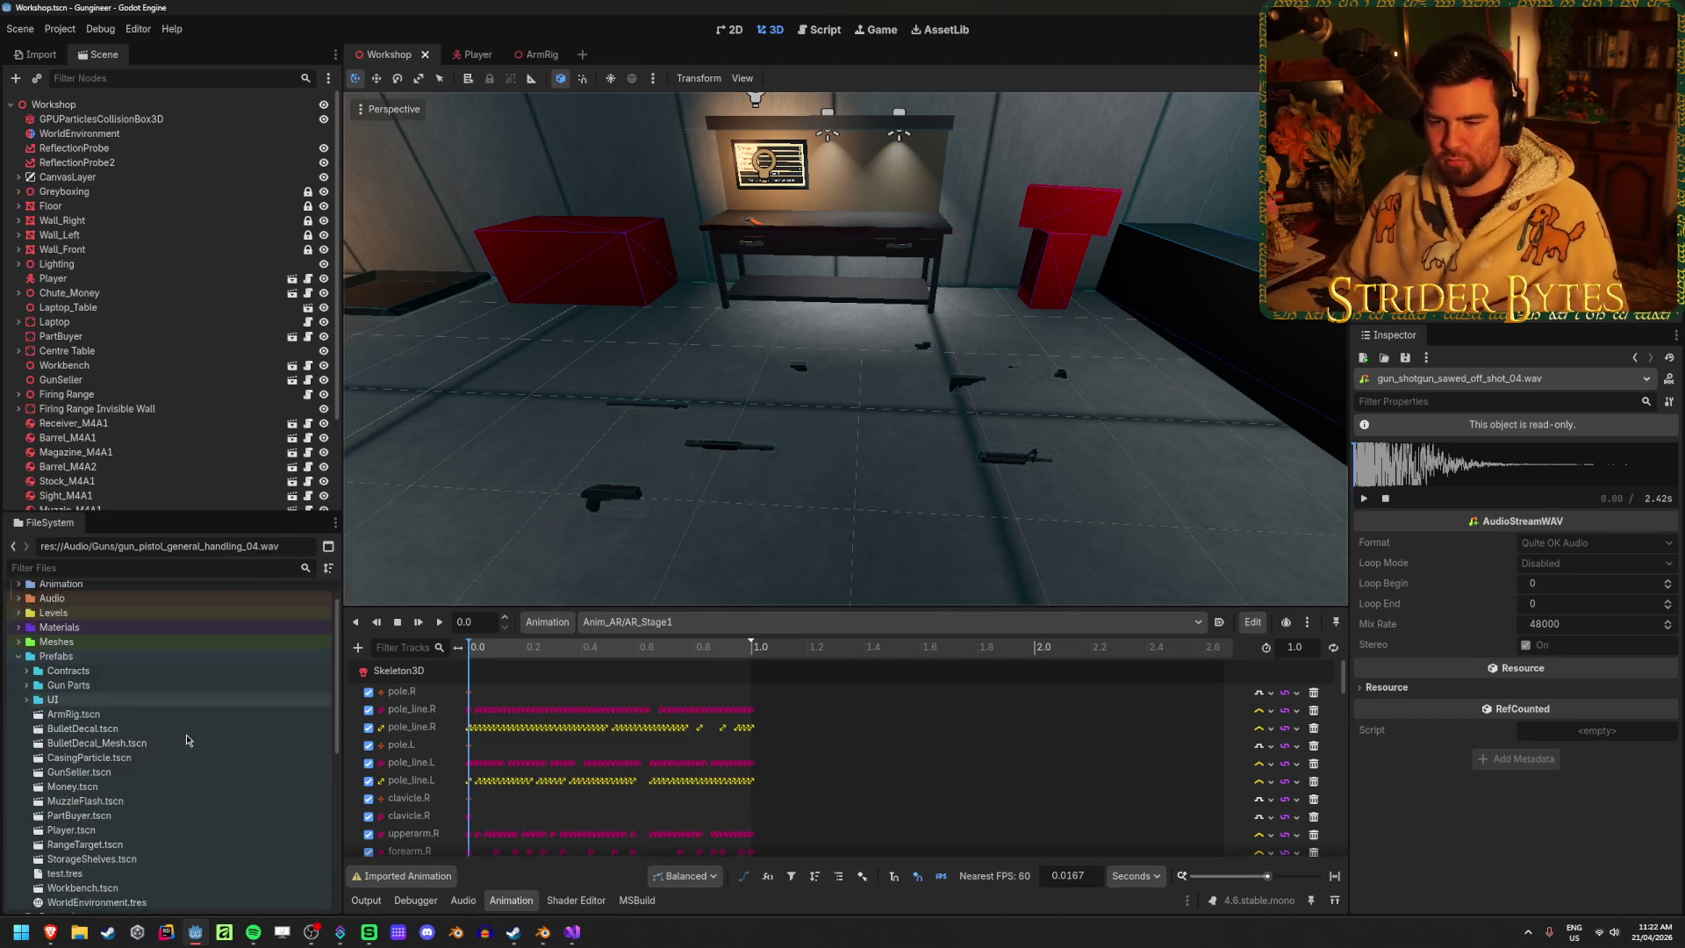
click(18, 656)
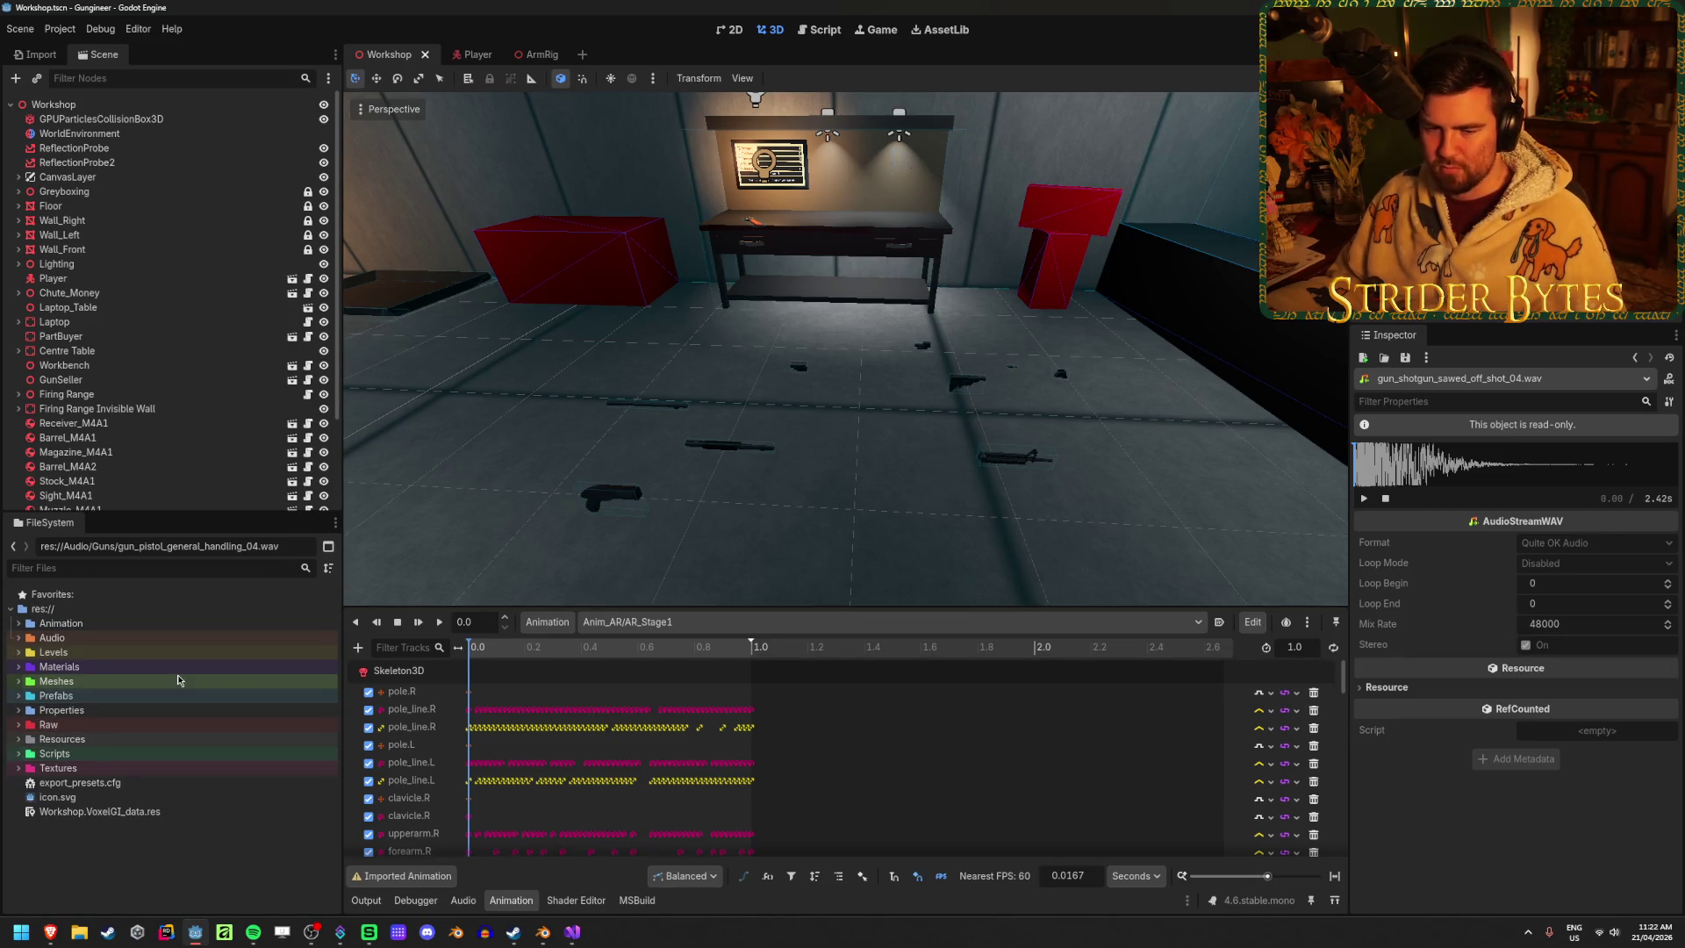
click(184, 891)
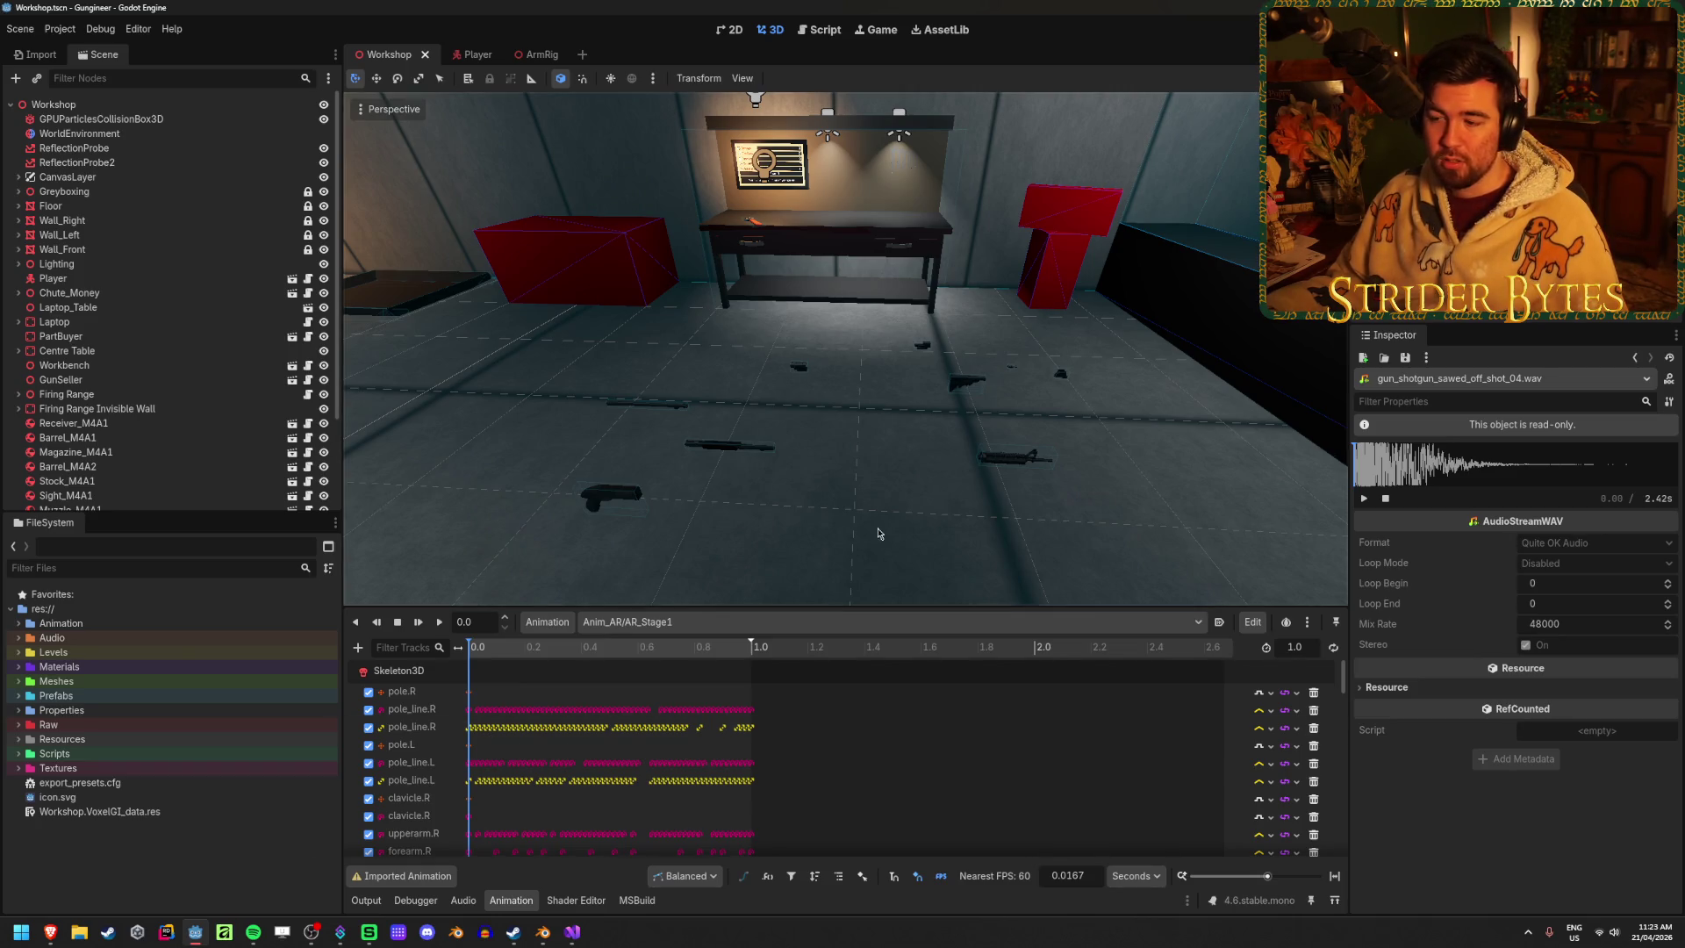
Turn the viewport toward the red shelving wall and contracts board, saving the Workshop scene twice
drag(878, 532, 713, 524)
key(ctrl+s)
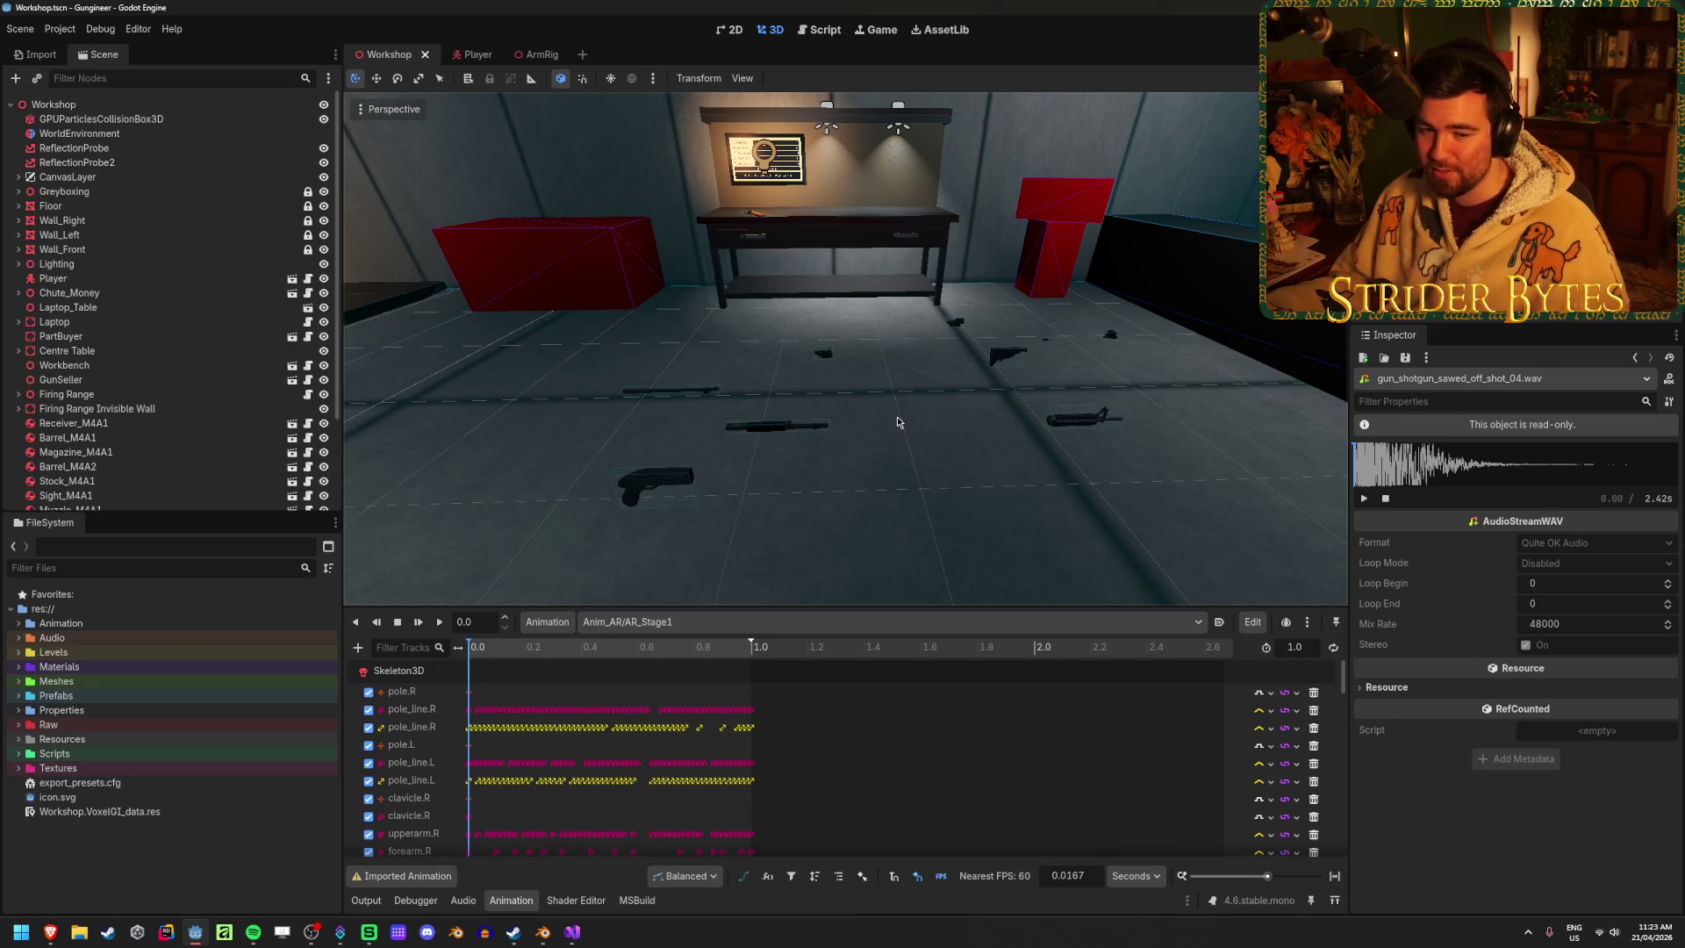
mouse_move(894, 442)
mouse_down()
mouse_move(541, 233)
mouse_move(906, 434)
mouse_move(544, 235)
mouse_move(632, 307)
mouse_move(823, 532)
mouse_move(764, 517)
mouse_move(1176, 527)
mouse_move(1035, 519)
mouse_up()
key(ctrl+s)
key(w)
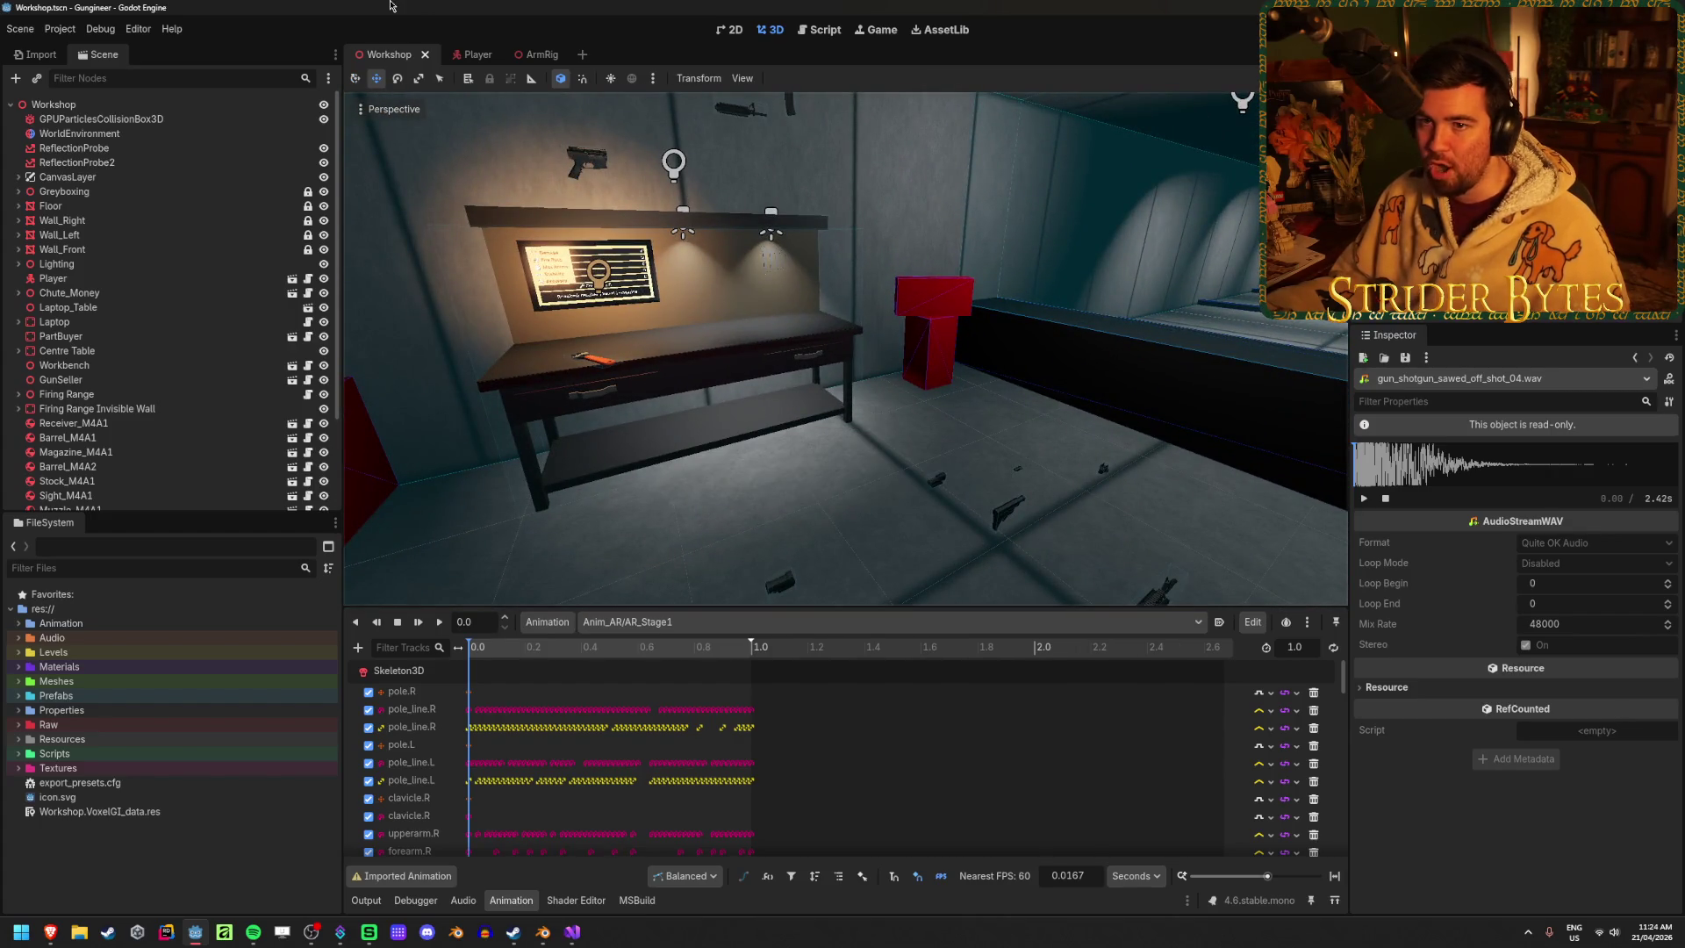
scroll(833, 775, down, 10)
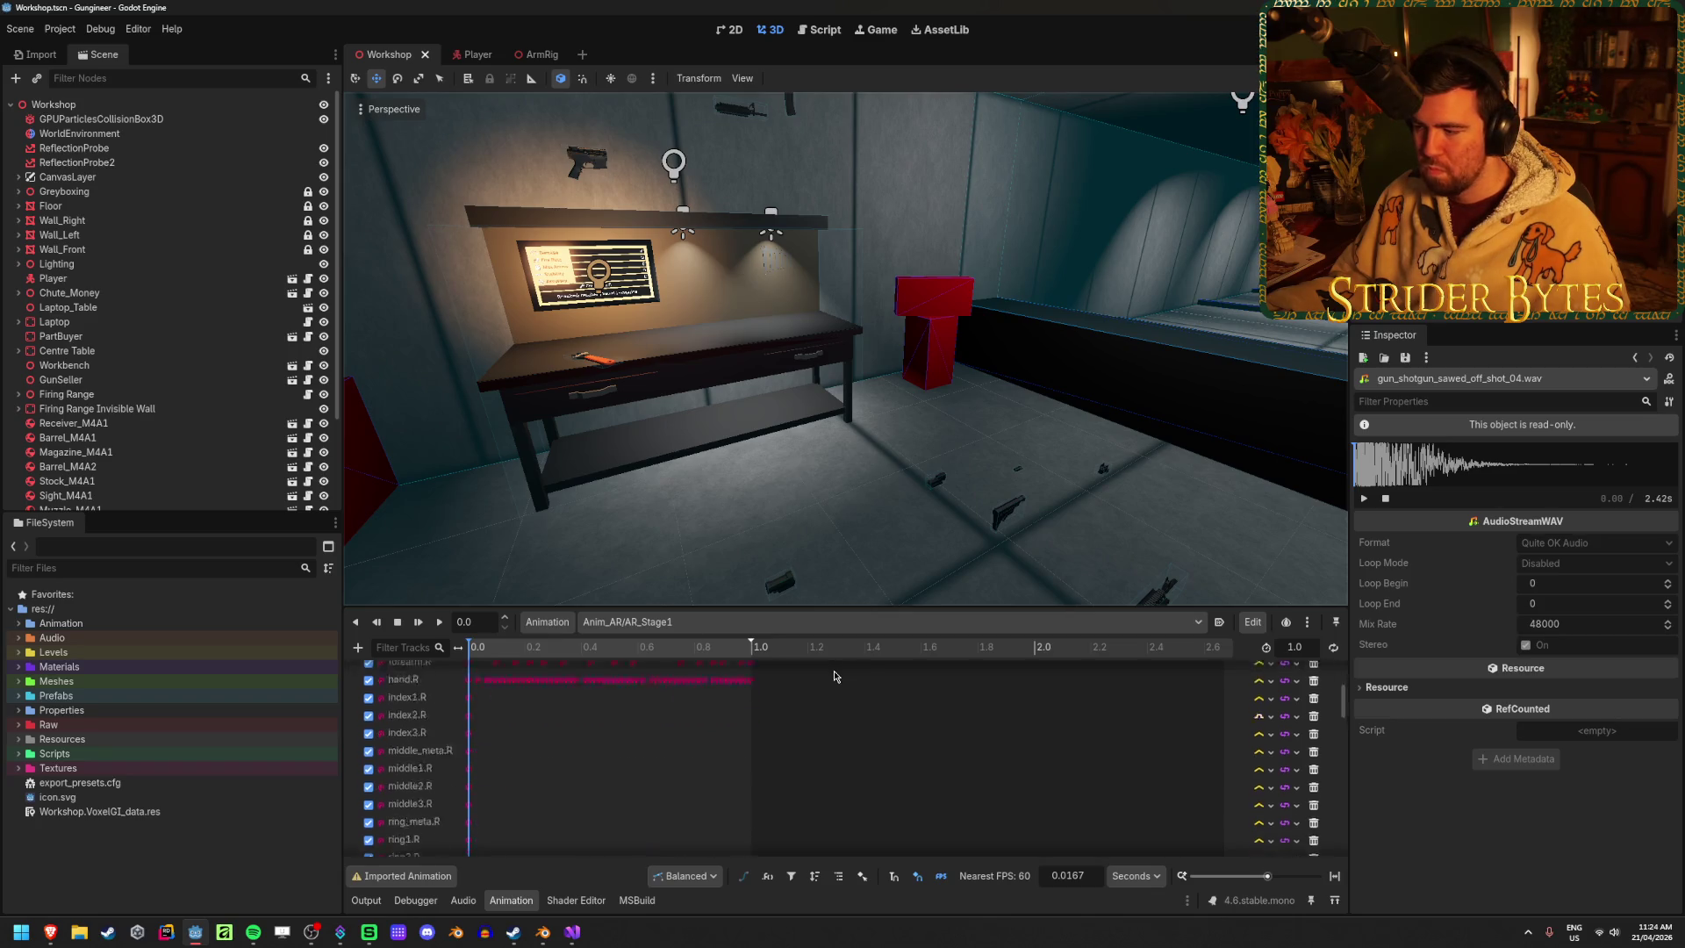
scroll(833, 776, up, 10)
key(ctrl+s)
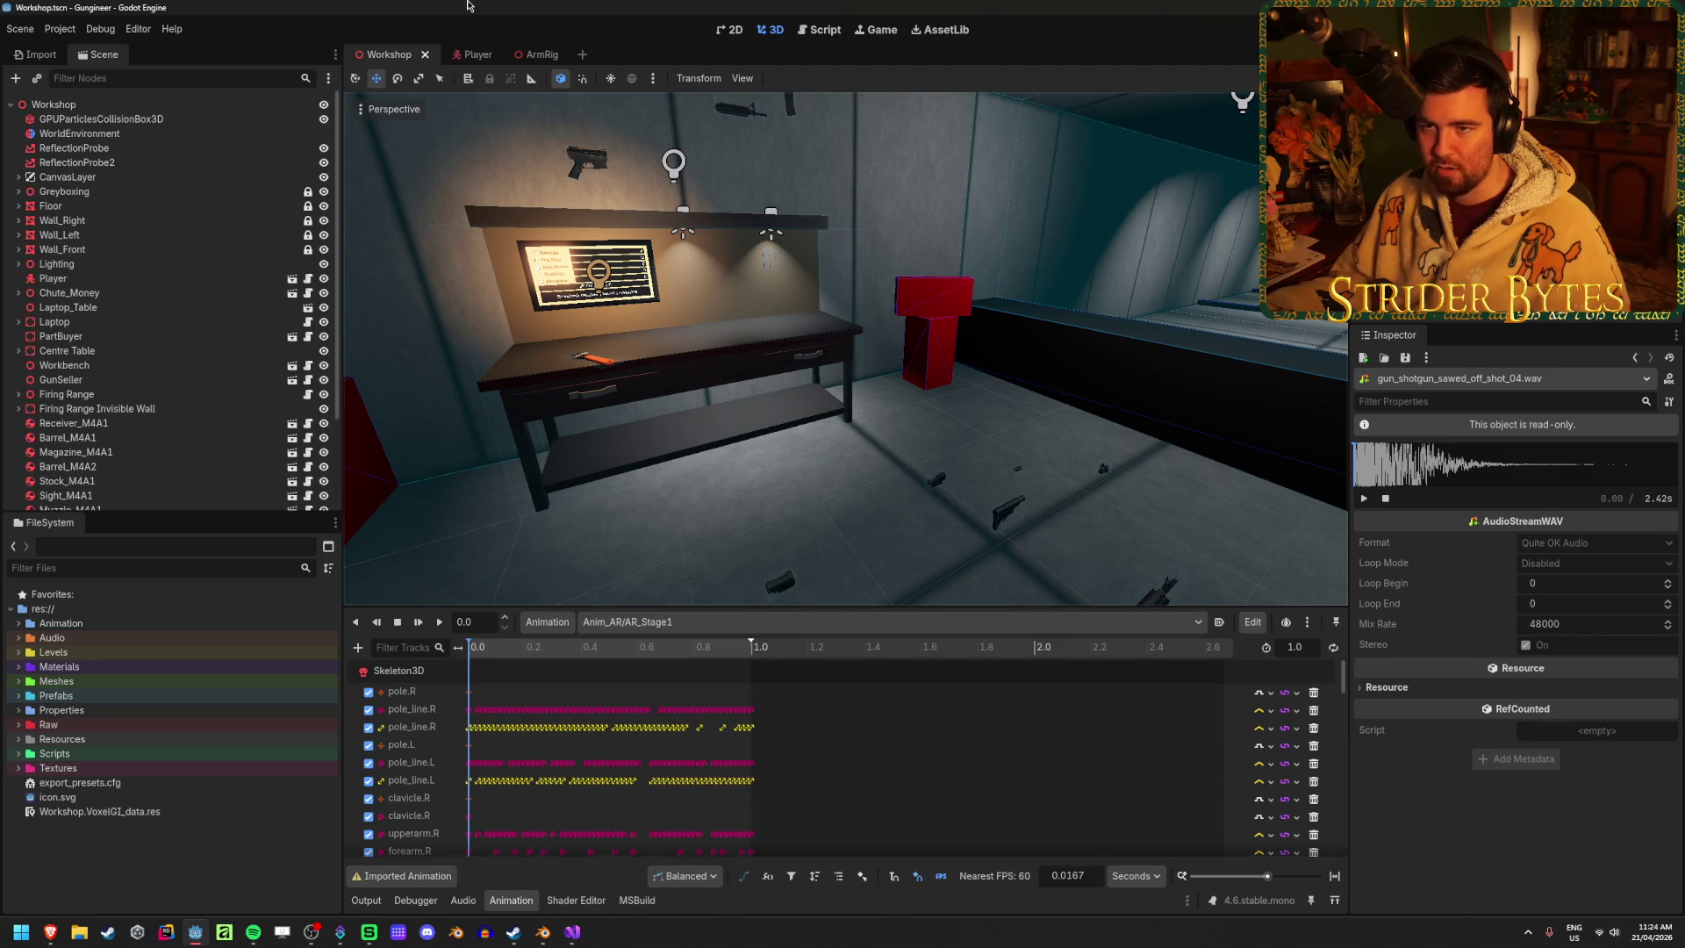
scroll(935, 419, down, 2)
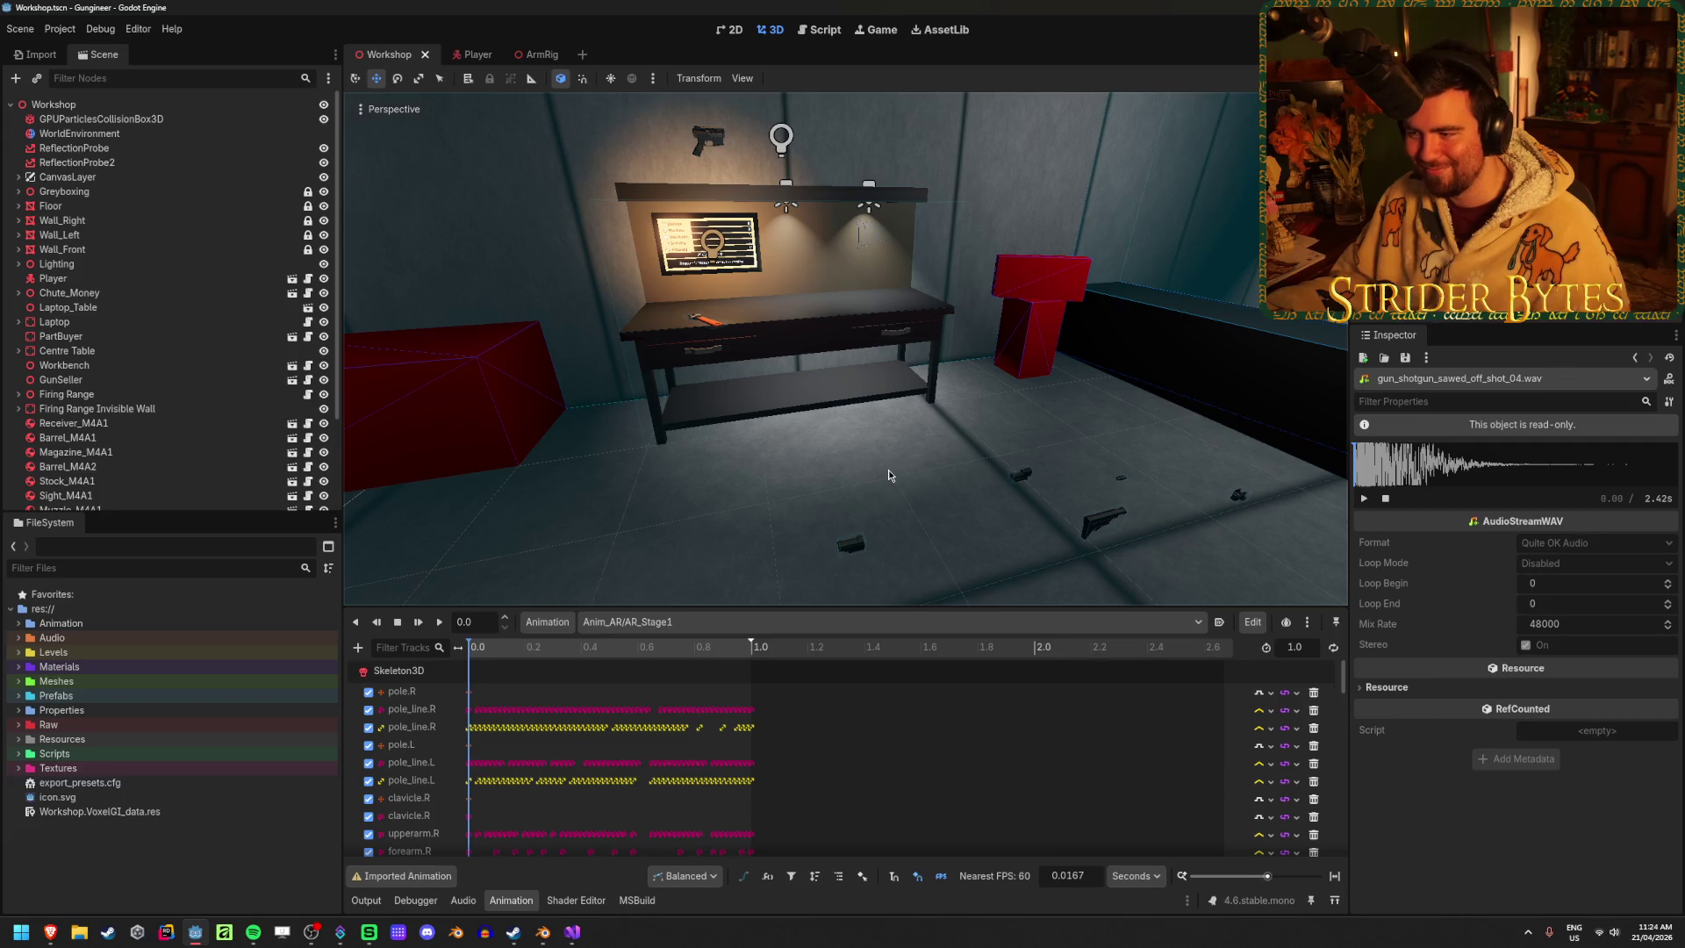
key(d)
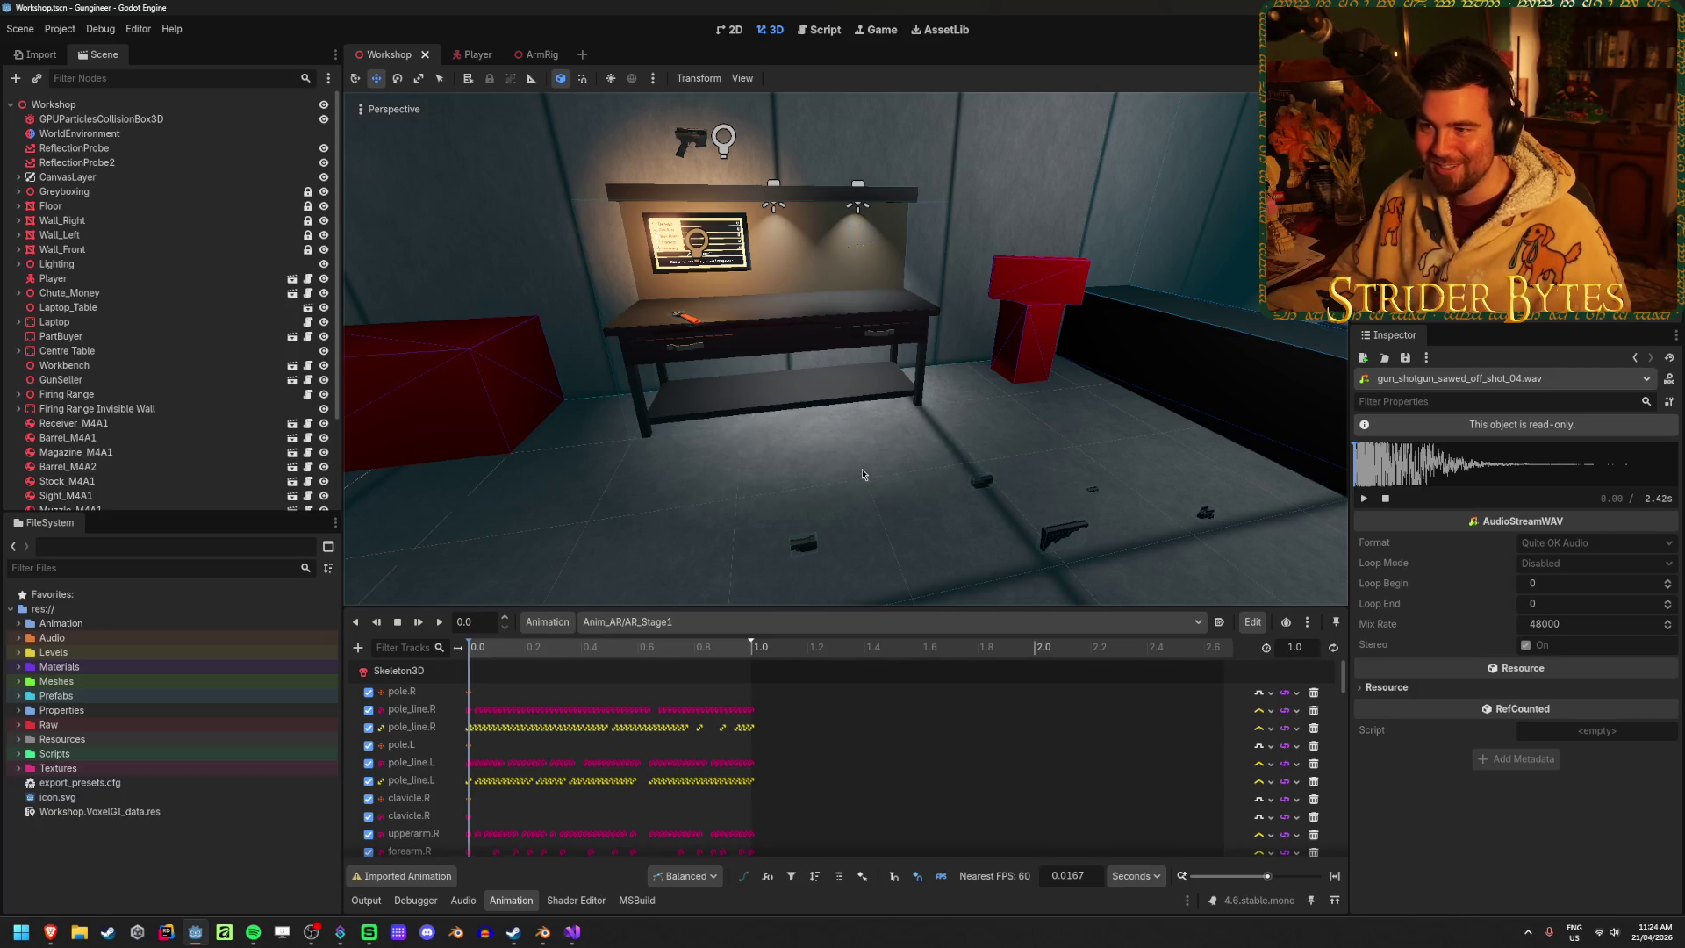
drag(863, 474, 667, 473)
mouse_move(844, 348)
mouse_down()
mouse_move(781, 349)
mouse_move(869, 351)
mouse_move(666, 351)
mouse_move(807, 351)
mouse_up()
mouse_move(861, 474)
mouse_down()
mouse_move(772, 473)
mouse_move(862, 473)
mouse_up()
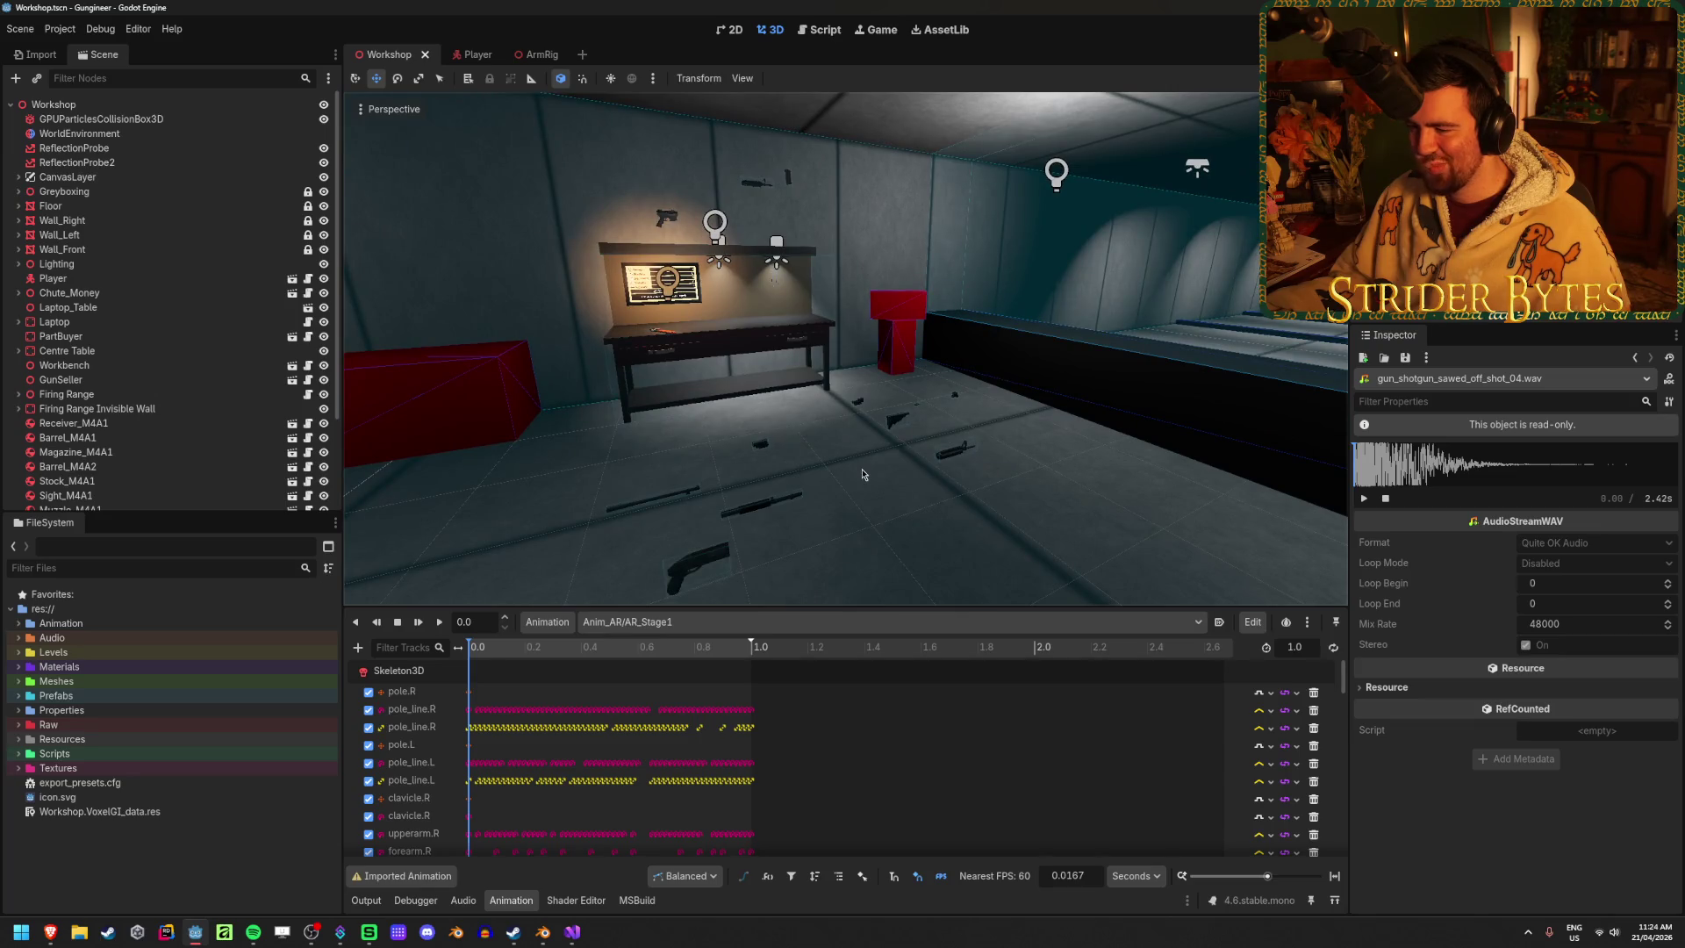
scroll(882, 430, up, 3)
scroll(882, 430, down, 5)
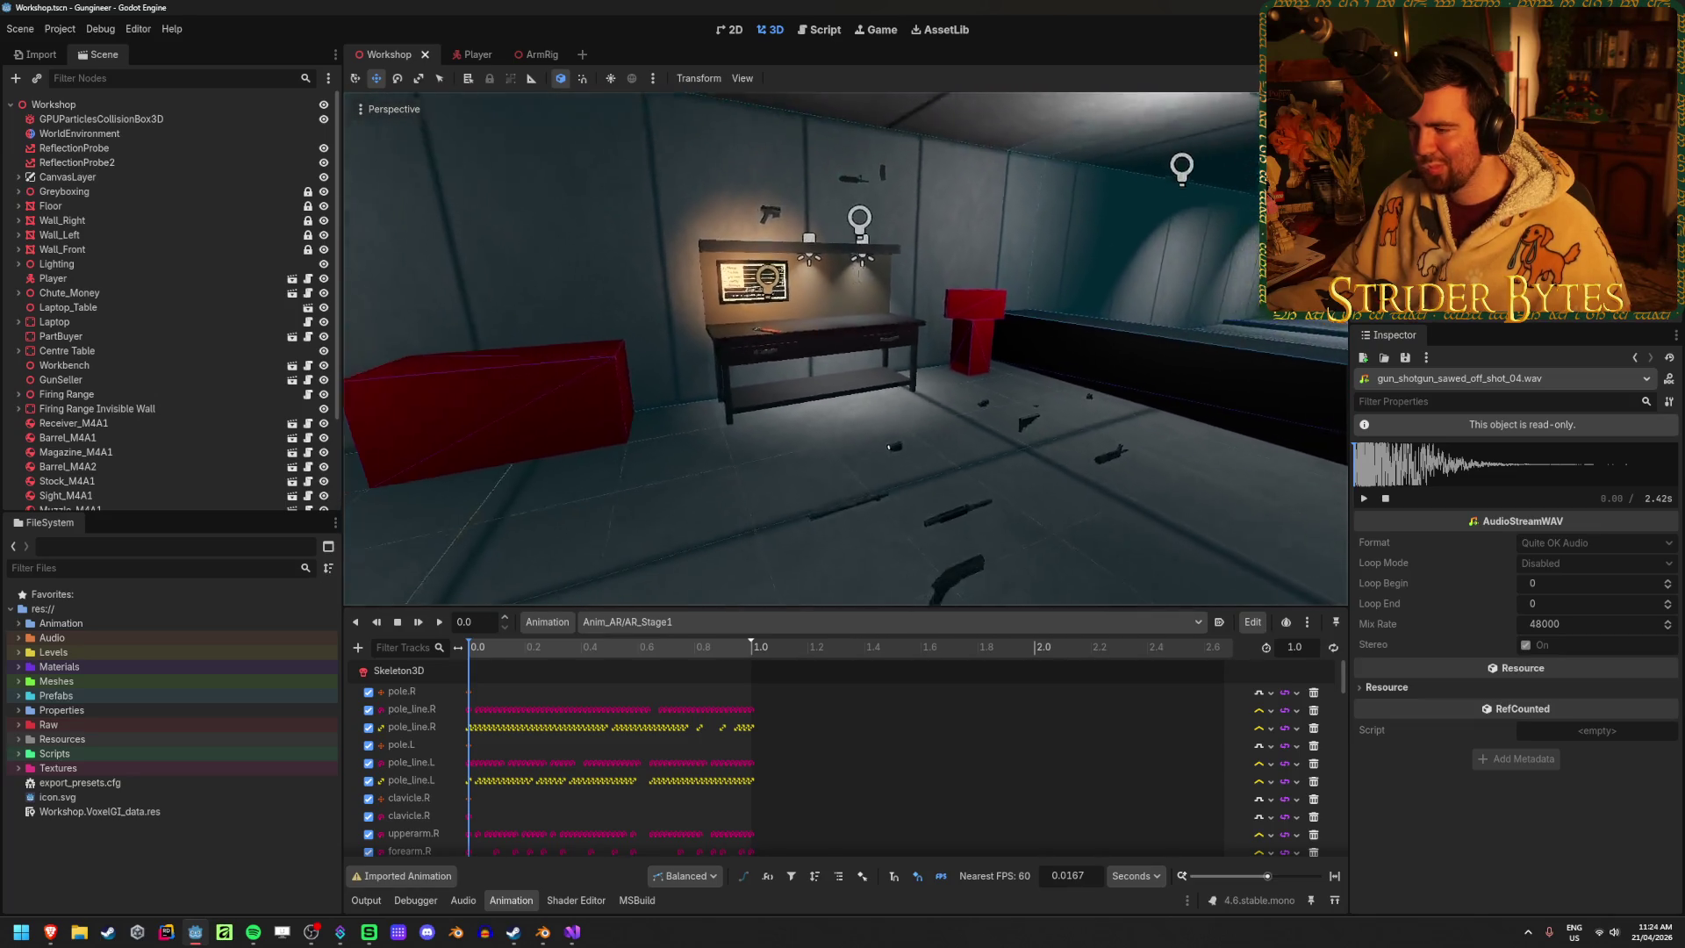
scroll(882, 430, up, 5)
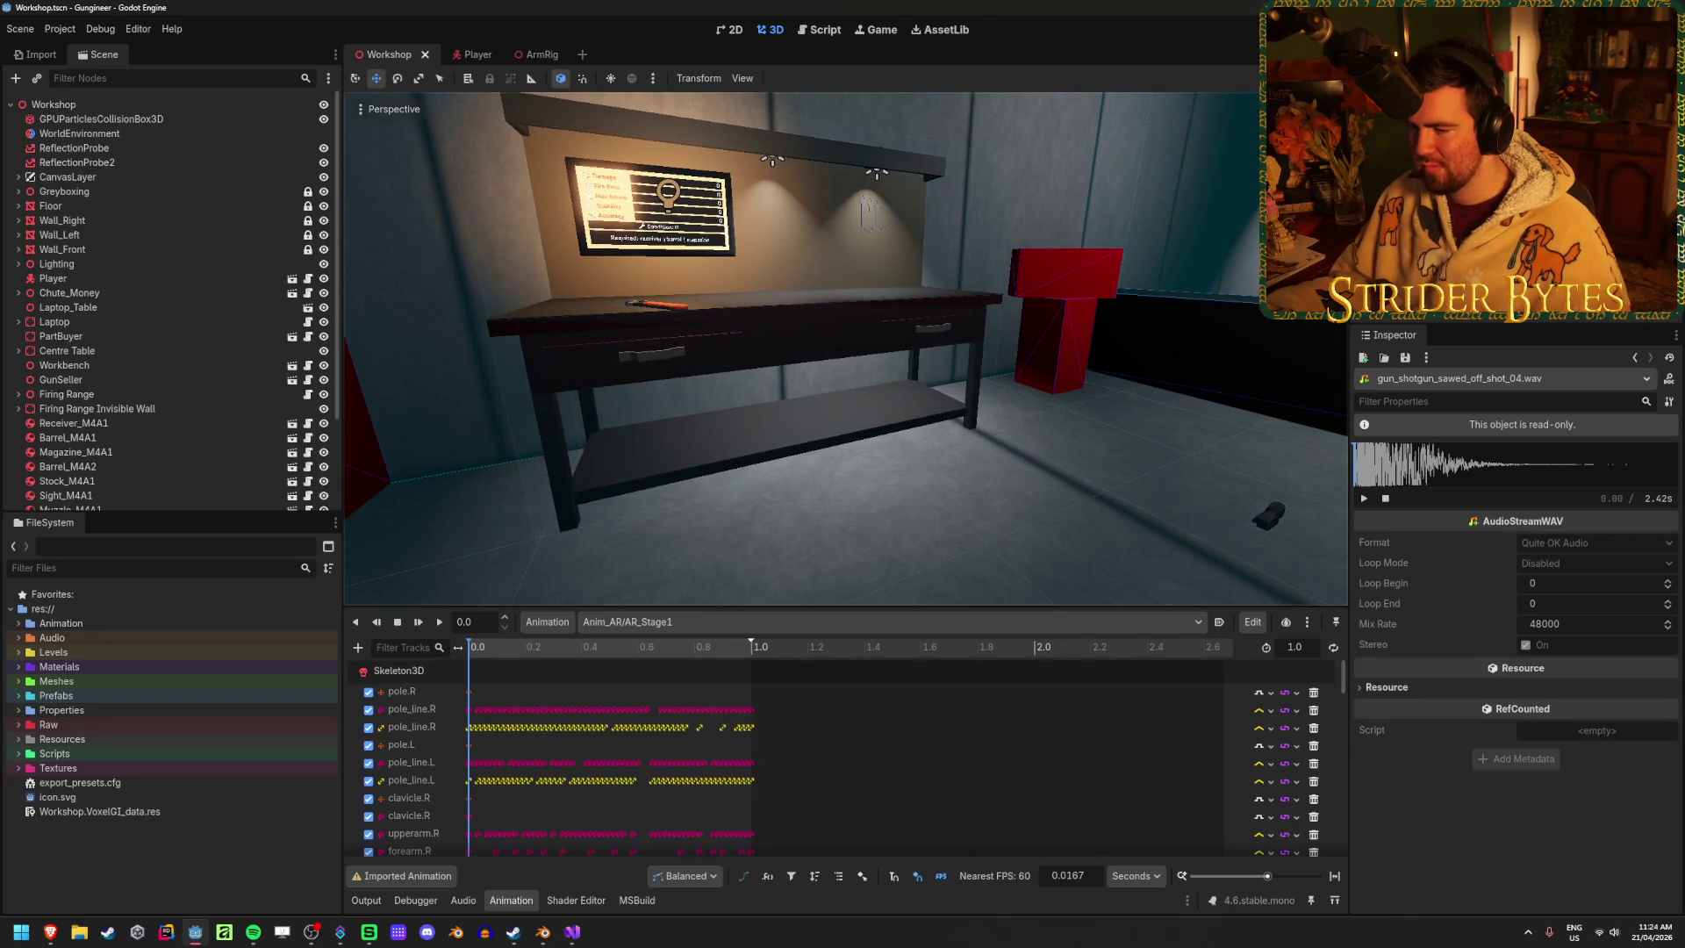
scroll(881, 429, down, 4)
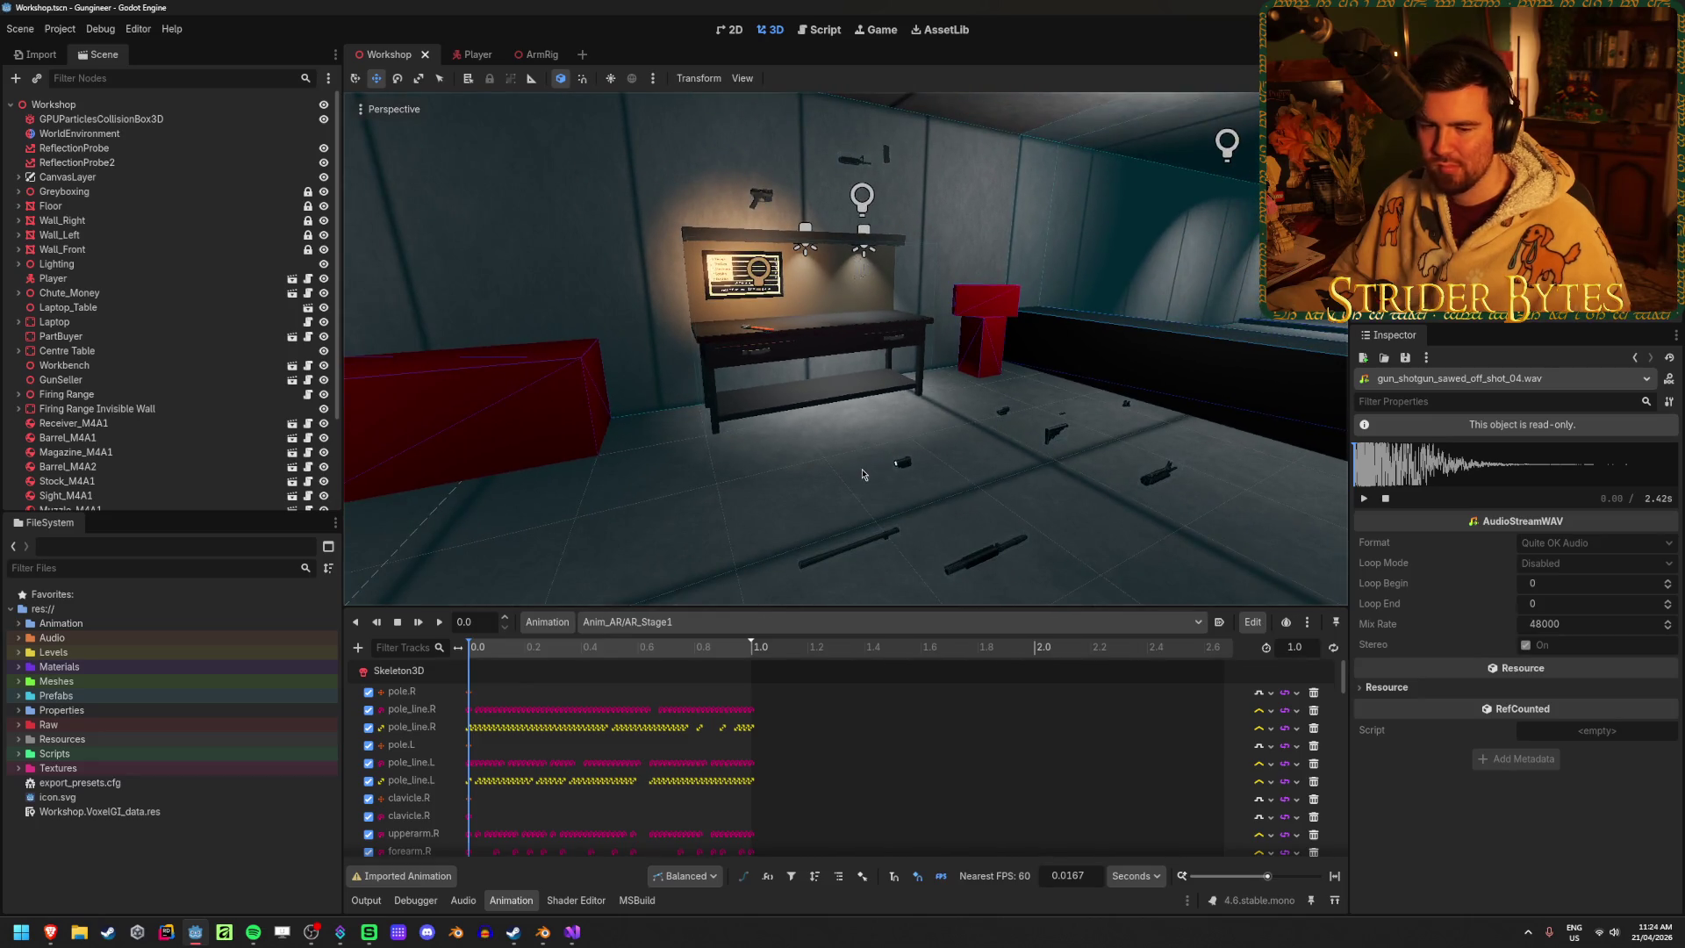
drag(863, 475, 1005, 477)
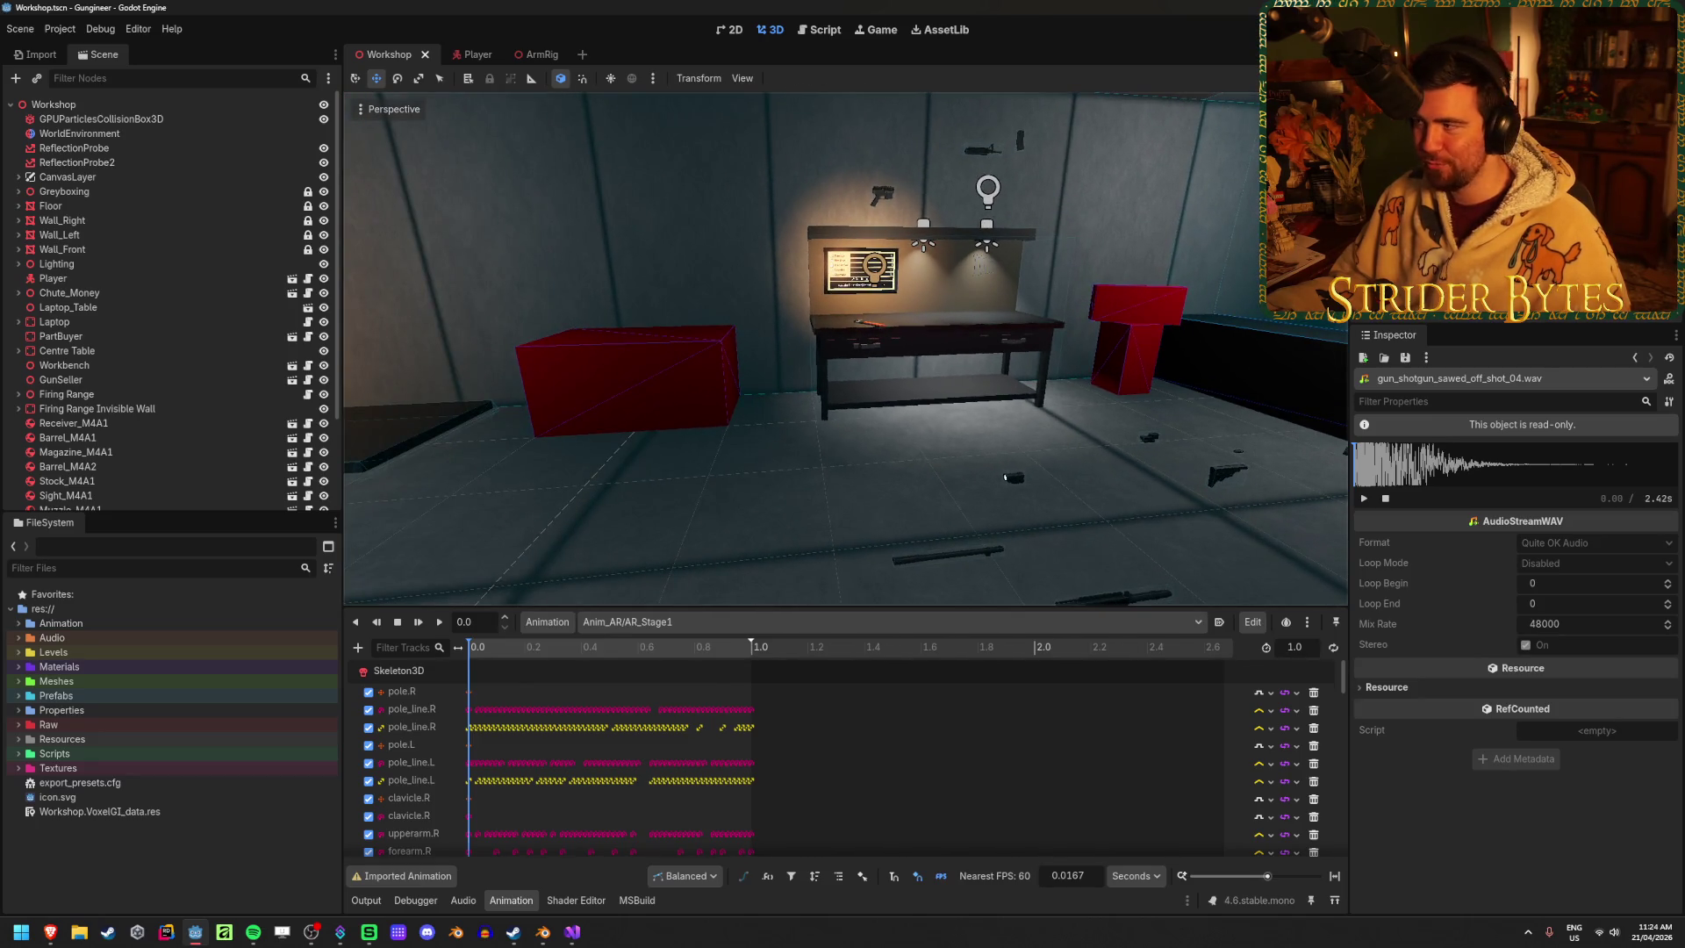
key(F5)
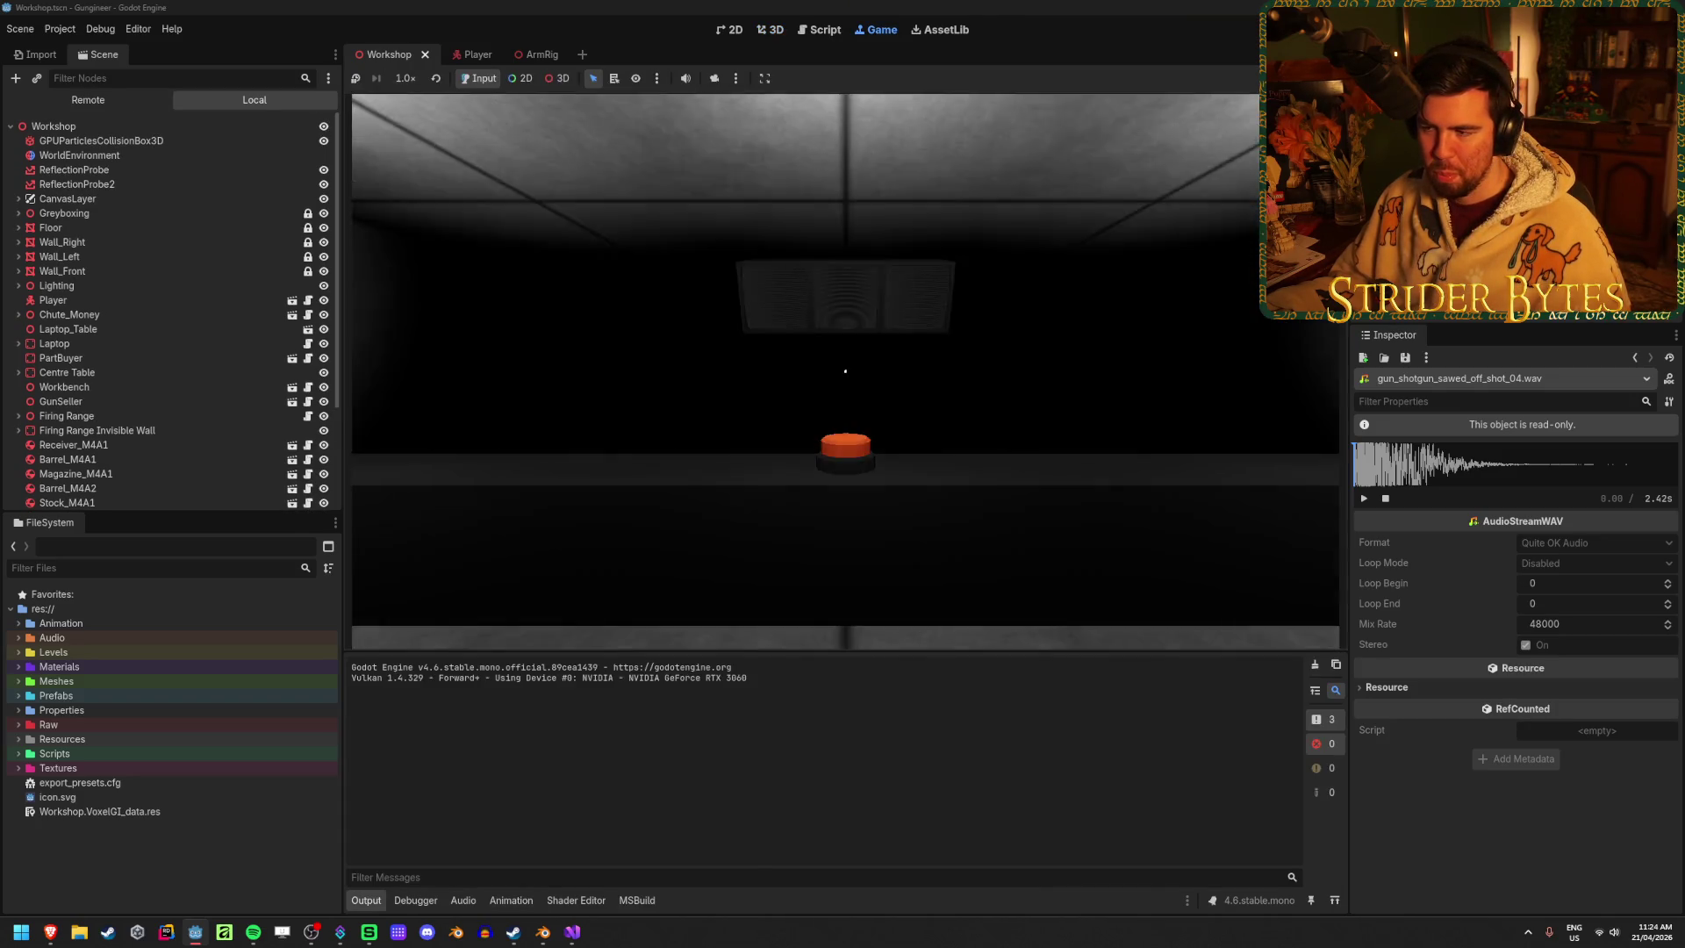
Walk up to the workbench in the running game, stop it with F8, and return to Blender
key(w)
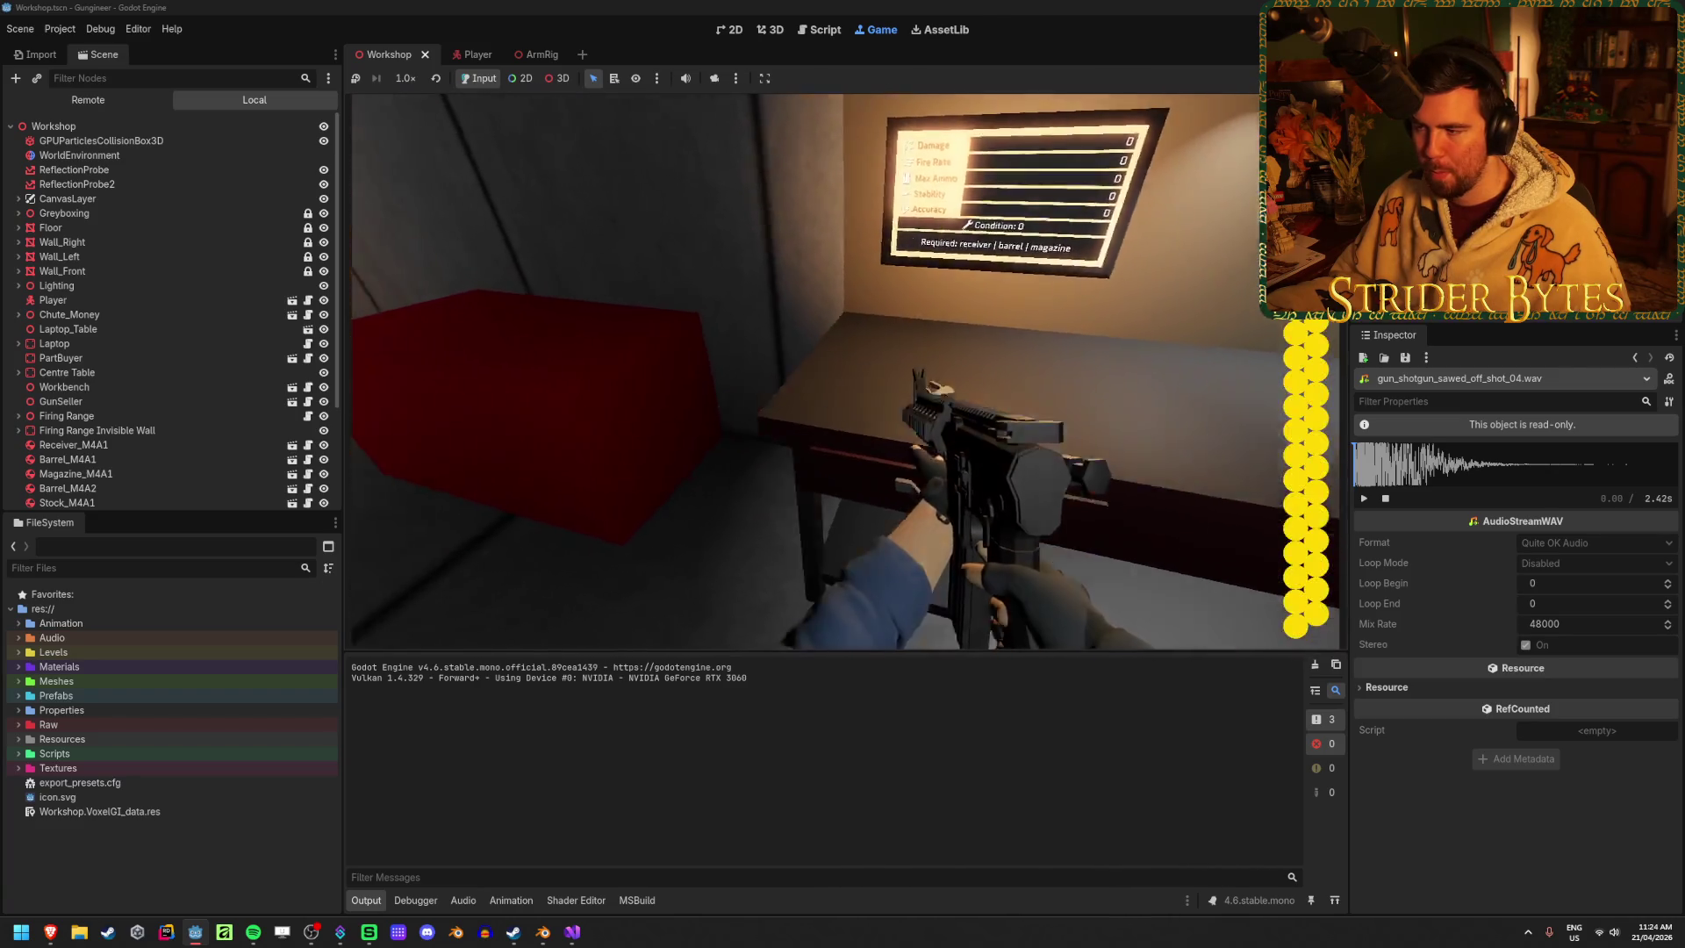
key(w)
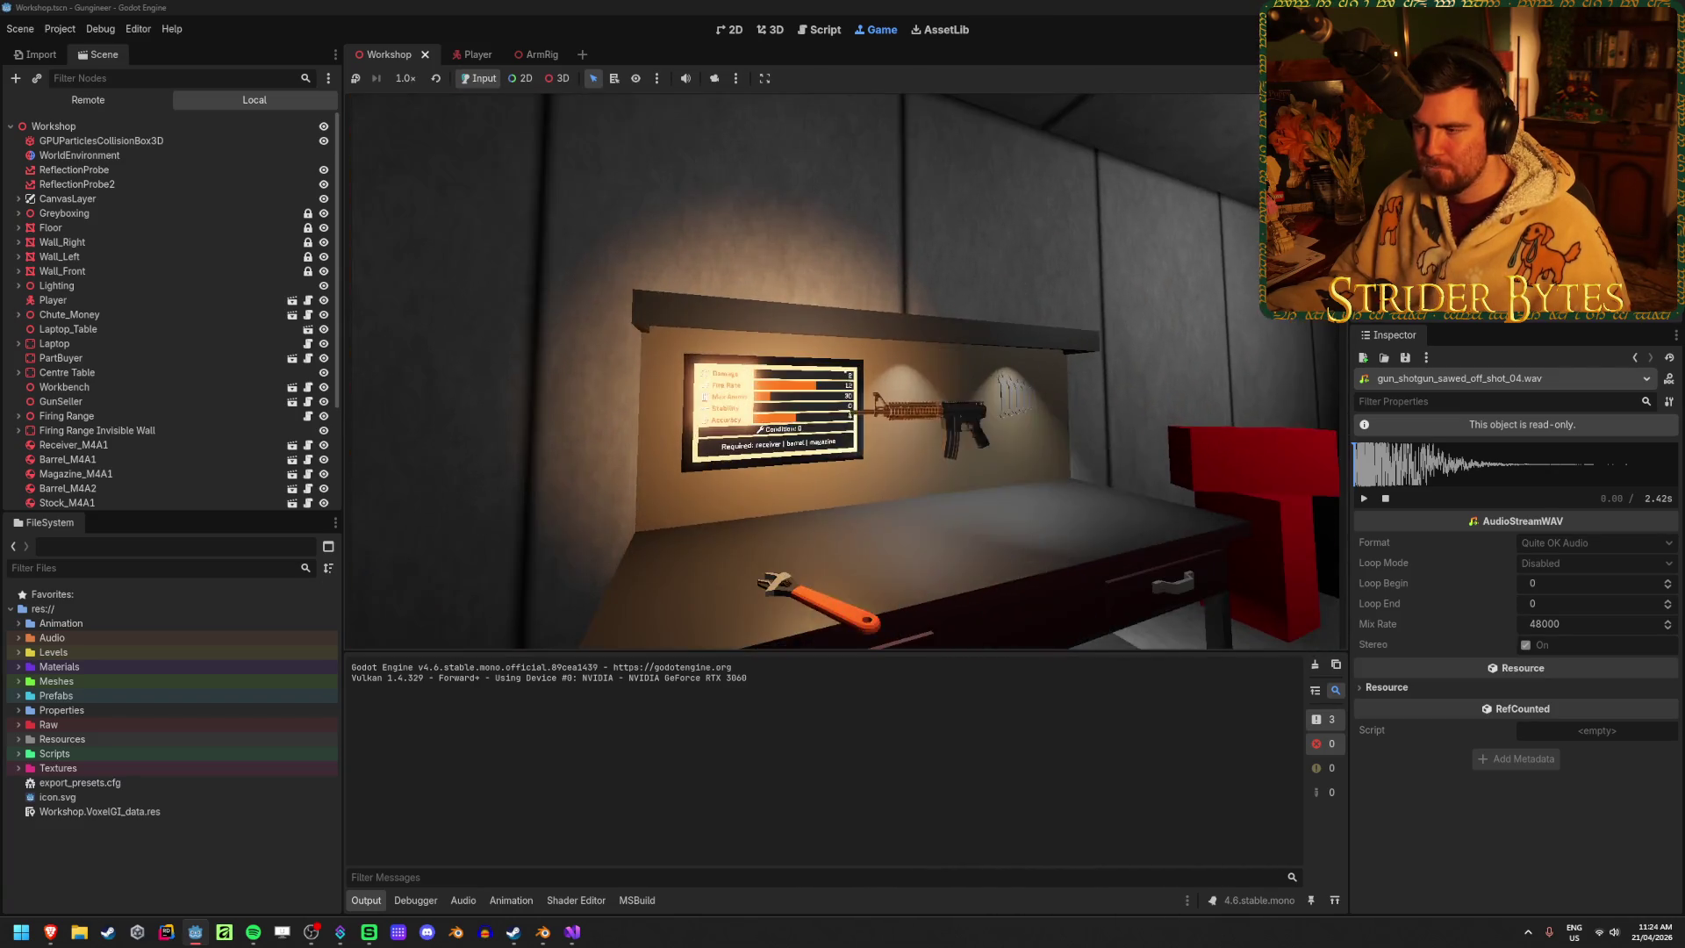
key(F8)
click(542, 932)
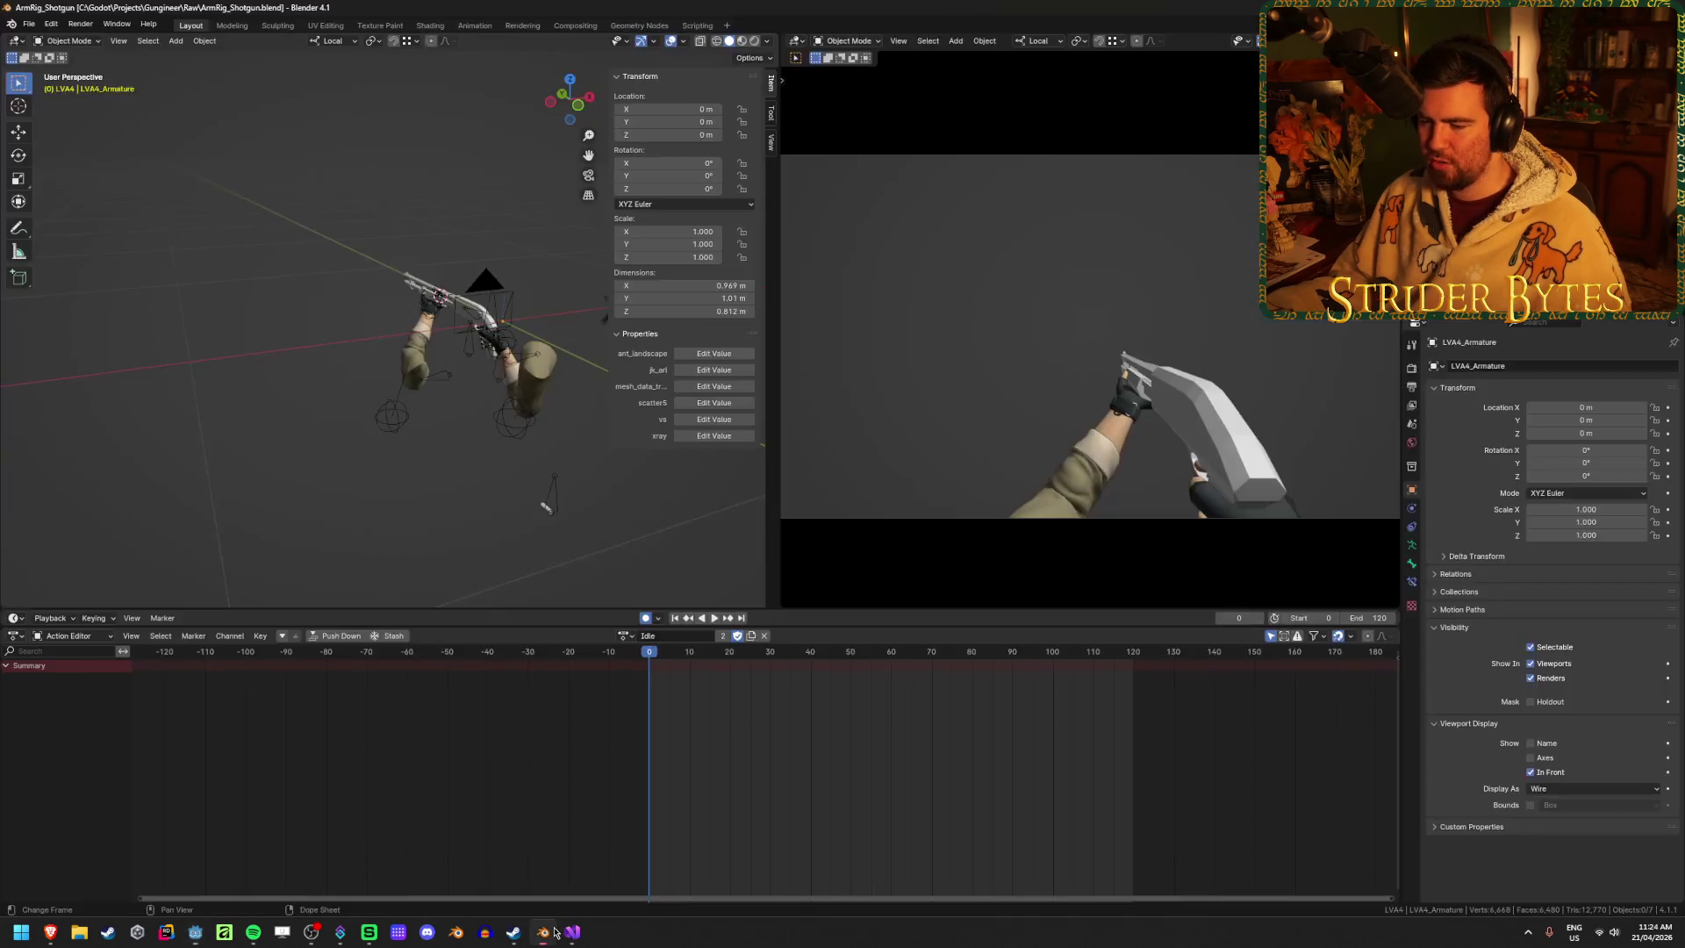
Select the arm rig armature in Pose Mode, try the Magazine bone, deselect all, and save ArmRig_Shotgun.blend
click(383, 352)
scroll(384, 352, up, 3)
key(ctrl+Tab)
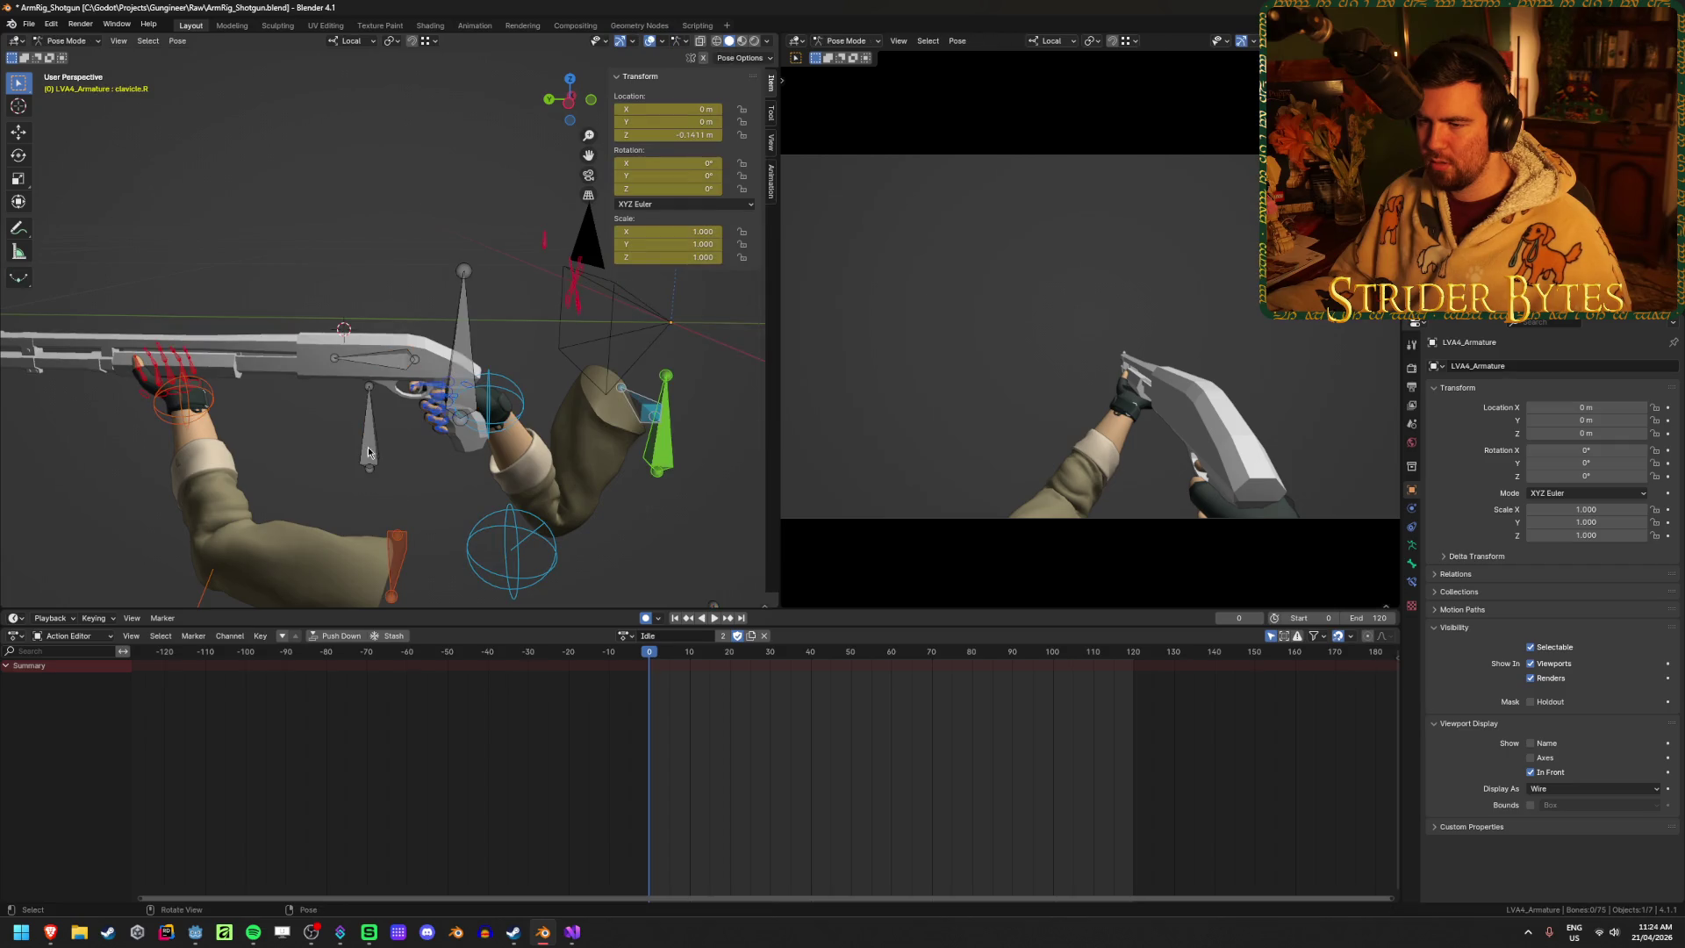
click(369, 453)
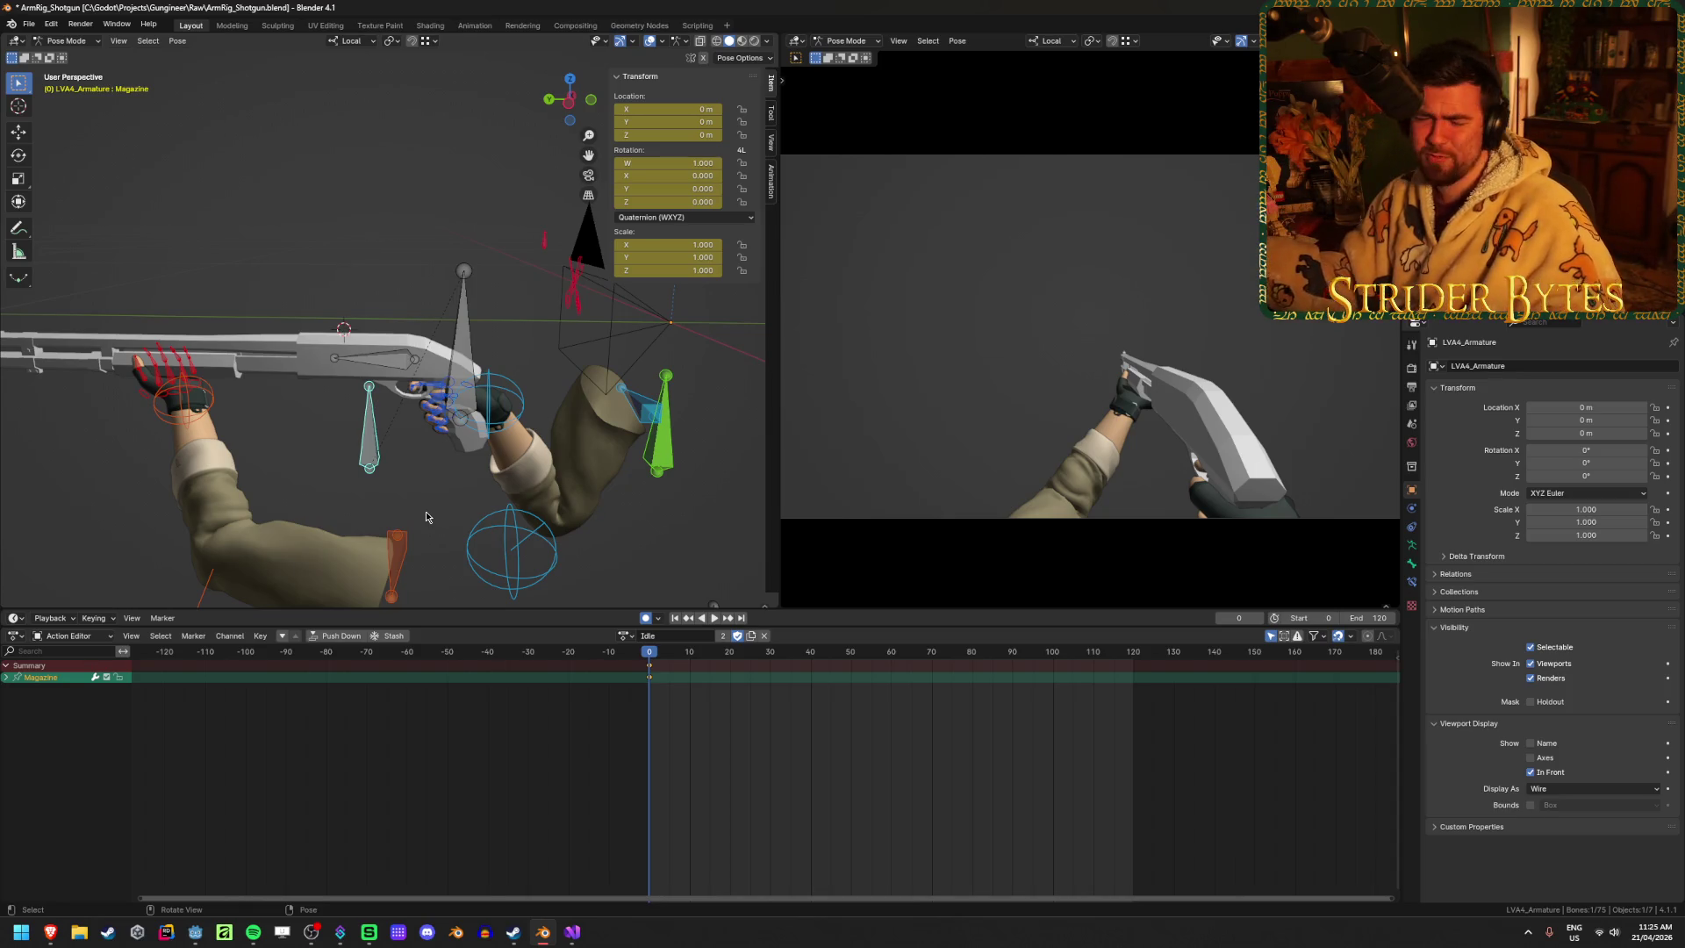
key(alt+a)
key(ctrl+s)
mouse_move(491, 389)
mouse_down()
mouse_move(289, 412)
mouse_move(494, 488)
mouse_move(316, 459)
mouse_move(390, 465)
mouse_move(332, 425)
mouse_move(378, 467)
mouse_move(211, 418)
mouse_up()
scroll(281, 404, up, 5)
key(ctrl+s)
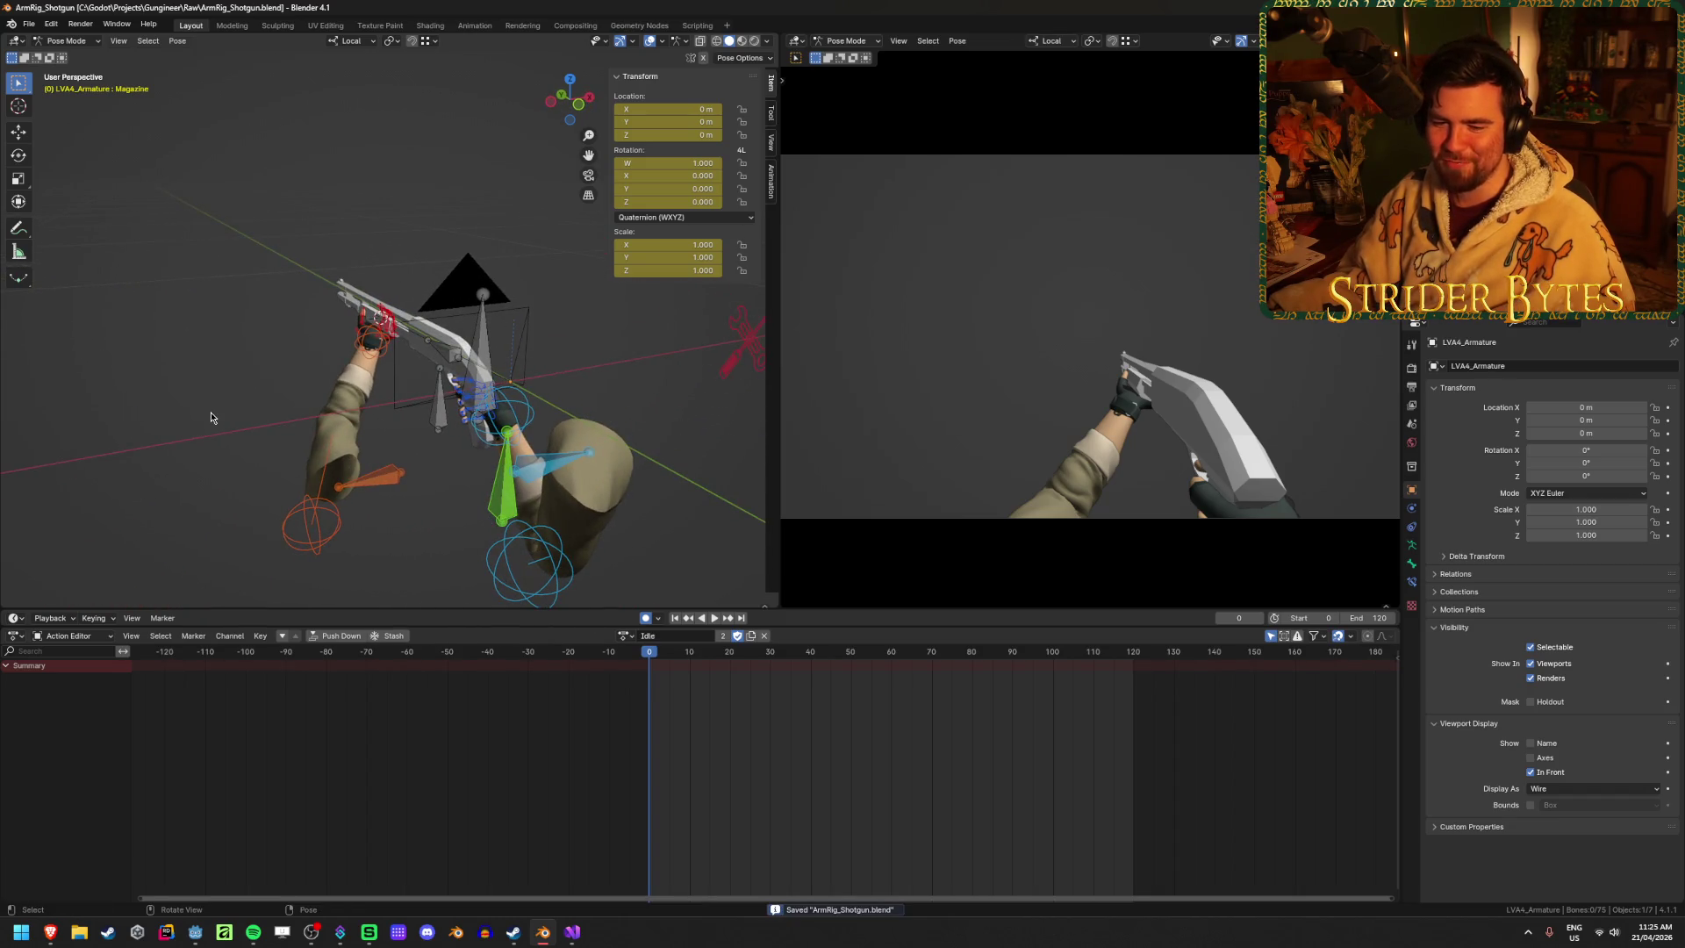
click(427, 385)
drag(428, 385, 395, 455)
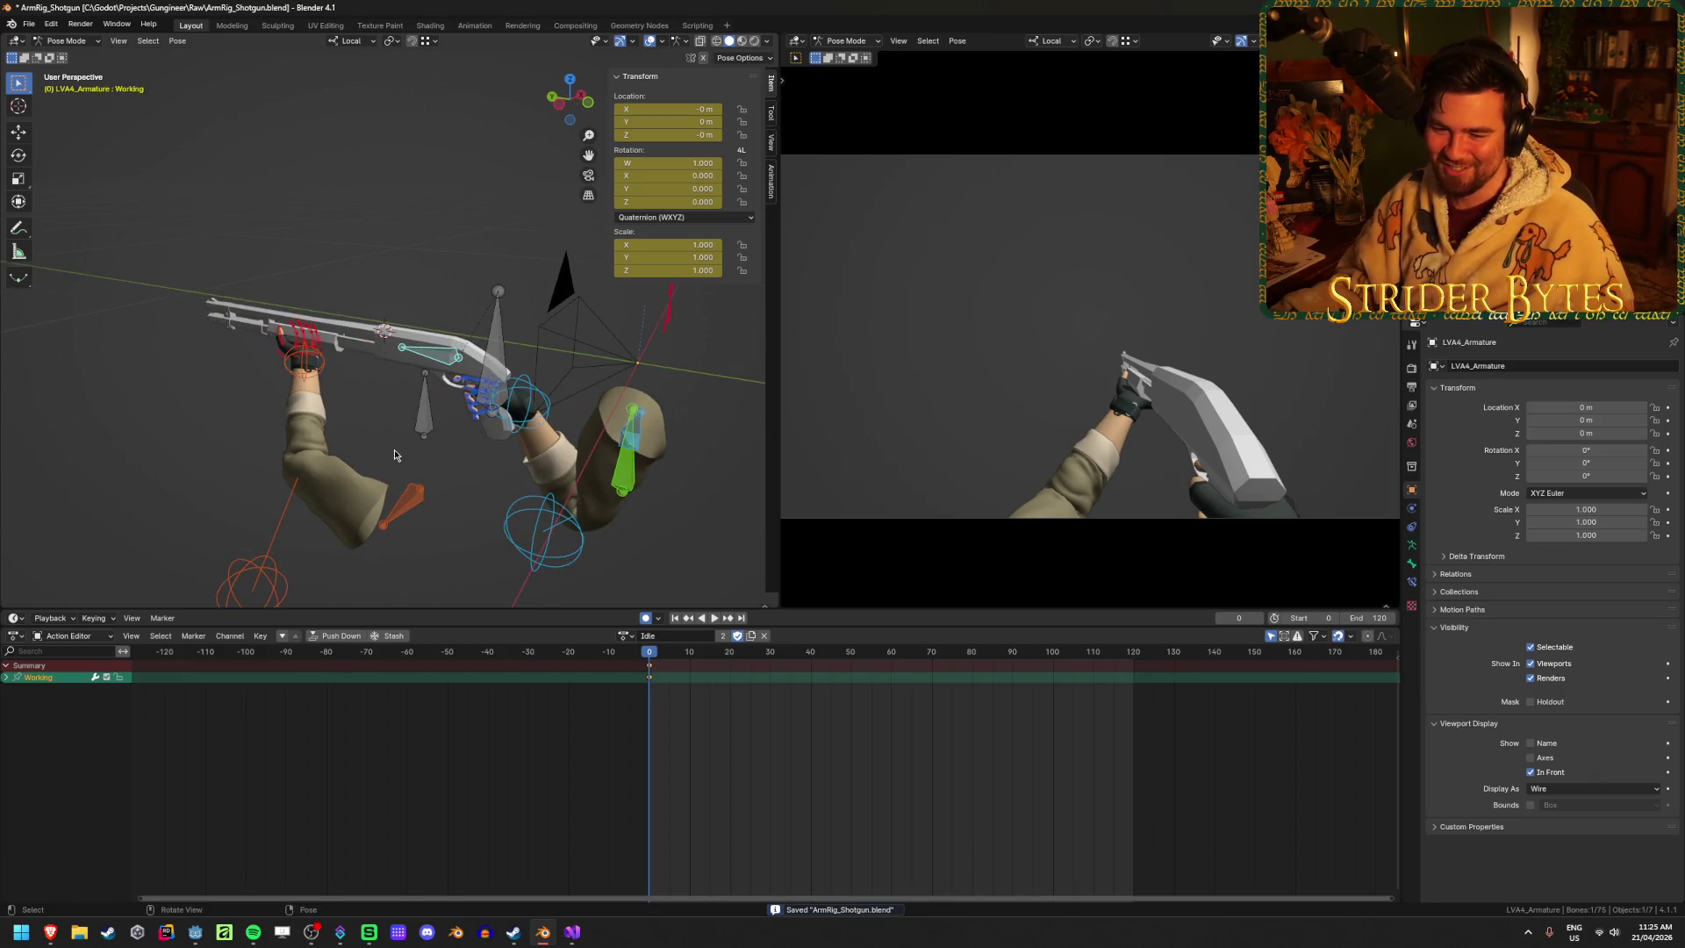
key(KP_Decimal)
scroll(461, 506, down, 5)
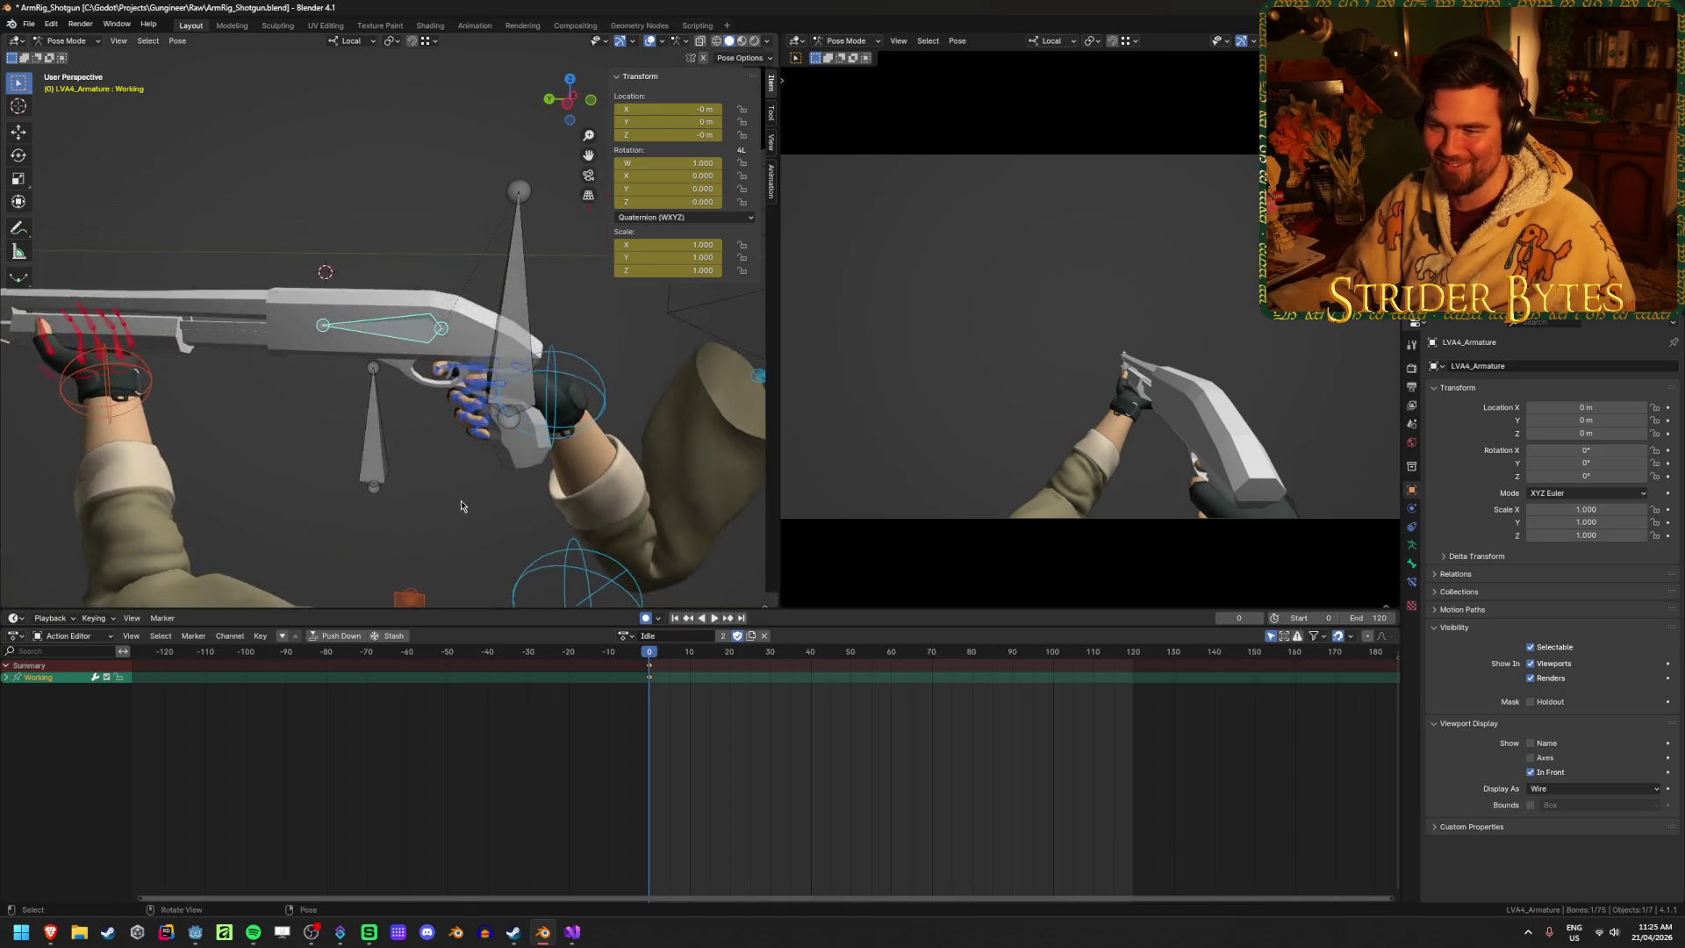
scroll(461, 505, down, 2)
key(g)
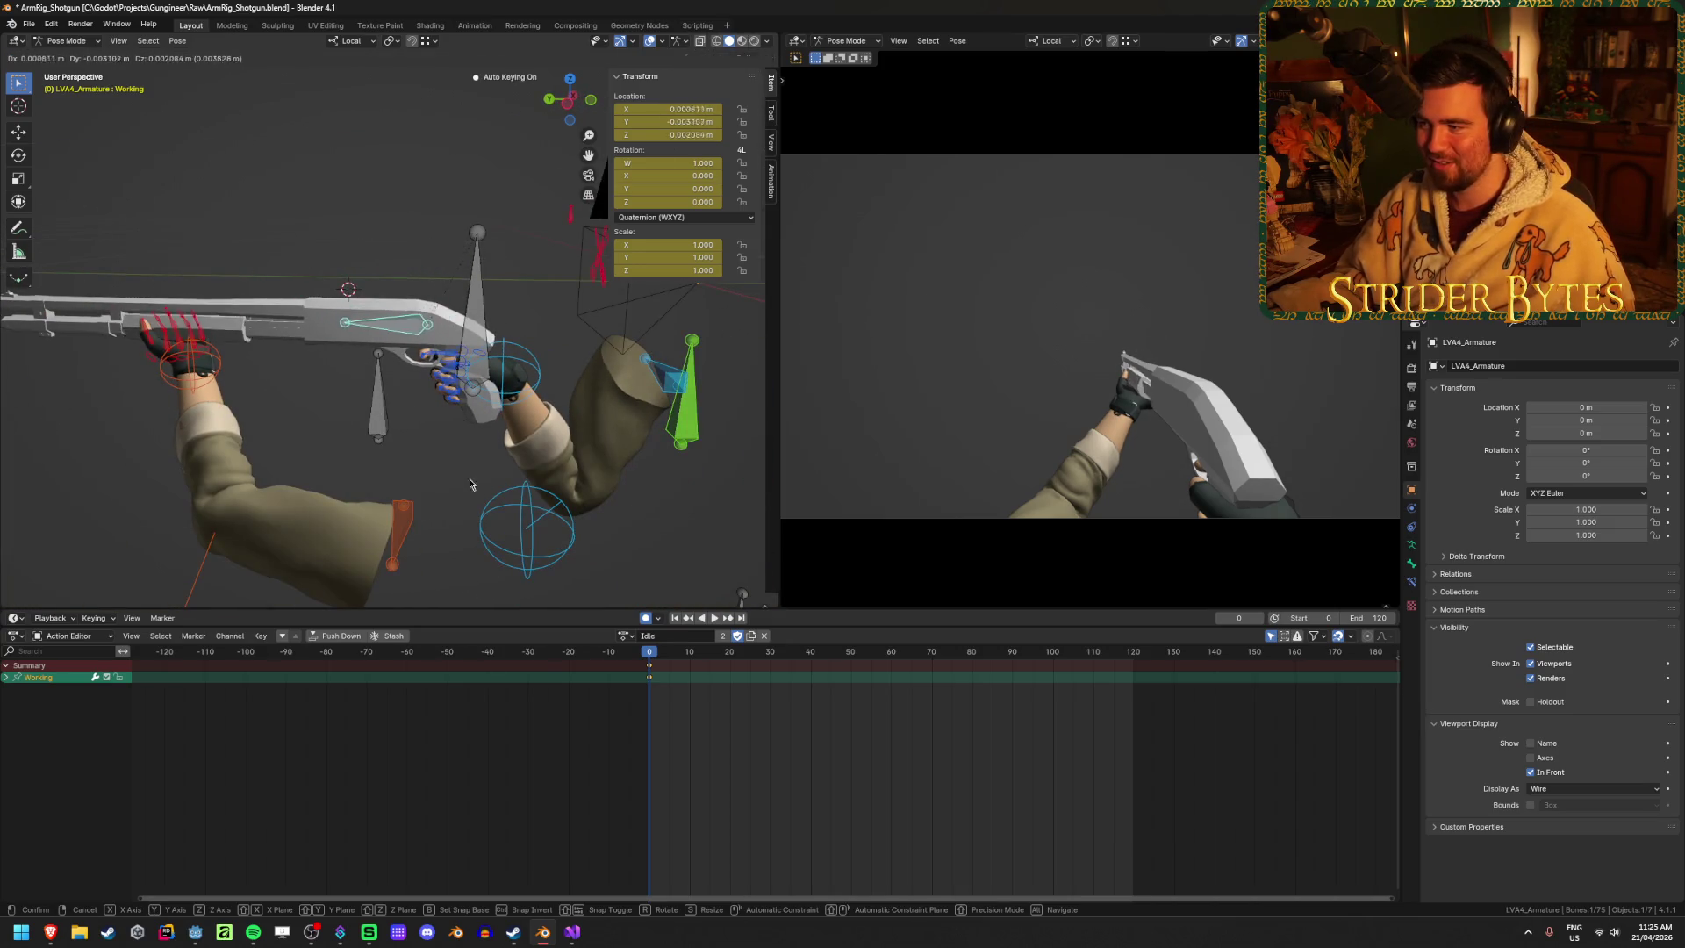
click(469, 483)
key(ctrl+s)
click(477, 295)
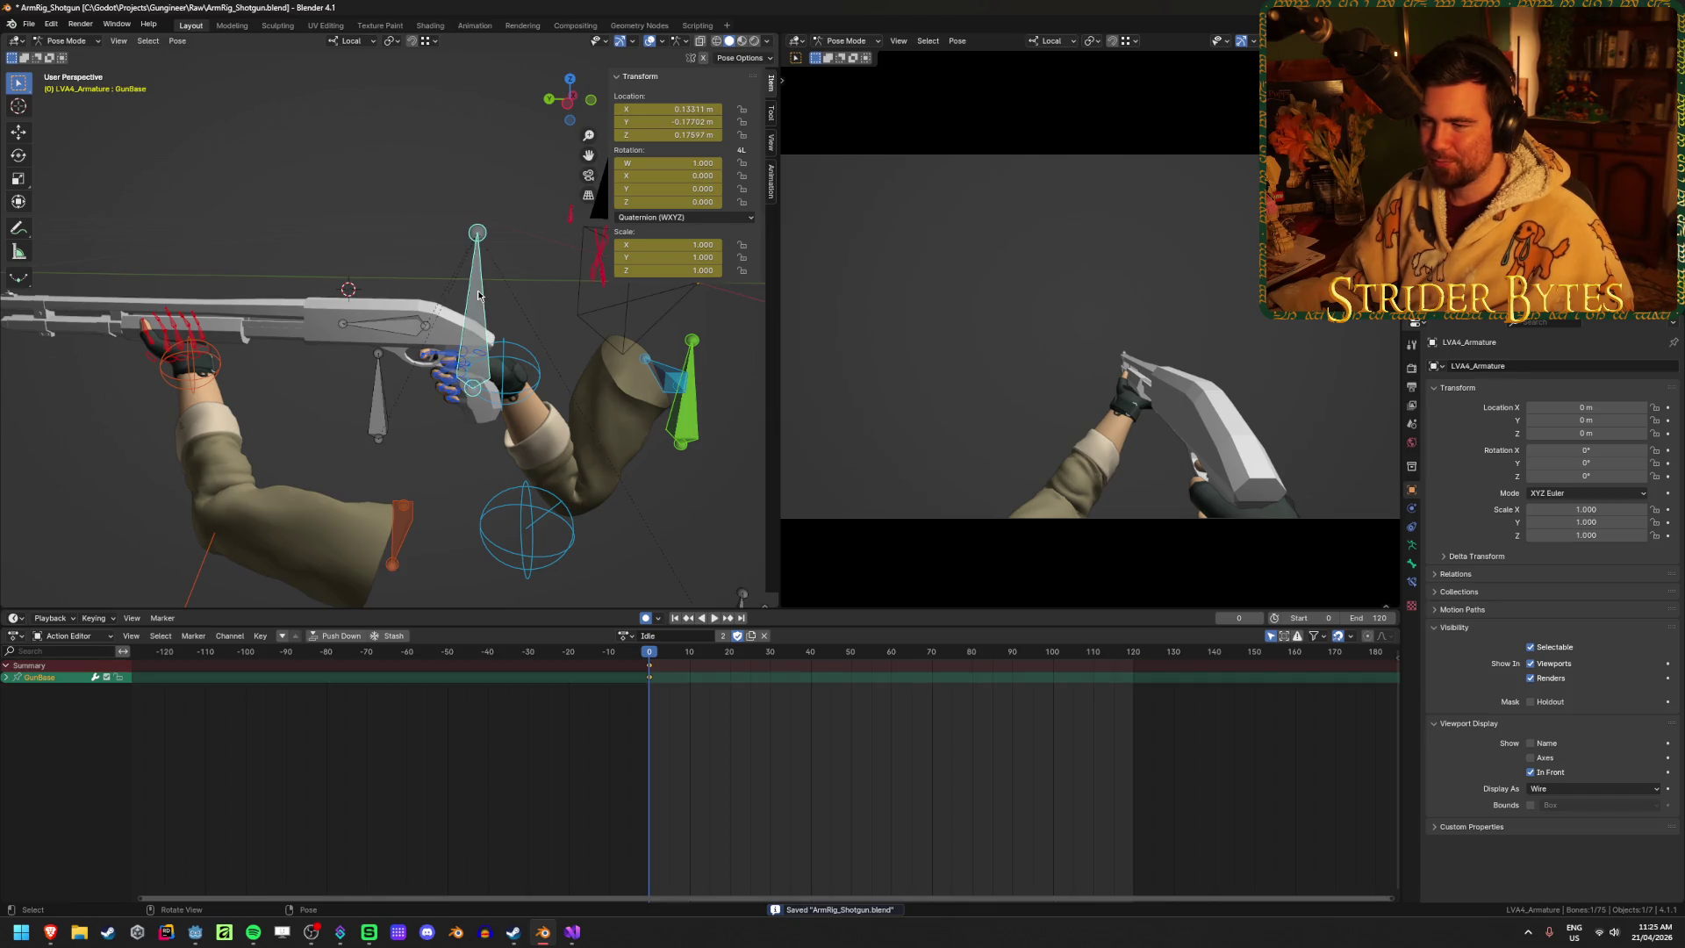
click(342, 331)
click(397, 330)
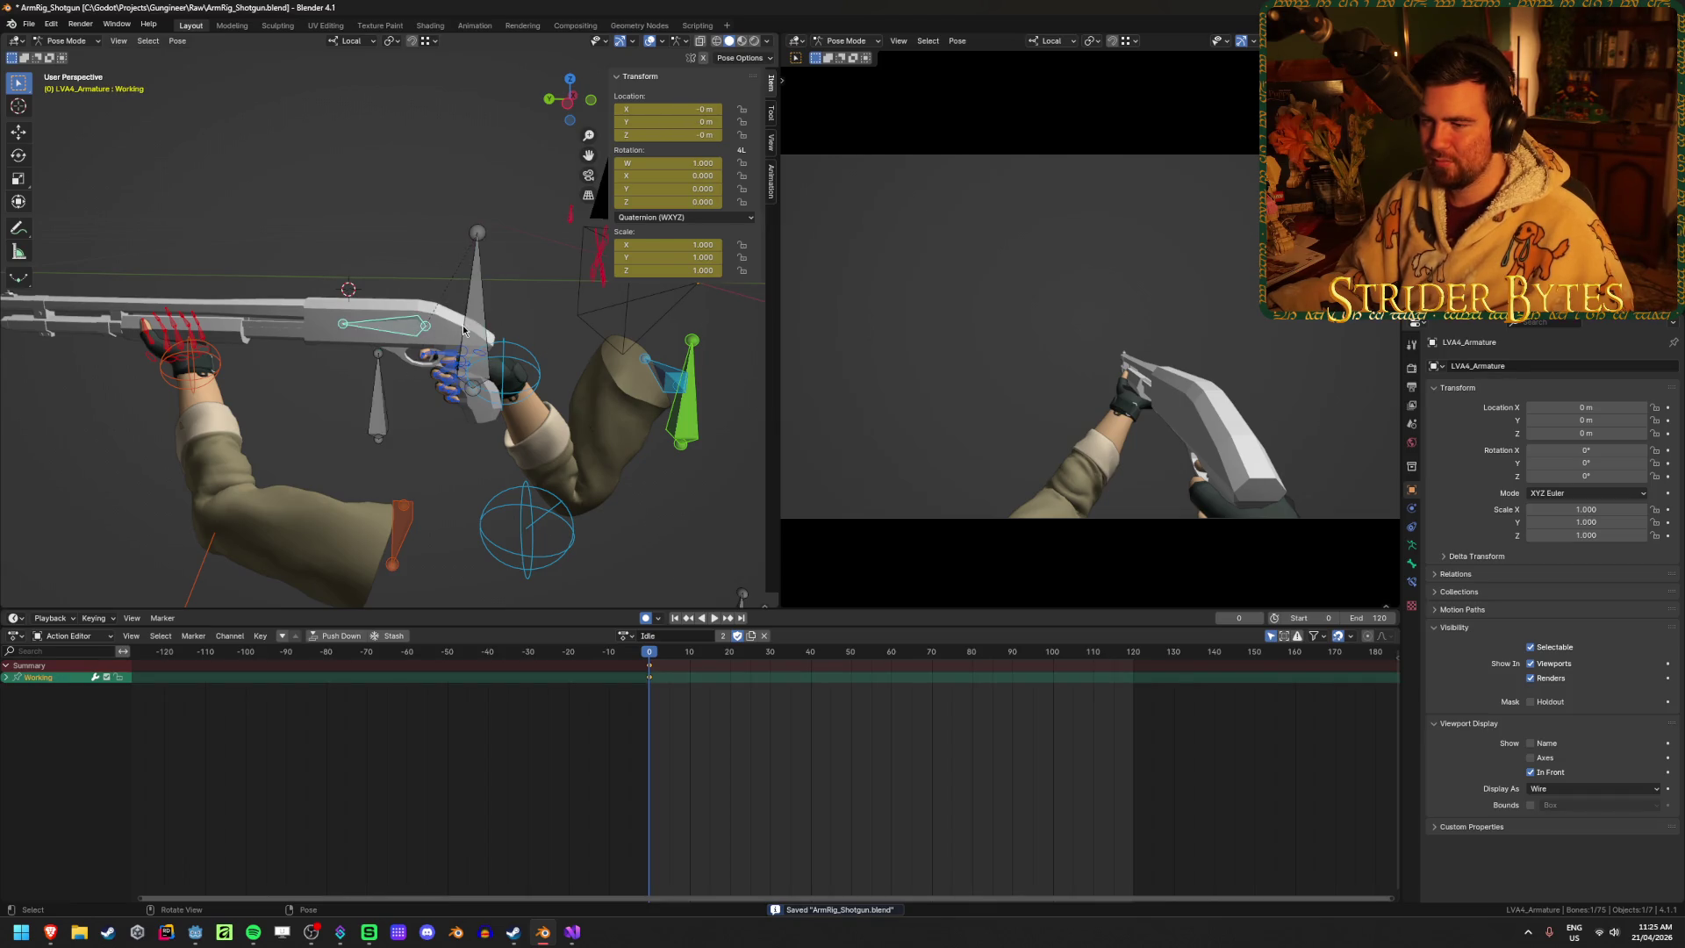
click(375, 330)
click(372, 409)
click(384, 341)
click(383, 341)
click(383, 341)
click(383, 428)
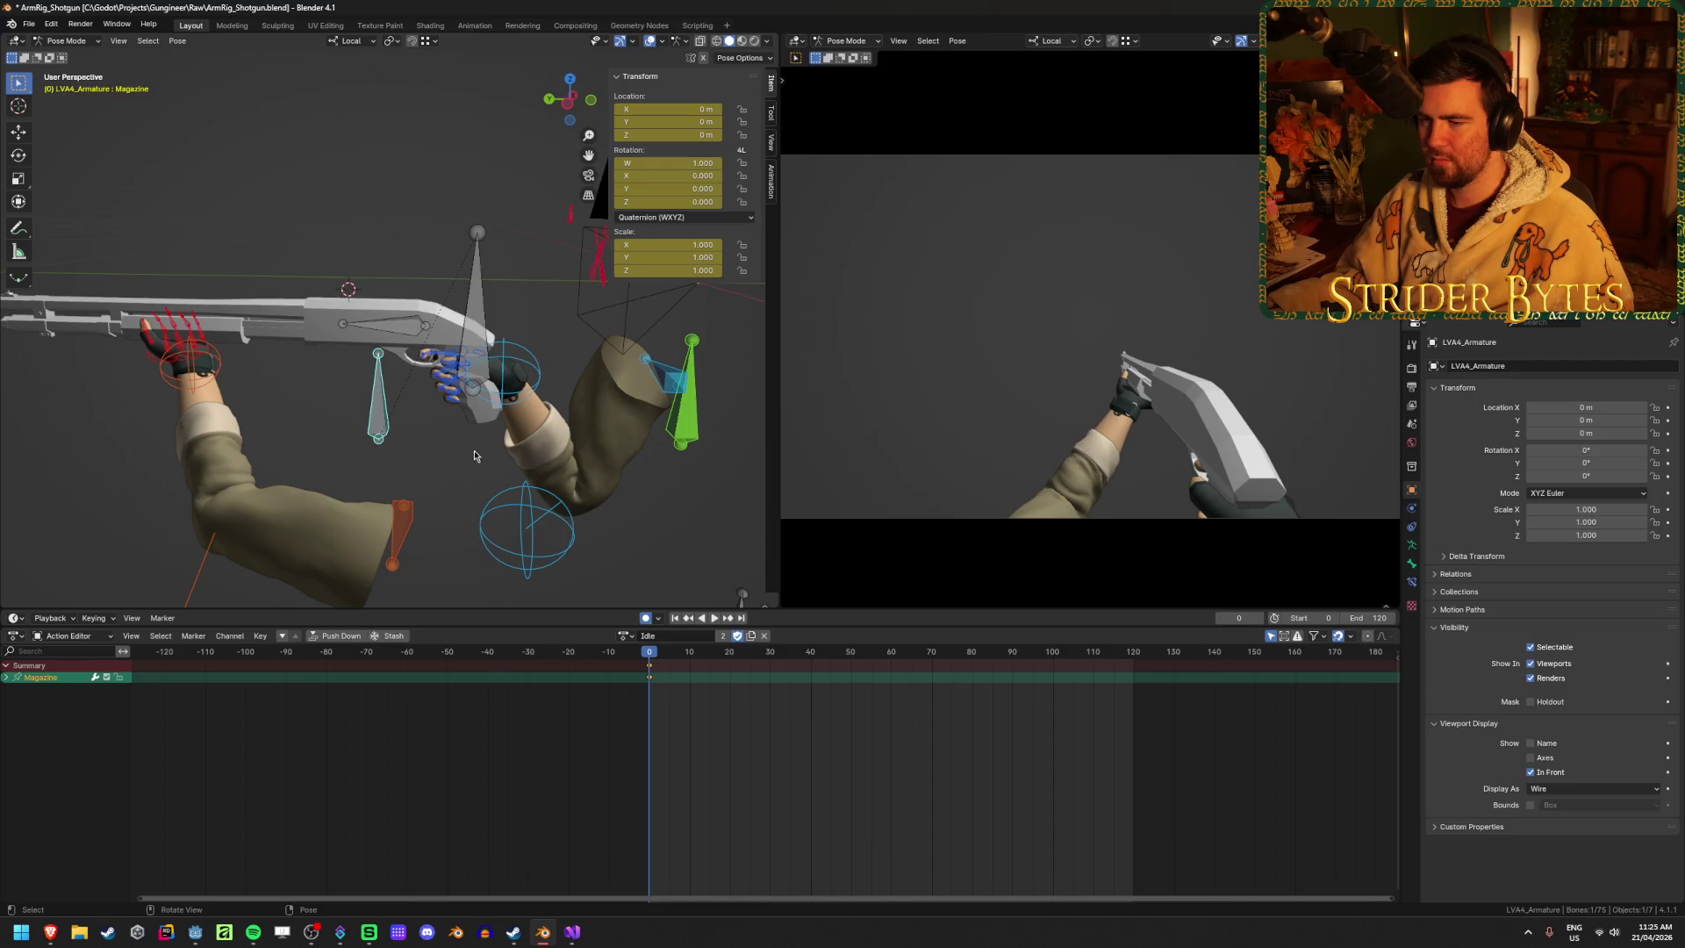
scroll(474, 455, up, 5)
scroll(456, 513, down, 4)
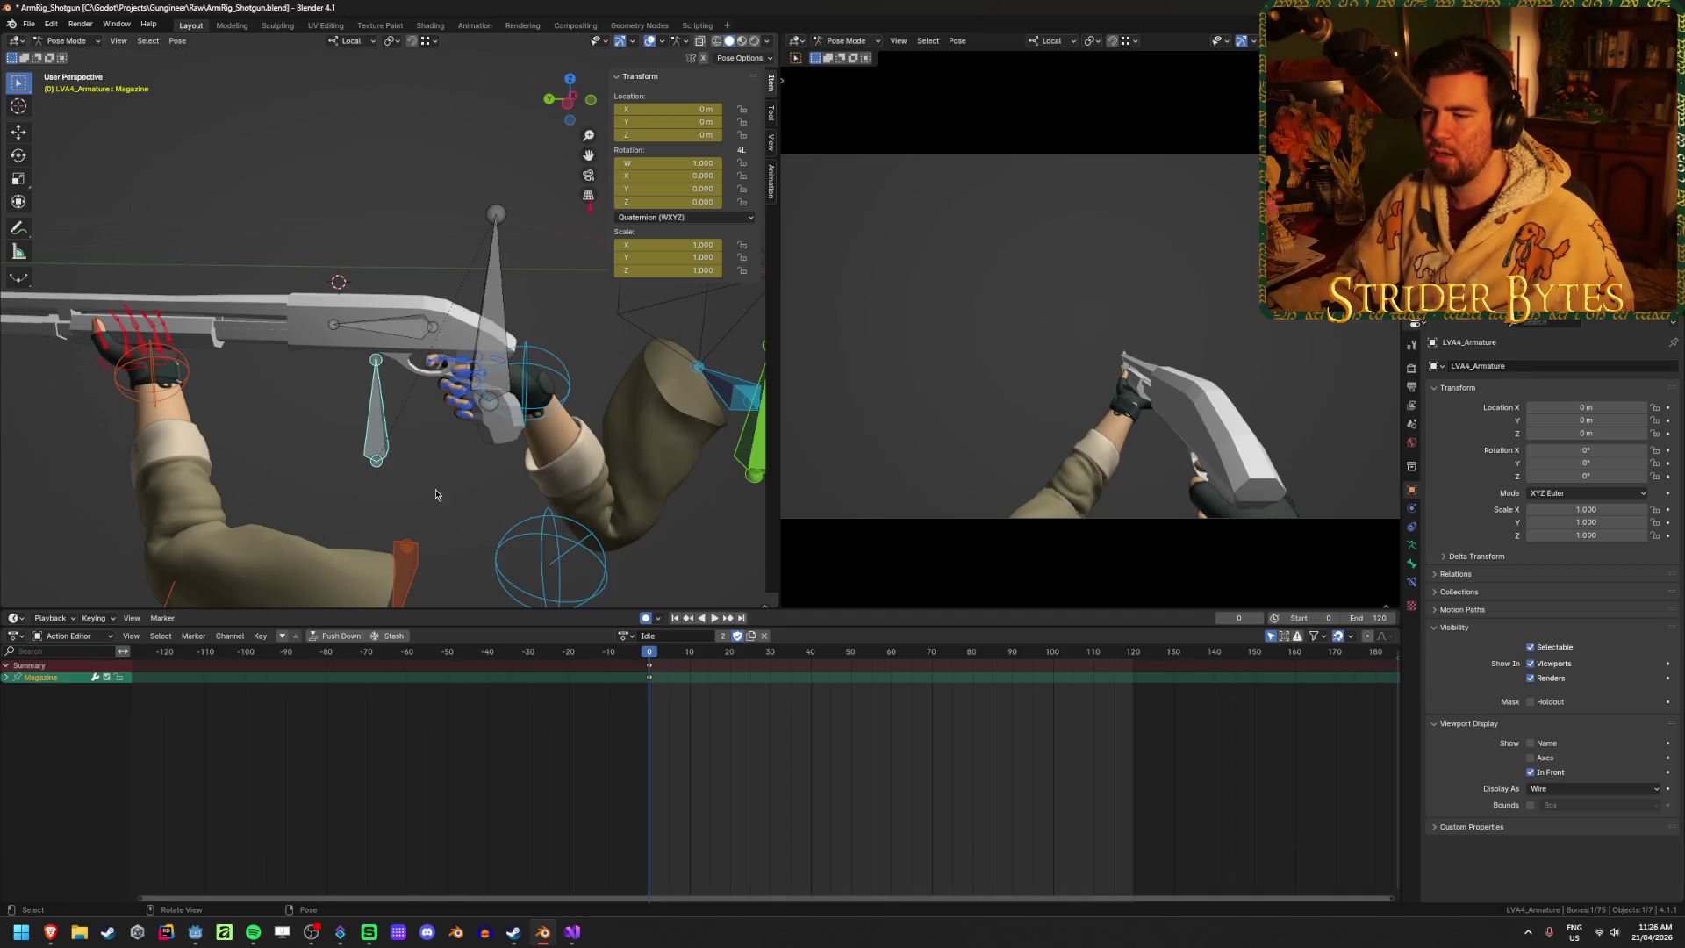
scroll(435, 488, down, 3)
key(Tab)
Switch the armature to Edit Mode, view the rig from the front, and deselect all bones
key(ctrl+s)
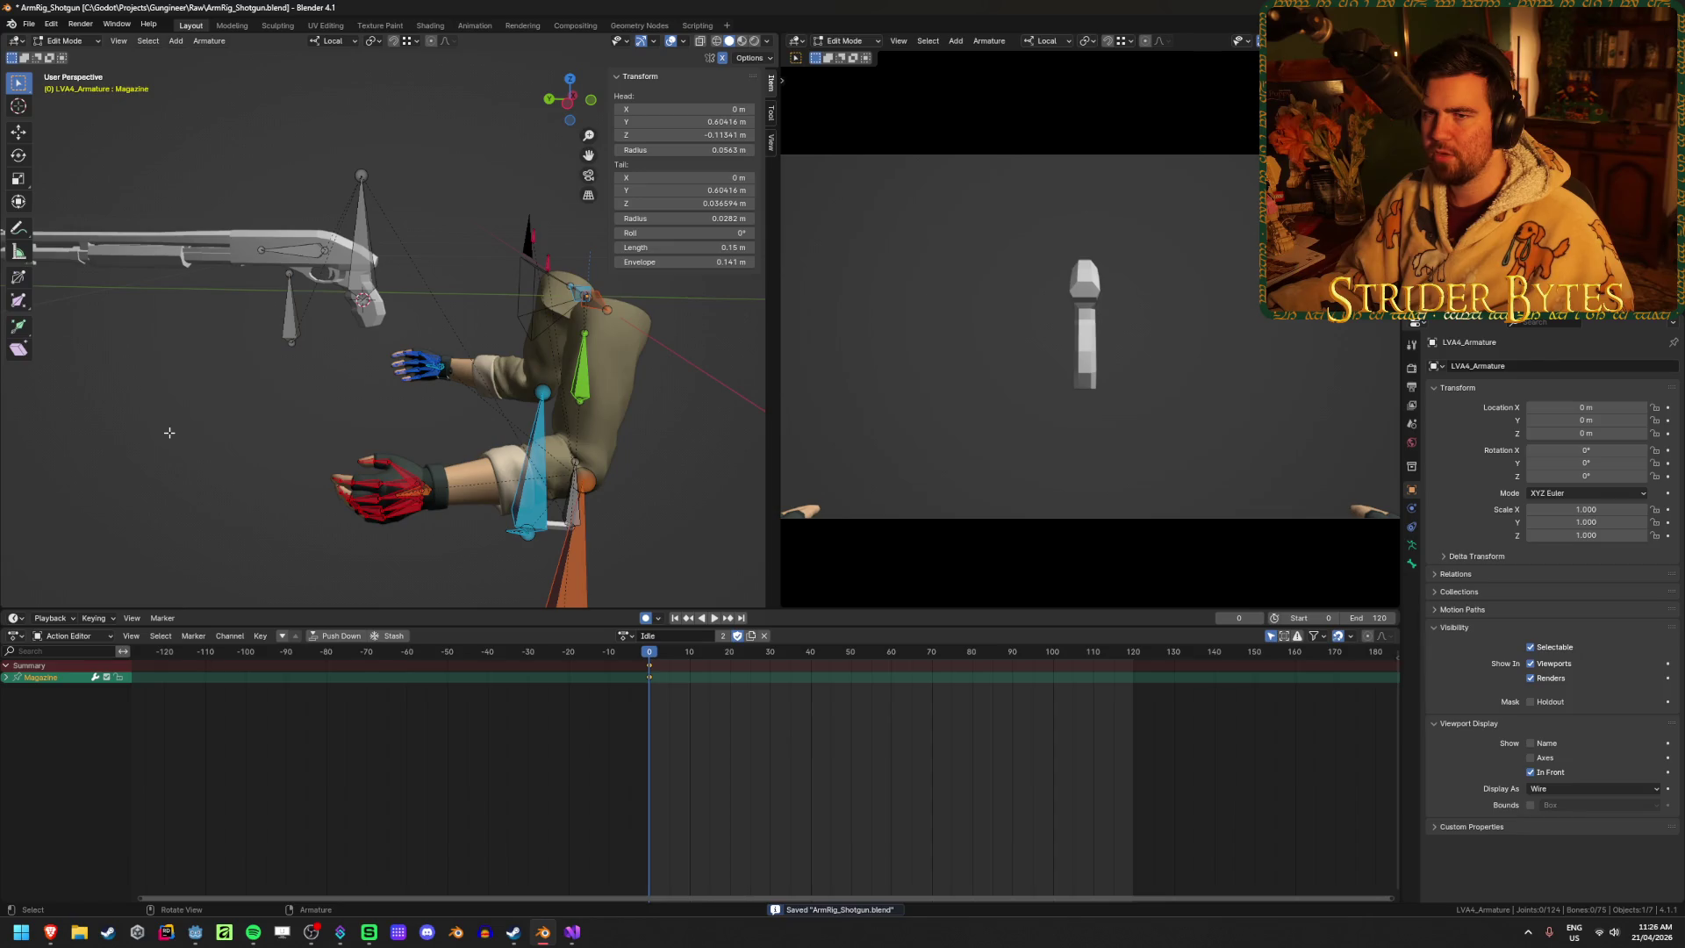
mouse_move(169, 433)
mouse_down()
mouse_move(216, 404)
mouse_move(417, 422)
mouse_move(335, 425)
mouse_move(264, 378)
mouse_up()
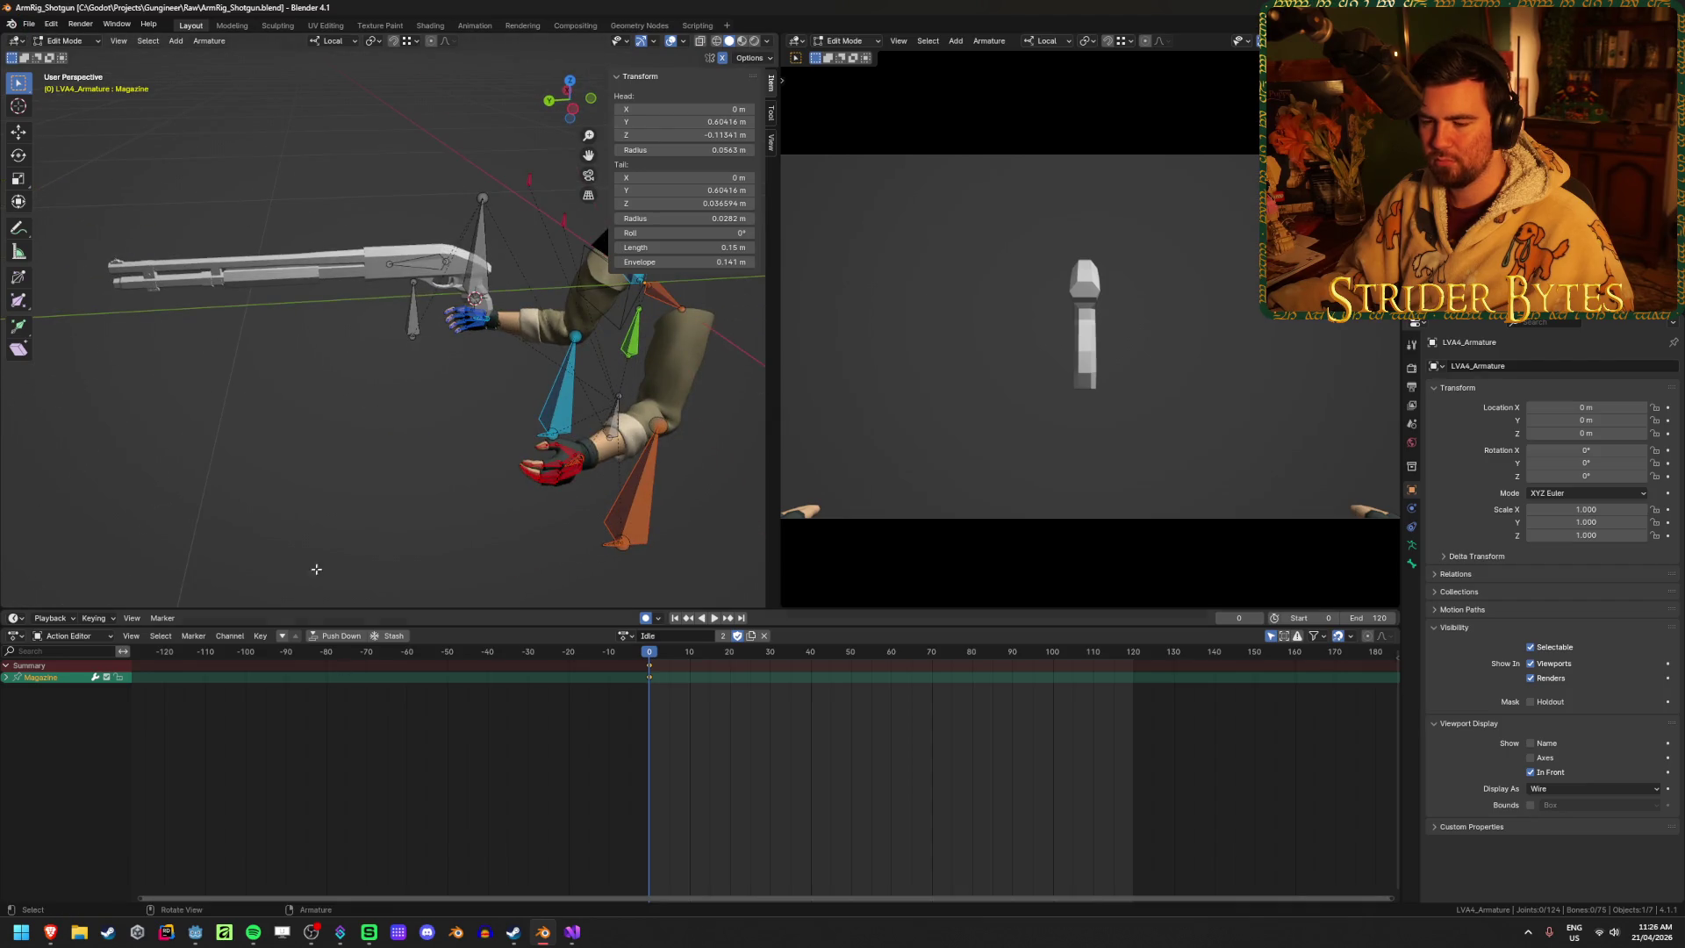
click(249, 589)
Save a copy of the rig as ArmRig_Pistol.blend, then return to the Godot project
click(27, 24)
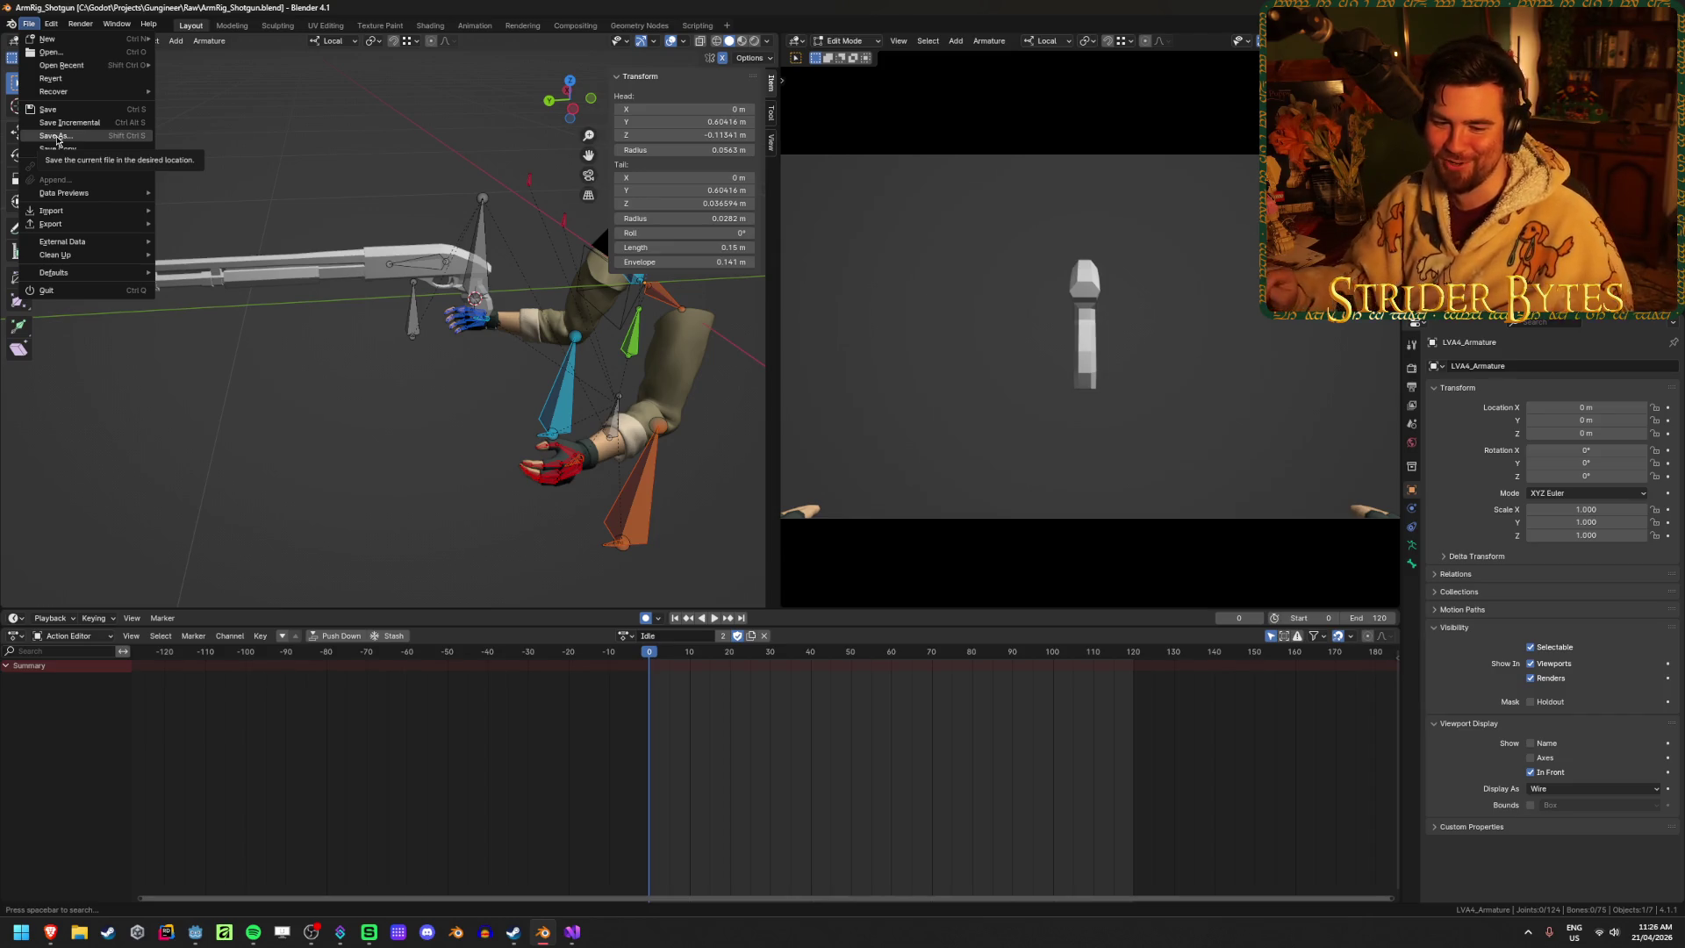
click(57, 137)
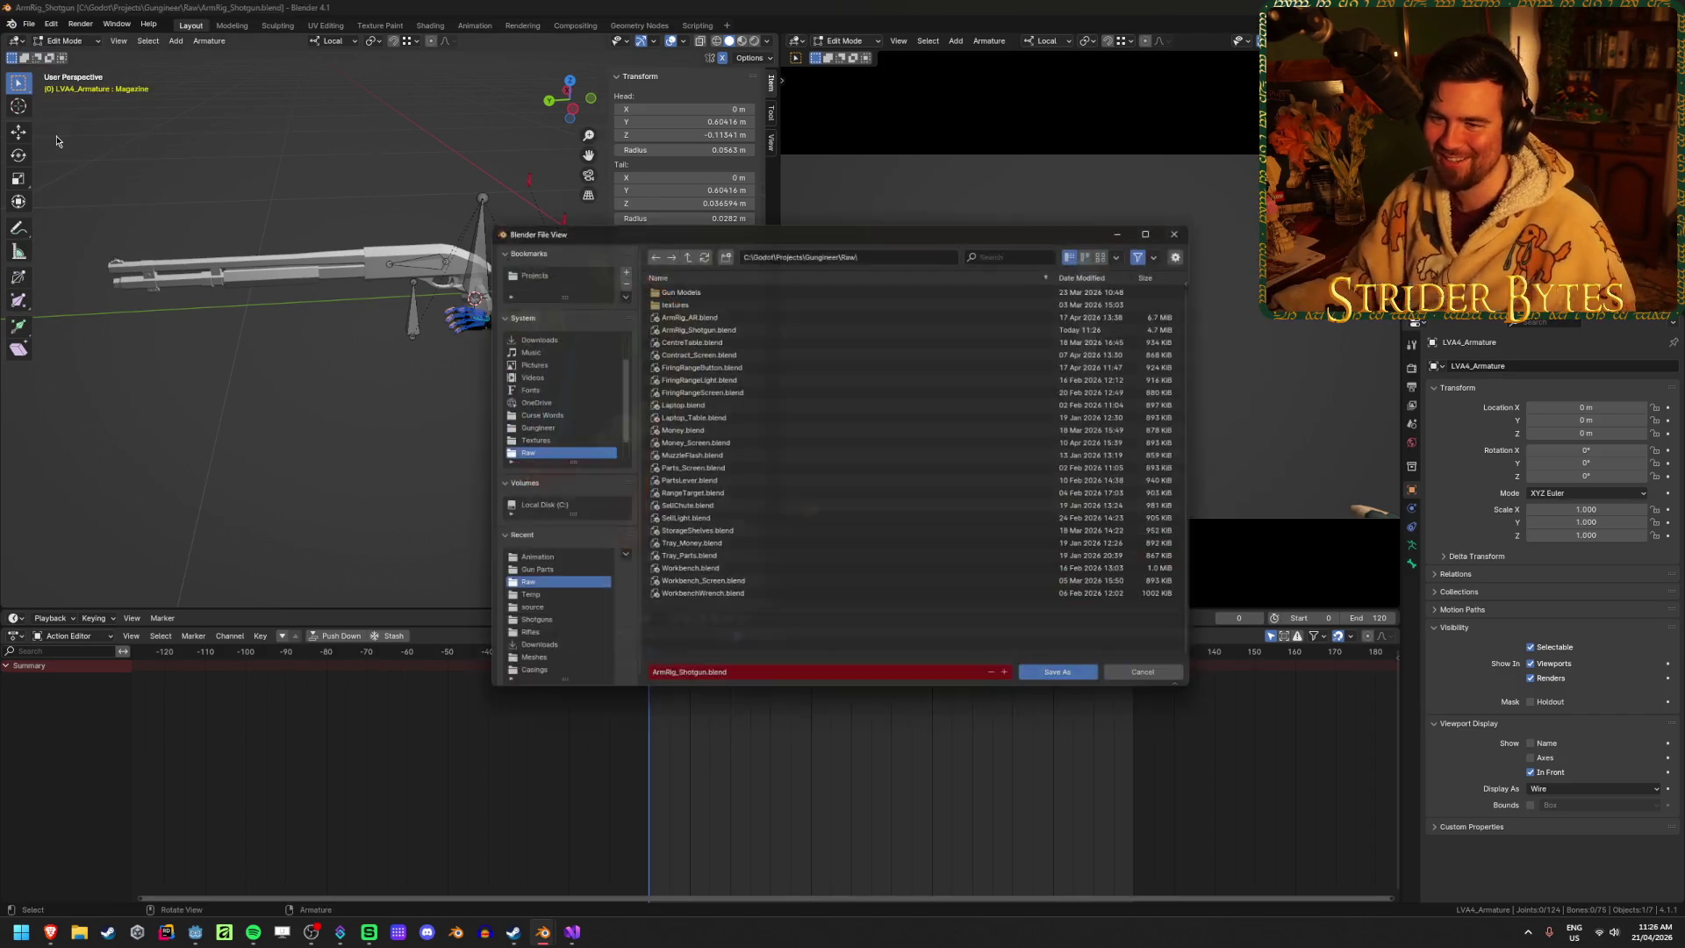
click(710, 684)
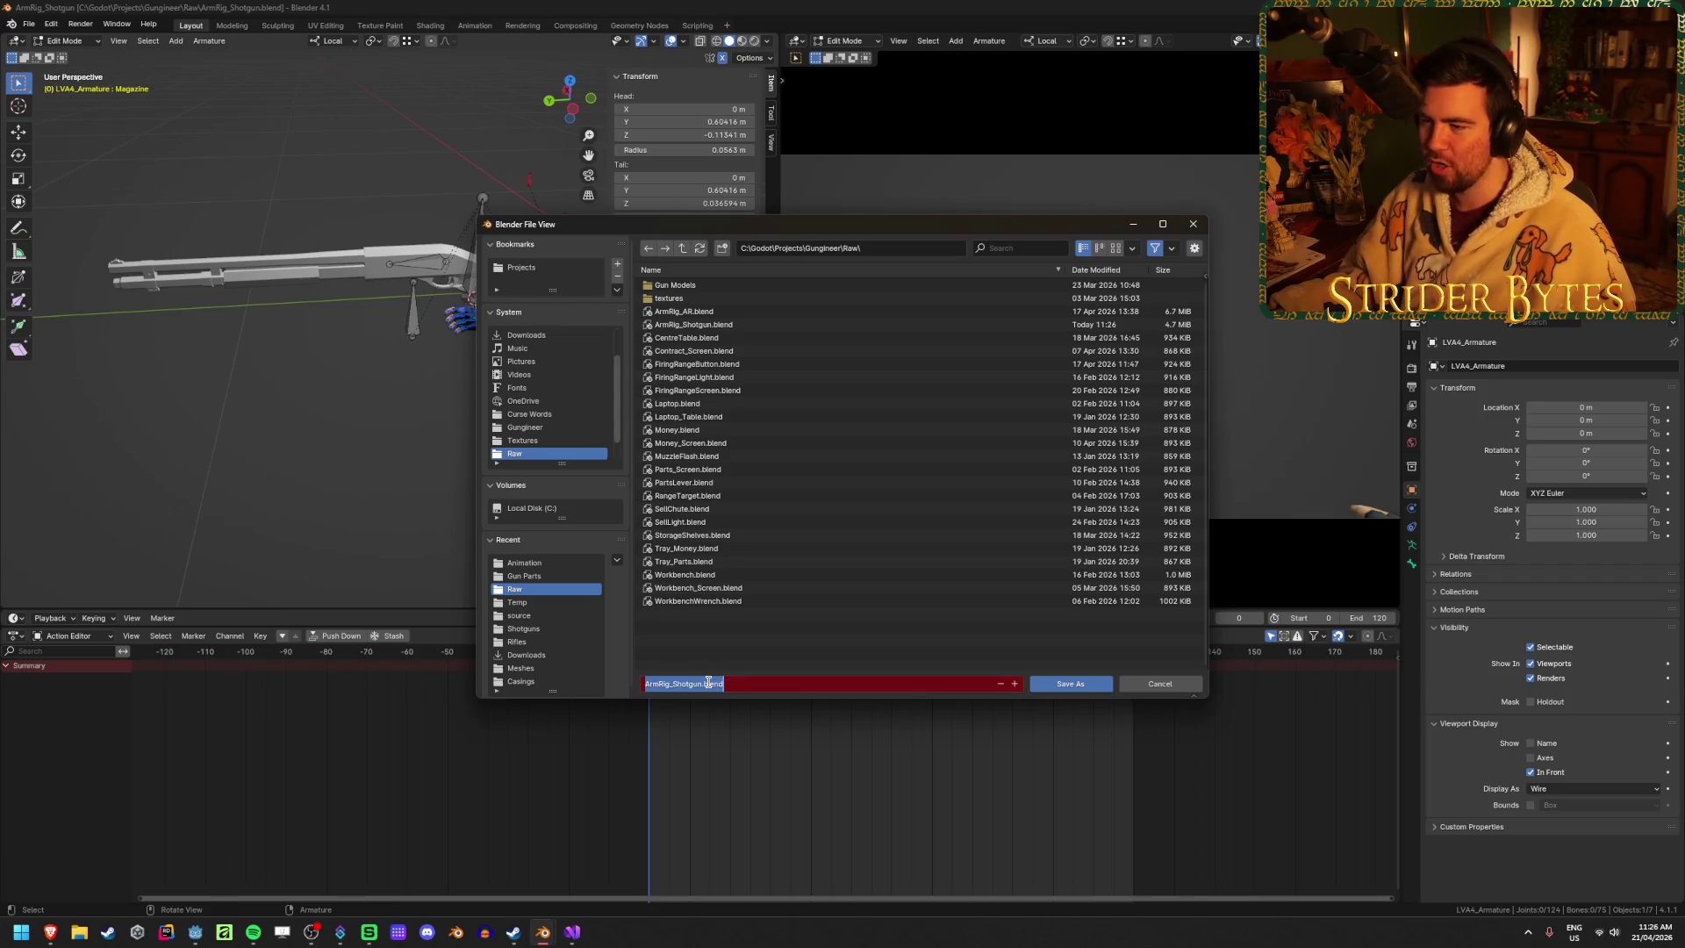
click(707, 684)
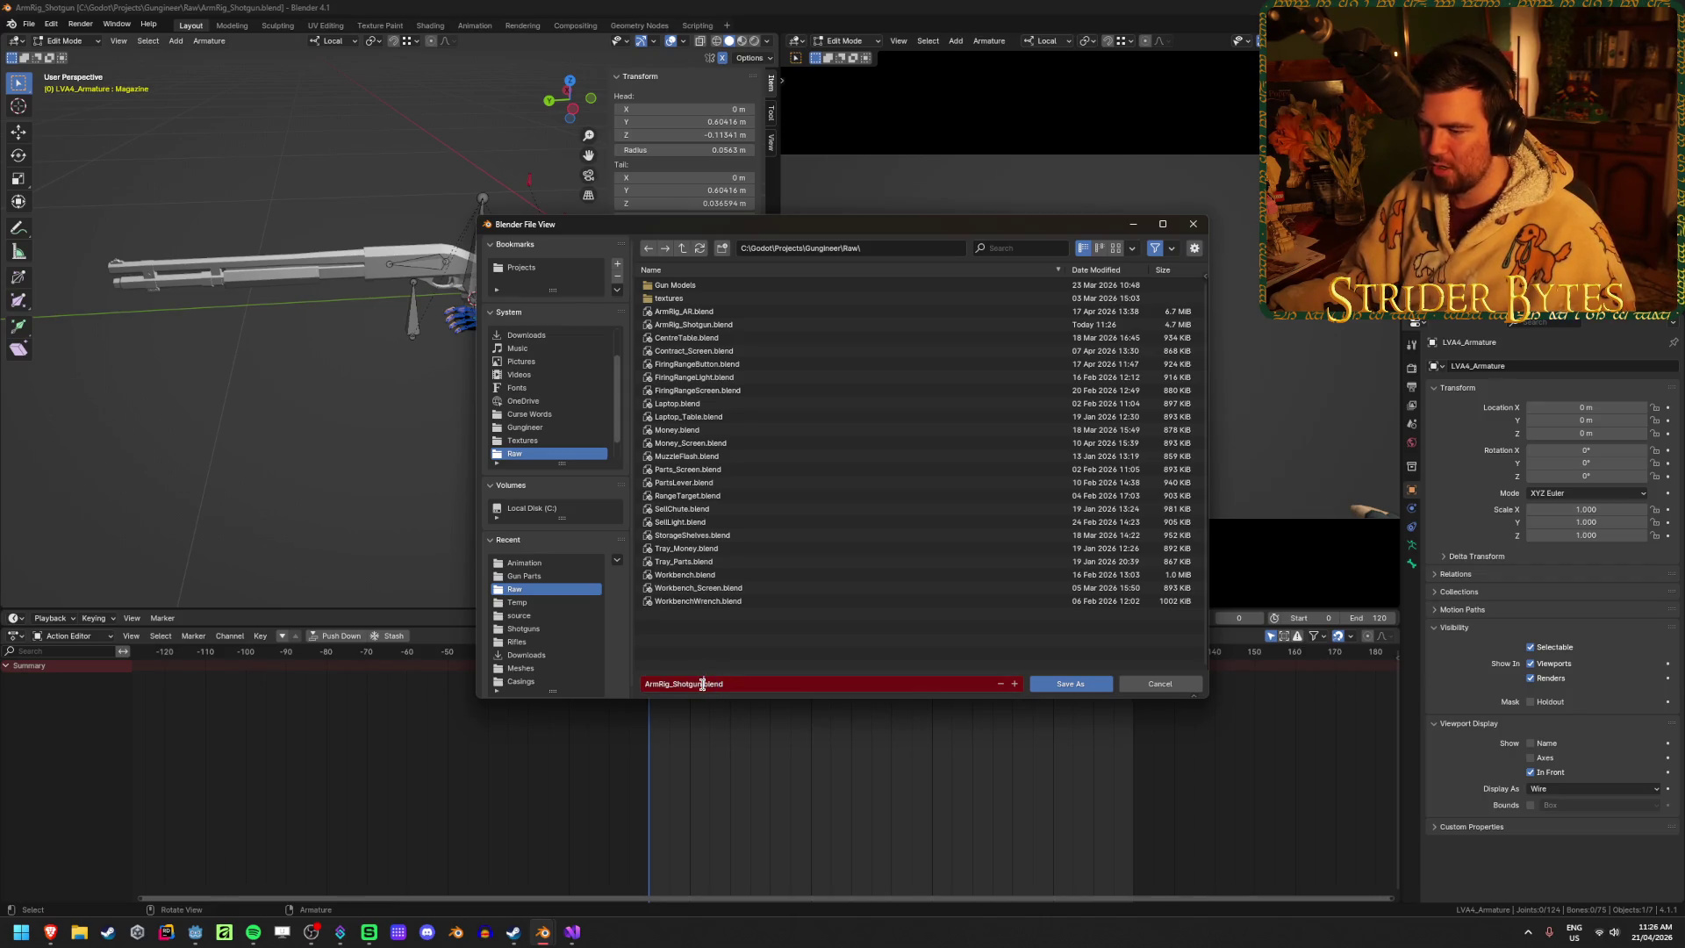
key(BackSpace)
key(BackSpace)
key(BackSpace)
key(BackSpace)
text(Pistol)
click(800, 647)
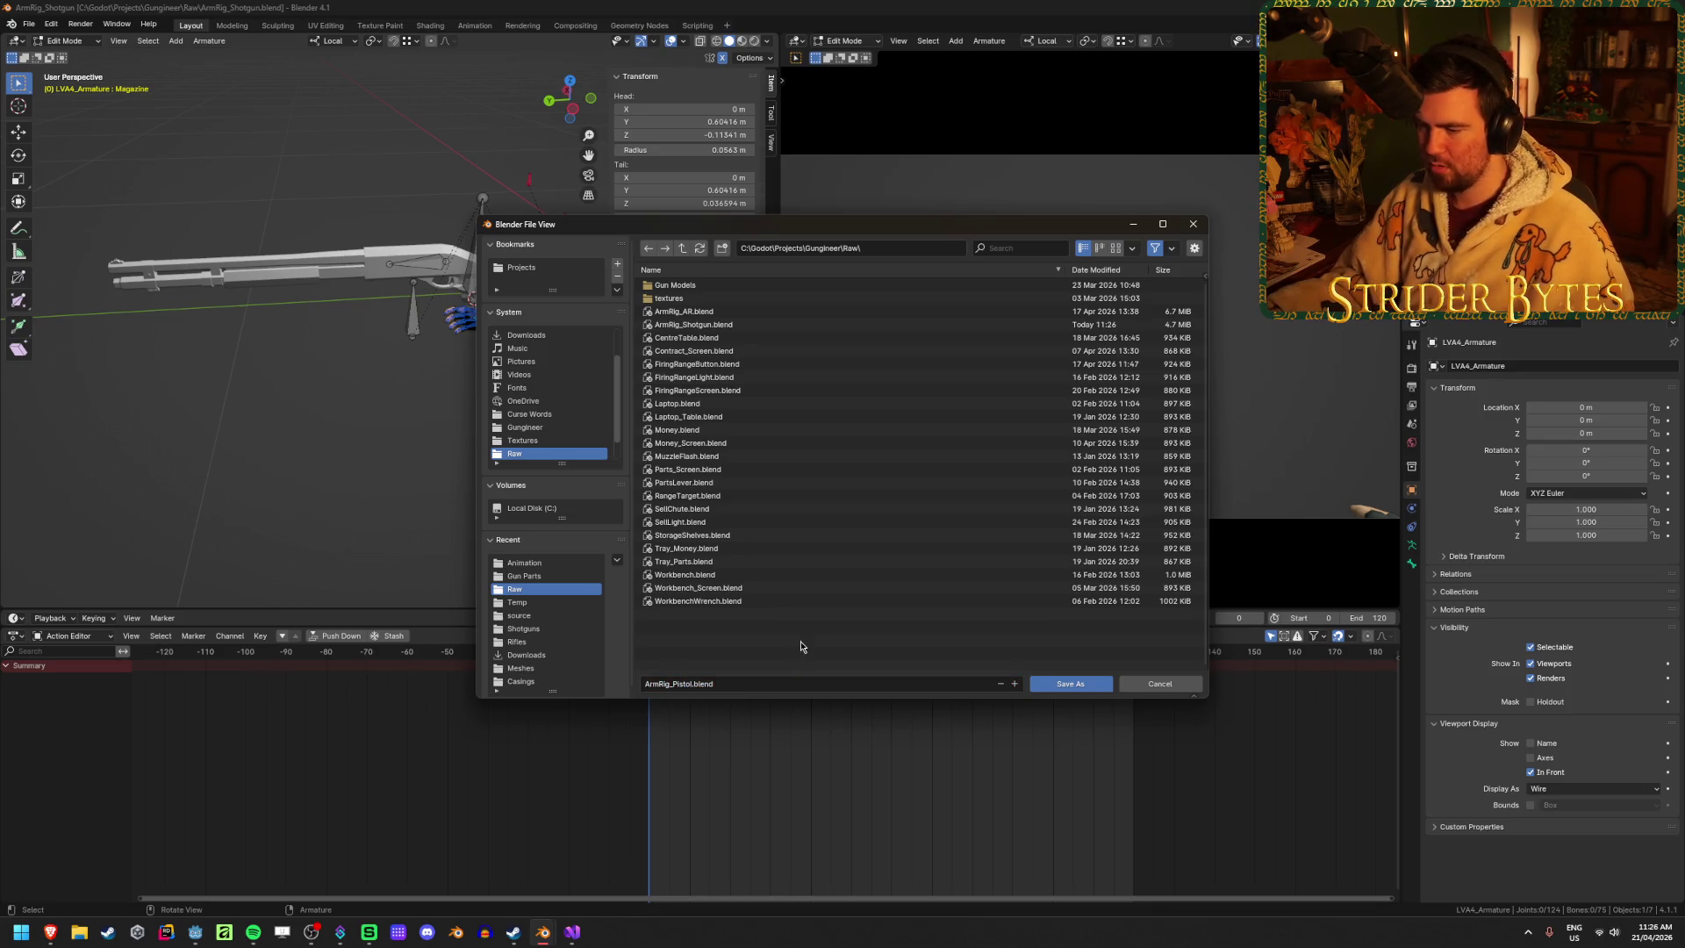
click(1078, 684)
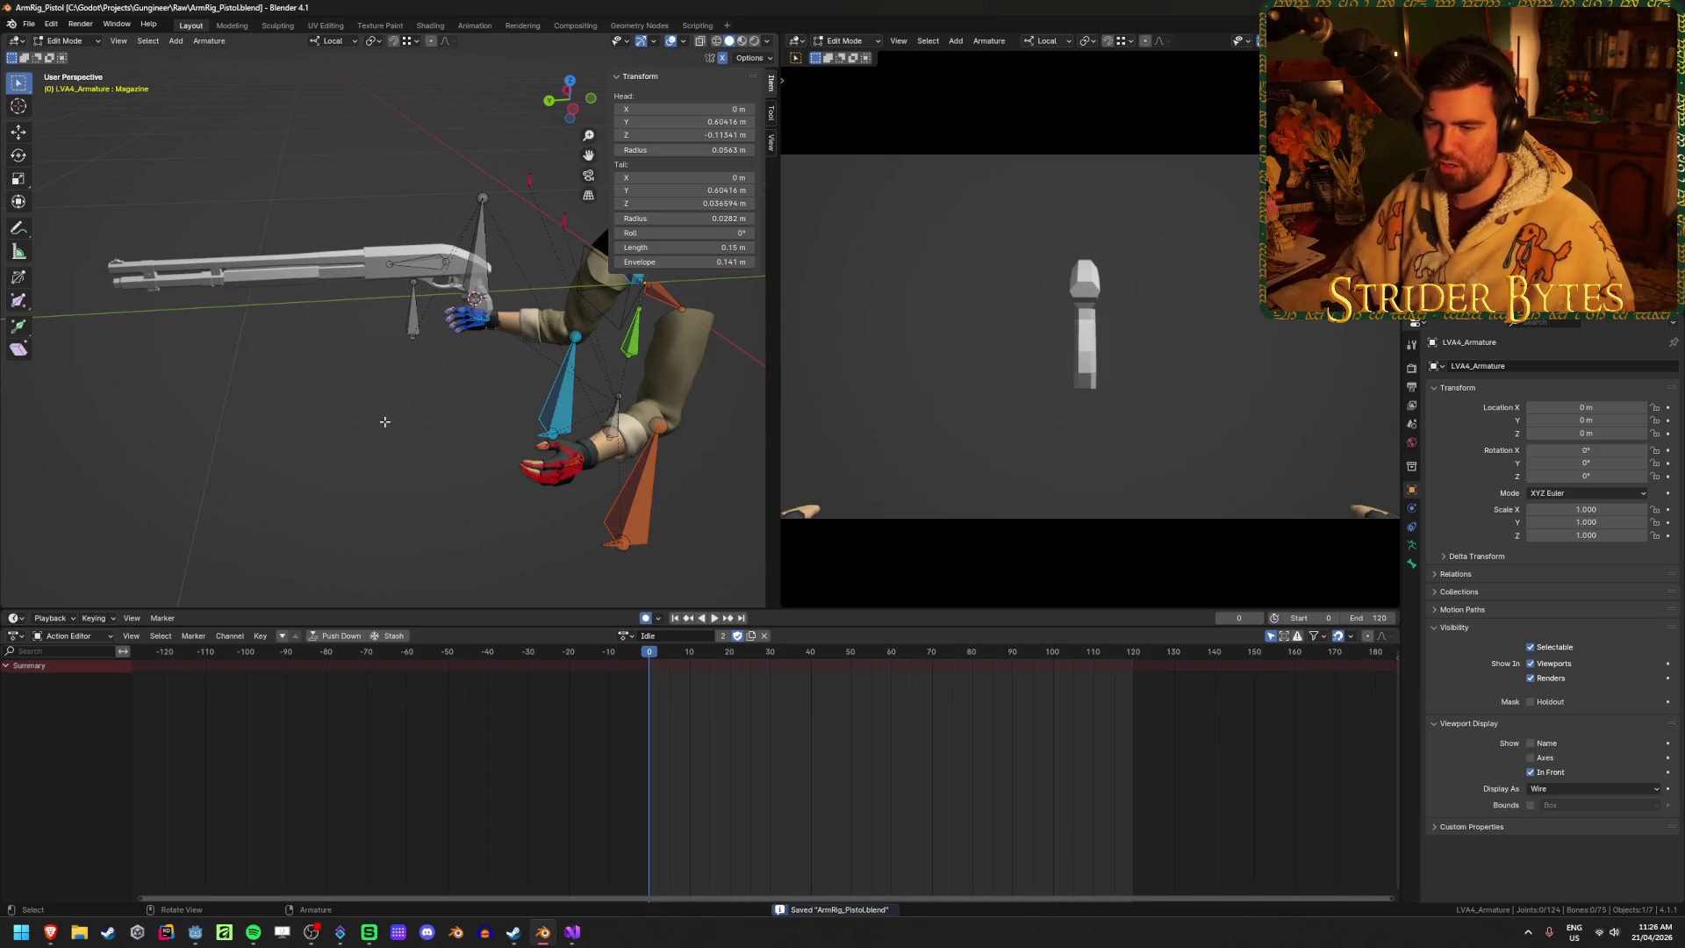
mouse_move(367, 401)
mouse_down()
mouse_move(465, 422)
mouse_move(386, 412)
mouse_up()
click(195, 932)
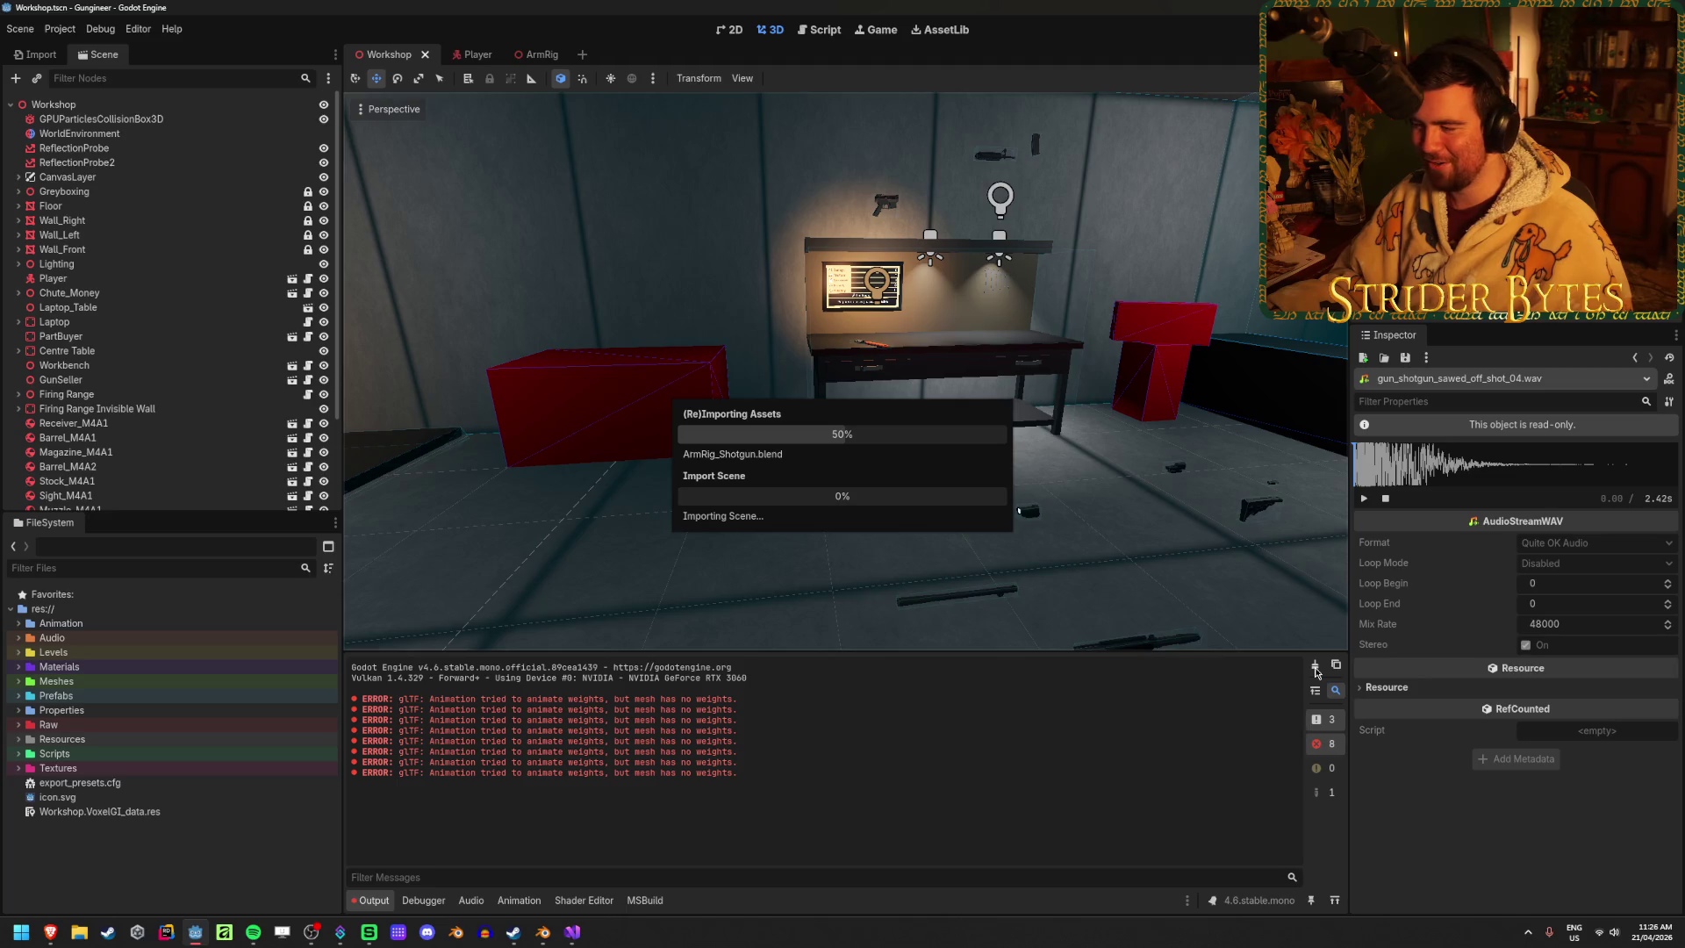
click(1314, 665)
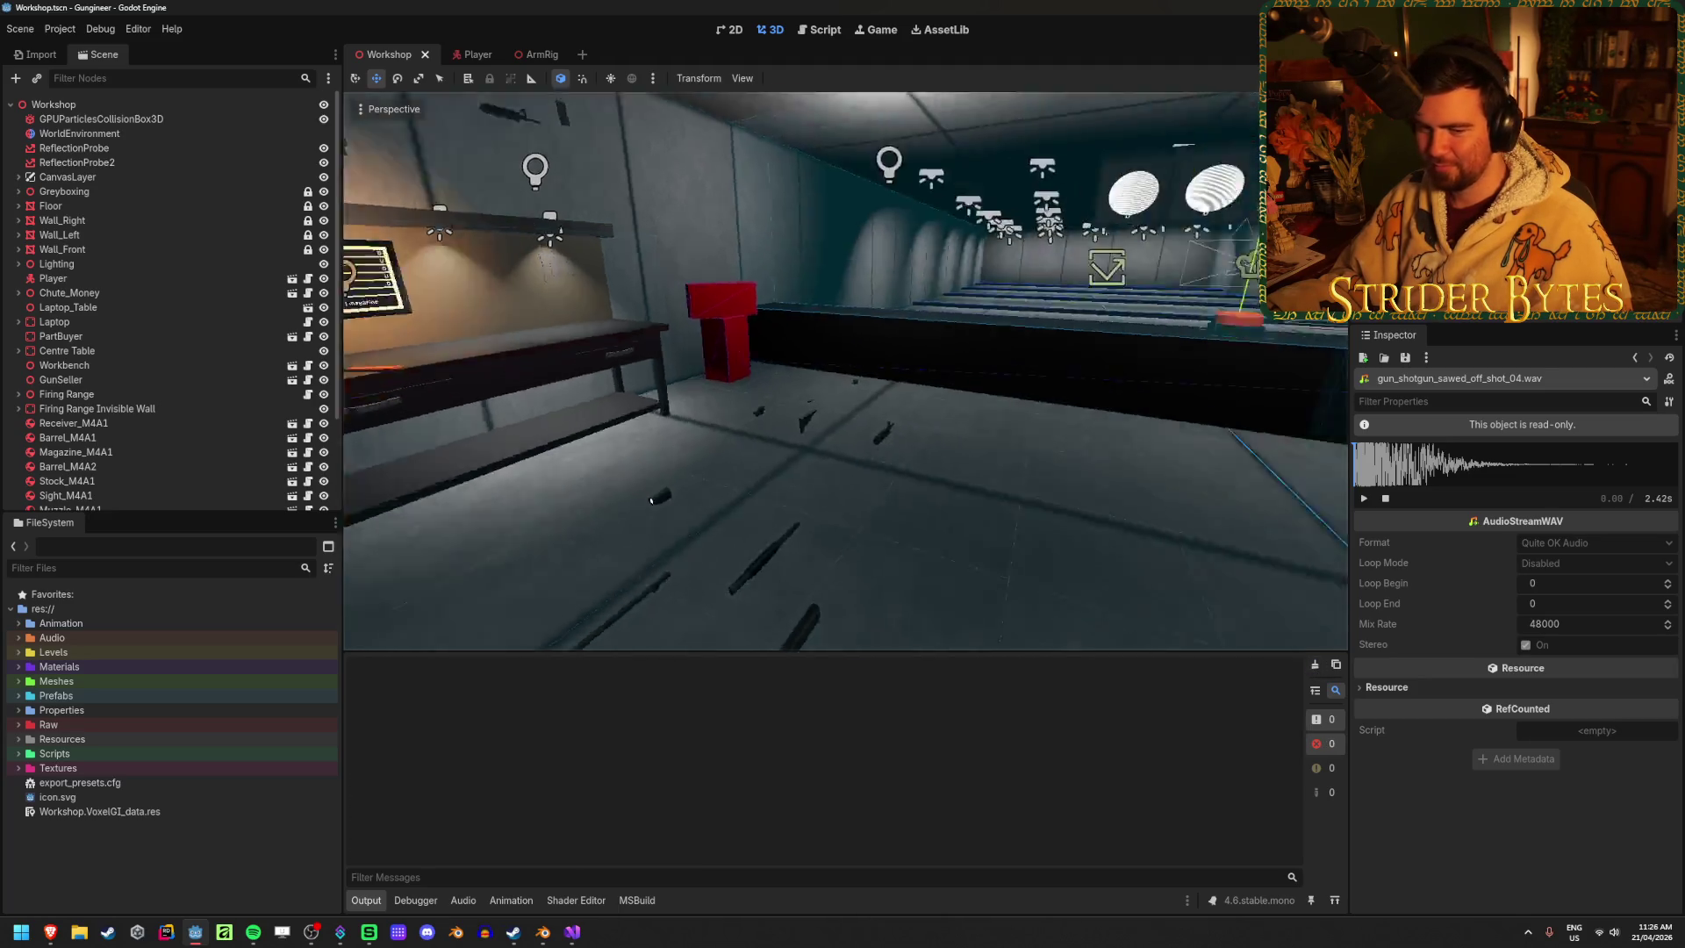
mouse_move(846, 455)
mouse_down()
mouse_move(474, 454)
mouse_move(1154, 586)
mouse_up()
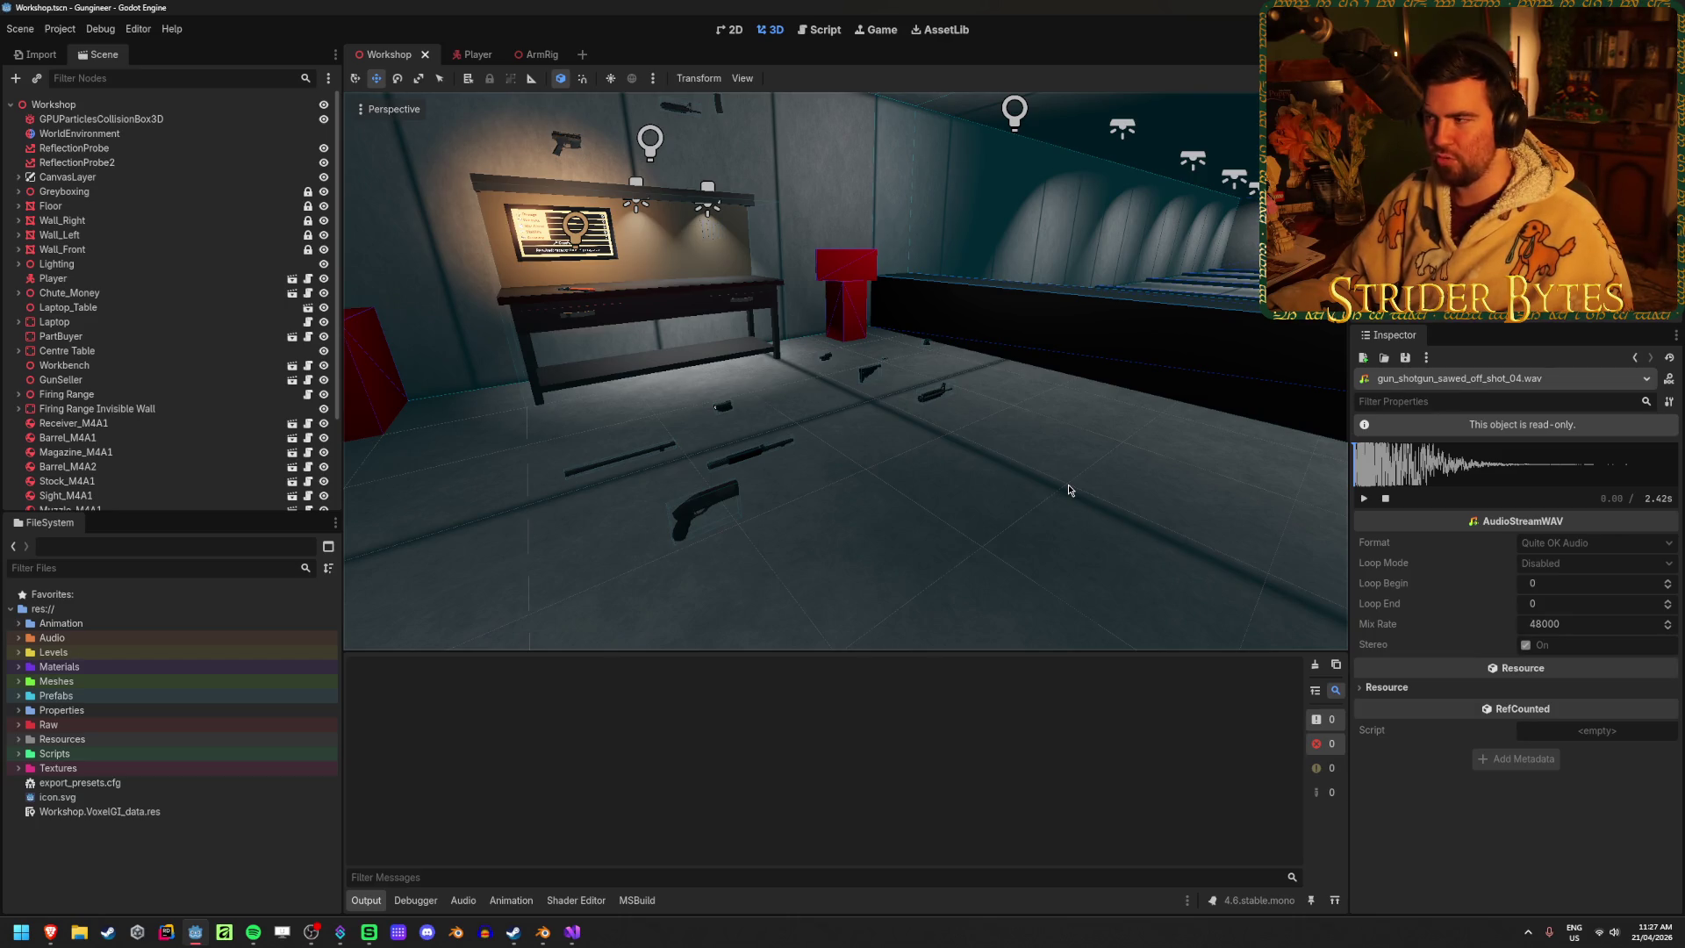
mouse_move(1030, 523)
mouse_down()
mouse_move(1120, 433)
mouse_move(1055, 499)
mouse_up()
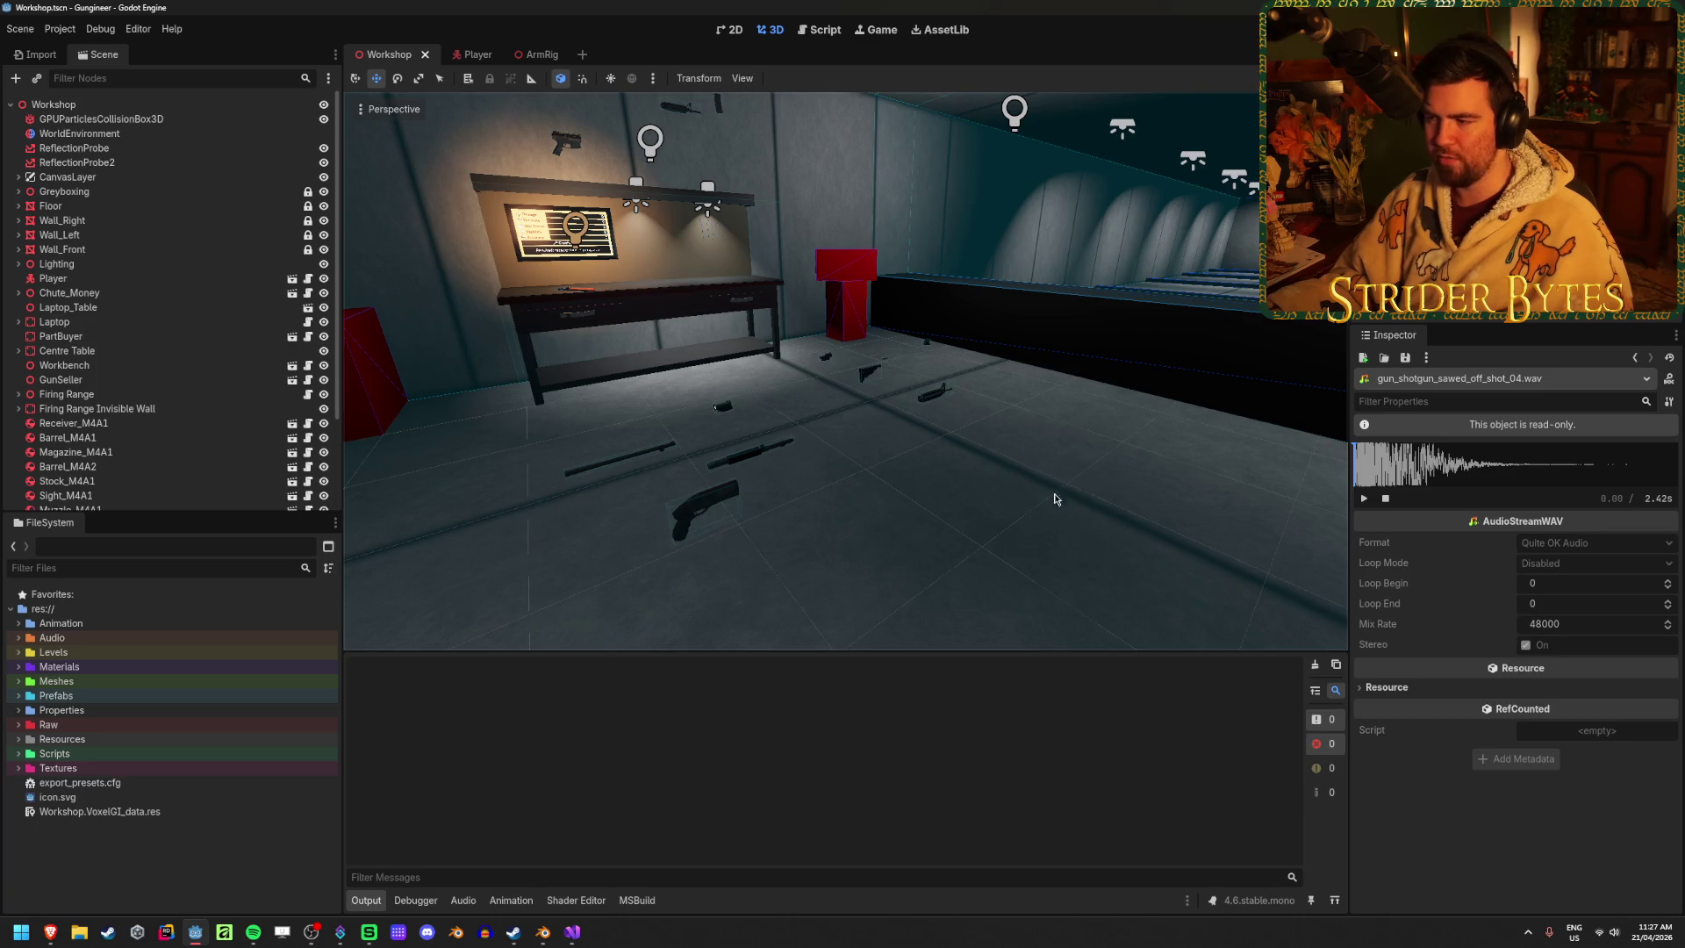
drag(1156, 448, 1011, 534)
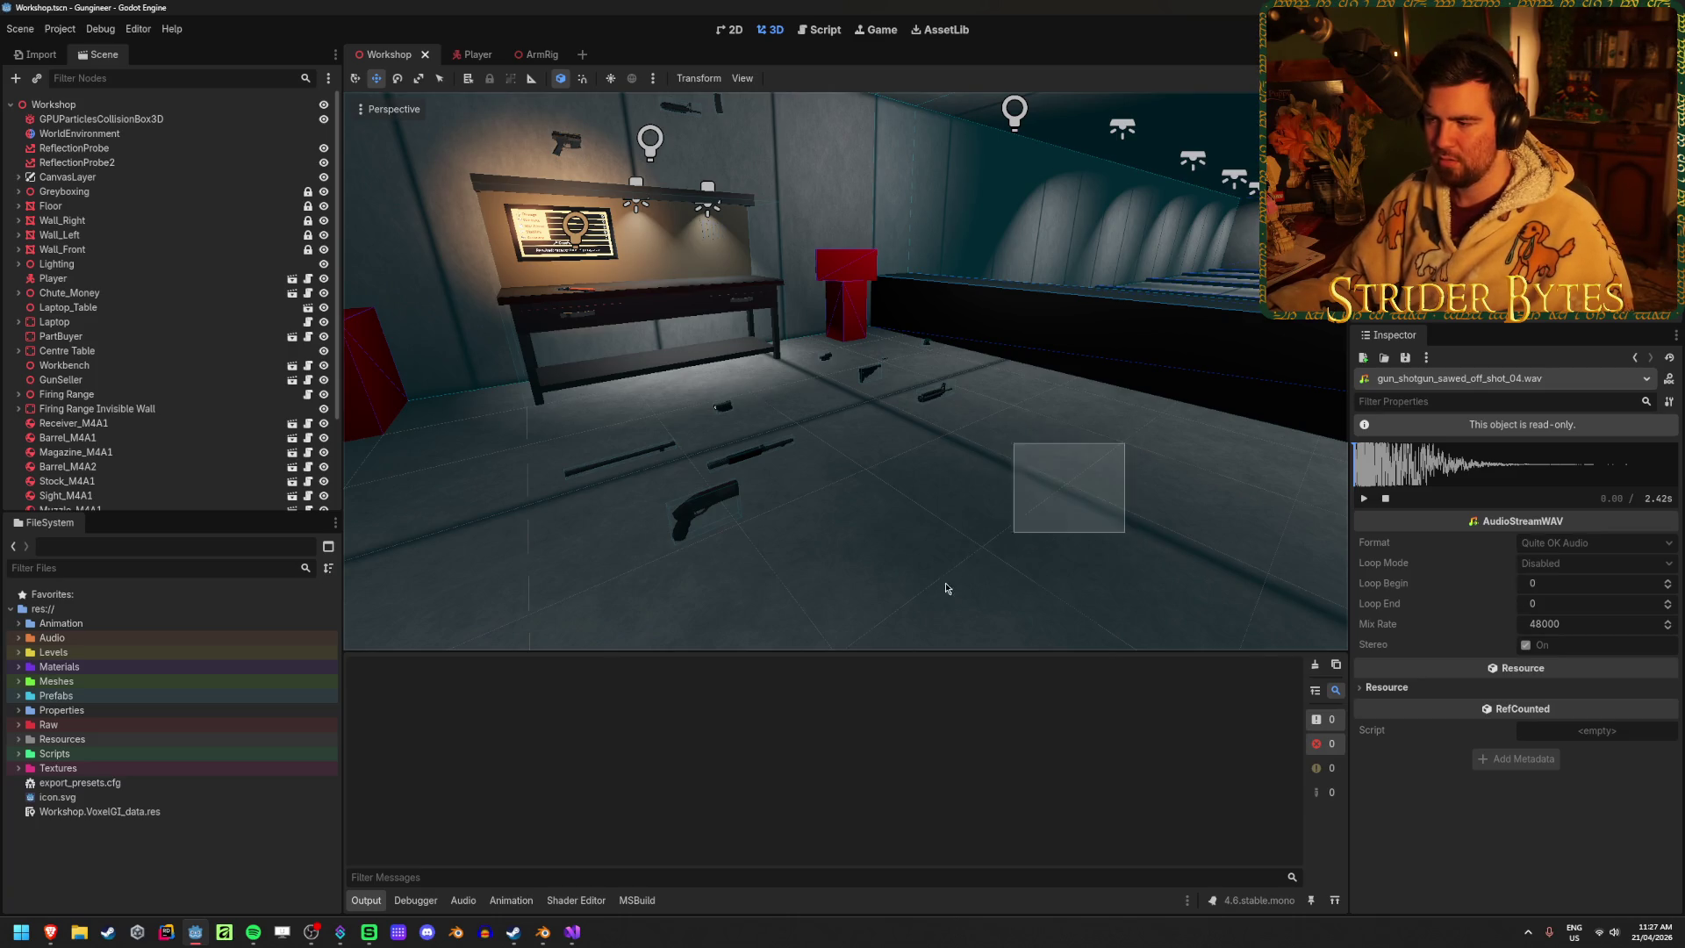
mouse_move(912, 611)
mouse_down()
mouse_move(895, 605)
mouse_move(908, 610)
mouse_move(897, 552)
mouse_move(913, 499)
mouse_up()
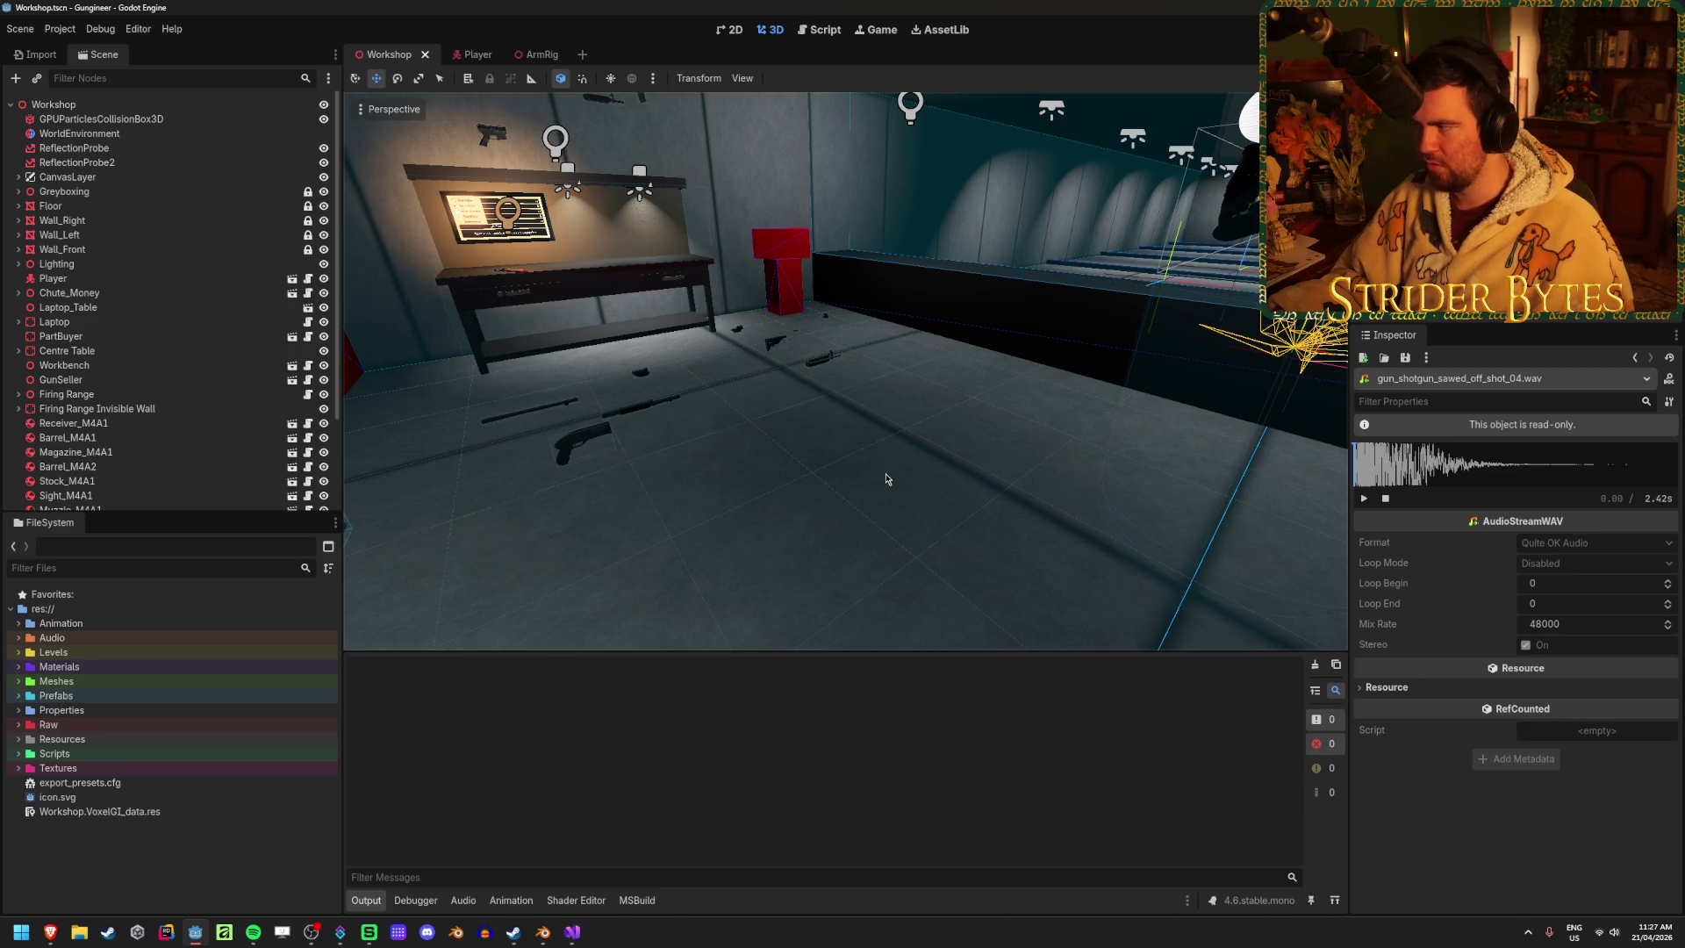
scroll(886, 480, down, 2)
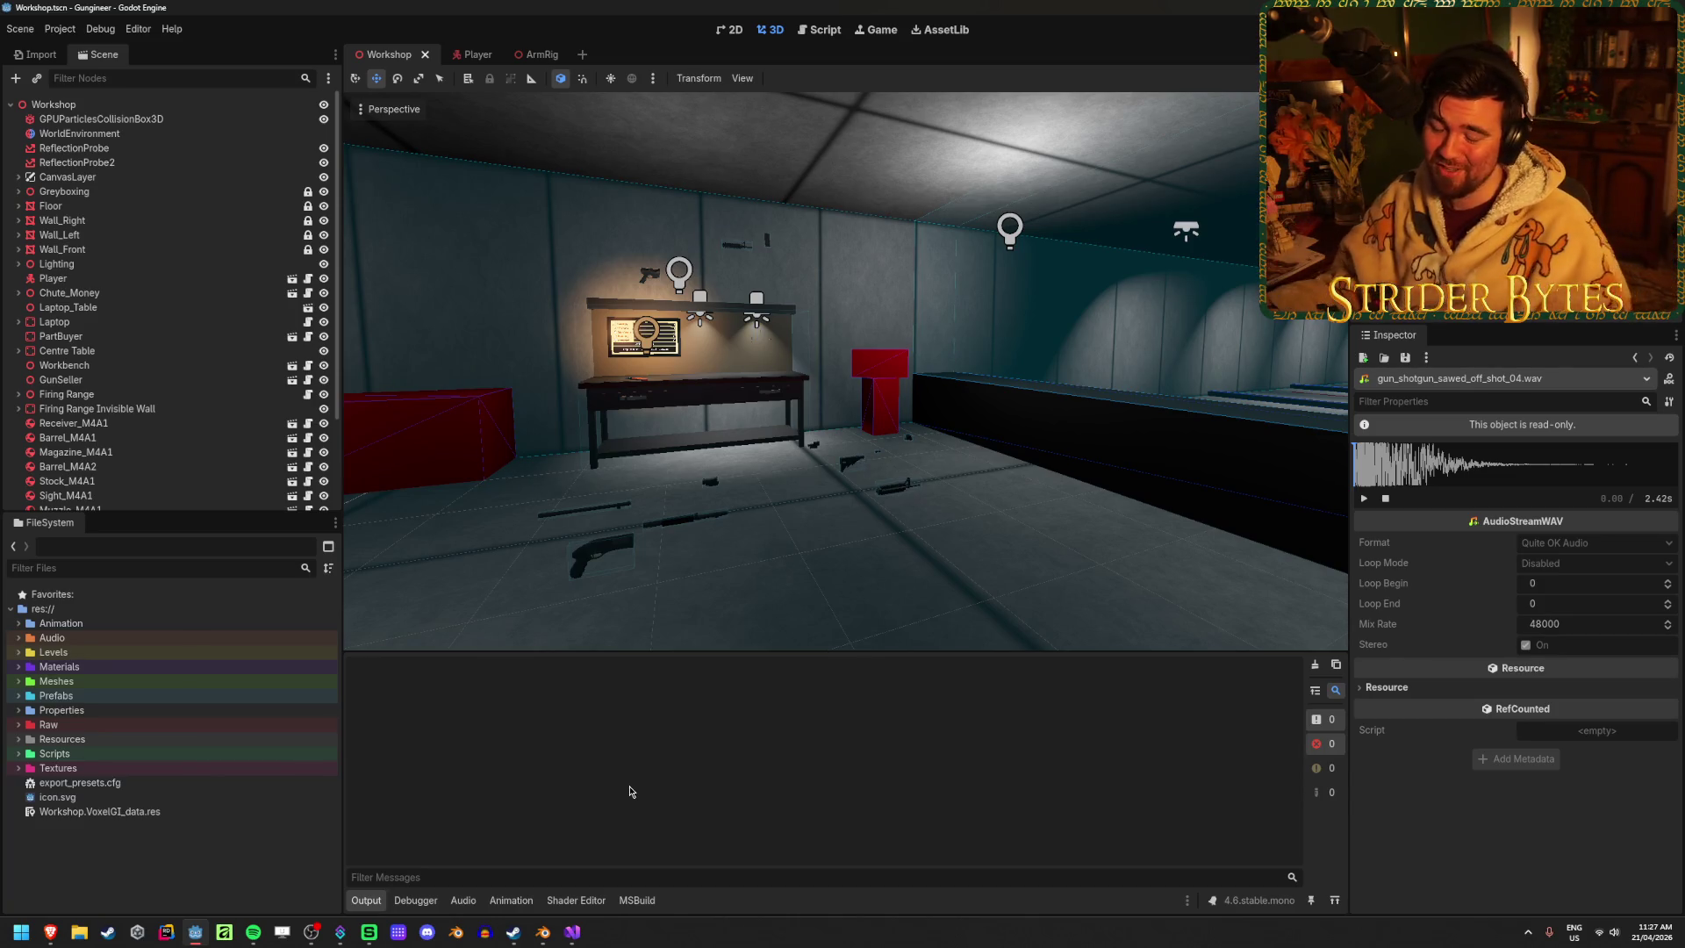
drag(619, 614, 789, 596)
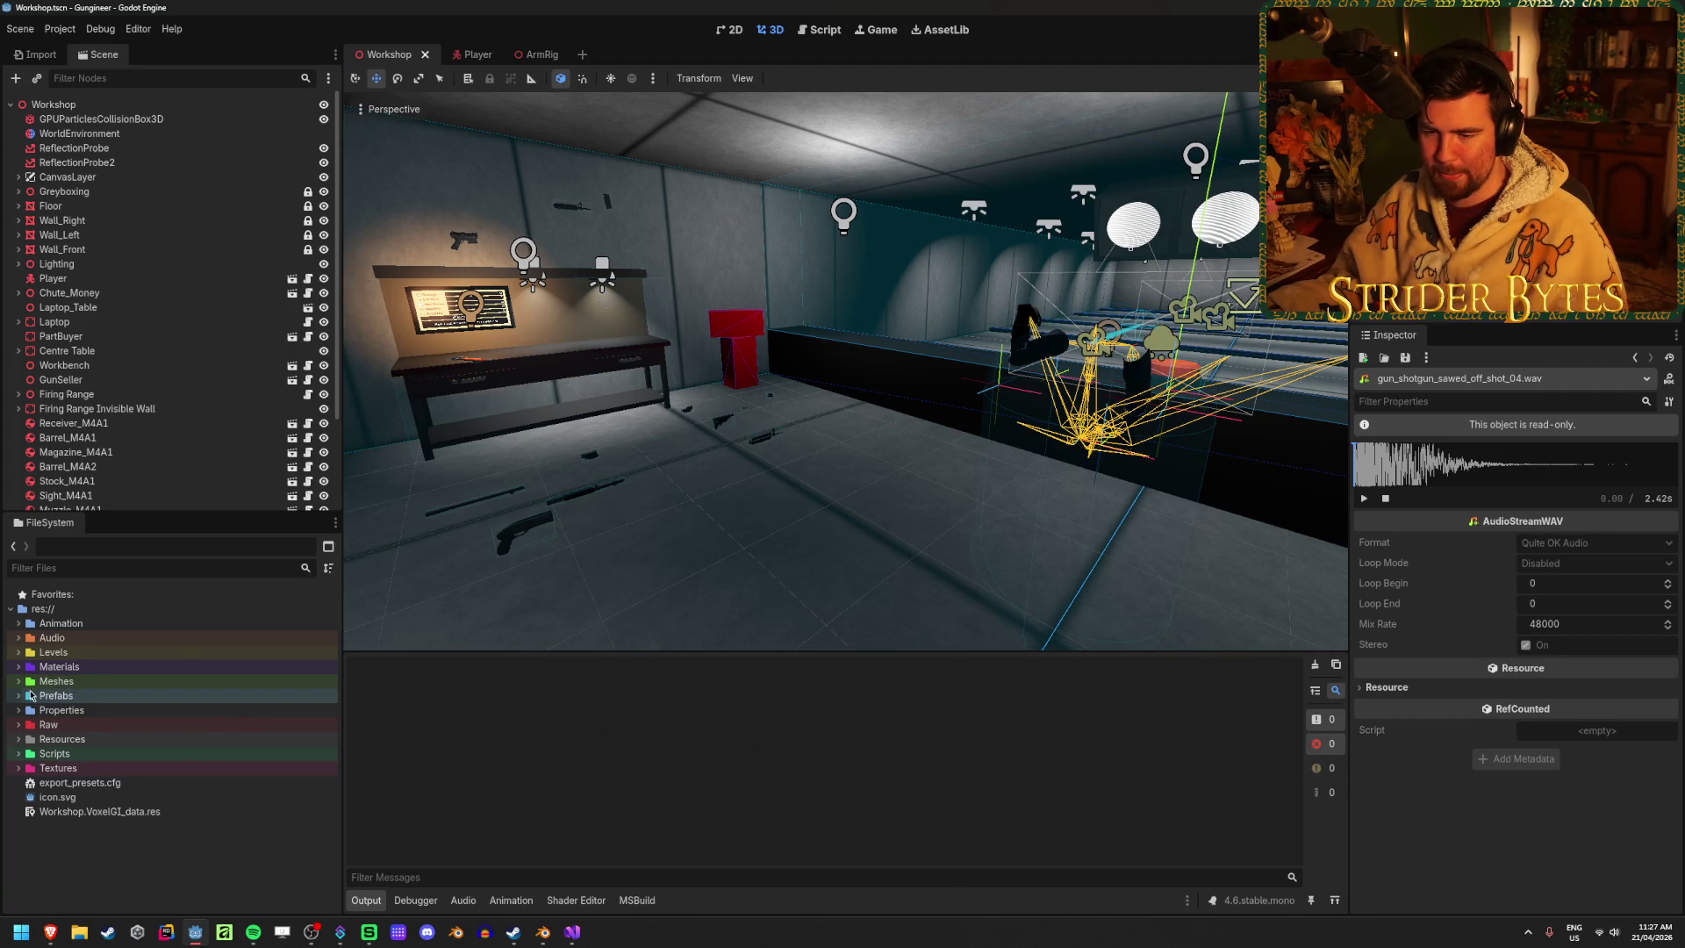
Open the Sight_M4A1 prefab from Prefabs > Gun Parts in the FileSystem dock
double_click(56, 695)
double_click(67, 724)
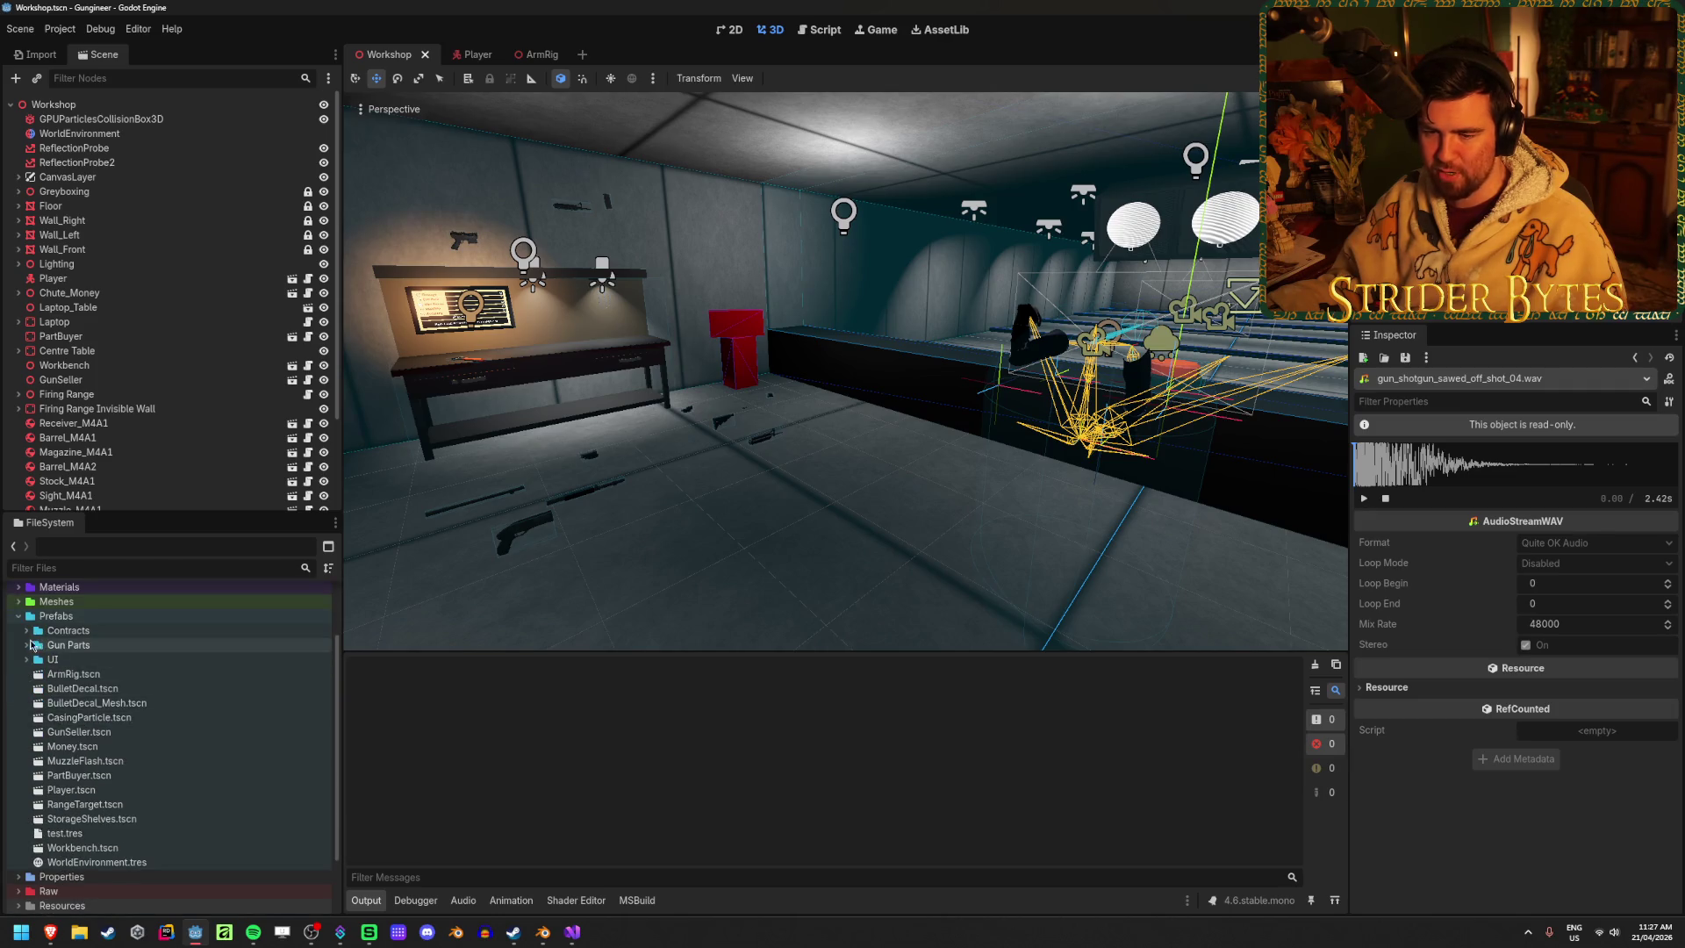
scroll(114, 719, down, 2)
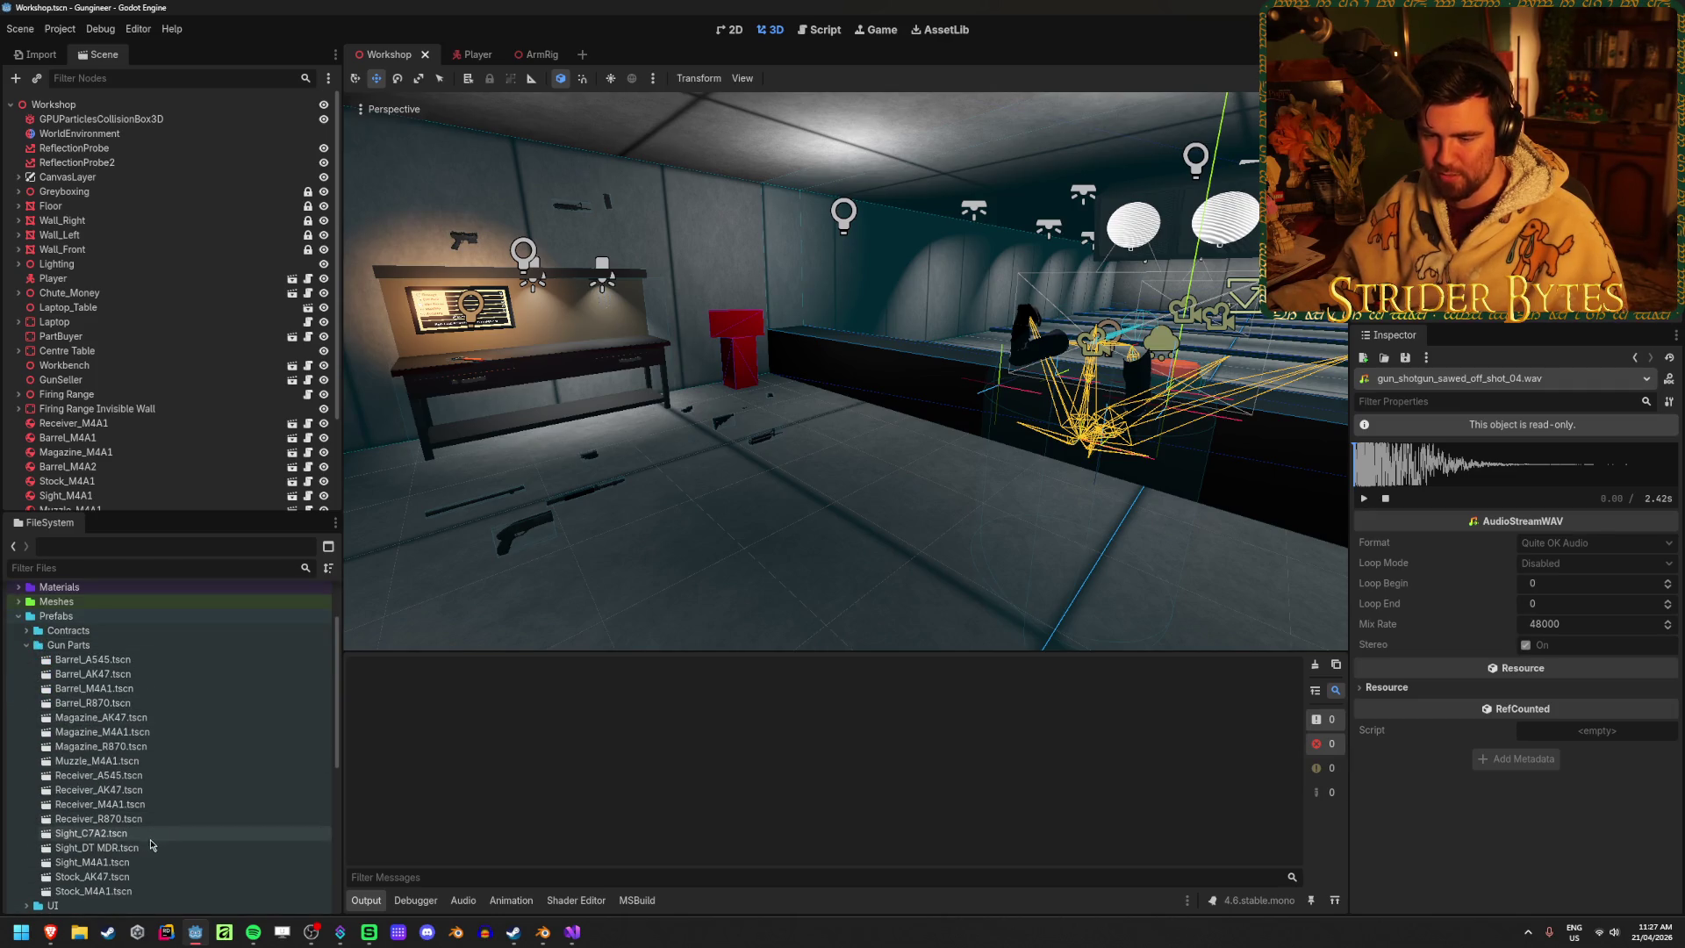
double_click(96, 862)
Set the sight's Z Position to 0.2 and launch the game with F5
click(1563, 451)
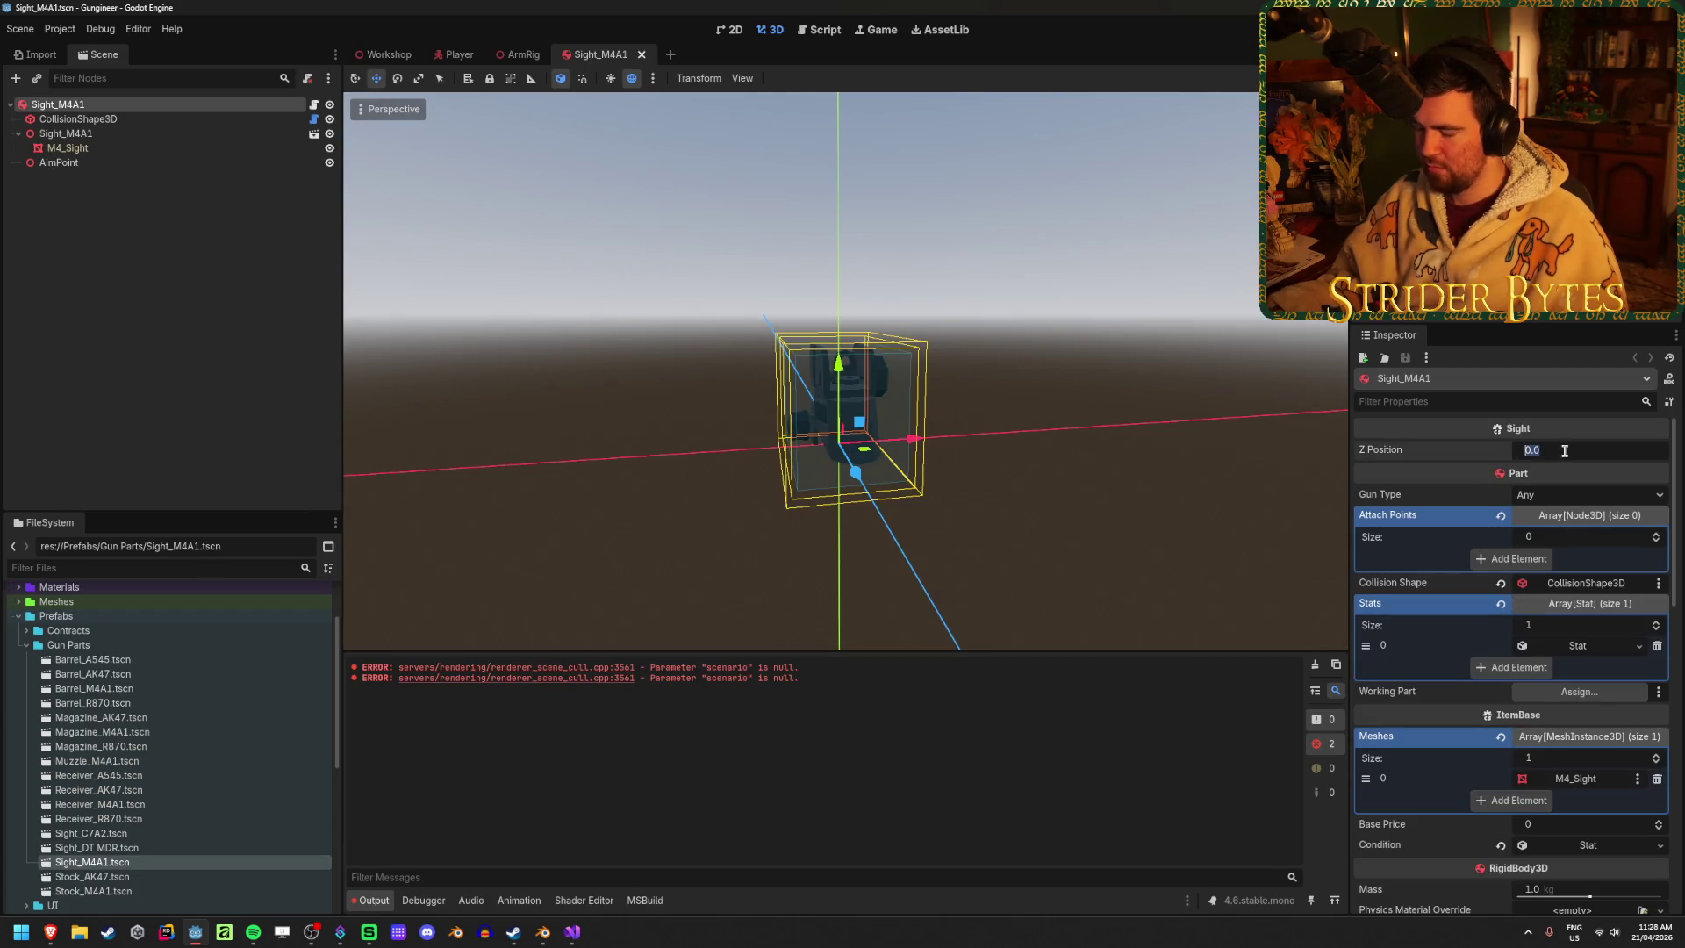
key(Return)
key(F5)
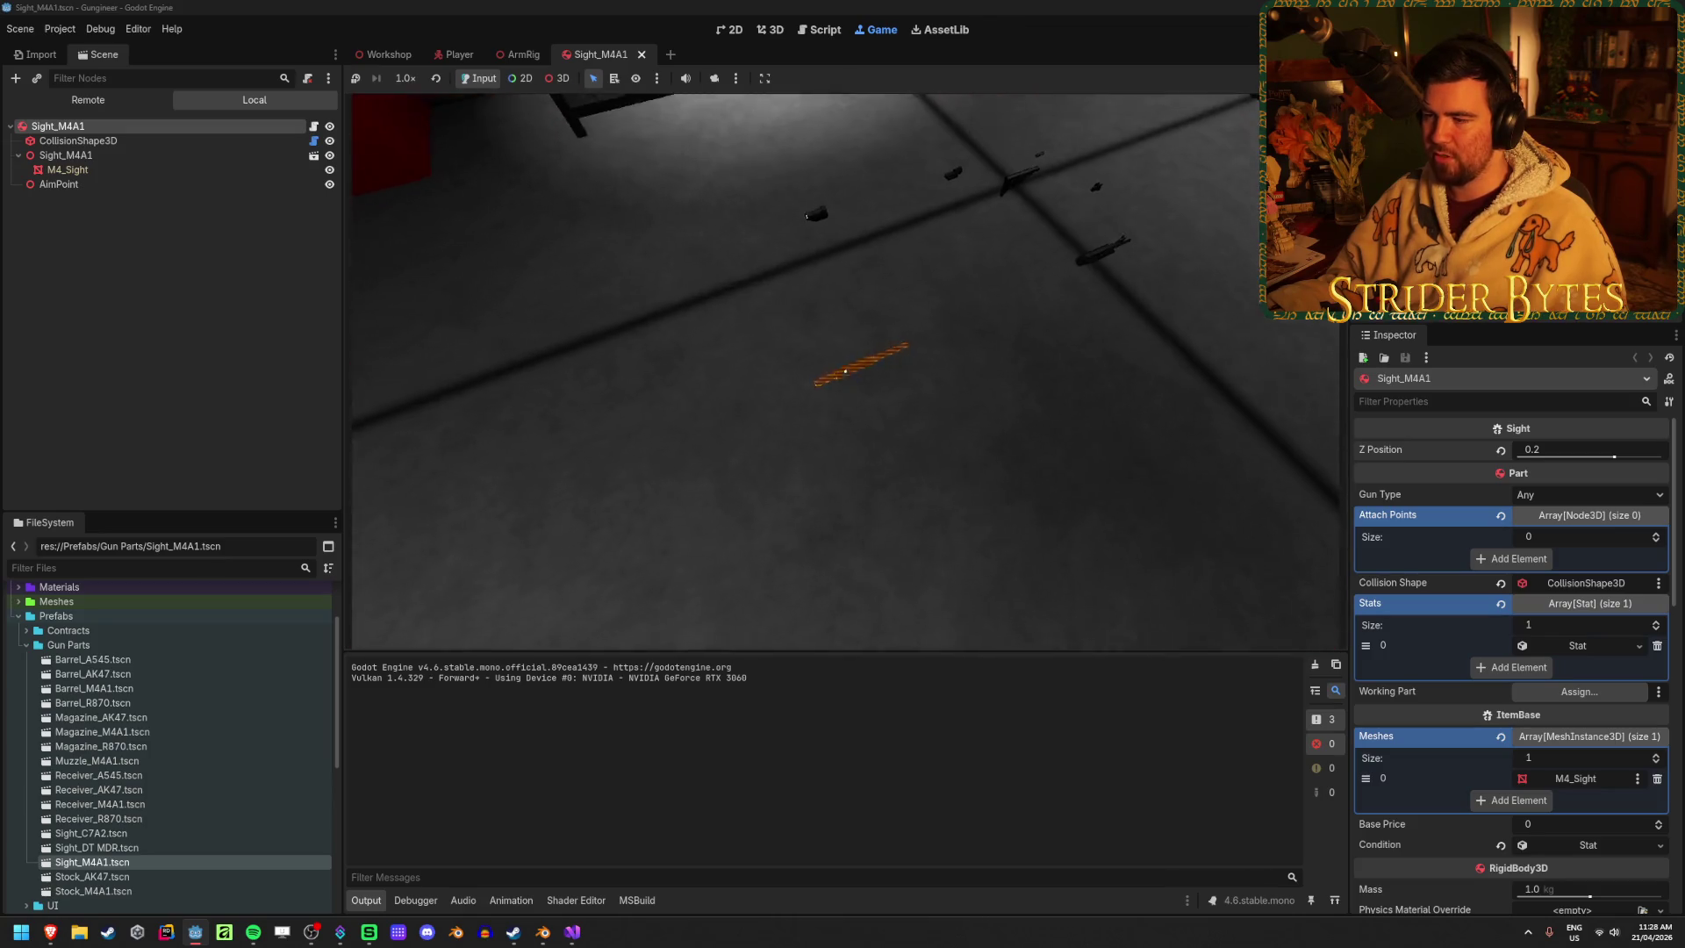
Swap the shotgun for the M4A1, fire at the red T target, stop the game, and save Sight_M4A1
key(e)
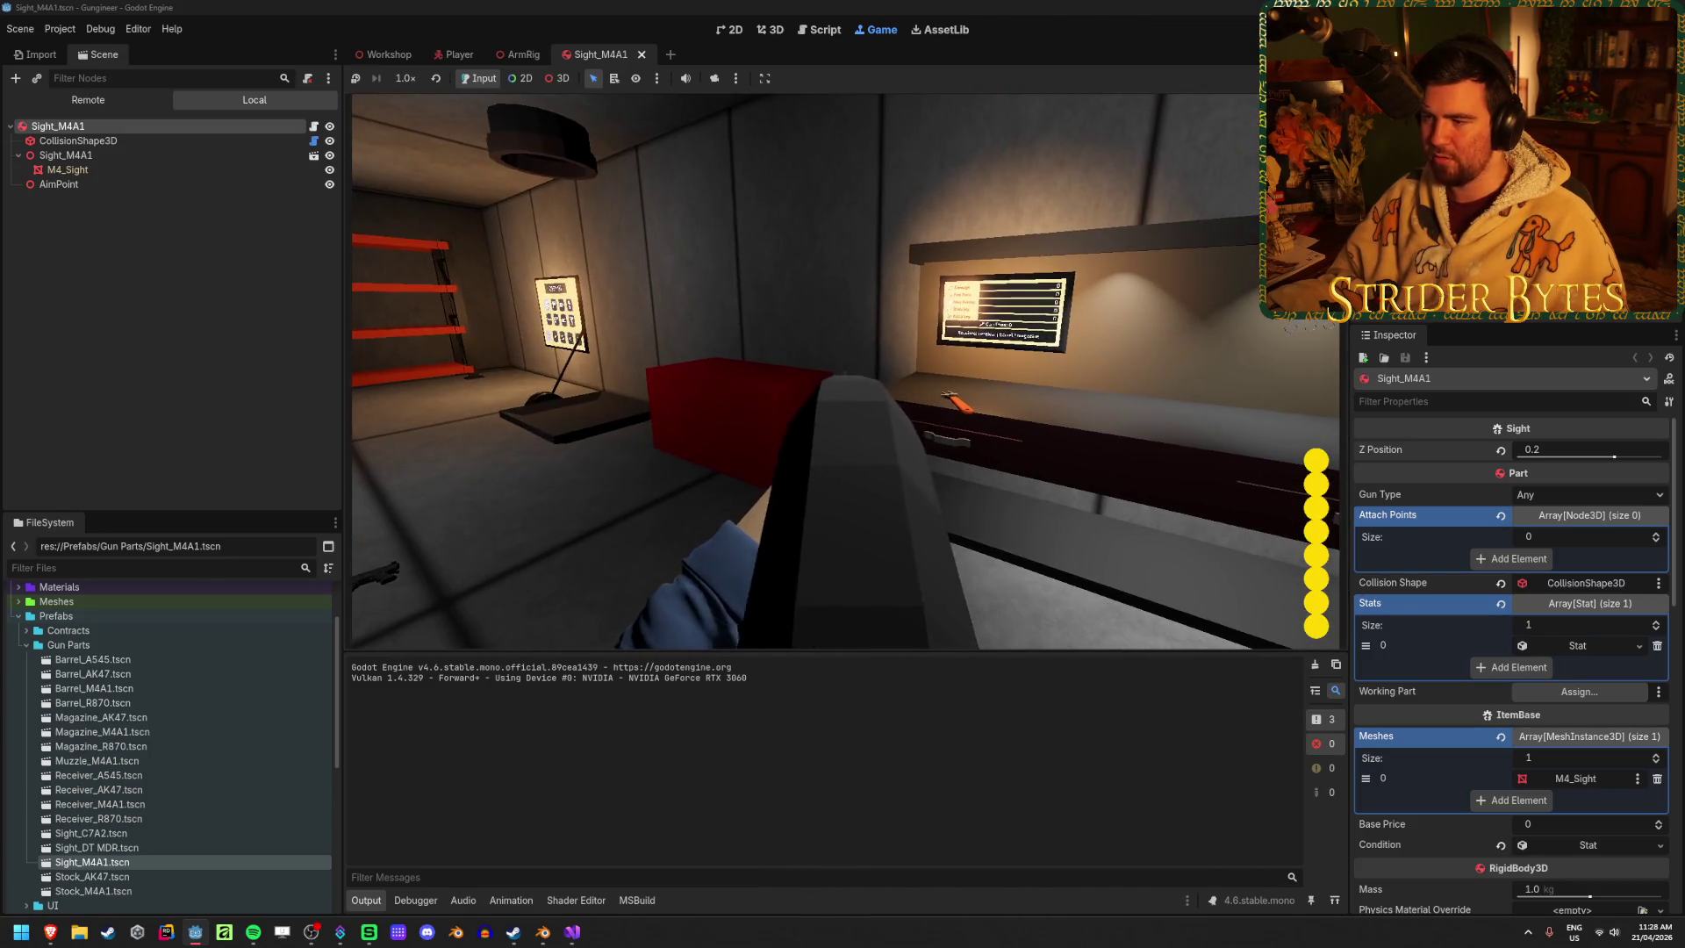
key(q)
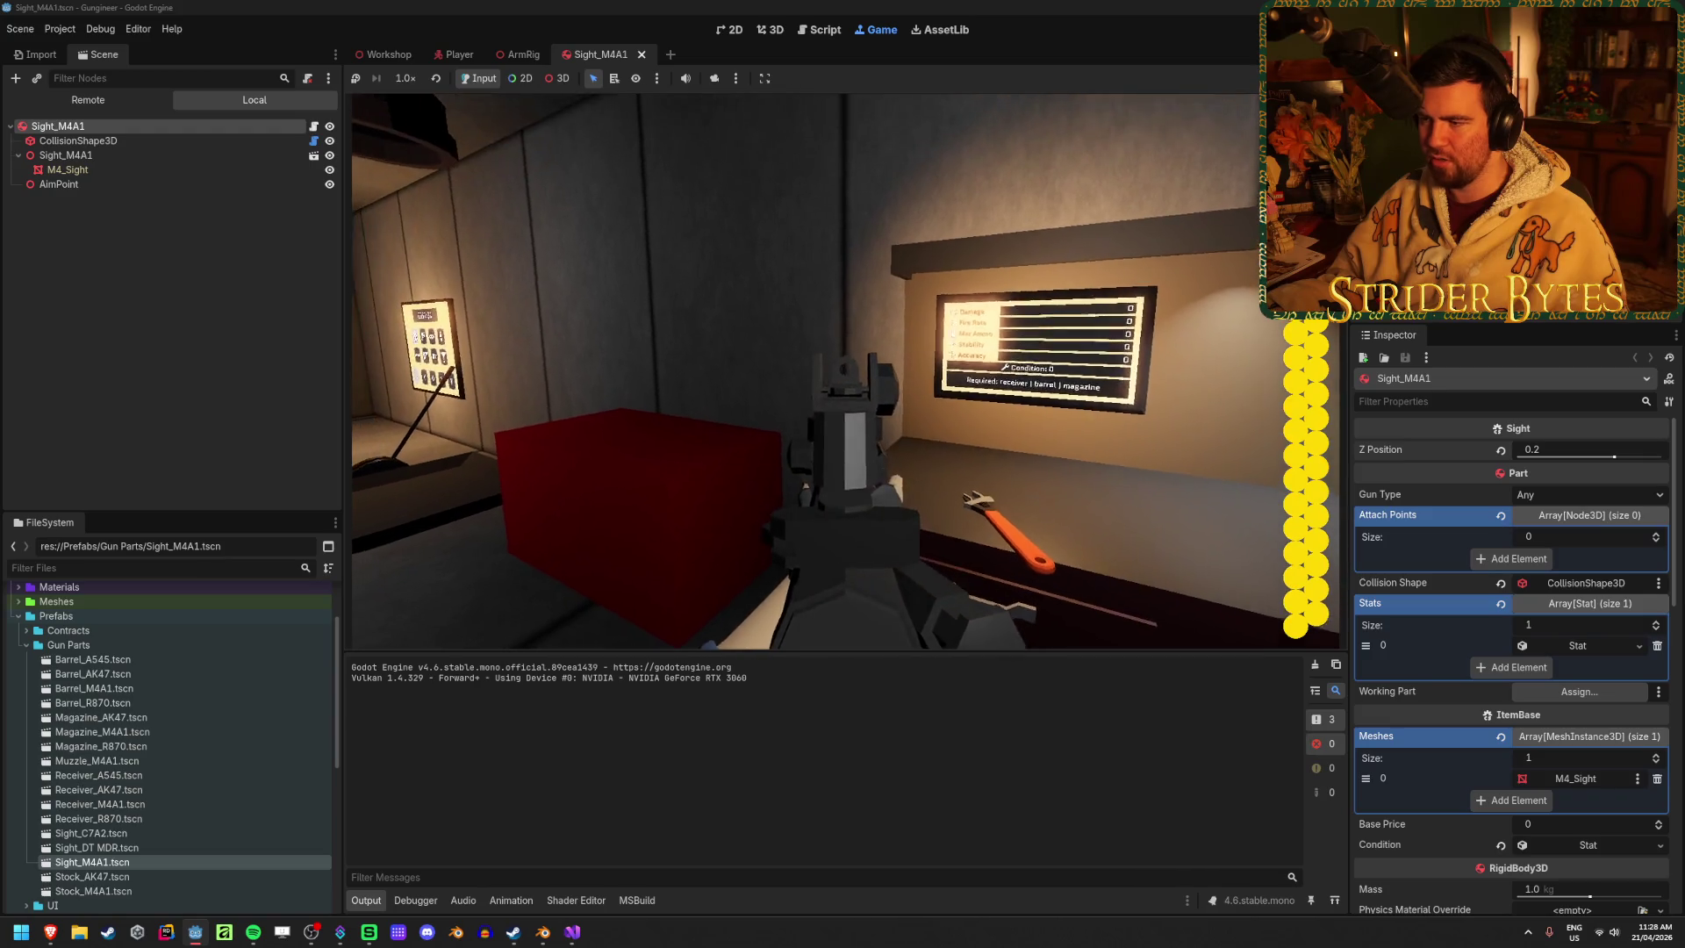
click(845, 371)
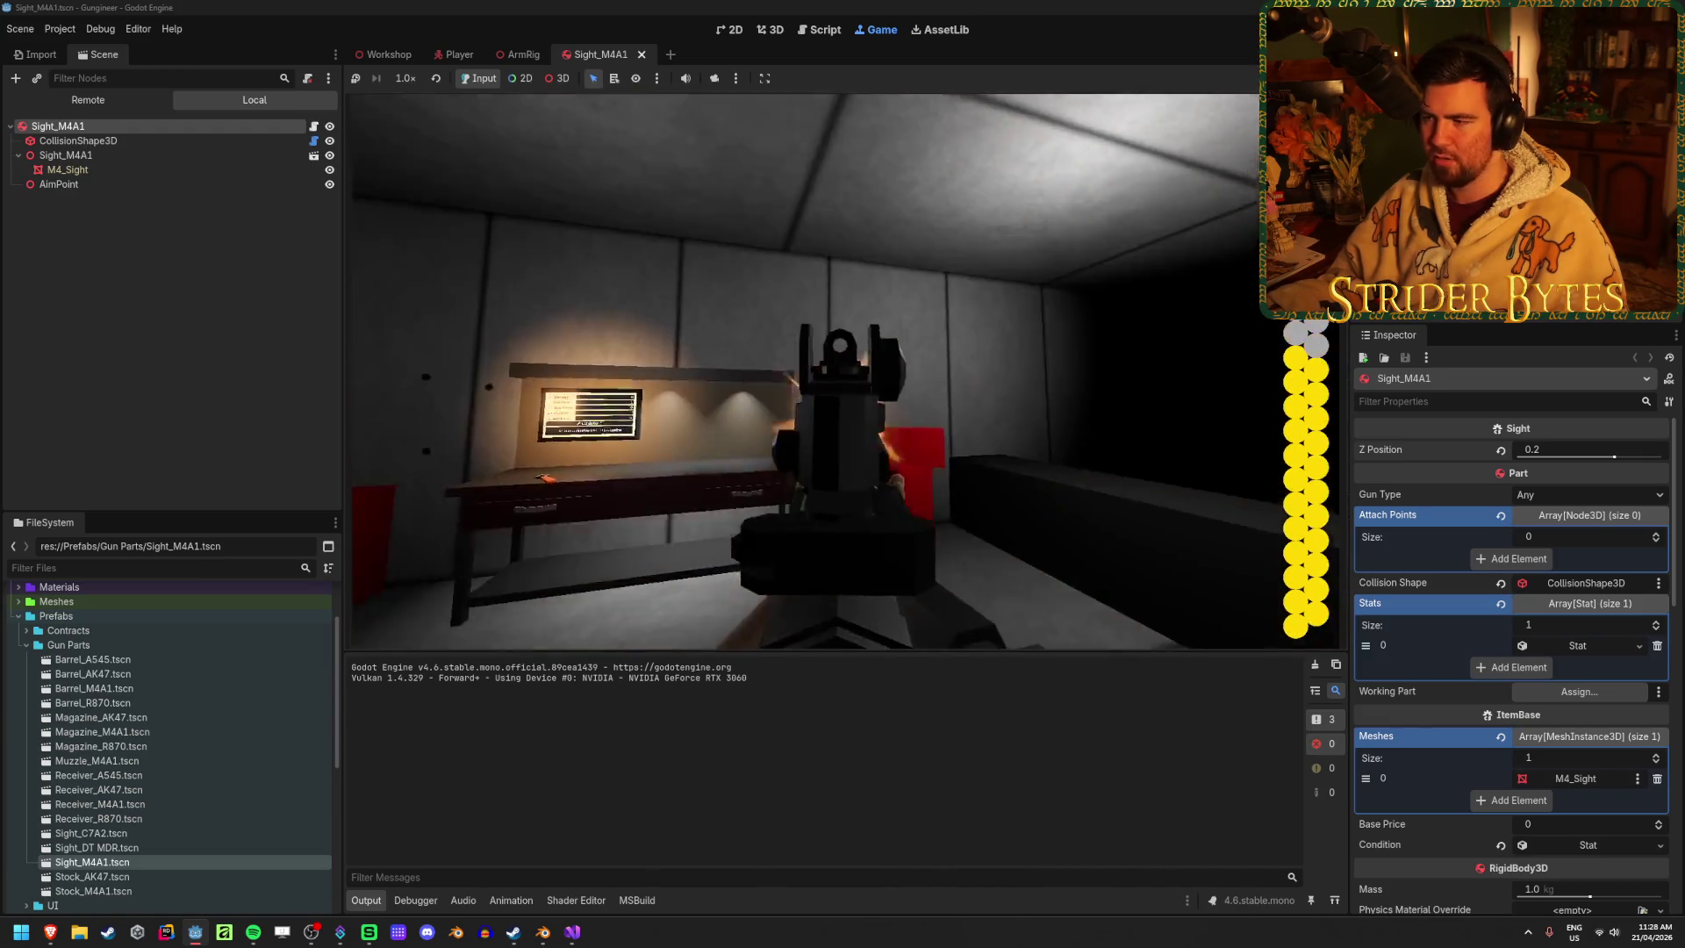
click(844, 371)
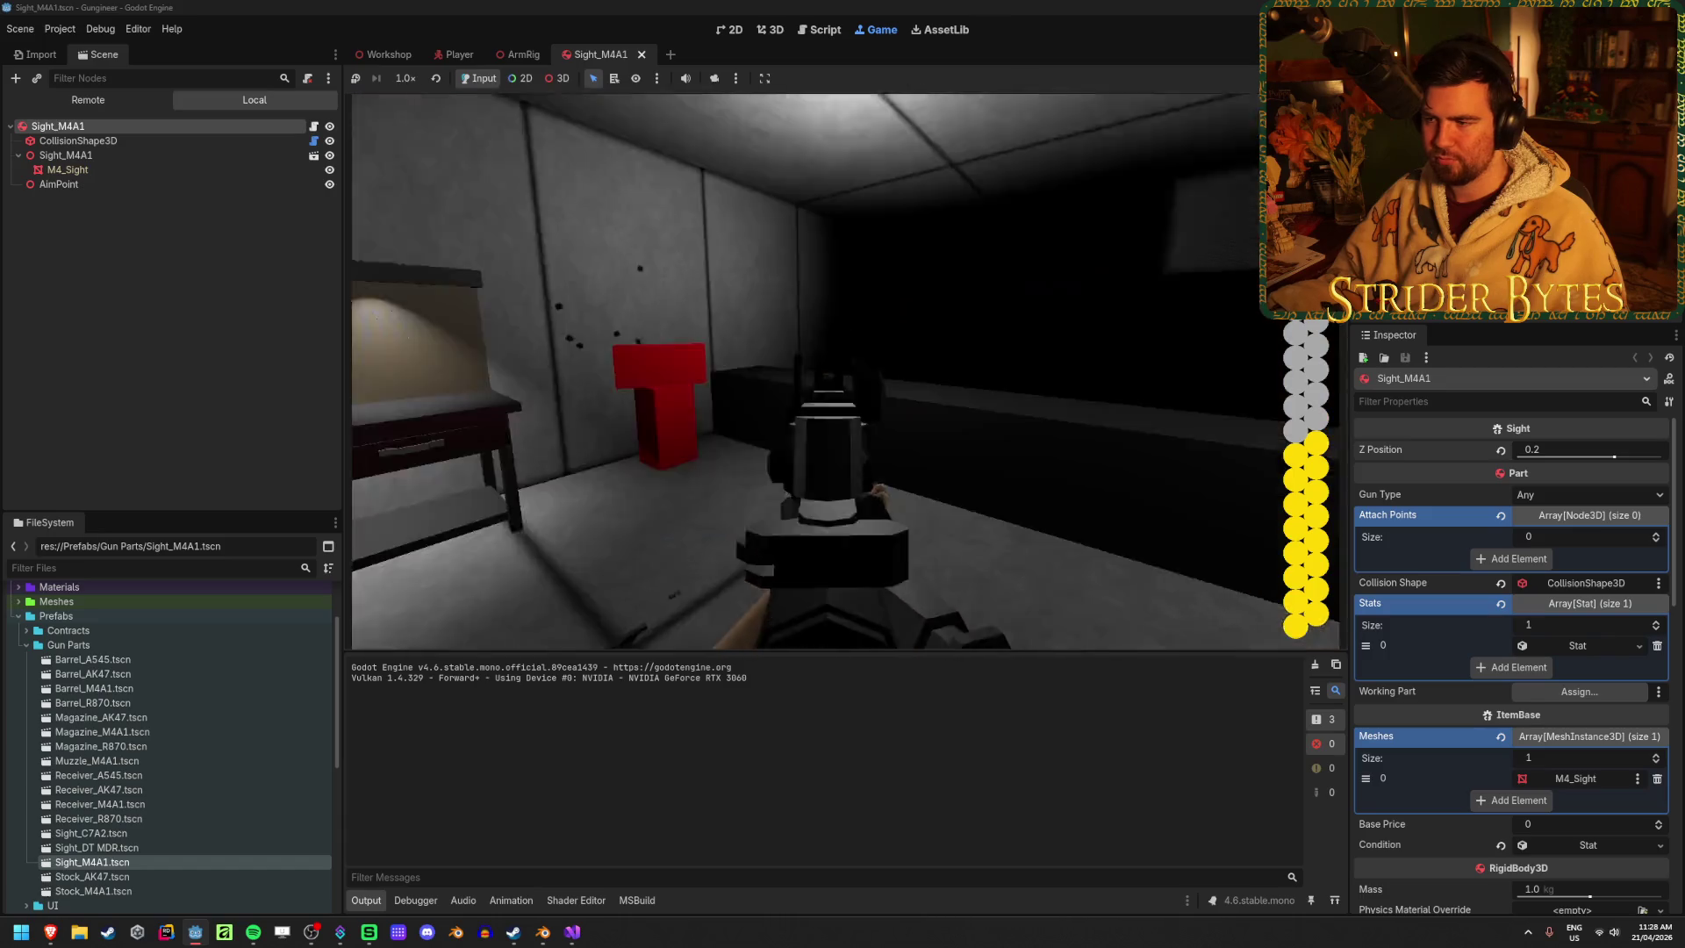
key(F8)
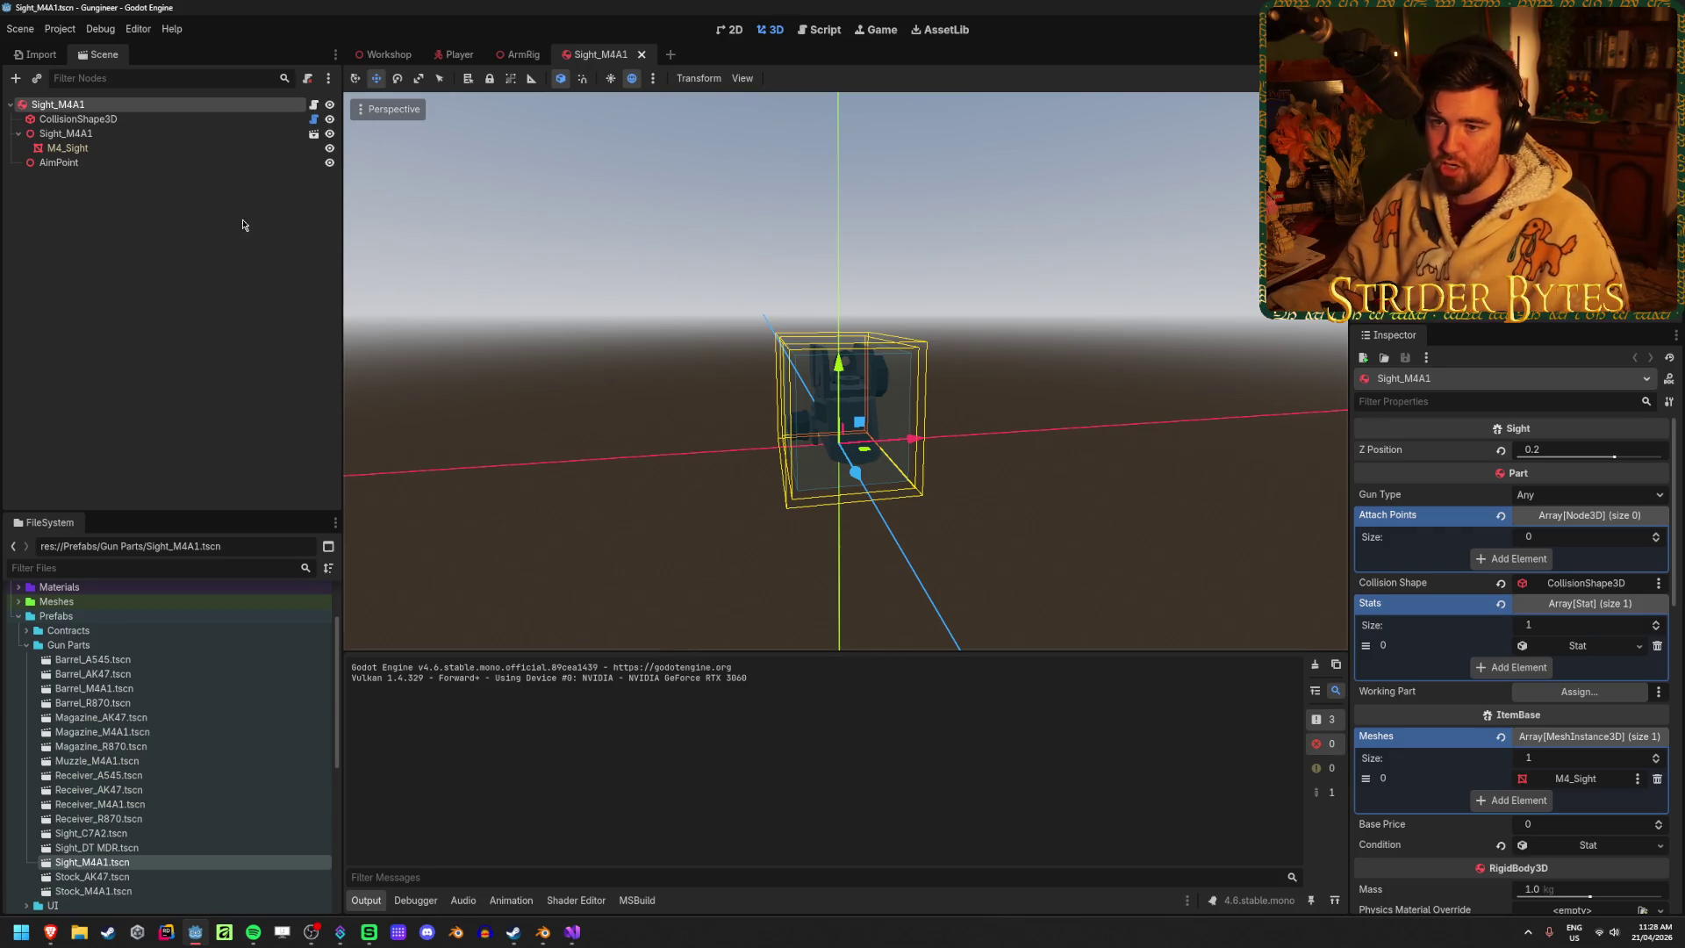
click(181, 270)
key(ctrl+s)
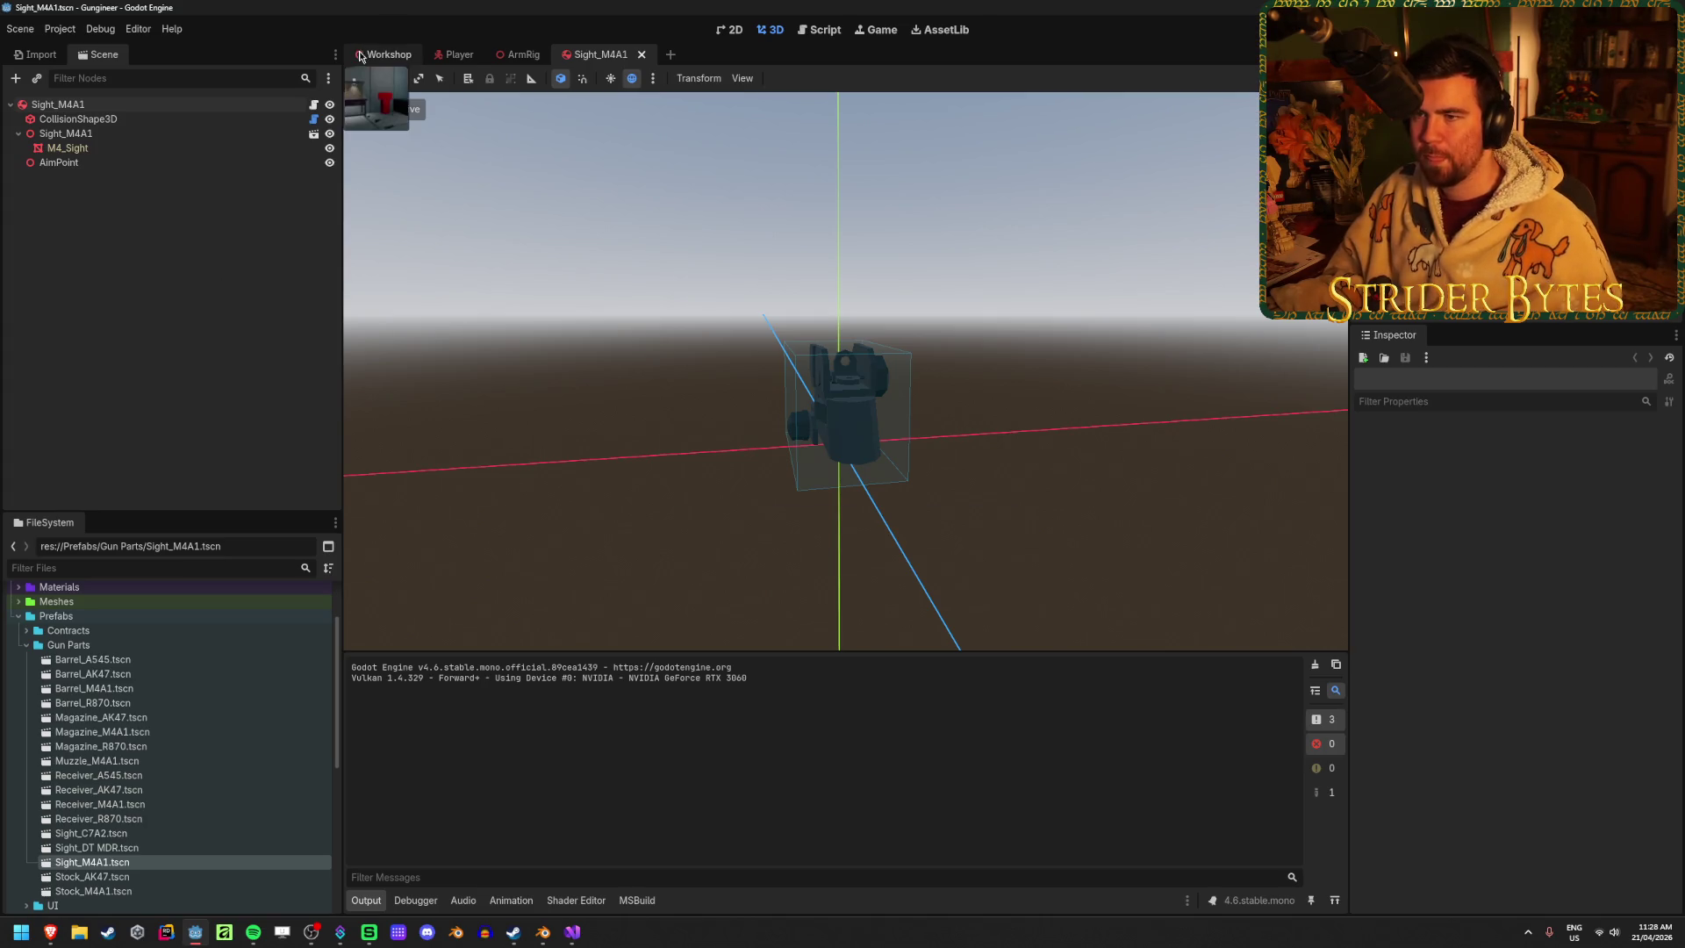
Return to the Workshop scene and freelook around the room toward the workbench and firing range
click(386, 55)
key(s)
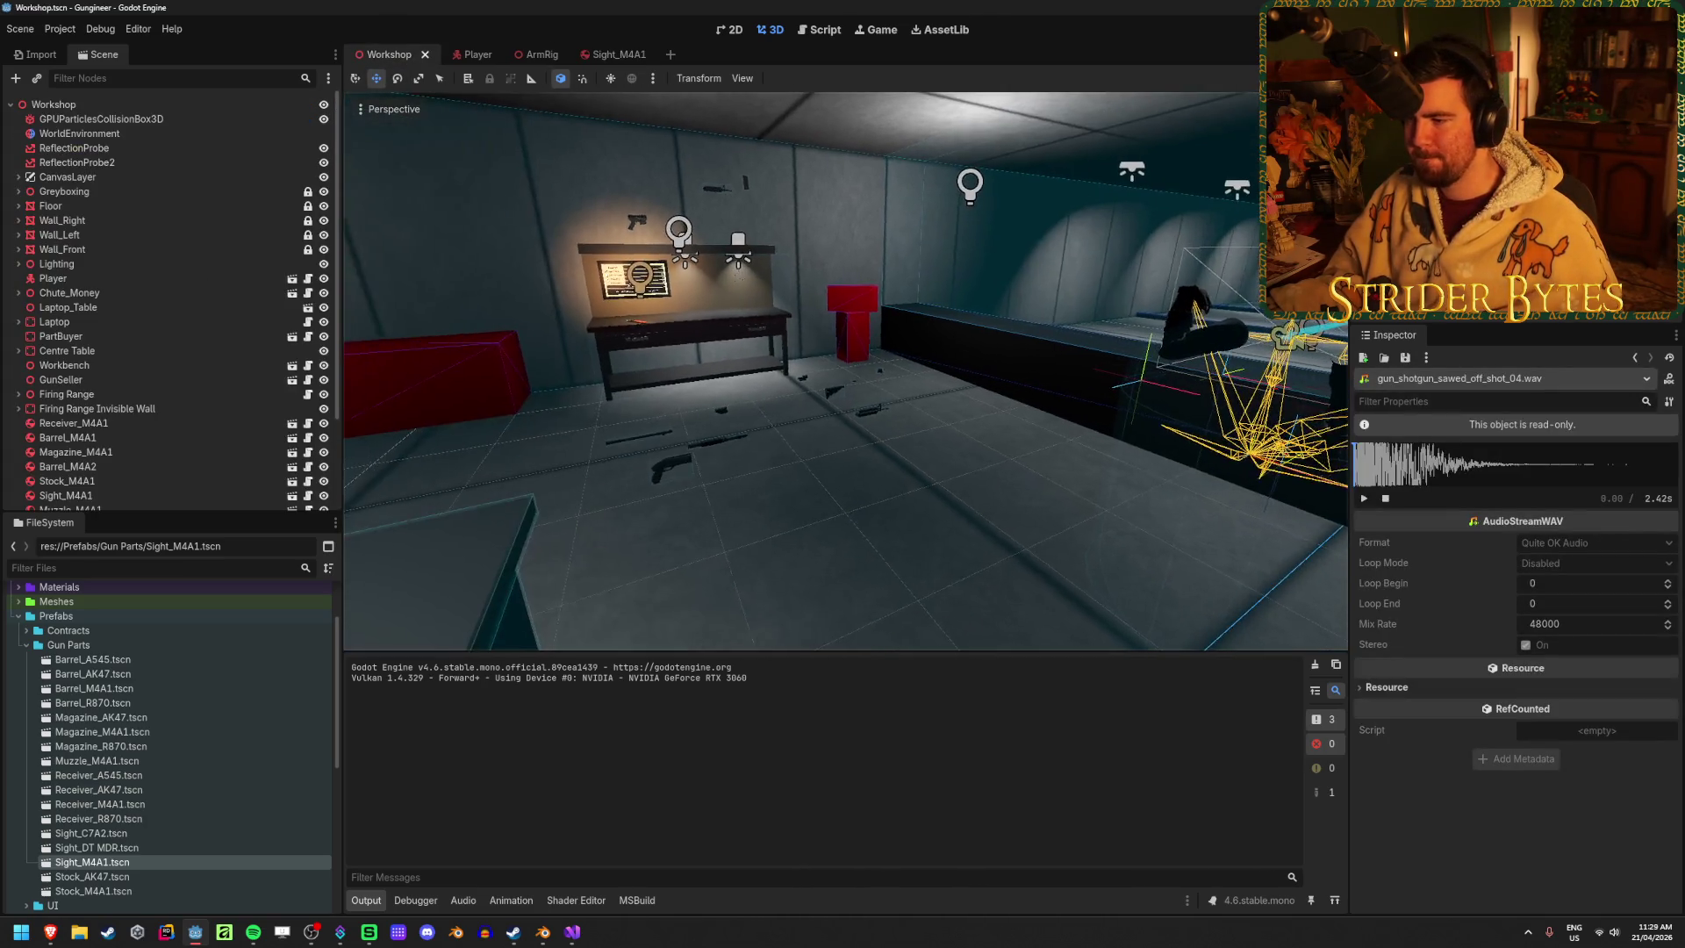
key(w)
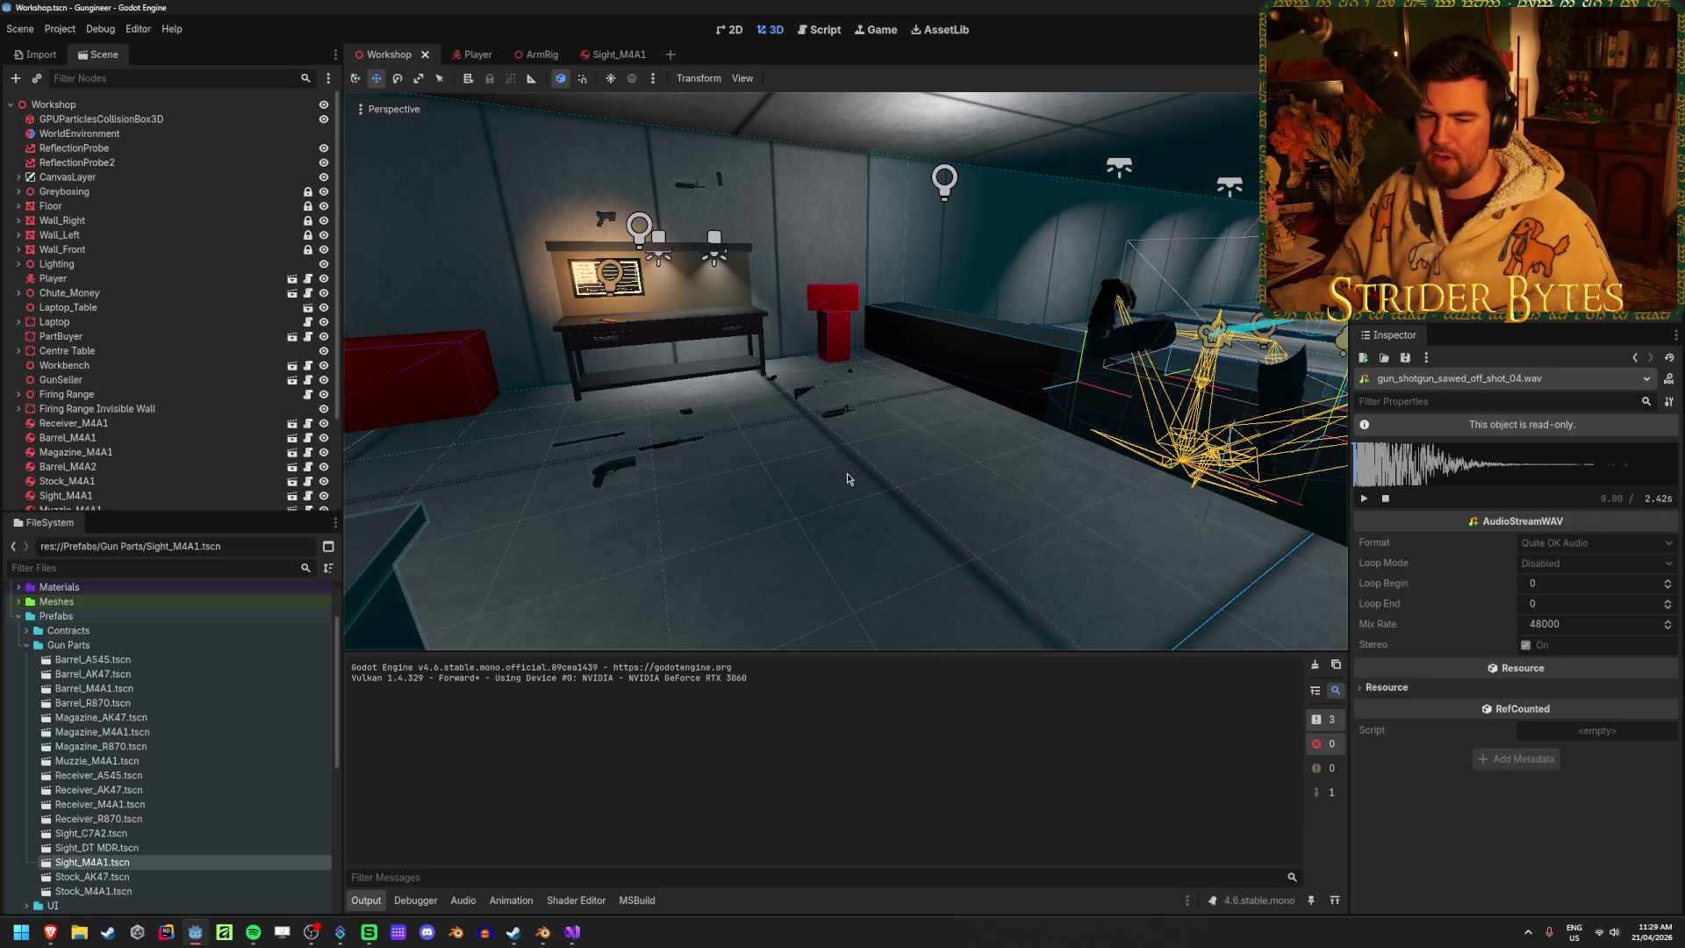
right_click(899, 477)
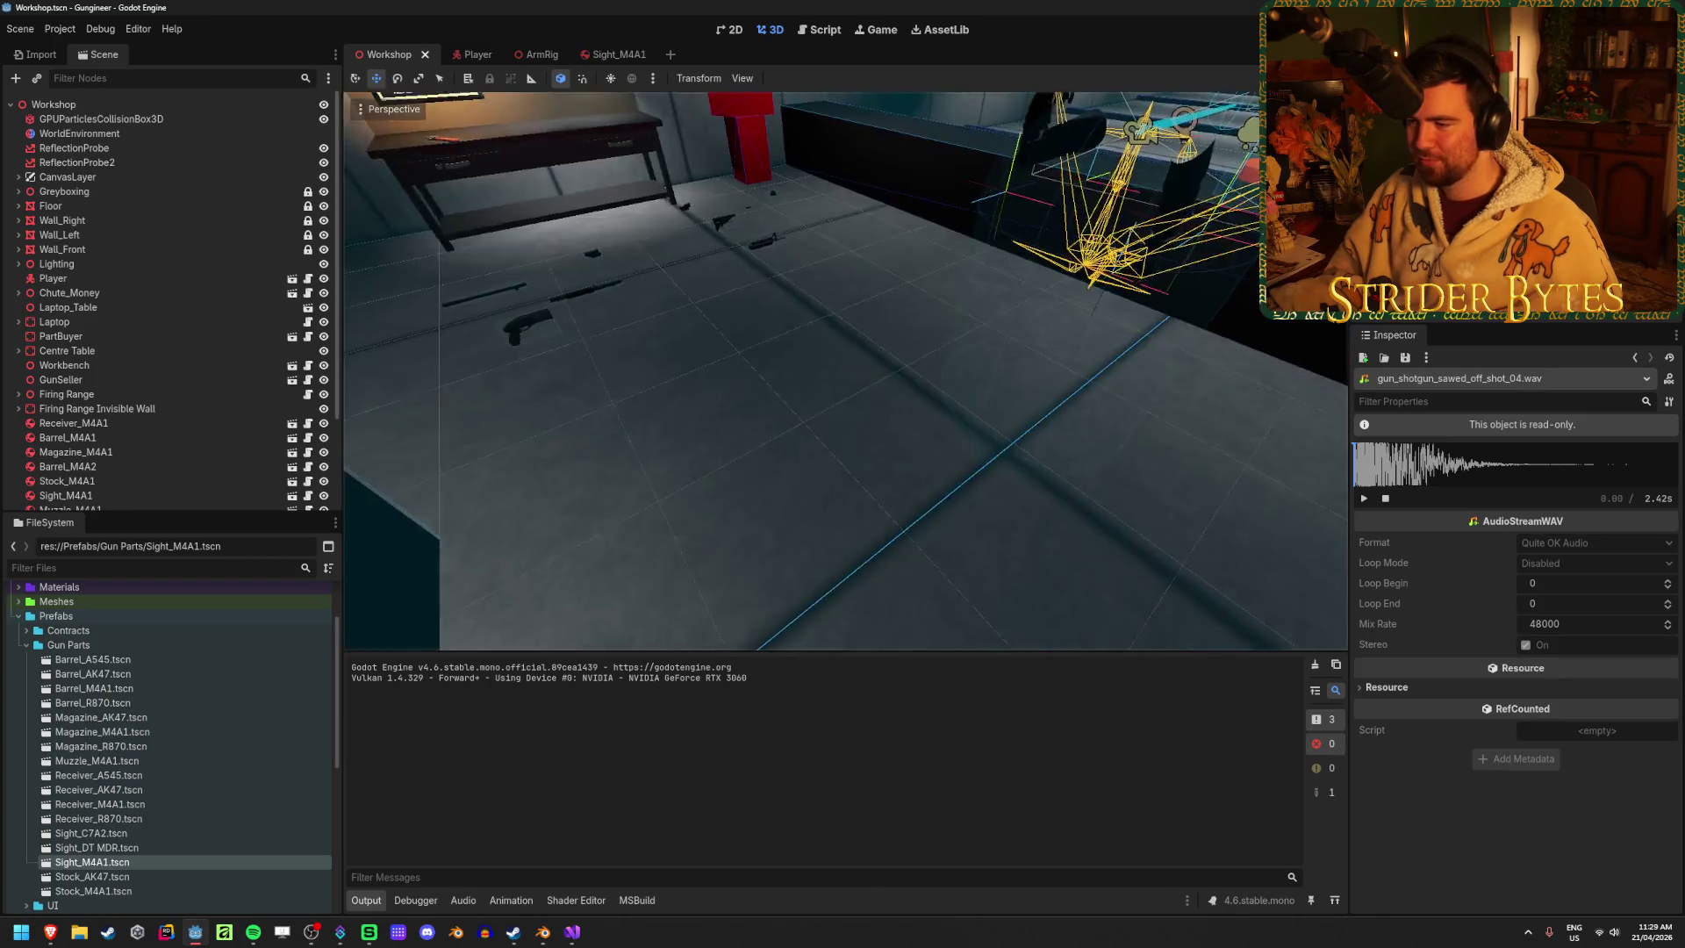
key(w)
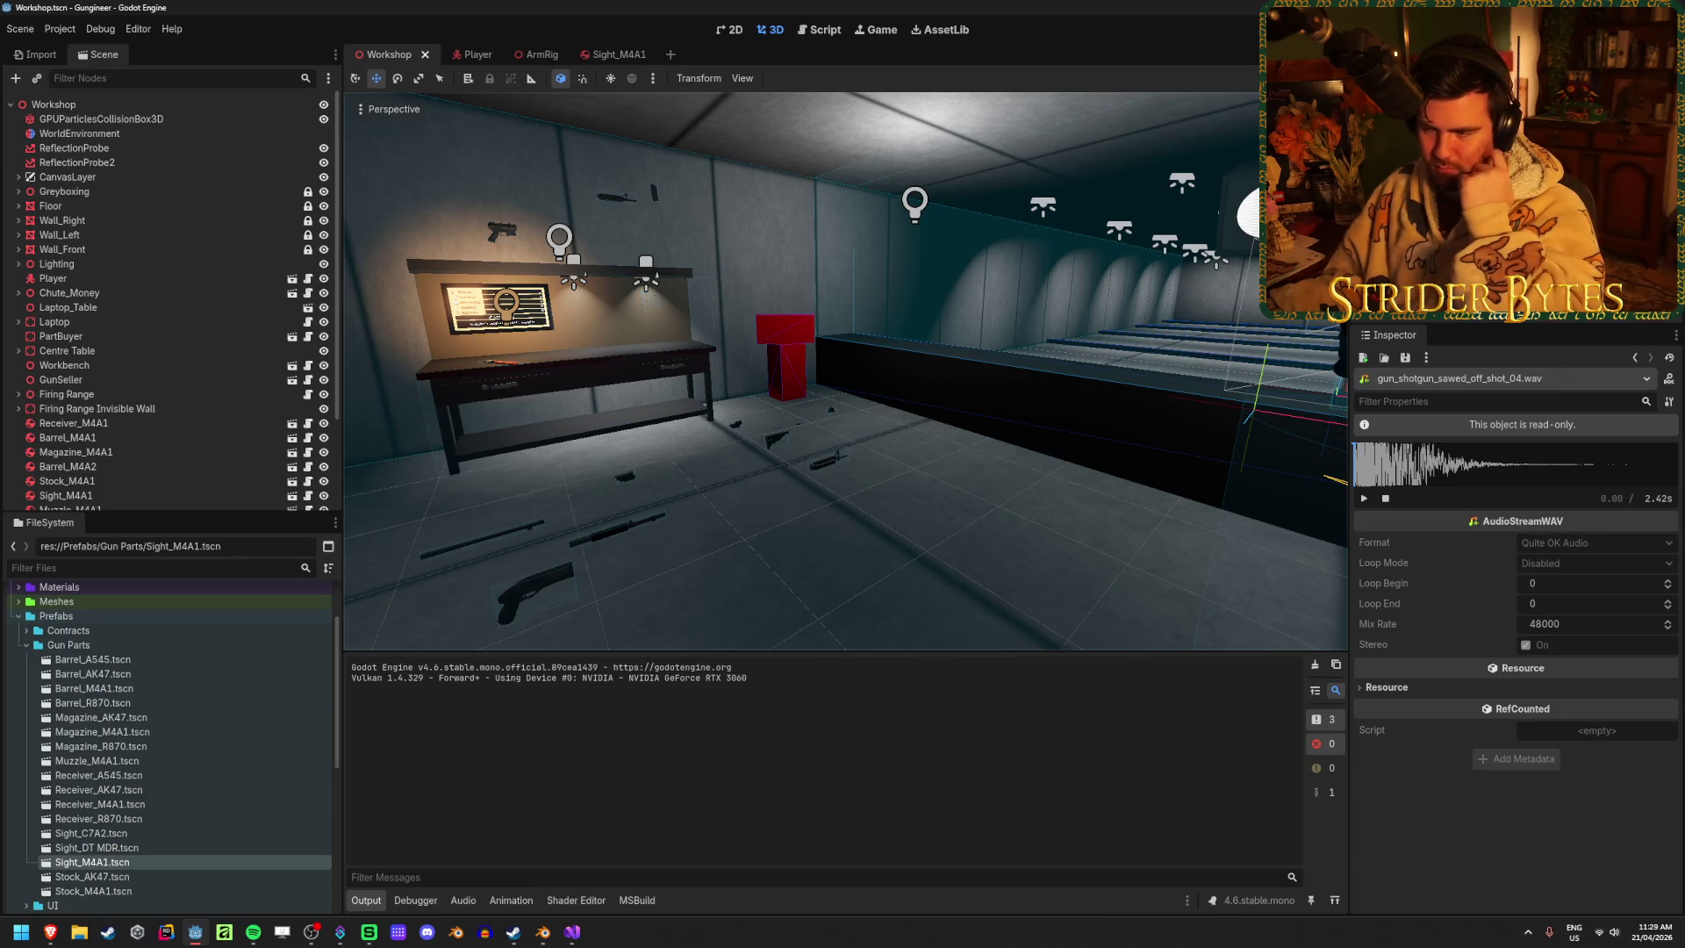
right_click(786, 513)
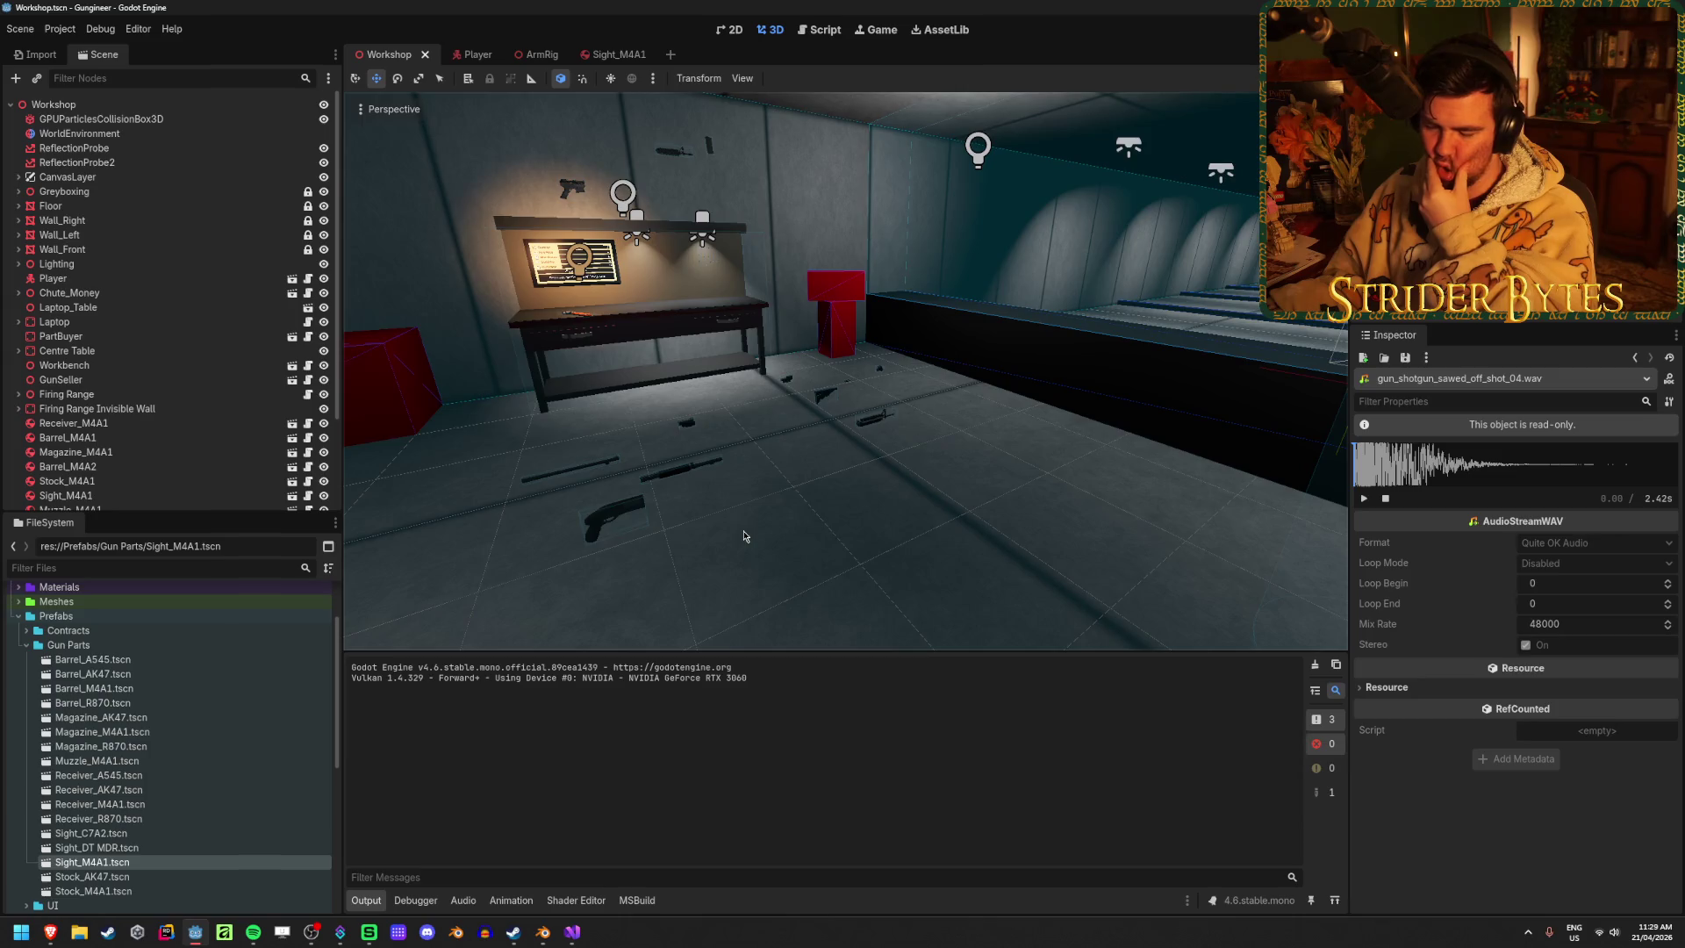
right_click(744, 536)
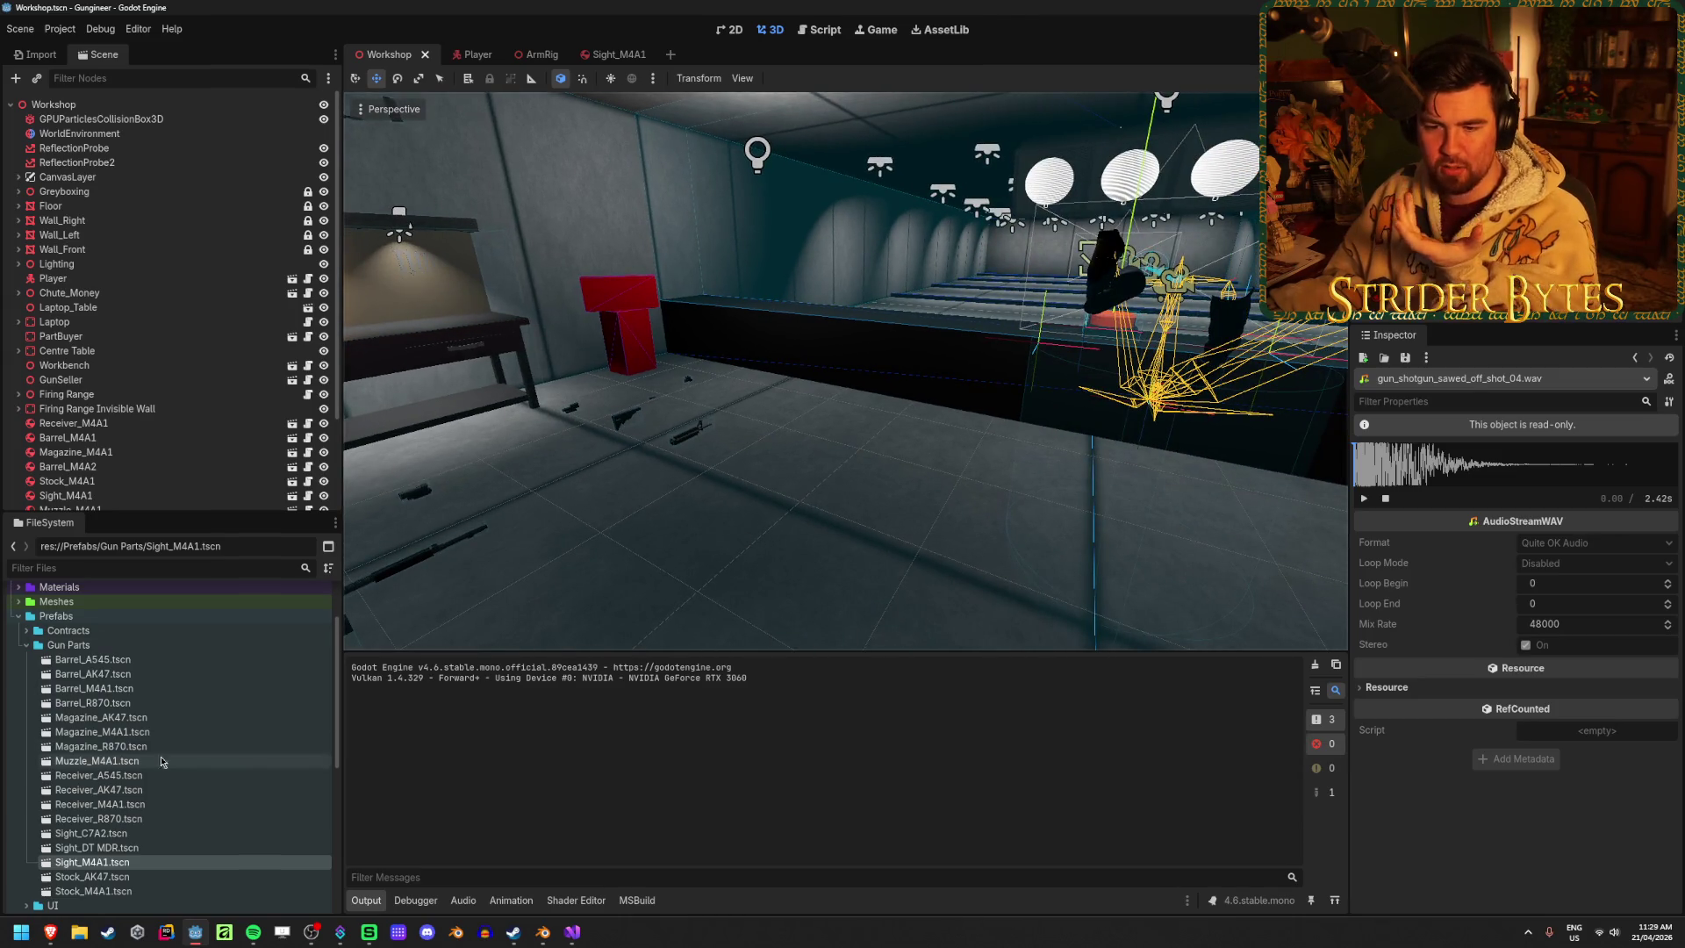
Collapse Gun Parts, expand Meshes to select Casing_Rifle, and expand the Raw folder
click(27, 649)
click(18, 601)
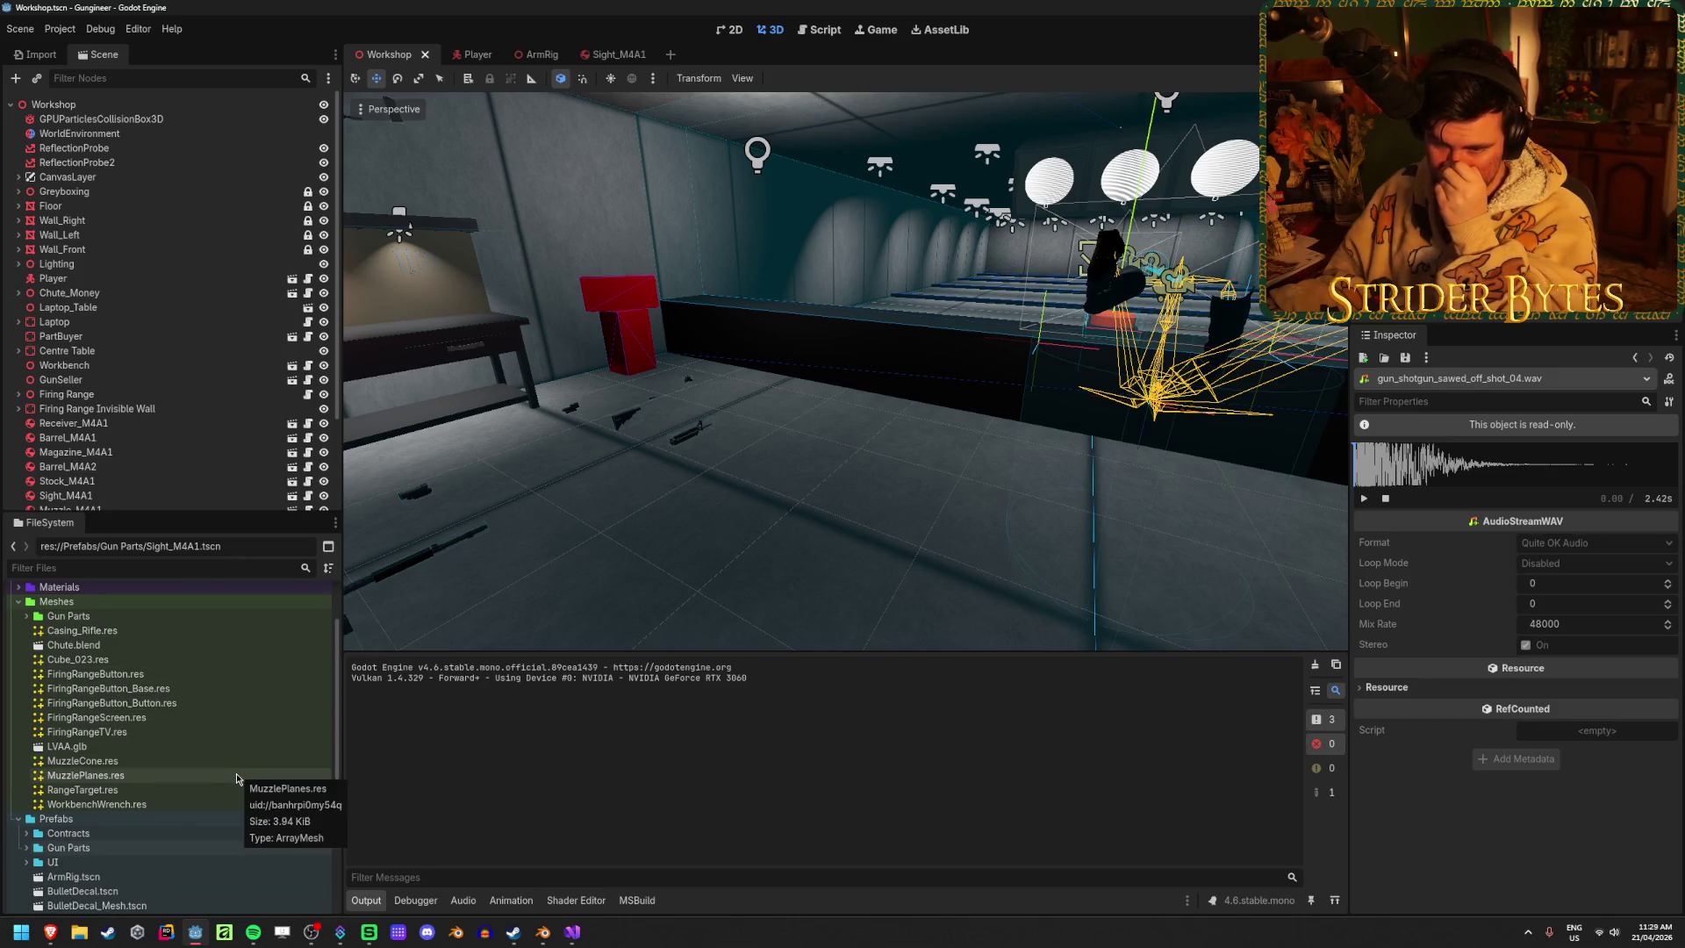
click(119, 631)
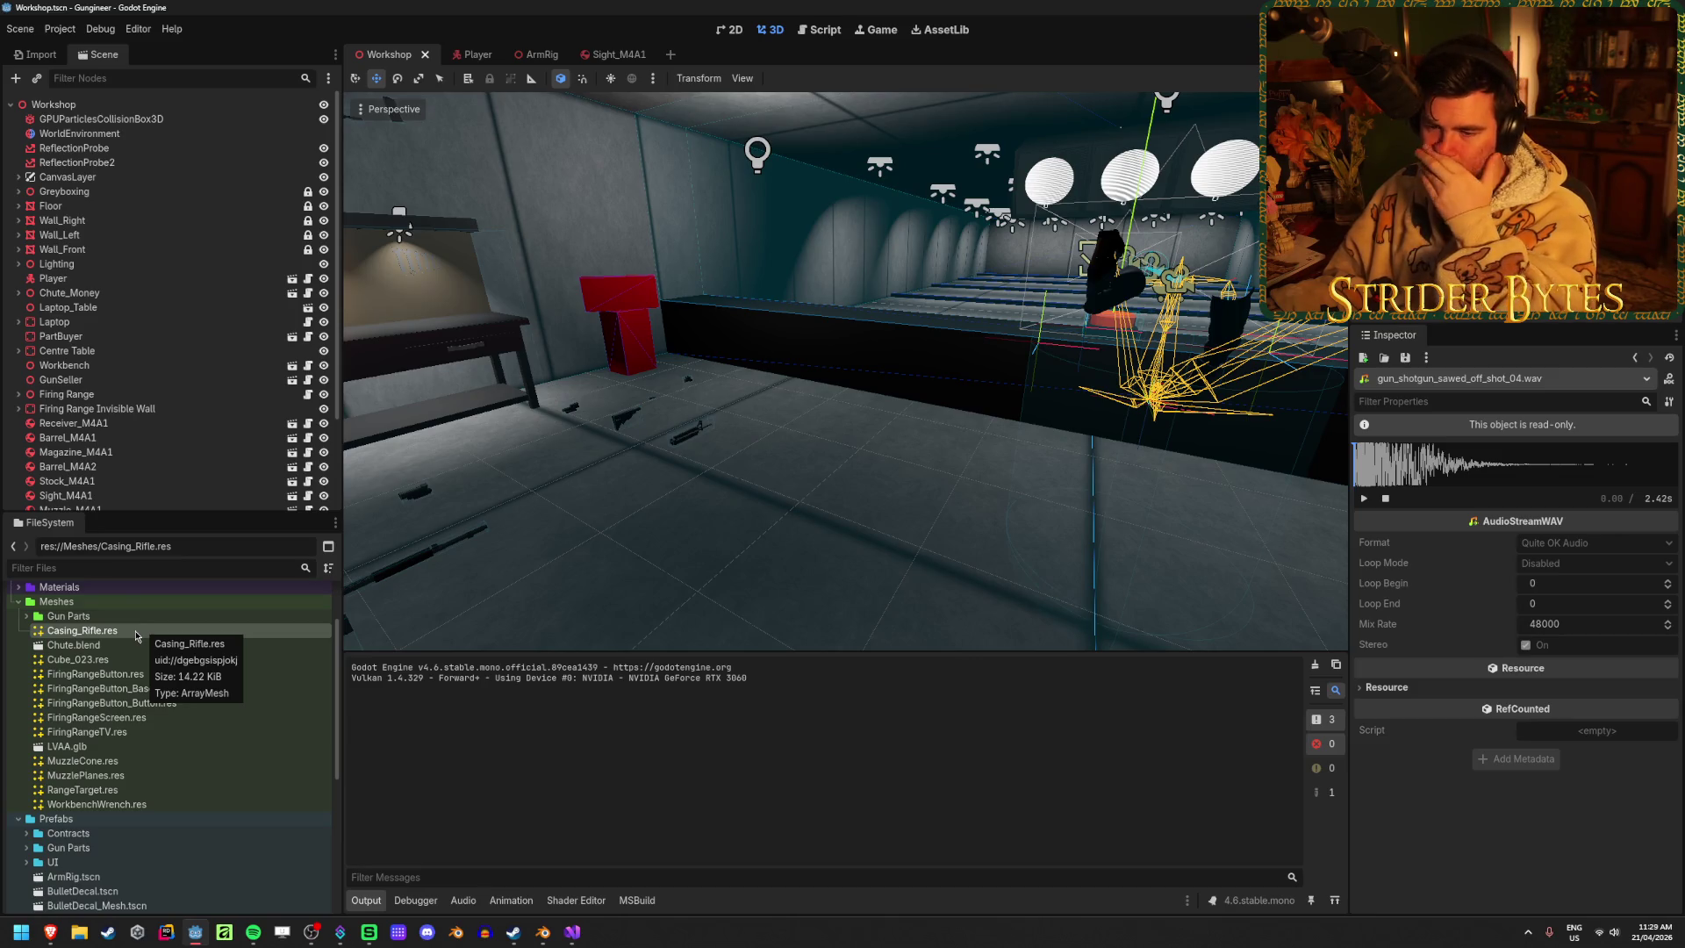
scroll(136, 702, down, 10)
click(18, 816)
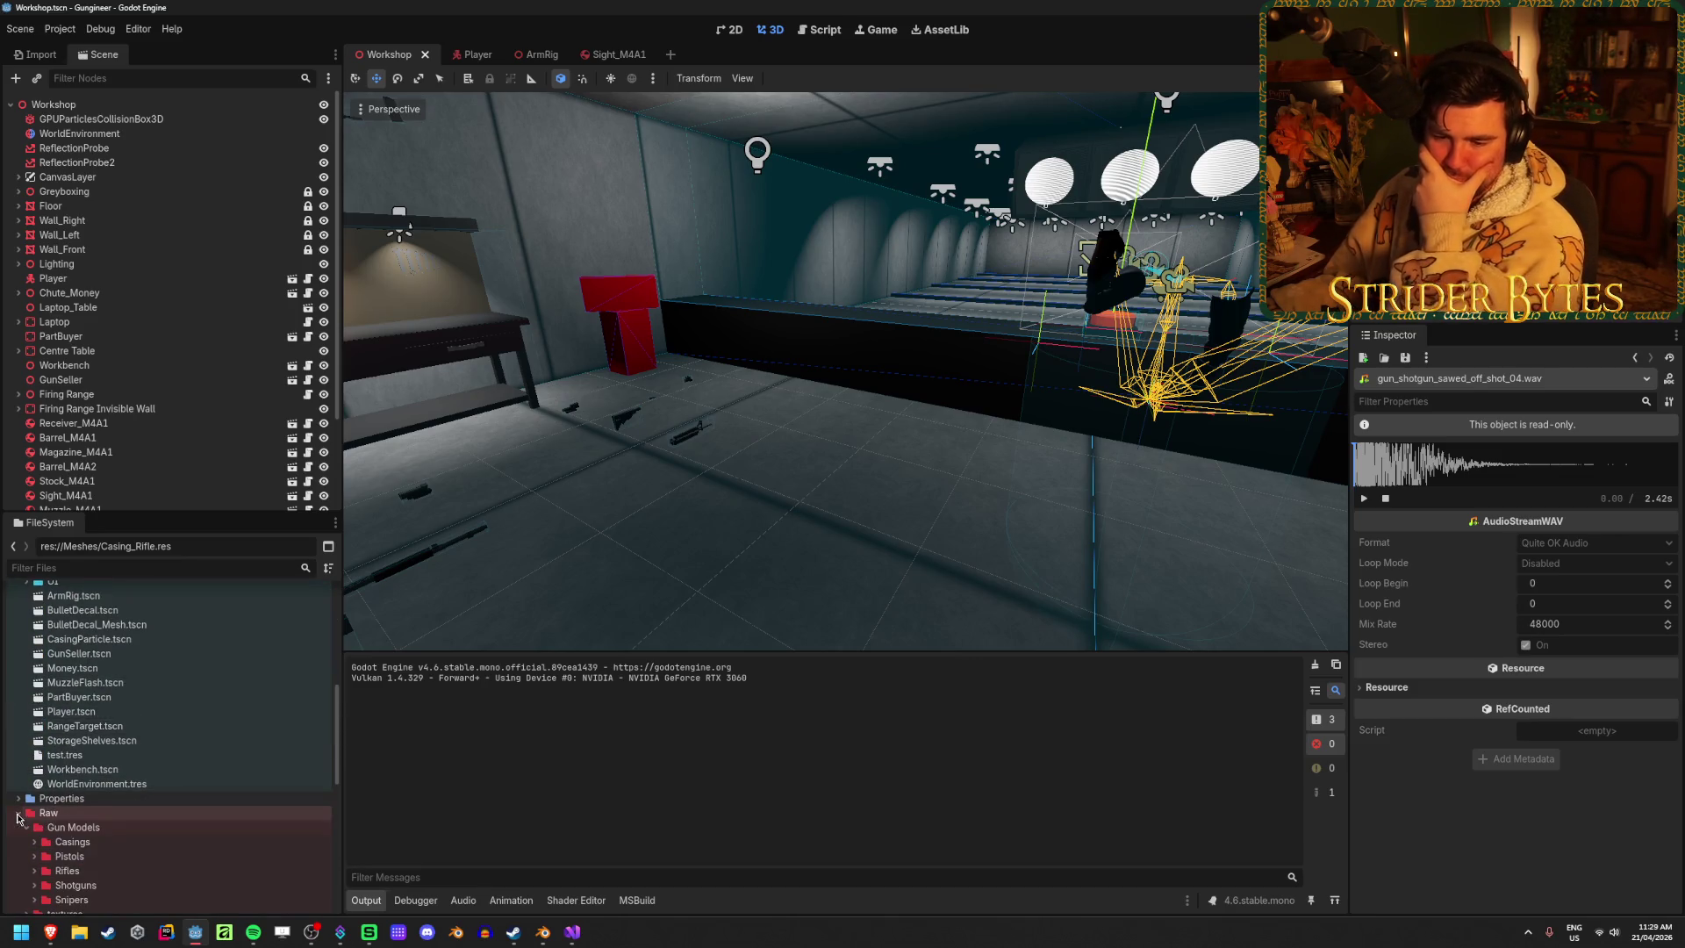
Expand the Casings folder and open Casing_Rifle.blend's import settings
scroll(26, 789, down, 2)
click(35, 761)
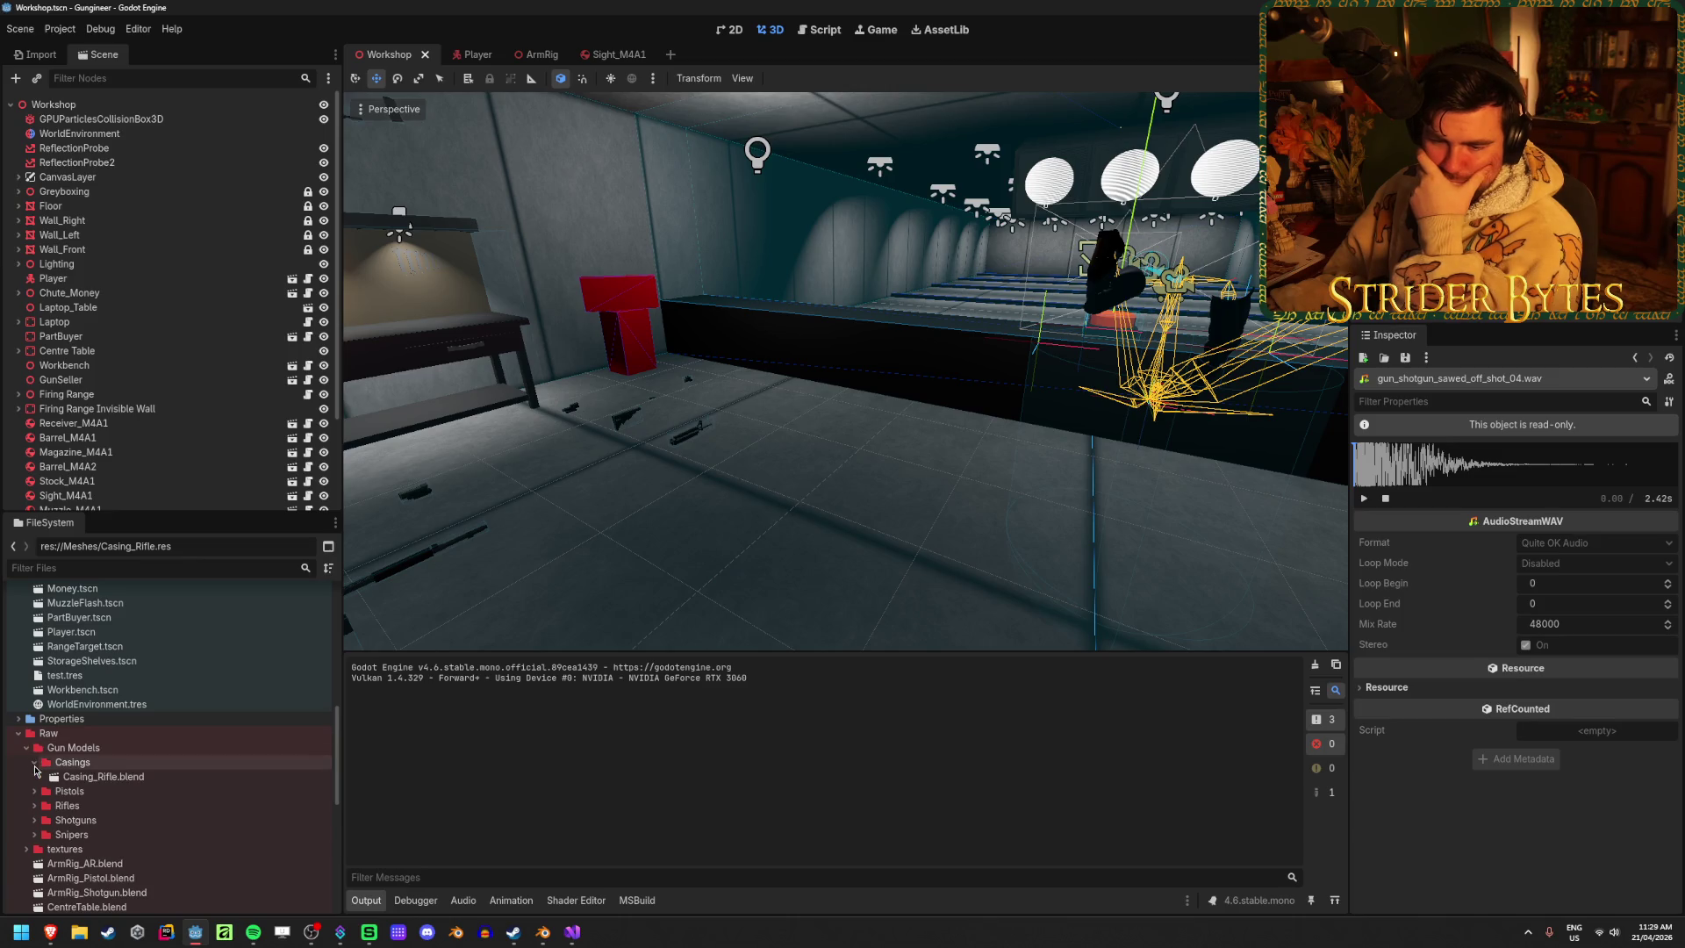
double_click(180, 777)
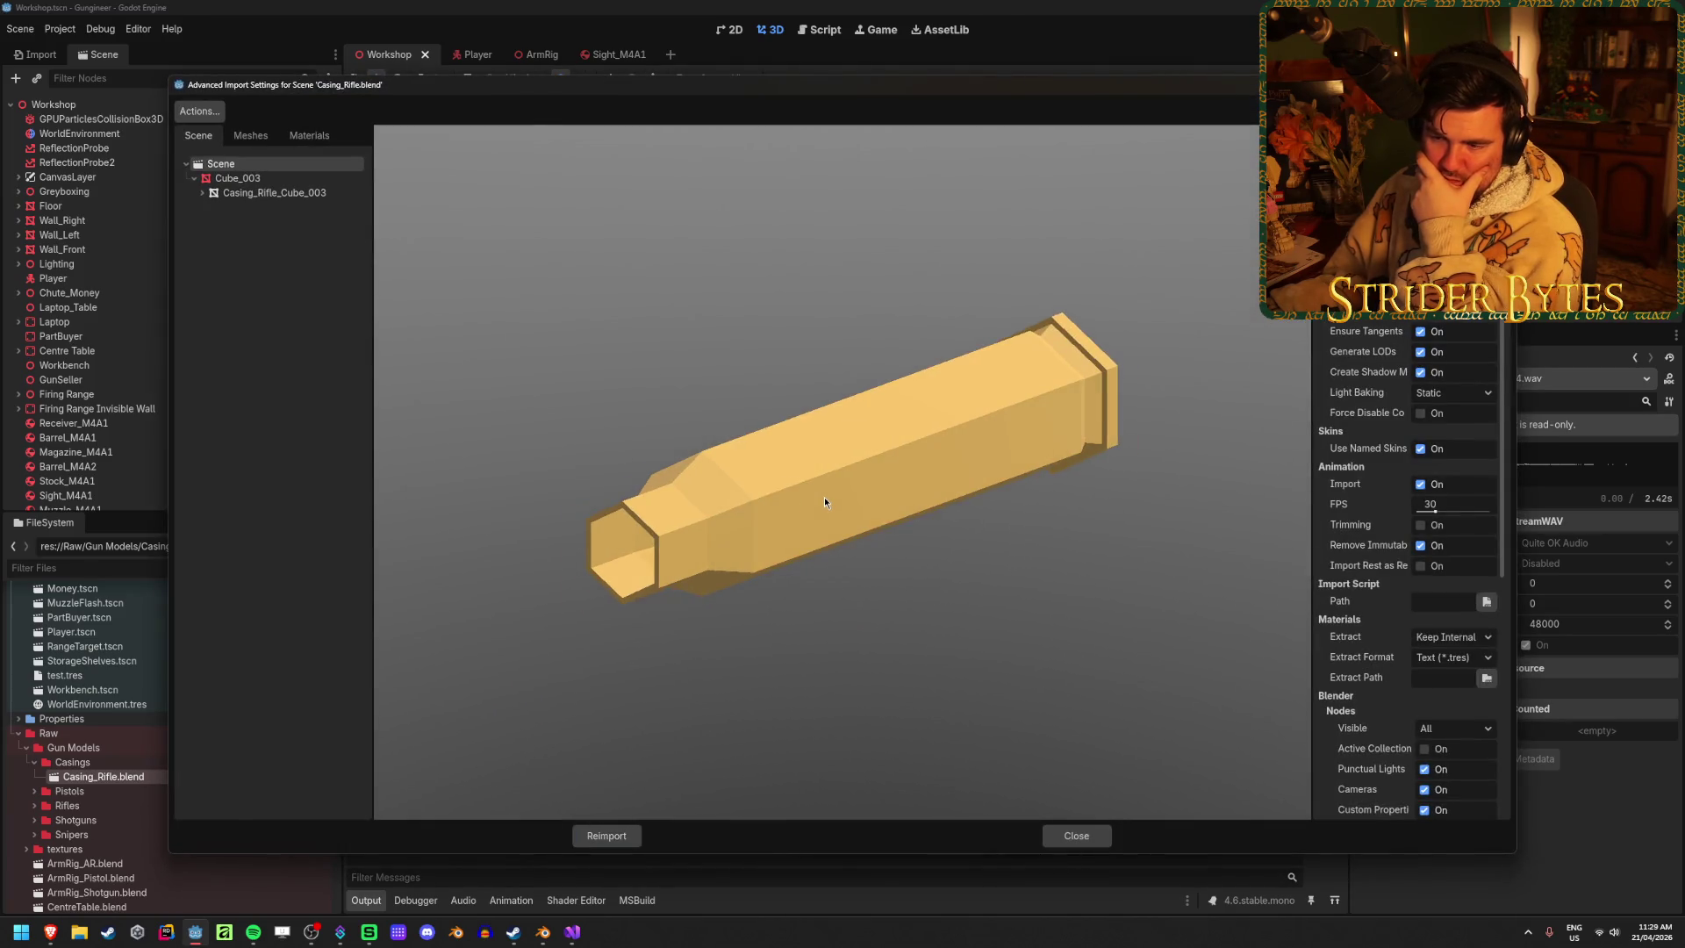
Rotate the casing preview, close without reimporting, and bring up Casing_Rifle.blend's context menu
mouse_move(823, 500)
mouse_down()
mouse_move(647, 514)
mouse_move(733, 514)
mouse_move(1055, 818)
mouse_up()
click(1081, 834)
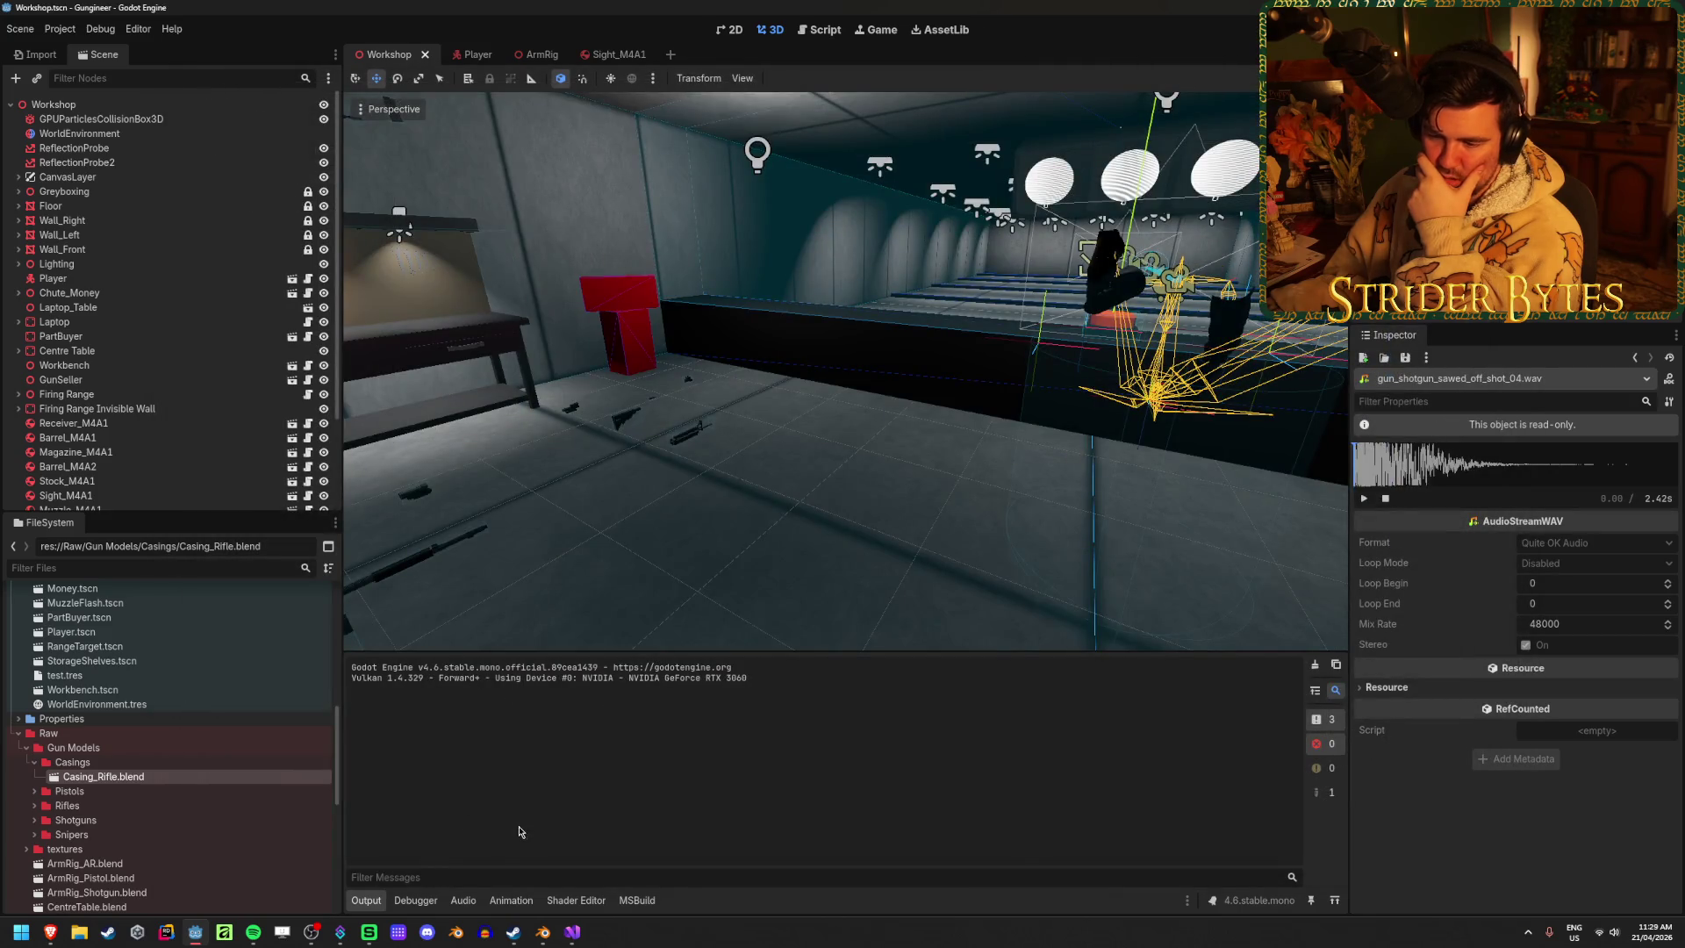
right_click(195, 780)
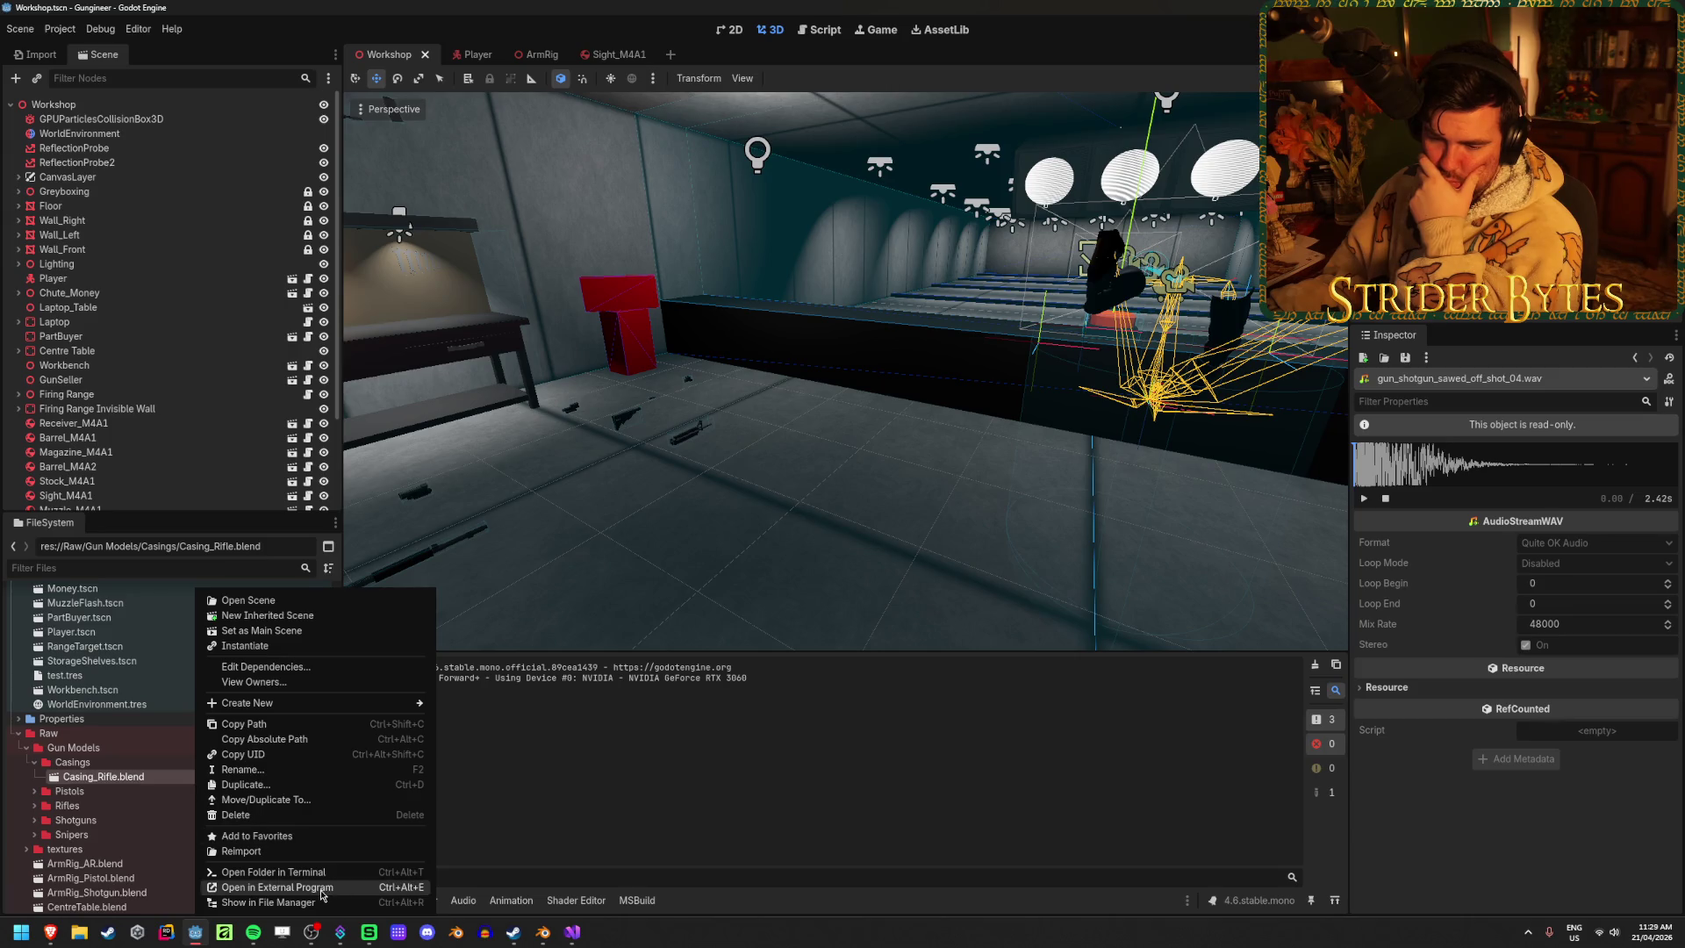
Open Casing_Rifle.blend in Blender and orbit around the brass rifle casing mesh
click(263, 887)
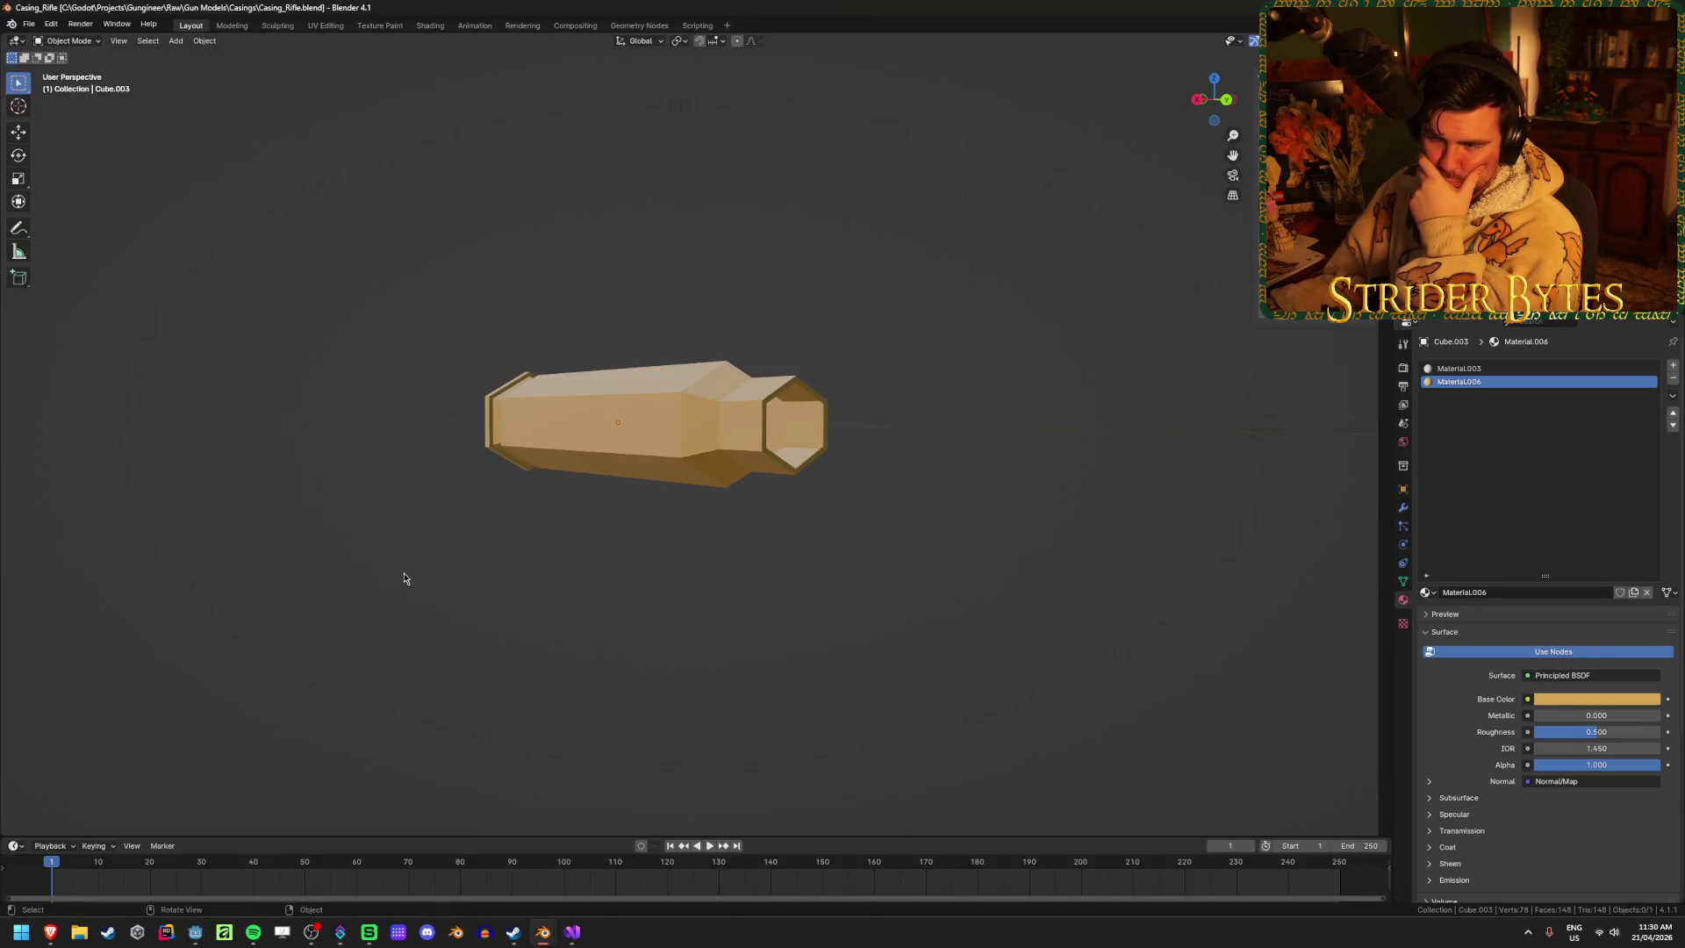
mouse_move(402, 576)
mouse_down()
mouse_move(665, 464)
mouse_move(841, 474)
mouse_move(577, 472)
mouse_move(602, 455)
mouse_move(395, 485)
mouse_move(351, 382)
mouse_up()
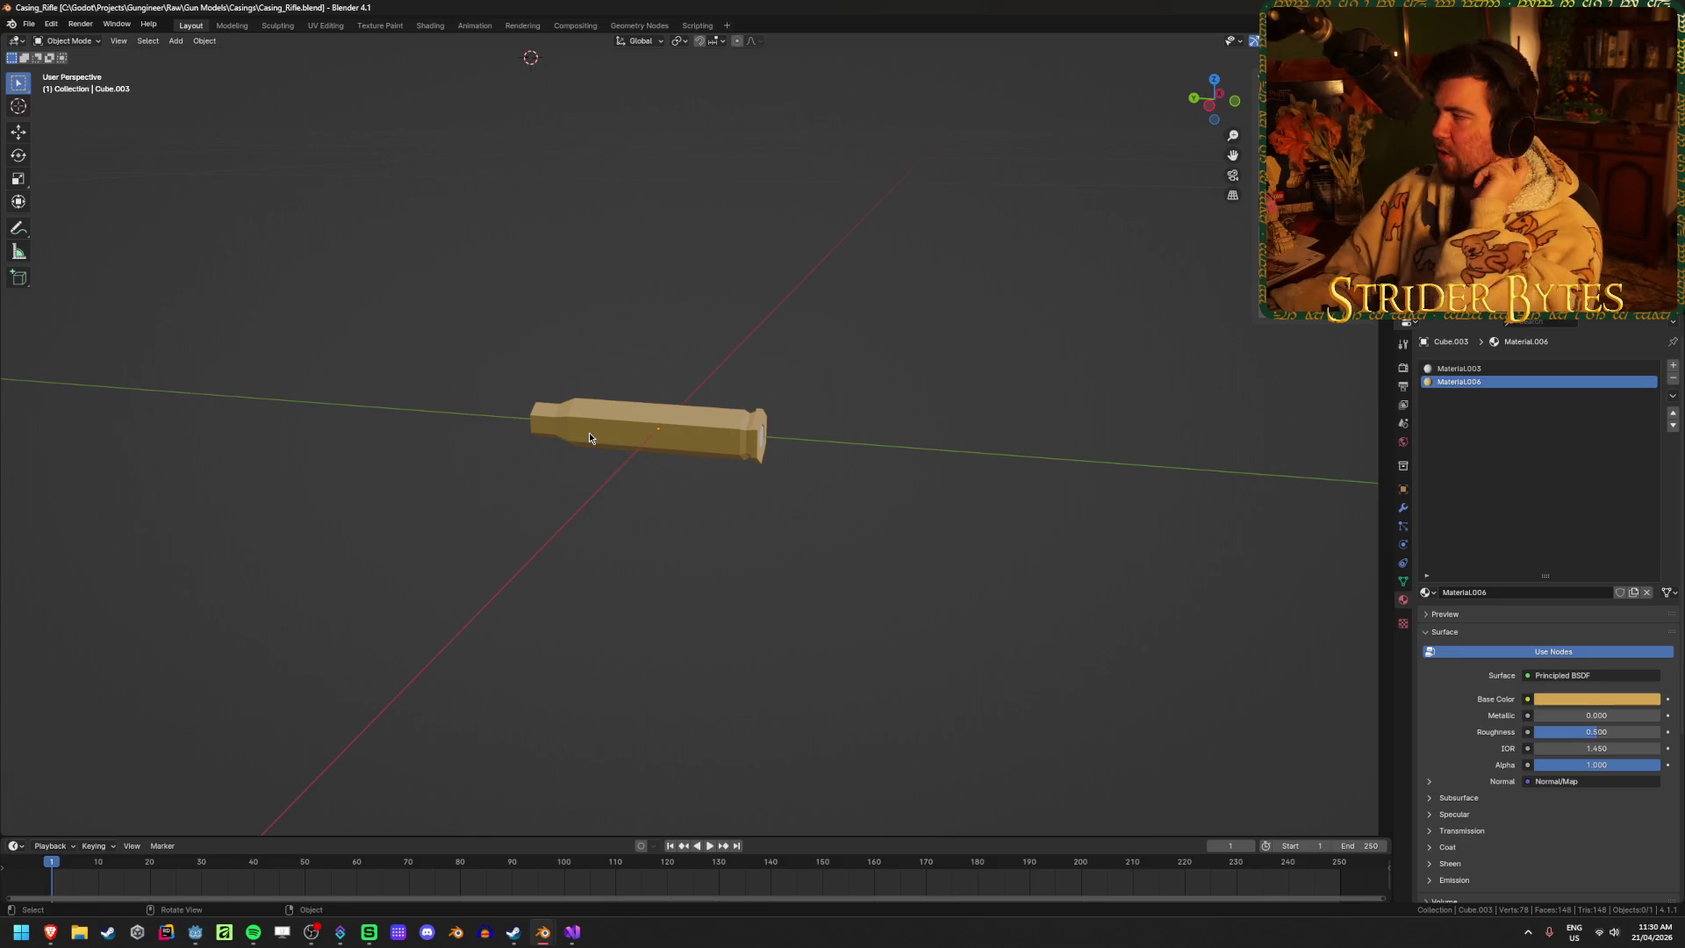